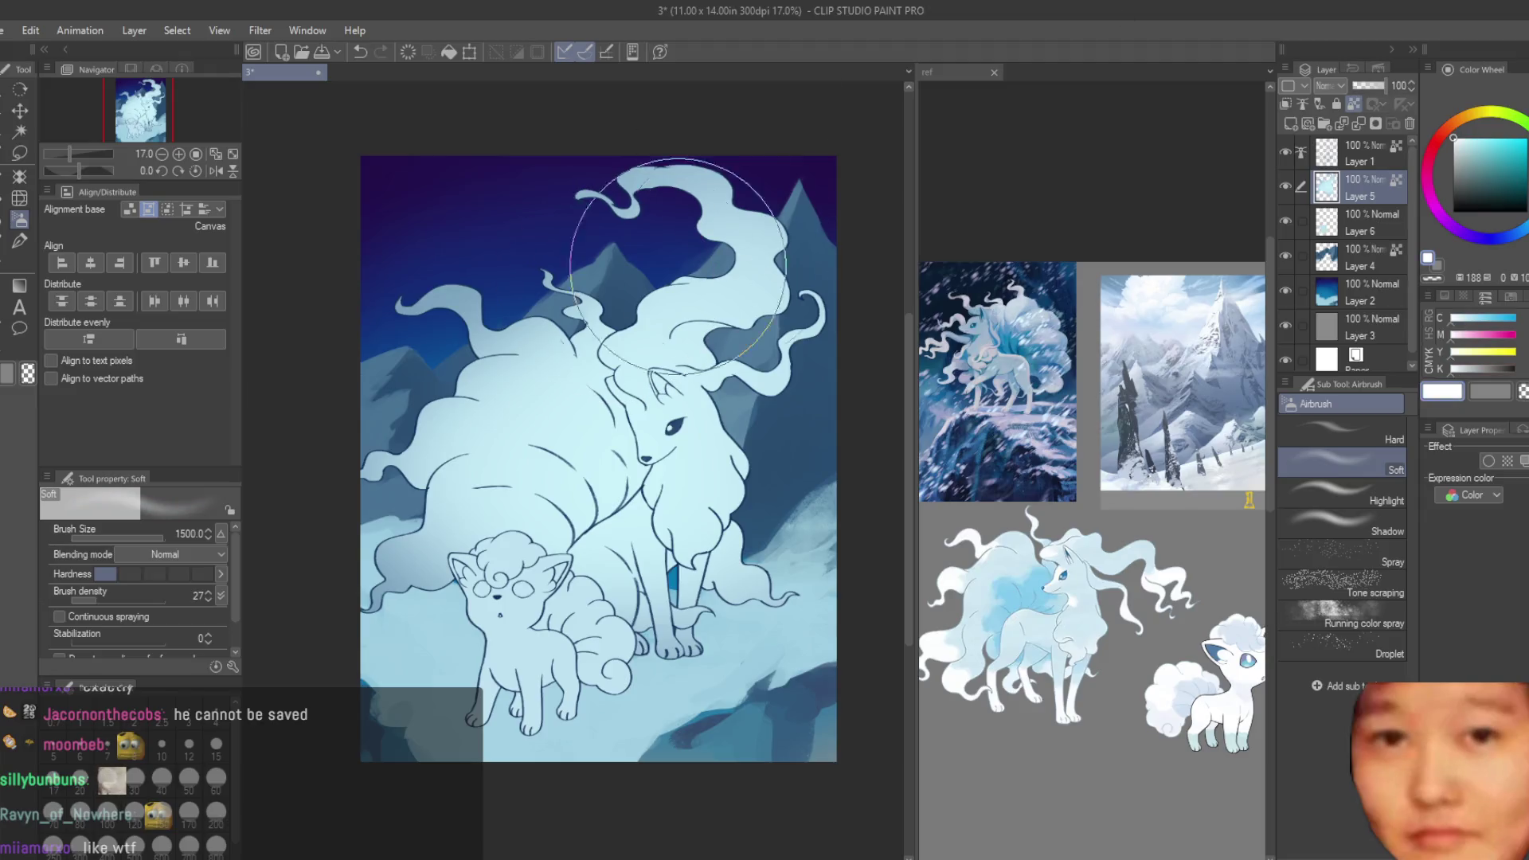
# - On Layer 6, airbrush a soft light-blue tint over the Vulpix
pyautogui.click(1361, 223)
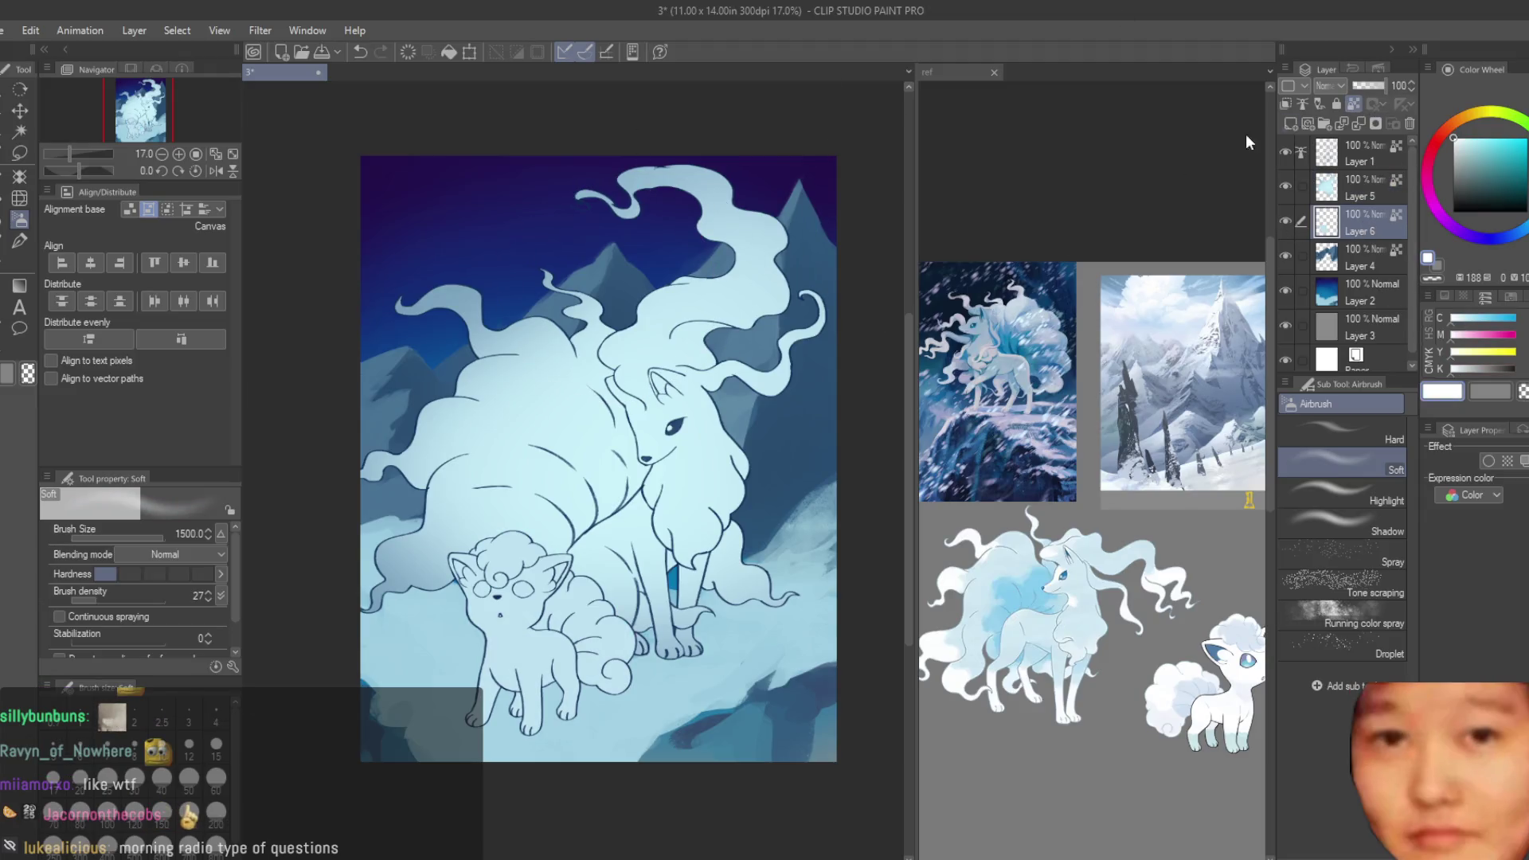
pyautogui.scroll(3, 557, 621)
pyautogui.keyDown('alt'); pyautogui.click(646, 549); pyautogui.keyUp('alt')
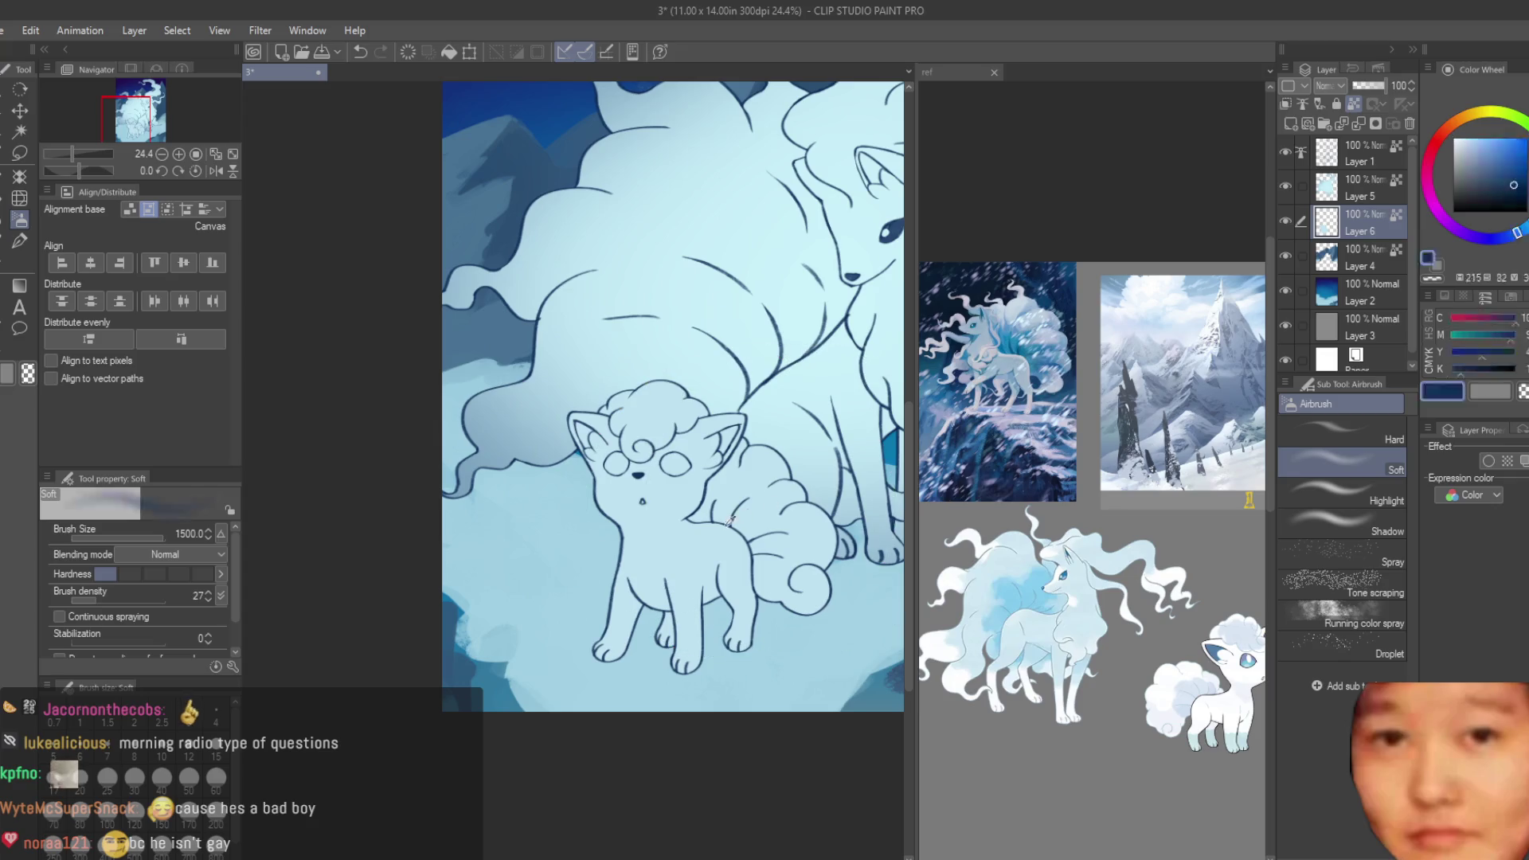
pyautogui.moveTo(605, 446); pyautogui.dragTo(673, 499)
# - Shift the colour to a brighter cyan and resize the airbrush from 800 to 1200
pyautogui.moveTo(1474, 151); pyautogui.dragTo(1486, 136)
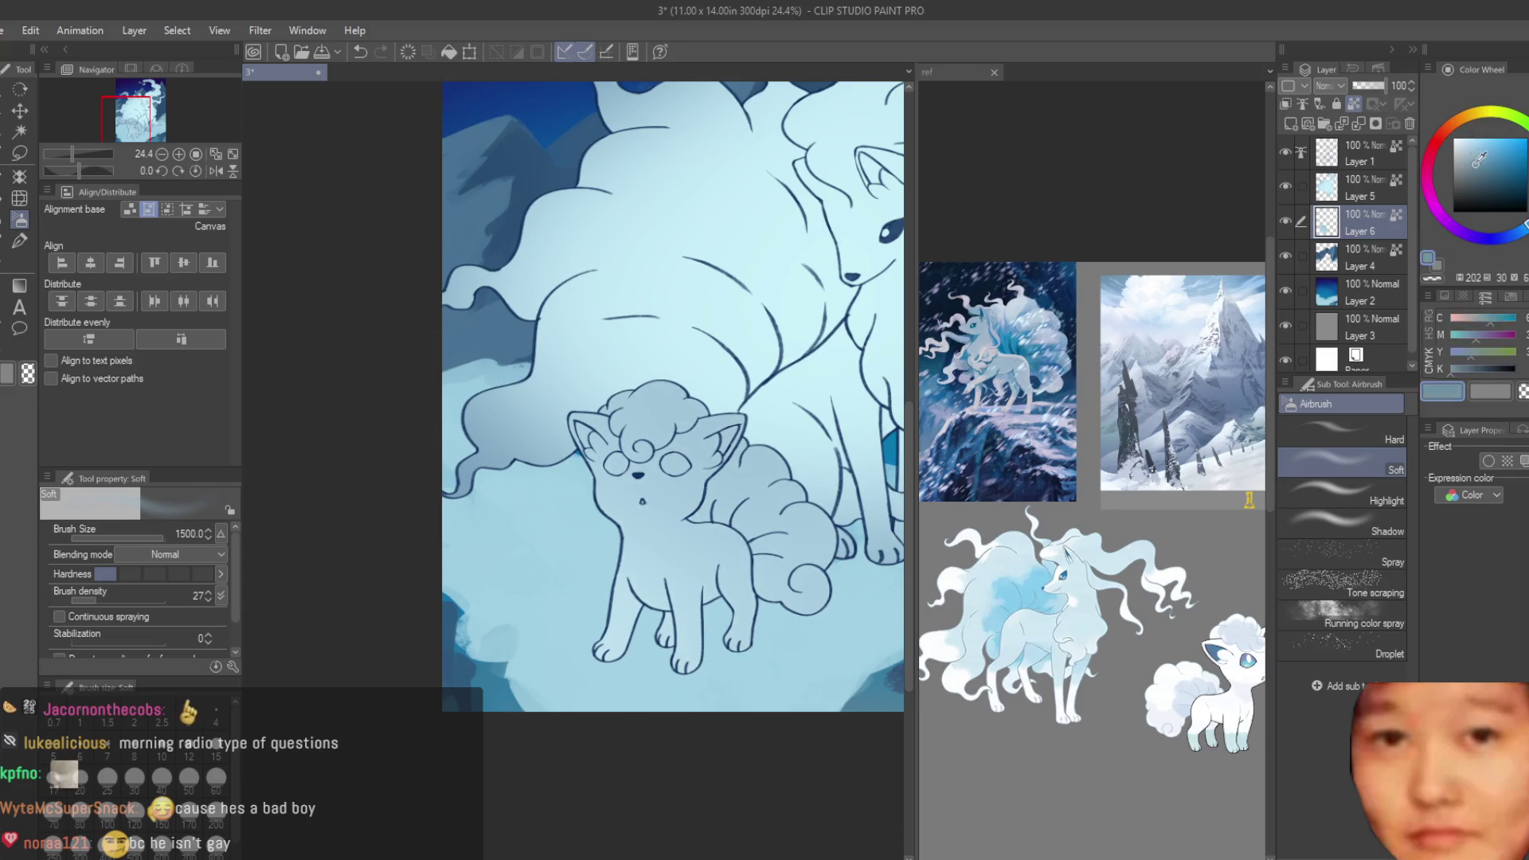
pyautogui.scroll(-2, 530, 616)
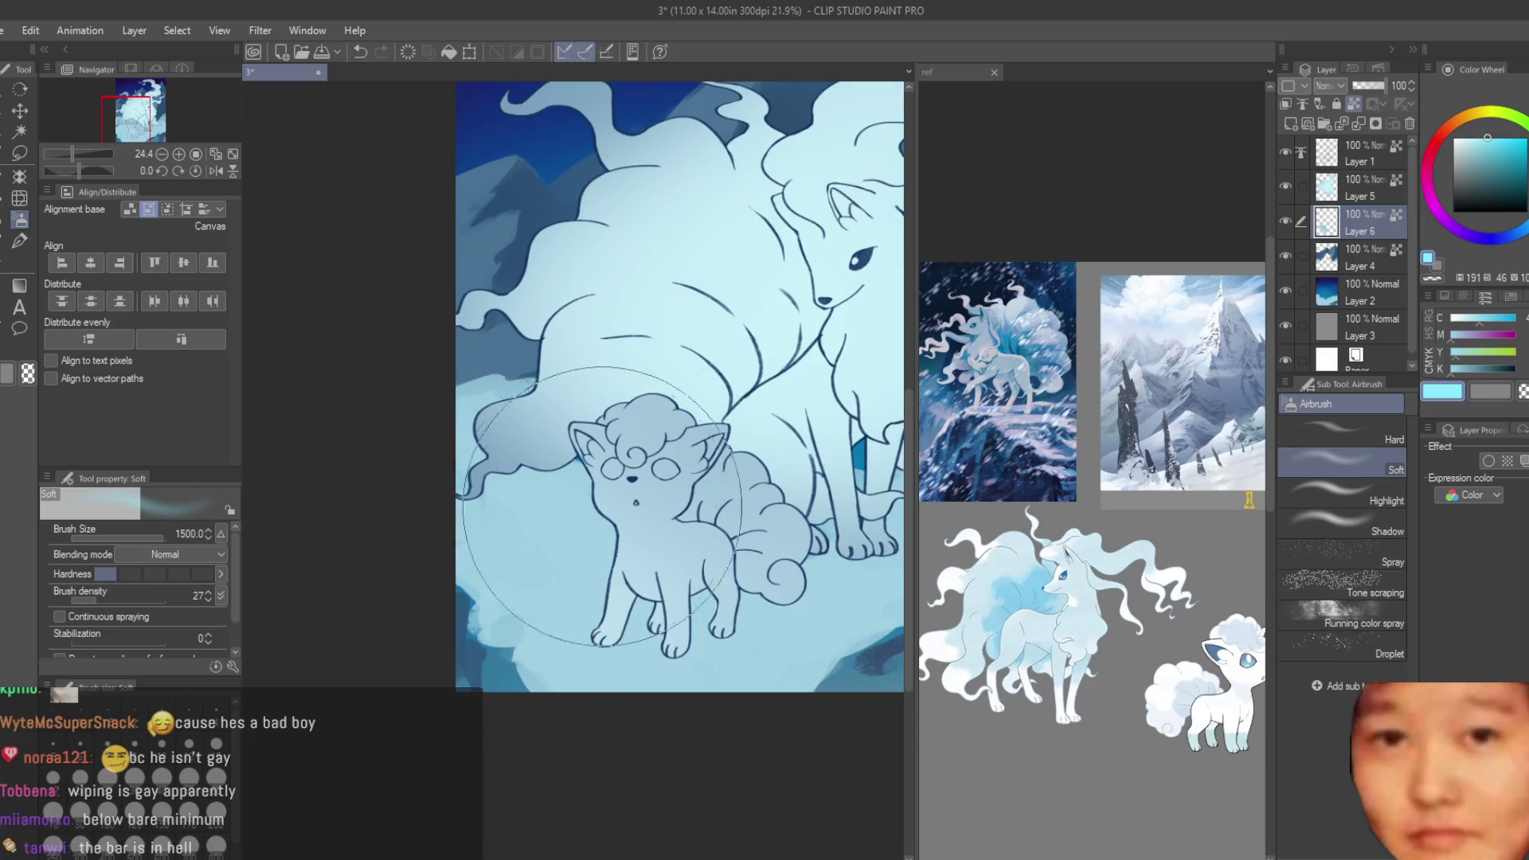
pyautogui.scroll(-2, 477, 690)
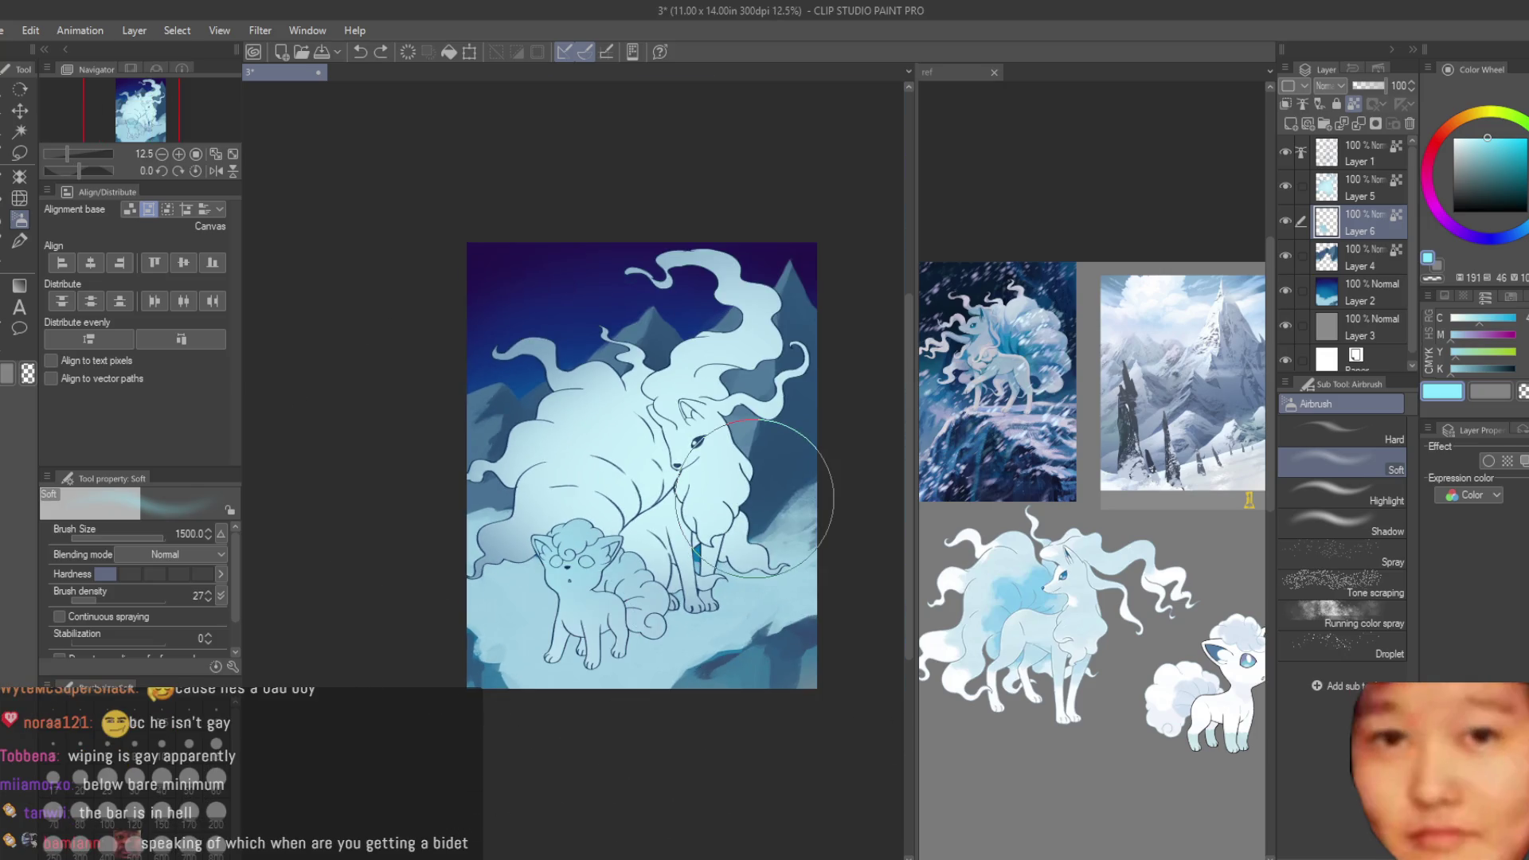
pyautogui.press('[')
pyautogui.press('[')
pyautogui.press('[')
pyautogui.scroll(2, 664, 573)
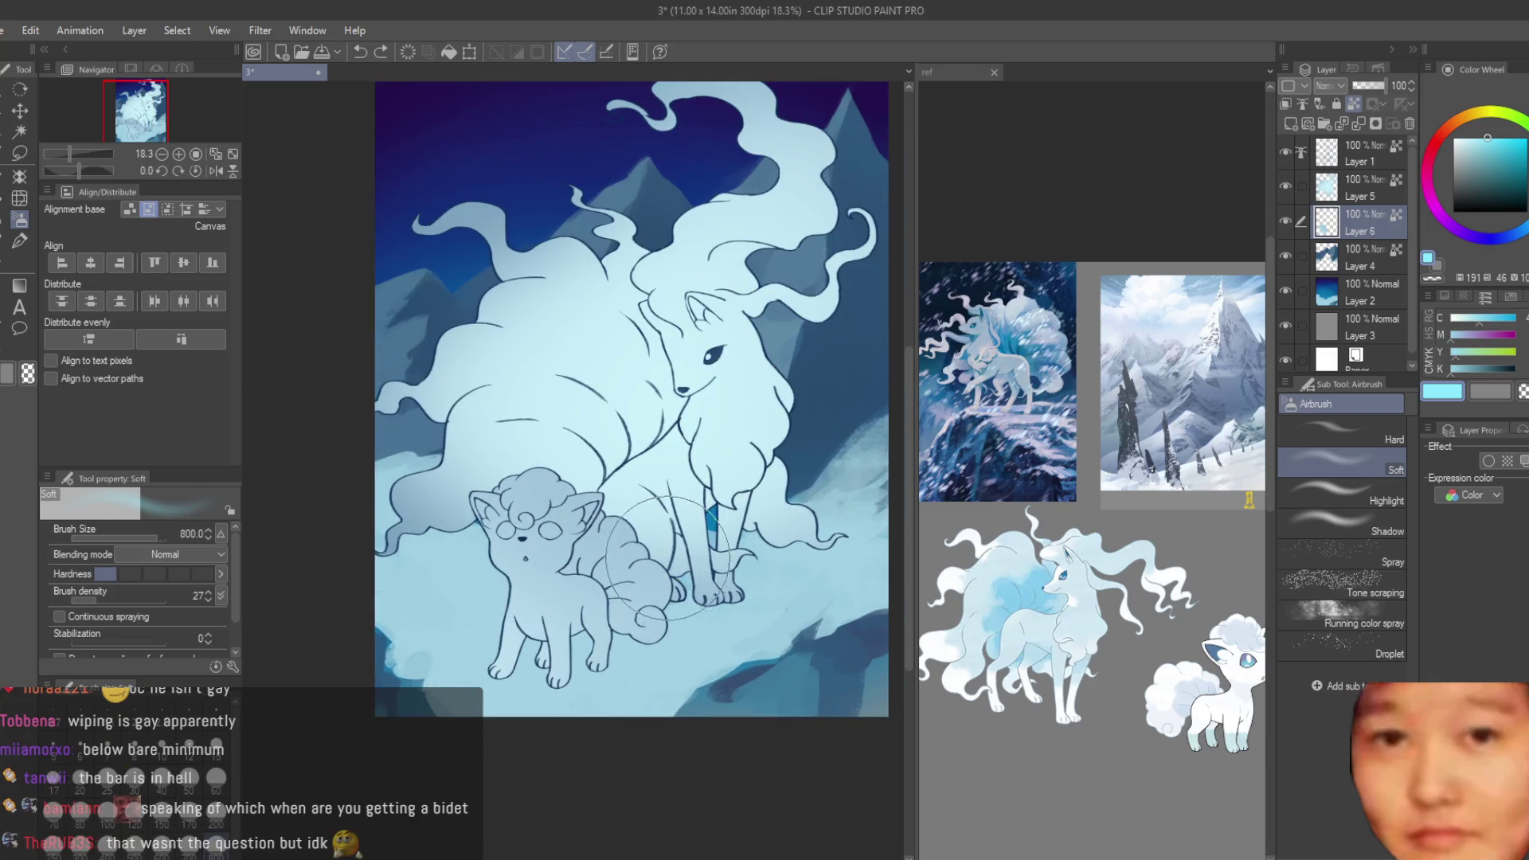
pyautogui.press(']')
pyautogui.press(']')
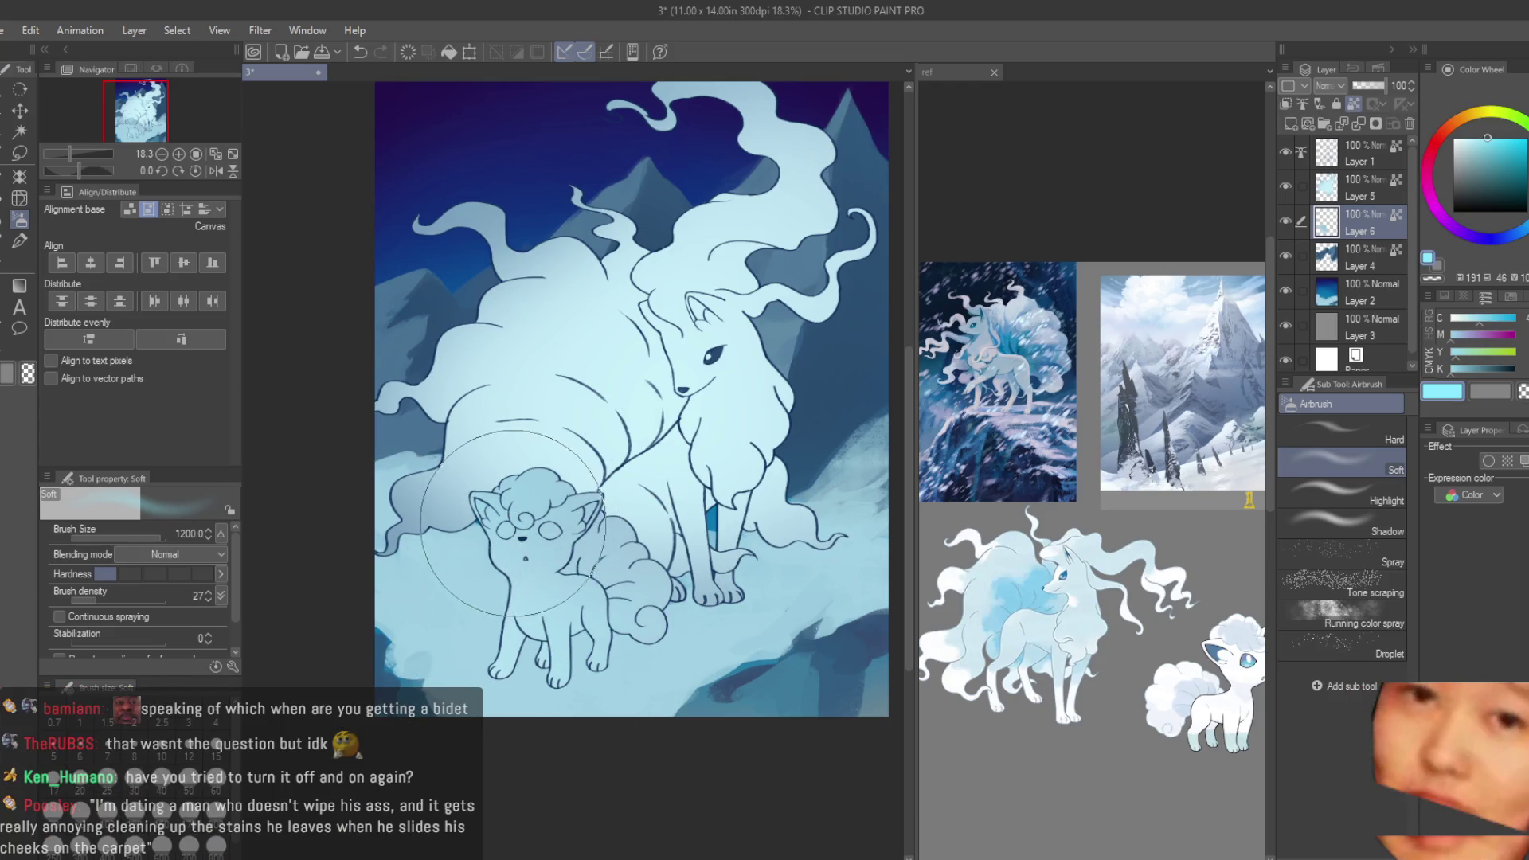
# - Undo unwanted strokes and softly lighten the Vulpix's face and body
pyautogui.hotkey('ctrl', 'z')
pyautogui.moveTo(528, 517); pyautogui.dragTo(569, 699)
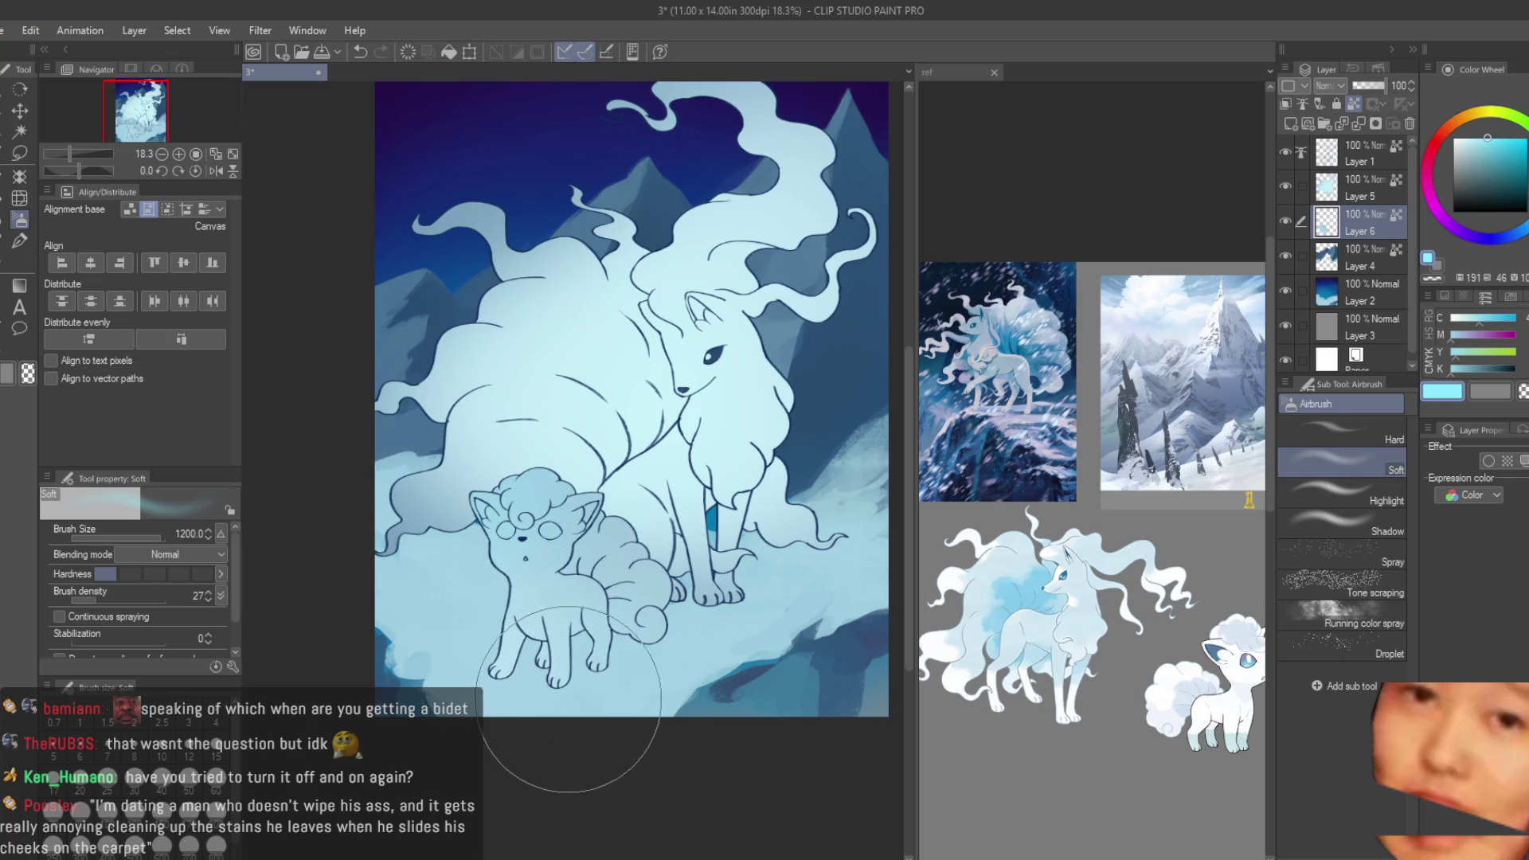
pyautogui.hotkey('ctrl', 'z')
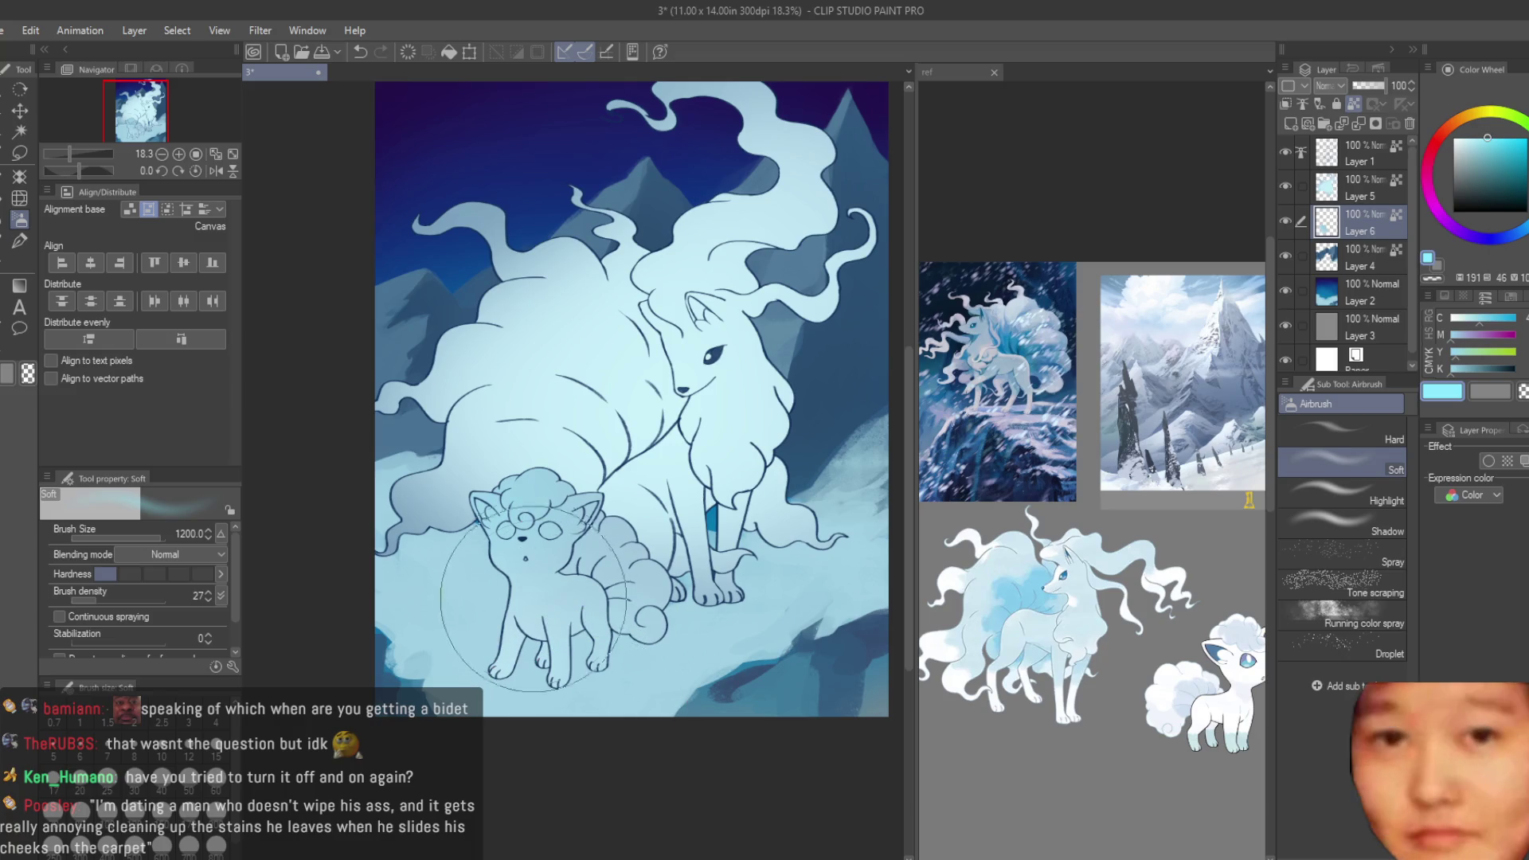
pyautogui.moveTo(525, 551); pyautogui.dragTo(537, 618)
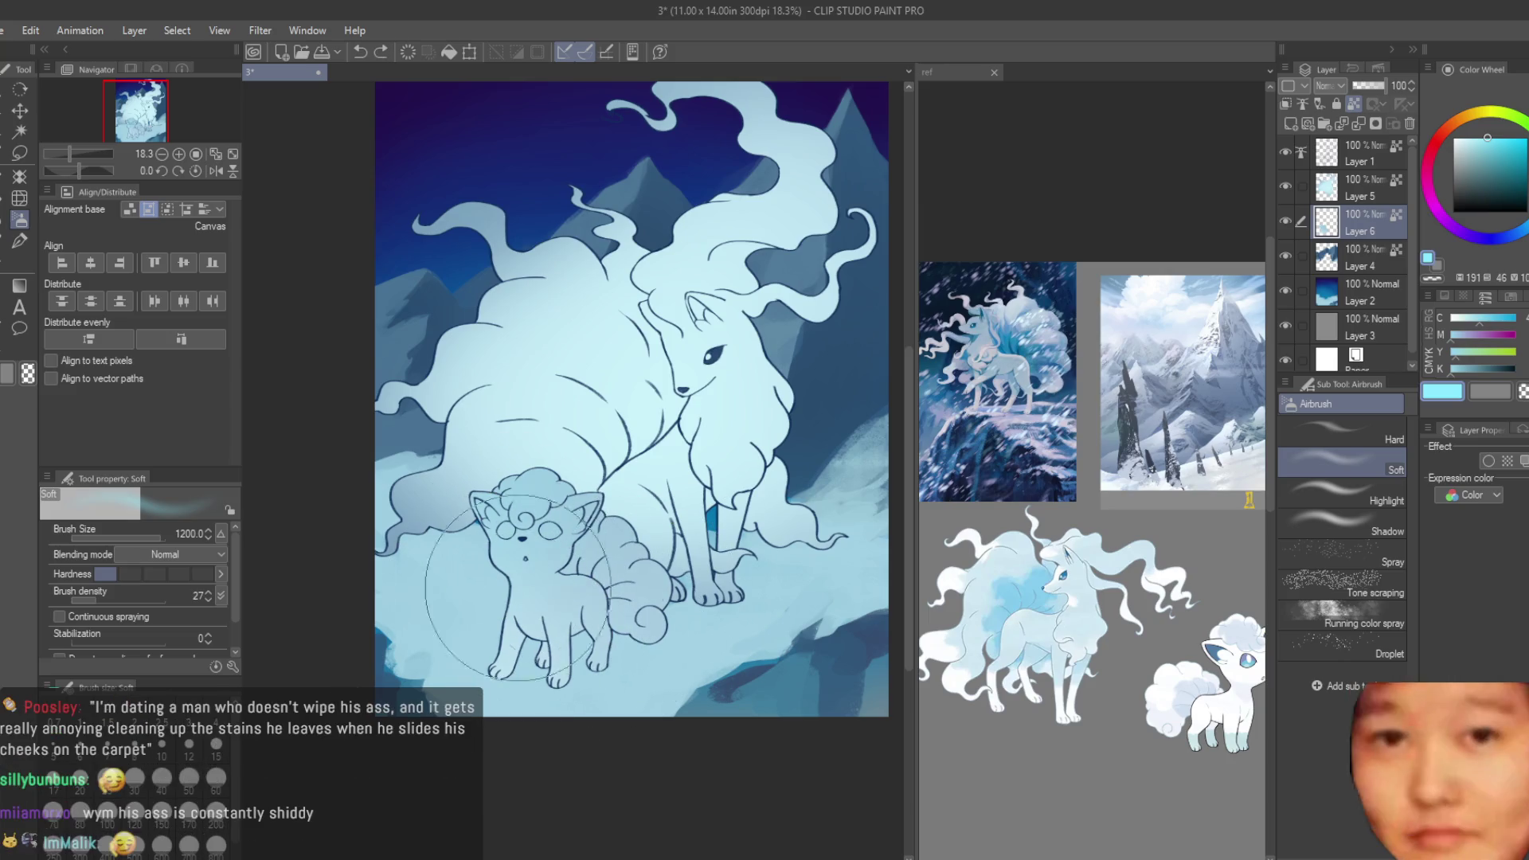
pyautogui.scroll(-1, 542, 619)
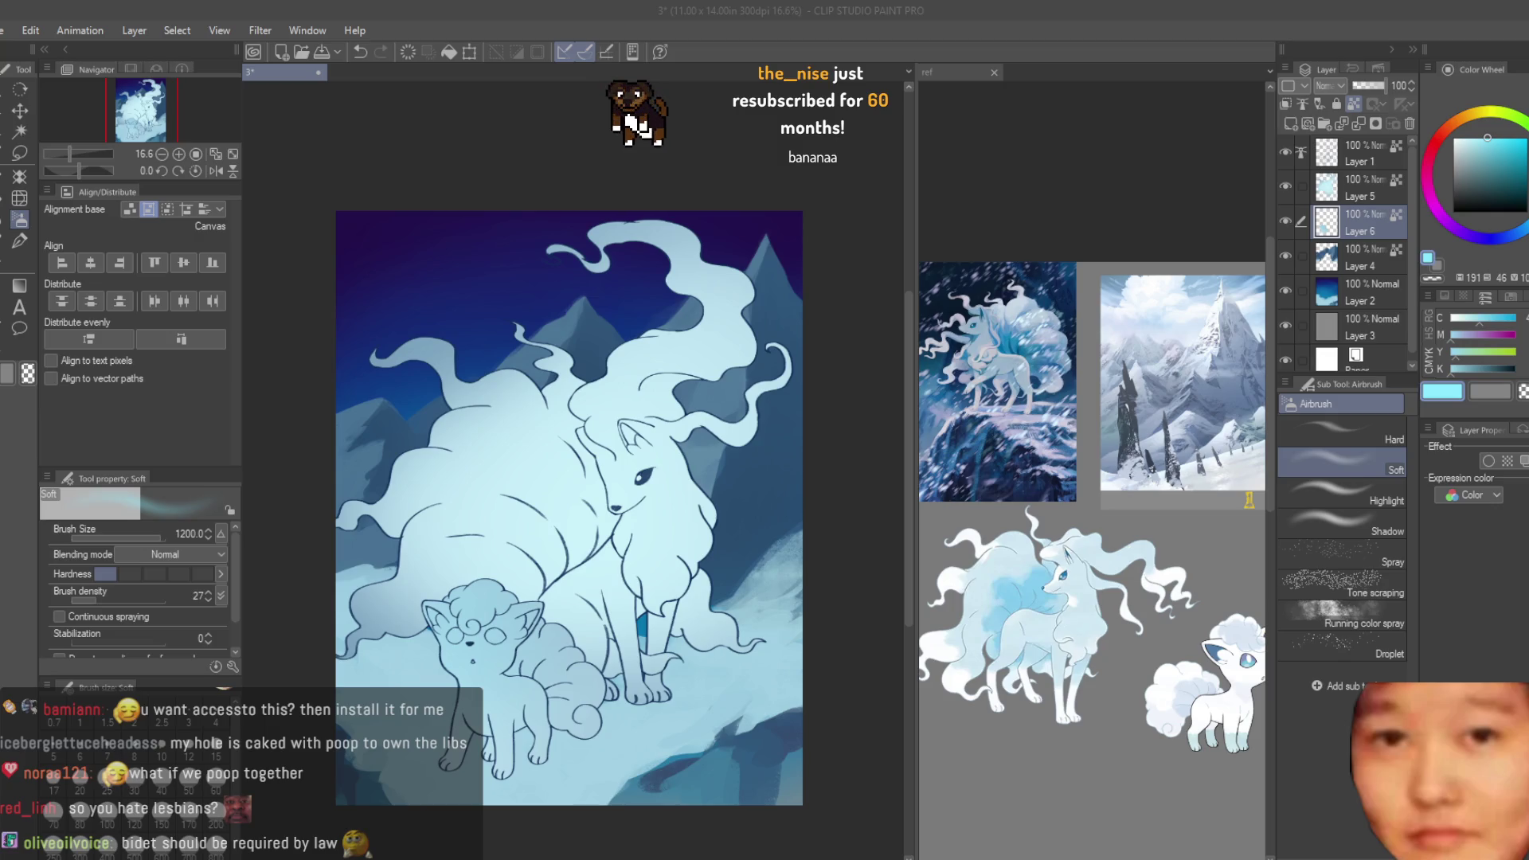
# - Airbrush near-white around the Vulpix's head
pyautogui.click(1040, 18)
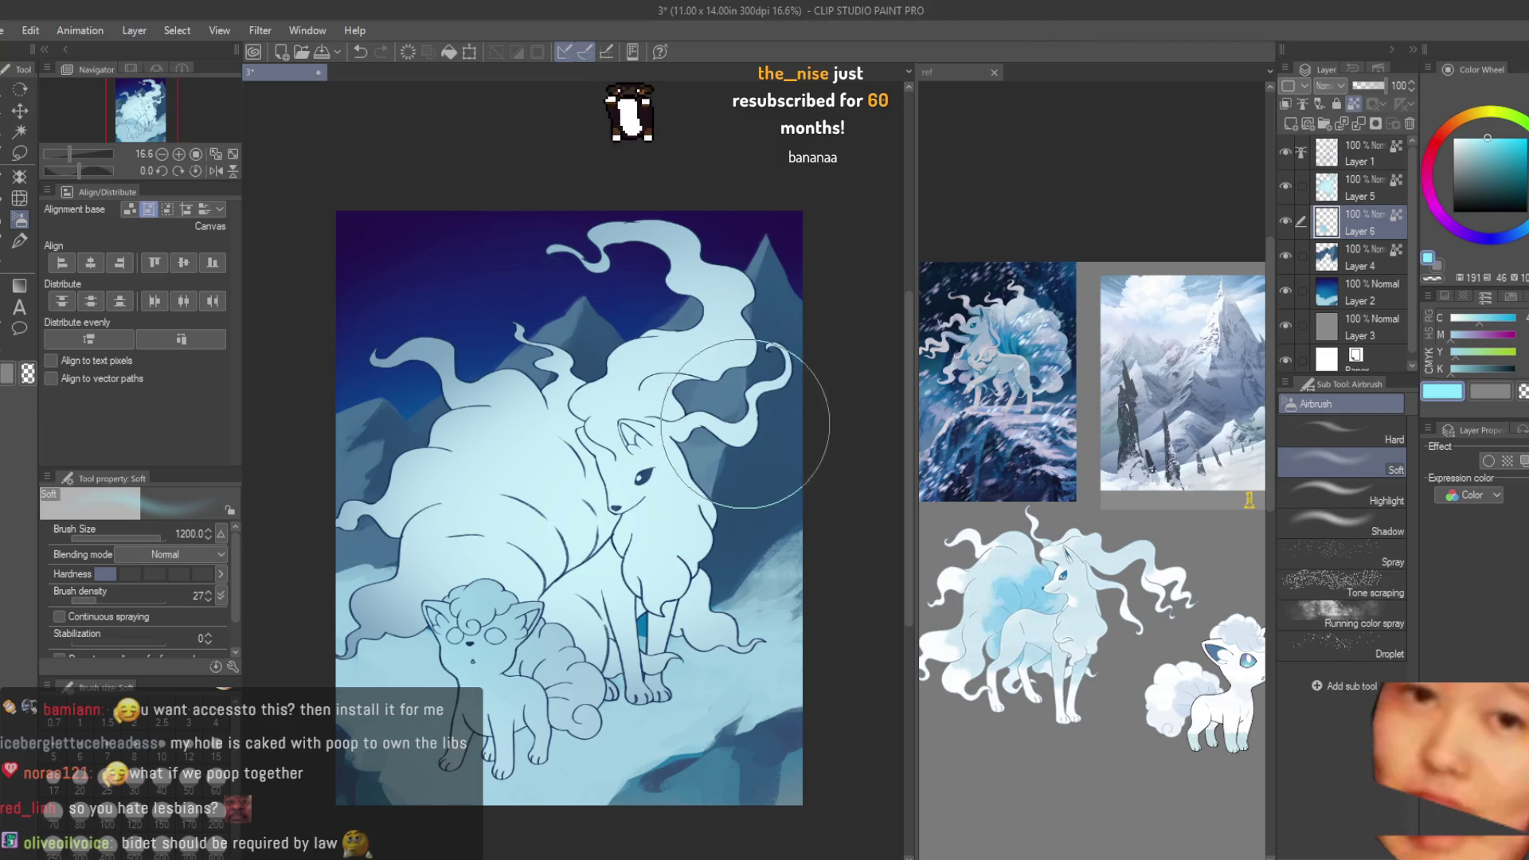
pyautogui.scroll(-2, 755, 466)
pyautogui.scroll(1, 597, 605)
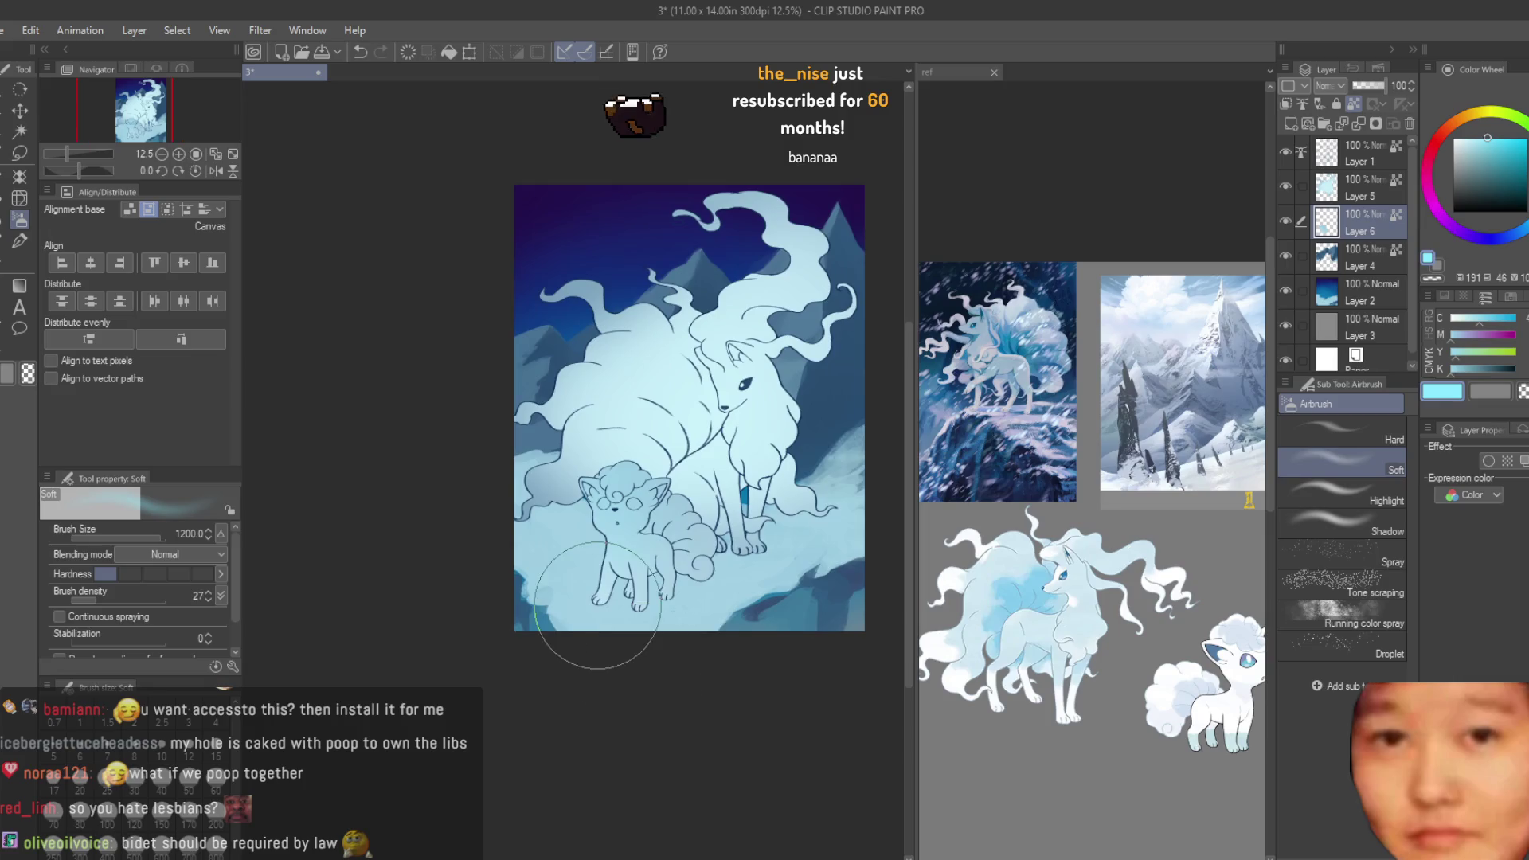
pyautogui.scroll(1, 597, 605)
pyautogui.scroll(1, 597, 605)
pyautogui.click(1457, 137)
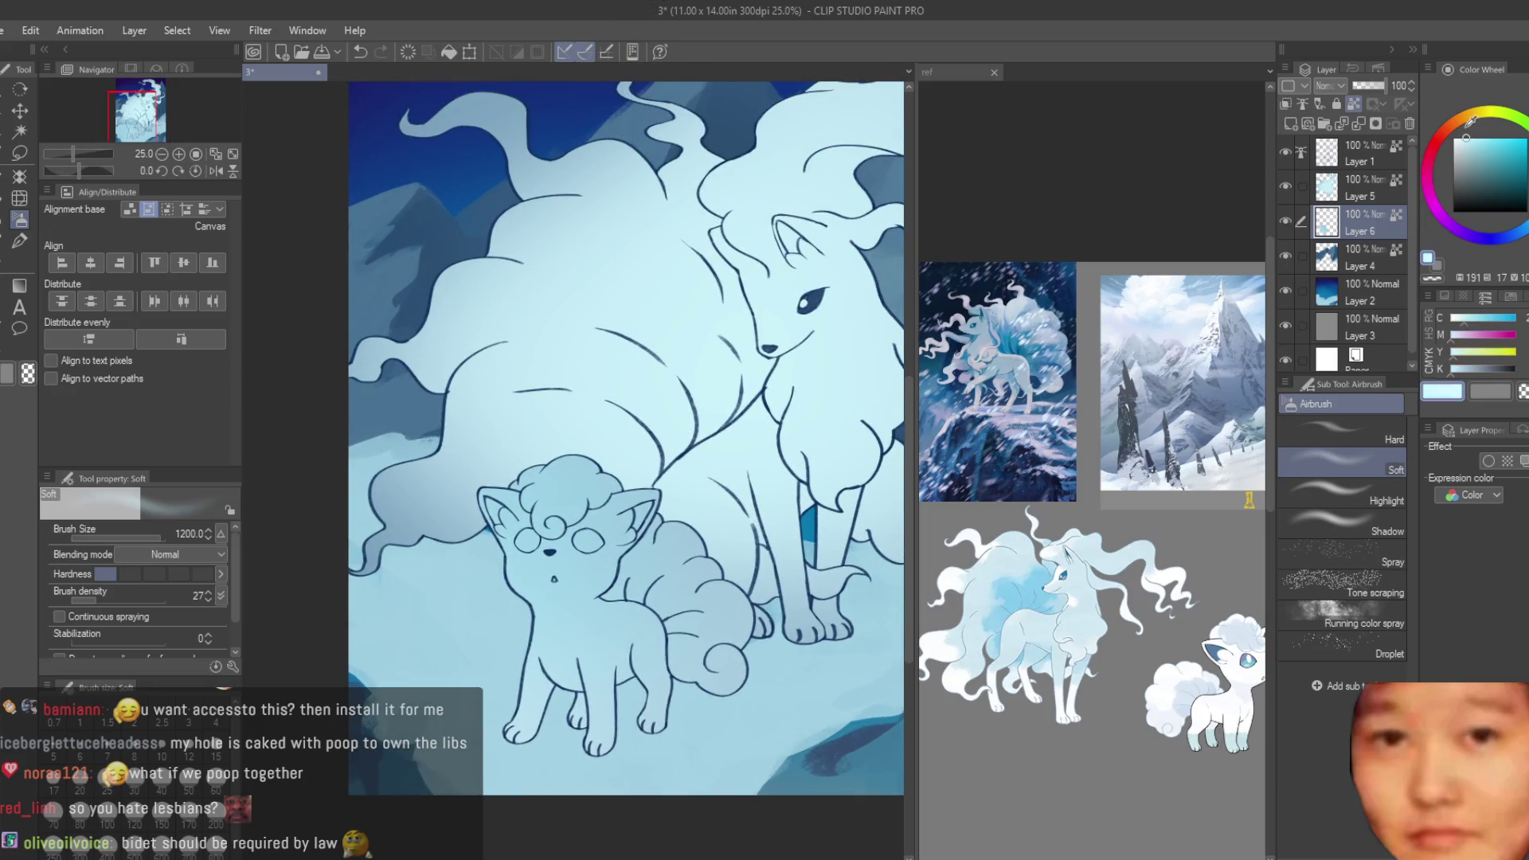
pyautogui.moveTo(477, 493); pyautogui.dragTo(553, 455)
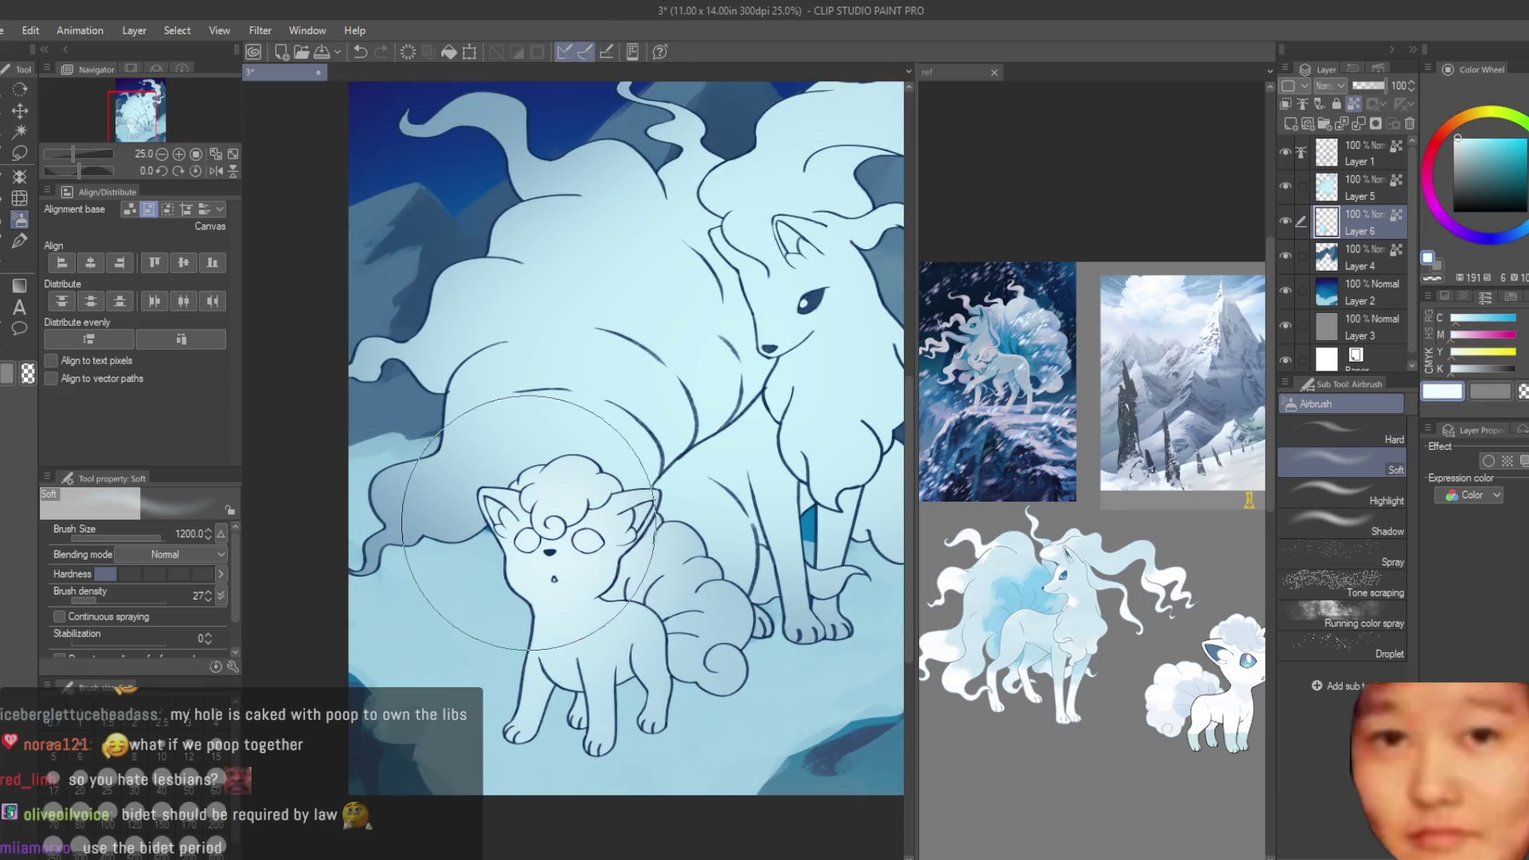
# - At brush size 800, airbrush near-white around the Vulpix's body
pyautogui.press('[')
pyautogui.press('[')
pyautogui.moveTo(509, 509)
pyautogui.mouseDown()
pyautogui.moveTo(604, 562)
pyautogui.moveTo(663, 648)
pyautogui.mouseUp()
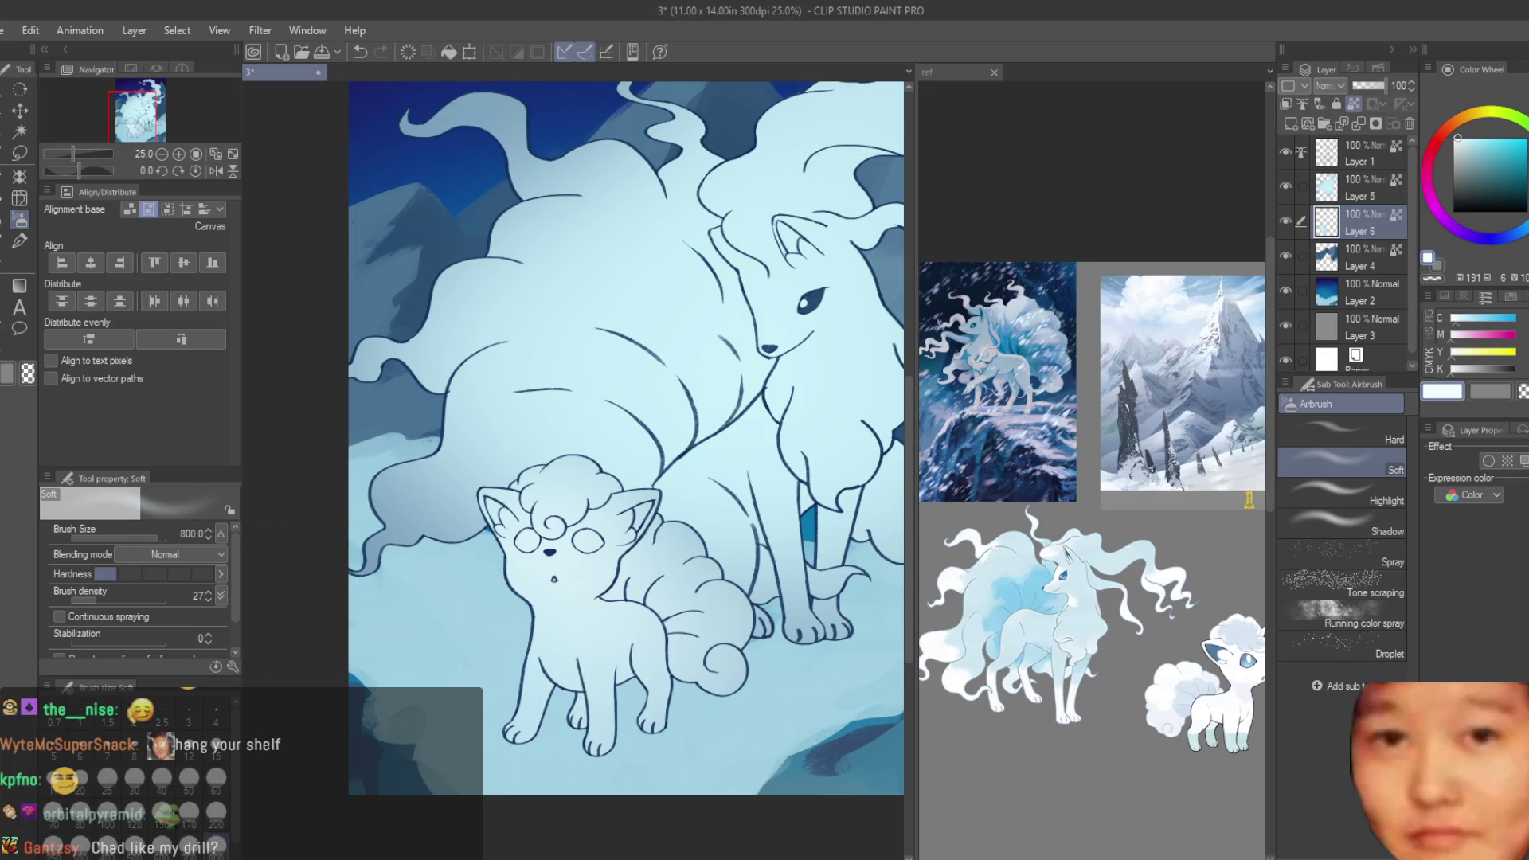
pyautogui.scroll(-5, 561, 561)
pyautogui.scroll(3, 560, 562)
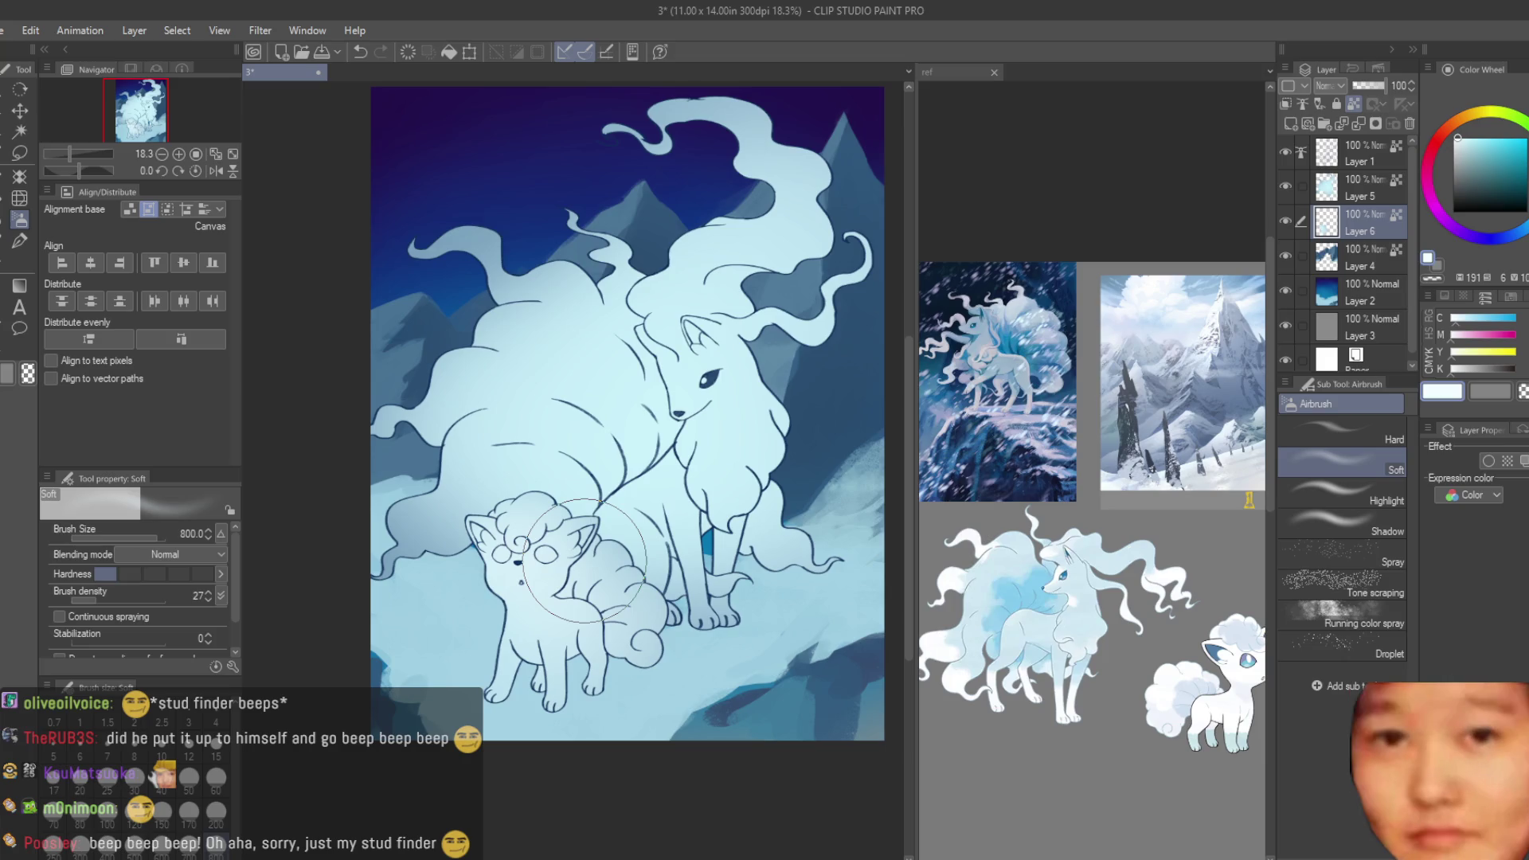
pyautogui.scroll(-2, 606, 549)
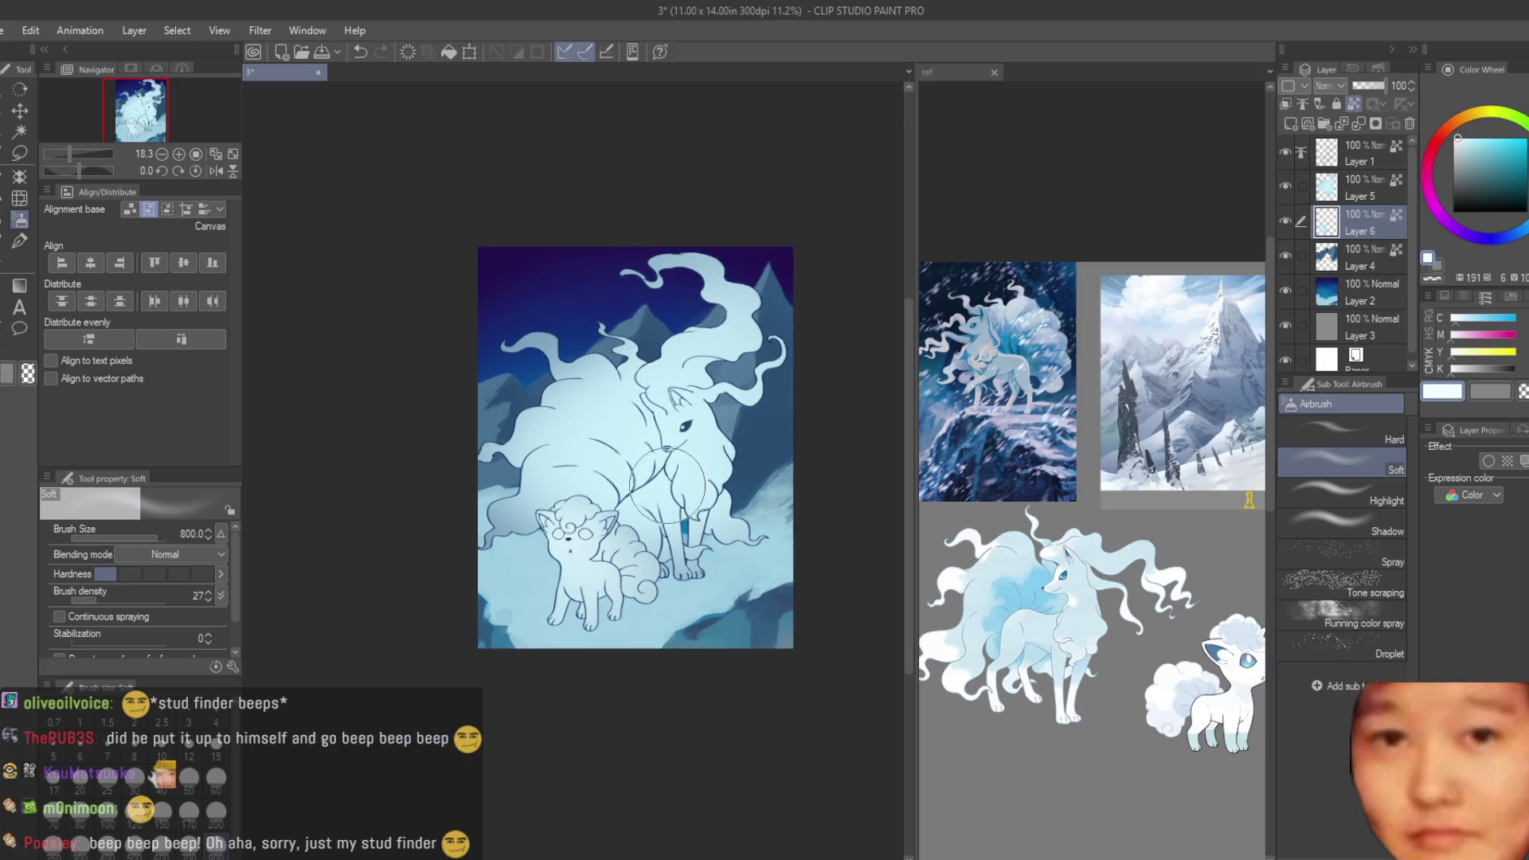
# - Hide and reshow Layer 6 to compare the scene with and without the glow
pyautogui.scroll(1, 605, 550)
pyautogui.click(1285, 221)
pyautogui.click(1284, 221)
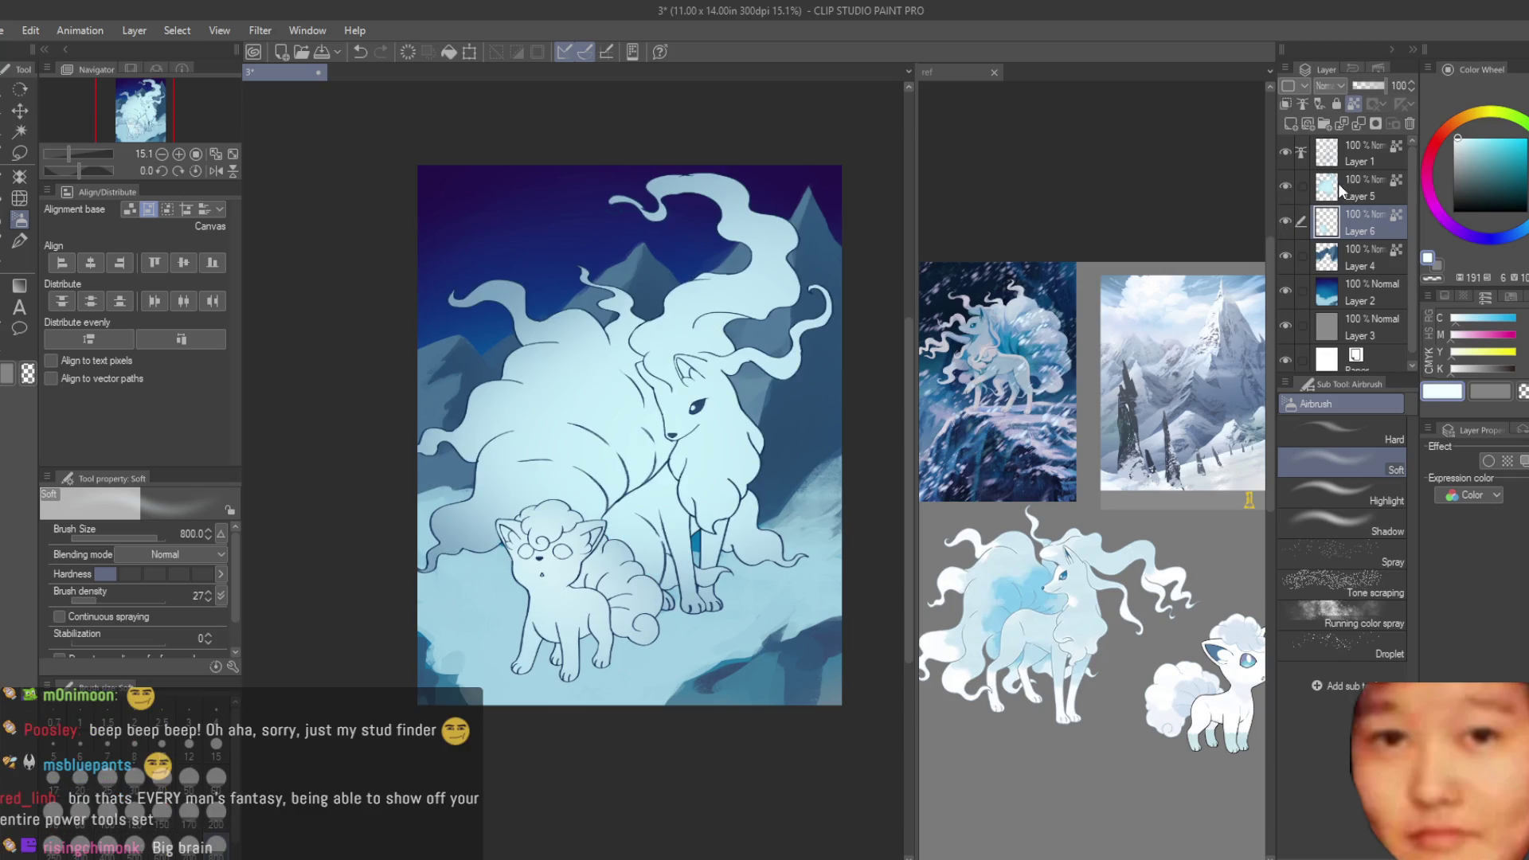
# - On Layer 5, pick a lighter colour and set brush size 1000, then return to Layer 6
pyautogui.click(1328, 191)
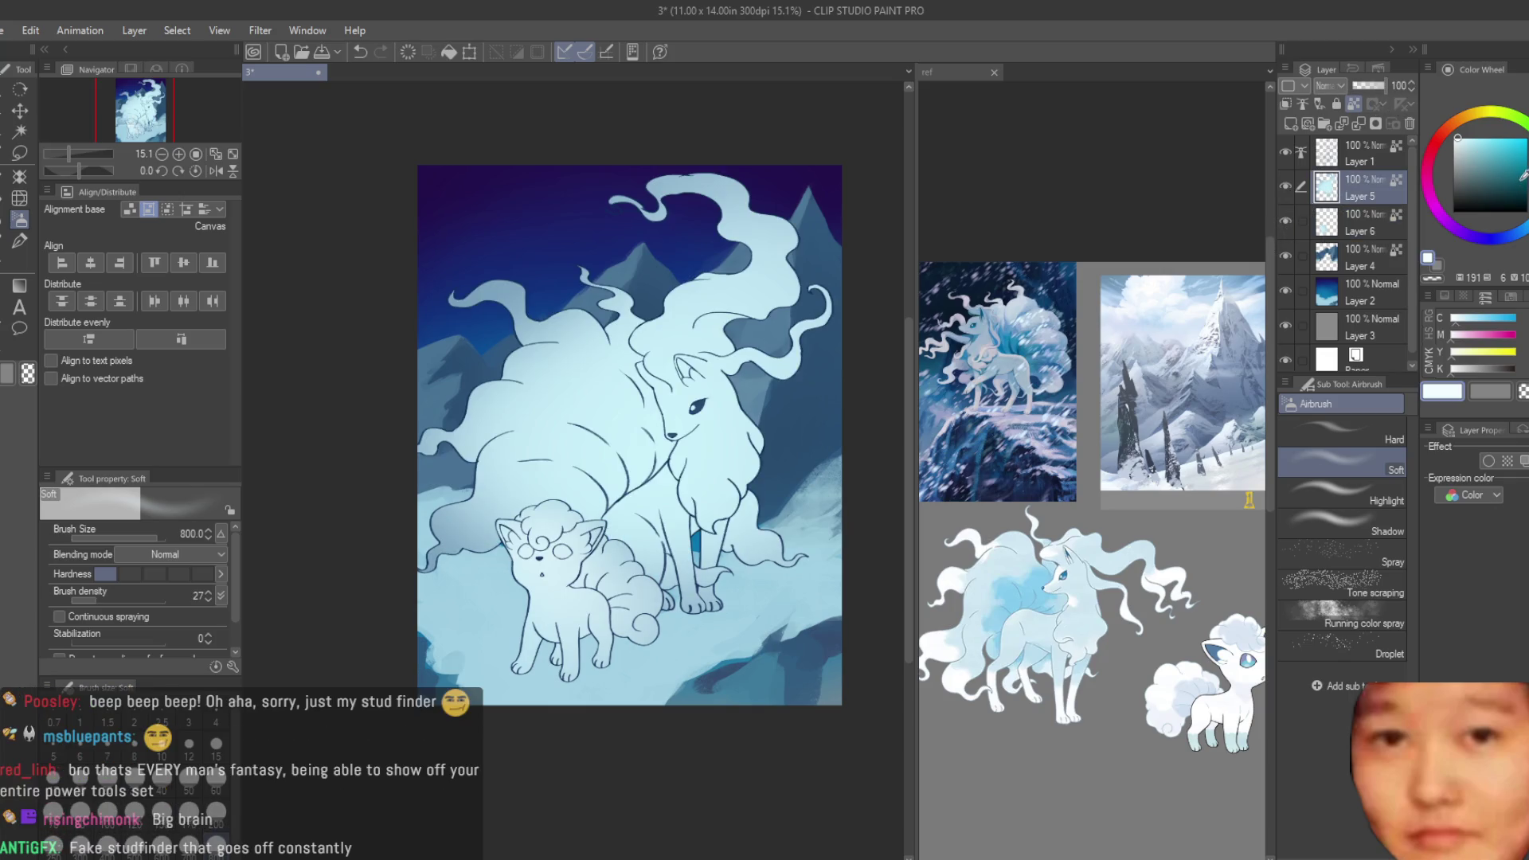
pyautogui.scroll(3, 627, 485)
pyautogui.click(1458, 135)
pyautogui.scroll(-2, 730, 632)
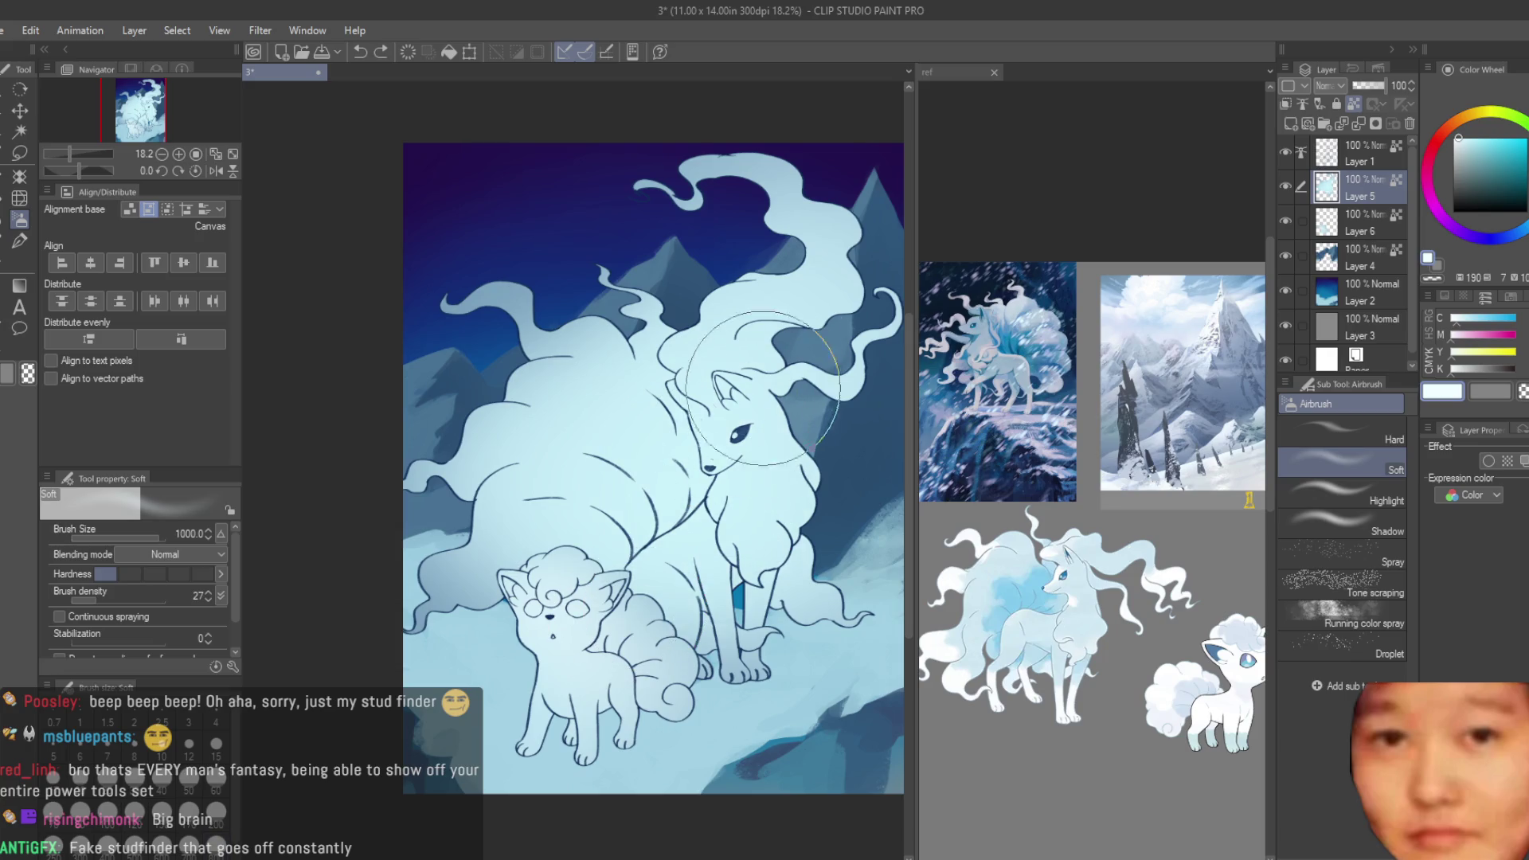
pyautogui.press(']')
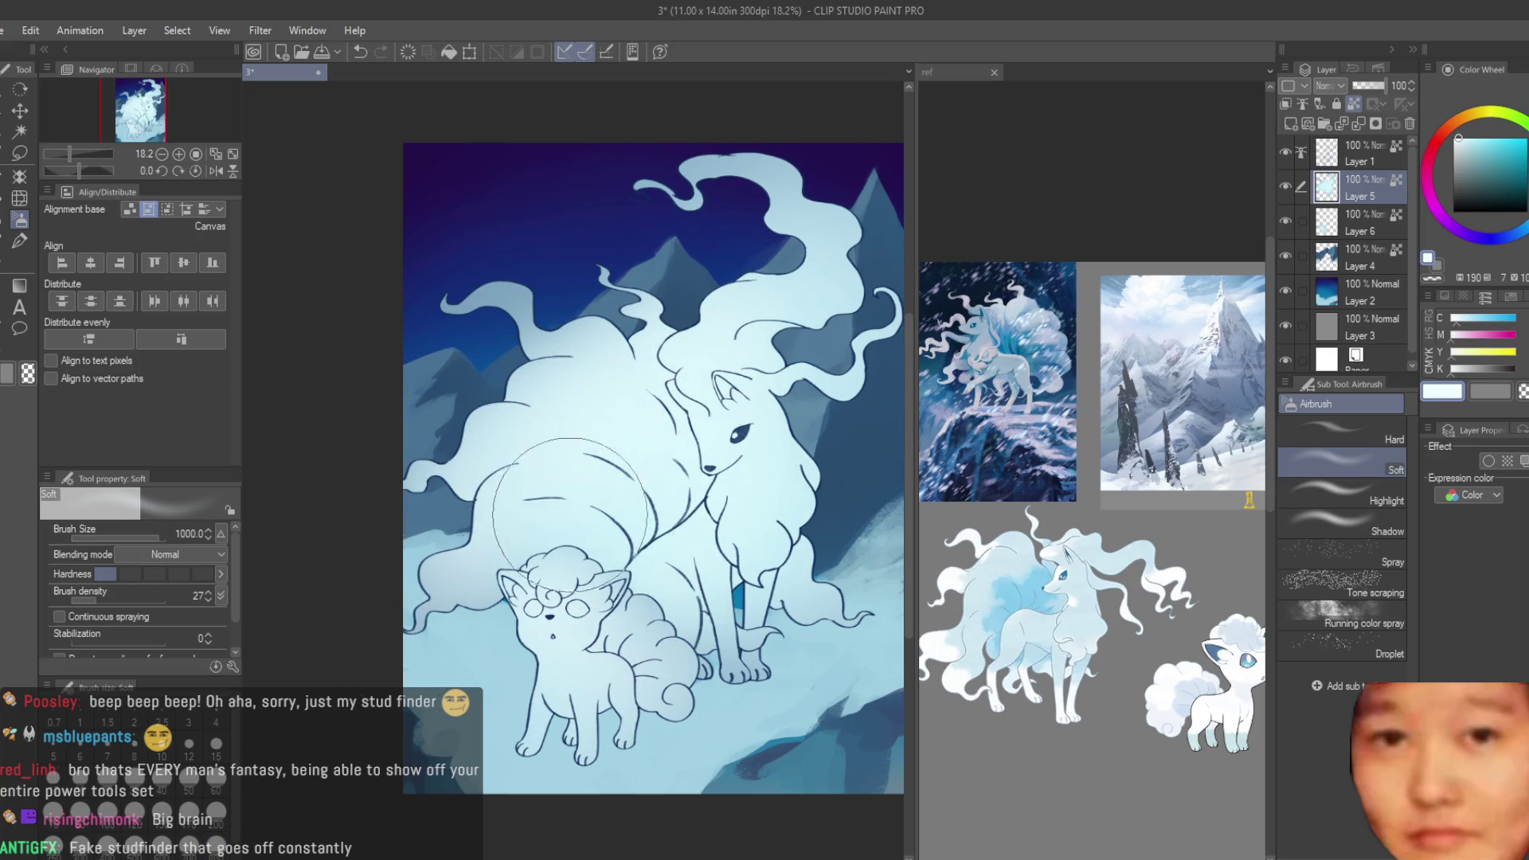
pyautogui.click(1363, 227)
pyautogui.scroll(-5, 614, 426)
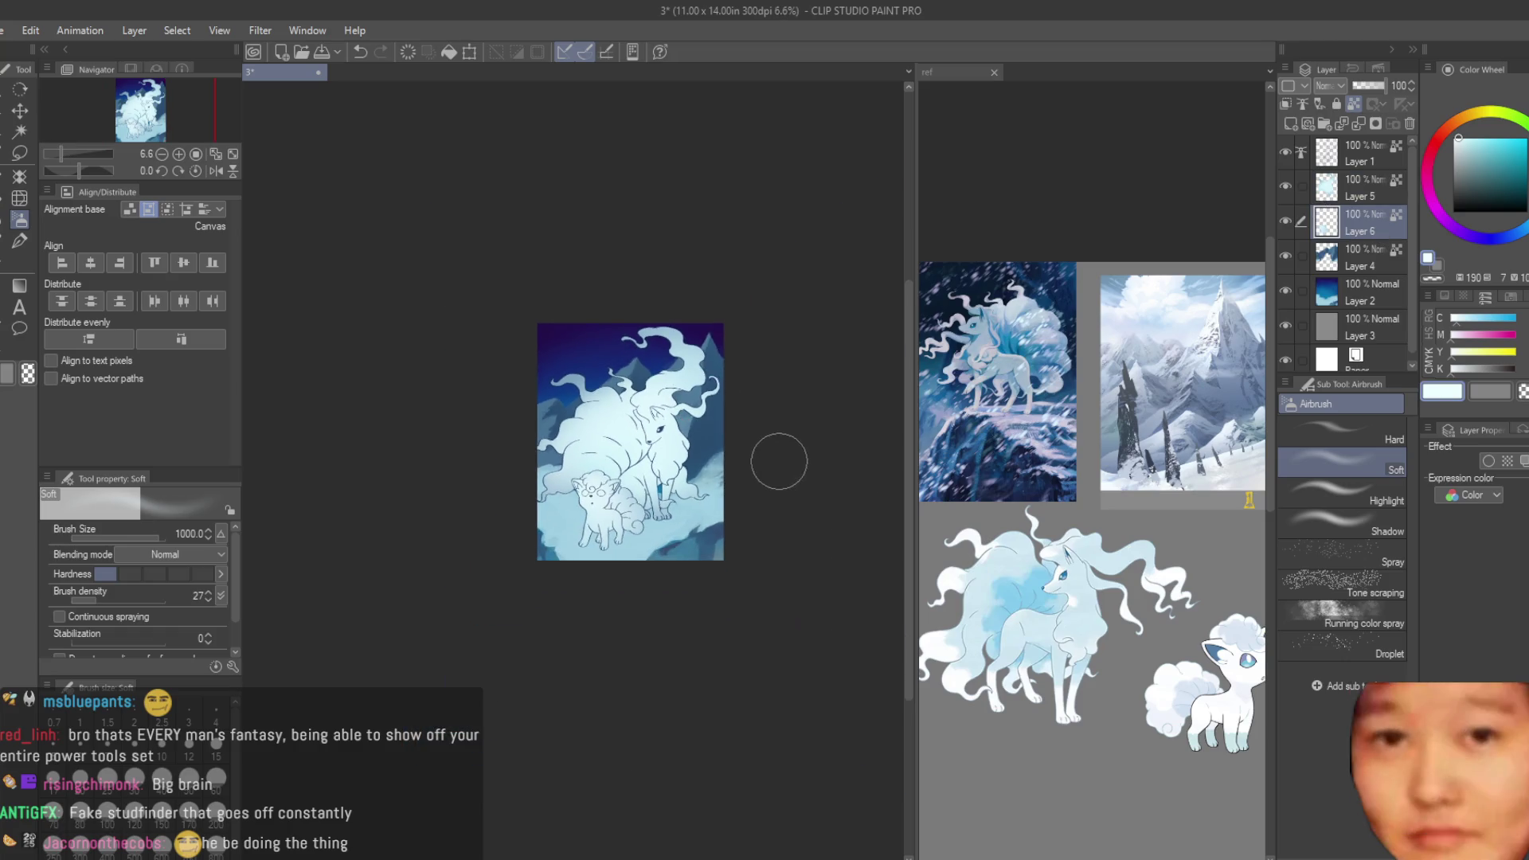
pyautogui.scroll(5, 668, 426)
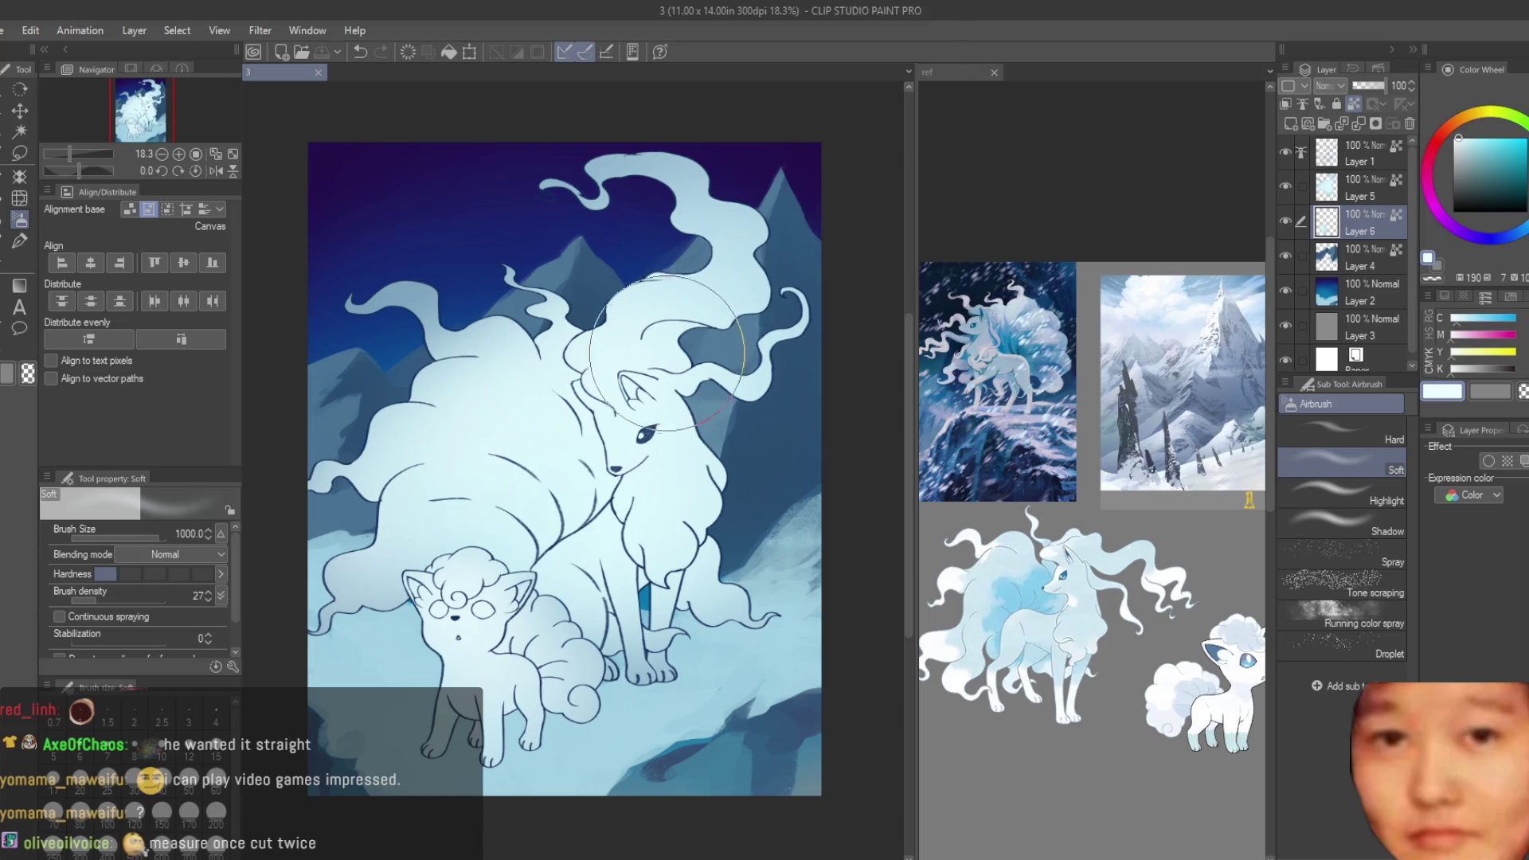
# - Toggle Layer 5's visibility to compare the scene with and without the white fox
pyautogui.moveTo(637, 334); pyautogui.dragTo(685, 302)
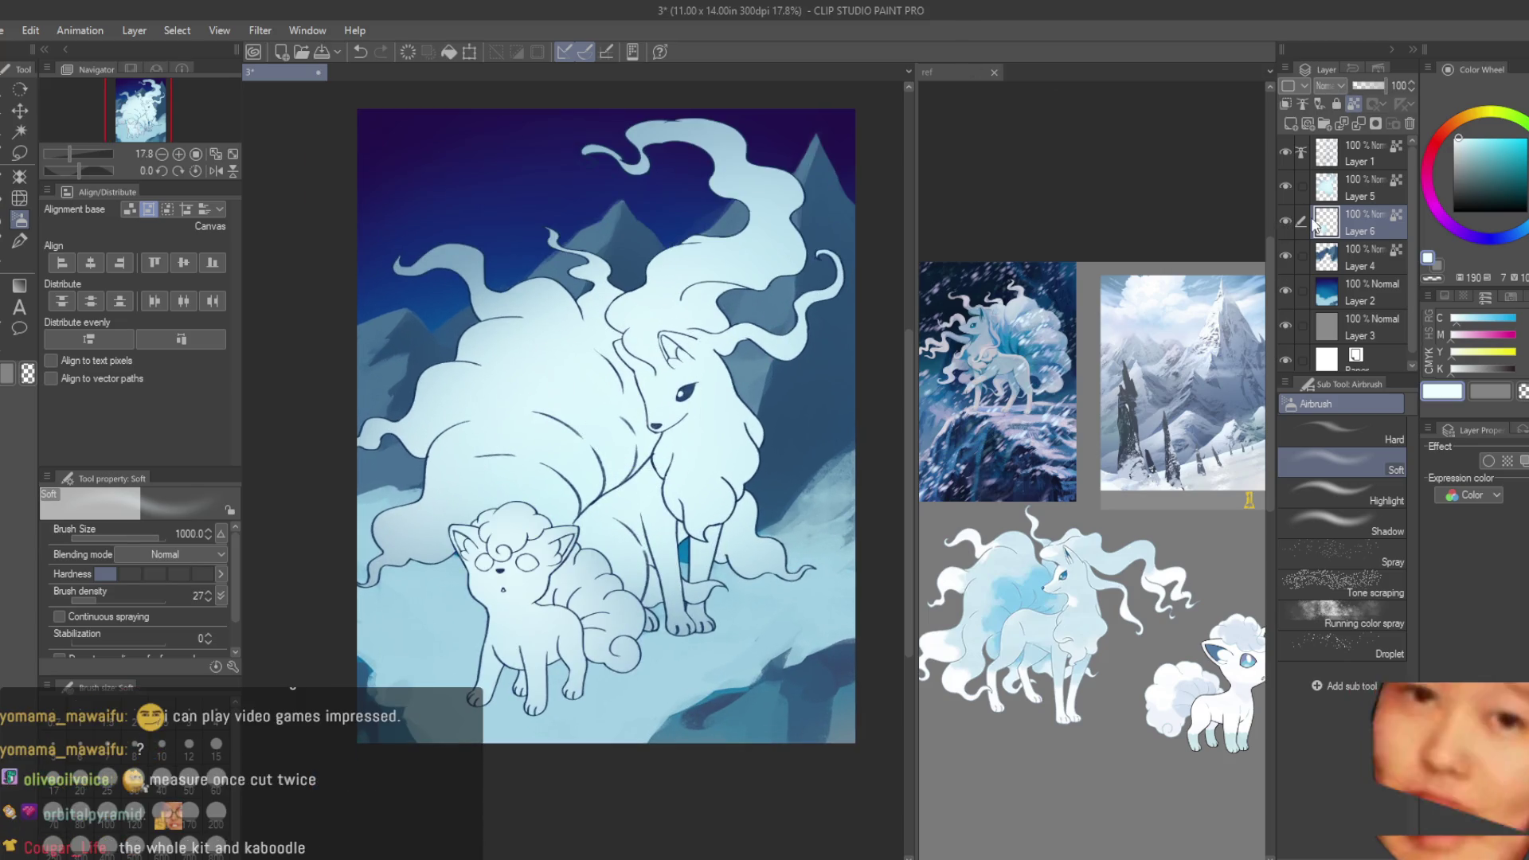
pyautogui.click(1284, 186)
pyautogui.click(1283, 187)
pyautogui.click(1283, 187)
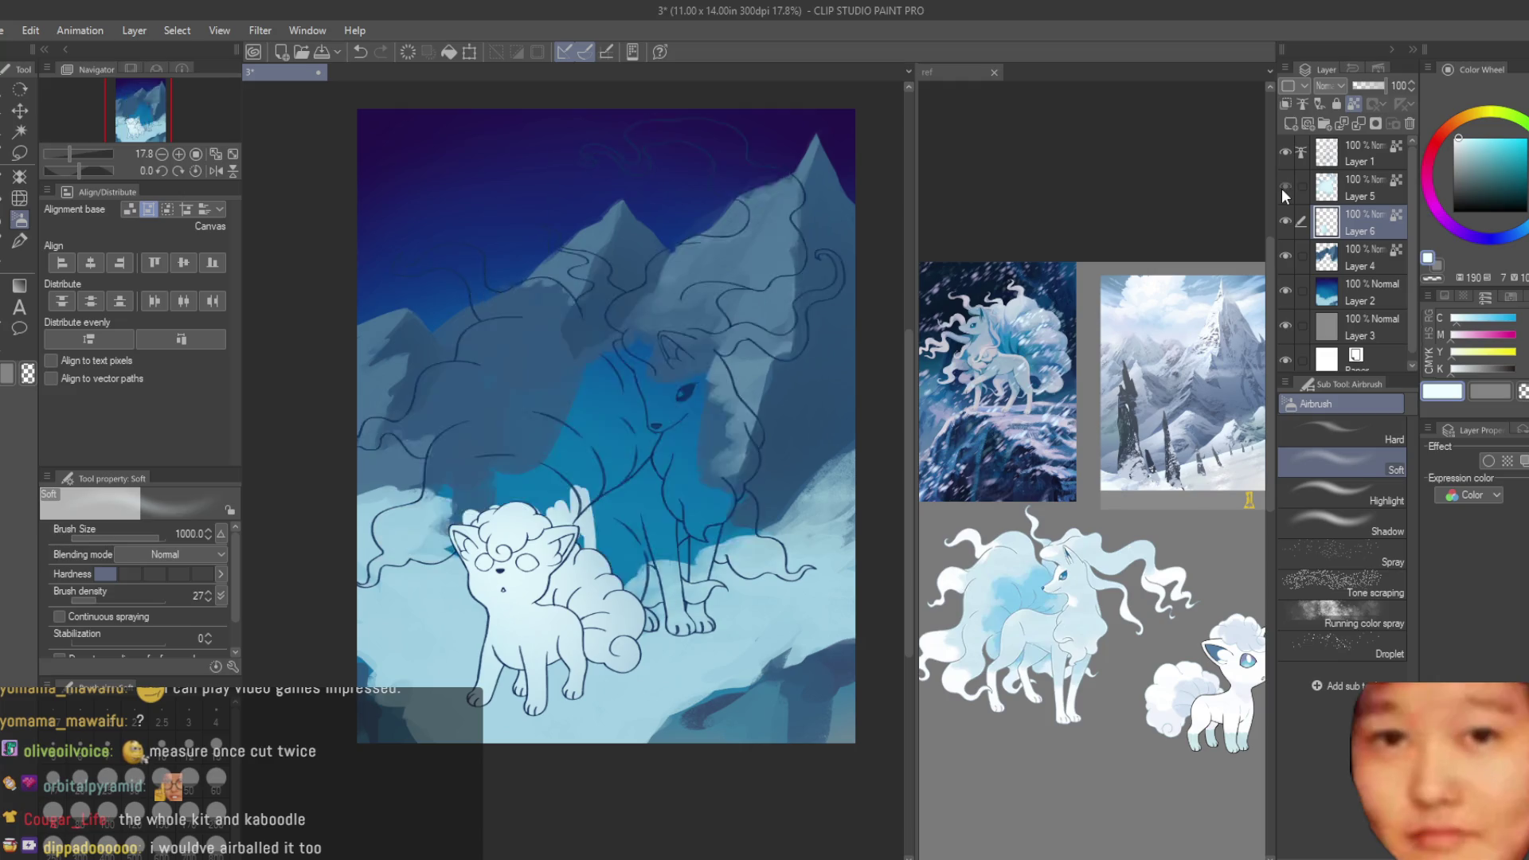
pyautogui.click(1284, 186)
pyautogui.click(1283, 185)
pyautogui.click(1283, 185)
# - Set Layer 7 to Multiply, pick a greyish blue, and select the Turnip pen
pyautogui.click(1328, 84)
pyautogui.click(1331, 121)
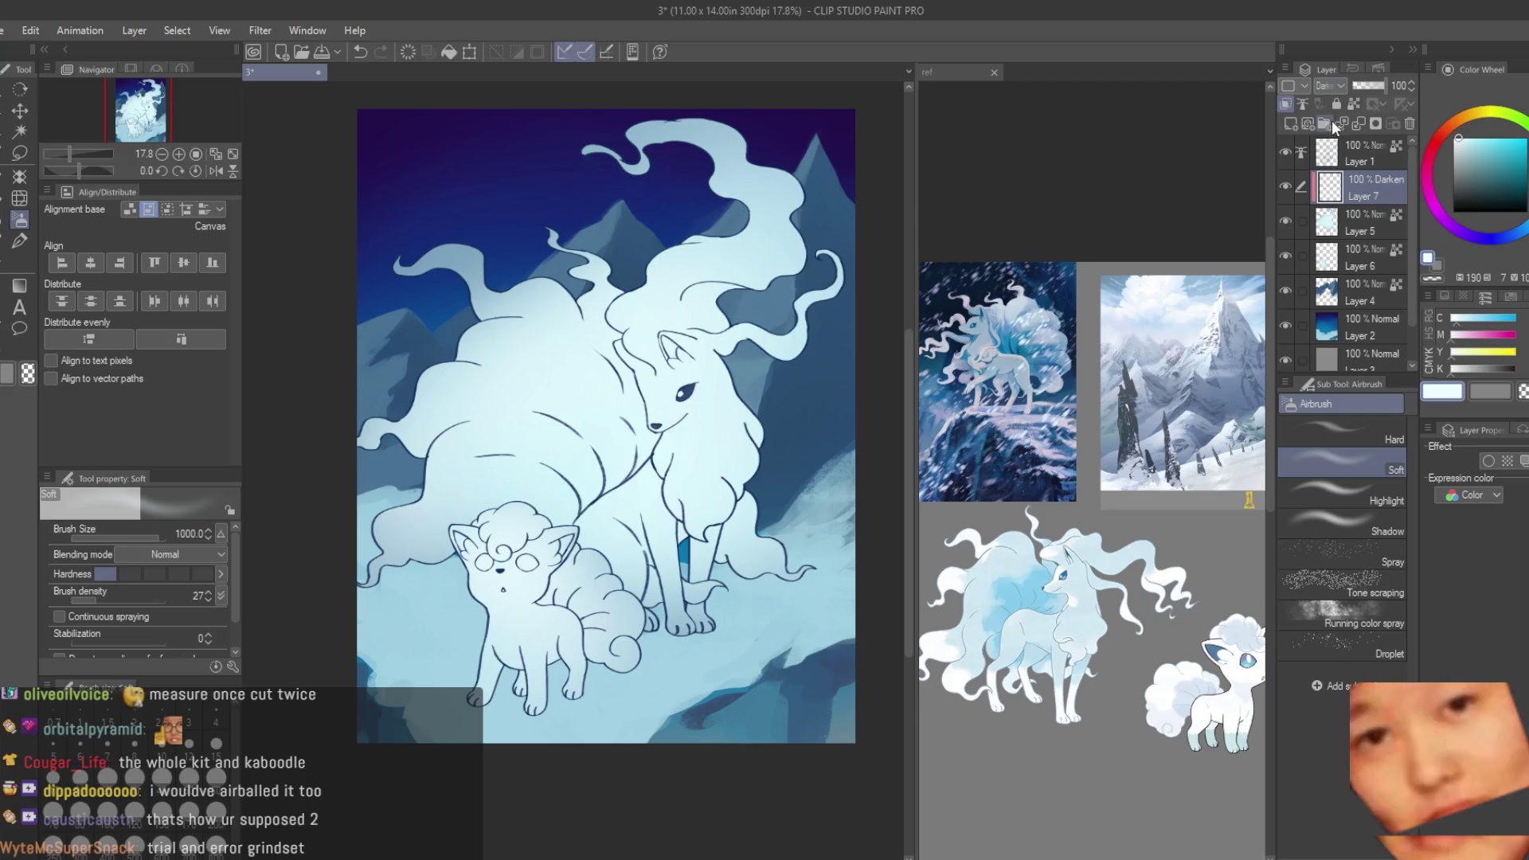
pyautogui.click(1464, 152)
pyautogui.click(19, 240)
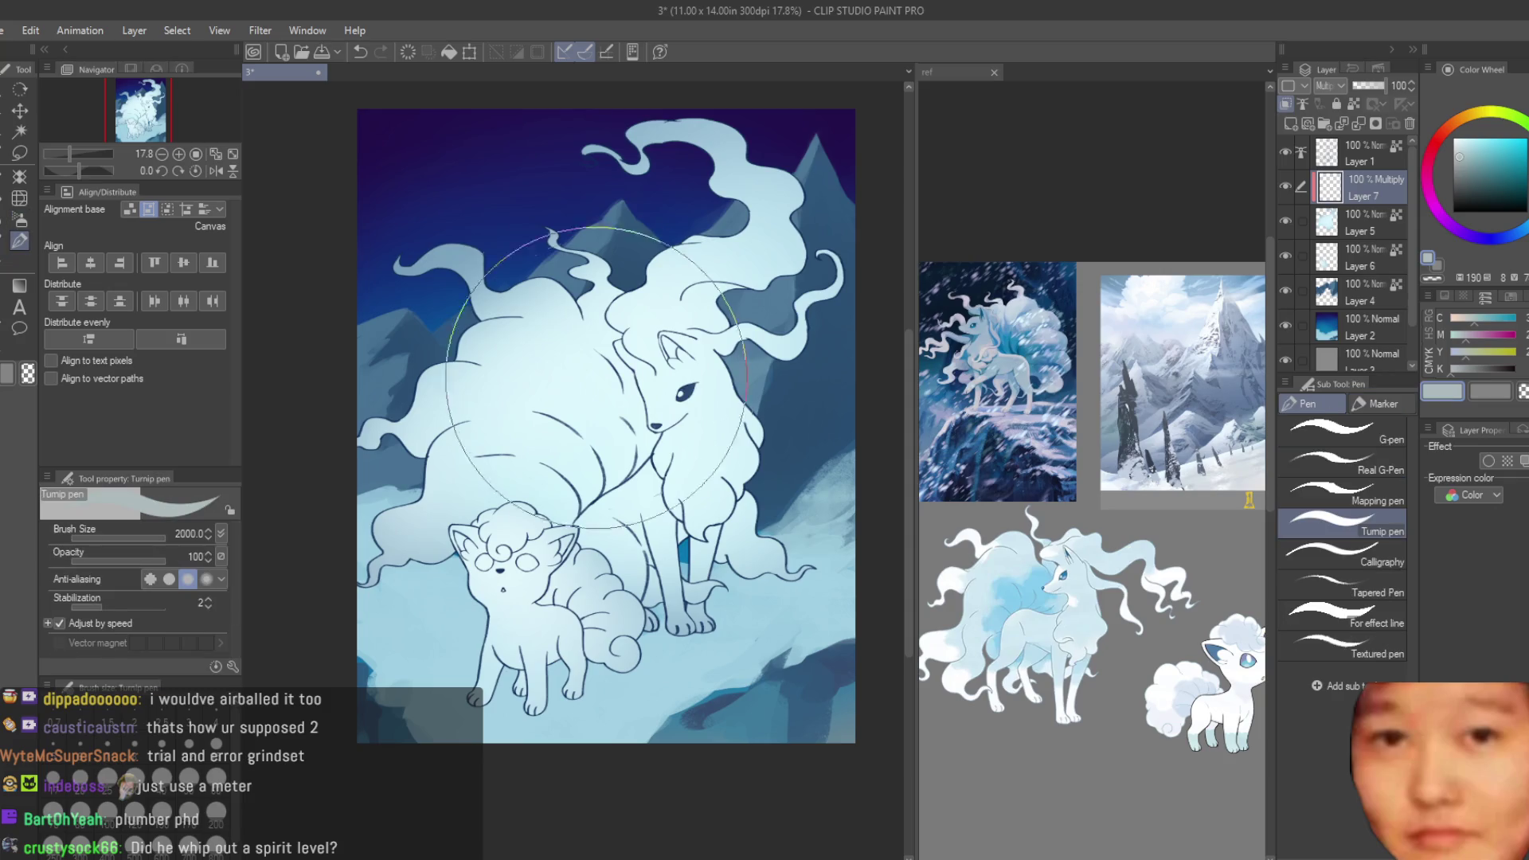
# - Undo test strokes, shrink the brush to 800, and sample the canvas's light blue
pyautogui.moveTo(549, 430); pyautogui.dragTo(692, 223)
pyautogui.hotkey('ctrl', 'z')
pyautogui.press('[')
pyautogui.press('[')
pyautogui.press('[')
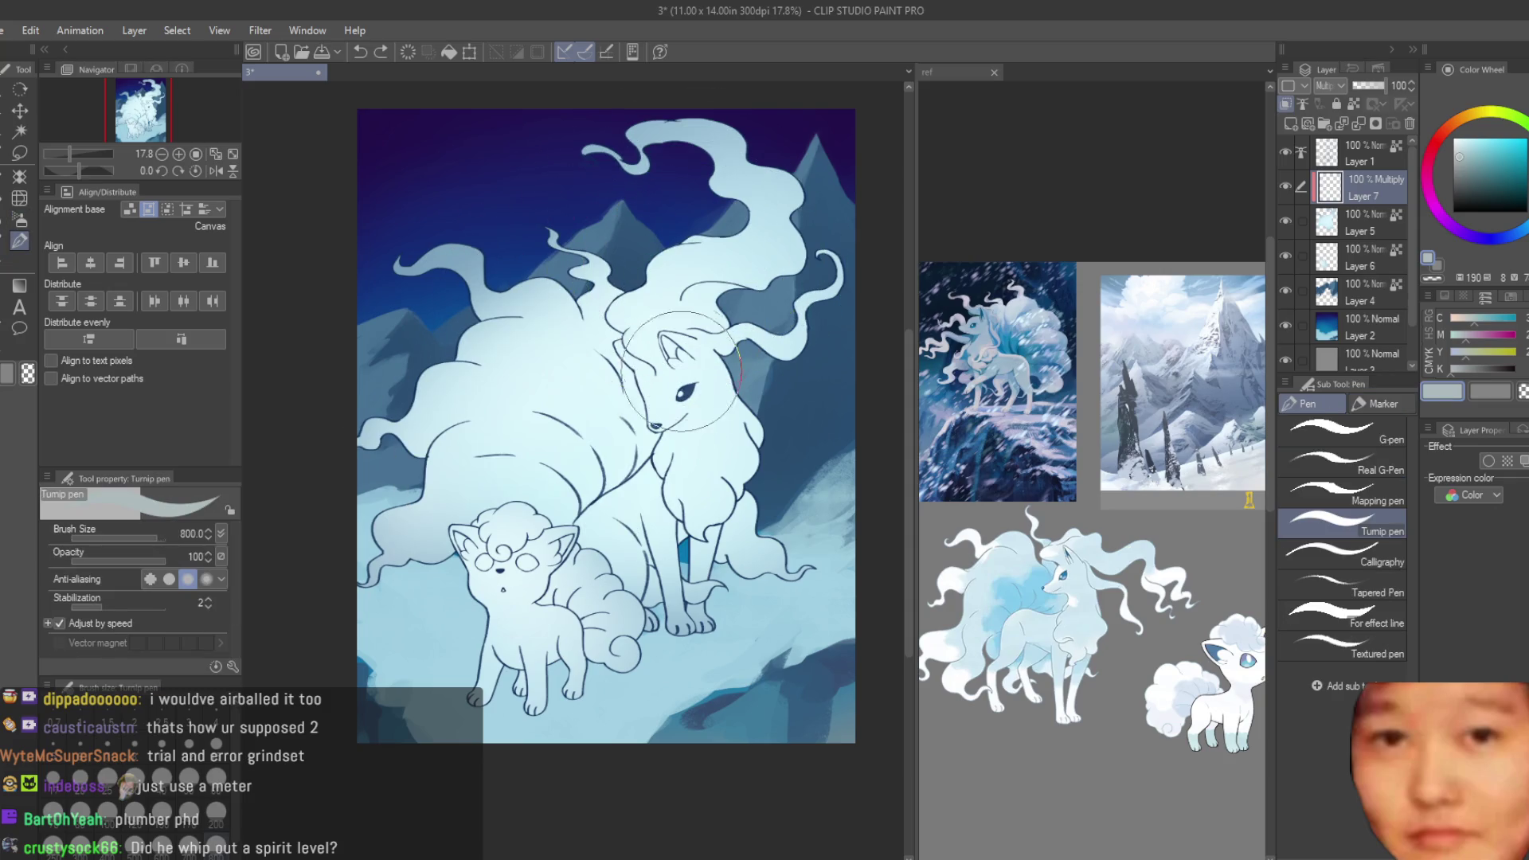
pyautogui.keyDown('alt'); pyautogui.click(573, 473); pyautogui.keyUp('alt')
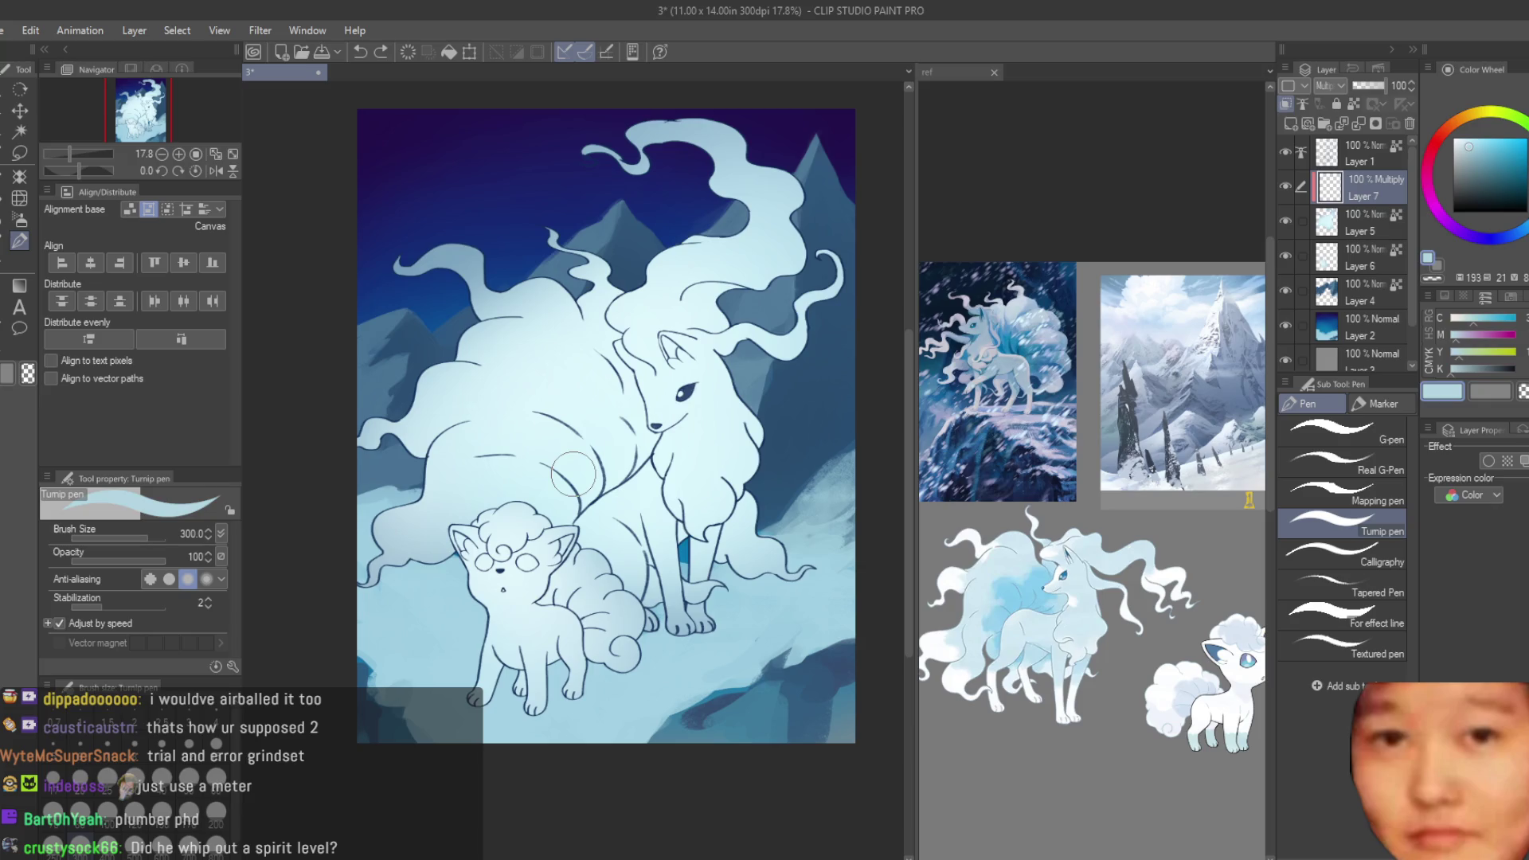
pyautogui.moveTo(661, 334); pyautogui.dragTo(646, 143)
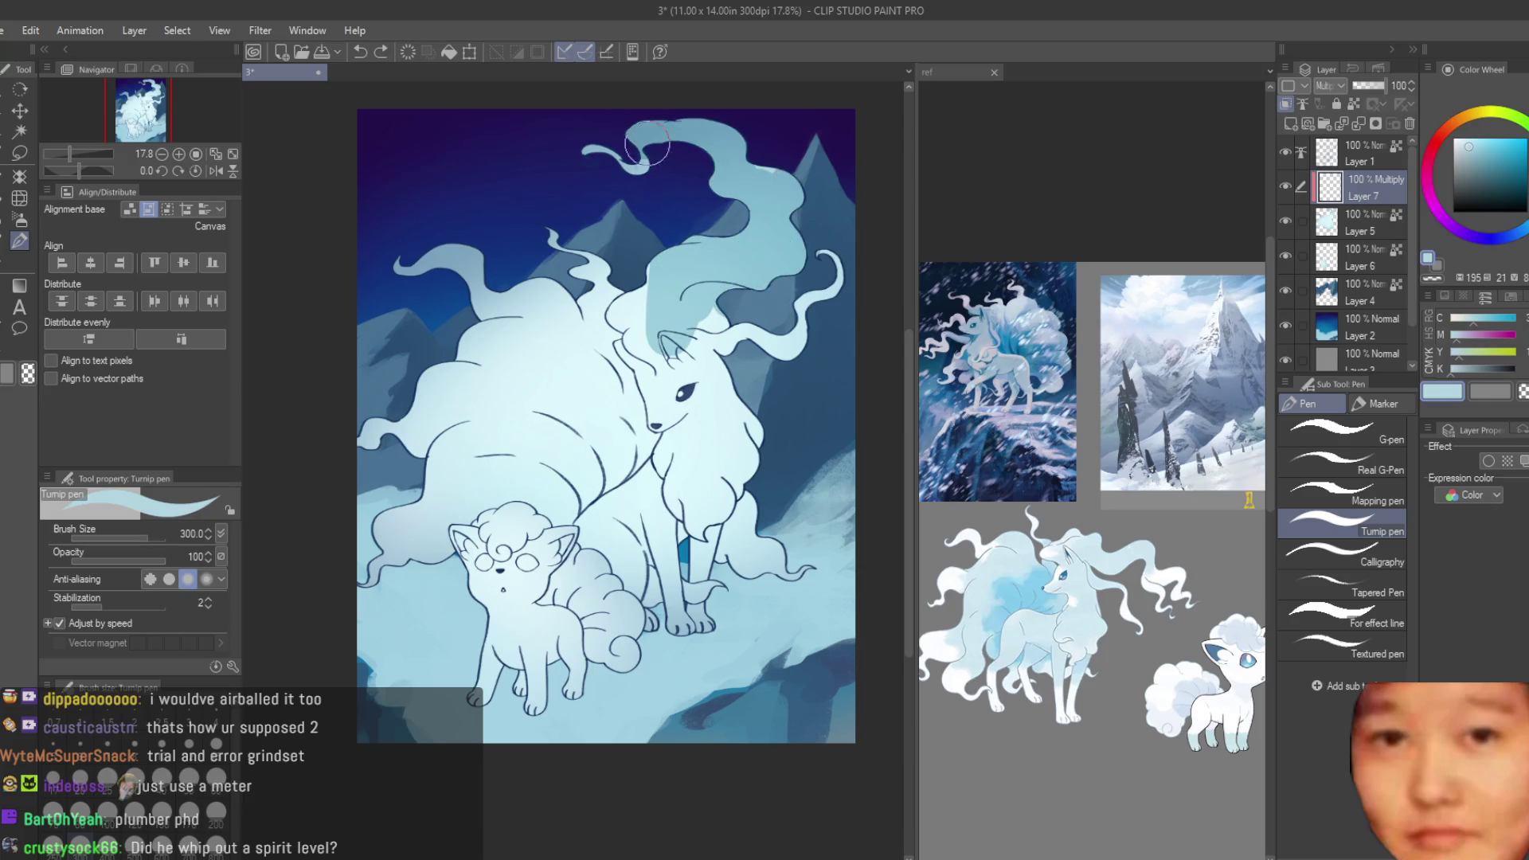
pyautogui.hotkey('ctrl', 'z')
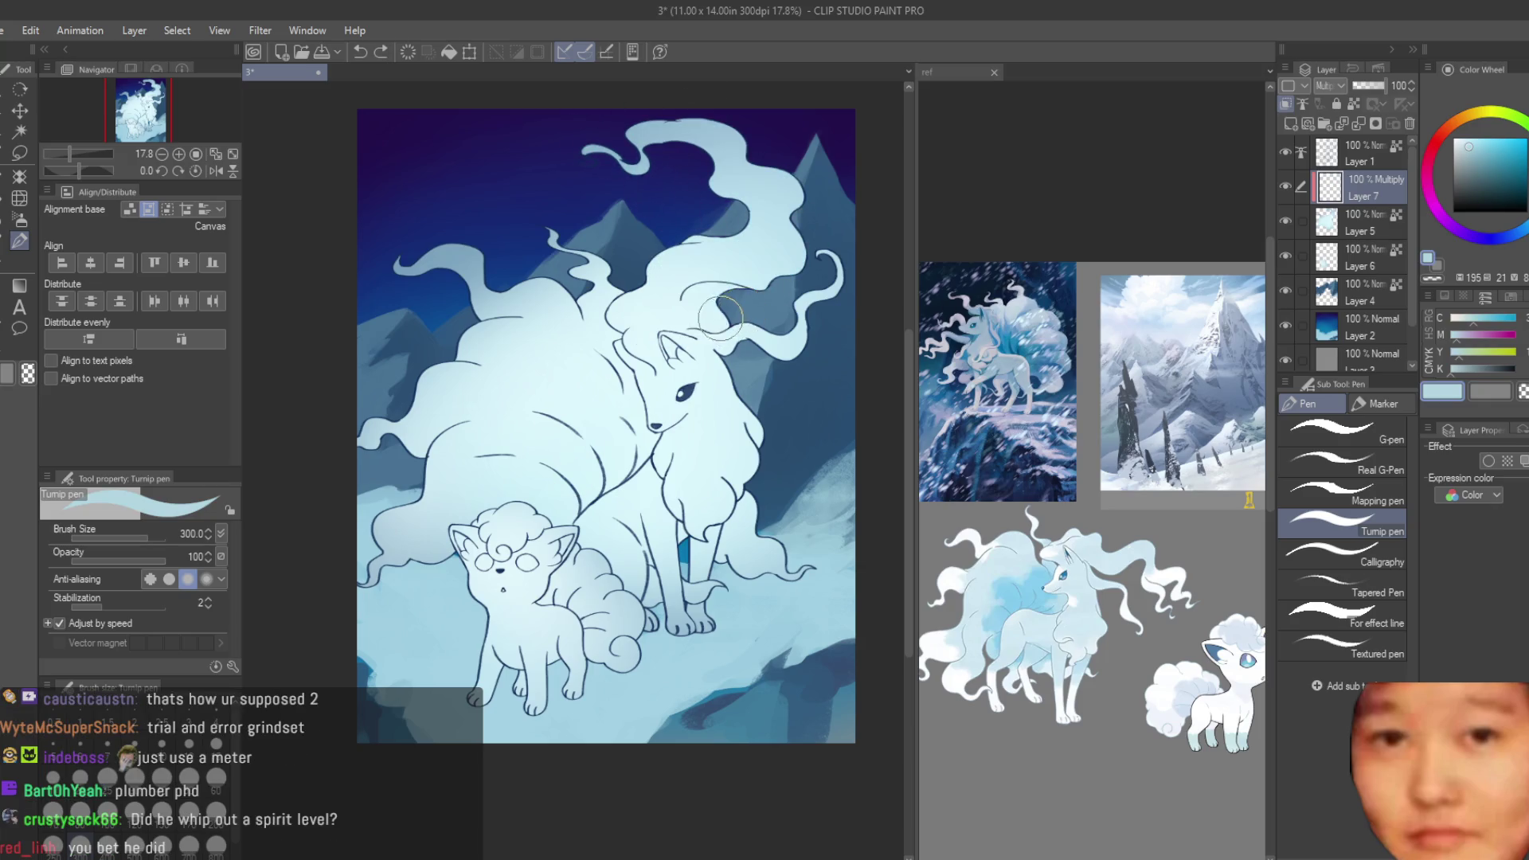
pyautogui.moveTo(637, 327); pyautogui.dragTo(549, 390)
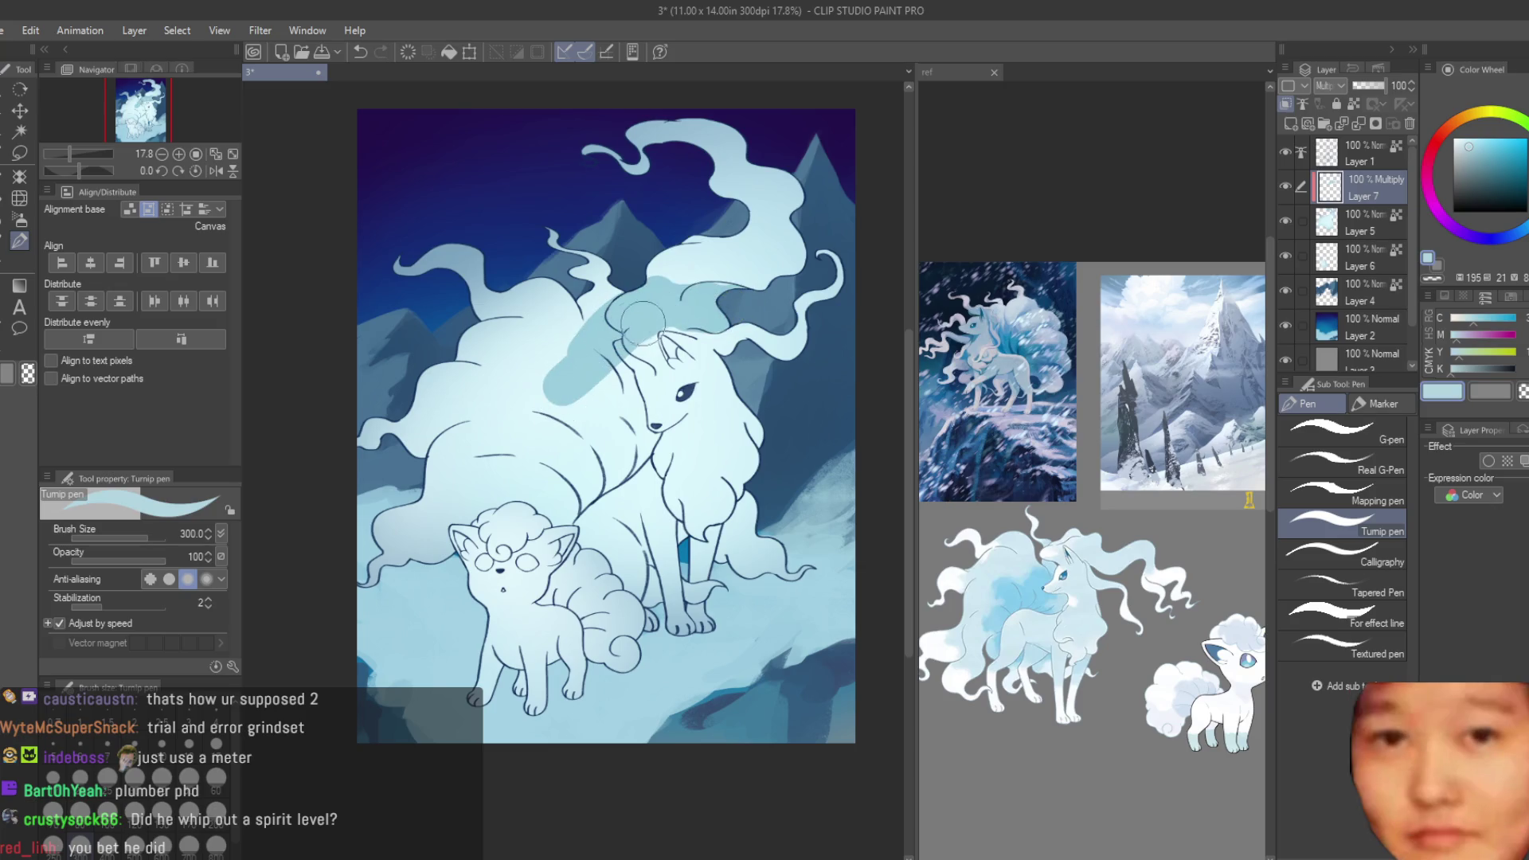
pyautogui.press('[')
pyautogui.hotkey('ctrl', 'z')
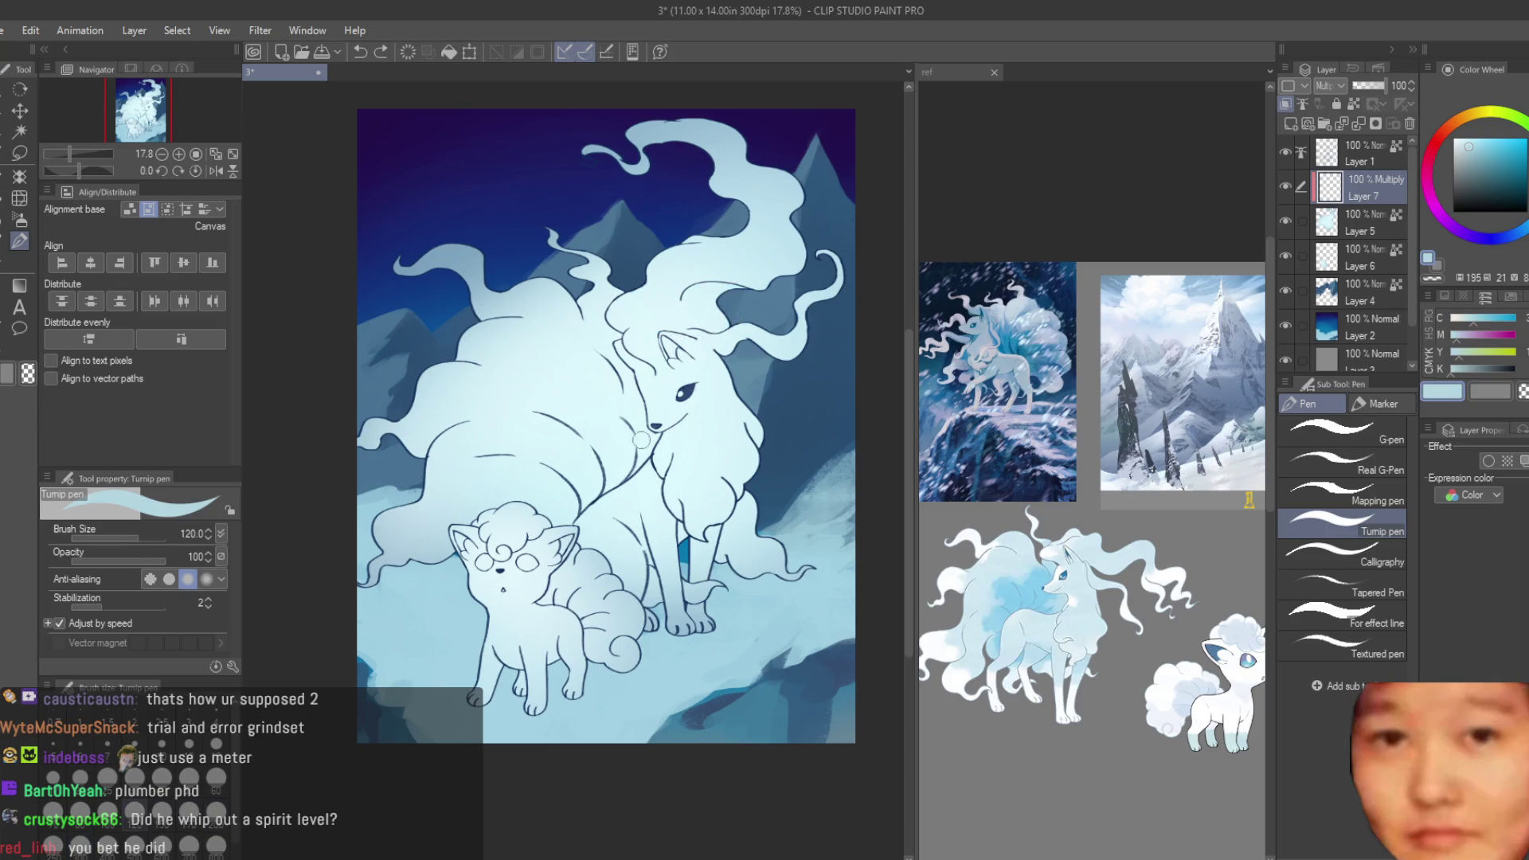
# - Paint light-blue shadow shapes over the Ninetales' tails and under its nose
pyautogui.scroll(1, 549, 442)
pyautogui.scroll(1, 584, 506)
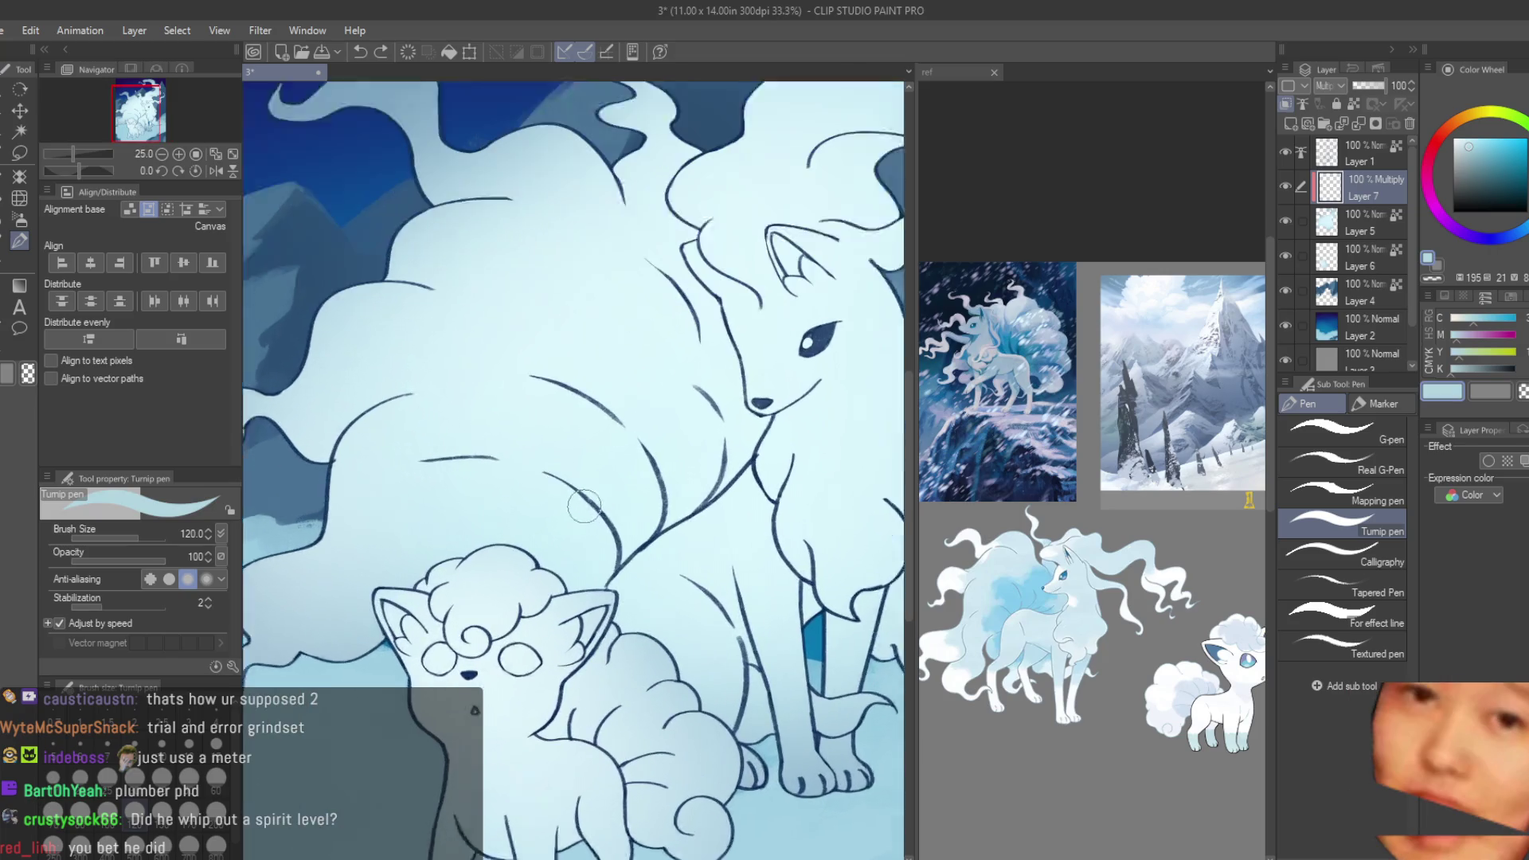
pyautogui.scroll(-1, 721, 495)
pyautogui.scroll(1, 707, 482)
pyautogui.moveTo(724, 470)
pyautogui.mouseDown()
pyautogui.moveTo(627, 543)
pyautogui.moveTo(551, 548)
pyautogui.moveTo(659, 487)
pyautogui.mouseUp()
pyautogui.scroll(-3, 649, 507)
pyautogui.scroll(1, 660, 488)
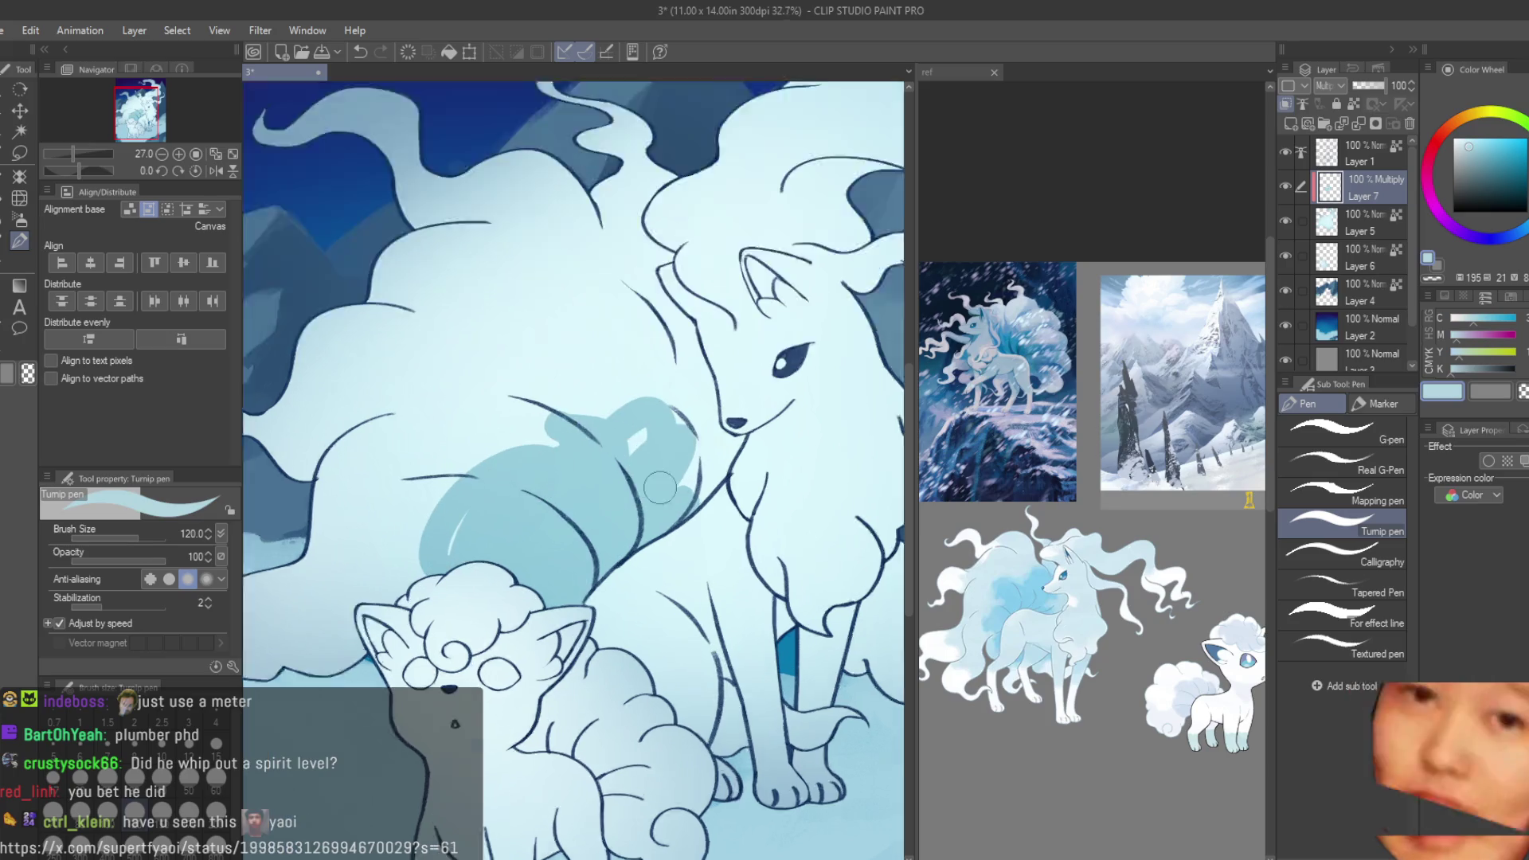
pyautogui.scroll(1, 659, 487)
pyautogui.scroll(3, 721, 461)
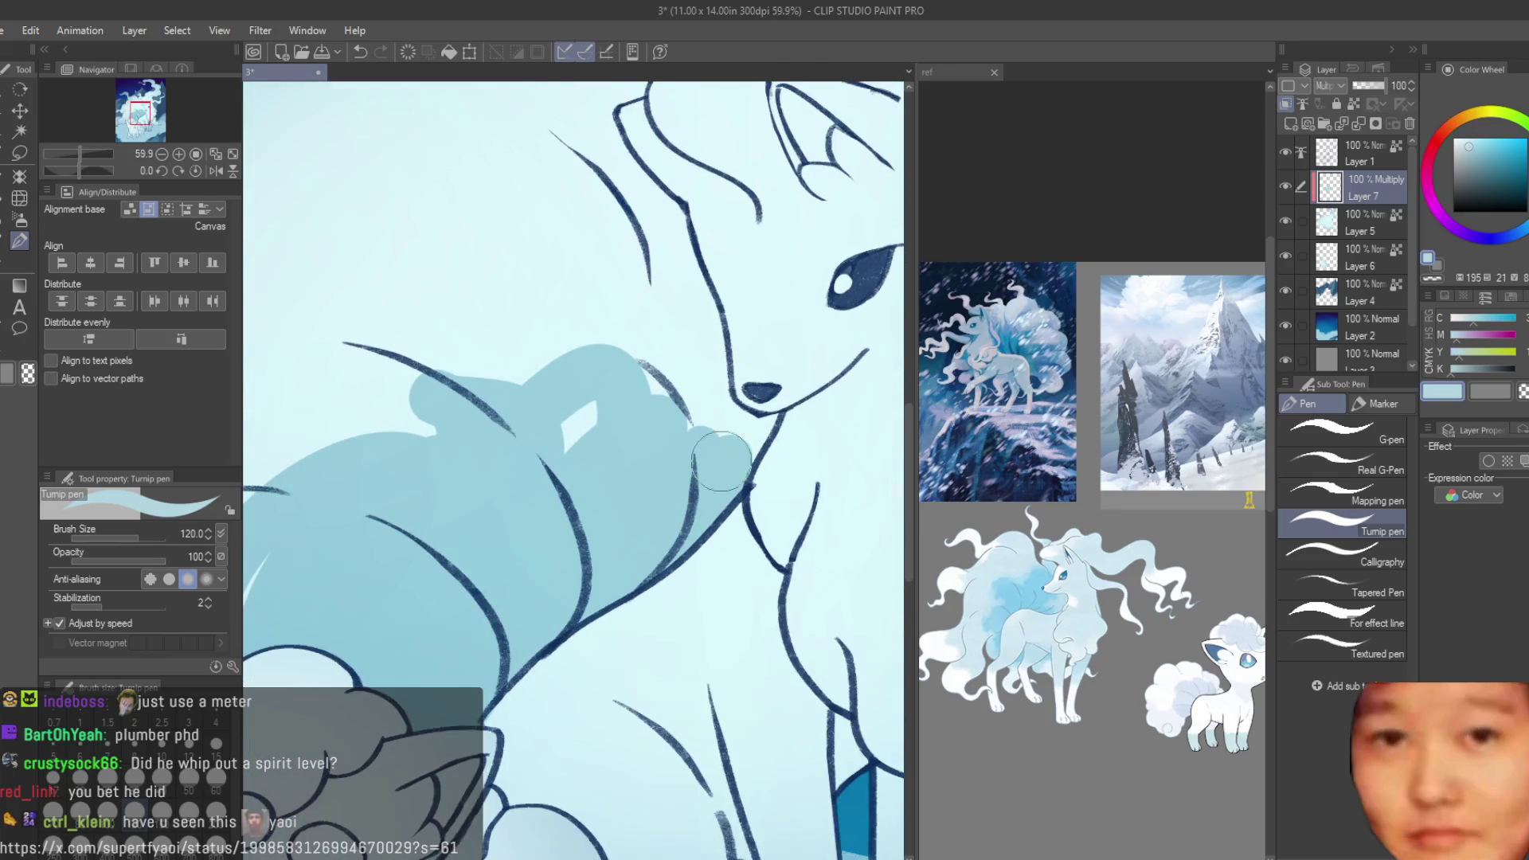
pyautogui.moveTo(772, 416); pyautogui.dragTo(710, 413)
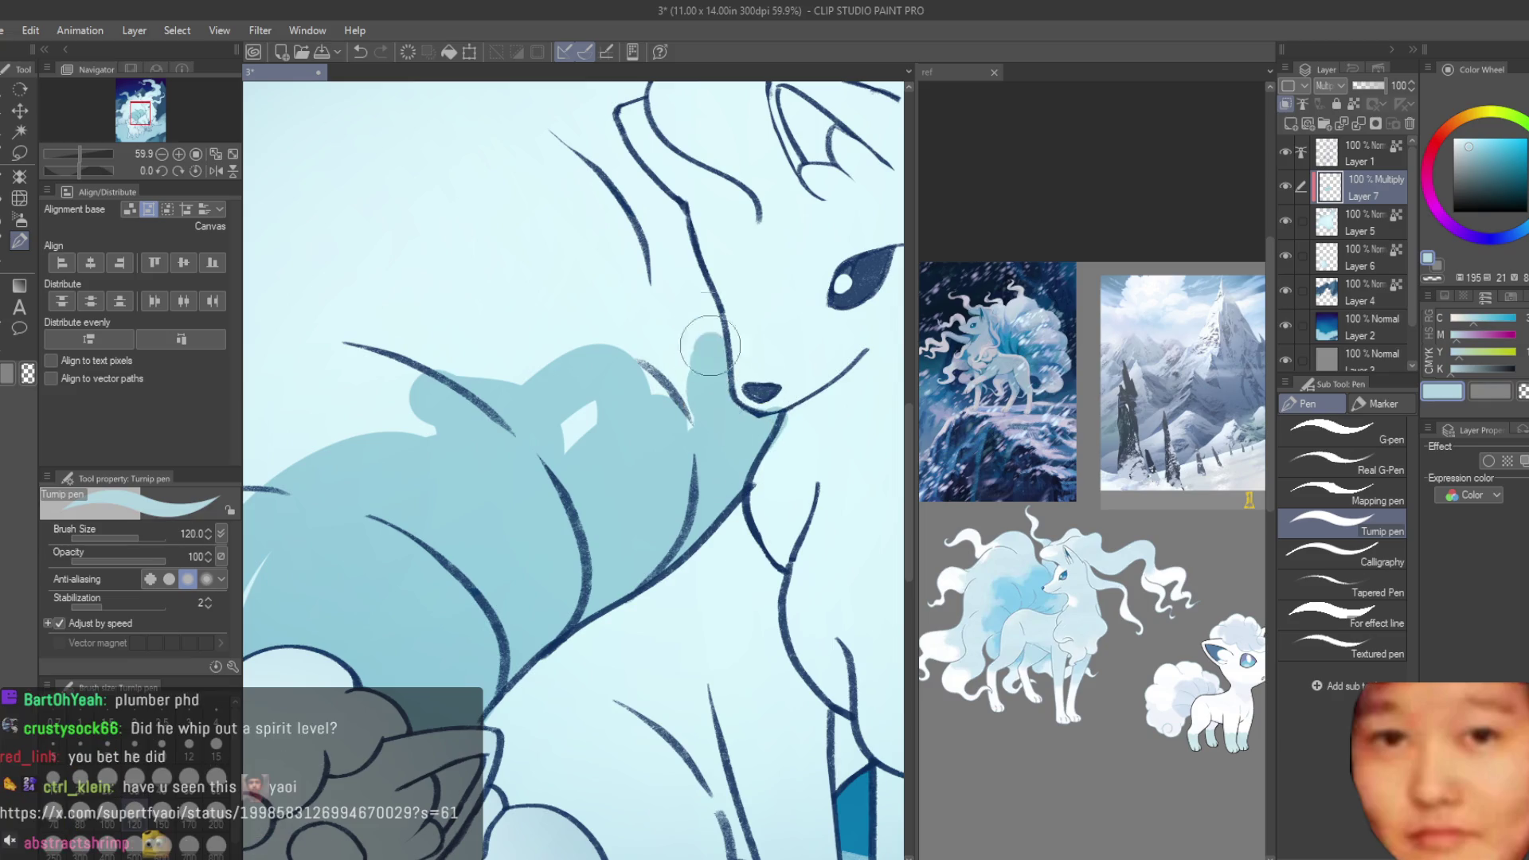
pyautogui.moveTo(710, 345); pyautogui.dragTo(467, 353)
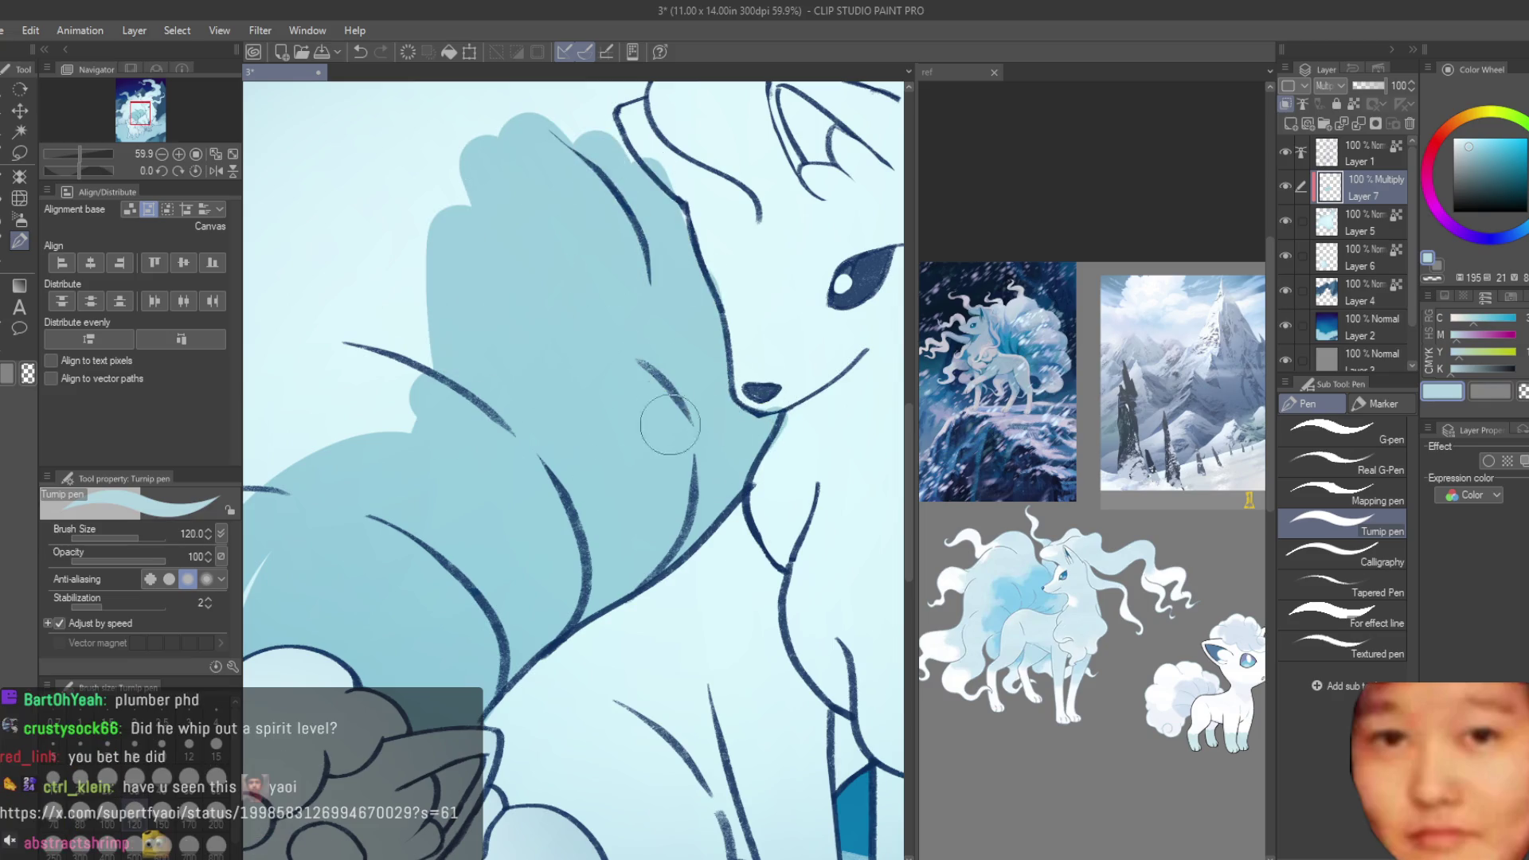
# - Shade the fur near and below the Ninetales' front paw
pyautogui.scroll(-3, 685, 438)
pyautogui.scroll(-2, 748, 458)
pyautogui.scroll(-3, 780, 470)
pyautogui.scroll(2, 788, 473)
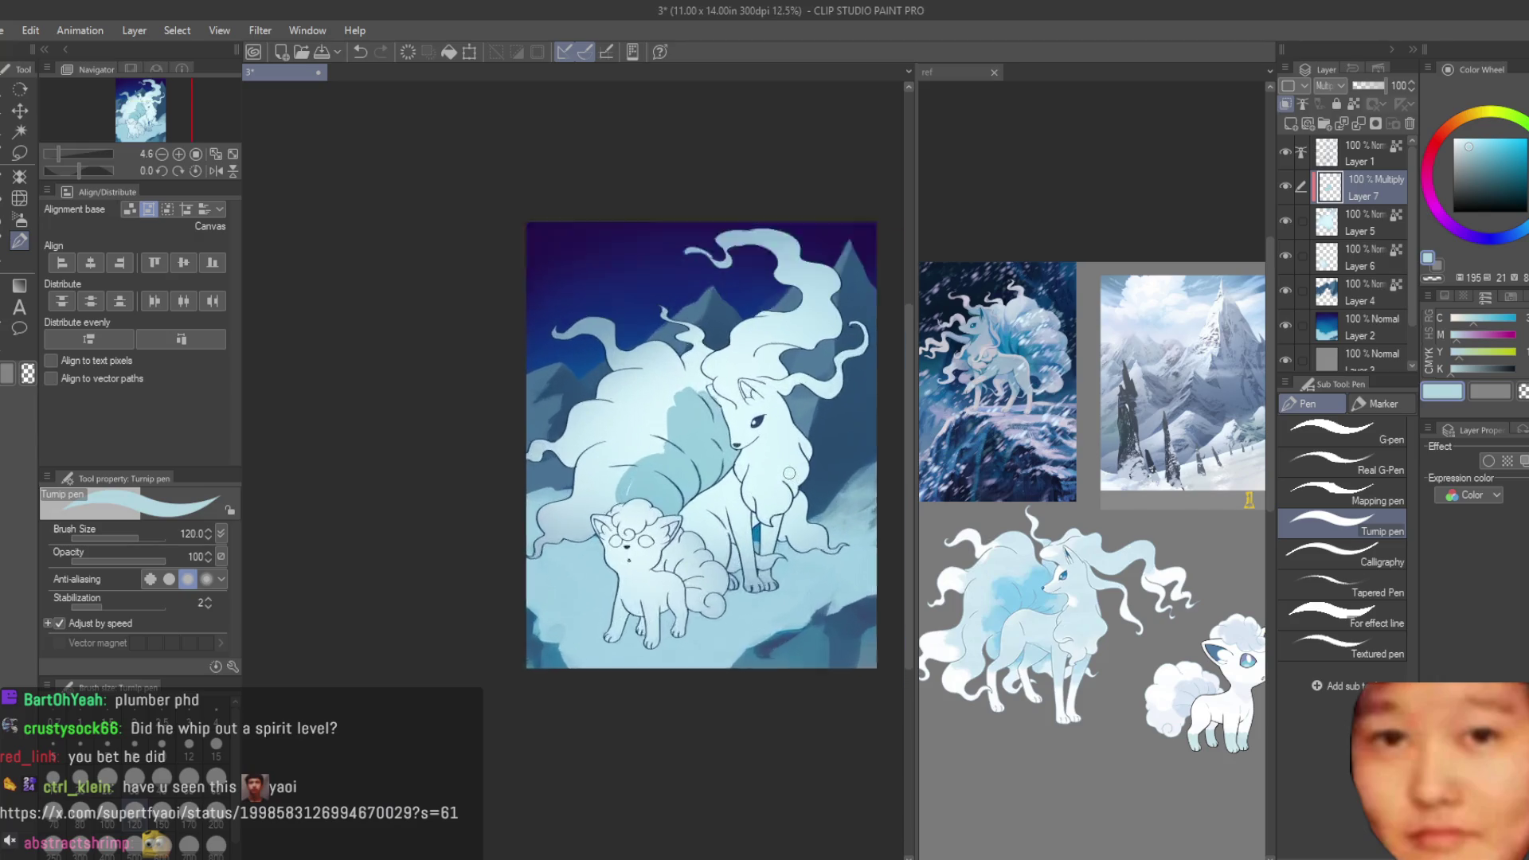
pyautogui.scroll(1, 788, 473)
pyautogui.scroll(2, 693, 455)
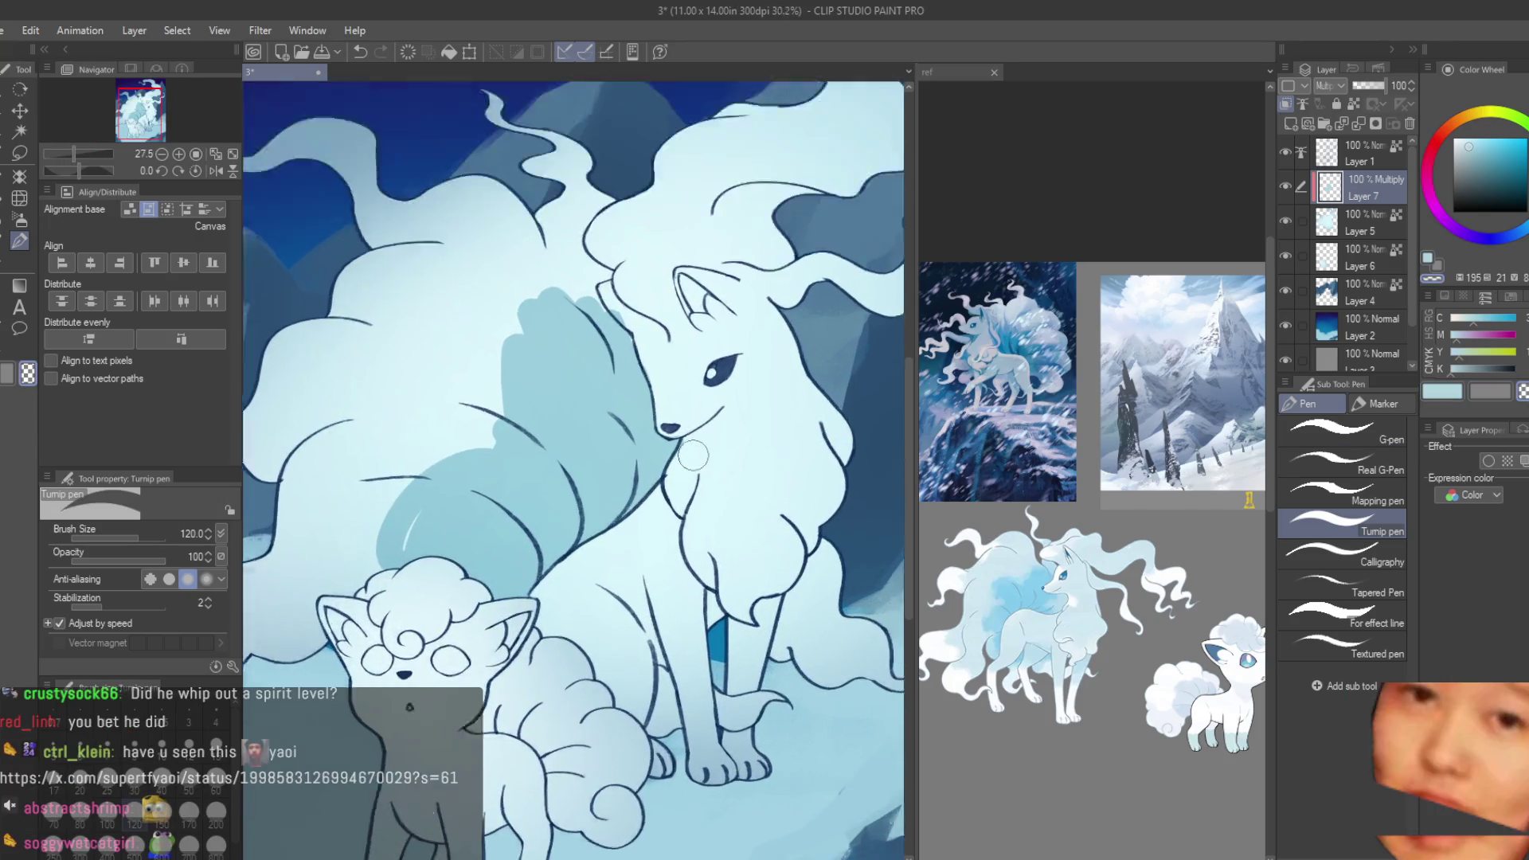
pyautogui.scroll(3, 692, 456)
pyautogui.scroll(1, 682, 444)
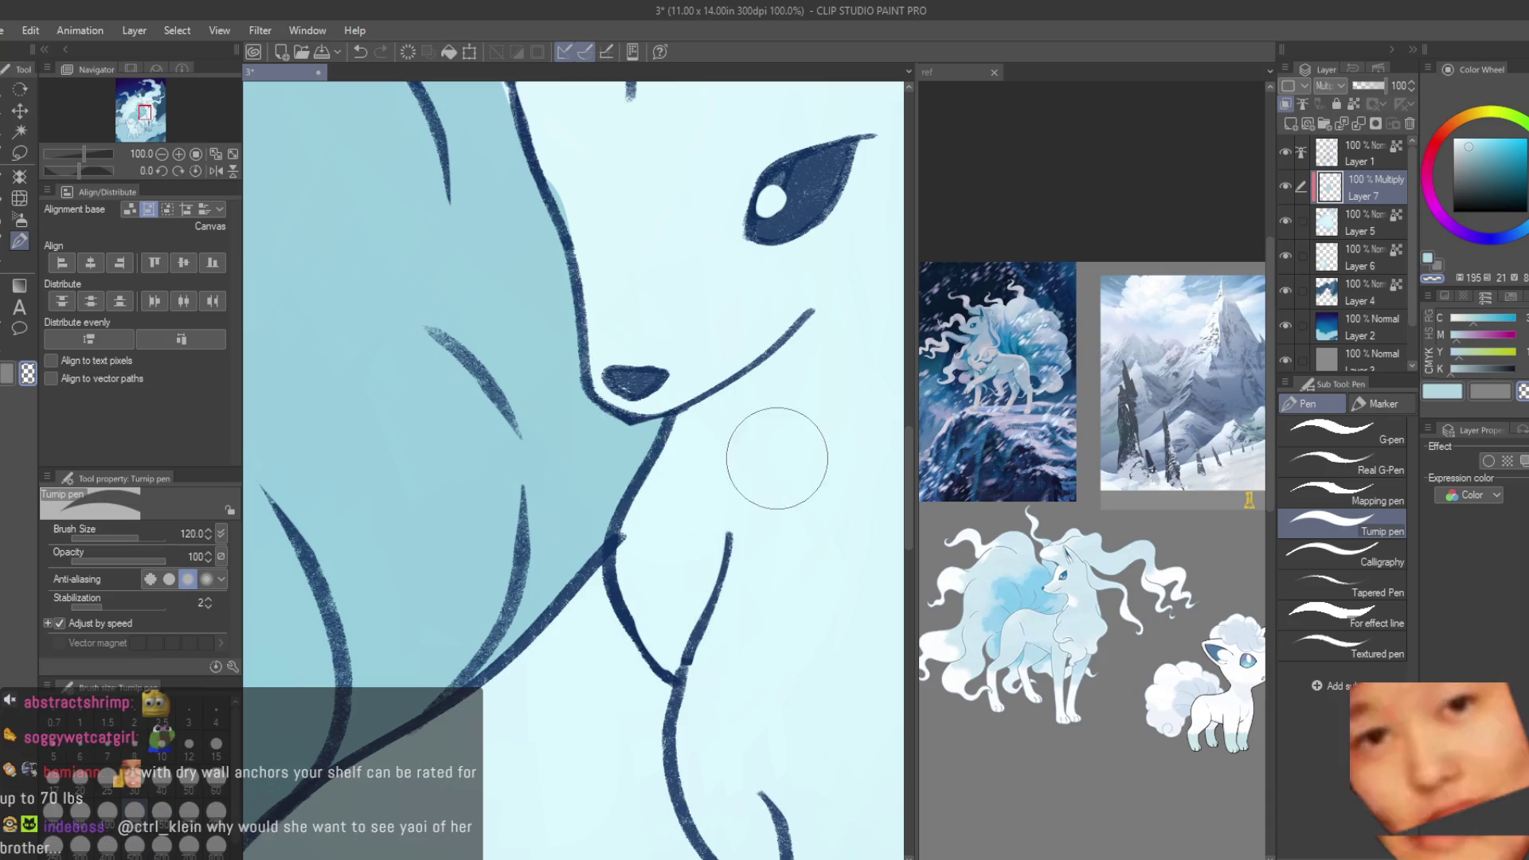
pyautogui.scroll(-2, 716, 562)
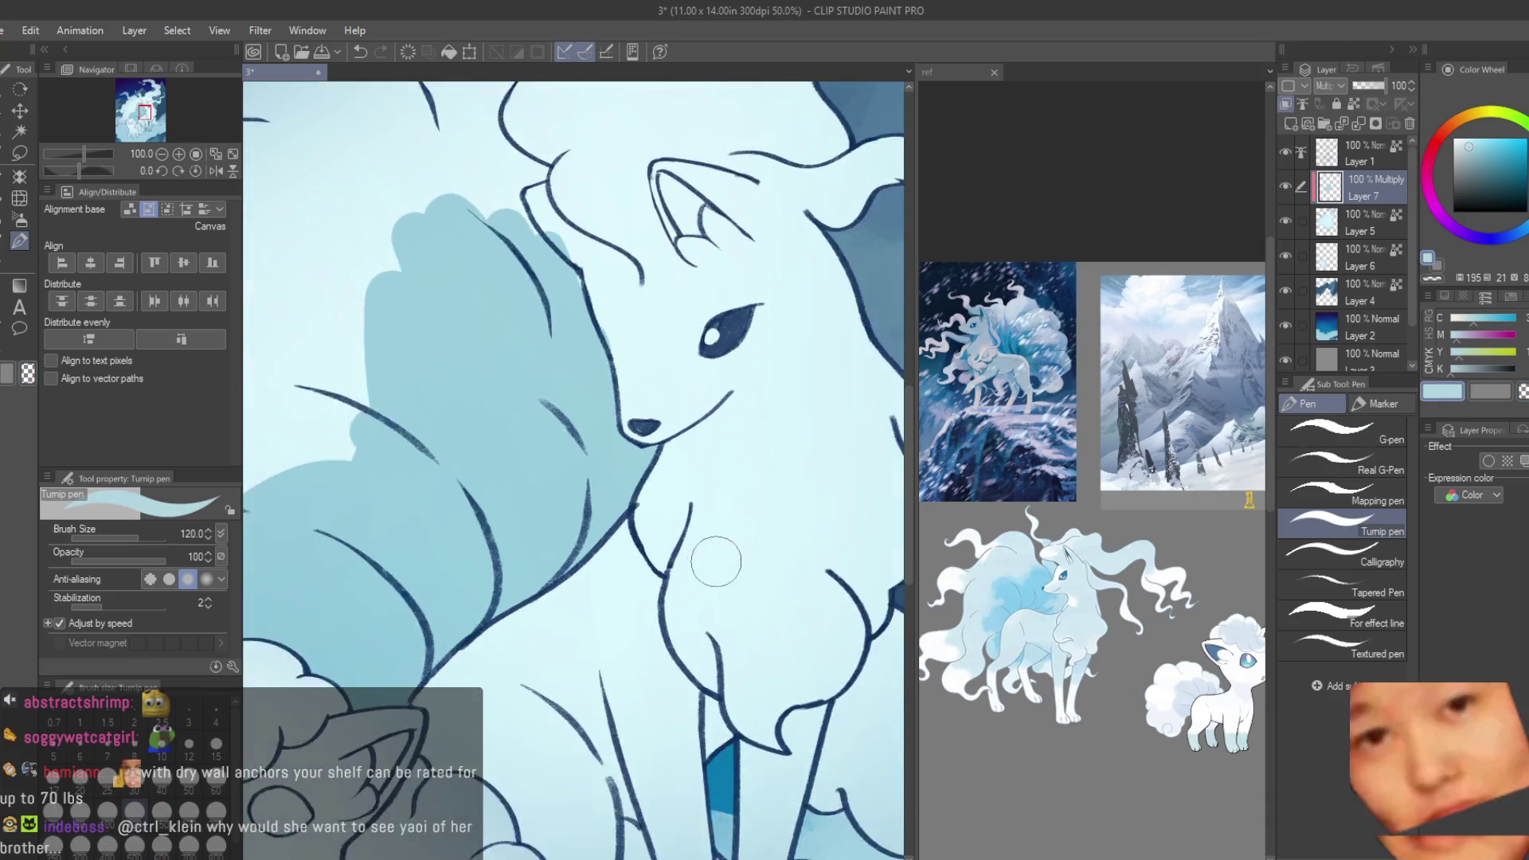
pyautogui.scroll(-3, 716, 562)
pyautogui.scroll(2, 785, 550)
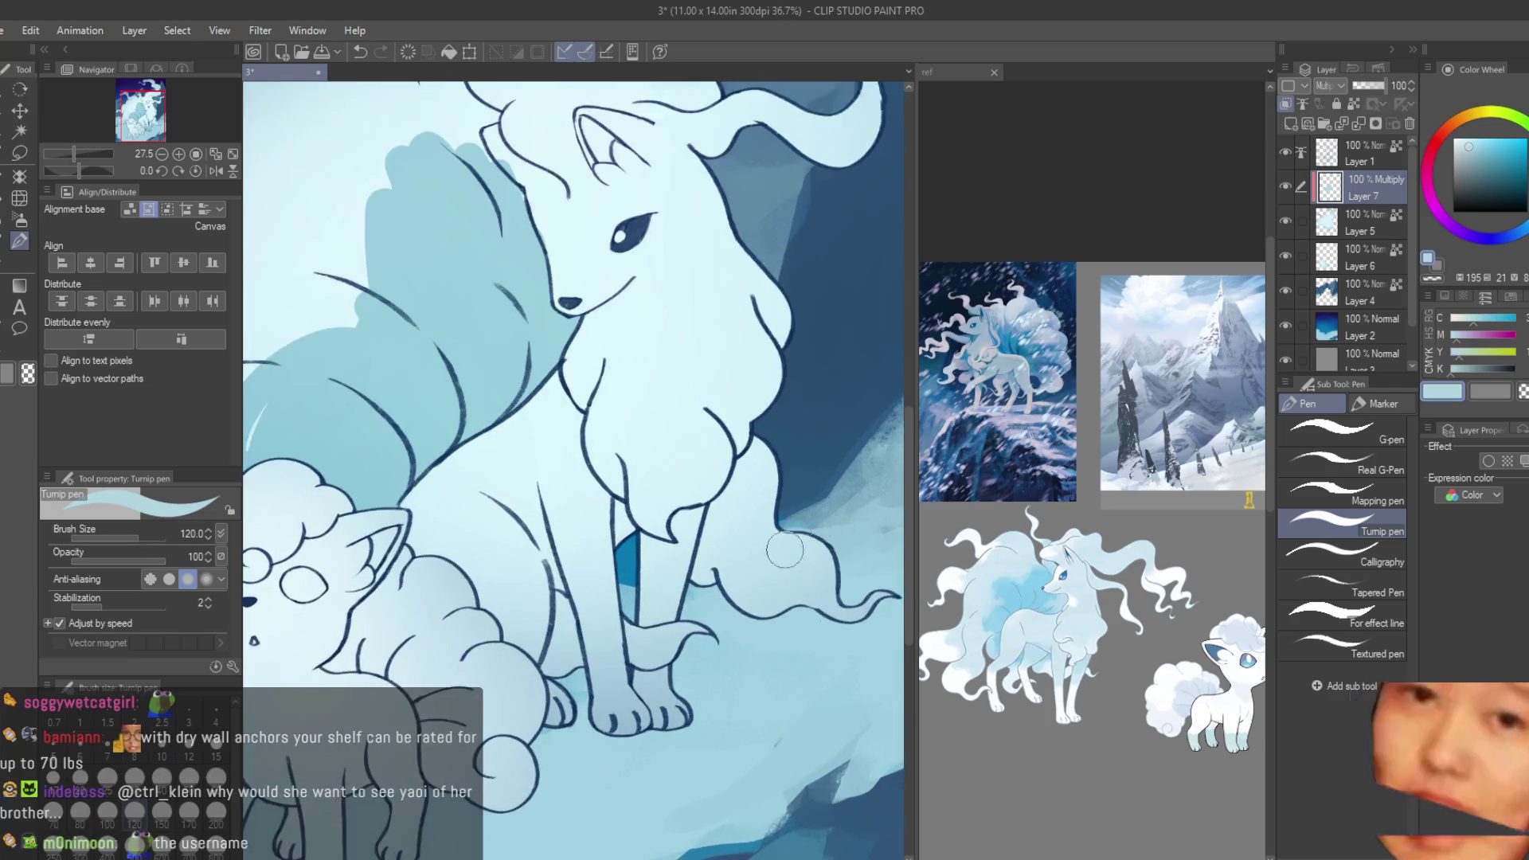
pyautogui.scroll(1, 785, 550)
pyautogui.moveTo(764, 406)
pyautogui.mouseDown()
pyautogui.moveTo(709, 509)
pyautogui.moveTo(868, 601)
pyautogui.mouseUp()
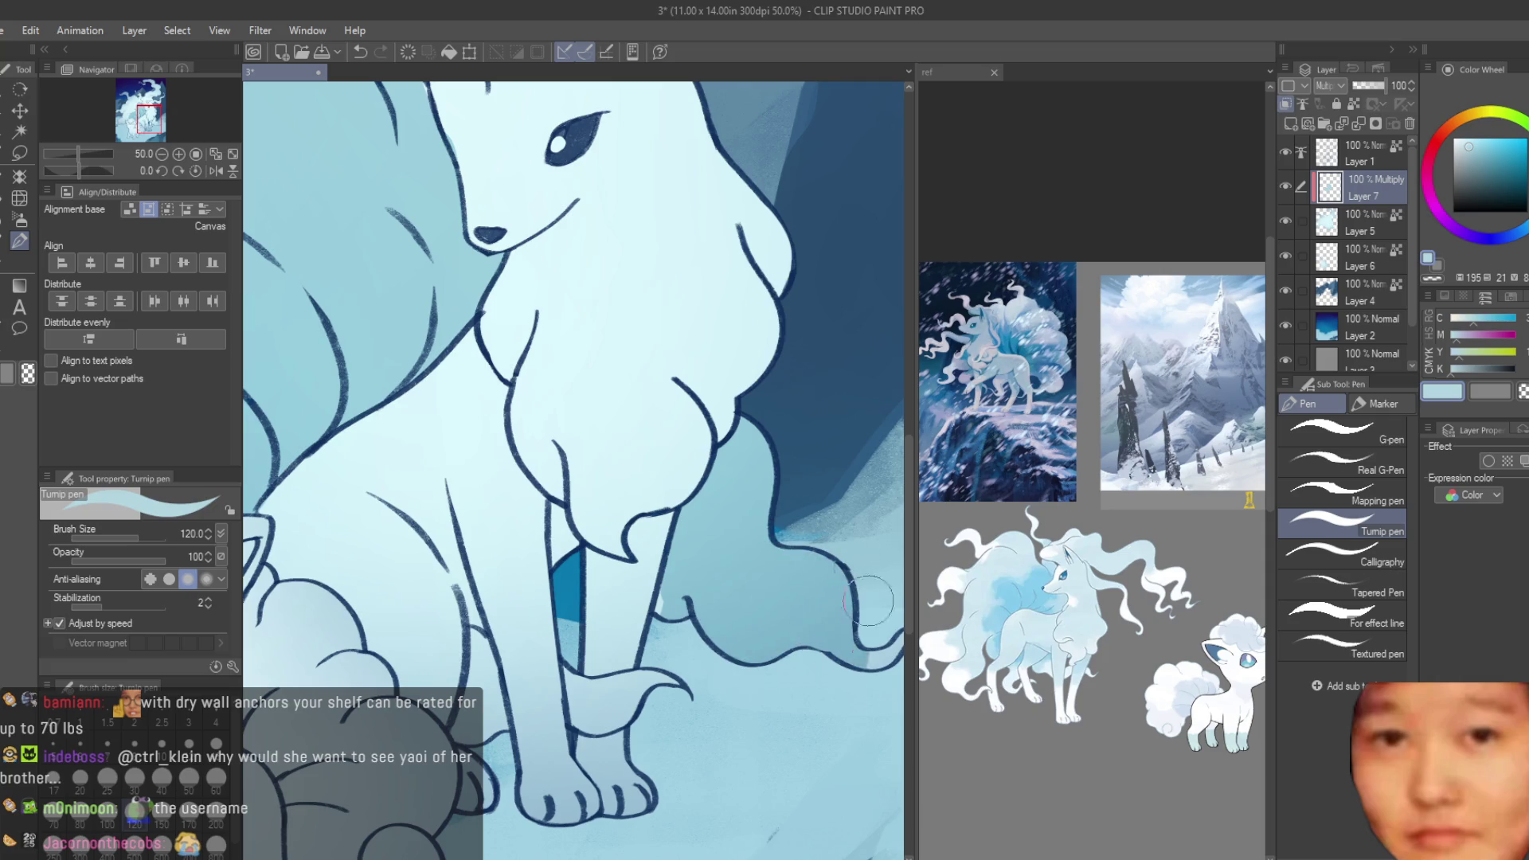
pyautogui.scroll(2, 724, 590)
pyautogui.scroll(-3, 621, 549)
pyautogui.scroll(2, 510, 508)
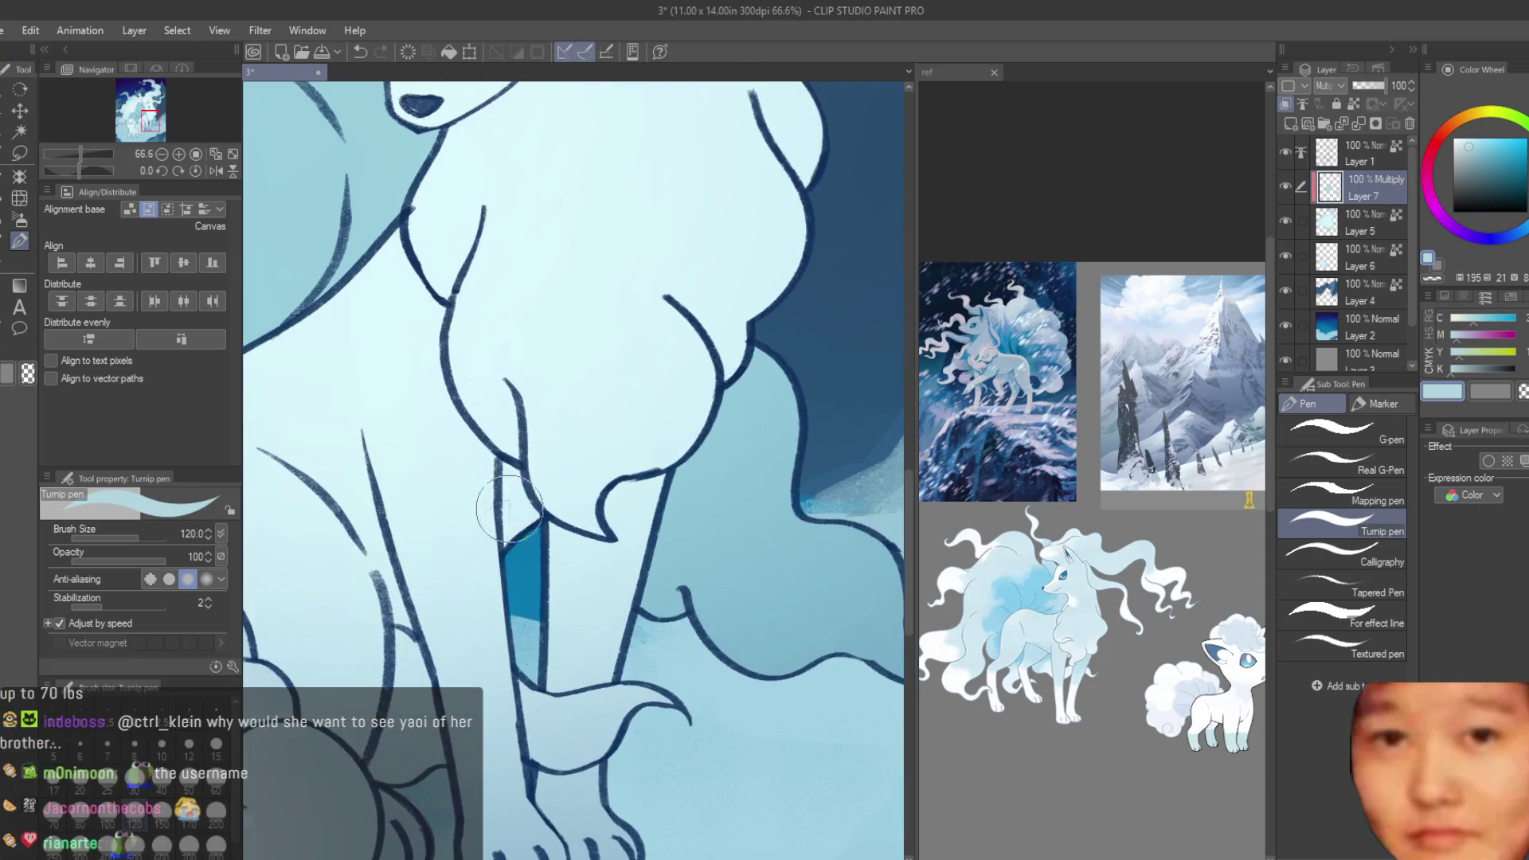
pyautogui.moveTo(538, 531); pyautogui.dragTo(642, 515)
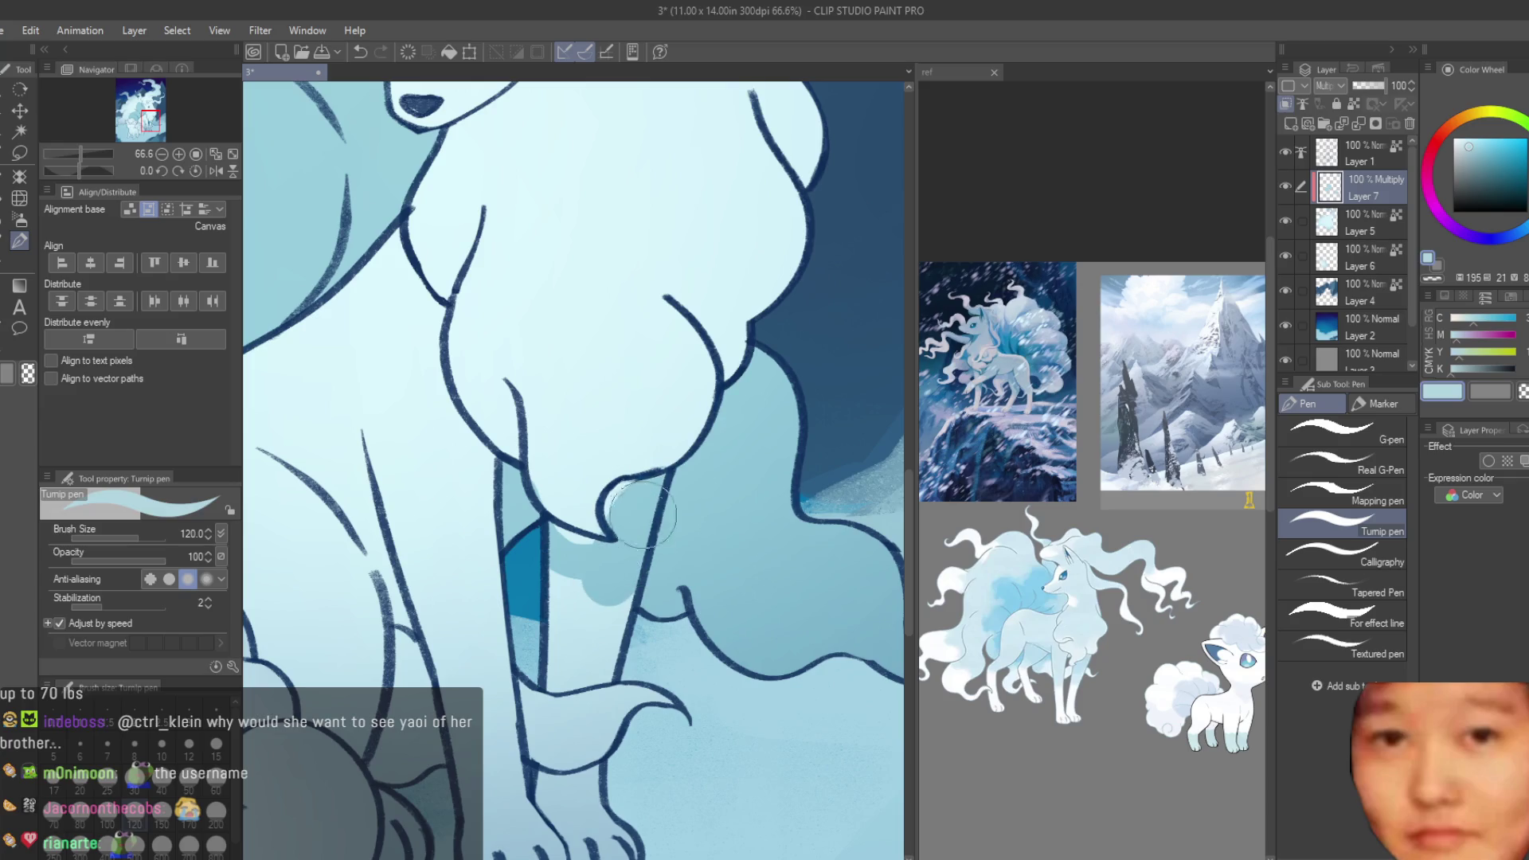
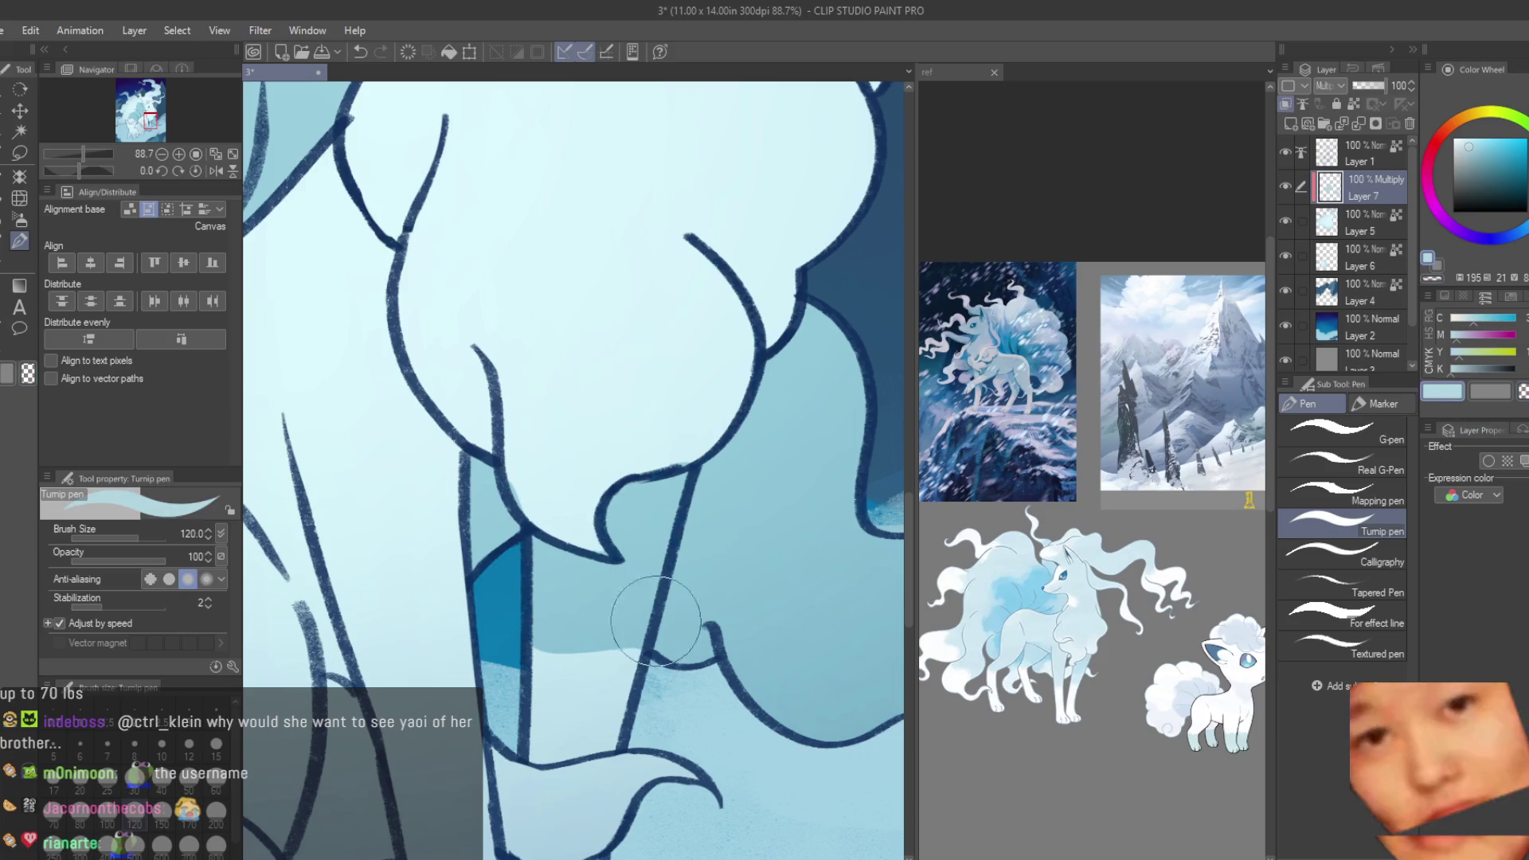
# - Shade the large fox's lower leg and paw in darker blue on the Multiply layer
pyautogui.scroll(-3, 607, 623)
pyautogui.moveTo(607, 623); pyautogui.dragTo(565, 701)
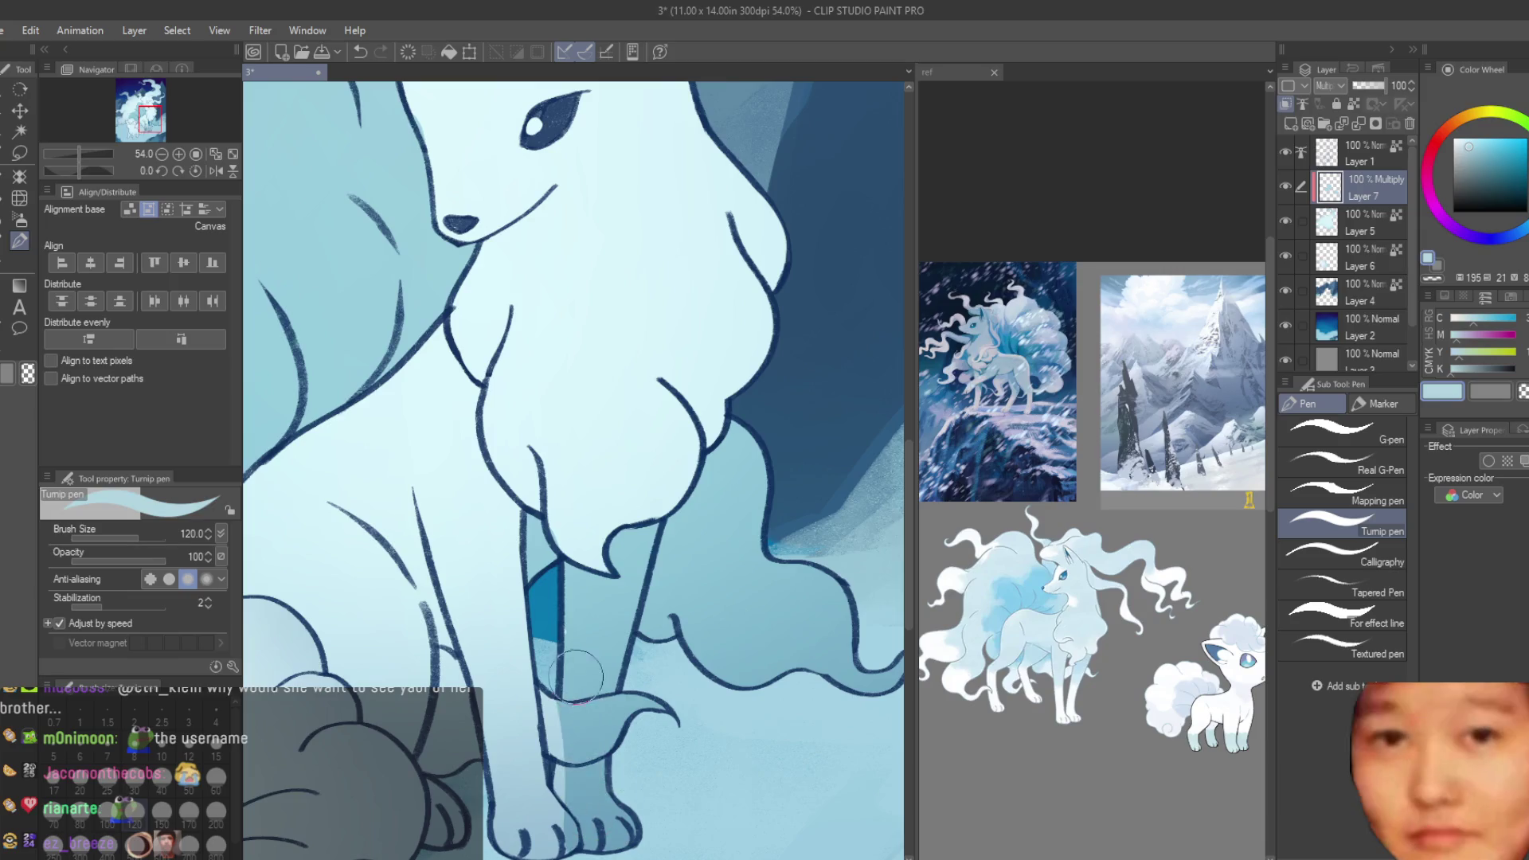
pyautogui.scroll(-3, 754, 607)
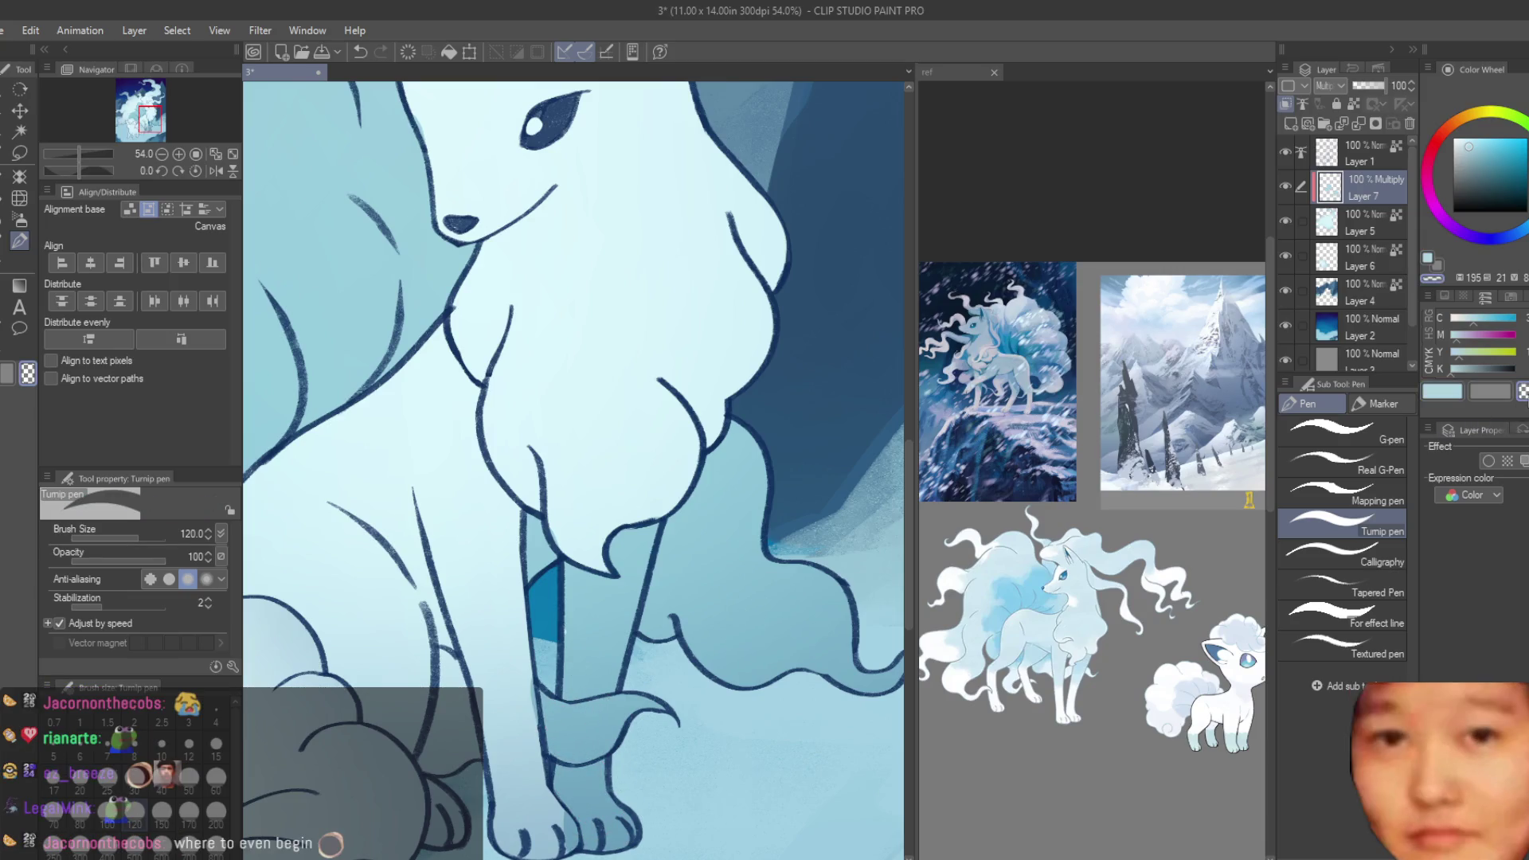
pyautogui.scroll(3, 571, 673)
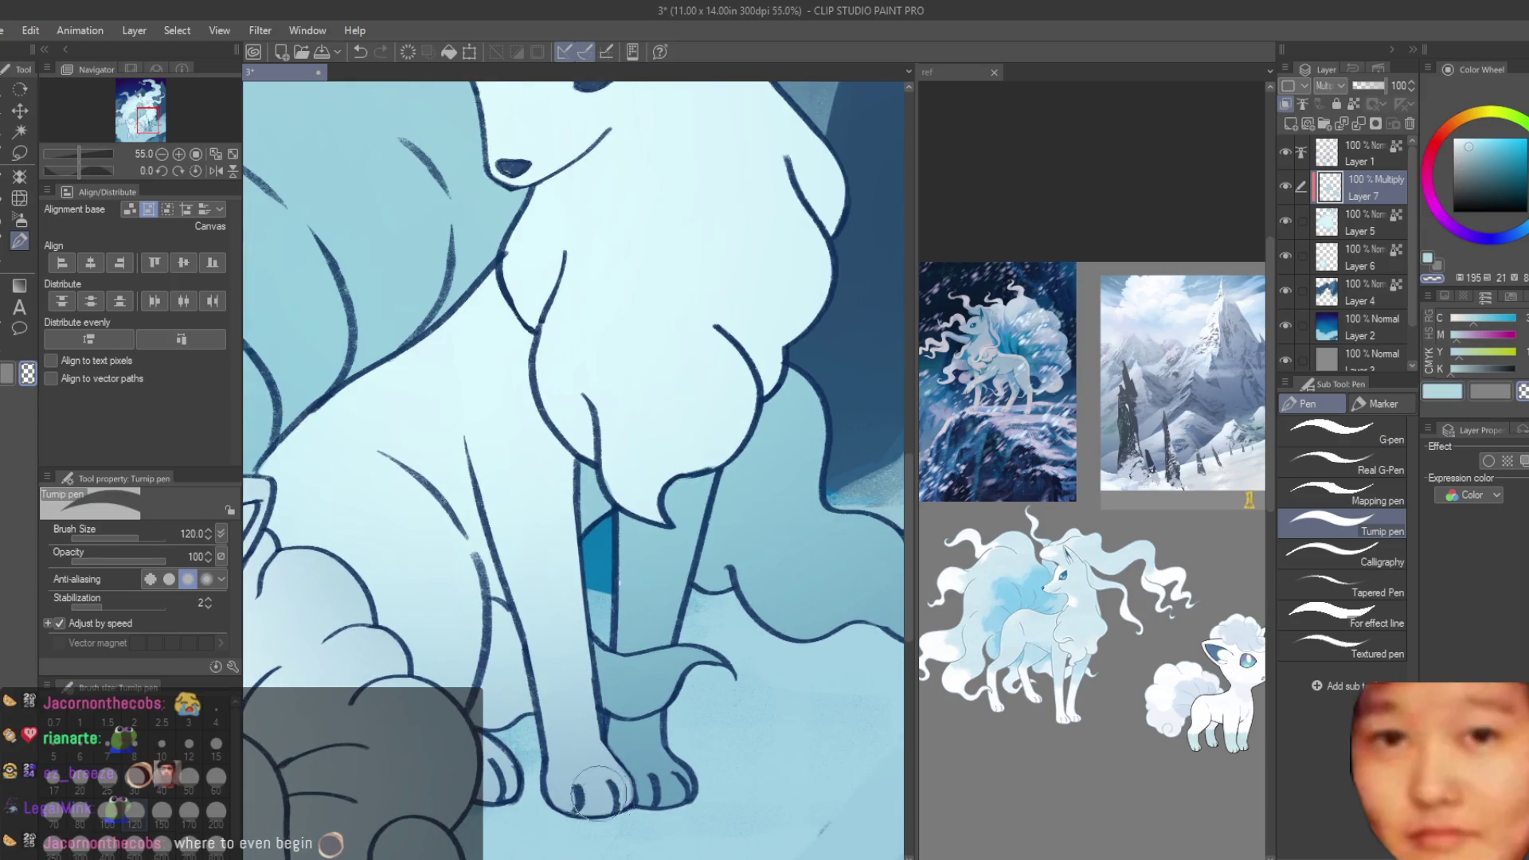
pyautogui.scroll(-10, 599, 792)
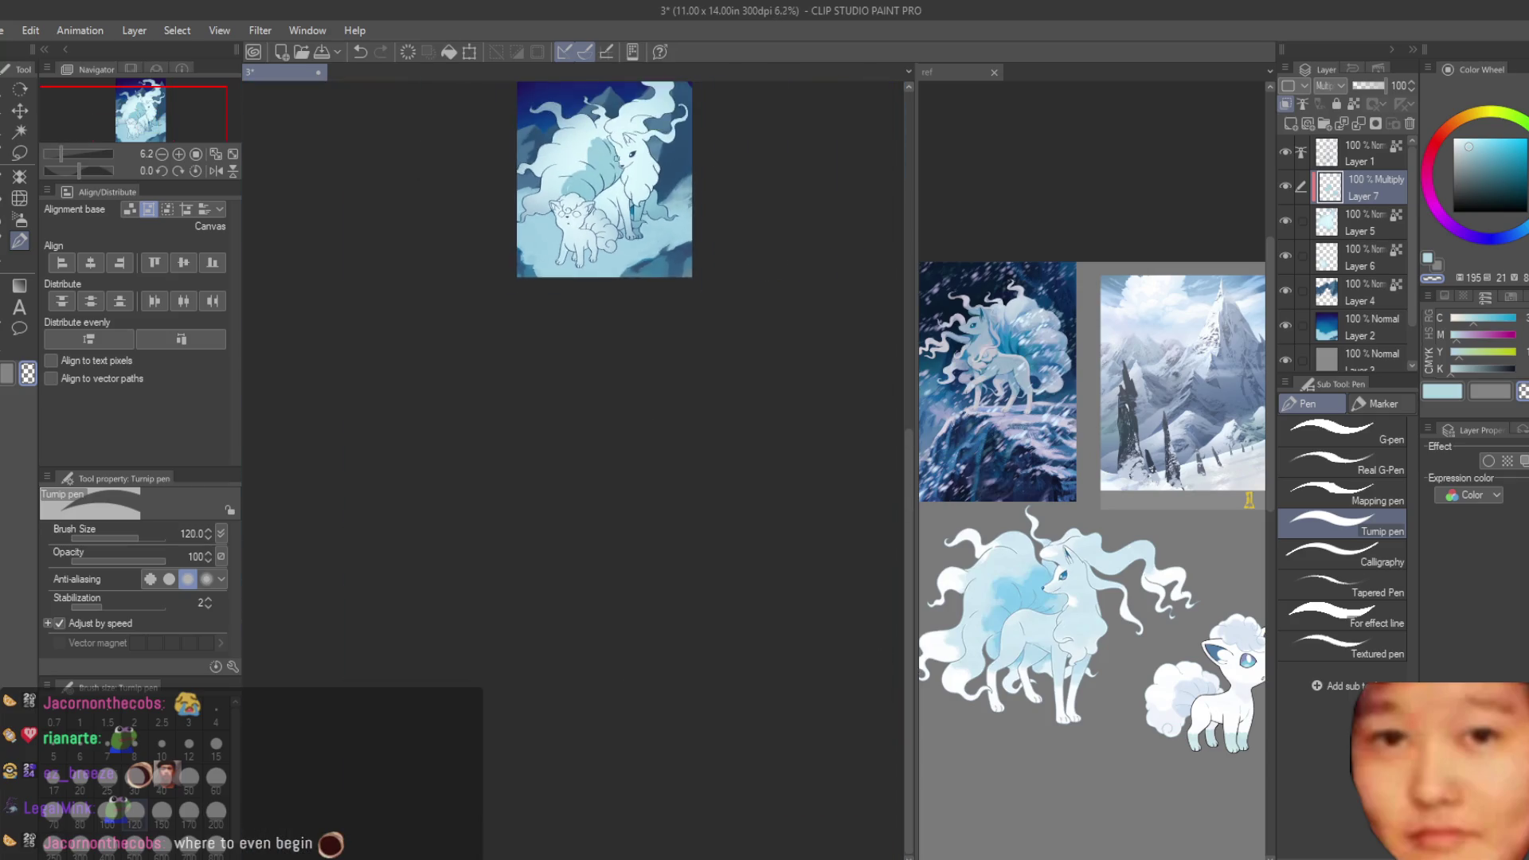
pyautogui.scroll(5, 637, 671)
pyautogui.scroll(-2, 637, 672)
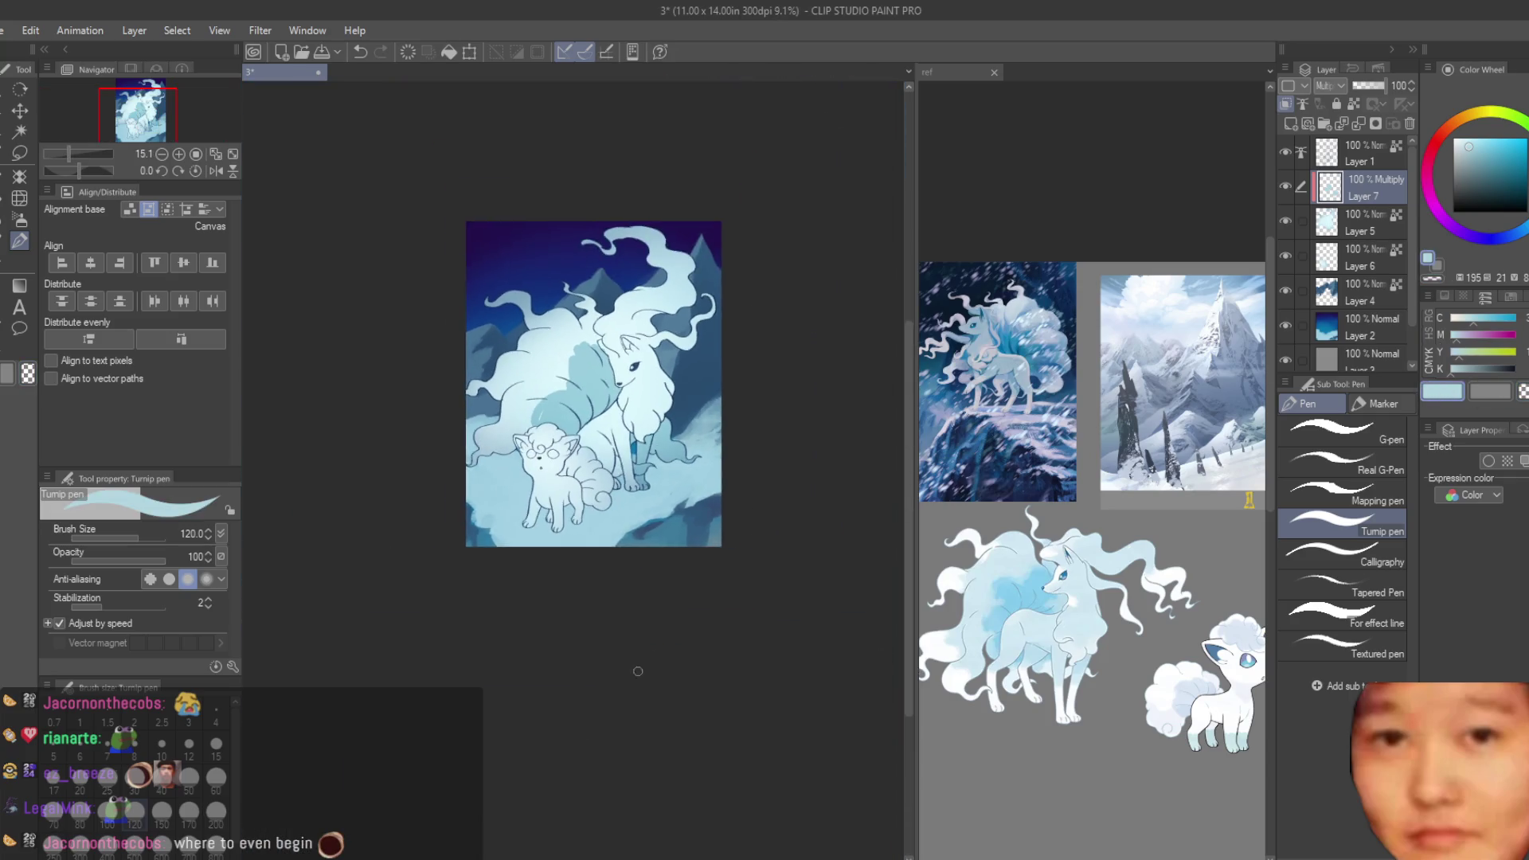
pyautogui.scroll(2, 682, 267)
pyautogui.scroll(2, 681, 266)
# - Raise the Turnip pen to size 200 and shade along the tail curl up toward the tip
pyautogui.press(']')
pyautogui.press(']')
pyautogui.press(']')
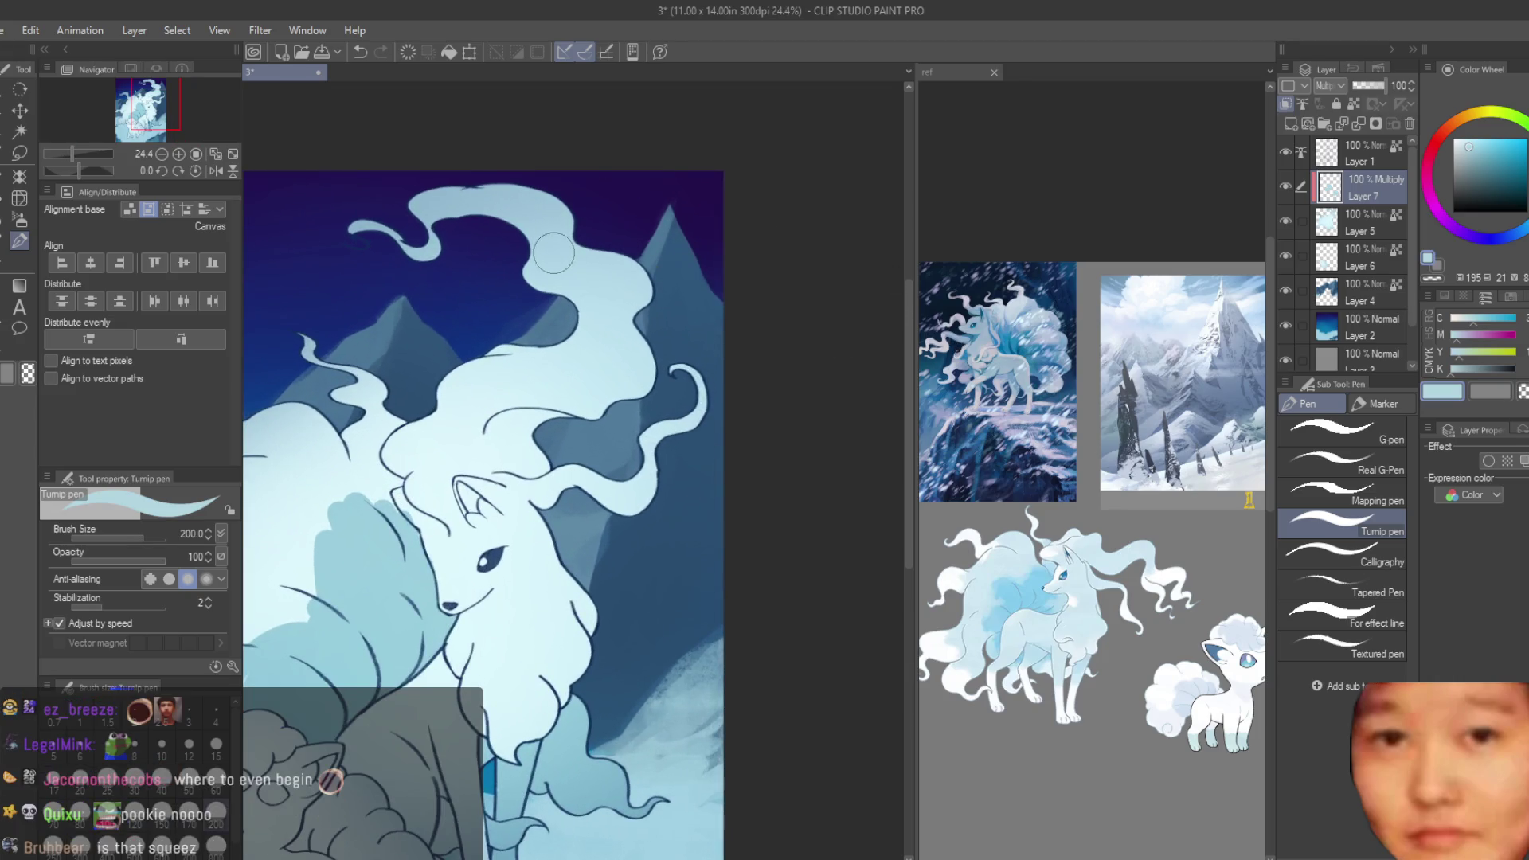
pyautogui.scroll(1, 669, 319)
pyautogui.scroll(-1, 580, 246)
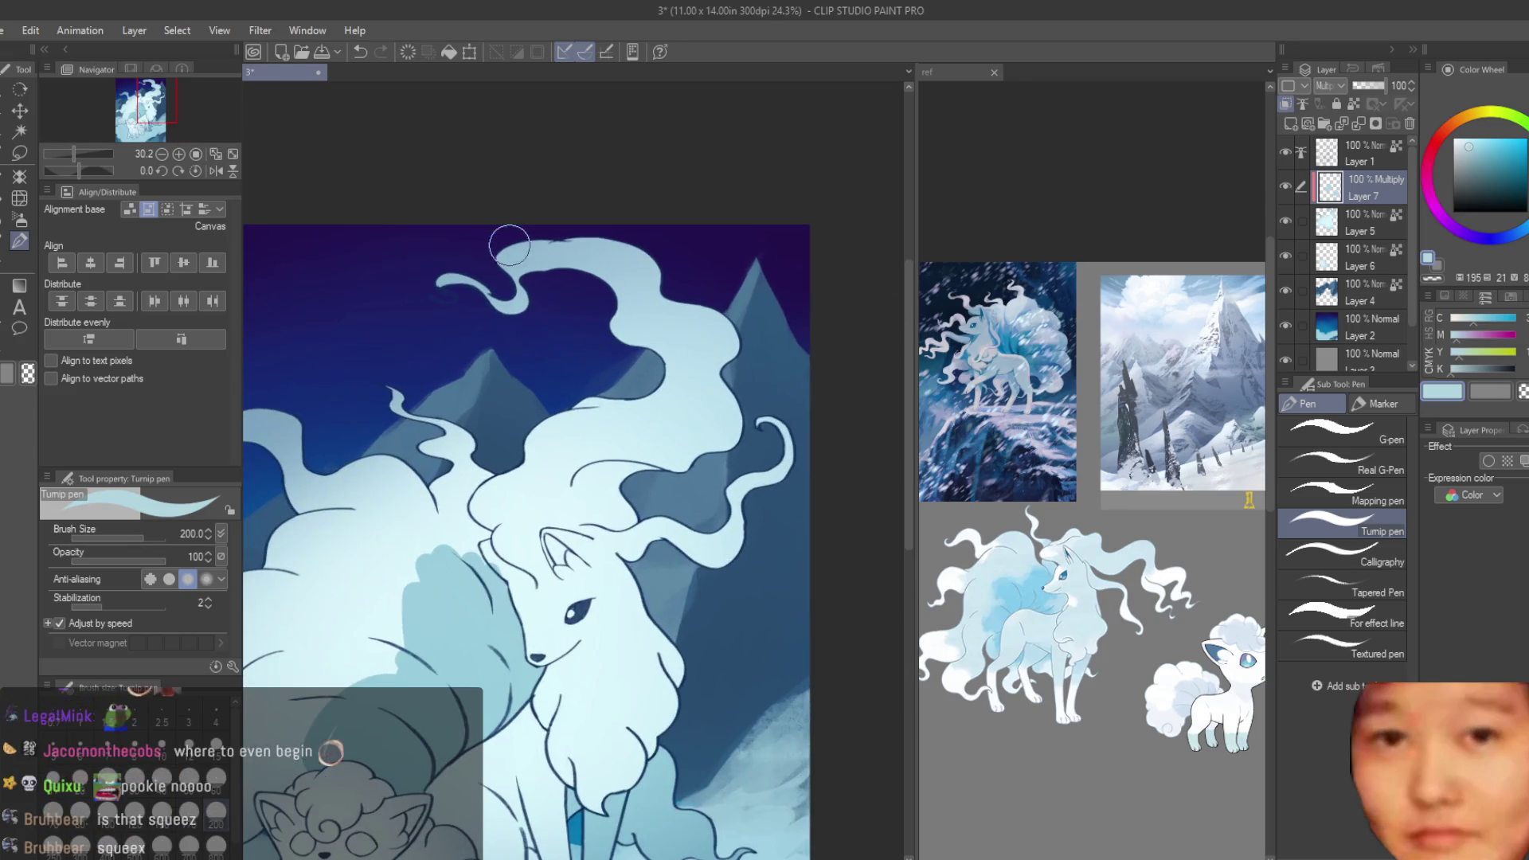
pyautogui.moveTo(734, 396); pyautogui.dragTo(639, 491)
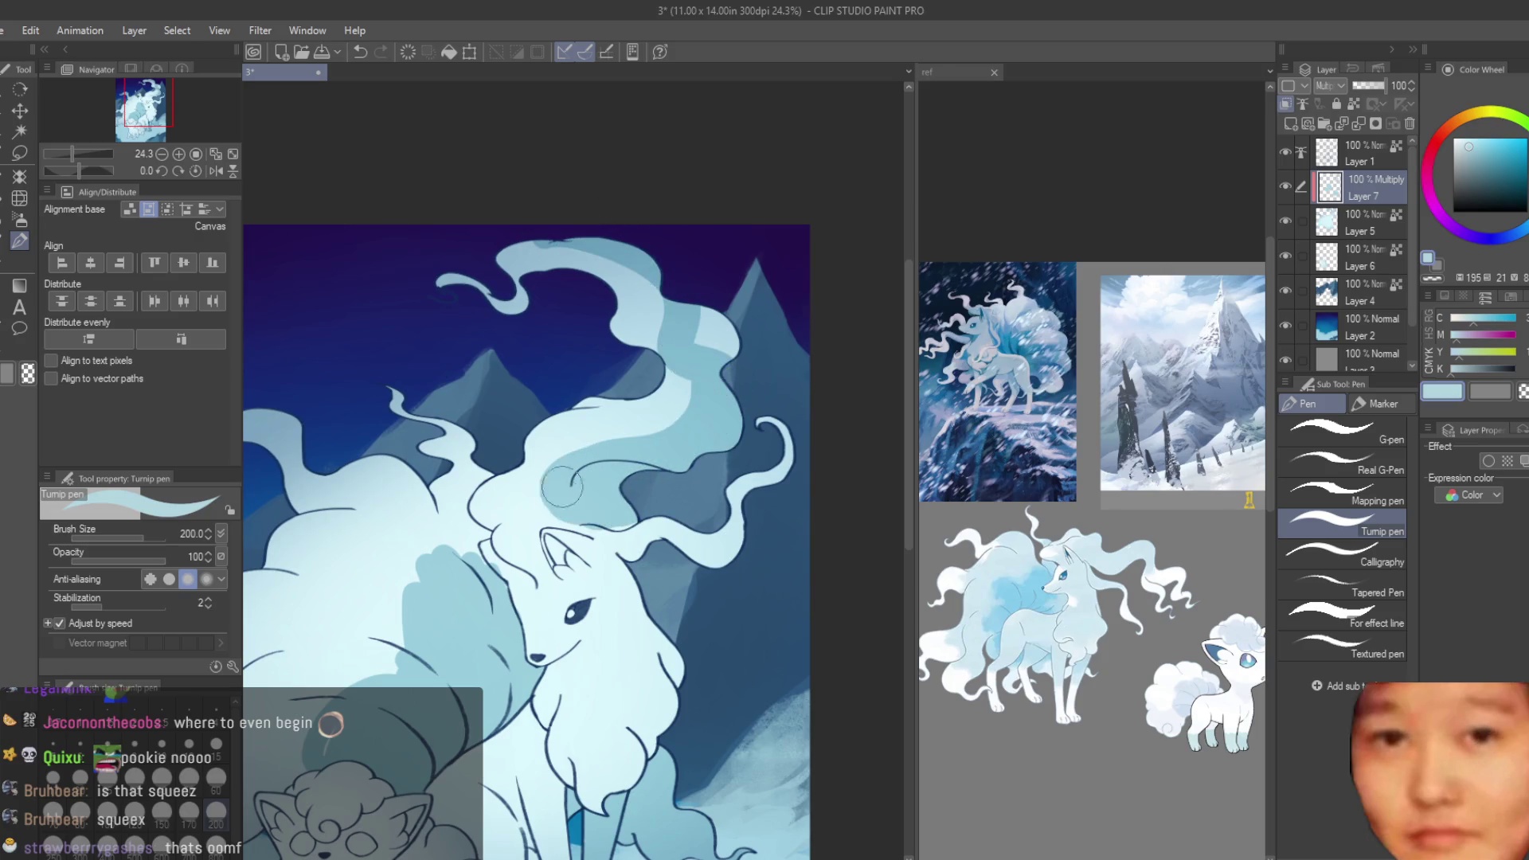
pyautogui.moveTo(720, 354); pyautogui.dragTo(691, 286)
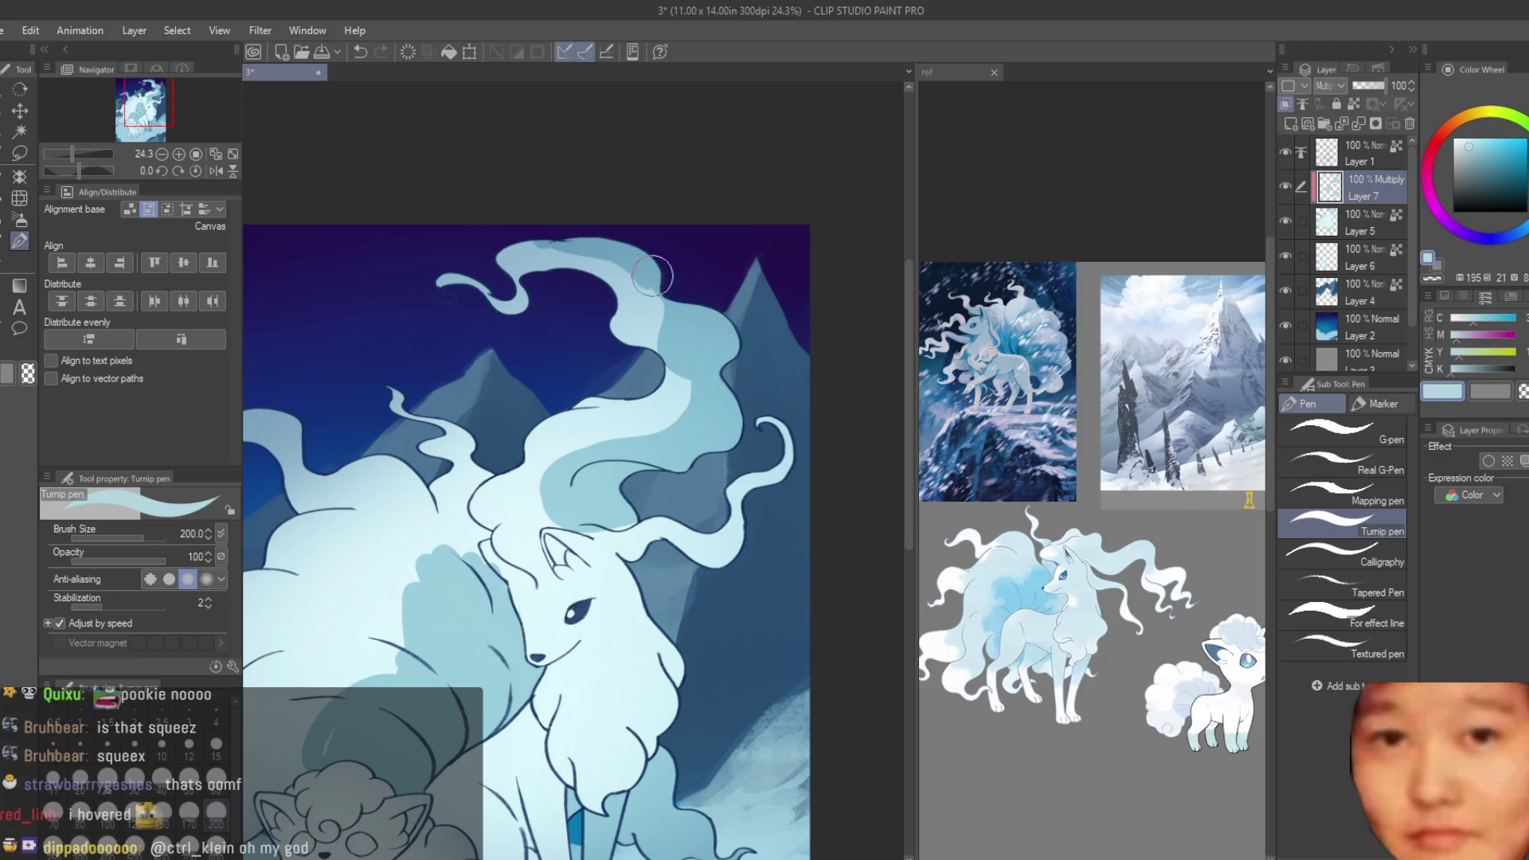
pyautogui.scroll(2, 597, 294)
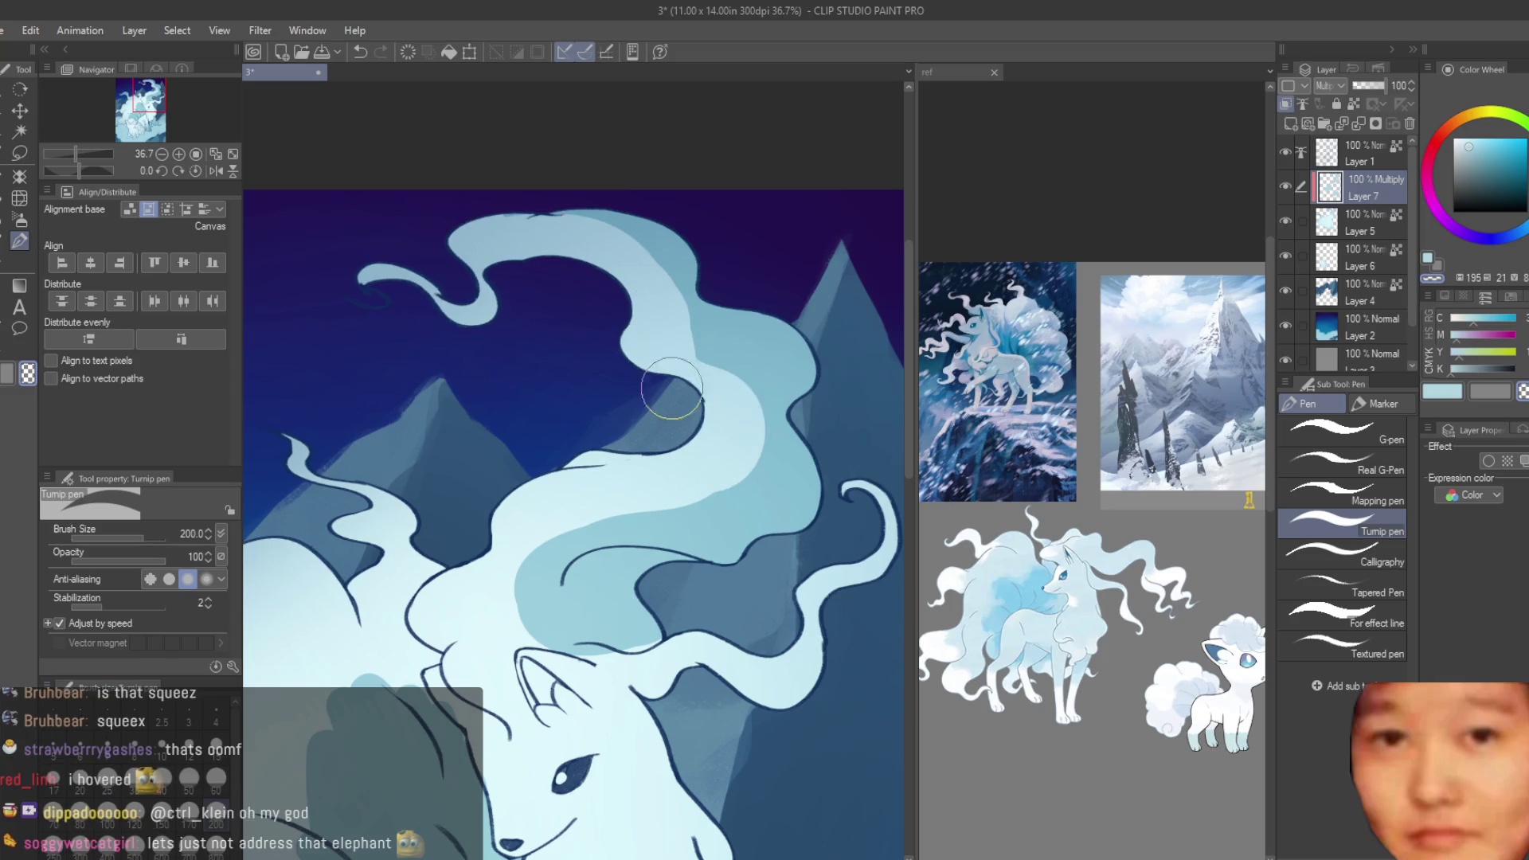
pyautogui.scroll(-1, 629, 406)
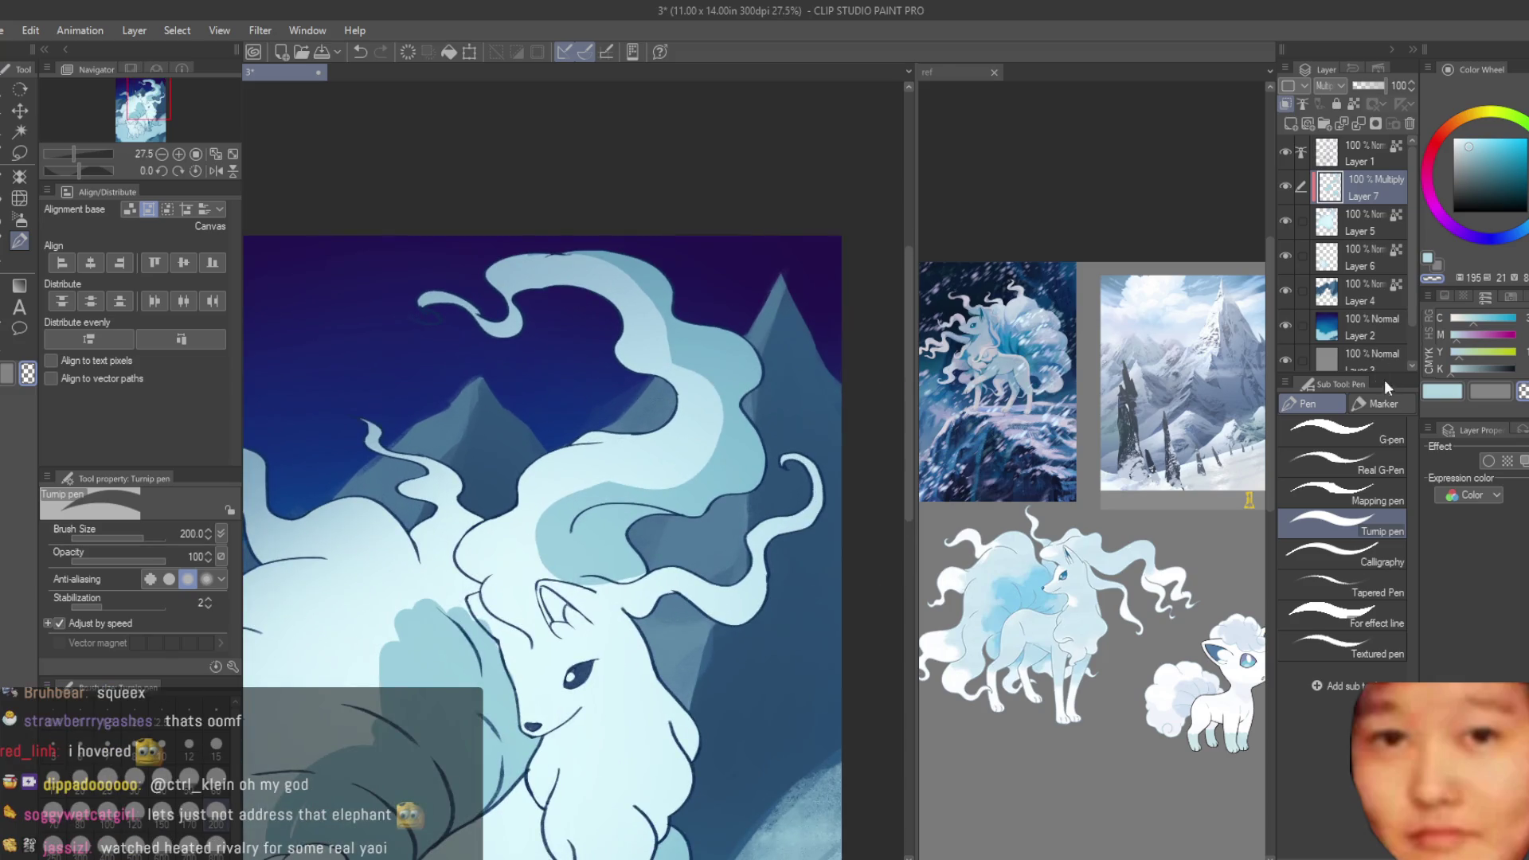
pyautogui.scroll(2, 774, 550)
pyautogui.scroll(-1, 774, 549)
pyautogui.scroll(1, 774, 550)
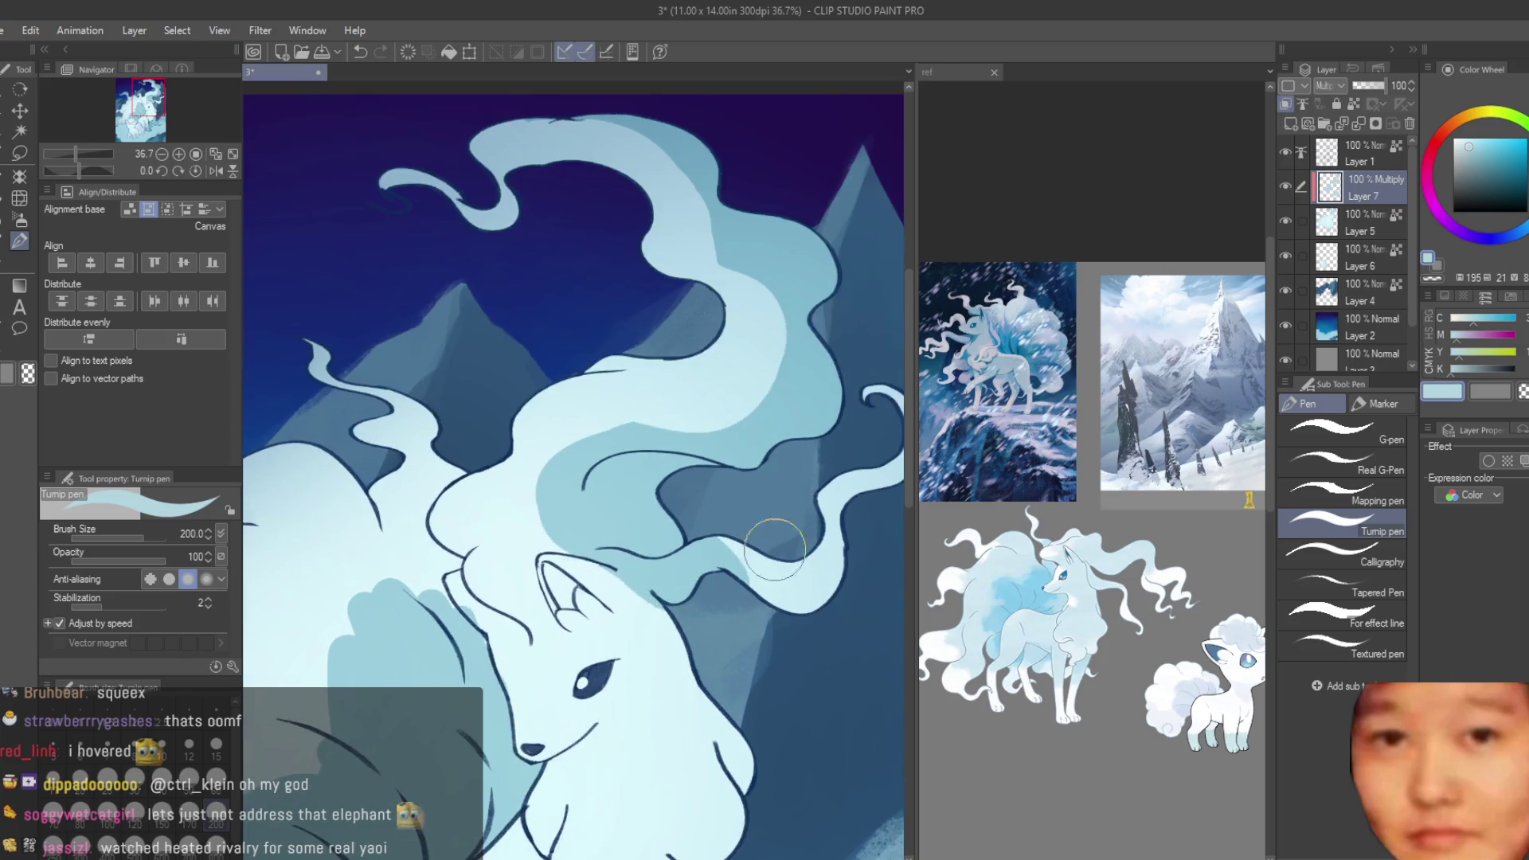
pyautogui.scroll(-1, 774, 549)
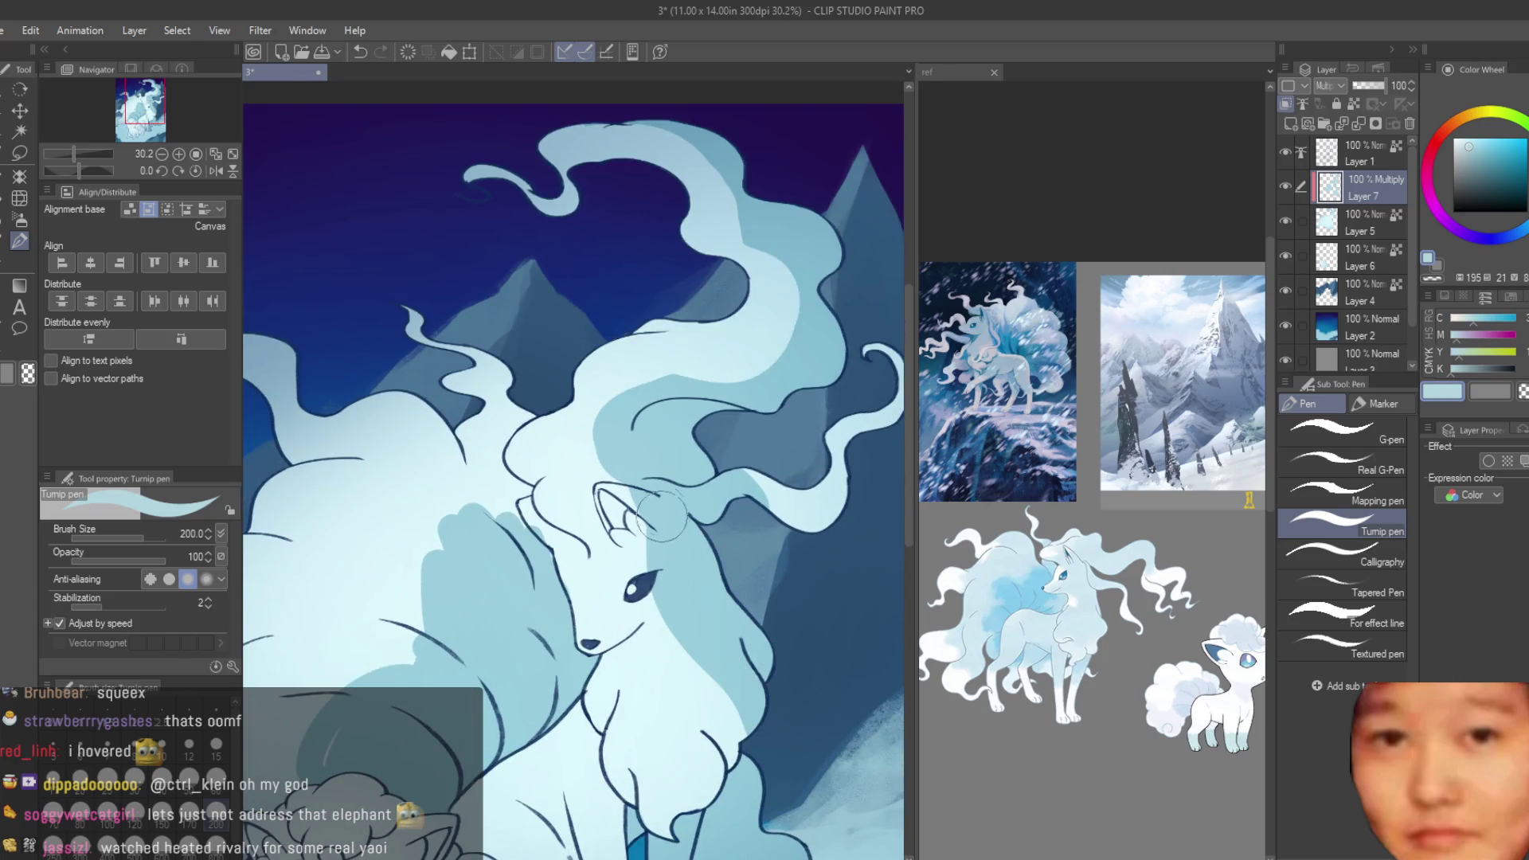
pyautogui.scroll(-4, 816, 653)
pyautogui.scroll(-3, 816, 653)
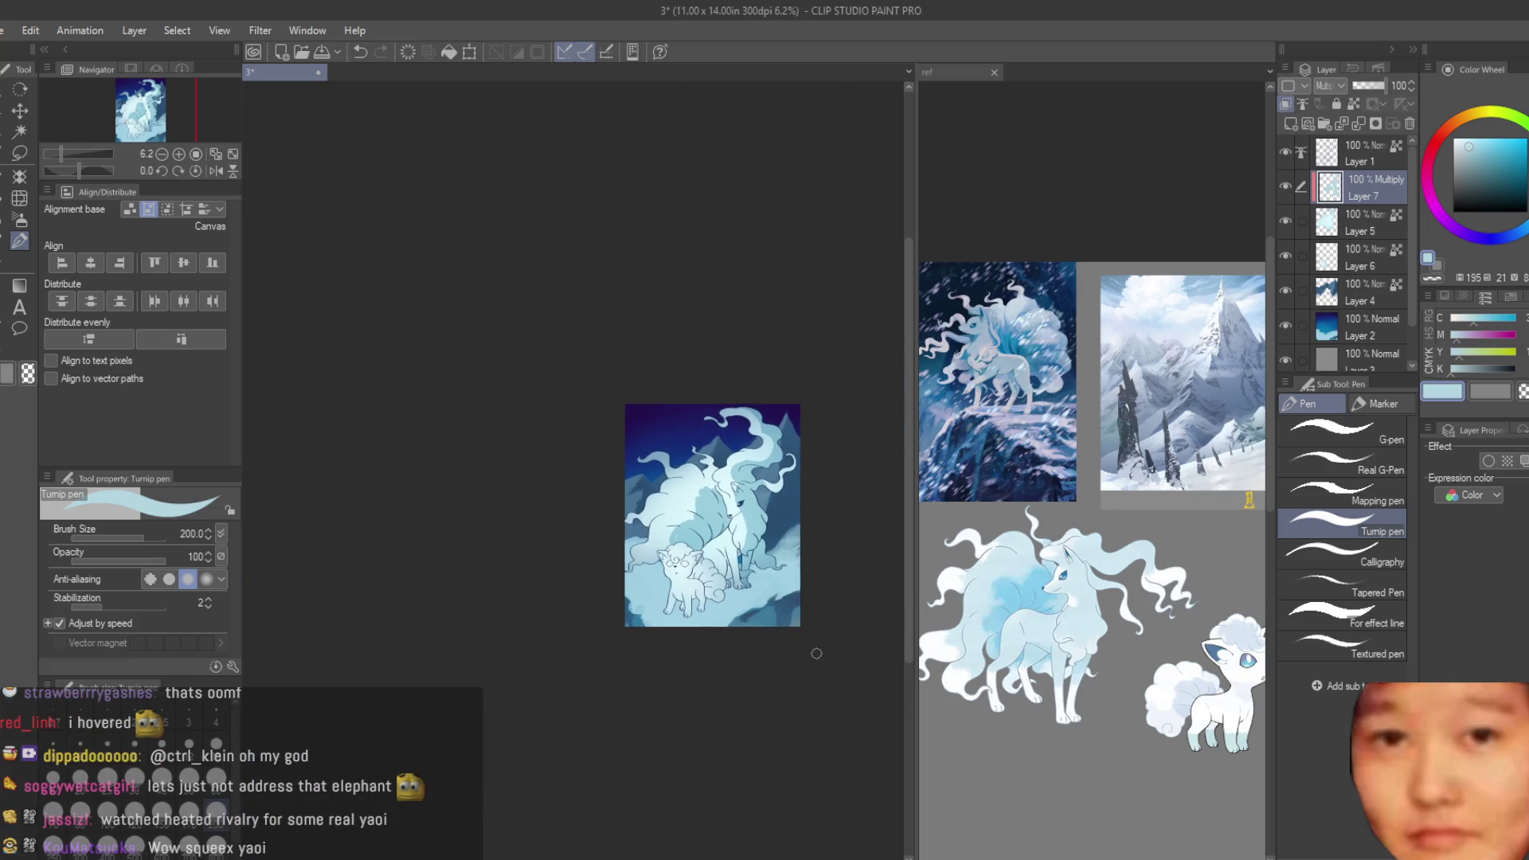
# - Shade beside the large fox's front leg and over its ear and left face
pyautogui.scroll(4, 740, 542)
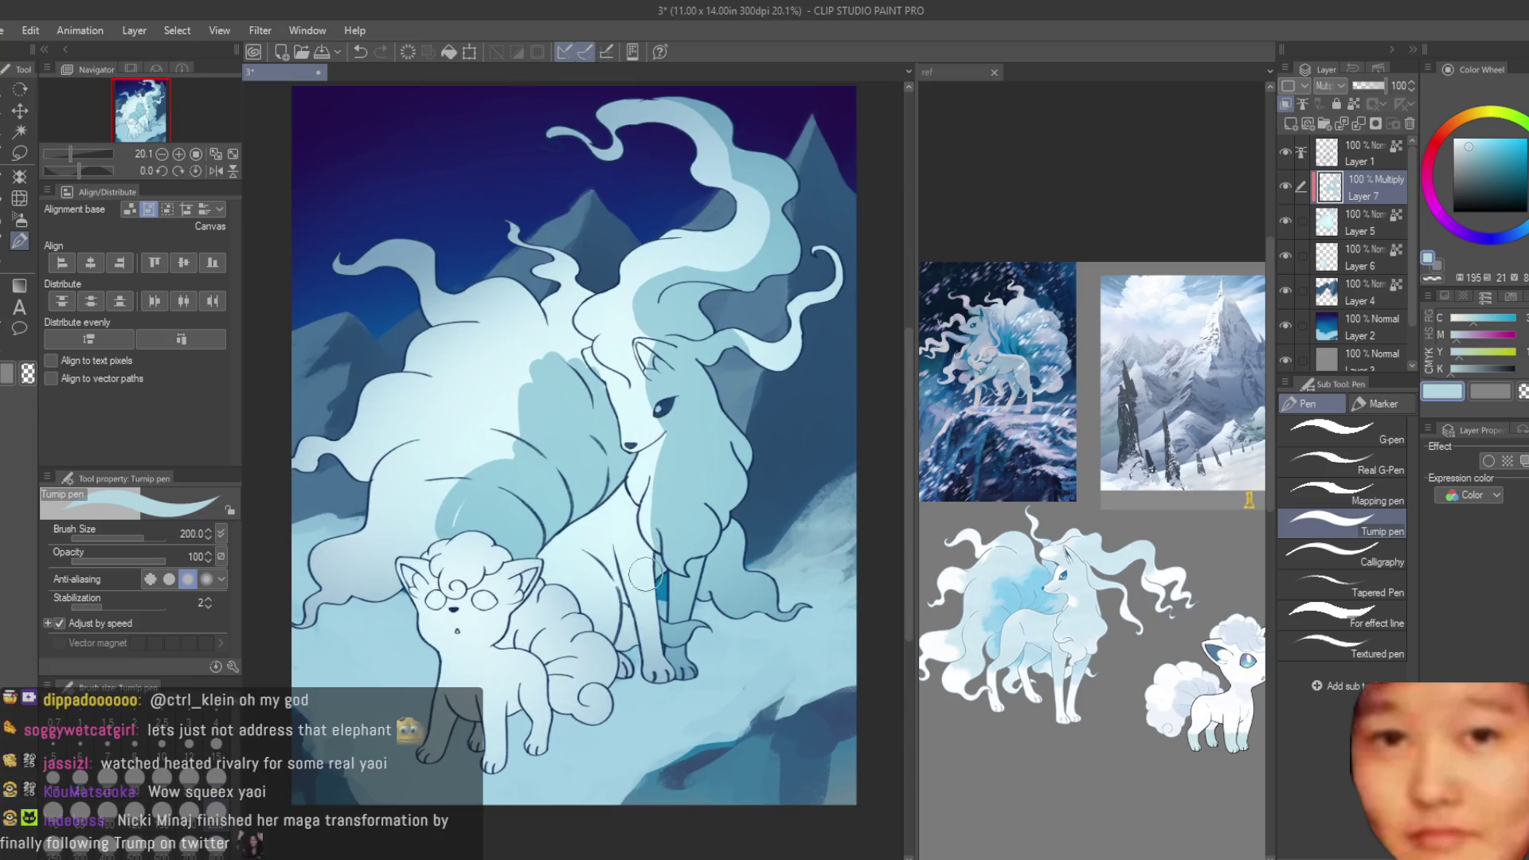
pyautogui.moveTo(645, 573); pyautogui.dragTo(613, 587)
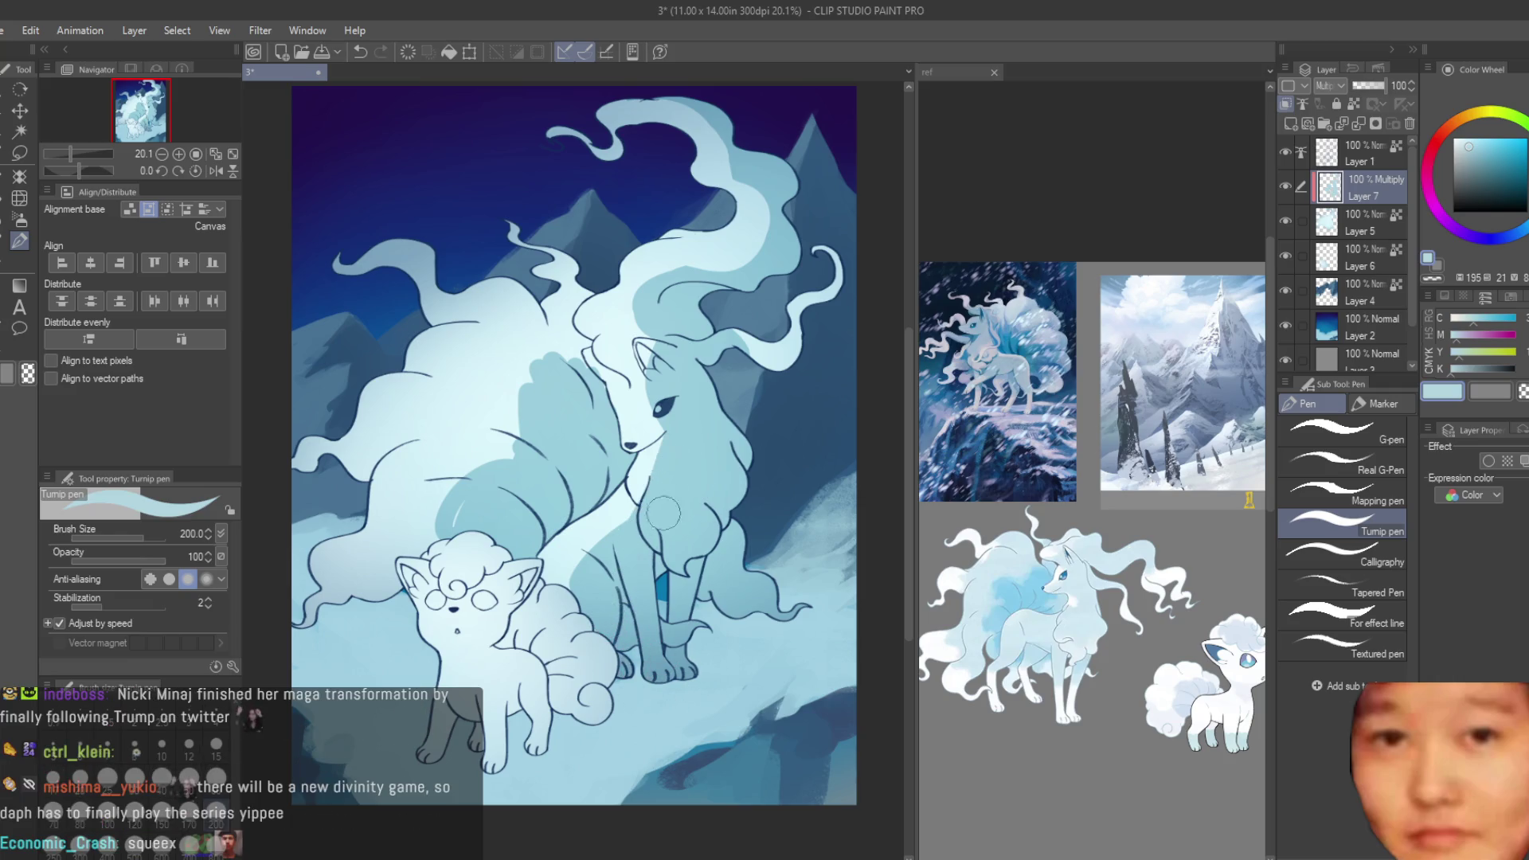
pyautogui.scroll(-5, 663, 512)
pyautogui.scroll(7, 658, 475)
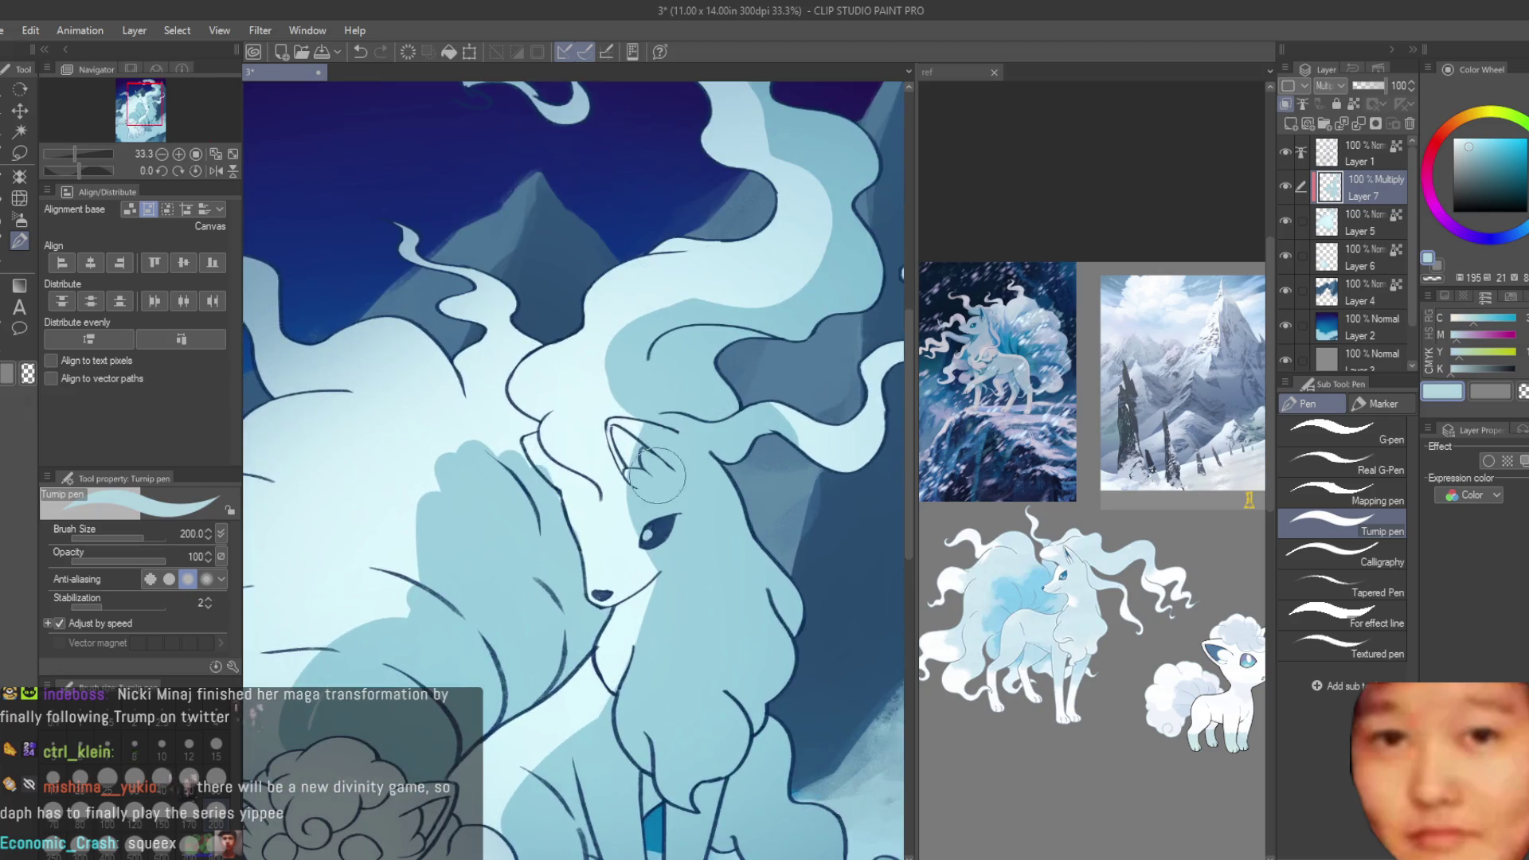
pyautogui.moveTo(654, 482); pyautogui.dragTo(635, 512)
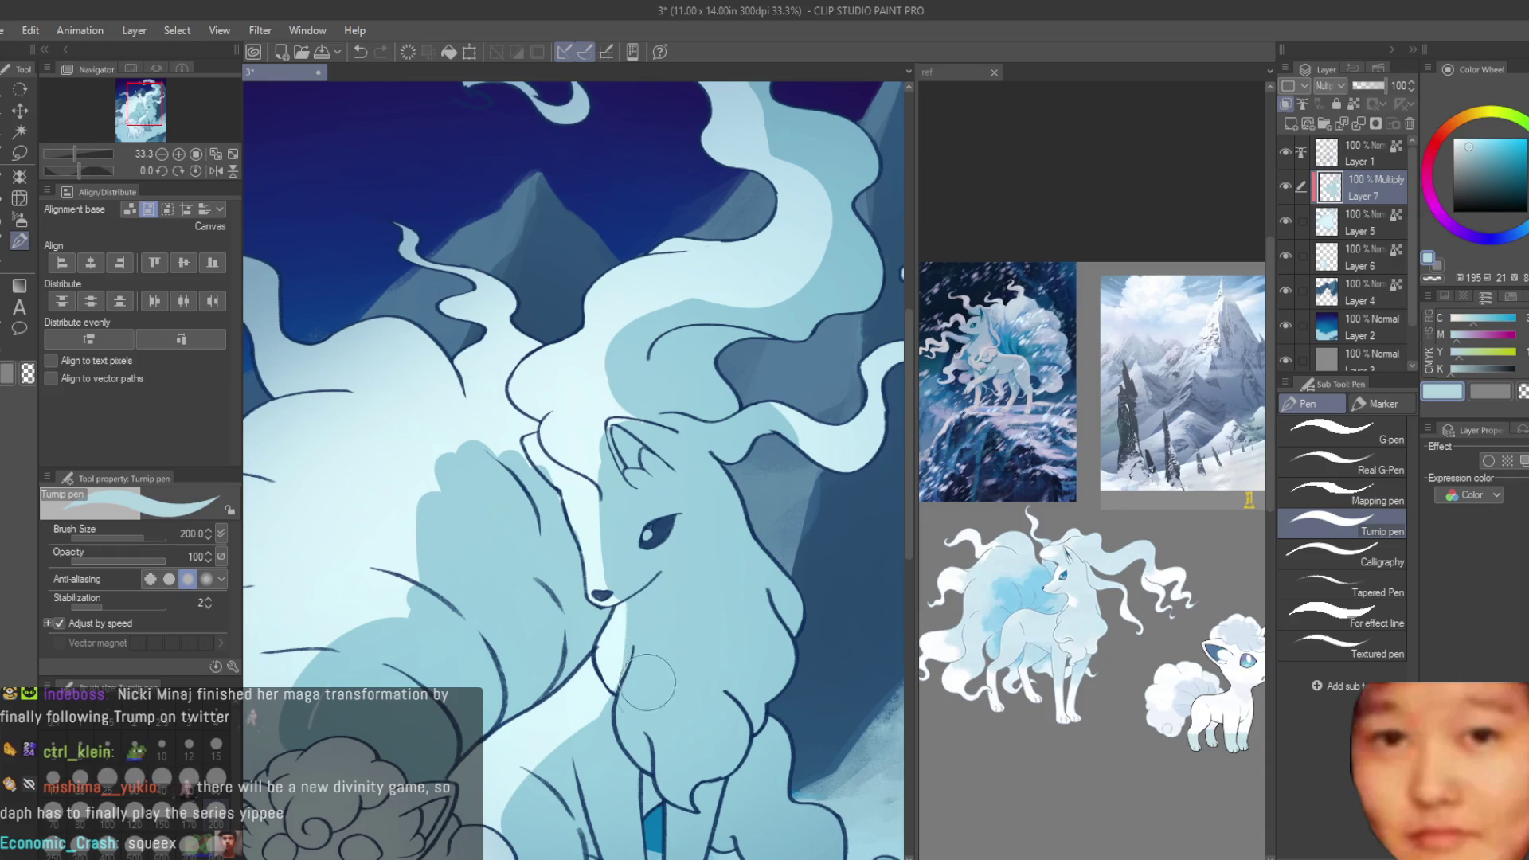
pyautogui.scroll(-6, 650, 641)
pyautogui.scroll(5, 729, 446)
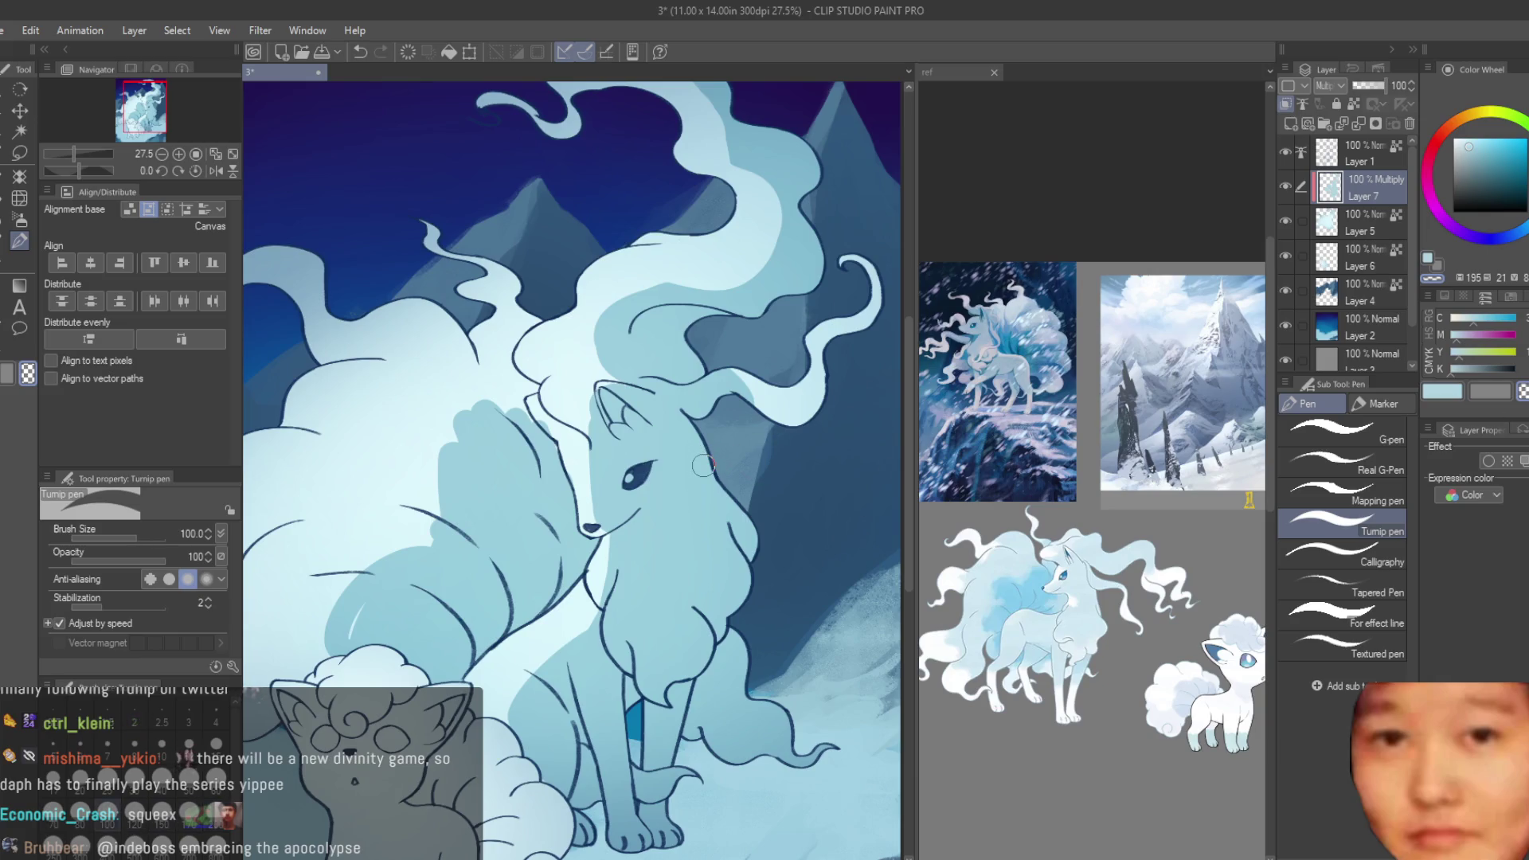
pyautogui.scroll(3, 629, 516)
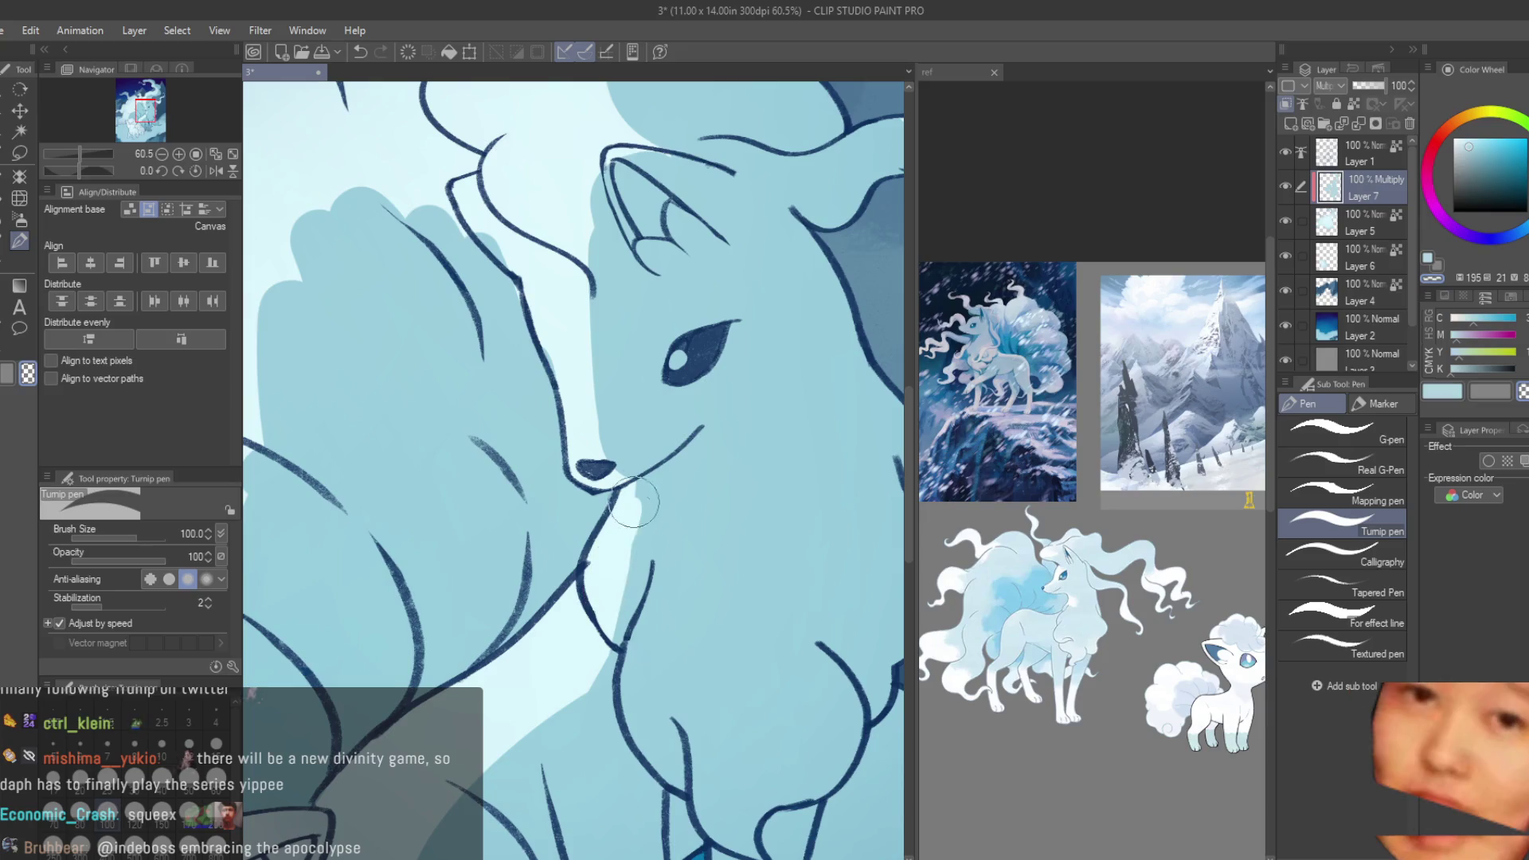
pyautogui.scroll(-1, 616, 557)
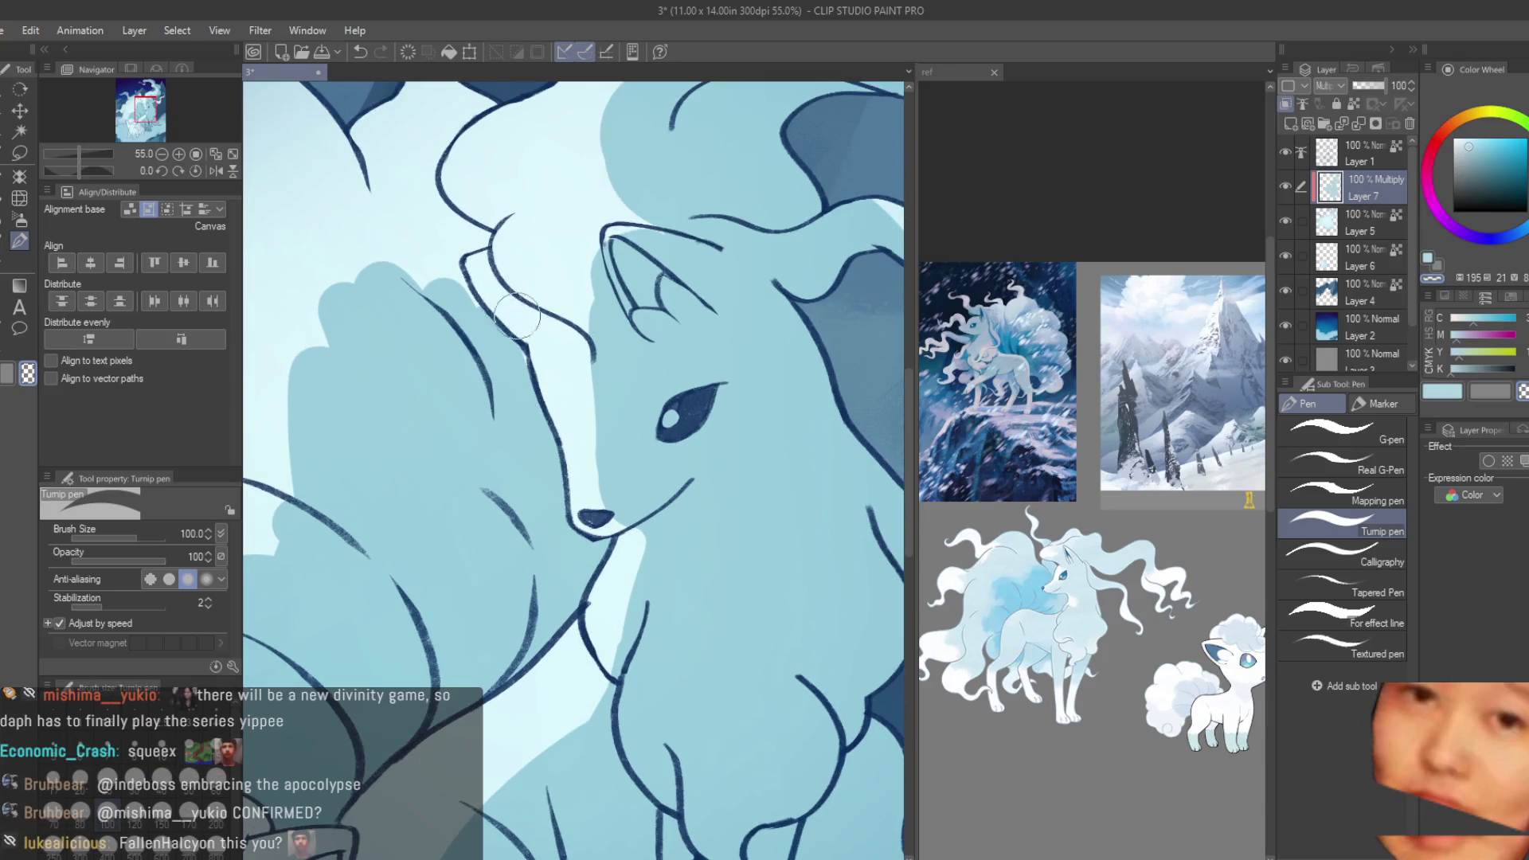
# - Switch to light blue and extend the fur colour upward beside the fox's head
pyautogui.click(1445, 392)
pyautogui.scroll(4, 433, 362)
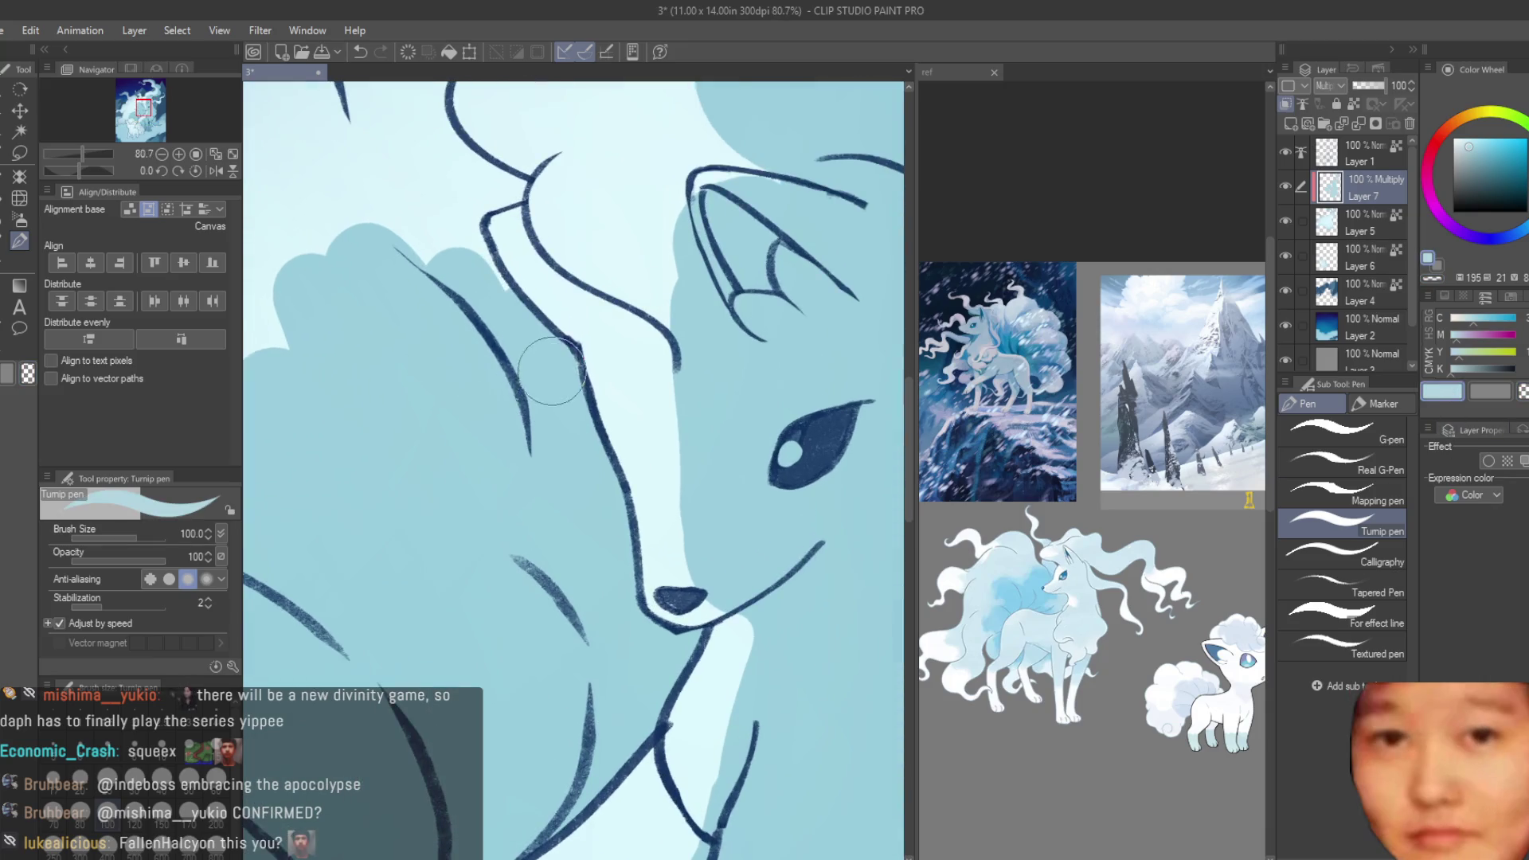
pyautogui.scroll(-2, 551, 371)
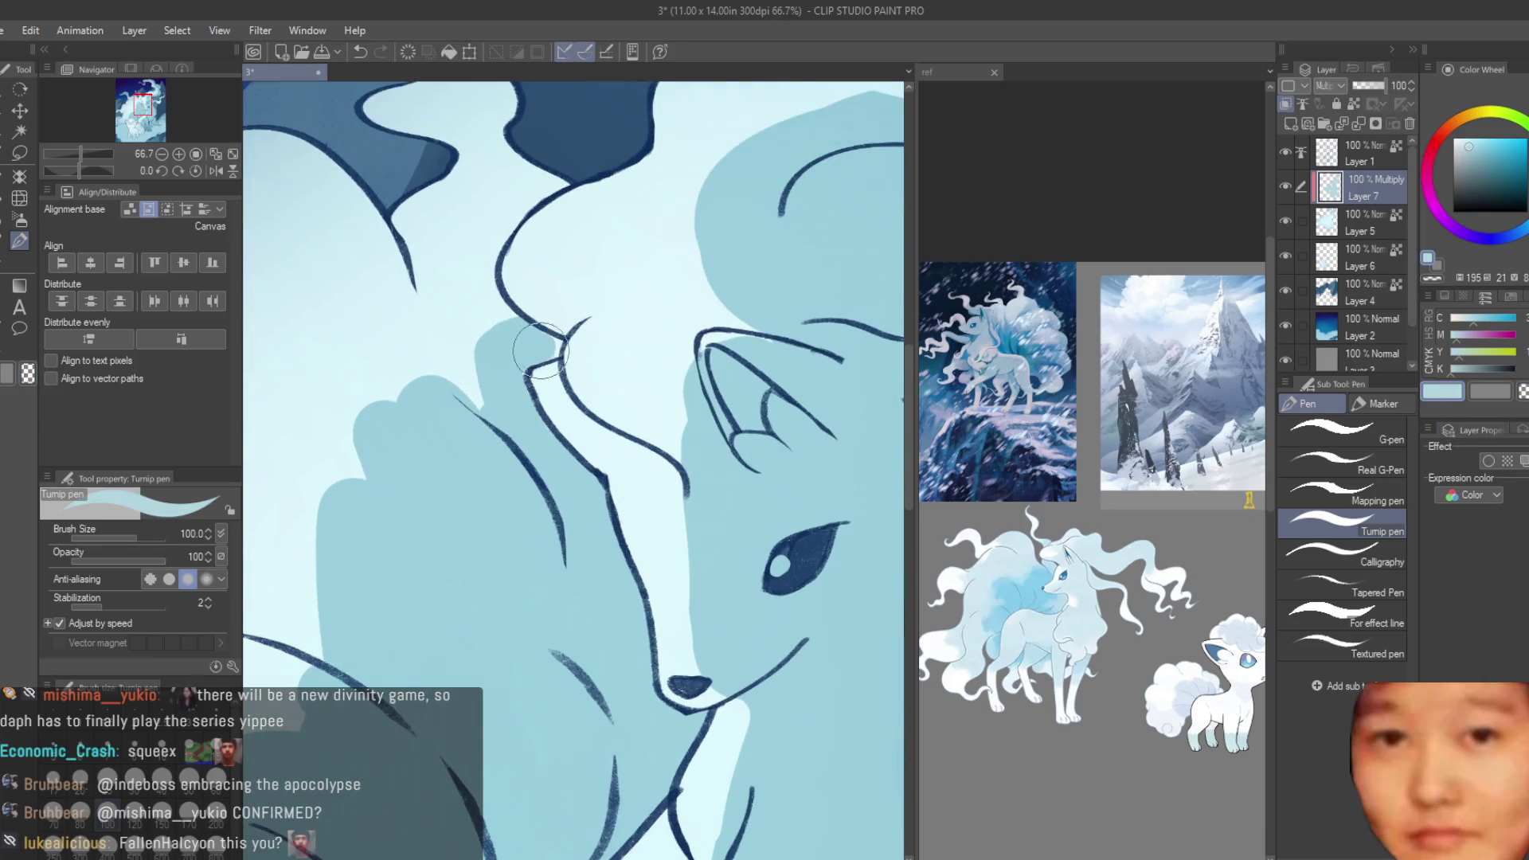
pyautogui.moveTo(522, 350); pyautogui.dragTo(454, 278)
pyautogui.scroll(-4, 467, 318)
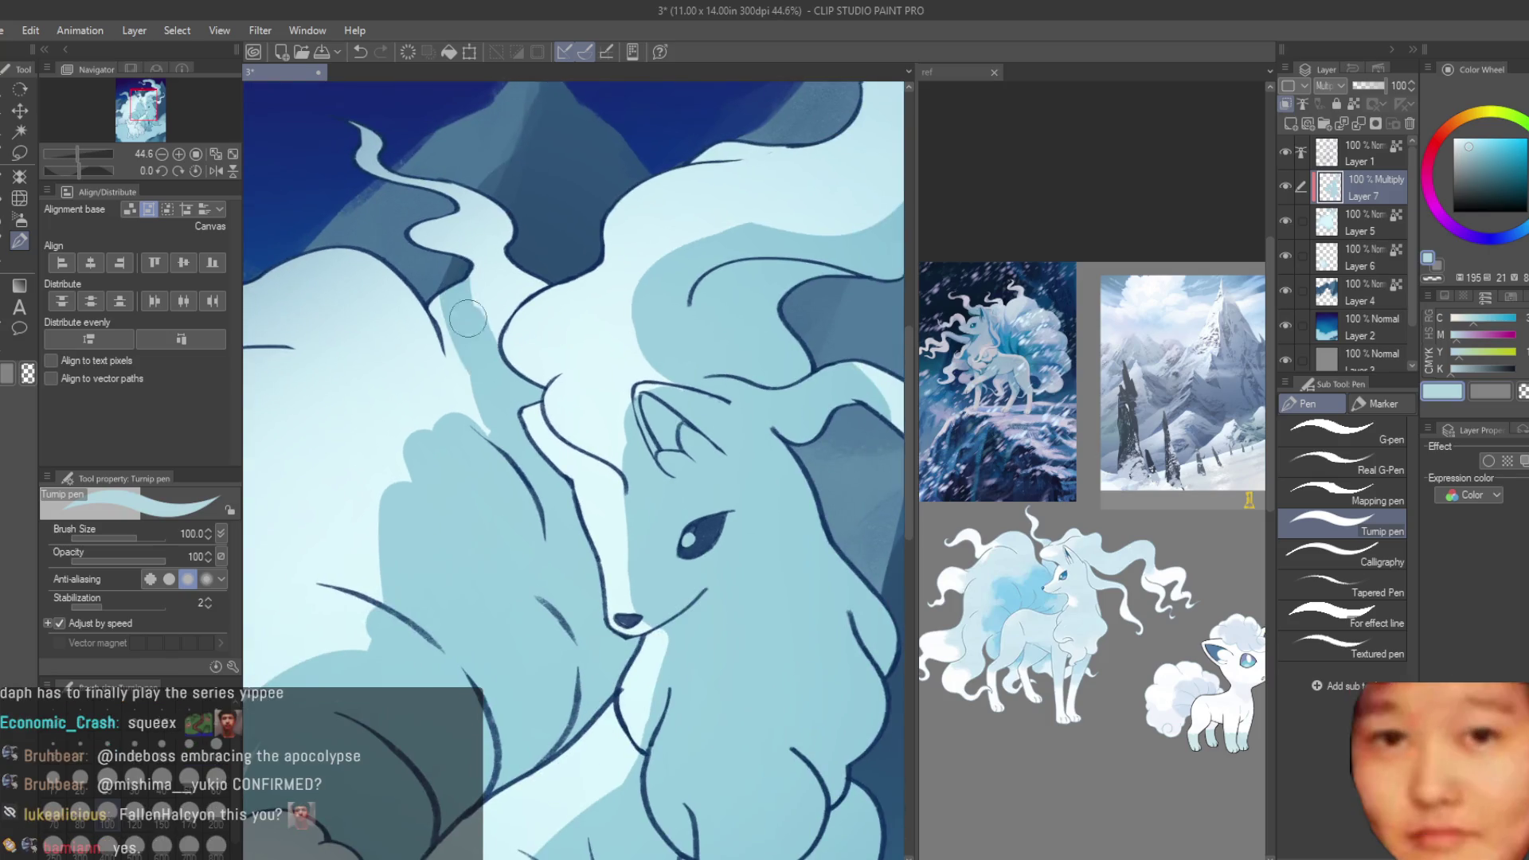
pyautogui.scroll(3, 462, 434)
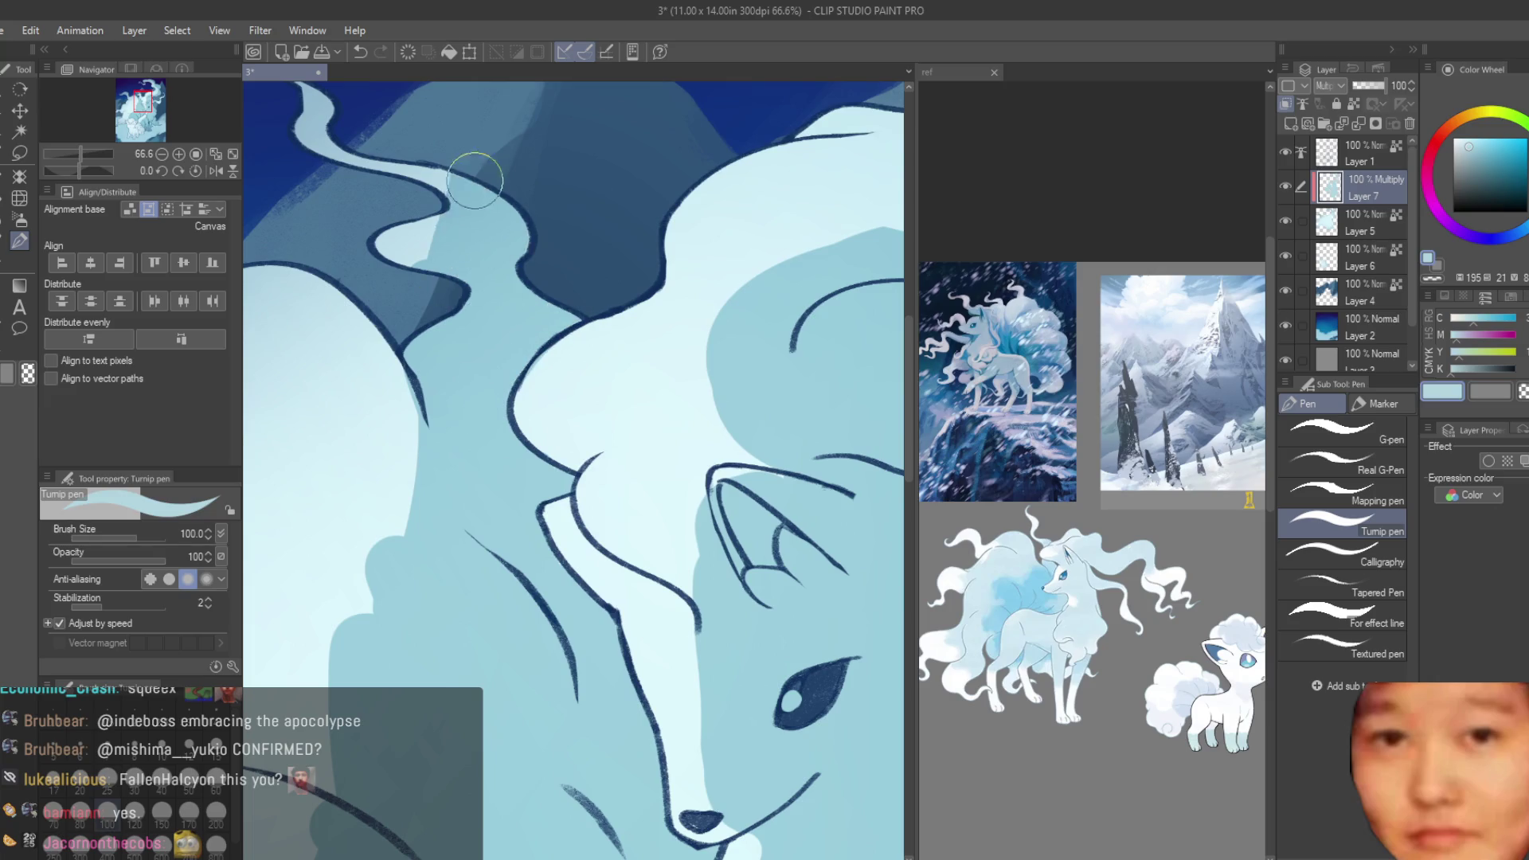
# - Brush medium-blue shading over the pale strip left of the head down to the ear
pyautogui.scroll(-3, 478, 155)
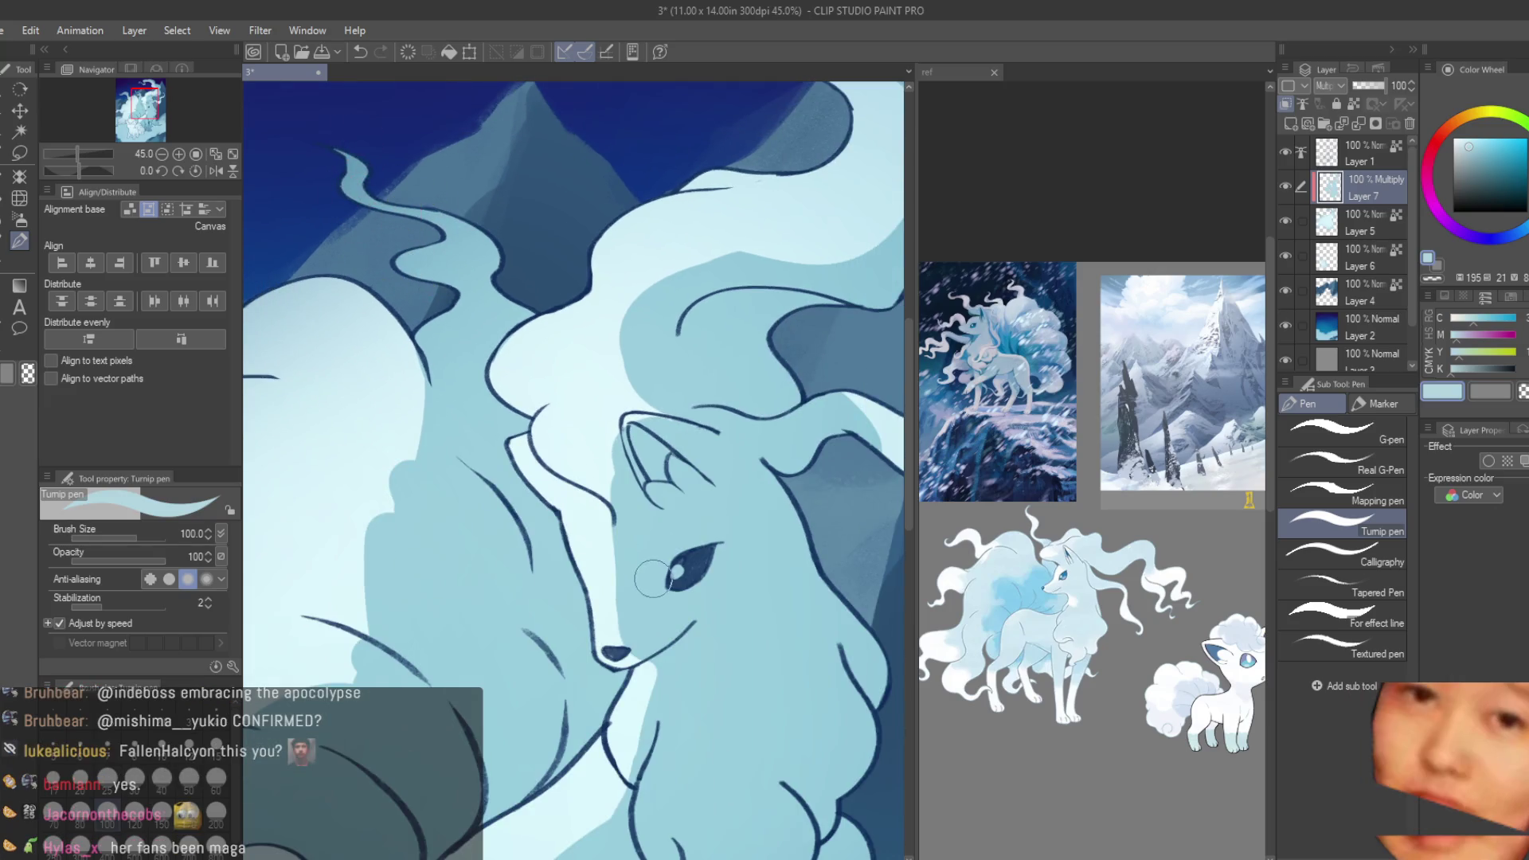
pyautogui.scroll(-2, 460, 659)
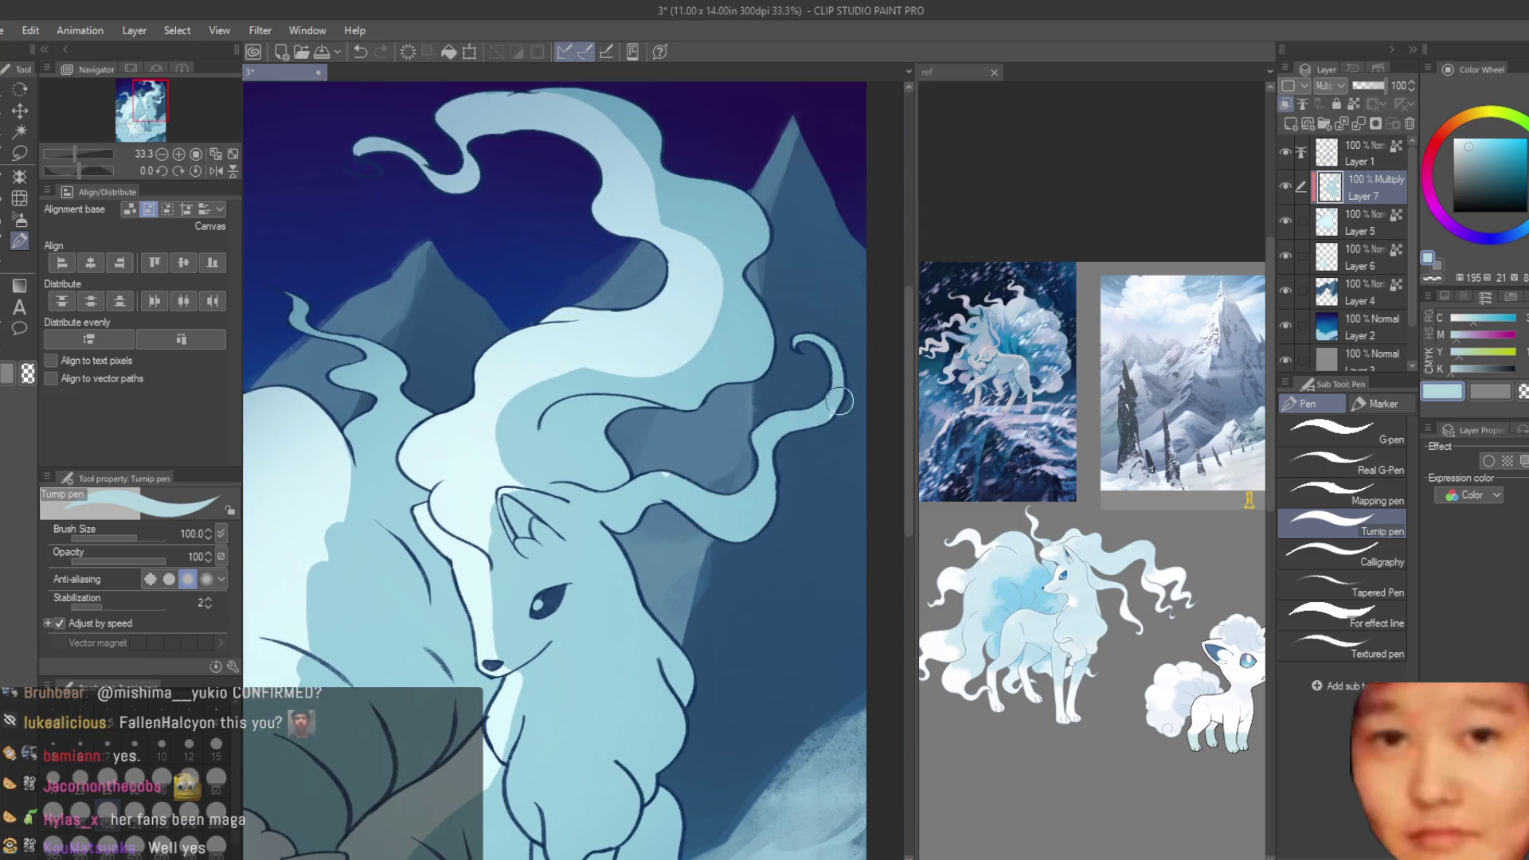
pyautogui.scroll(1, 599, 384)
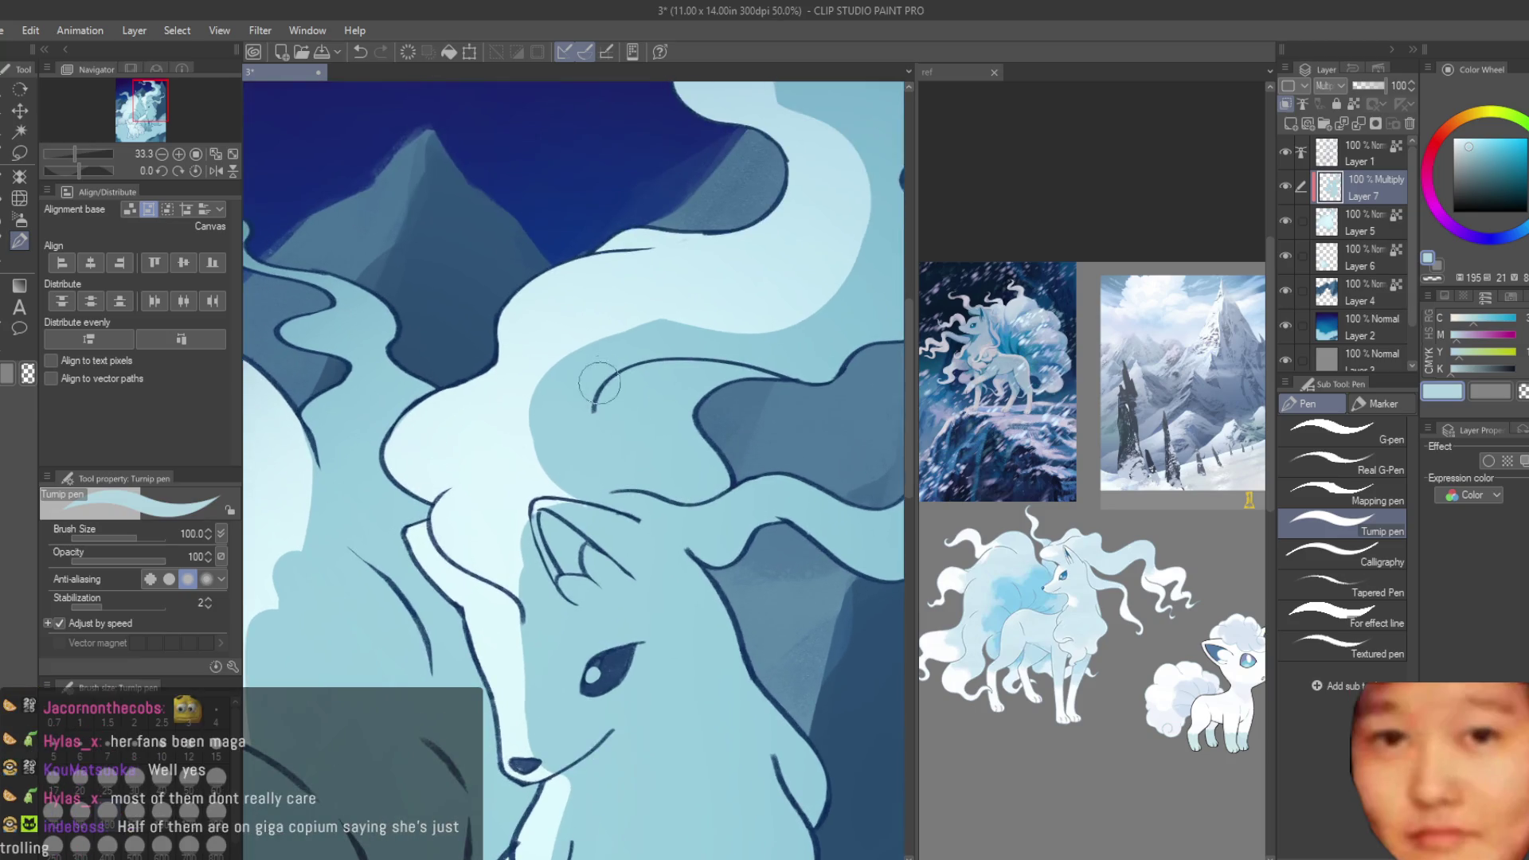
pyautogui.moveTo(570, 371); pyautogui.dragTo(565, 548)
pyautogui.moveTo(541, 402); pyautogui.dragTo(532, 548)
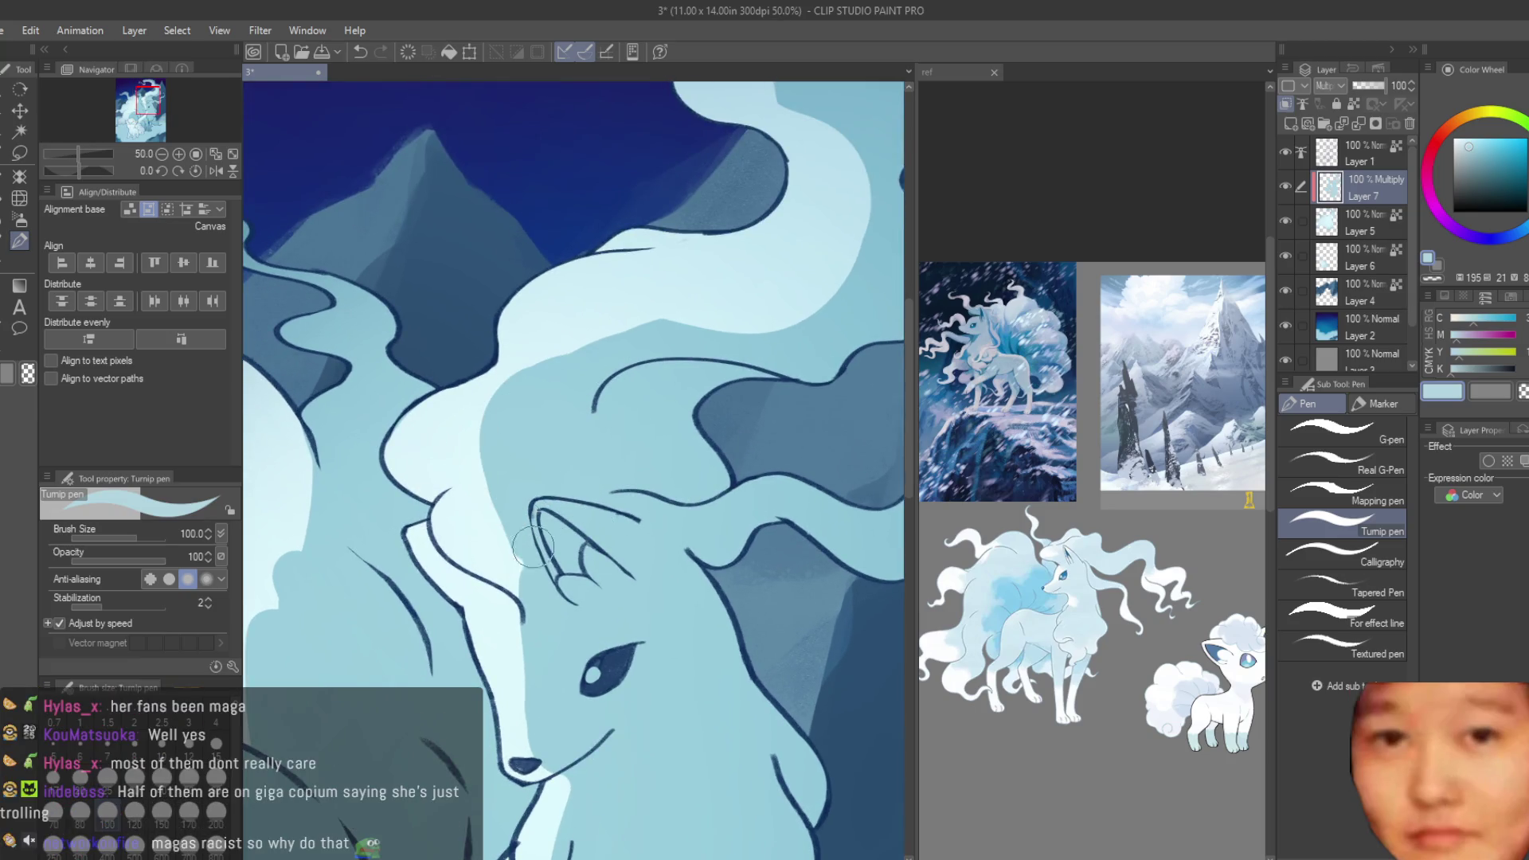
pyautogui.moveTo(498, 461); pyautogui.dragTo(507, 500)
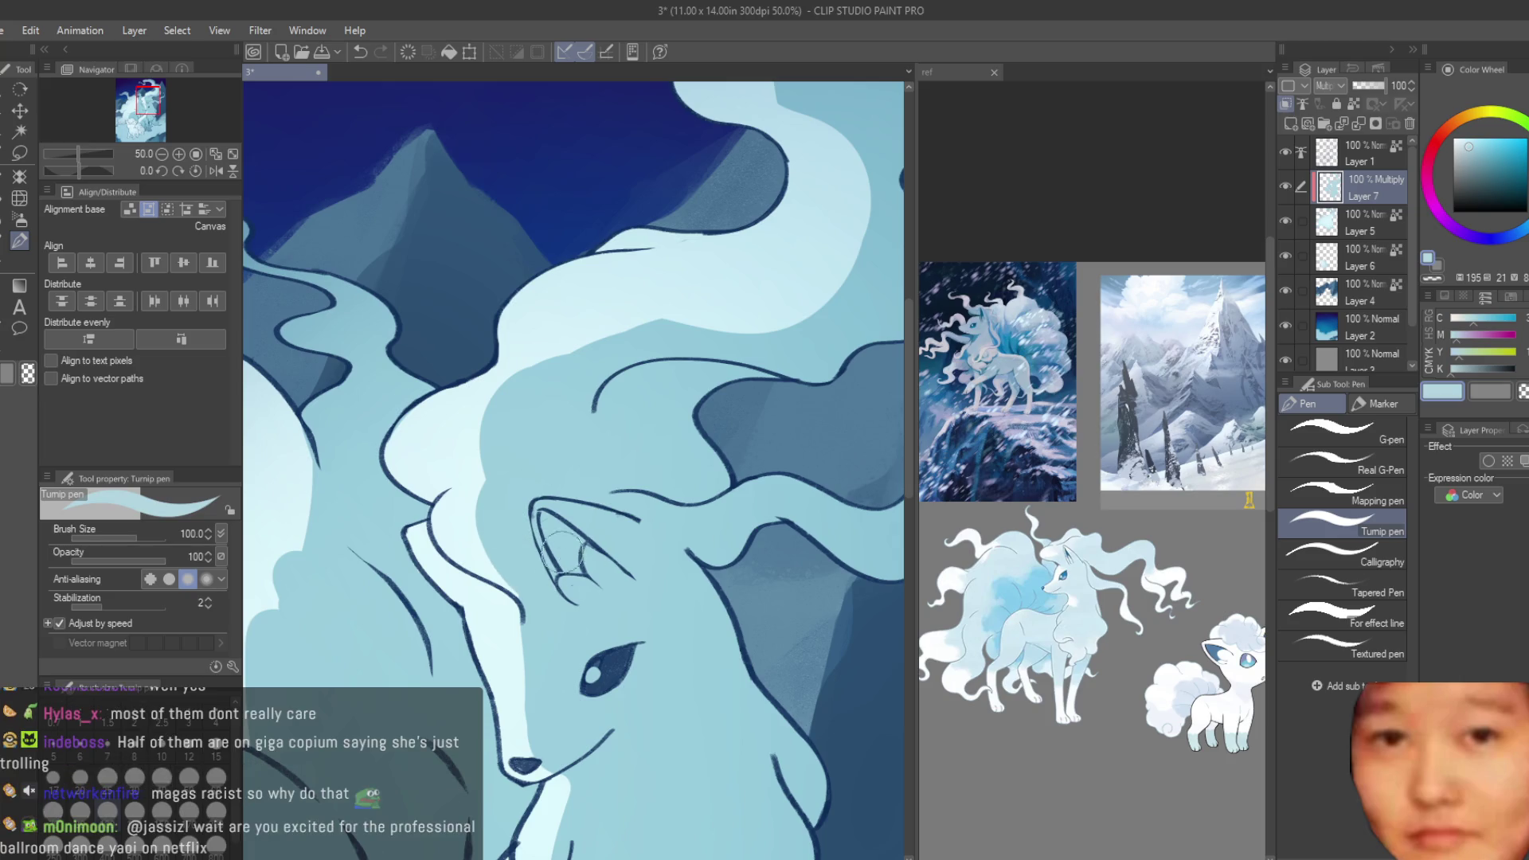
pyautogui.scroll(-3, 667, 424)
pyautogui.scroll(-2, 874, 512)
pyautogui.scroll(-1, 874, 512)
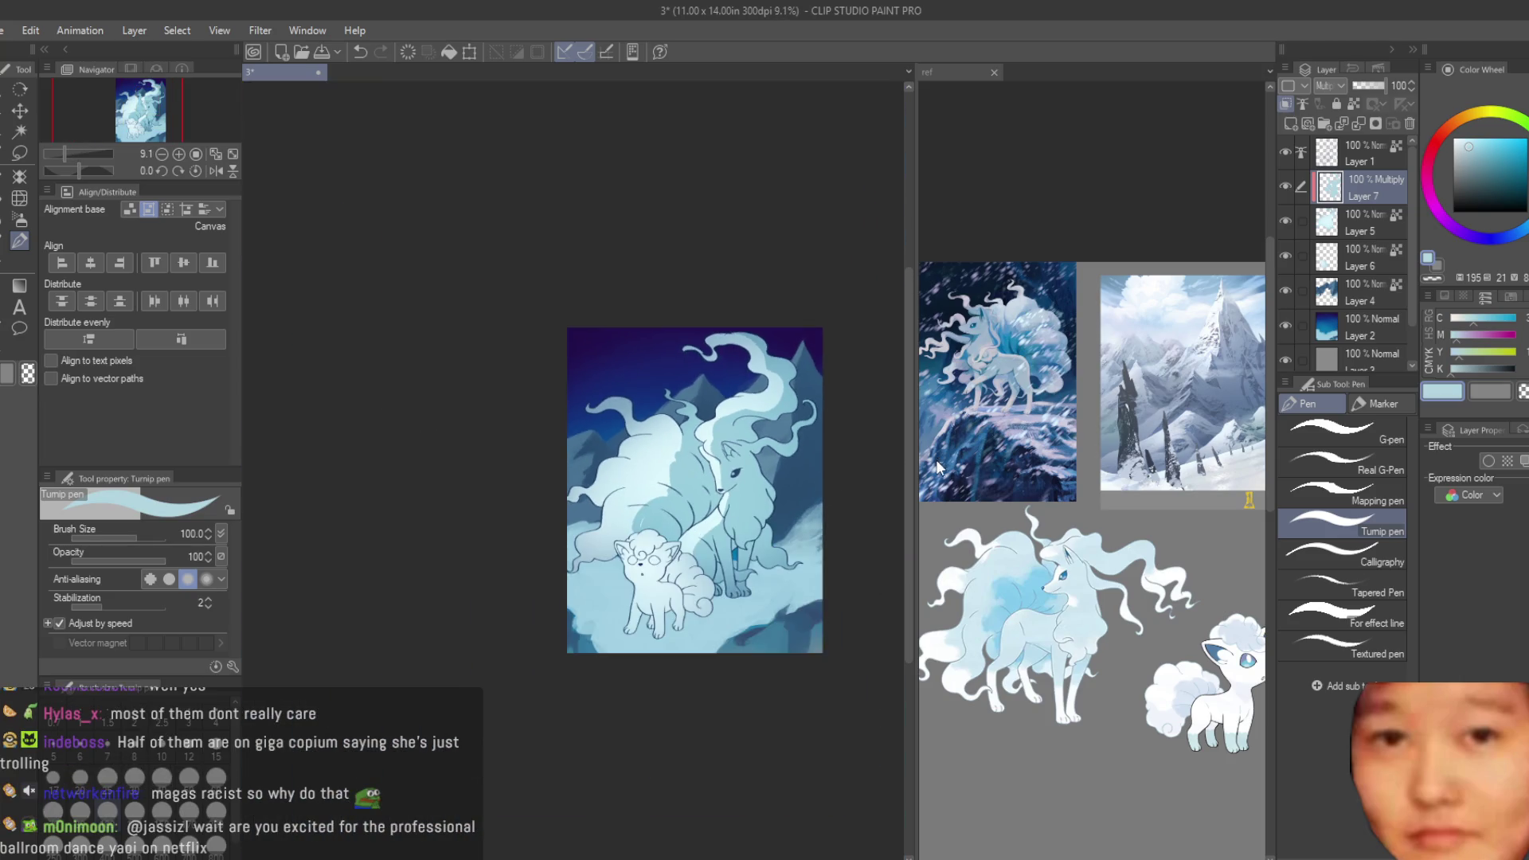
# - Double the brush size and shade the big fox's upper tail darker blue
pyautogui.scroll(-2, 873, 512)
pyautogui.scroll(2, 777, 492)
pyautogui.scroll(2, 767, 405)
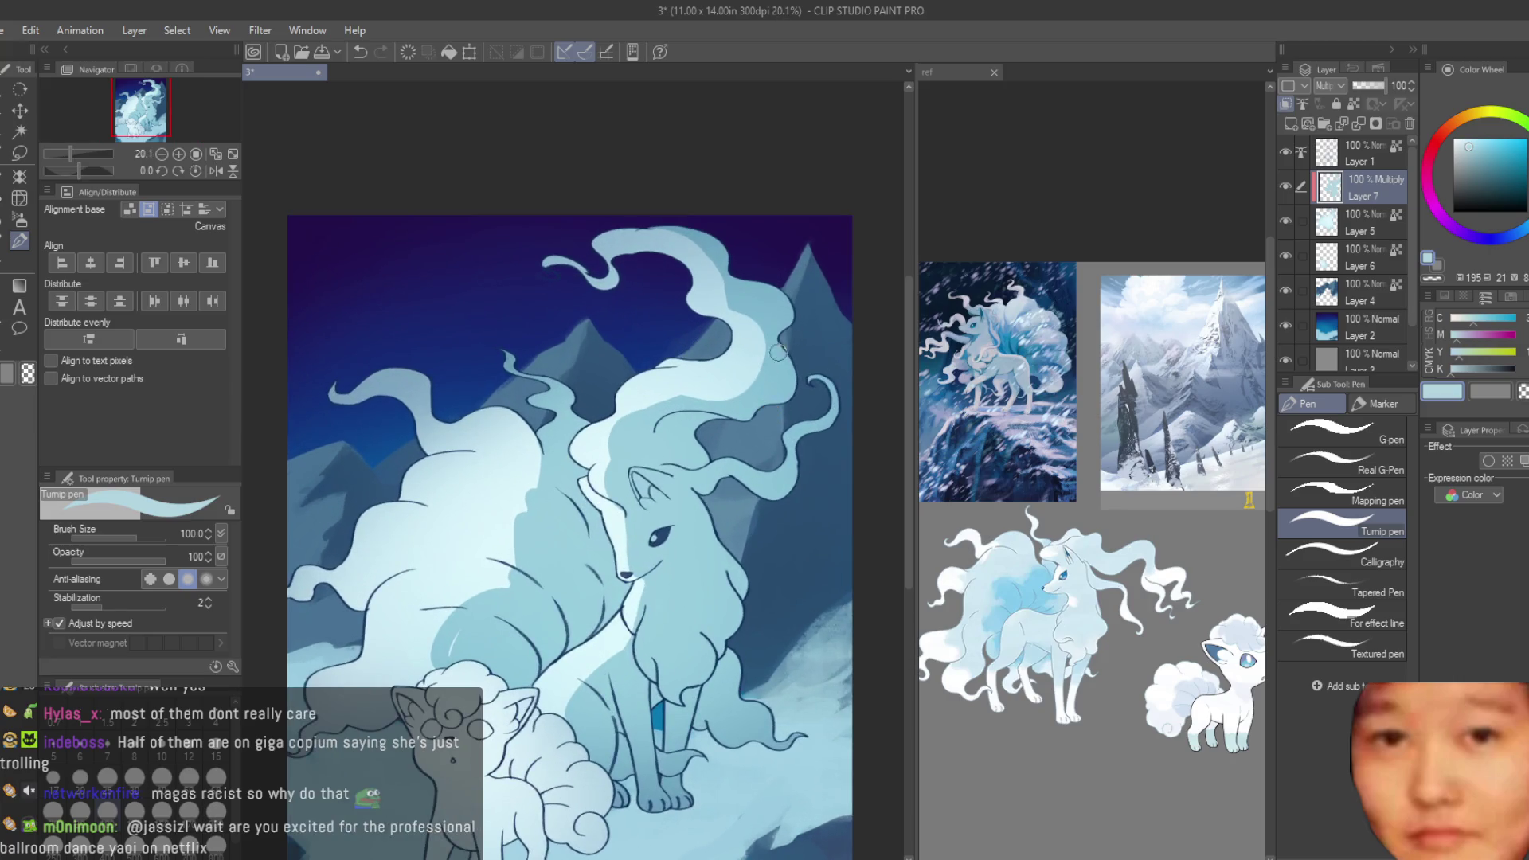
pyautogui.scroll(1, 778, 352)
pyautogui.scroll(1, 716, 319)
pyautogui.scroll(2, 539, 252)
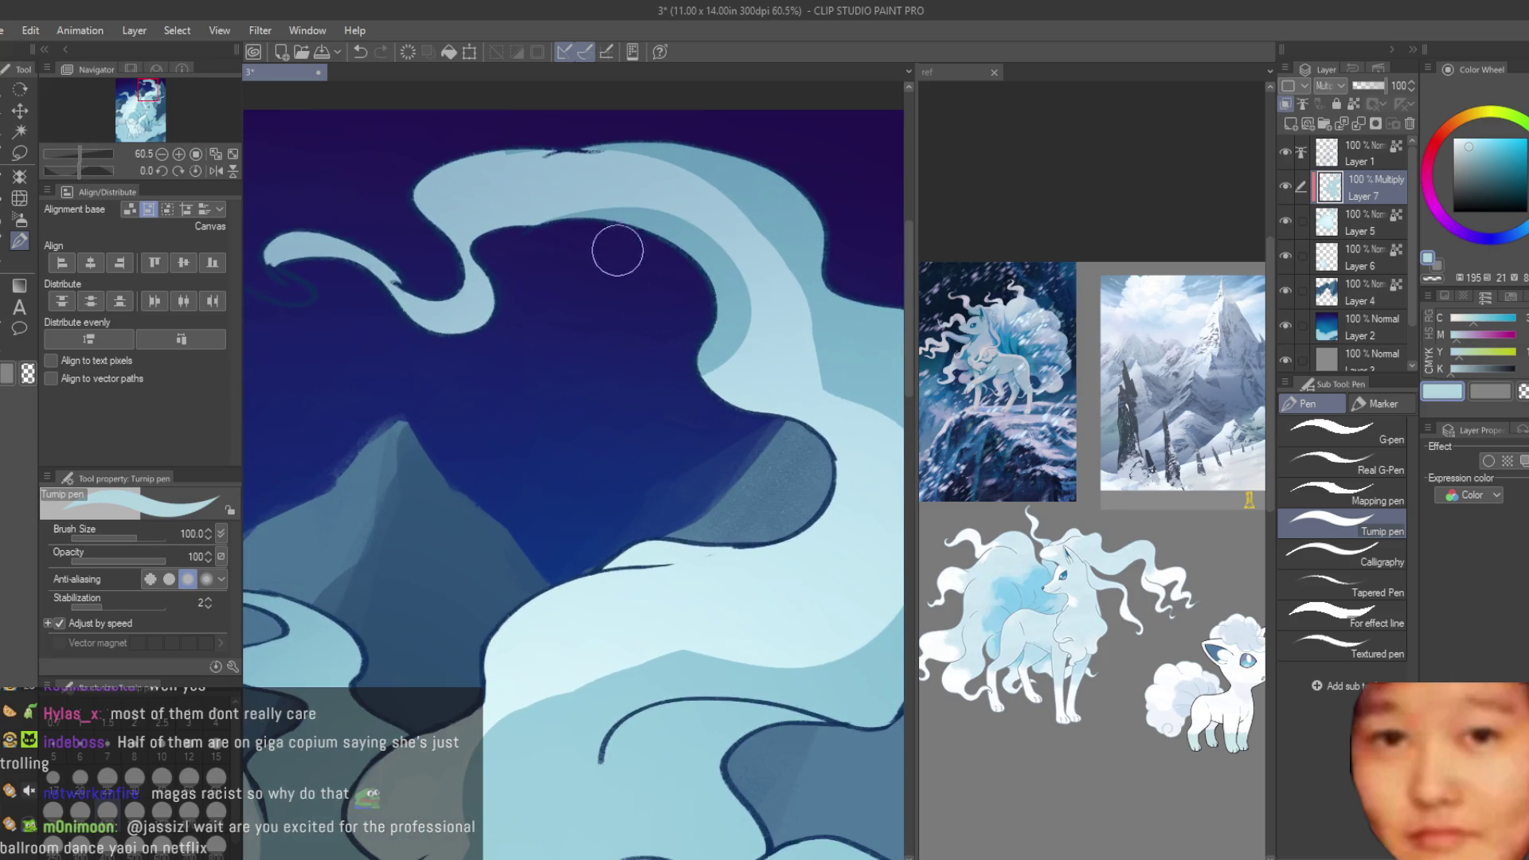
pyautogui.scroll(1, 750, 471)
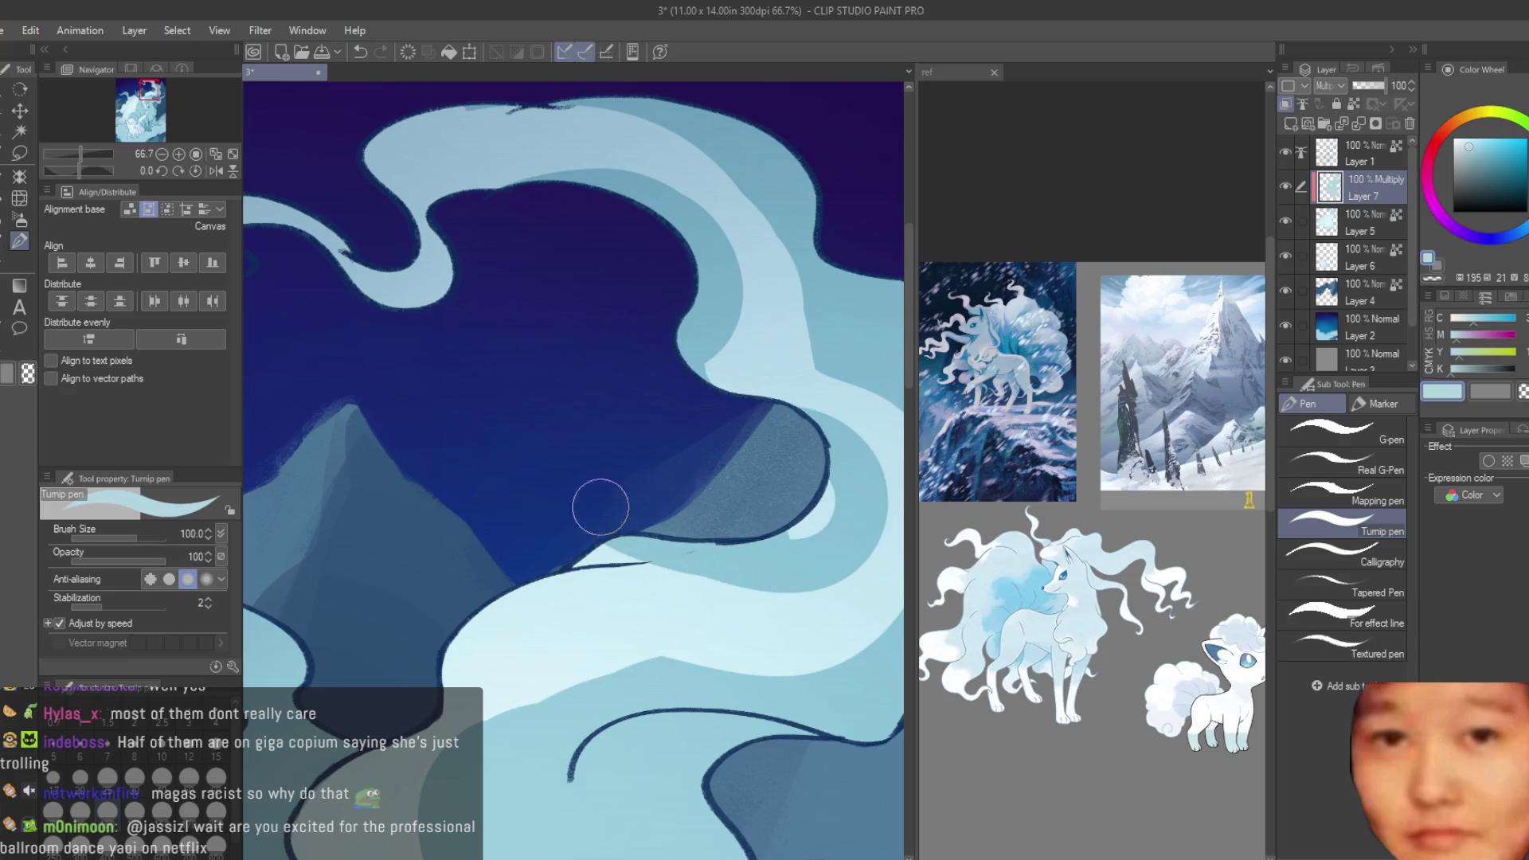
pyautogui.scroll(-2, 474, 590)
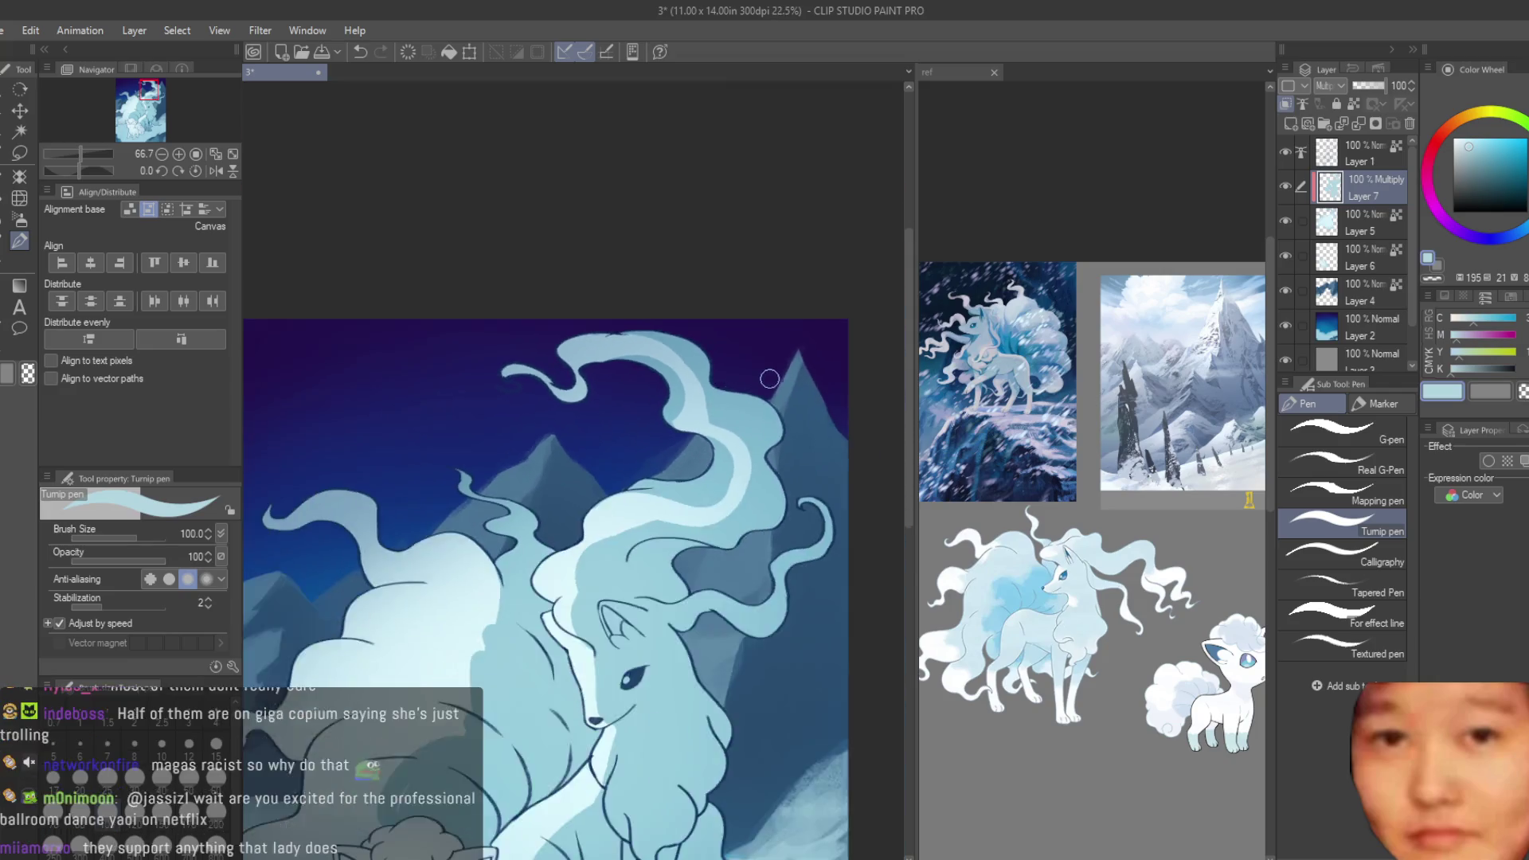
pyautogui.scroll(-1, 557, 517)
pyautogui.scroll(2, 808, 406)
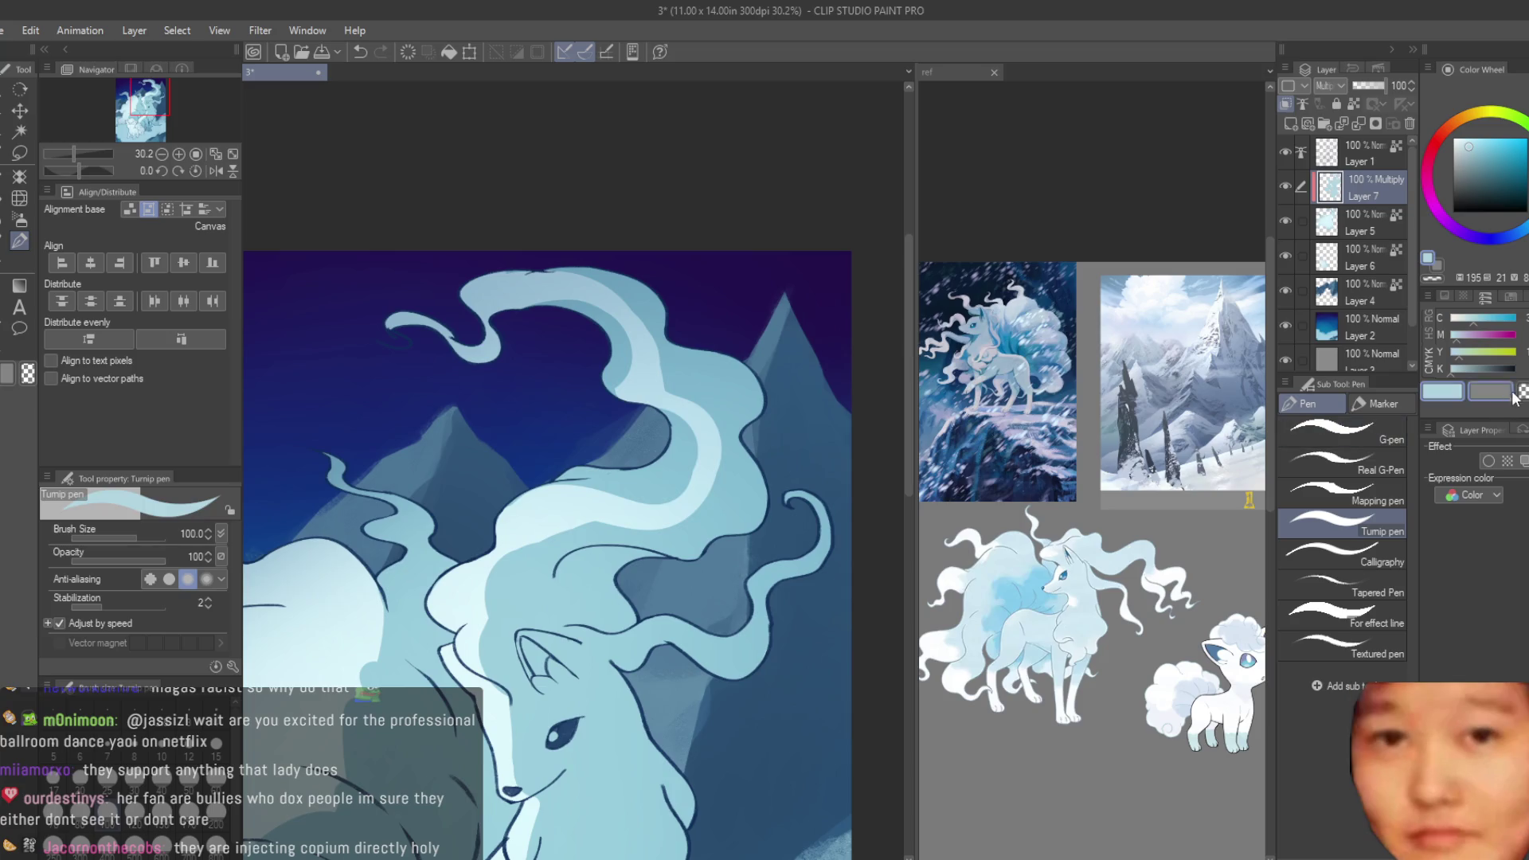
pyautogui.scroll(4, 604, 542)
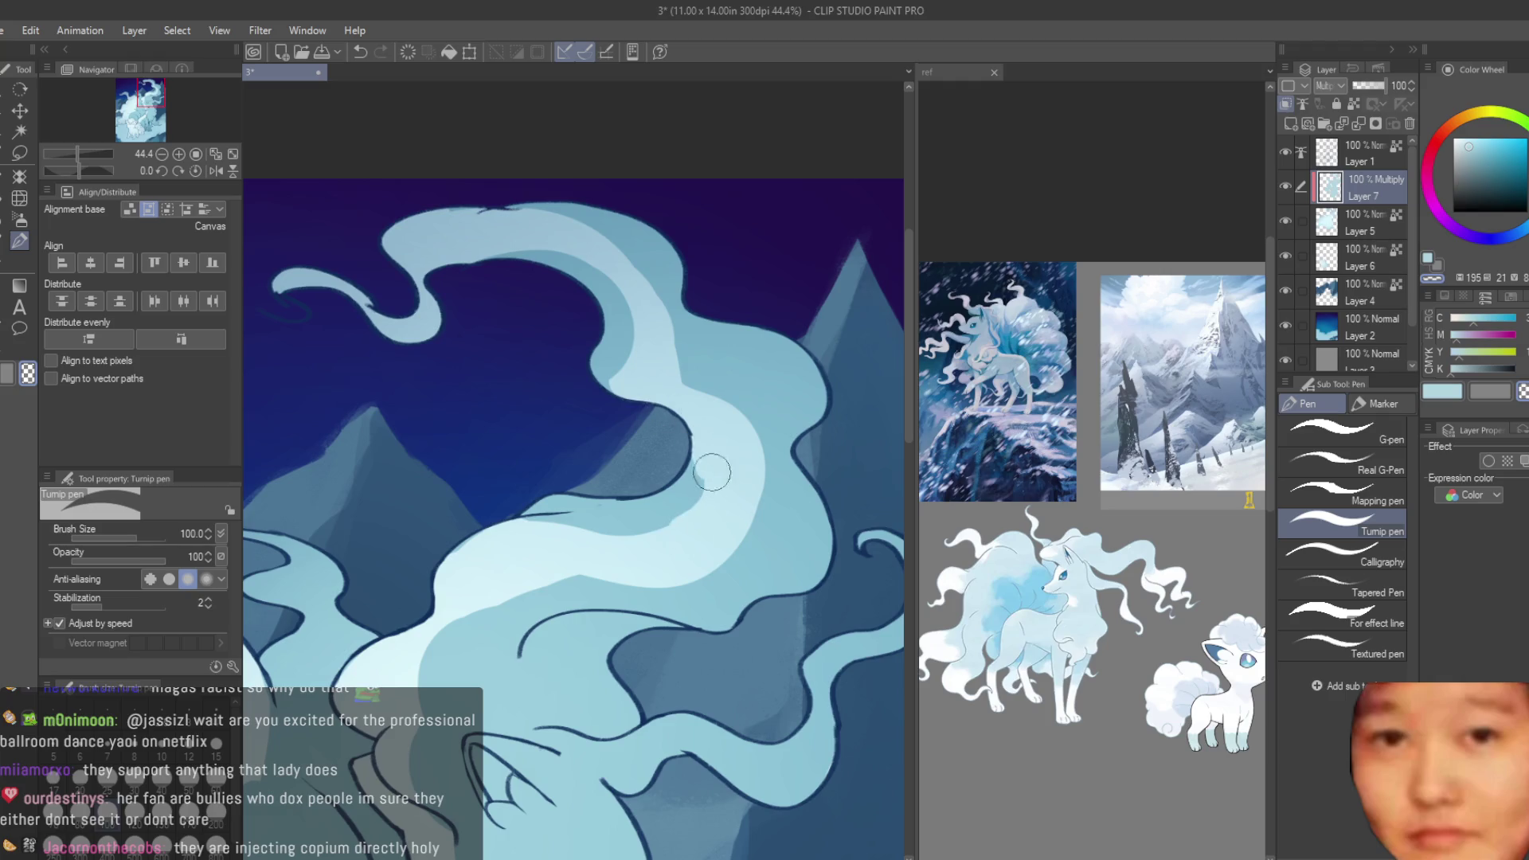
pyautogui.scroll(2, 686, 534)
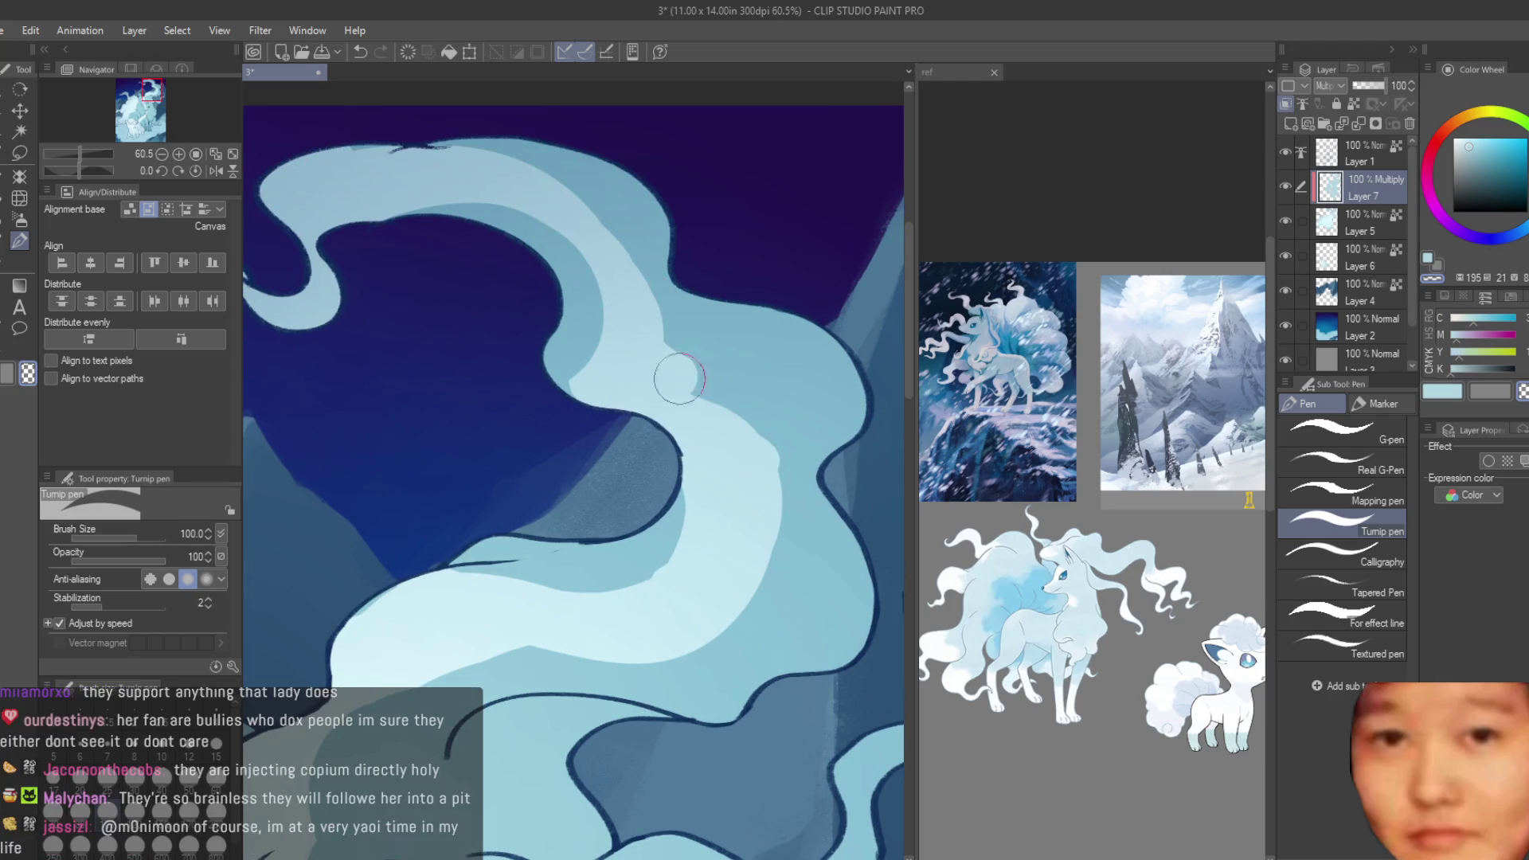
pyautogui.scroll(-2, 679, 378)
pyautogui.scroll(1, 609, 332)
pyautogui.scroll(-3, 605, 358)
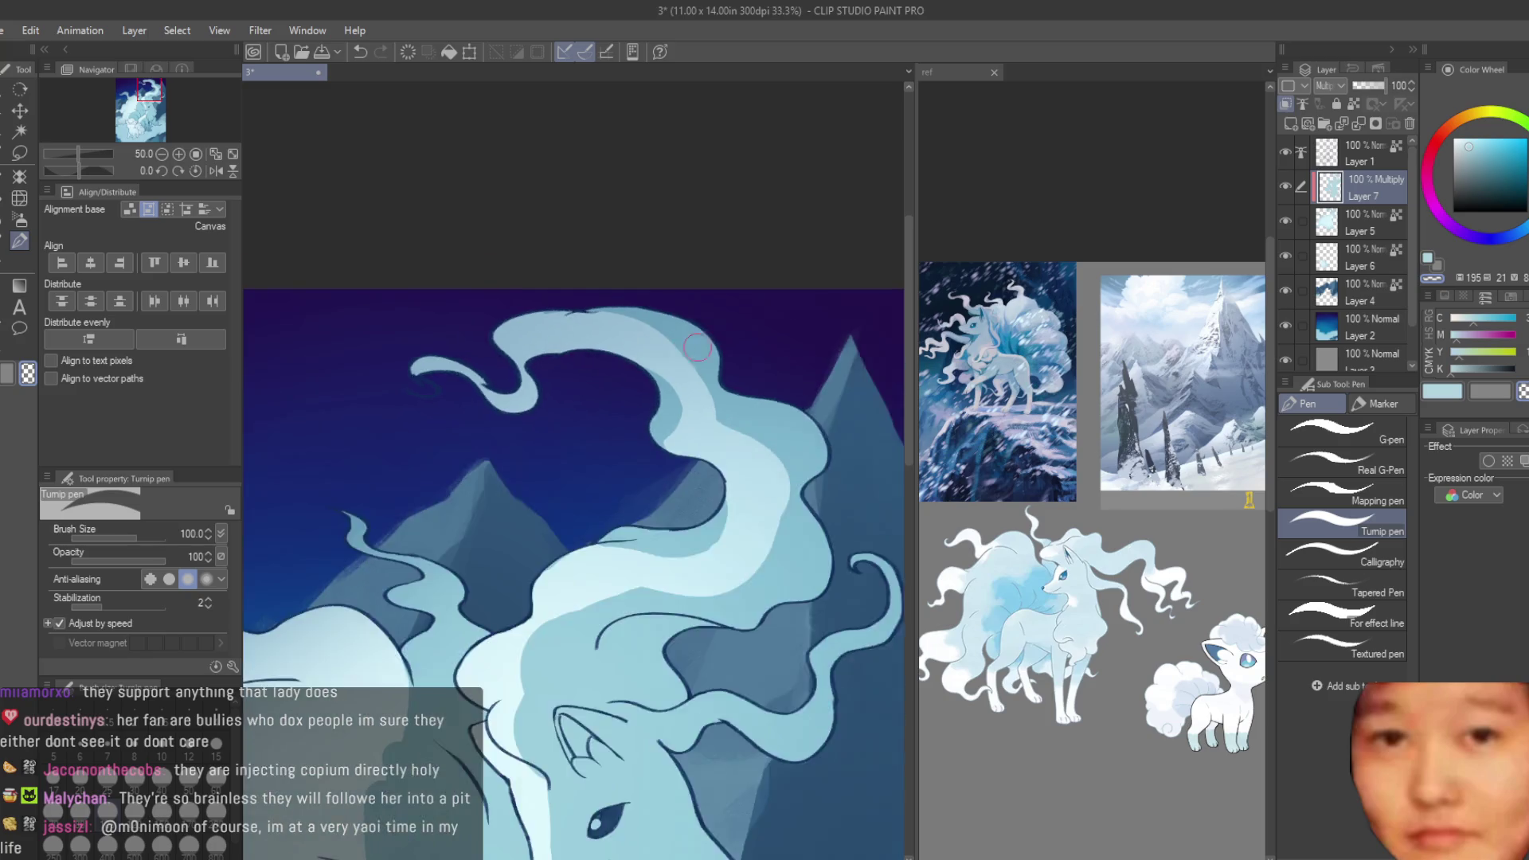
pyautogui.scroll(-2, 717, 374)
pyautogui.scroll(2, 828, 388)
pyautogui.scroll(3, 756, 406)
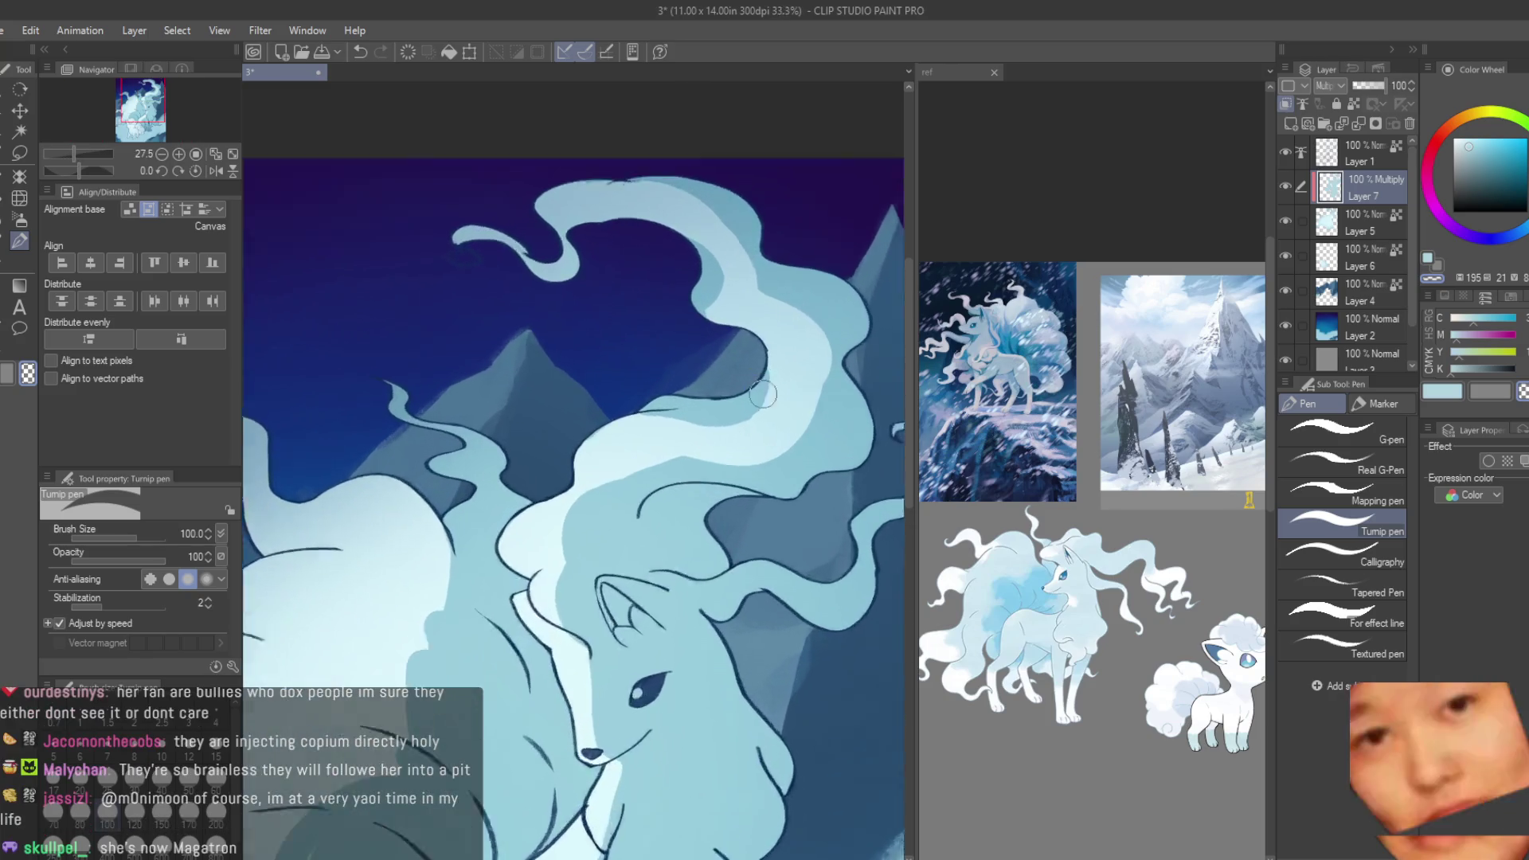
pyautogui.scroll(2, 684, 430)
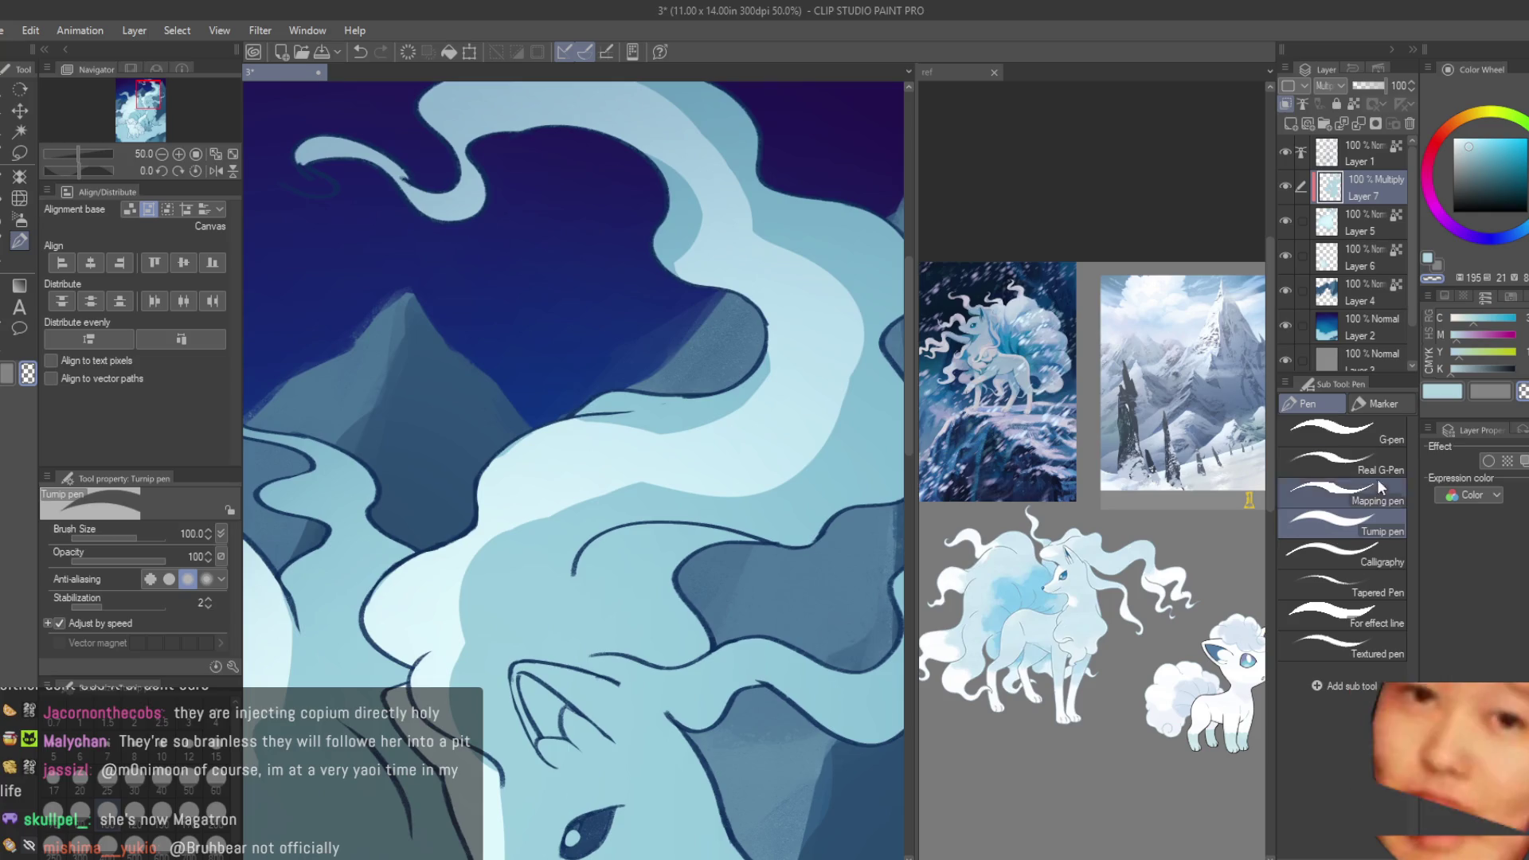
pyautogui.scroll(-2, 653, 374)
pyautogui.scroll(-2, 627, 314)
pyautogui.scroll(2, 597, 275)
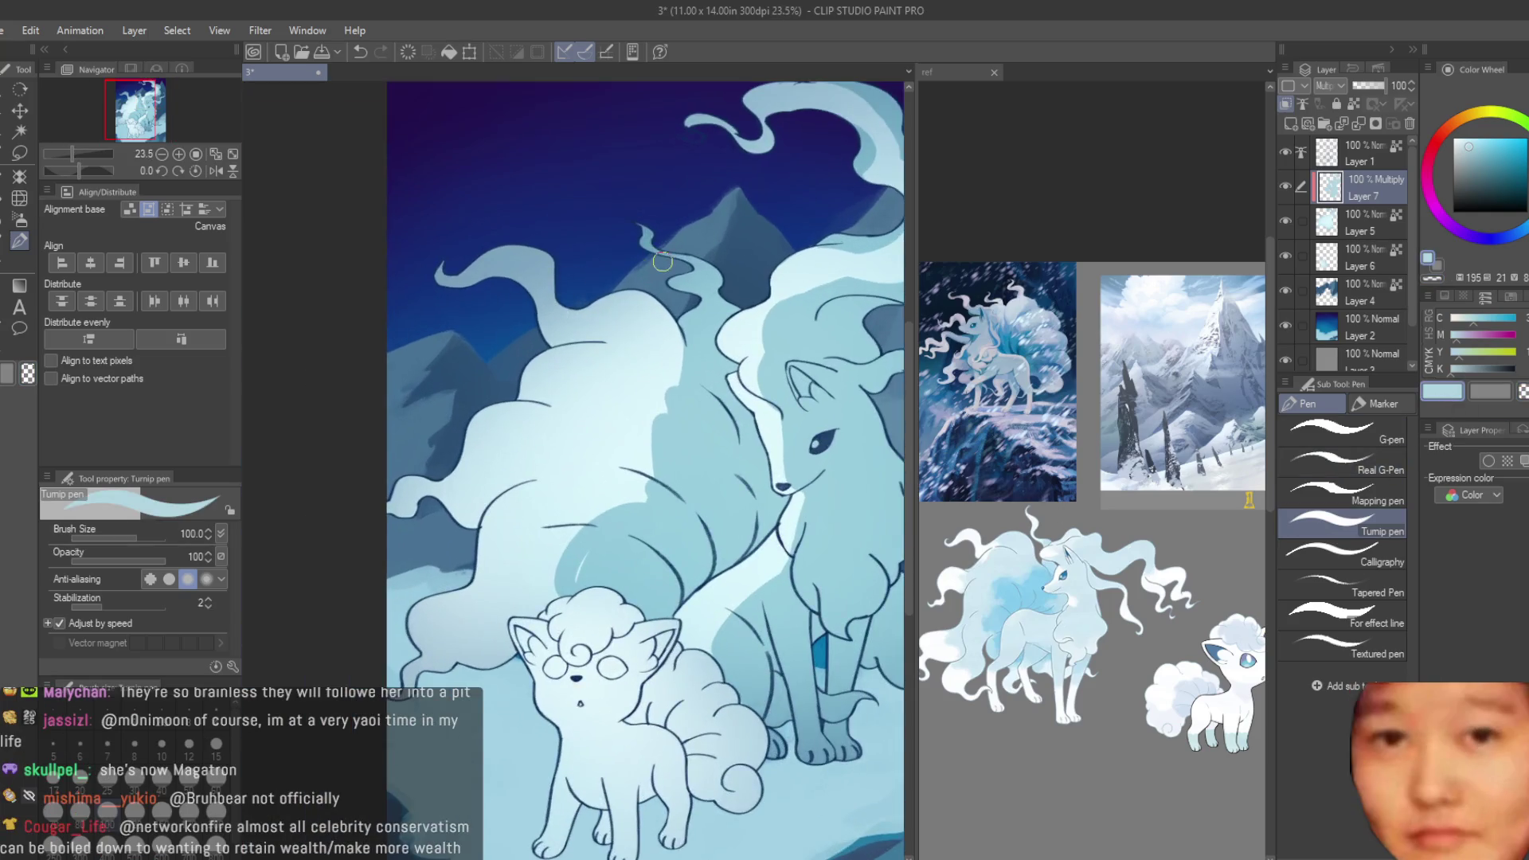
pyautogui.scroll(2, 616, 390)
pyautogui.press(']')
pyautogui.press(']')
pyautogui.press(']')
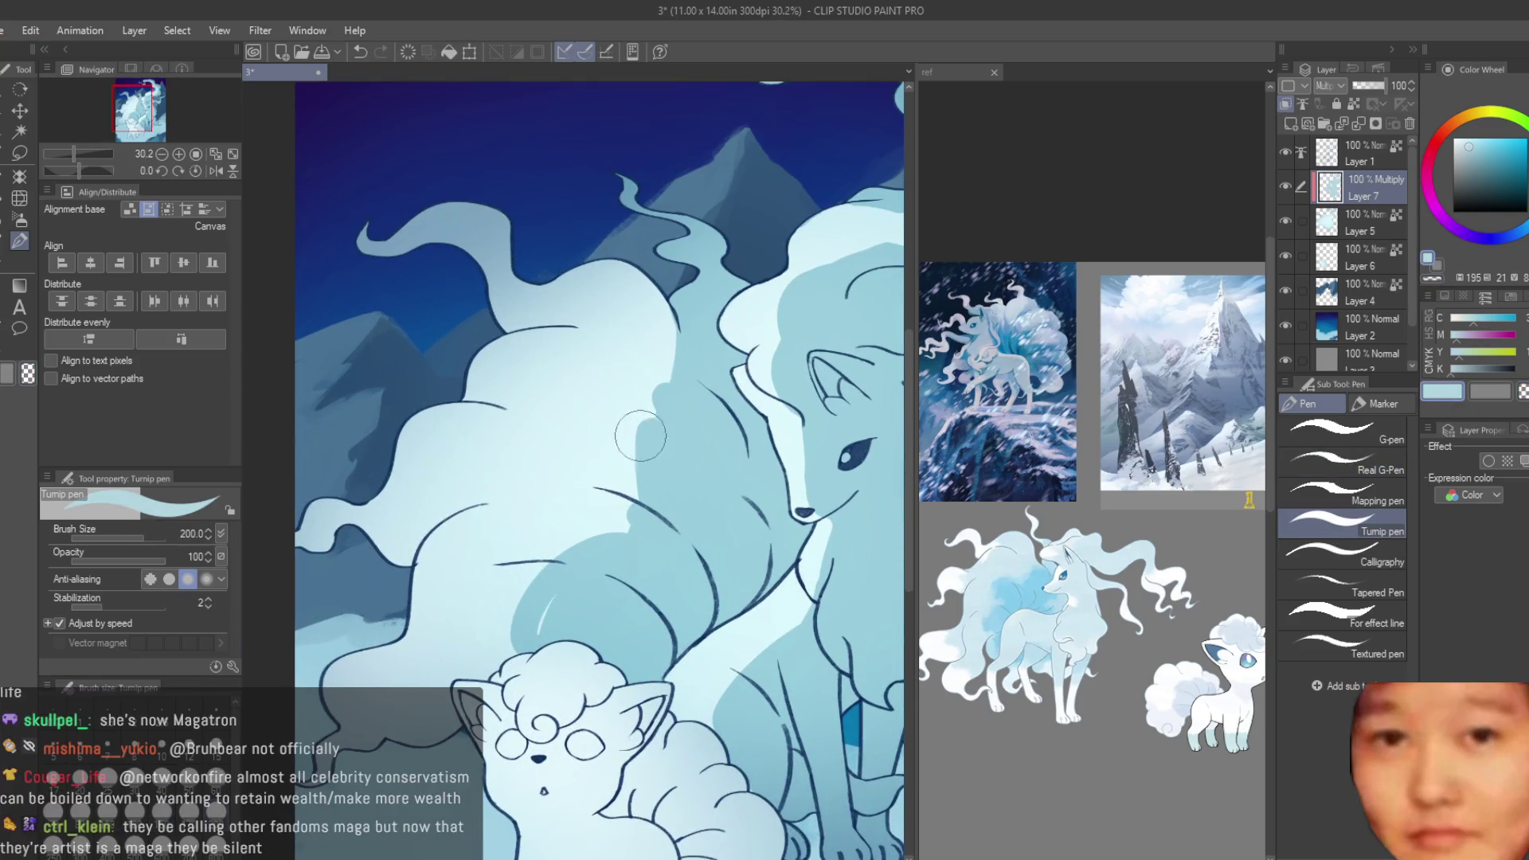
pyautogui.moveTo(634, 343)
pyautogui.mouseDown()
pyautogui.moveTo(628, 382)
pyautogui.moveTo(502, 398)
pyautogui.mouseUp()
pyautogui.moveTo(573, 350)
pyautogui.mouseDown()
pyautogui.moveTo(501, 366)
pyautogui.moveTo(478, 479)
pyautogui.moveTo(487, 660)
pyautogui.moveTo(472, 678)
pyautogui.mouseUp()
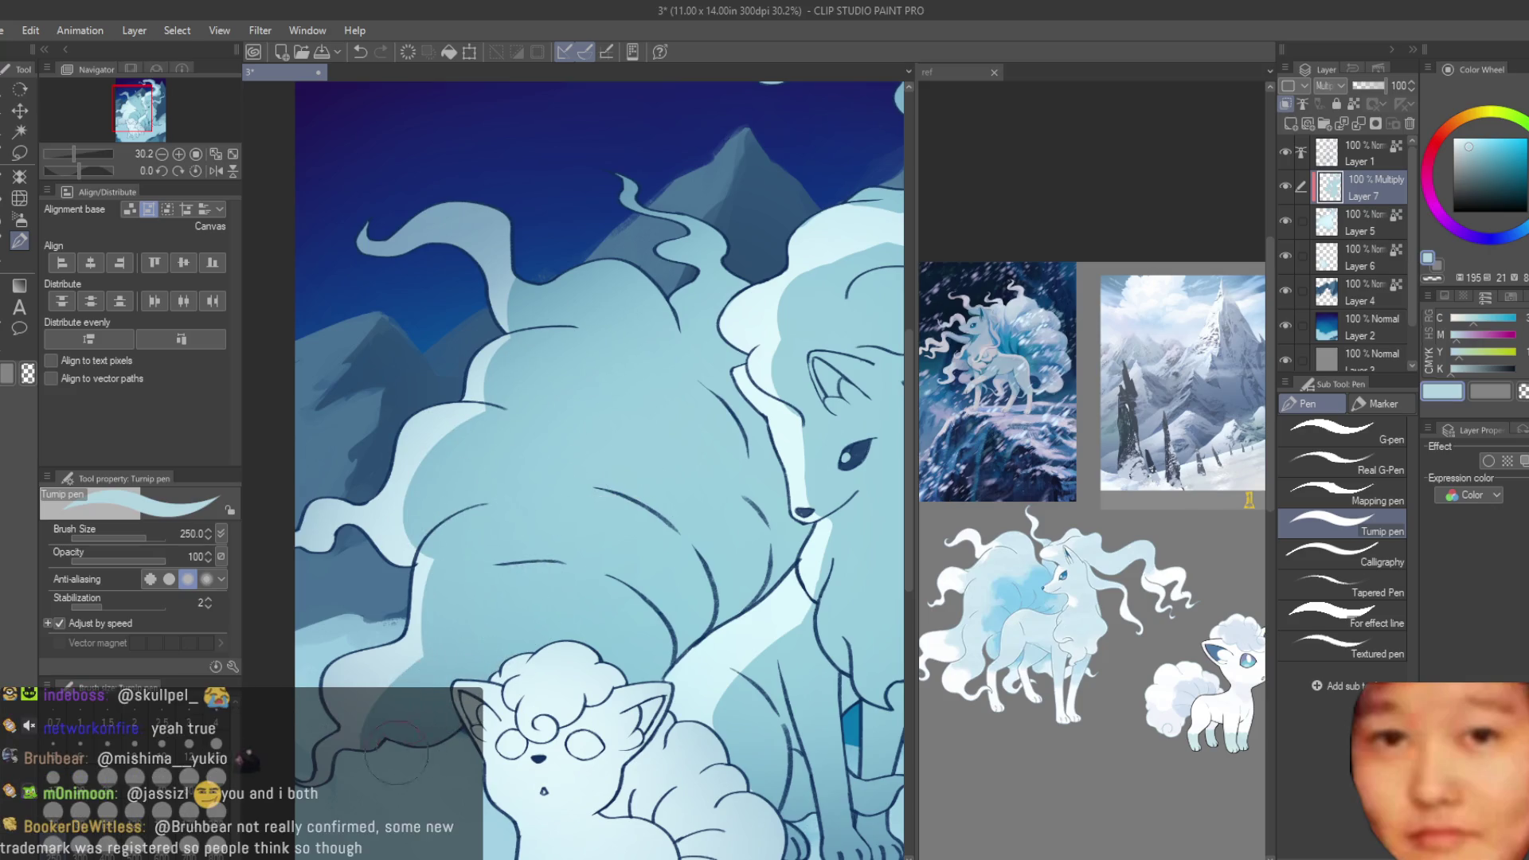
# - Pick a pale colour from the reference image and paint a highlight stroke on the tail
pyautogui.scroll(-3, 685, 509)
pyautogui.scroll(-3, 730, 492)
pyautogui.click(1196, 484)
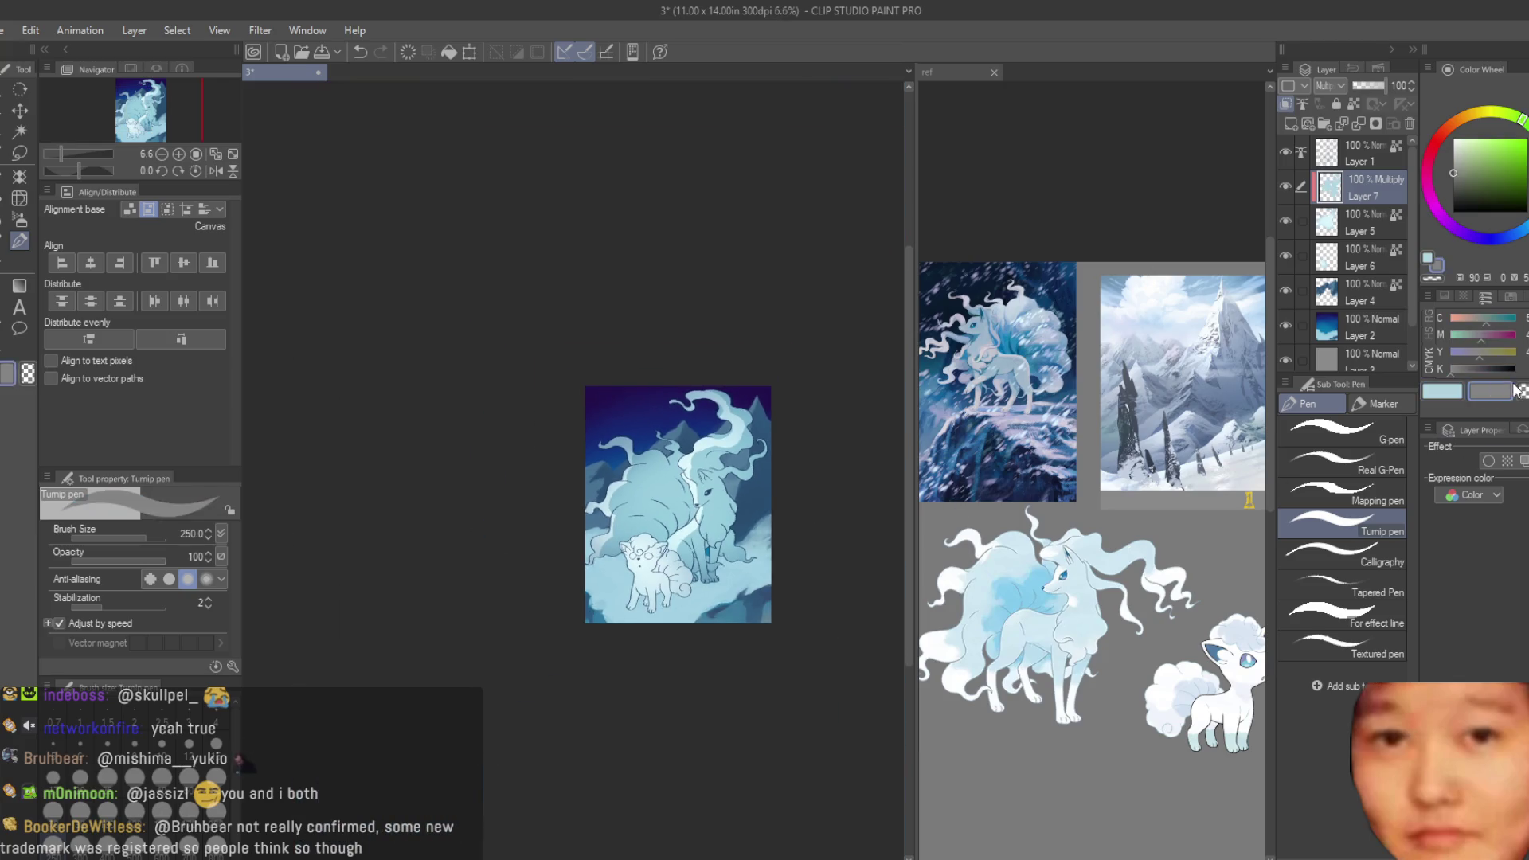
pyautogui.scroll(3, 621, 527)
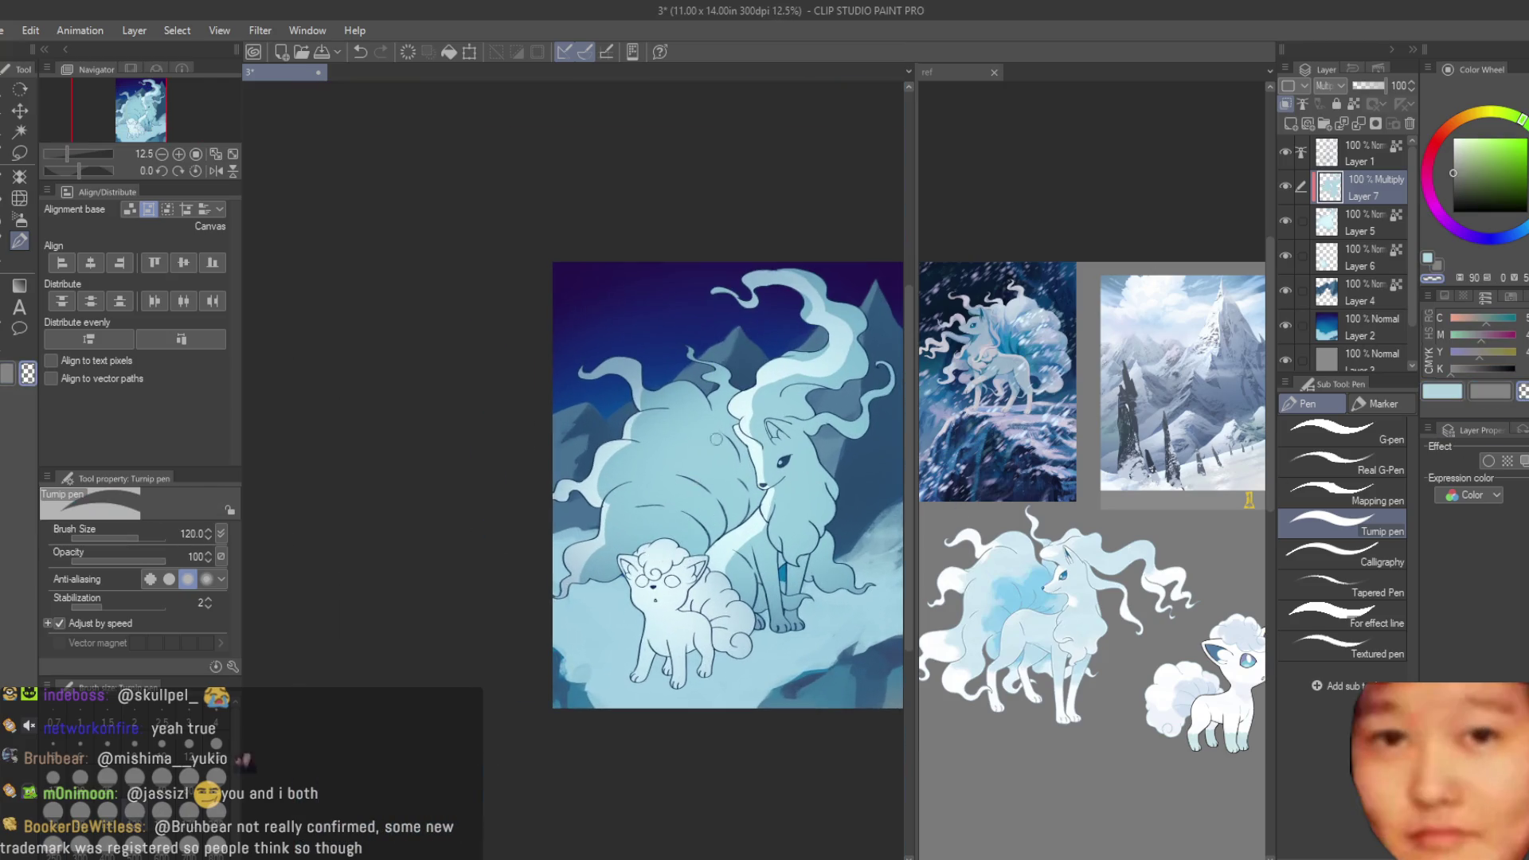
pyautogui.scroll(2, 716, 438)
pyautogui.scroll(2, 693, 430)
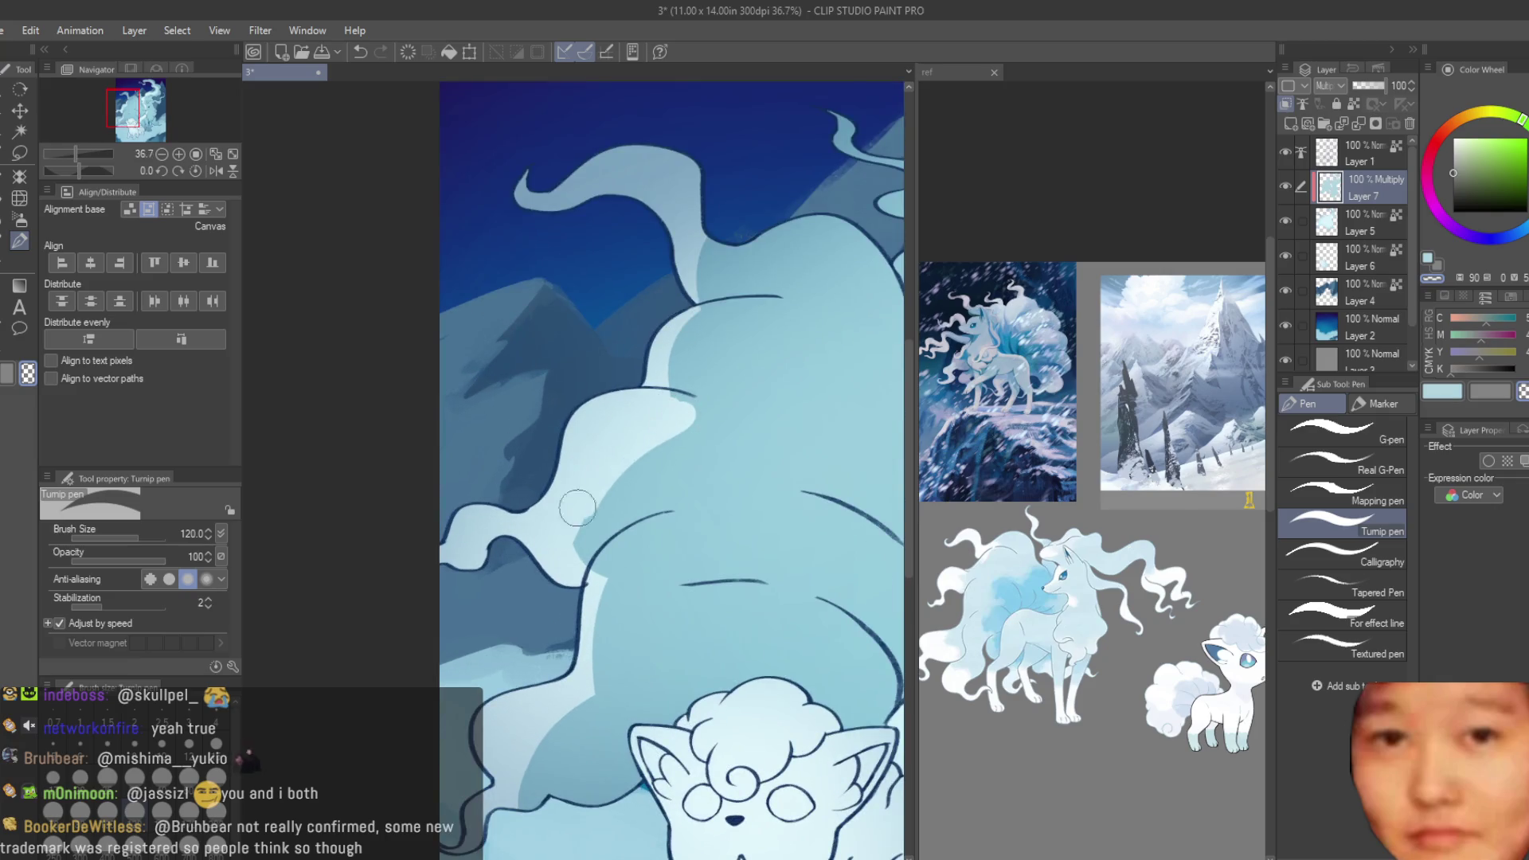
pyautogui.moveTo(667, 532); pyautogui.dragTo(614, 587)
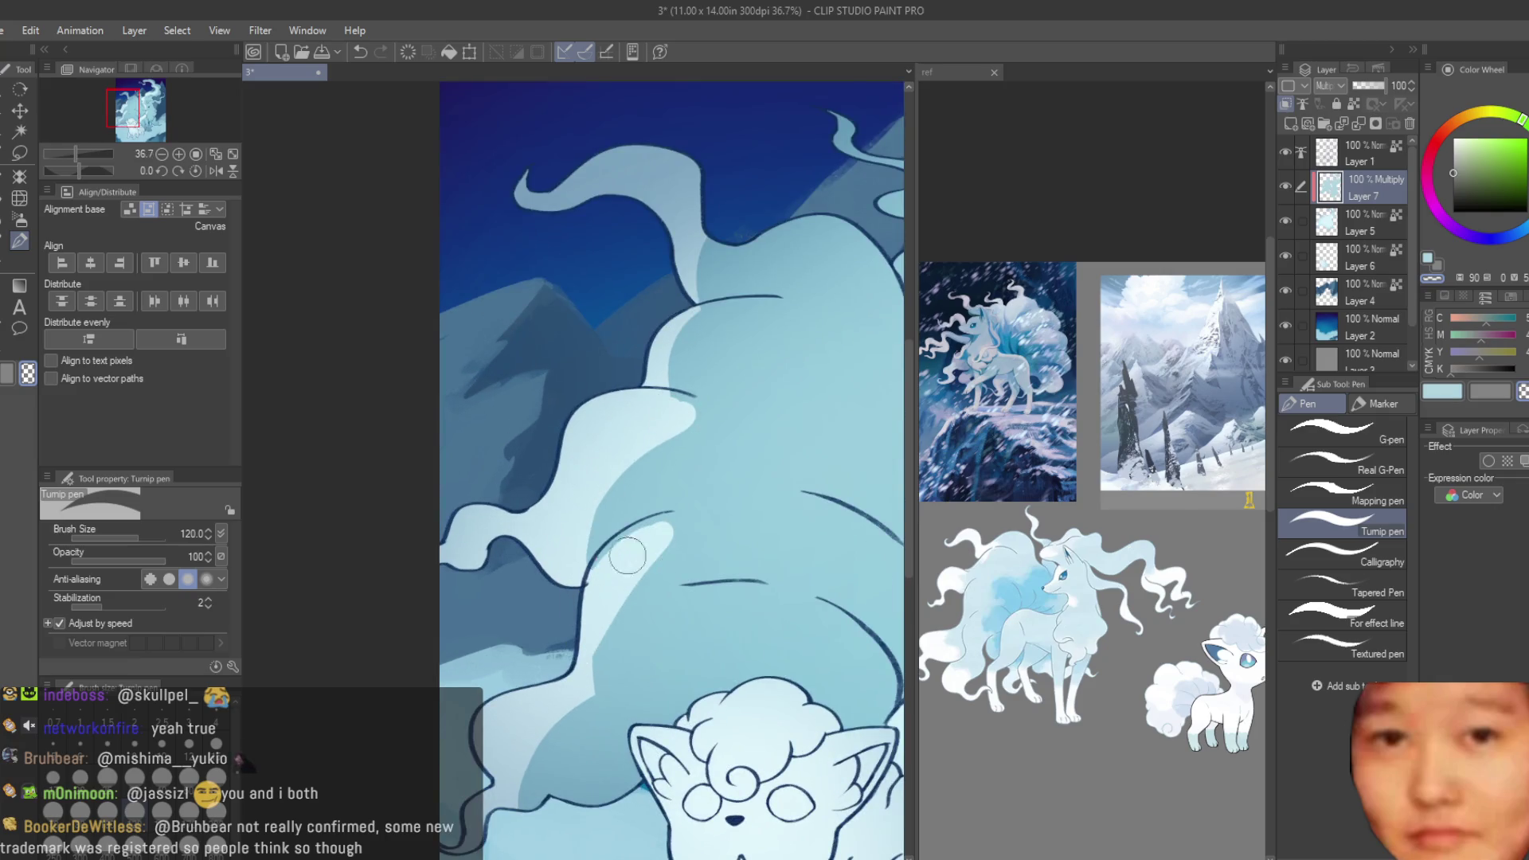
pyautogui.scroll(-2, 529, 755)
pyautogui.scroll(2, 616, 547)
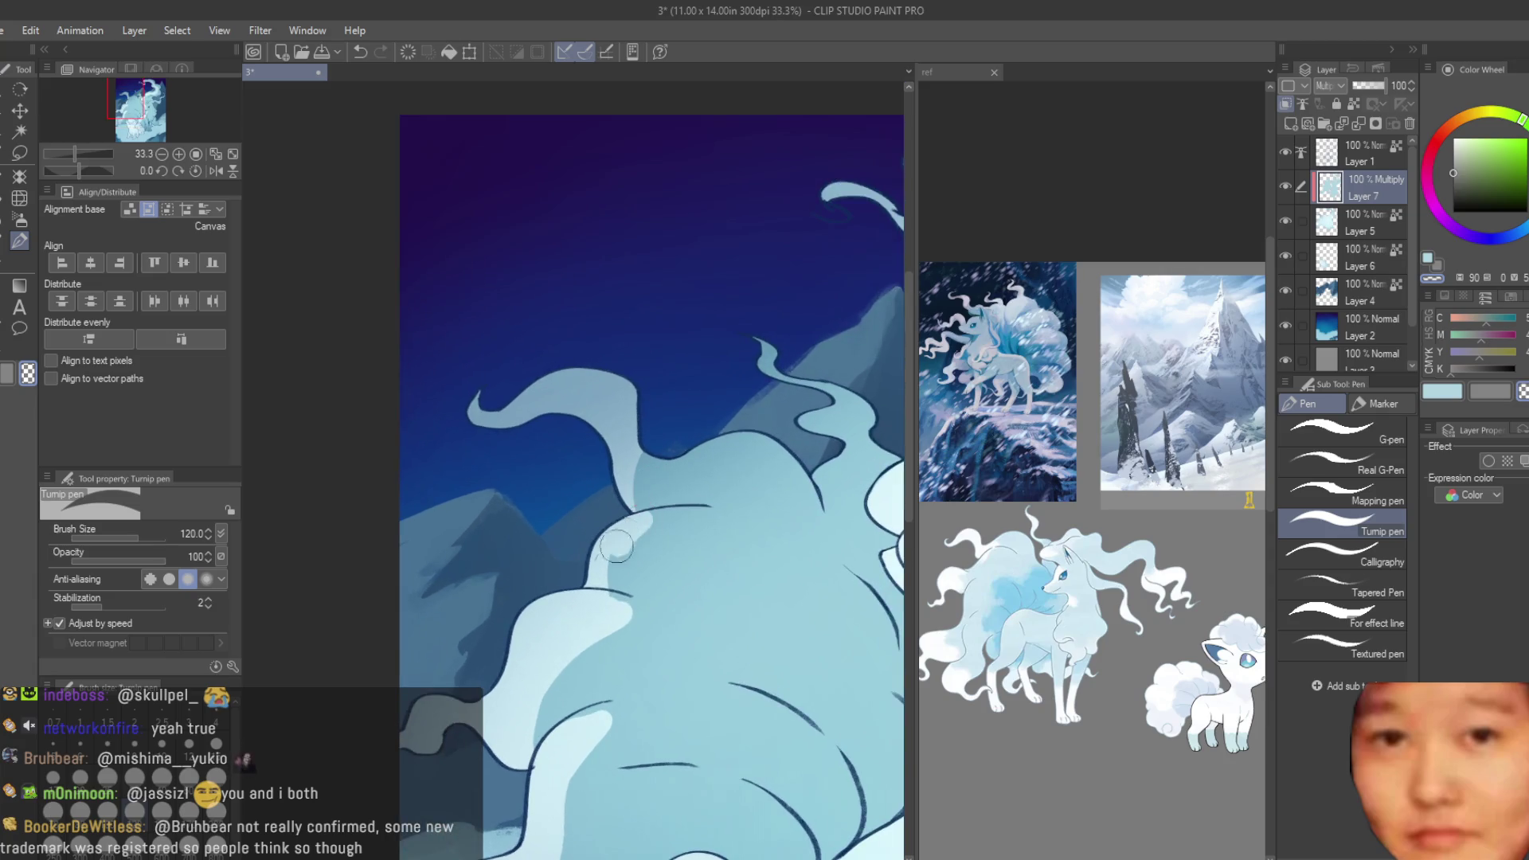
pyautogui.scroll(-3, 662, 454)
pyautogui.scroll(2, 657, 510)
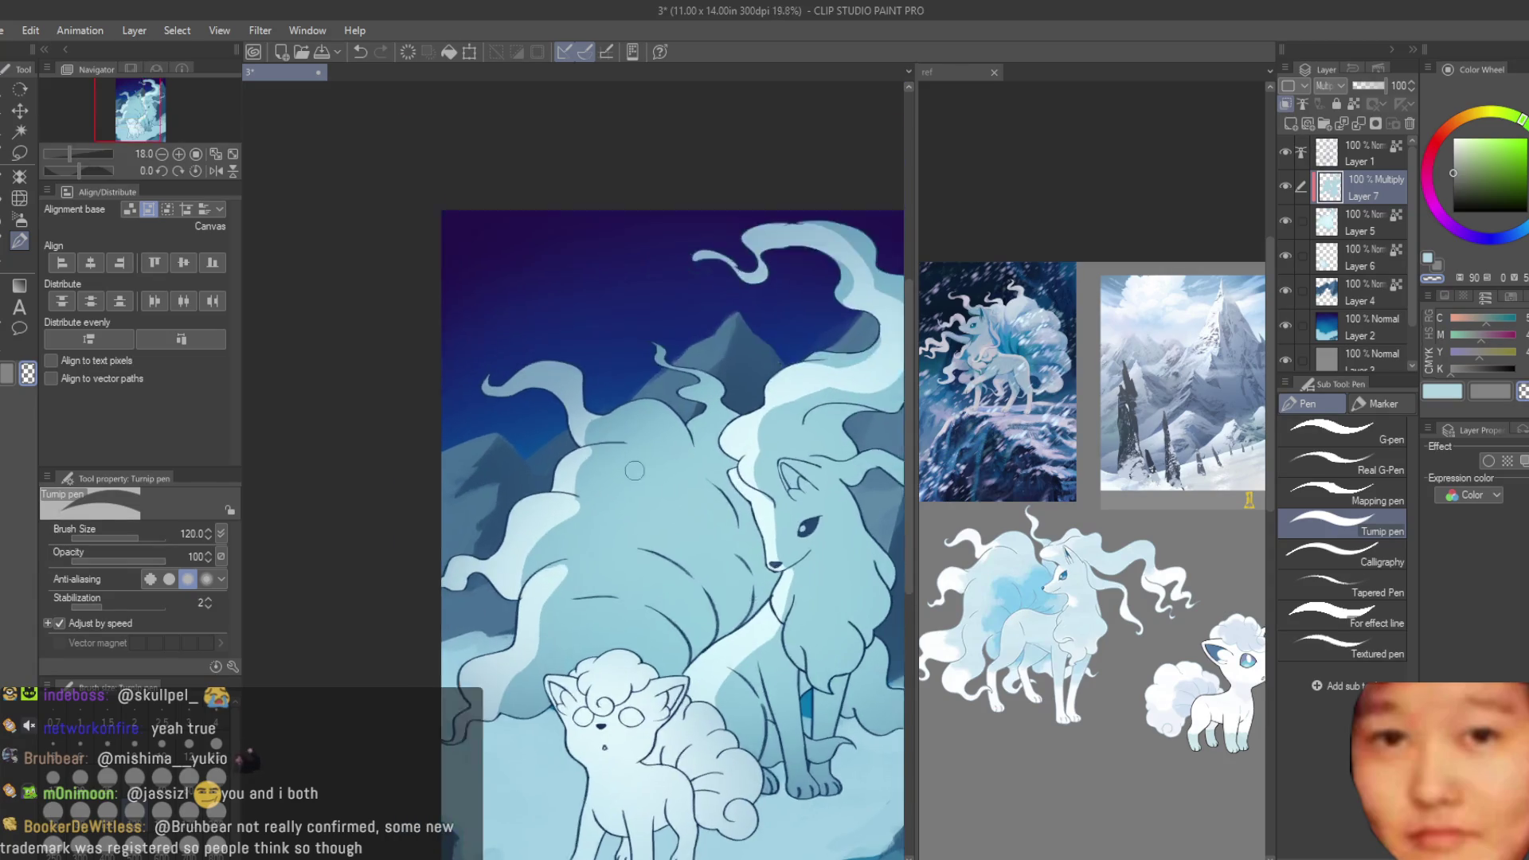
pyautogui.scroll(2, 655, 549)
pyautogui.scroll(-3, 654, 573)
pyautogui.scroll(2, 501, 550)
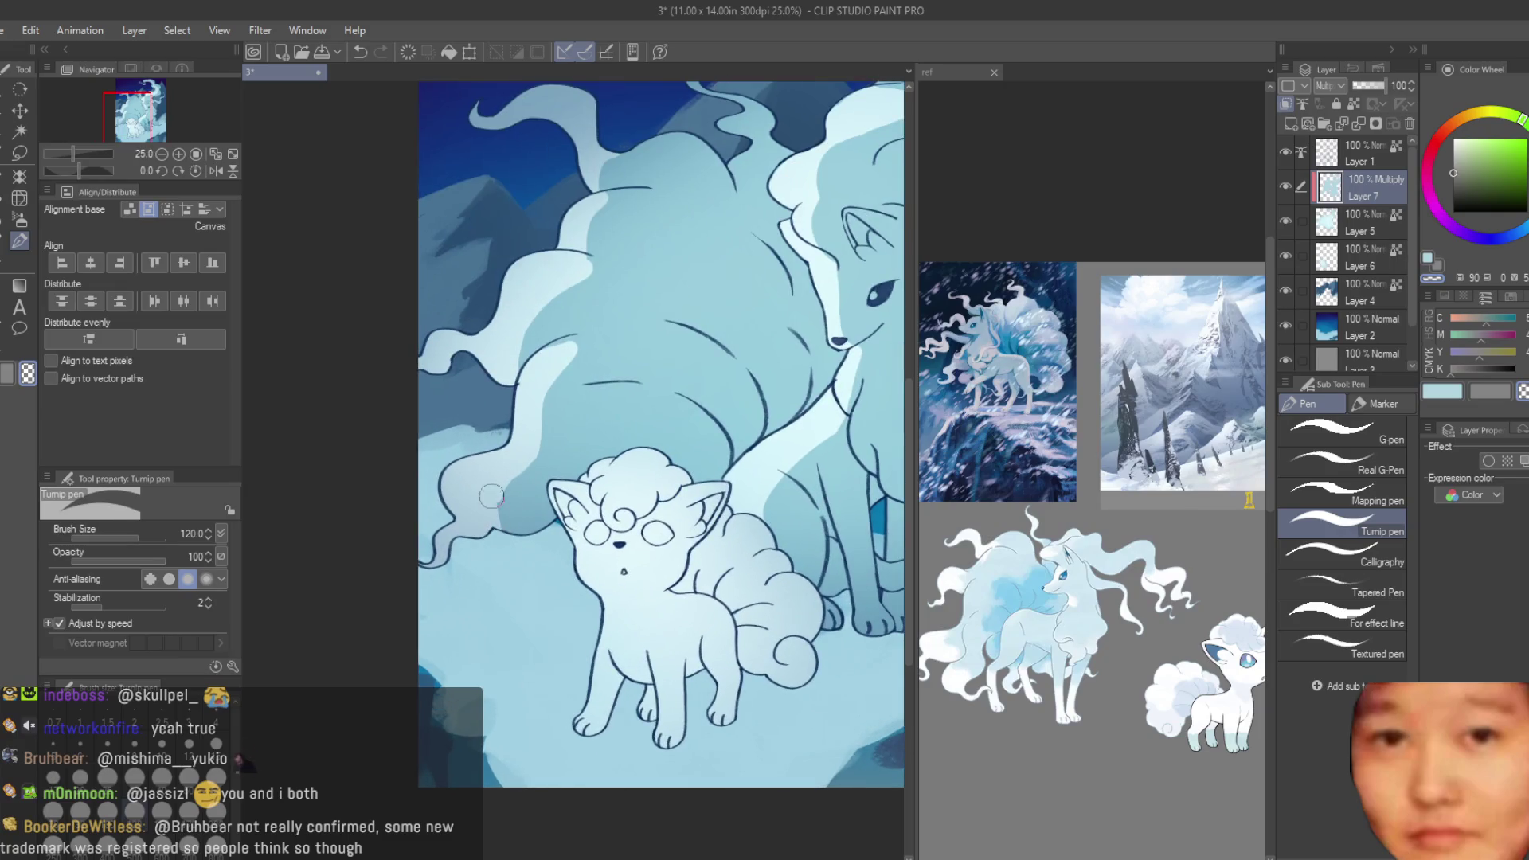
pyautogui.scroll(-4, 491, 496)
pyautogui.scroll(2, 651, 415)
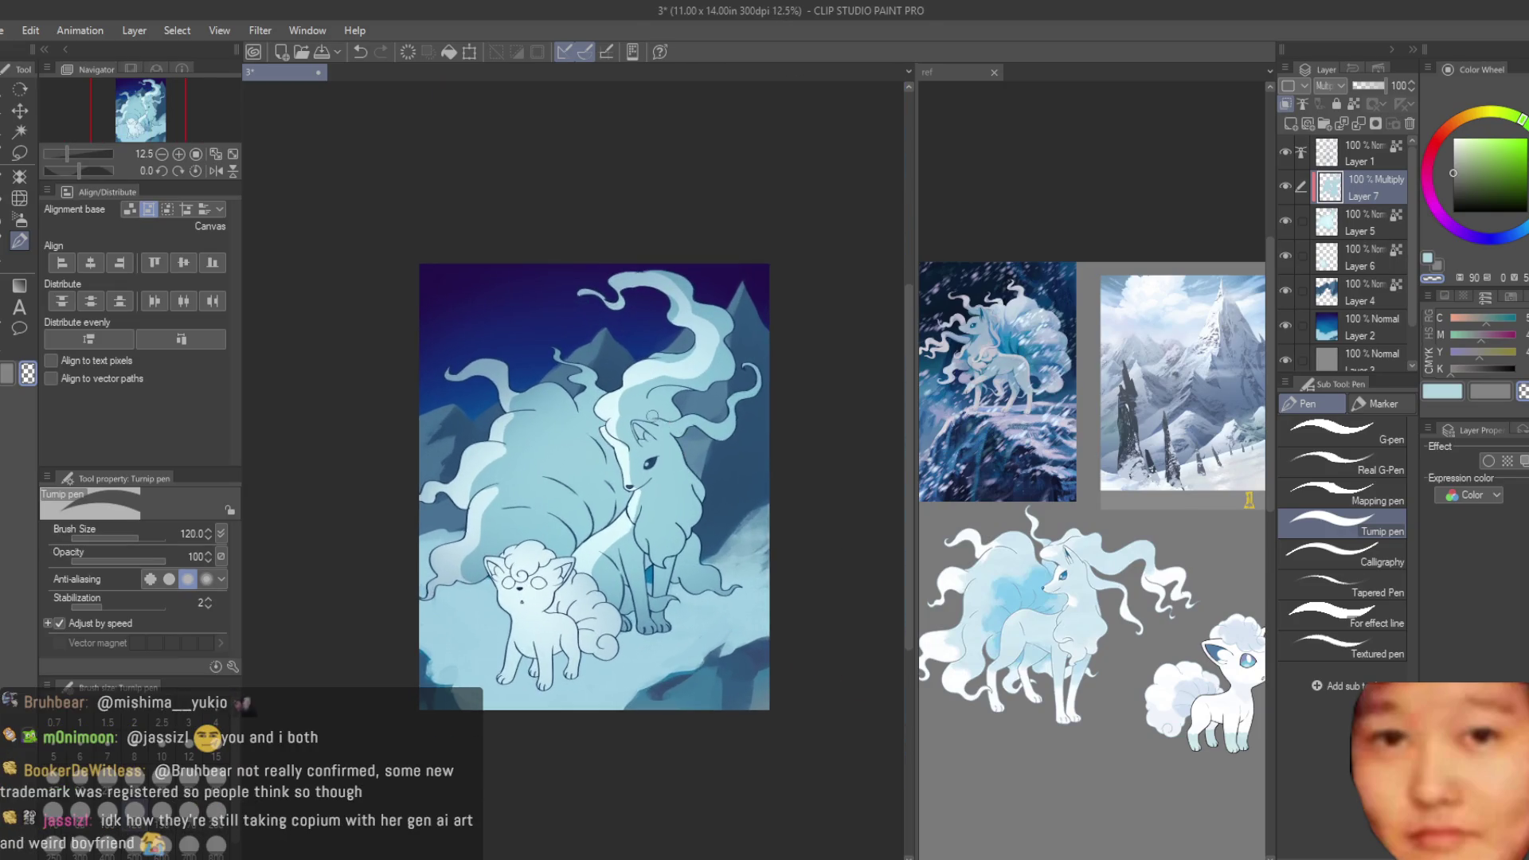
# - Save the illustration with Ctrl+S
pyautogui.hotkey('ctrl', 's')
pyautogui.scroll(1, 605, 398)
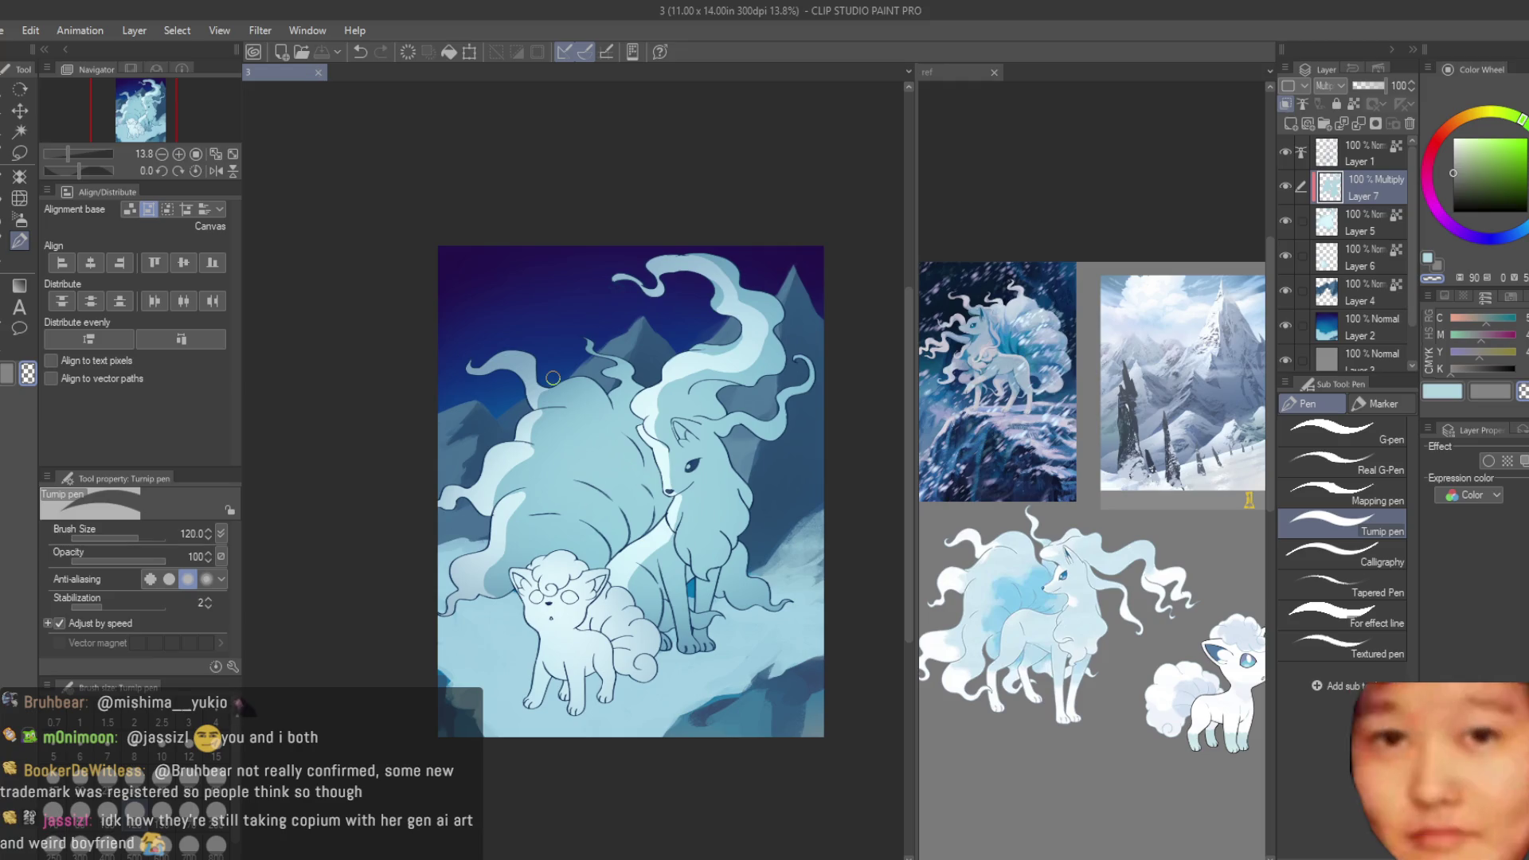
pyautogui.scroll(2, 590, 595)
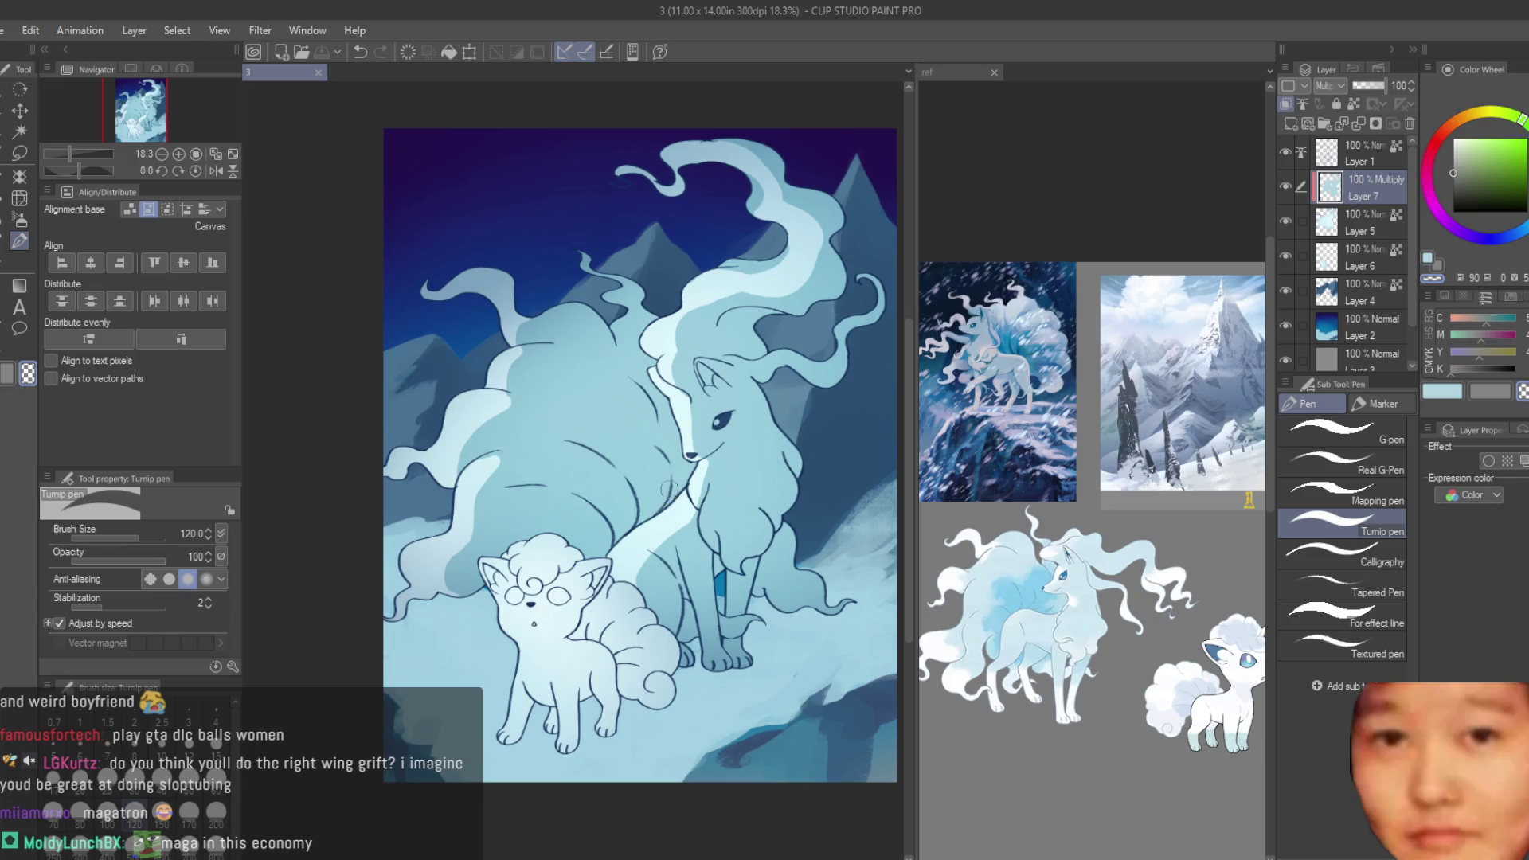
# - Pick light blue and paint a highlight on the big fox's chest
pyautogui.click(1446, 395)
pyautogui.scroll(3, 702, 508)
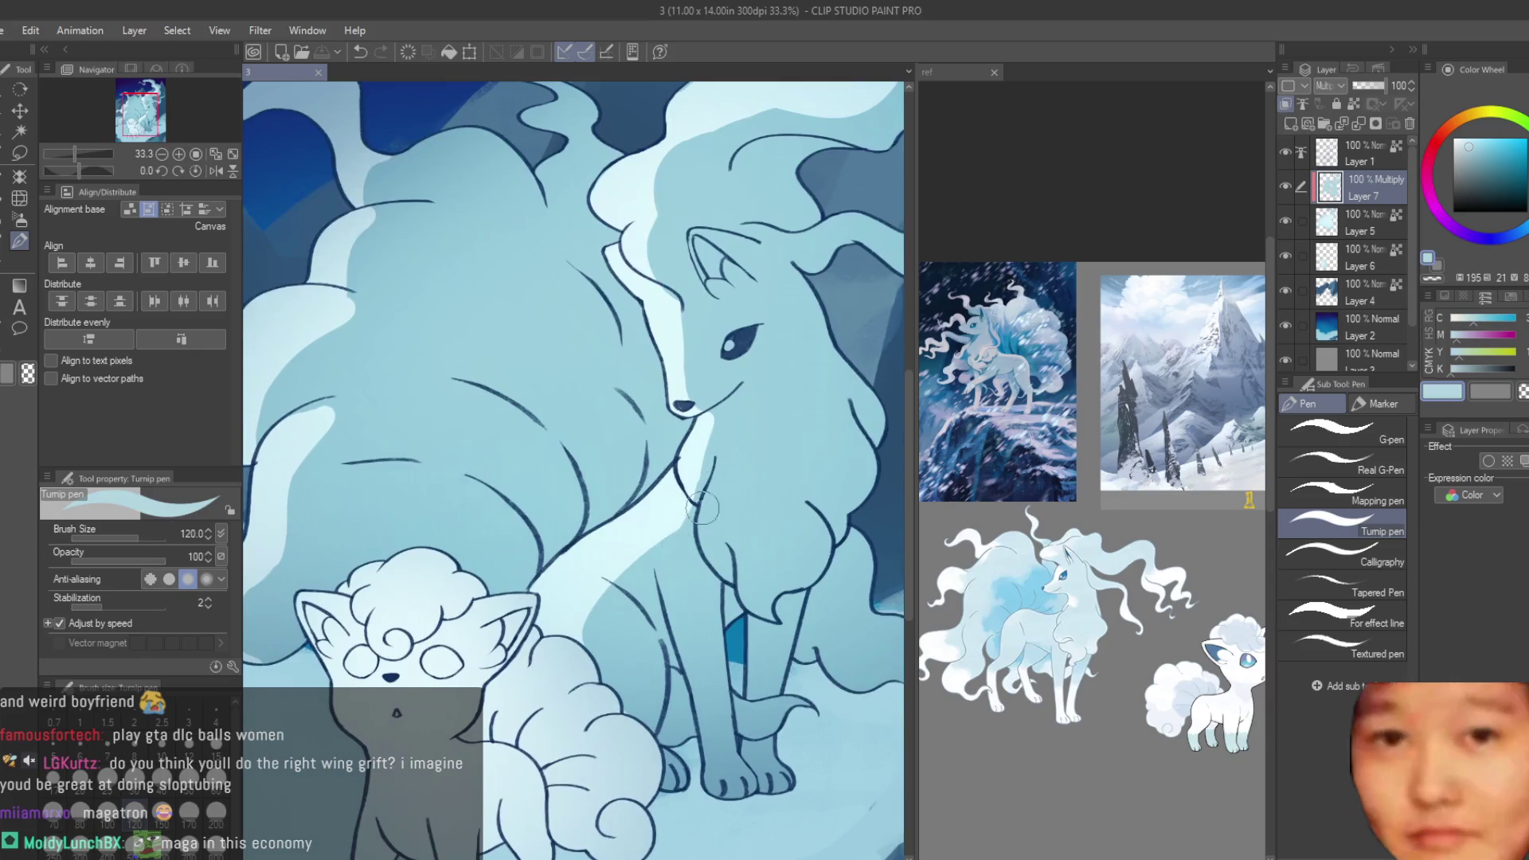
pyautogui.moveTo(657, 568); pyautogui.dragTo(628, 585)
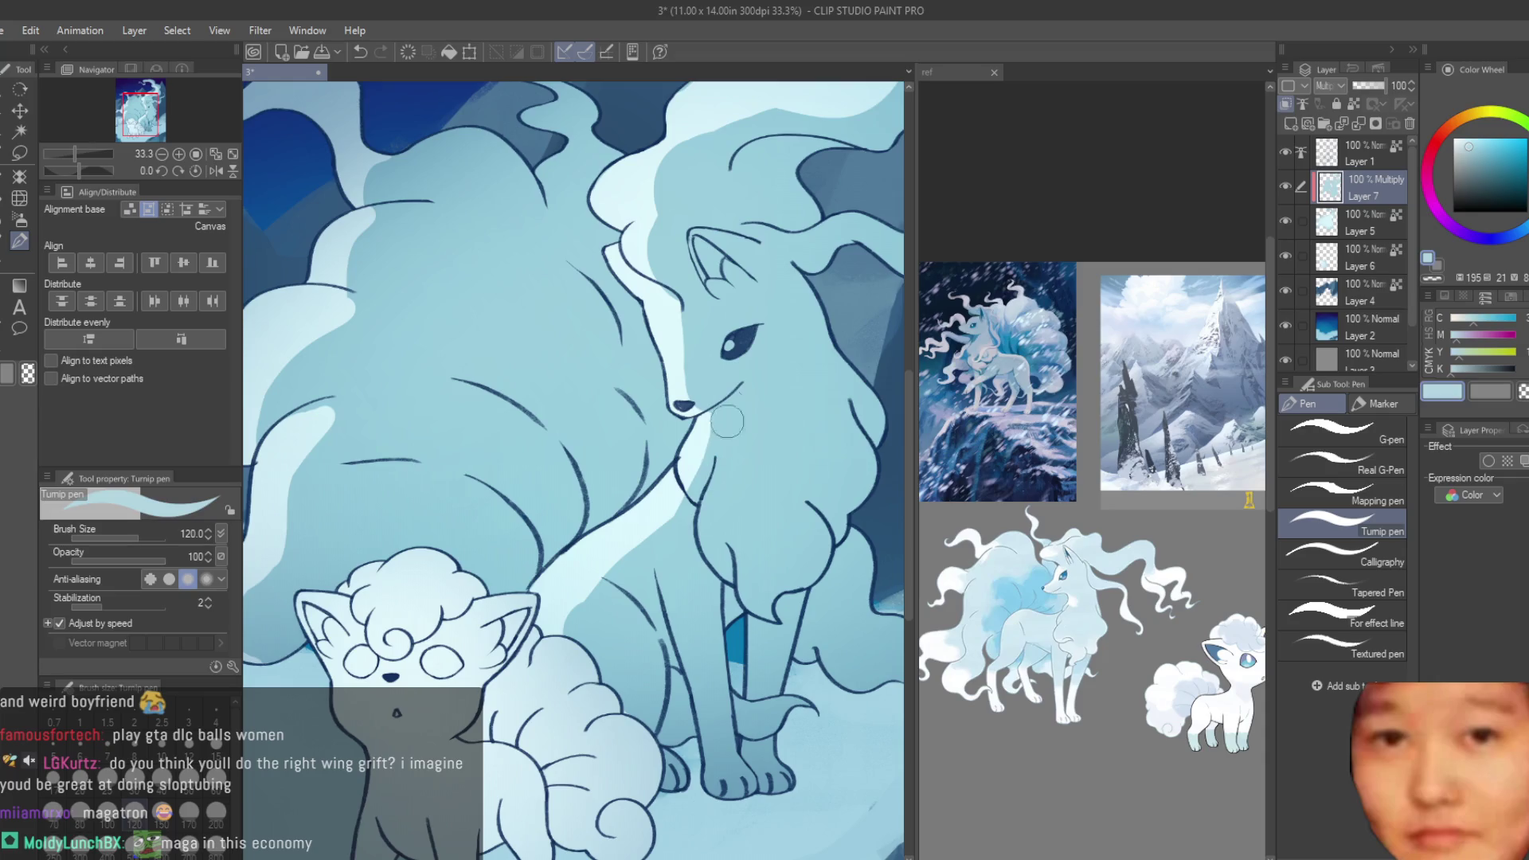
pyautogui.scroll(-5, 726, 422)
pyautogui.scroll(2, 726, 446)
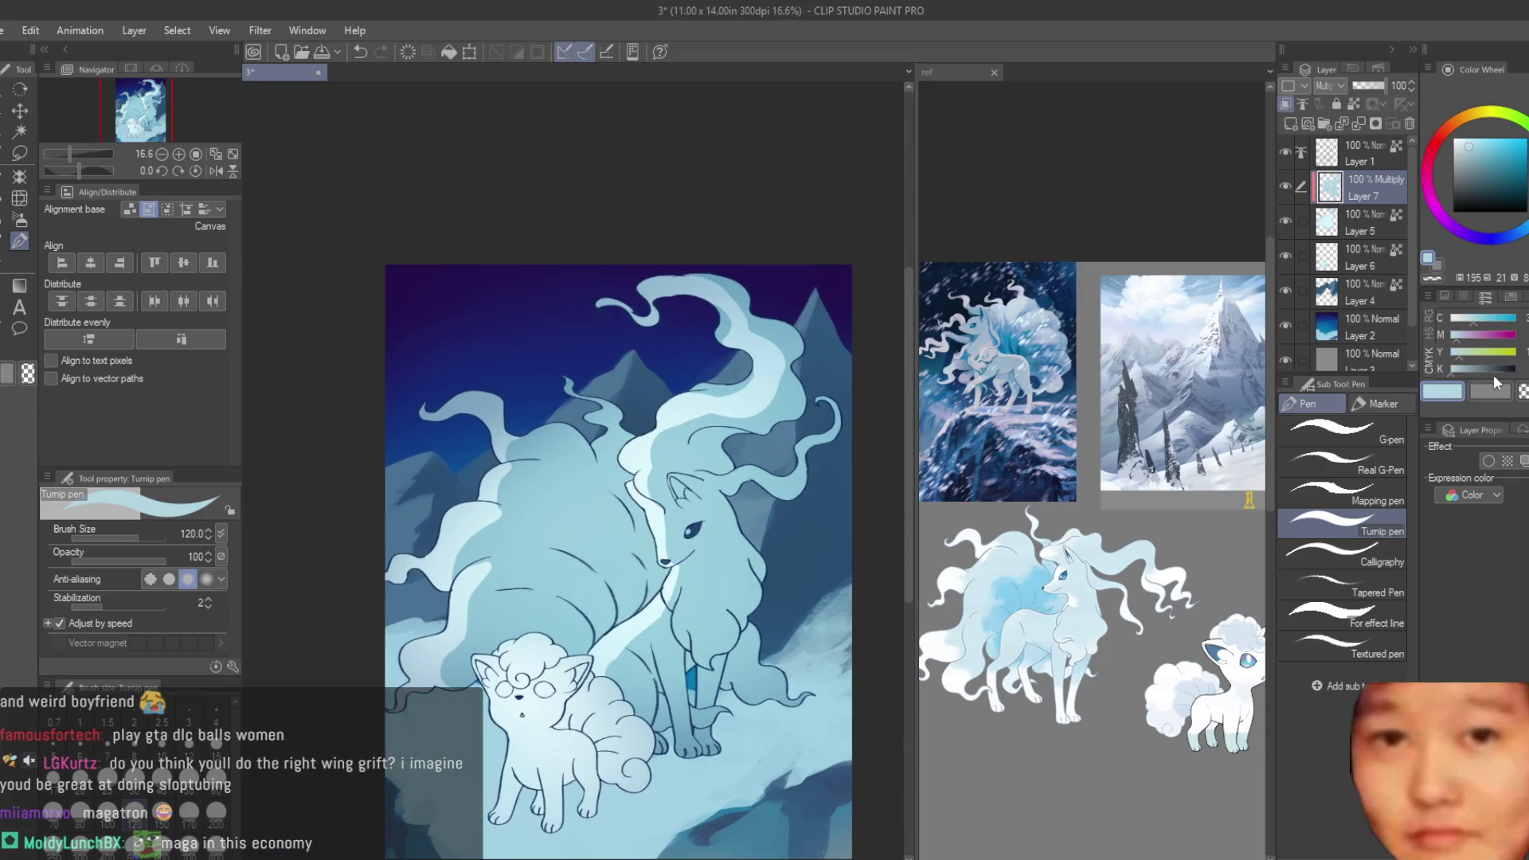
pyautogui.scroll(3, 700, 430)
pyautogui.scroll(1, 692, 477)
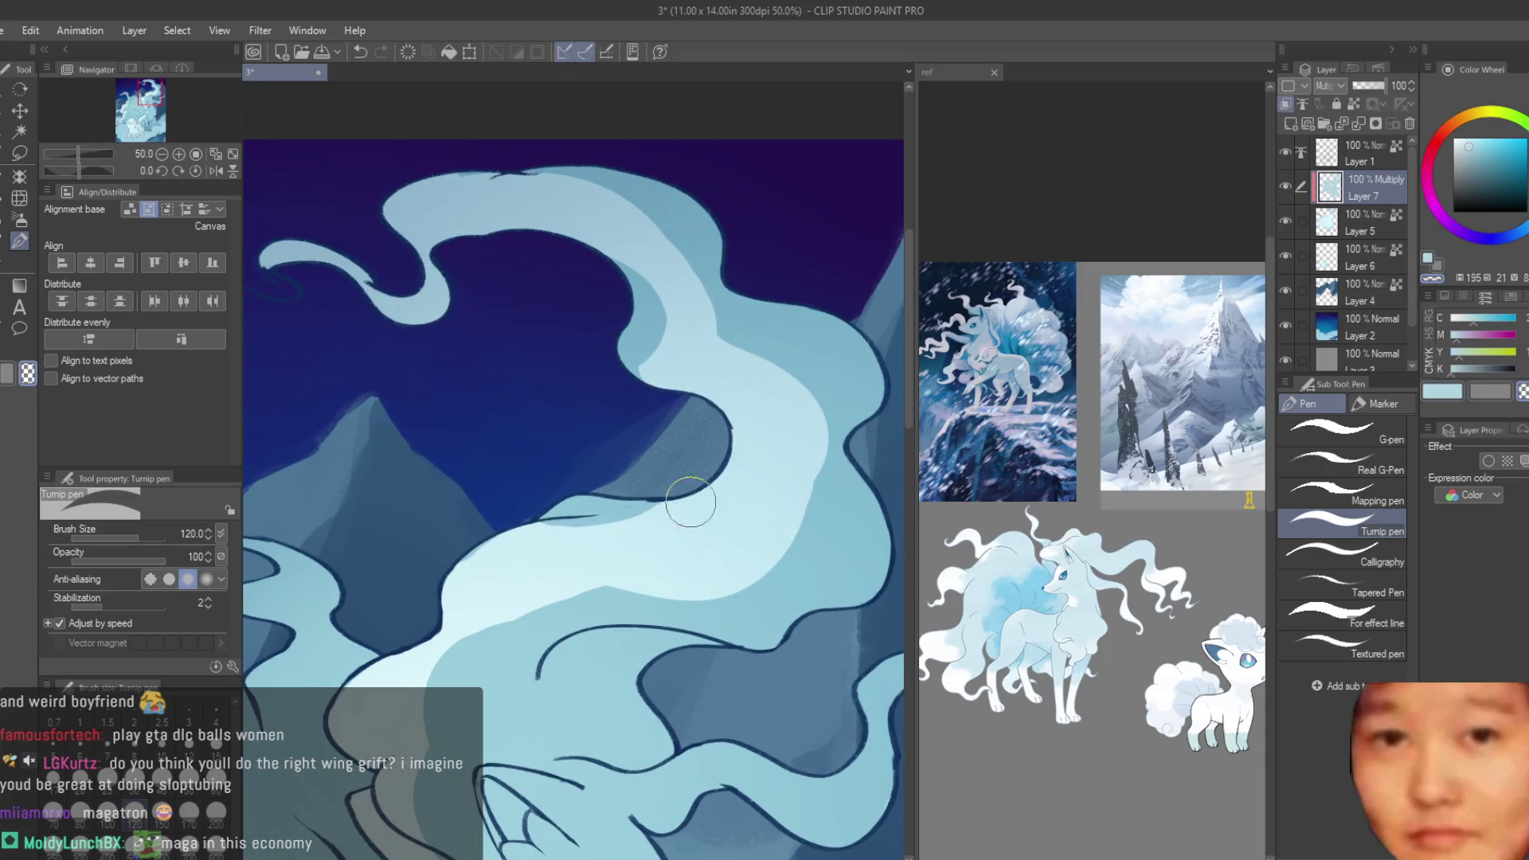
pyautogui.scroll(-4, 621, 533)
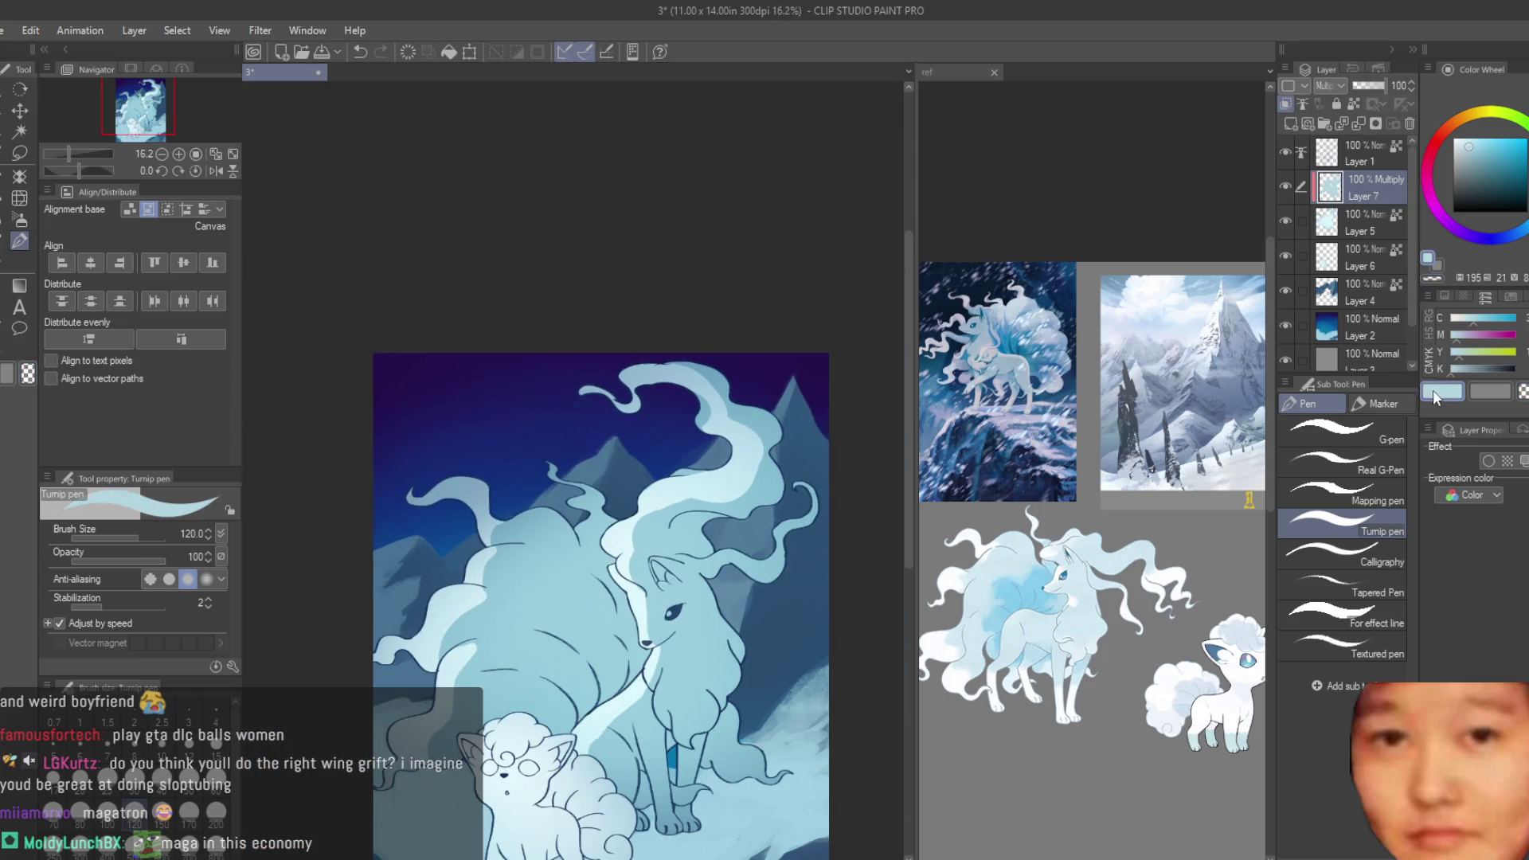
pyautogui.scroll(2, 674, 549)
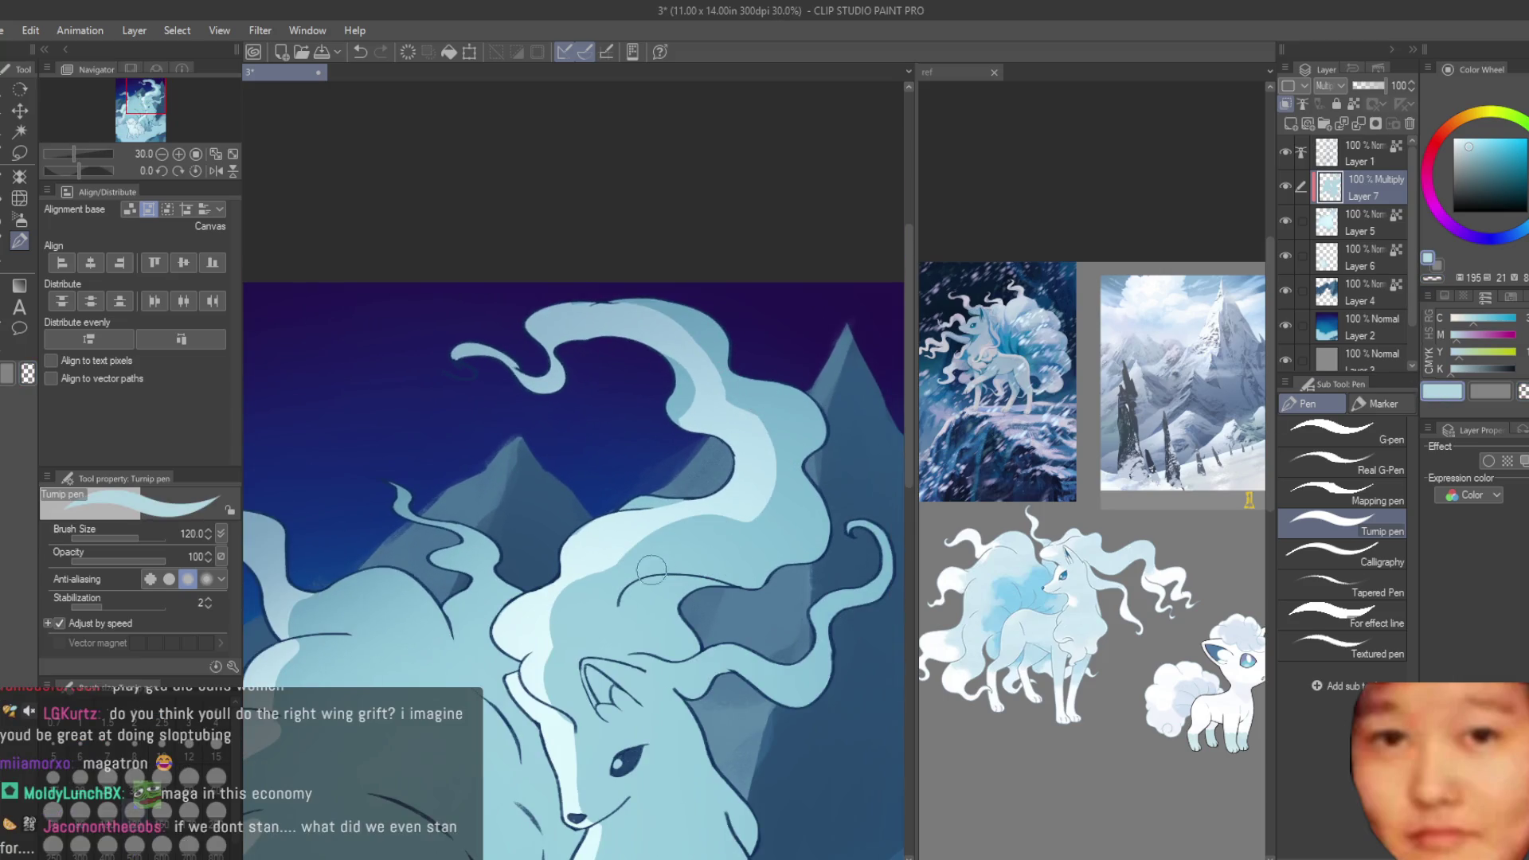
pyautogui.scroll(-4, 648, 557)
pyautogui.scroll(2, 633, 477)
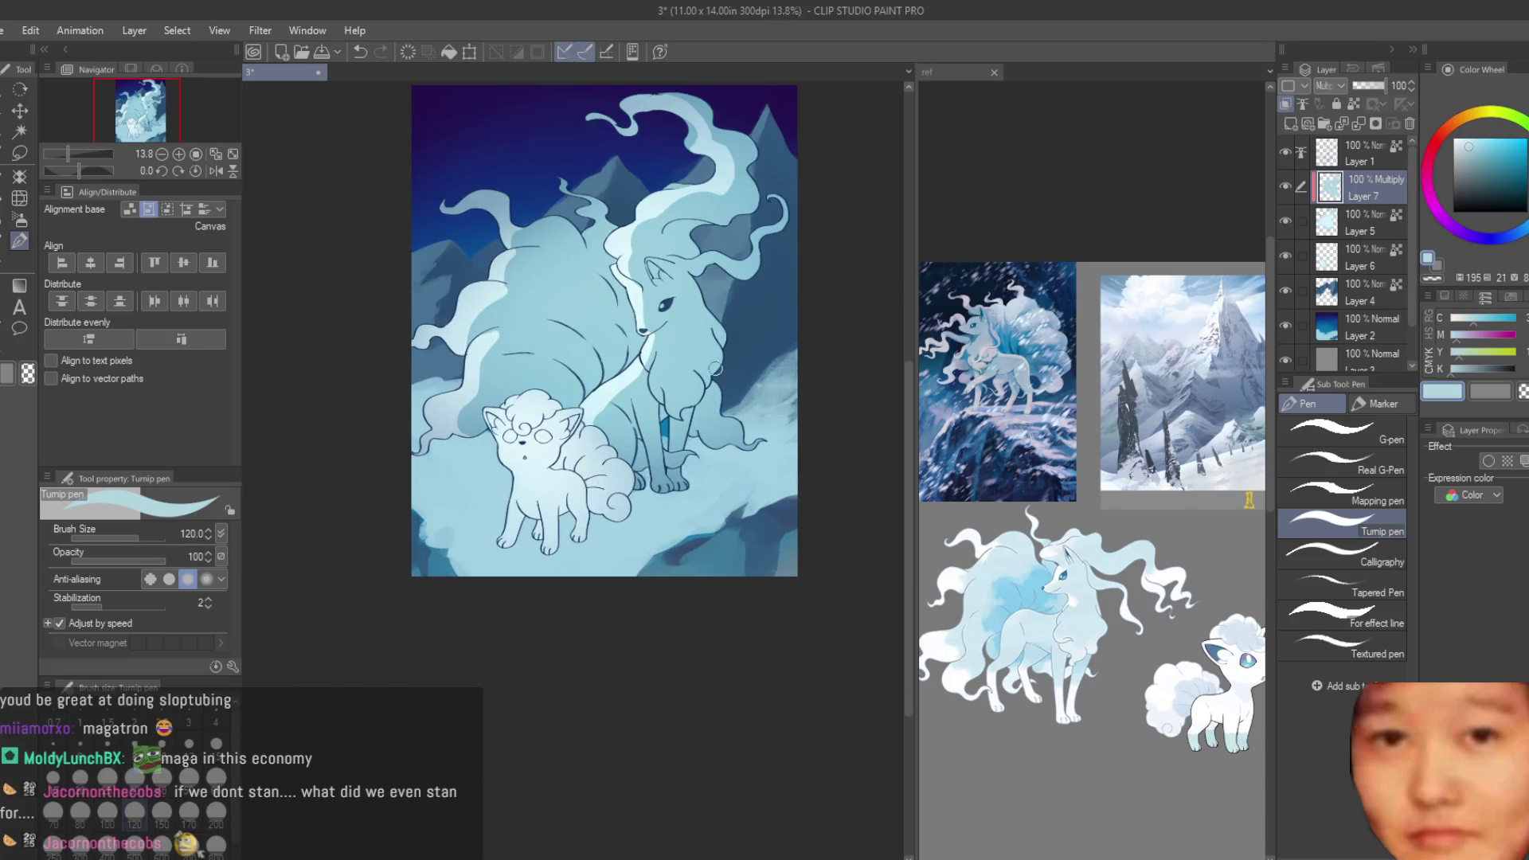
pyautogui.scroll(1, 645, 297)
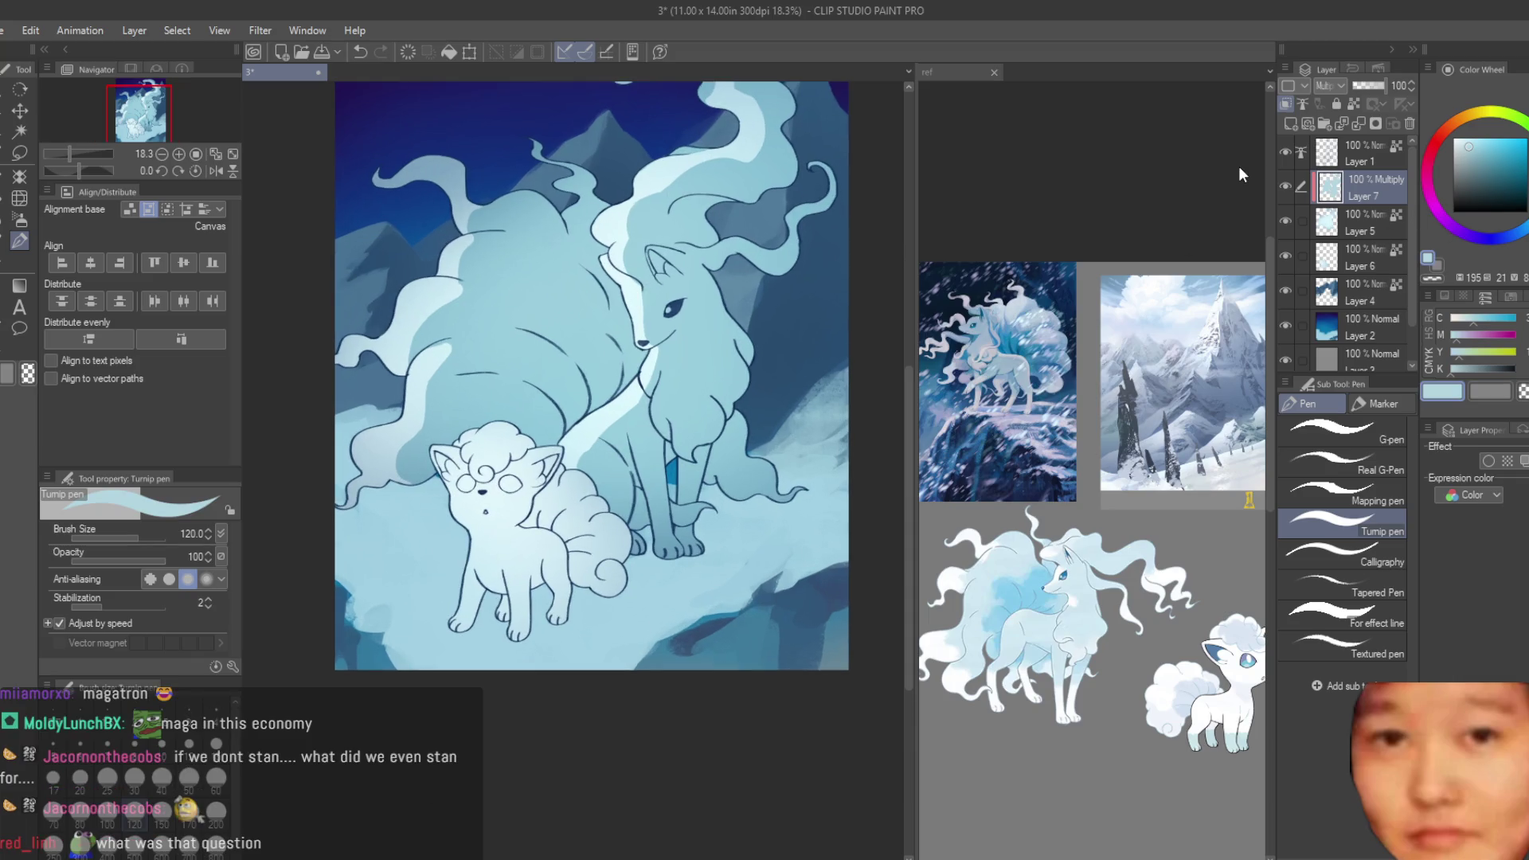
# - Toggle Layer 7's Multiply shading to compare, then choose a slightly deeper, more saturated blue
pyautogui.click(1285, 189)
pyautogui.click(1284, 189)
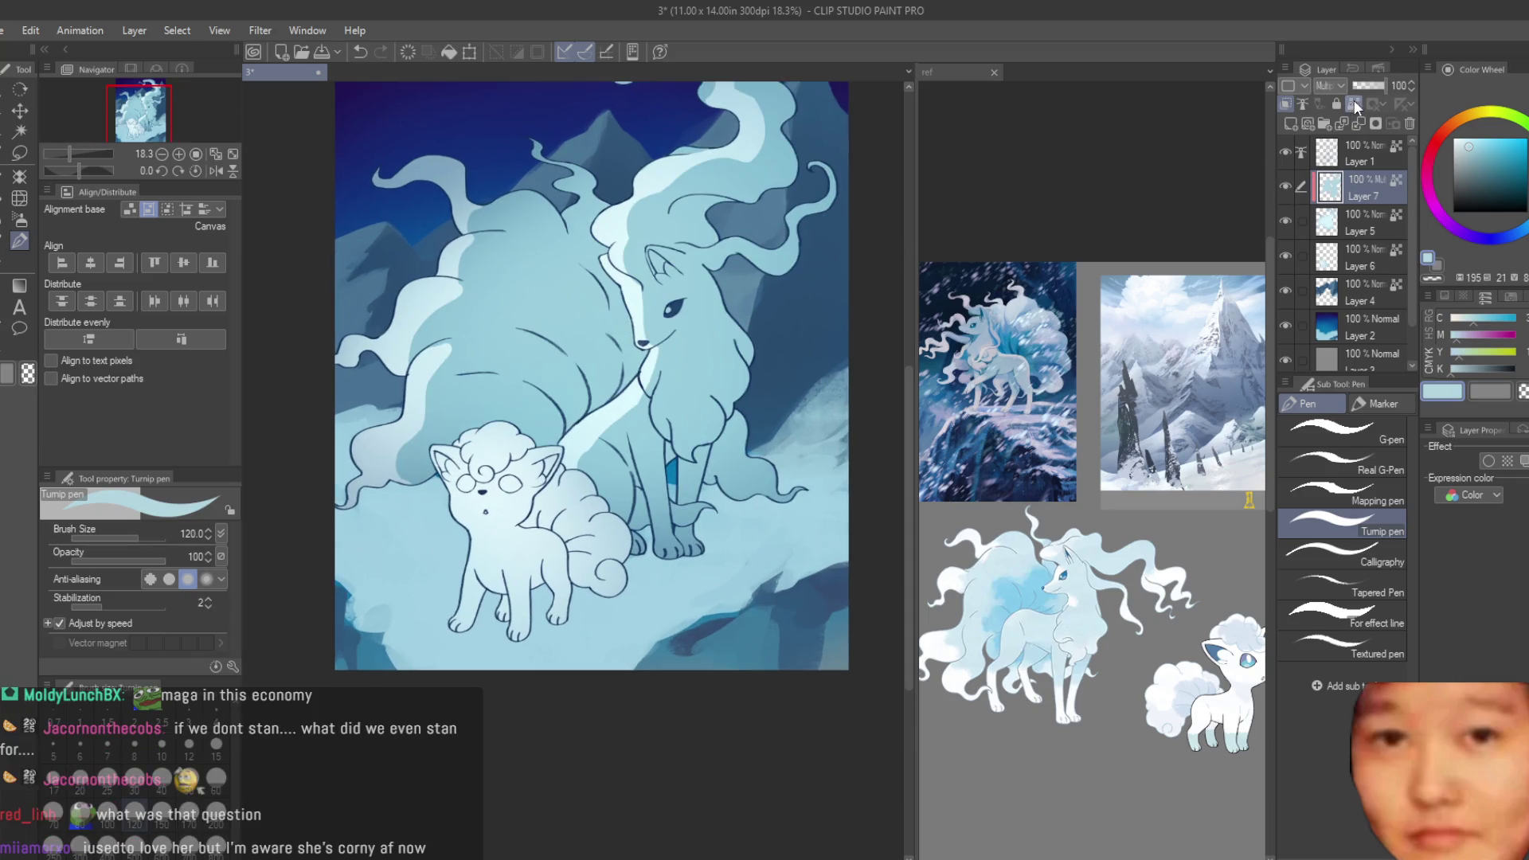
pyautogui.moveTo(1470, 149); pyautogui.dragTo(1488, 158)
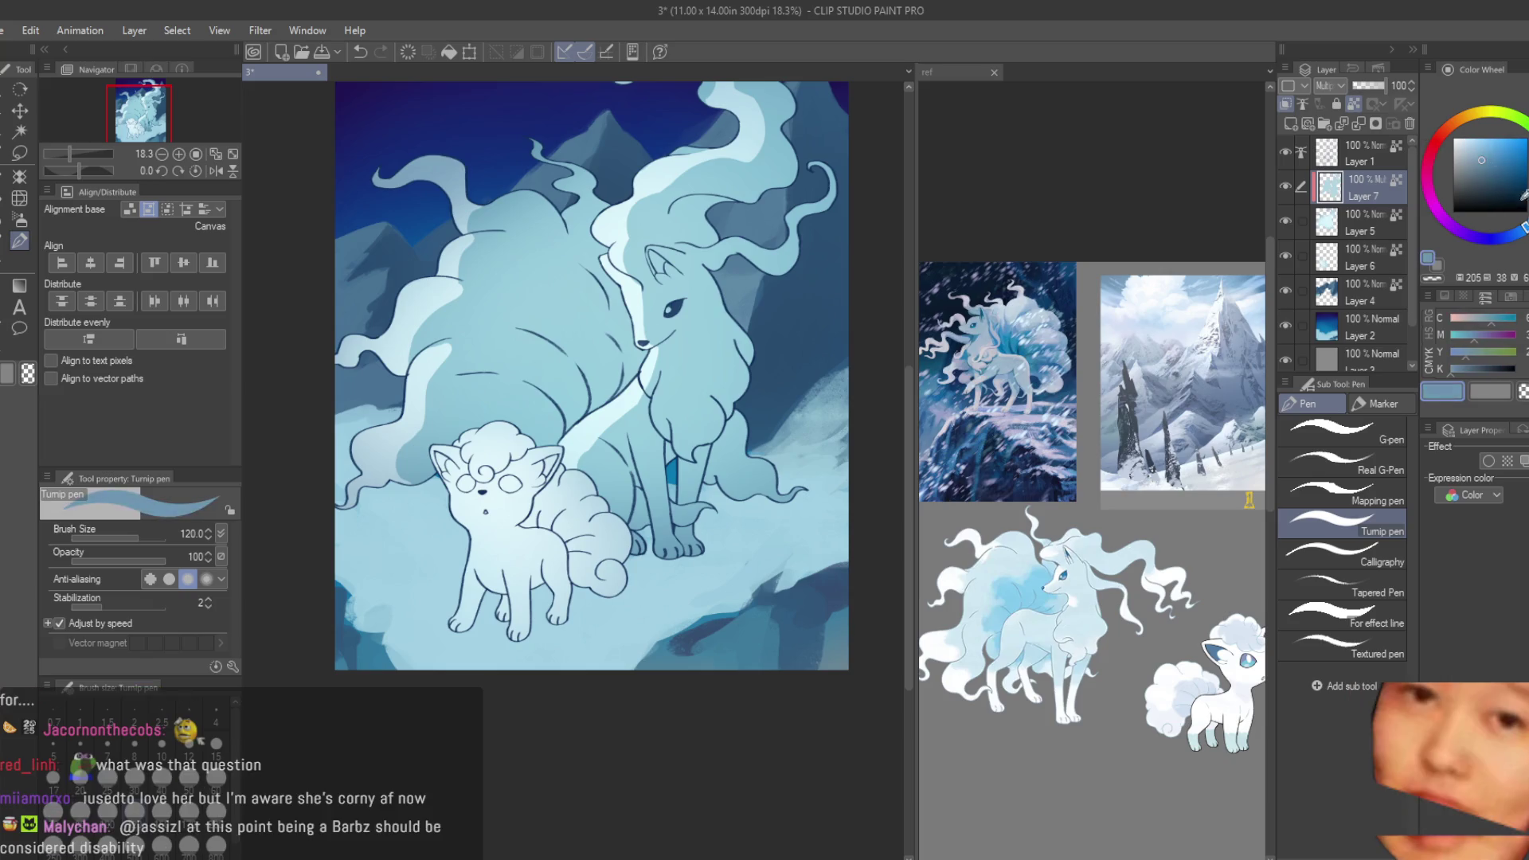
pyautogui.moveTo(567, 366); pyautogui.dragTo(593, 427)
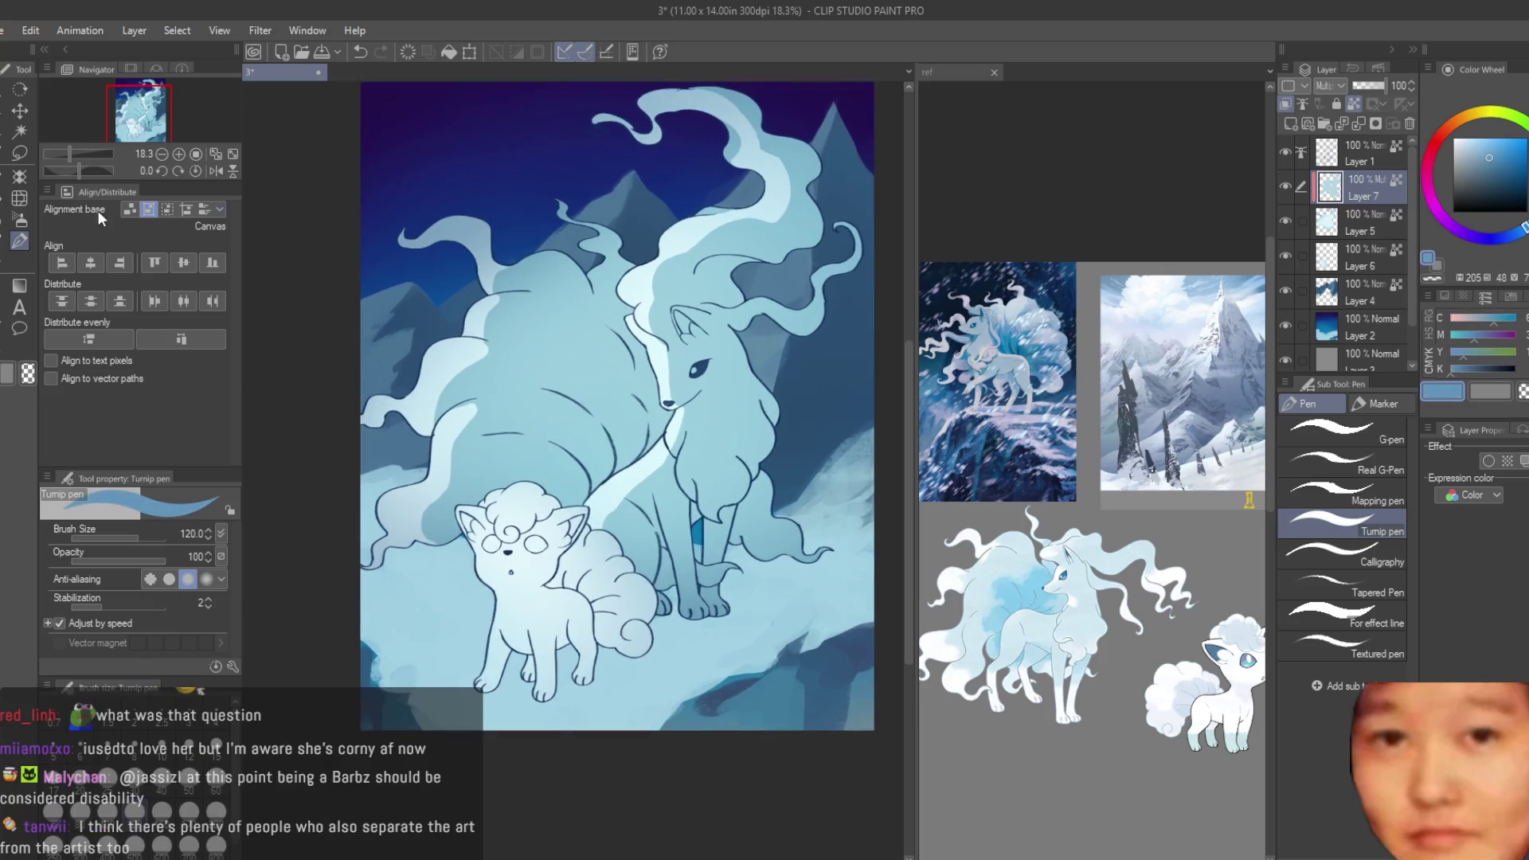
# - Spray soft airbrush shading over the big fox's mane, face and chest
pyautogui.click(20, 219)
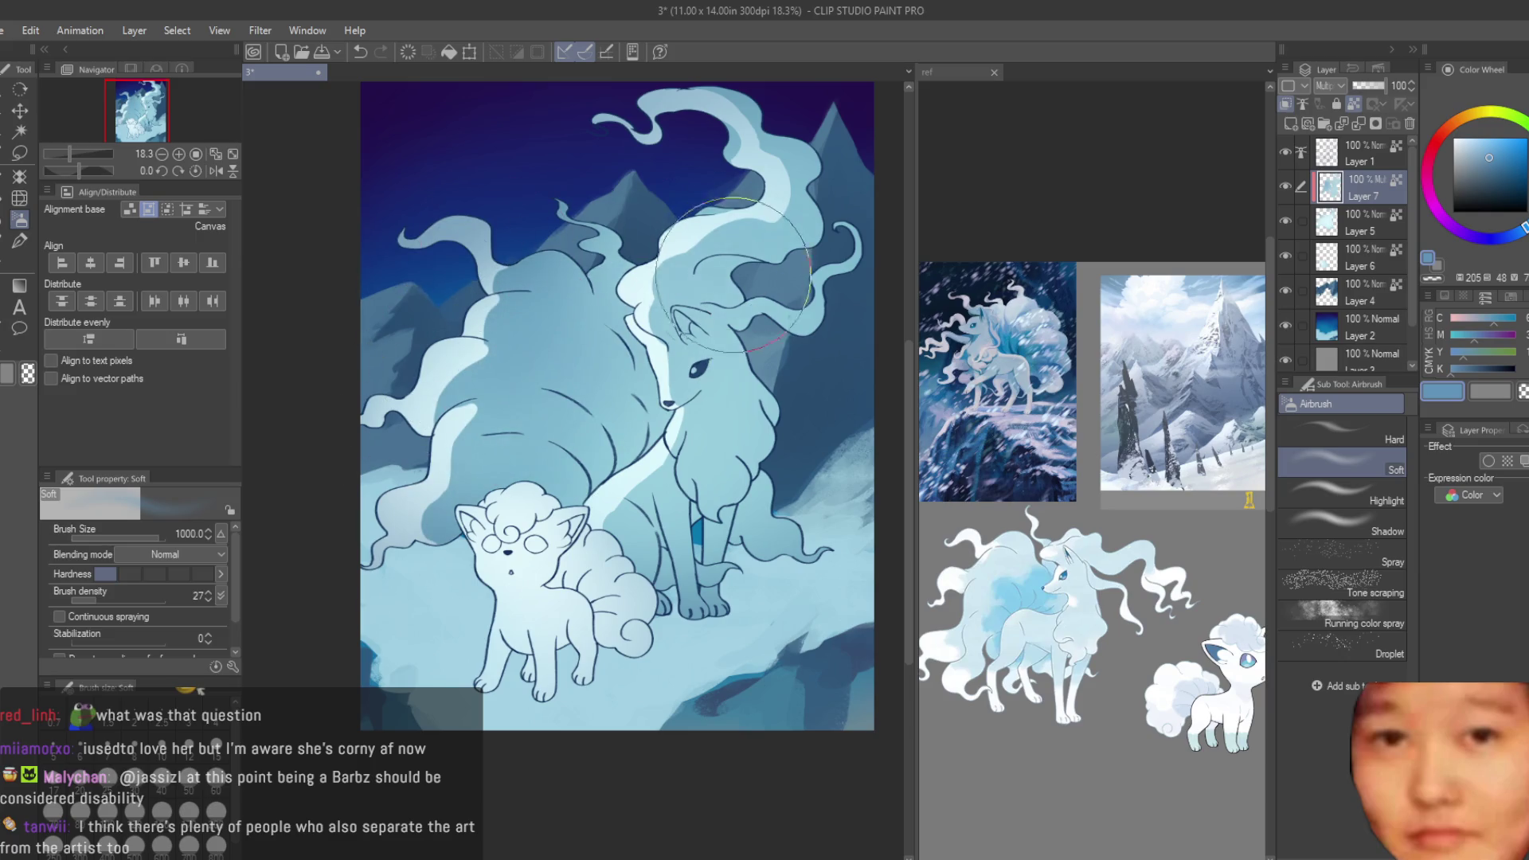
pyautogui.moveTo(733, 274); pyautogui.dragTo(634, 681)
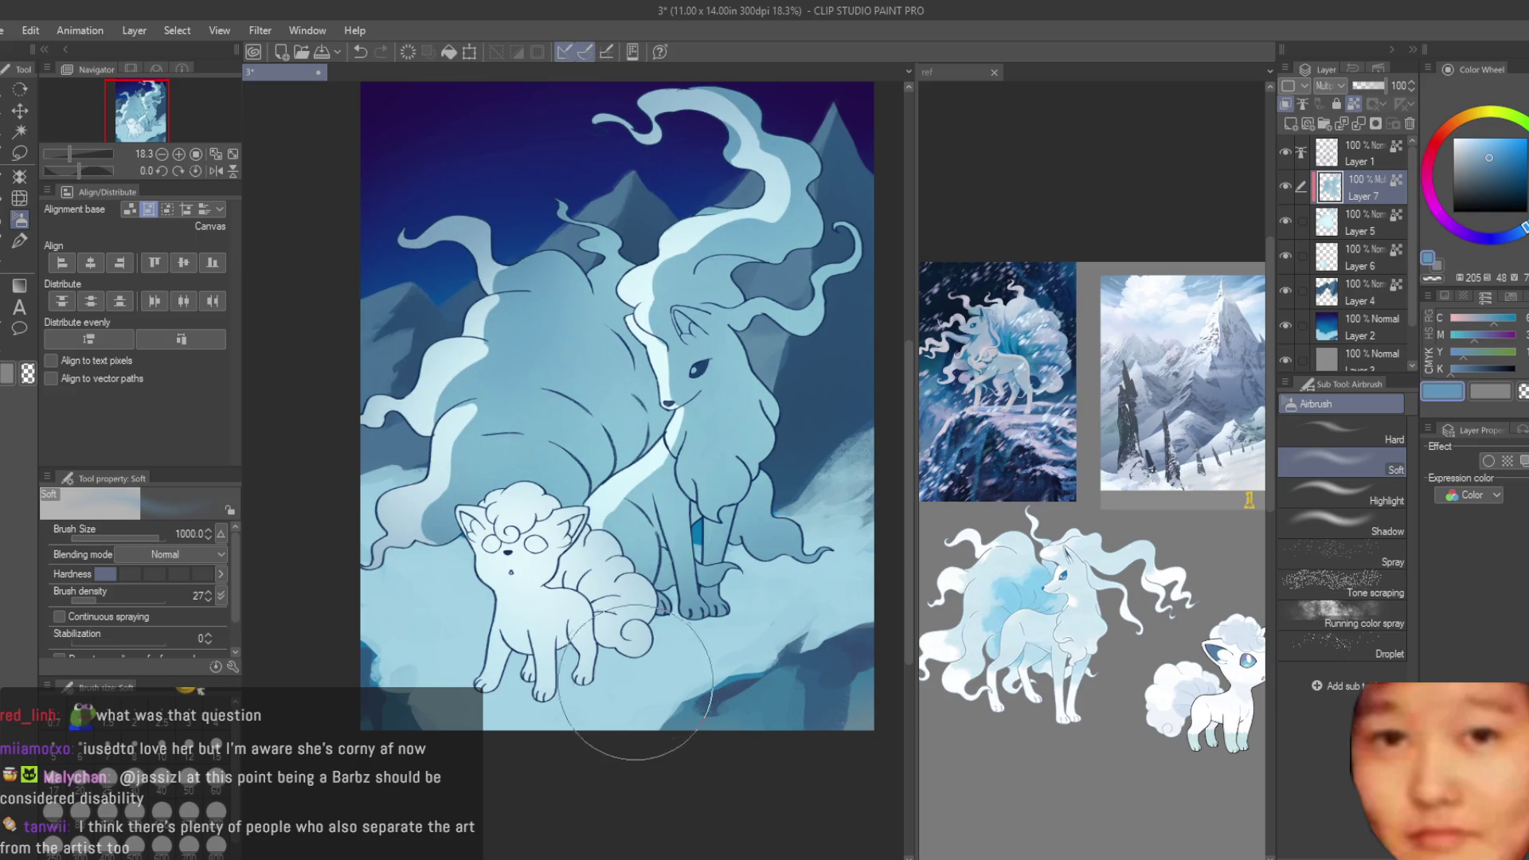
pyautogui.scroll(-1, 573, 669)
pyautogui.scroll(-1, 694, 476)
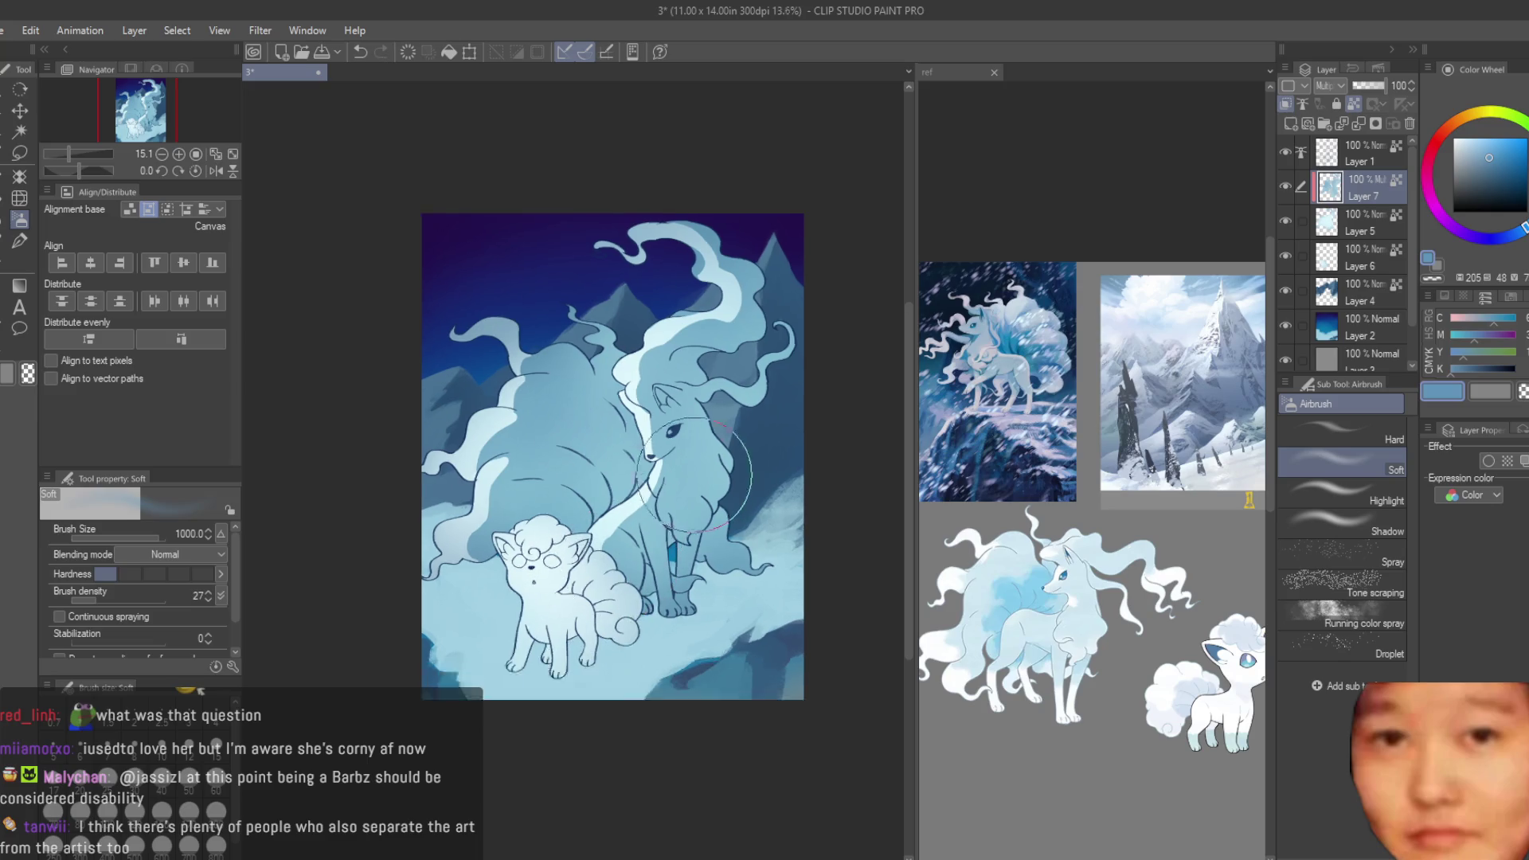
pyautogui.scroll(-3, 694, 475)
pyautogui.scroll(-3, 764, 517)
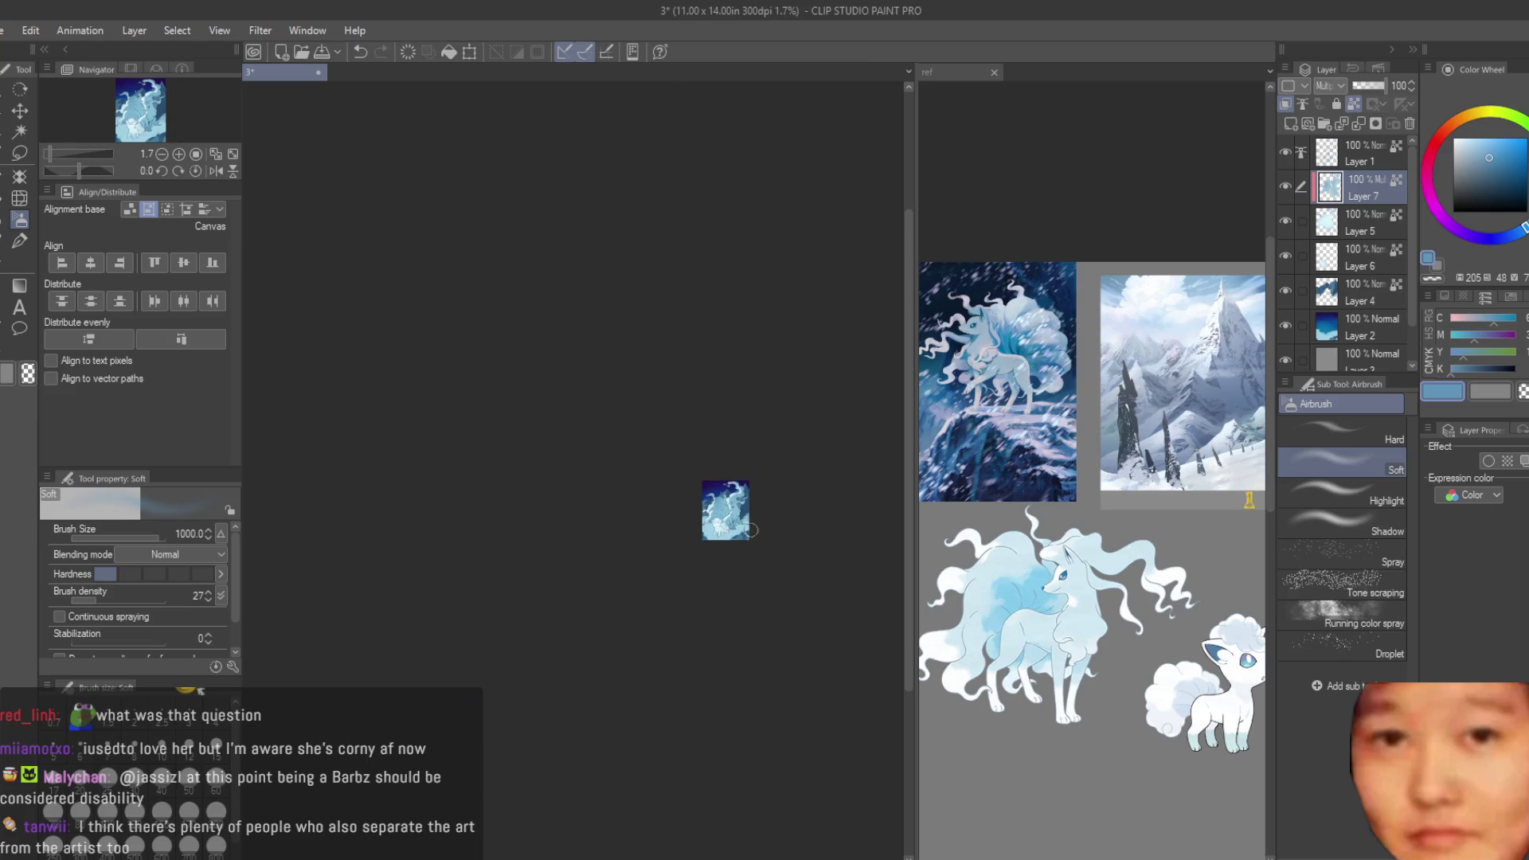
pyautogui.scroll(3, 751, 529)
pyautogui.scroll(3, 740, 523)
pyautogui.scroll(2, 722, 512)
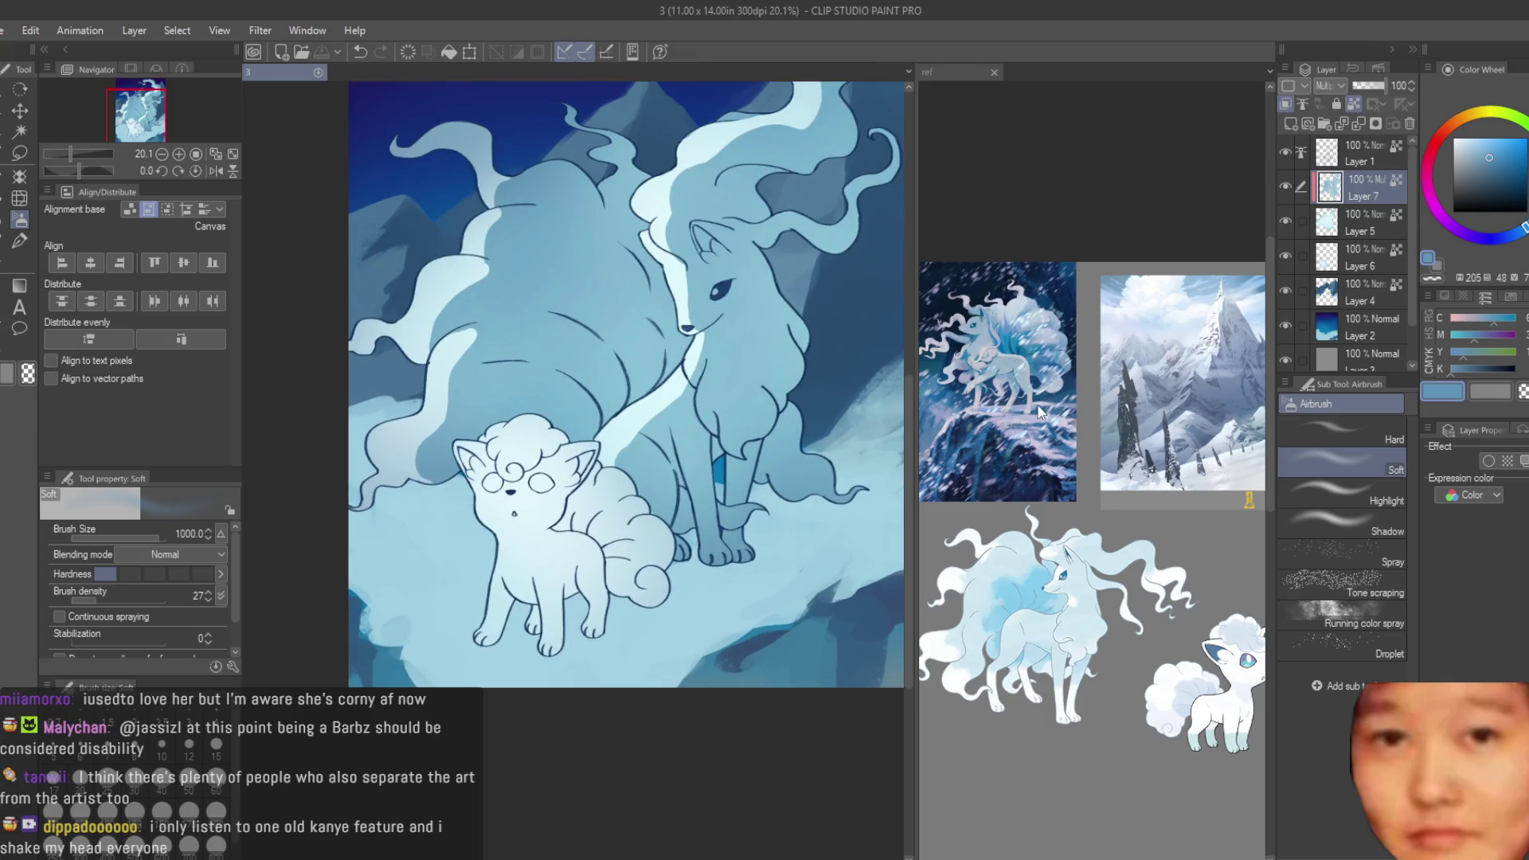
# - Add new Layer 8 above Layer 6 and set its blending to Multiply
pyautogui.click(1346, 257)
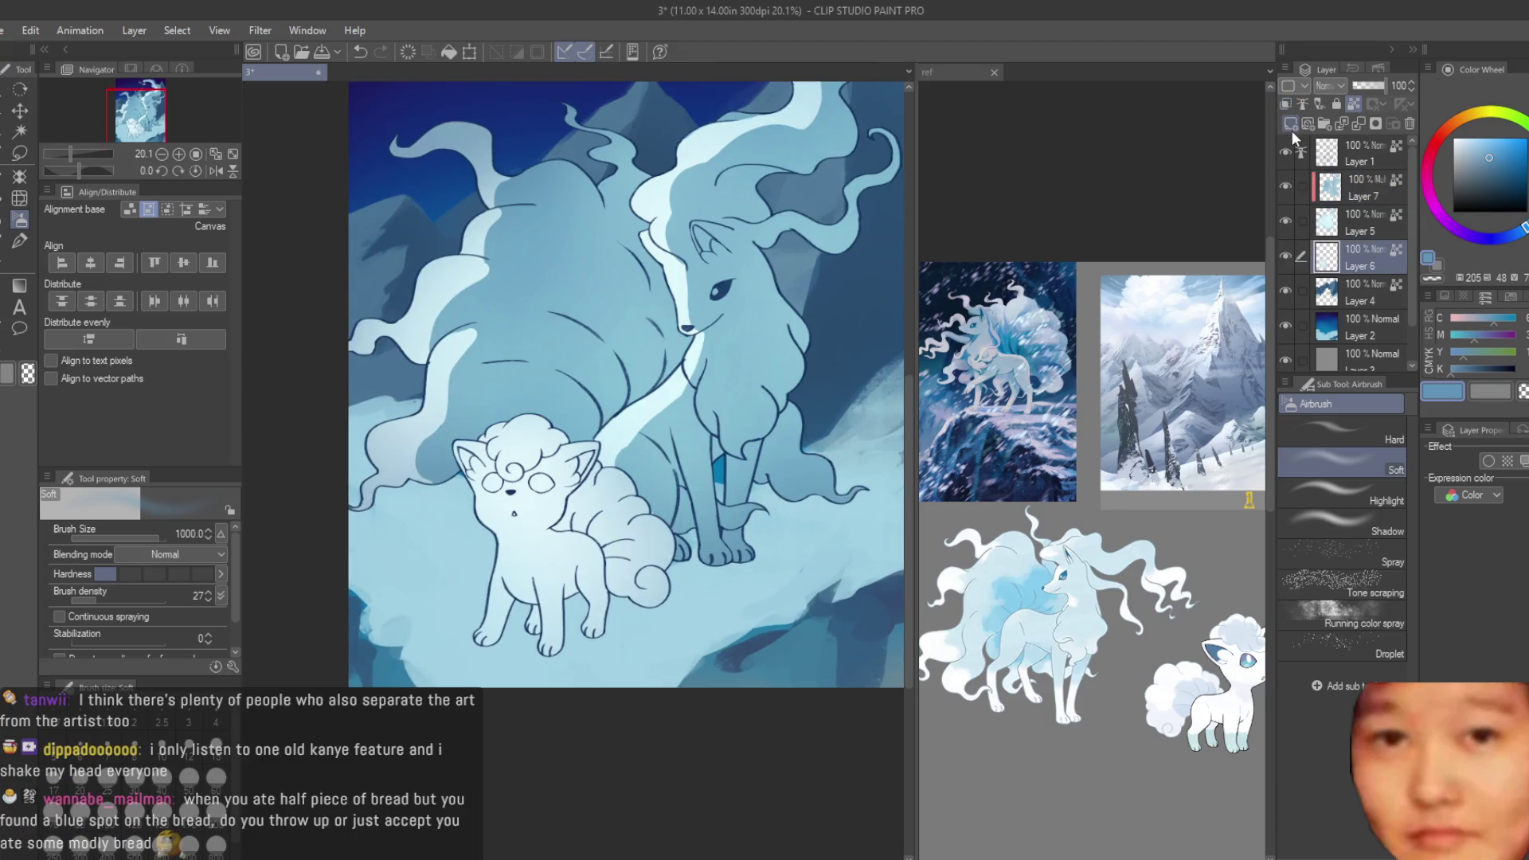
pyautogui.click(1291, 123)
pyautogui.hotkey('shift', 'alt', 'm')
pyautogui.click(1472, 157)
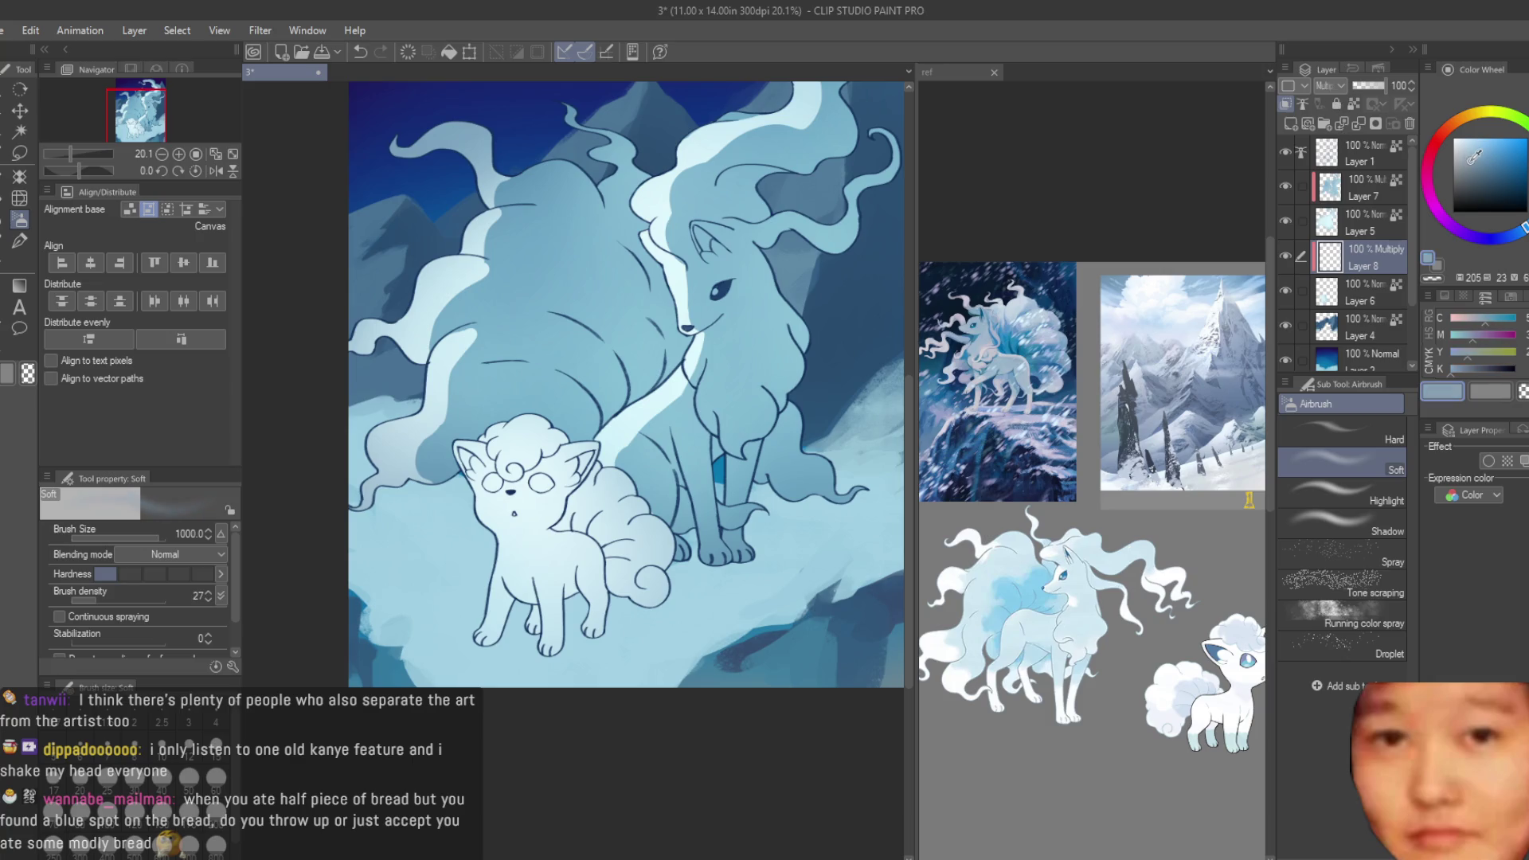
# - Select Layer 6, switch to the Dry Texture 3 brush, and check the small fox in the reference canvas
pyautogui.click(1357, 292)
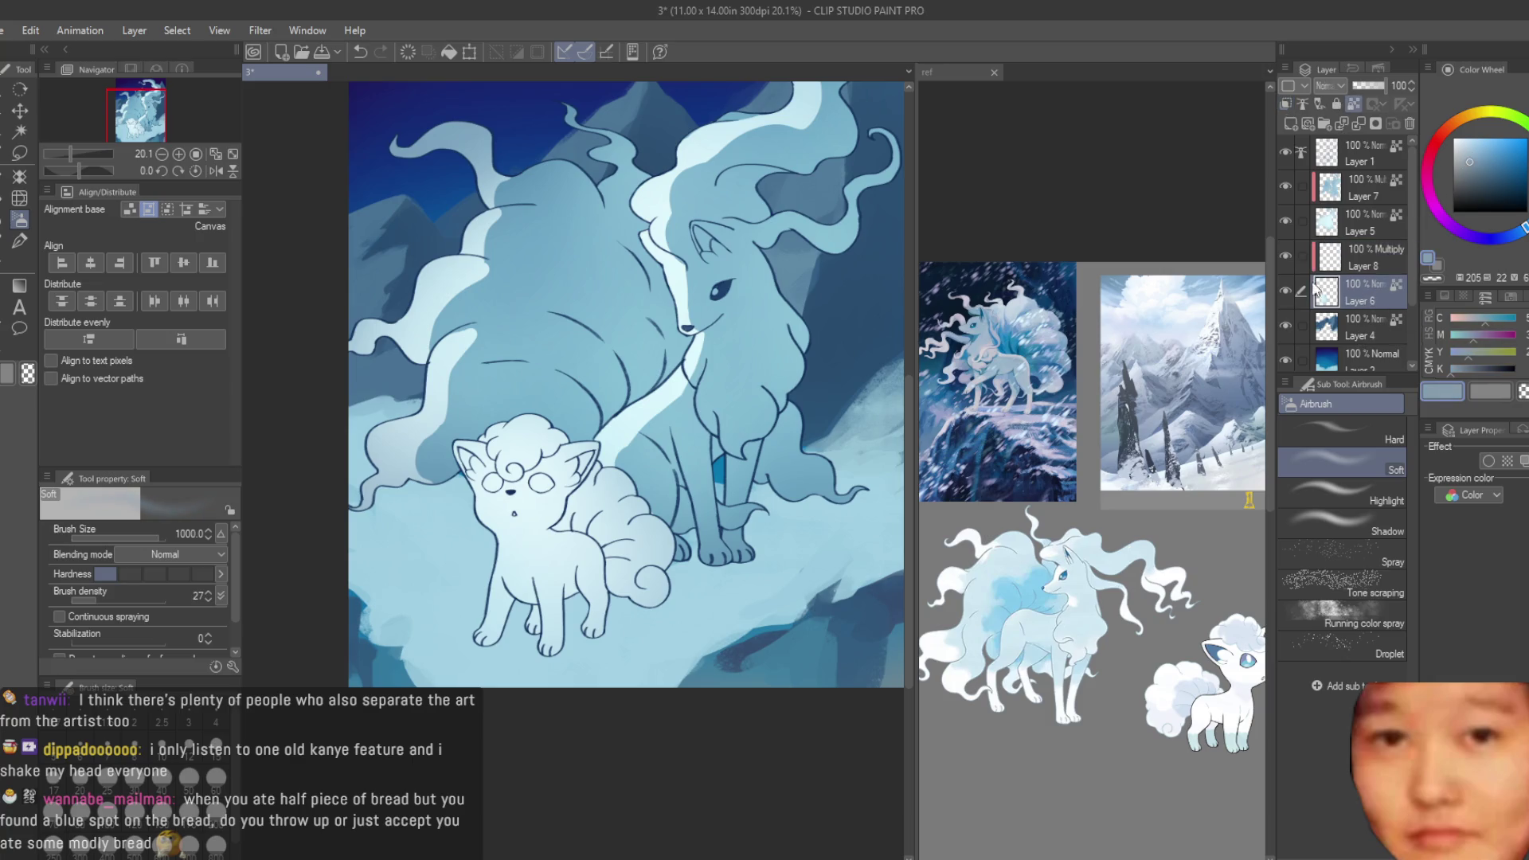
pyautogui.scroll(2, 476, 414)
pyautogui.press('b')
pyautogui.click(1094, 657)
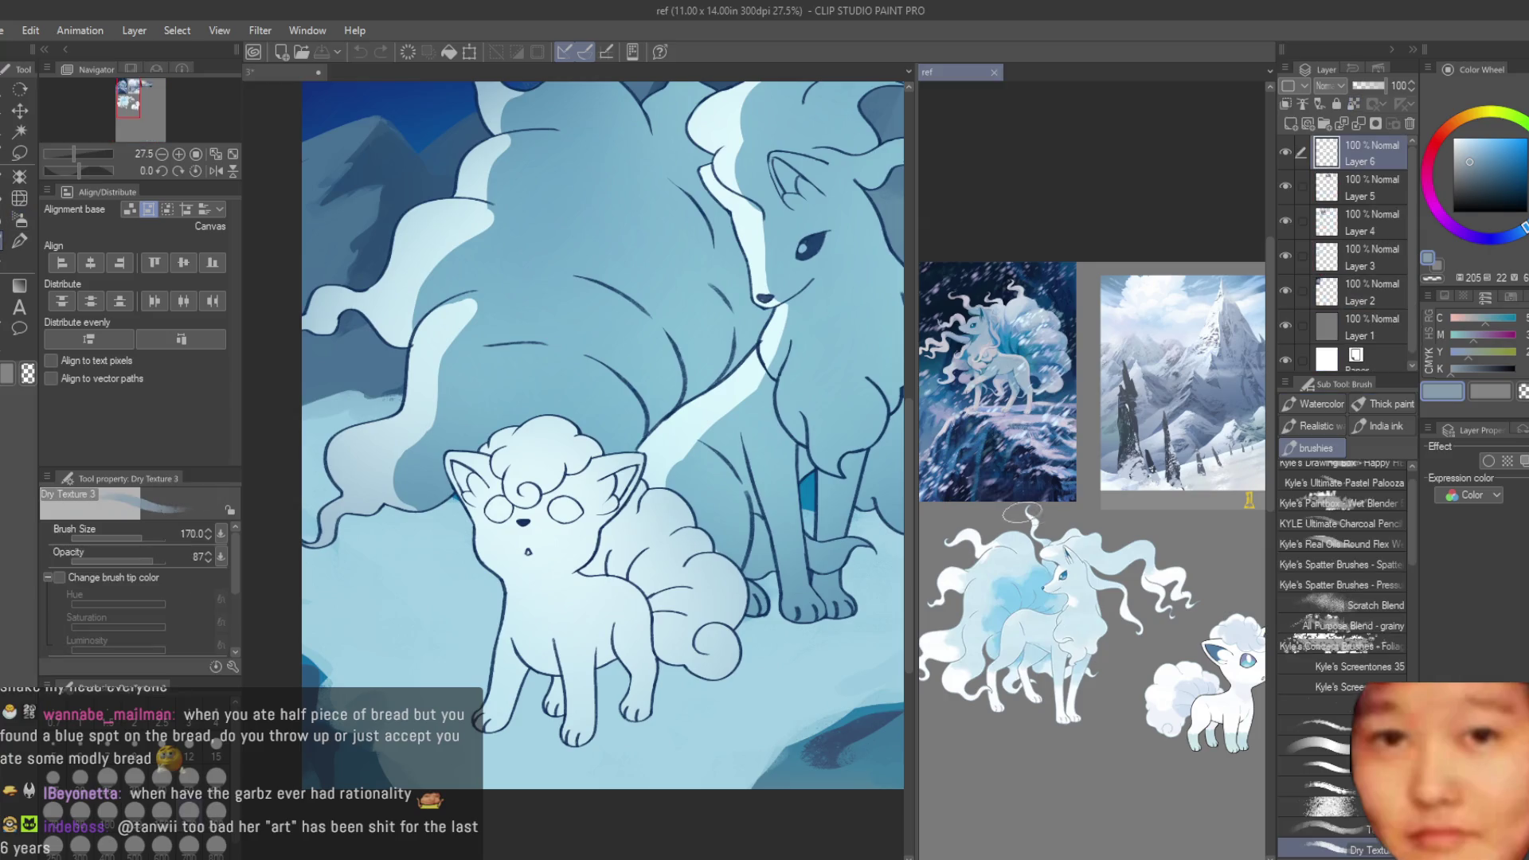
pyautogui.scroll(3, 1114, 637)
pyautogui.scroll(2, 1130, 629)
pyautogui.click(557, 724)
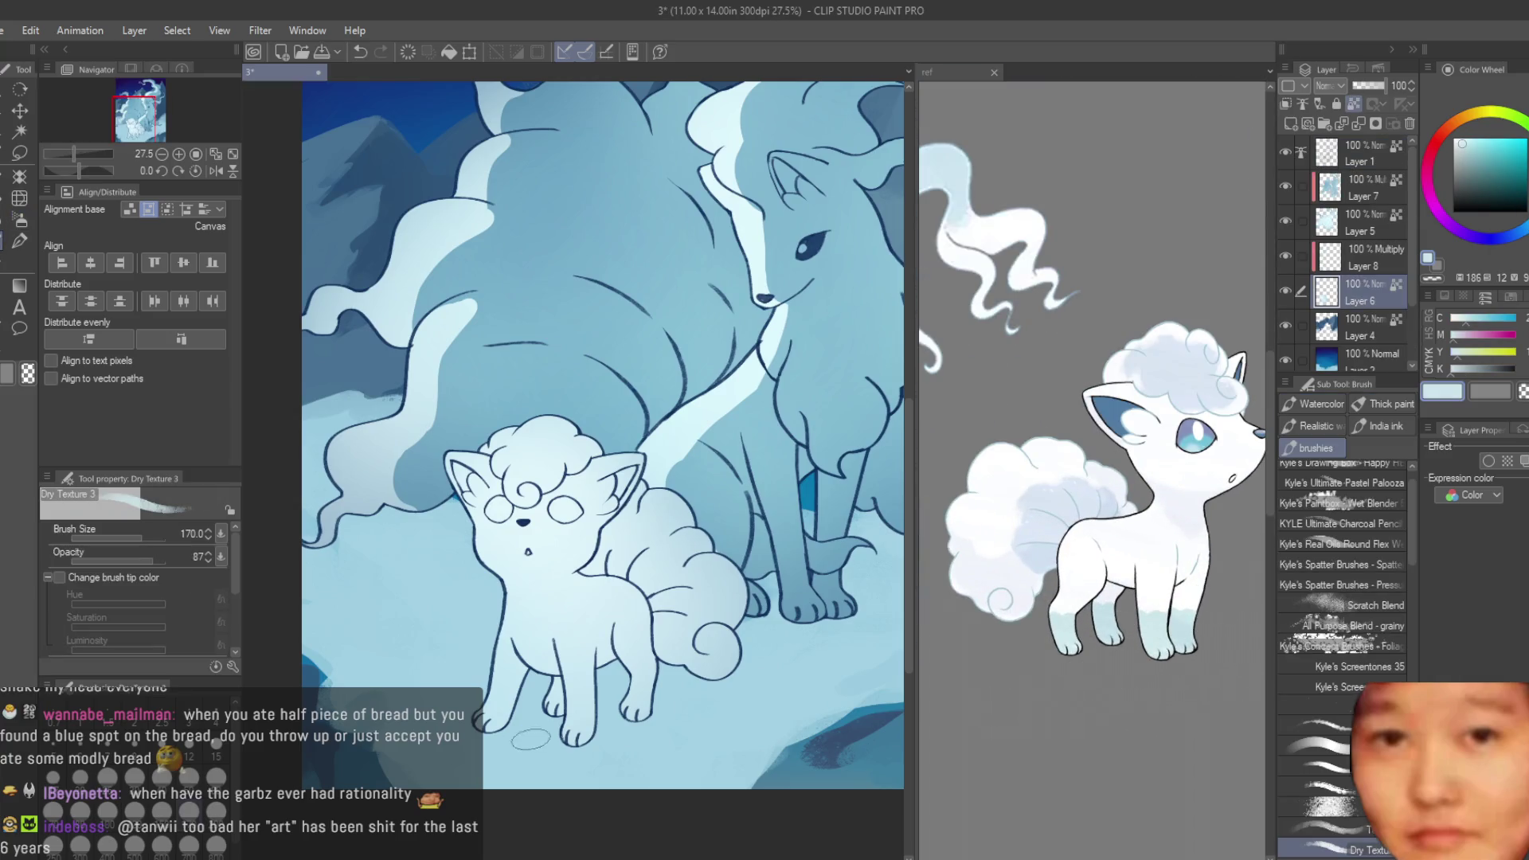
pyautogui.scroll(2, 558, 724)
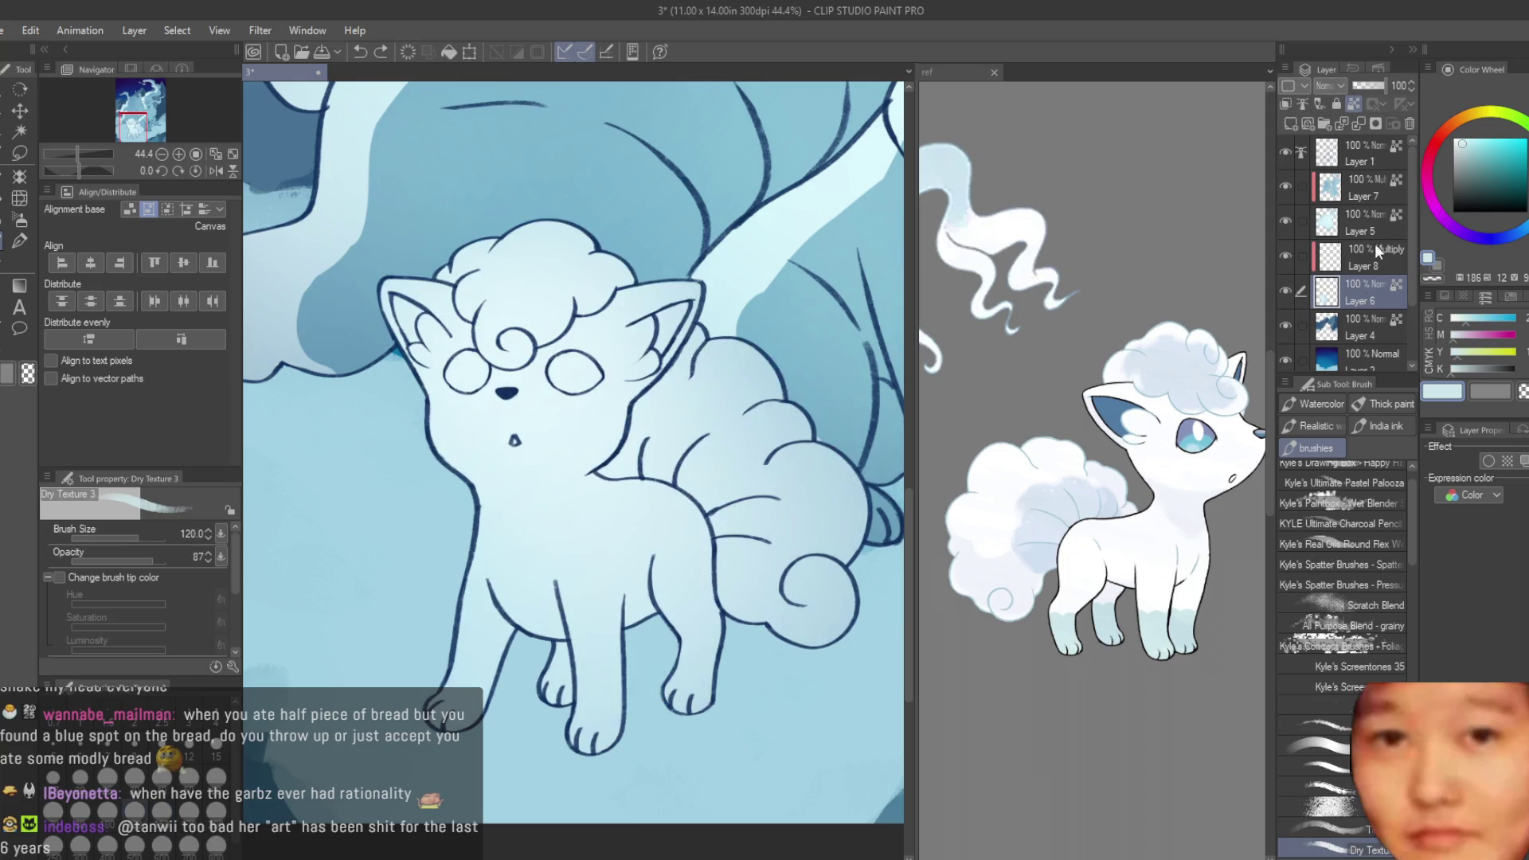
# - On Multiply Layer 8, try a dark teal stroke over the small fox, undo it, and pick a darker blue
pyautogui.click(1374, 247)
pyautogui.click(1471, 153)
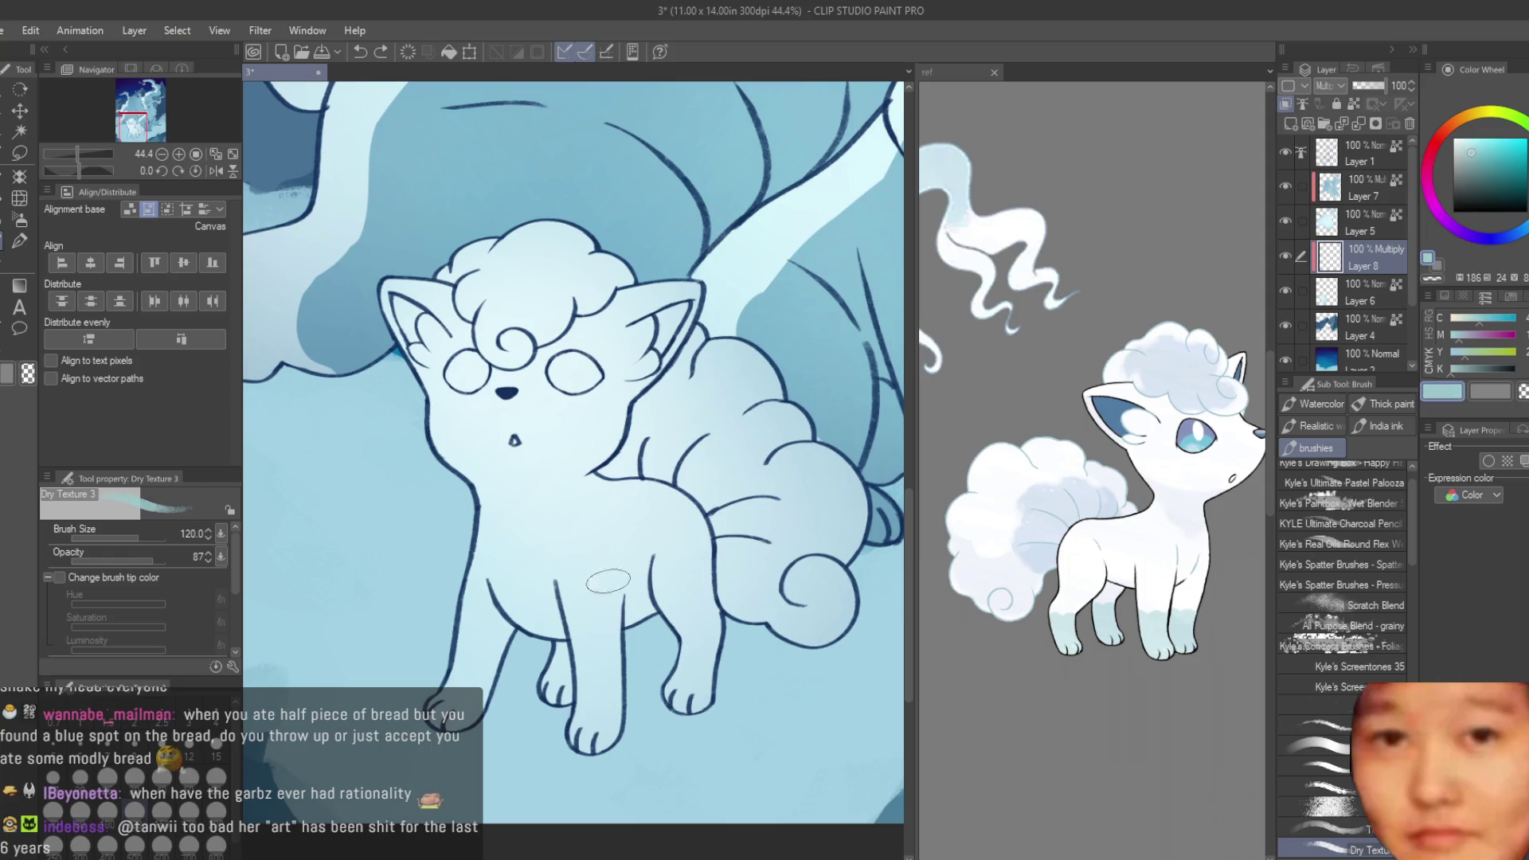
pyautogui.moveTo(551, 271); pyautogui.dragTo(554, 629)
pyautogui.scroll(-3, 605, 637)
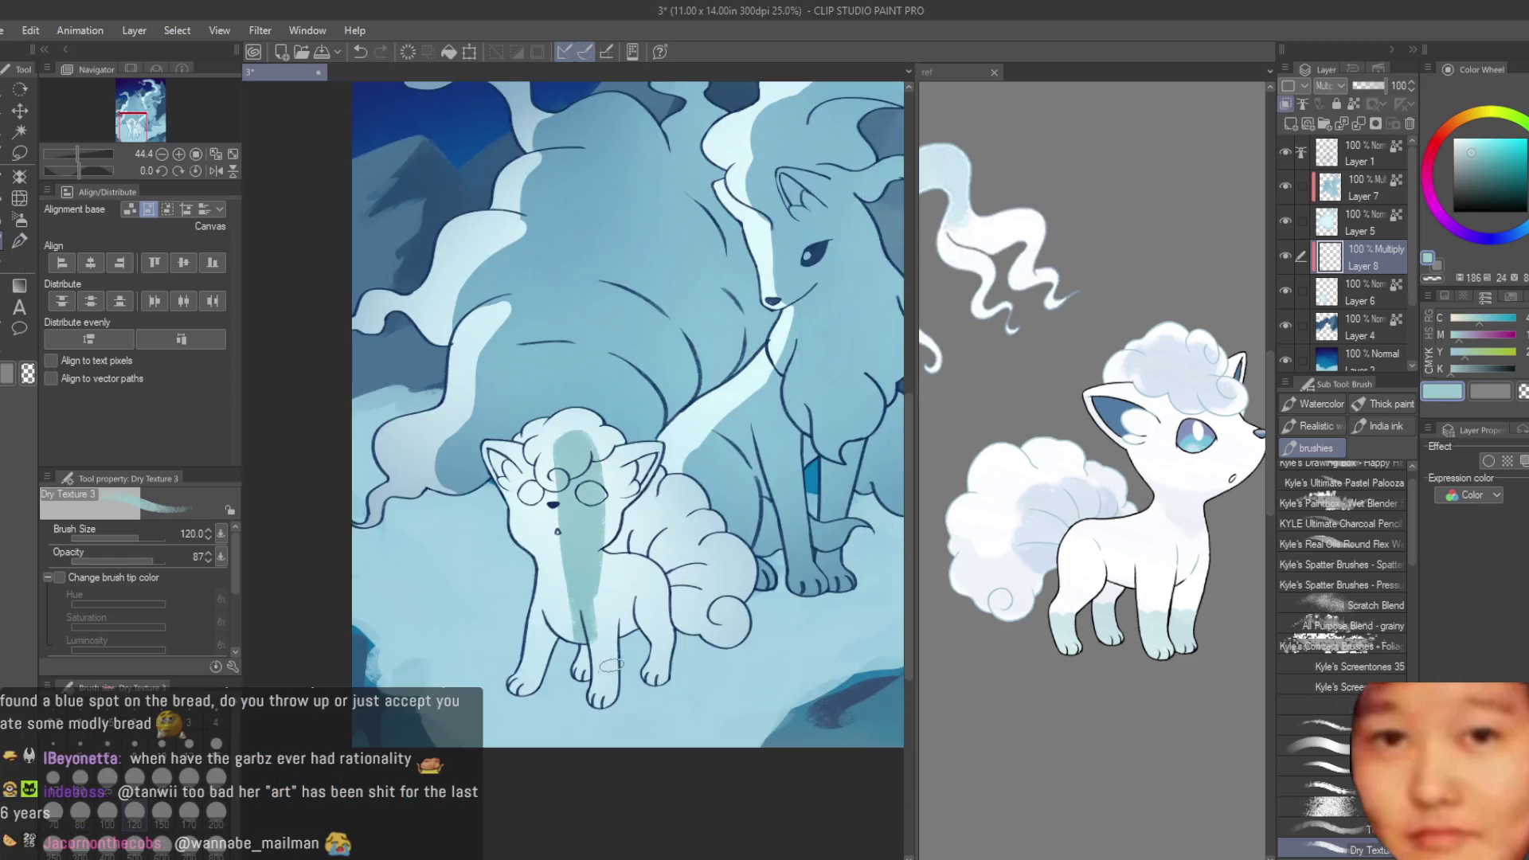
pyautogui.hotkey('ctrl', 'z')
pyautogui.click(1522, 225)
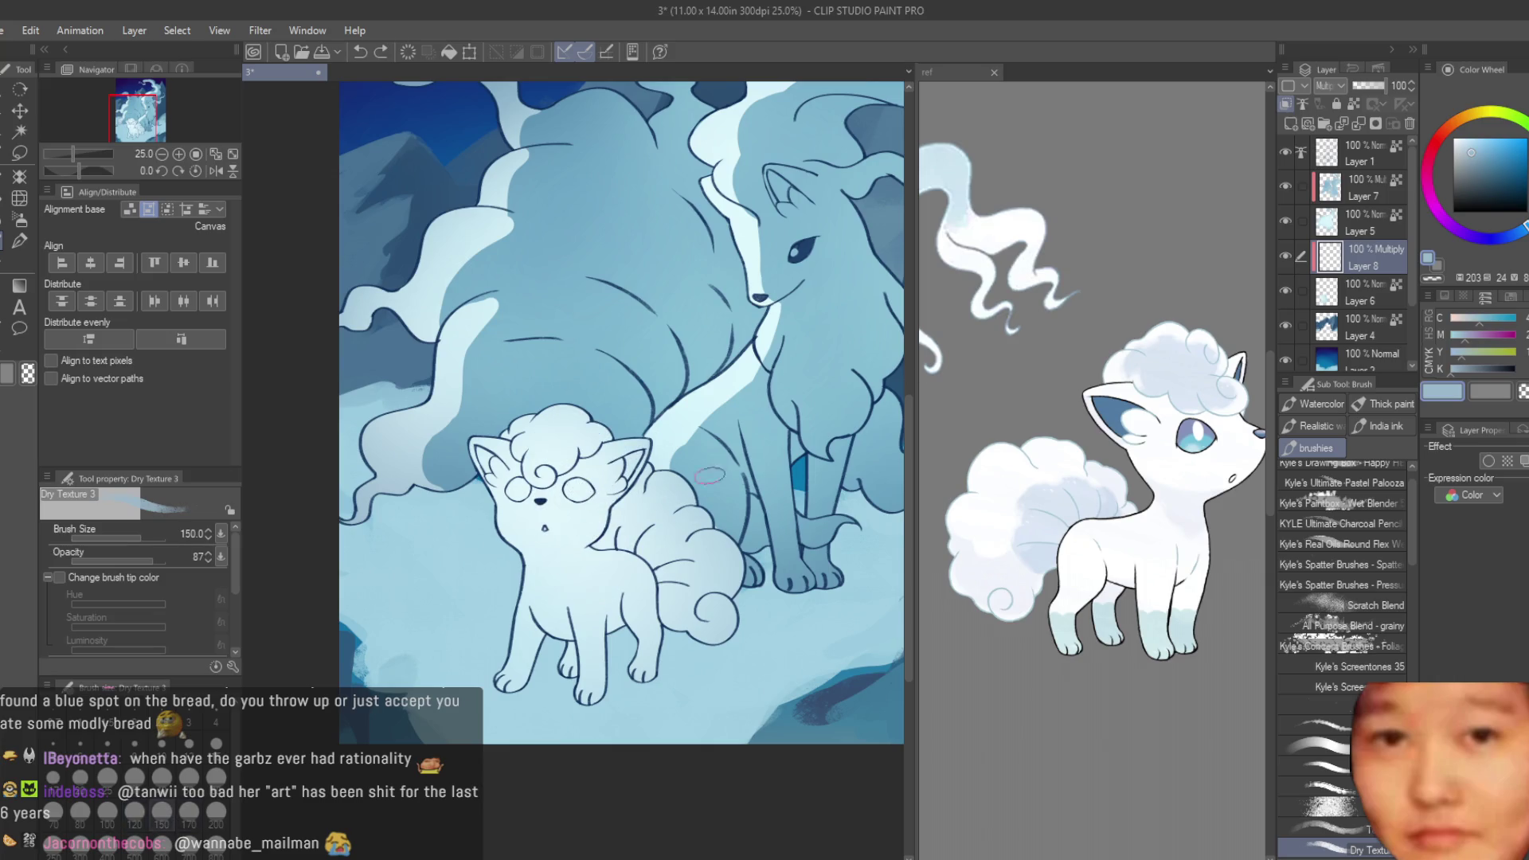
# - Check the reference images, then paint darker blue shading over the small fox
pyautogui.click(1053, 597)
pyautogui.scroll(-5, 1114, 637)
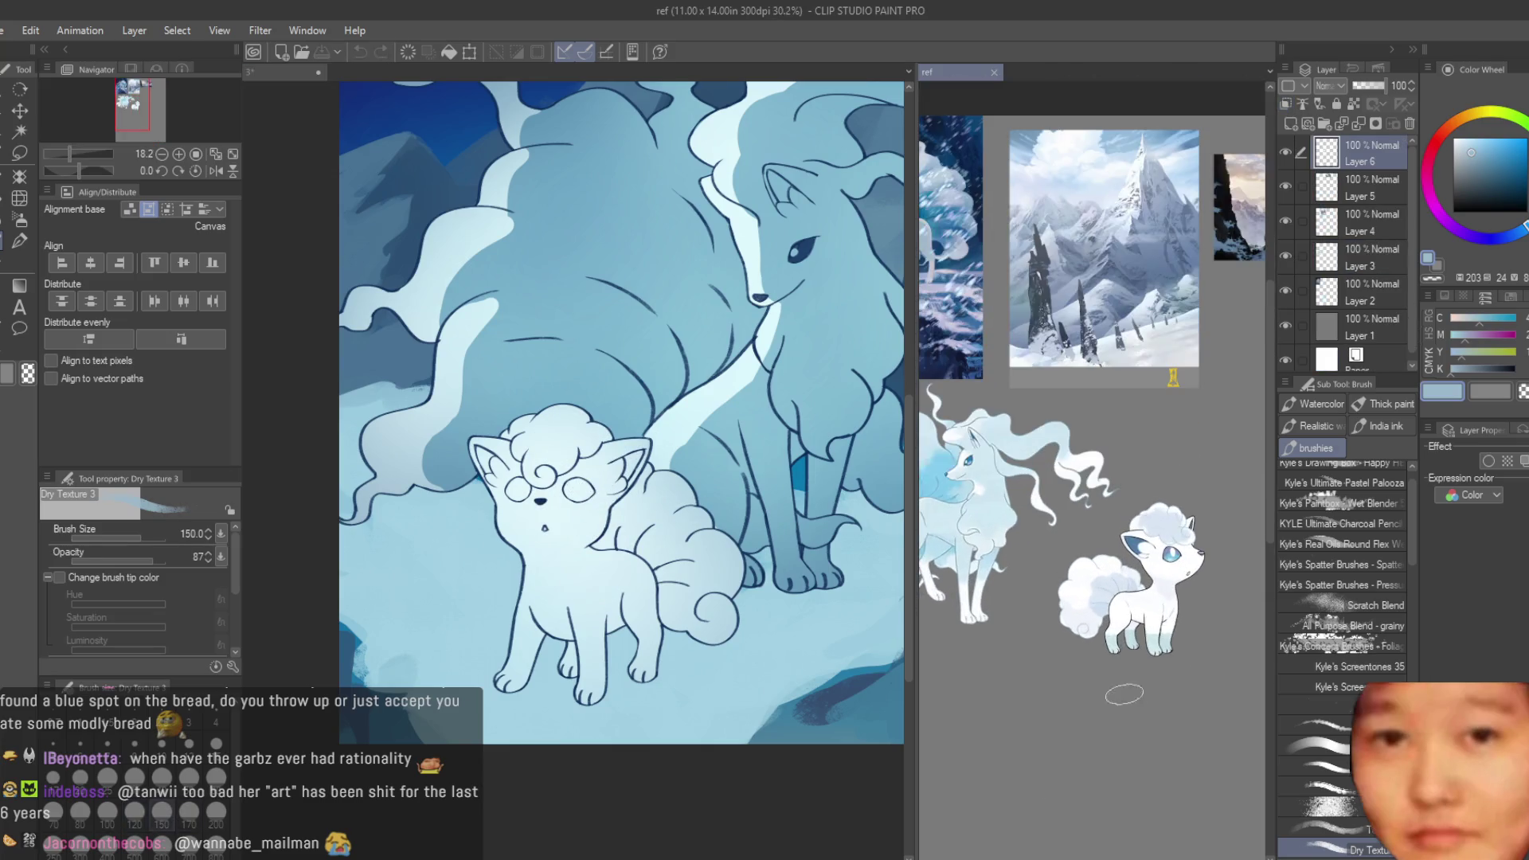
pyautogui.click(558, 446)
pyautogui.moveTo(558, 430)
pyautogui.mouseDown()
pyautogui.moveTo(579, 424)
pyautogui.moveTo(740, 629)
pyautogui.moveTo(621, 495)
pyautogui.moveTo(539, 661)
pyautogui.mouseUp()
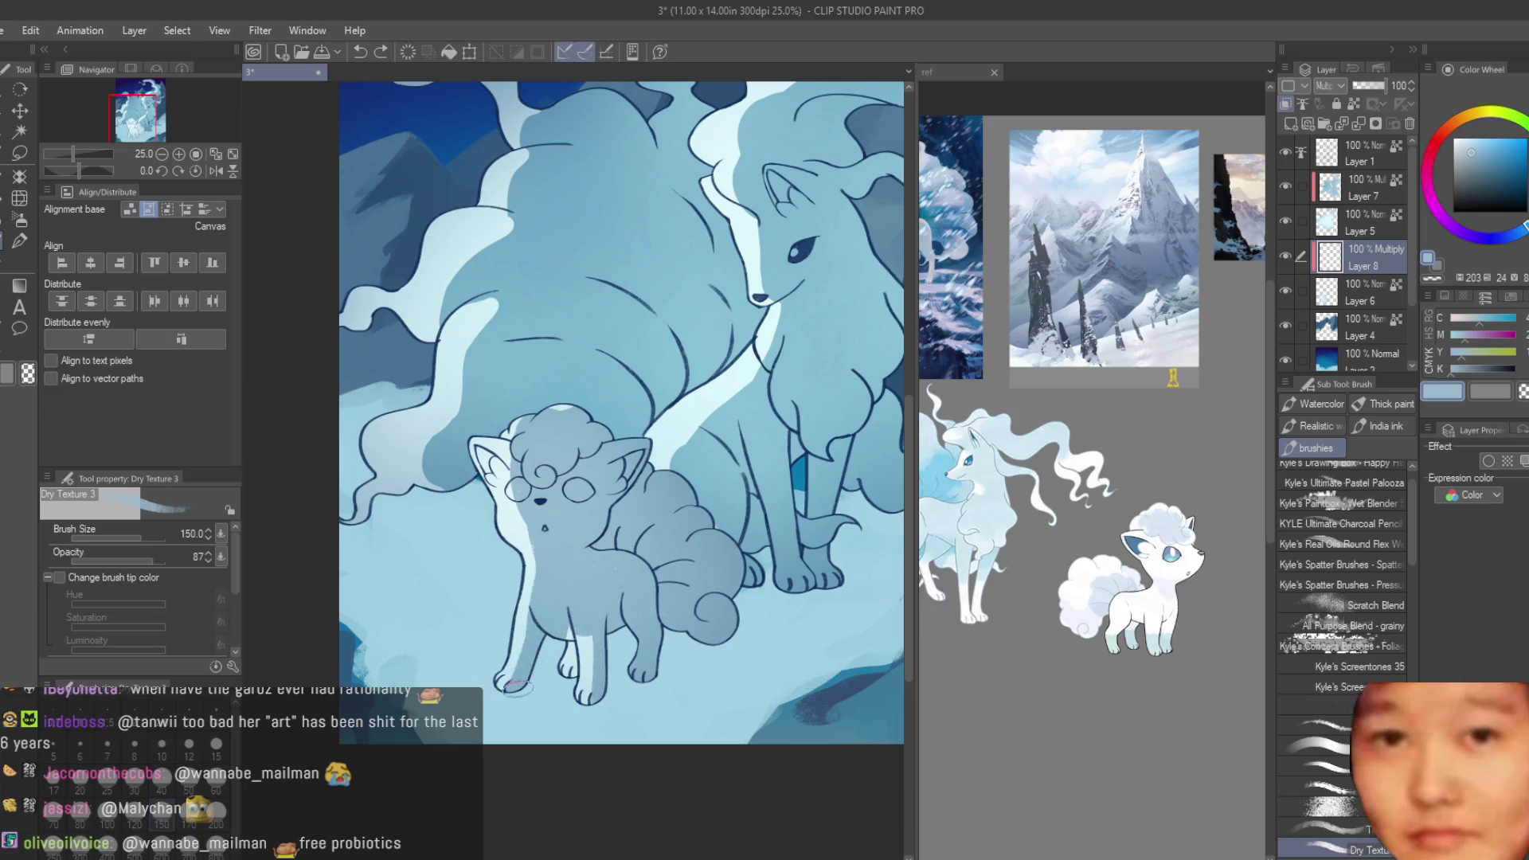
pyautogui.scroll(-5, 670, 482)
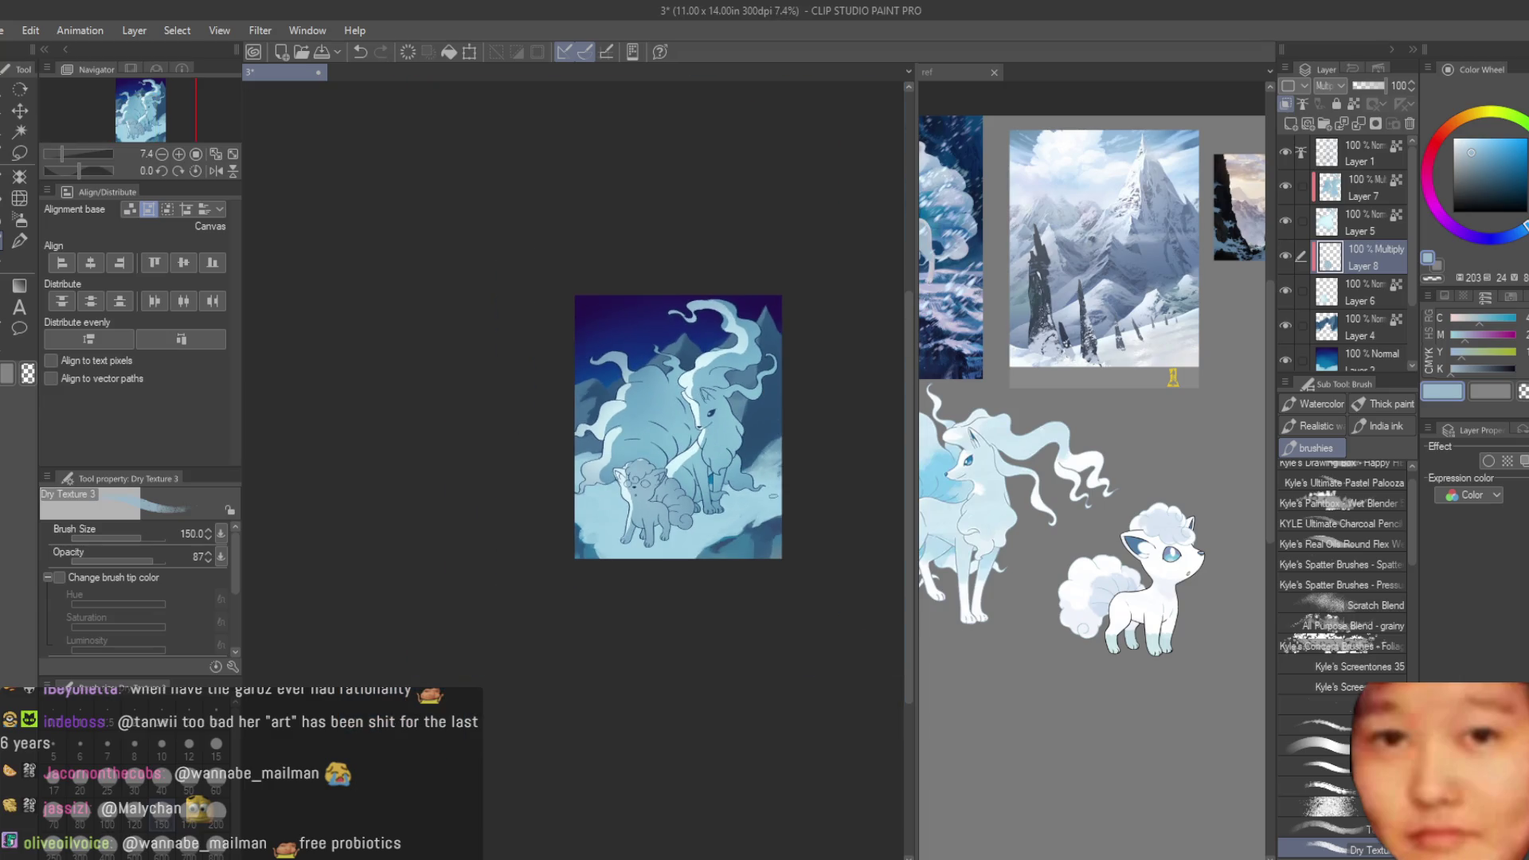
pyautogui.scroll(5, 652, 507)
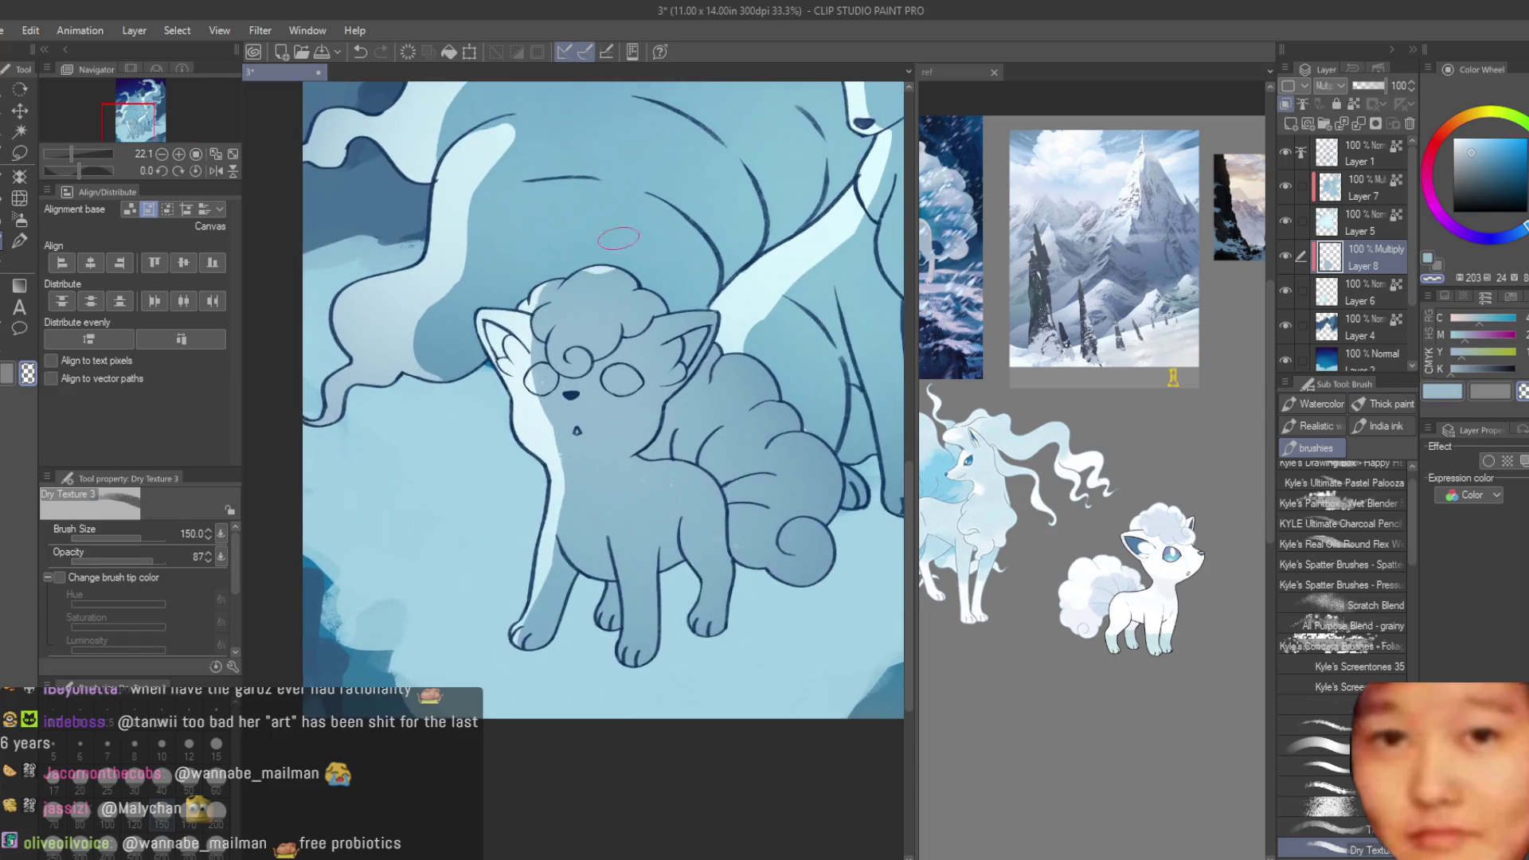
pyautogui.scroll(2, 565, 450)
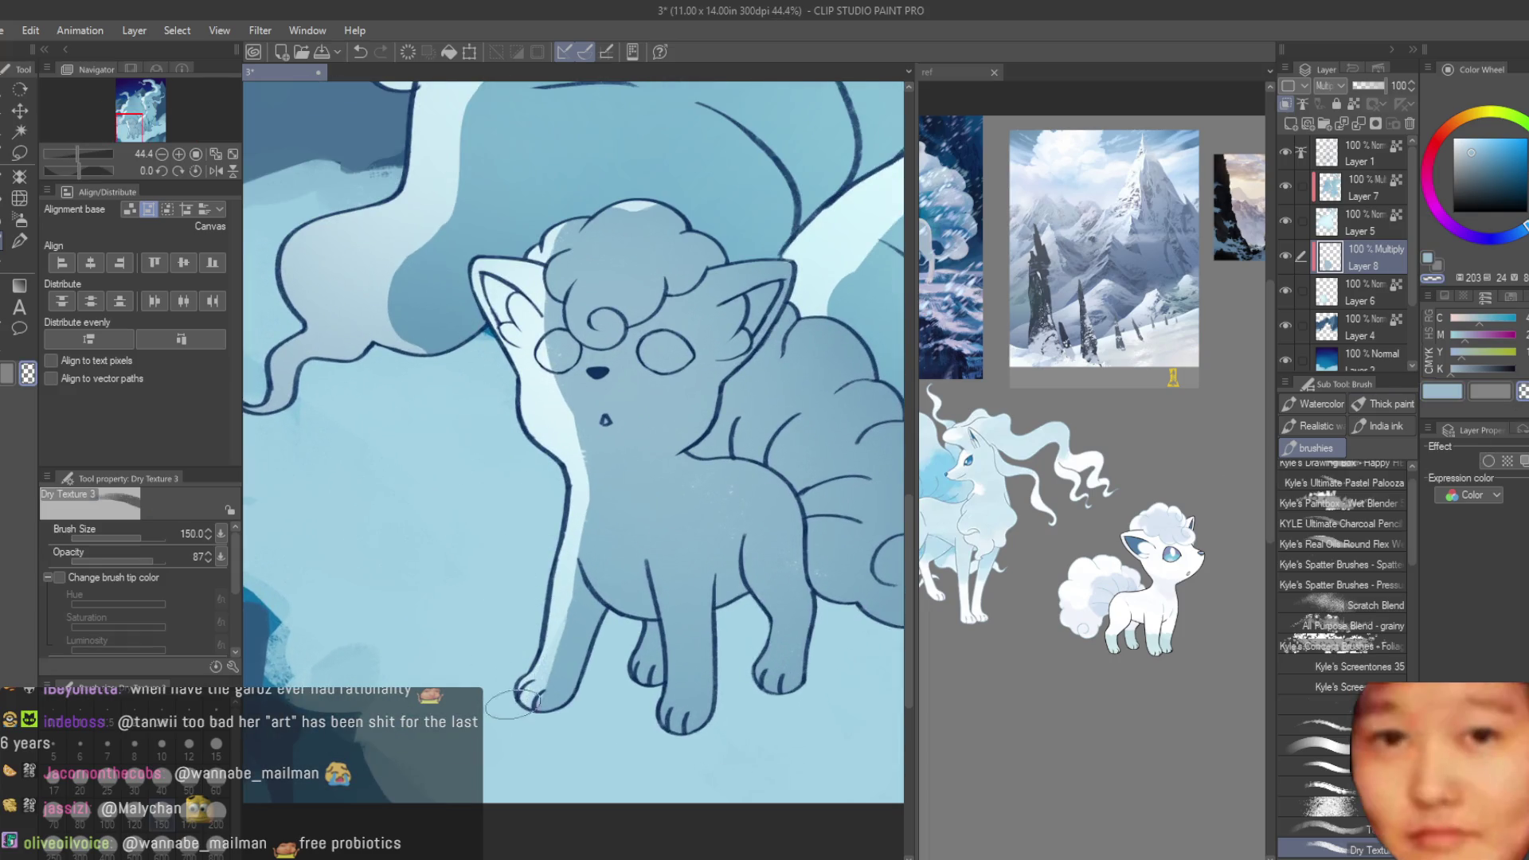
# - At brush size 80, stroke a light-blue highlight down the front leg, then restore size 150
pyautogui.press('[')
pyautogui.press('[')
pyautogui.press('[')
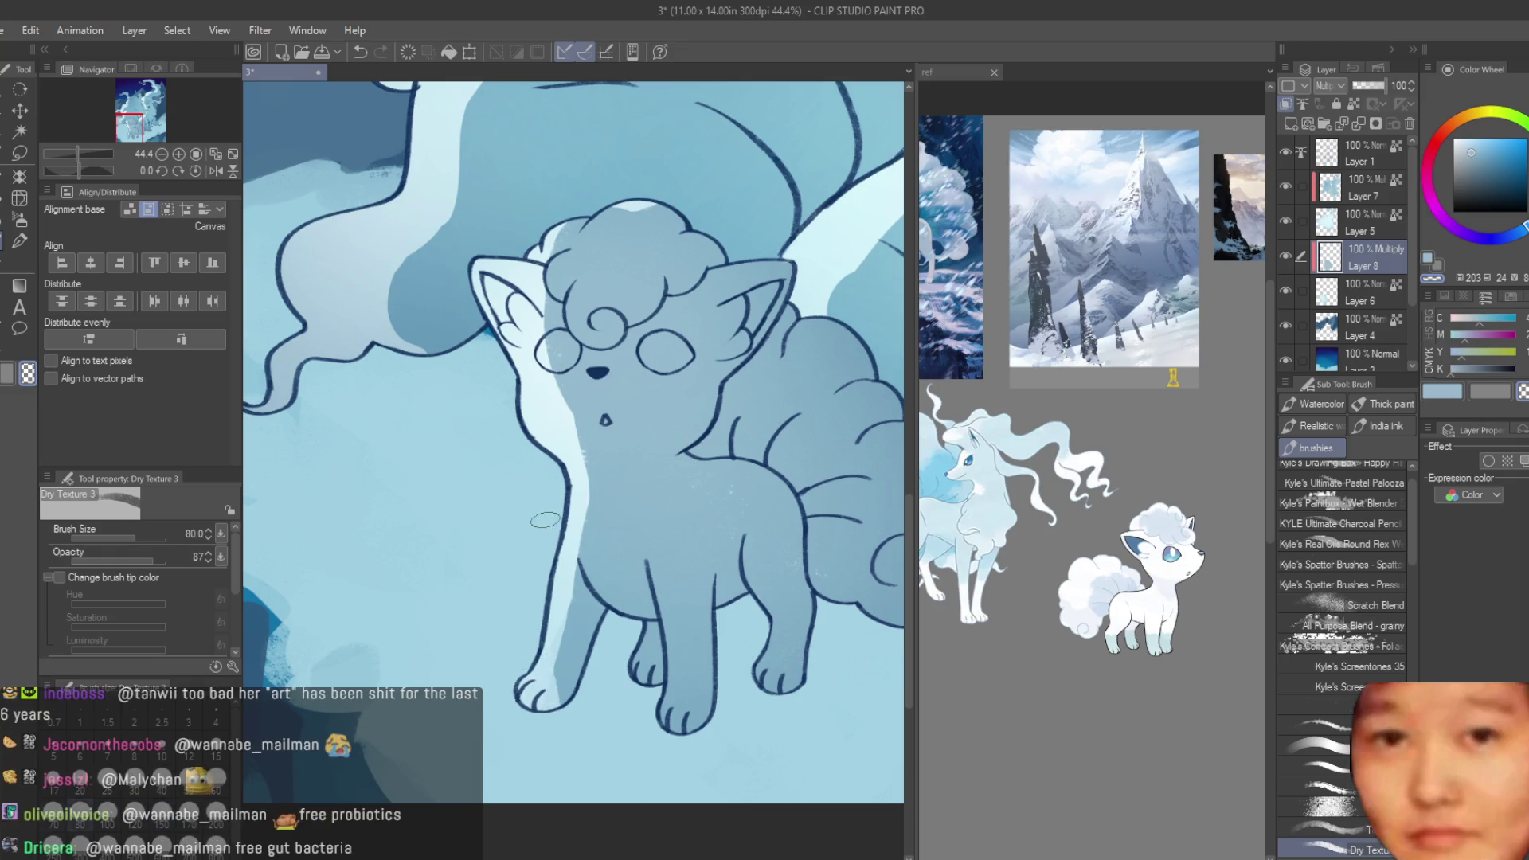
pyautogui.scroll(2, 711, 656)
pyautogui.moveTo(649, 526); pyautogui.dragTo(677, 738)
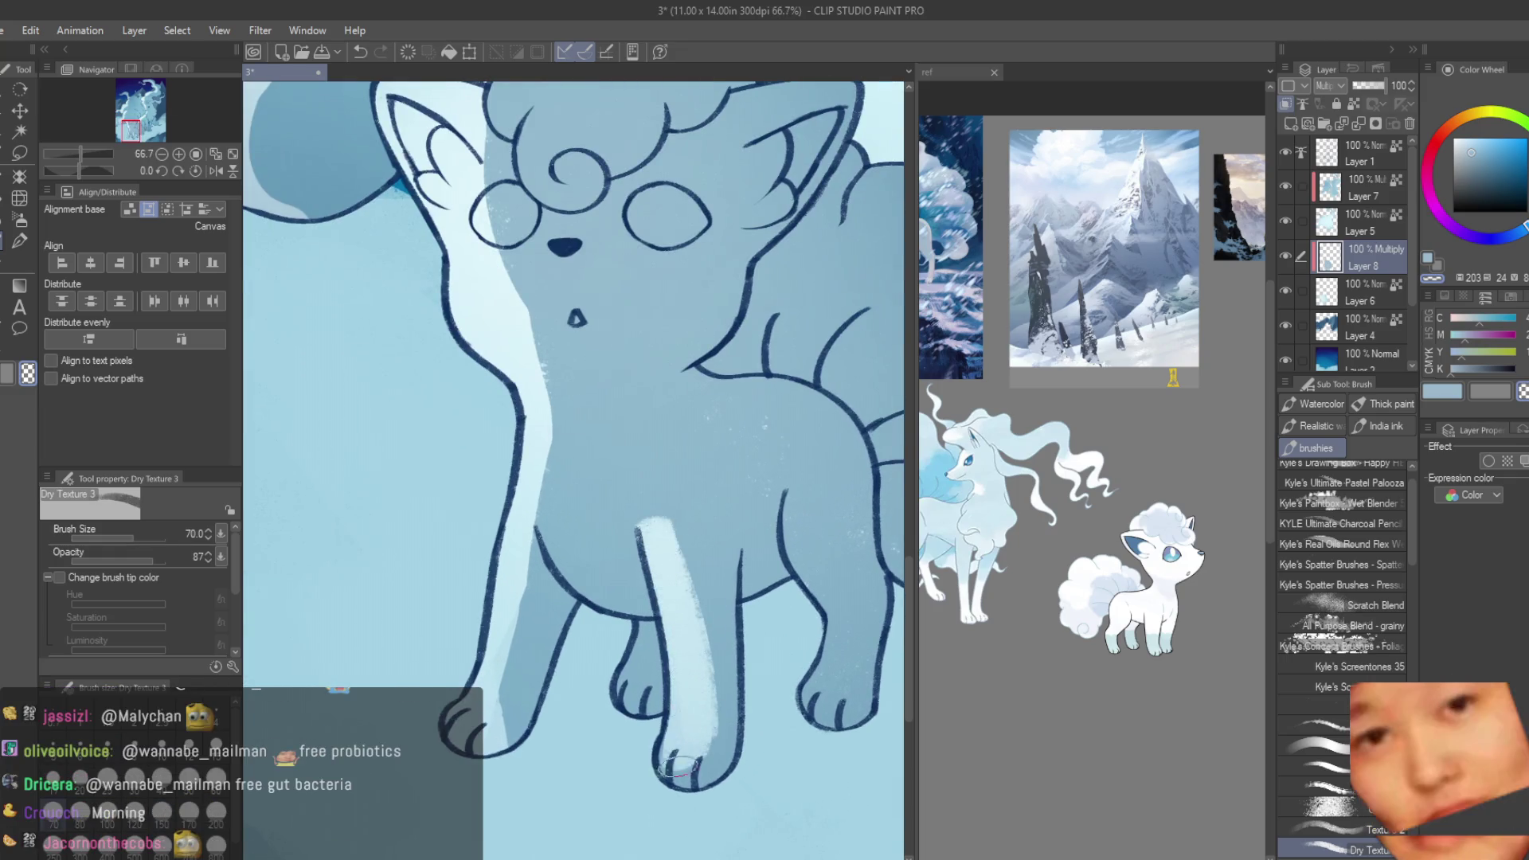
pyautogui.click(1442, 391)
pyautogui.moveTo(693, 545); pyautogui.dragTo(713, 752)
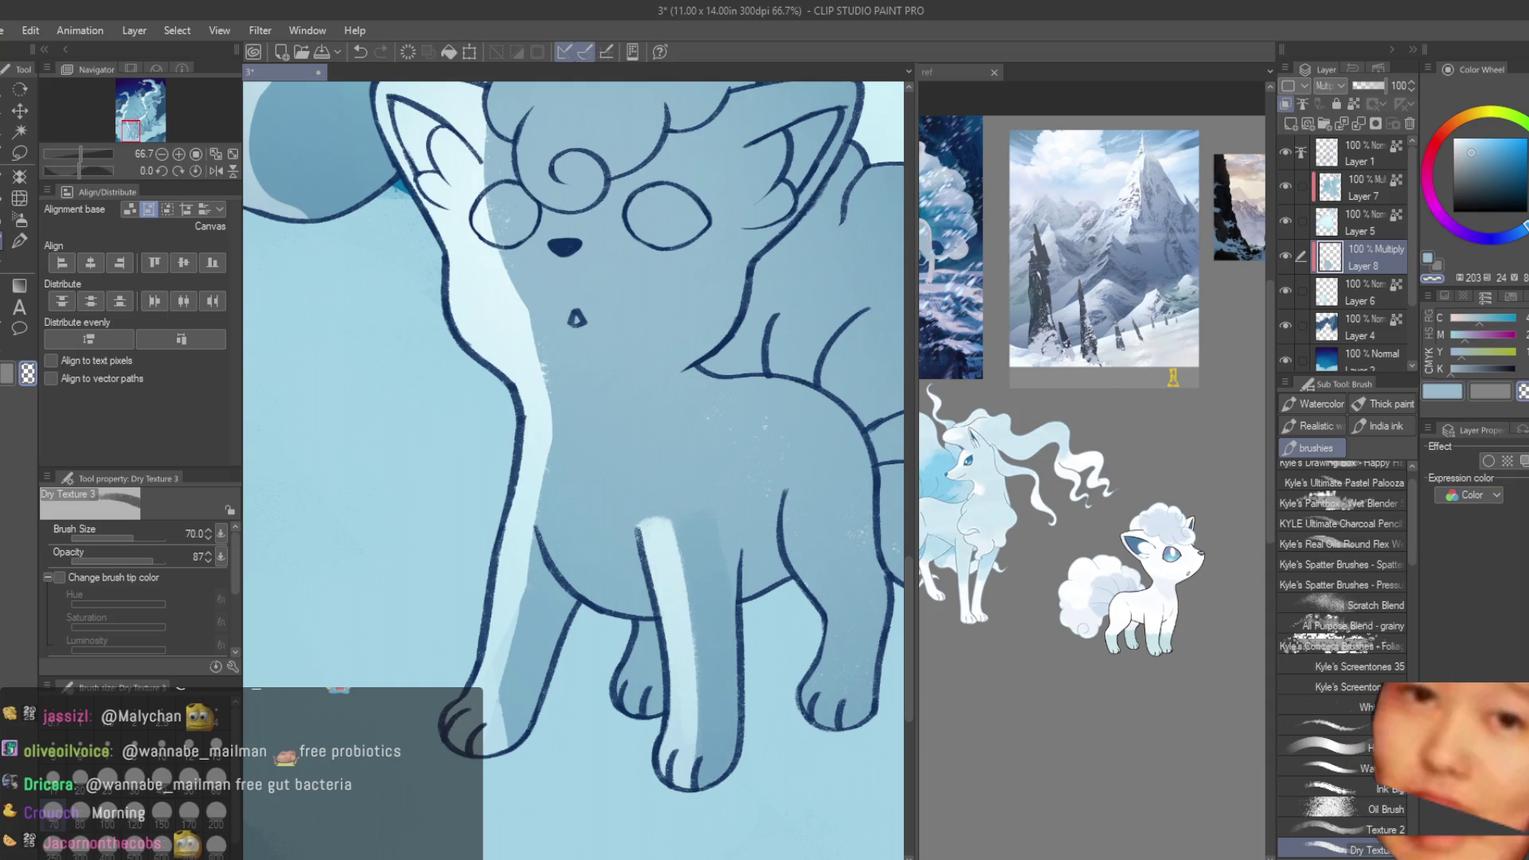
pyautogui.scroll(-2, 634, 684)
pyautogui.scroll(1, 634, 684)
pyautogui.click(1432, 397)
pyautogui.press(']')
pyautogui.press(']')
pyautogui.press(']')
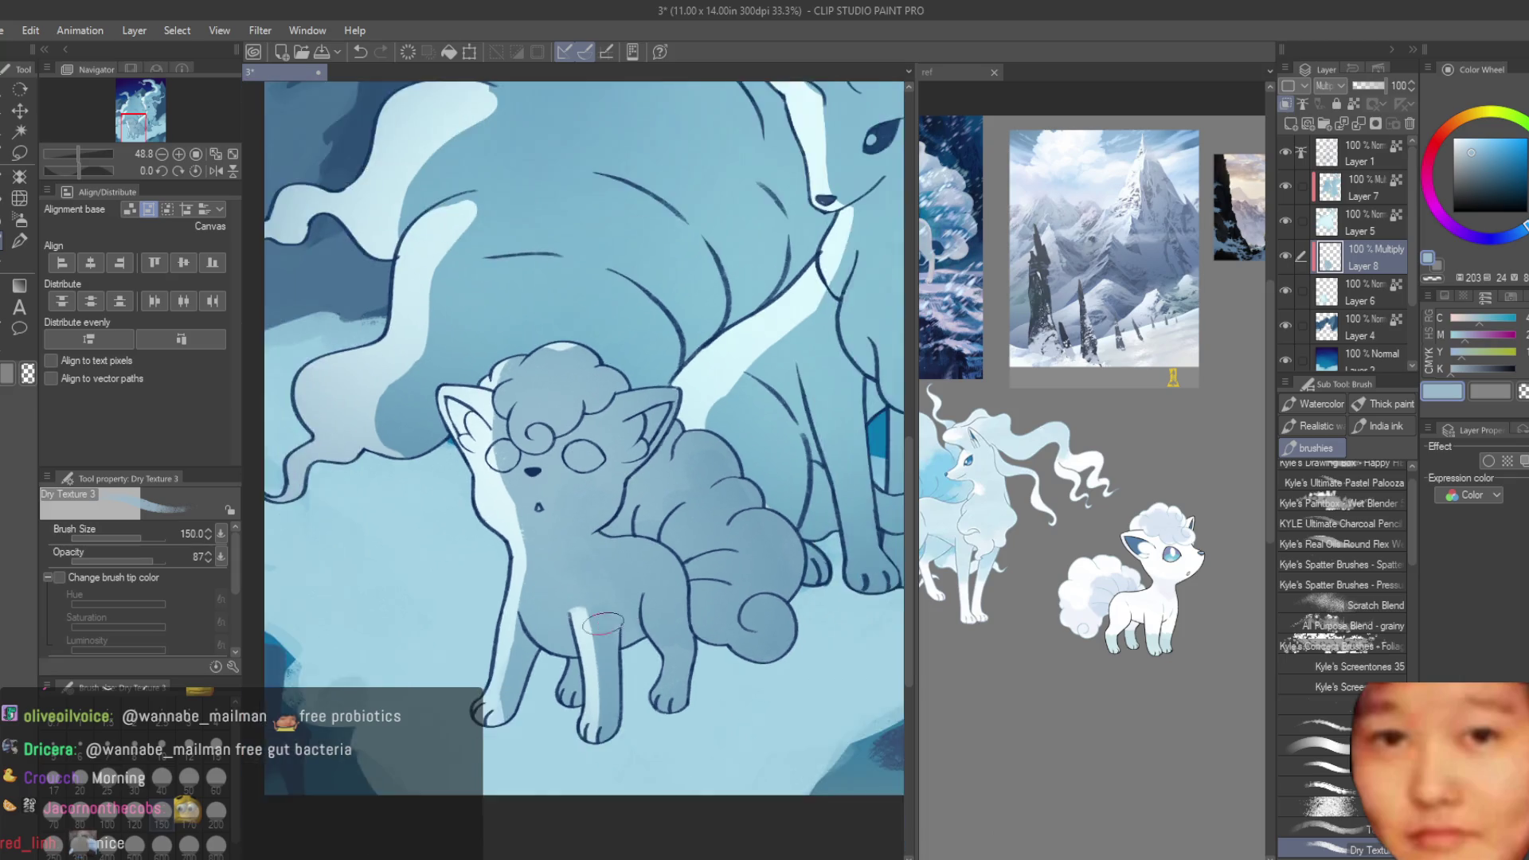
pyautogui.scroll(-3, 602, 594)
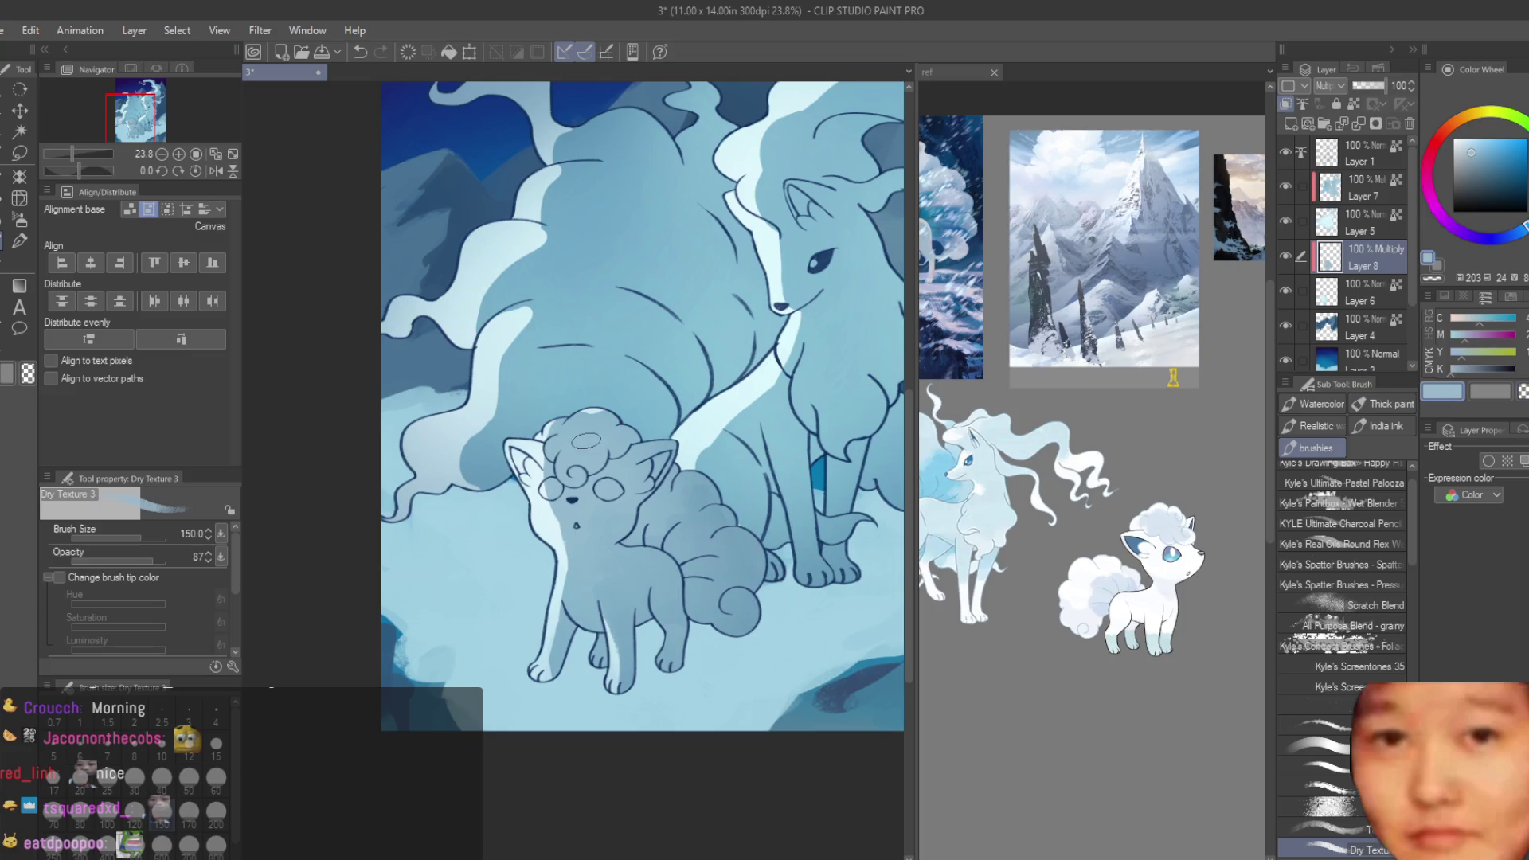
pyautogui.scroll(1, 586, 440)
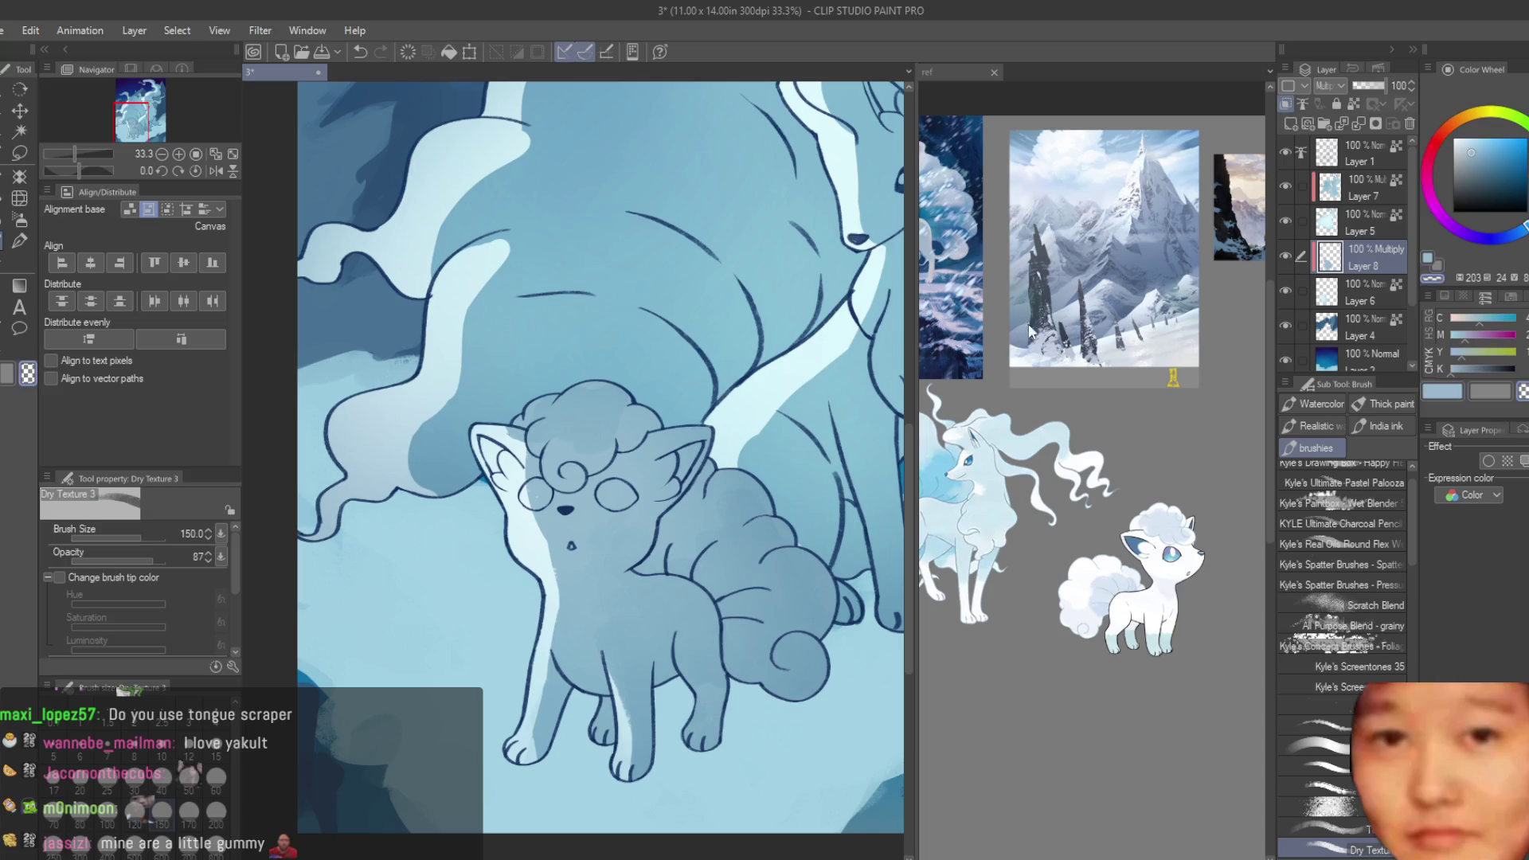
# - Paint light-blue highlights on the top of the fur tuft and the forehead curl
pyautogui.scroll(3, 508, 426)
pyautogui.click(1442, 390)
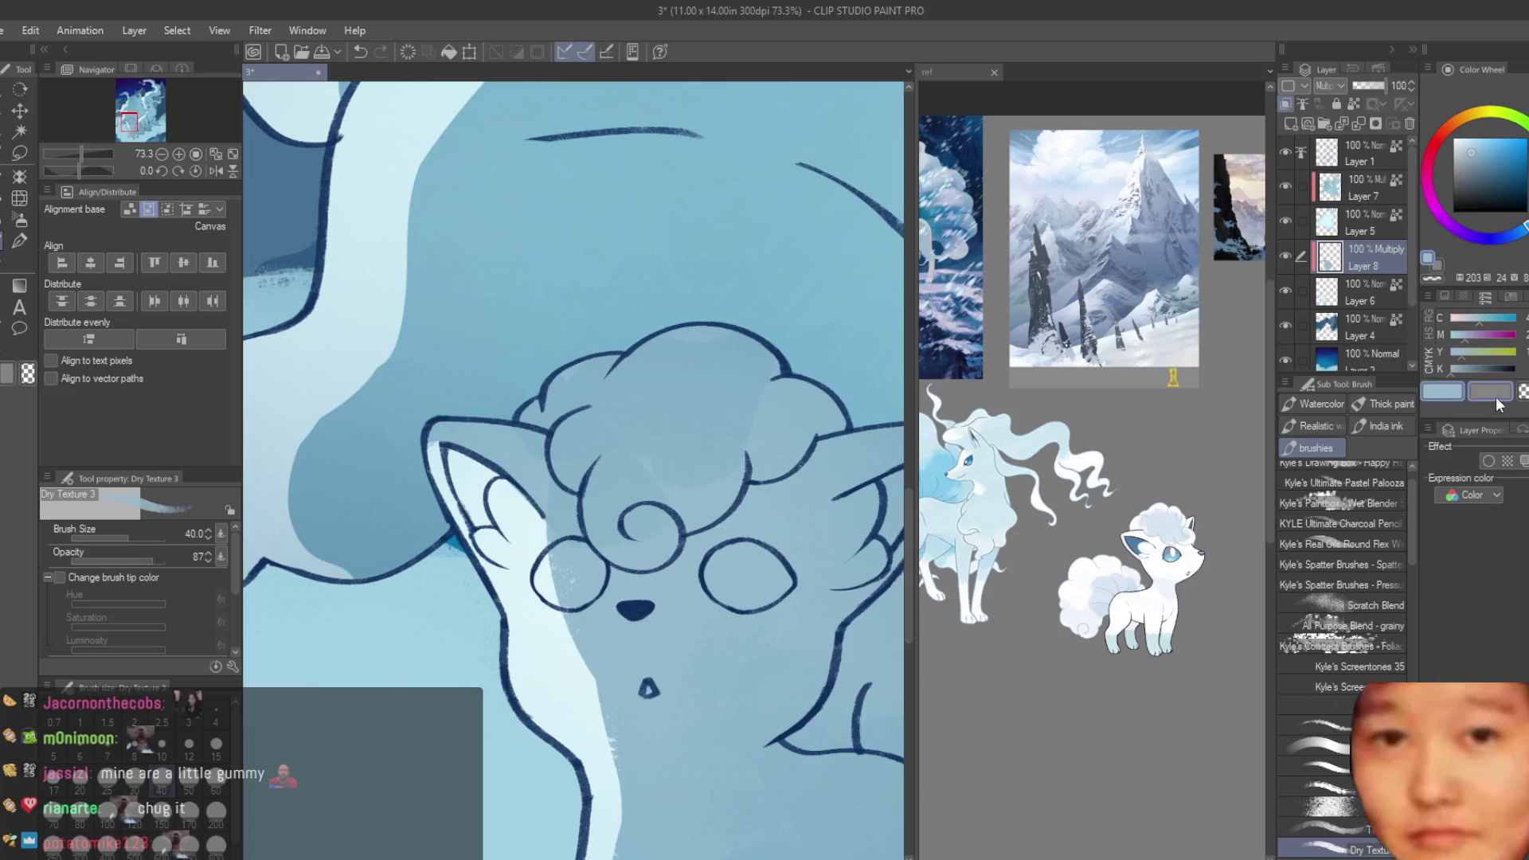
pyautogui.scroll(1, 500, 597)
pyautogui.scroll(1, 501, 597)
pyautogui.scroll(-1, 501, 596)
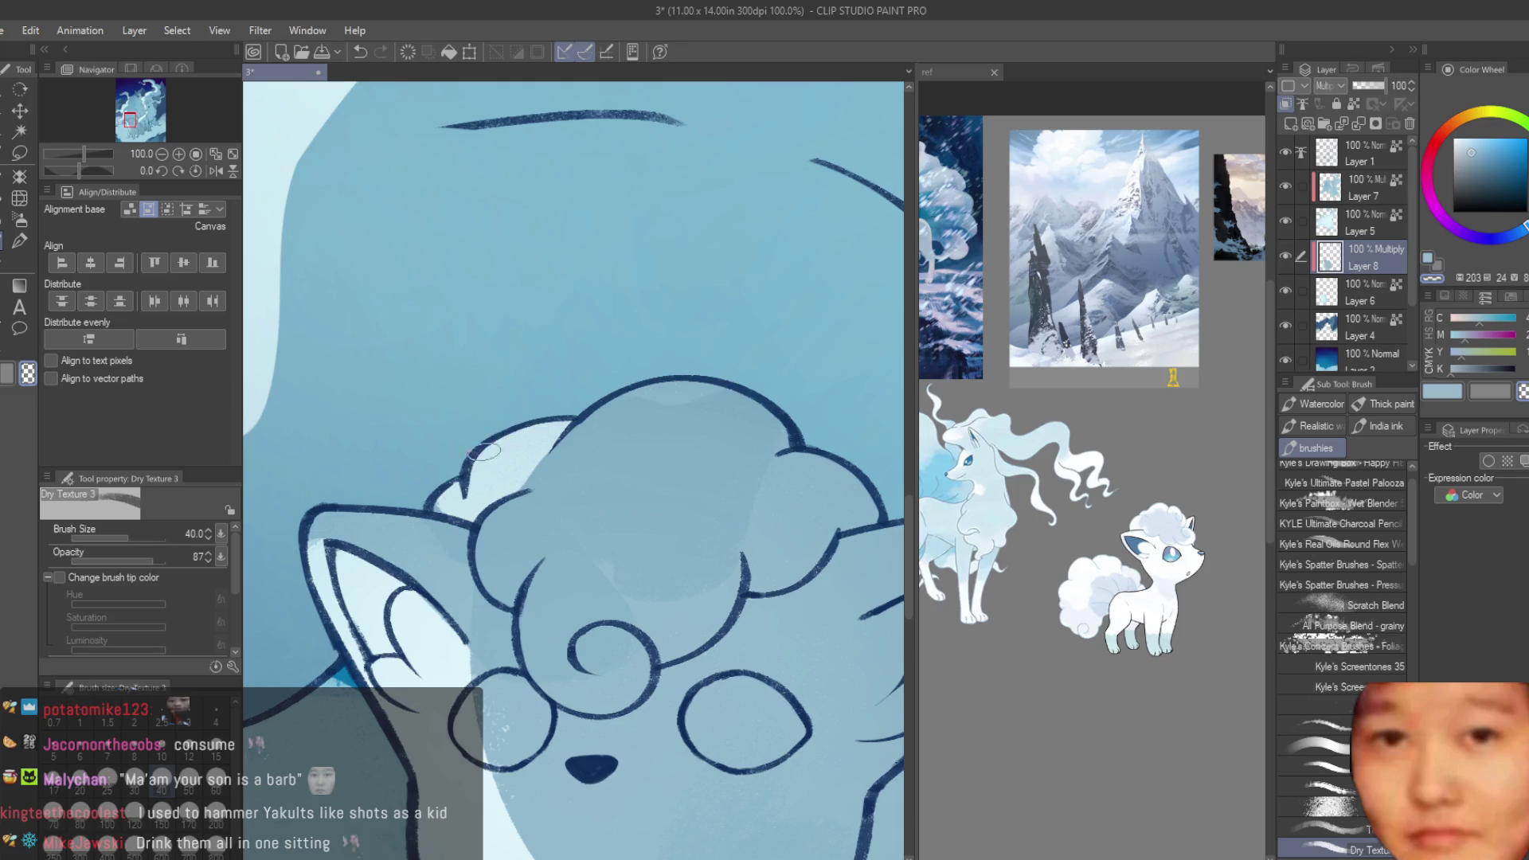
pyautogui.moveTo(691, 384); pyautogui.dragTo(585, 466)
pyautogui.scroll(-1, 595, 495)
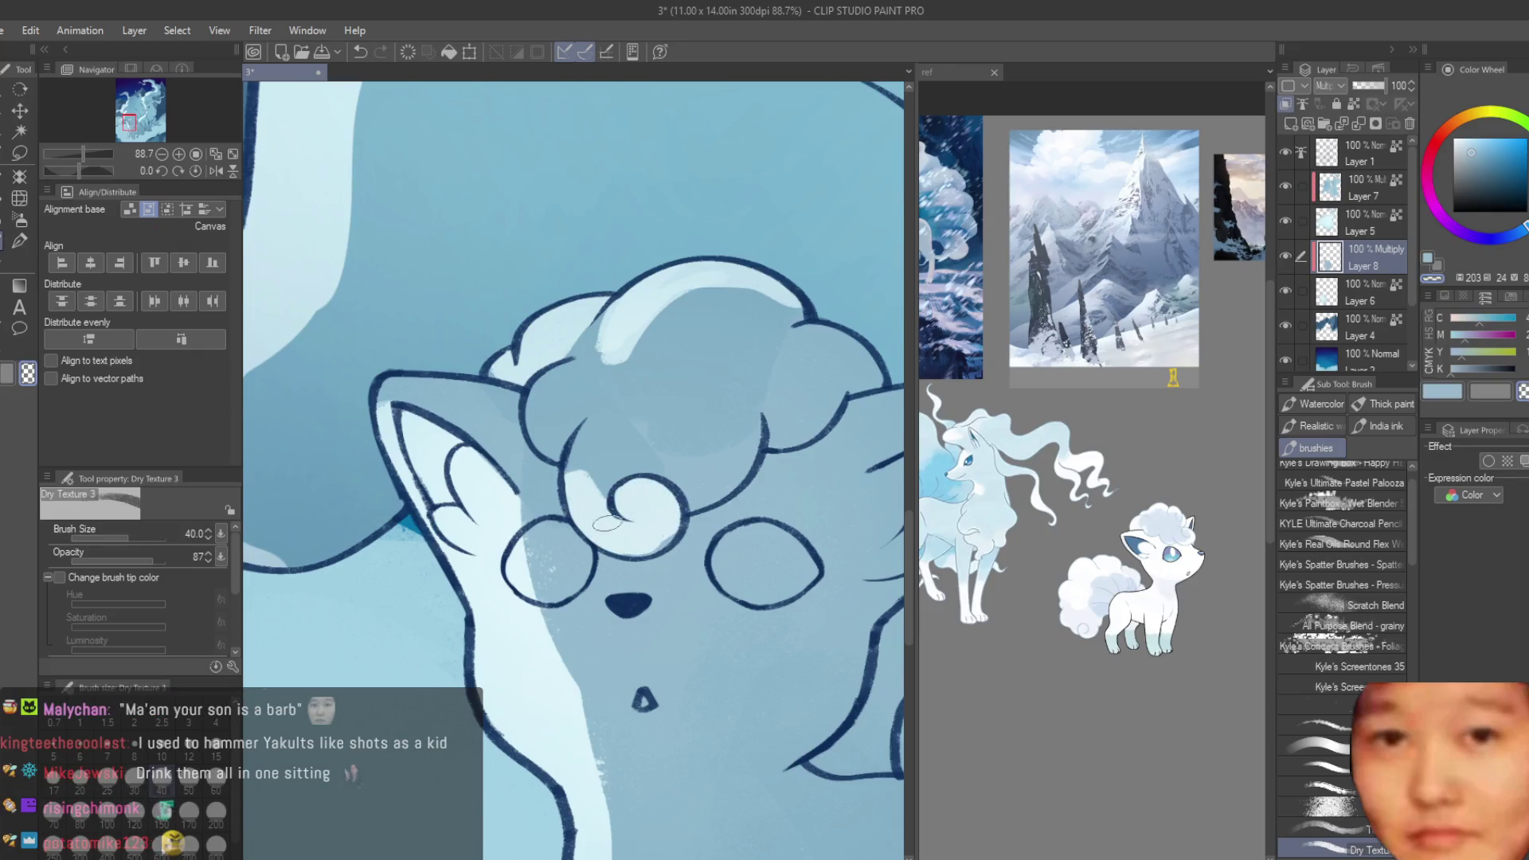
pyautogui.click(1443, 402)
pyautogui.moveTo(597, 490); pyautogui.dragTo(629, 410)
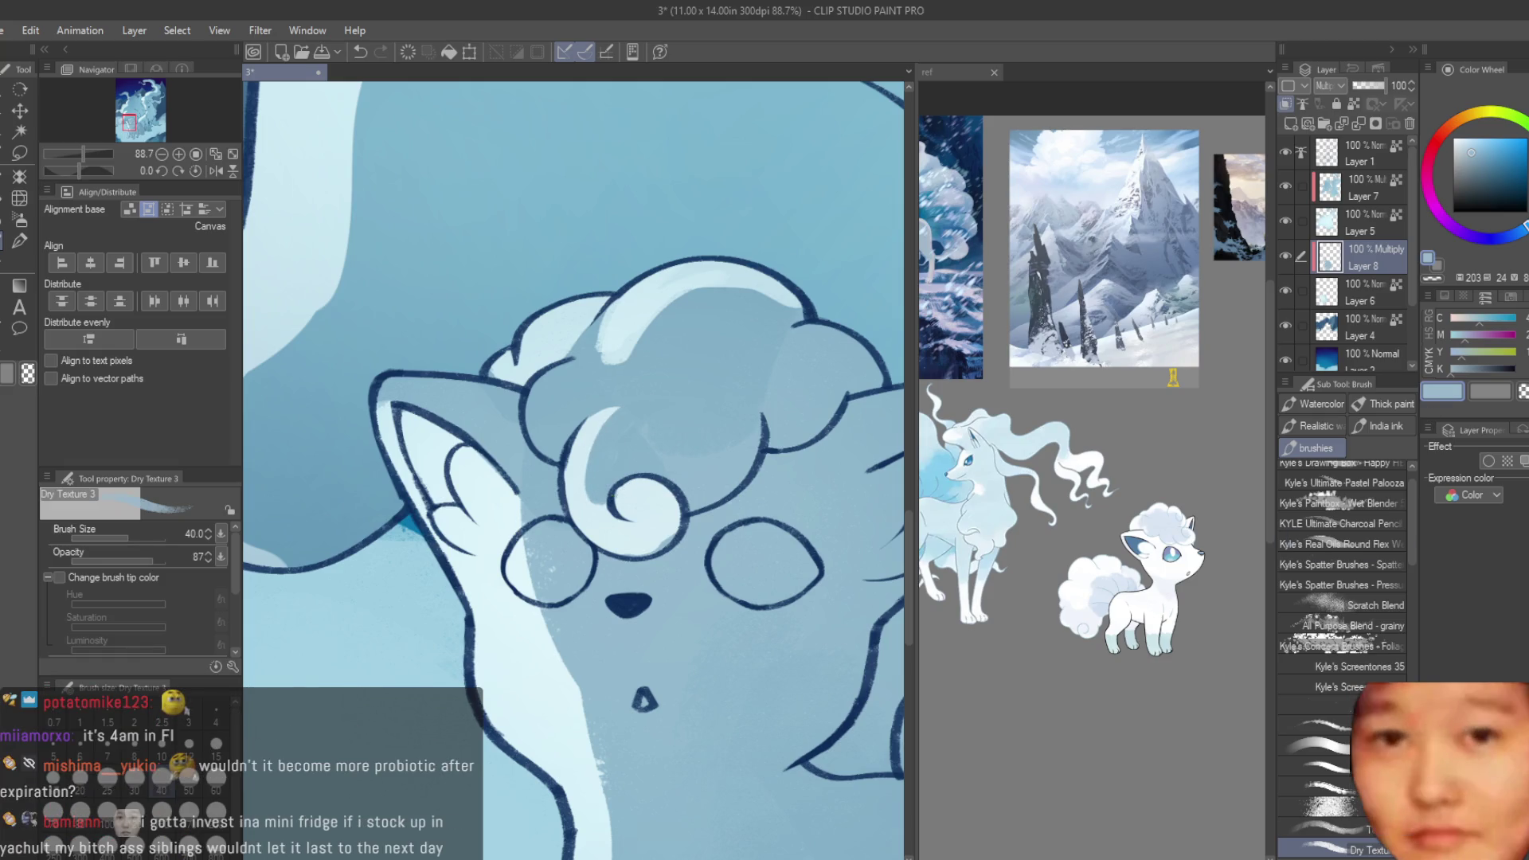
# - Highlight the muzzle below the nose, redoing the stroke at brush size 60
pyautogui.scroll(-3, 594, 501)
pyautogui.scroll(-2, 594, 502)
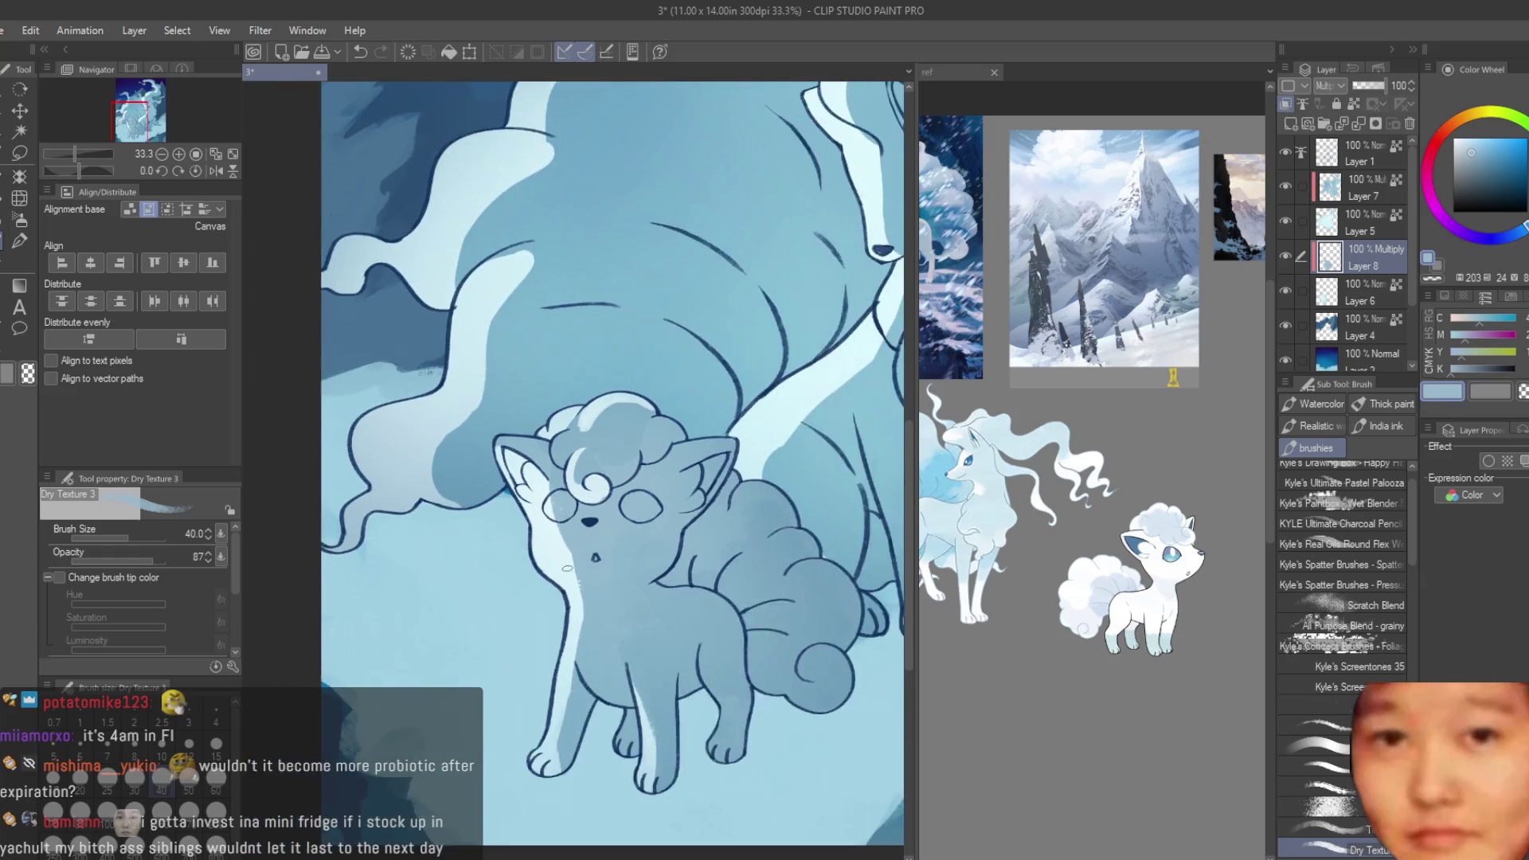
pyautogui.scroll(3, 594, 501)
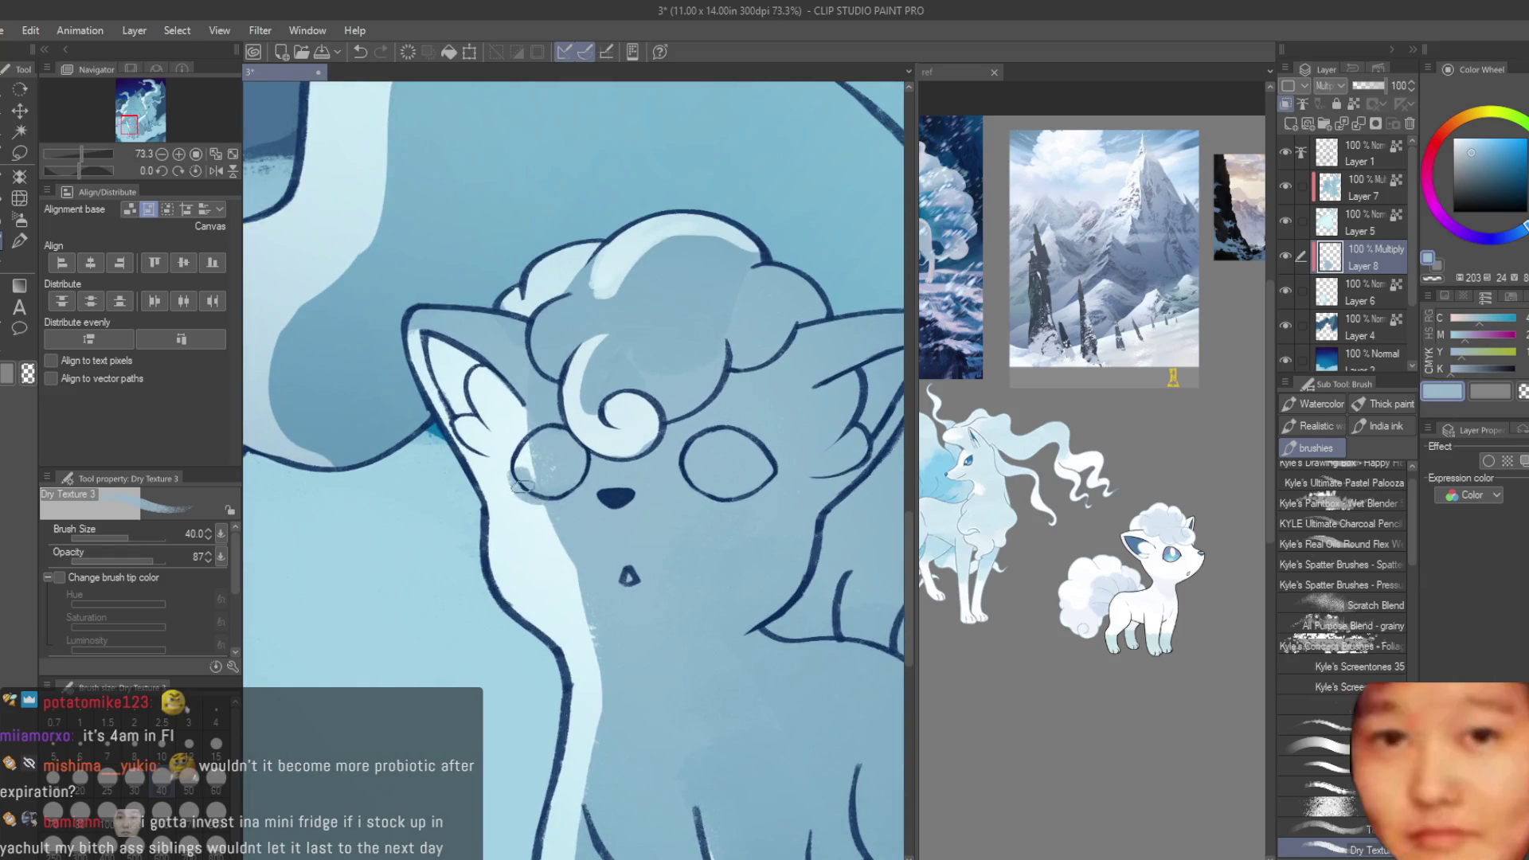
pyautogui.scroll(-4, 562, 524)
pyautogui.scroll(2, 573, 532)
pyautogui.scroll(1, 585, 538)
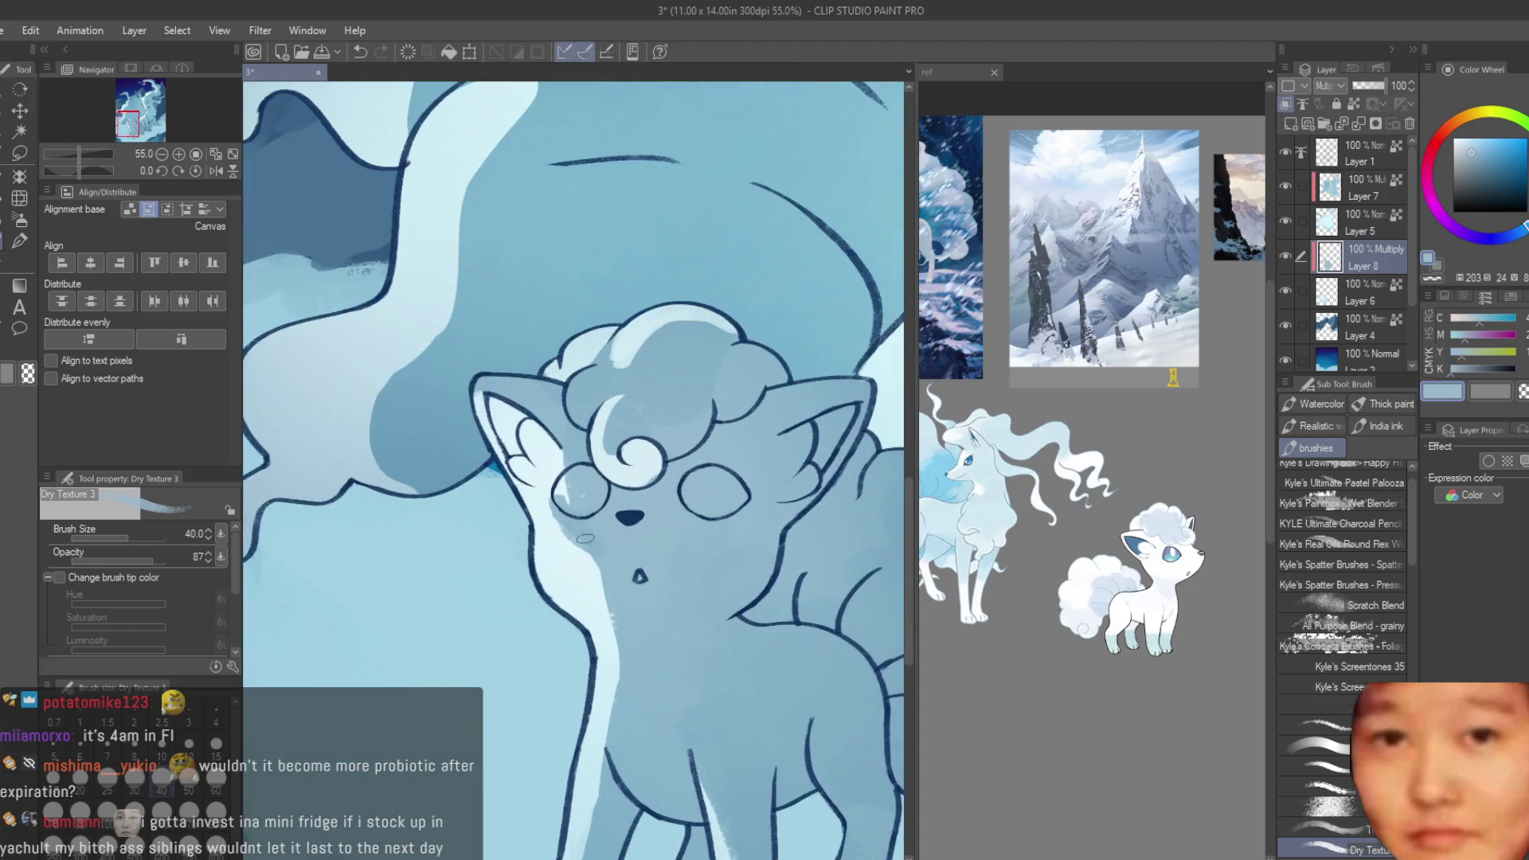
pyautogui.click(1501, 398)
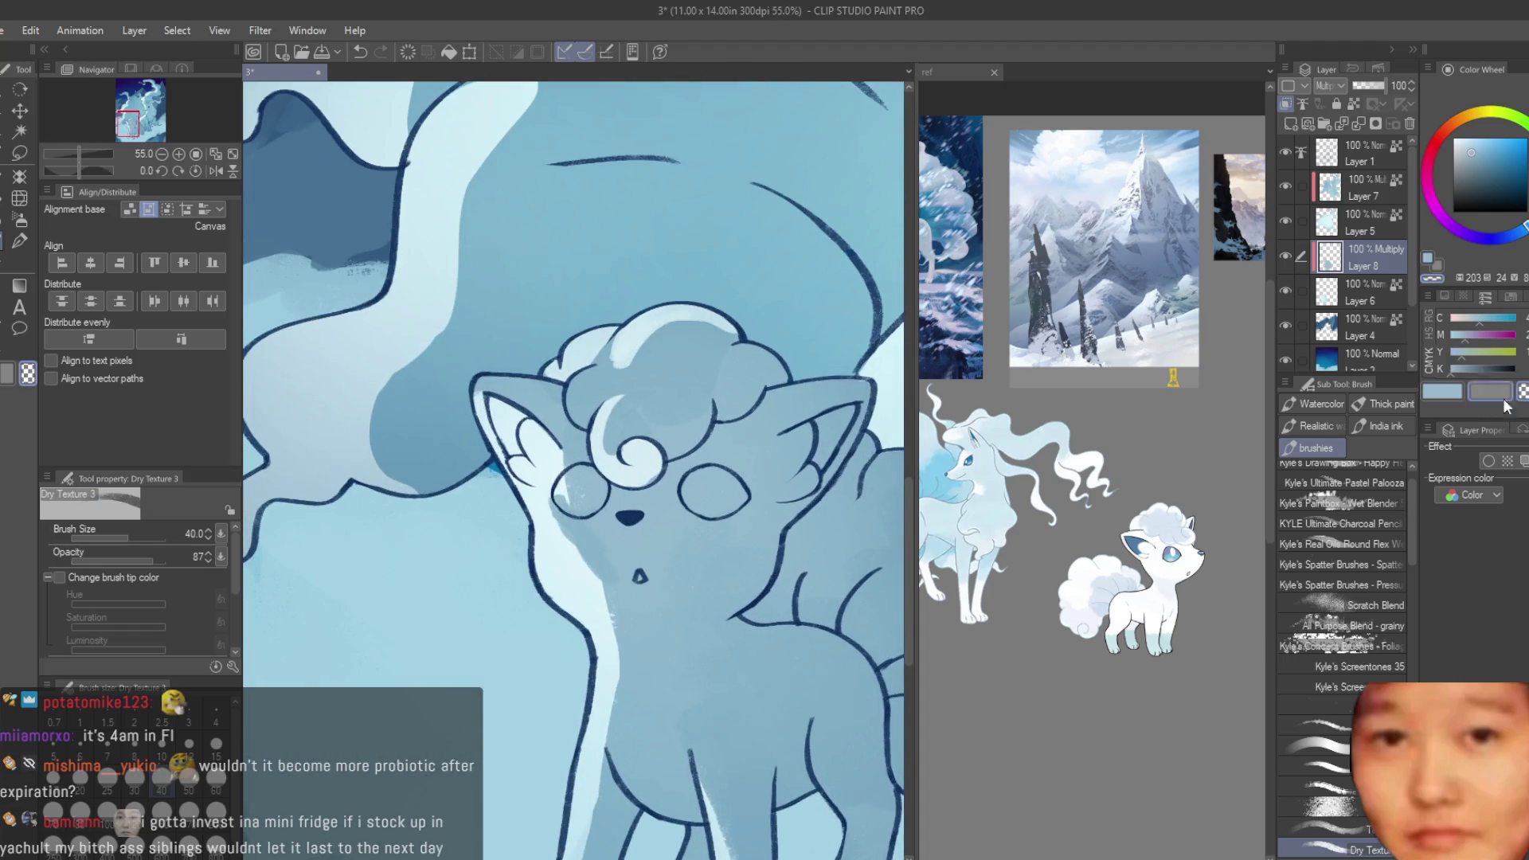
pyautogui.scroll(3, 652, 506)
pyautogui.moveTo(566, 532); pyautogui.dragTo(603, 633)
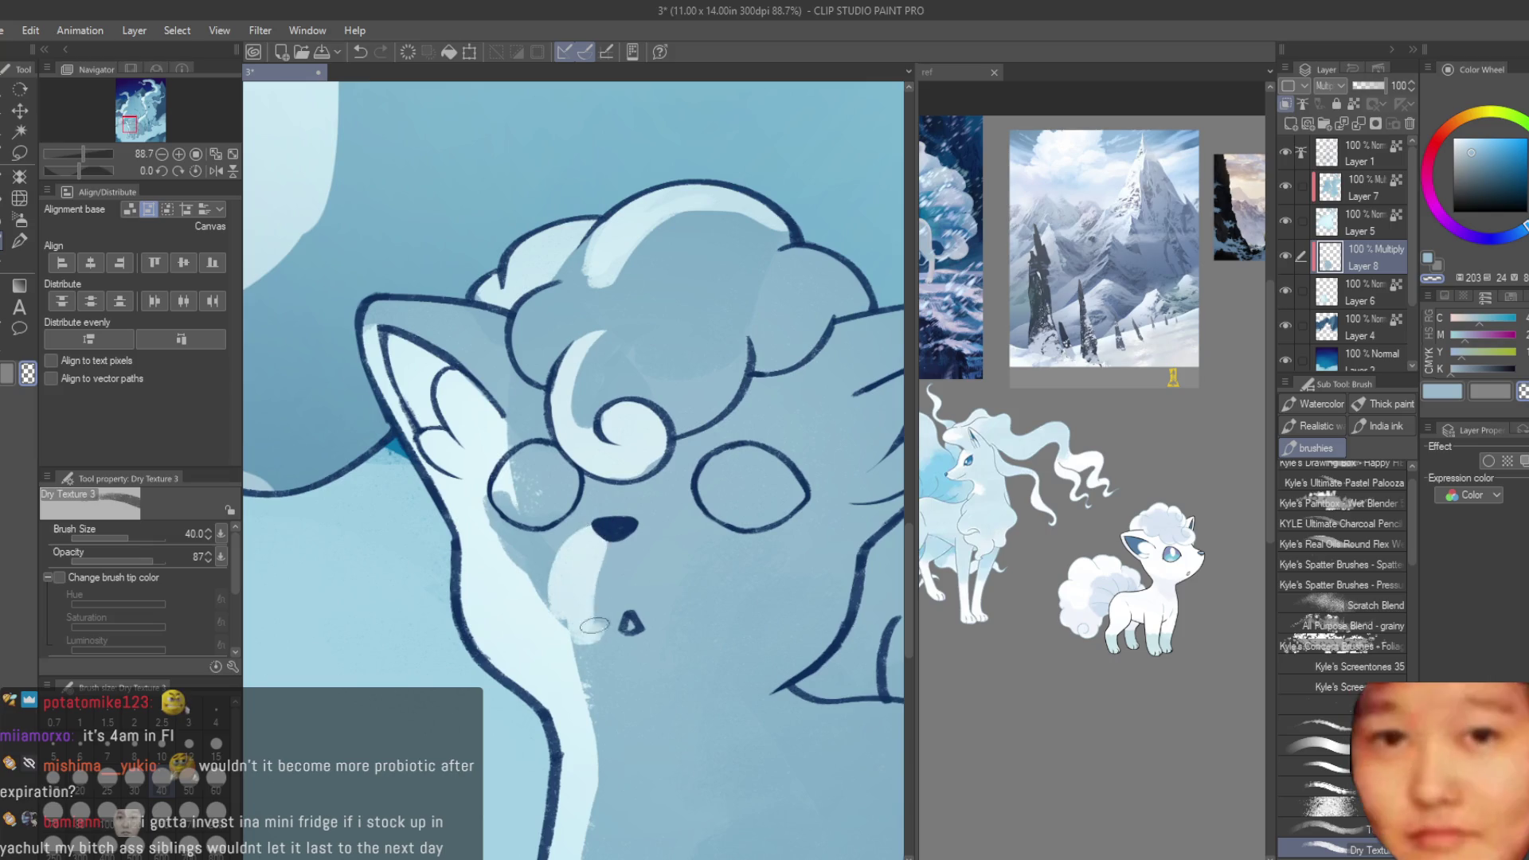
pyautogui.hotkey('ctrl', 'z')
pyautogui.press(']')
pyautogui.press(']')
pyautogui.moveTo(533, 555); pyautogui.dragTo(593, 613)
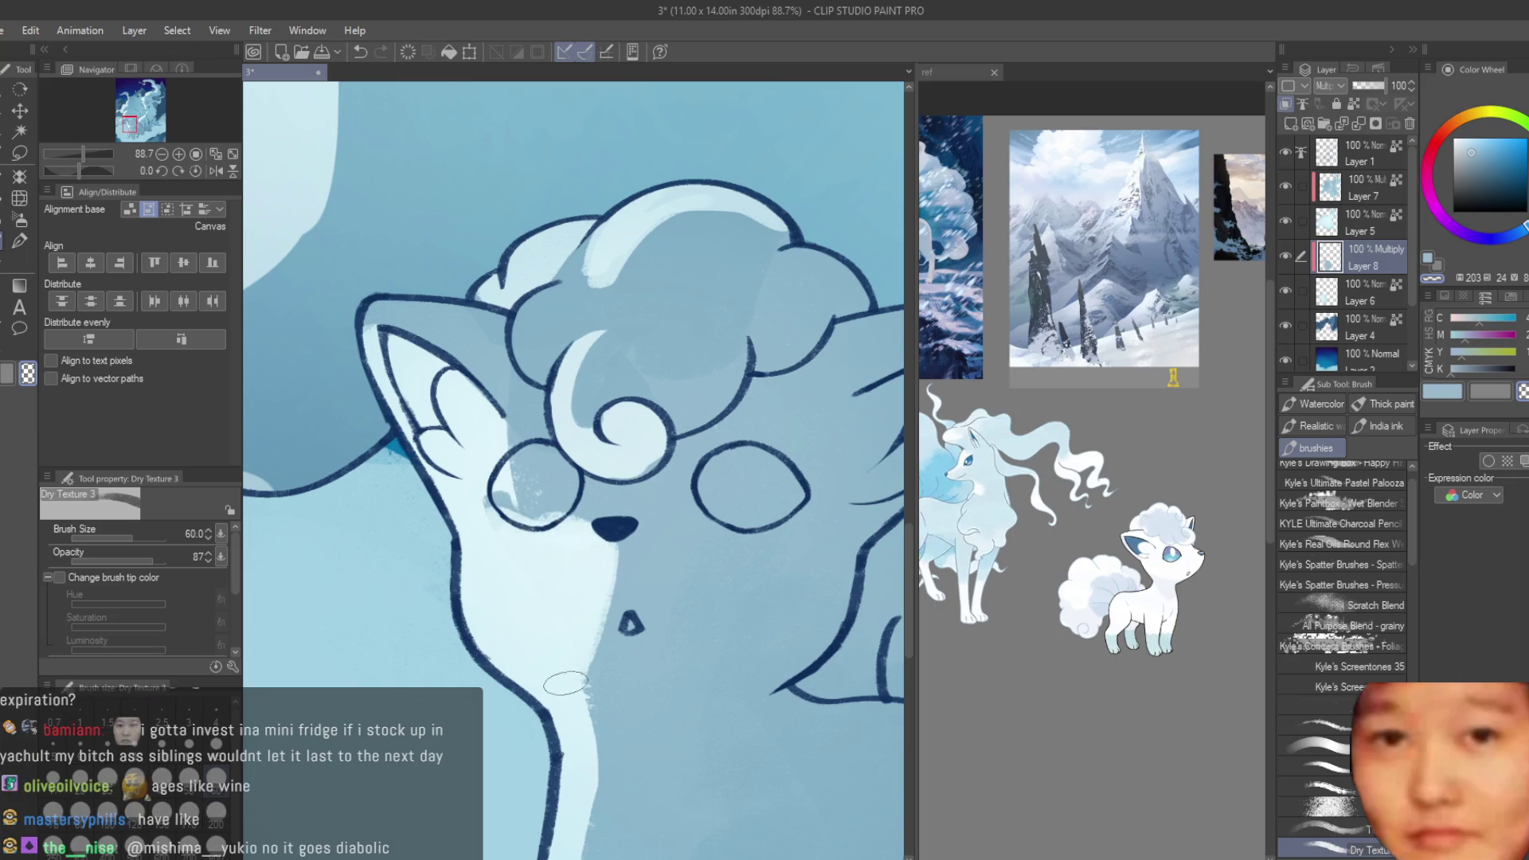
pyautogui.scroll(-3, 567, 645)
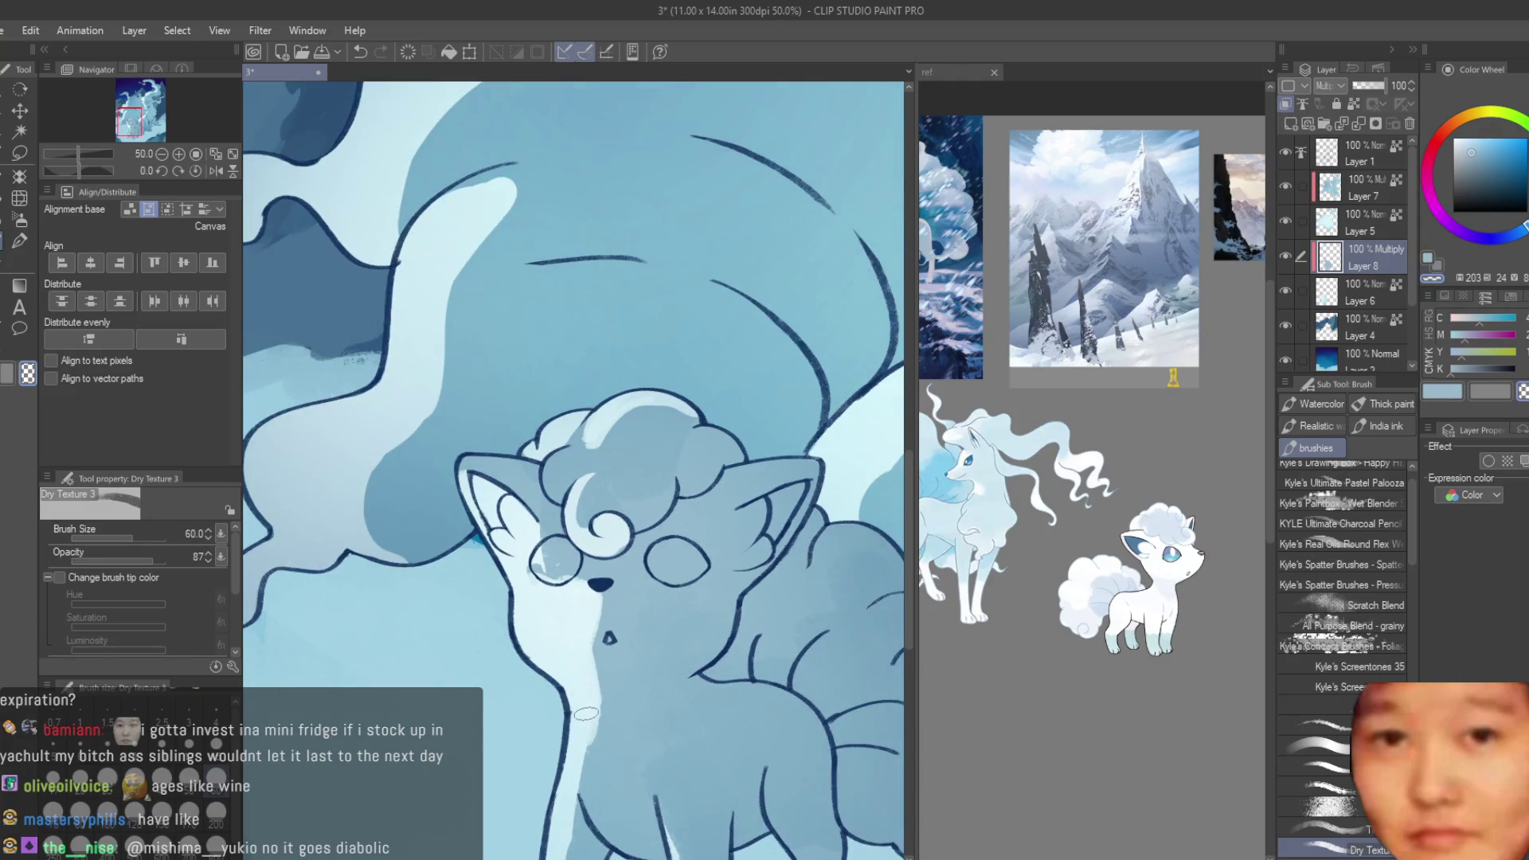
pyautogui.scroll(-3, 586, 713)
pyautogui.scroll(-3, 586, 713)
pyautogui.scroll(2, 664, 656)
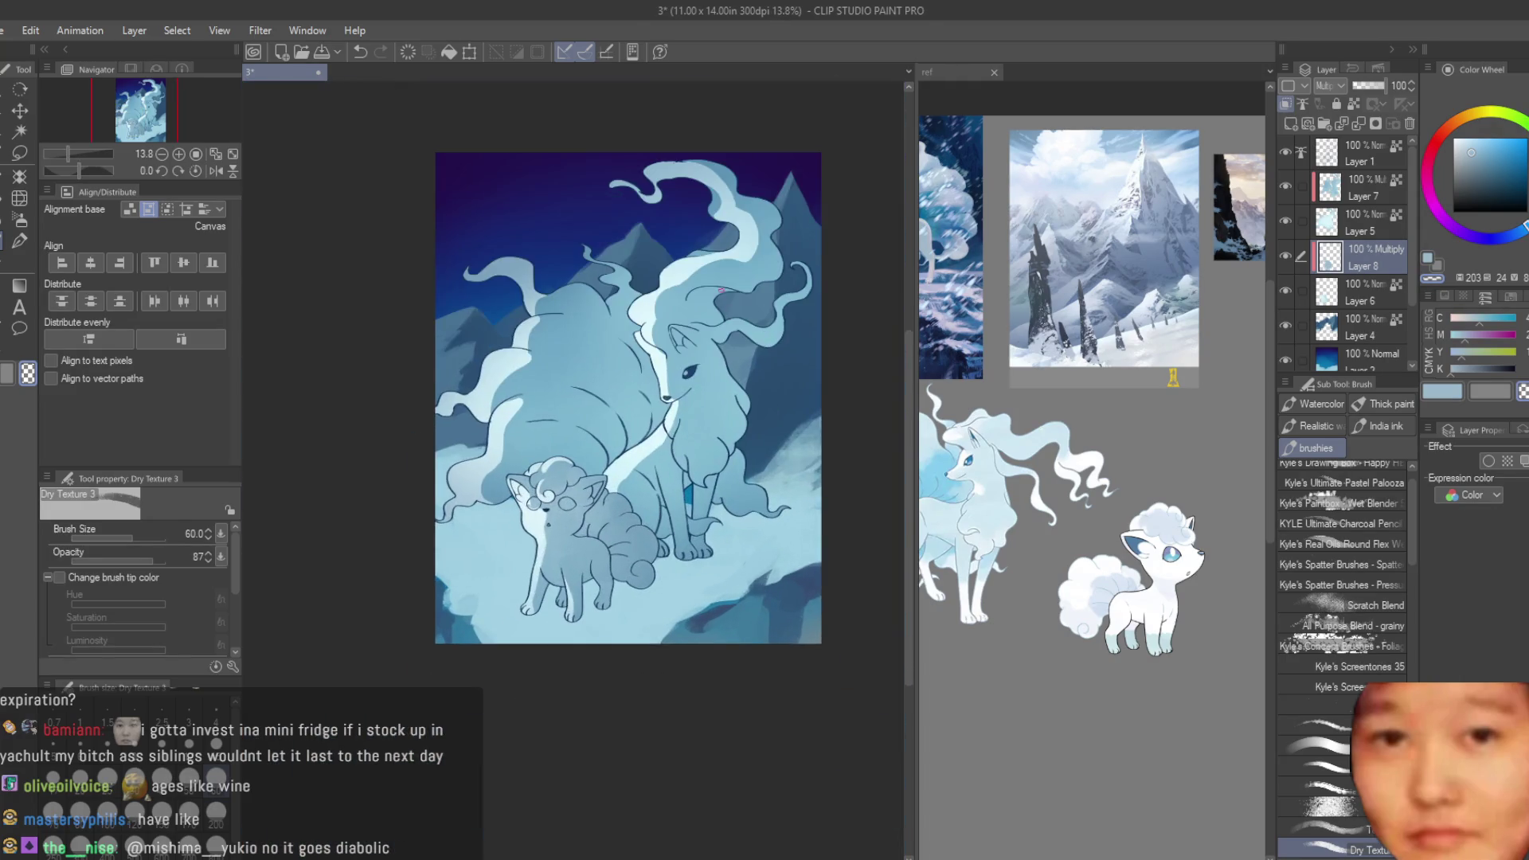
# - Save the illustration and toggle Layer 8's visibility to compare the shading
pyautogui.scroll(2, 605, 558)
pyautogui.scroll(-2, 540, 404)
pyautogui.scroll(1, 539, 404)
pyautogui.hotkey('ctrl', 's')
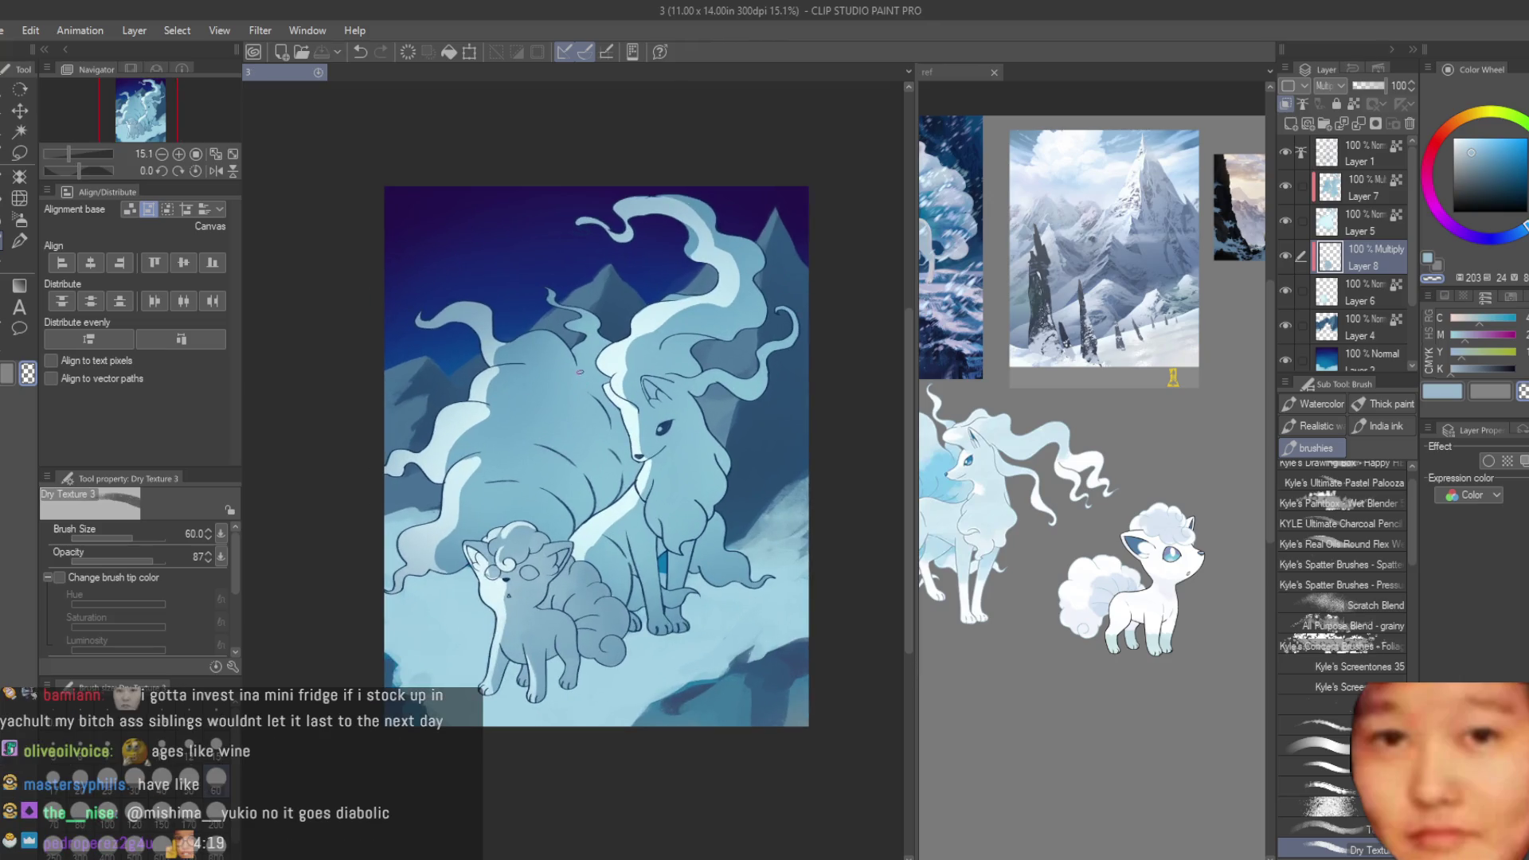
pyautogui.scroll(2, 579, 455)
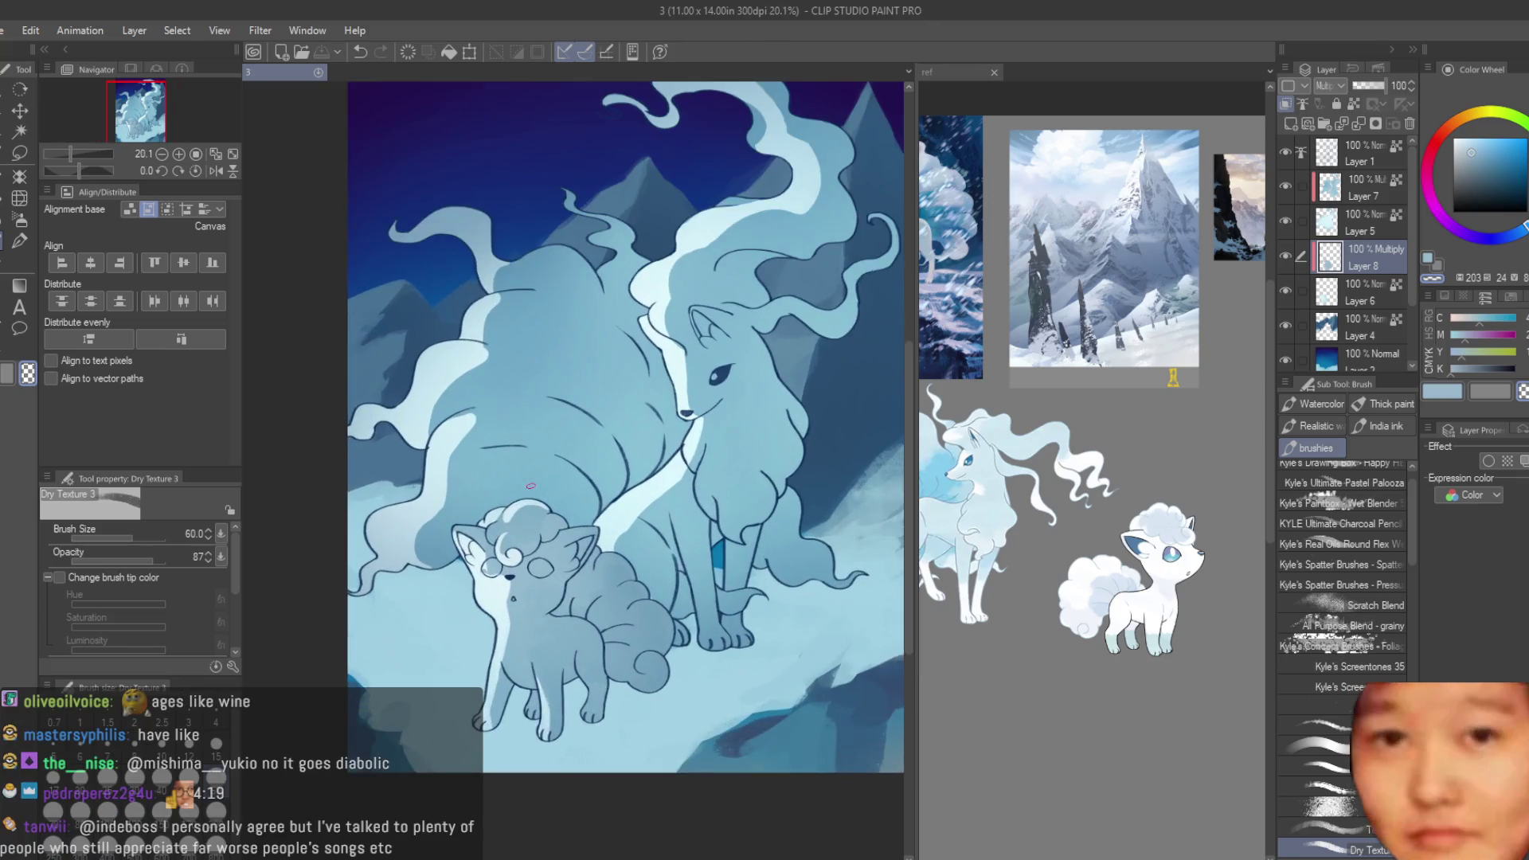
pyautogui.scroll(-2, 579, 456)
pyautogui.scroll(-2, 660, 450)
pyautogui.scroll(1, 742, 444)
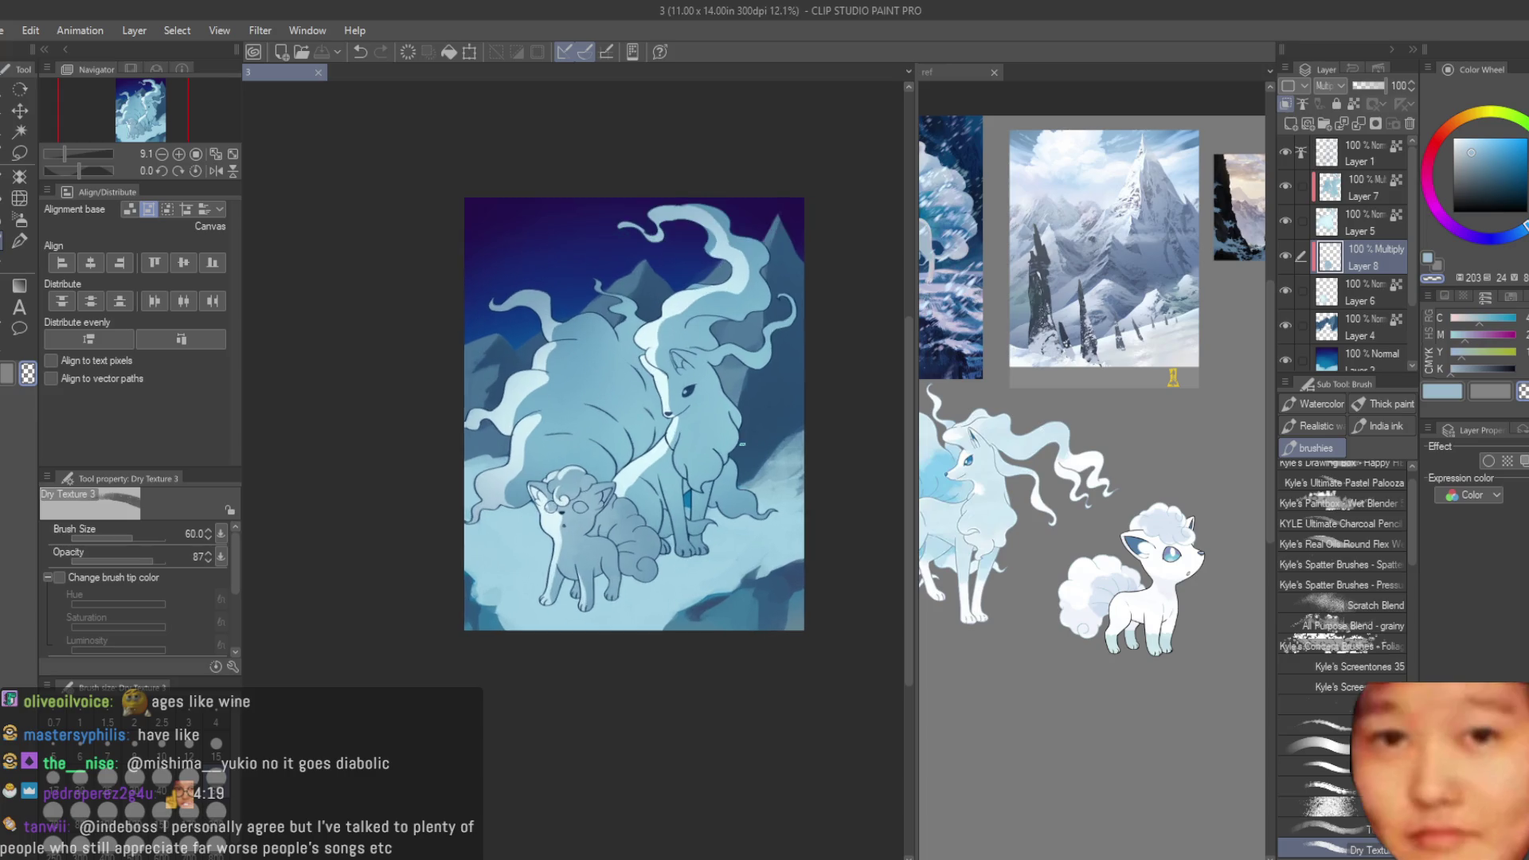
pyautogui.click(1286, 252)
pyautogui.click(1286, 252)
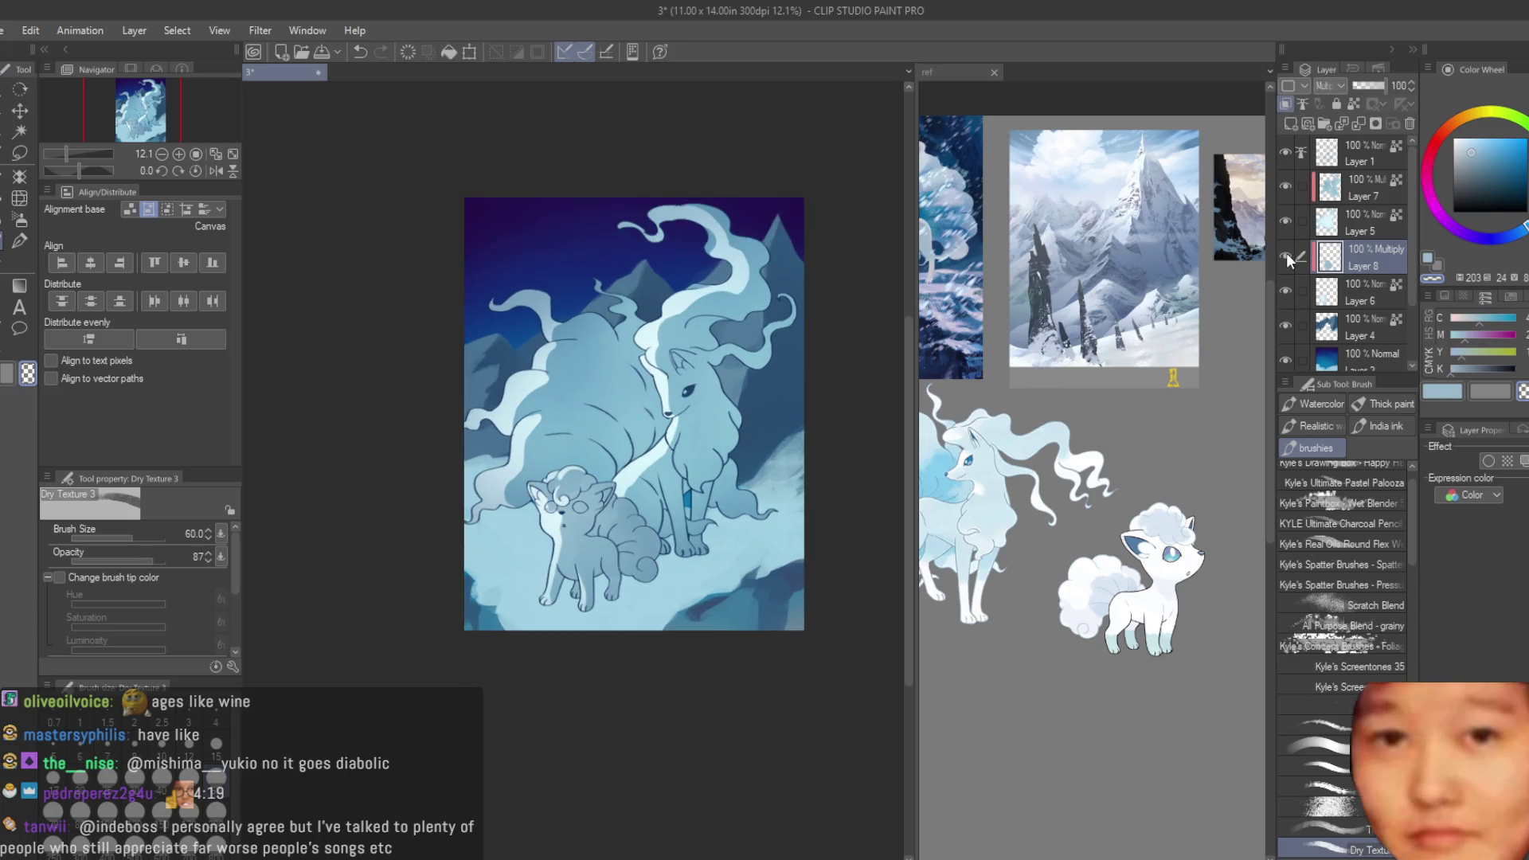
# - Switch to the Soft airbrush, fine-tune its size, and select Layer 7
pyautogui.press('b')
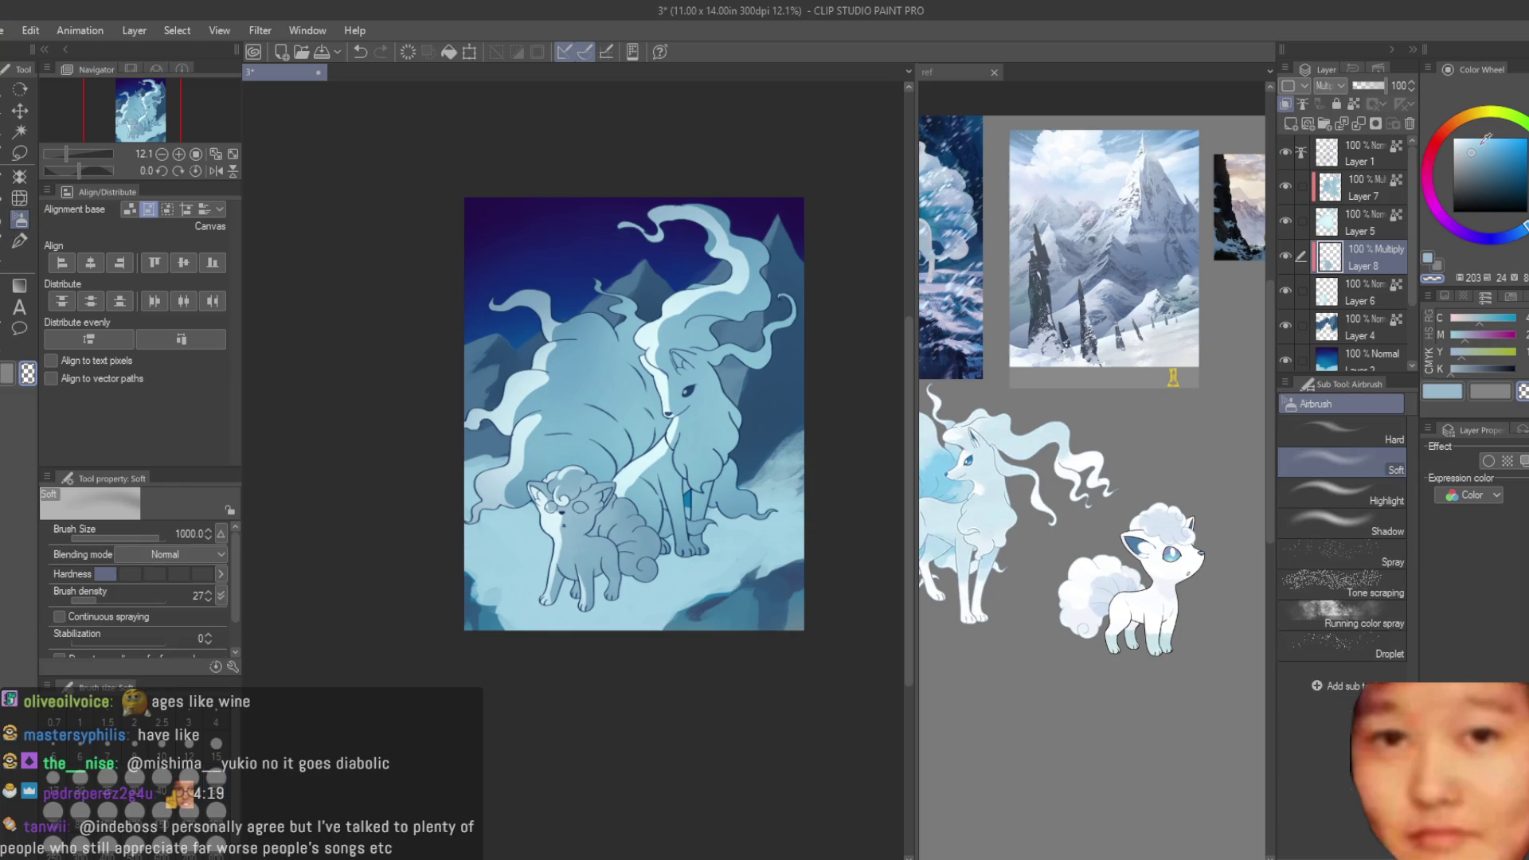
pyautogui.scroll(2, 621, 621)
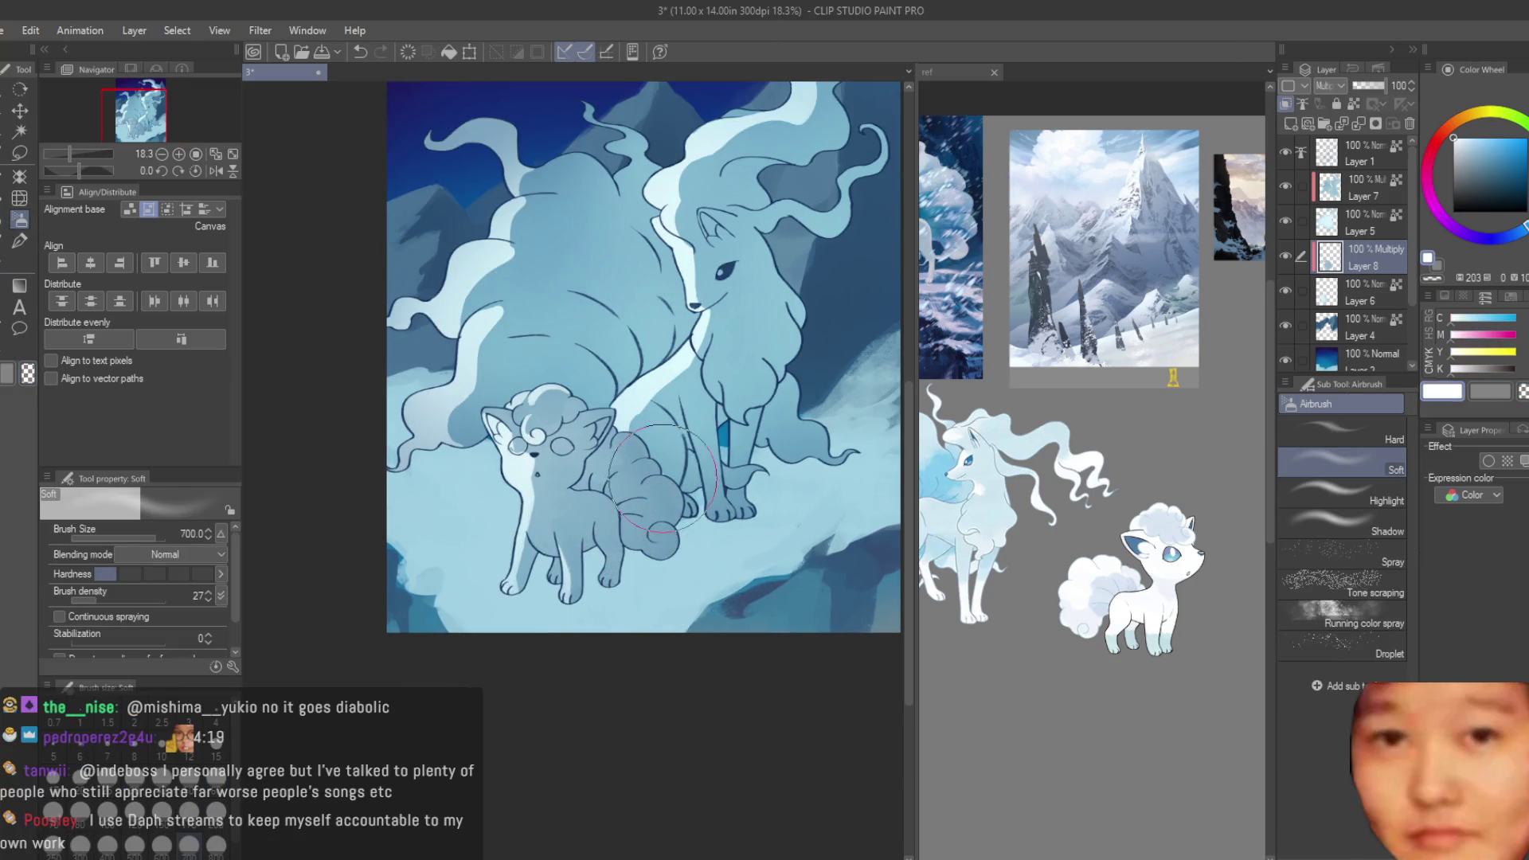
pyautogui.scroll(2, 673, 549)
pyautogui.press('[')
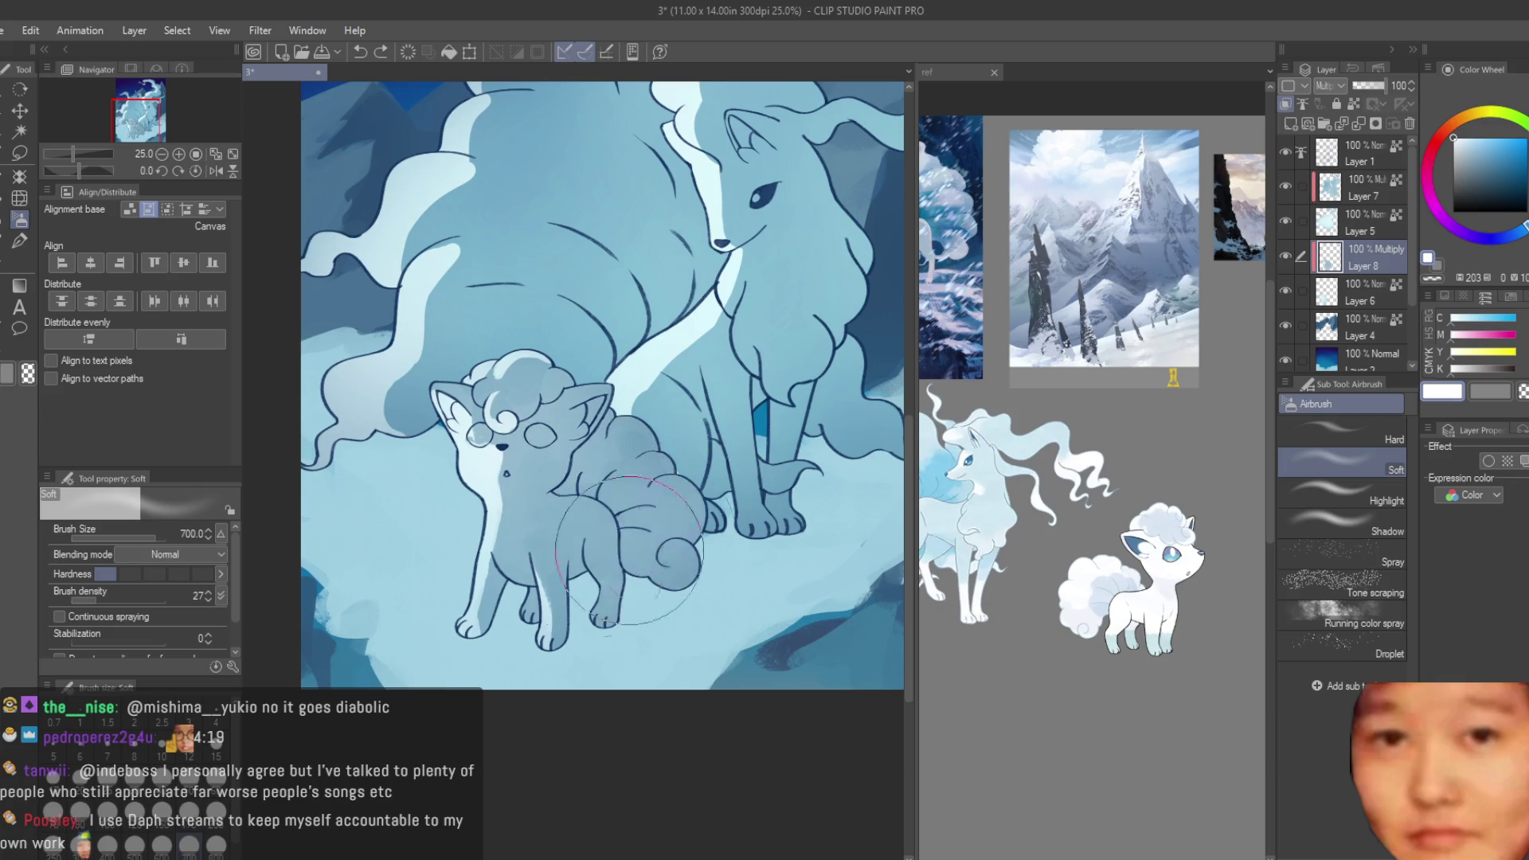
pyautogui.scroll(-3, 571, 629)
pyautogui.scroll(-2, 572, 629)
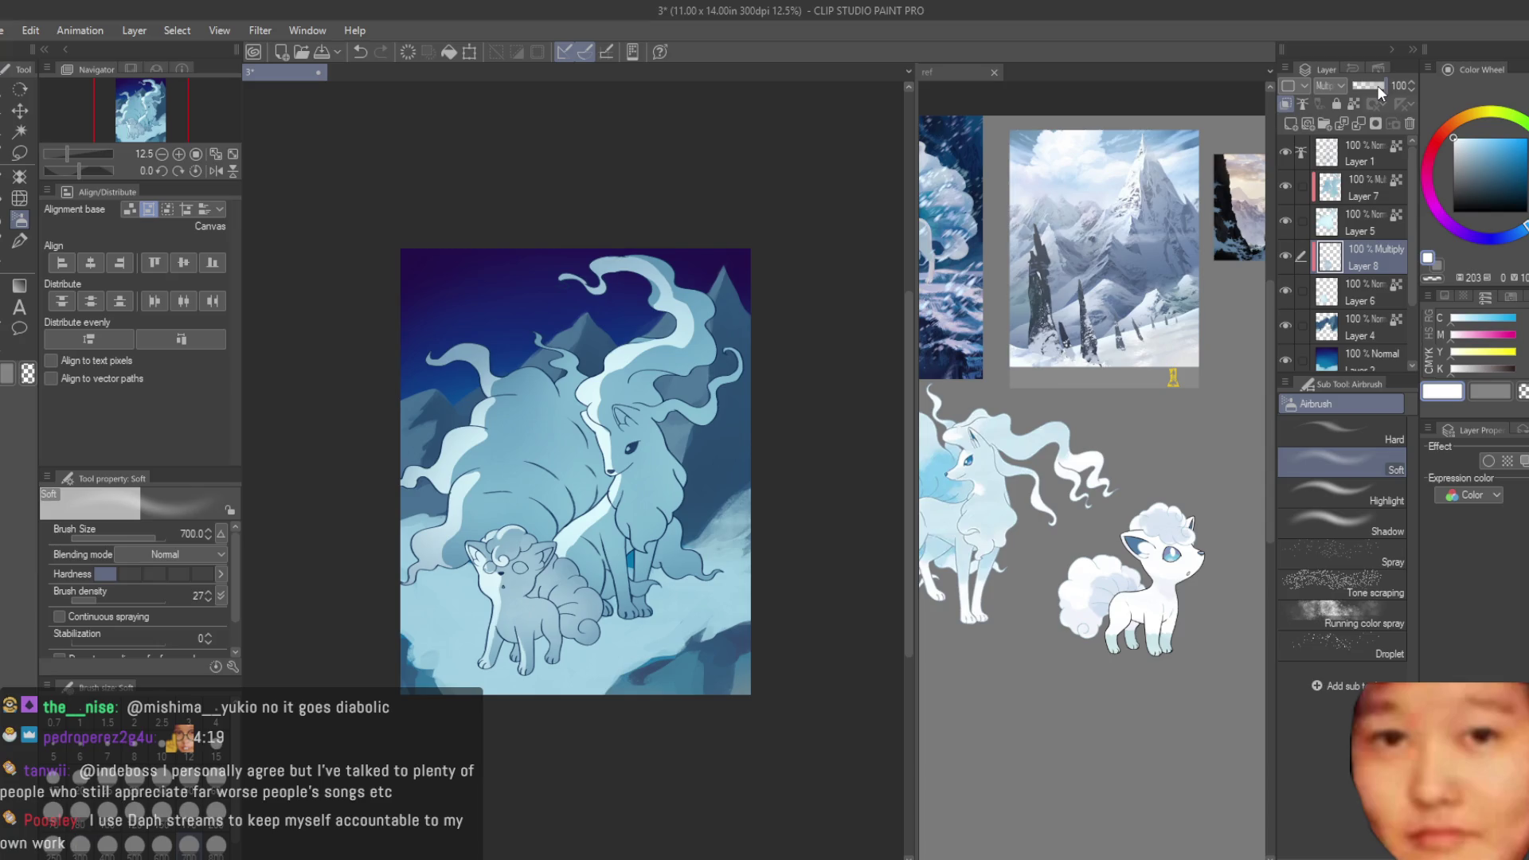
pyautogui.click(1290, 186)
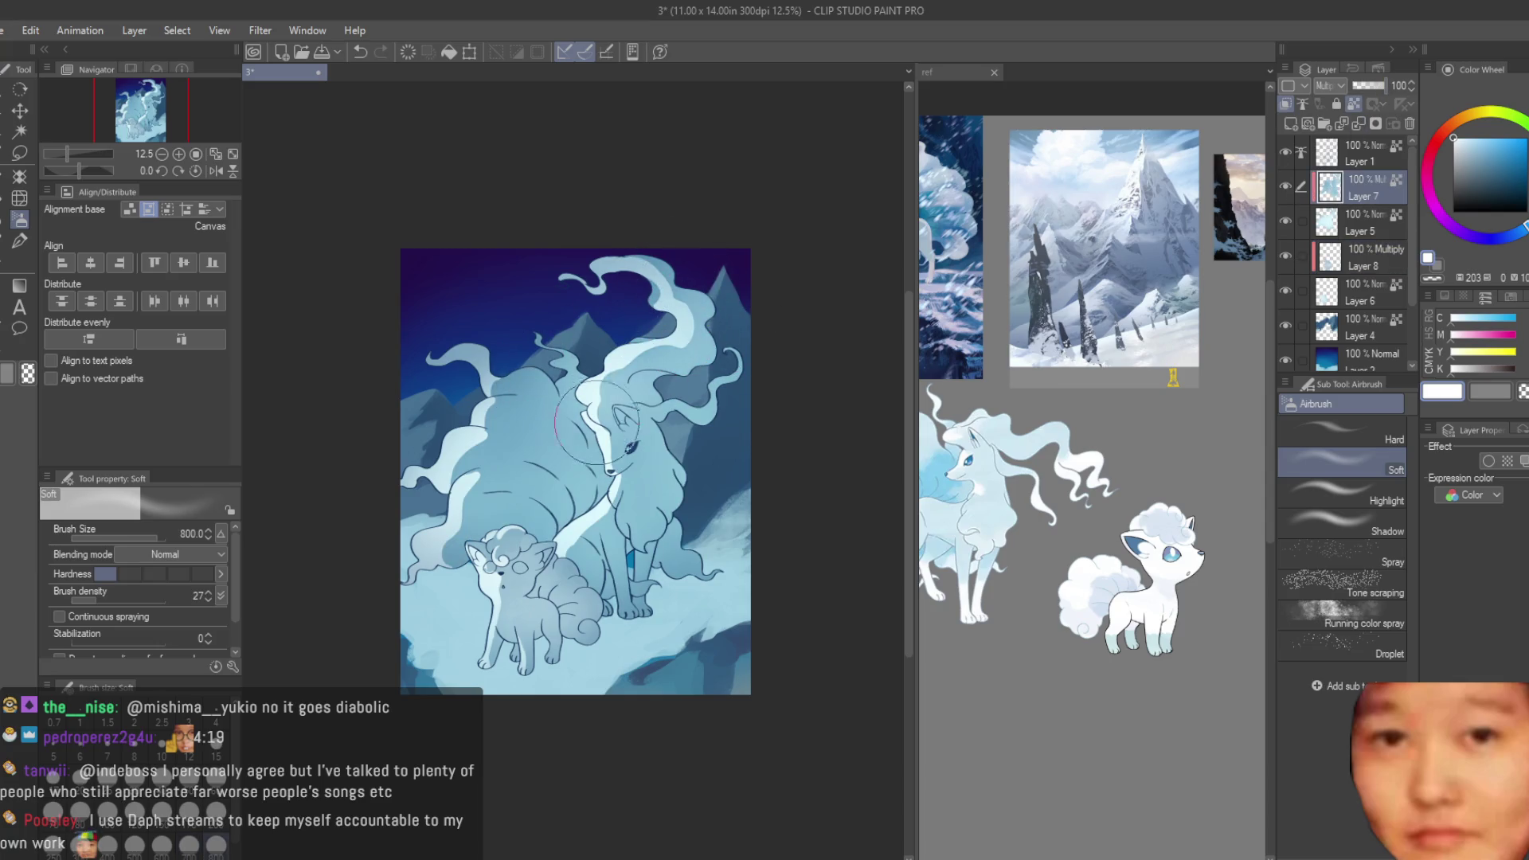
pyautogui.scroll(2, 639, 443)
pyautogui.press(']')
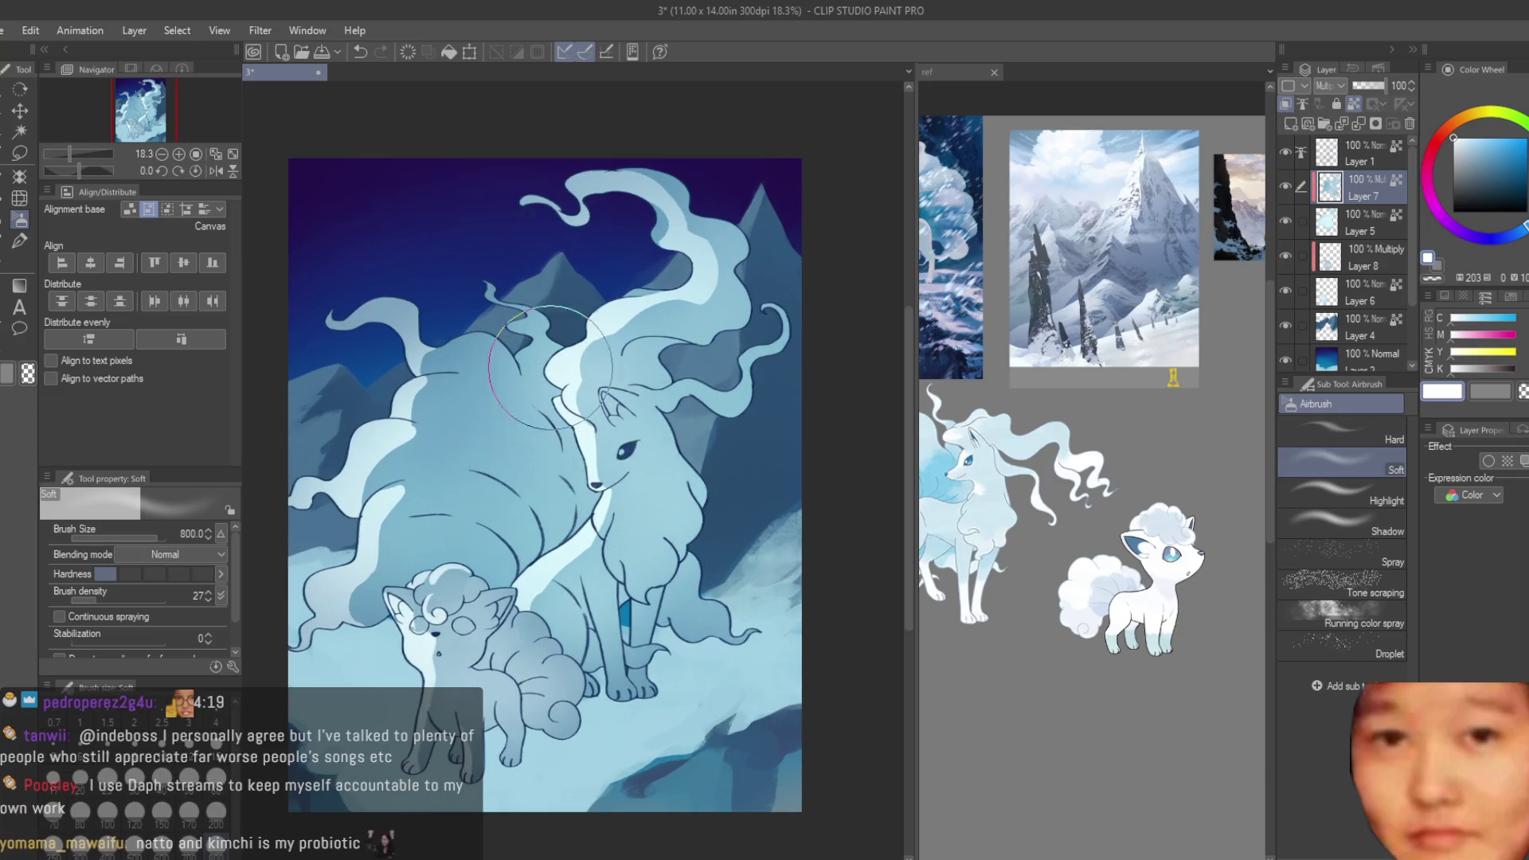
pyautogui.scroll(-3, 840, 465)
pyautogui.scroll(-2, 820, 478)
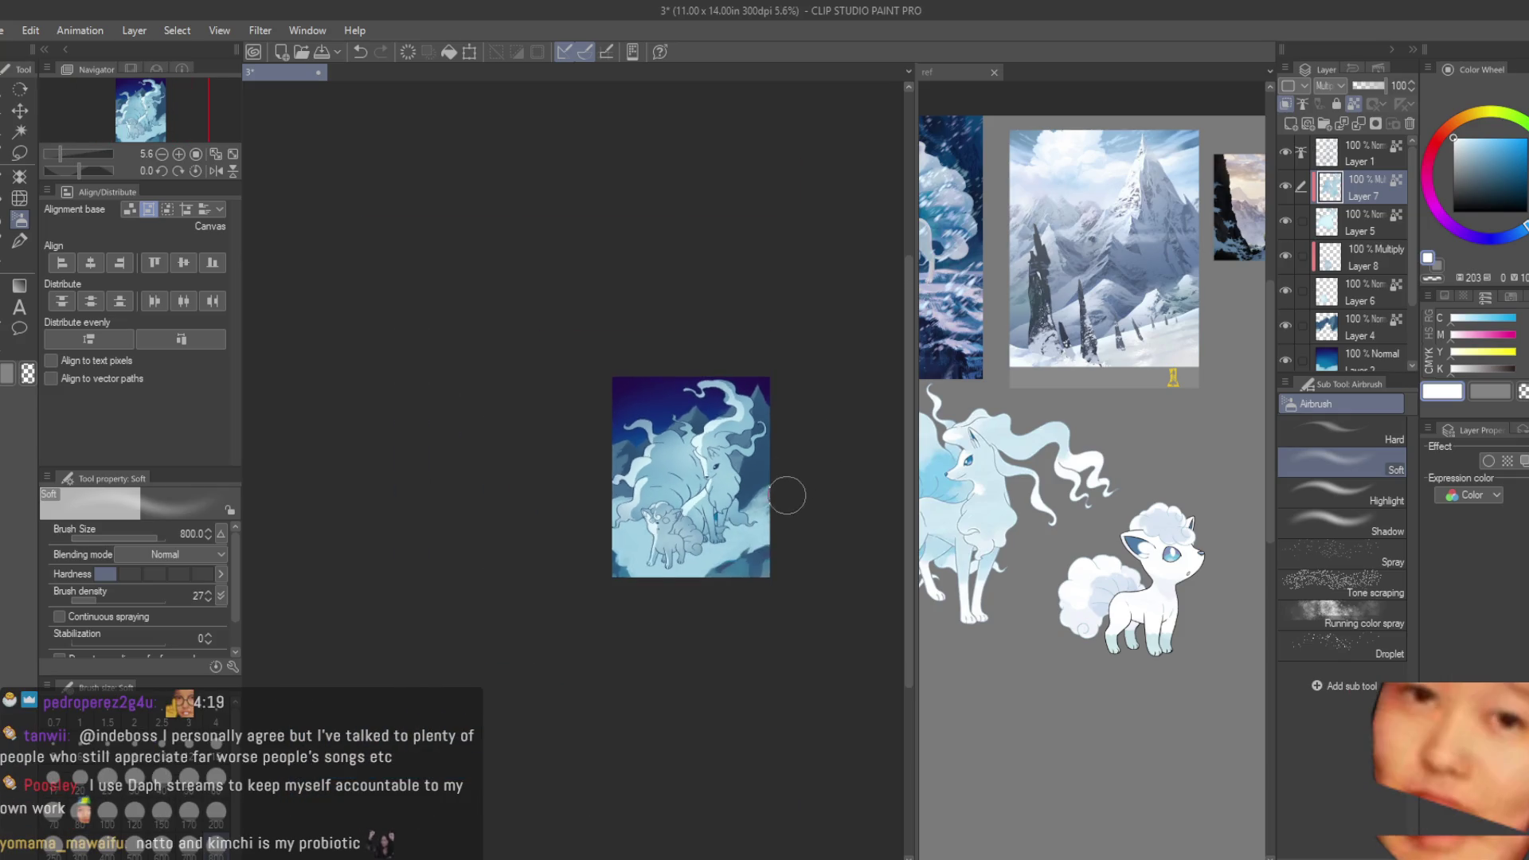
pyautogui.scroll(3, 785, 495)
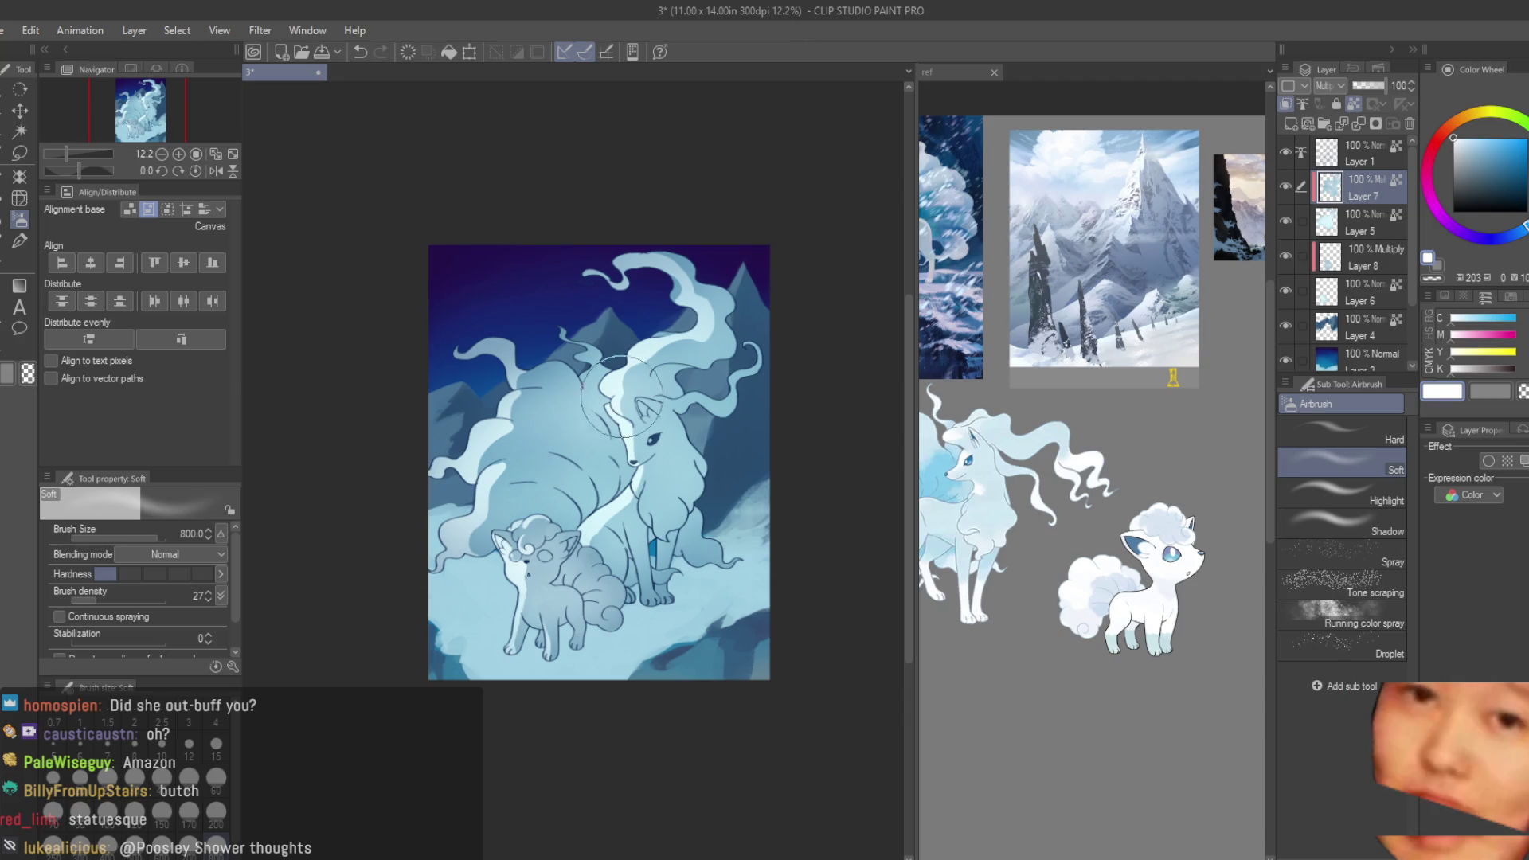
# - Toggle Layer 5 to check its effect and review the ref document before returning
pyautogui.scroll(1, 616, 434)
pyautogui.scroll(1, 621, 429)
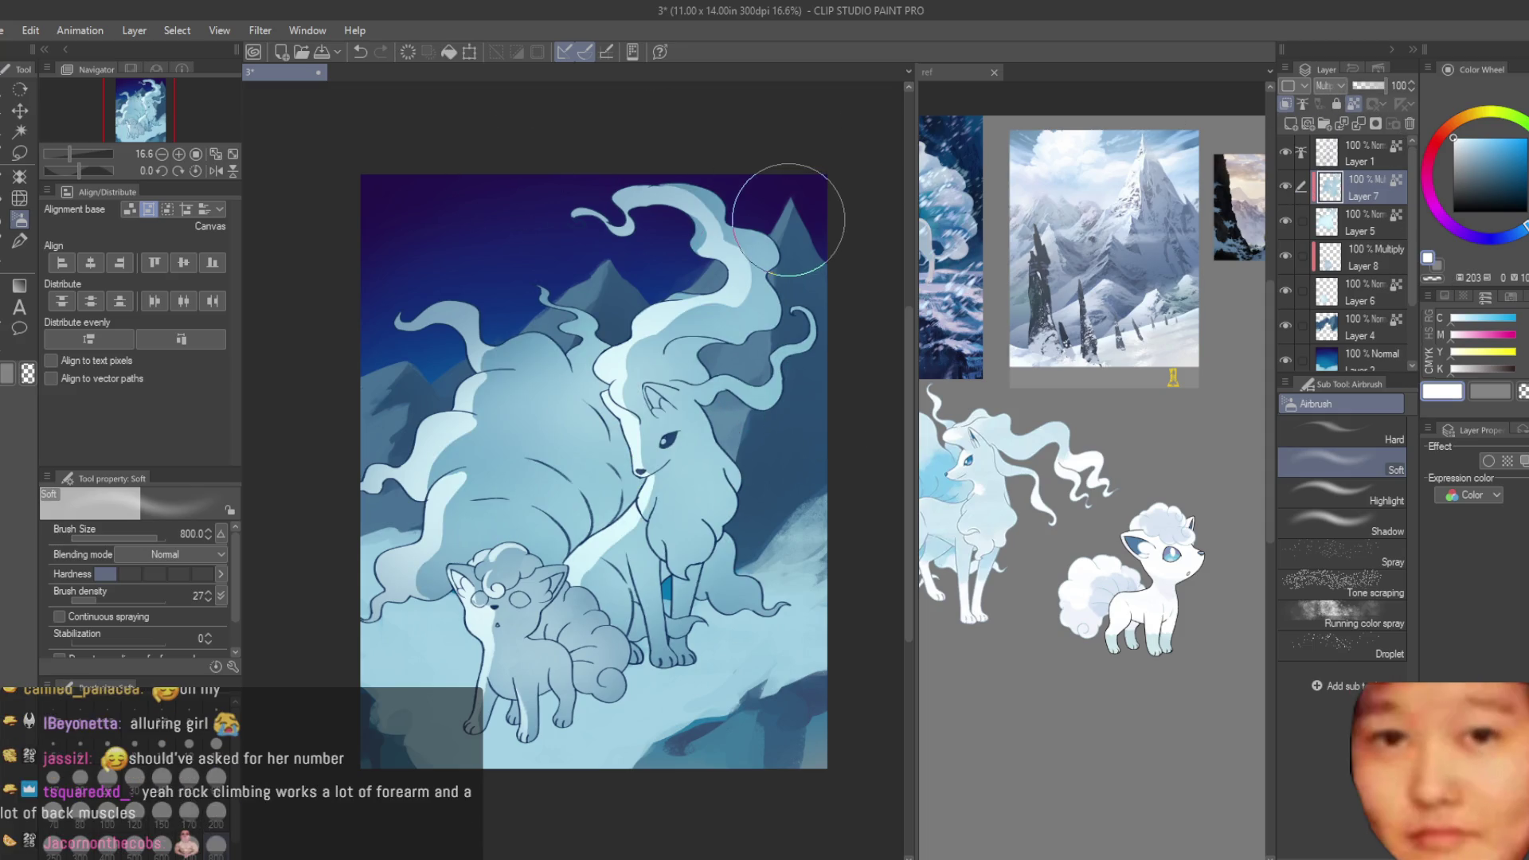
pyautogui.click(1285, 221)
pyautogui.click(1286, 221)
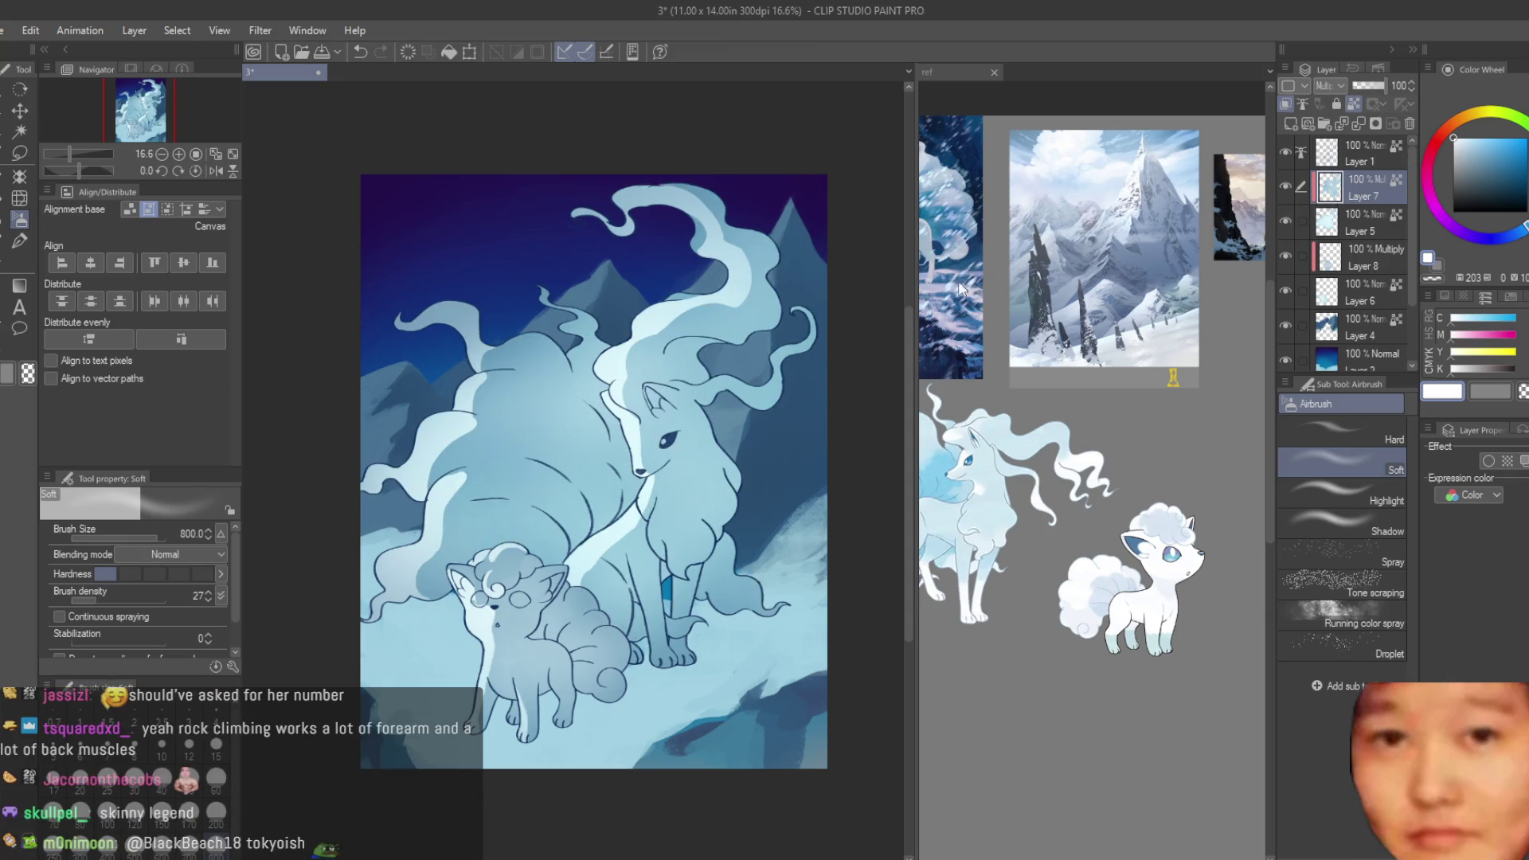
pyautogui.scroll(1, 664, 591)
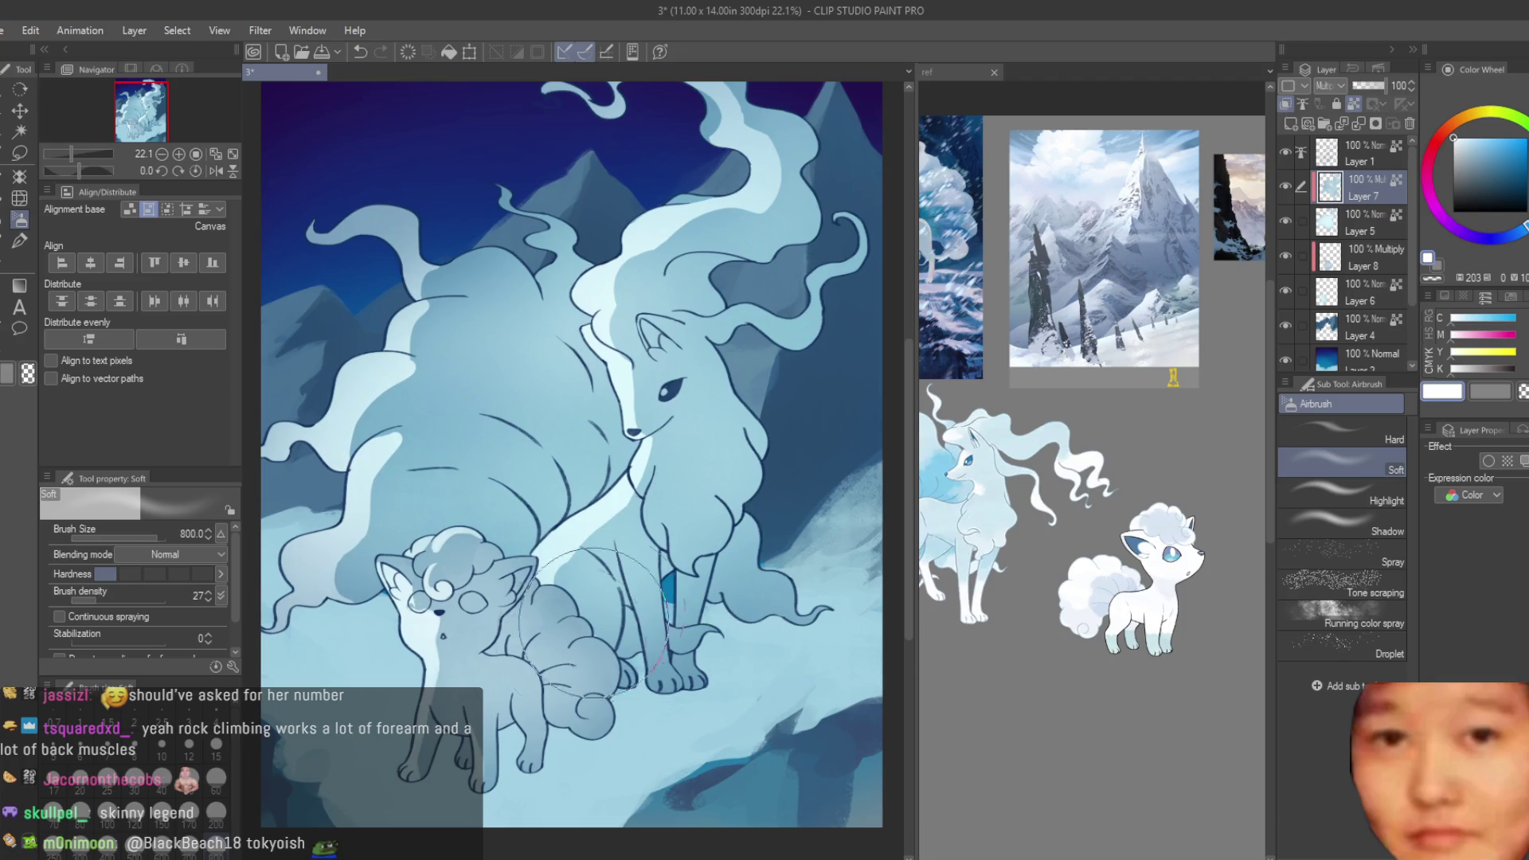
pyautogui.click(1024, 648)
pyautogui.scroll(2, 961, 378)
pyautogui.scroll(-1, 991, 374)
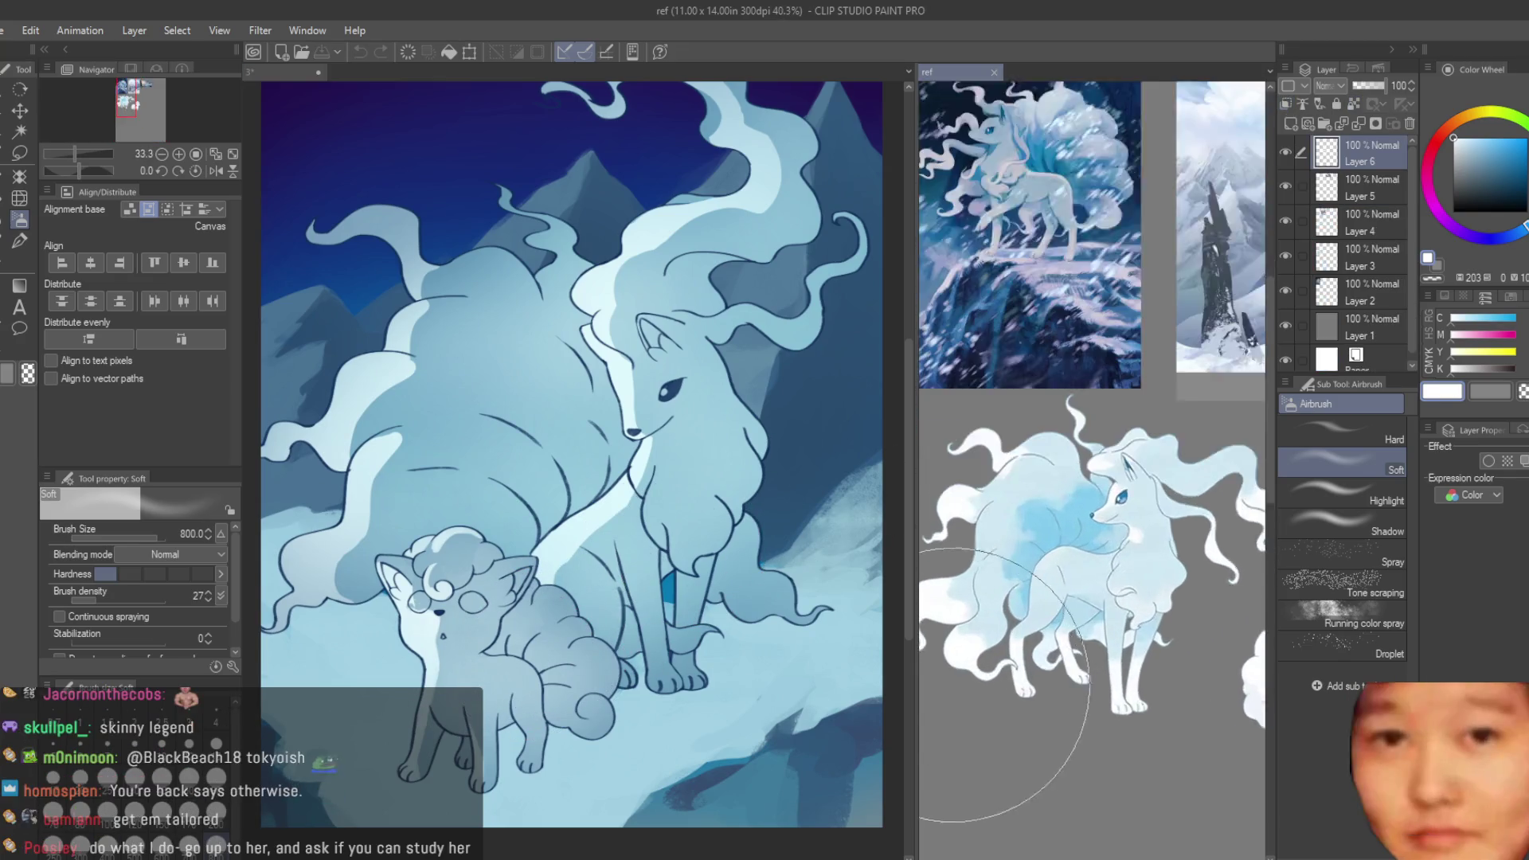
pyautogui.click(784, 430)
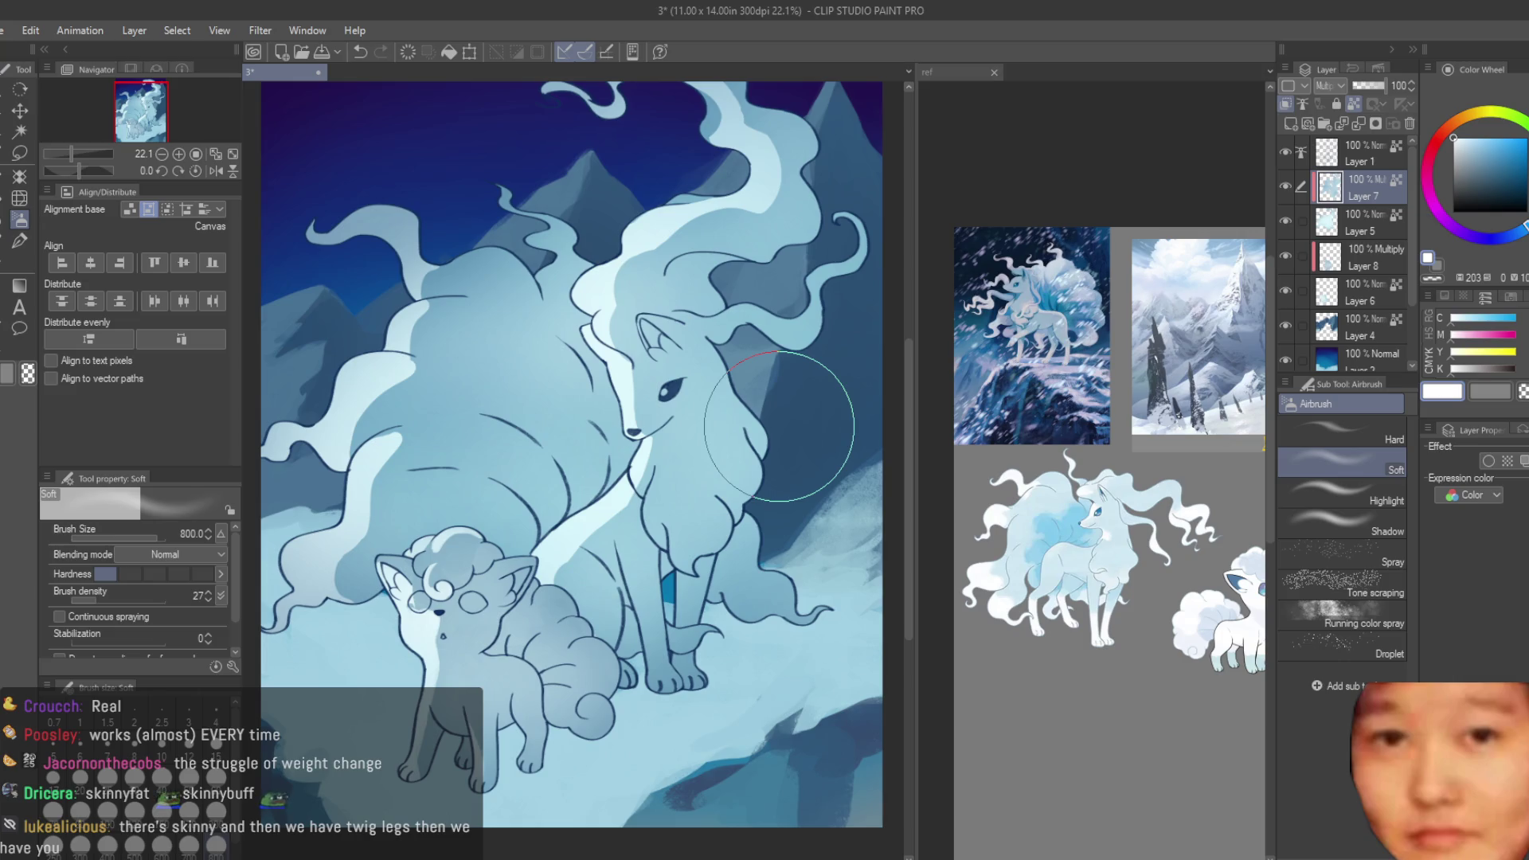
# - Compare Layer 7 on and off, select Dry Texture, and merge Layer 7 into Layer 5
pyautogui.scroll(-1, 614, 421)
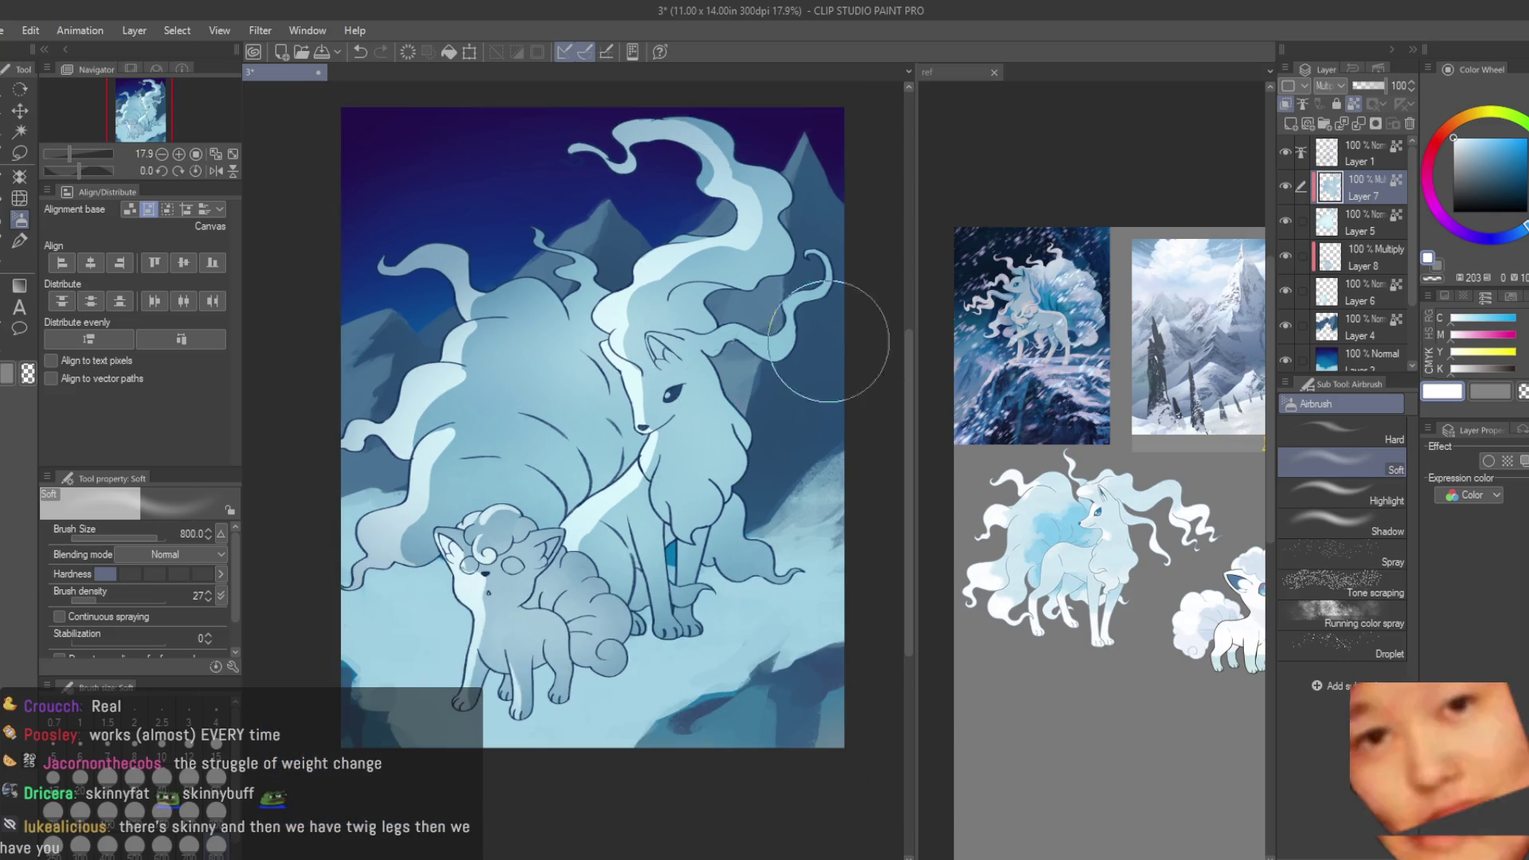
pyautogui.click(1285, 185)
pyautogui.click(1285, 185)
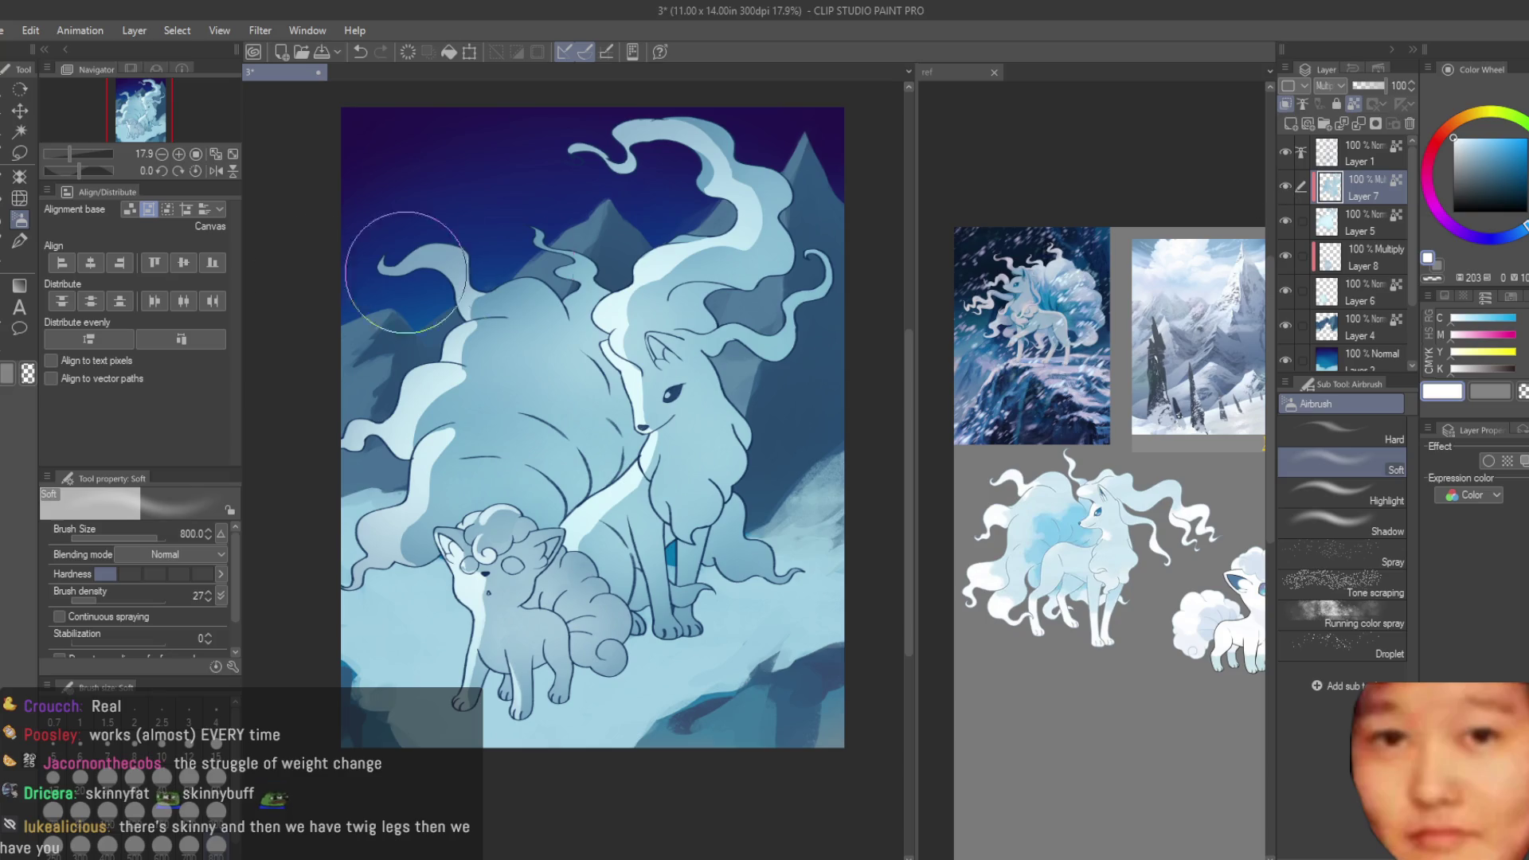
pyautogui.press('b')
pyautogui.click(1285, 185)
pyautogui.click(1286, 186)
pyautogui.hotkey('ctrl', 'e')
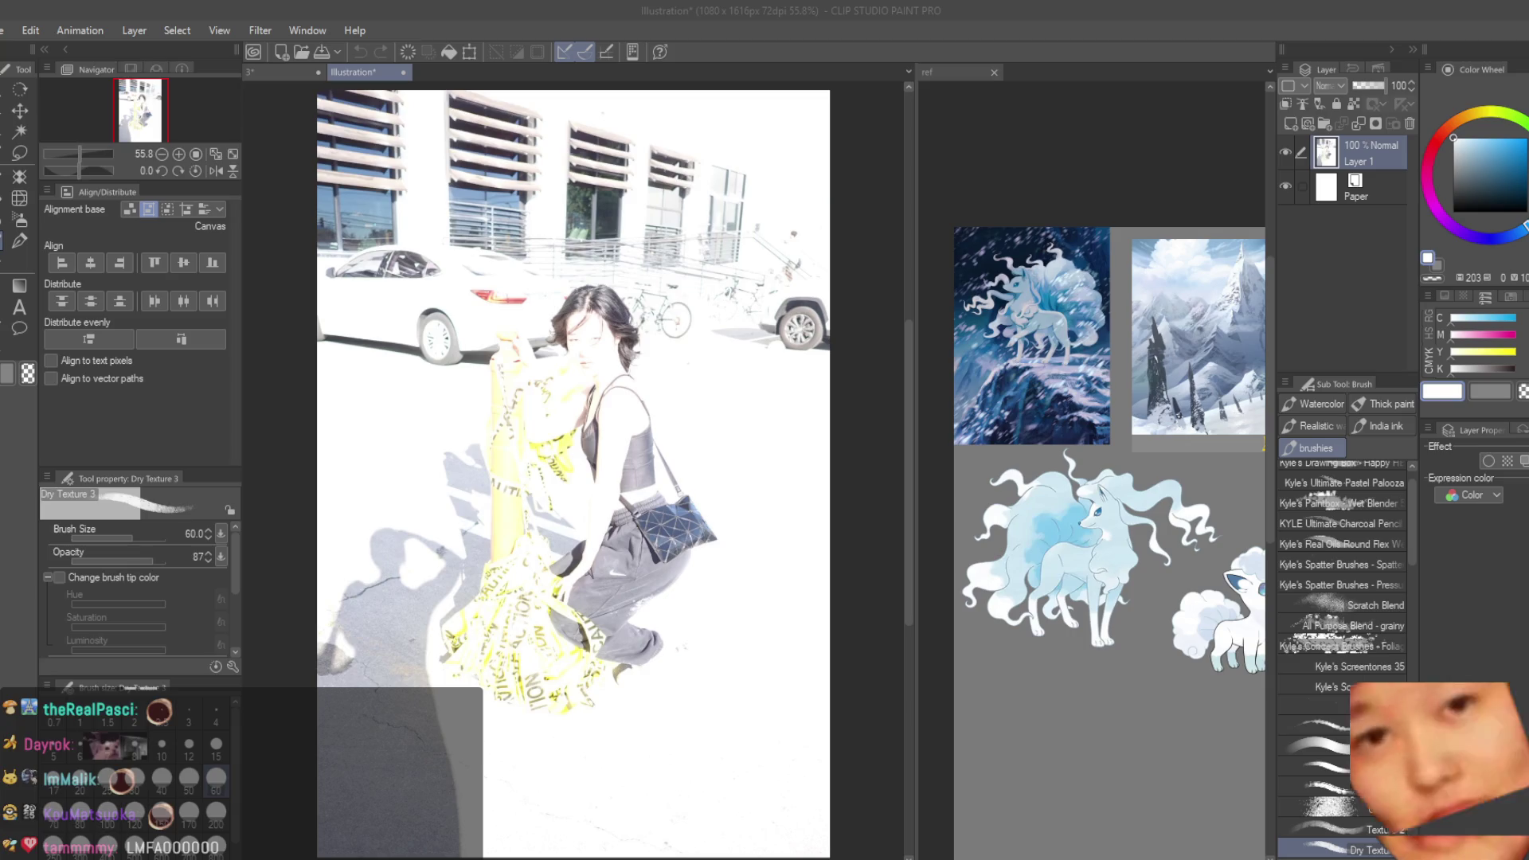
# - Paste the crowd photo as a new layer and move it down over the car
pyautogui.moveTo(1528, 398); pyautogui.dragTo(818, 402)
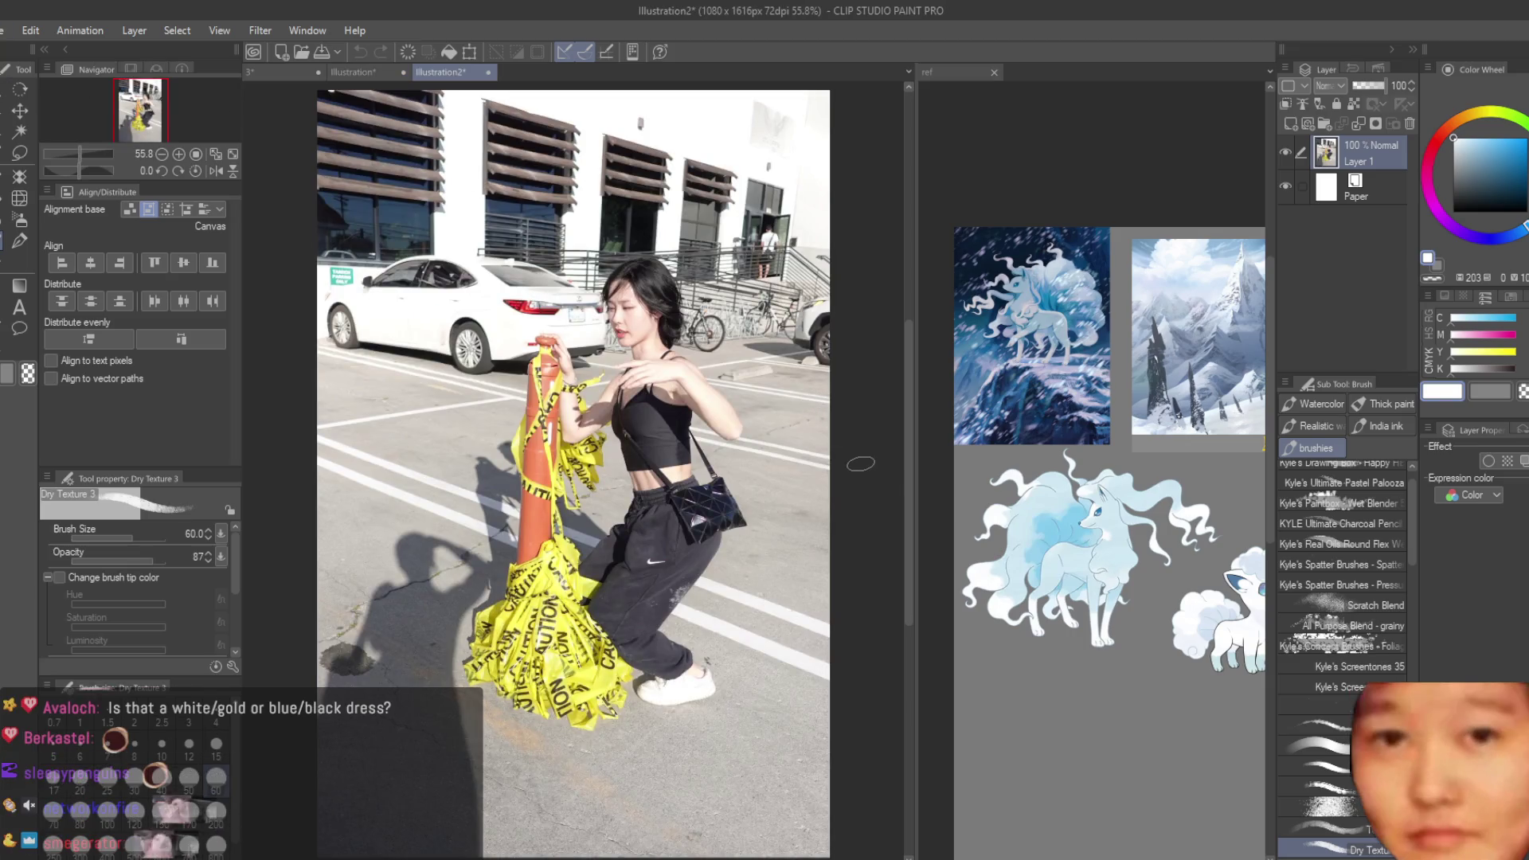
pyautogui.scroll(1, 860, 460)
pyautogui.scroll(-1, 847, 446)
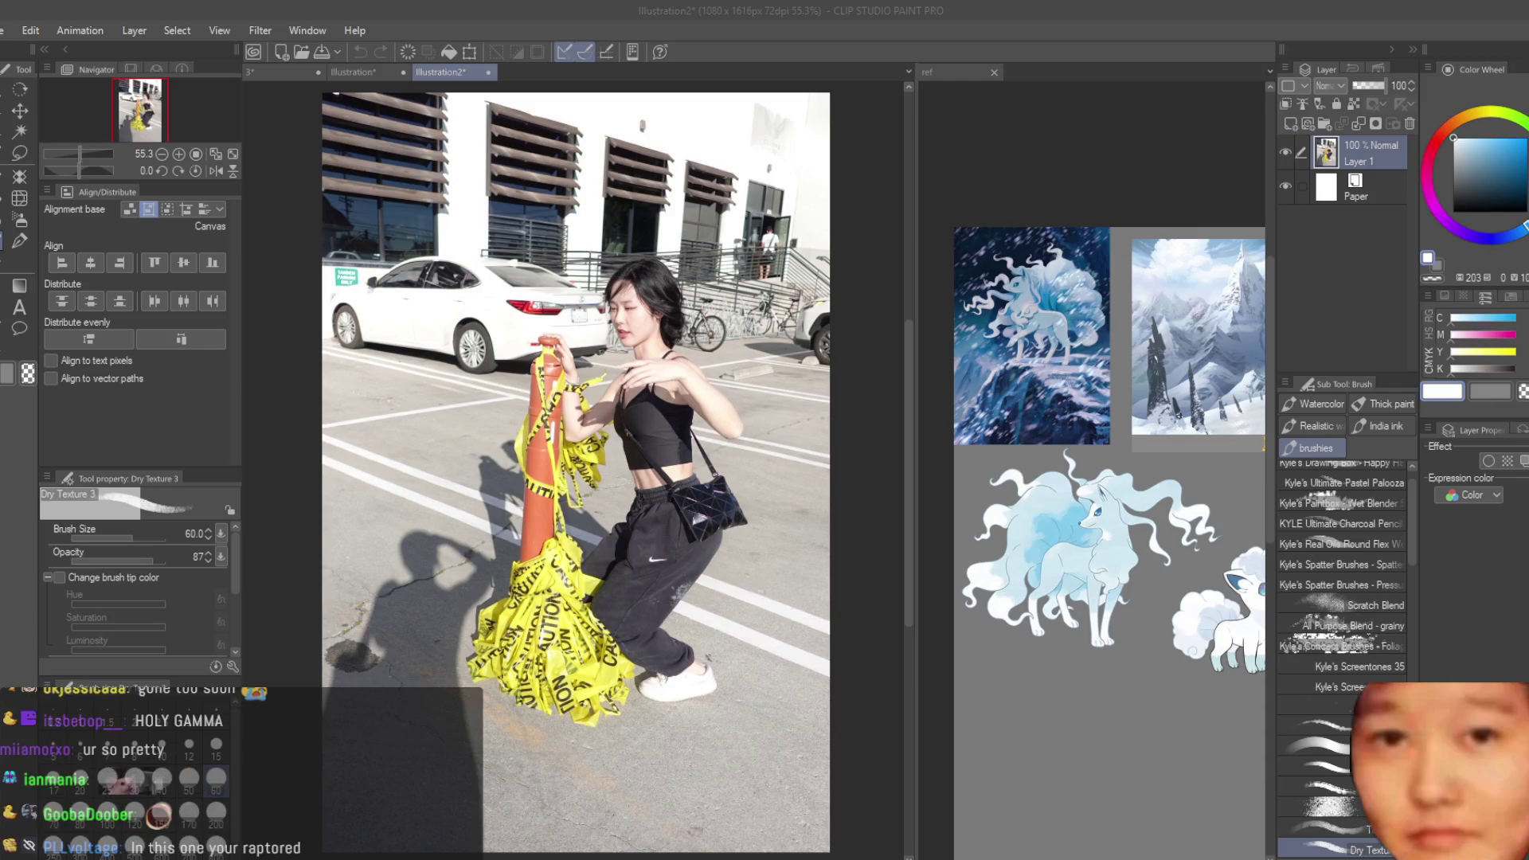
pyautogui.click(77, 105)
pyautogui.click(20, 111)
pyautogui.hotkey('ctrl', 'v')
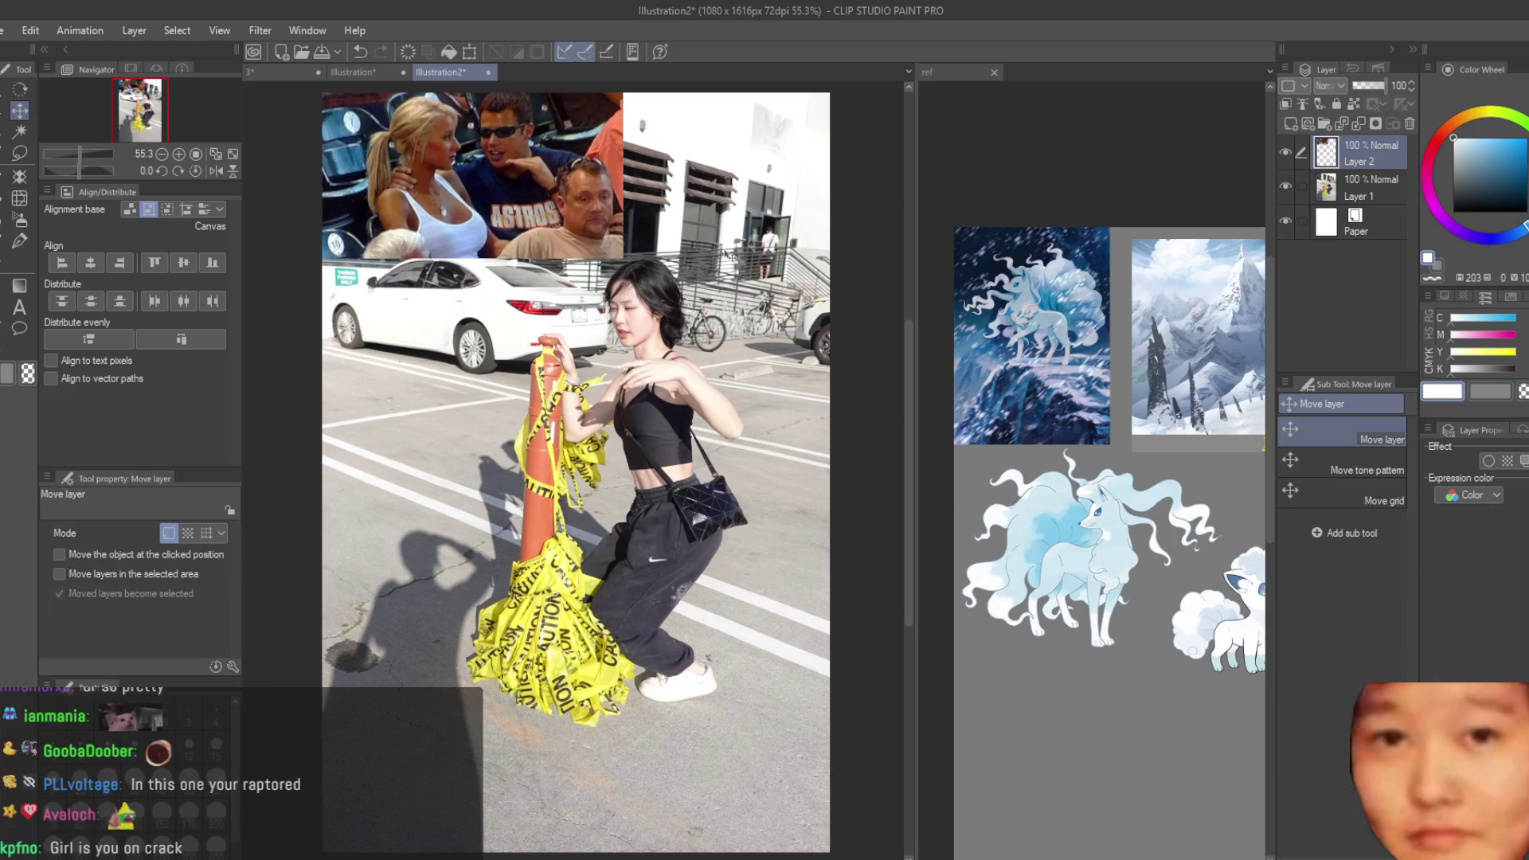
pyautogui.moveTo(694, 250); pyautogui.dragTo(570, 431)
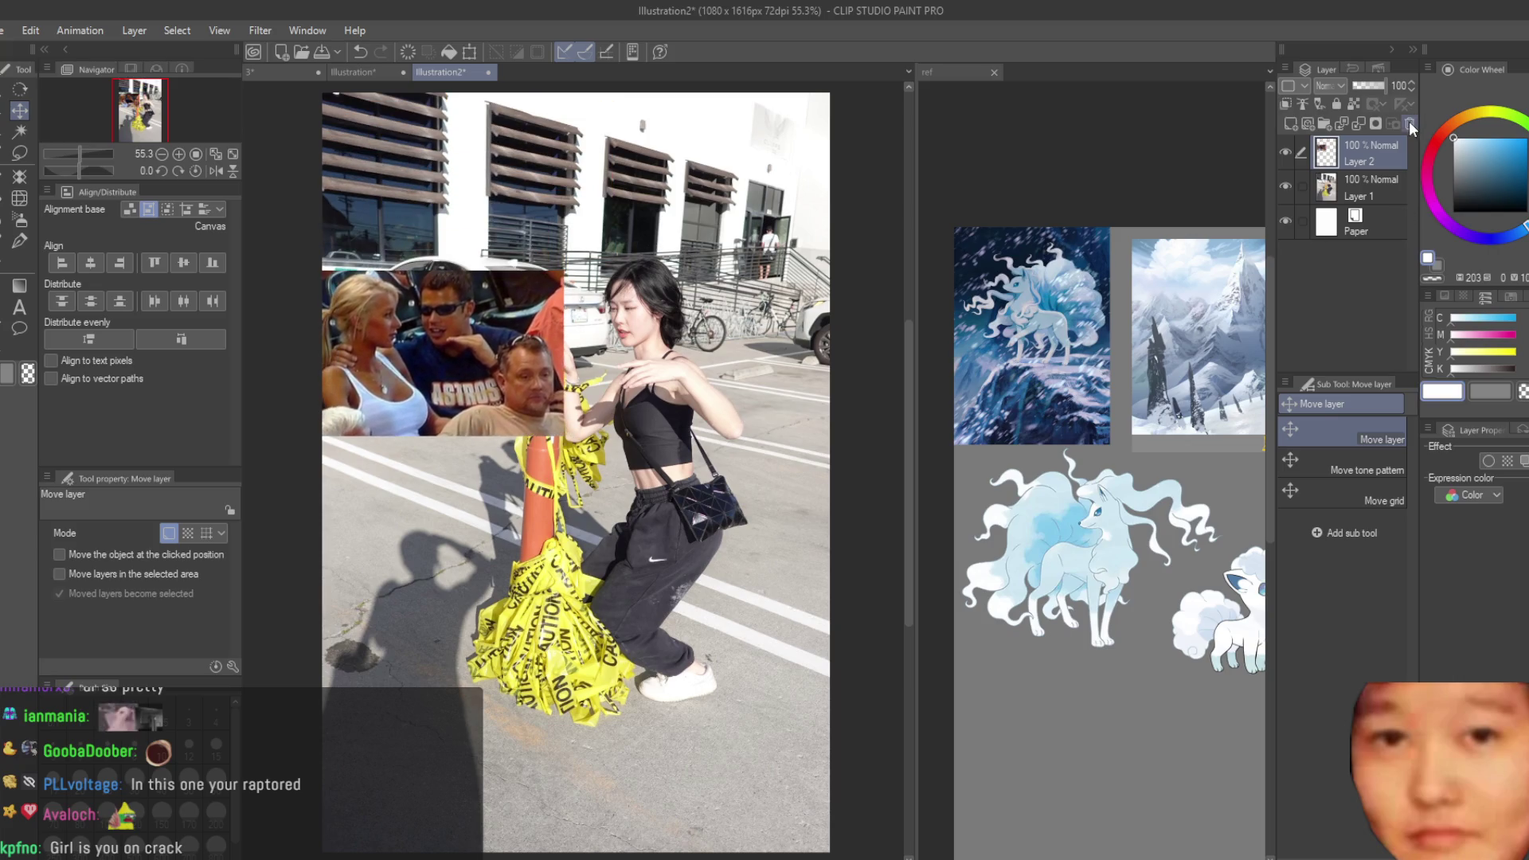
# - Close the full-colour and washed-out photo documents
pyautogui.press('n')
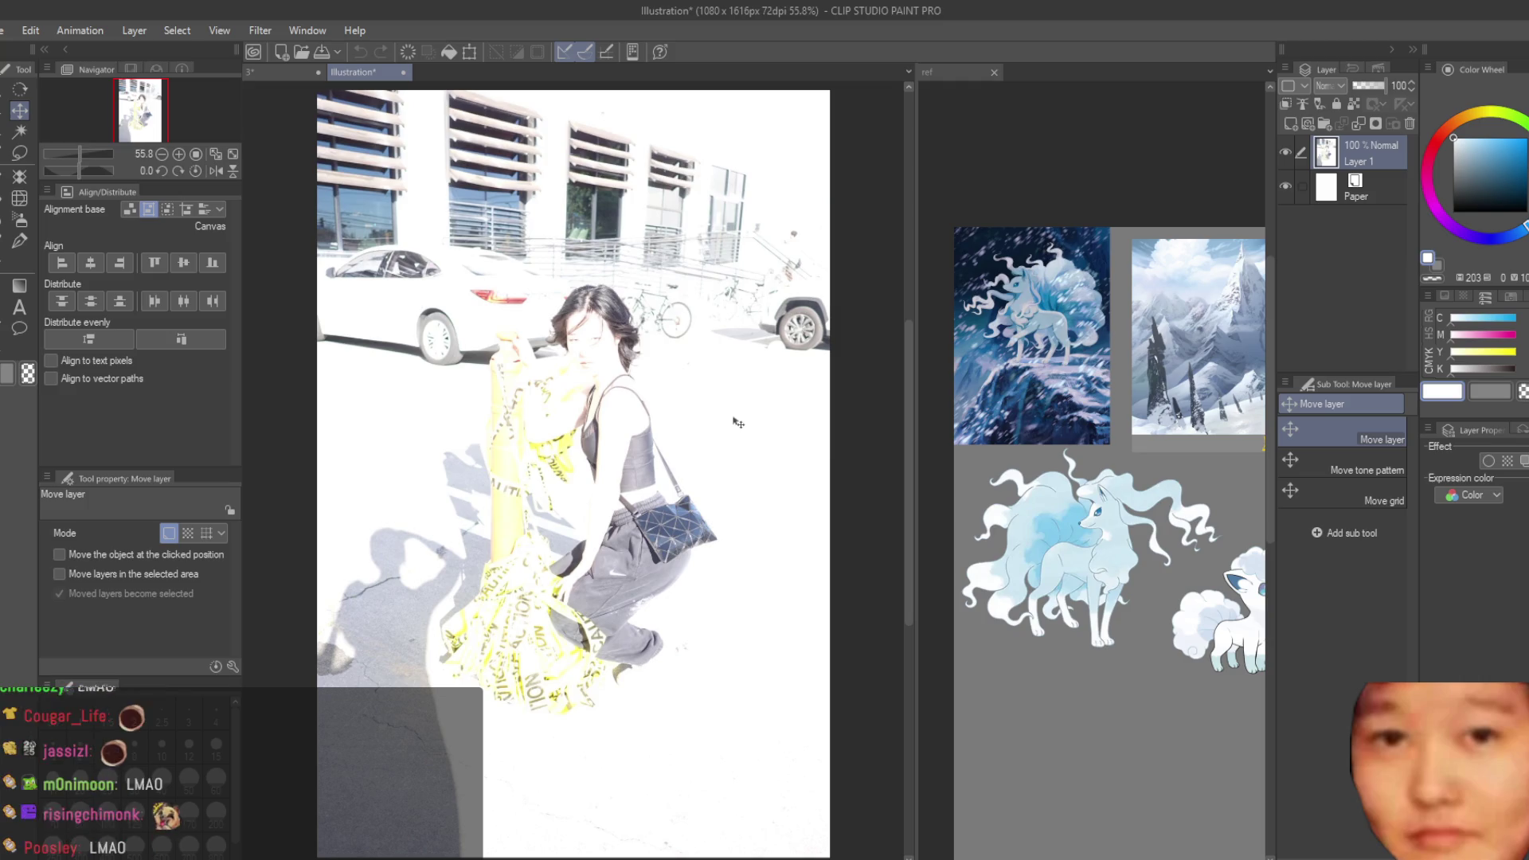
pyautogui.scroll(4, 720, 406)
pyautogui.scroll(2, 465, 264)
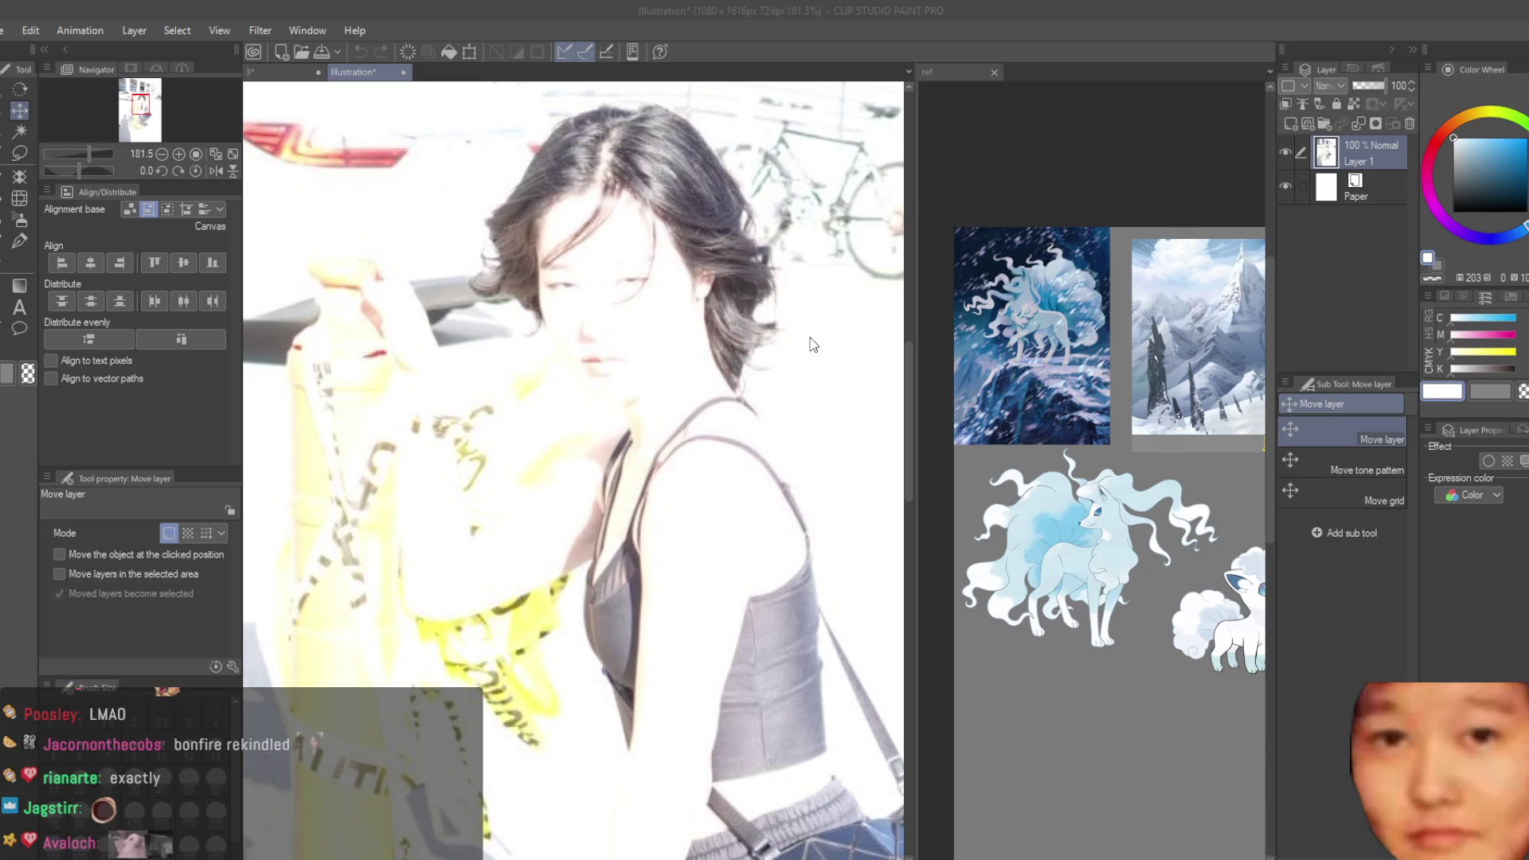
pyautogui.press('n')
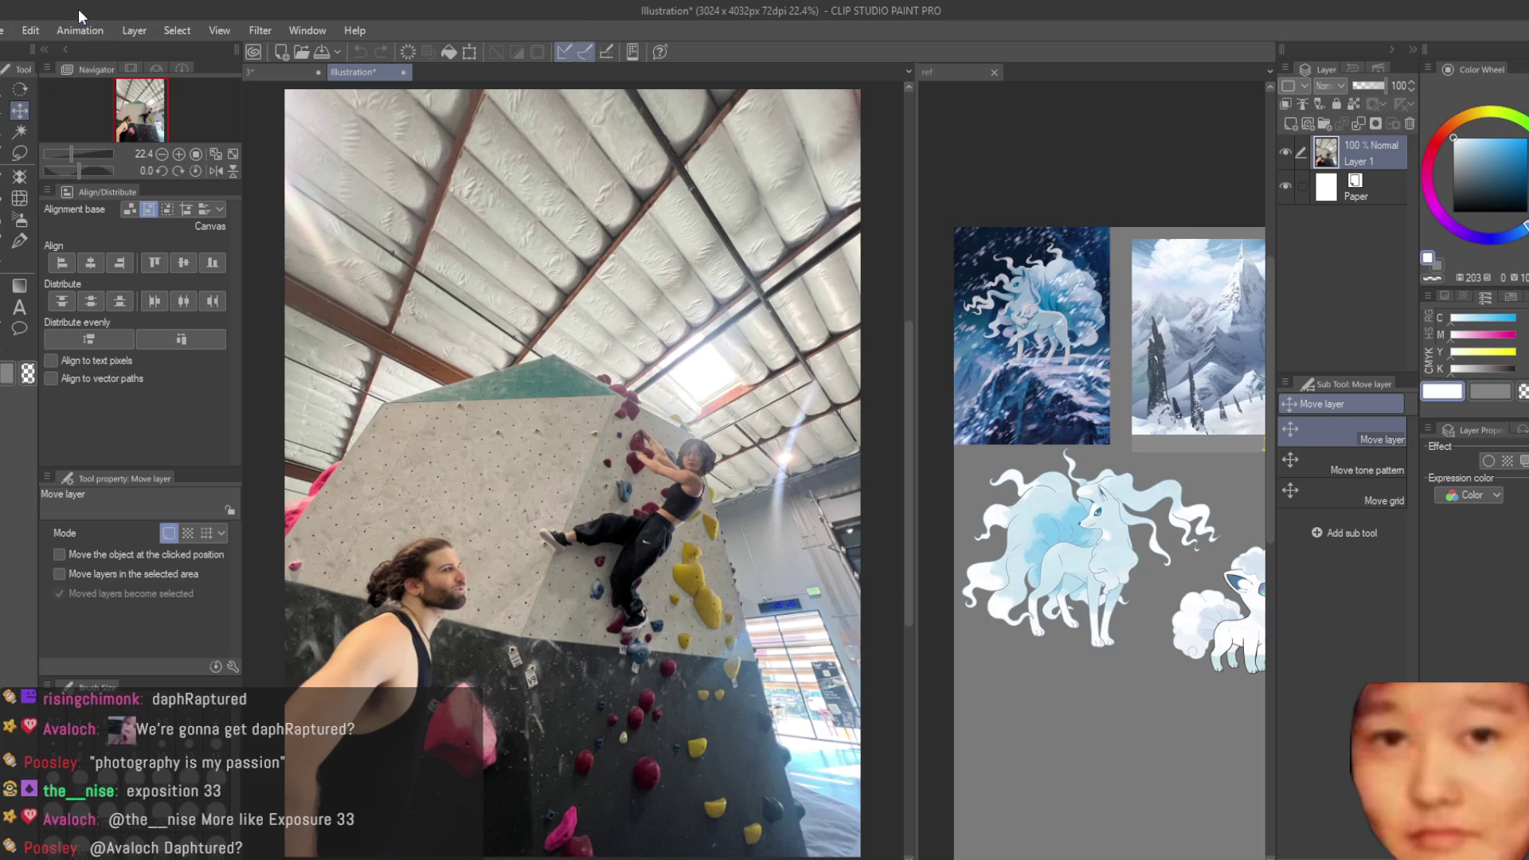
# - Airbrush the beige wall colour, sampled from the photo, over the man's face and head
pyautogui.click(20, 219)
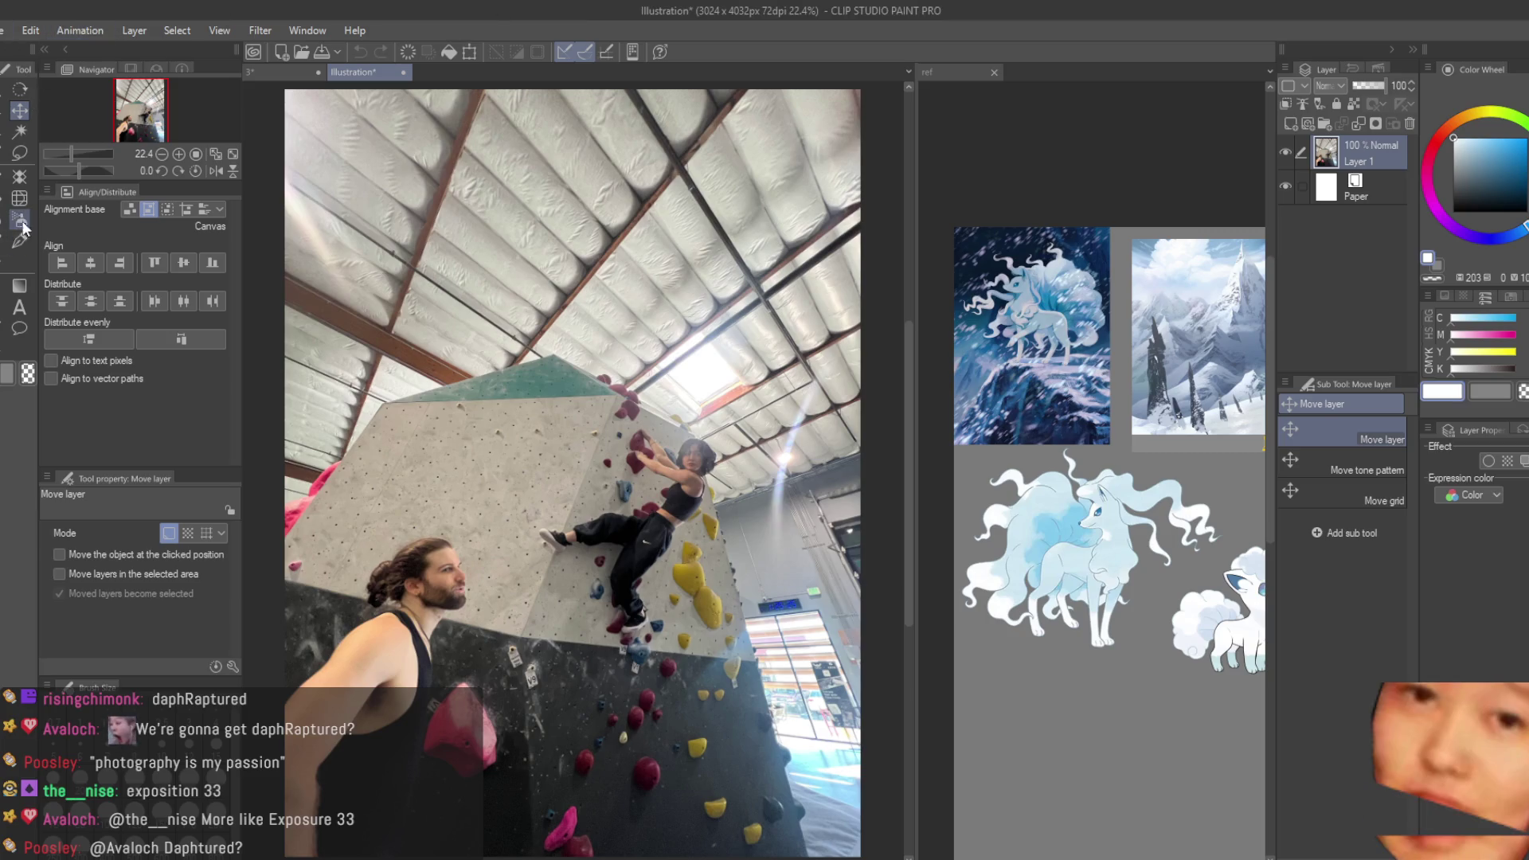
pyautogui.keyDown('alt'); pyautogui.click(426, 559); pyautogui.keyUp('alt')
pyautogui.moveTo(426, 559); pyautogui.dragTo(377, 701)
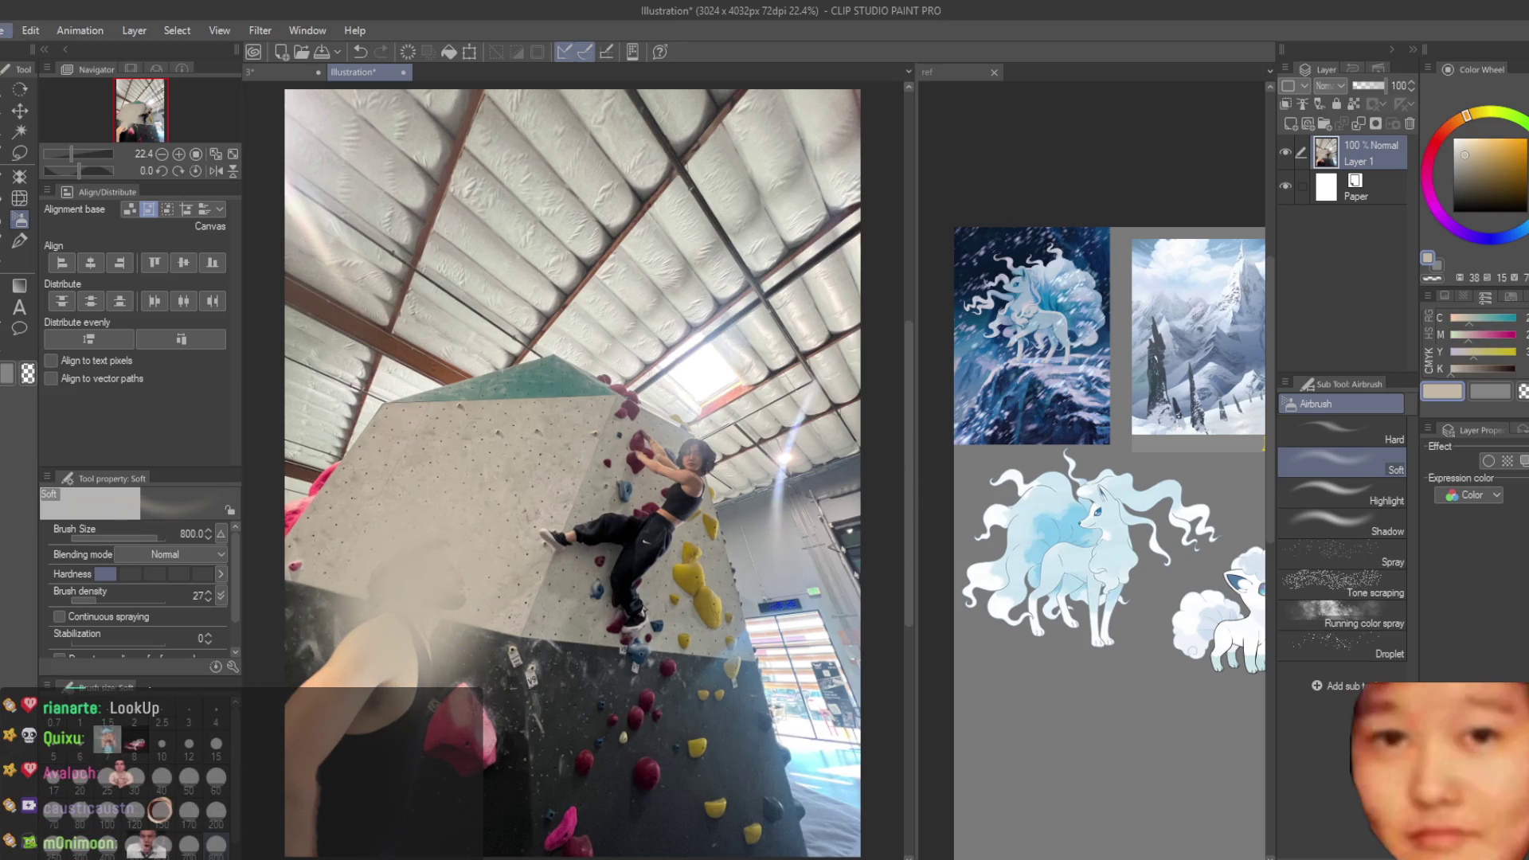
pyautogui.hotkey('ctrl', 'shift', 'v')
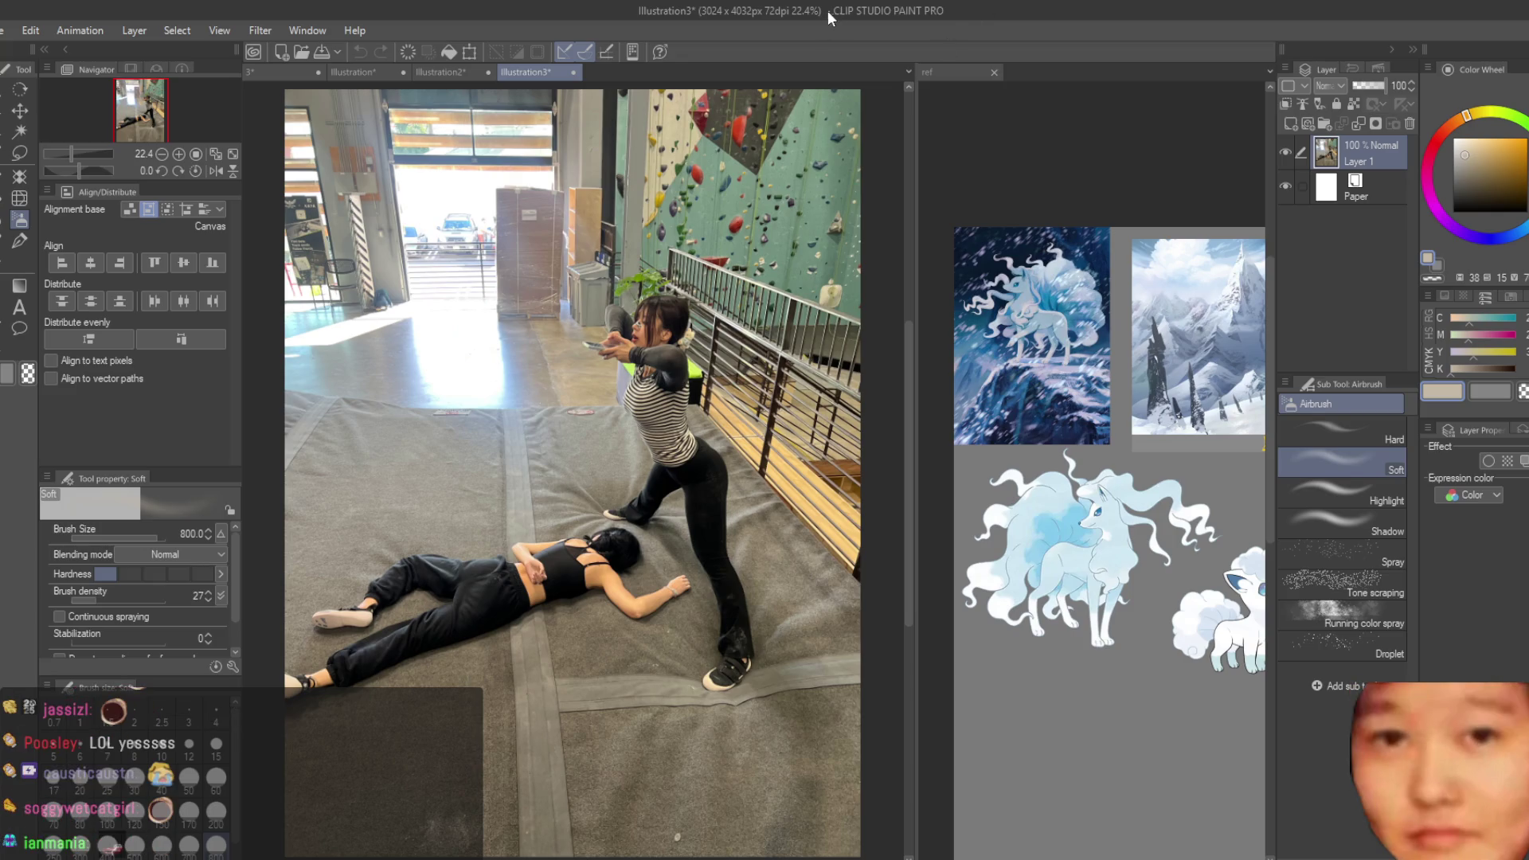
# - Compare the Illustration, Illustration2 and Illustration3 photos by switching between their tabs
pyautogui.click(375, 72)
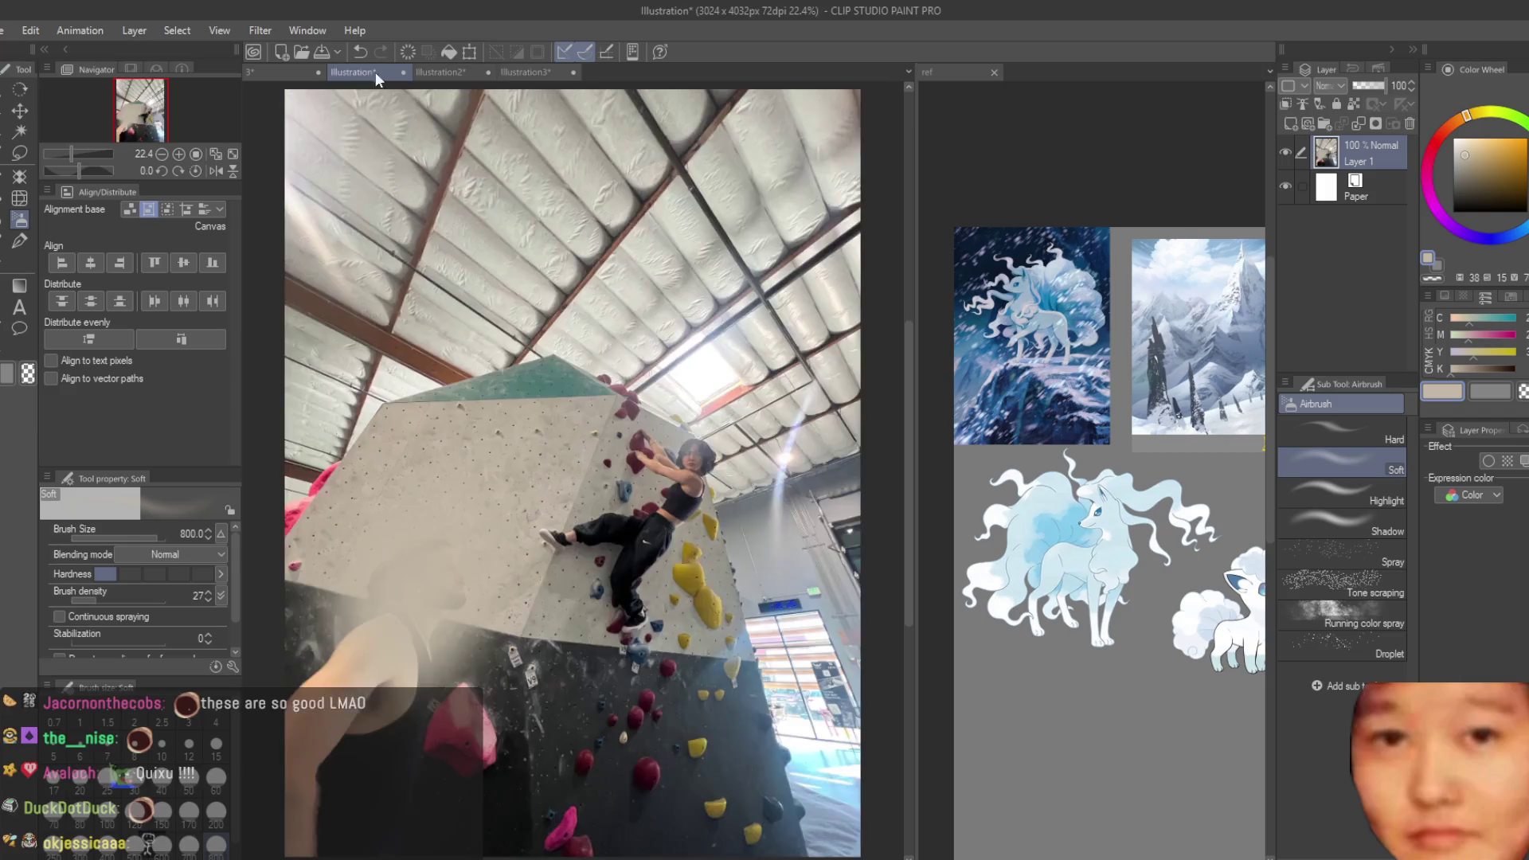
pyautogui.click(444, 72)
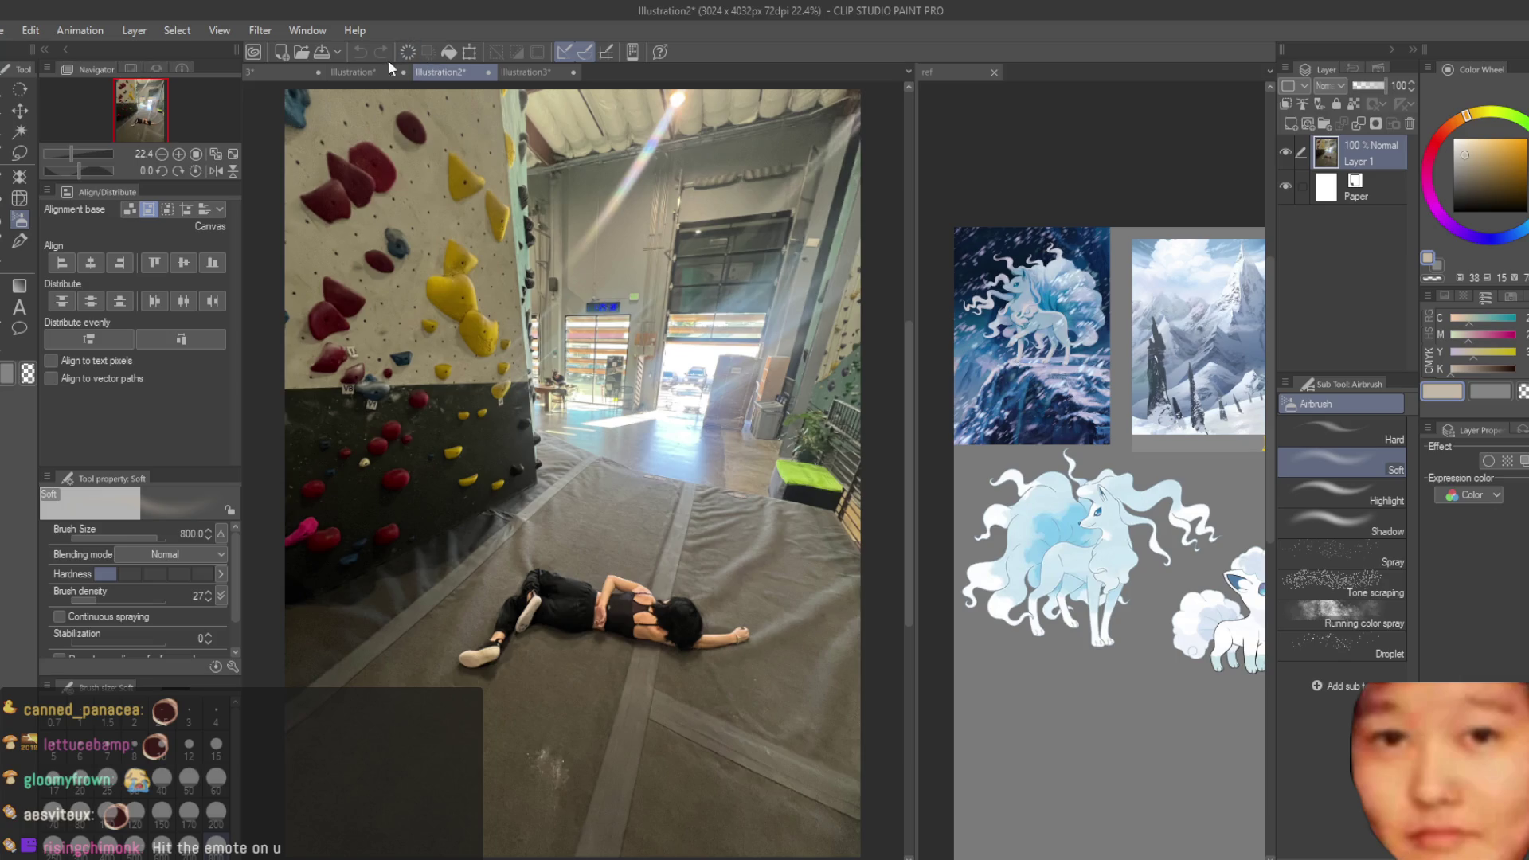
pyautogui.click(345, 73)
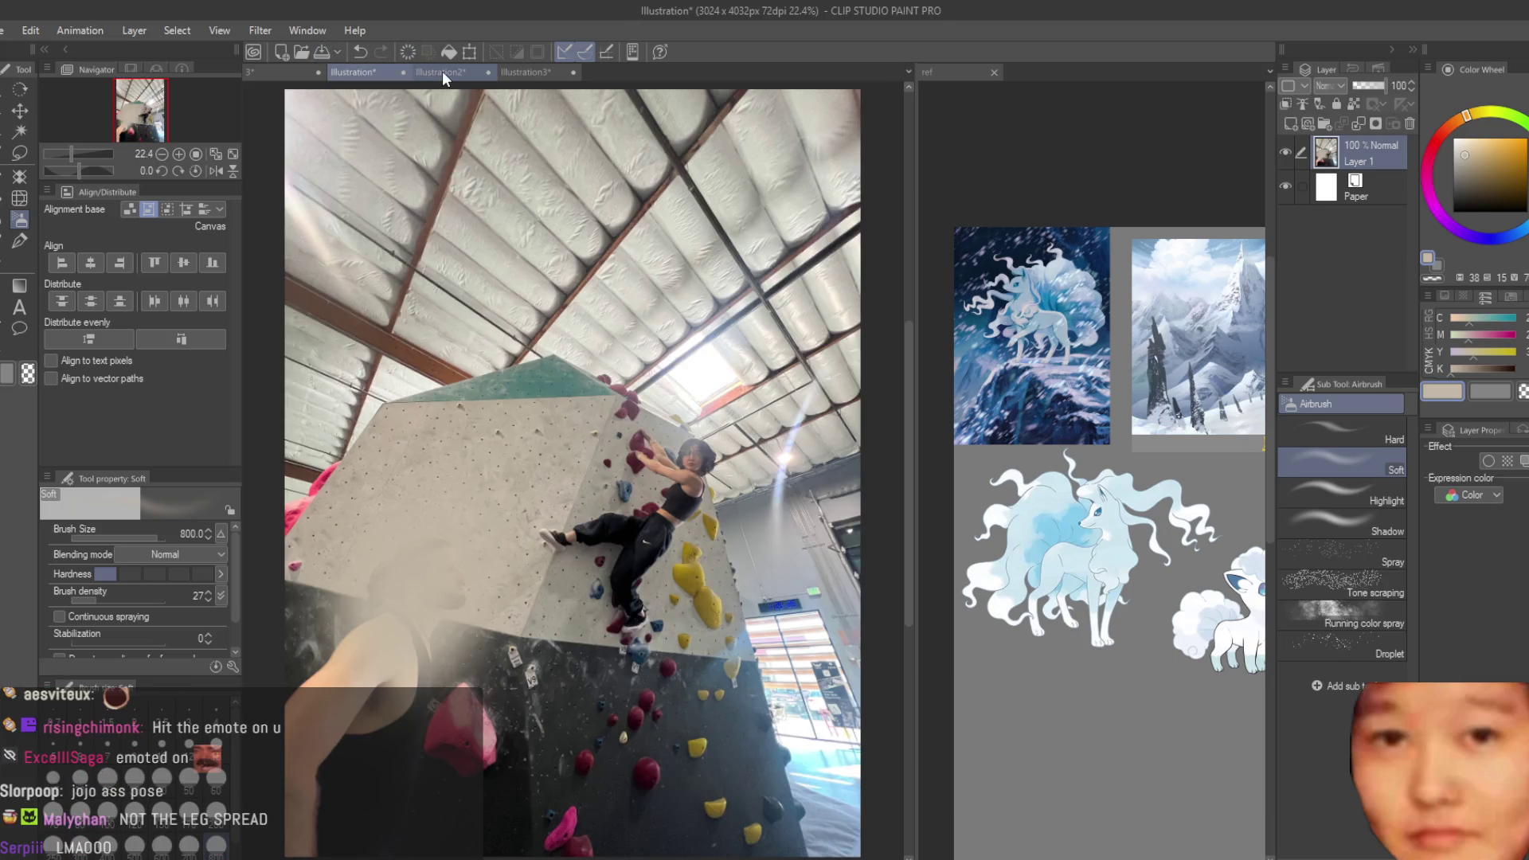
pyautogui.click(442, 70)
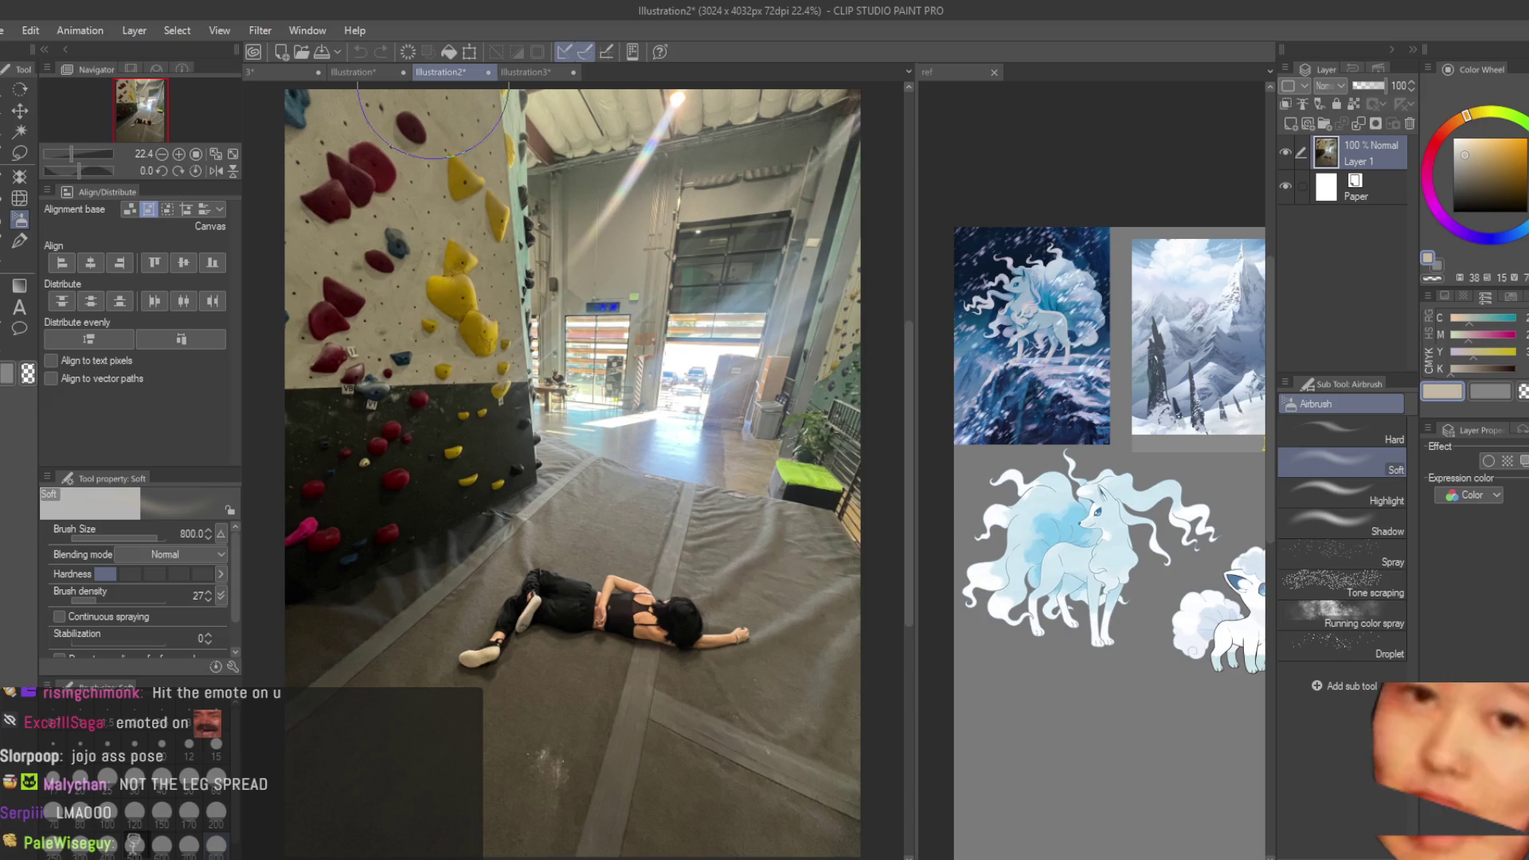
pyautogui.click(527, 74)
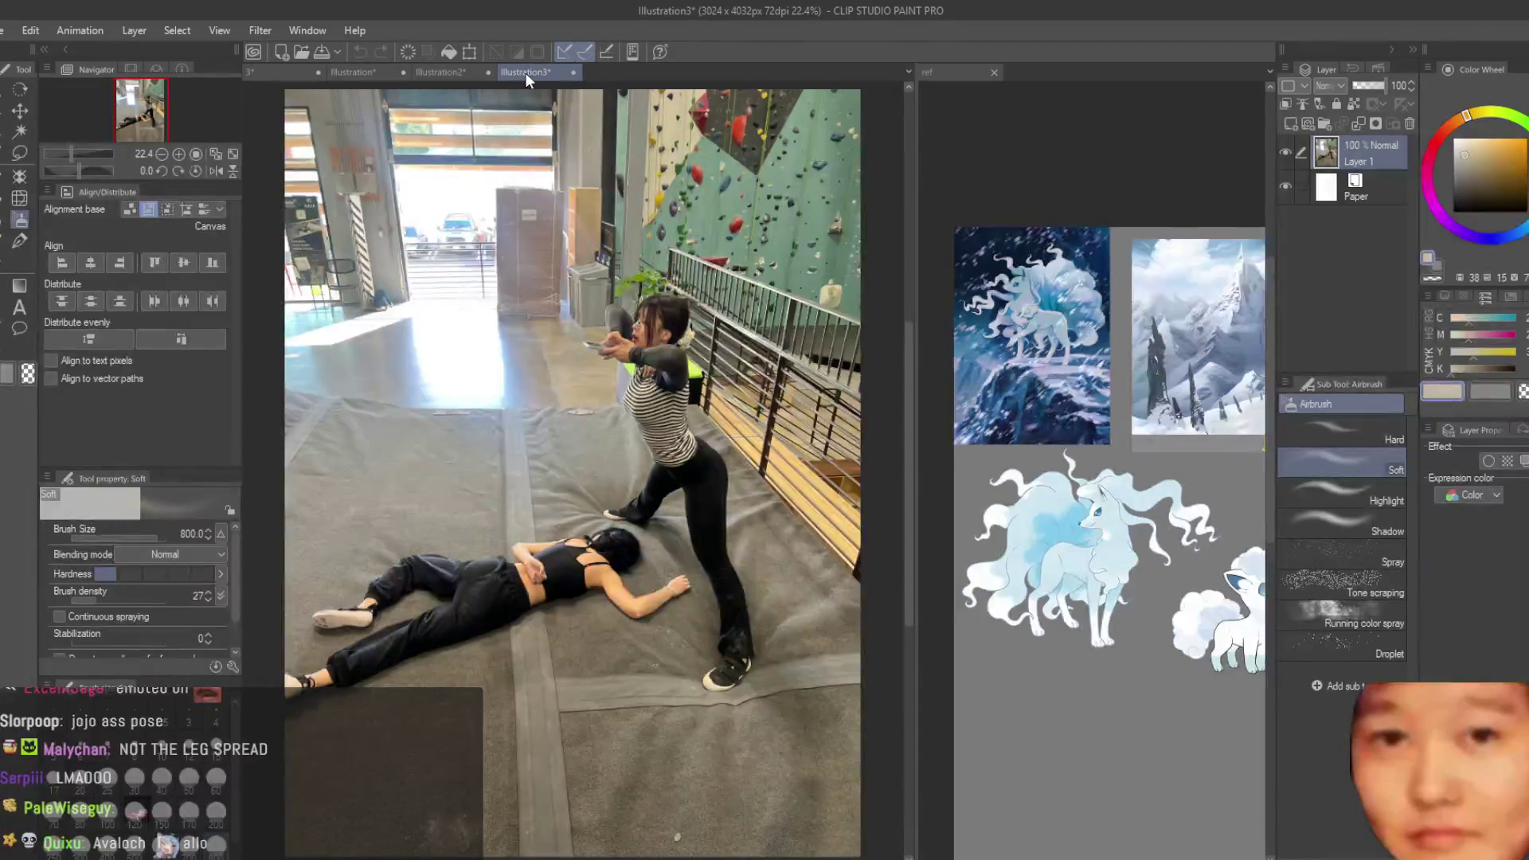
pyautogui.click(355, 71)
pyautogui.click(434, 73)
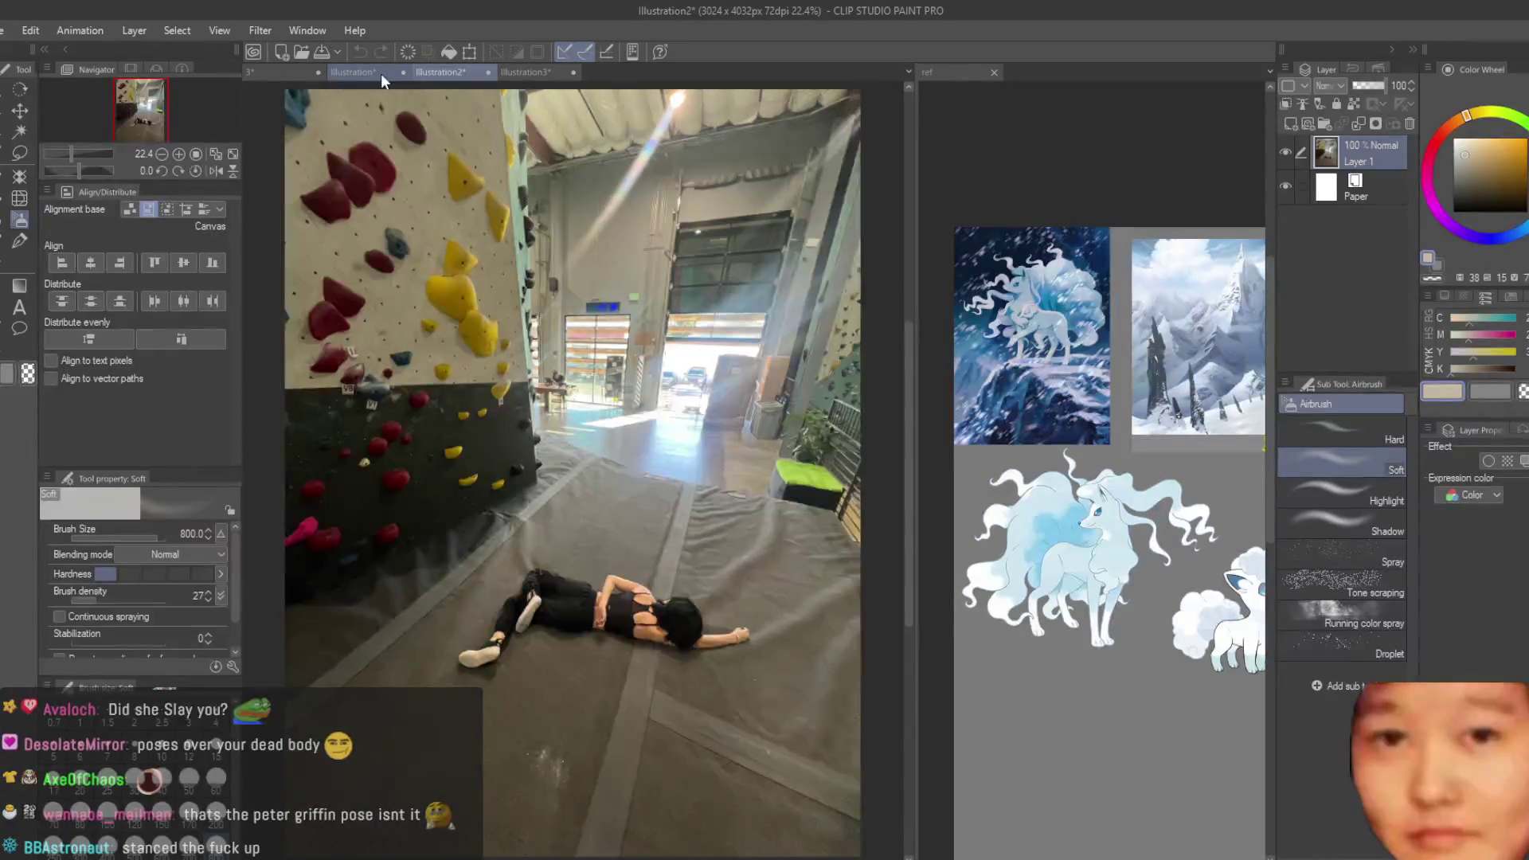
pyautogui.click(380, 74)
pyautogui.click(446, 79)
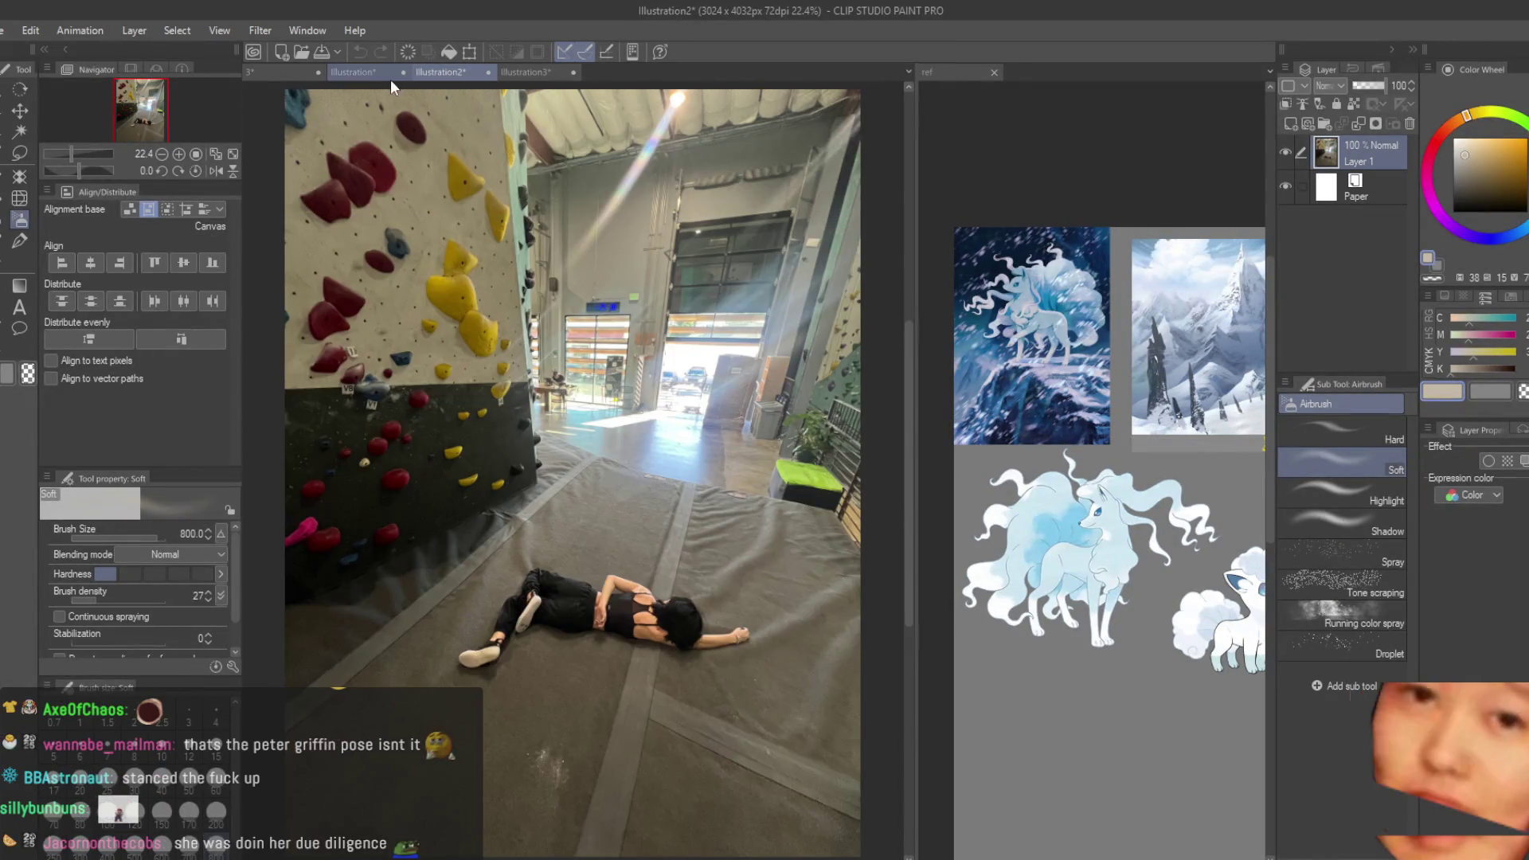
pyautogui.click(369, 73)
pyautogui.click(455, 69)
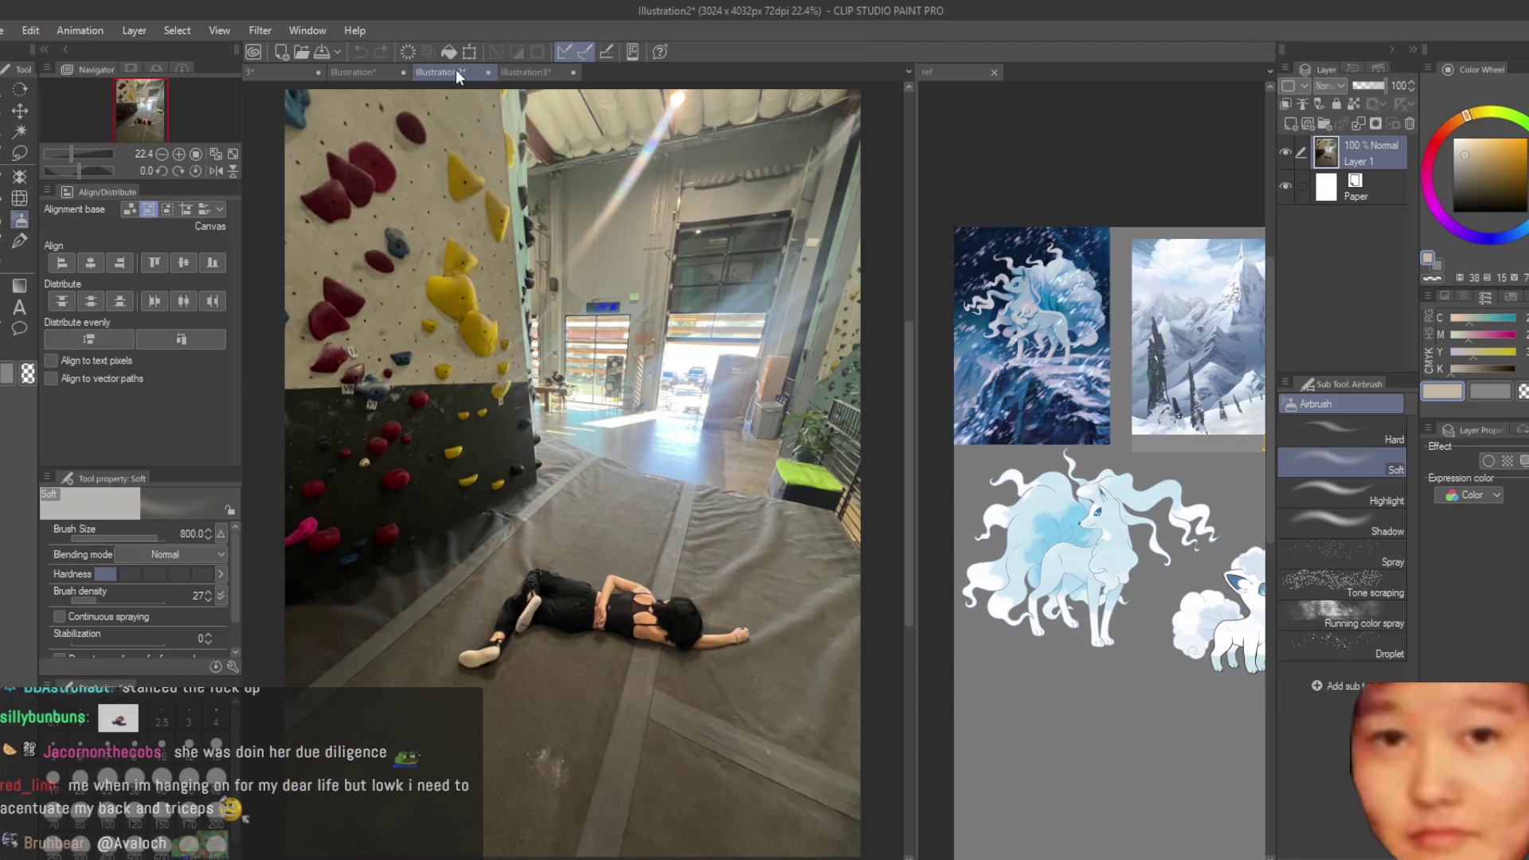
pyautogui.click(382, 72)
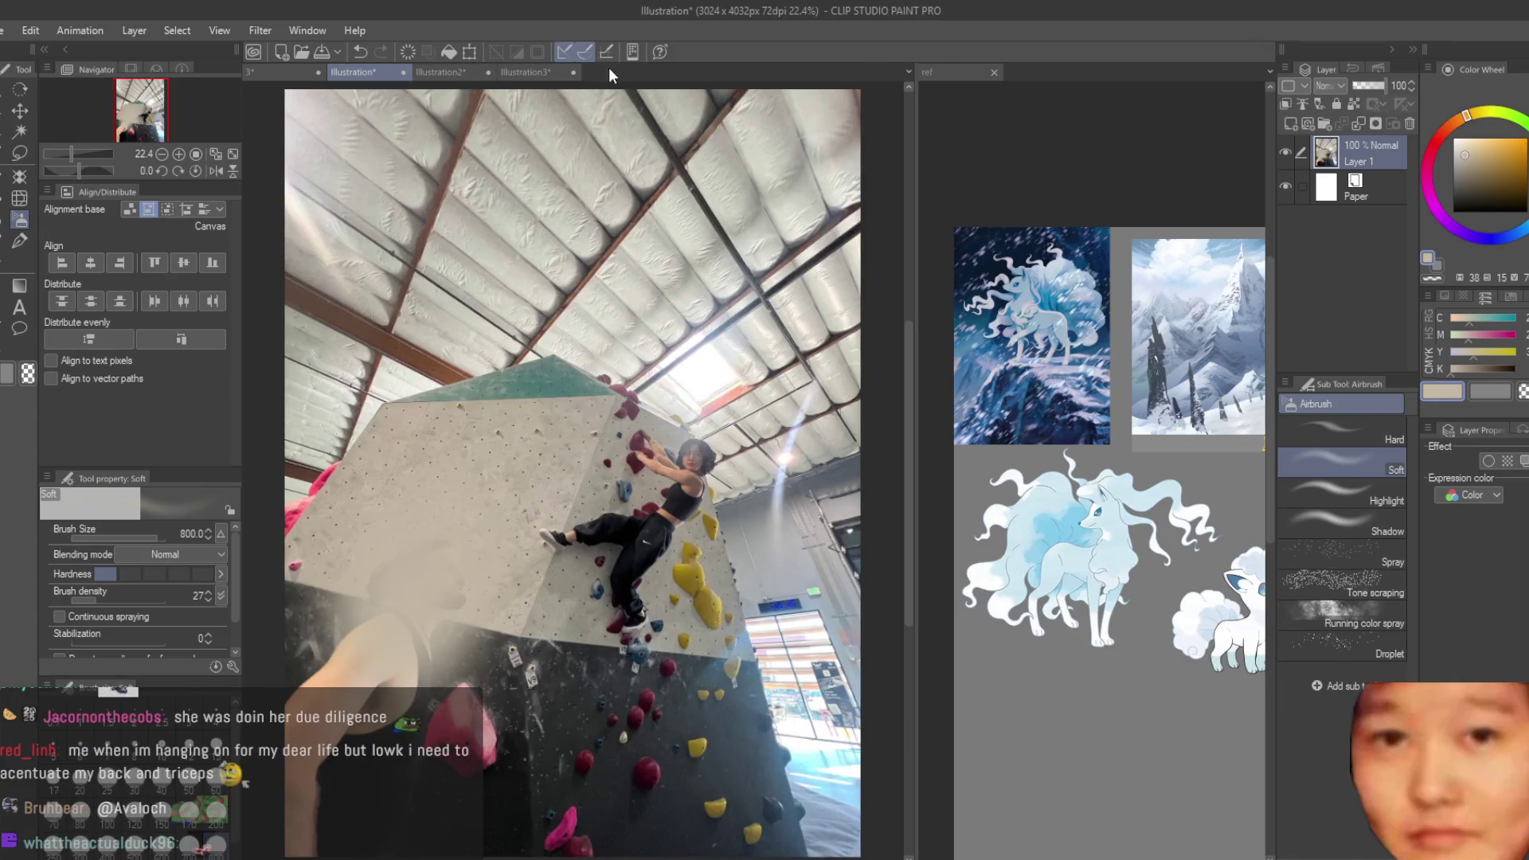
pyautogui.click(549, 73)
# - Close Illustration3 and the remaining climbing photo documents
pyautogui.hotkey('ctrl', 'w')
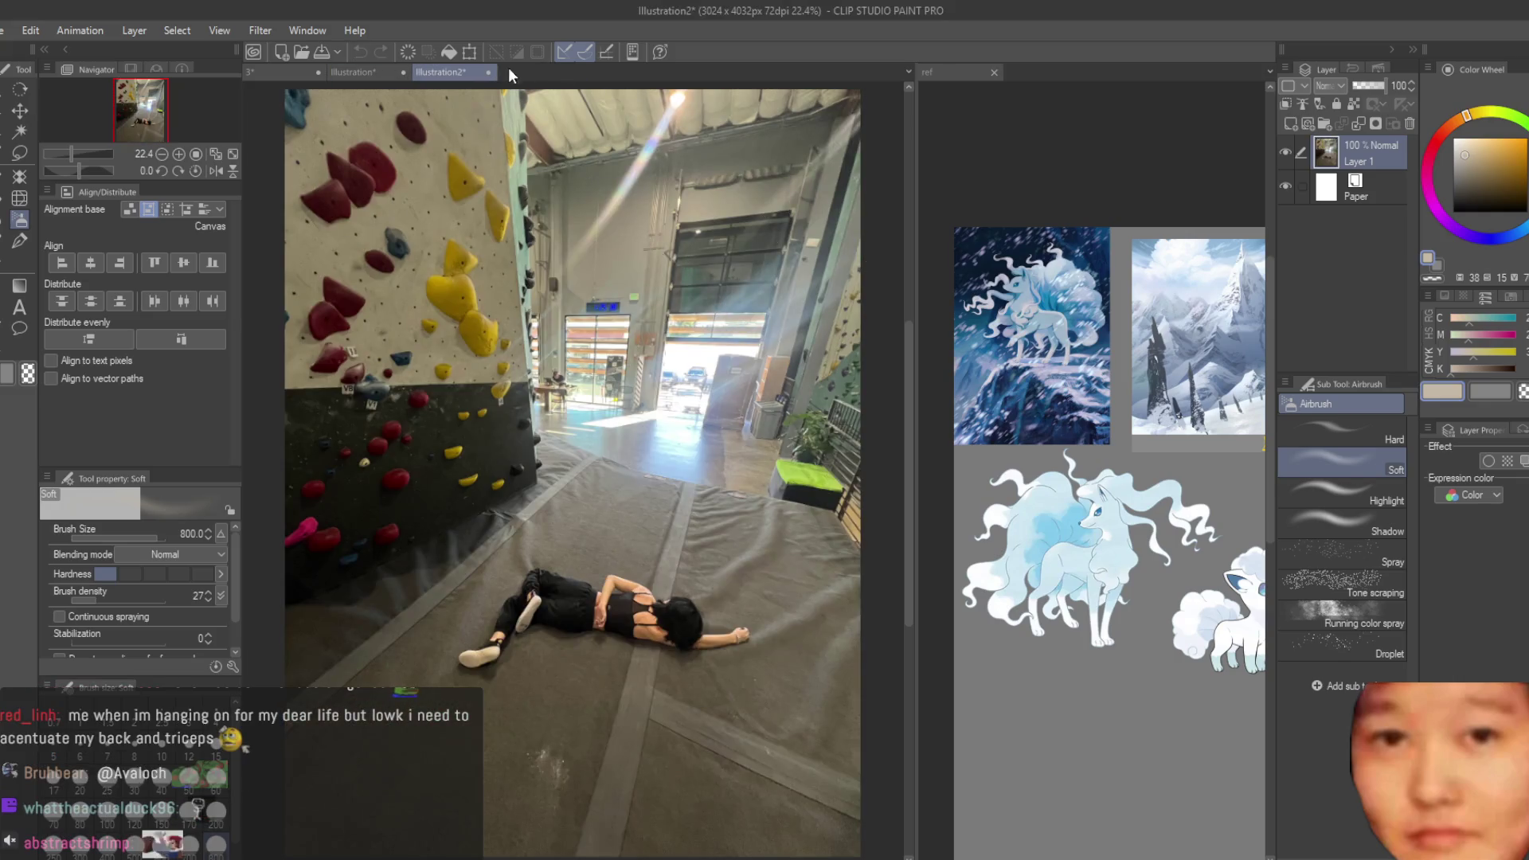
pyautogui.click(488, 72)
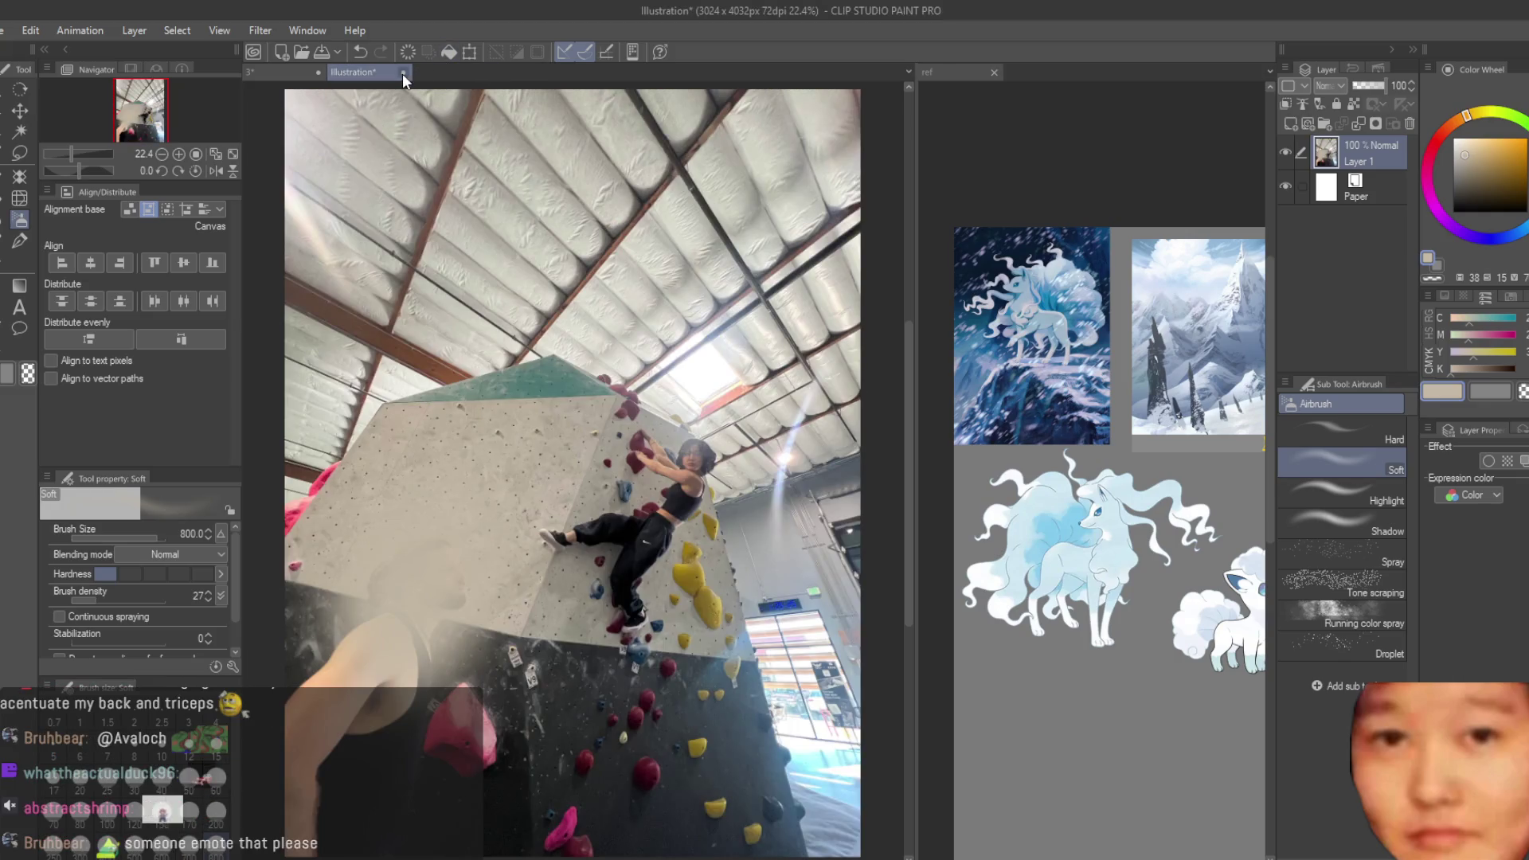
pyautogui.click(402, 72)
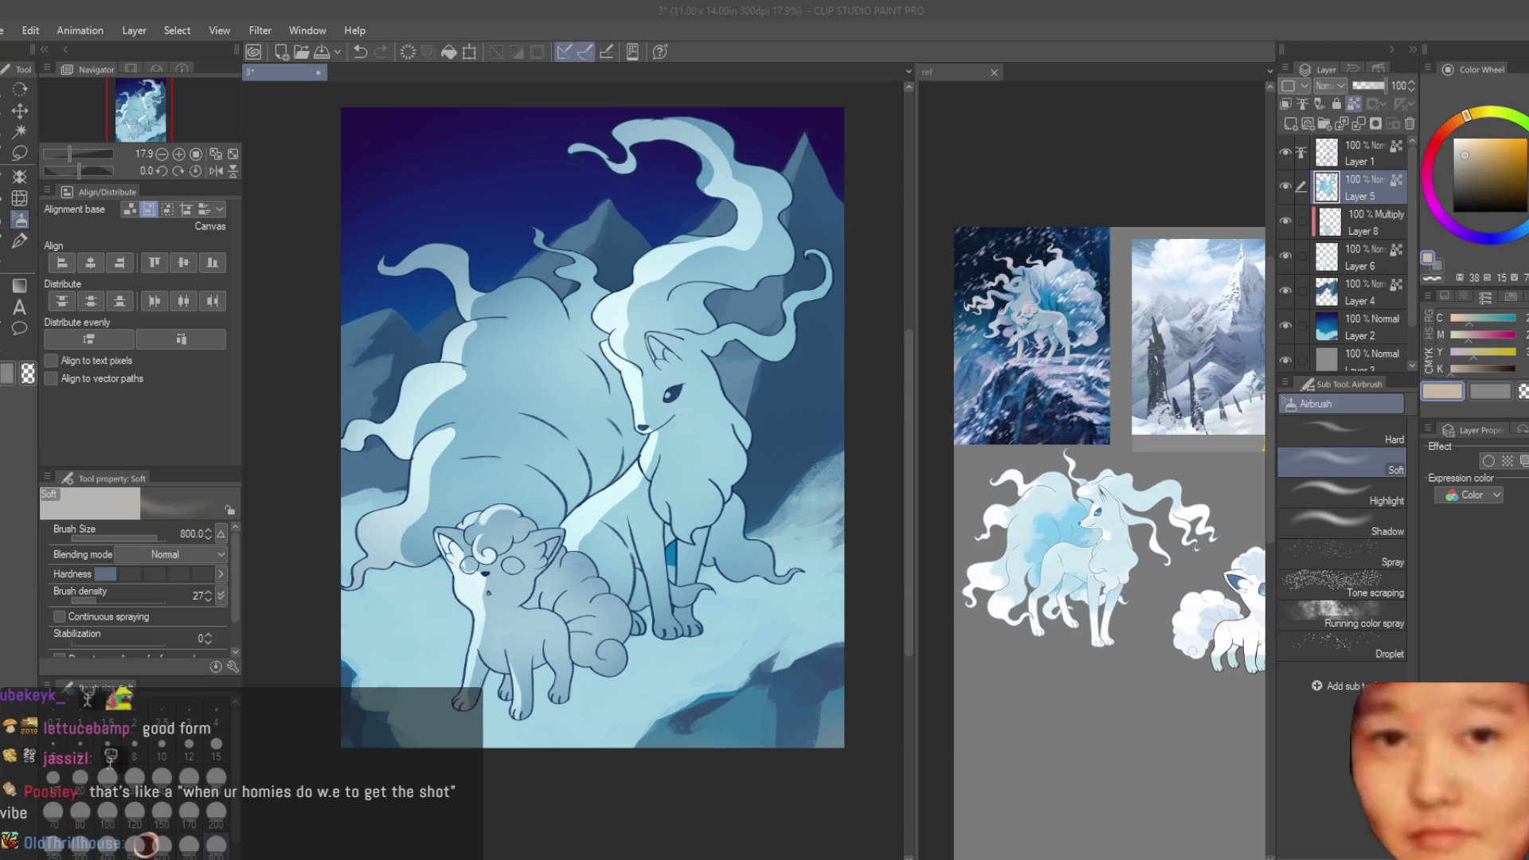
# - On the fox painting, select Layer 1 and switch from Dry Texture 3 to the Turnip pen
pyautogui.click(587, 283)
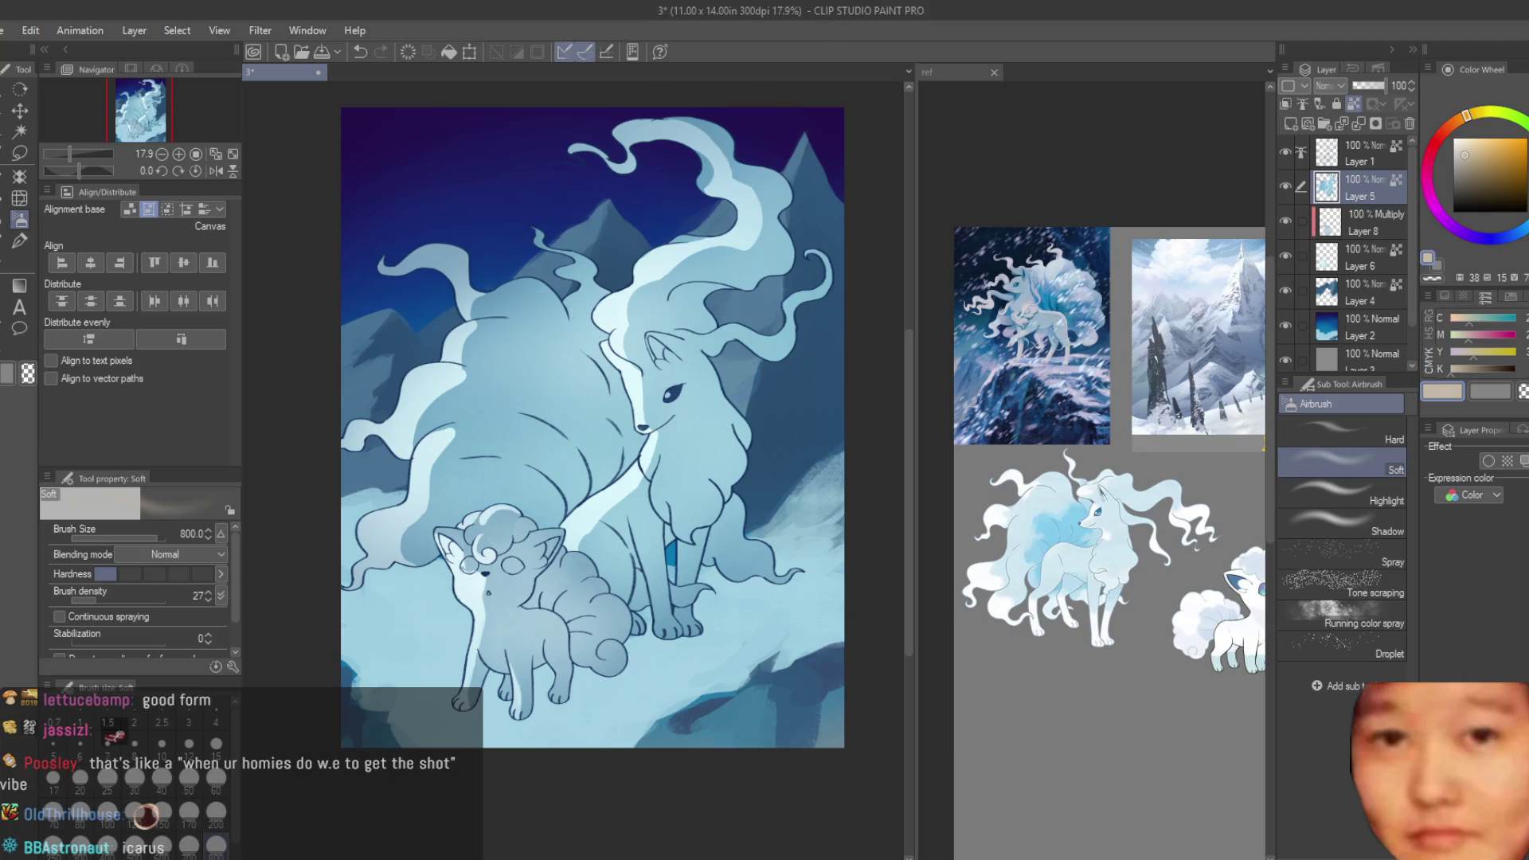
pyautogui.press('b')
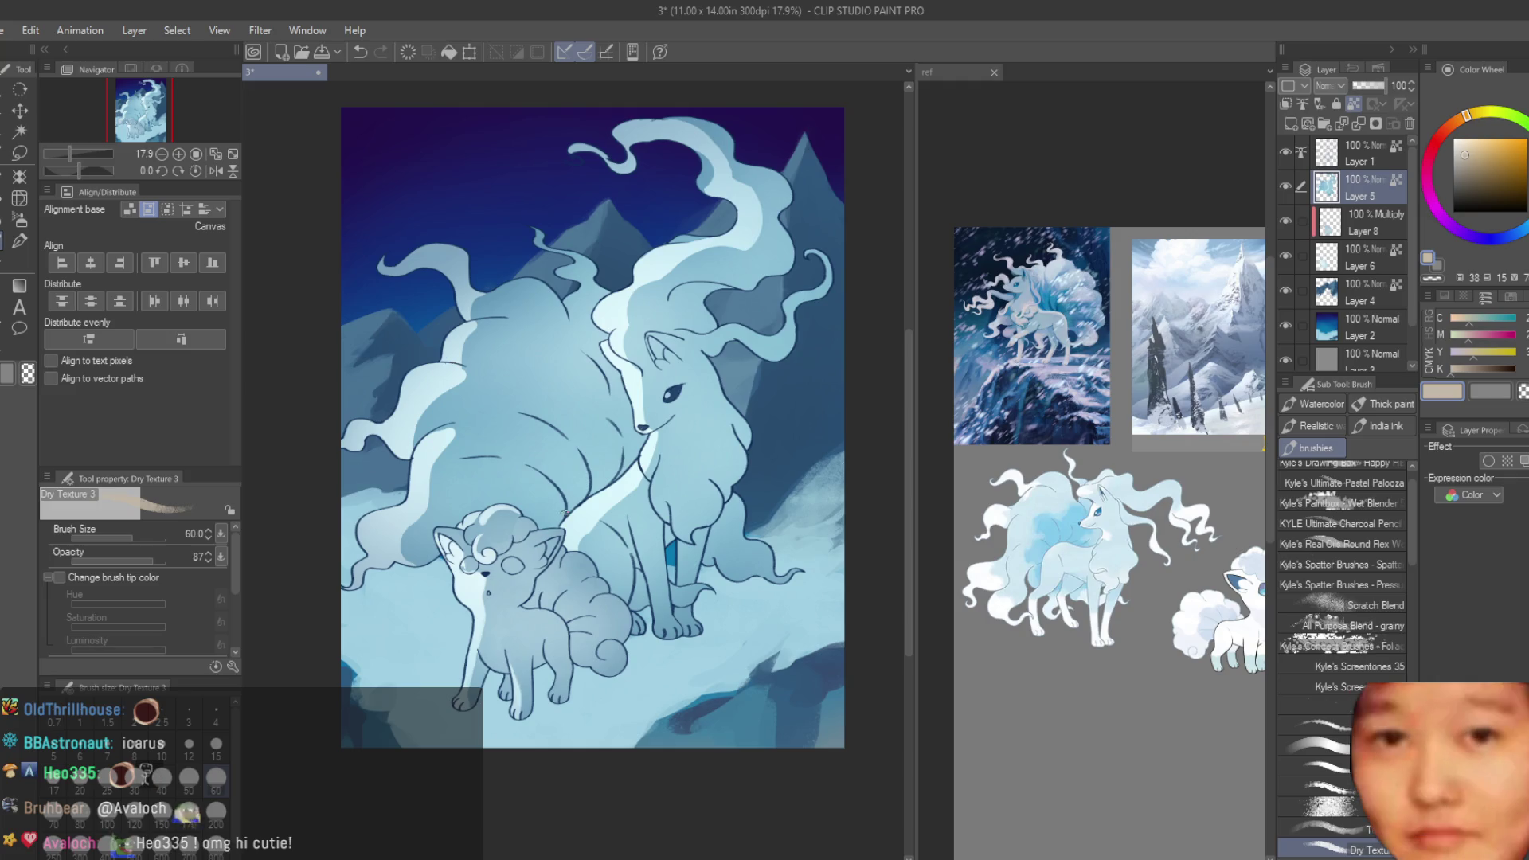
pyautogui.scroll(-3, 641, 261)
pyautogui.scroll(2, 641, 261)
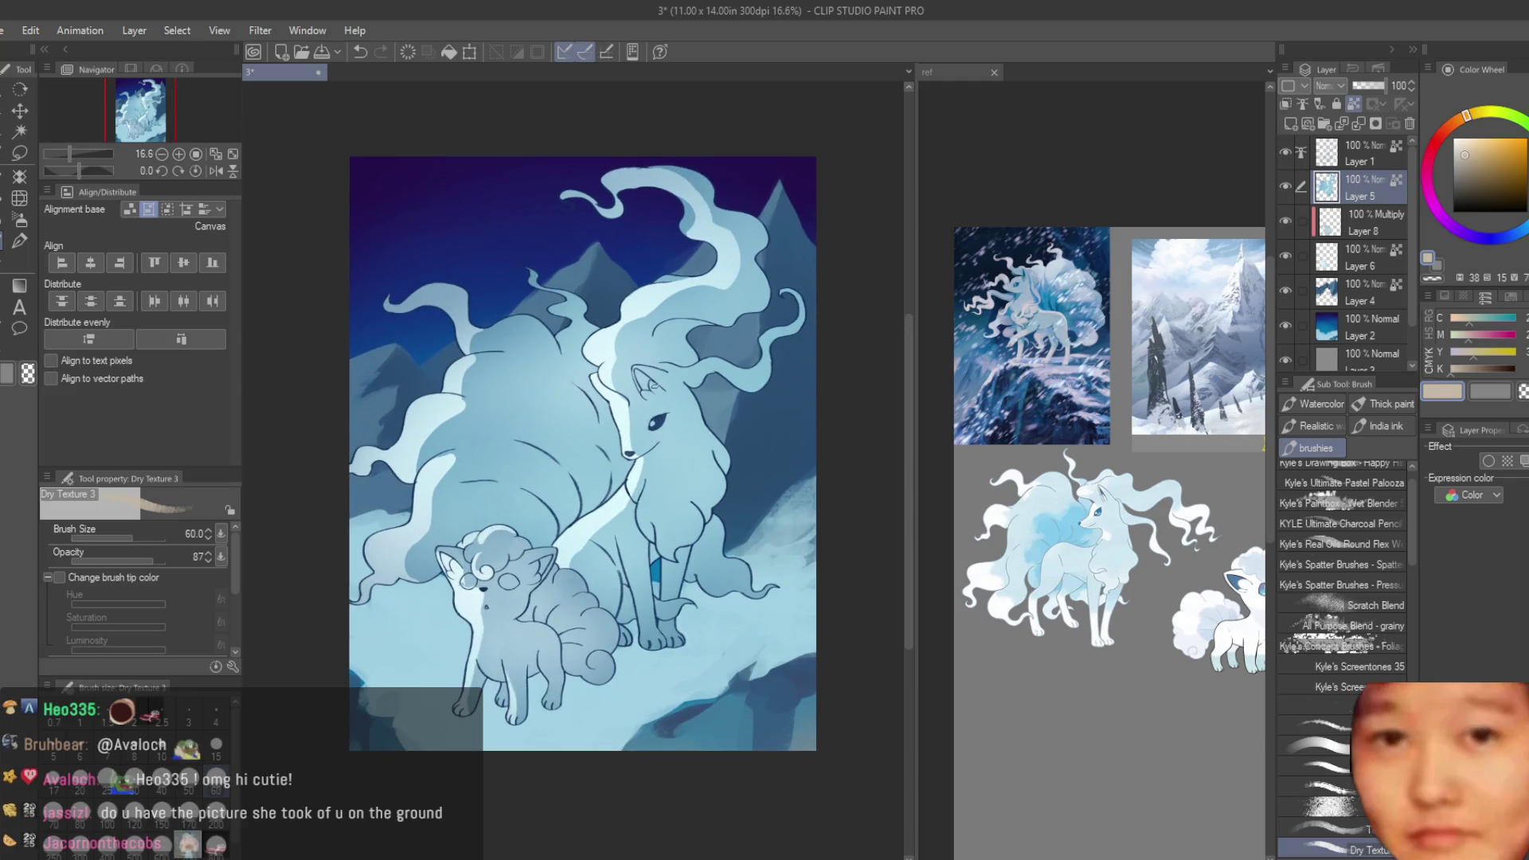
pyautogui.scroll(-2, 651, 382)
pyautogui.scroll(2, 613, 444)
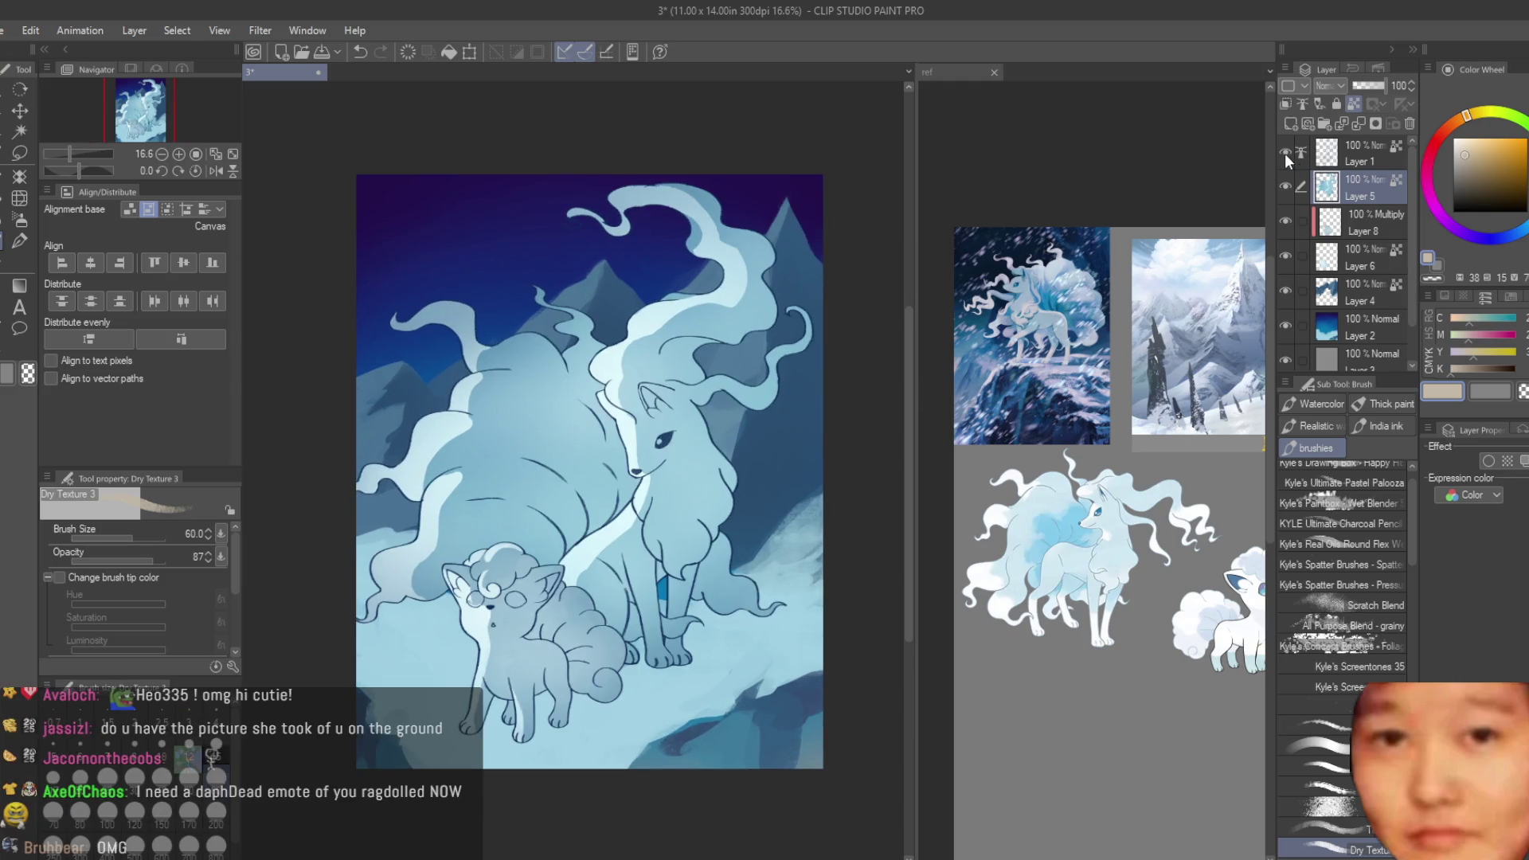
pyautogui.click(1363, 150)
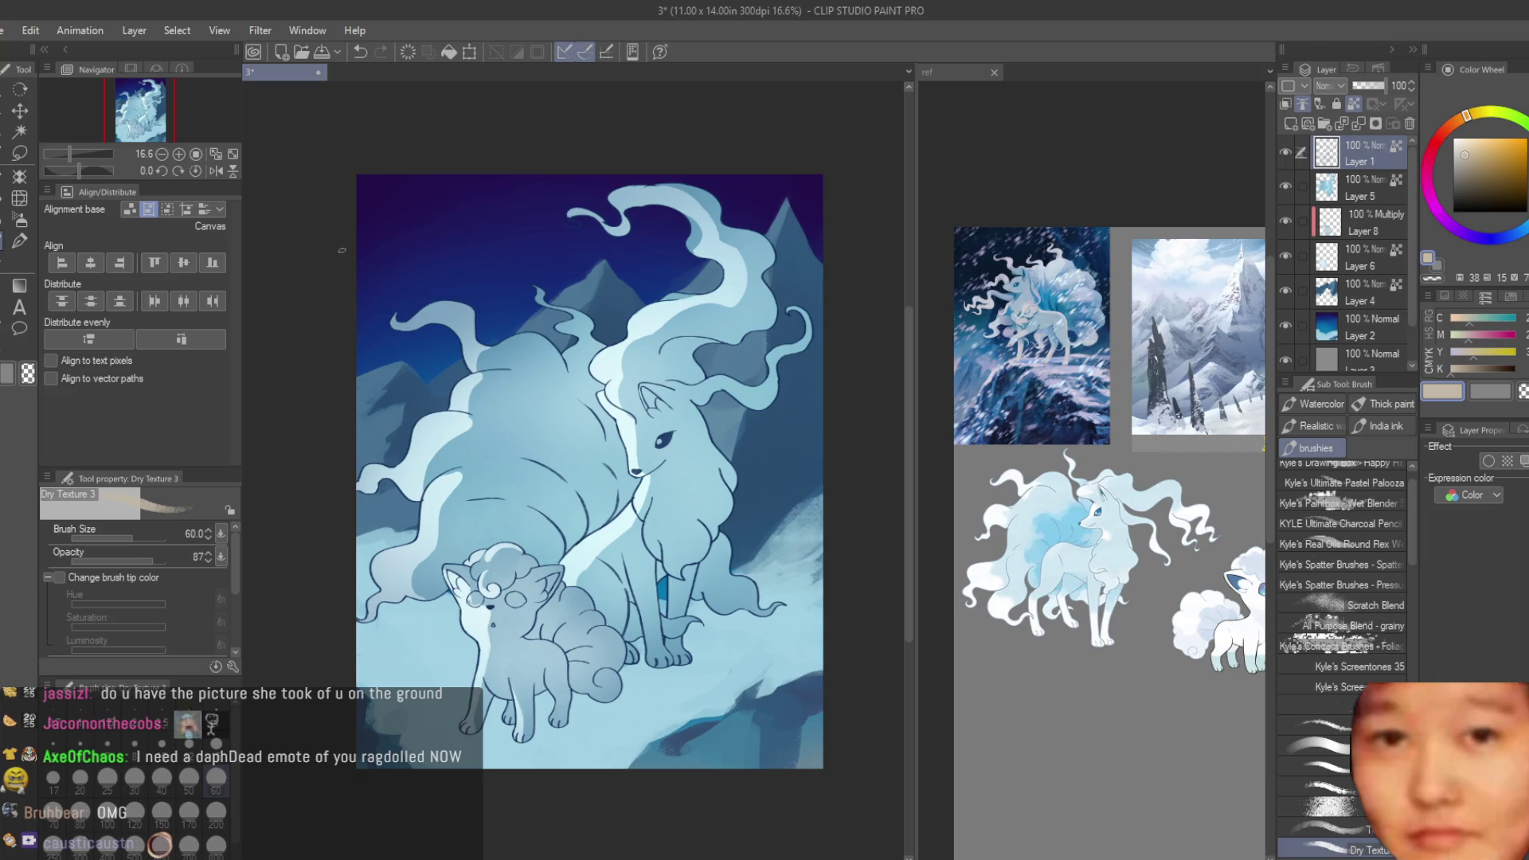
pyautogui.click(24, 240)
pyautogui.scroll(2, 764, 456)
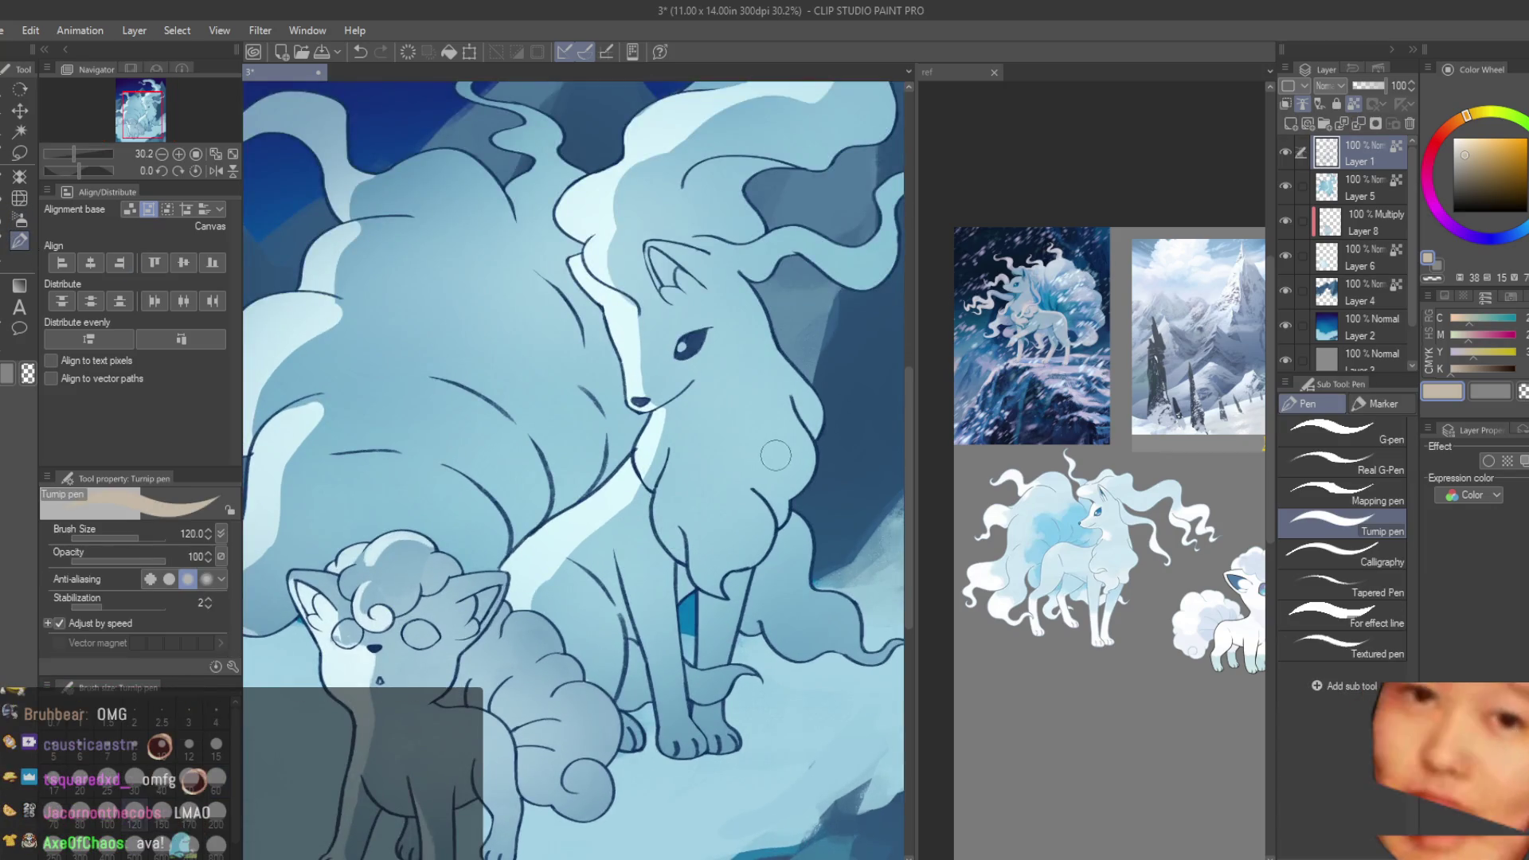
pyautogui.scroll(-1, 765, 455)
pyautogui.scroll(1, 789, 461)
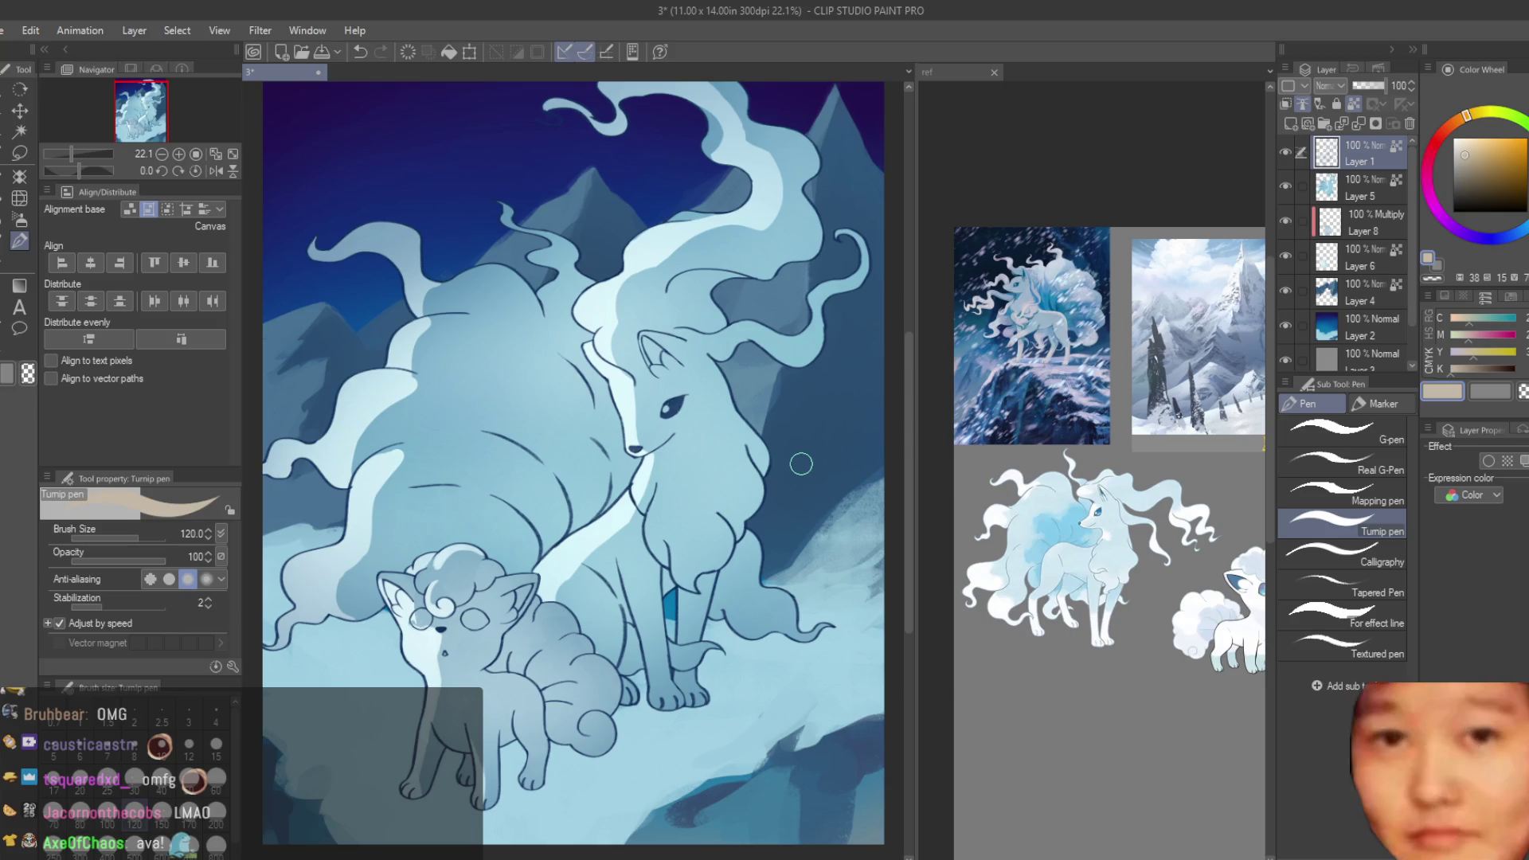
pyautogui.scroll(1, 843, 552)
# - Select Layer 5, toggle it to check the painted foxes, and return to Dry Texture 3
pyautogui.click(1370, 186)
pyautogui.click(1285, 187)
pyautogui.click(1286, 187)
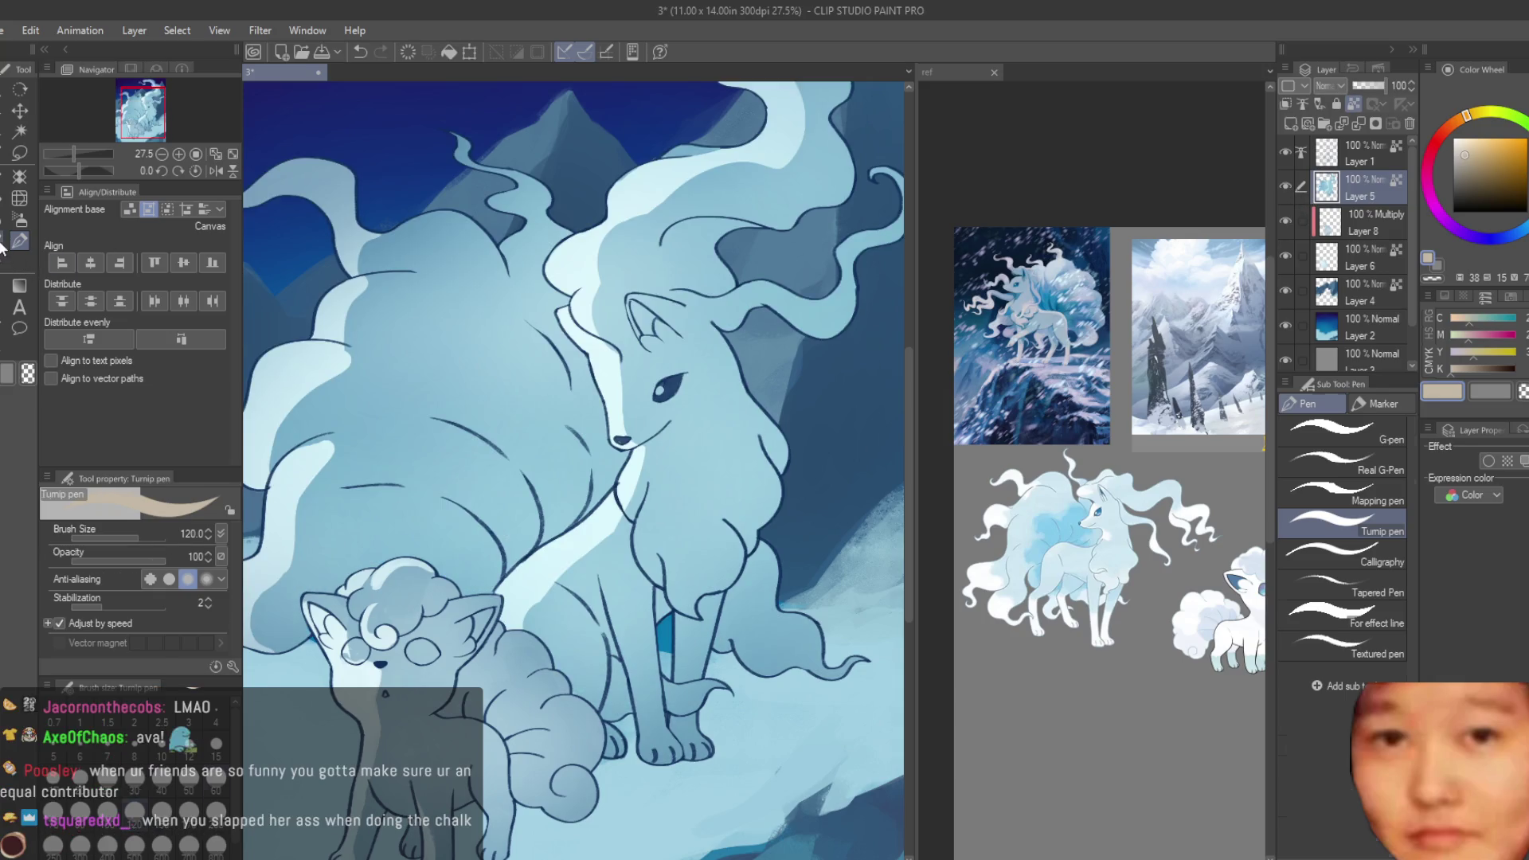
pyautogui.press('b')
pyautogui.scroll(2, 573, 470)
# - Zoom the reference window in on the Ninetales' head and blue eye
pyautogui.click(956, 72)
pyautogui.scroll(1, 1099, 478)
pyautogui.scroll(2, 1111, 533)
pyautogui.scroll(1, 1105, 510)
pyautogui.scroll(1, 1099, 485)
pyautogui.scroll(2, 1093, 458)
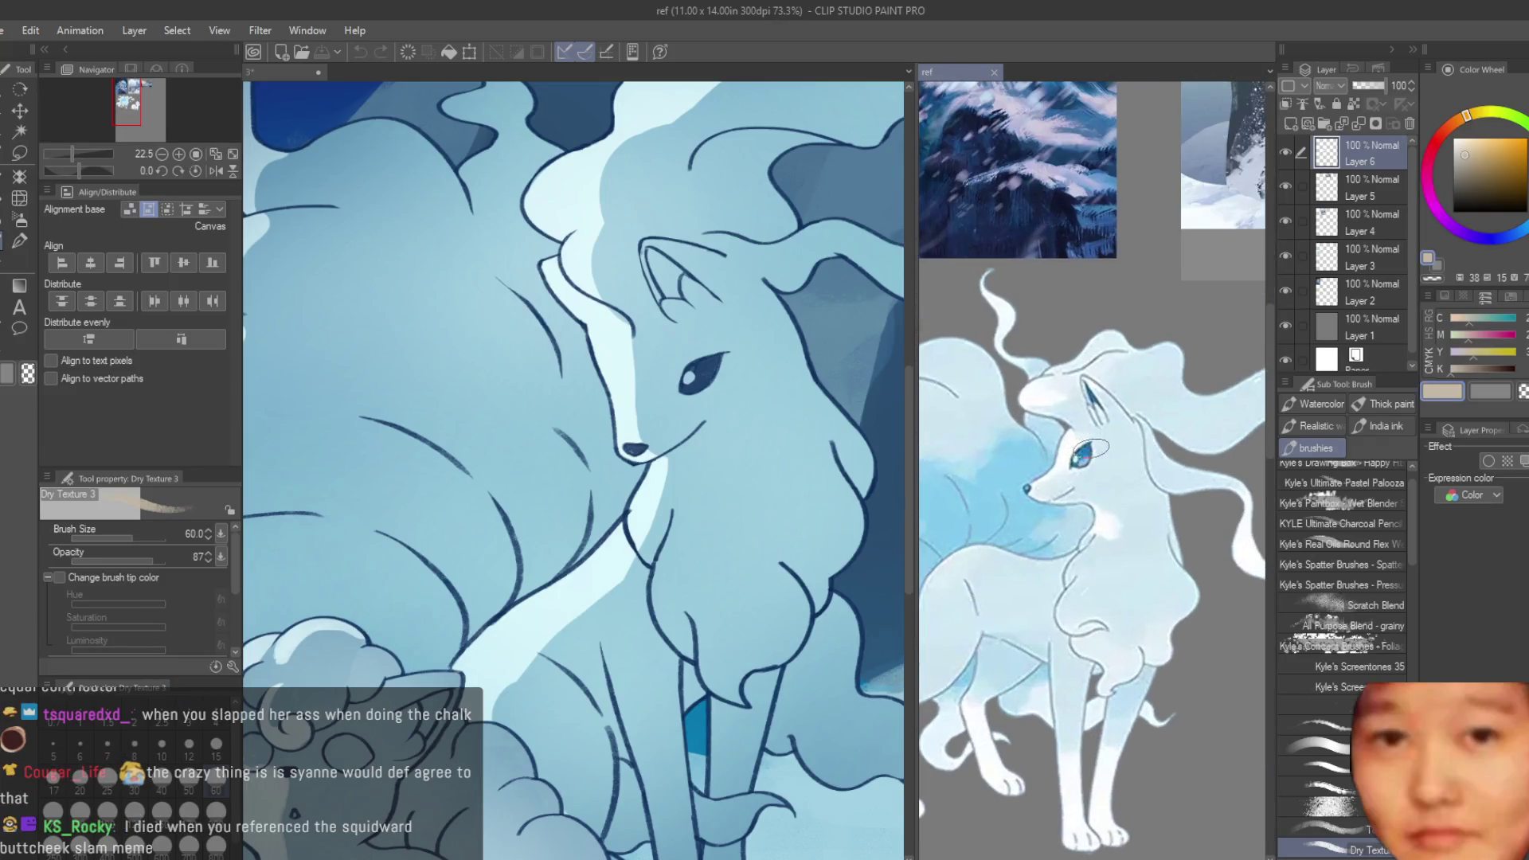
# - Sample the reference fox's eye blue, try it on the inner ear, then undo it
pyautogui.keyDown('alt'); pyautogui.click(1089, 447); pyautogui.keyUp('alt')
pyautogui.scroll(3, 673, 287)
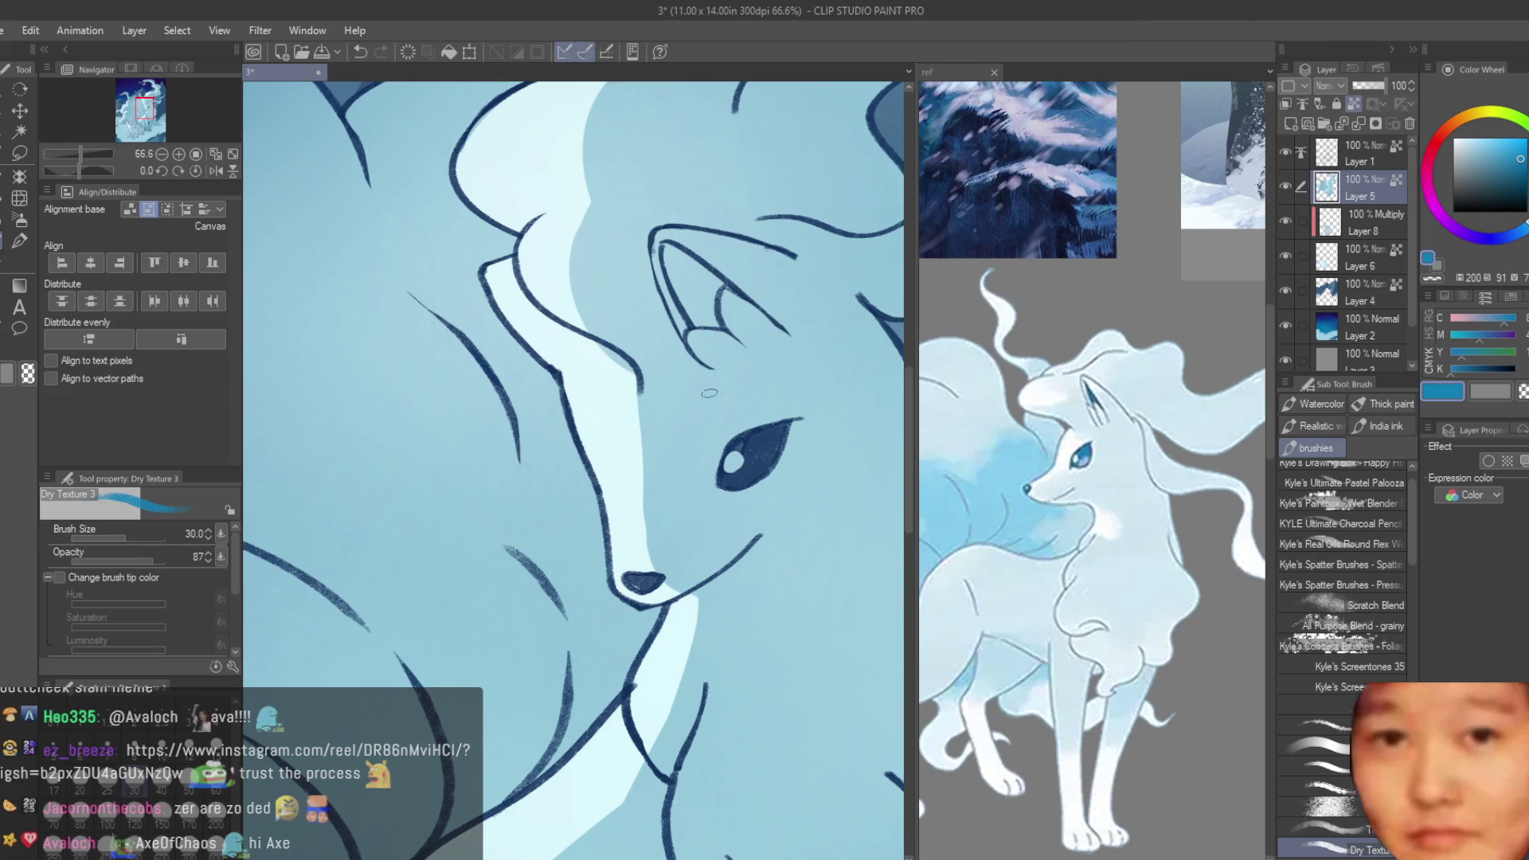
pyautogui.scroll(2, 709, 392)
pyautogui.moveTo(661, 243)
pyautogui.mouseDown()
pyautogui.moveTo(696, 346)
pyautogui.moveTo(702, 279)
pyautogui.mouseUp()
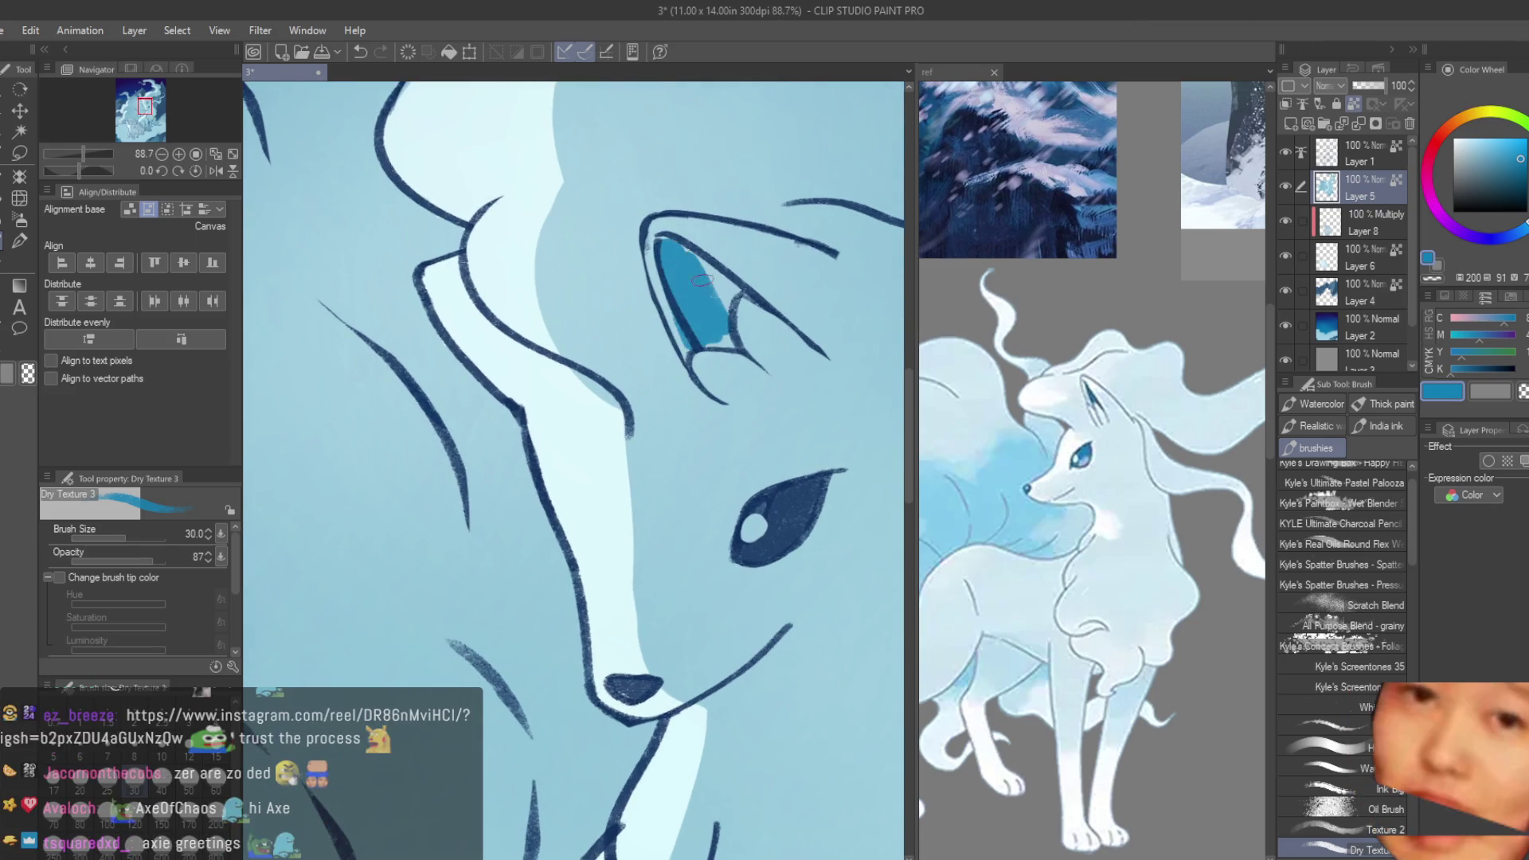
pyautogui.hotkey('ctrl', 'z')
# - Repaint Ninetales's inner ear with a darker teal-blue using Dry Texture 3
pyautogui.scroll(2, 713, 298)
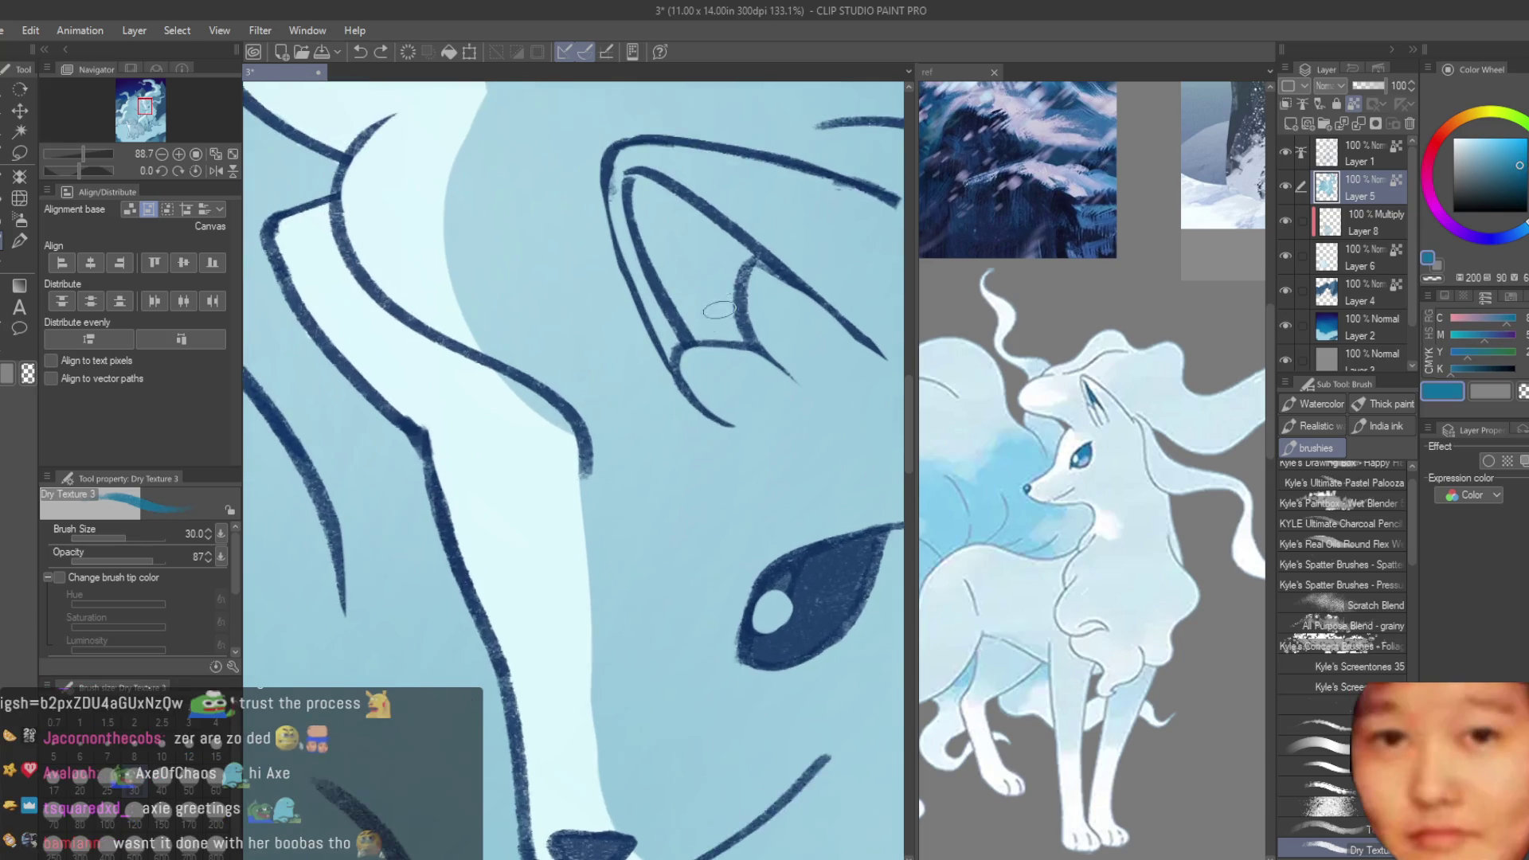
pyautogui.scroll(1, 719, 310)
pyautogui.moveTo(649, 195)
pyautogui.mouseDown()
pyautogui.moveTo(736, 269)
pyautogui.moveTo(709, 291)
pyautogui.moveTo(637, 154)
pyautogui.mouseUp()
pyautogui.scroll(-3, 705, 448)
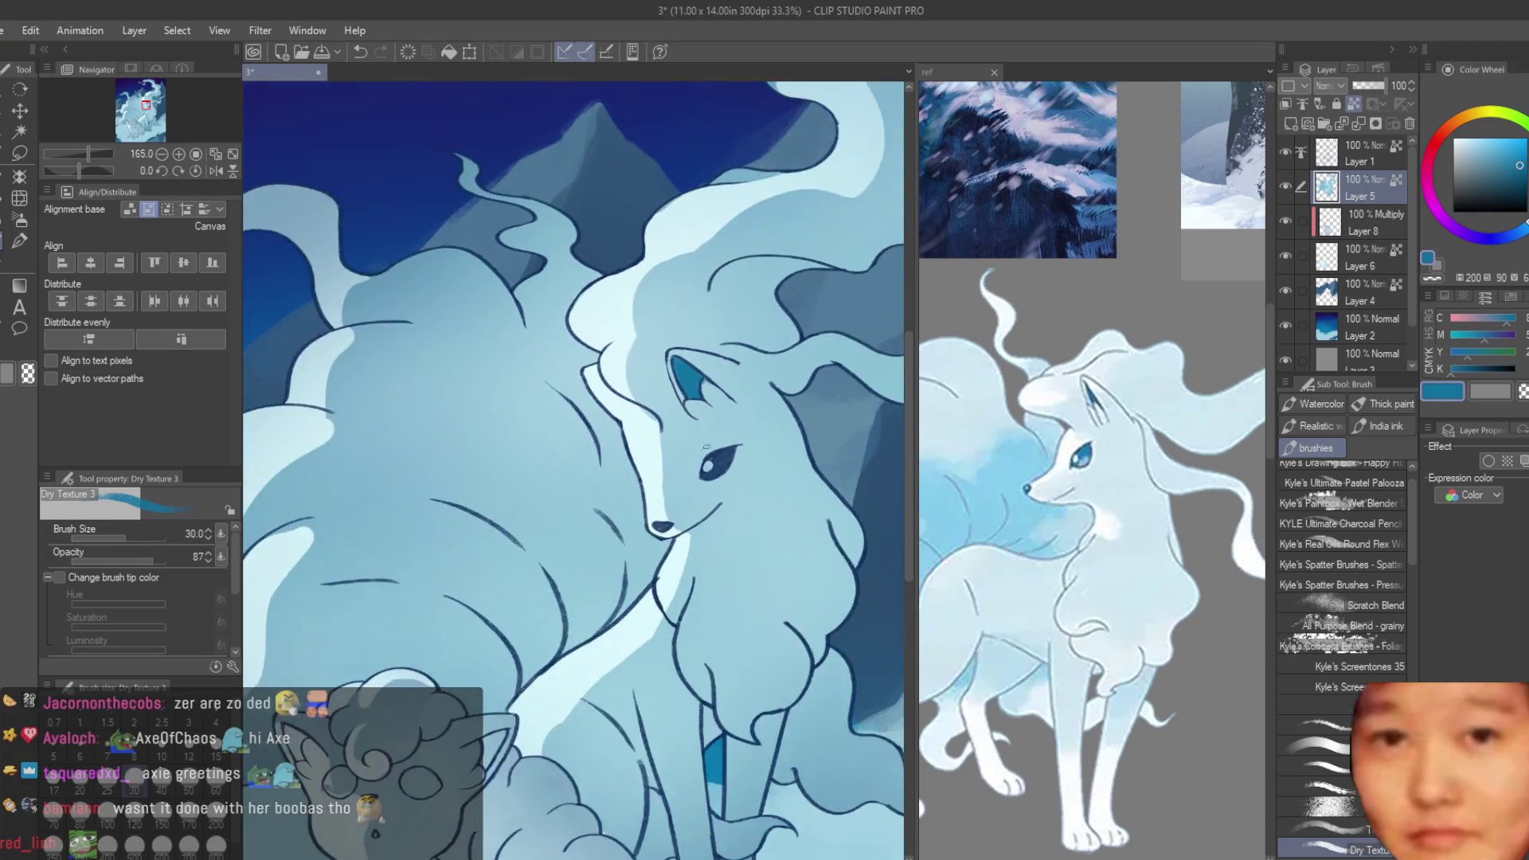
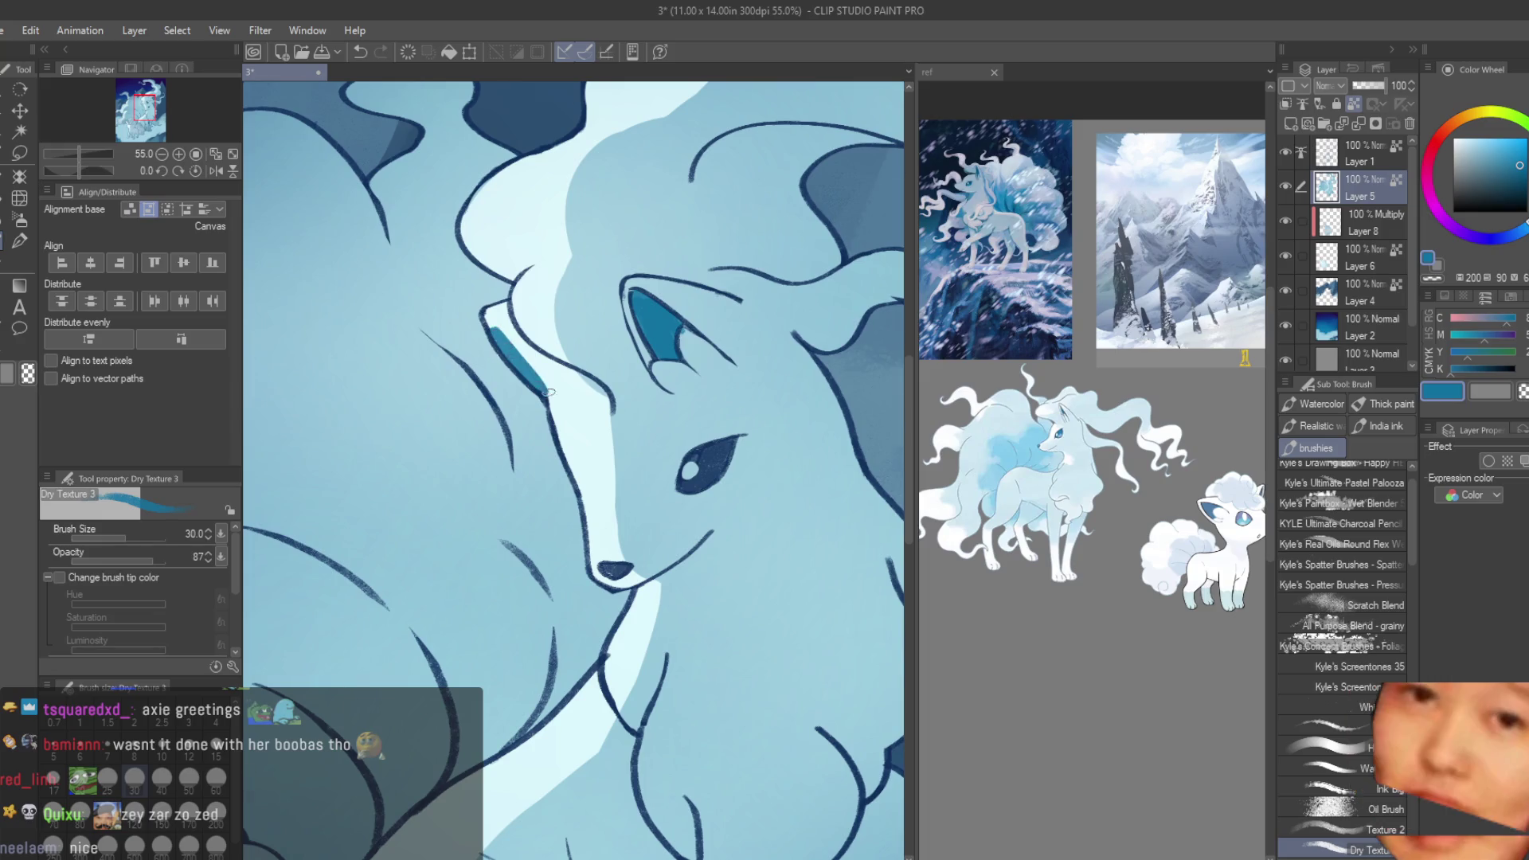
# - Delete the Multiply shading layer, Layer 8
pyautogui.scroll(-6, 491, 333)
pyautogui.scroll(1, 661, 445)
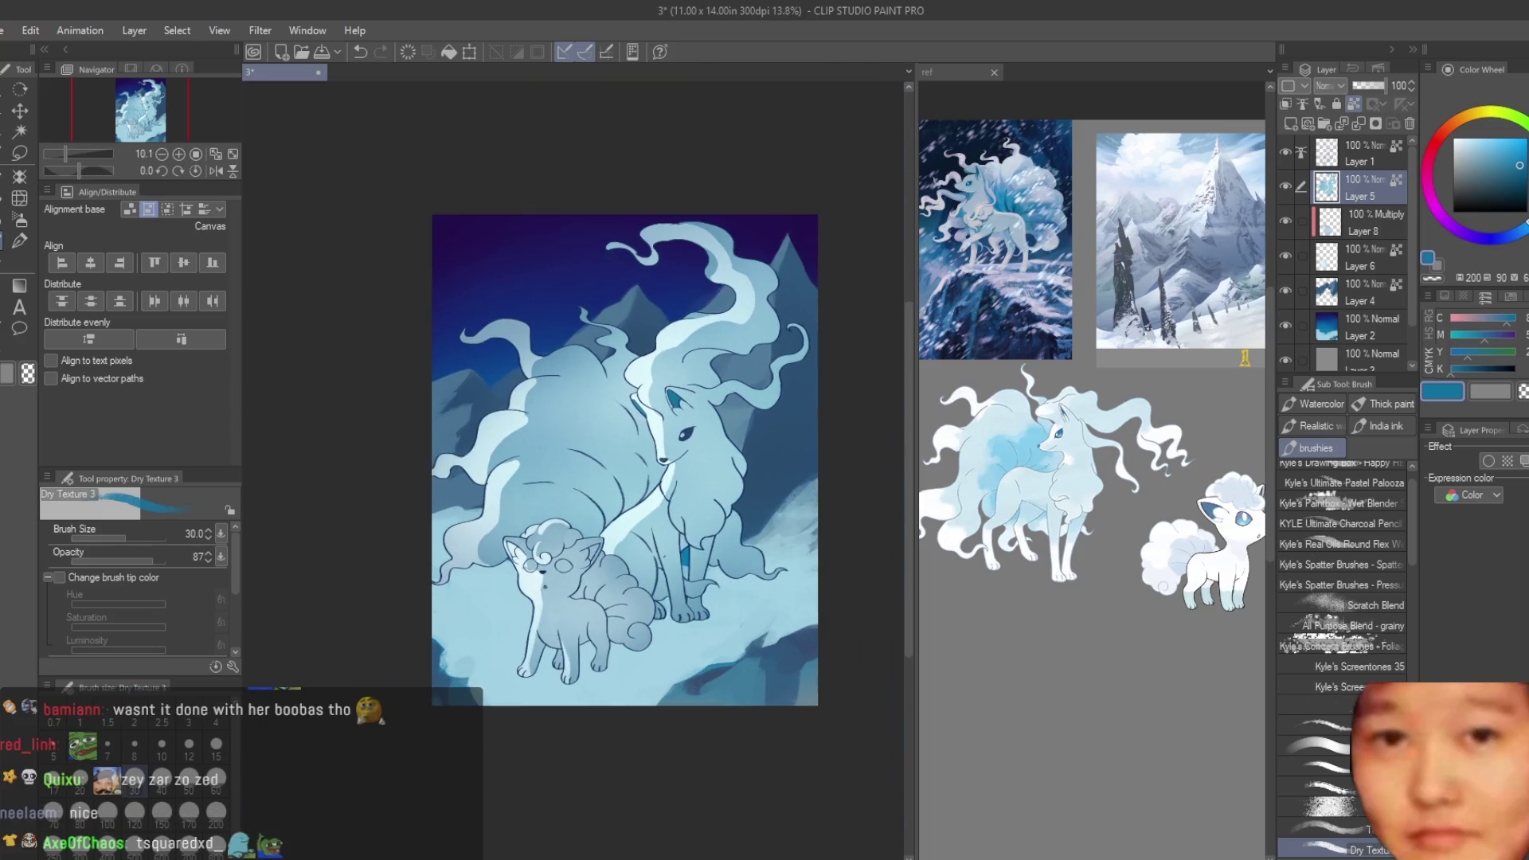
pyautogui.scroll(2, 661, 446)
pyautogui.scroll(1, 753, 448)
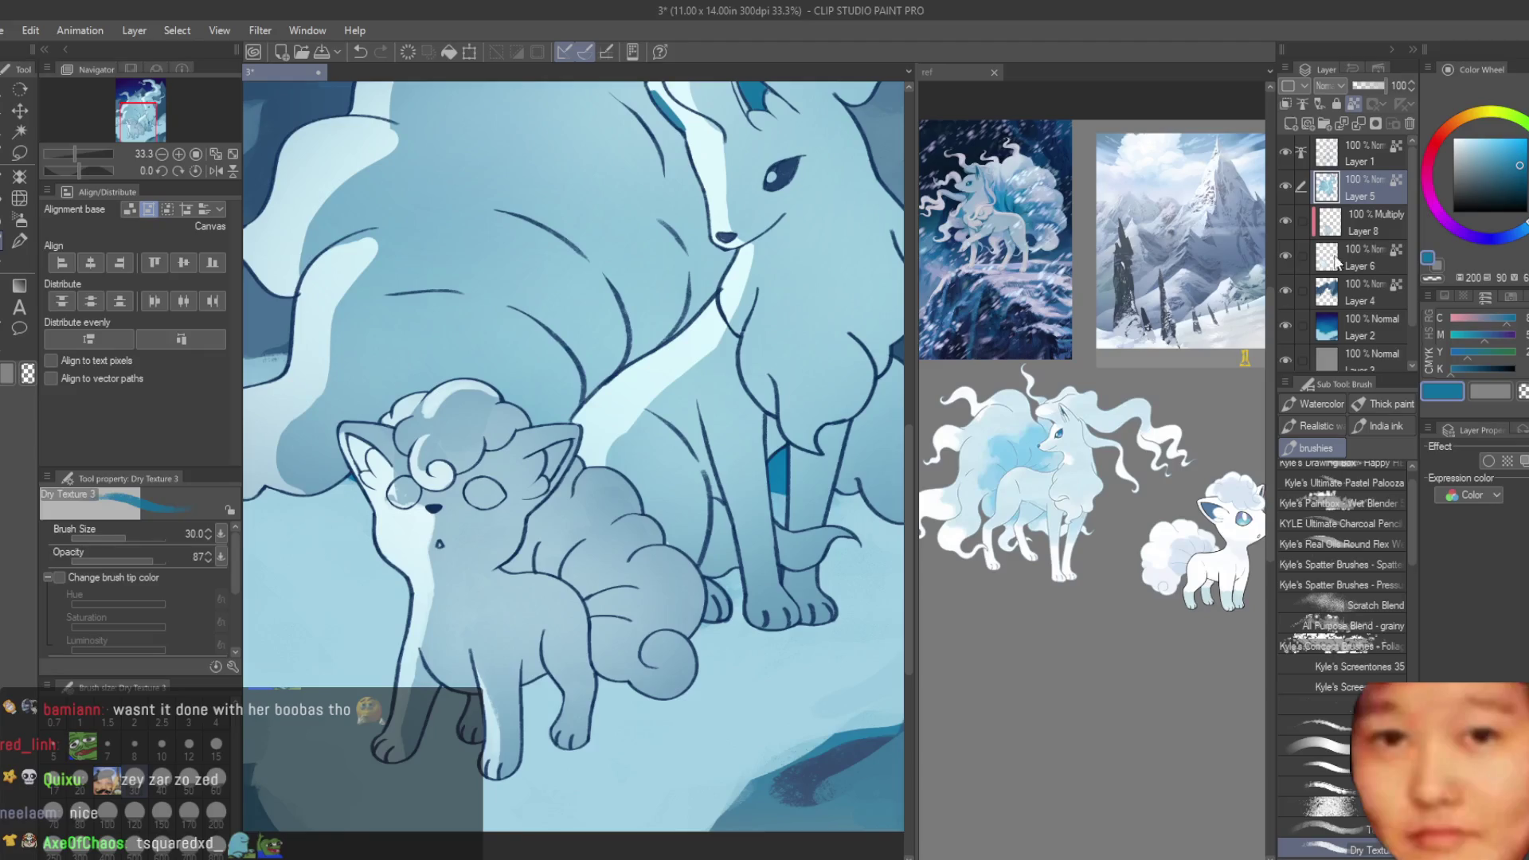
pyautogui.click(1373, 216)
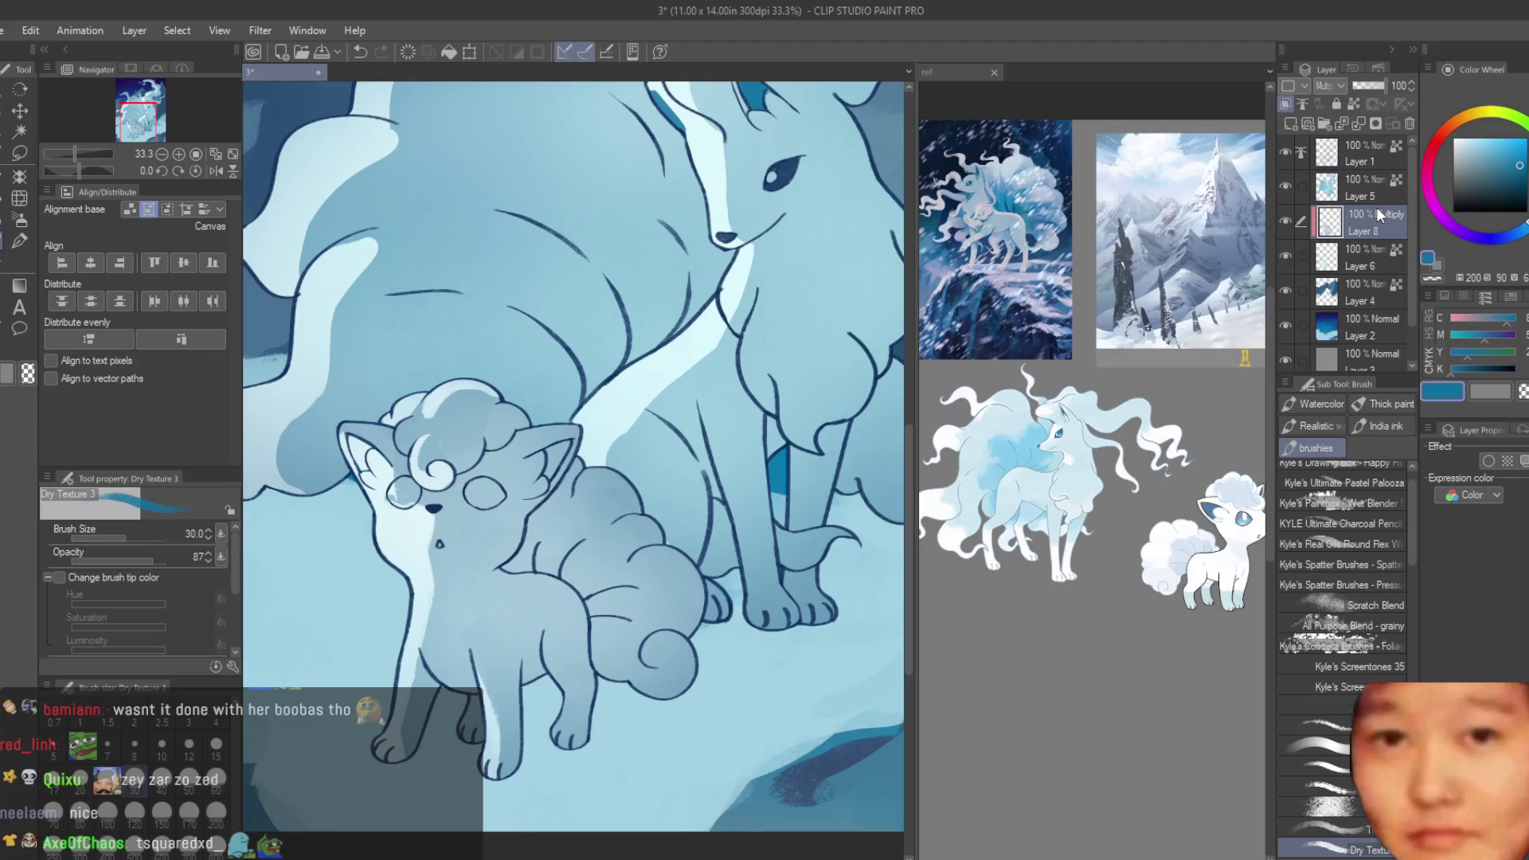
pyautogui.hotkey('ctrl', 'e')
# - On Layer 6, paint deeper blue inside both of Vulpix's ears with Dry Texture
pyautogui.click(1288, 220)
pyautogui.click(1287, 220)
pyautogui.scroll(2, 388, 504)
pyautogui.scroll(2, 642, 375)
pyautogui.scroll(1, 692, 414)
pyautogui.moveTo(668, 477)
pyautogui.mouseDown()
pyautogui.moveTo(701, 394)
pyautogui.moveTo(669, 493)
pyautogui.mouseUp()
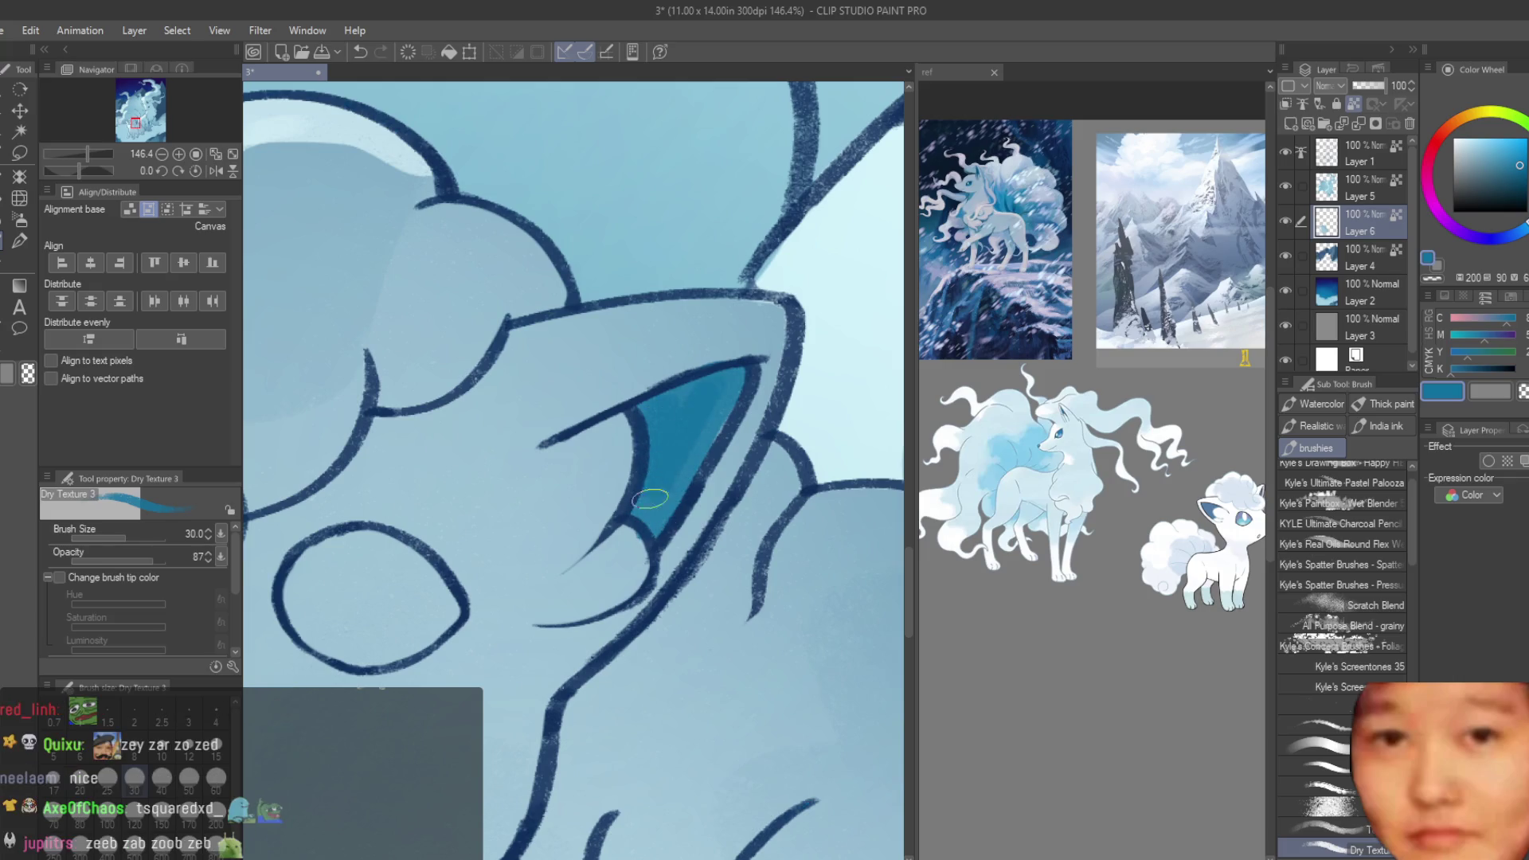
pyautogui.scroll(-2, 323, 408)
pyautogui.scroll(-1, 324, 408)
pyautogui.scroll(3, 323, 408)
pyautogui.moveTo(303, 398); pyautogui.dragTo(342, 492)
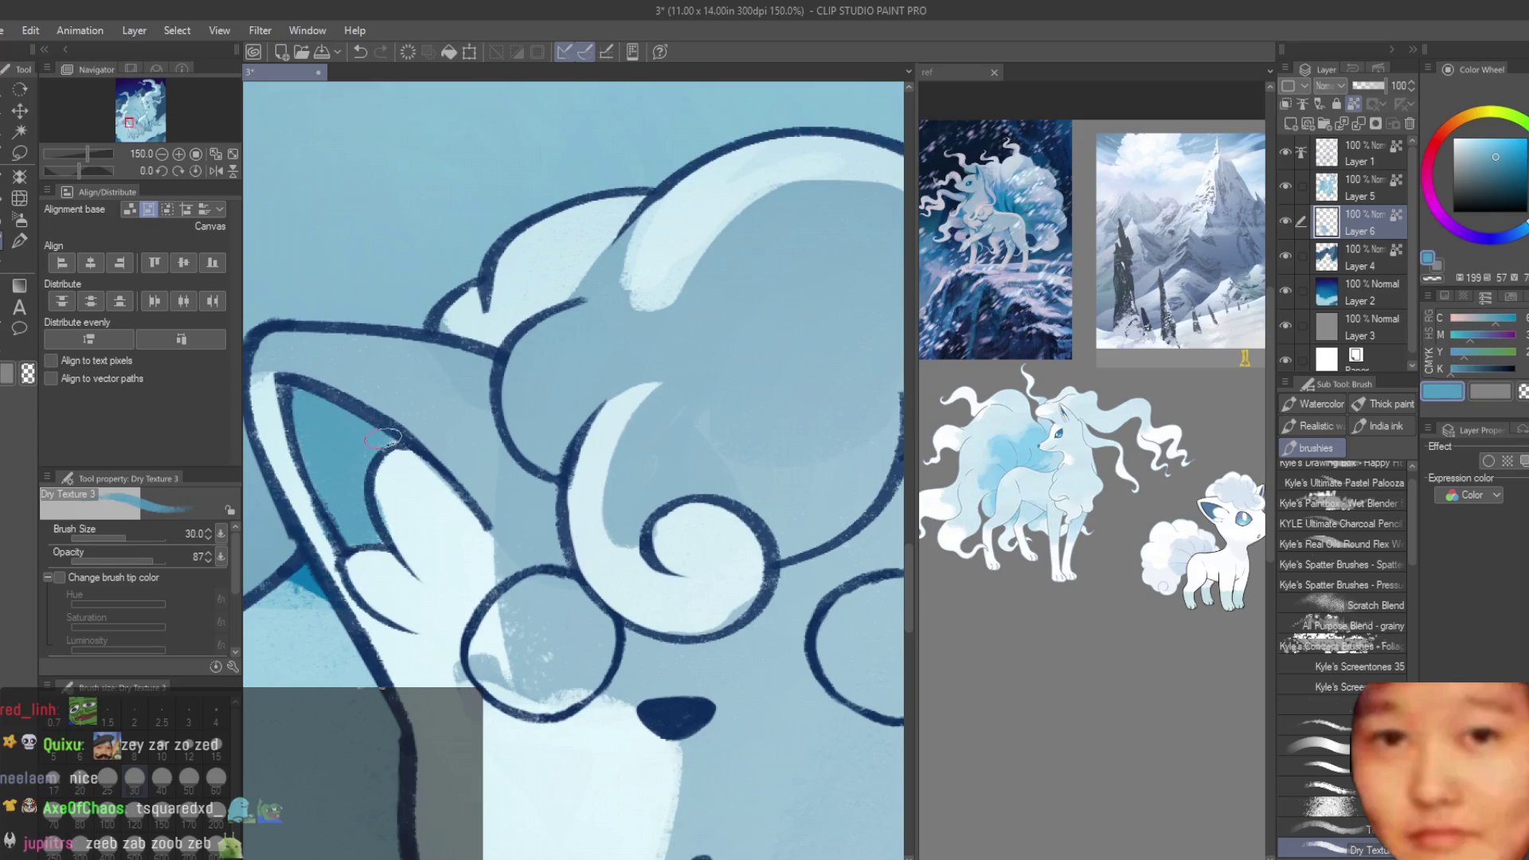
# - Pick a very light blue and switch over to the reference document
pyautogui.keyDown('alt'); pyautogui.click(406, 489); pyautogui.keyUp('alt')
pyautogui.scroll(-5, 557, 477)
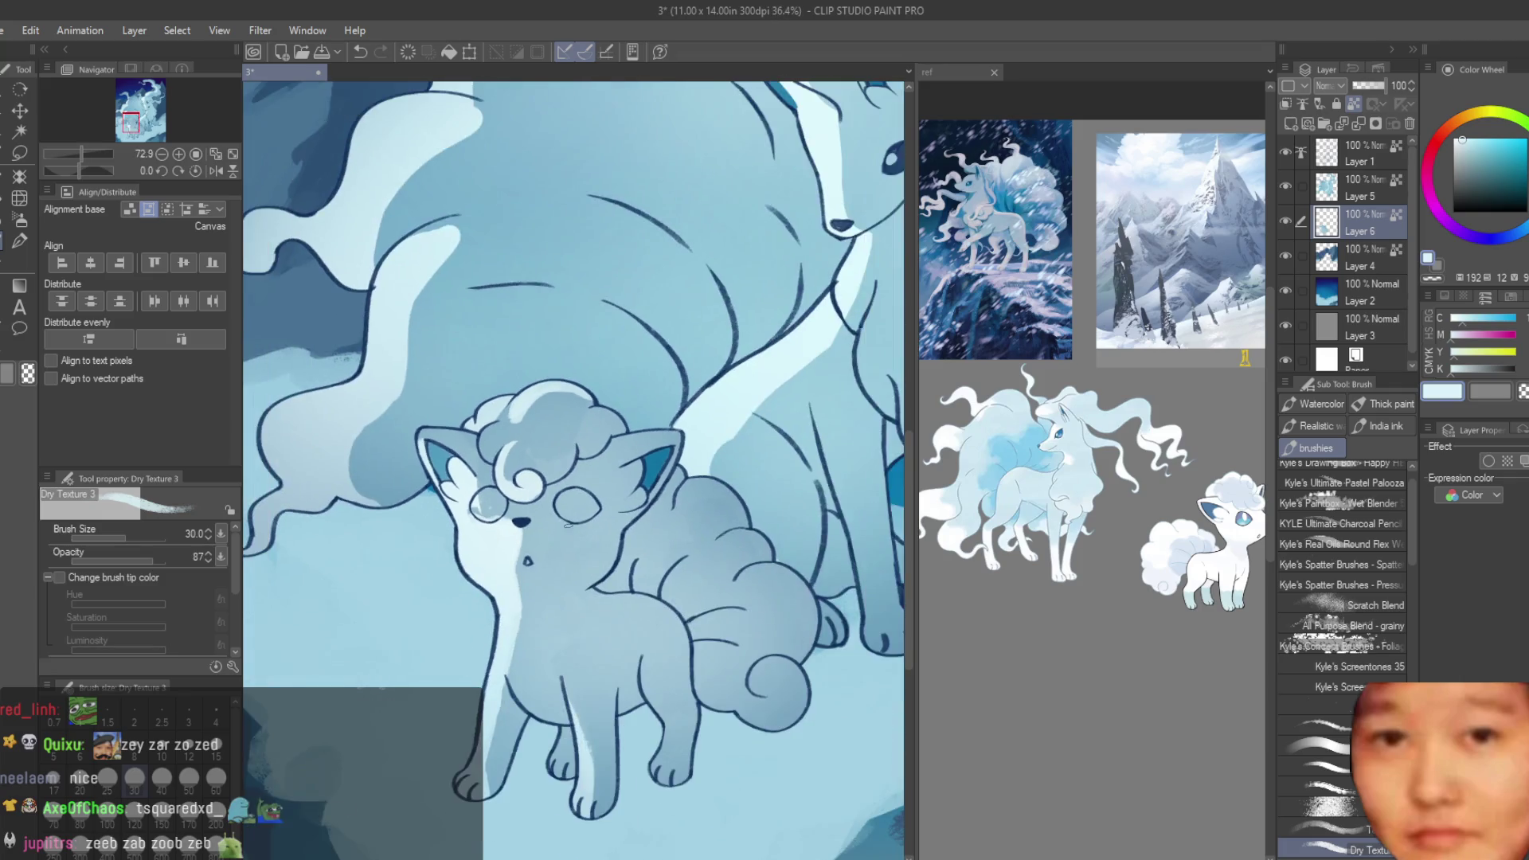
pyautogui.scroll(-3, 683, 512)
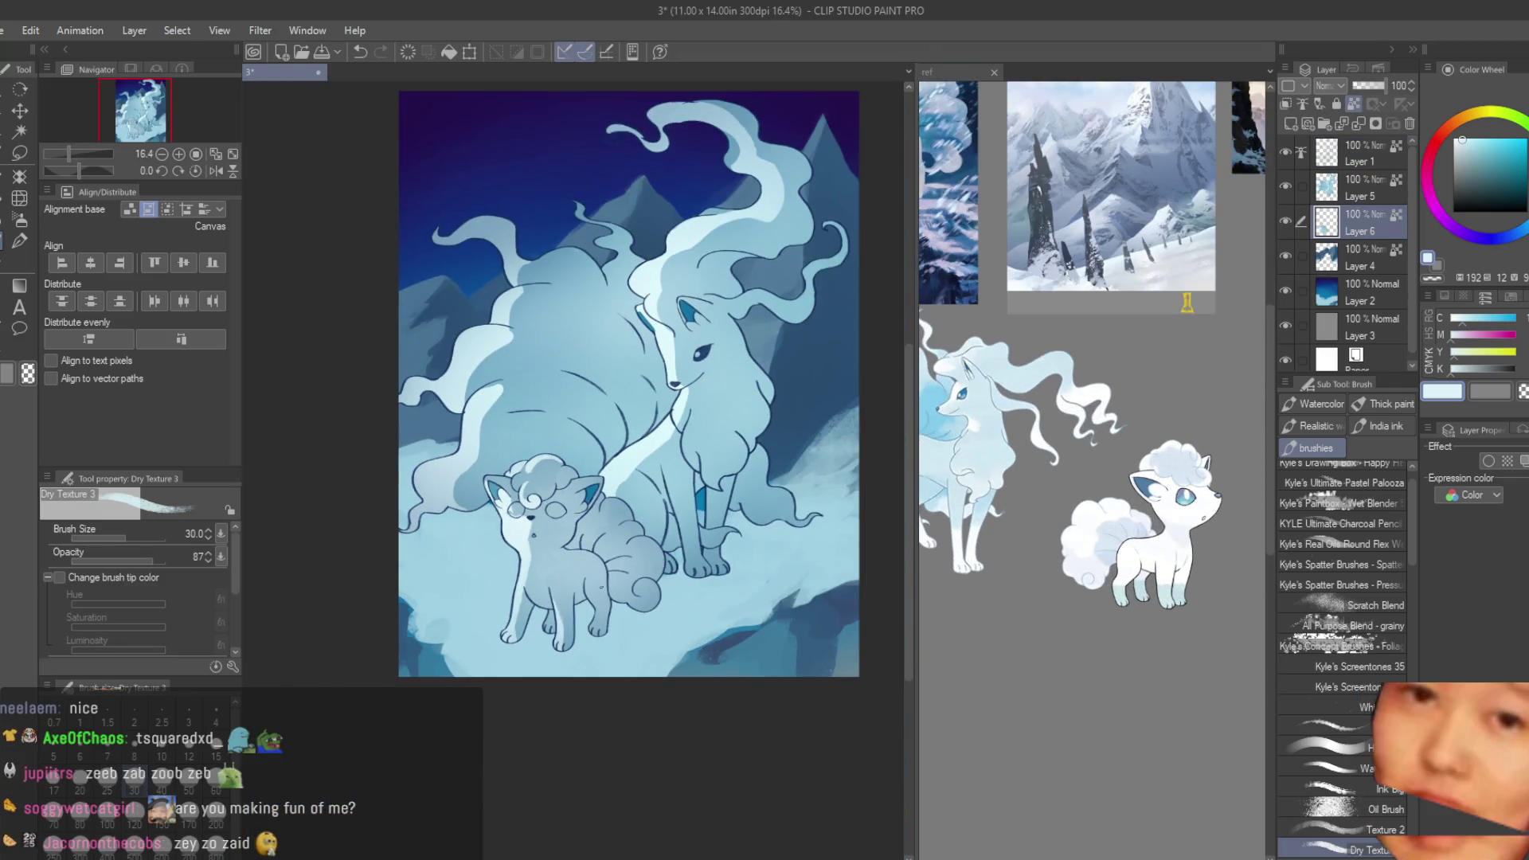
pyautogui.scroll(2, 692, 398)
pyautogui.scroll(-2, 699, 380)
pyautogui.scroll(2, 666, 308)
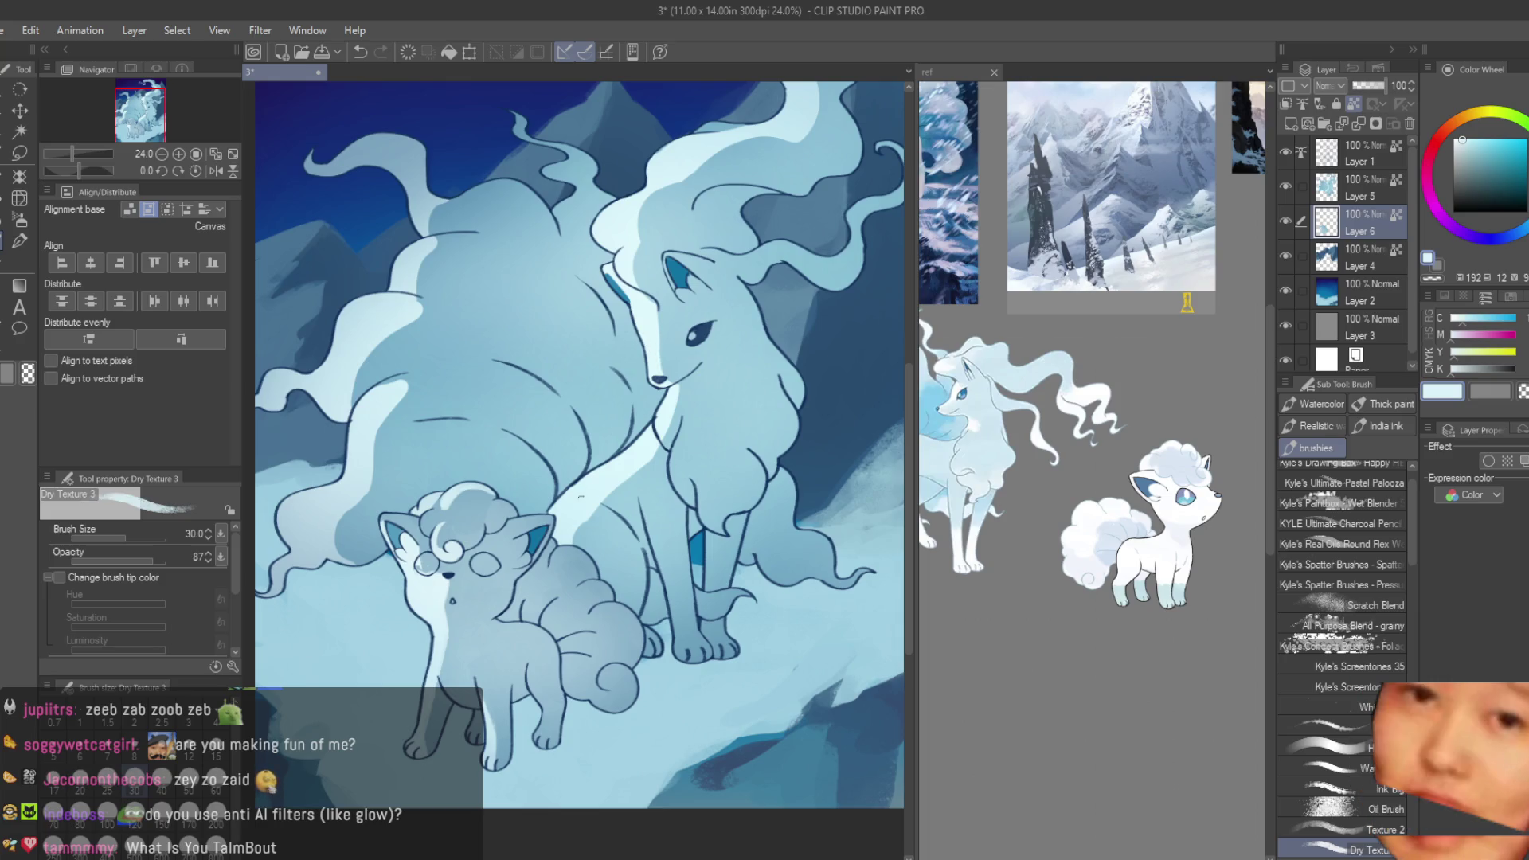
pyautogui.scroll(2, 629, 386)
pyautogui.scroll(1, 652, 408)
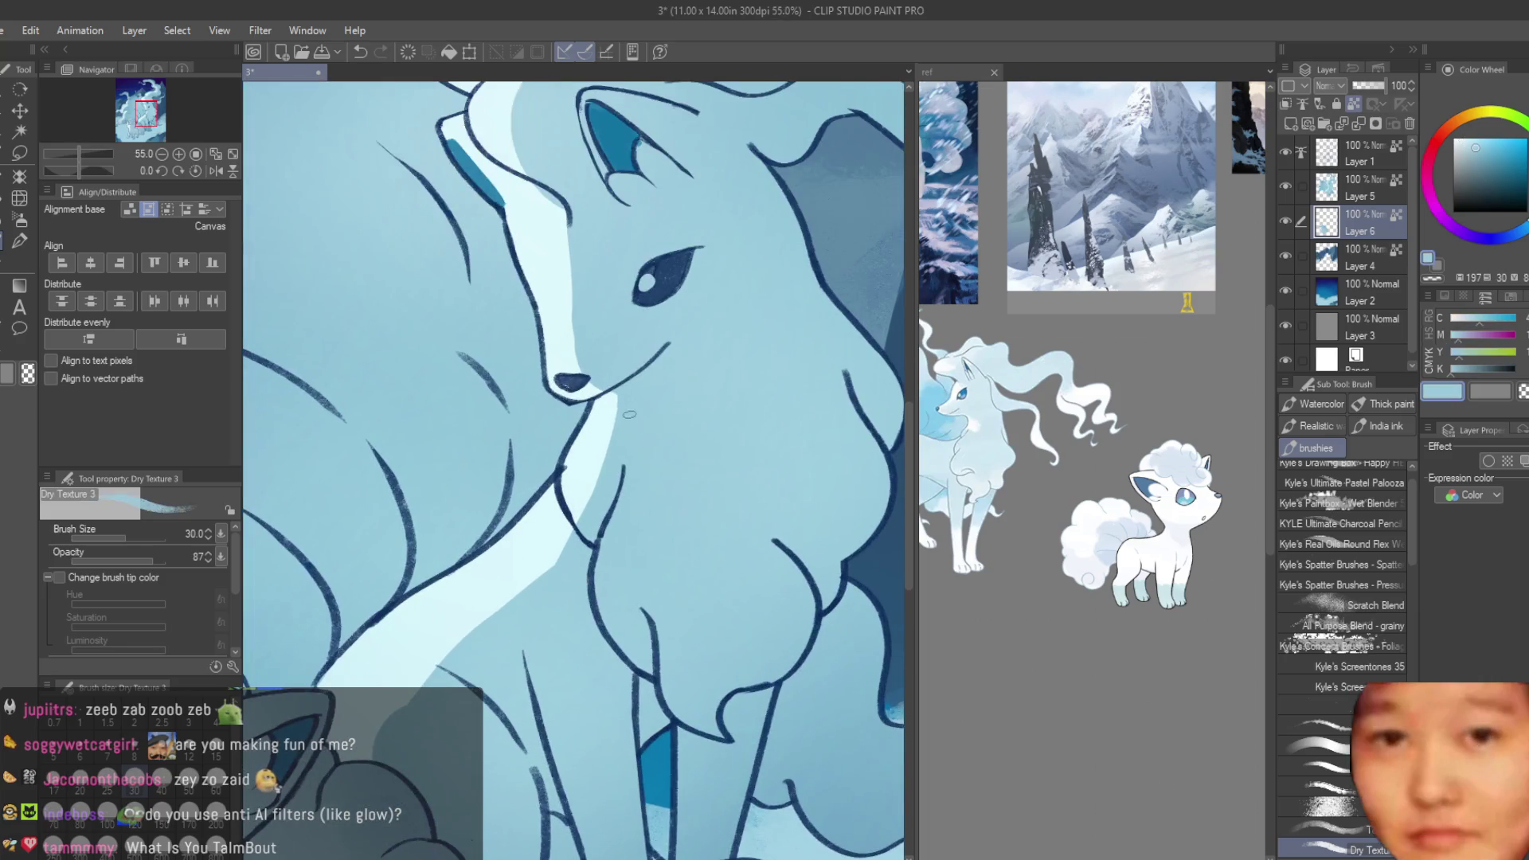
pyautogui.scroll(-2, 601, 497)
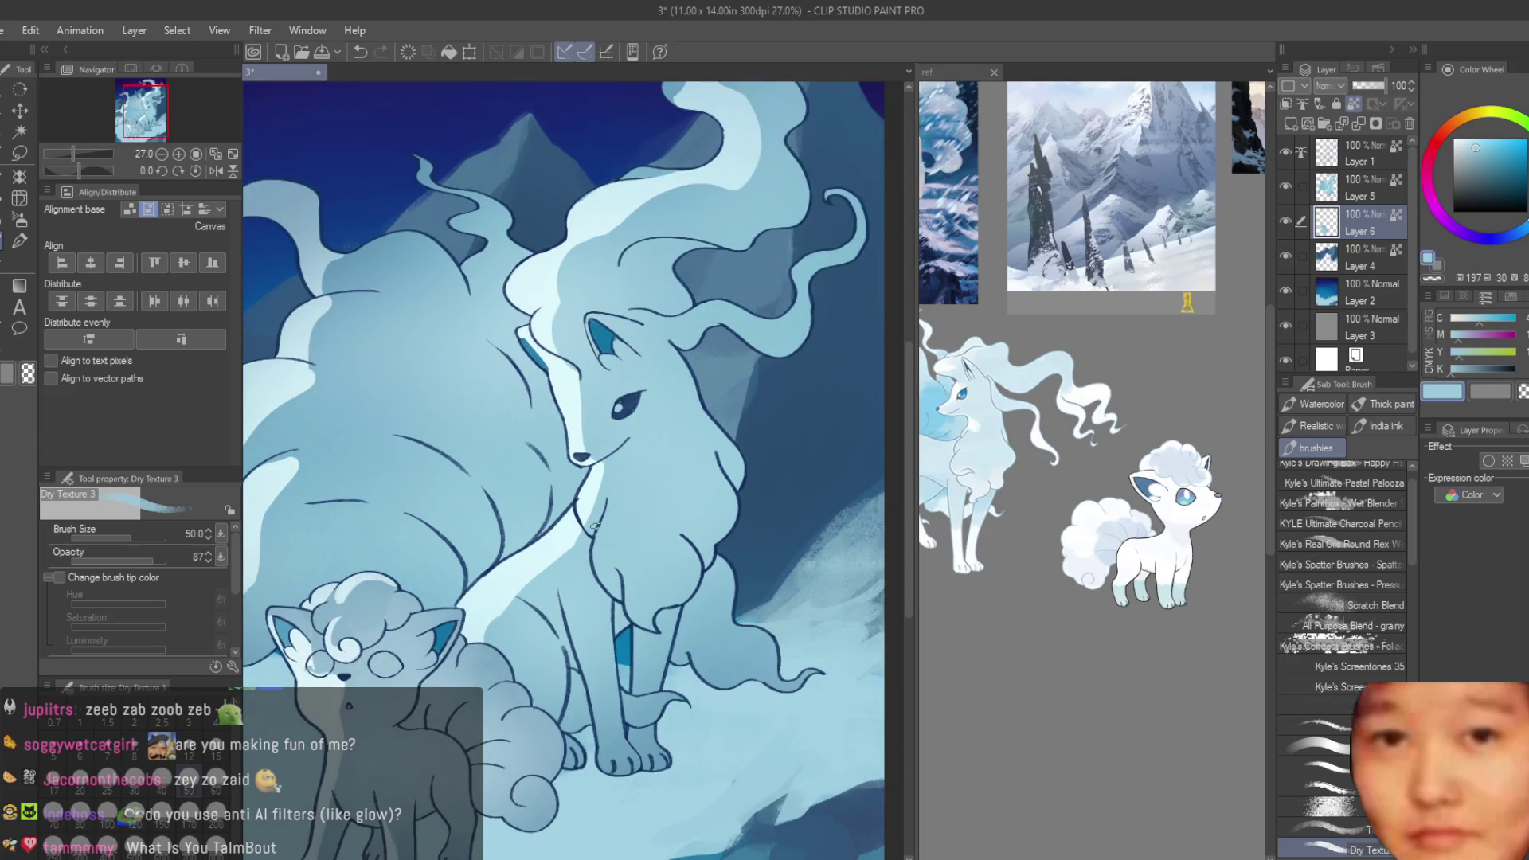
pyautogui.hotkey('ctrl', '0')
# - Zoom around the reference images to study them
pyautogui.scroll(2, 1090, 398)
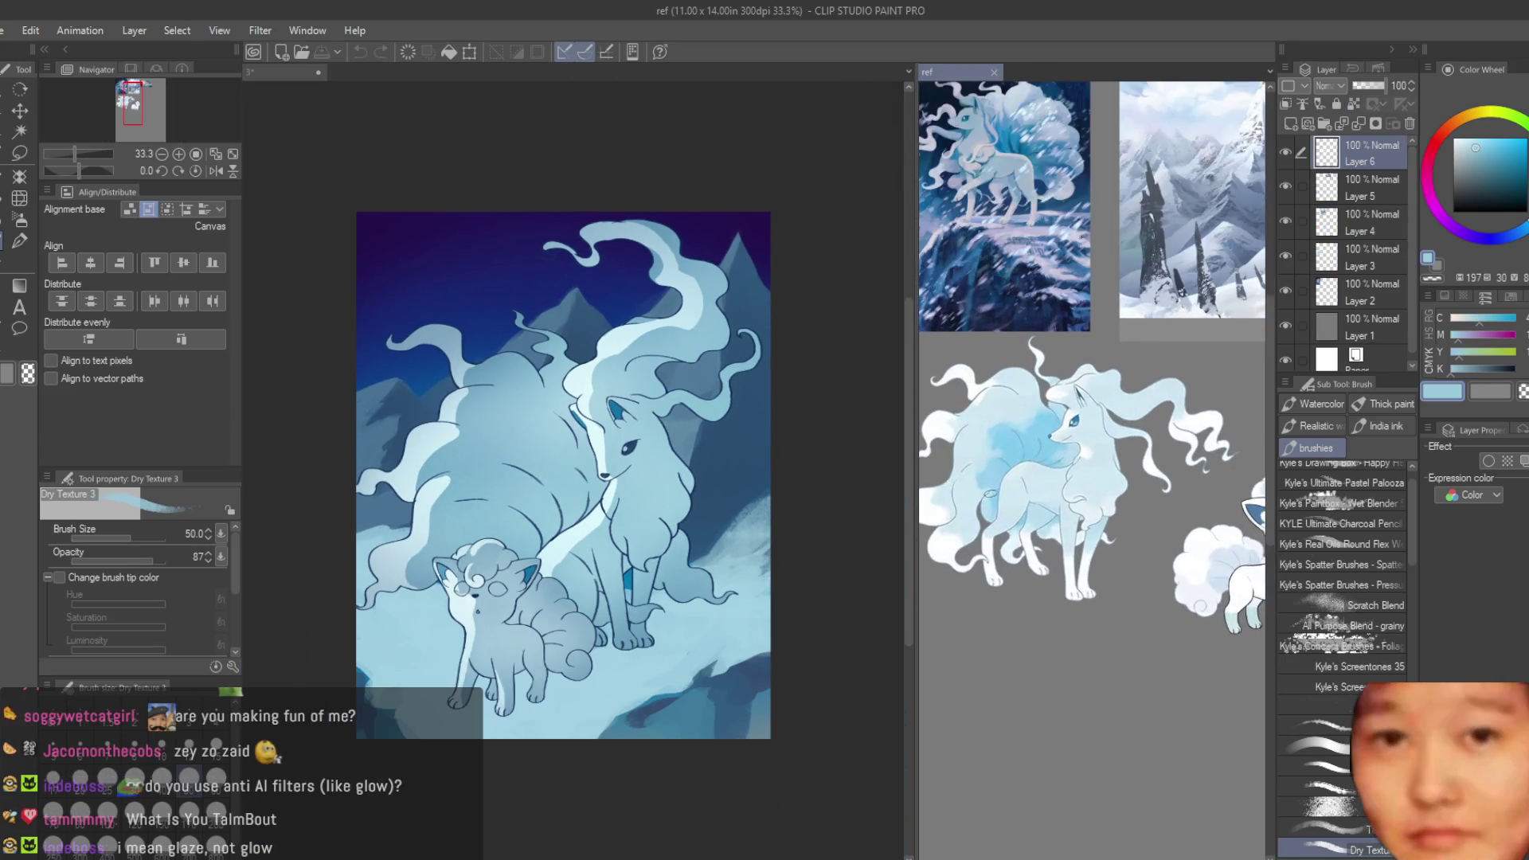
pyautogui.scroll(1, 1079, 557)
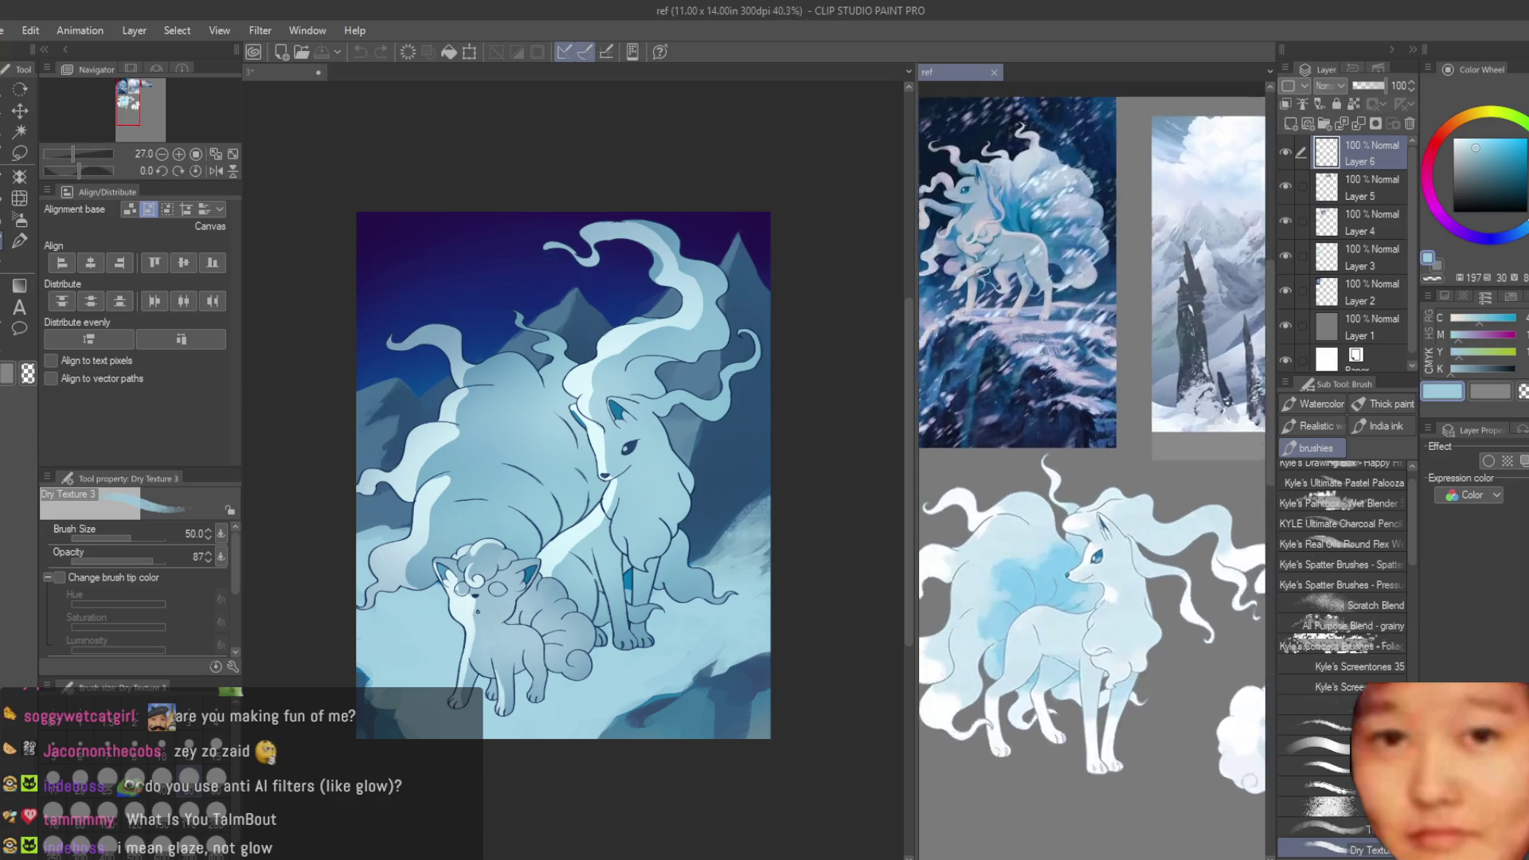
pyautogui.scroll(1, 982, 271)
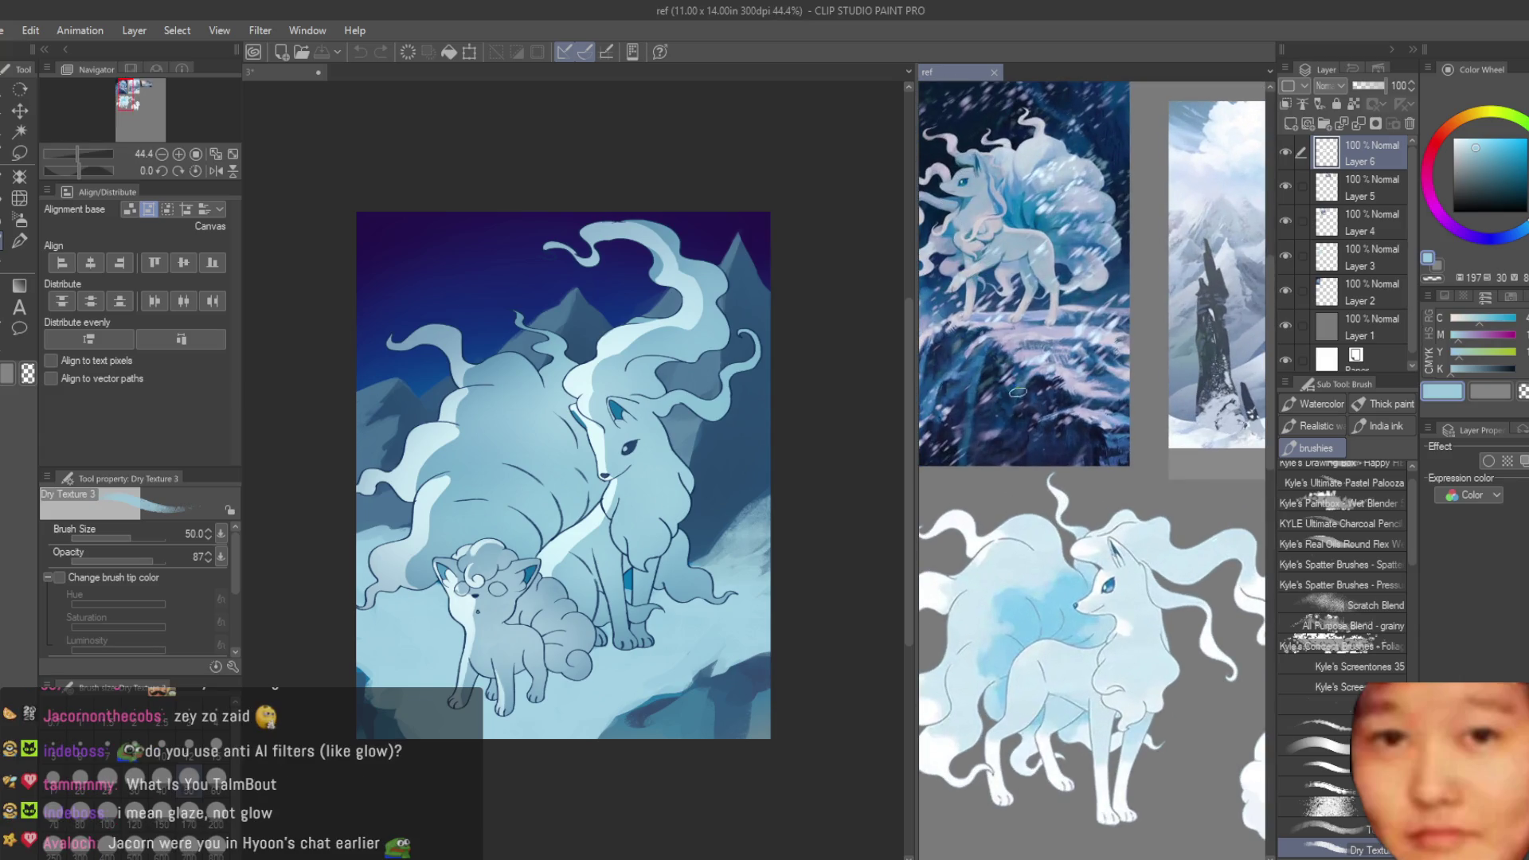
pyautogui.scroll(-3, 1035, 493)
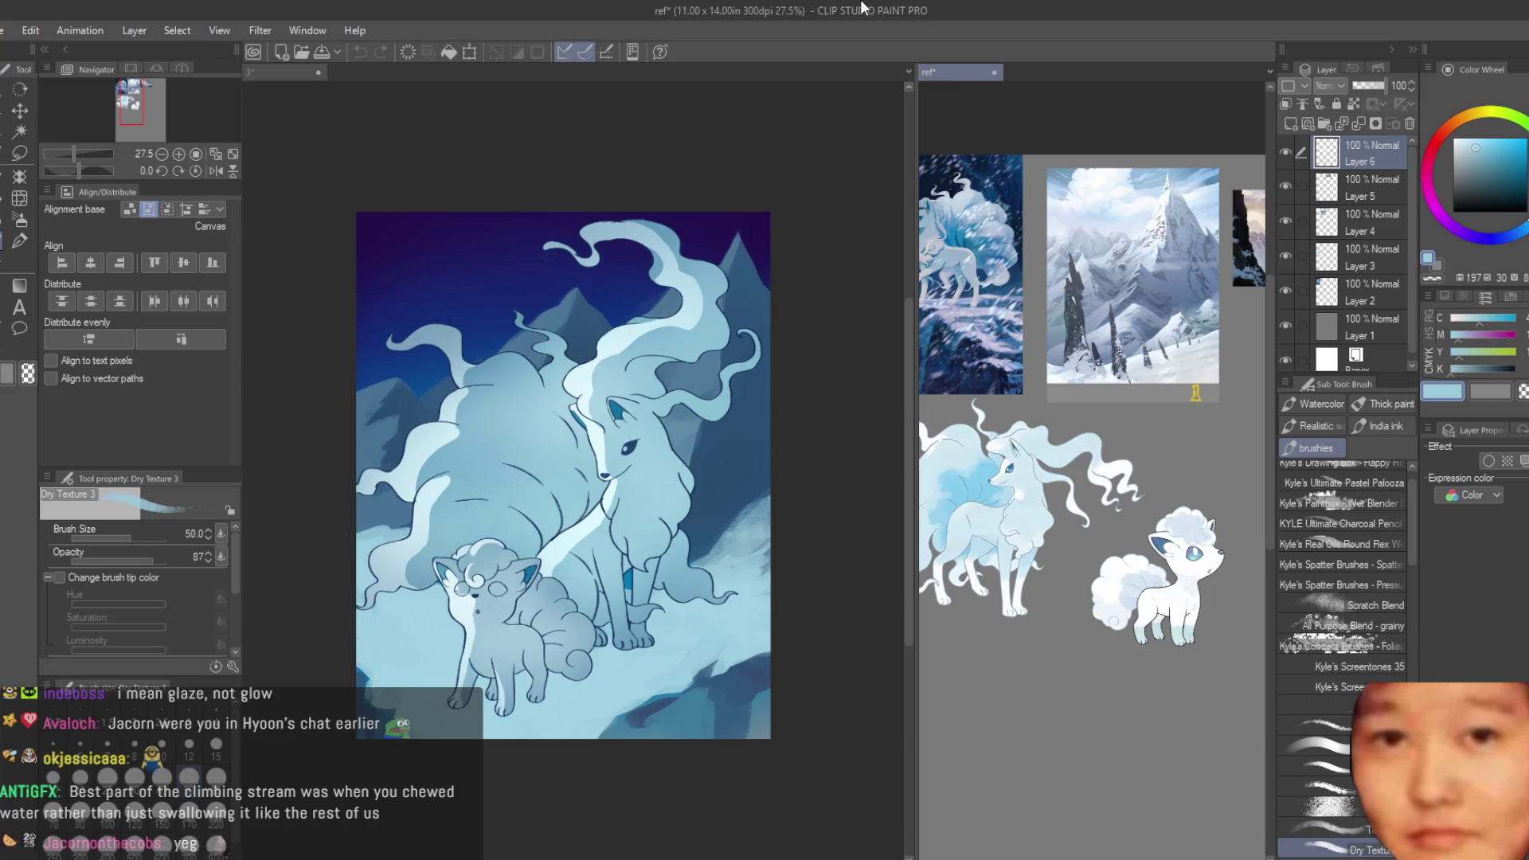
# - Back on document 3, make Layer 5 active and choose a darker blue
pyautogui.click(319, 97)
pyautogui.click(1287, 198)
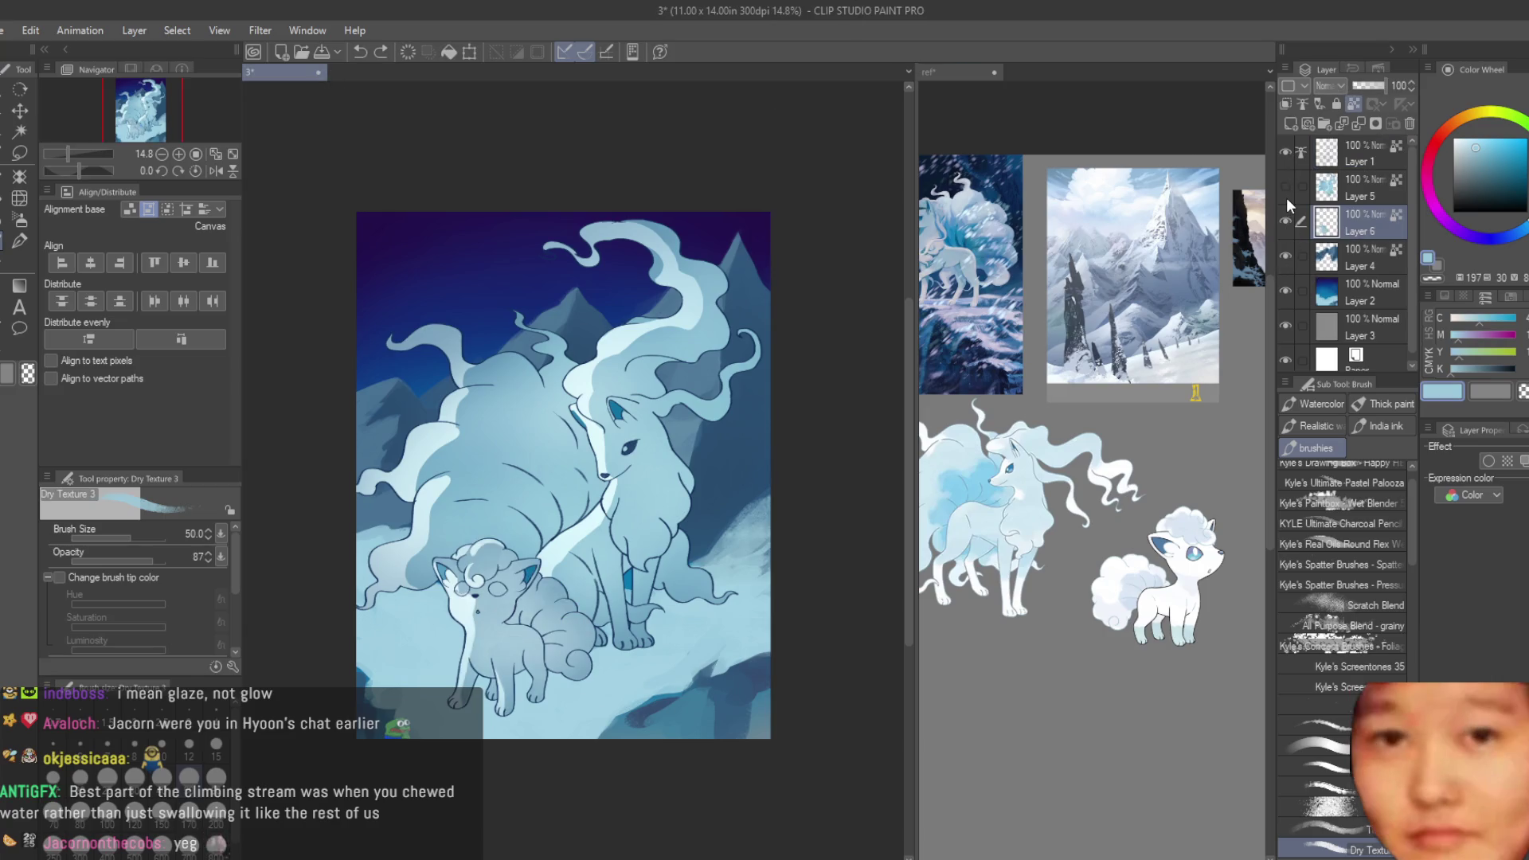
pyautogui.click(1470, 135)
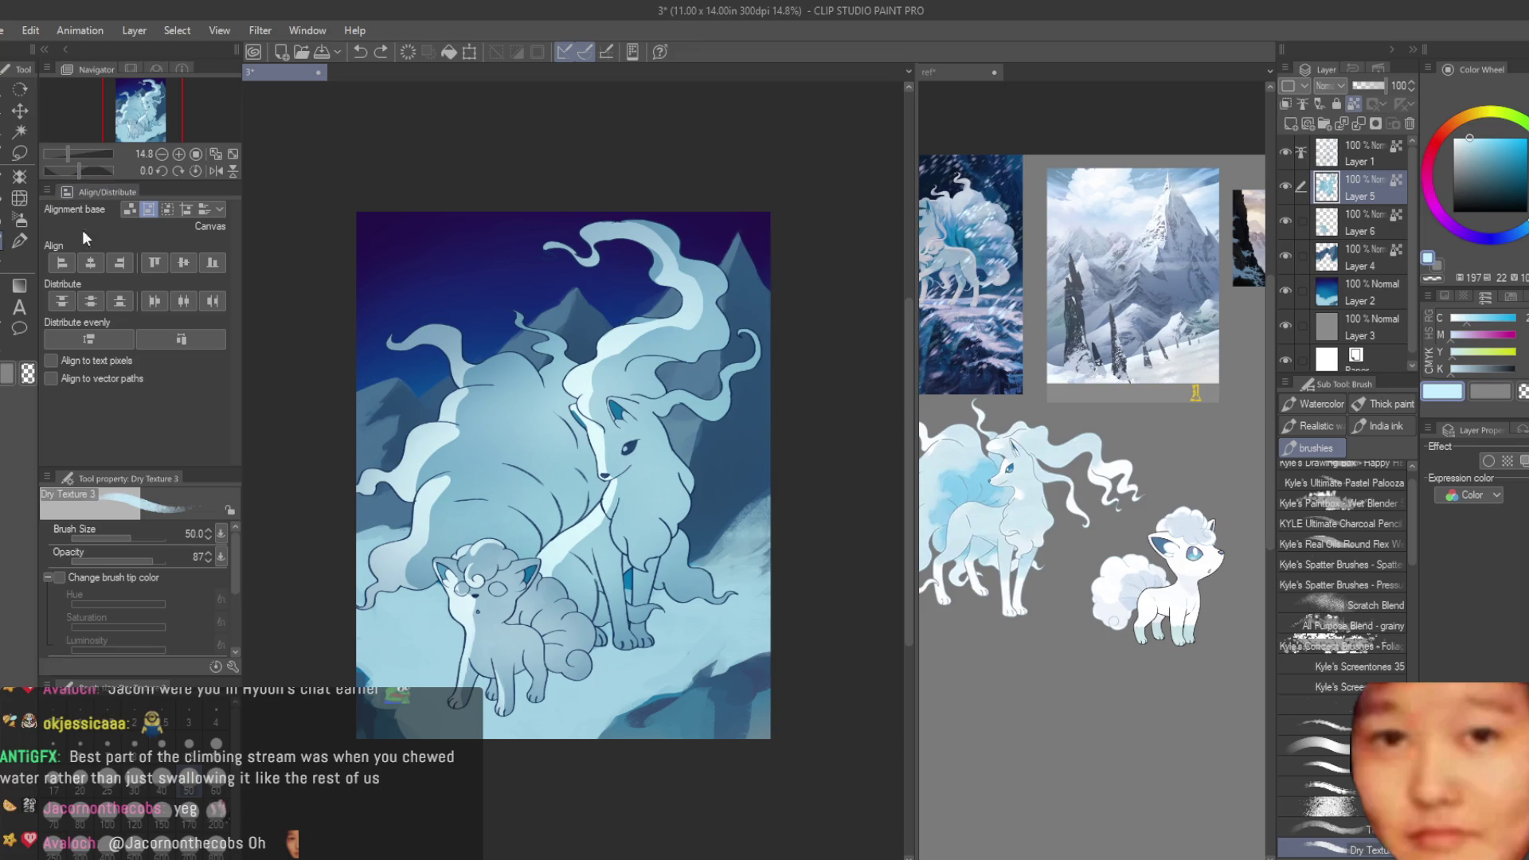
# - Lasso-select the area around Ninetales' front legs, paws and tail edge
pyautogui.click(20, 219)
pyautogui.scroll(3, 595, 626)
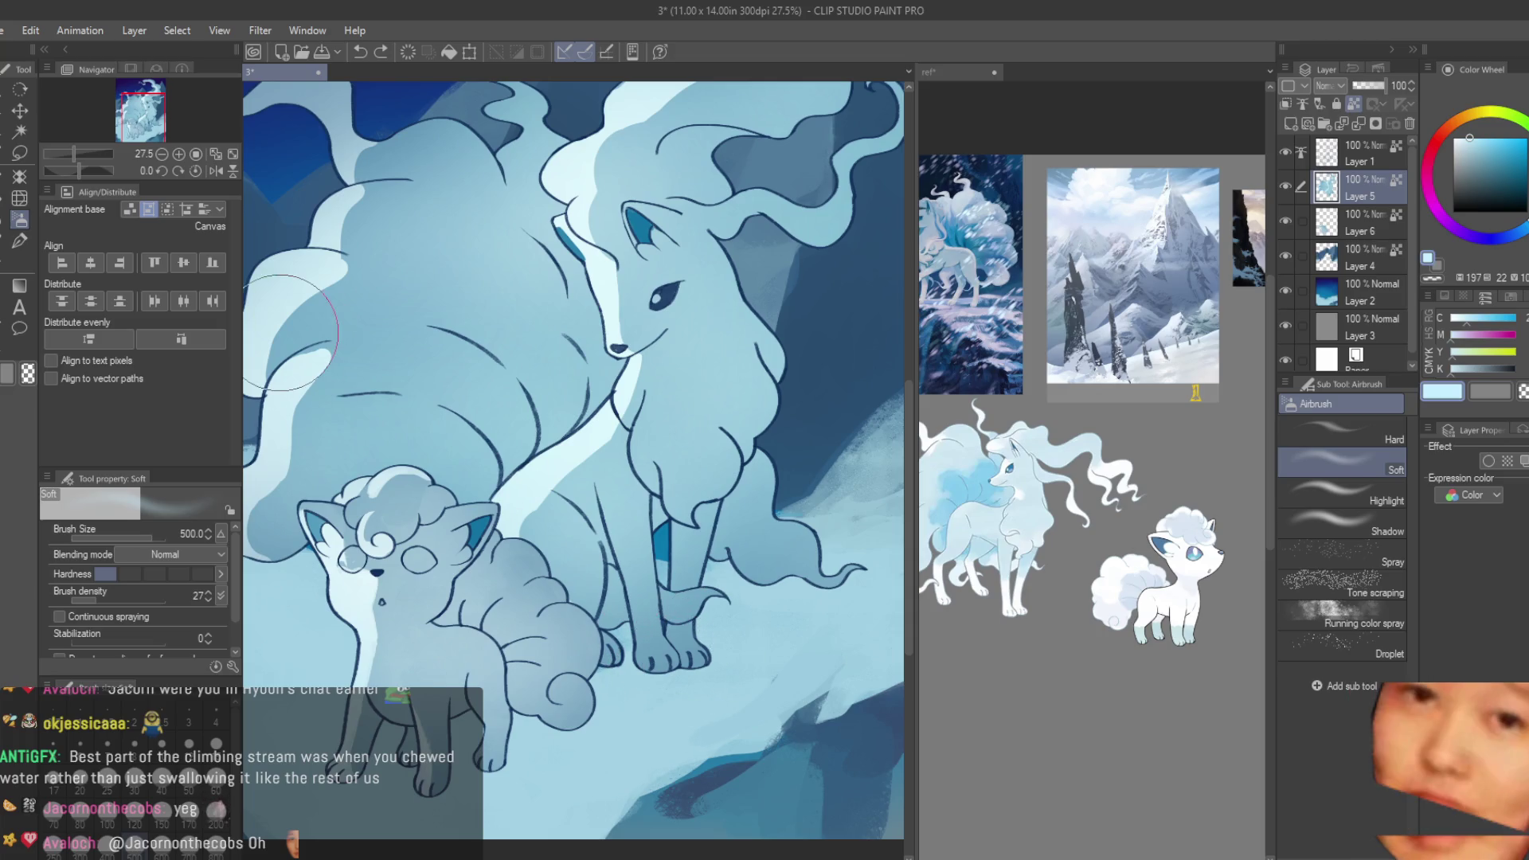
pyautogui.click(20, 152)
pyautogui.scroll(5, 677, 379)
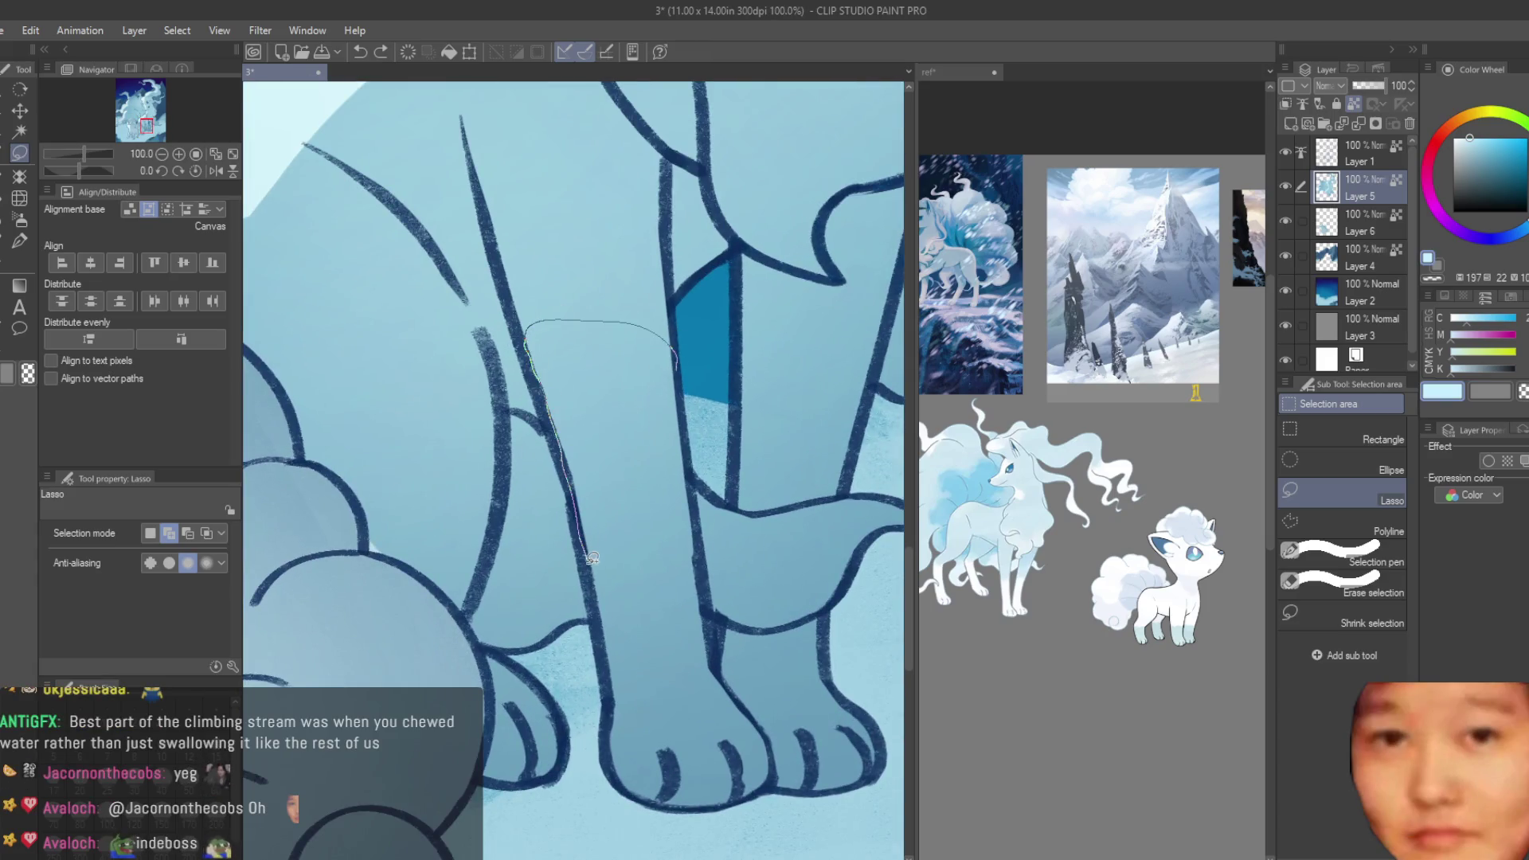
pyautogui.moveTo(591, 558); pyautogui.dragTo(761, 519)
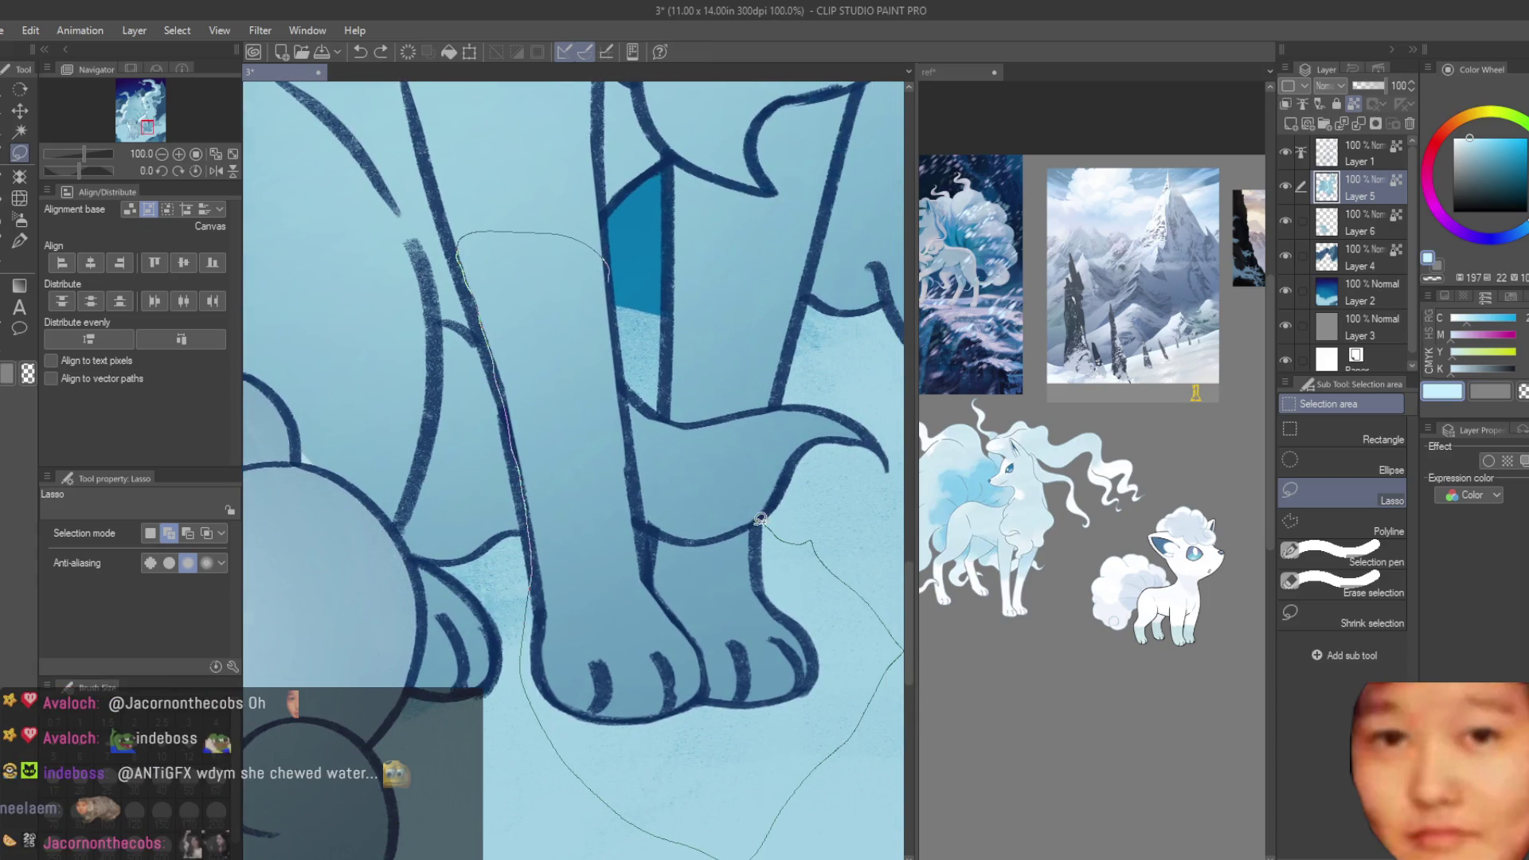
pyautogui.moveTo(637, 483); pyautogui.dragTo(635, 422)
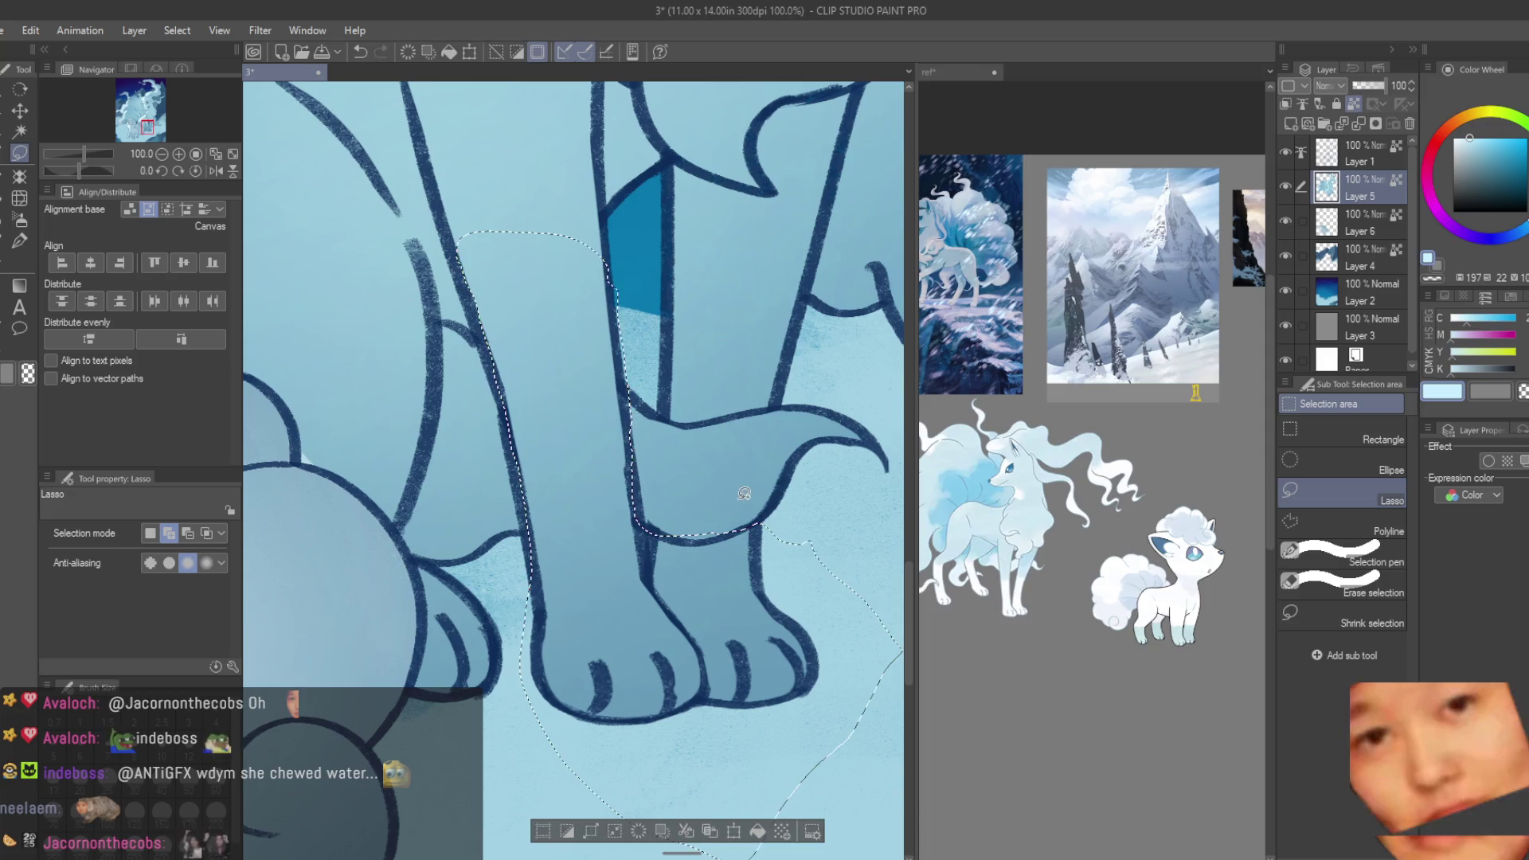
pyautogui.moveTo(809, 296)
pyautogui.mouseDown()
pyautogui.moveTo(646, 272)
pyautogui.moveTo(650, 376)
pyautogui.moveTo(807, 301)
pyautogui.mouseUp()
pyautogui.scroll(2, 849, 387)
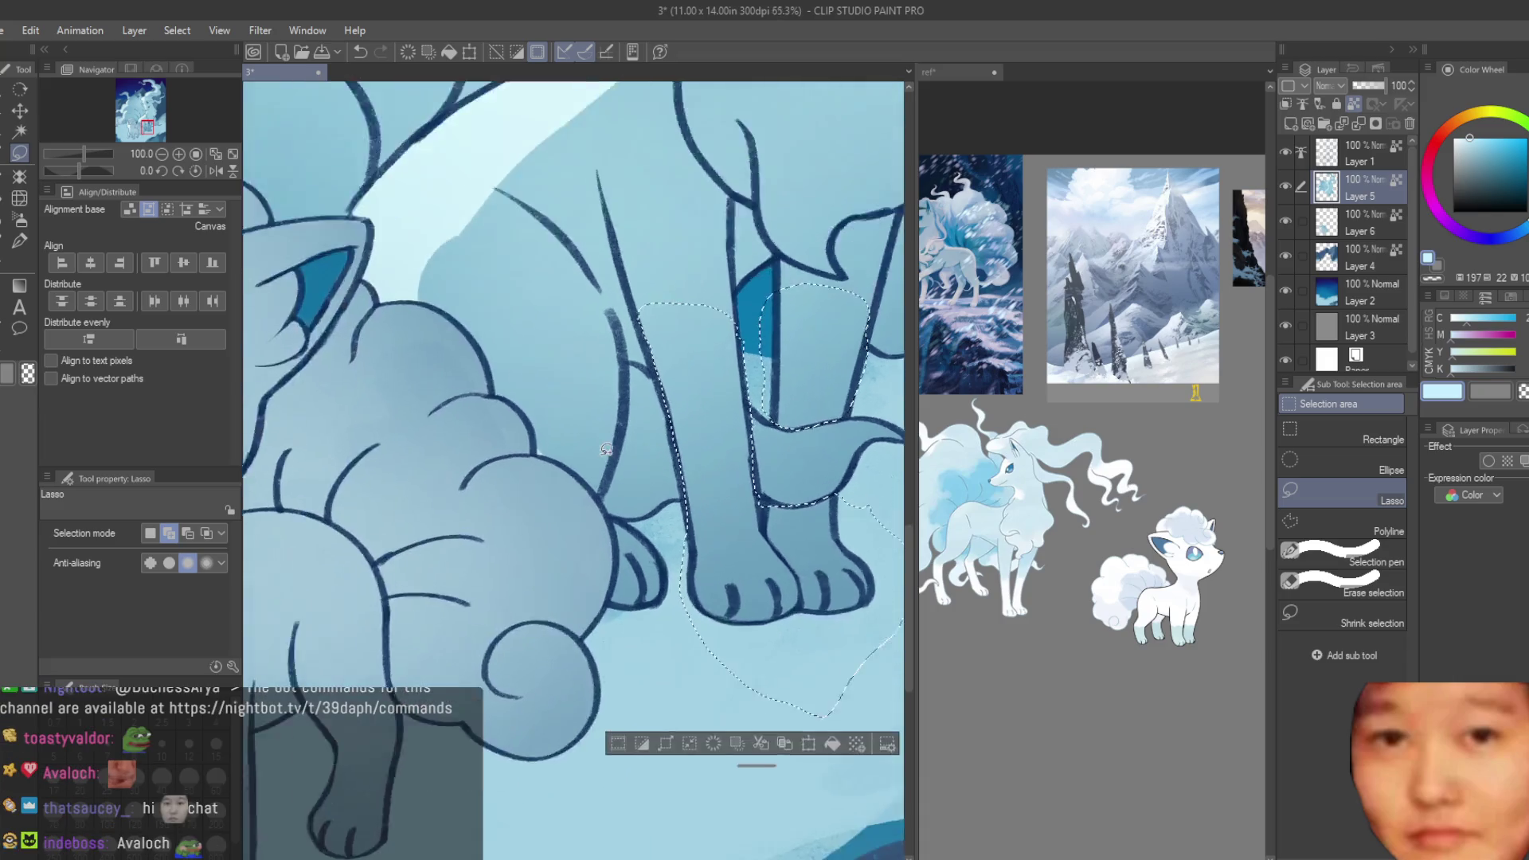
pyautogui.moveTo(589, 530)
pyautogui.mouseDown()
pyautogui.moveTo(635, 772)
pyautogui.moveTo(594, 549)
pyautogui.mouseUp()
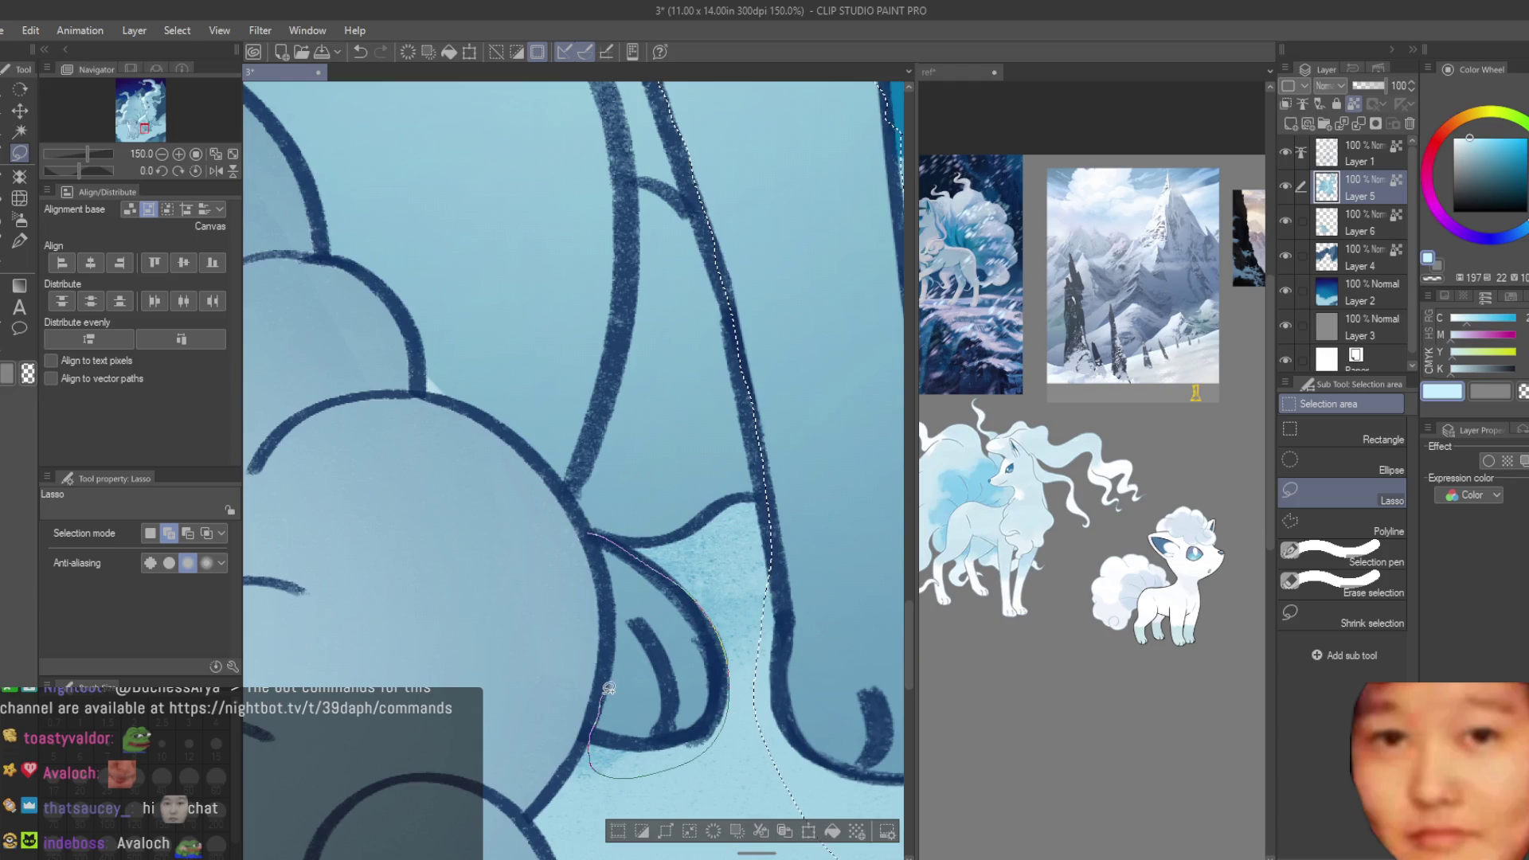
# - Spray the Soft airbrush at size 700 inside the selection, then deselect
pyautogui.click(19, 219)
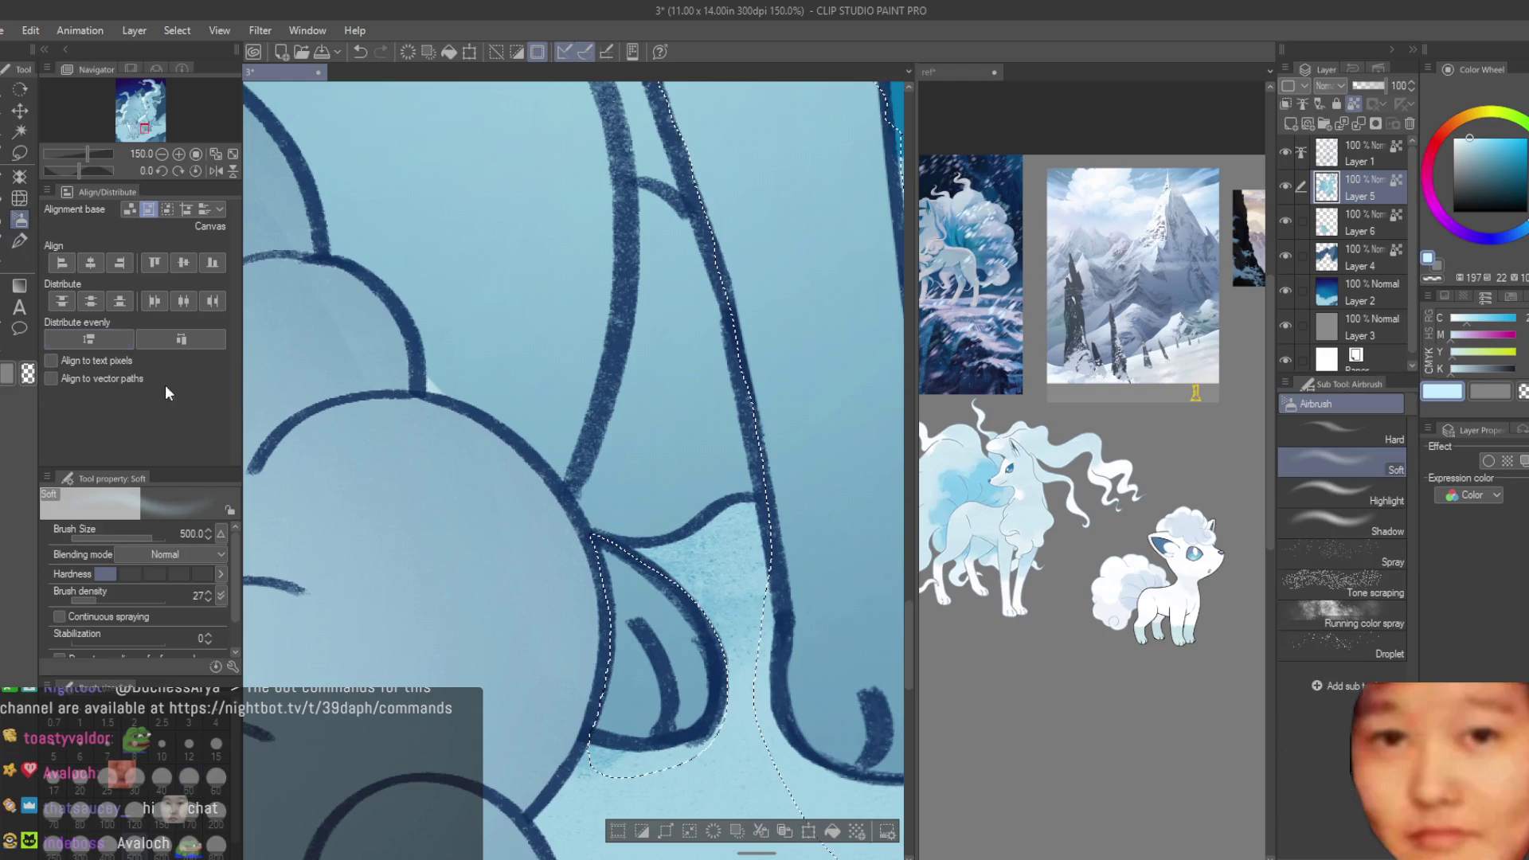
pyautogui.scroll(-4, 752, 559)
pyautogui.moveTo(752, 560)
pyautogui.mouseDown()
pyautogui.moveTo(717, 605)
pyautogui.moveTo(739, 637)
pyautogui.moveTo(828, 686)
pyautogui.mouseUp()
pyautogui.press(']')
pyautogui.press(']')
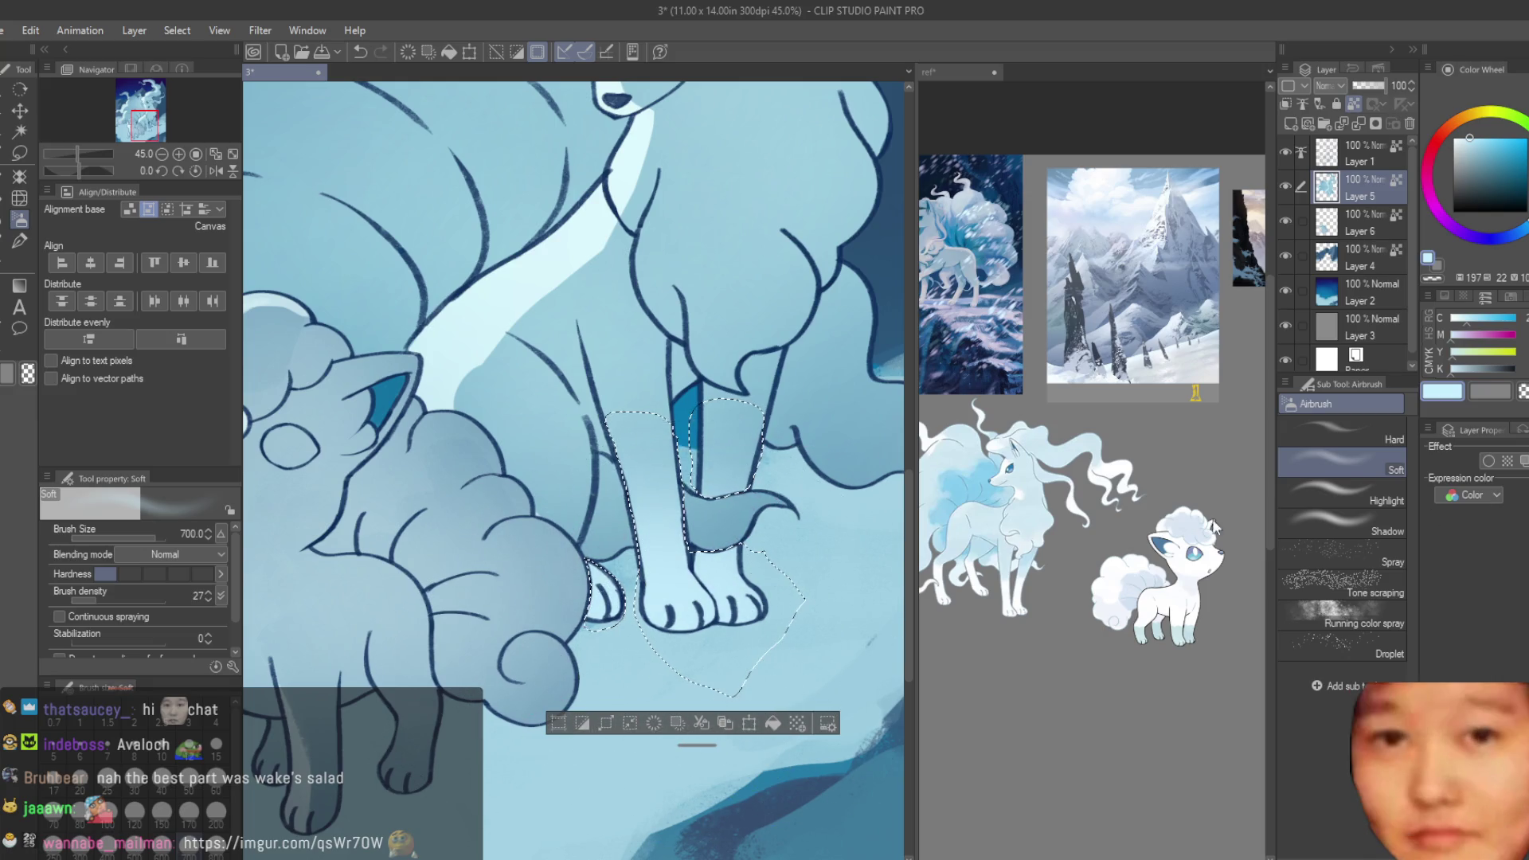
pyautogui.hotkey('ctrl', 'd')
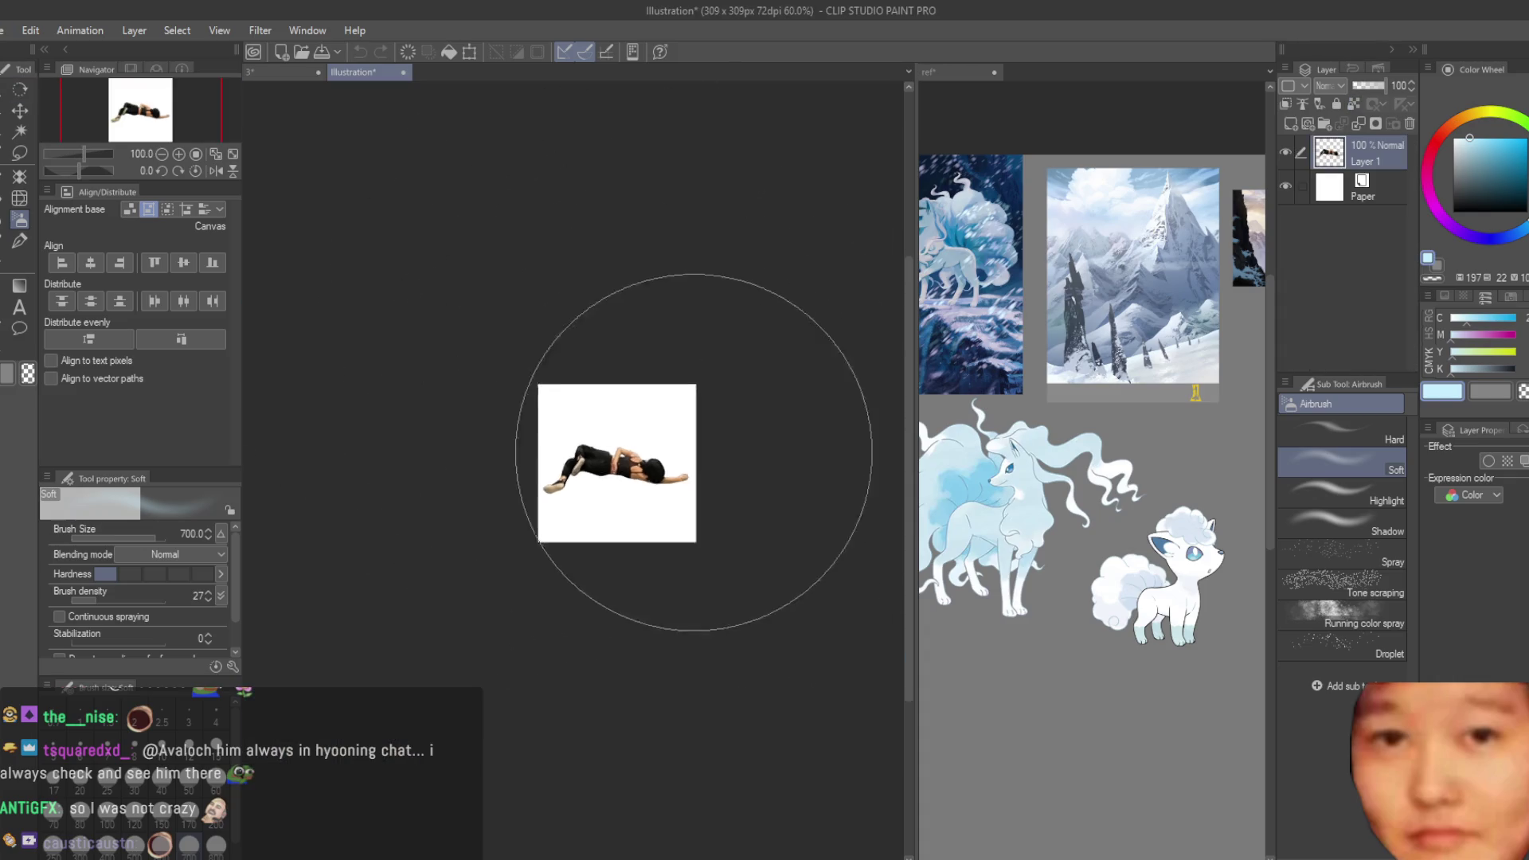
# - Select the Eraser on the spare 309×309 photo canvas, zoom around it, then close it unsaved
pyautogui.scroll(-2, 819, 529)
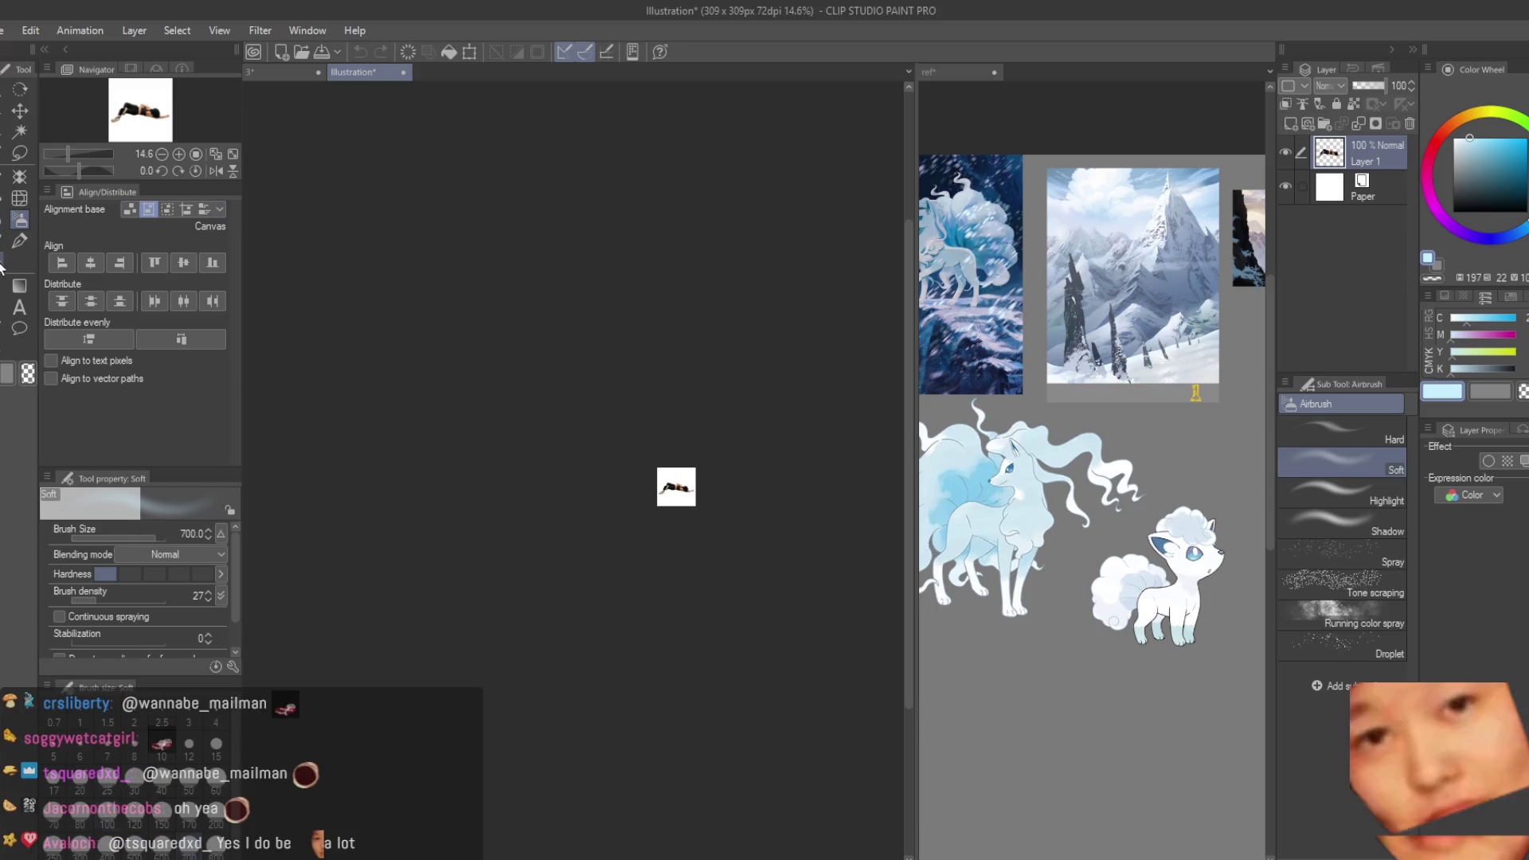
pyautogui.press('e')
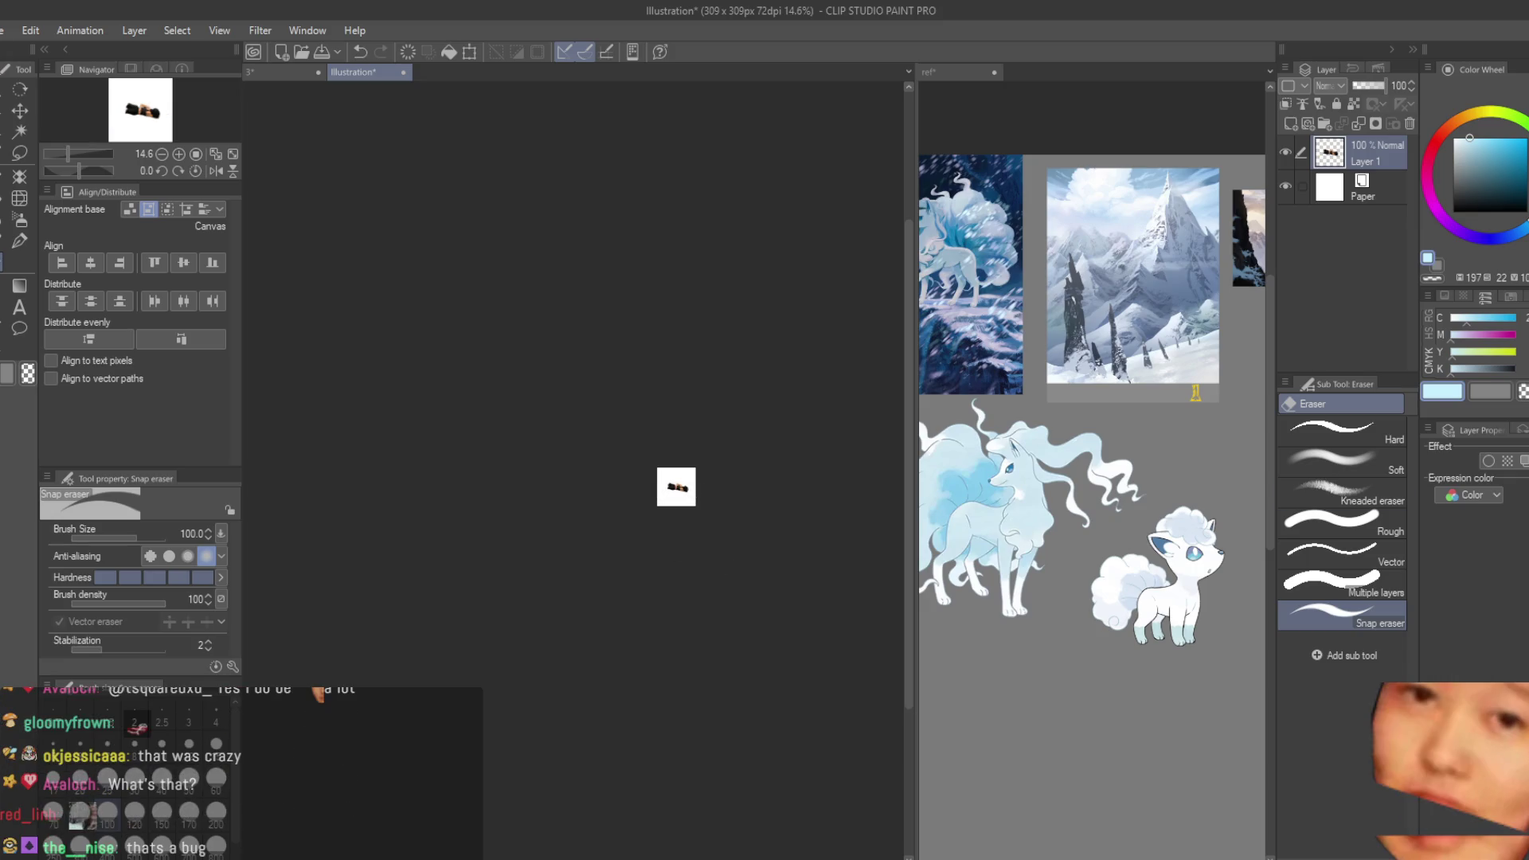
pyautogui.scroll(8, 740, 477)
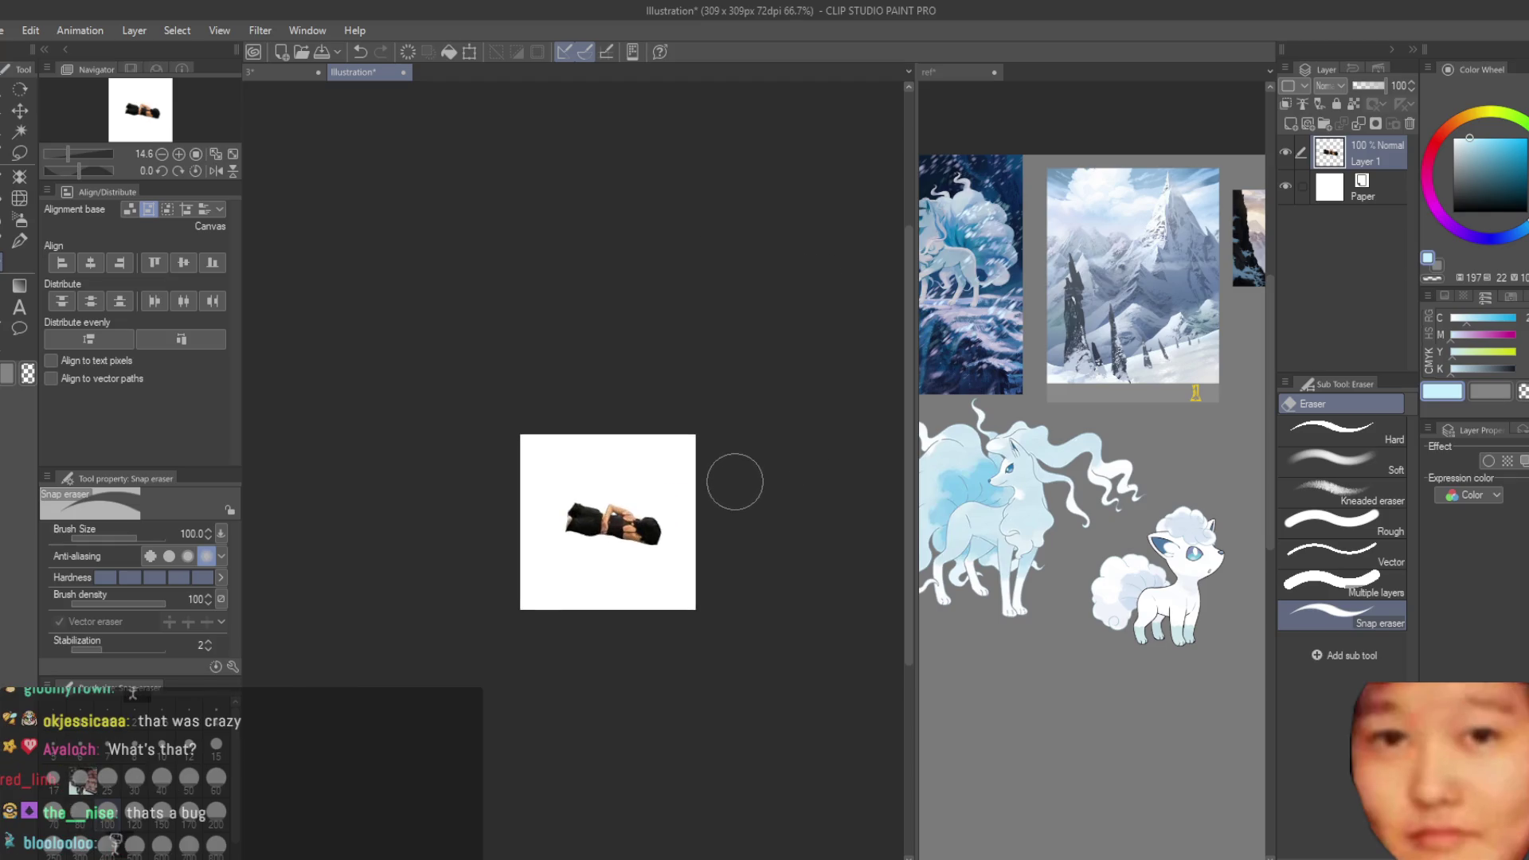
pyautogui.scroll(2, 764, 462)
pyautogui.scroll(-5, 716, 446)
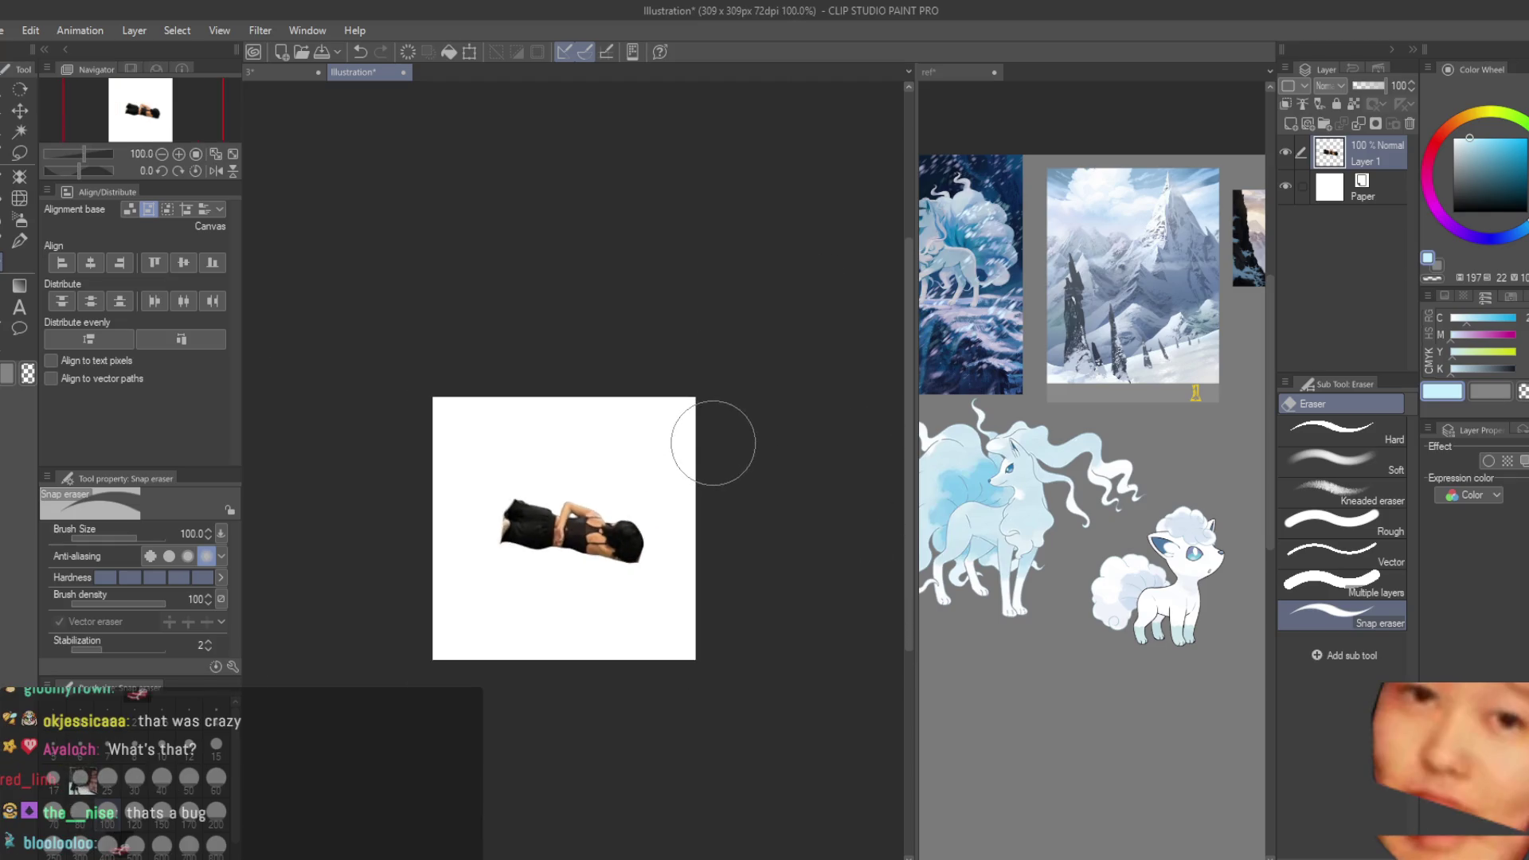
pyautogui.scroll(-3, 715, 441)
pyautogui.click(403, 72)
# - With Dry Texture 3 and a darker blue, redraw Ninetales' curved leg line
pyautogui.press('b')
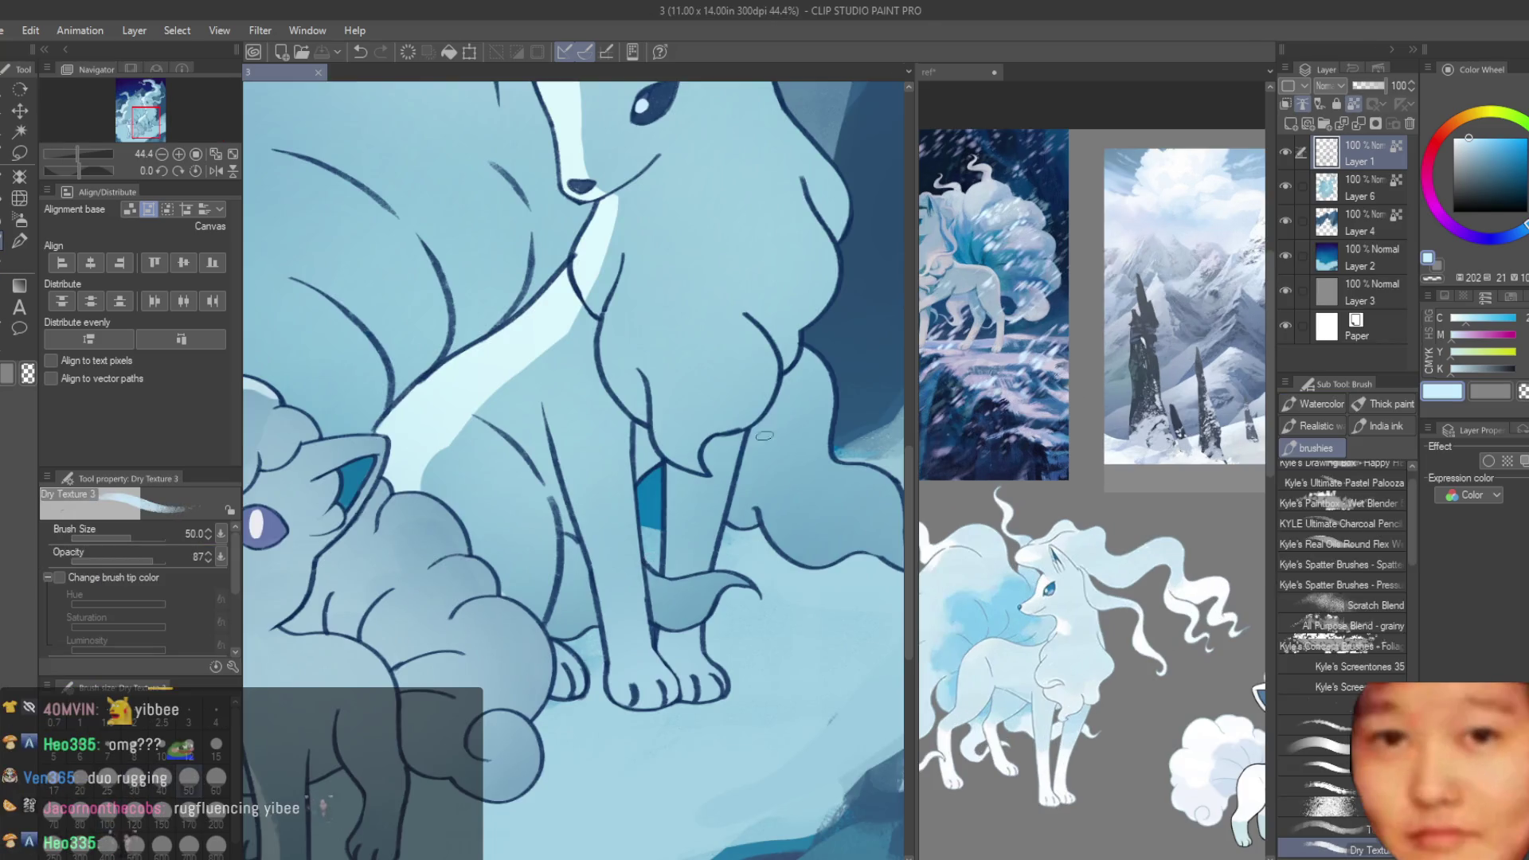
pyautogui.scroll(1, 755, 460)
pyautogui.click(1490, 166)
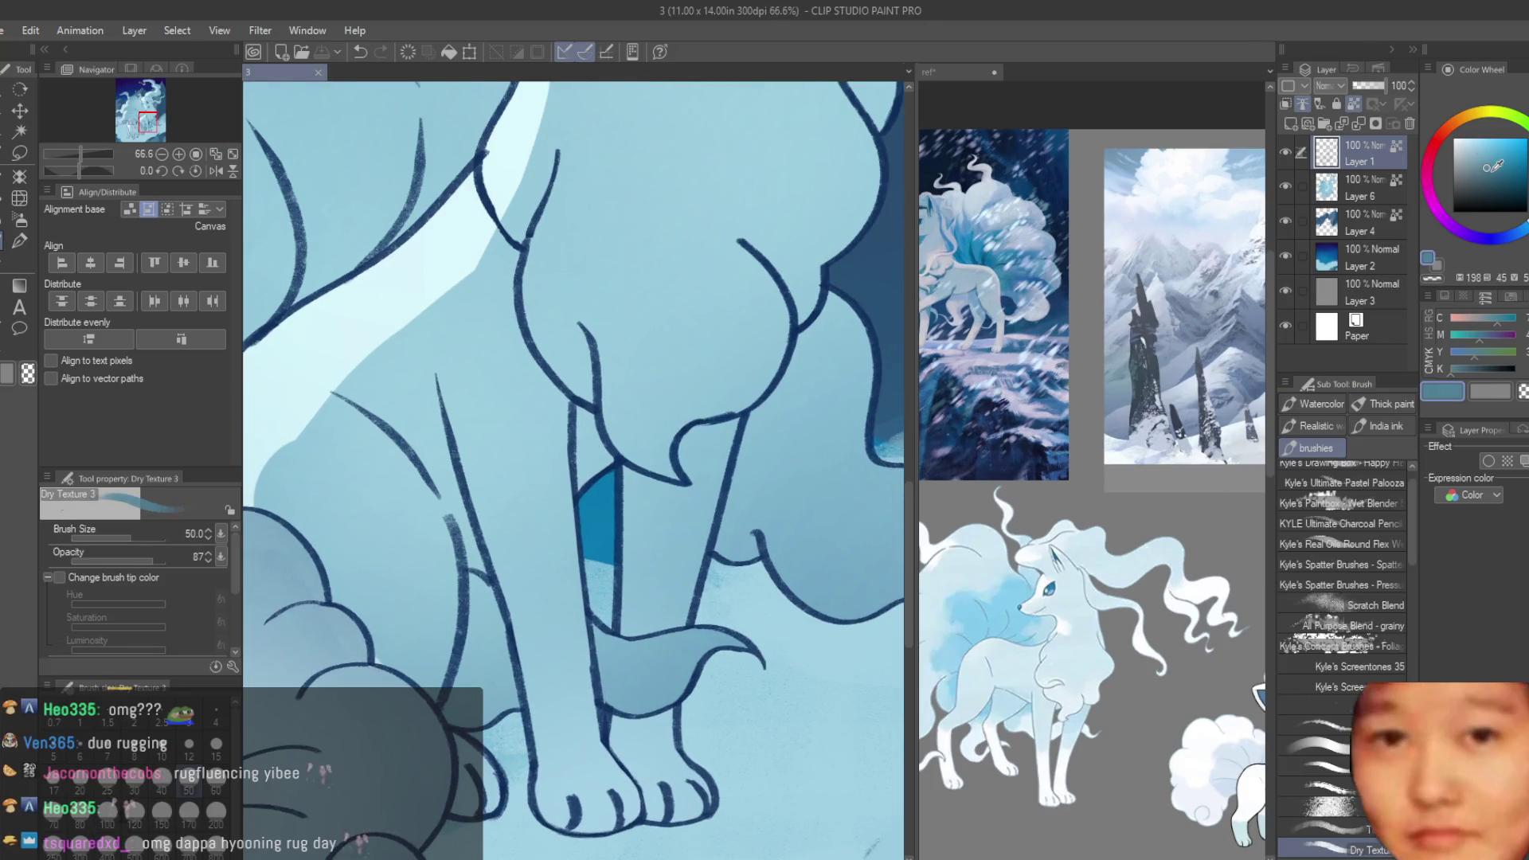
pyautogui.moveTo(739, 238); pyautogui.dragTo(796, 326)
pyautogui.click(1508, 165)
pyautogui.moveTo(739, 239); pyautogui.dragTo(712, 413)
# - At brush size 80, restroke the leg and chest lines and add a pale chest highlight
pyautogui.press(']')
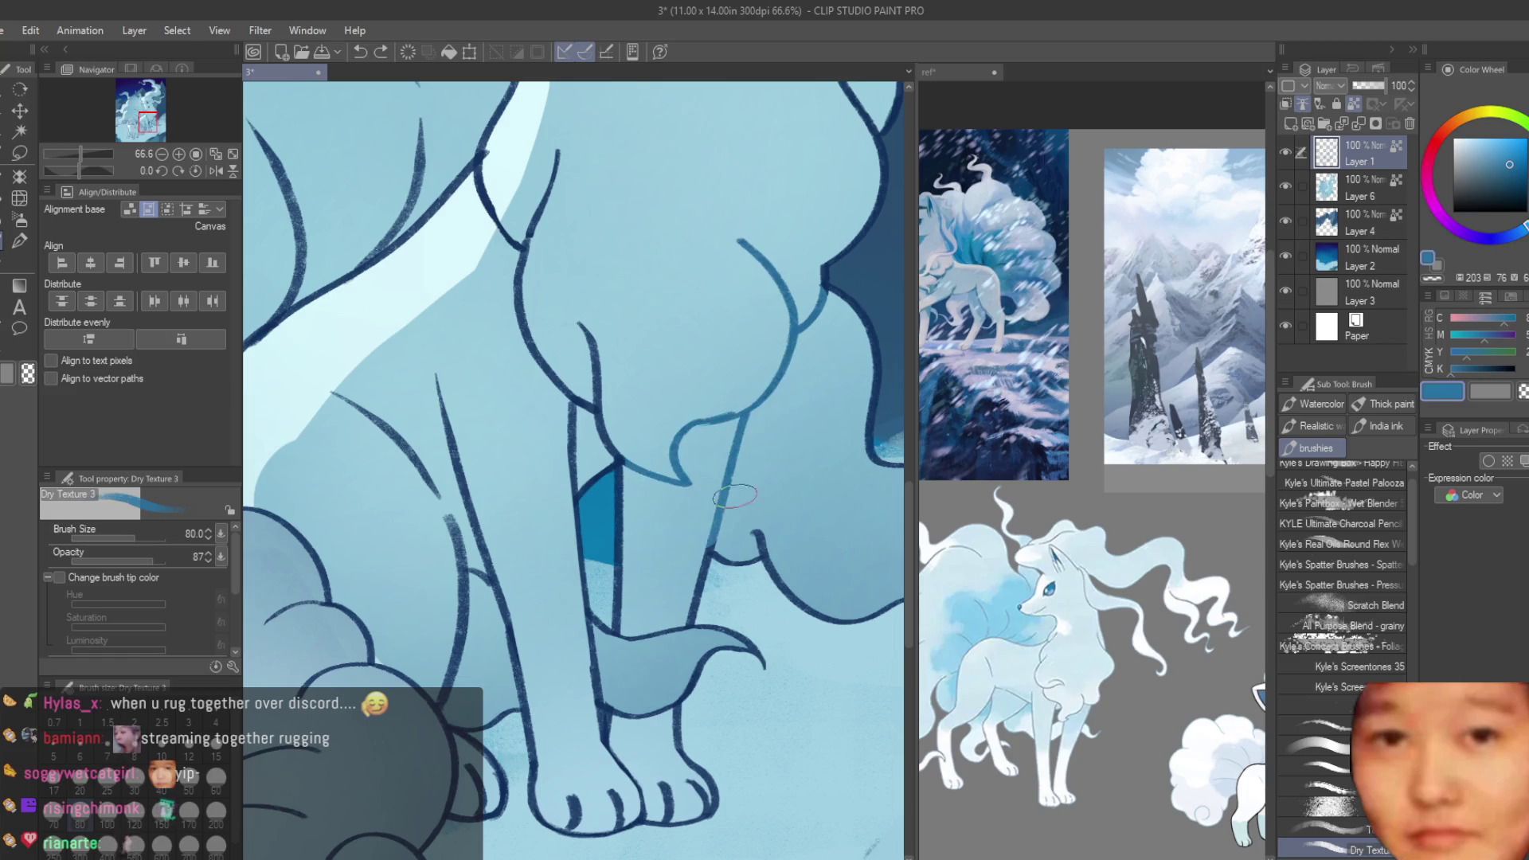
pyautogui.scroll(-1, 627, 376)
pyautogui.moveTo(629, 386)
pyautogui.mouseDown()
pyautogui.moveTo(656, 505)
pyautogui.moveTo(557, 256)
pyautogui.mouseUp()
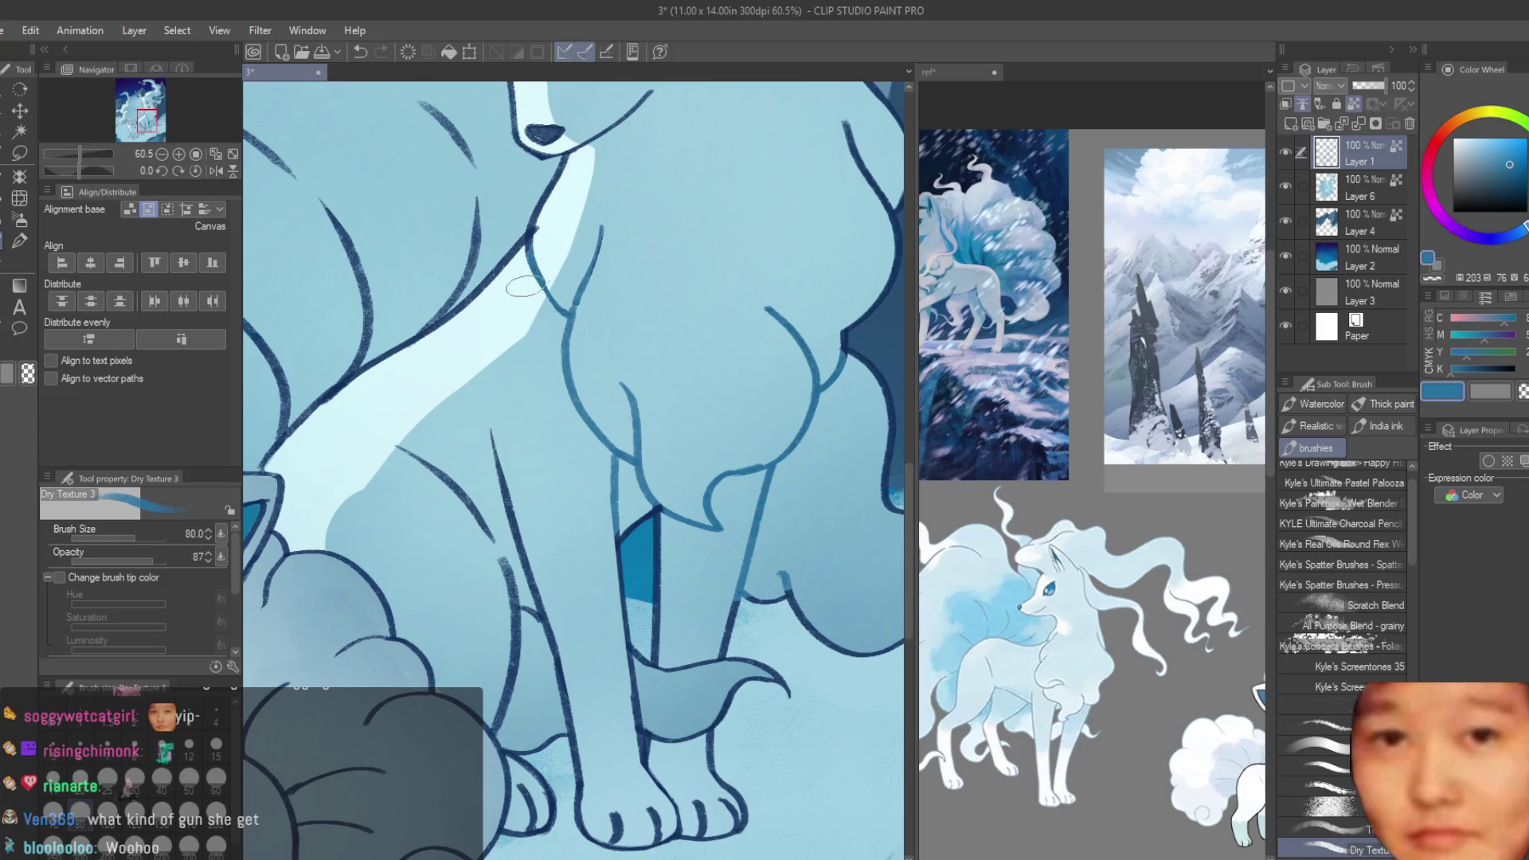
pyautogui.moveTo(494, 545); pyautogui.dragTo(397, 448)
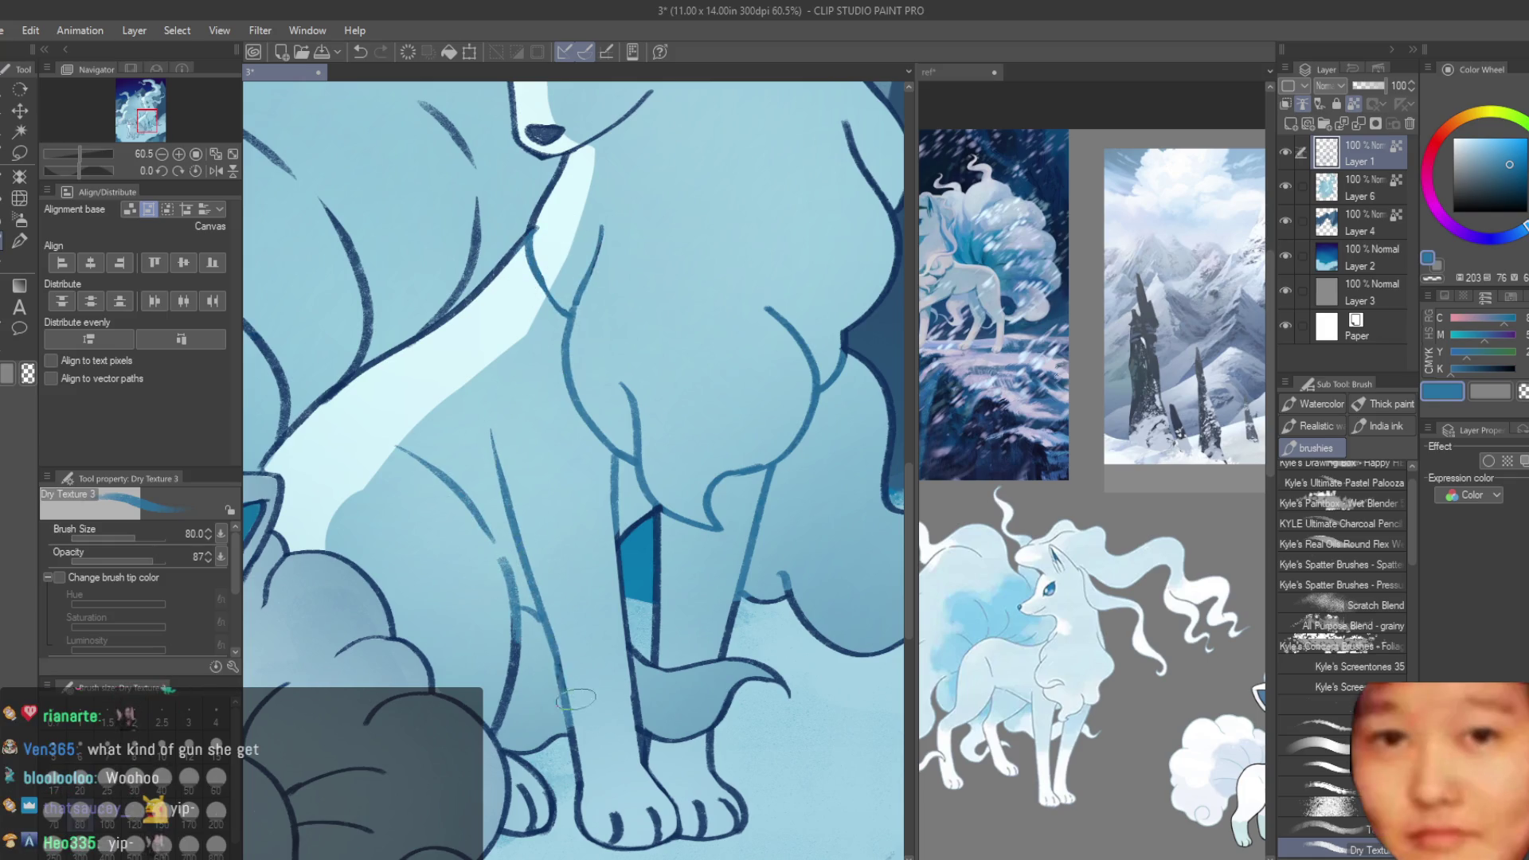
# - Zoom around the canvas to review the new fur strokes on Ninetales' chest and body
pyautogui.scroll(-5, 619, 683)
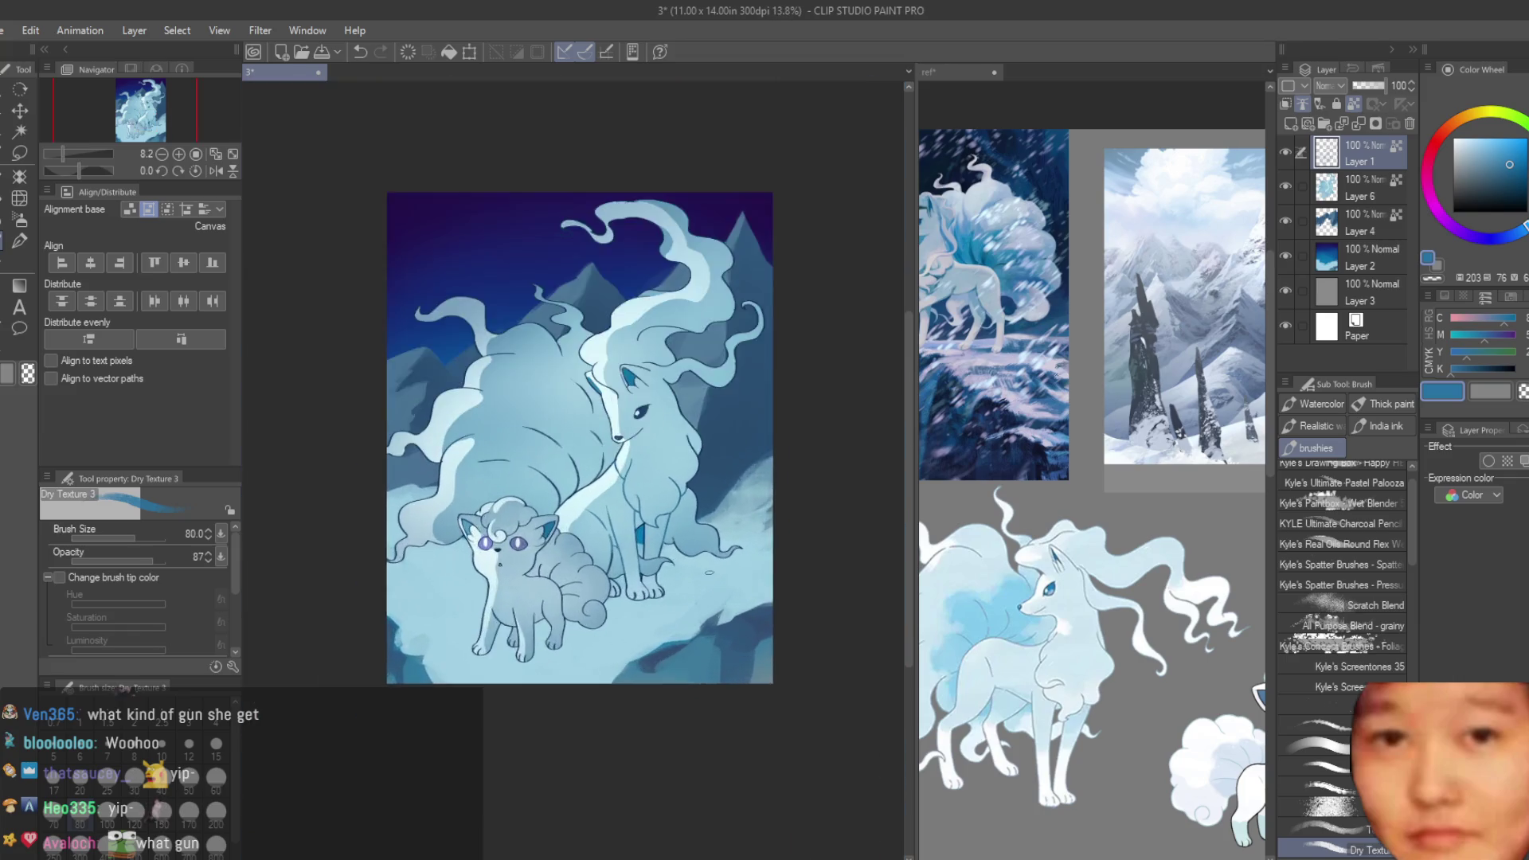
pyautogui.scroll(4, 550, 505)
pyautogui.scroll(1, 561, 701)
pyautogui.scroll(1, 563, 696)
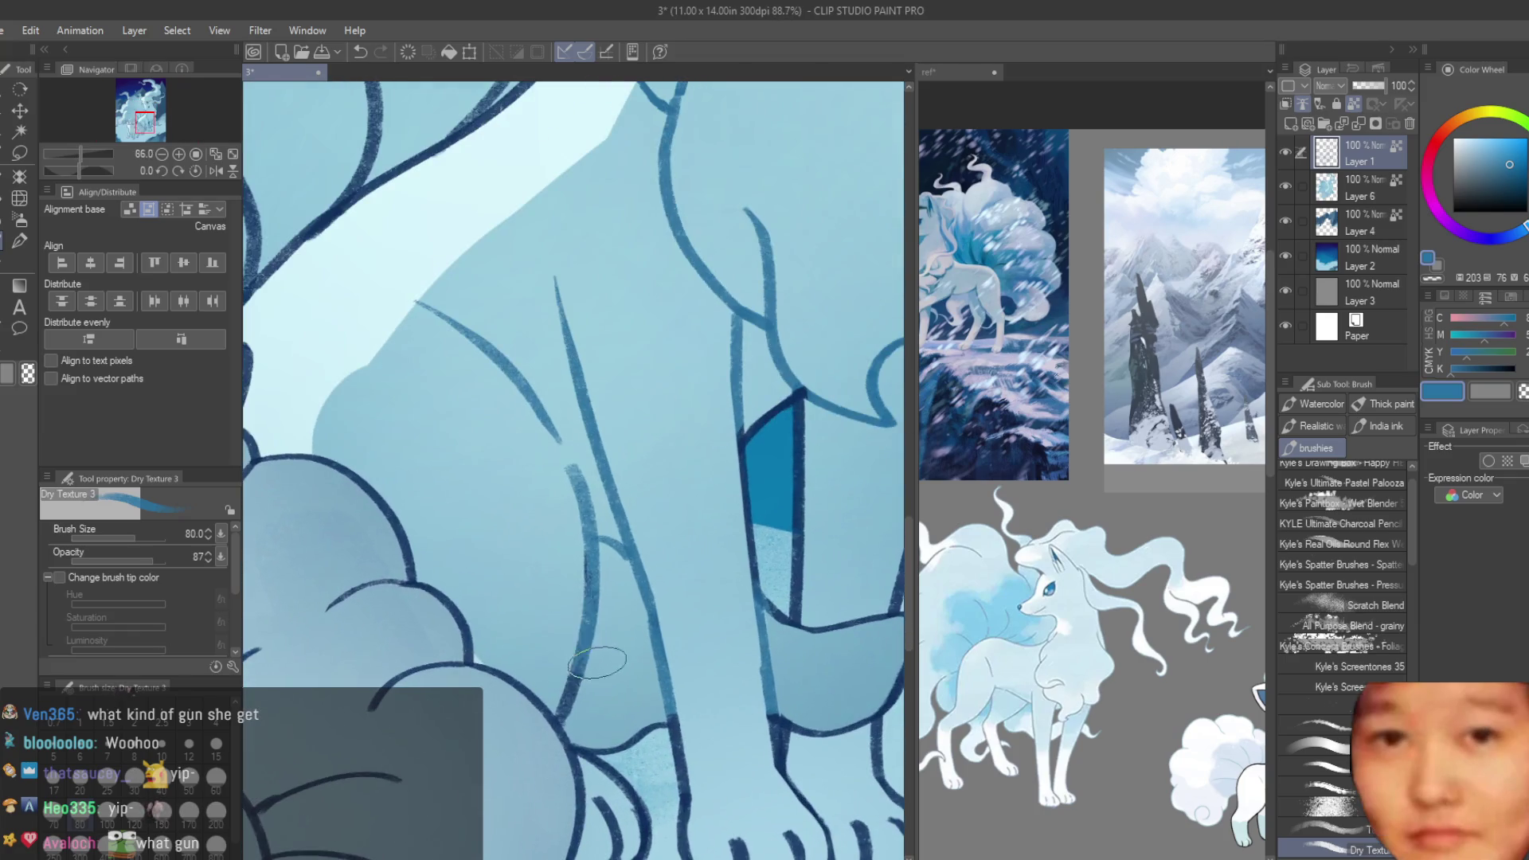
pyautogui.scroll(1, 568, 690)
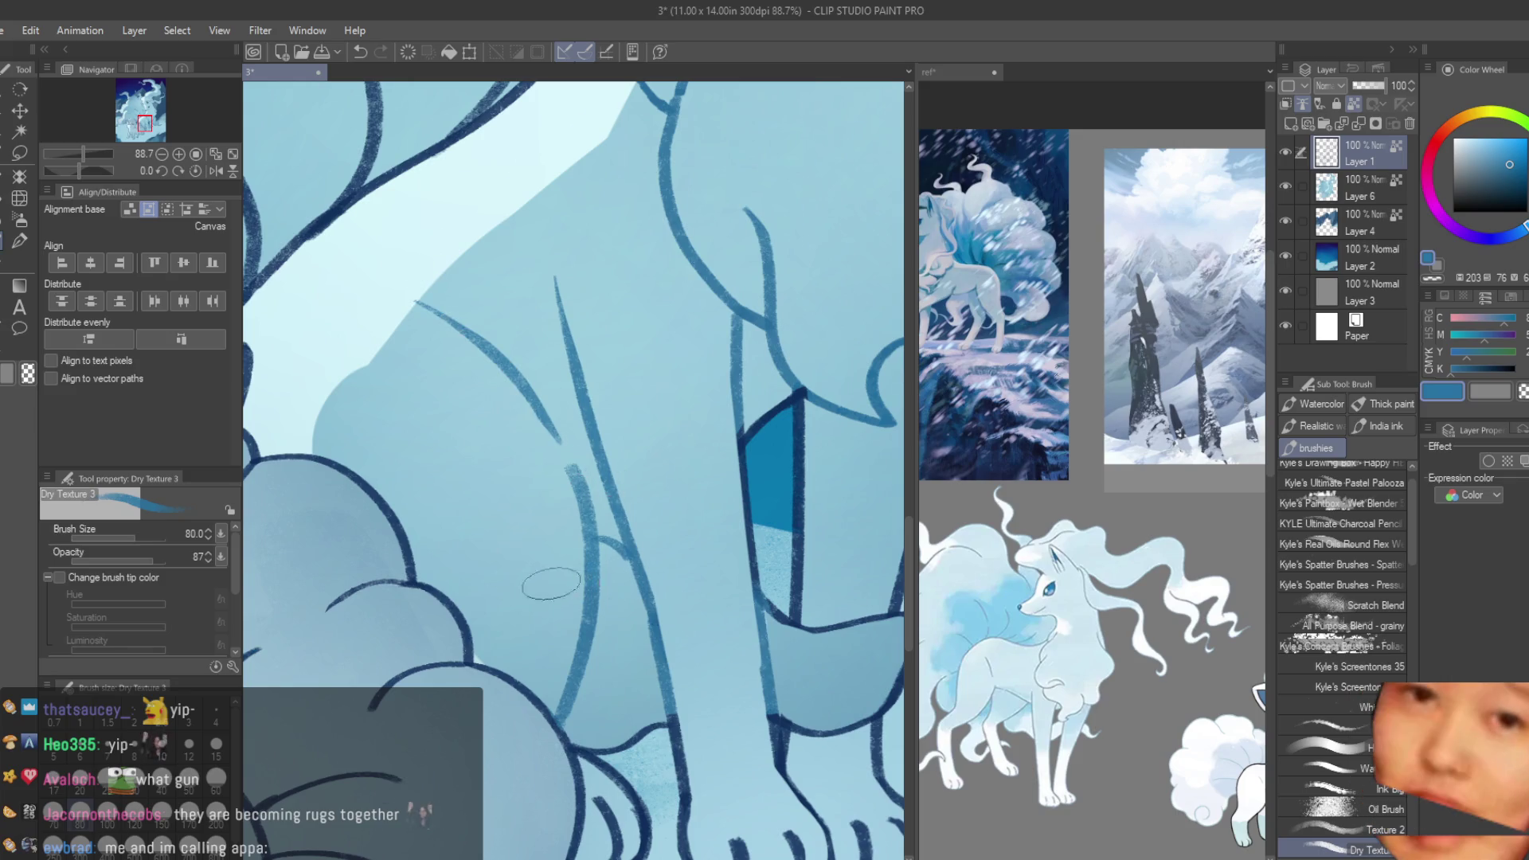
pyautogui.scroll(1, 750, 374)
pyautogui.scroll(-3, 701, 456)
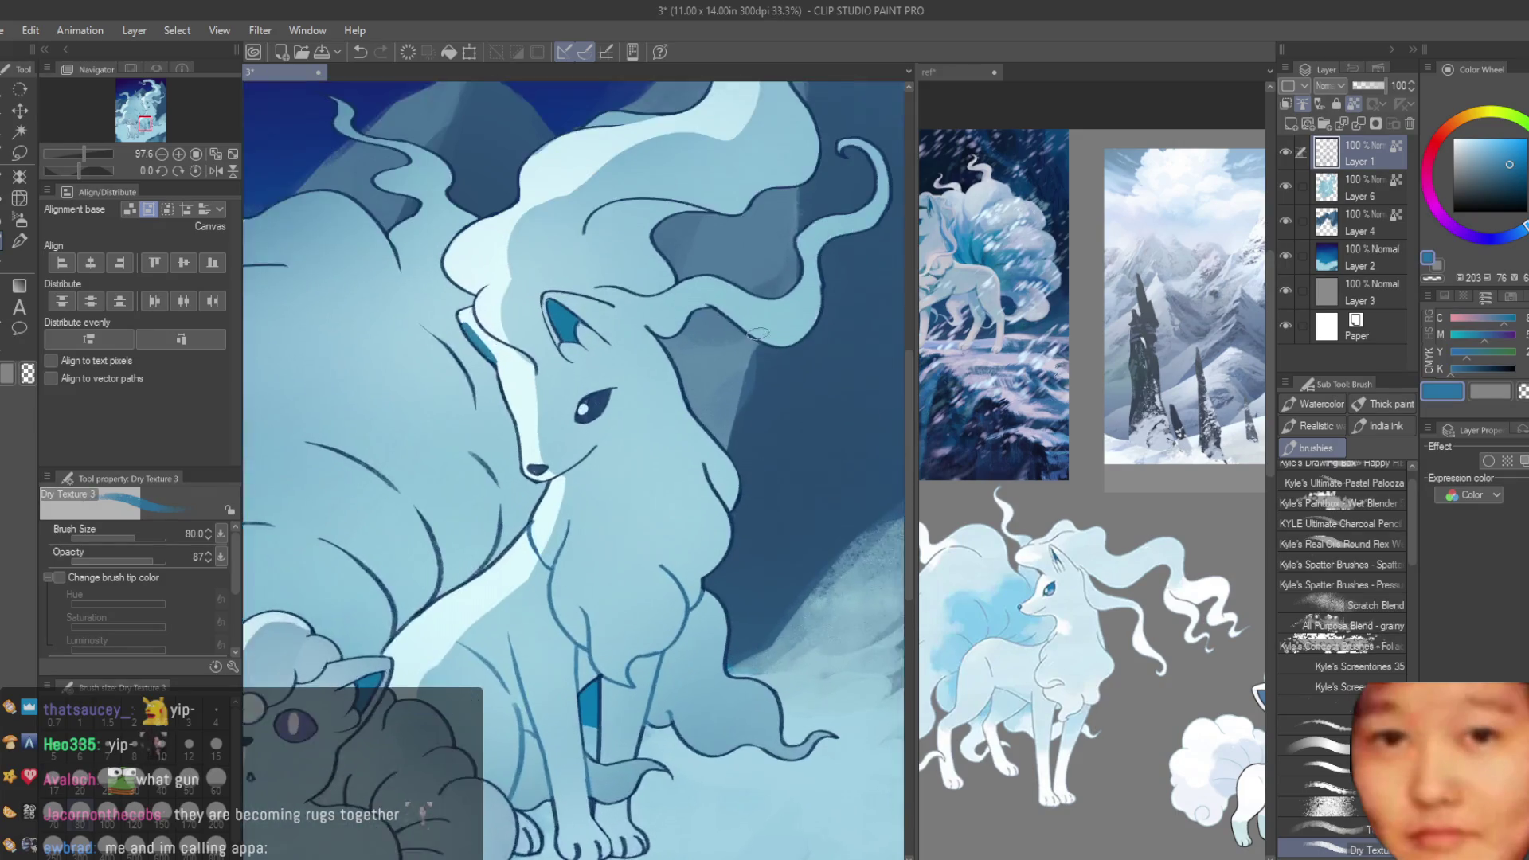
pyautogui.scroll(2, 594, 375)
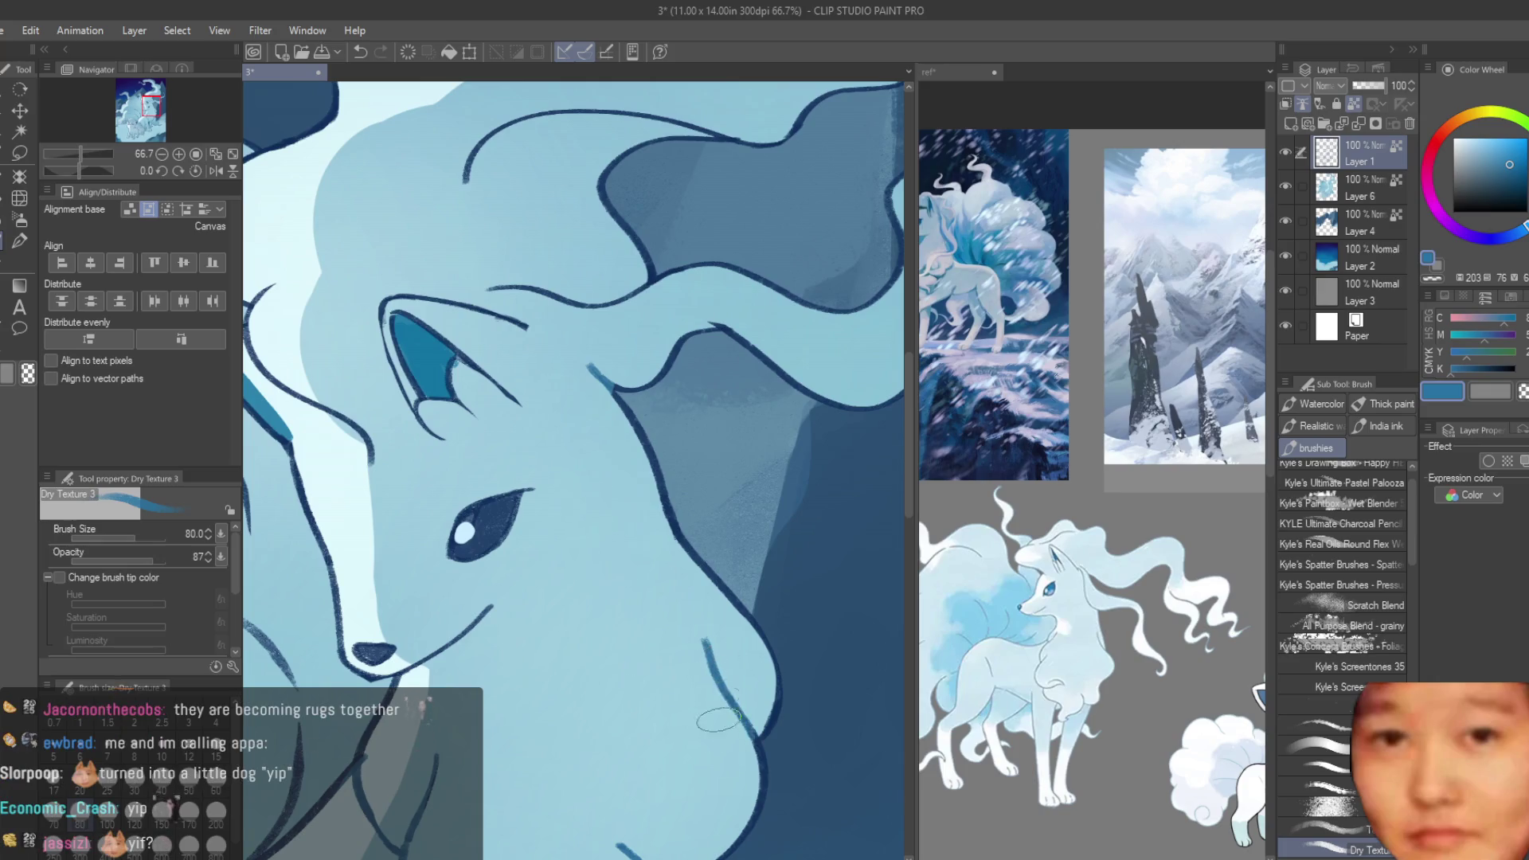
pyautogui.scroll(-1, 691, 672)
pyautogui.scroll(-1, 683, 637)
pyautogui.scroll(3, 673, 570)
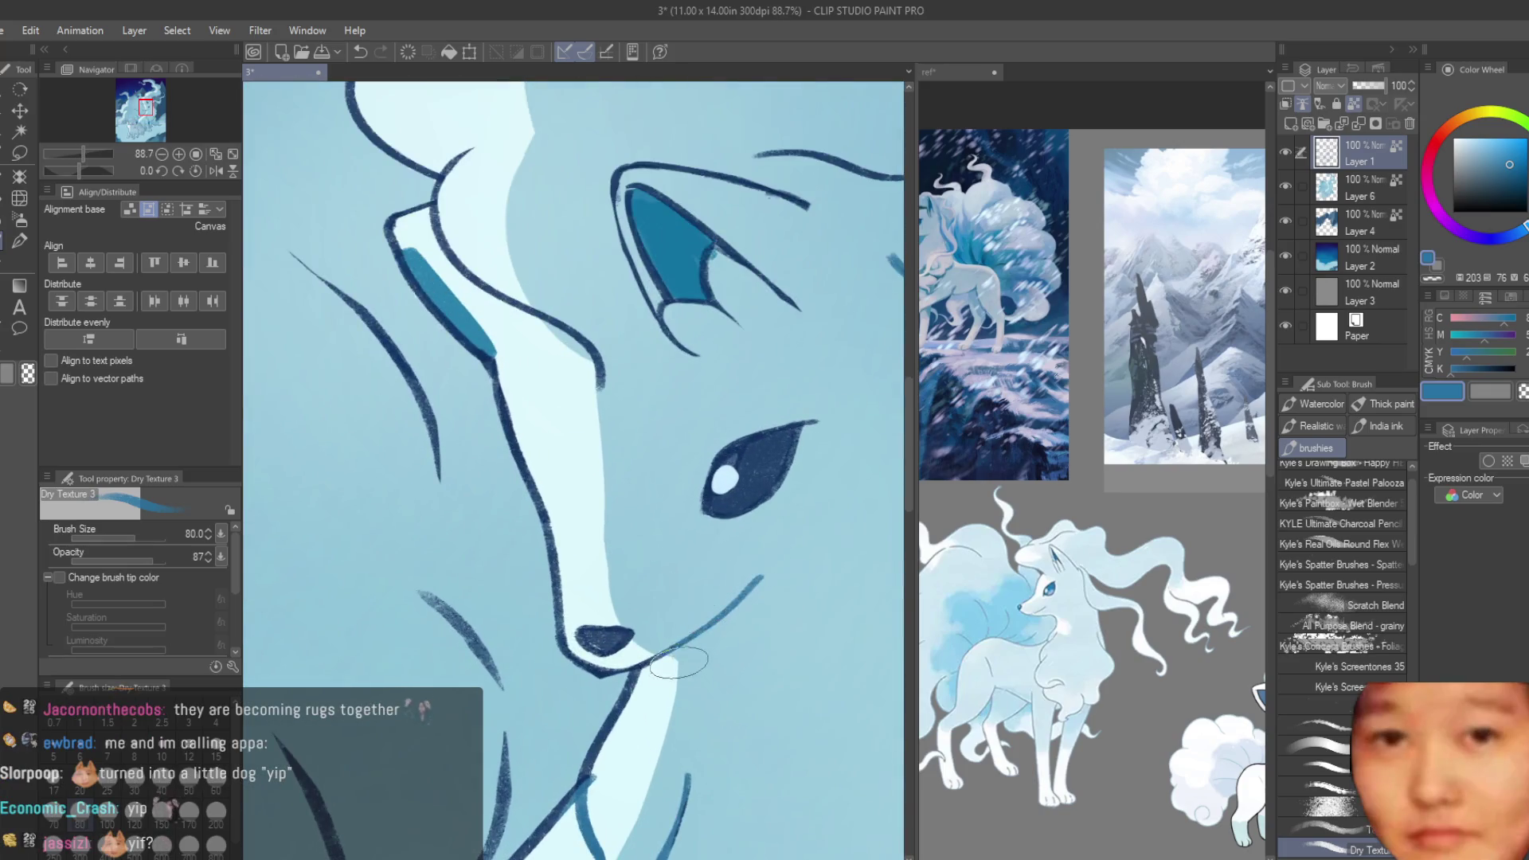
pyautogui.scroll(-1, 677, 662)
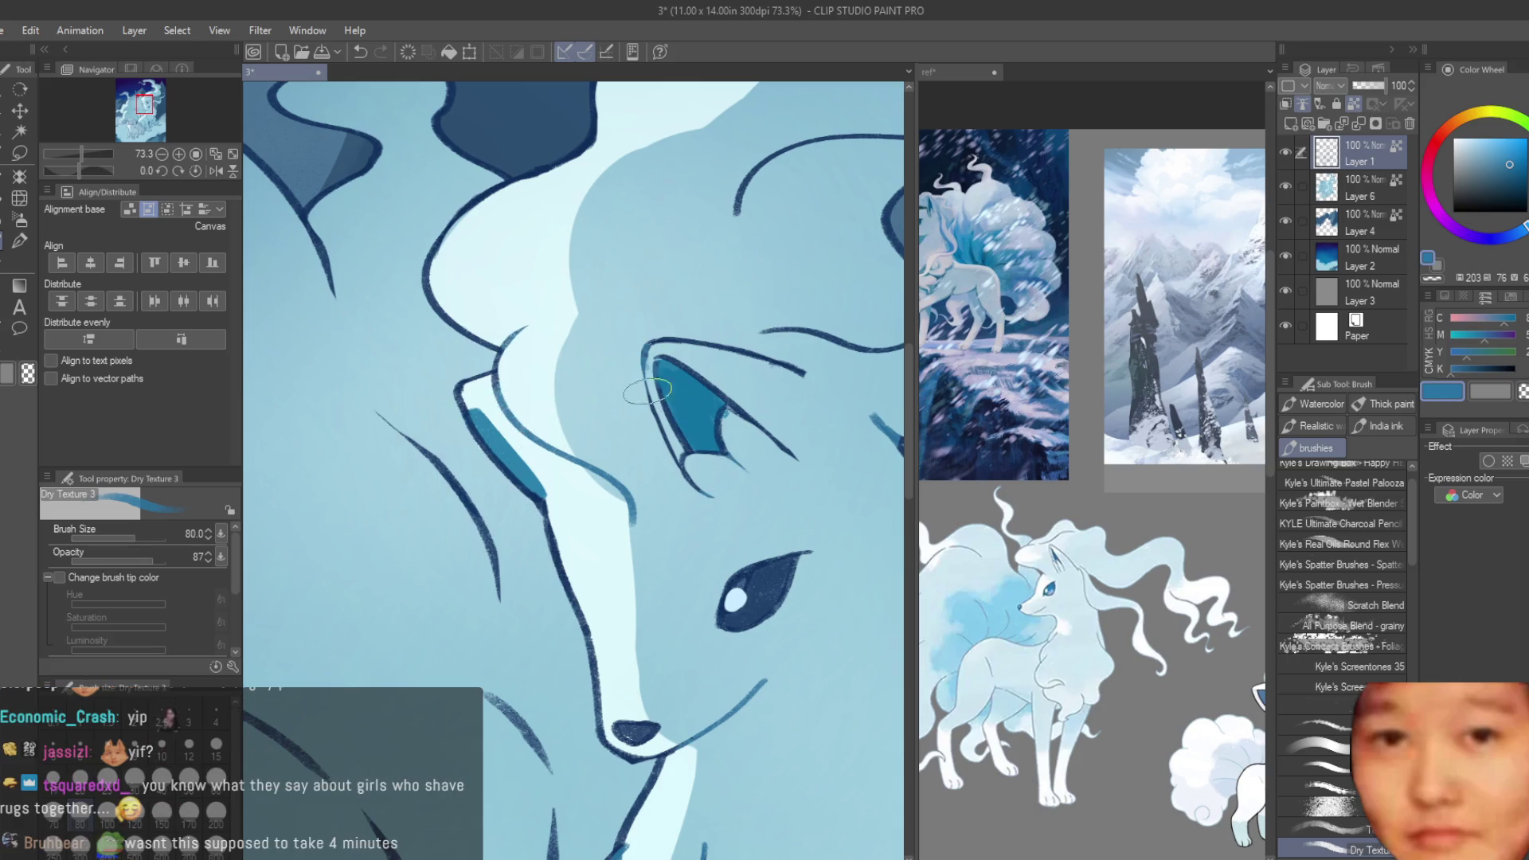
pyautogui.scroll(-2, 518, 543)
pyautogui.scroll(-4, 518, 544)
pyautogui.scroll(-2, 519, 544)
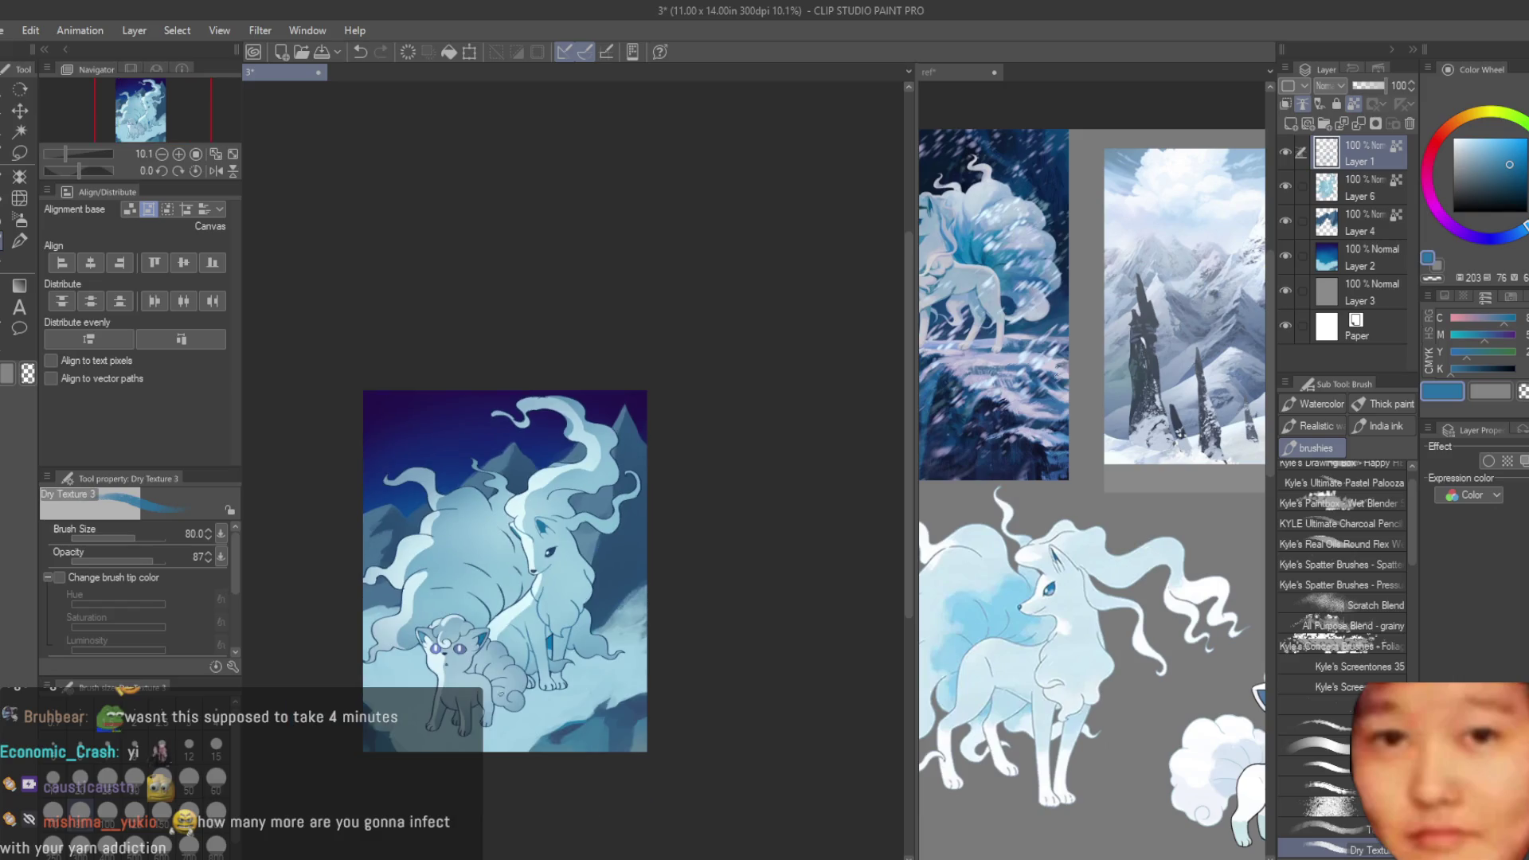
pyautogui.scroll(3, 422, 550)
pyautogui.scroll(2, 422, 549)
pyautogui.scroll(2, 422, 549)
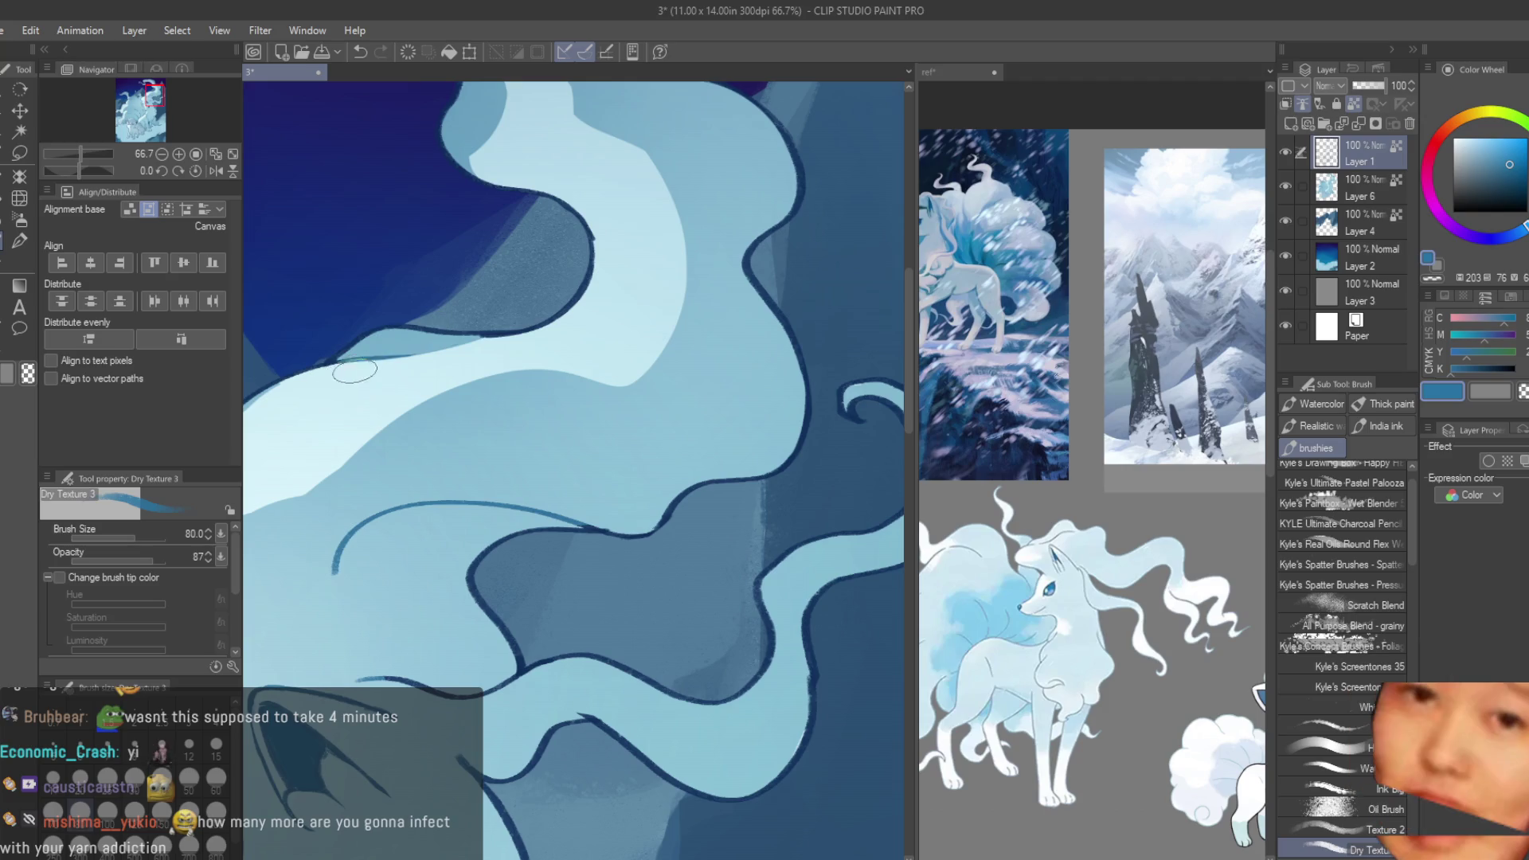
pyautogui.scroll(2, 400, 657)
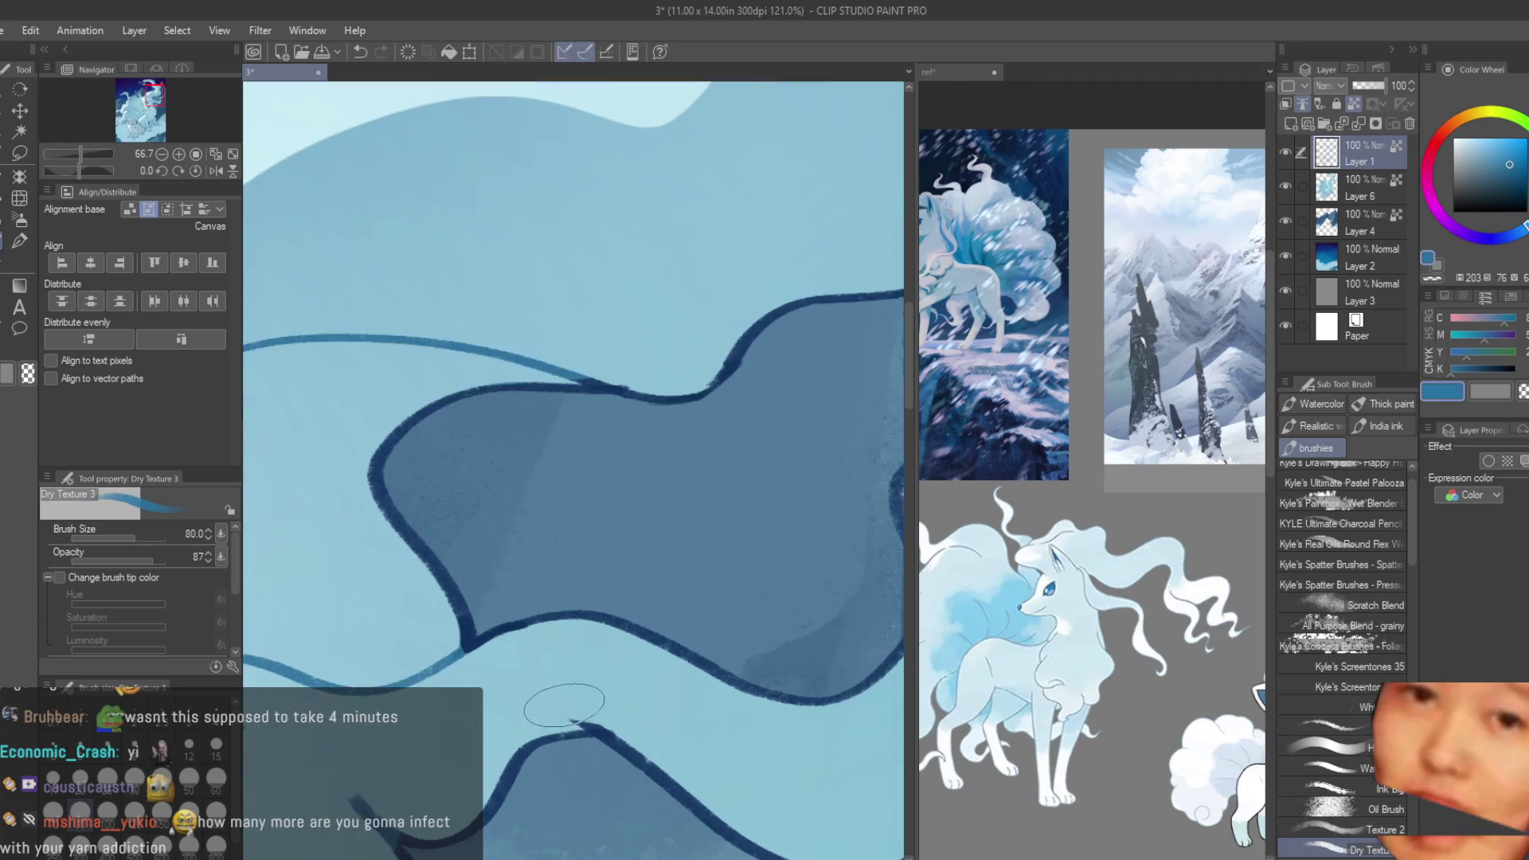
pyautogui.scroll(-1, 573, 703)
pyautogui.scroll(-1, 665, 547)
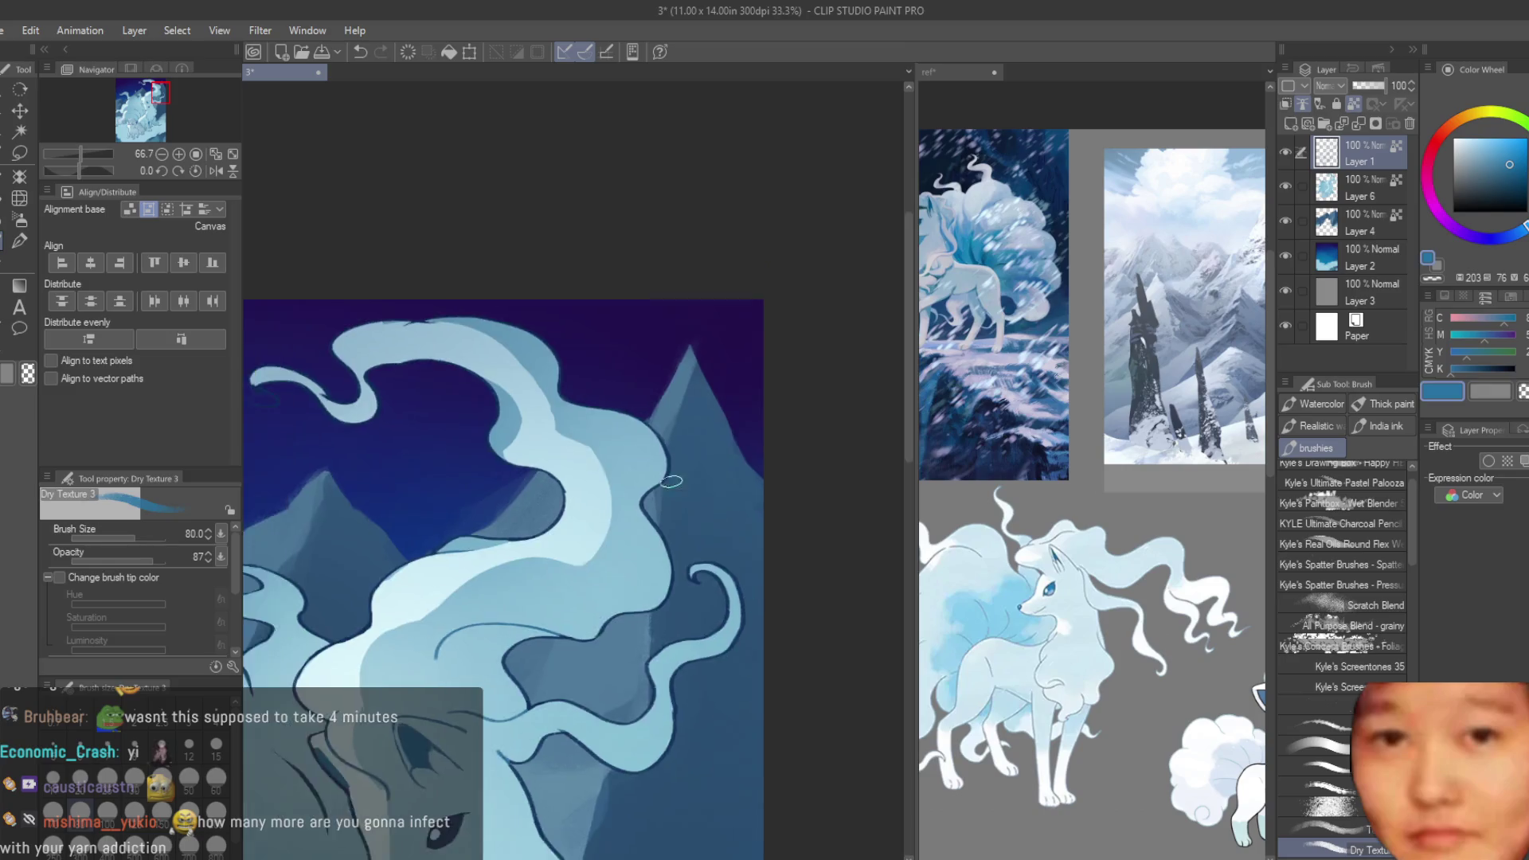
pyautogui.scroll(1, 341, 454)
pyautogui.scroll(1, 641, 314)
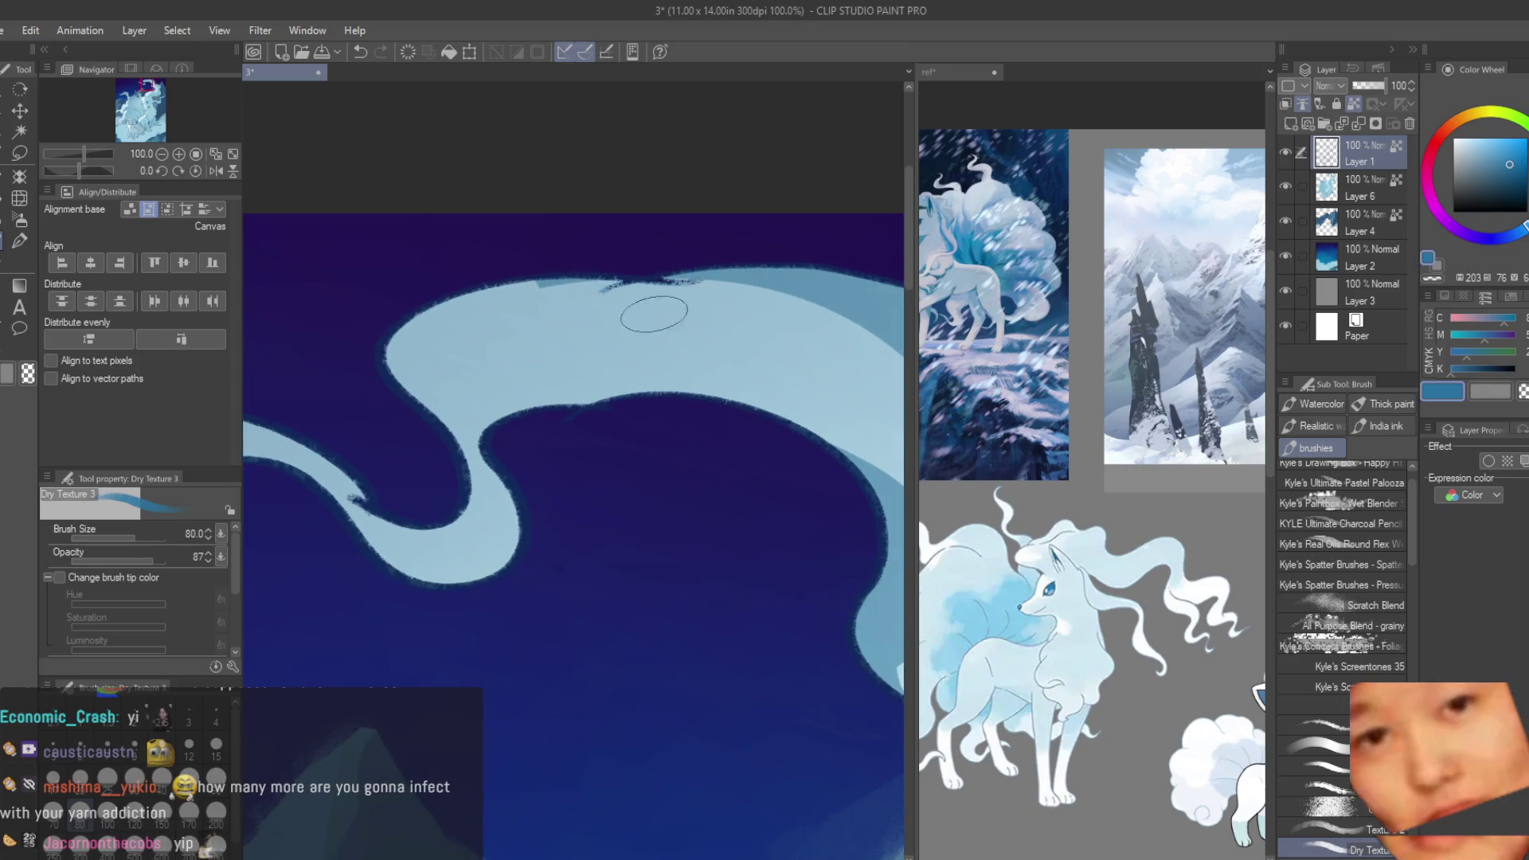
pyautogui.scroll(-2, 677, 334)
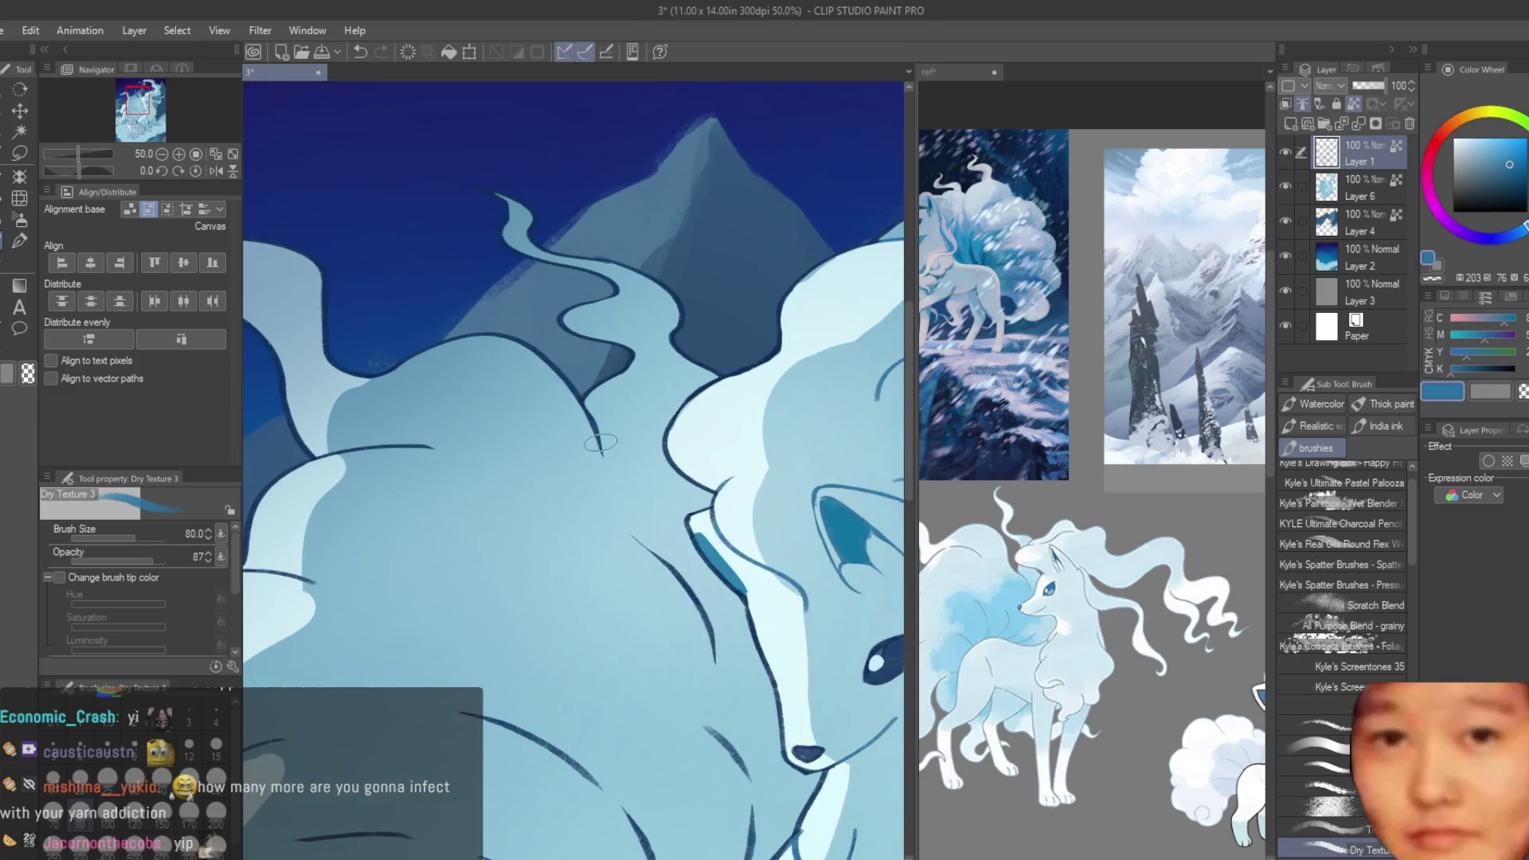
pyautogui.scroll(-1, 700, 656)
pyautogui.scroll(2, 657, 559)
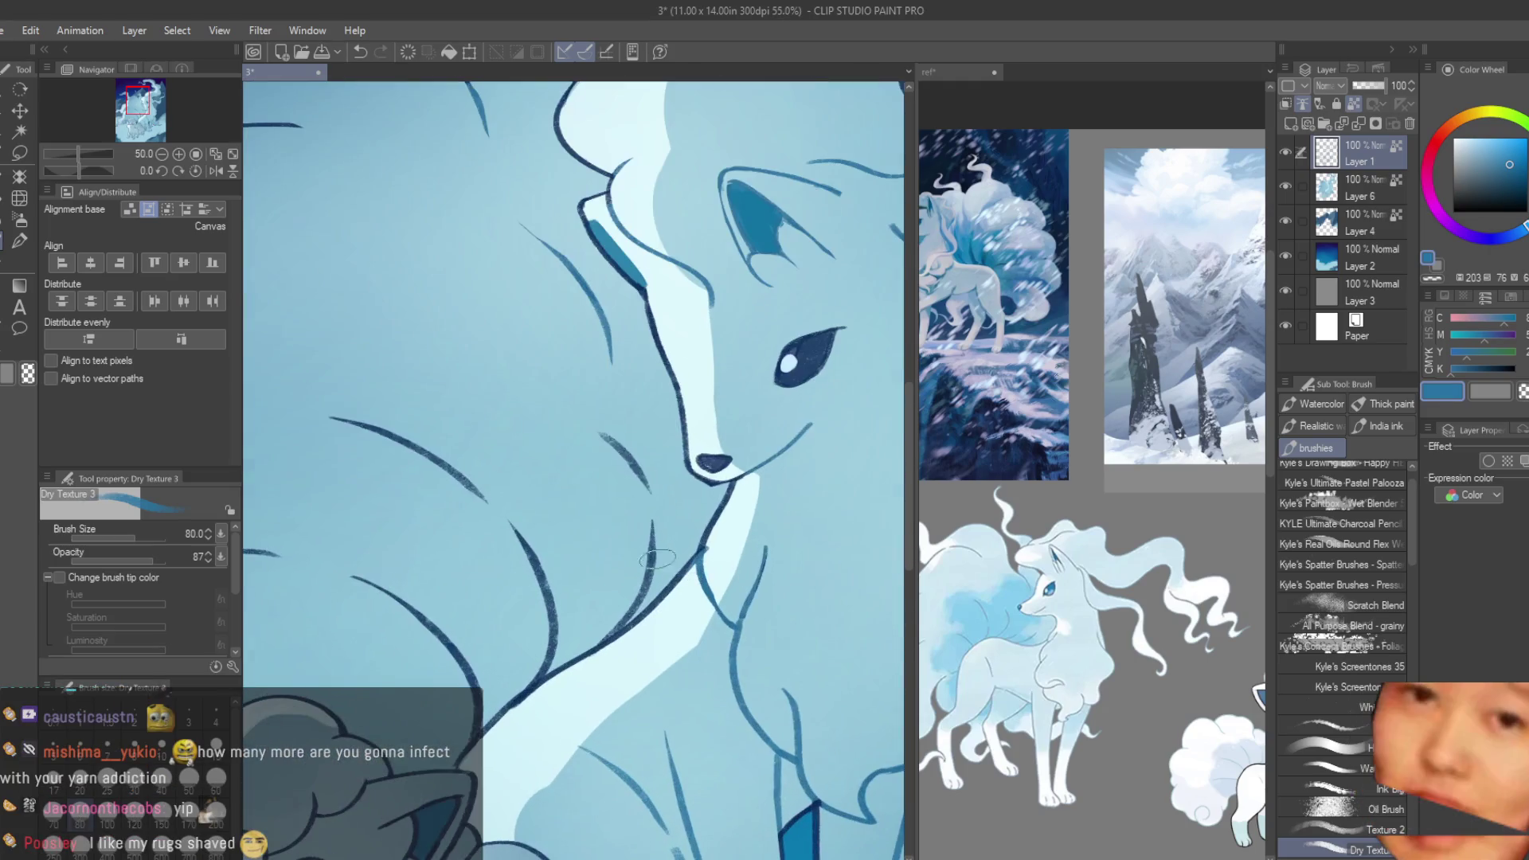
pyautogui.scroll(-2, 631, 532)
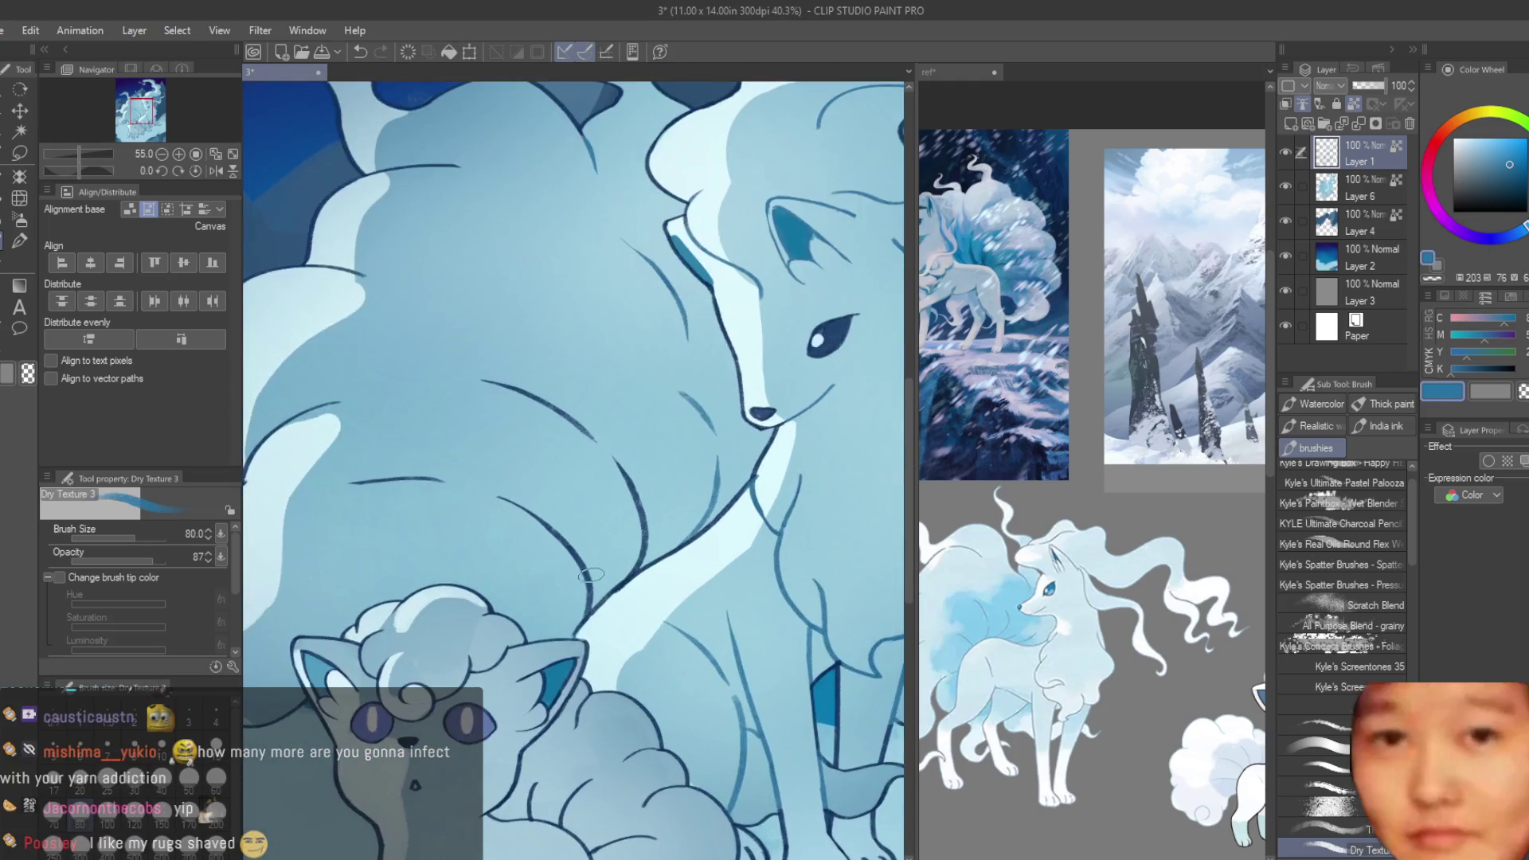
pyautogui.scroll(1, 659, 540)
pyautogui.scroll(1, 660, 539)
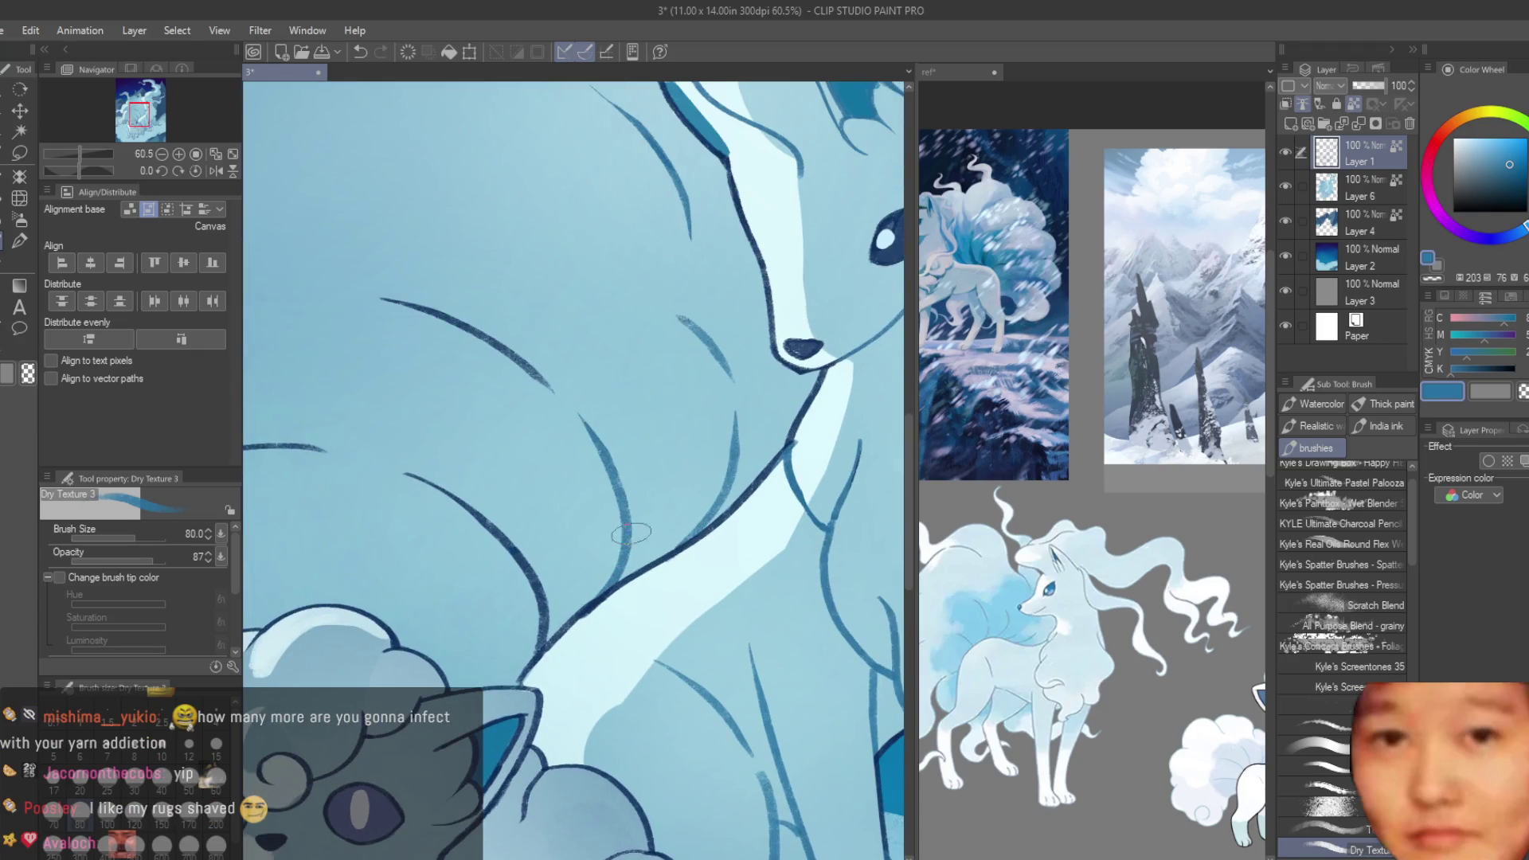
pyautogui.scroll(-3, 671, 296)
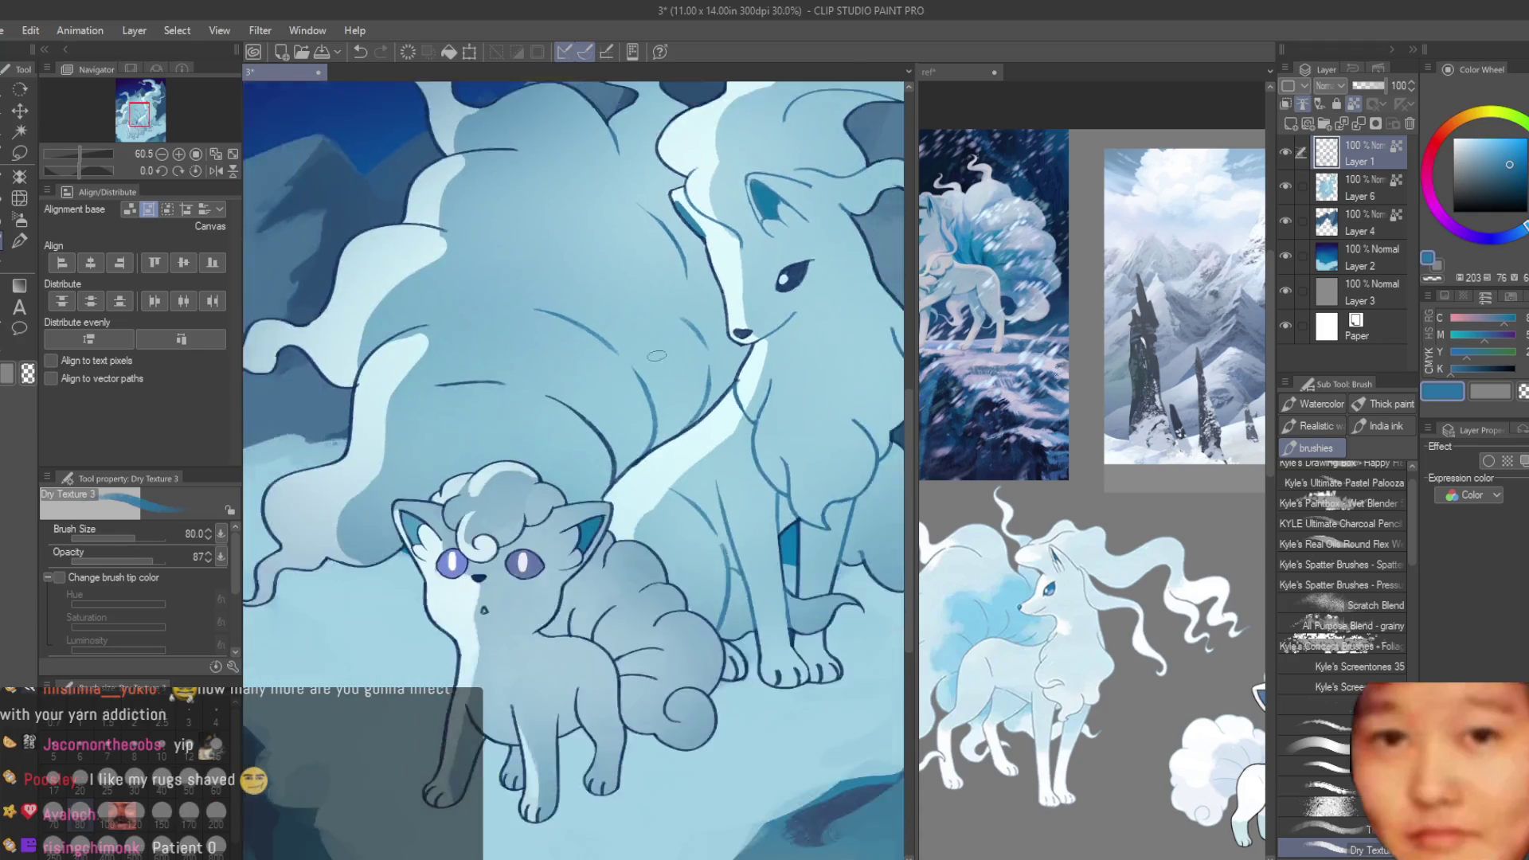
pyautogui.scroll(2, 640, 468)
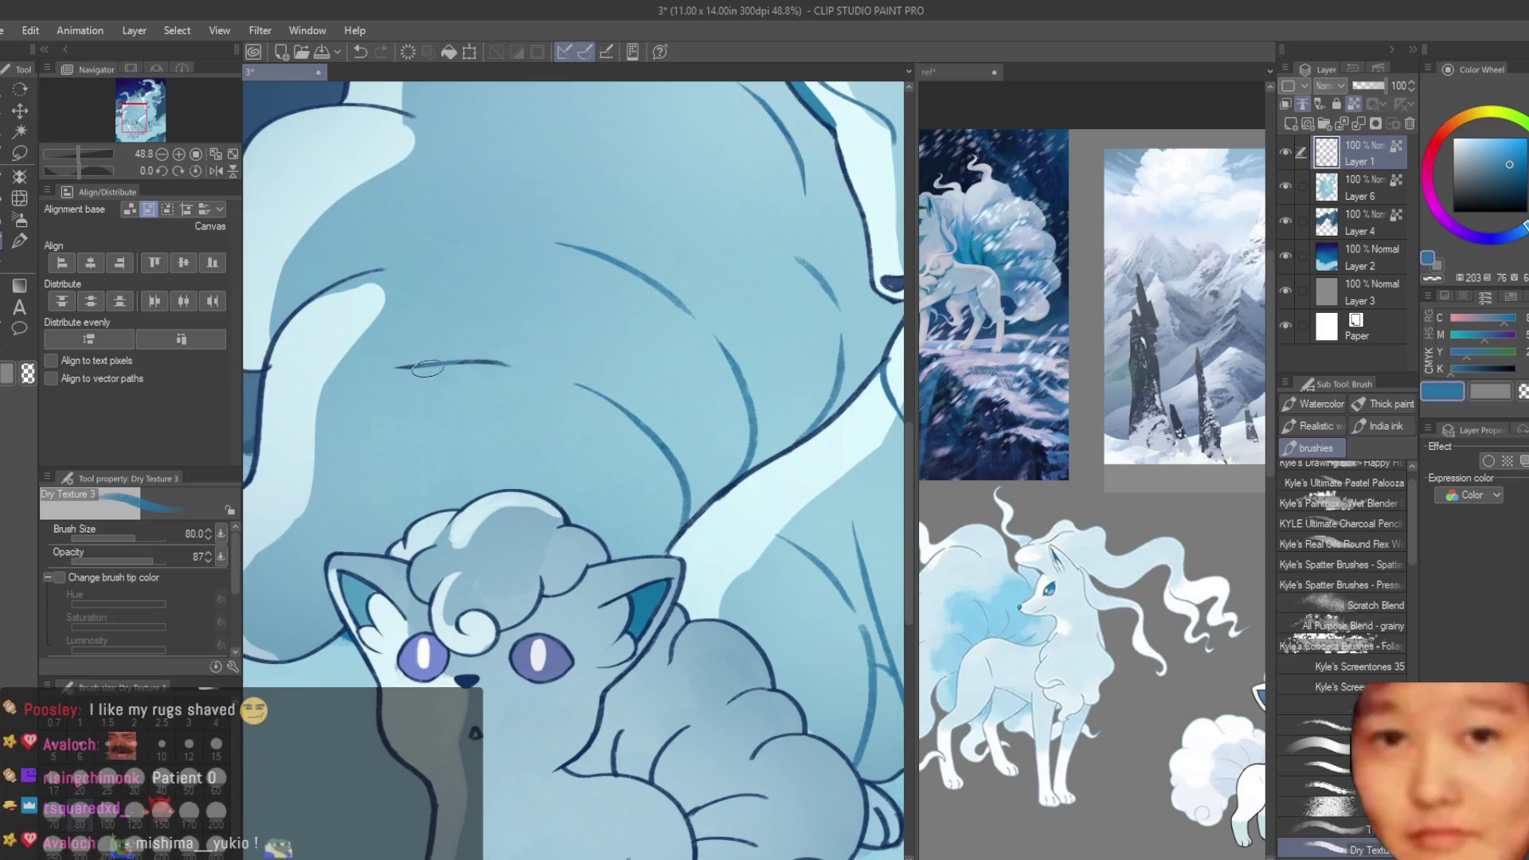
pyautogui.scroll(-1, 387, 359)
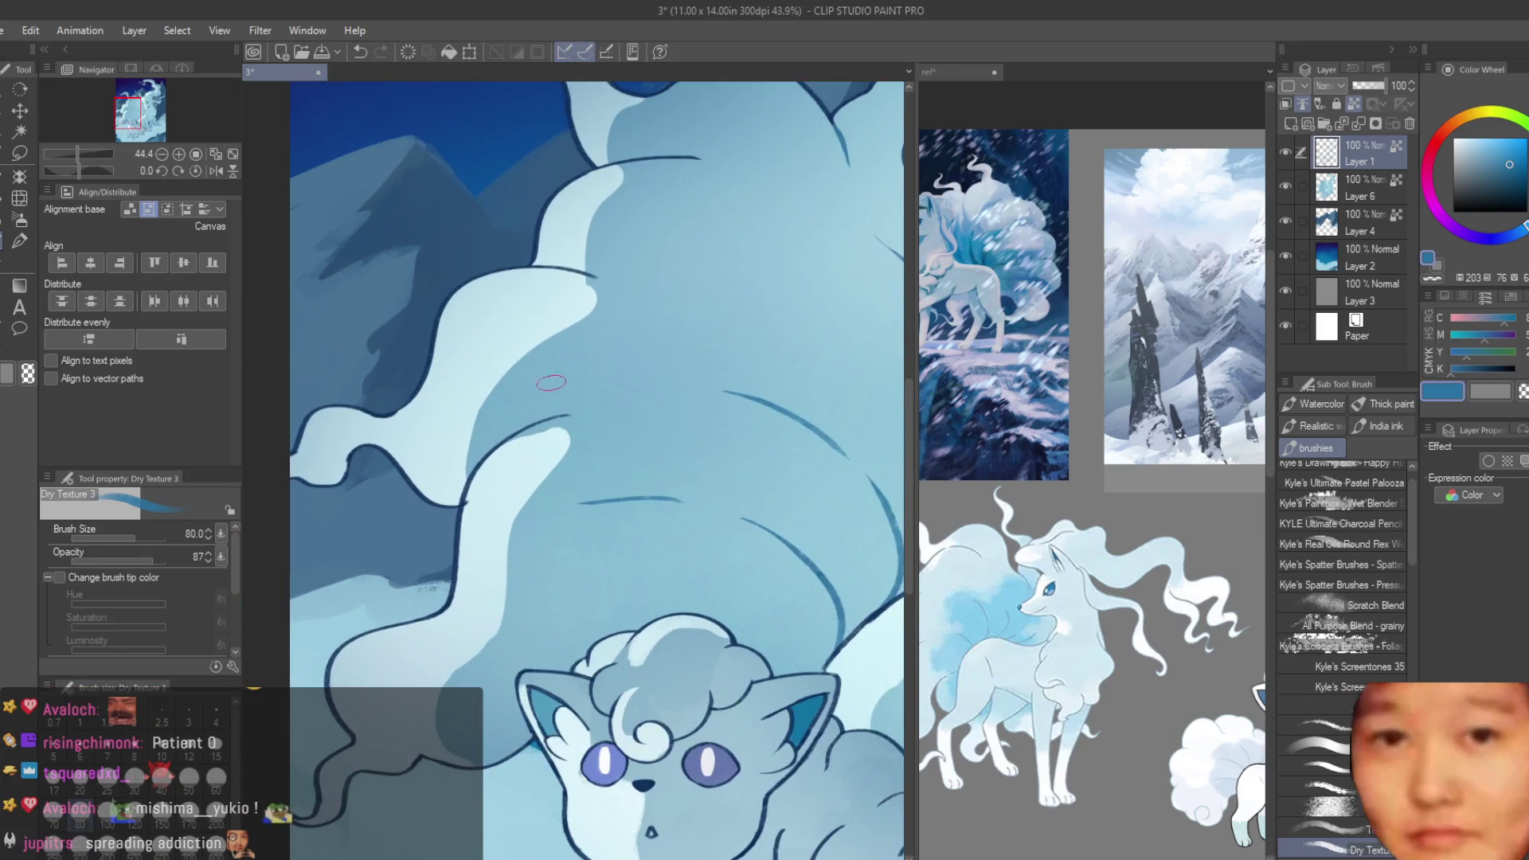
pyautogui.scroll(2, 561, 310)
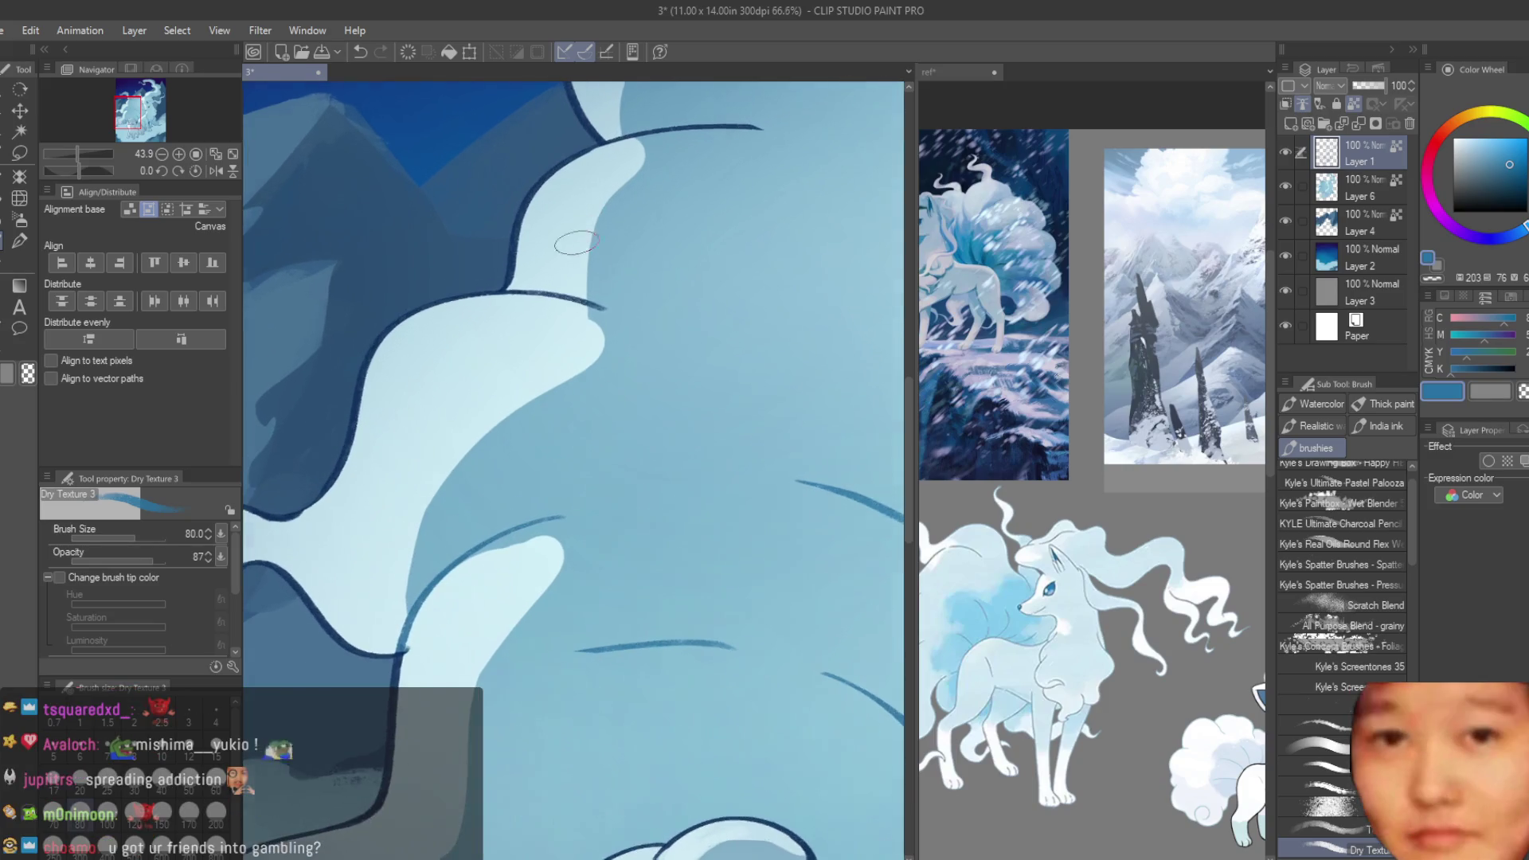
pyautogui.scroll(-3, 527, 302)
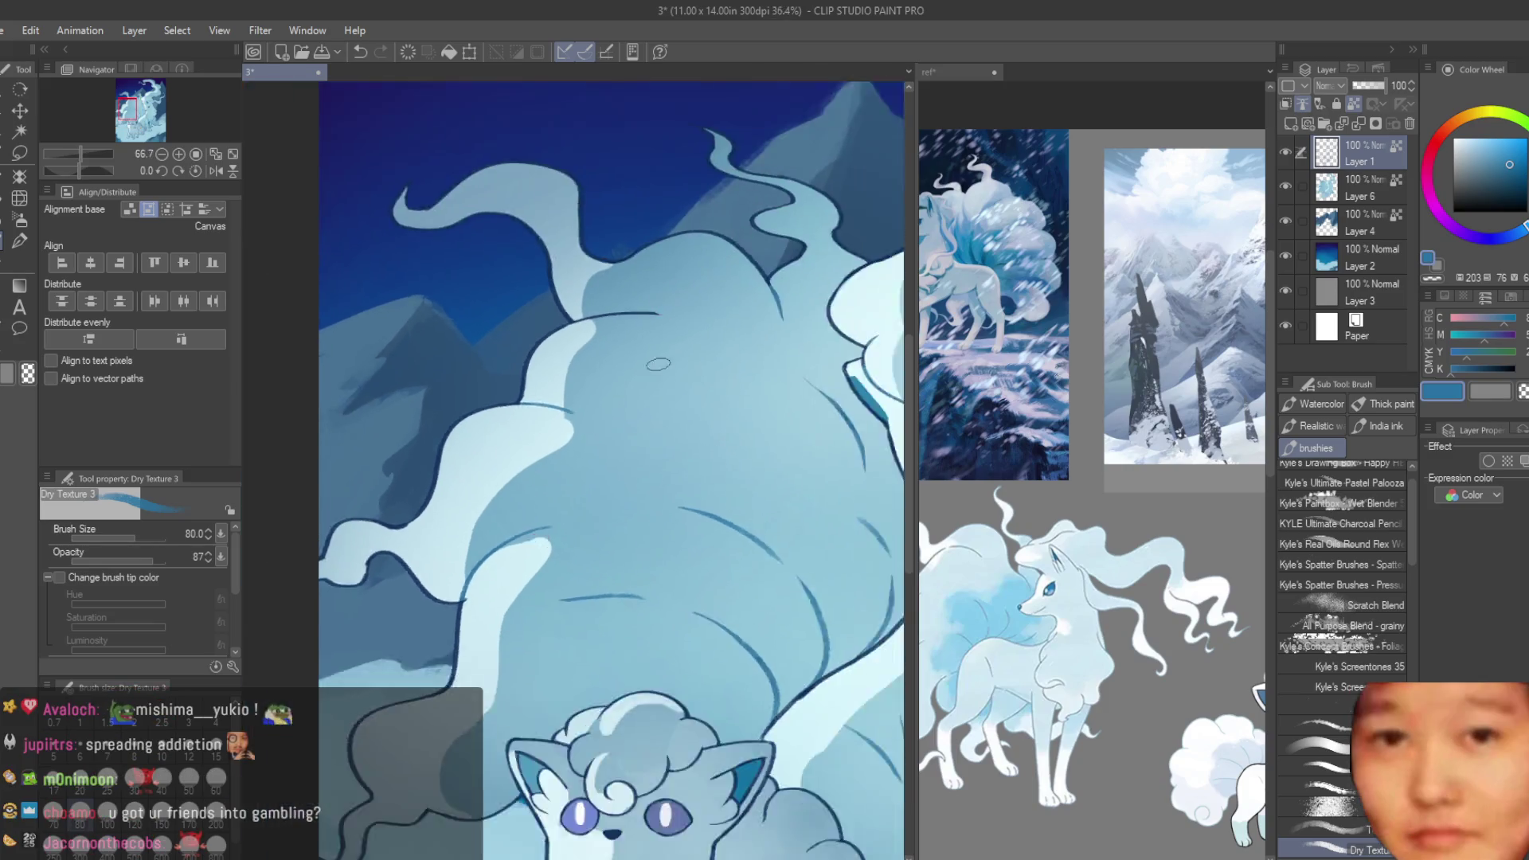
pyautogui.scroll(3, 629, 362)
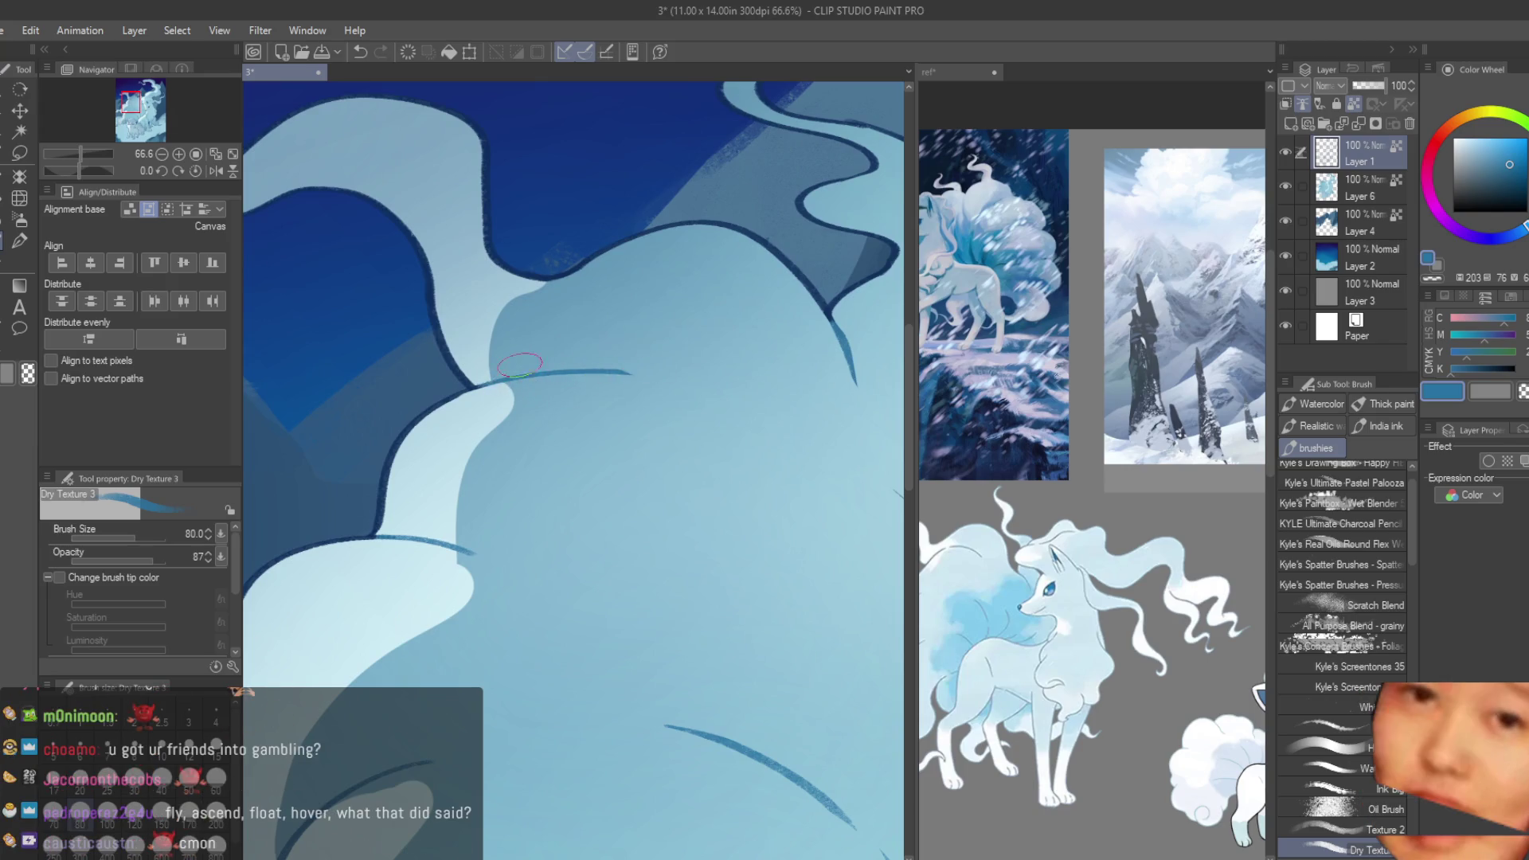
pyautogui.scroll(-10, 716, 271)
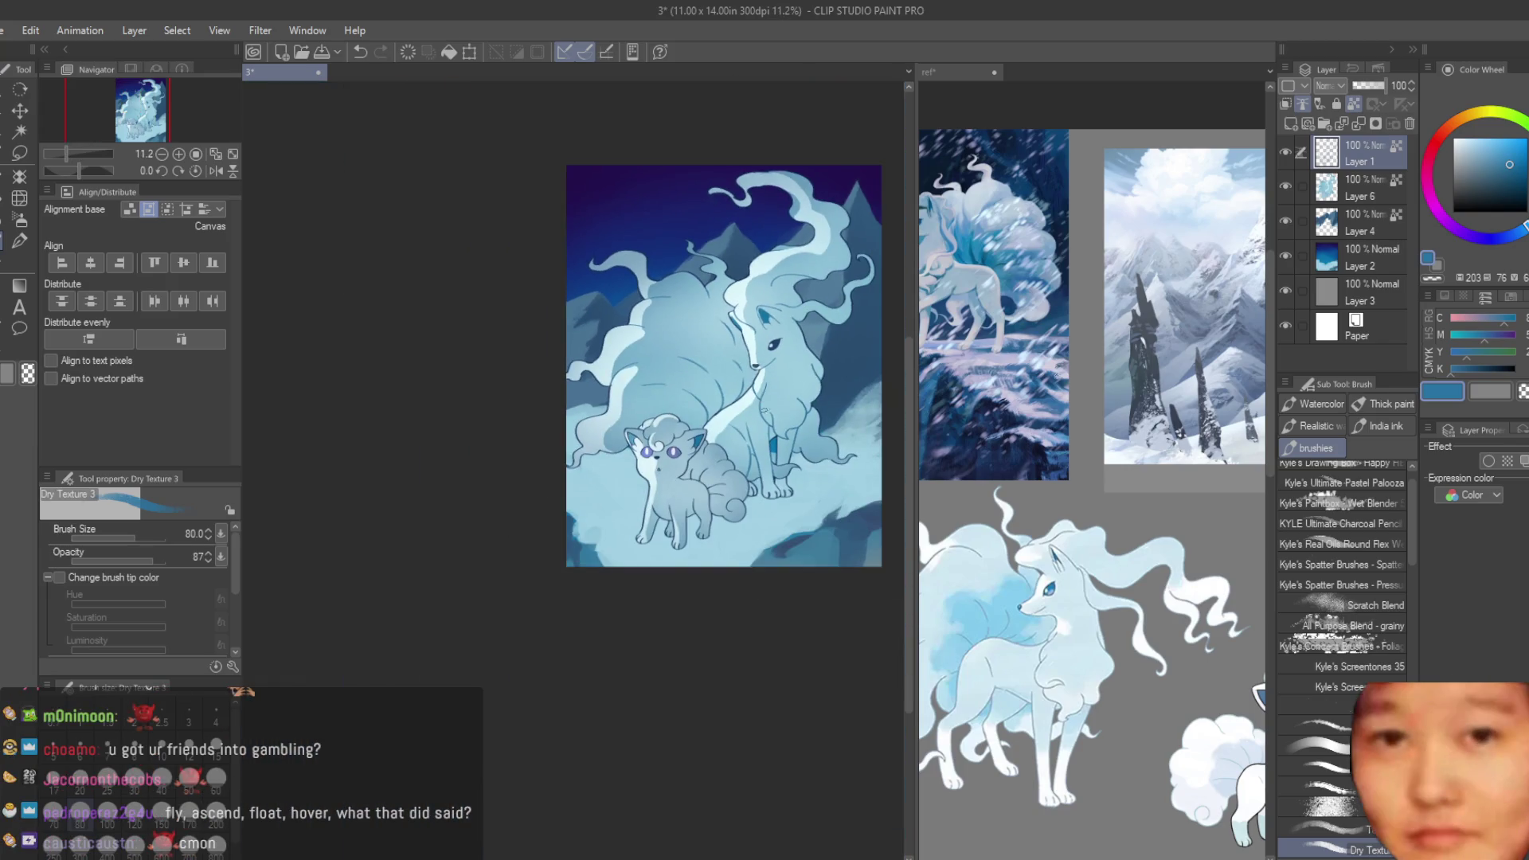
# - Zoom in on Vulpix and add a short blue stroke at its tail curl
pyautogui.scroll(3, 757, 517)
pyautogui.scroll(2, 772, 541)
pyautogui.scroll(2, 788, 565)
pyautogui.scroll(2, 803, 582)
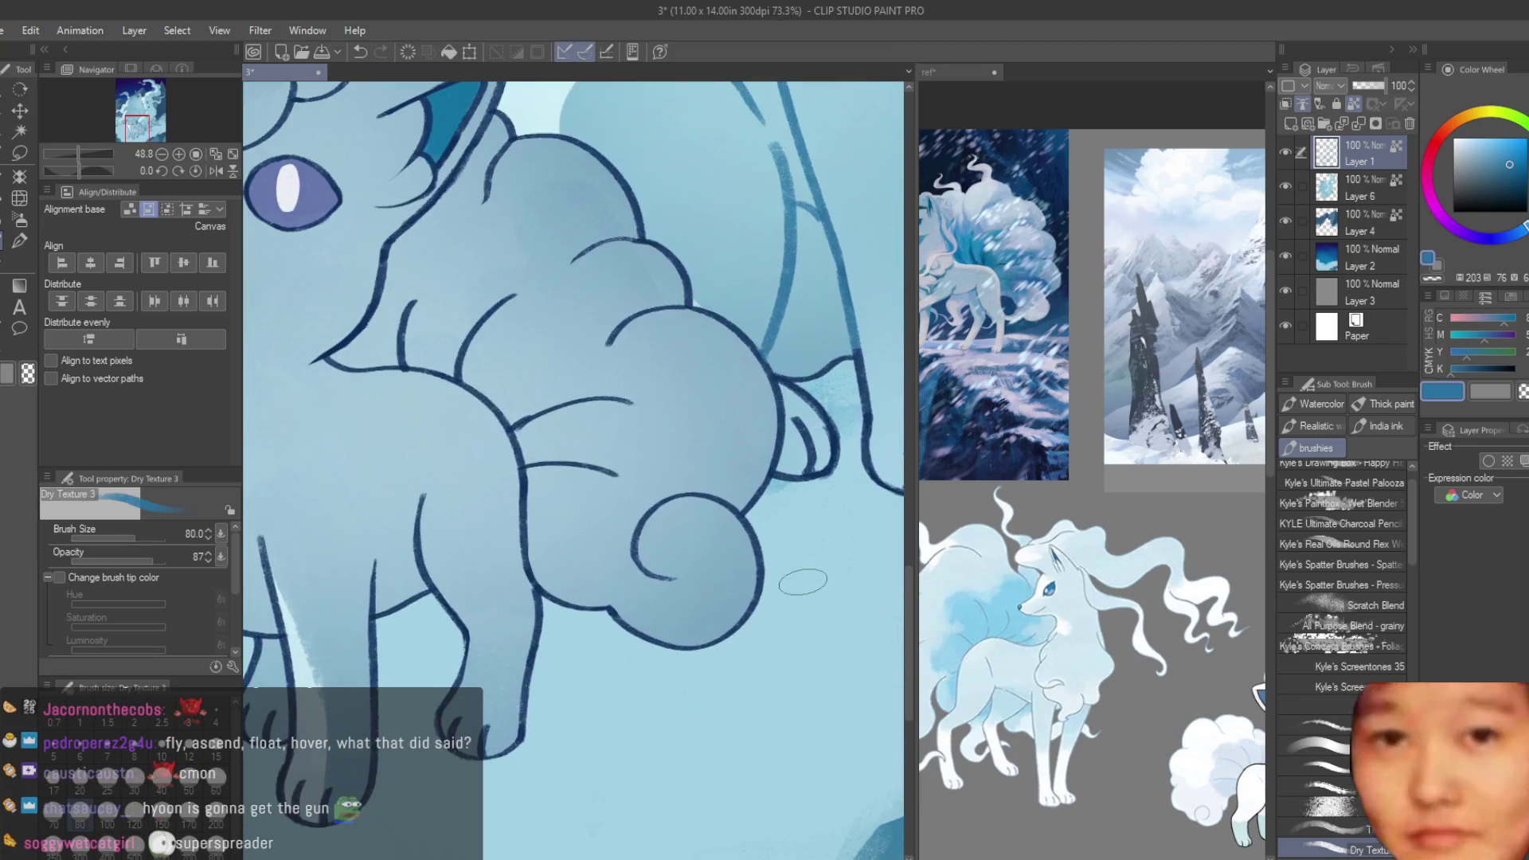
pyautogui.scroll(2, 512, 331)
pyautogui.scroll(-1, 525, 398)
pyautogui.scroll(1, 579, 390)
pyautogui.moveTo(607, 391); pyautogui.dragTo(591, 416)
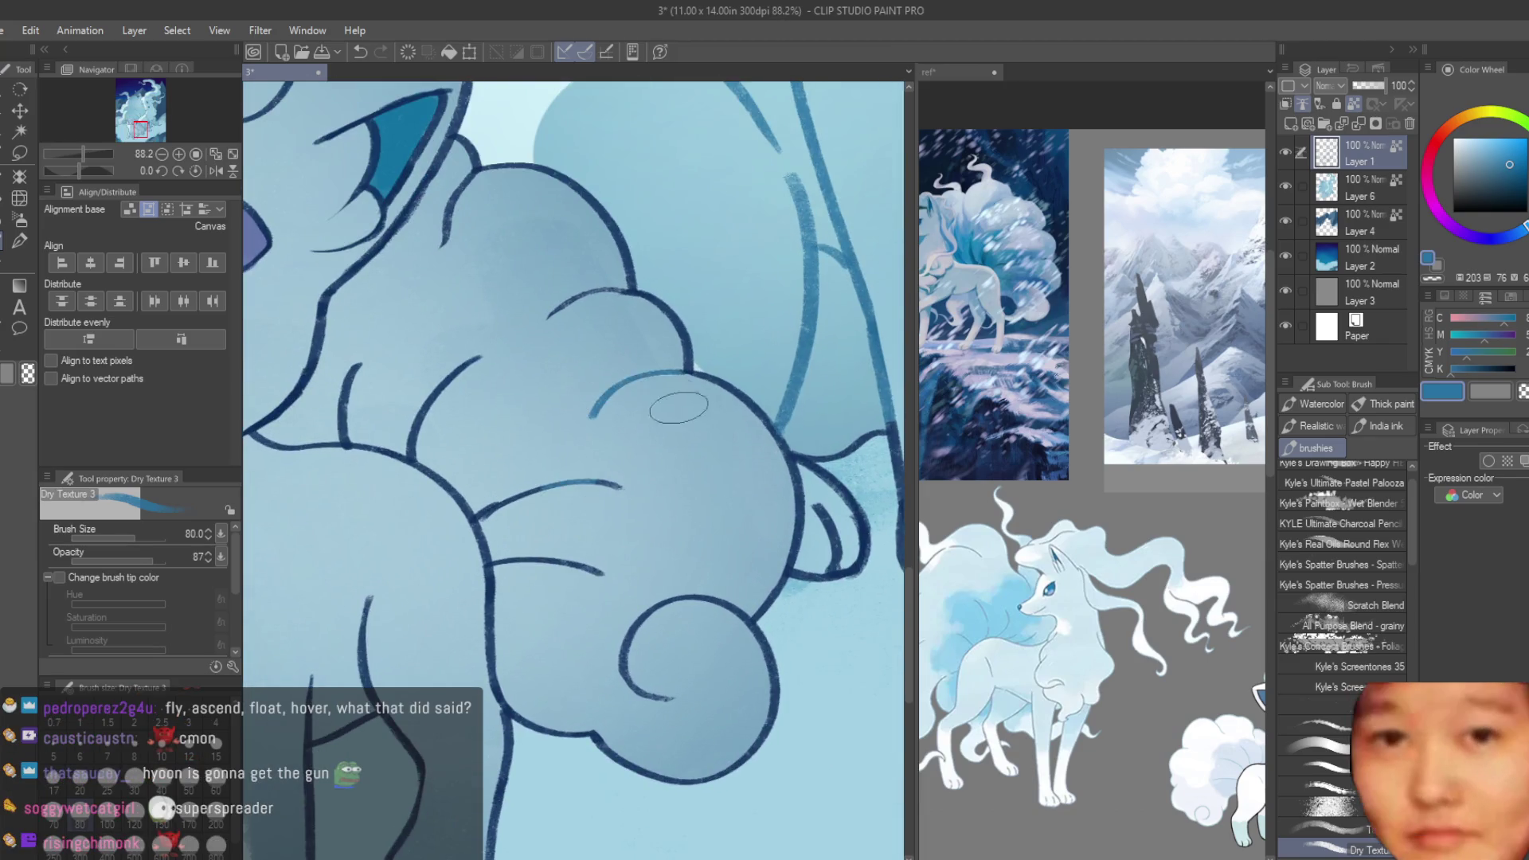
# - Zoom around Vulpix's body, legs and face to inspect the fur up close
pyautogui.scroll(2, 679, 494)
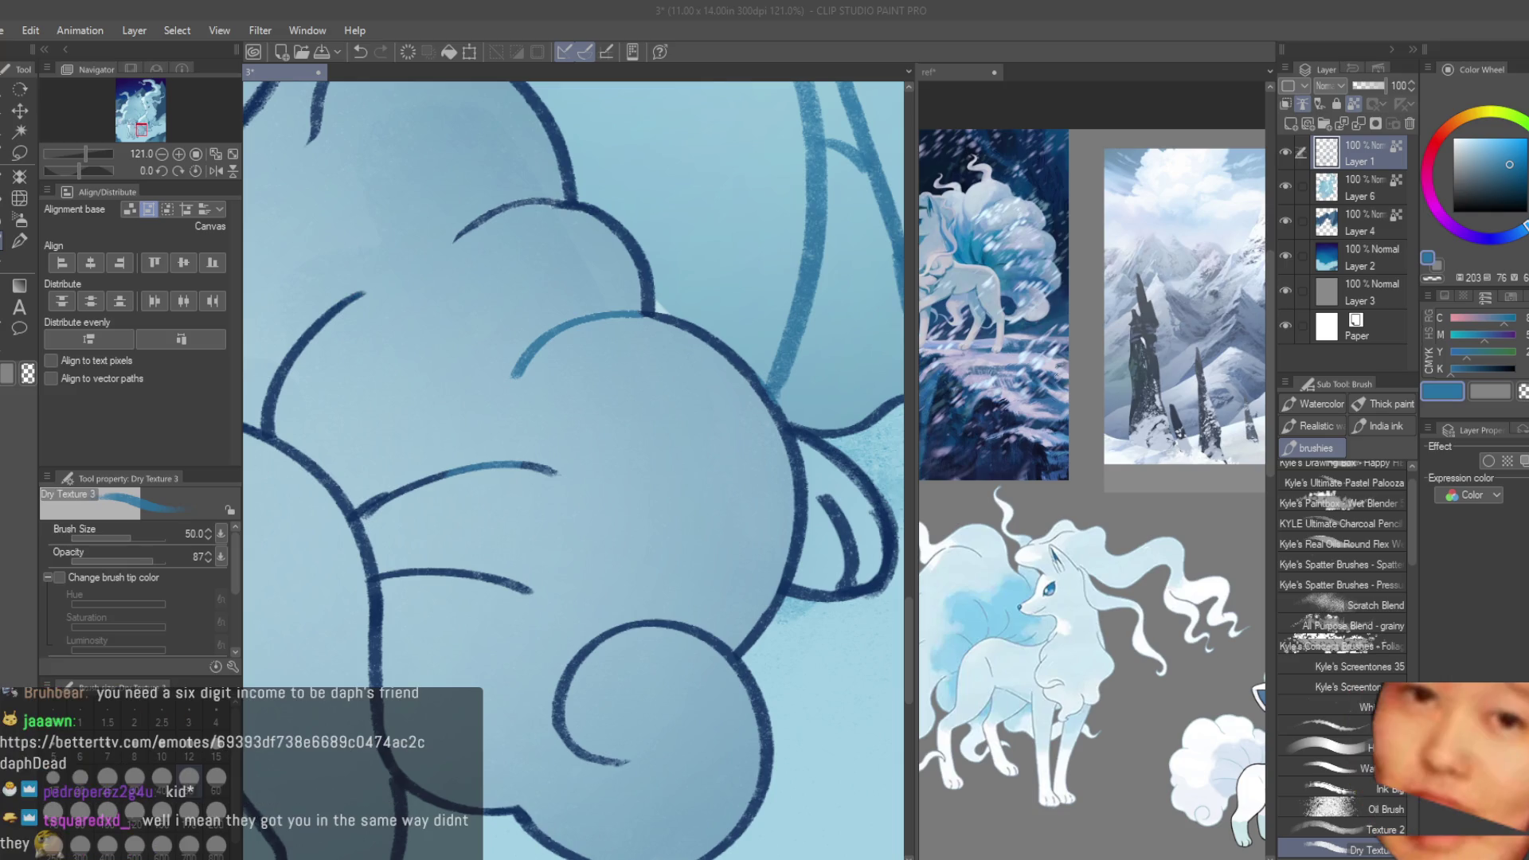
pyautogui.scroll(2, 802, 494)
pyautogui.scroll(-3, 802, 493)
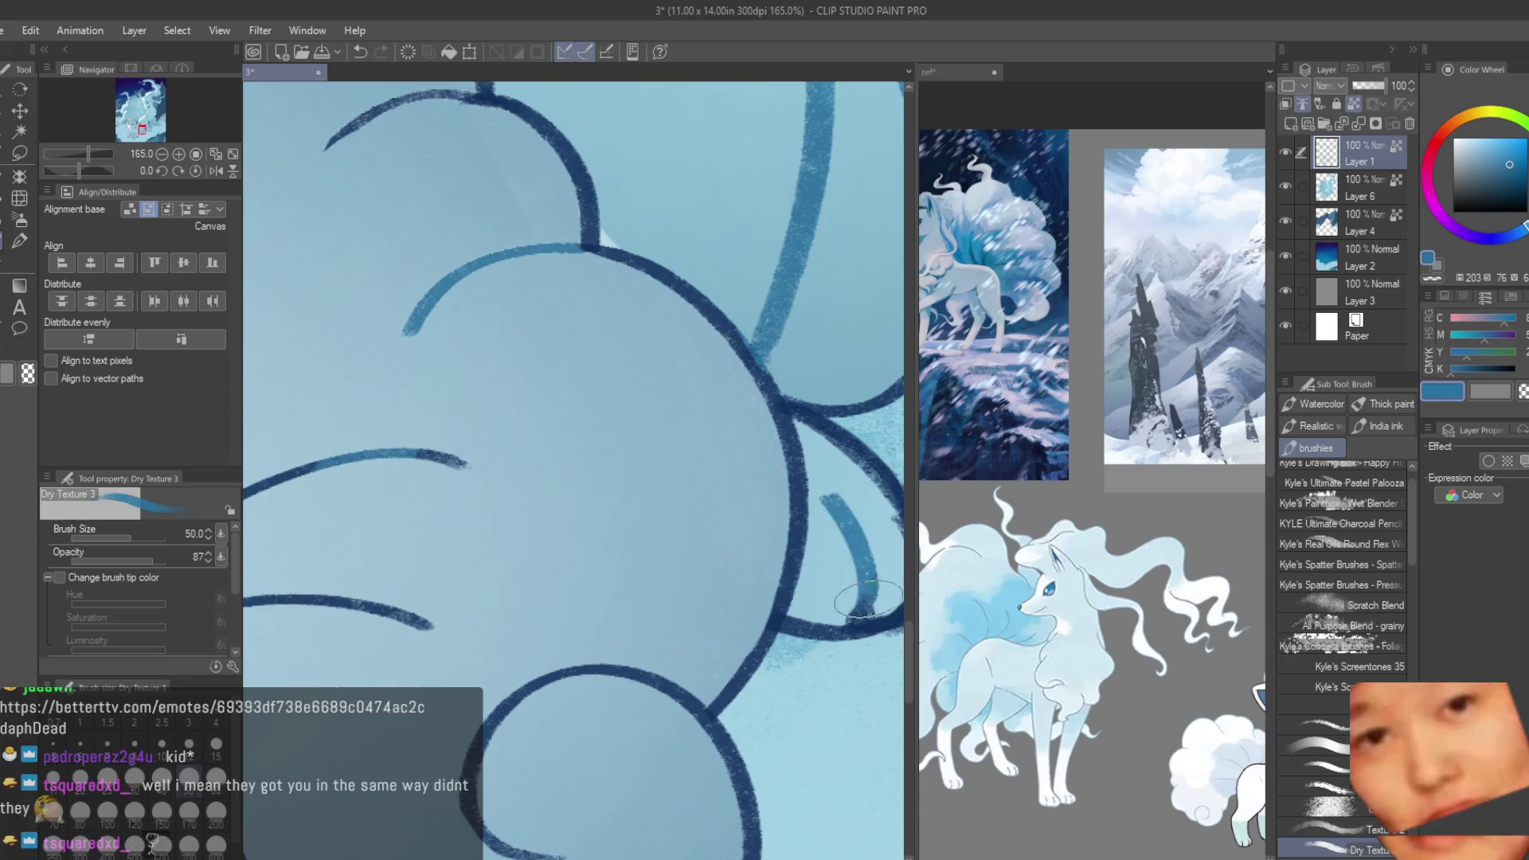
pyautogui.scroll(2, 880, 430)
pyautogui.scroll(-1, 880, 430)
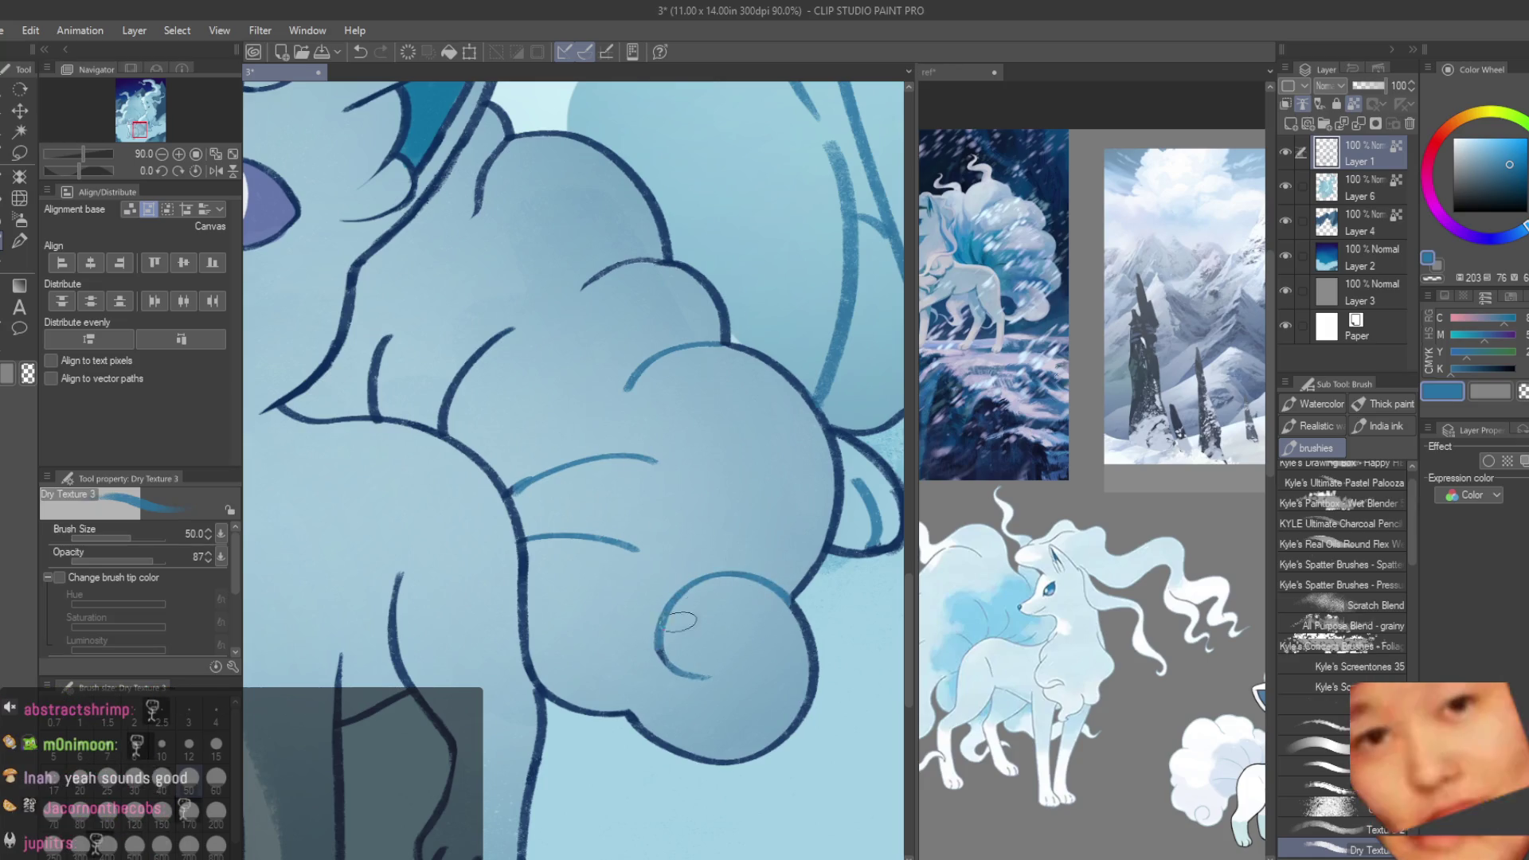
pyautogui.scroll(-2, 702, 692)
pyautogui.scroll(1, 579, 479)
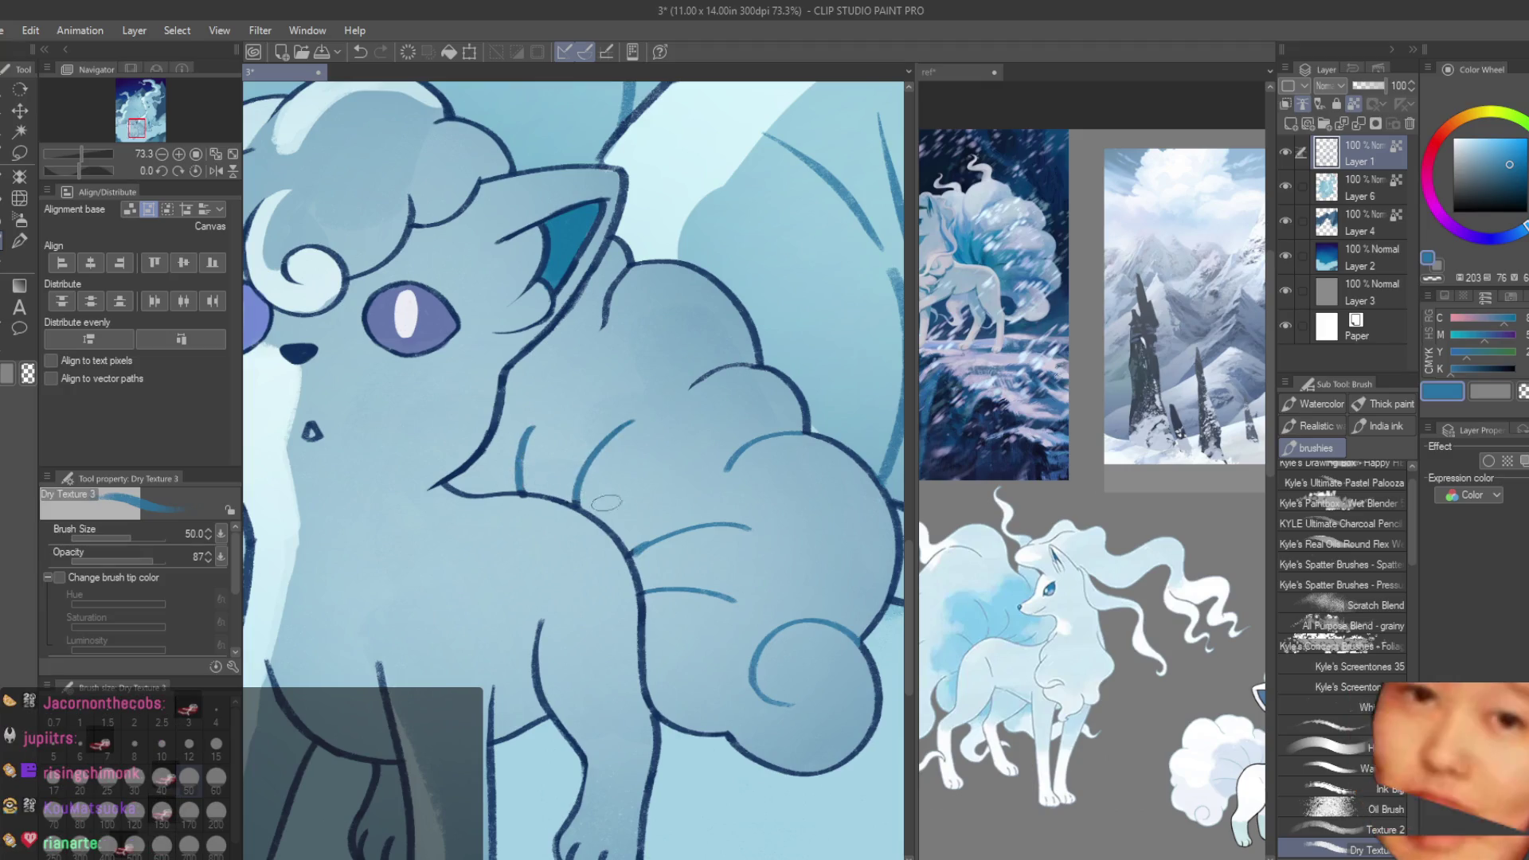
pyautogui.scroll(1, 606, 502)
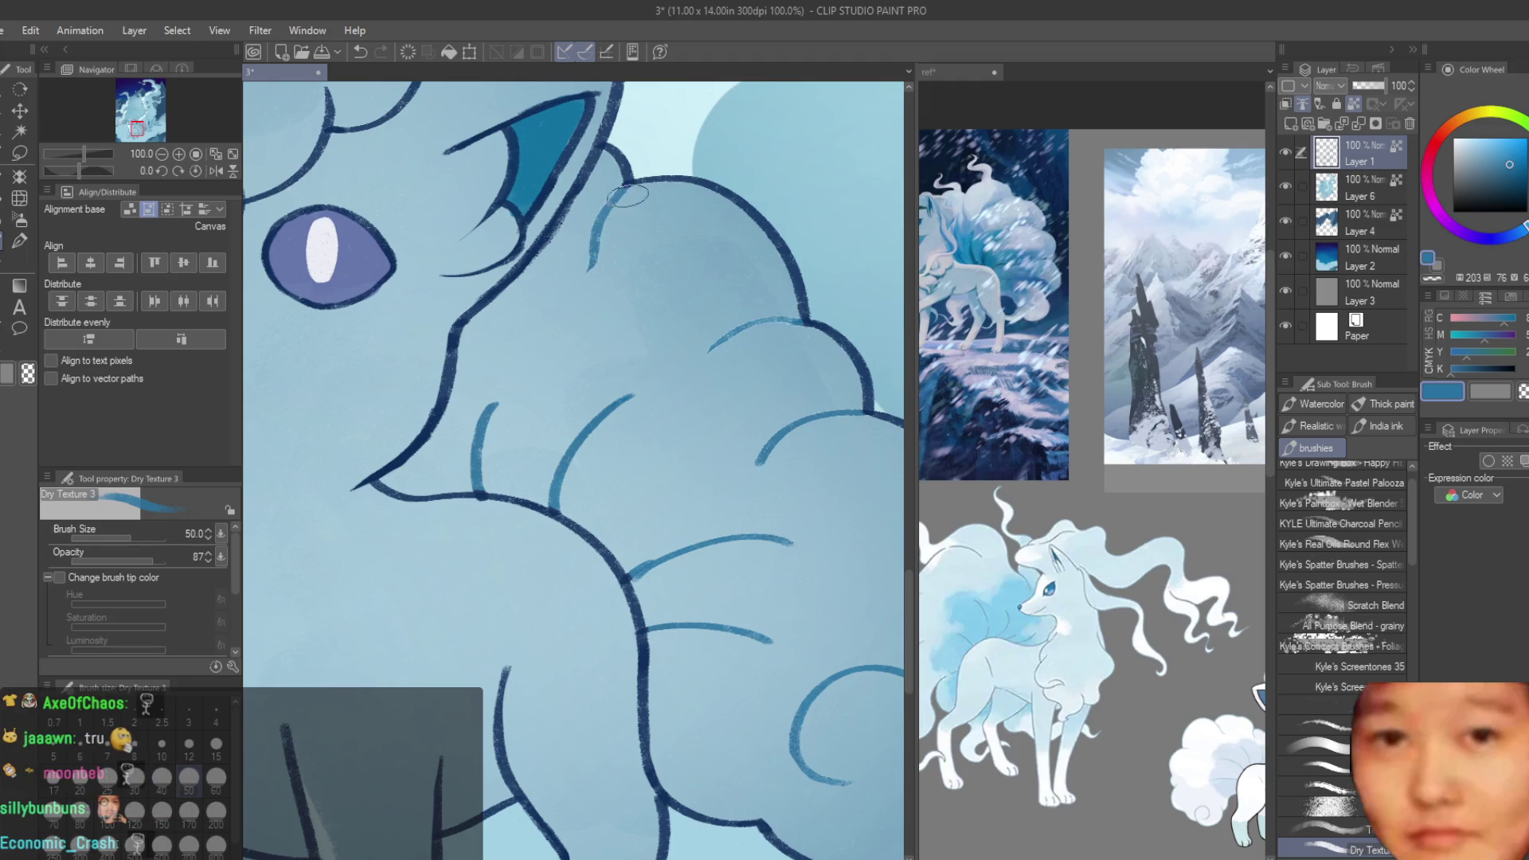
pyautogui.scroll(-3, 628, 193)
pyautogui.scroll(2, 601, 498)
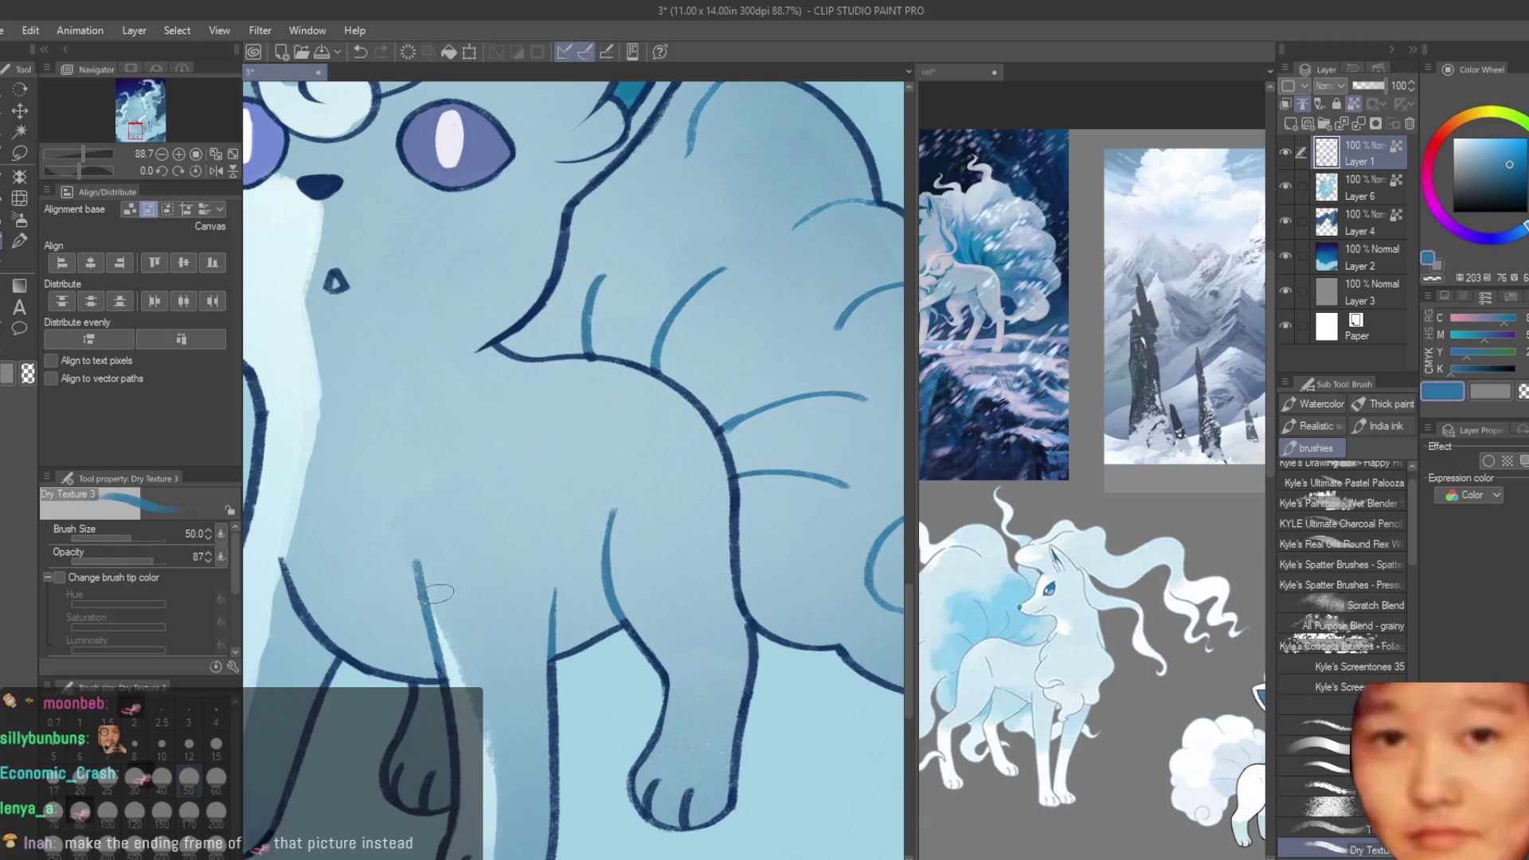
pyautogui.scroll(-3, 437, 626)
pyautogui.scroll(2, 423, 535)
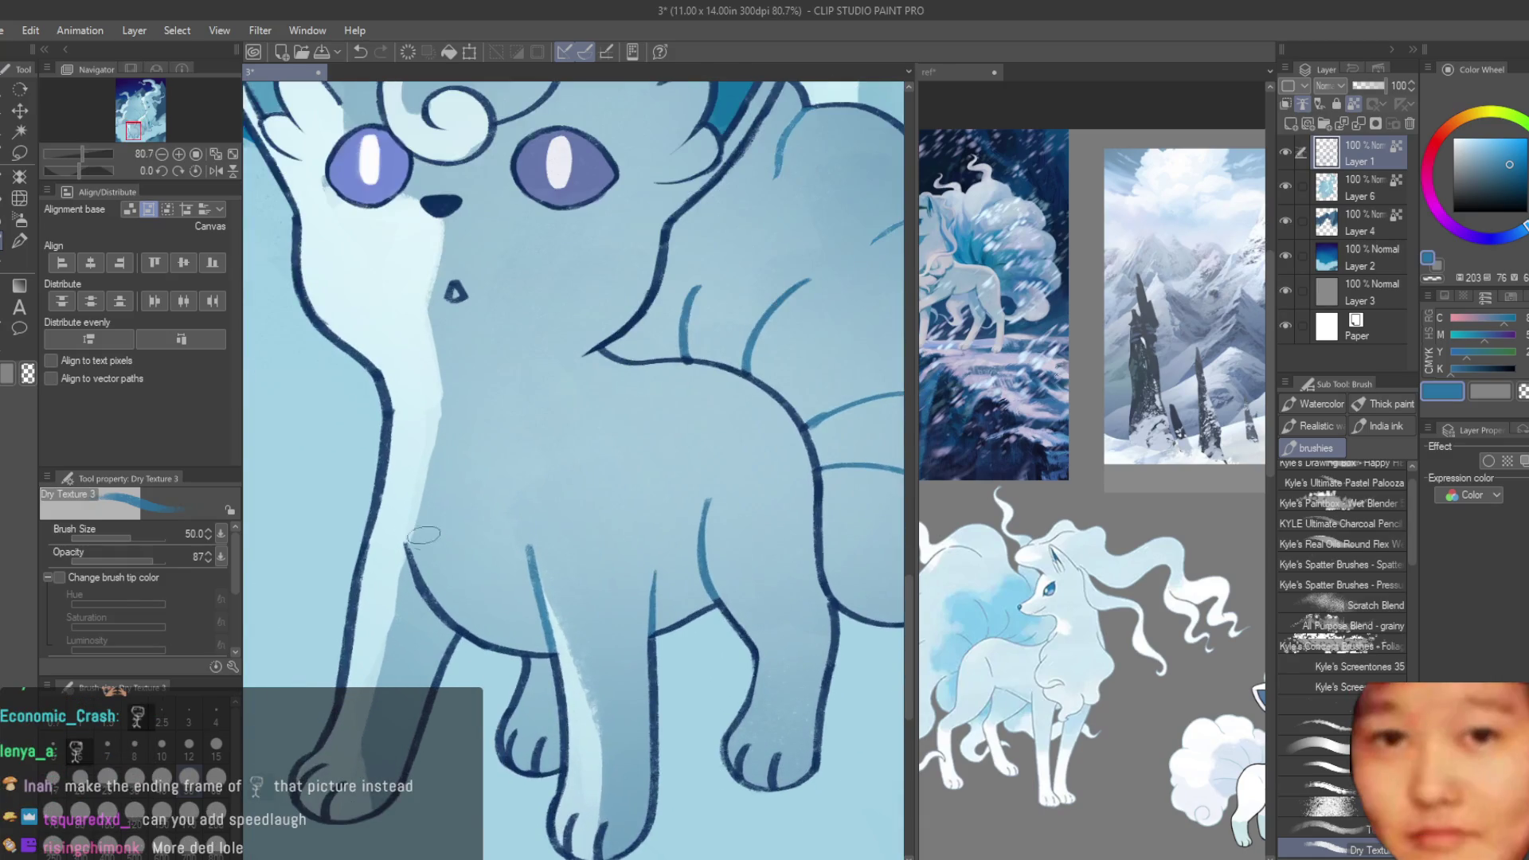
pyautogui.scroll(2, 328, 764)
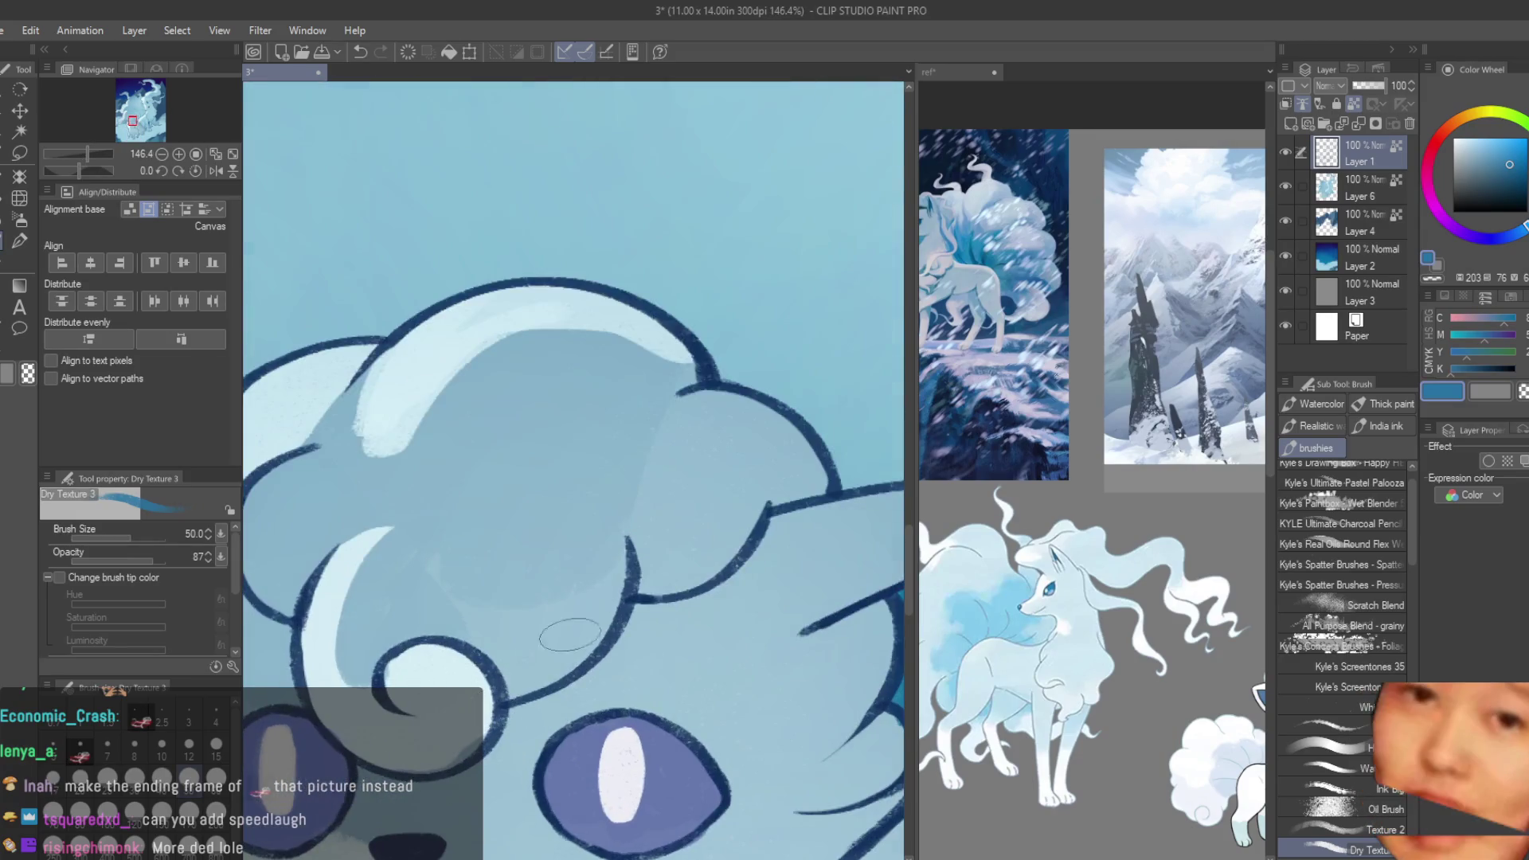
pyautogui.scroll(-5, 649, 593)
pyautogui.scroll(3, 650, 593)
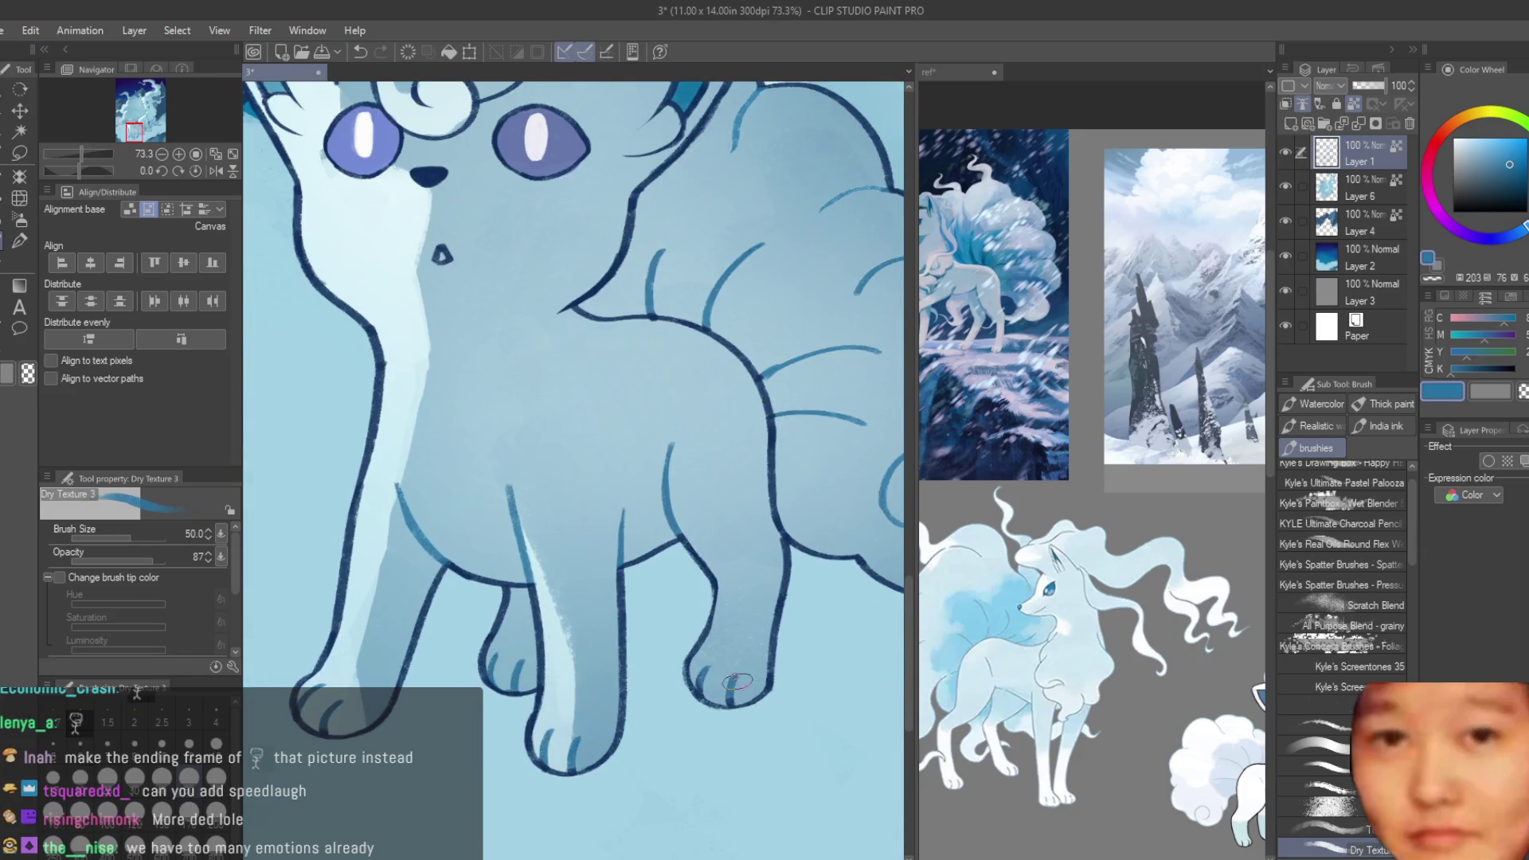
pyautogui.scroll(-3, 492, 481)
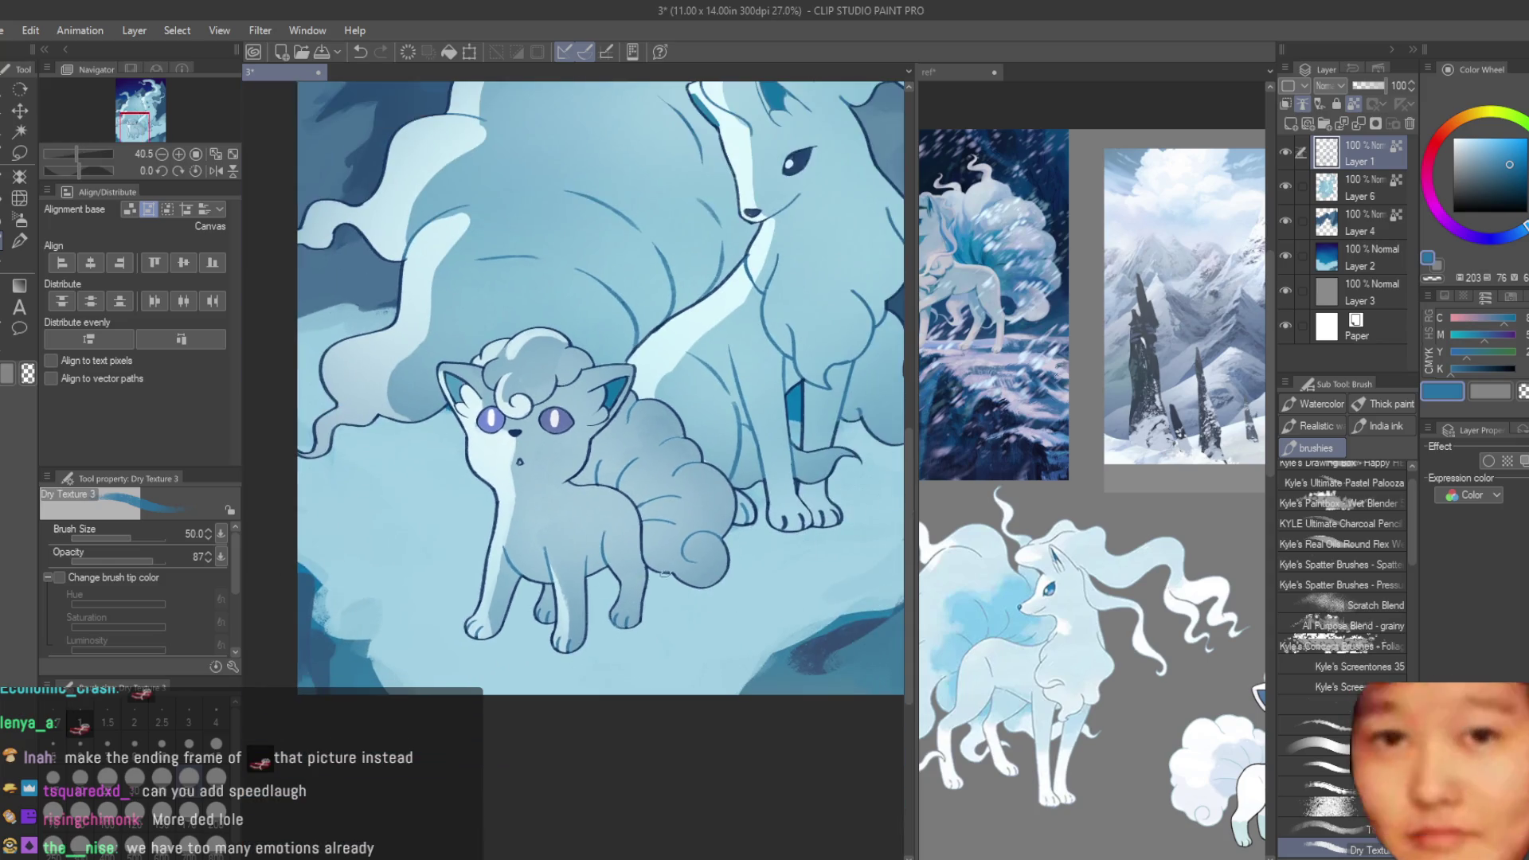
pyautogui.scroll(4, 501, 360)
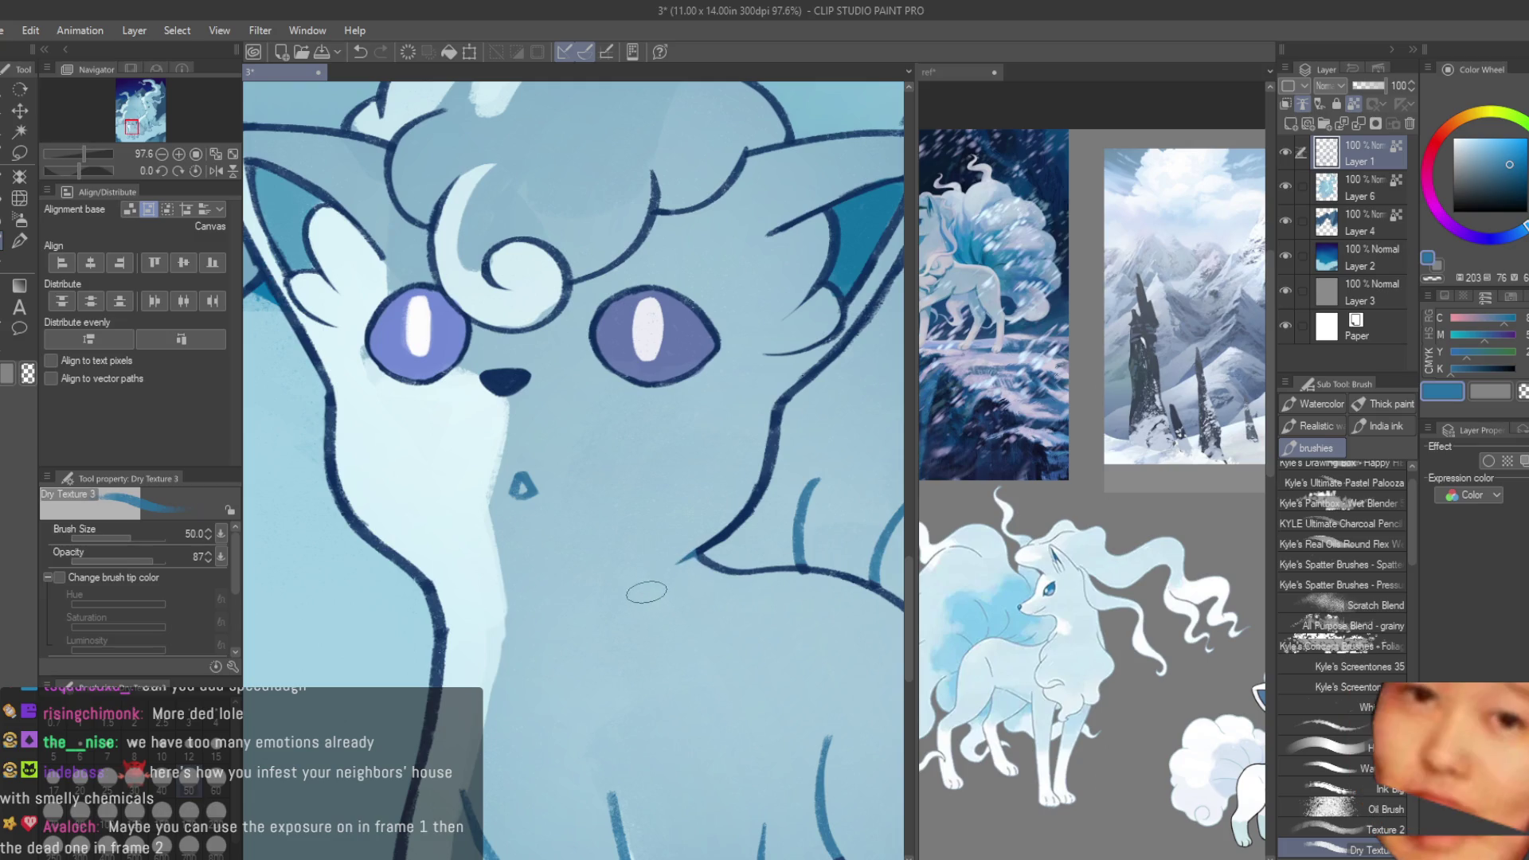
pyautogui.scroll(-2, 657, 573)
pyautogui.scroll(-3, 1035, 557)
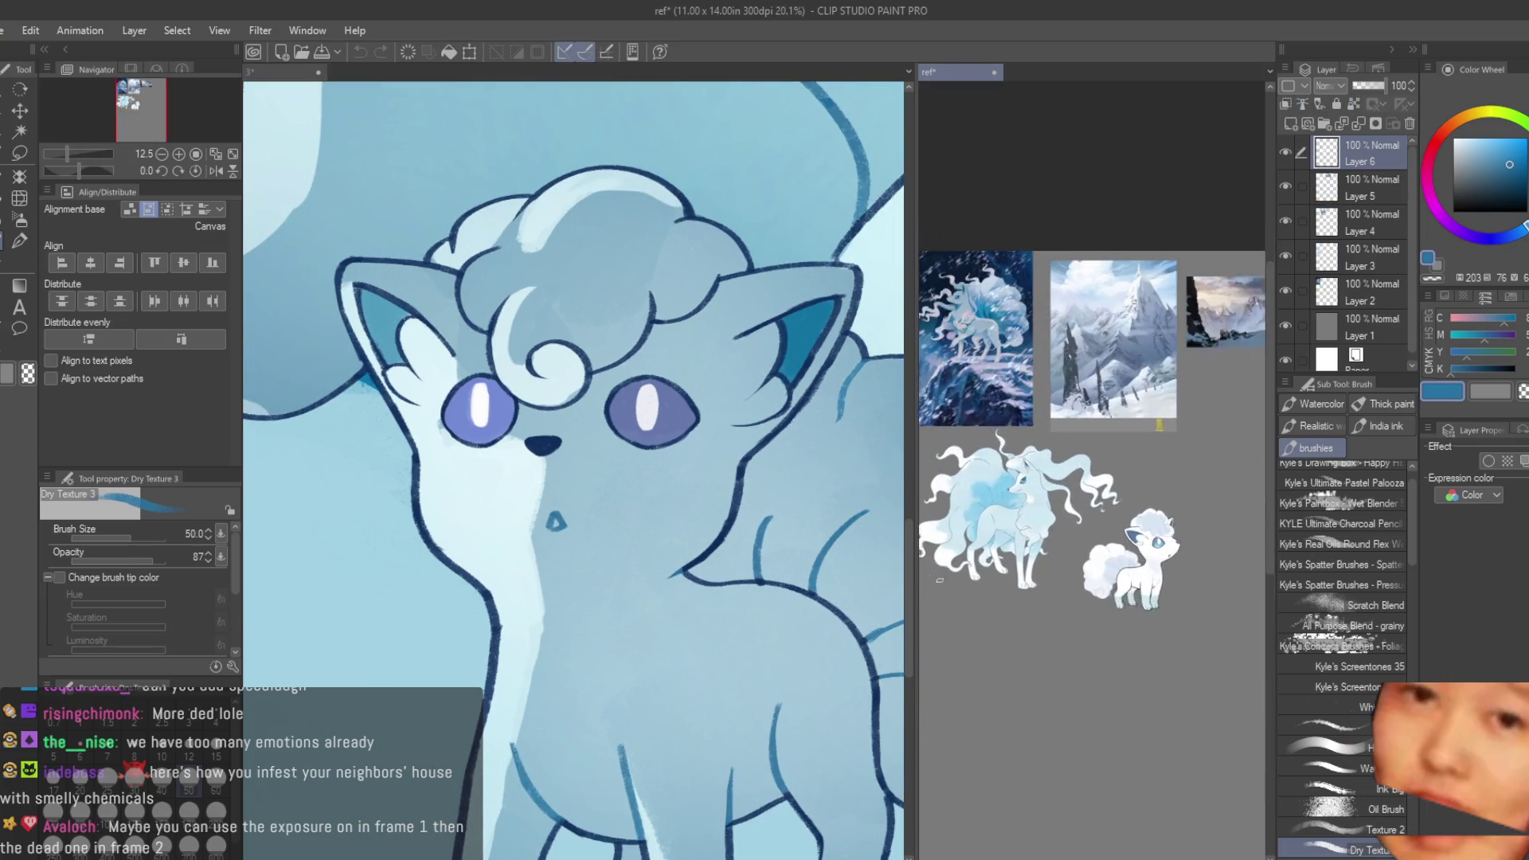
# - Paint highlights along the Vulpix's inner ear edge and brighten its forehead curl
pyautogui.scroll(1, 1003, 577)
pyautogui.scroll(2, 1003, 578)
pyautogui.scroll(2, 1003, 577)
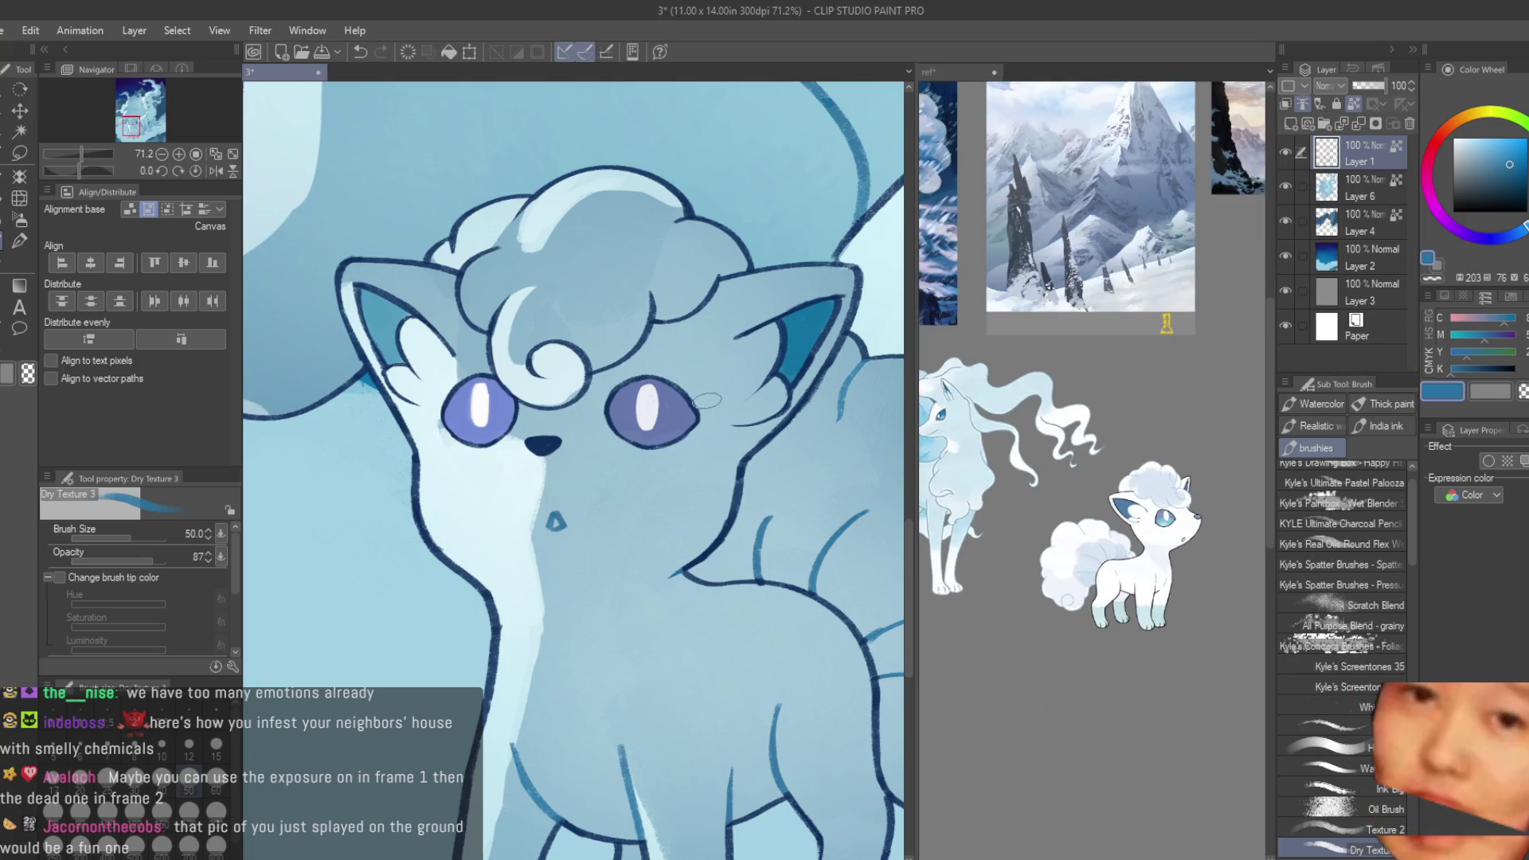
pyautogui.scroll(2, 700, 382)
pyautogui.scroll(3, 701, 382)
pyautogui.moveTo(705, 527); pyautogui.dragTo(741, 491)
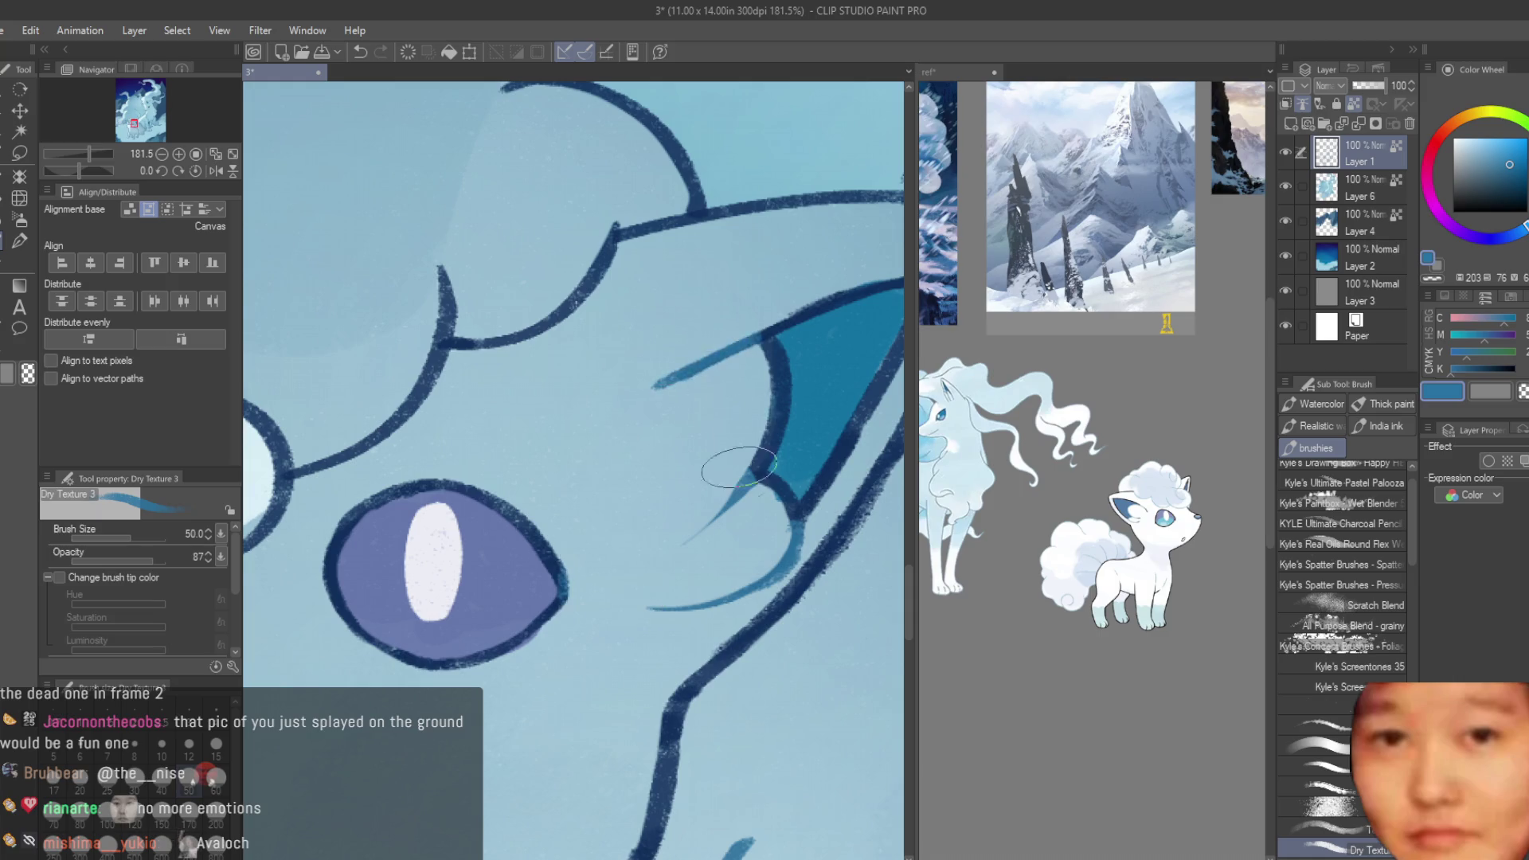
pyautogui.scroll(-1, 680, 360)
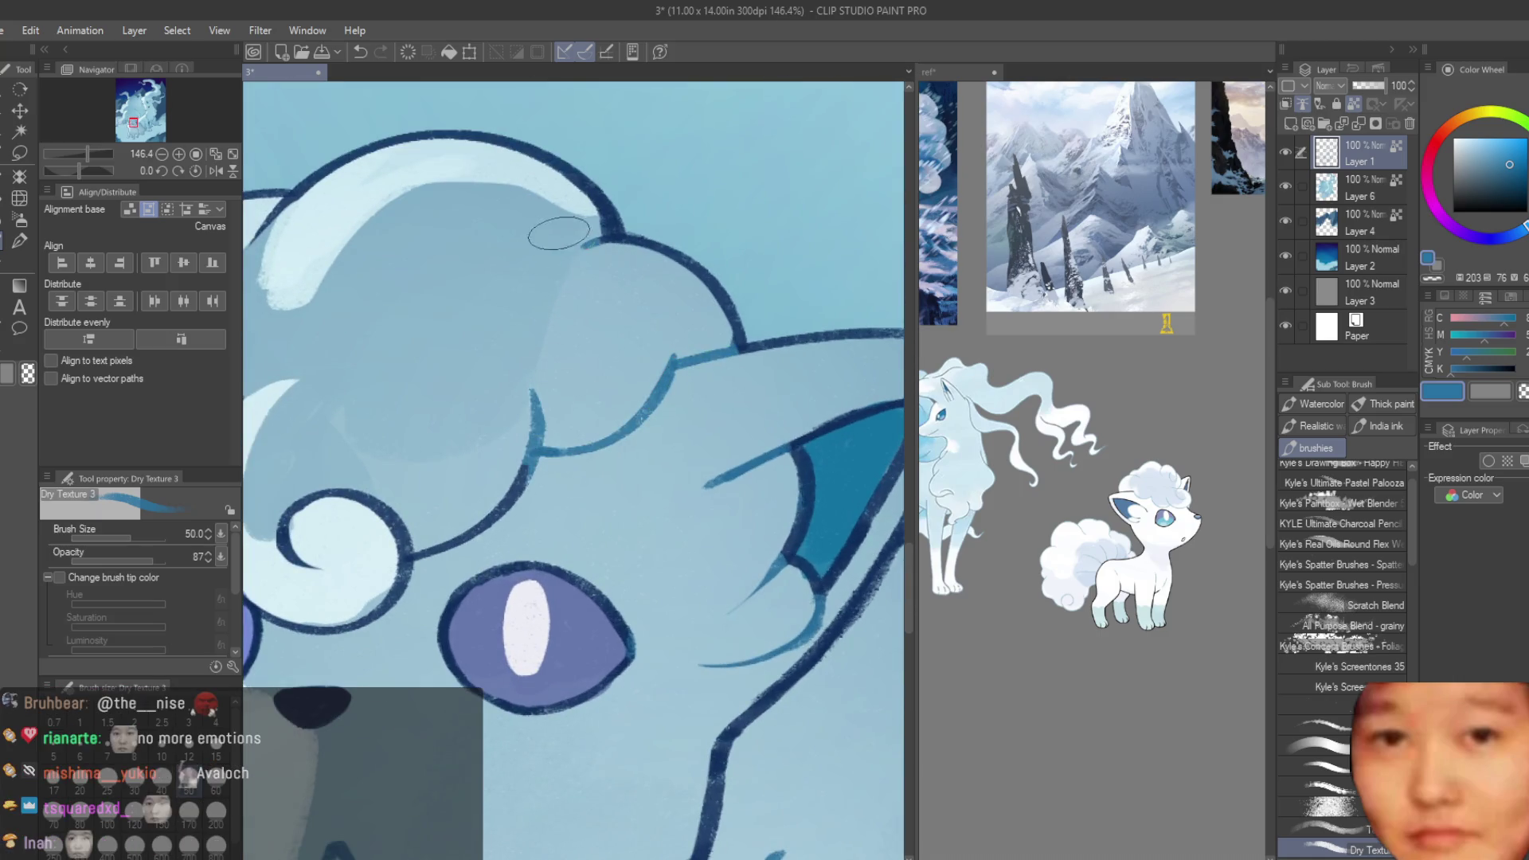
pyautogui.scroll(-3, 533, 488)
pyautogui.moveTo(454, 481); pyautogui.dragTo(455, 508)
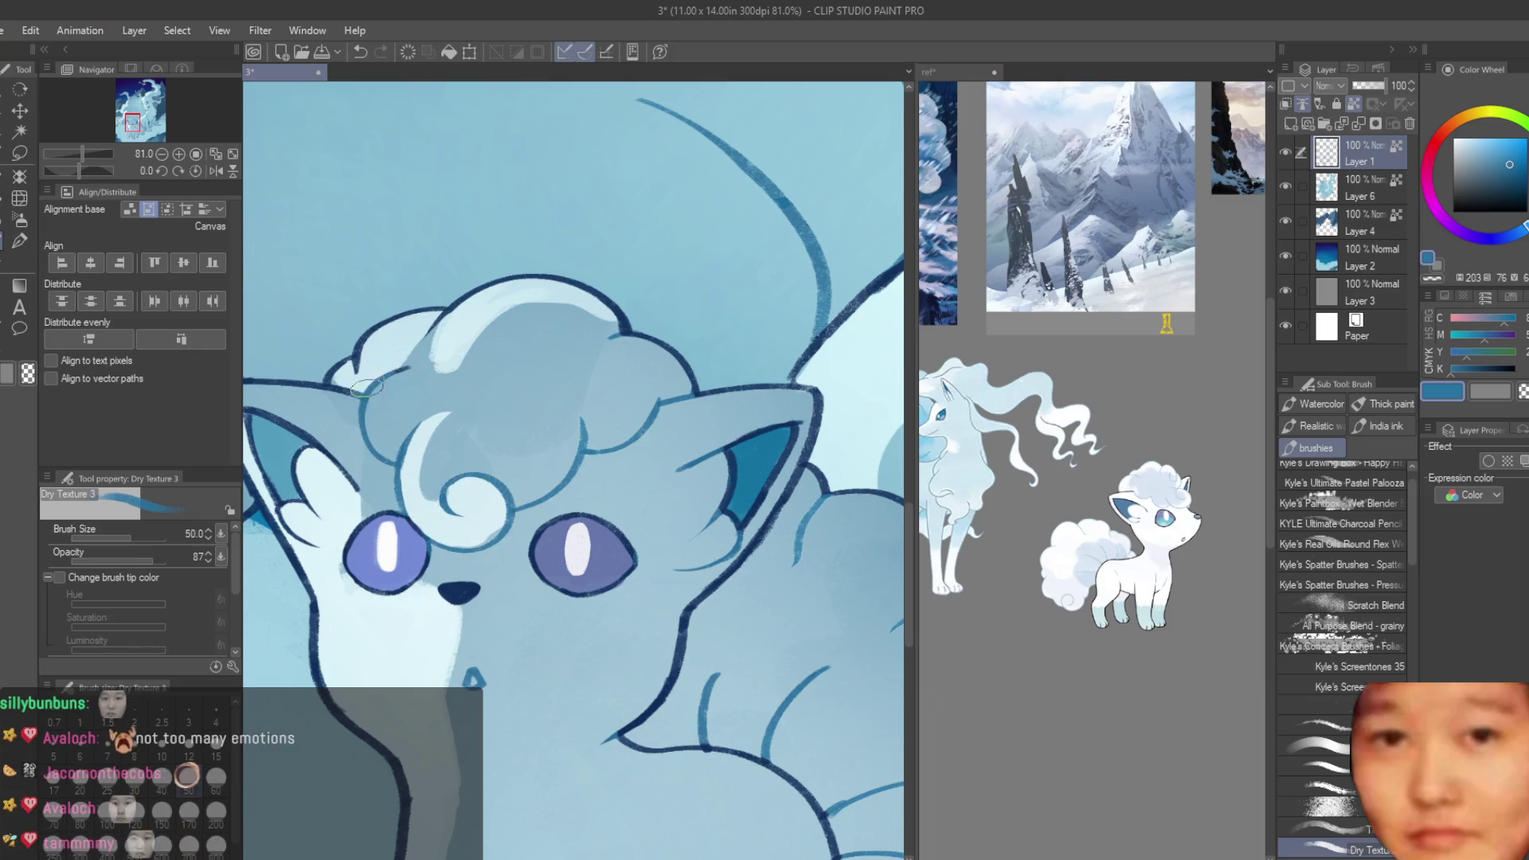
# - Brighten the white highlight in the Vulpix's left eye
pyautogui.scroll(3, 419, 356)
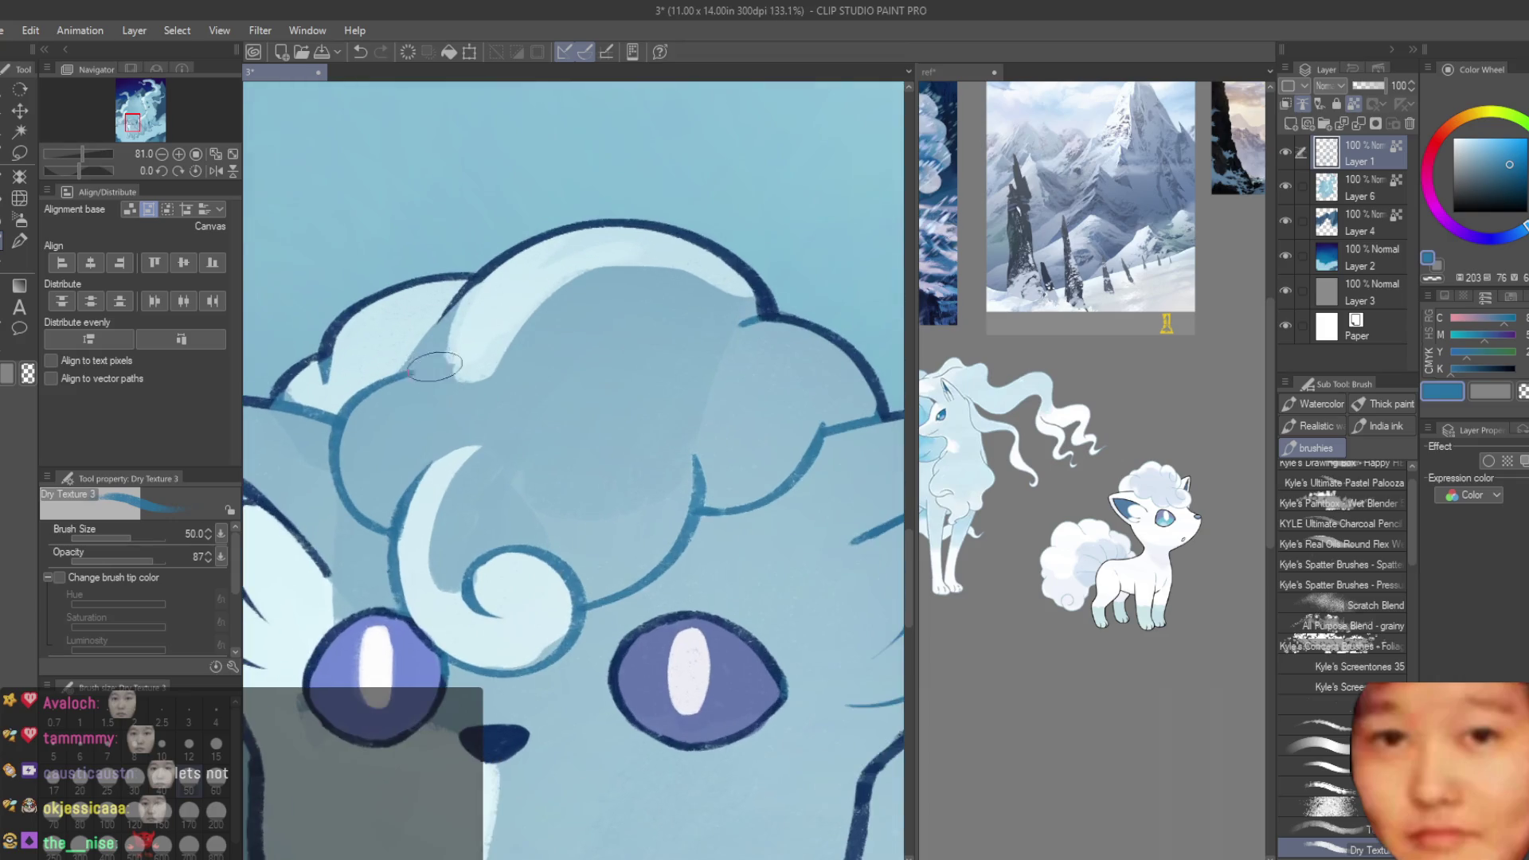
pyautogui.scroll(-3, 439, 363)
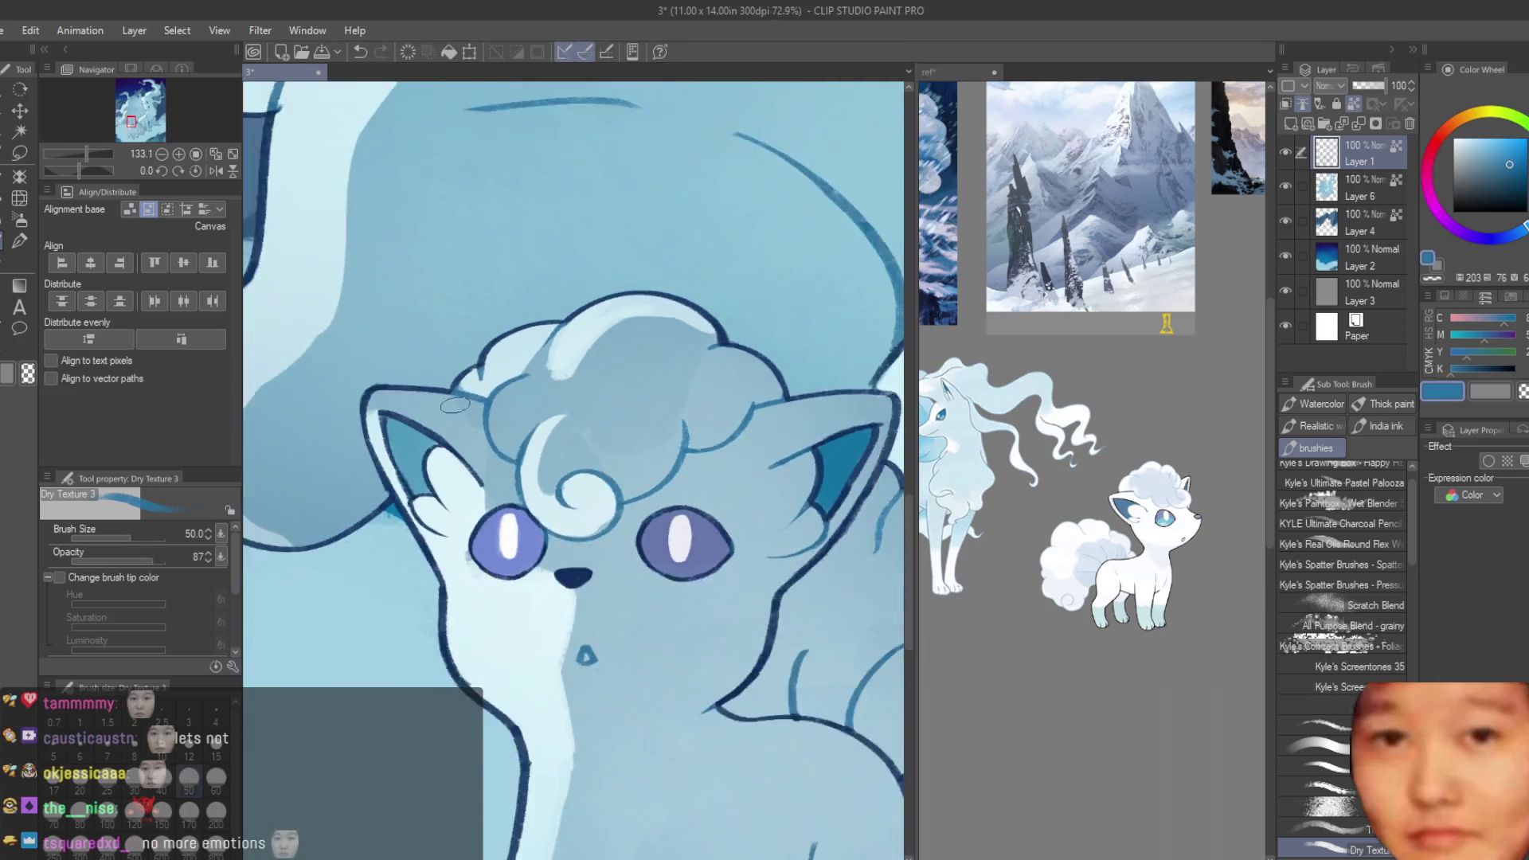
pyautogui.scroll(2, 562, 398)
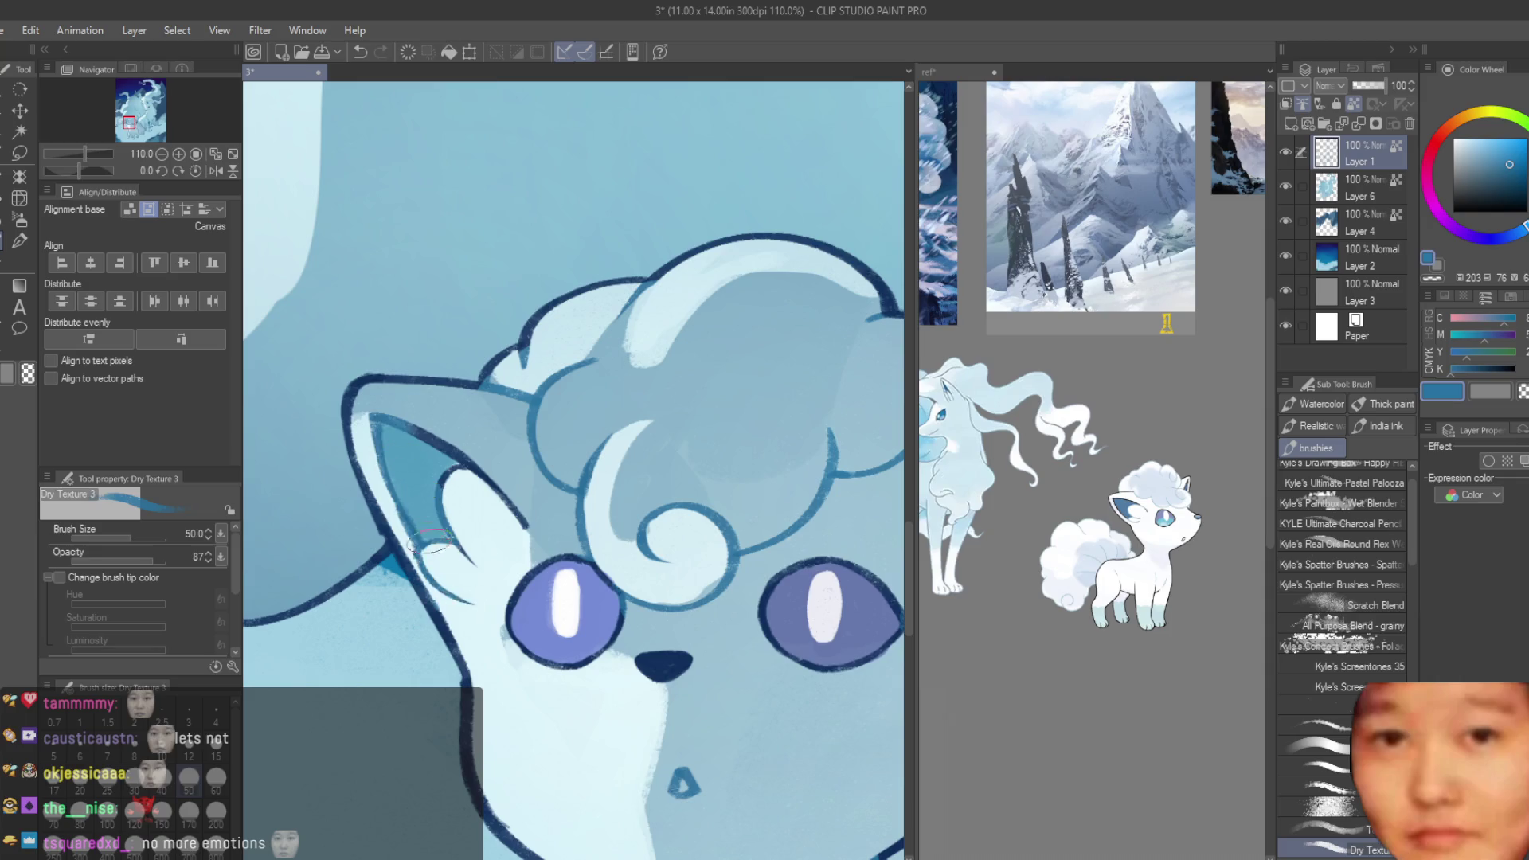
pyautogui.scroll(-2, 518, 492)
pyautogui.scroll(1, 558, 550)
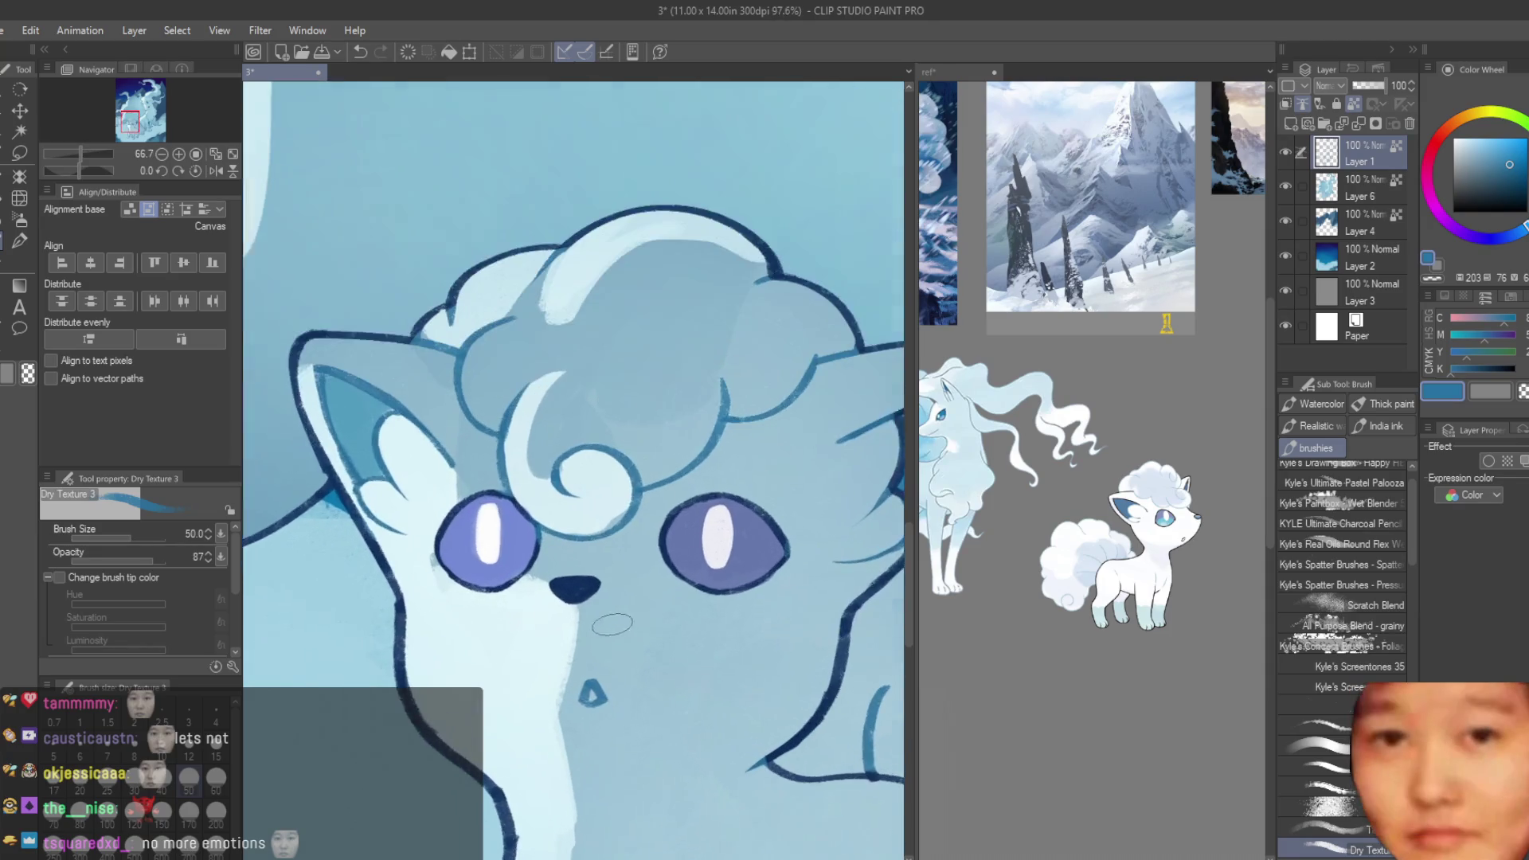
pyautogui.scroll(1, 581, 586)
pyautogui.moveTo(486, 517); pyautogui.dragTo(484, 549)
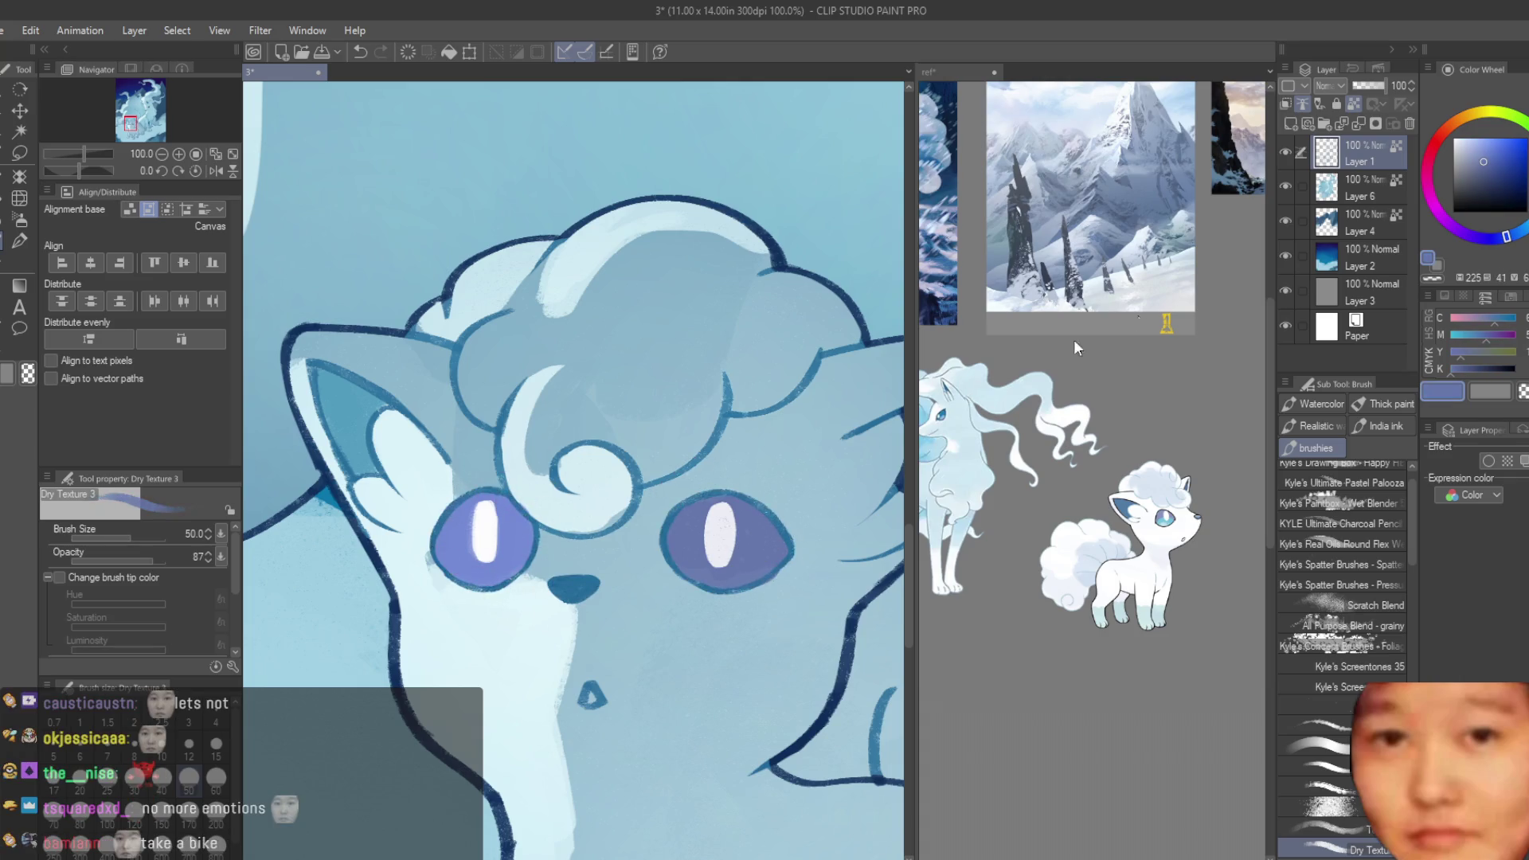
# - Pick a darker shade of the same blue and darken the right edge of the Vulpix's right eye
pyautogui.click(1494, 175)
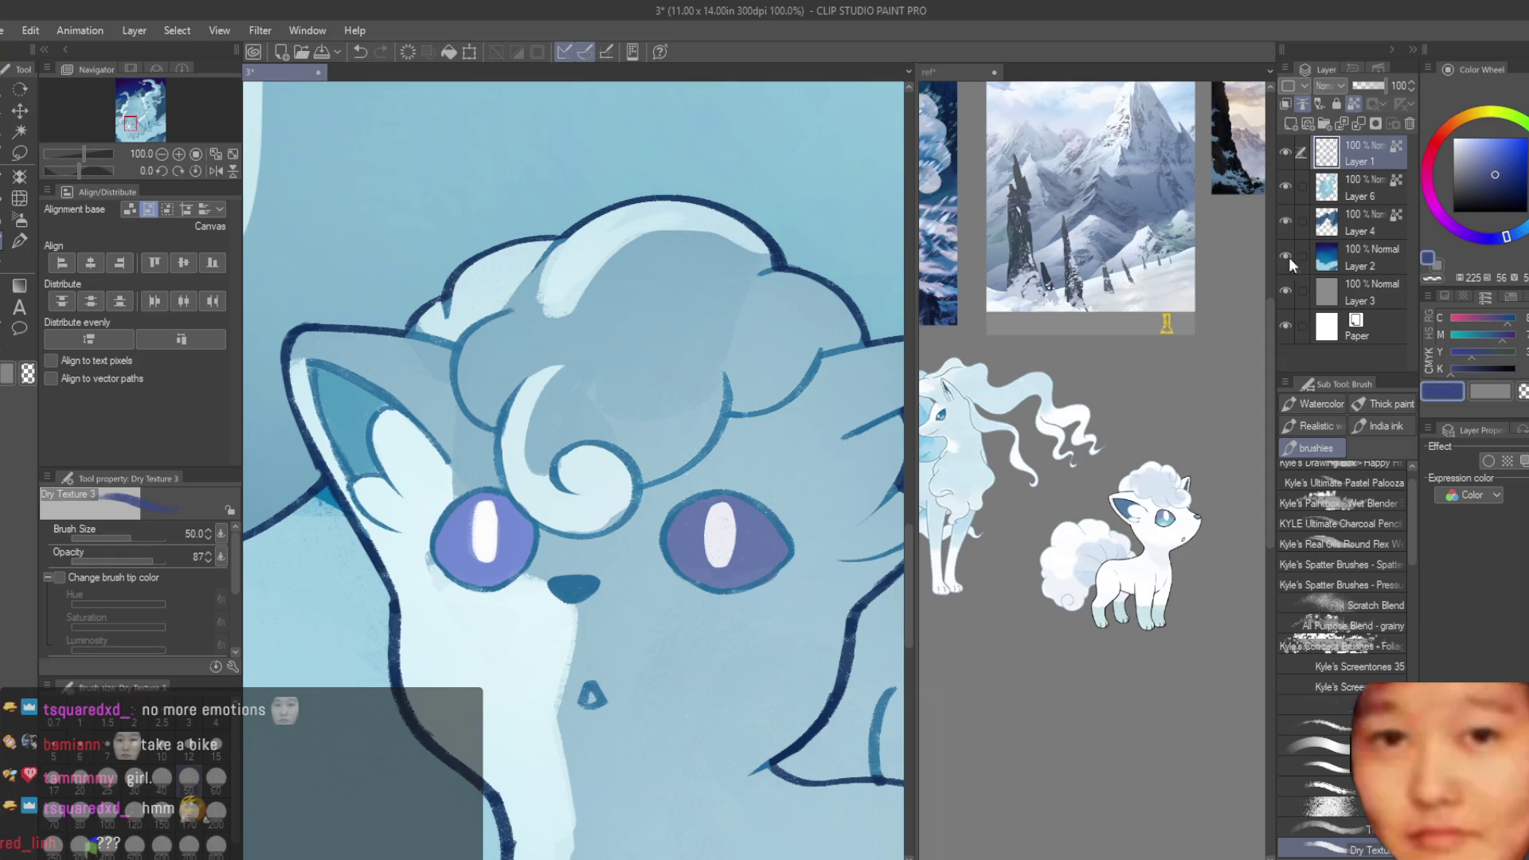
pyautogui.moveTo(760, 534); pyautogui.dragTo(788, 558)
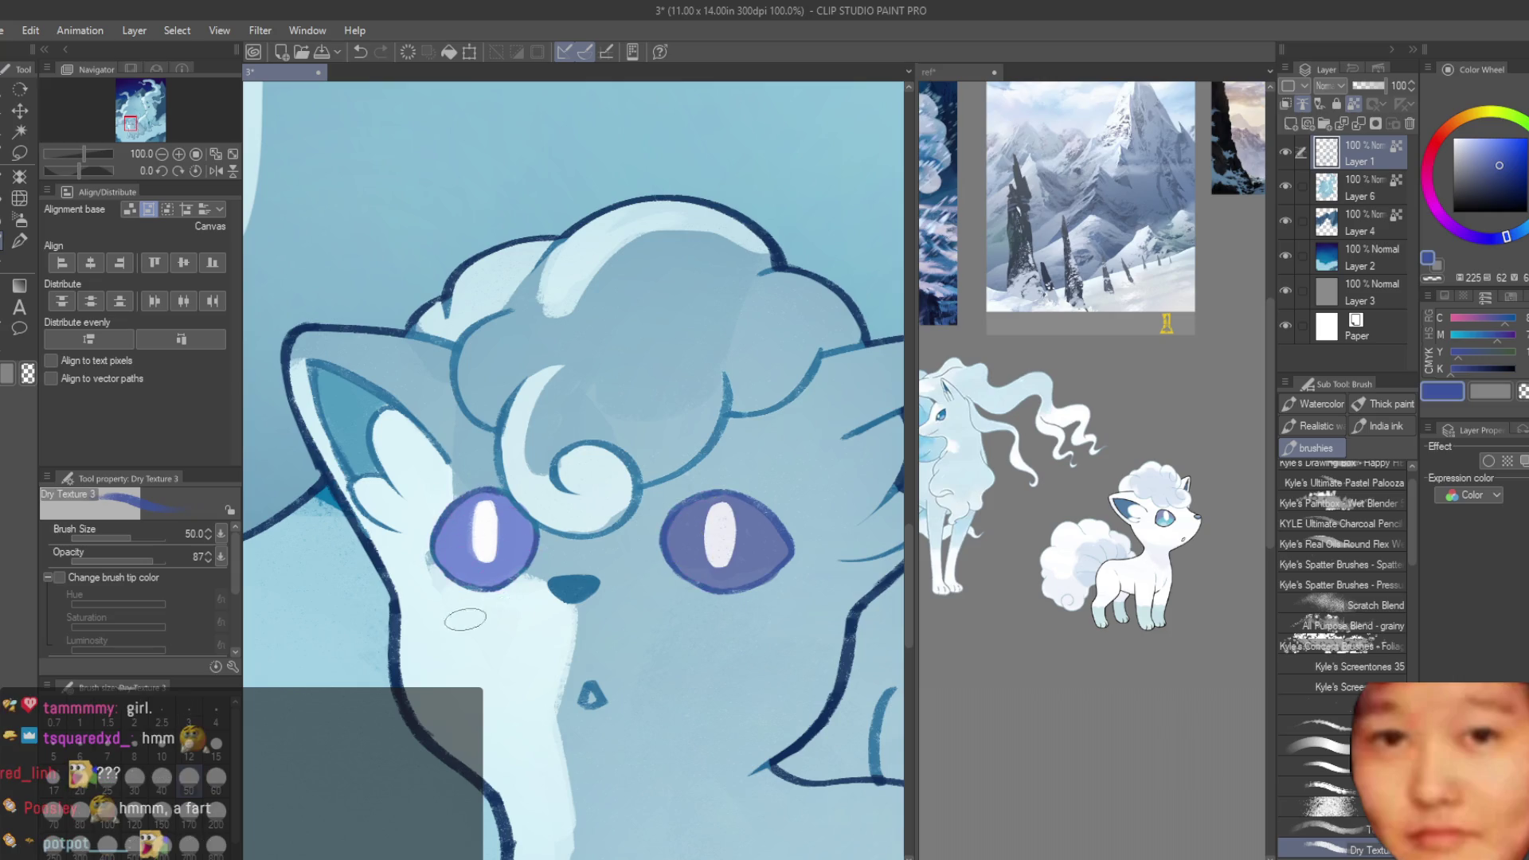
pyautogui.scroll(-6, 494, 514)
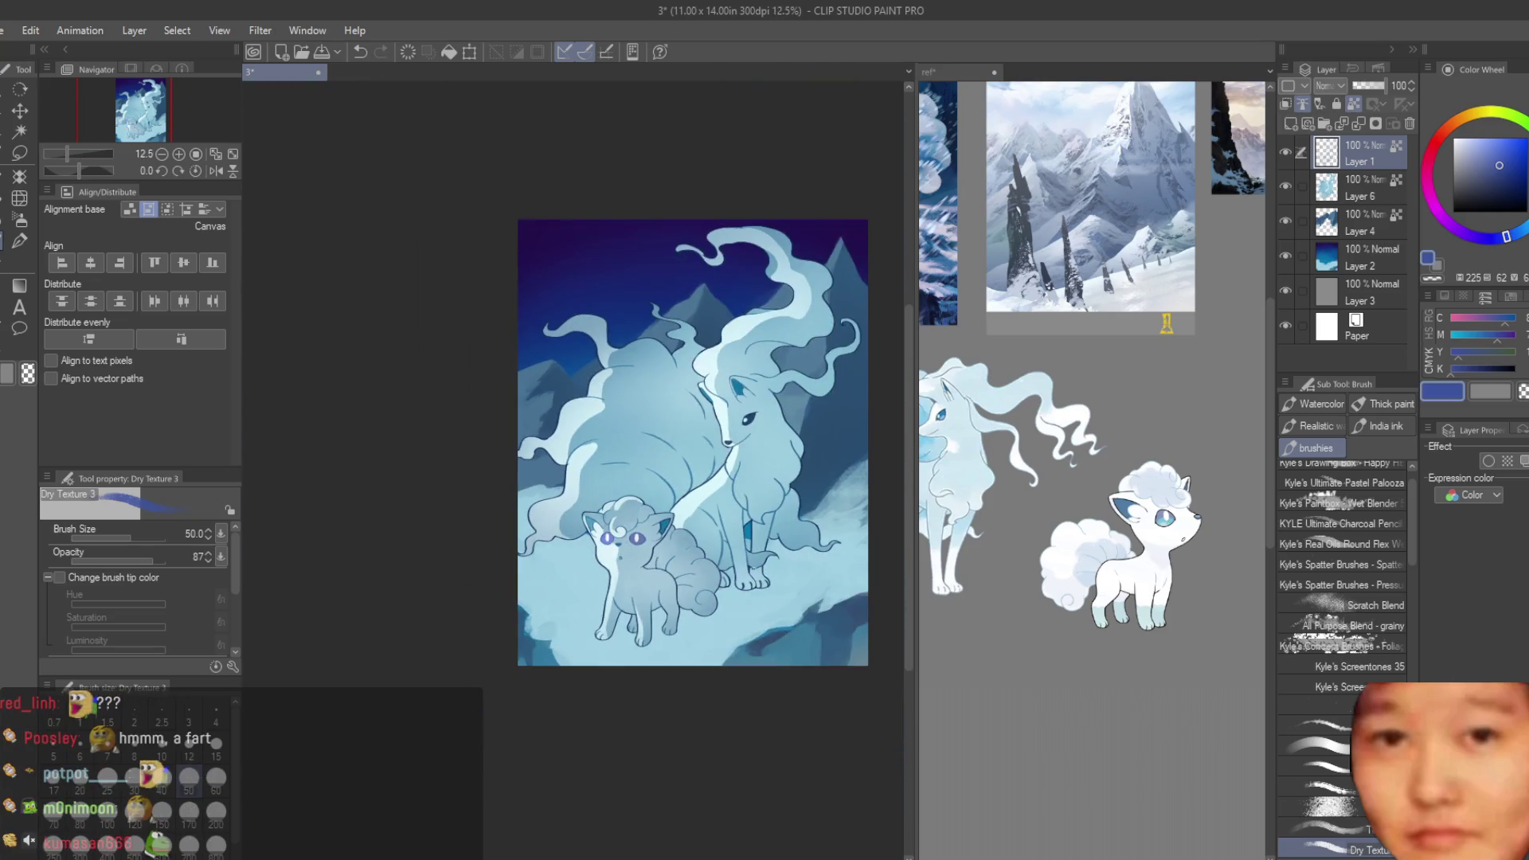
pyautogui.scroll(-1, 825, 551)
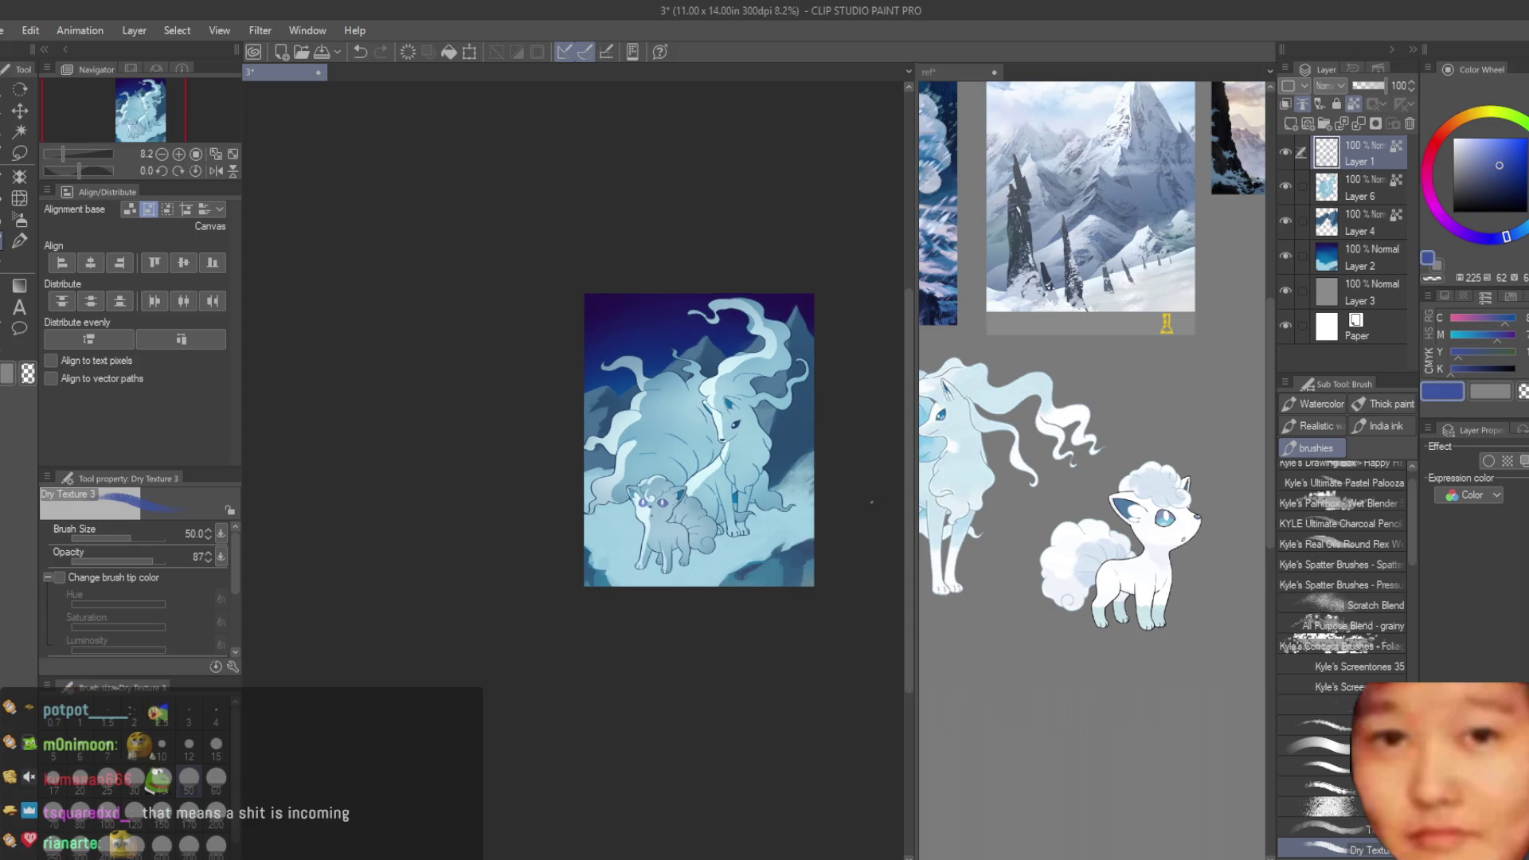
pyautogui.scroll(2, 621, 517)
pyautogui.scroll(2, 557, 549)
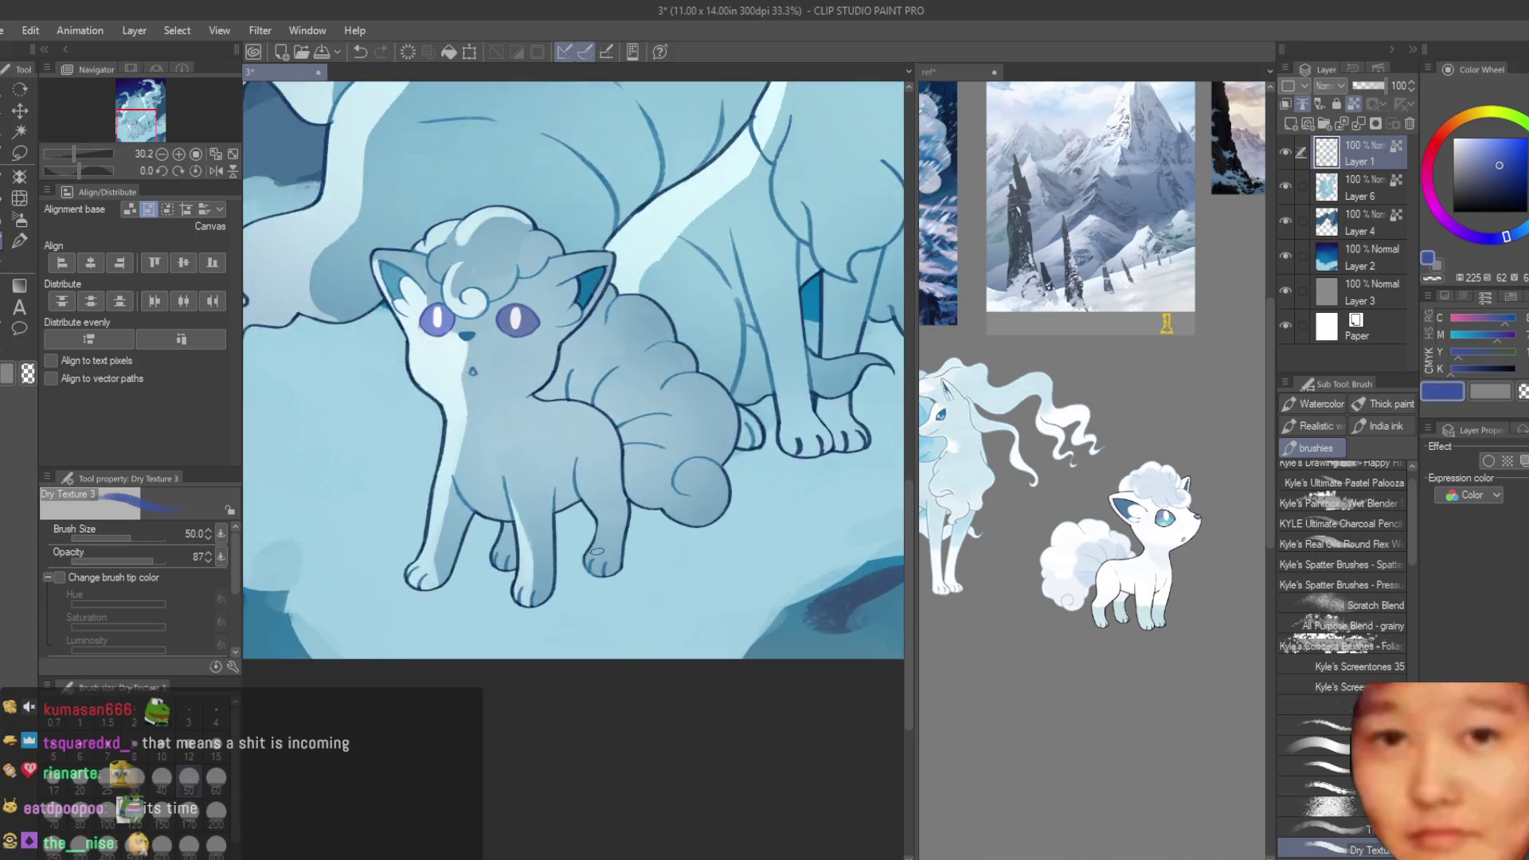
pyautogui.scroll(1, 533, 566)
pyautogui.scroll(1, 530, 571)
pyautogui.scroll(2, 530, 571)
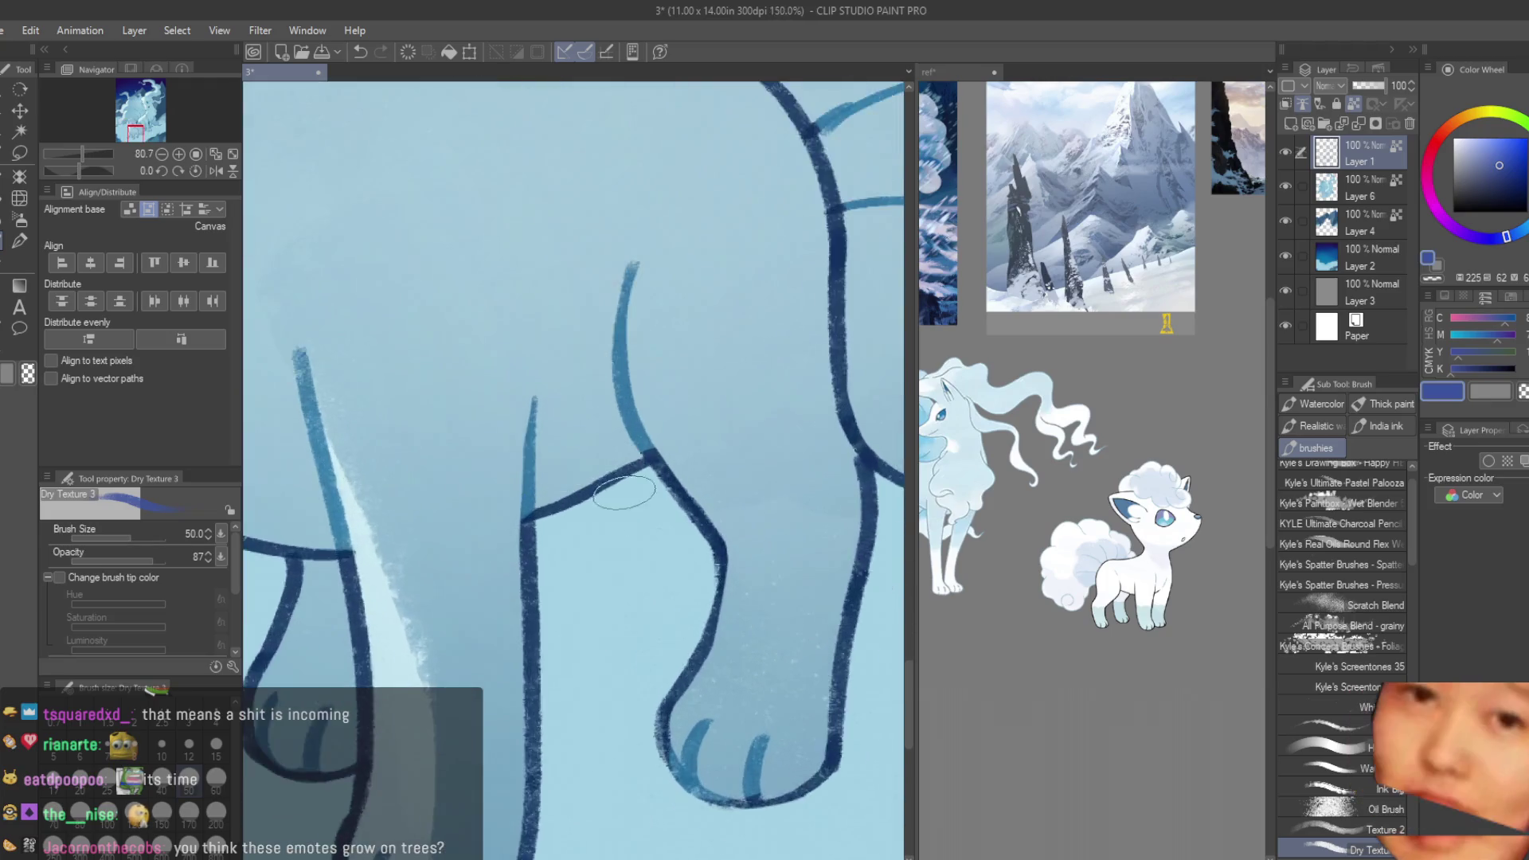
pyautogui.scroll(2, 606, 470)
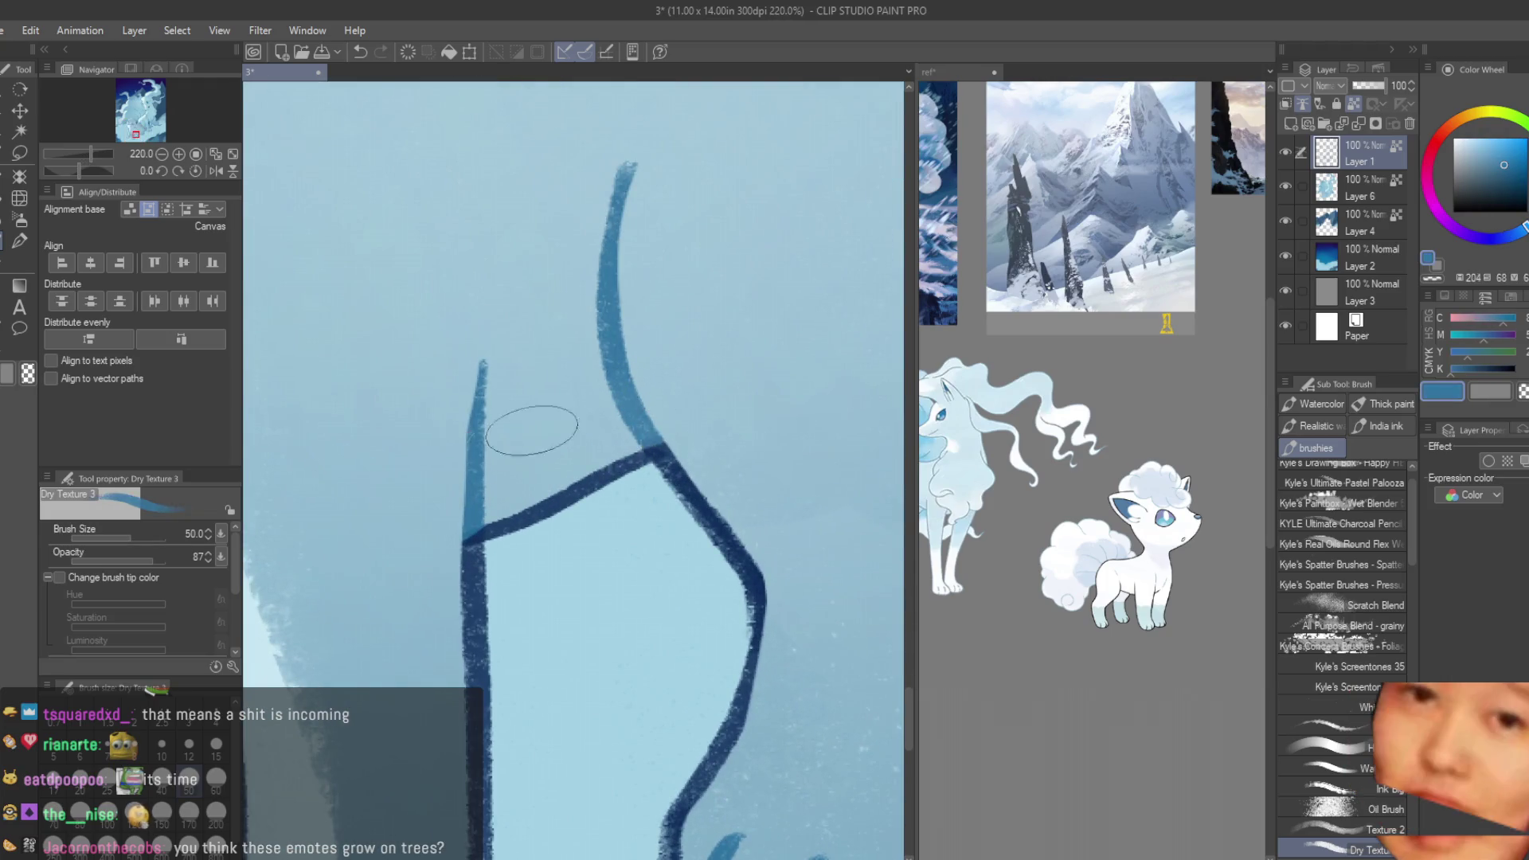
pyautogui.scroll(-2, 531, 430)
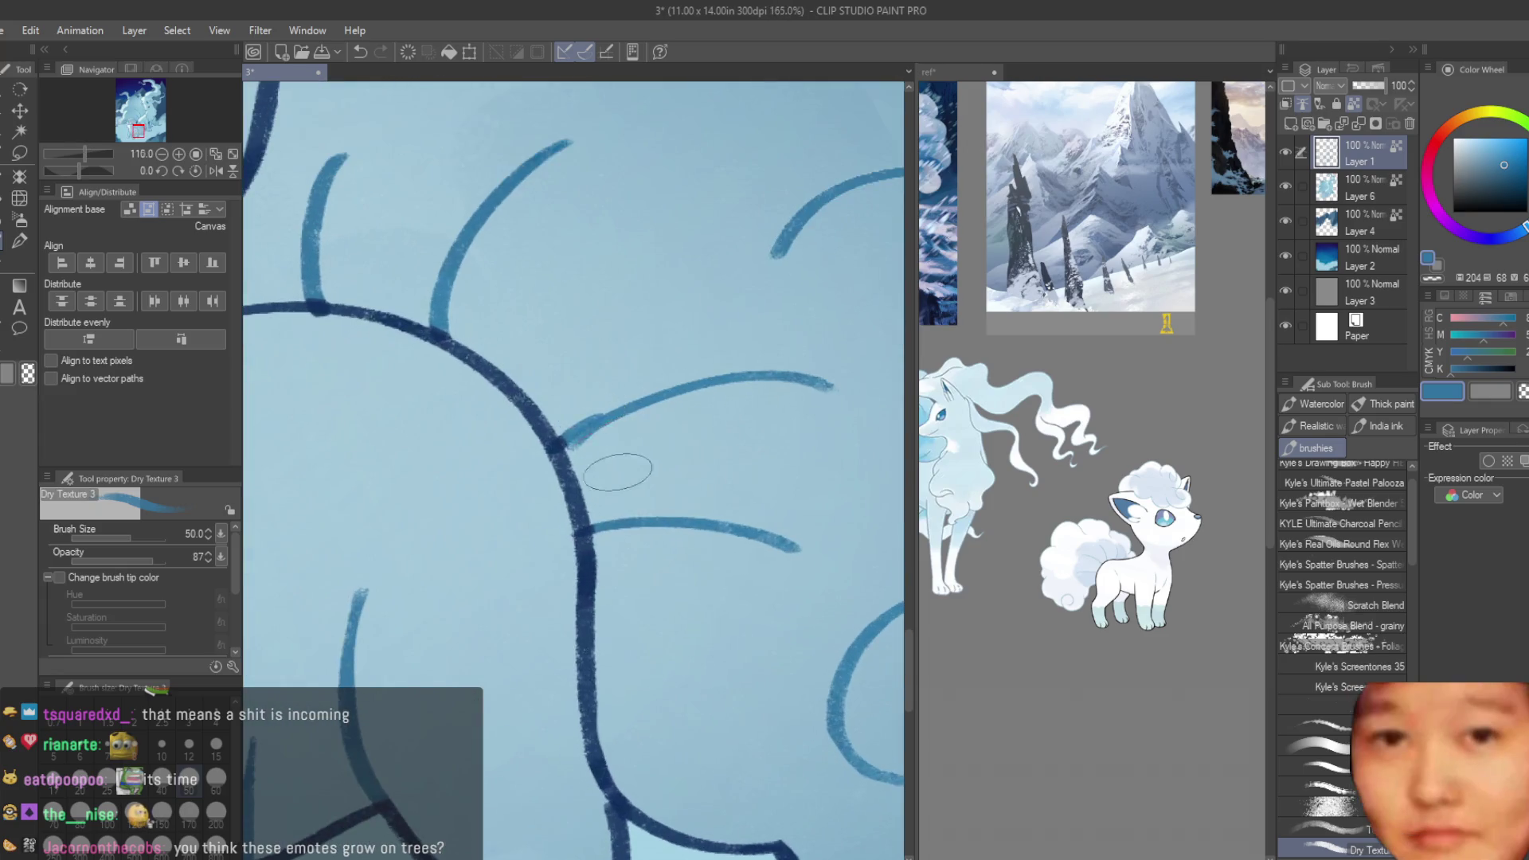
pyautogui.scroll(-1, 451, 421)
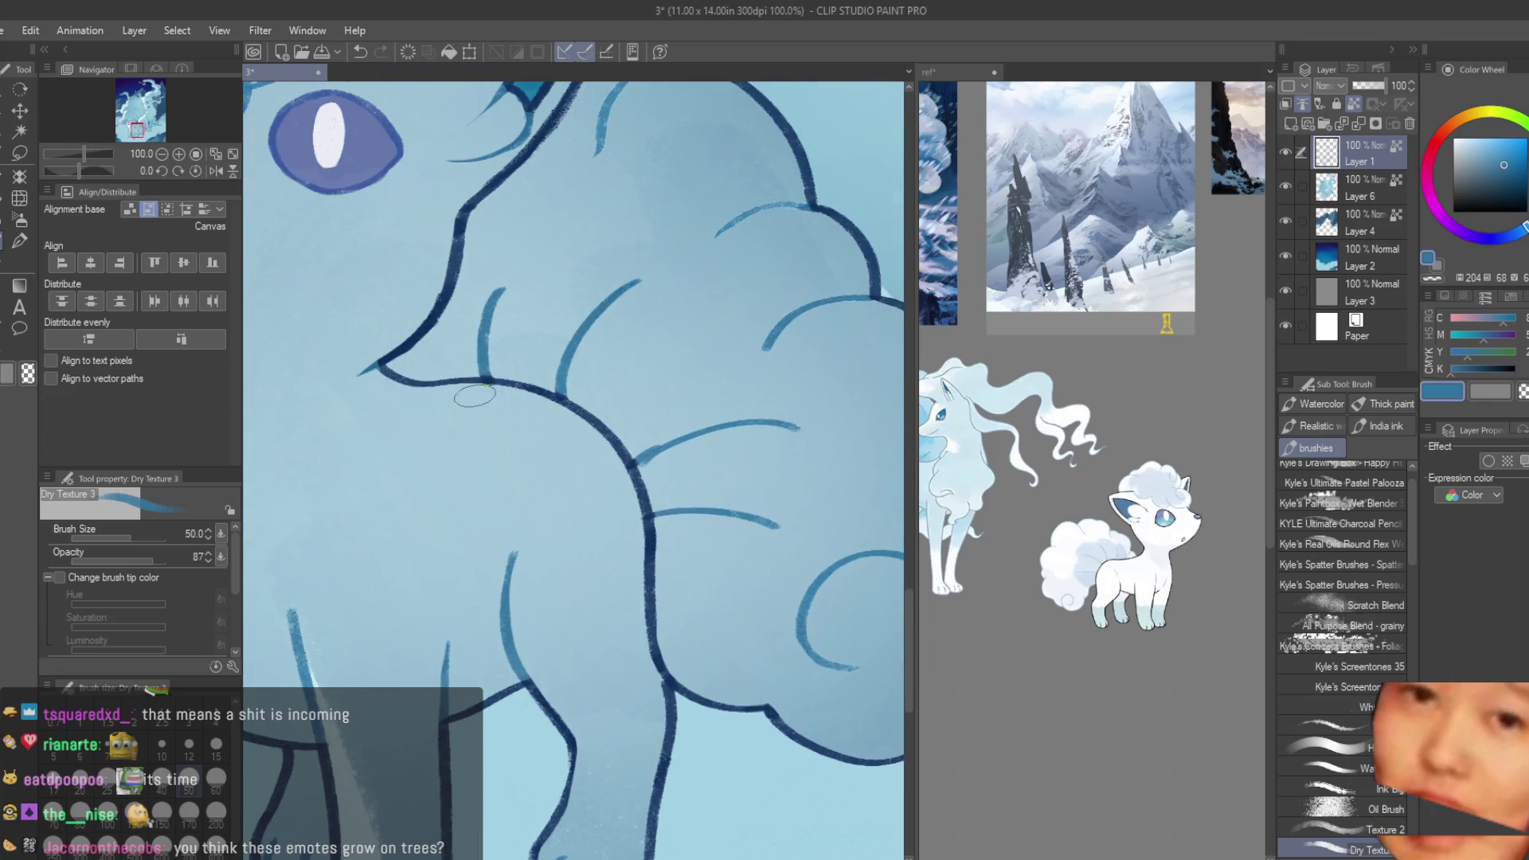
pyautogui.scroll(-4, 474, 395)
pyautogui.scroll(4, 468, 431)
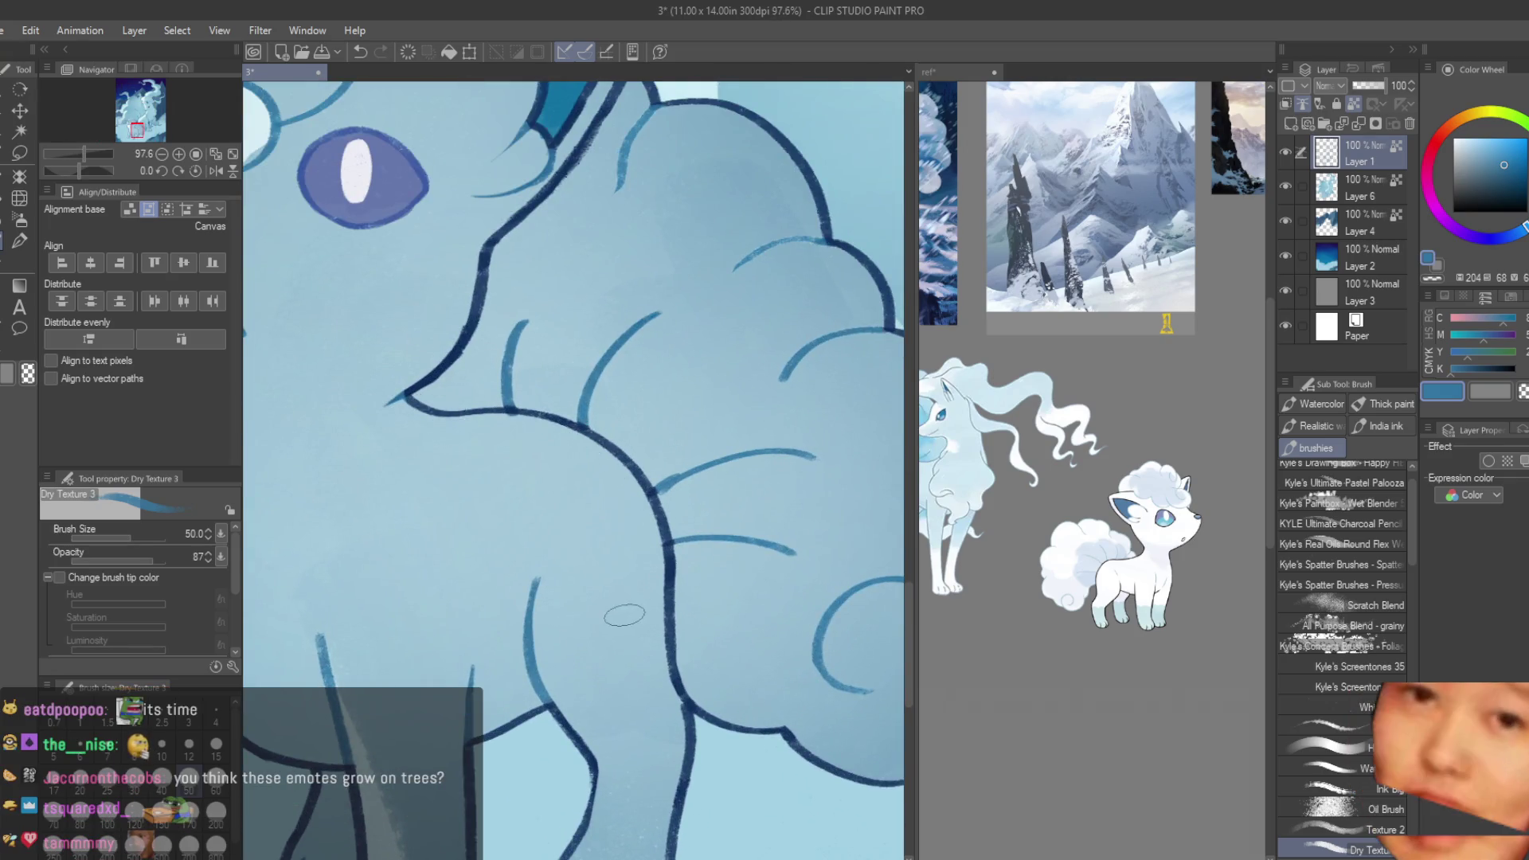
# - Save the illustration with Ctrl+S
pyautogui.hotkey('ctrl', 's')
pyautogui.scroll(-5, 605, 581)
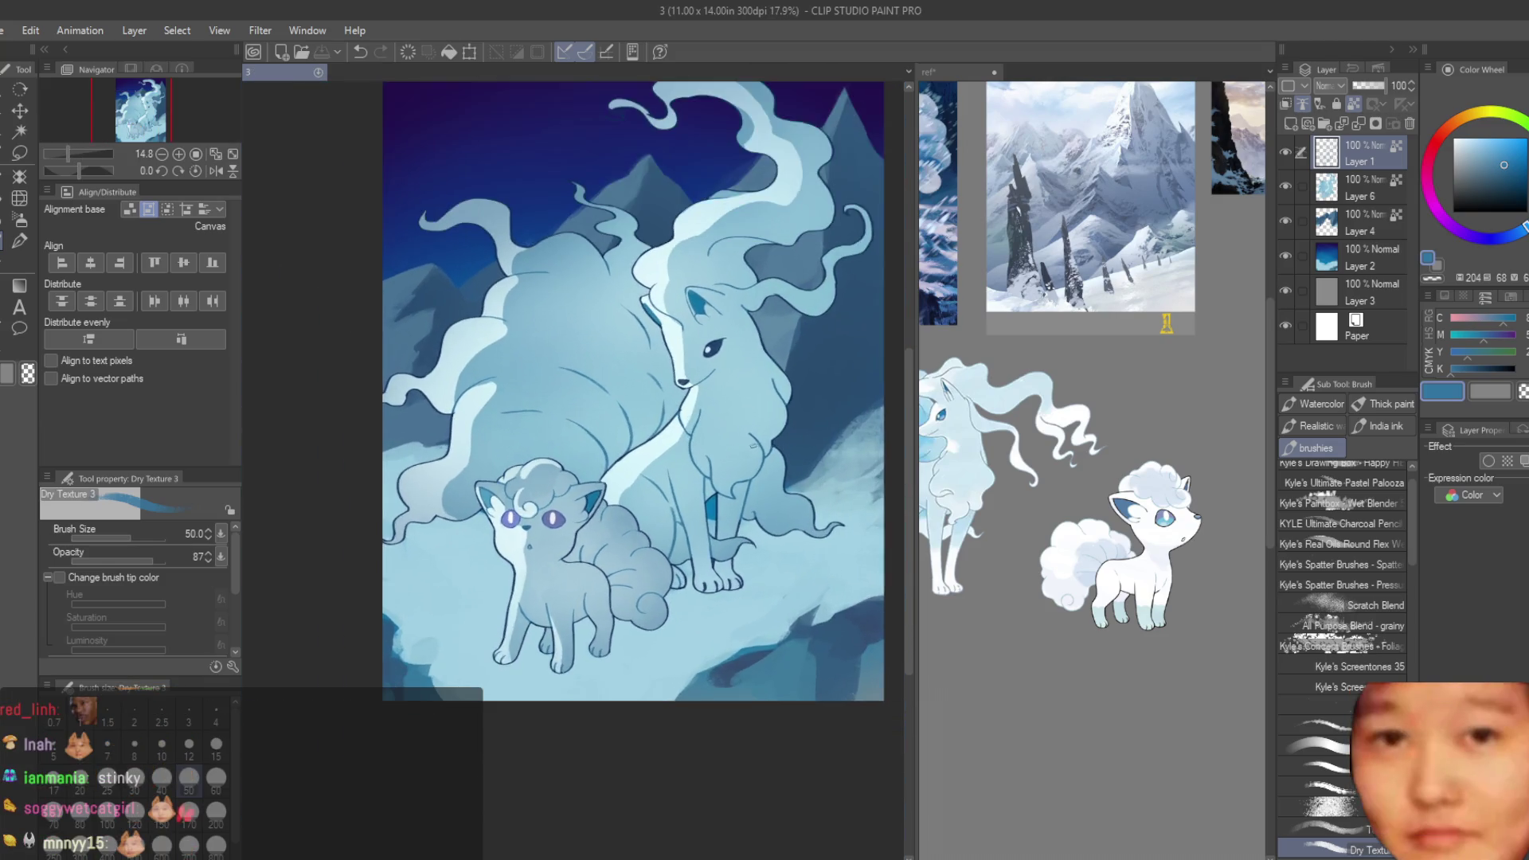
pyautogui.scroll(2, 671, 607)
pyautogui.scroll(2, 683, 506)
pyautogui.scroll(3, 587, 371)
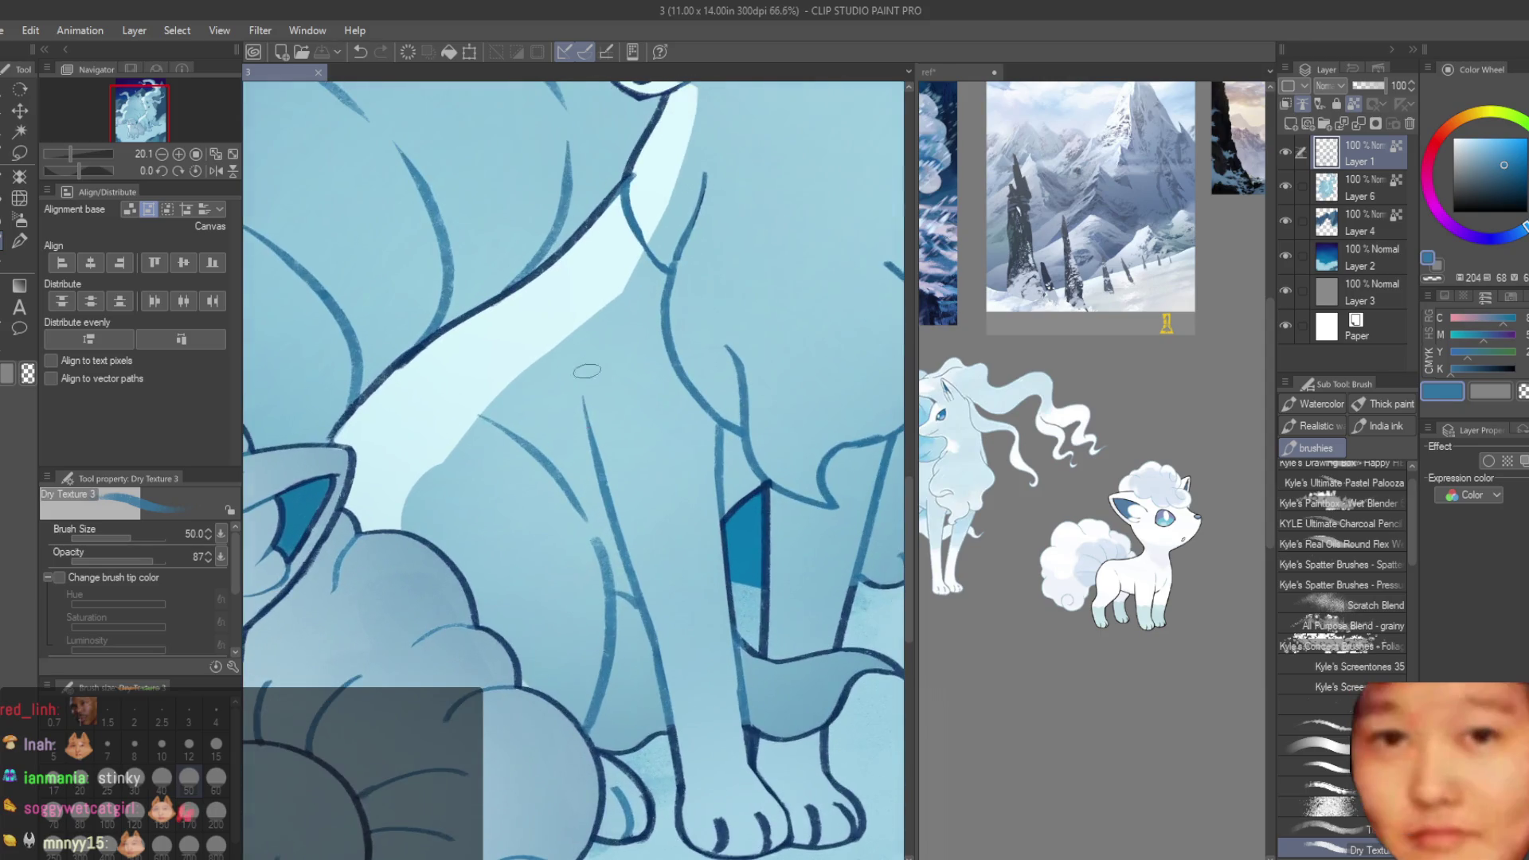
pyautogui.scroll(2, 719, 602)
pyautogui.scroll(-2, 676, 590)
# - Sample the dark navy line colour and reinforce the Ninetales' leg lines with navy strokes
pyautogui.keyDown('alt'); pyautogui.click(643, 580); pyautogui.keyUp('alt')
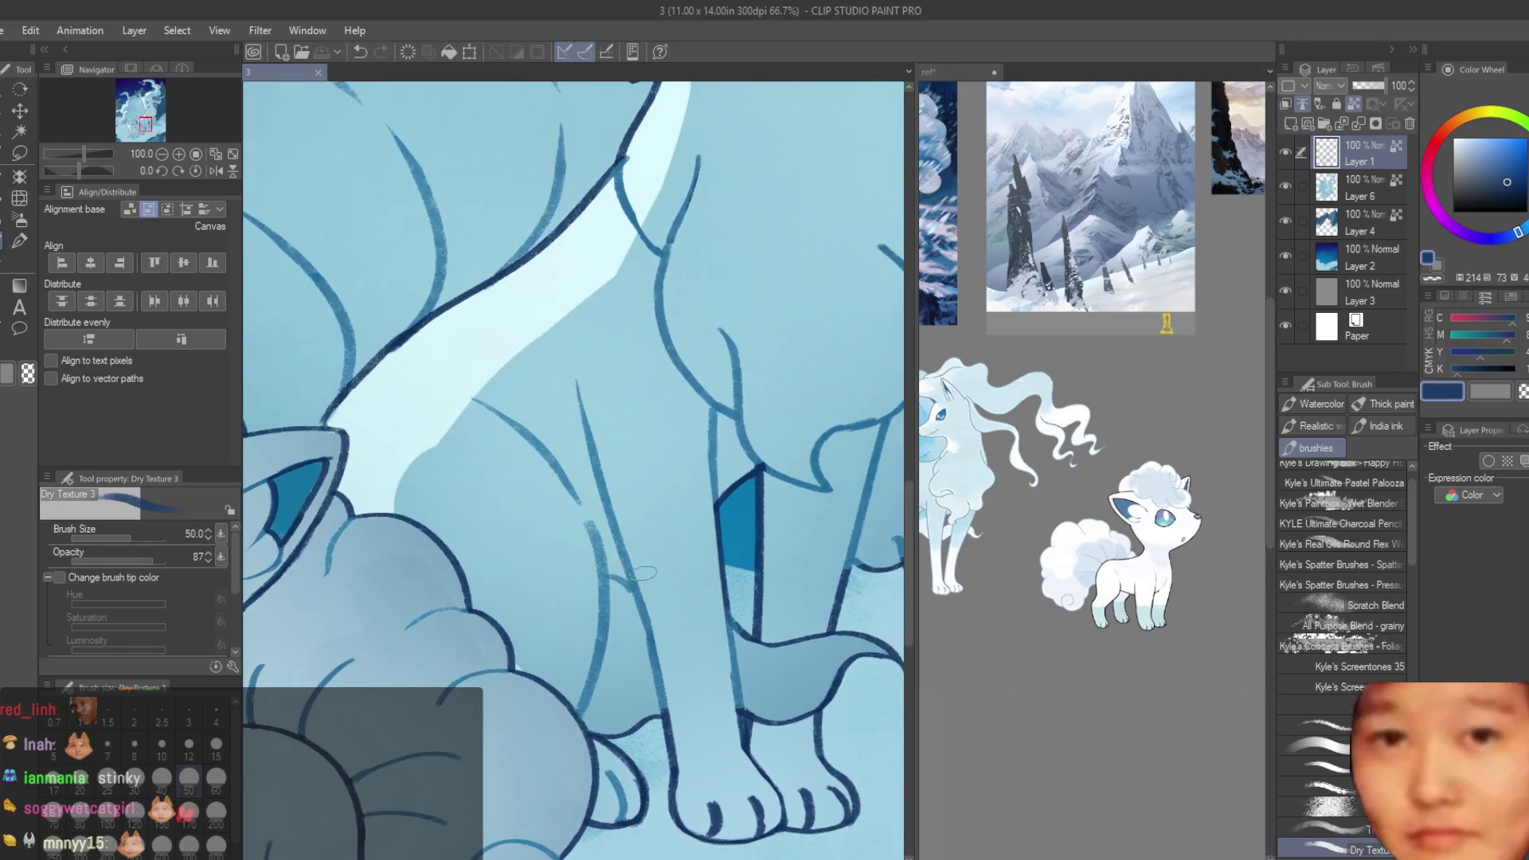
pyautogui.moveTo(644, 580); pyautogui.dragTo(662, 707)
pyautogui.moveTo(726, 619); pyautogui.dragTo(743, 725)
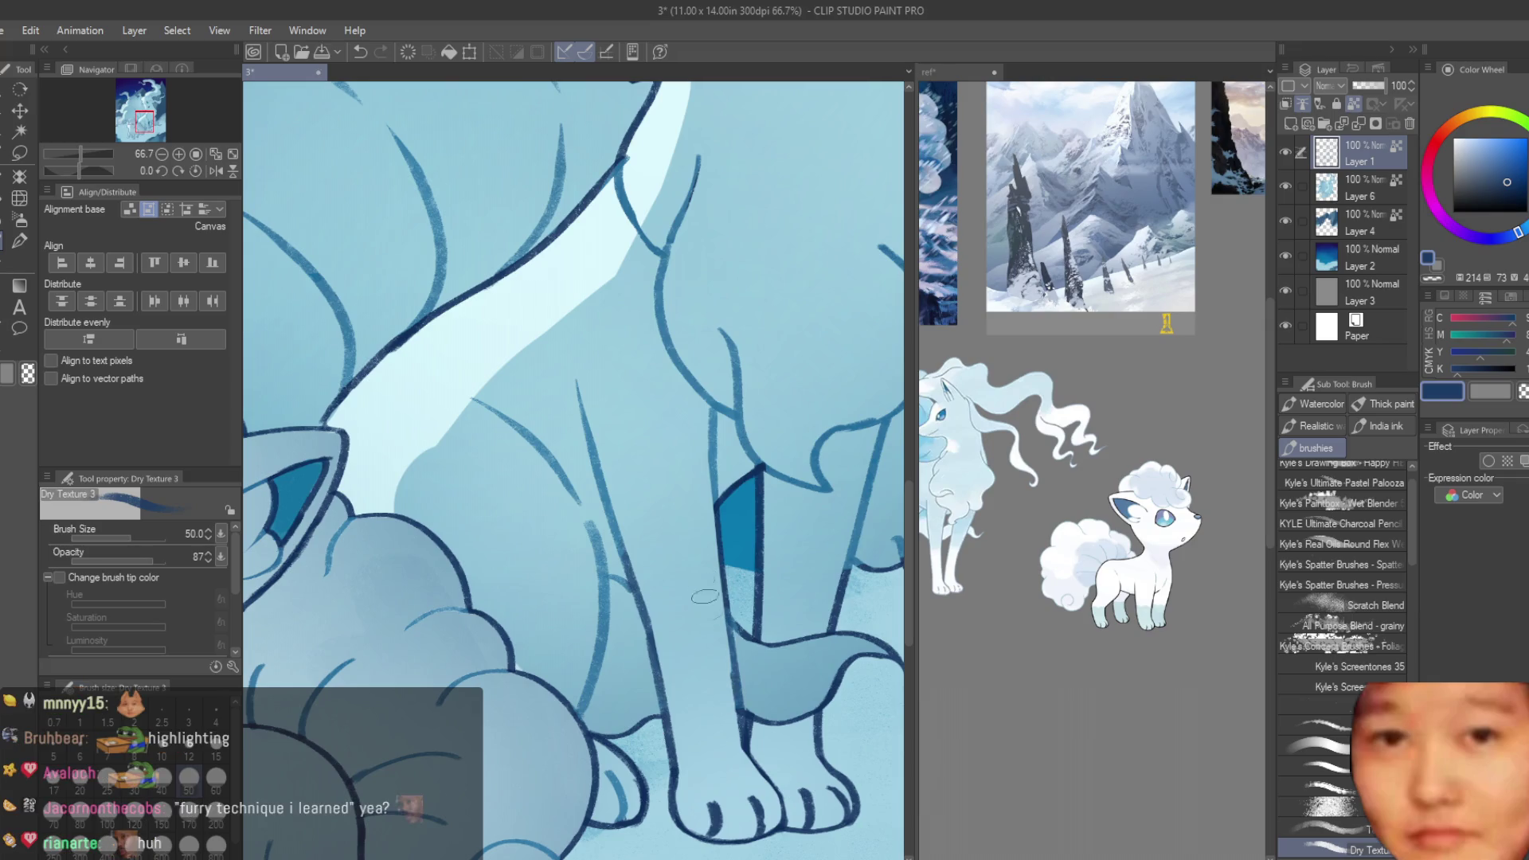
pyautogui.scroll(-5, 676, 516)
pyautogui.scroll(-1, 676, 516)
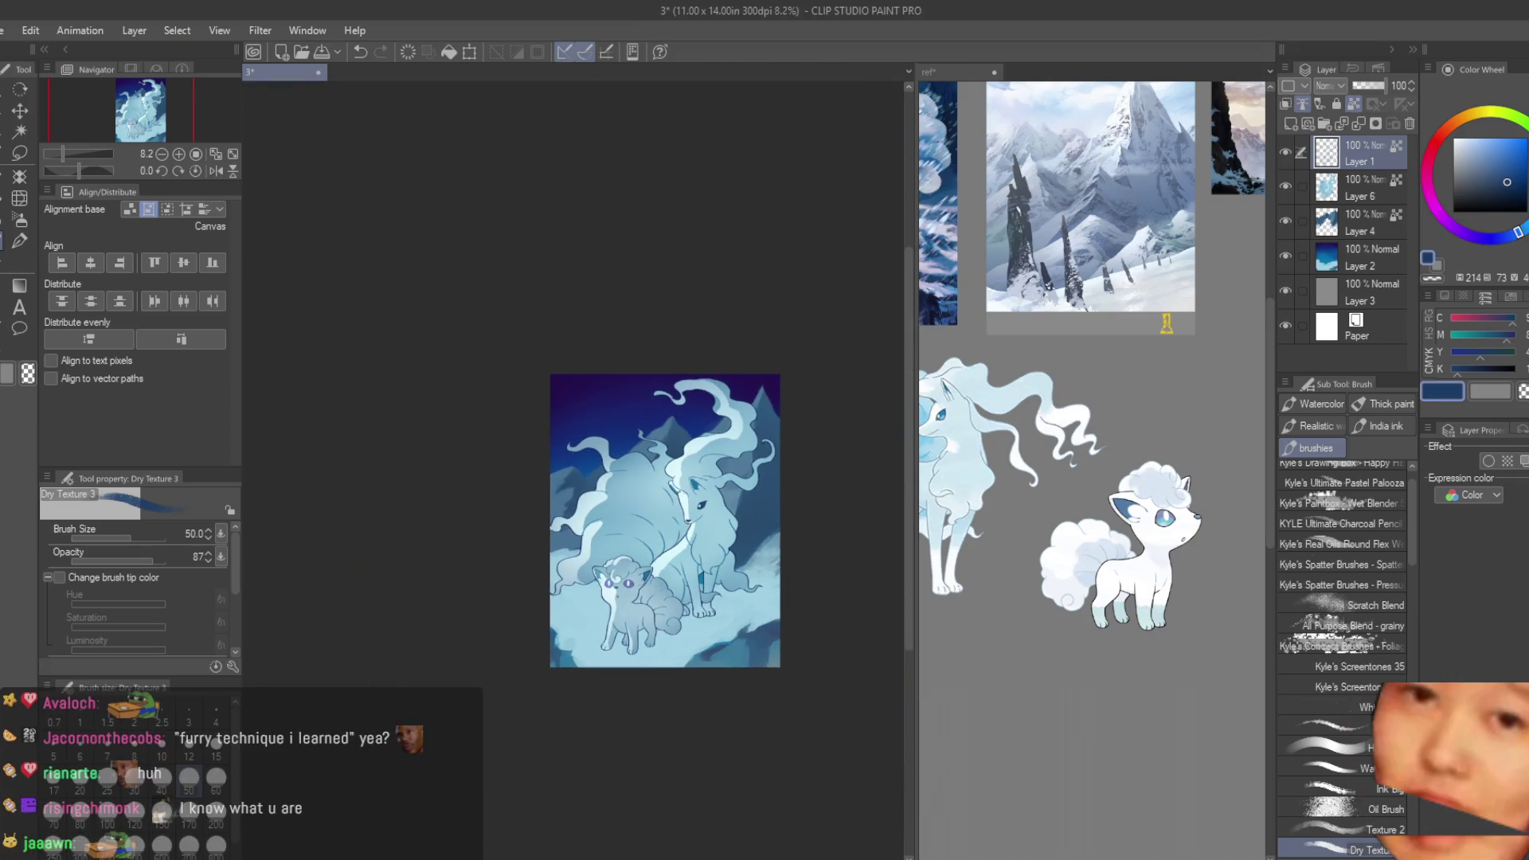
pyautogui.moveTo(776, 632); pyautogui.dragTo(715, 601)
pyautogui.scroll(2, 690, 583)
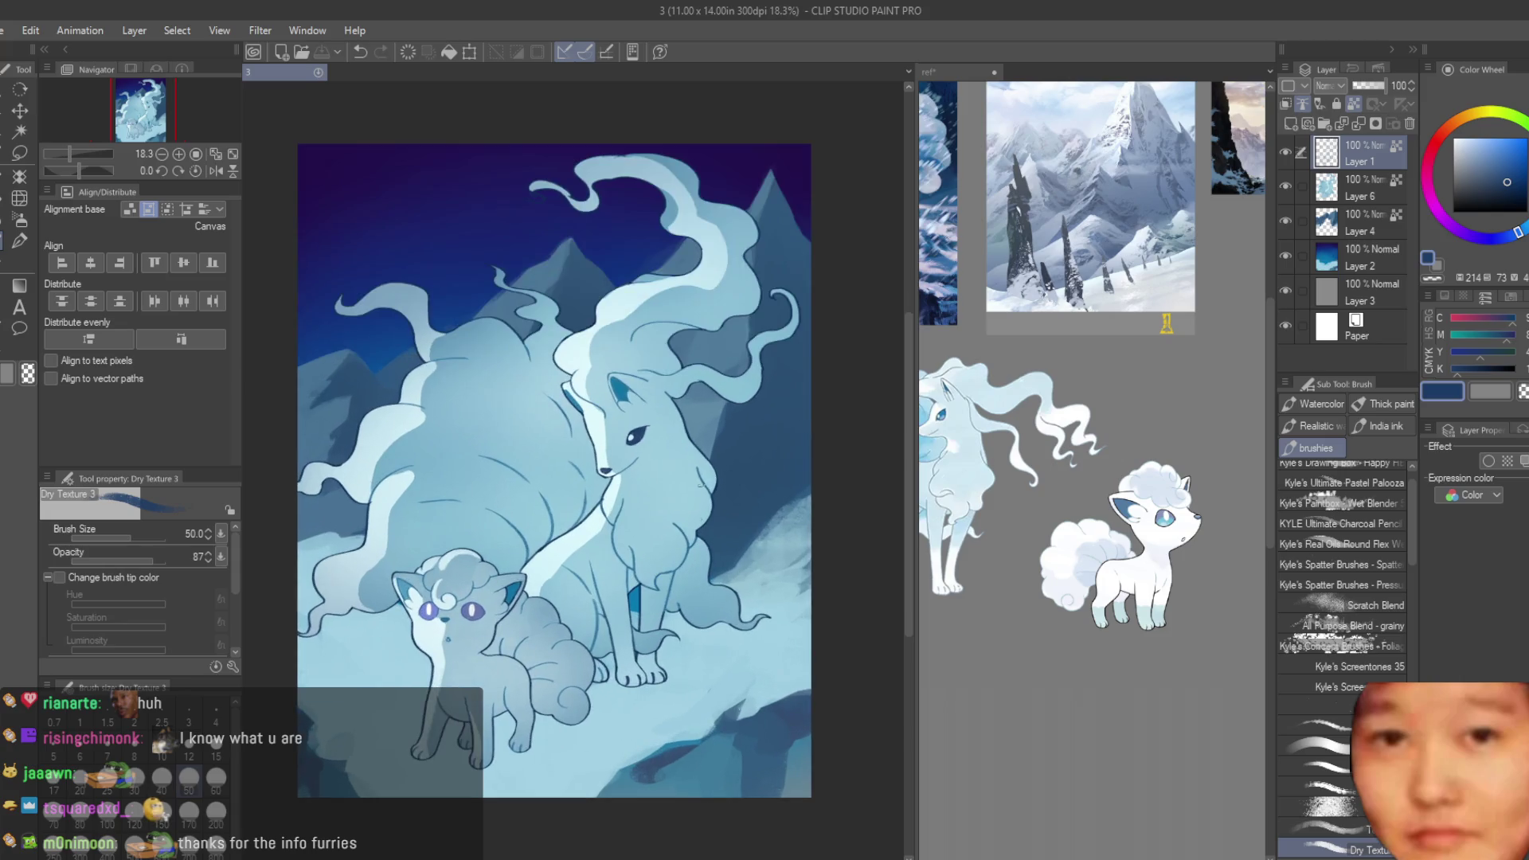
pyautogui.scroll(2, 717, 478)
pyautogui.scroll(-1, 752, 370)
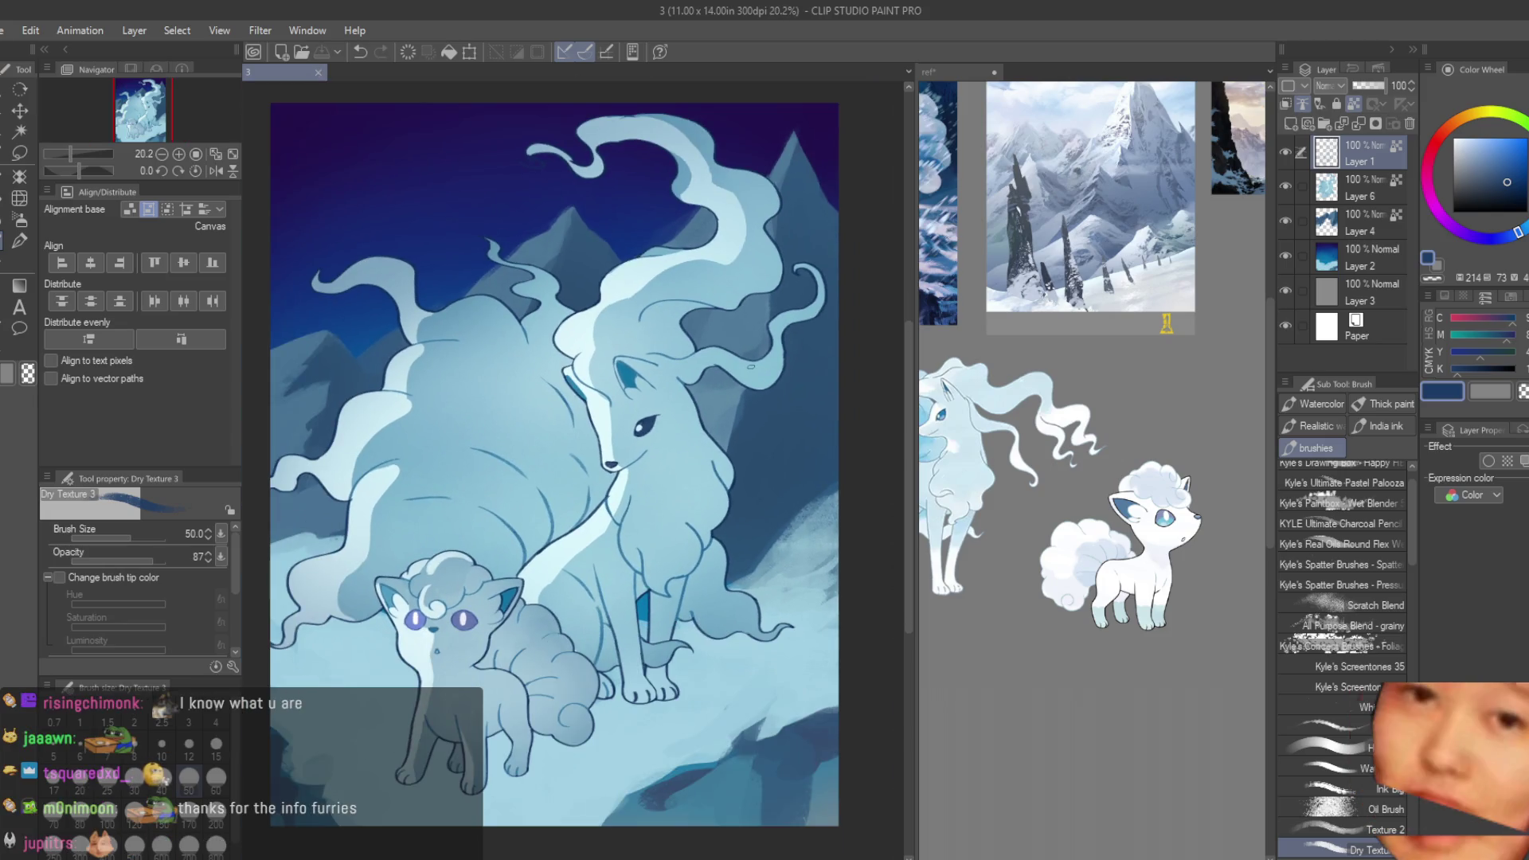
pyautogui.scroll(-1, 752, 370)
pyautogui.scroll(2, 732, 226)
pyautogui.scroll(2, 732, 226)
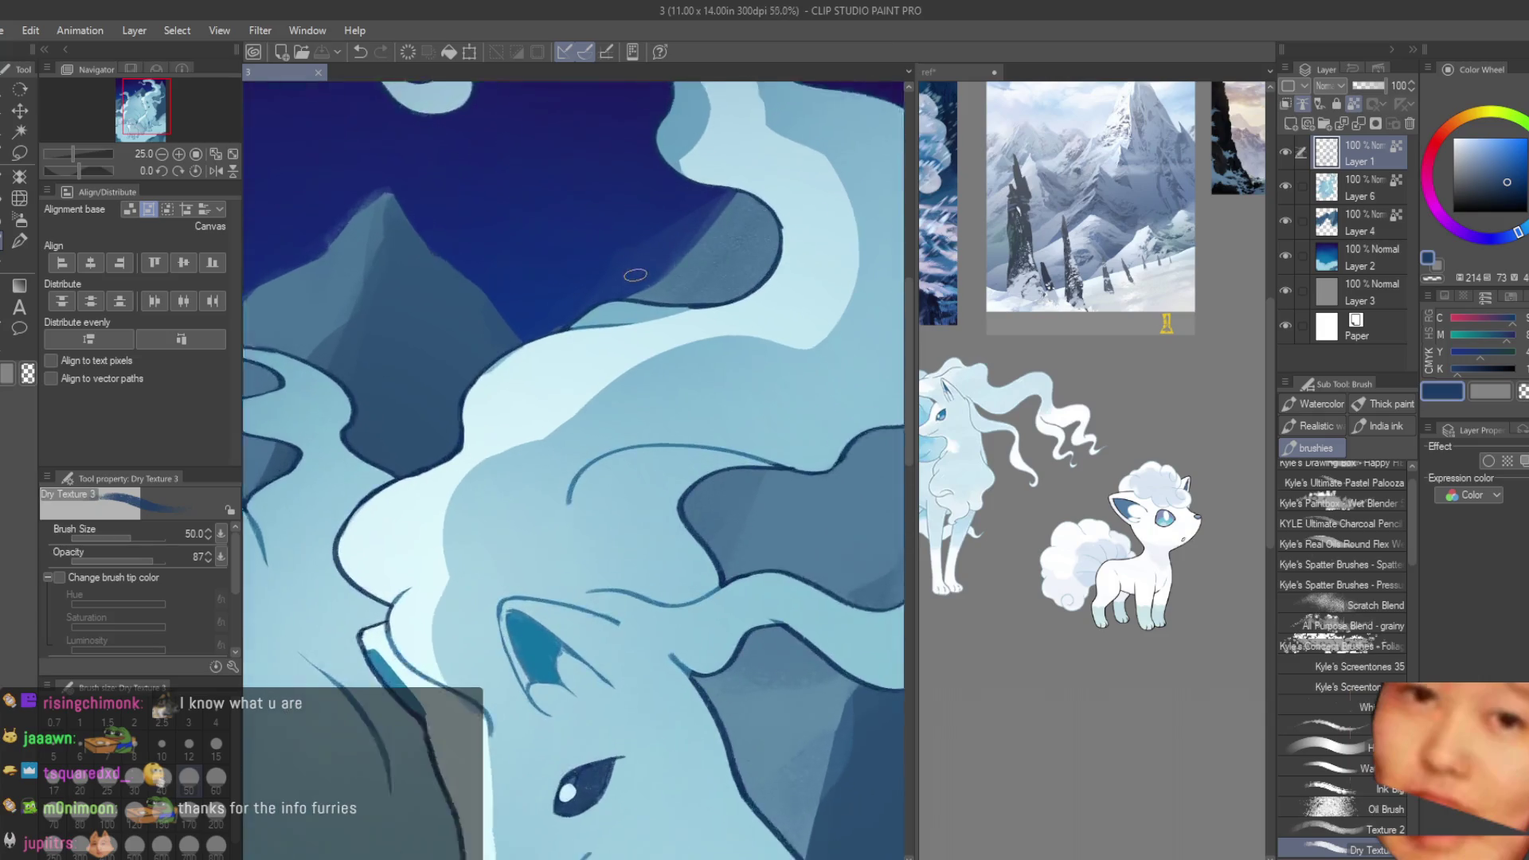
pyautogui.scroll(2, 631, 266)
pyautogui.scroll(-4, 681, 317)
pyautogui.scroll(-1, 680, 317)
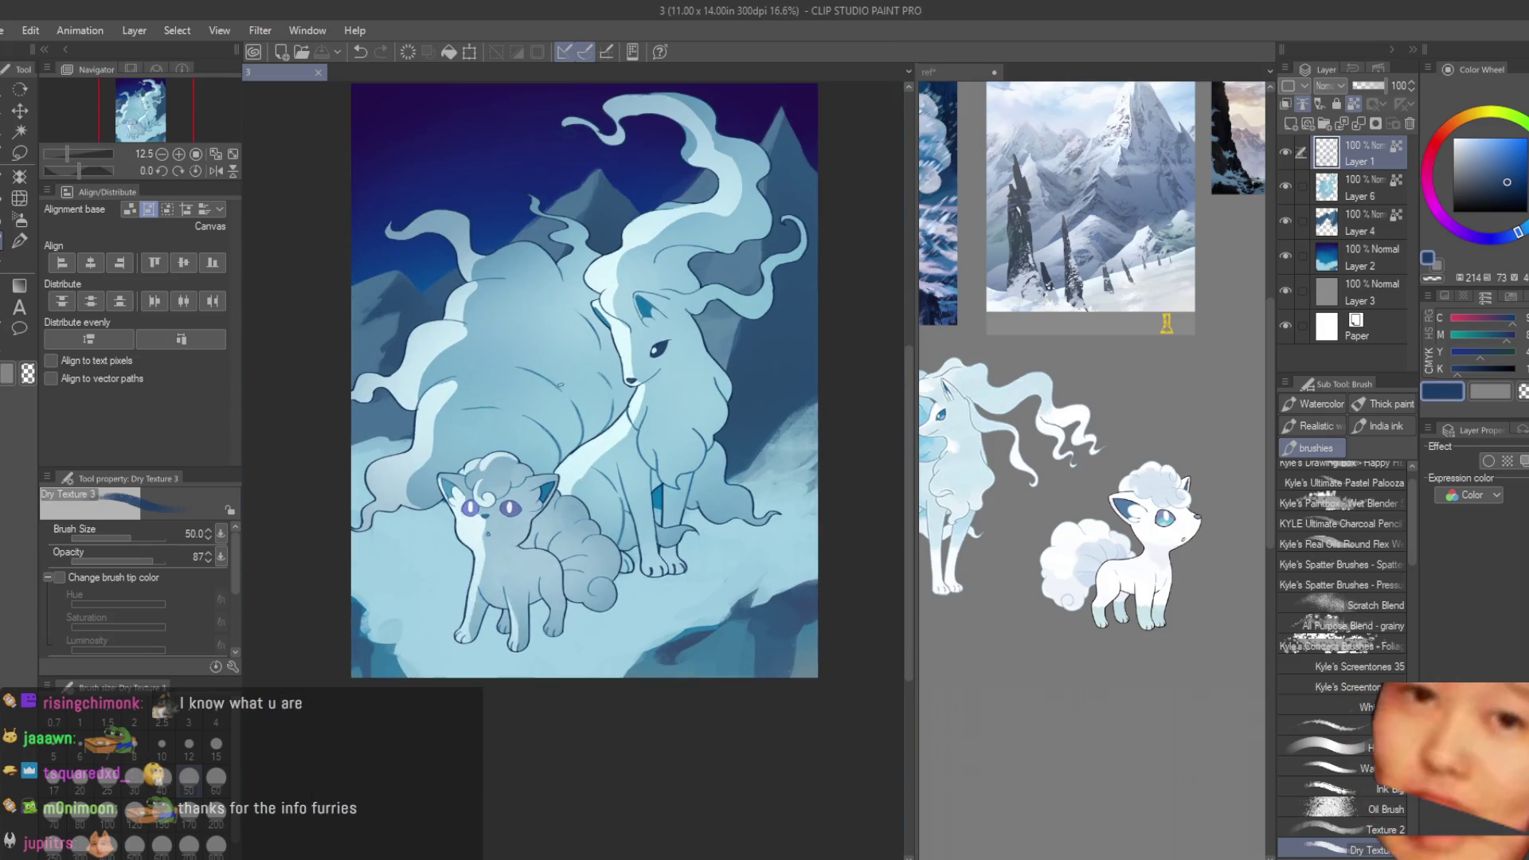
pyautogui.scroll(-3, 717, 350)
pyautogui.scroll(2, 731, 367)
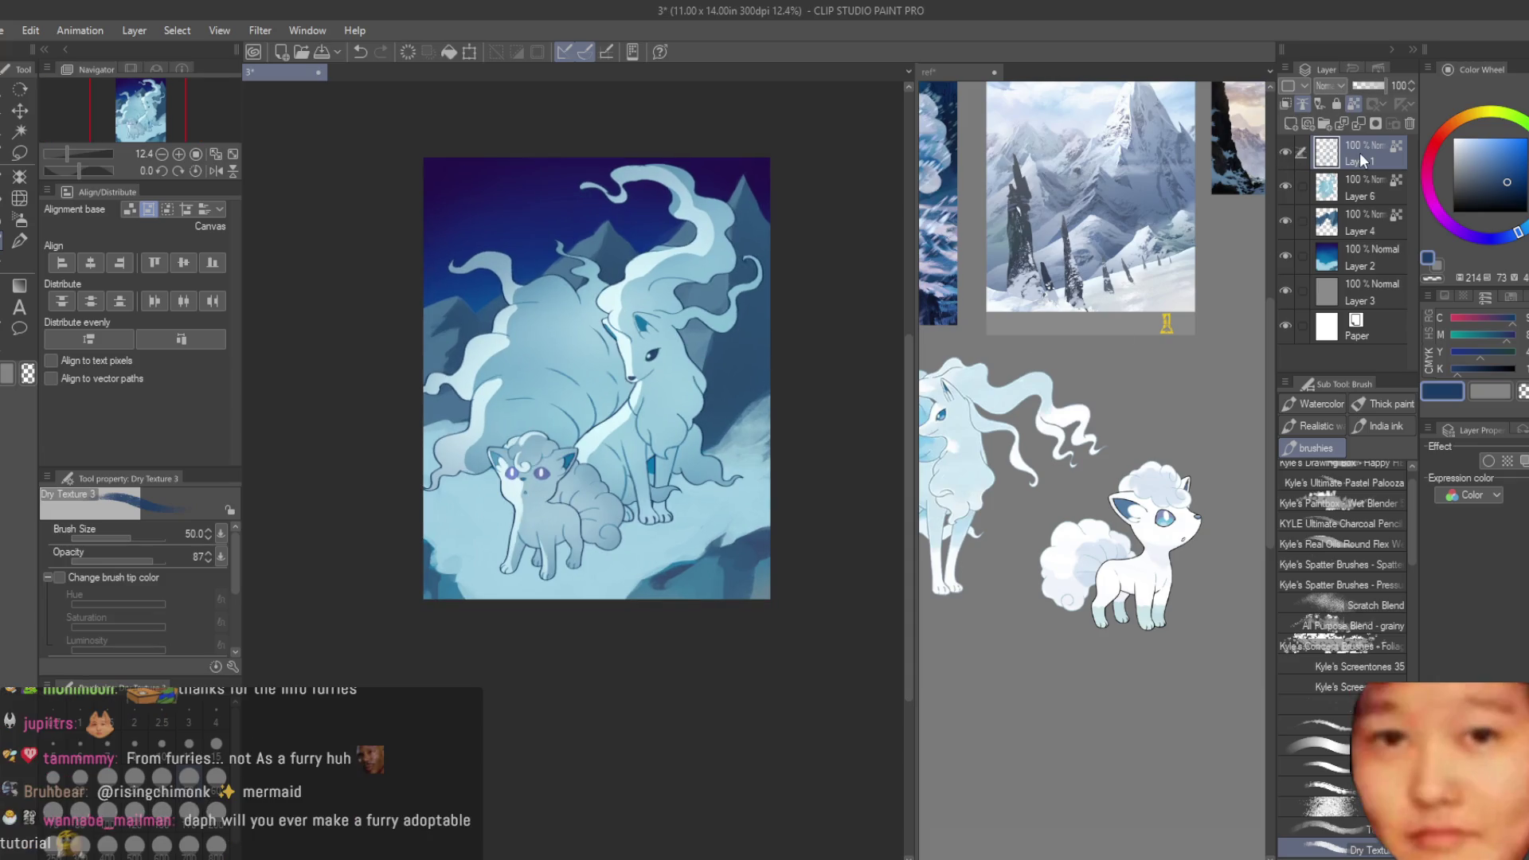
pyautogui.scroll(2, 595, 521)
pyautogui.scroll(2, 596, 521)
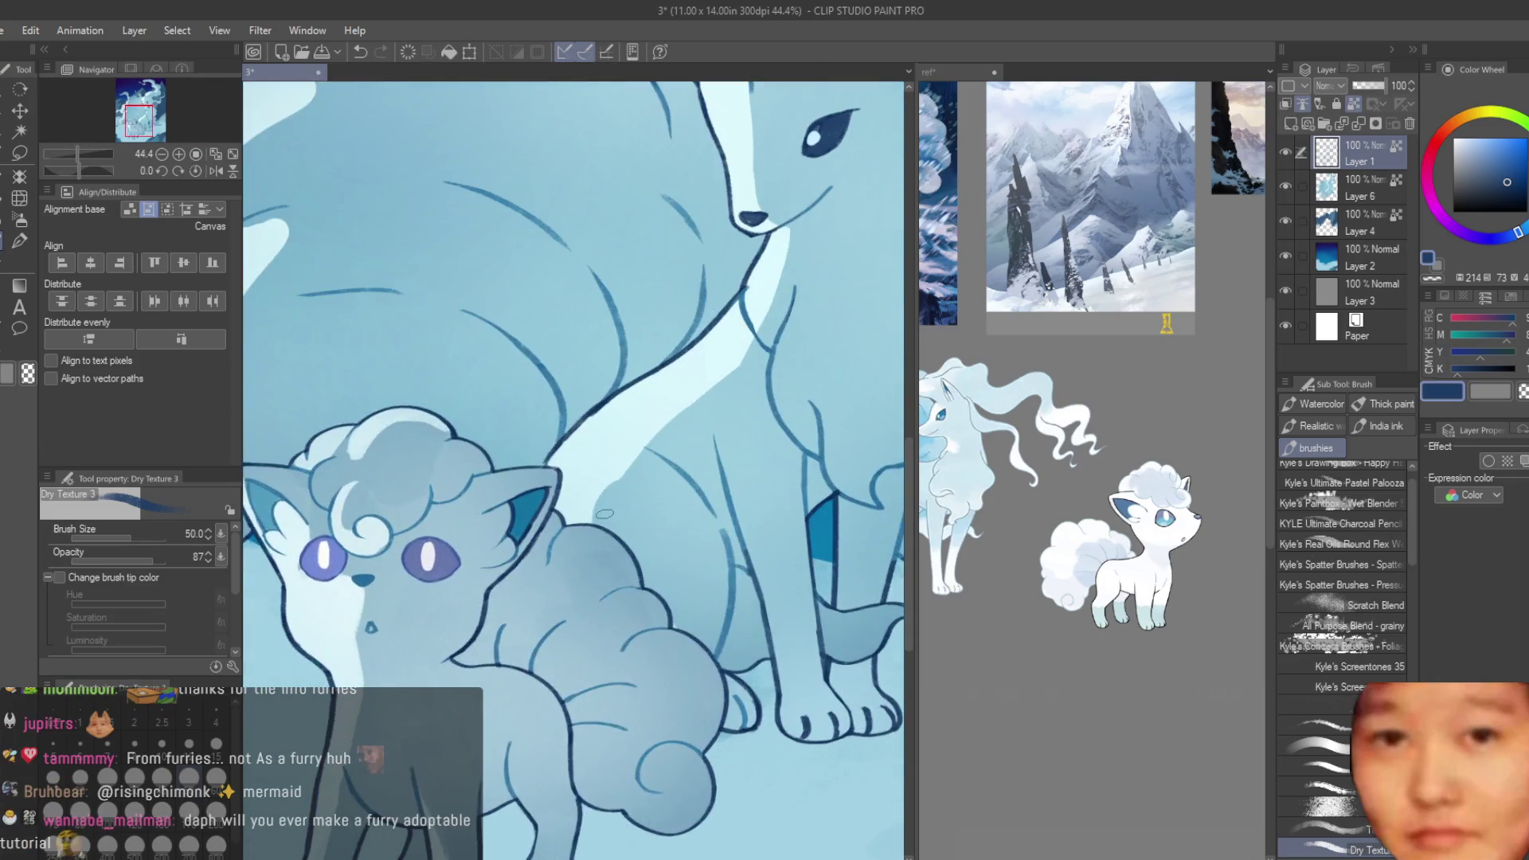
pyautogui.scroll(-2, 595, 522)
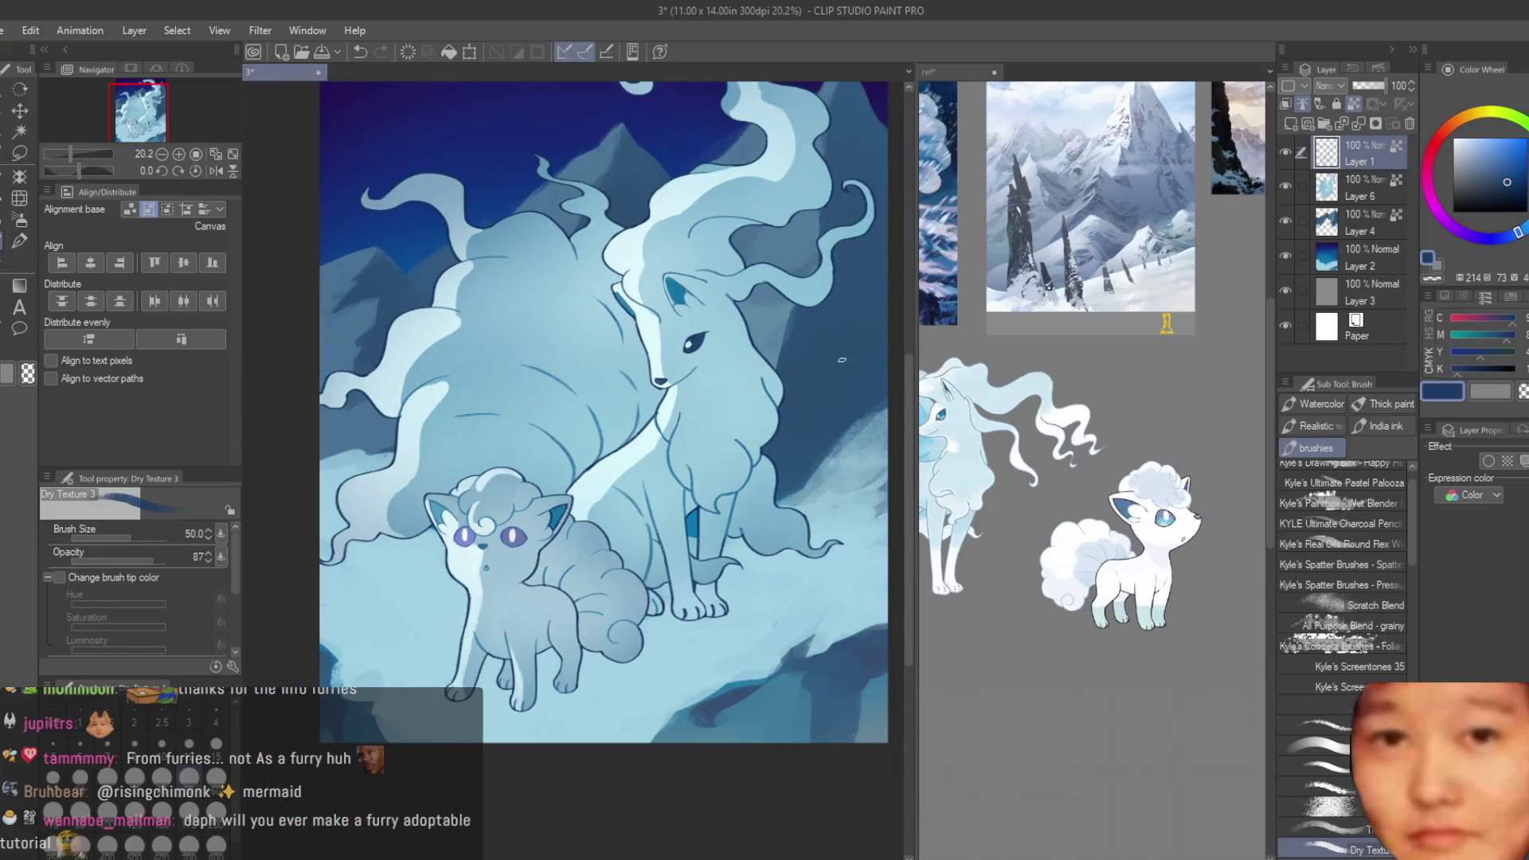
pyautogui.scroll(1, 841, 360)
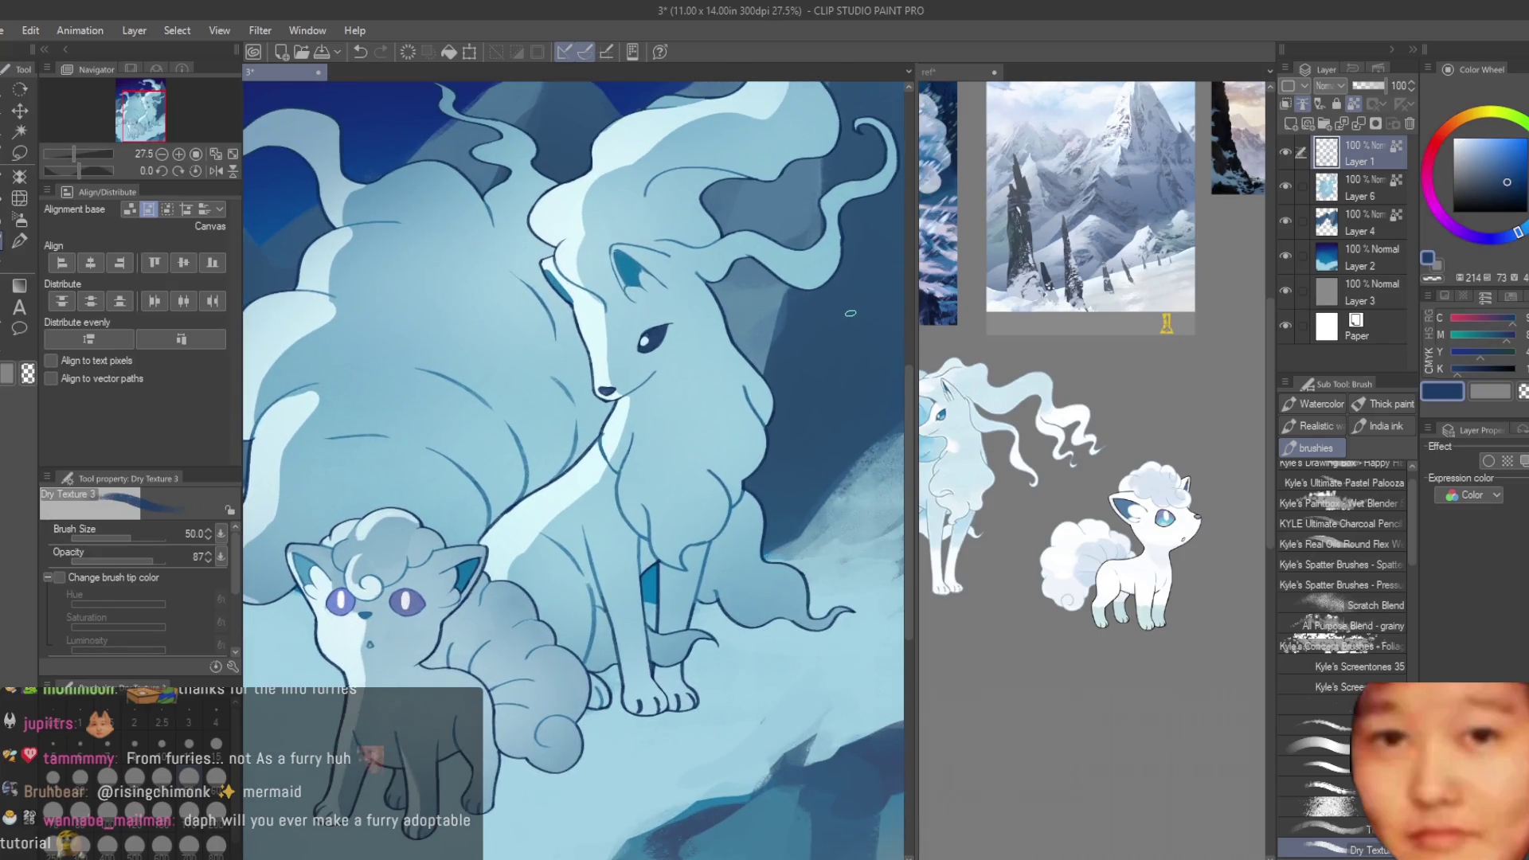
pyautogui.click(1349, 194)
pyautogui.click(1347, 156)
pyautogui.scroll(2, 669, 358)
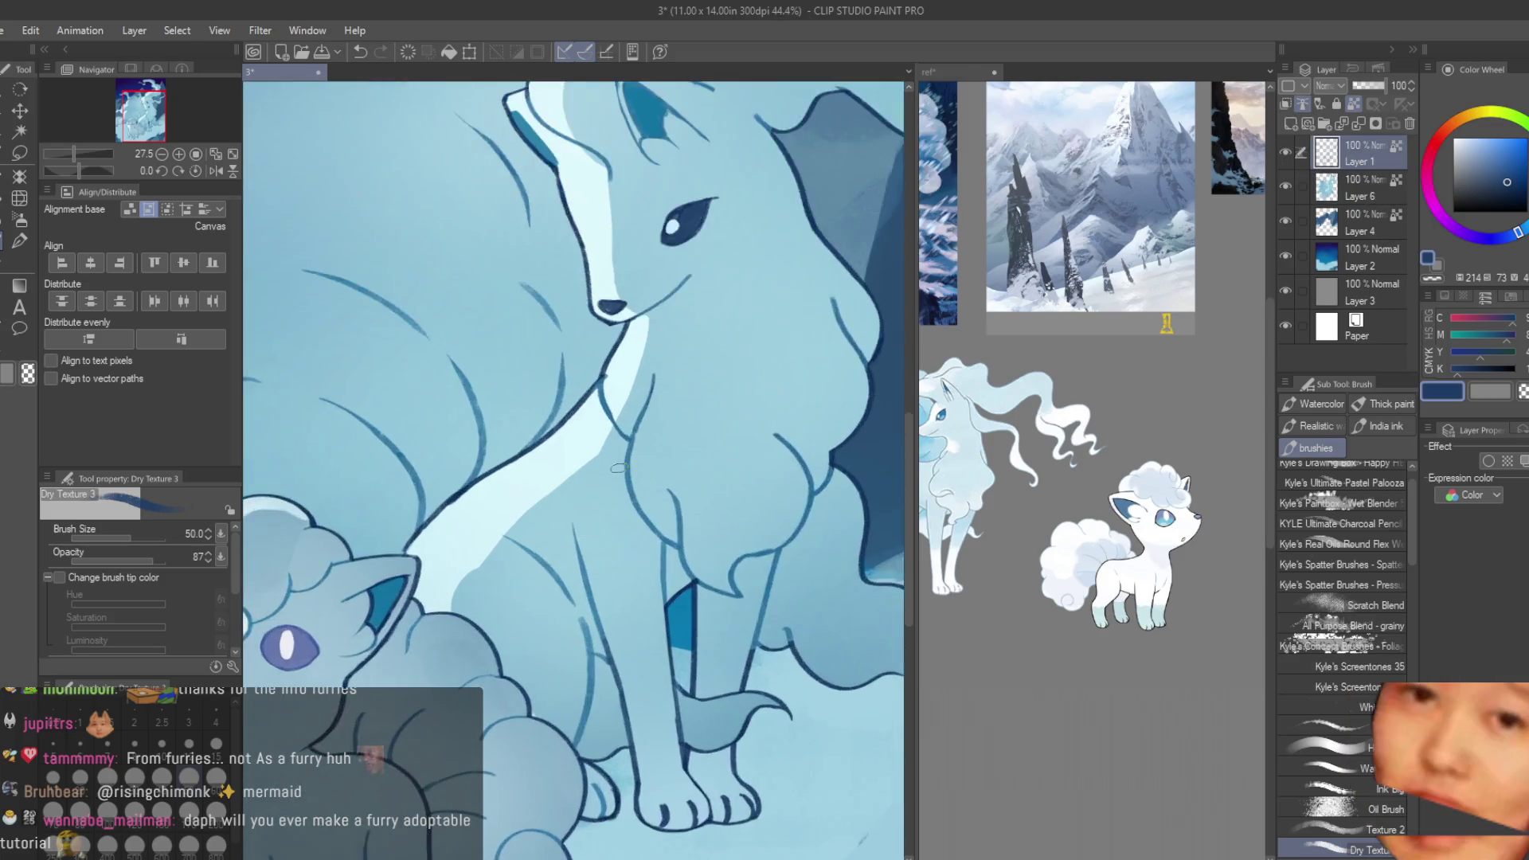
pyautogui.scroll(2, 669, 359)
pyautogui.scroll(1, 642, 434)
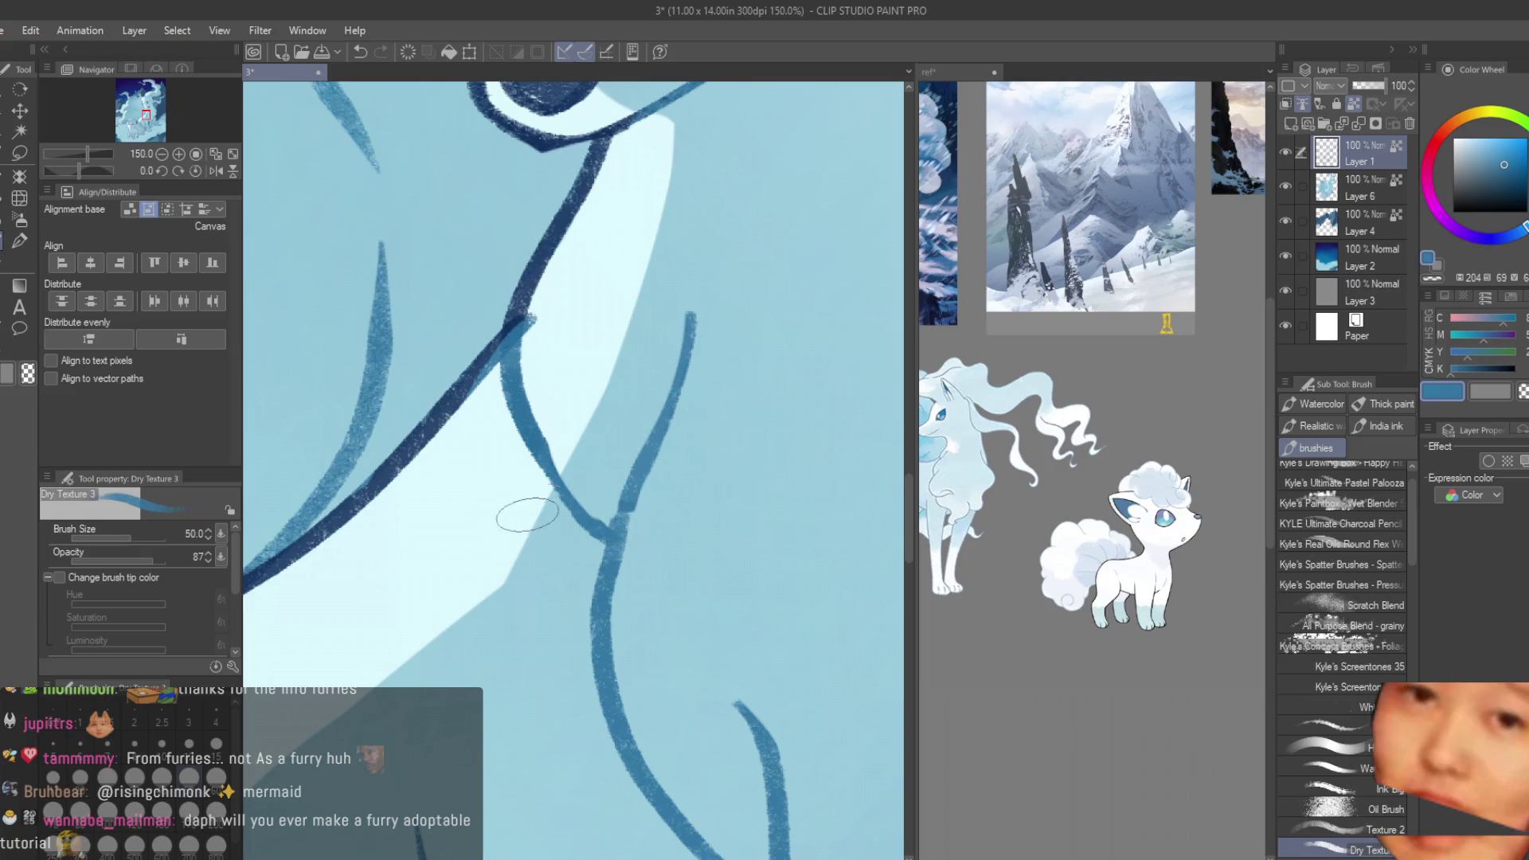
pyautogui.scroll(-3, 553, 318)
pyautogui.scroll(-1, 689, 555)
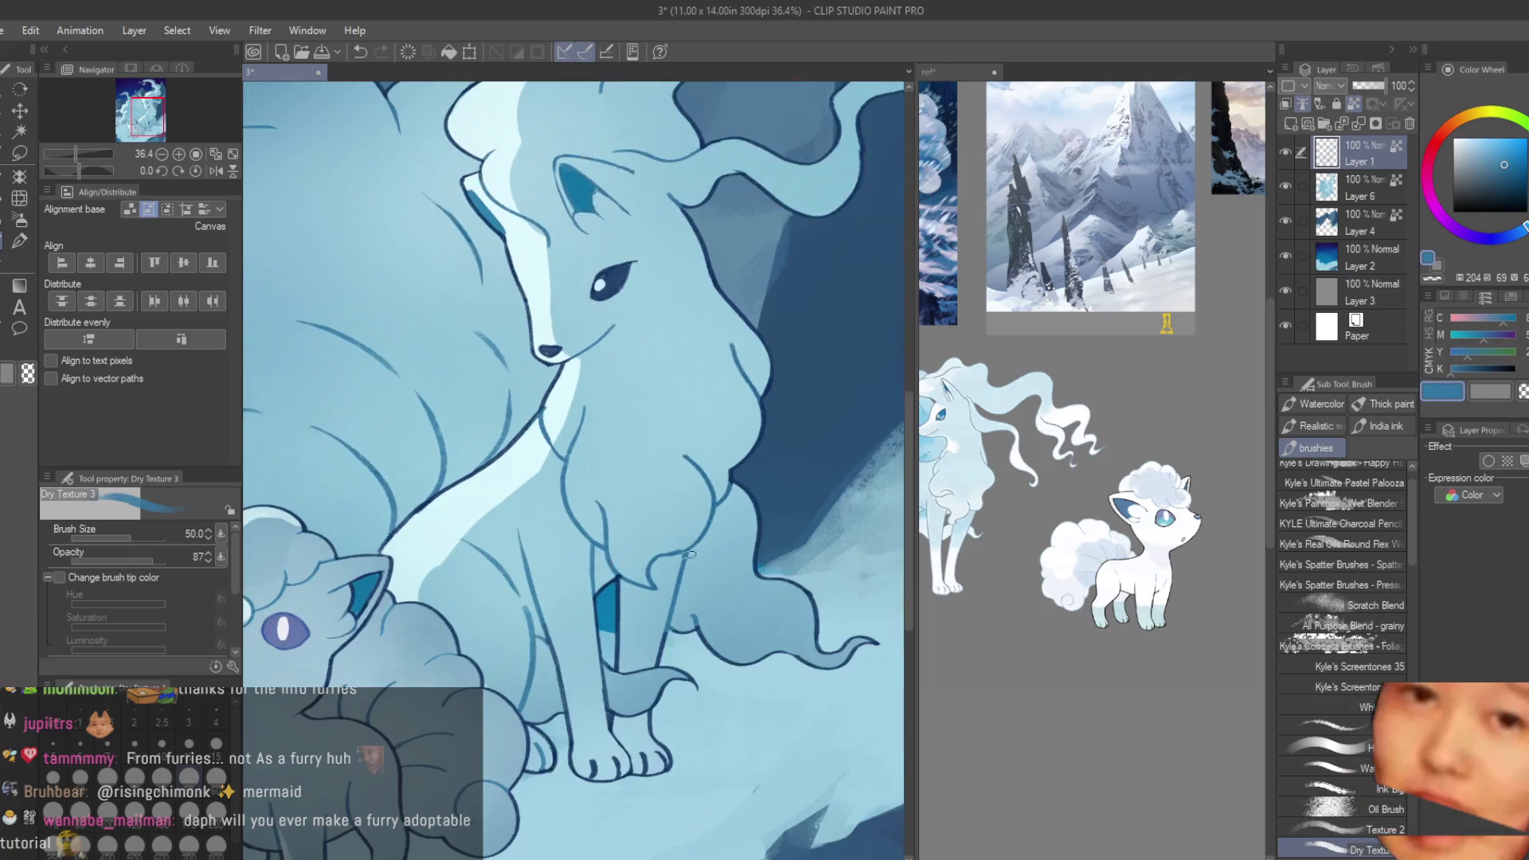
pyautogui.scroll(1, 690, 555)
pyautogui.scroll(1, 736, 377)
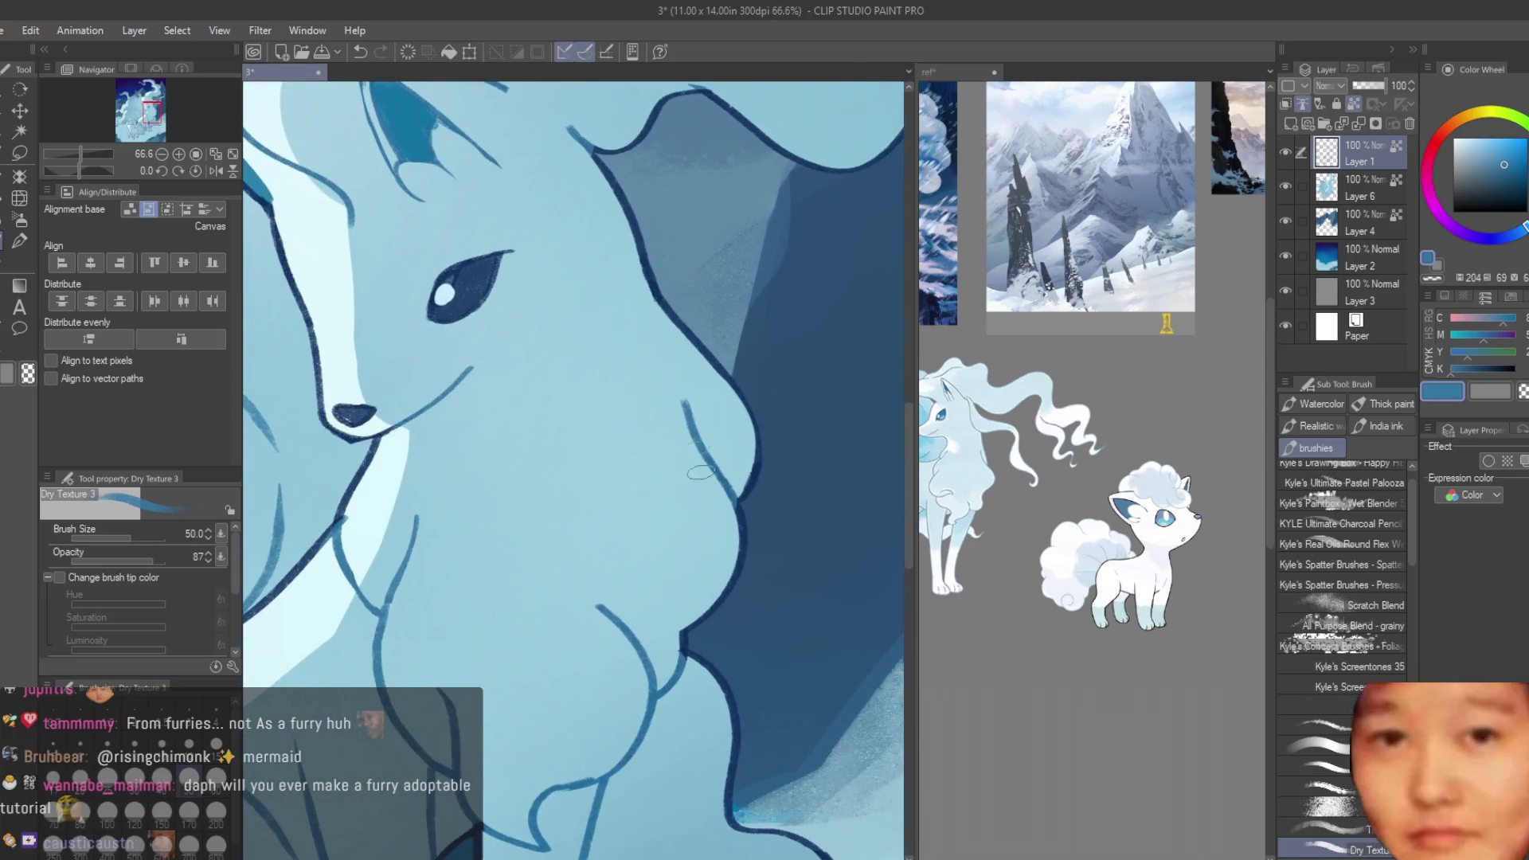
pyautogui.scroll(-2, 717, 445)
pyautogui.scroll(1, 738, 419)
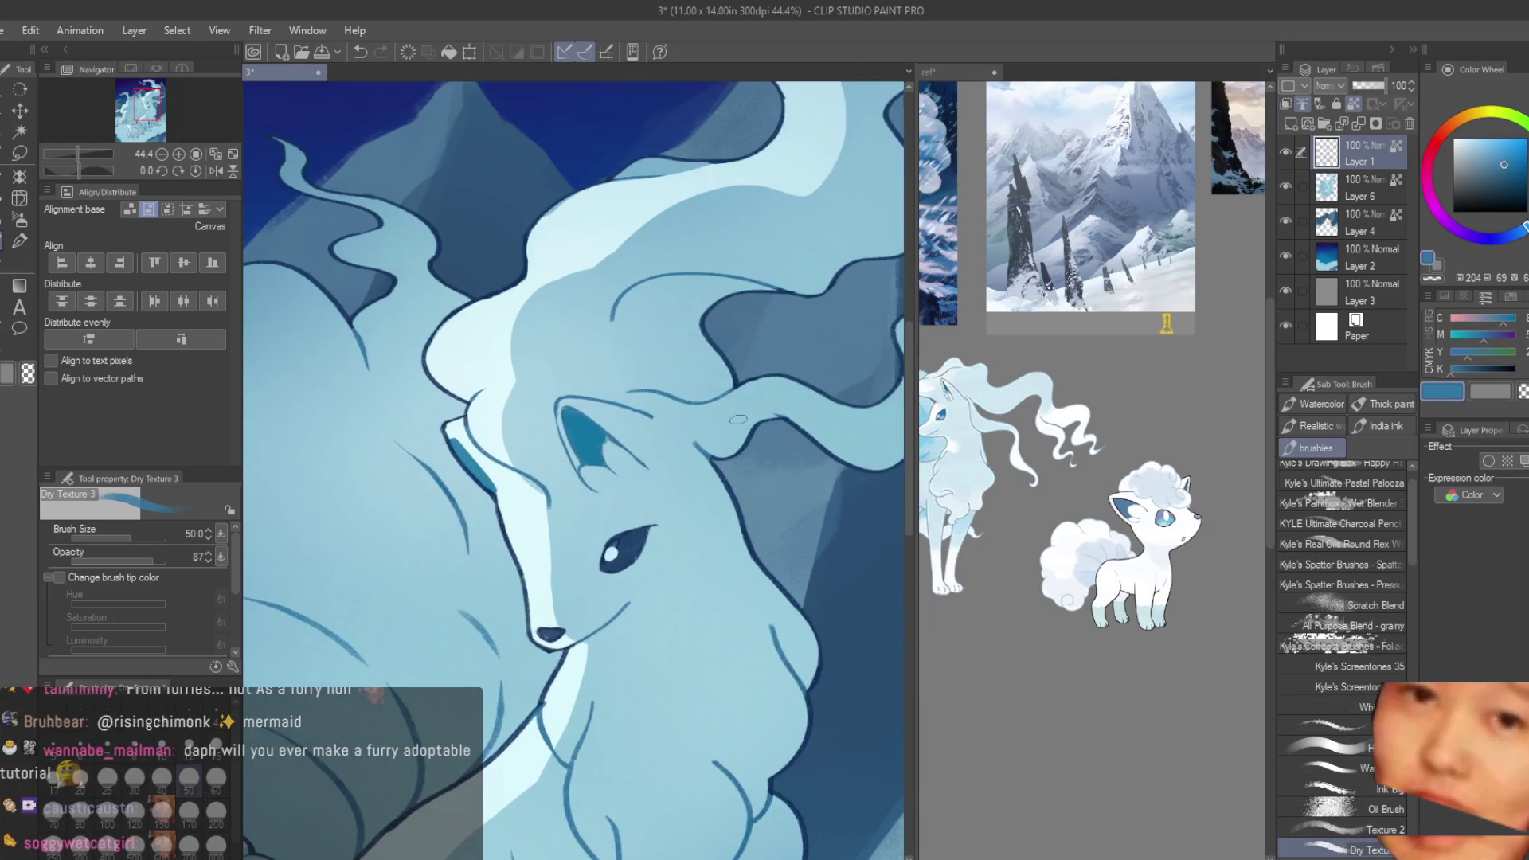
pyautogui.scroll(-2, 666, 415)
pyautogui.scroll(-1, 665, 415)
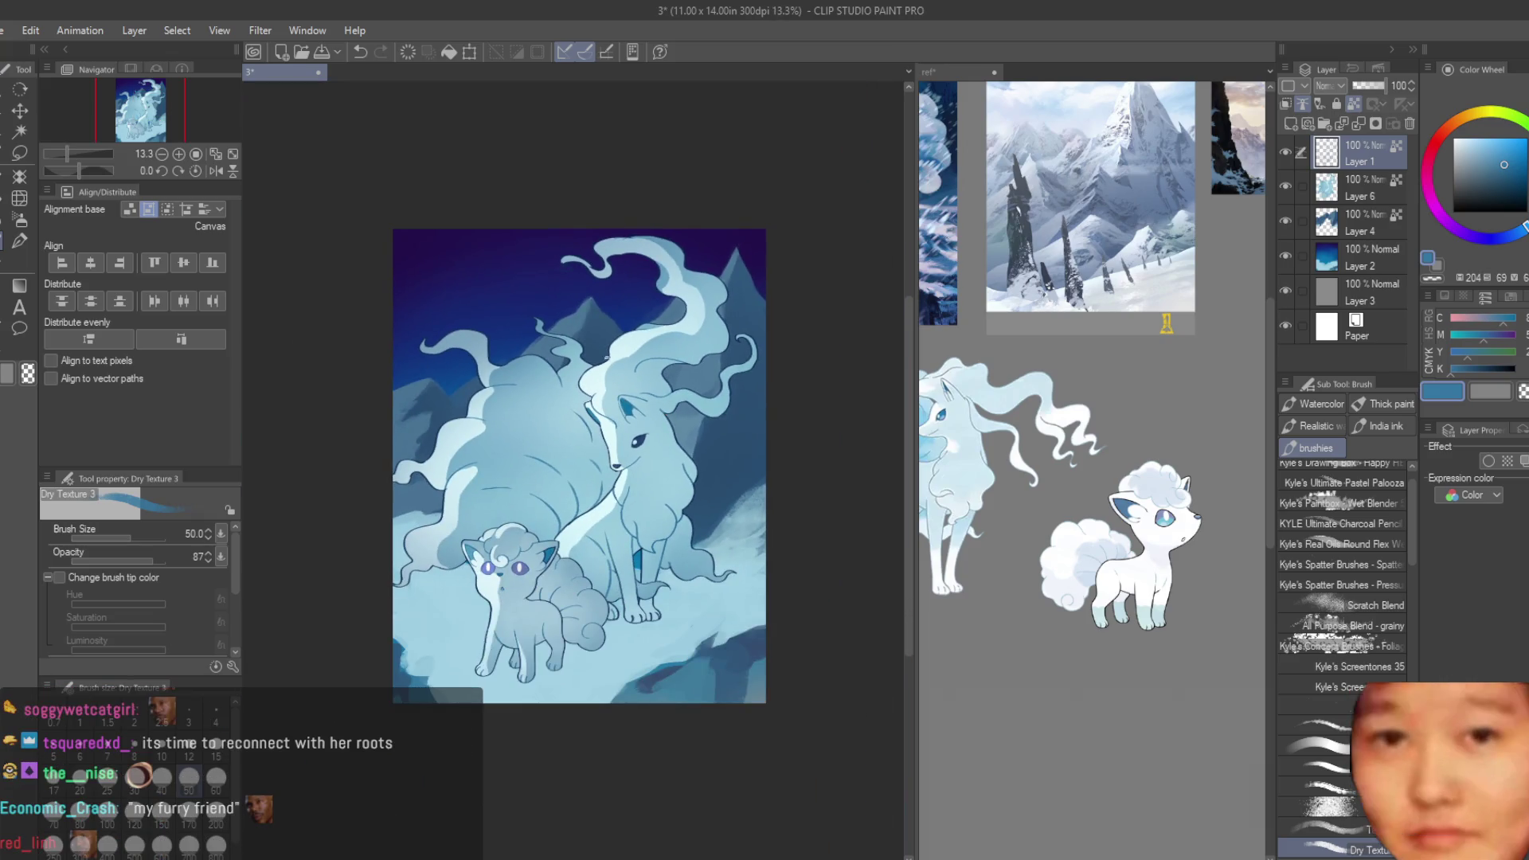
pyautogui.scroll(5, 637, 350)
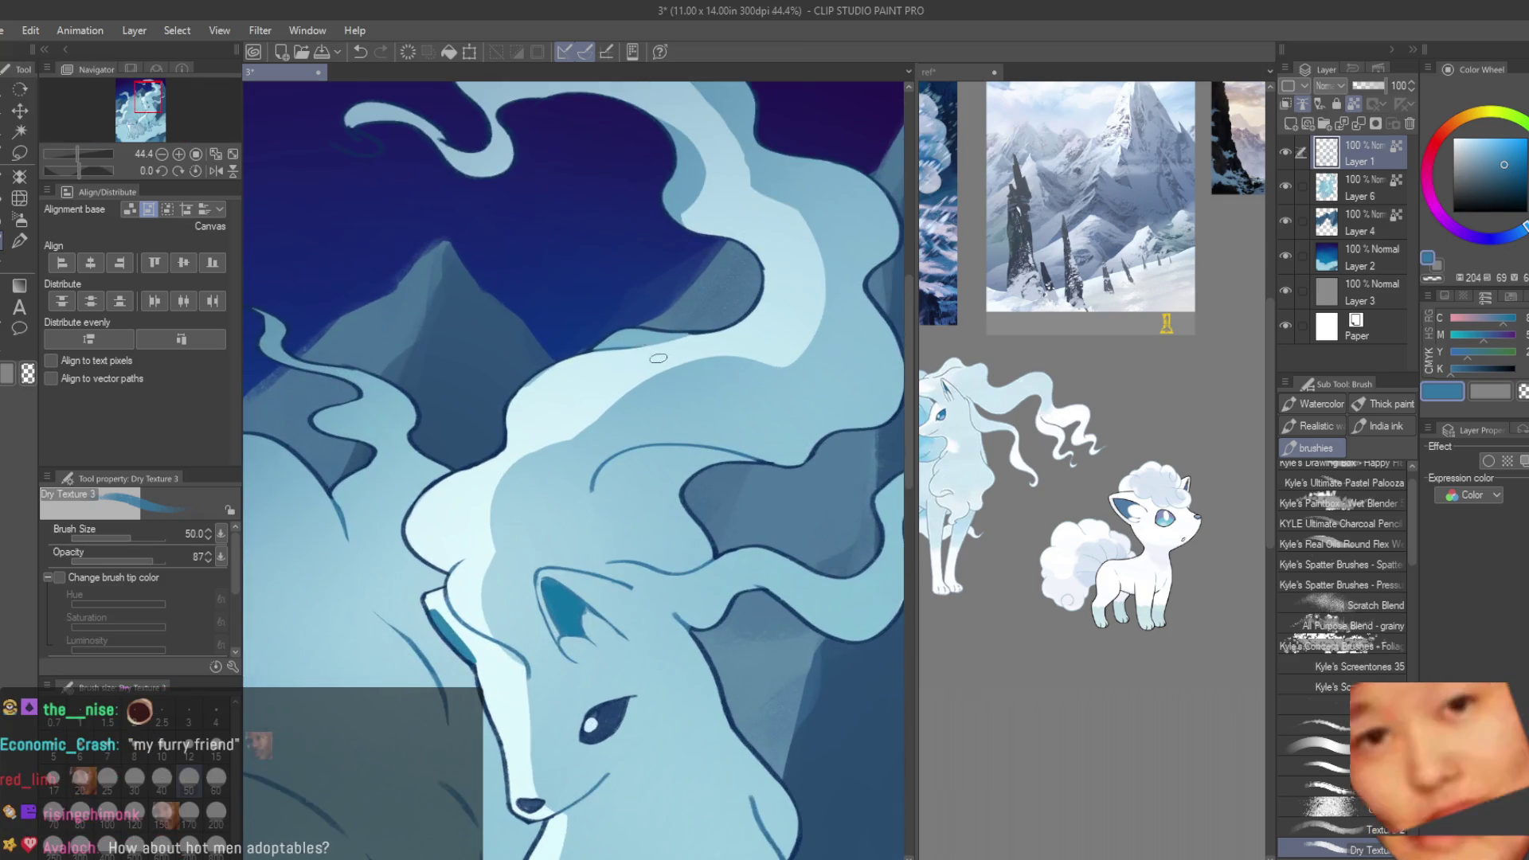
pyautogui.scroll(-4, 635, 358)
pyautogui.scroll(4, 637, 367)
pyautogui.scroll(-4, 639, 370)
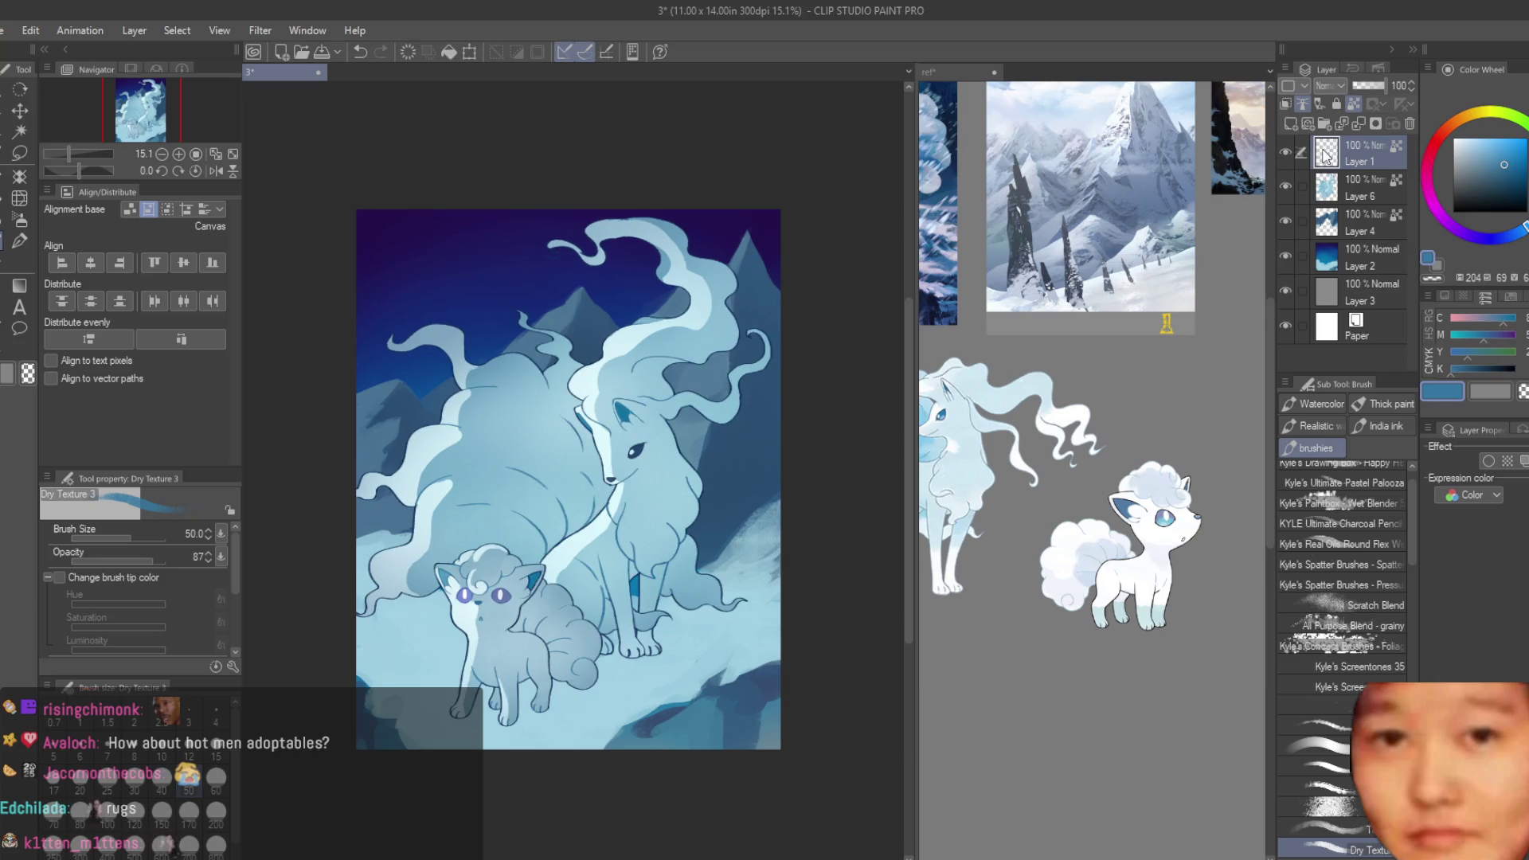
pyautogui.scroll(5, 605, 398)
pyautogui.scroll(3, 1091, 398)
pyautogui.scroll(-5, 775, 340)
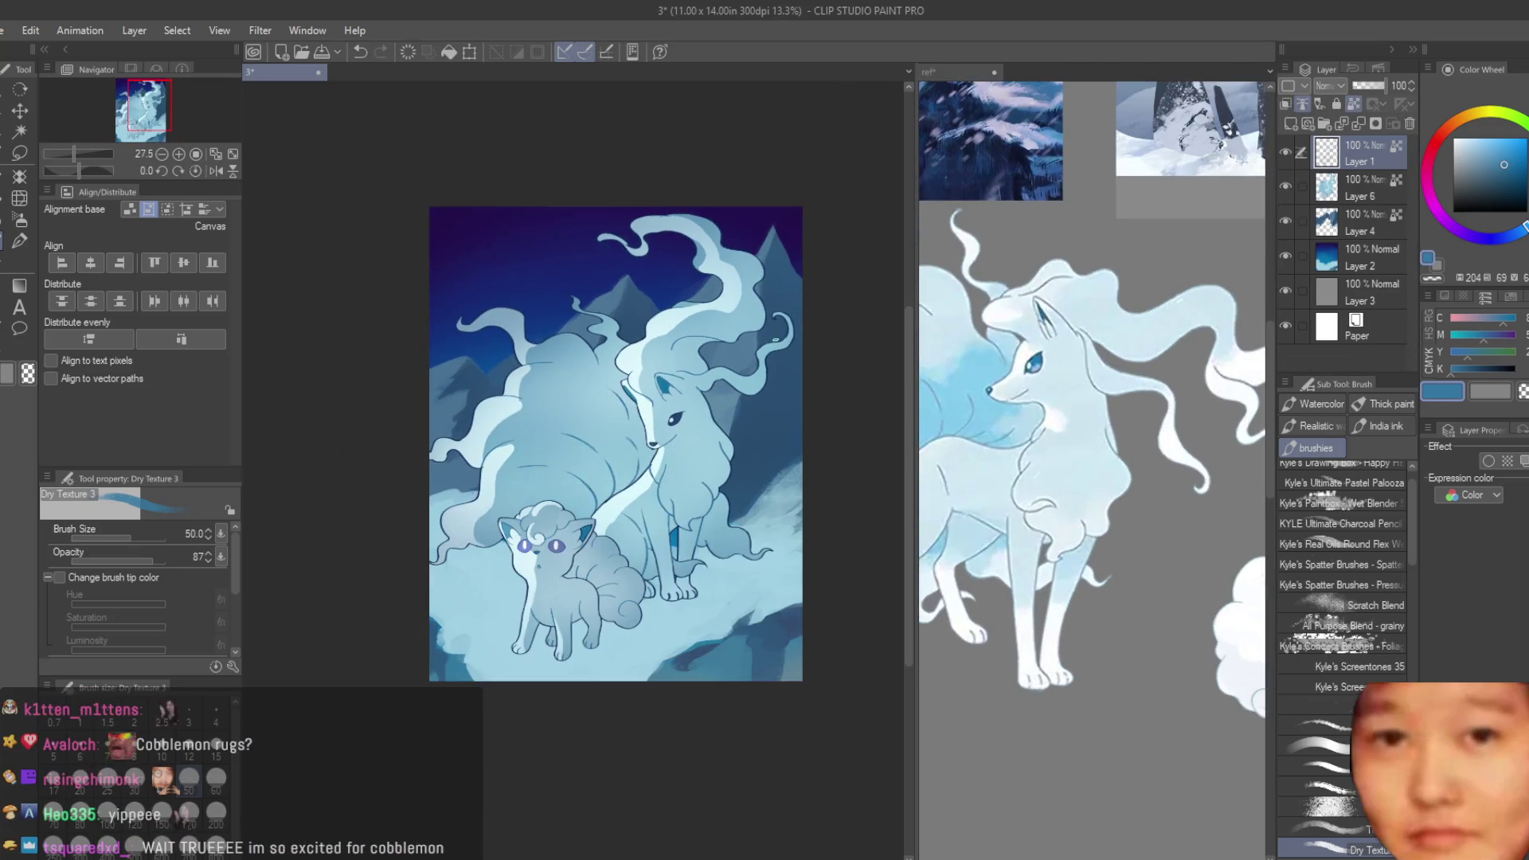
# - On Layer 6, enlarge the brush to 70 and paint light textured highlights on the pale mane band
pyautogui.scroll(2, 775, 340)
pyautogui.click(1353, 191)
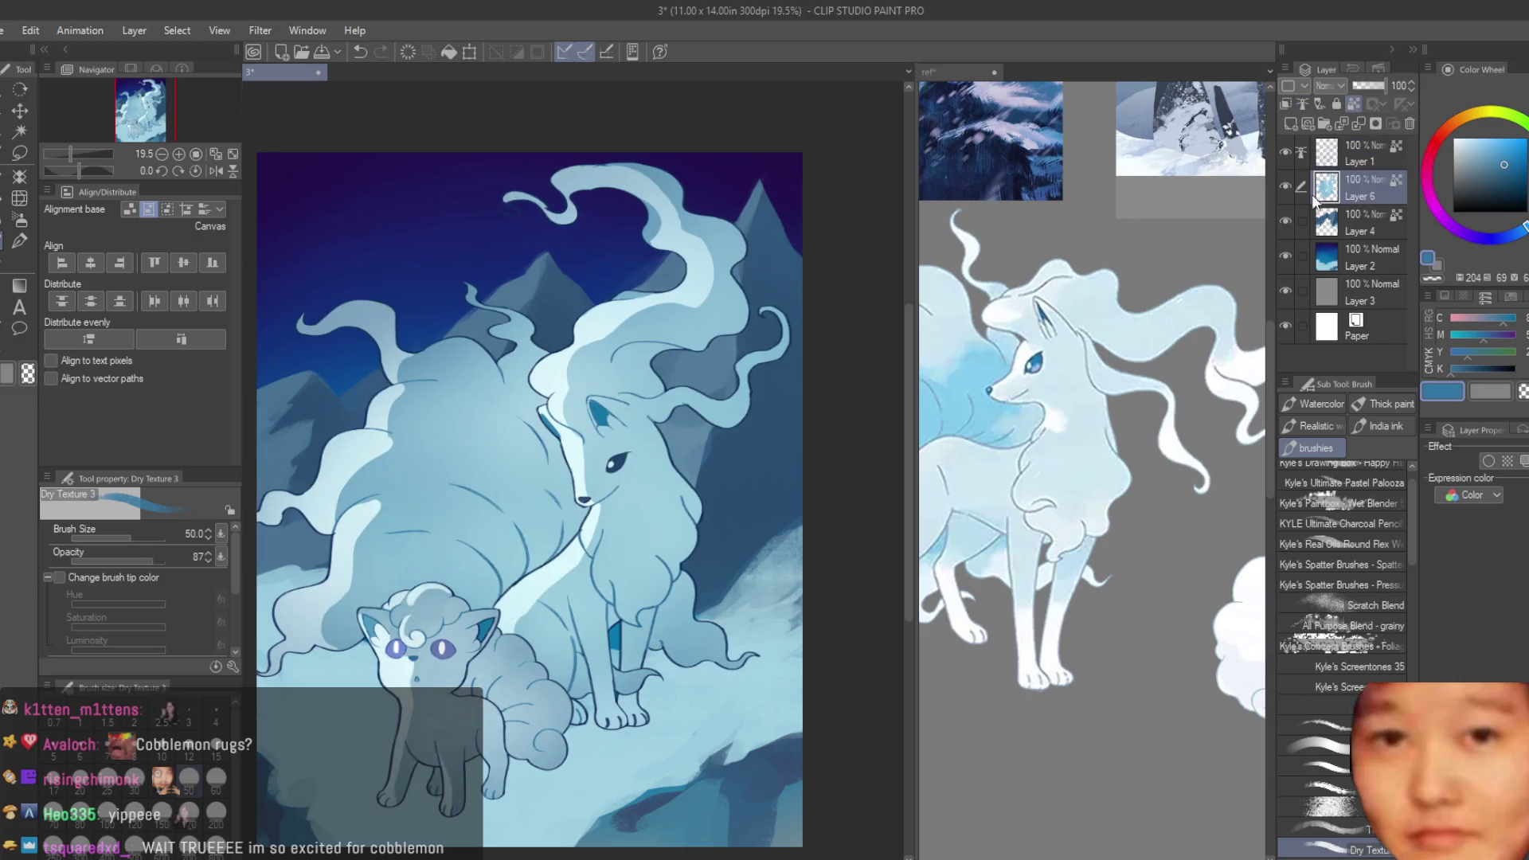
pyautogui.scroll(4, 698, 273)
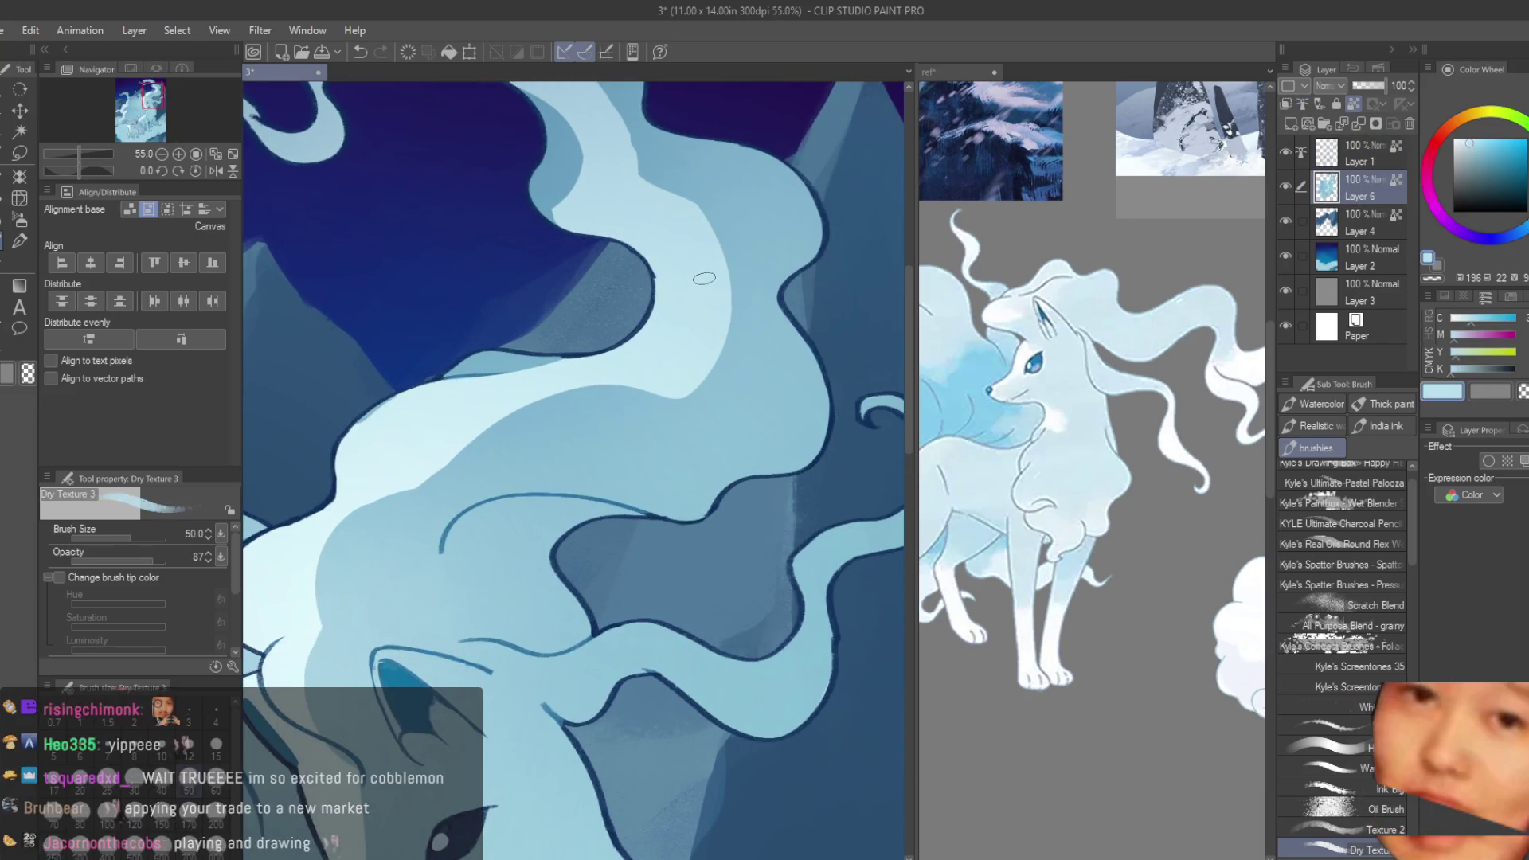
pyautogui.scroll(2, 502, 196)
pyautogui.press(']')
pyautogui.press(']')
pyautogui.moveTo(502, 196); pyautogui.dragTo(534, 216)
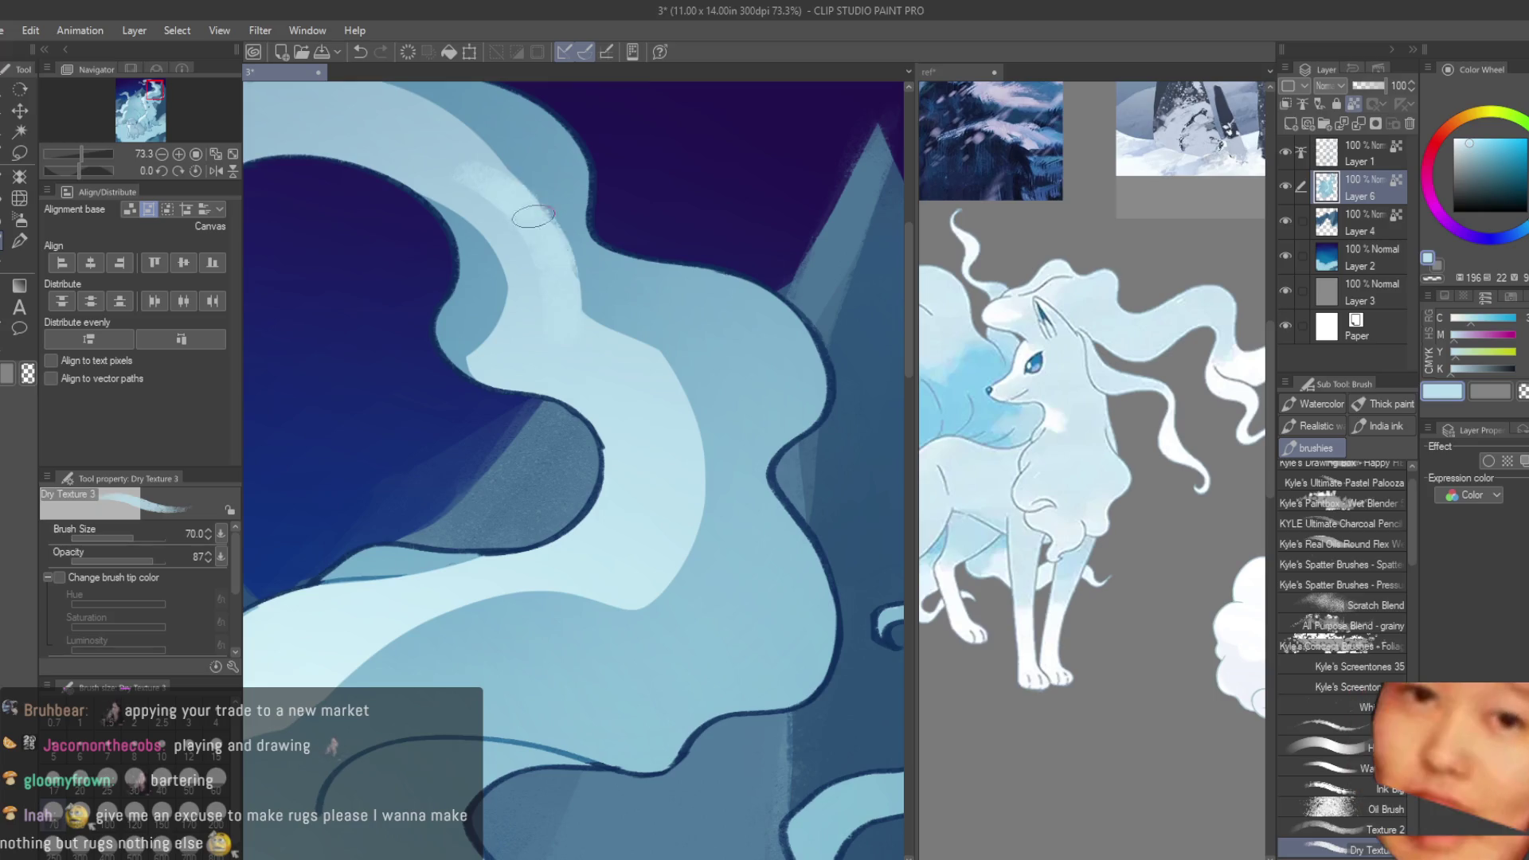
pyautogui.moveTo(566, 303); pyautogui.dragTo(648, 536)
# - Sample slightly deeper blues and extend the textured highlights down the band's right edge
pyautogui.keyDown('alt'); pyautogui.click(731, 419); pyautogui.keyUp('alt')
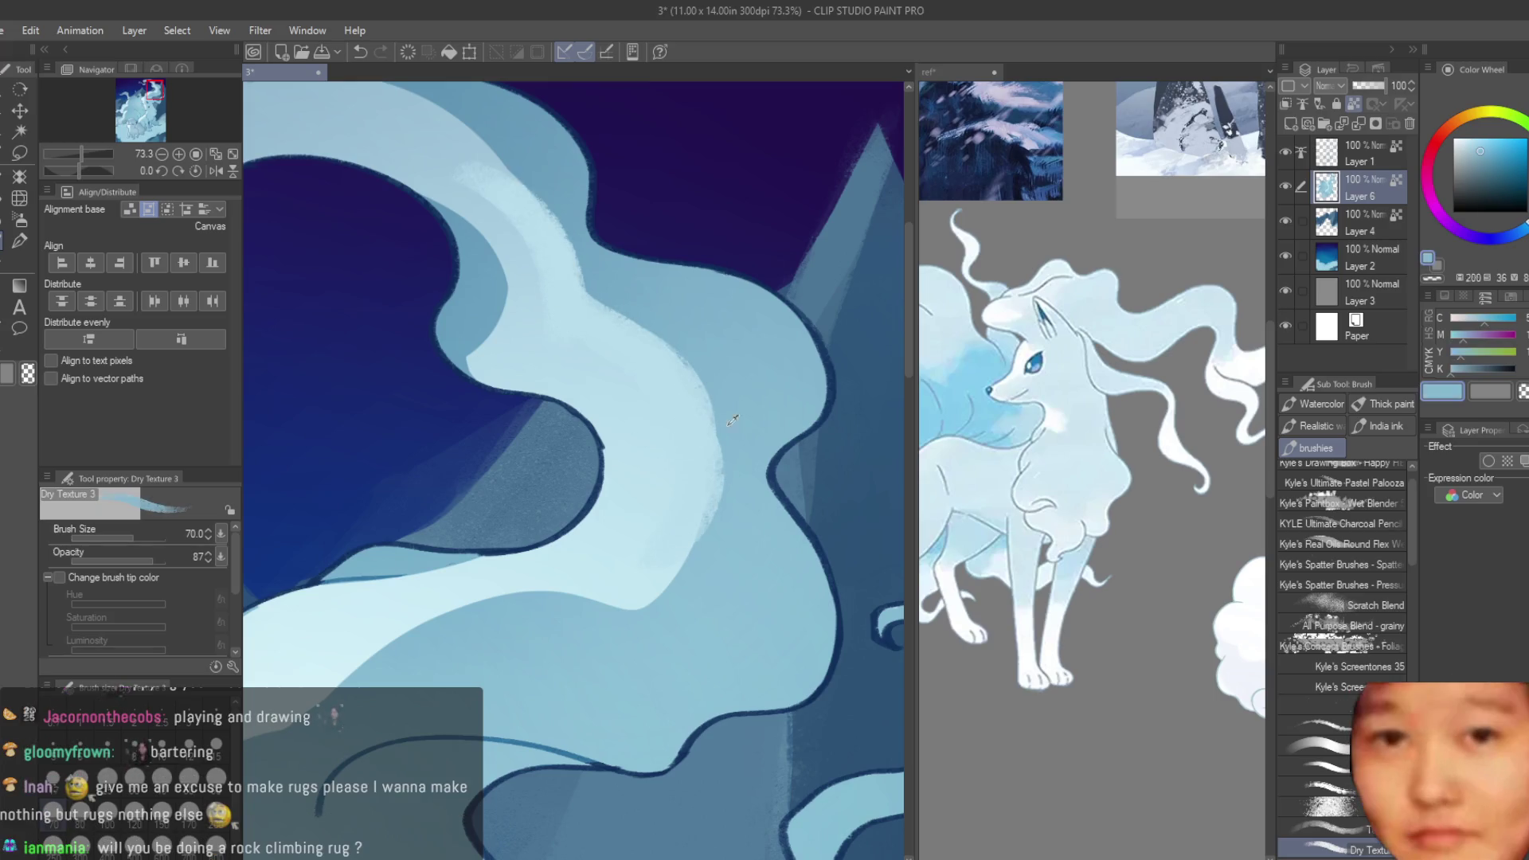
pyautogui.moveTo(603, 262); pyautogui.dragTo(720, 485)
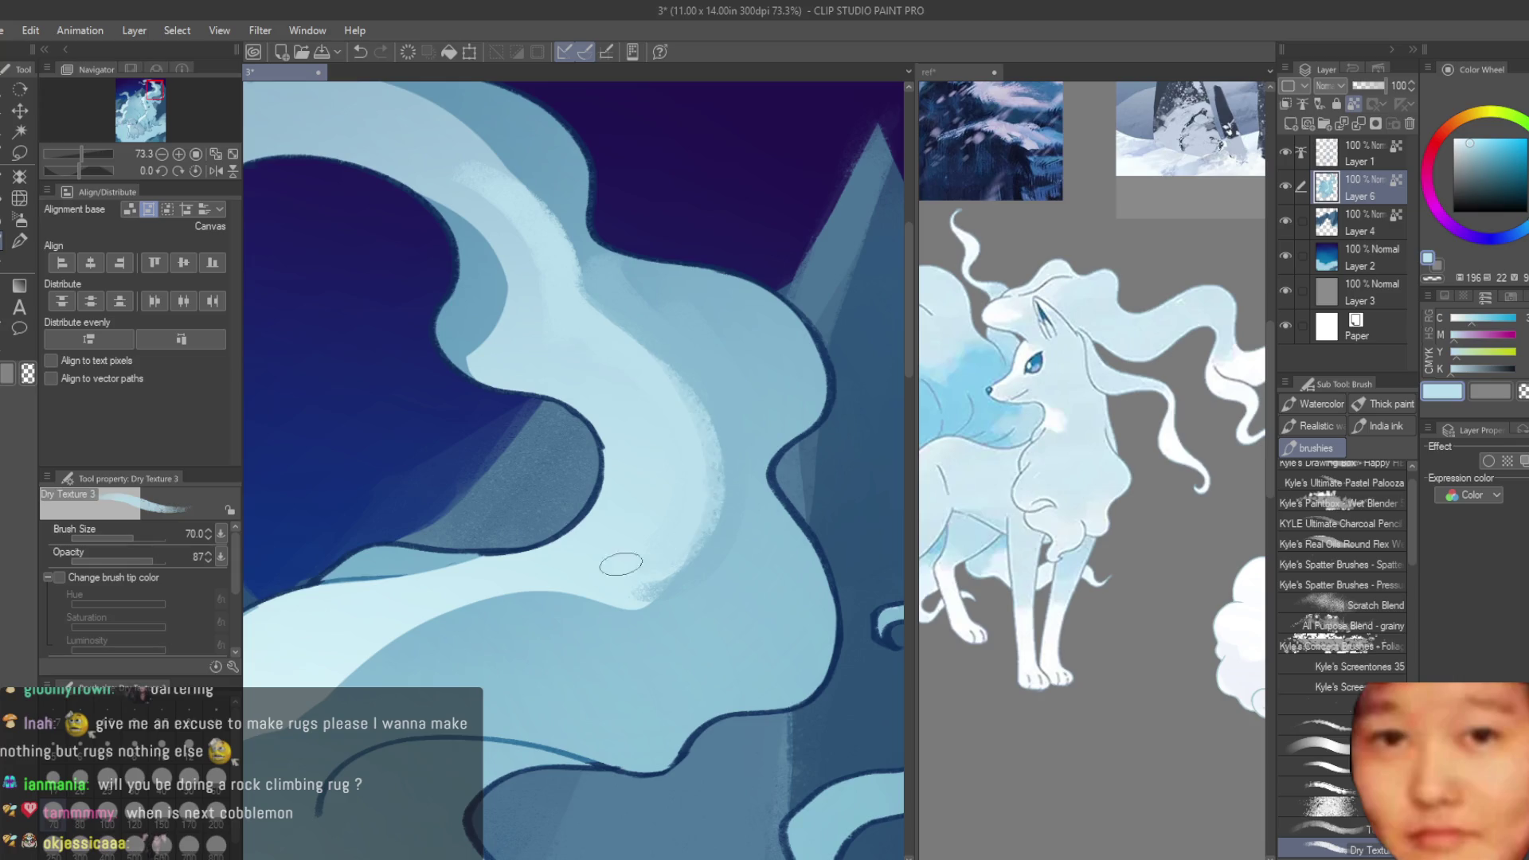
pyautogui.moveTo(629, 362); pyautogui.dragTo(741, 561)
pyautogui.keyDown('alt'); pyautogui.click(594, 608); pyautogui.keyUp('alt')
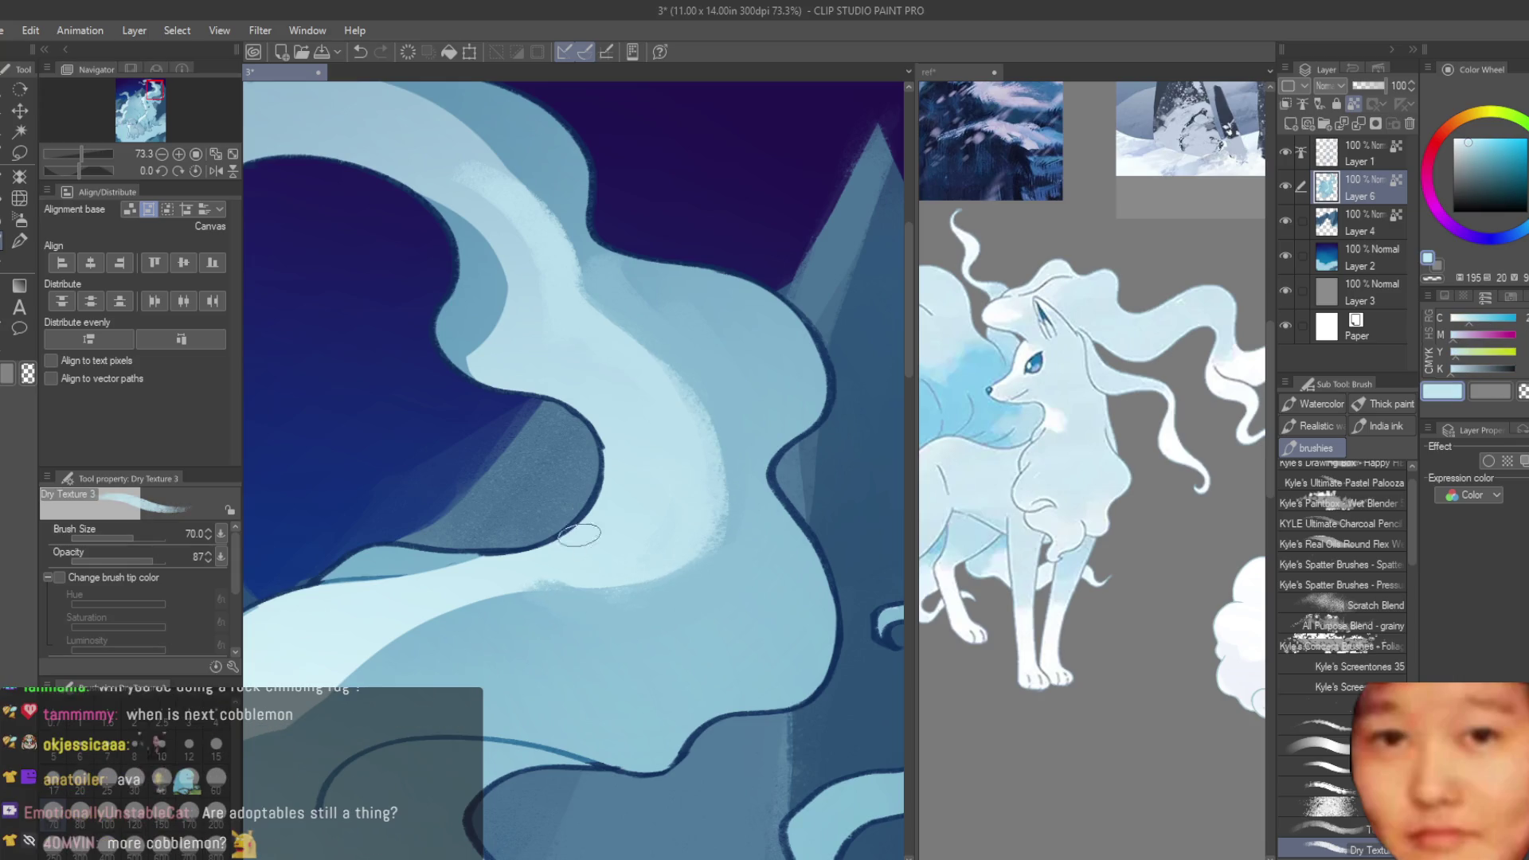
pyautogui.moveTo(660, 382)
pyautogui.mouseDown()
pyautogui.moveTo(587, 263)
pyautogui.moveTo(717, 565)
pyautogui.mouseUp()
pyautogui.moveTo(645, 374)
pyautogui.mouseDown()
pyautogui.moveTo(701, 561)
pyautogui.moveTo(717, 481)
pyautogui.mouseUp()
# - Sample a pale blue from the Ninetales' mane and switch to painting on Layer 1
pyautogui.keyDown('alt'); pyautogui.click(574, 607); pyautogui.keyUp('alt')
pyautogui.keyDown('alt'); pyautogui.click(602, 559); pyautogui.keyUp('alt')
pyautogui.keyDown('alt'); pyautogui.click(539, 624); pyautogui.keyUp('alt')
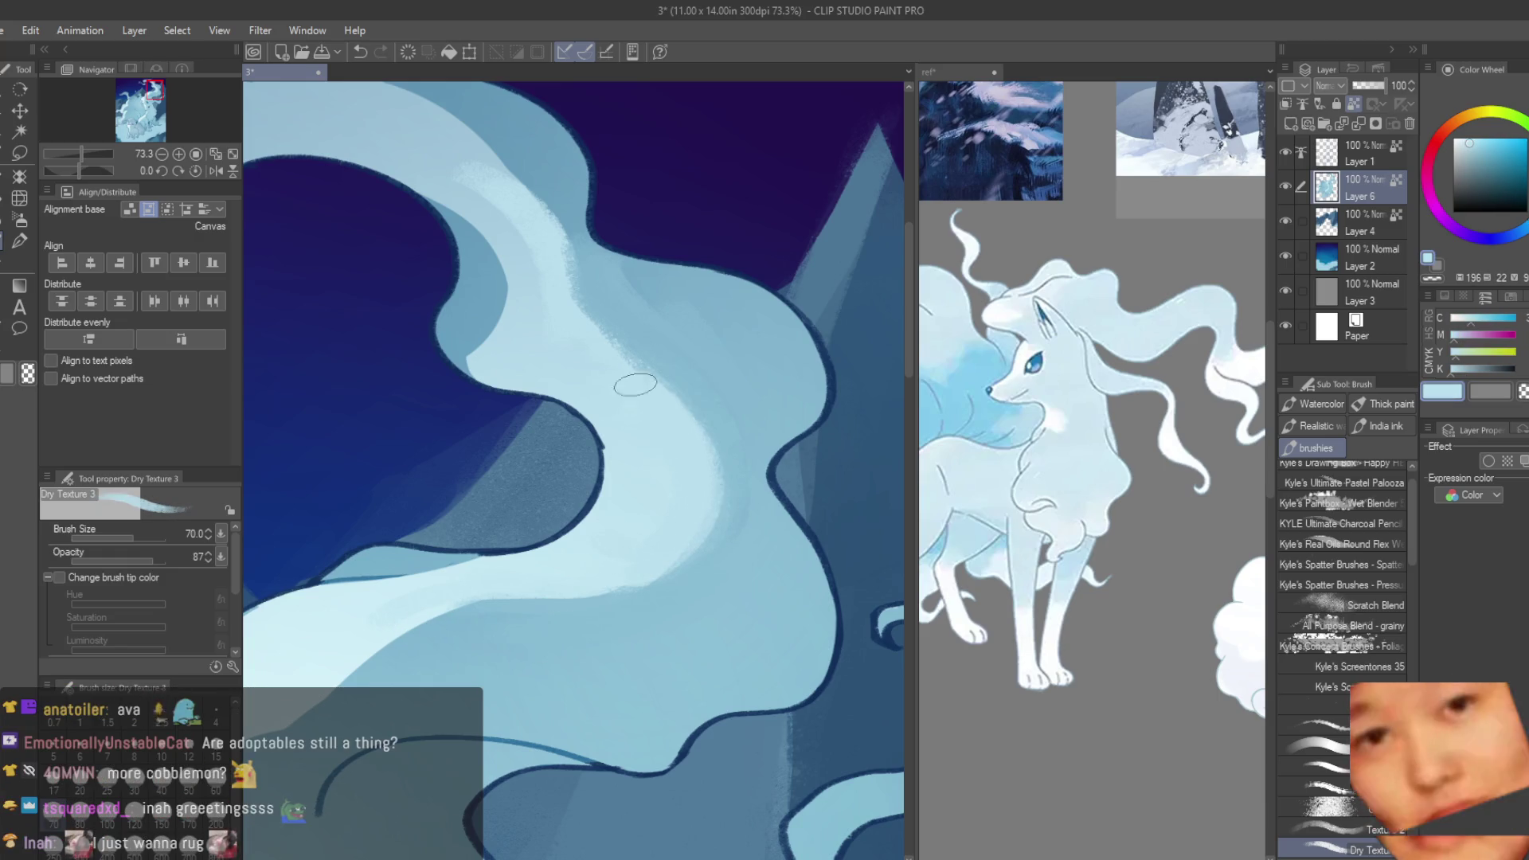
pyautogui.scroll(-2, 587, 331)
pyautogui.keyDown('alt'); pyautogui.click(639, 415); pyautogui.keyUp('alt')
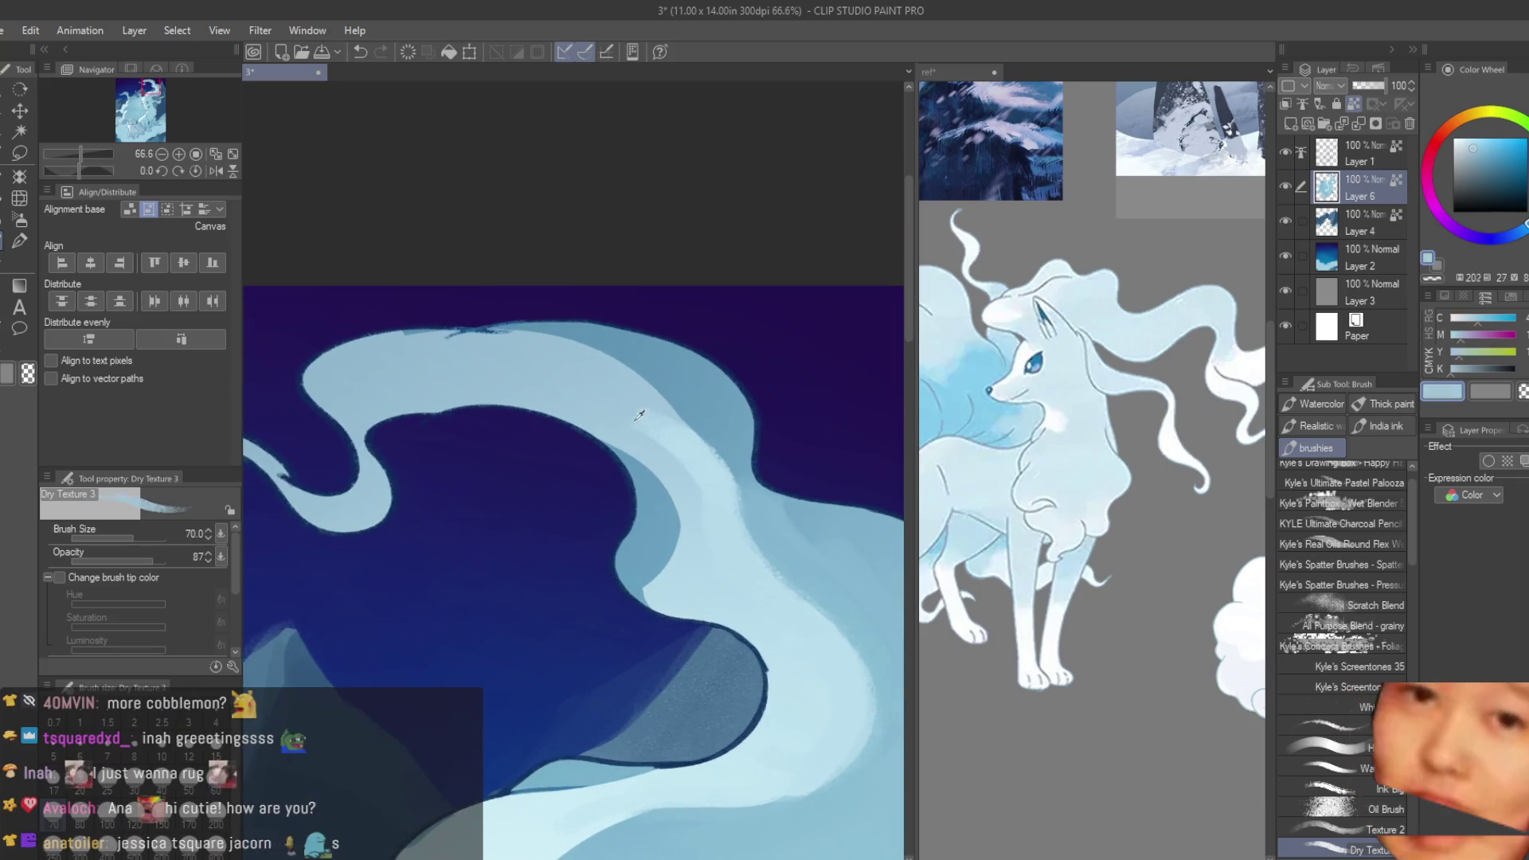
pyautogui.keyDown('alt'); pyautogui.click(659, 415); pyautogui.keyUp('alt')
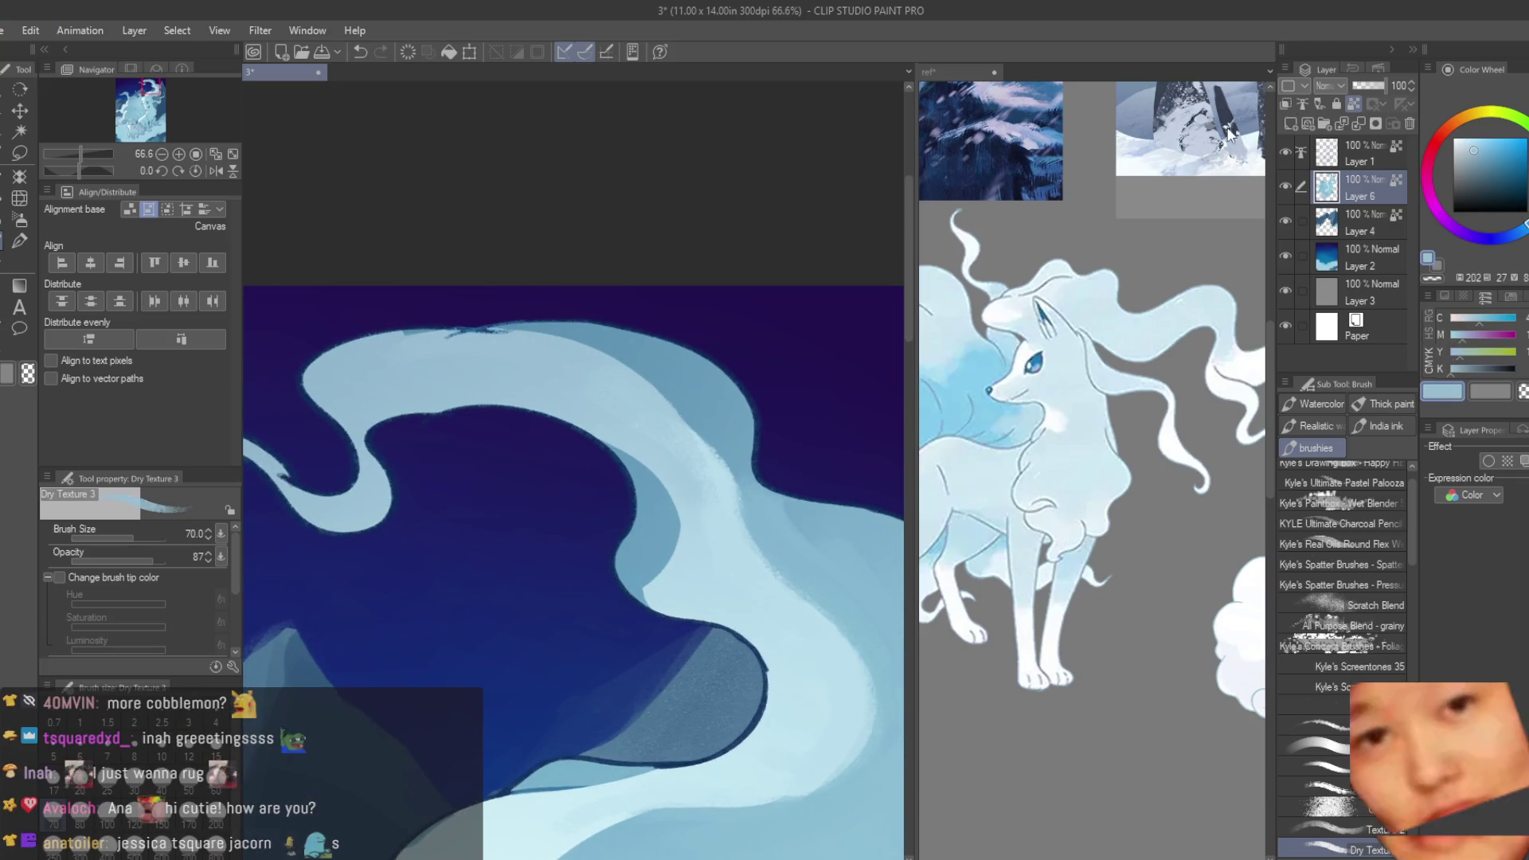
pyautogui.scroll(3, 480, 348)
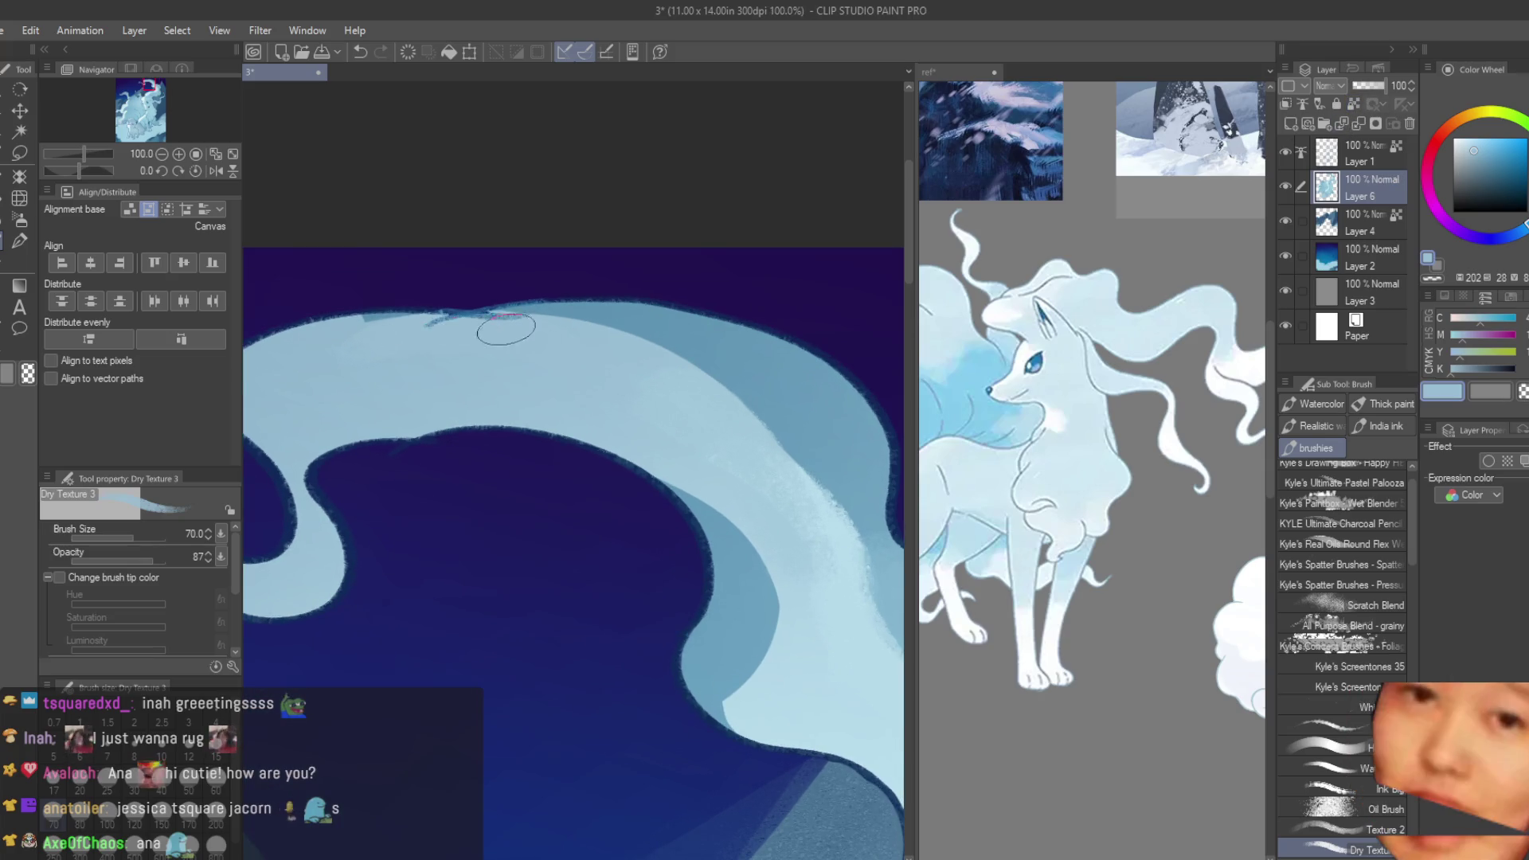
pyautogui.hotkey('alt', ']')
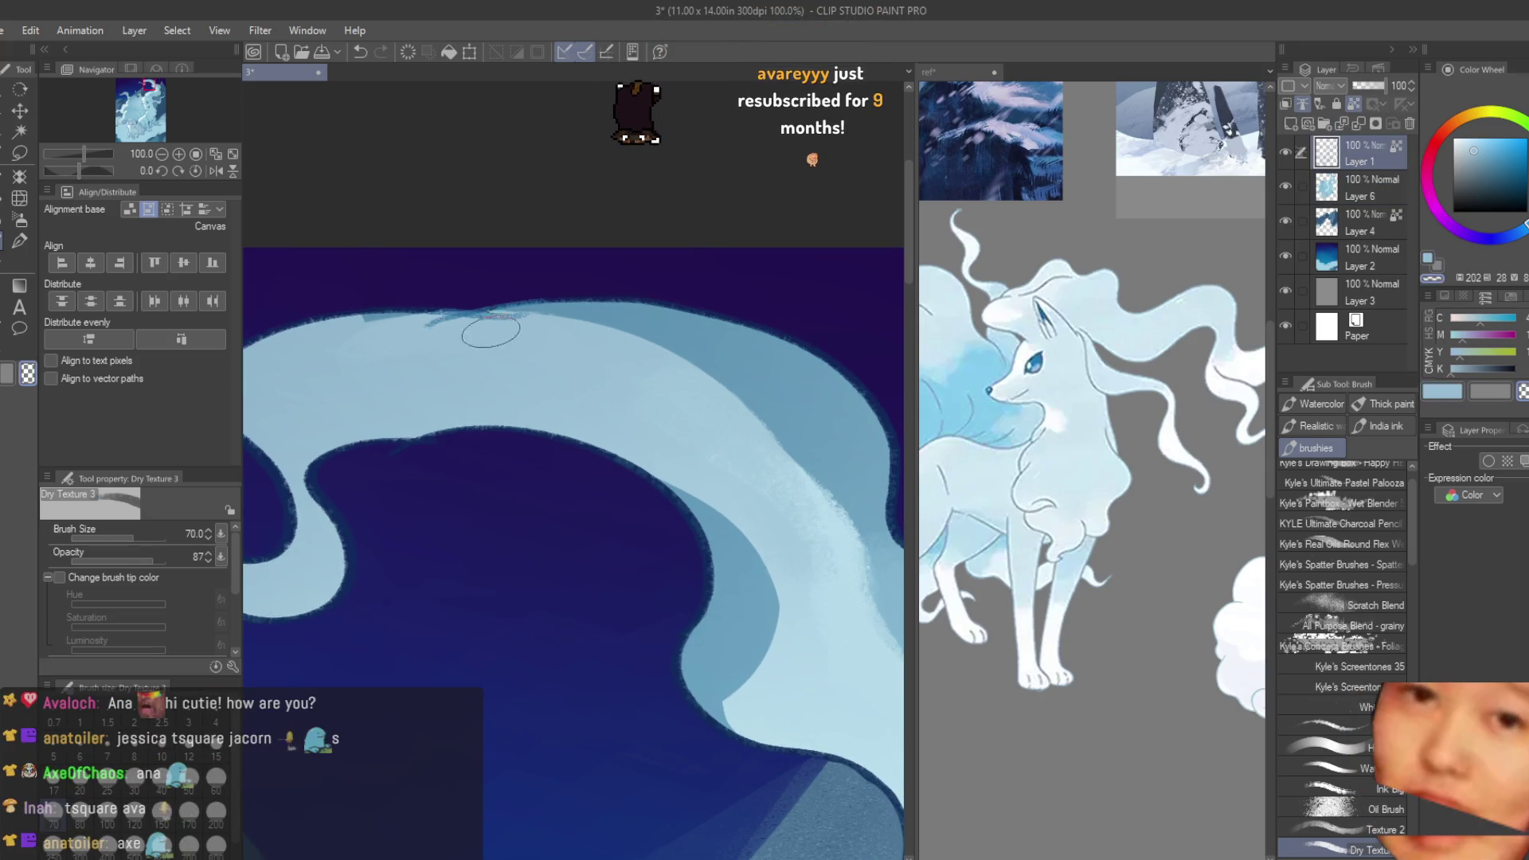
pyautogui.scroll(-3, 463, 327)
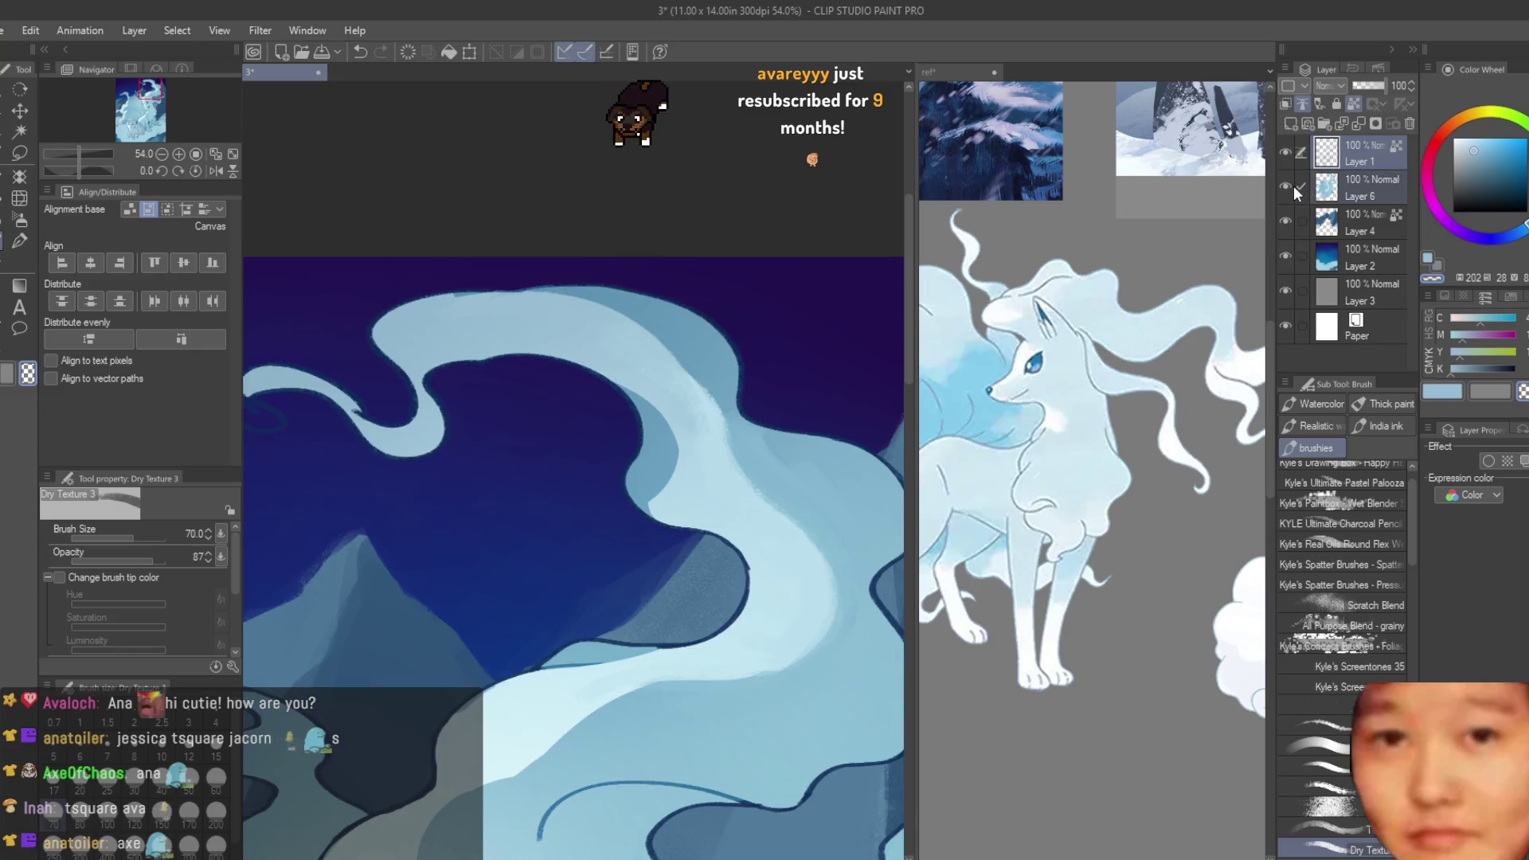
# - Back on Layer 6, shrink the brush to 40, make it a reference layer, and paint light mane streaks
pyautogui.click(1330, 191)
pyautogui.scroll(1, 573, 352)
pyautogui.moveTo(704, 374); pyautogui.dragTo(681, 485)
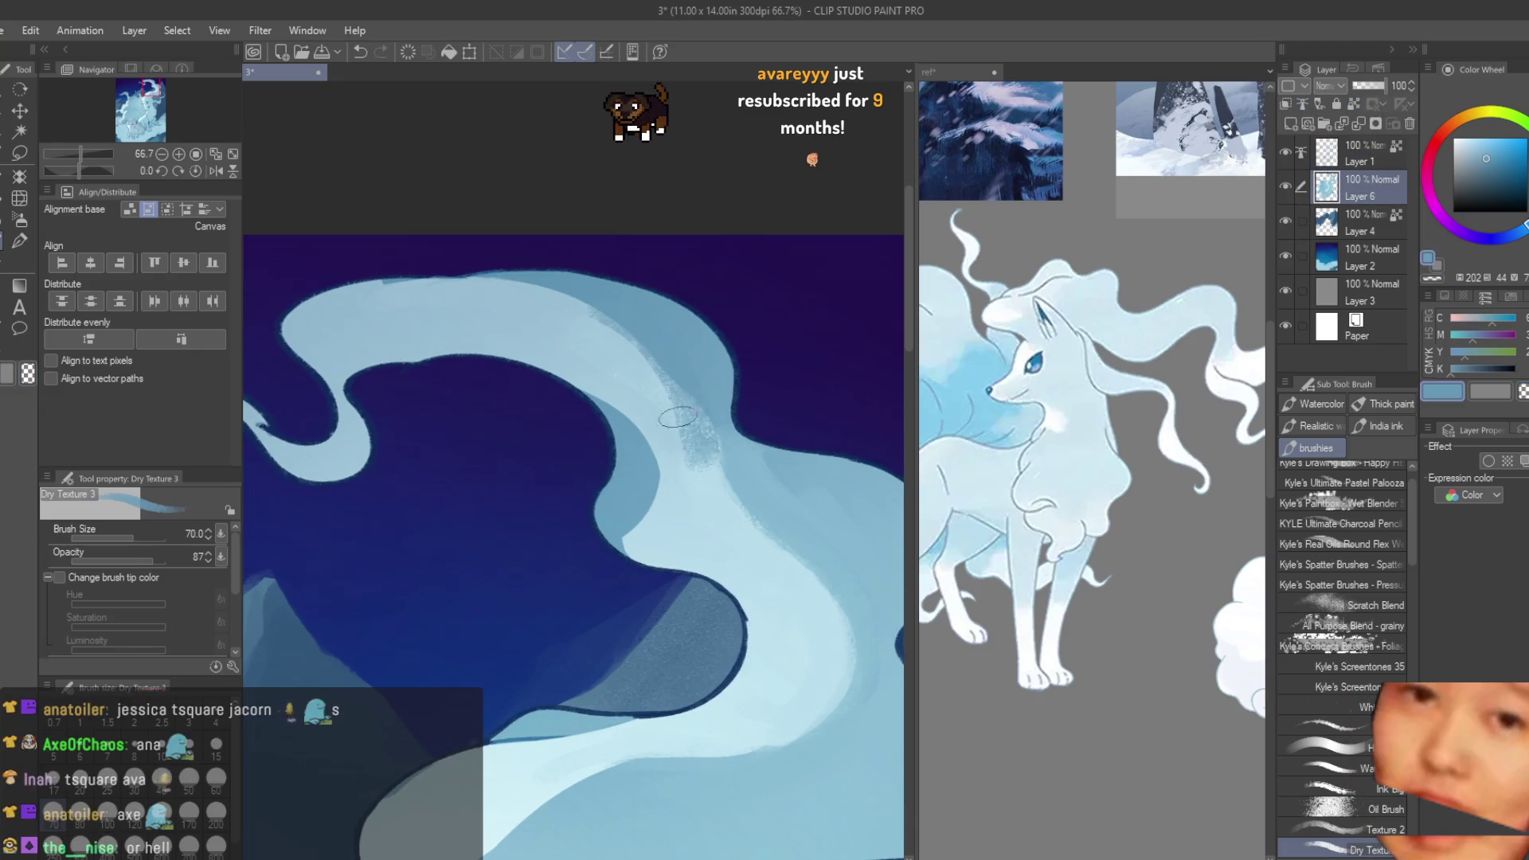
pyautogui.press('[')
pyautogui.press('[')
pyautogui.press('[')
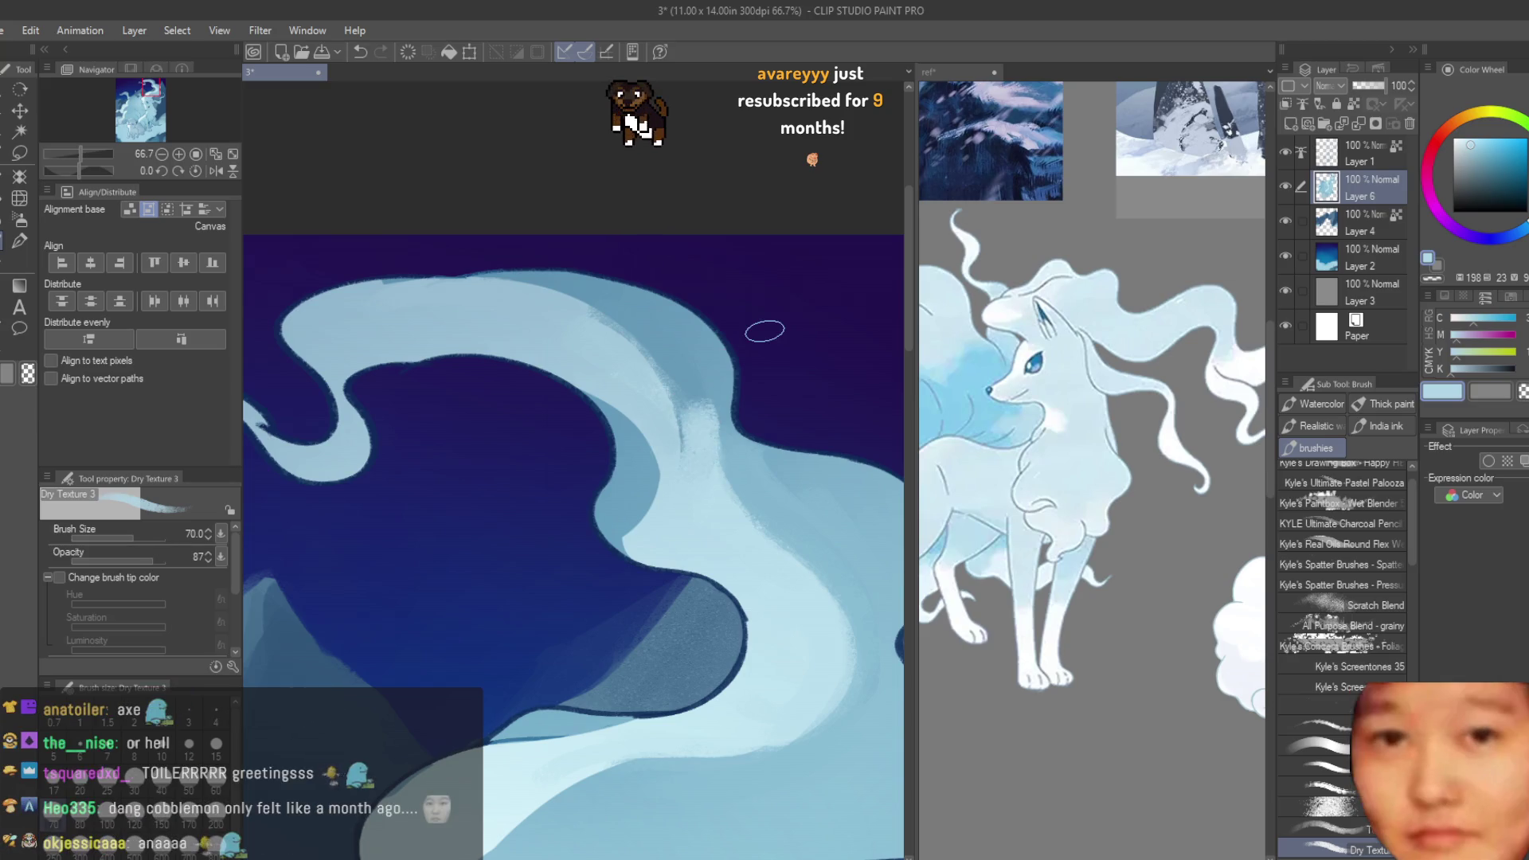
pyautogui.click(1357, 107)
pyautogui.scroll(2, 635, 359)
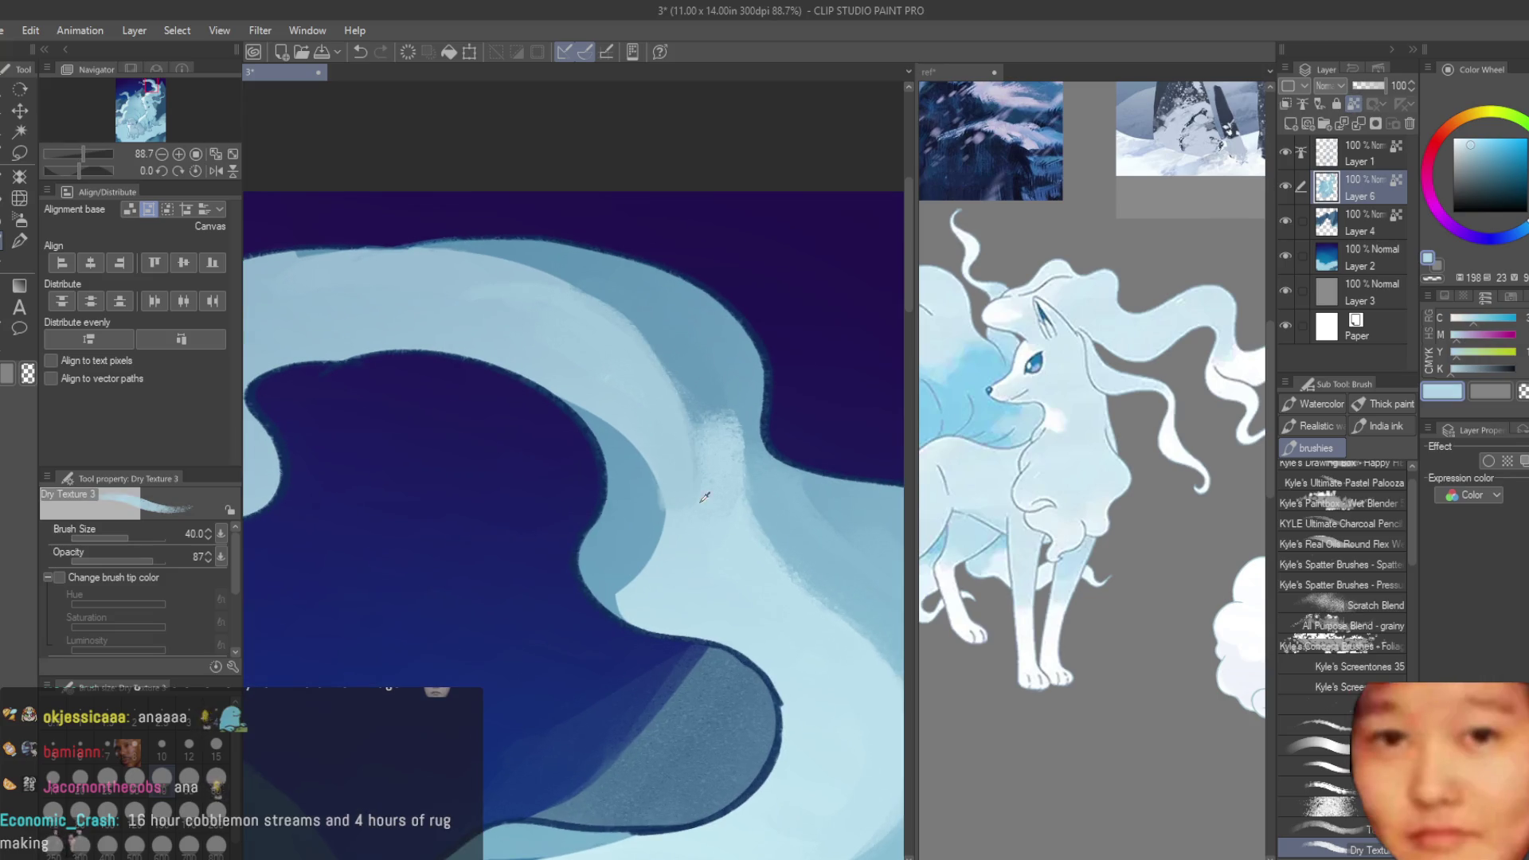
pyautogui.moveTo(699, 387); pyautogui.dragTo(717, 416)
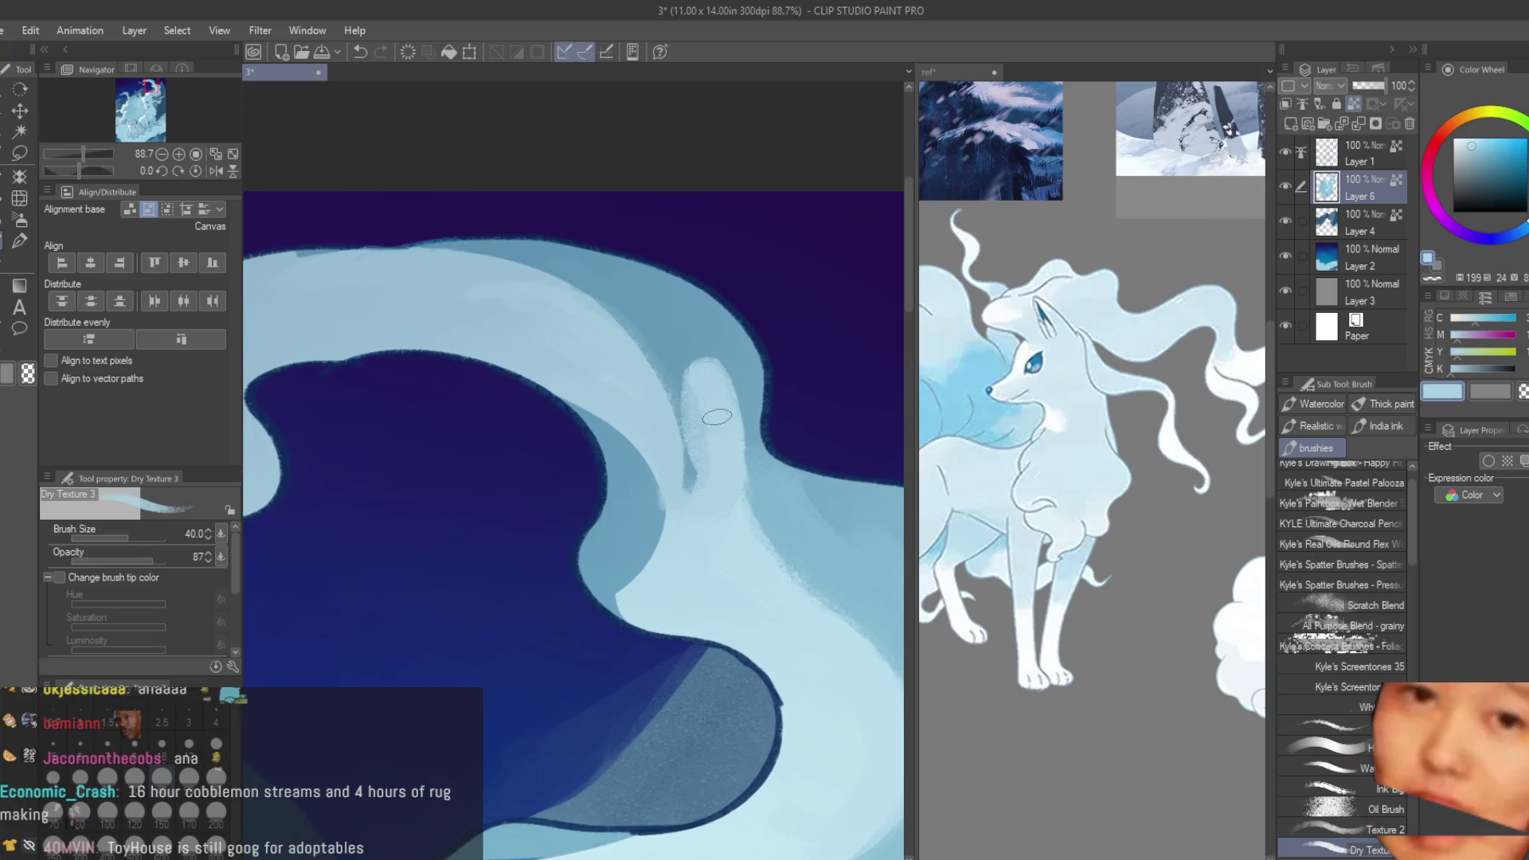
pyautogui.moveTo(665, 314); pyautogui.dragTo(683, 478)
# - Redo the light vertical streak in pale blue and add highlights along the curve's right edge
pyautogui.keyDown('alt'); pyautogui.click(689, 507); pyautogui.keyUp('alt')
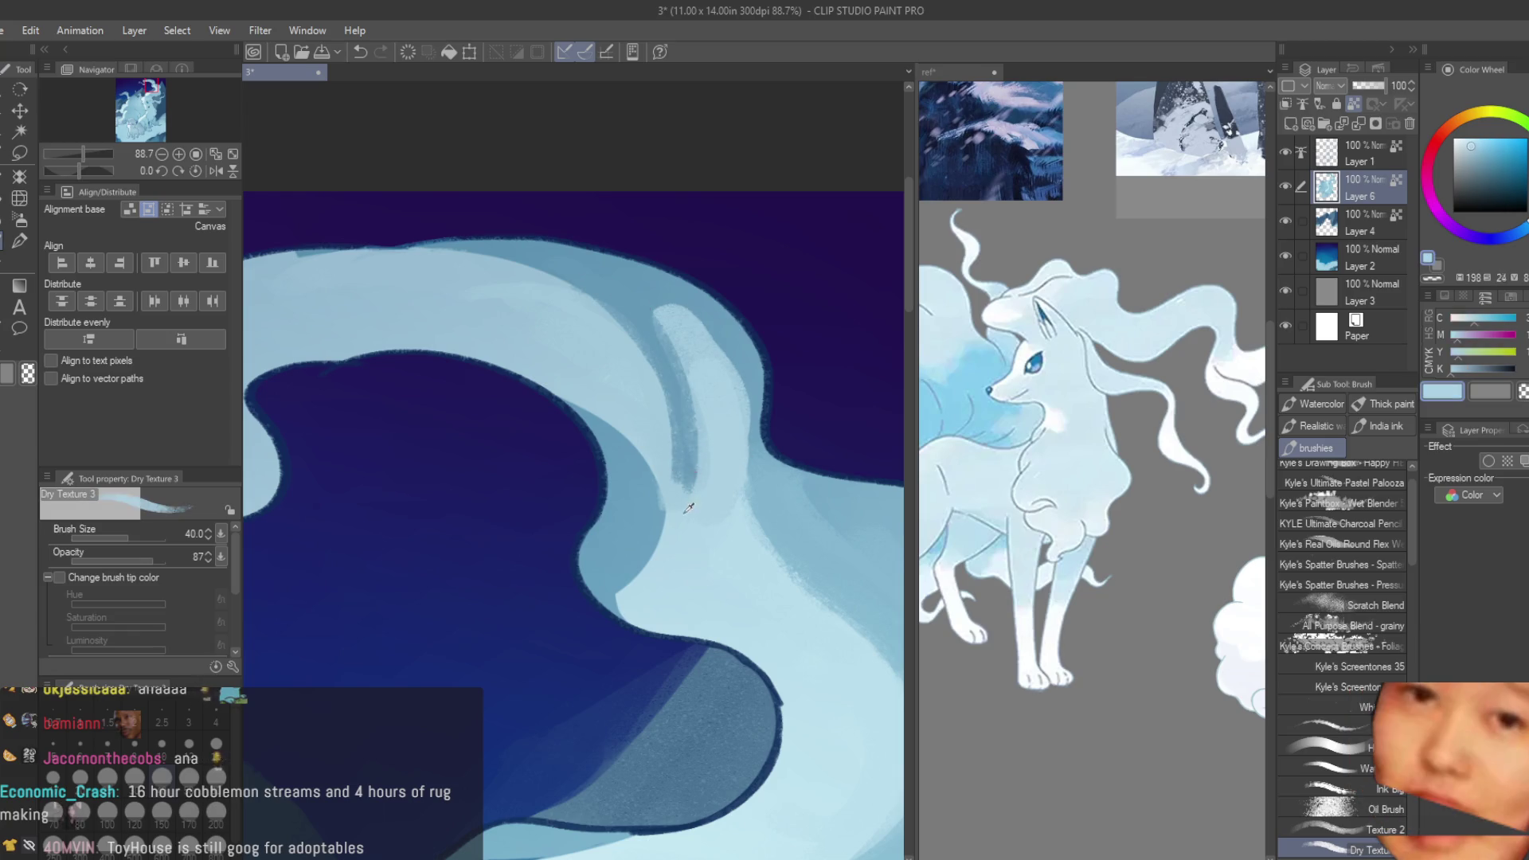
pyautogui.hotkey('ctrl', 'z')
pyautogui.moveTo(669, 322); pyautogui.dragTo(712, 442)
pyautogui.keyDown('alt'); pyautogui.click(640, 294); pyautogui.keyUp('alt')
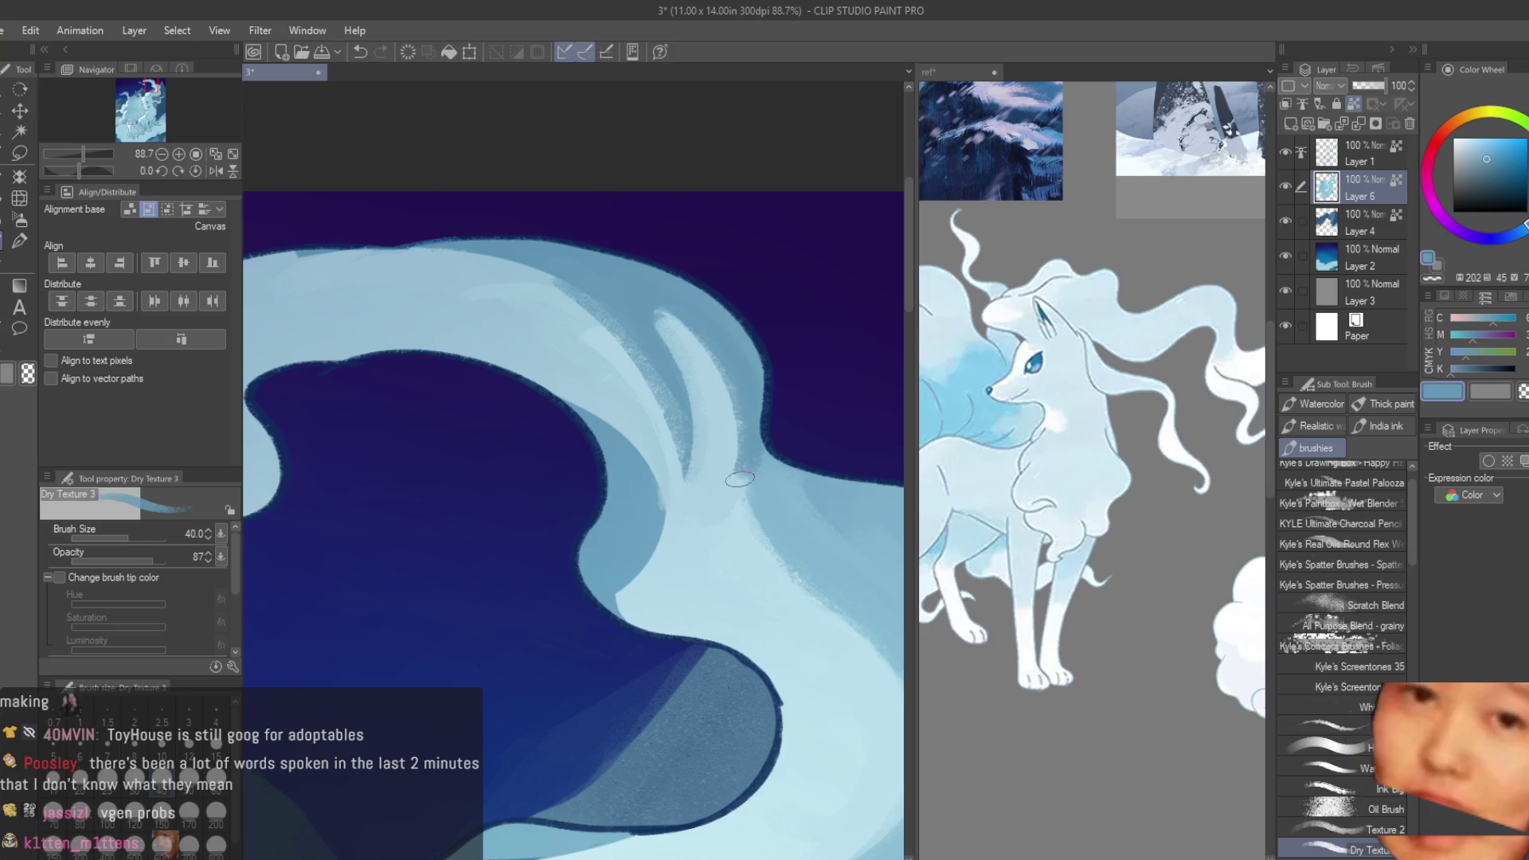
pyautogui.keyDown('alt'); pyautogui.click(665, 334); pyautogui.keyUp('alt')
pyautogui.moveTo(636, 311); pyautogui.dragTo(676, 478)
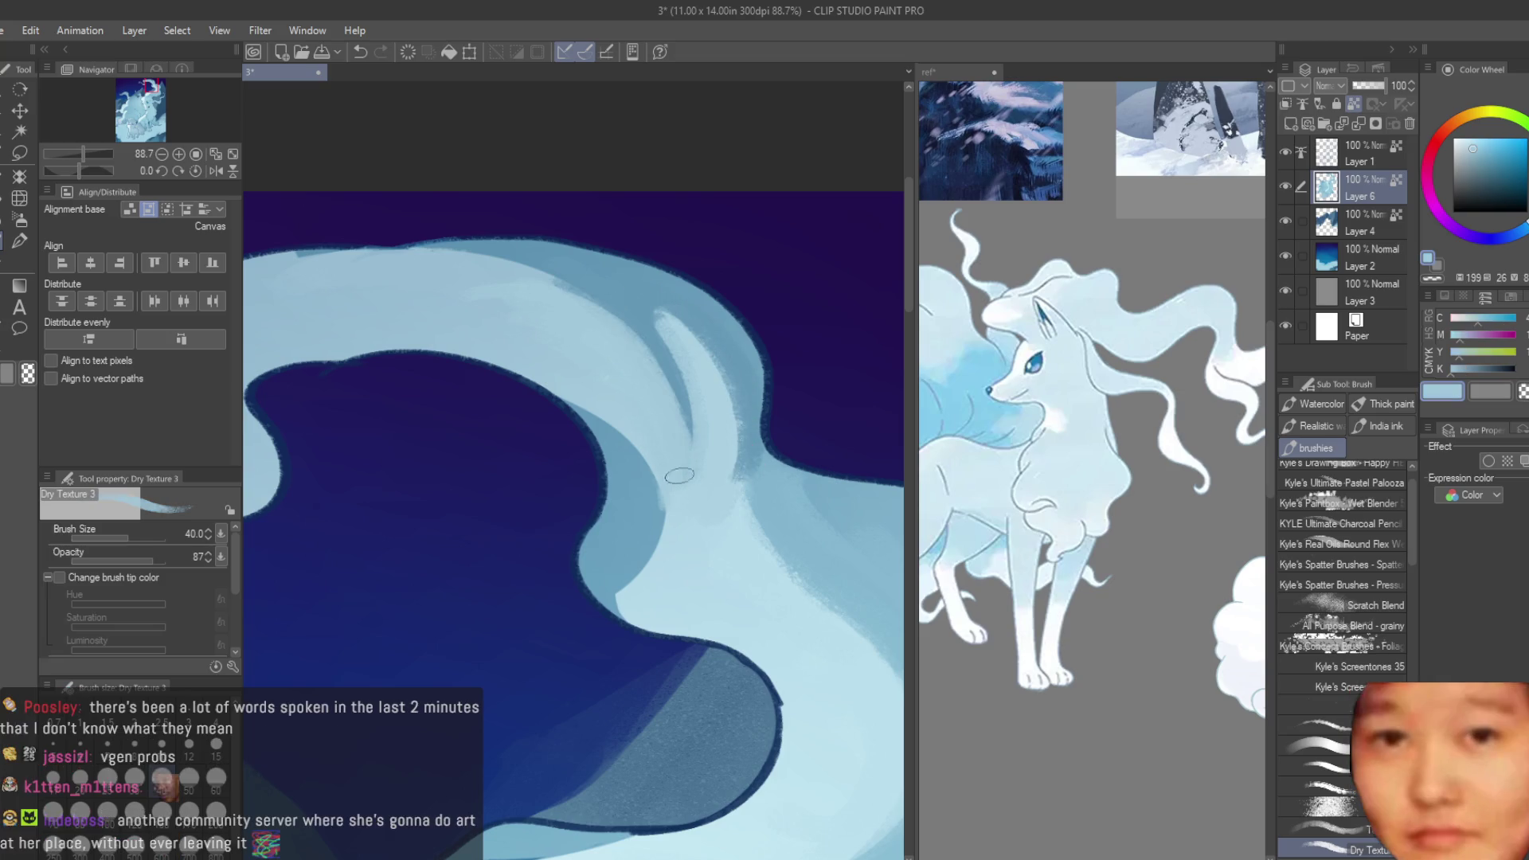
pyautogui.moveTo(656, 306)
pyautogui.mouseDown()
pyautogui.moveTo(744, 461)
pyautogui.moveTo(708, 422)
pyautogui.mouseUp()
# - Sample a pale blue from the light band and repaint the band near the top curve
pyautogui.keyDown('alt'); pyautogui.click(677, 342); pyautogui.keyUp('alt')
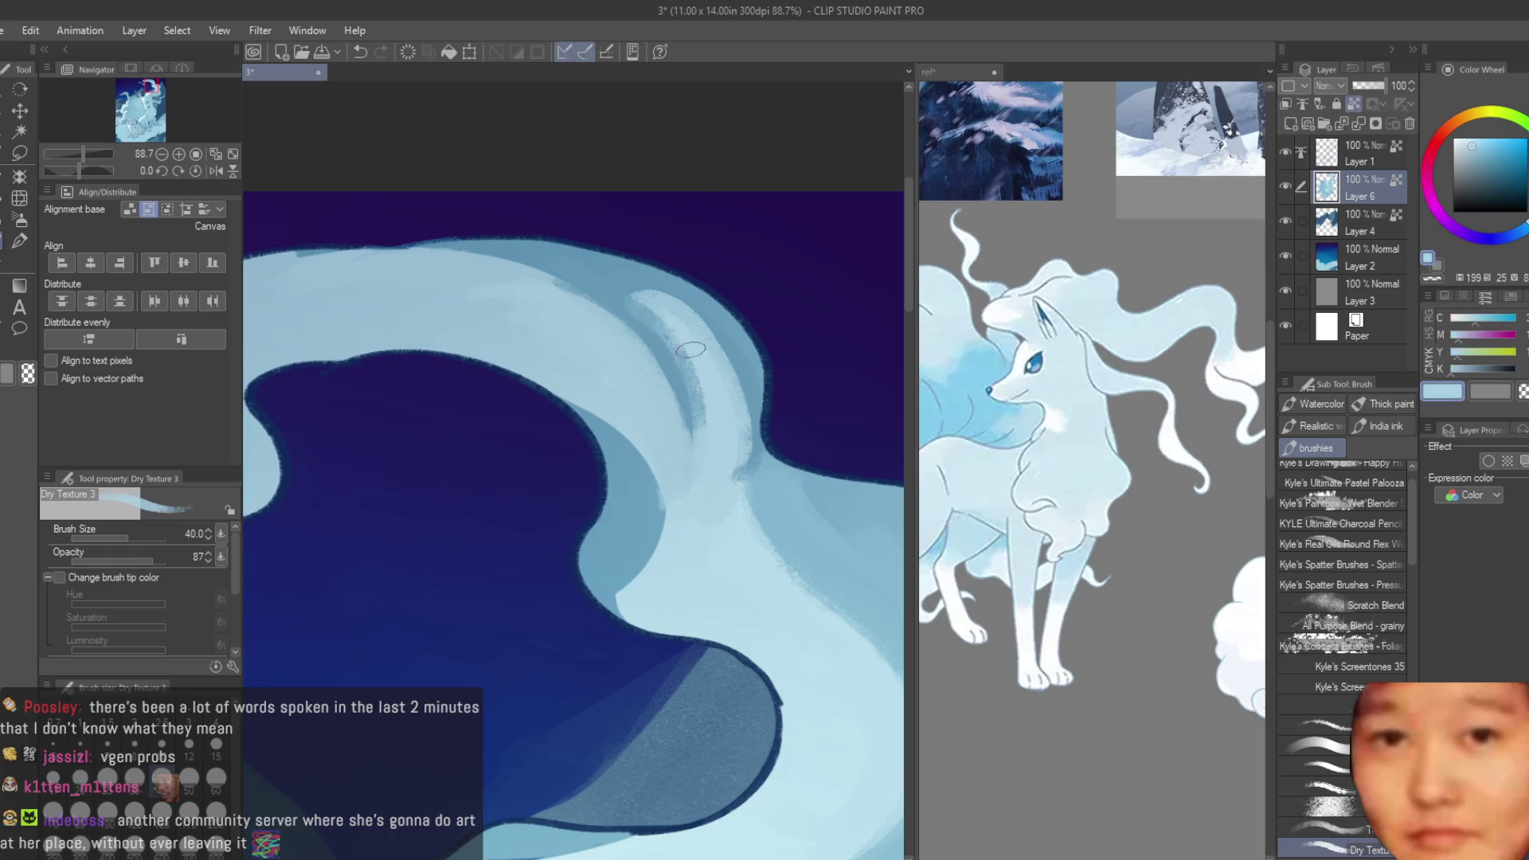
pyautogui.keyDown('alt'); pyautogui.click(762, 432); pyautogui.keyUp('alt')
pyautogui.scroll(-3, 759, 423)
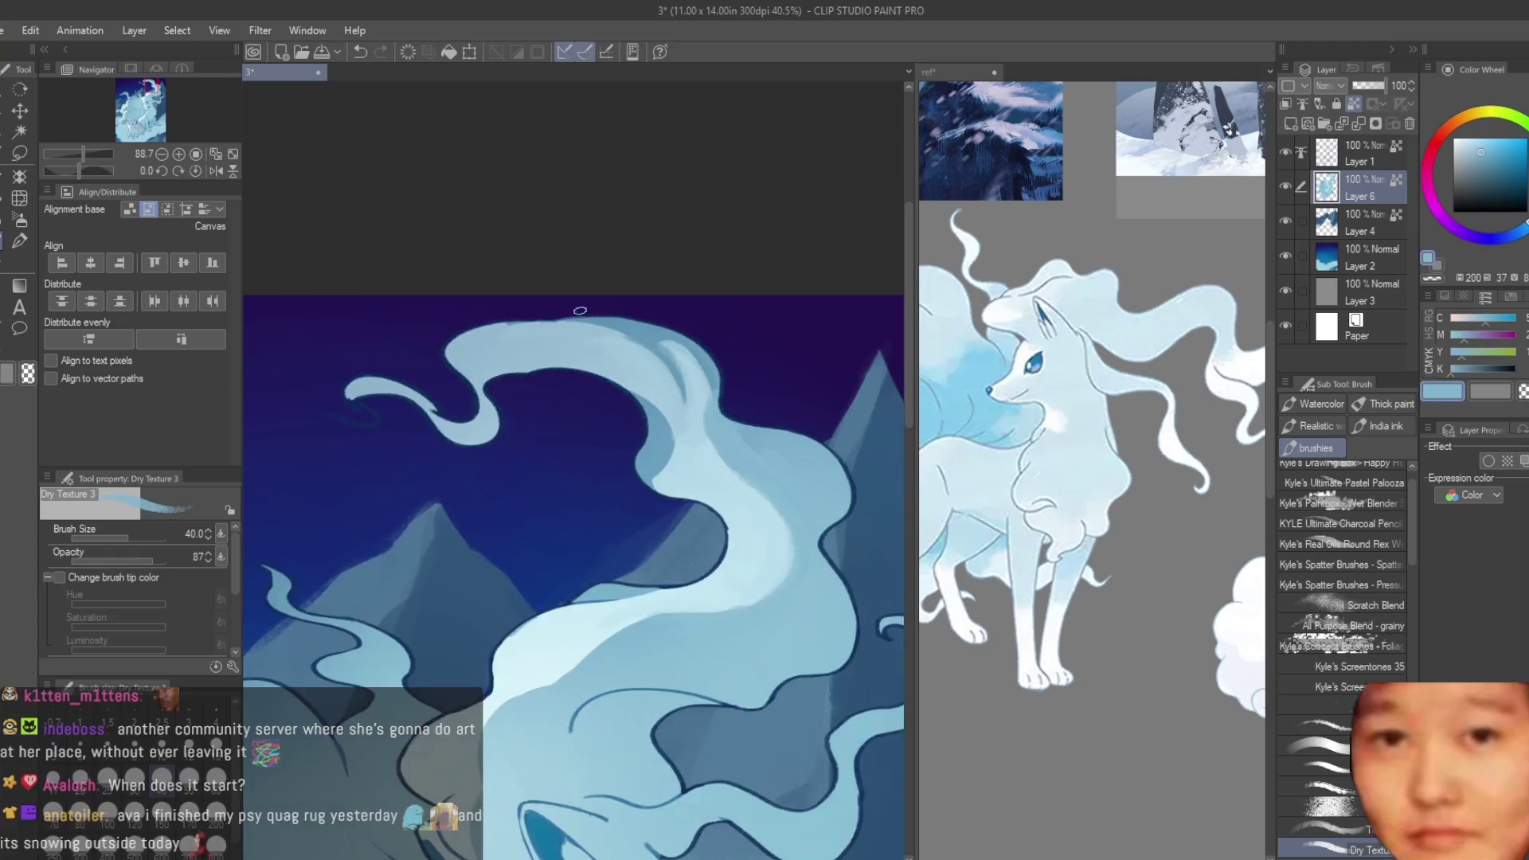
pyautogui.scroll(-5, 760, 422)
pyautogui.scroll(5, 591, 292)
pyautogui.scroll(3, 592, 292)
pyautogui.keyDown('alt'); pyautogui.click(581, 205); pyautogui.keyUp('alt')
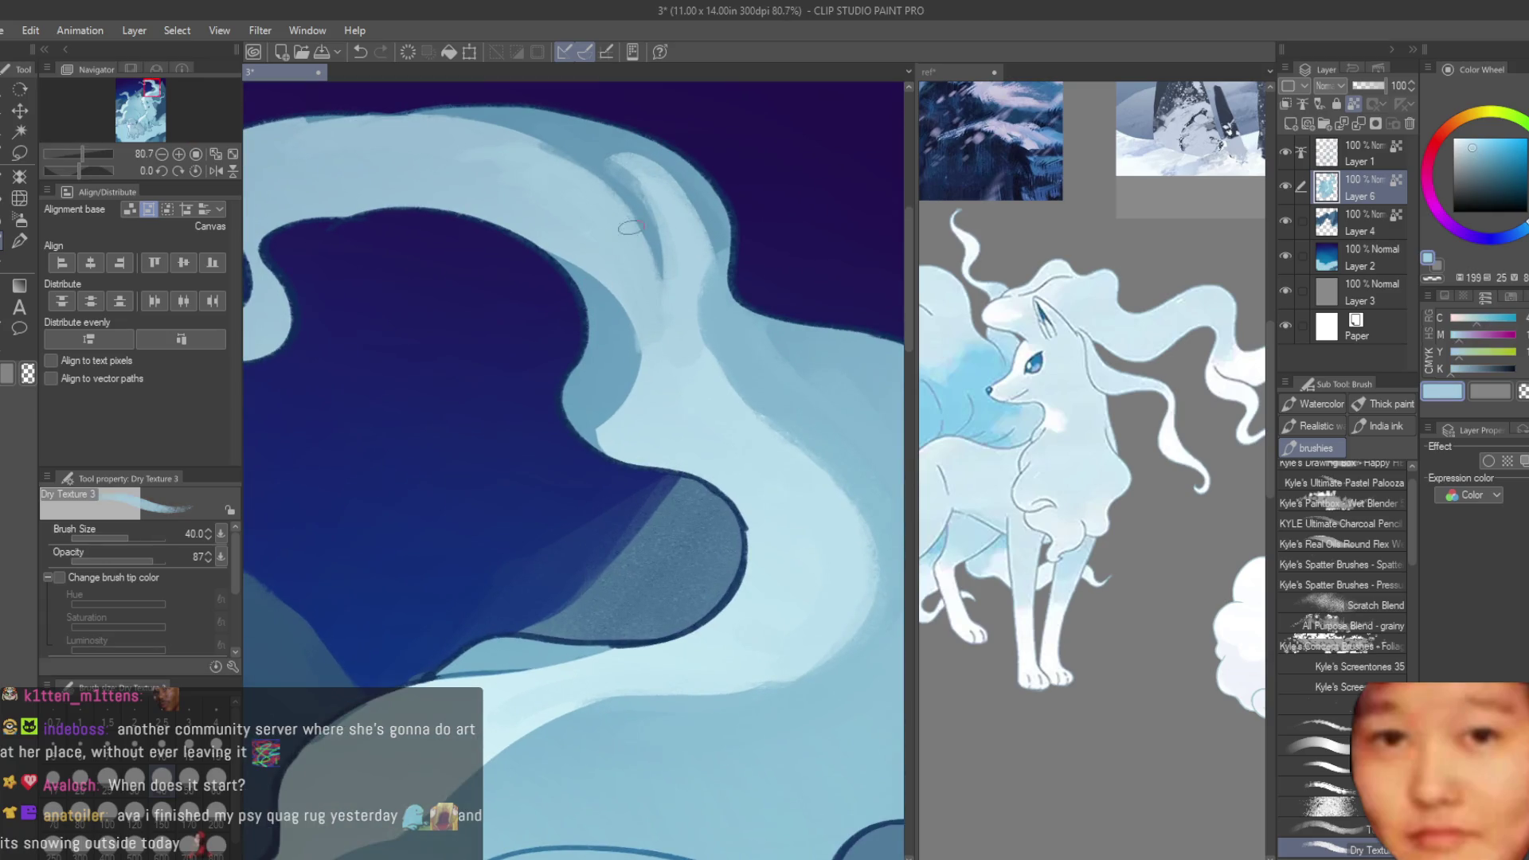
pyautogui.keyDown('alt'); pyautogui.click(645, 279); pyautogui.keyUp('alt')
pyautogui.moveTo(649, 159); pyautogui.dragTo(652, 251)
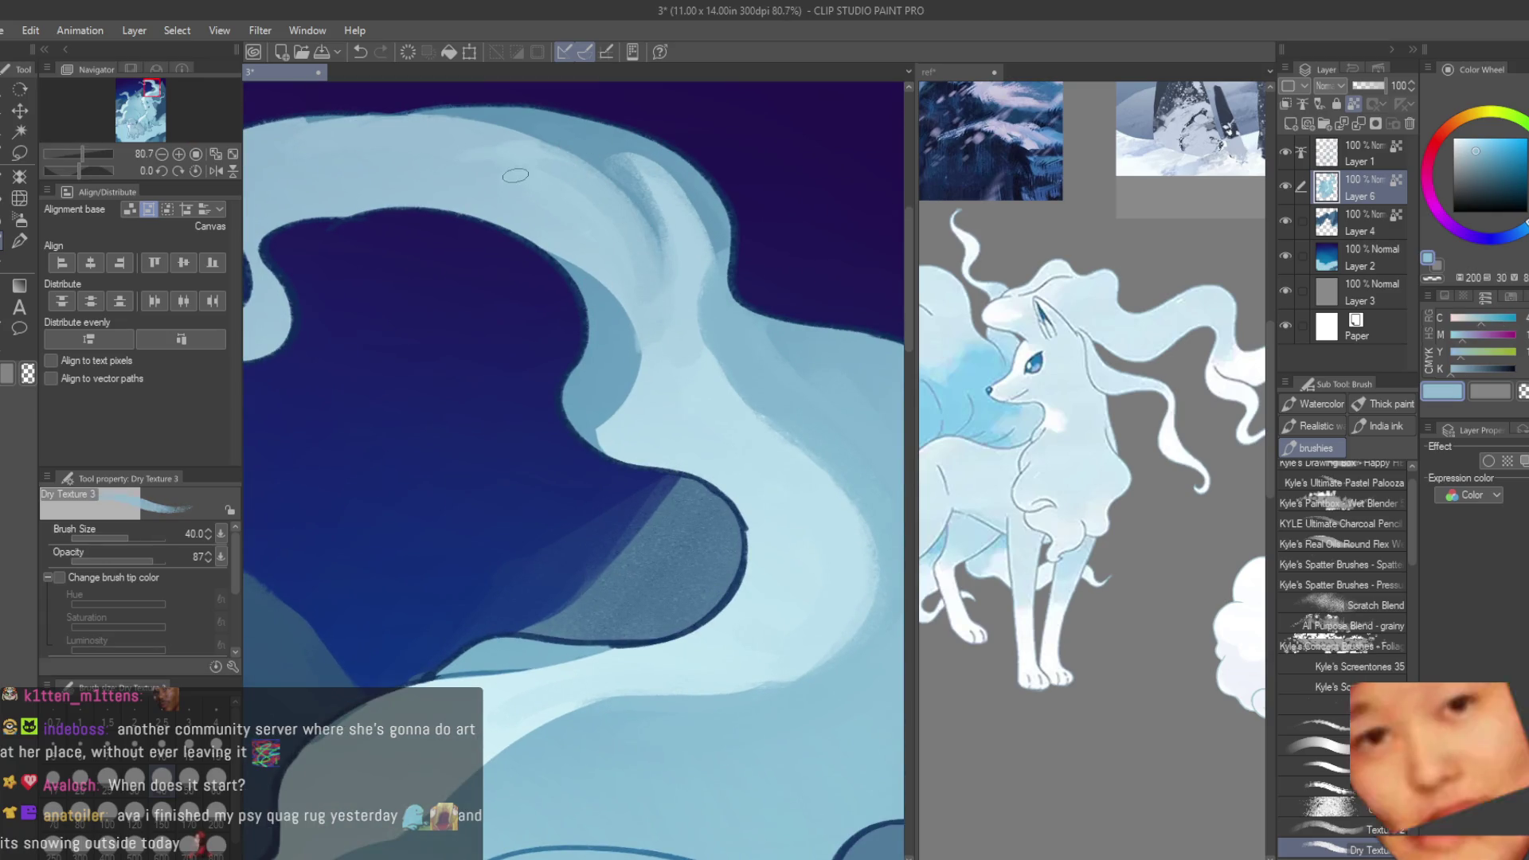
# - Alternate pale and mid blues to paint lighter and darker strokes along the band edge
pyautogui.keyDown('alt'); pyautogui.click(591, 200); pyautogui.keyUp('alt')
pyautogui.keyDown('alt'); pyautogui.click(620, 324); pyautogui.keyUp('alt')
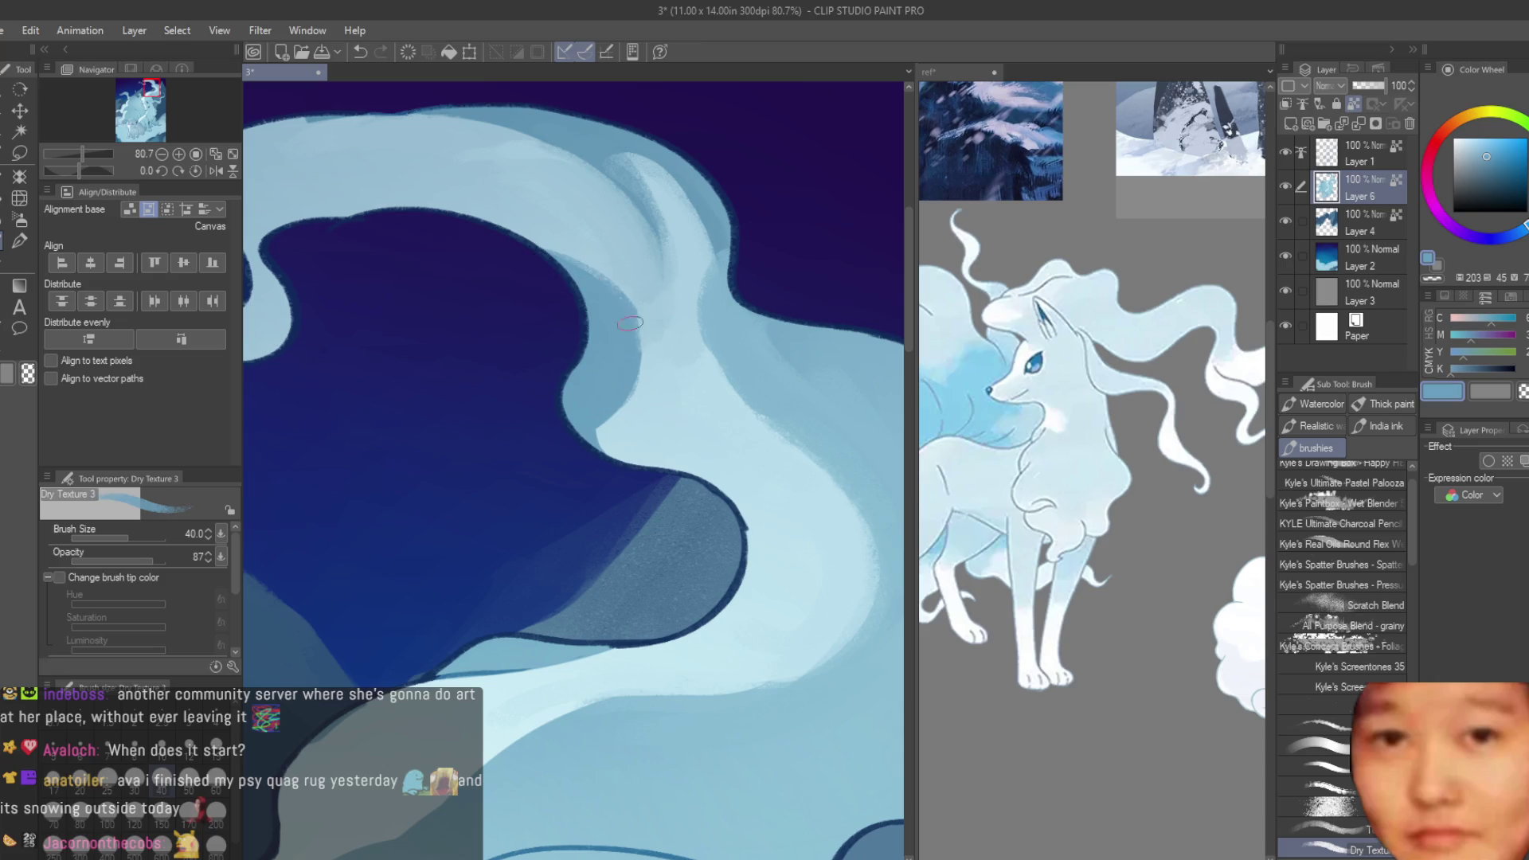
pyautogui.keyDown('alt'); pyautogui.click(649, 351); pyautogui.keyUp('alt')
pyautogui.keyDown('alt'); pyautogui.click(600, 417); pyautogui.keyUp('alt')
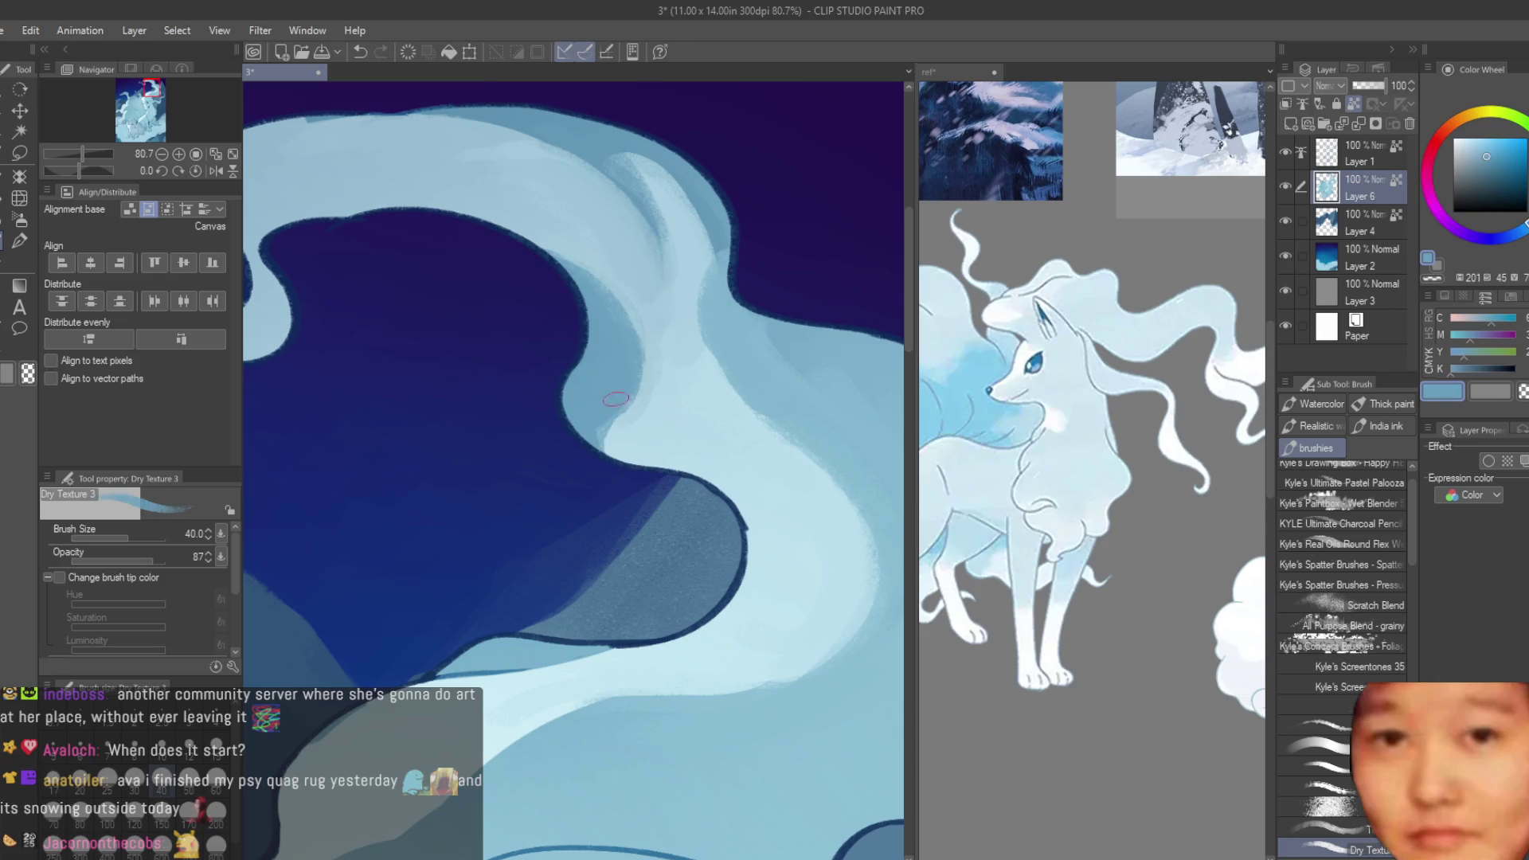
pyautogui.keyDown('alt'); pyautogui.click(625, 418); pyautogui.keyUp('alt')
pyautogui.moveTo(621, 422); pyautogui.dragTo(633, 458)
pyautogui.keyDown('alt'); pyautogui.click(627, 408); pyautogui.keyUp('alt')
pyautogui.moveTo(629, 271)
pyautogui.mouseDown()
pyautogui.moveTo(602, 394)
pyautogui.moveTo(684, 466)
pyautogui.mouseUp()
pyautogui.keyDown('alt'); pyautogui.click(666, 388); pyautogui.keyUp('alt')
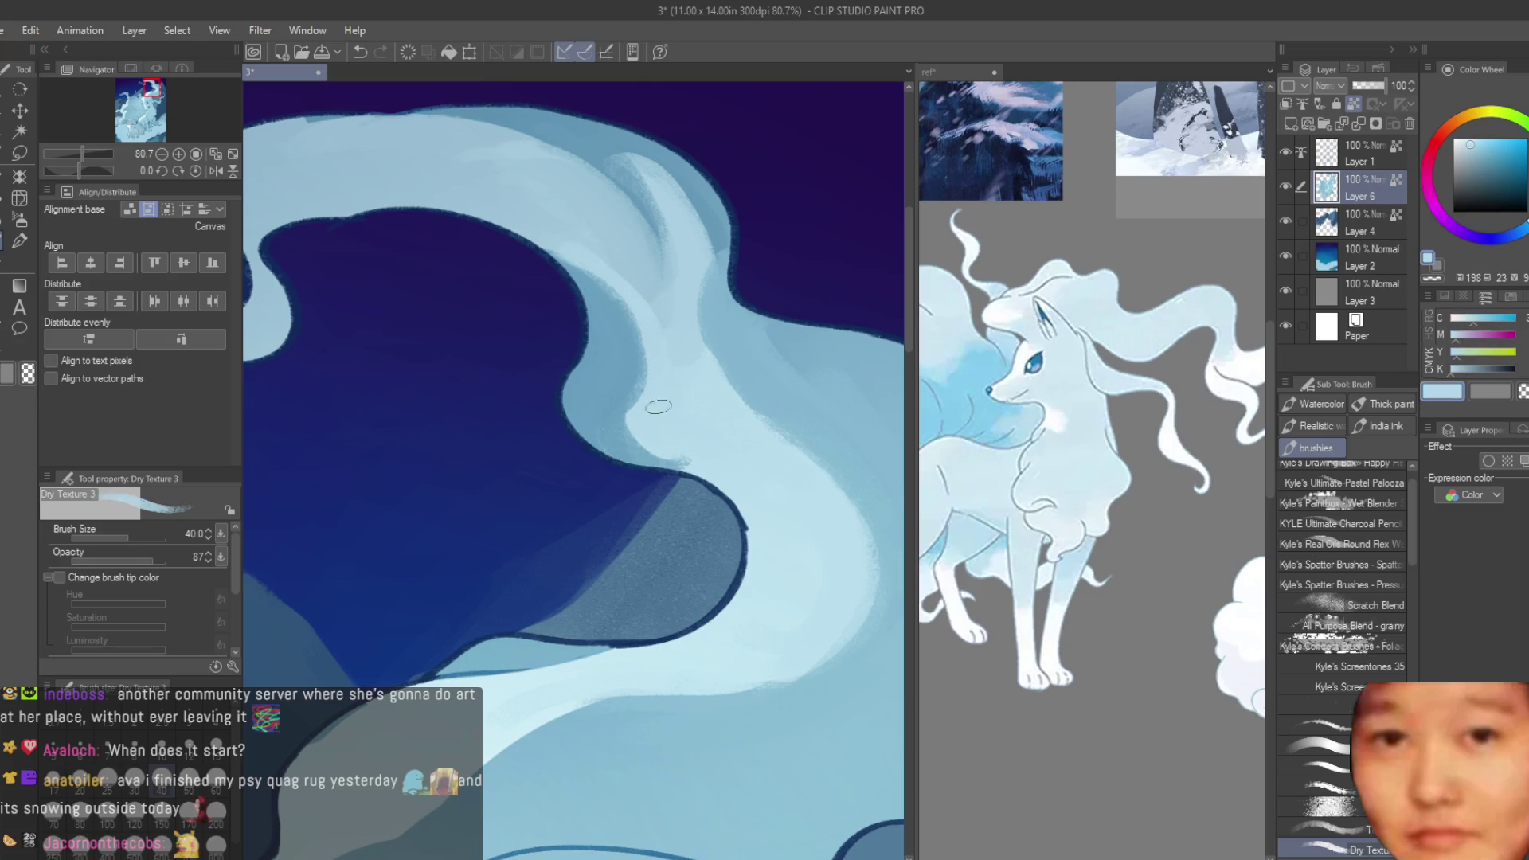
pyautogui.keyDown('alt'); pyautogui.click(622, 377); pyautogui.keyUp('alt')
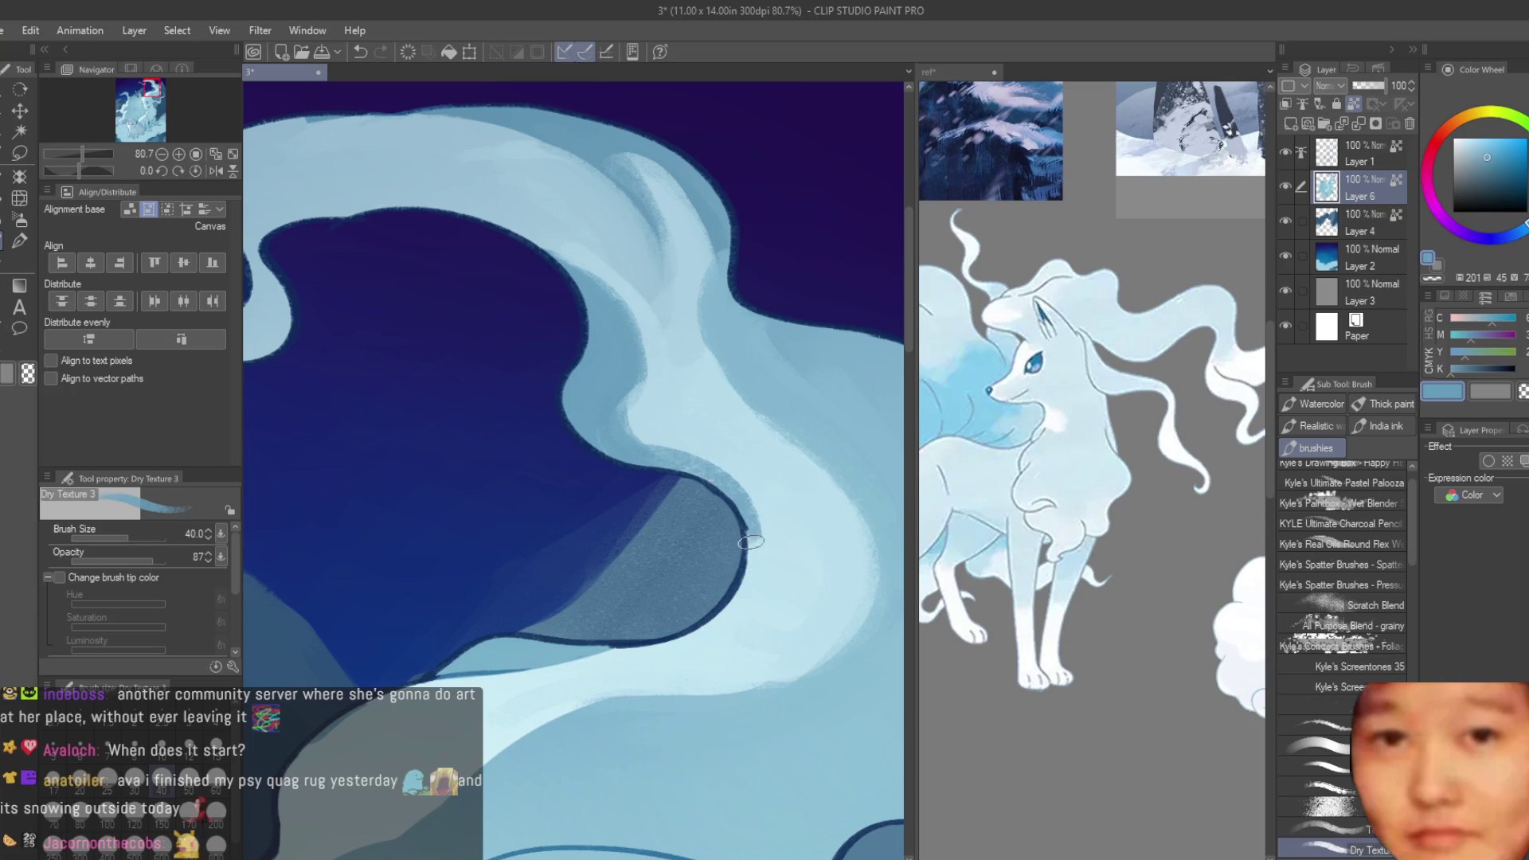
pyautogui.keyDown('alt'); pyautogui.click(760, 509); pyautogui.keyUp('alt')
# - Paint light blue streaks down and across the tail using blues sampled from the mane
pyautogui.scroll(-5, 647, 414)
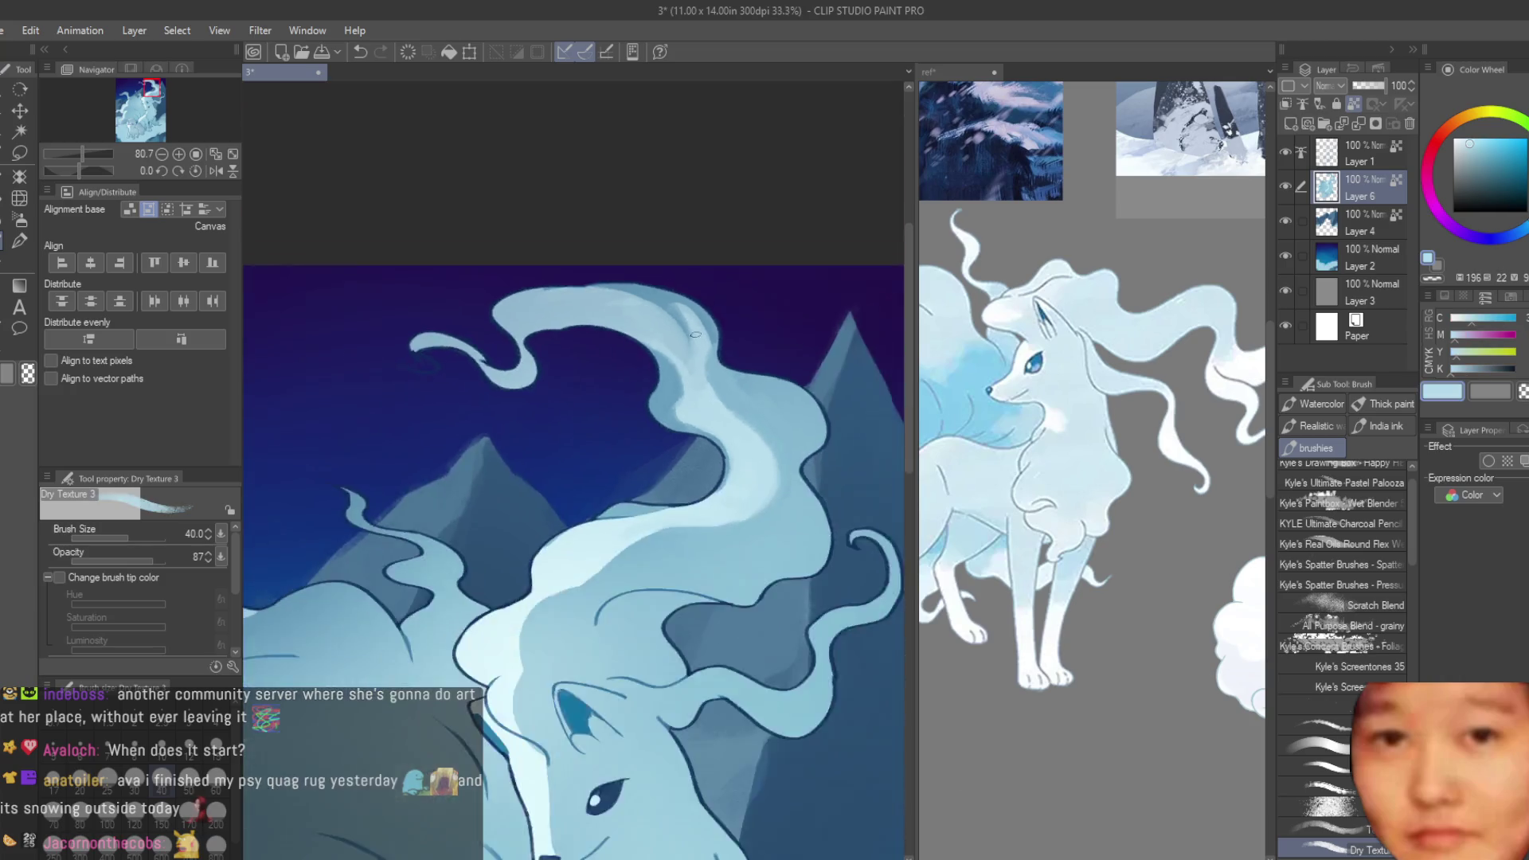
pyautogui.scroll(3, 659, 301)
pyautogui.keyDown('alt'); pyautogui.click(661, 304); pyautogui.keyUp('alt')
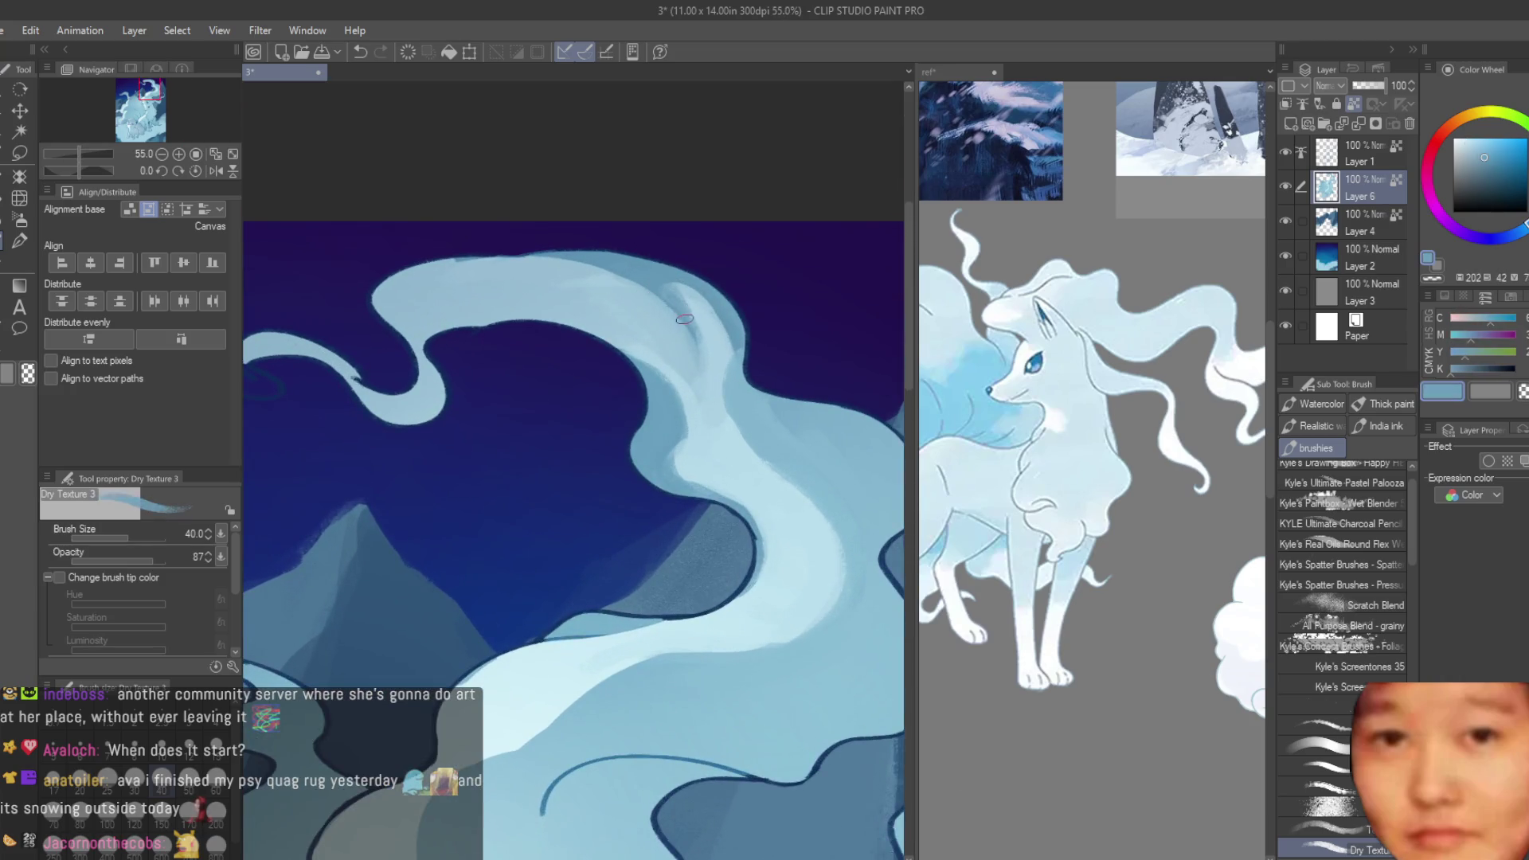
pyautogui.keyDown('alt'); pyautogui.click(697, 374); pyautogui.keyUp('alt')
pyautogui.scroll(2, 675, 338)
pyautogui.keyDown('alt'); pyautogui.click(702, 376); pyautogui.keyUp('alt')
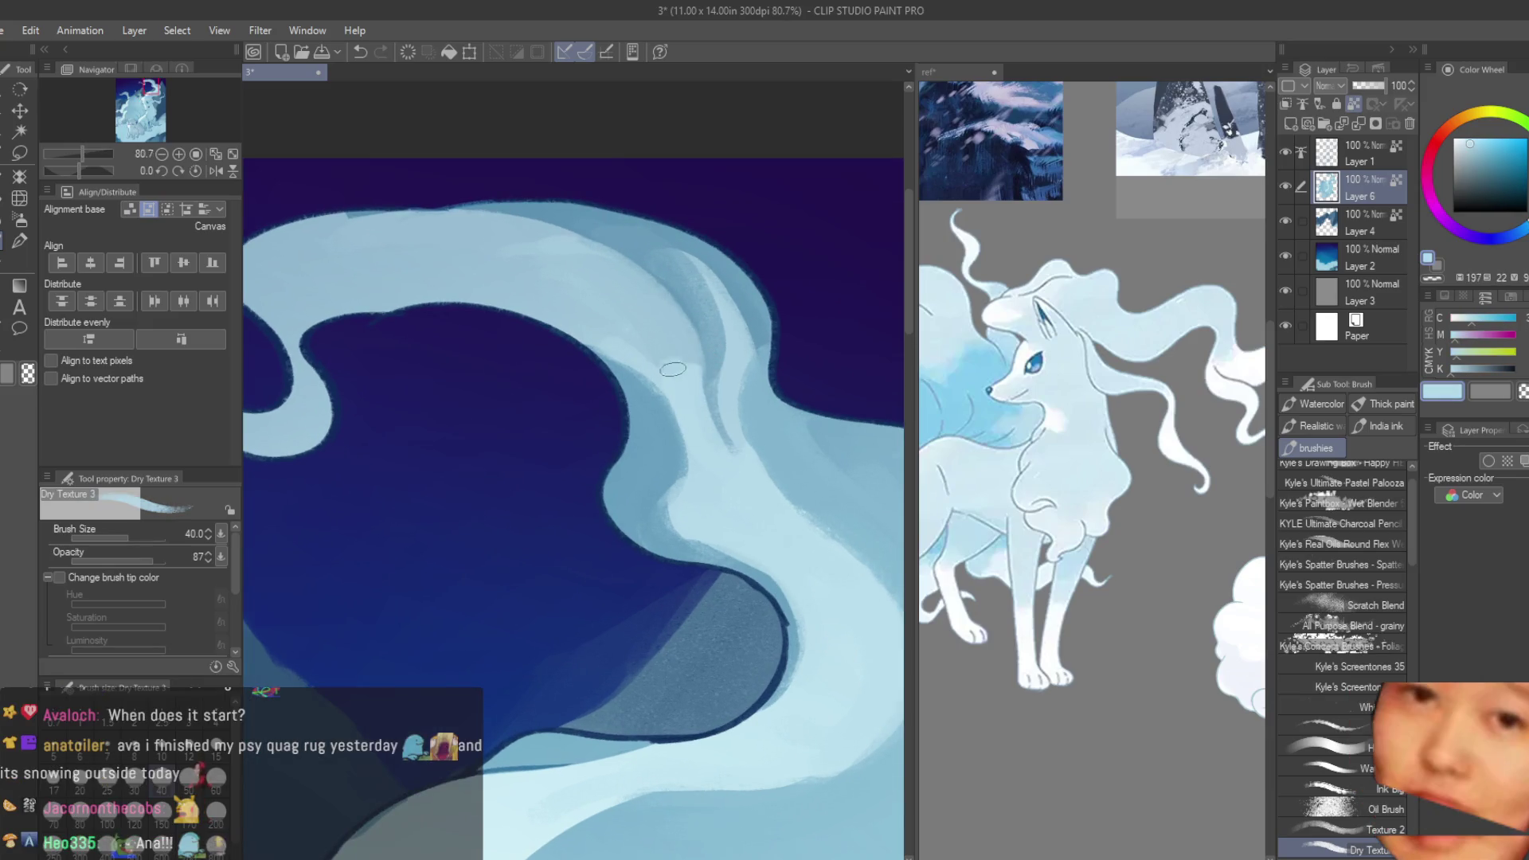
pyautogui.scroll(-6, 667, 359)
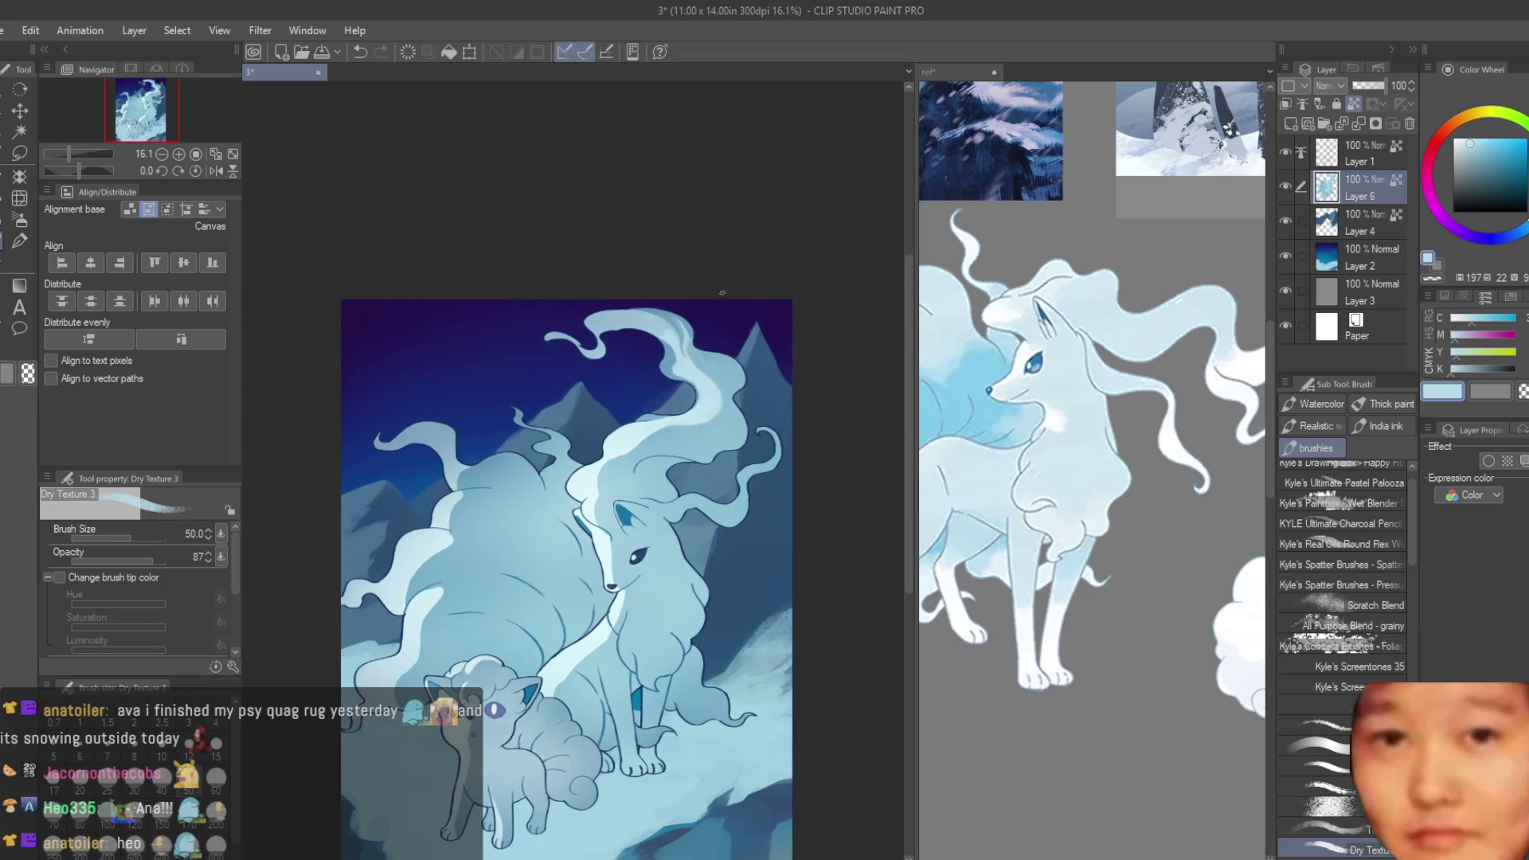
pyautogui.scroll(-2, 721, 293)
pyautogui.scroll(7, 633, 359)
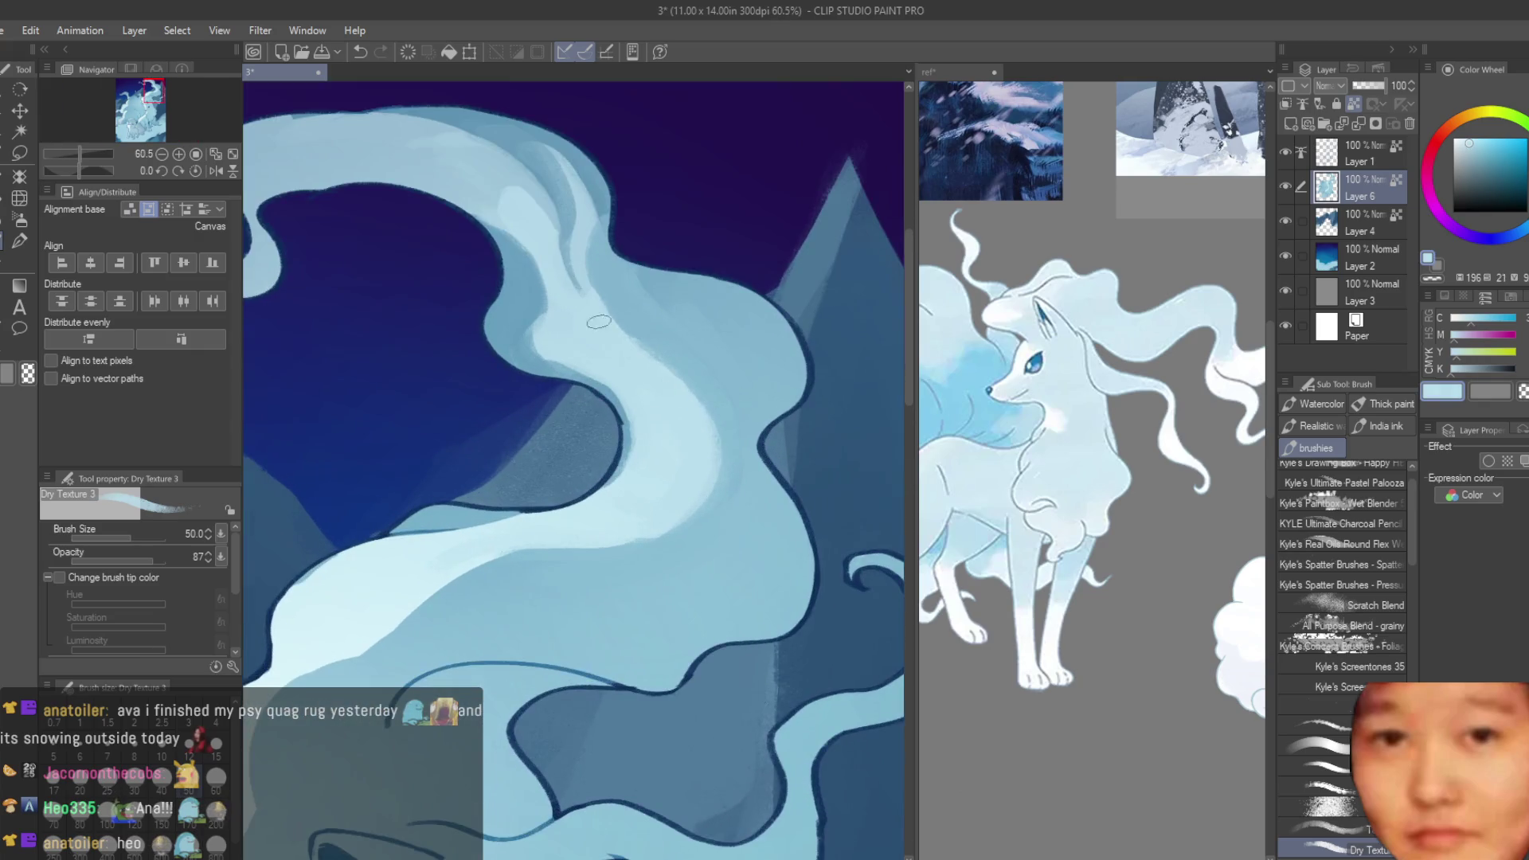
pyautogui.moveTo(679, 318); pyautogui.dragTo(709, 395)
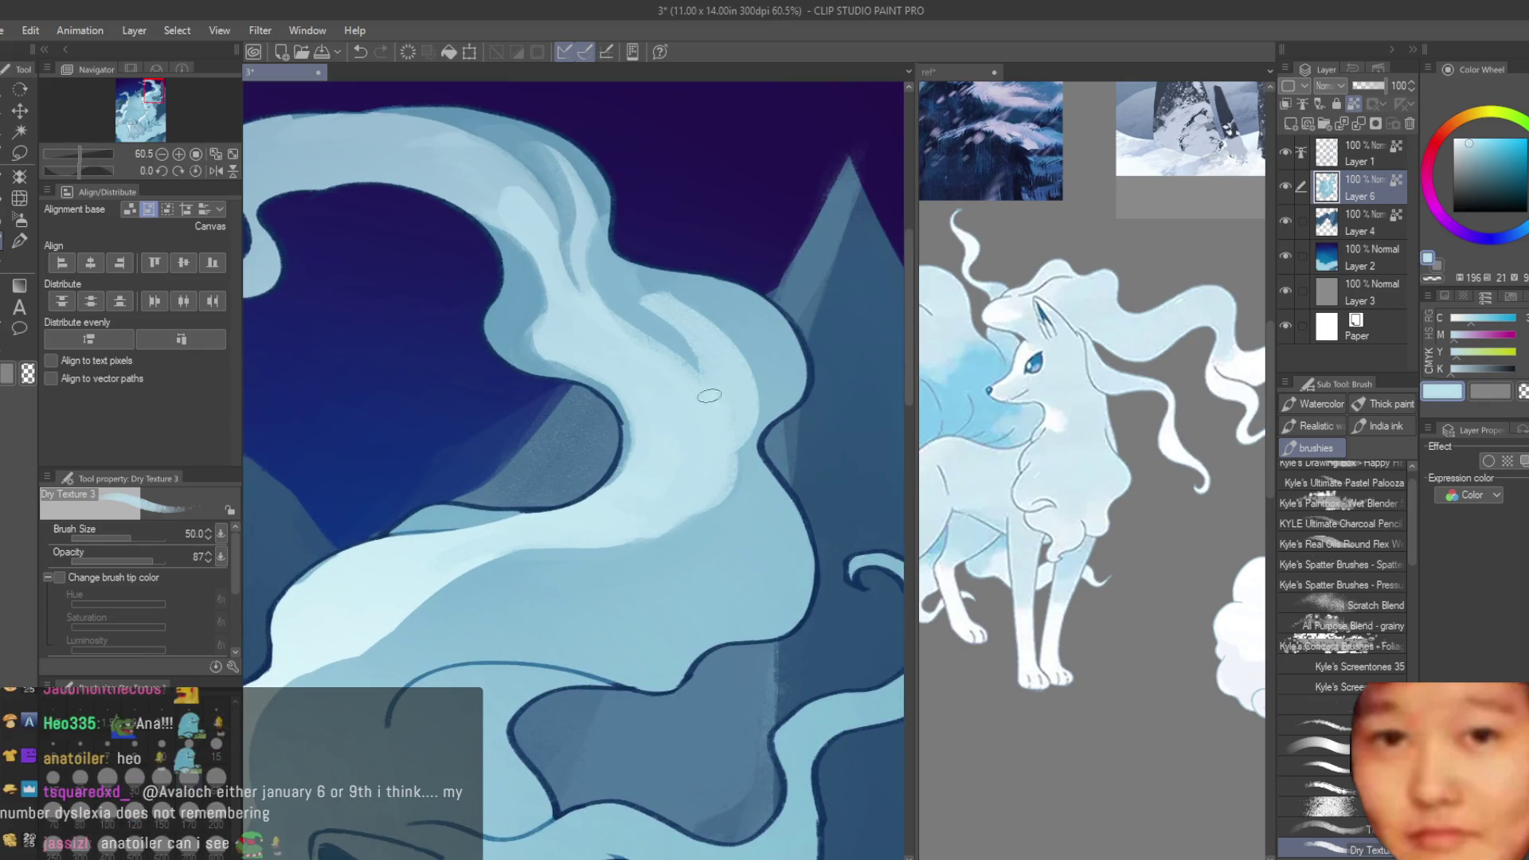
pyautogui.keyDown('alt'); pyautogui.click(653, 281); pyautogui.keyUp('alt')
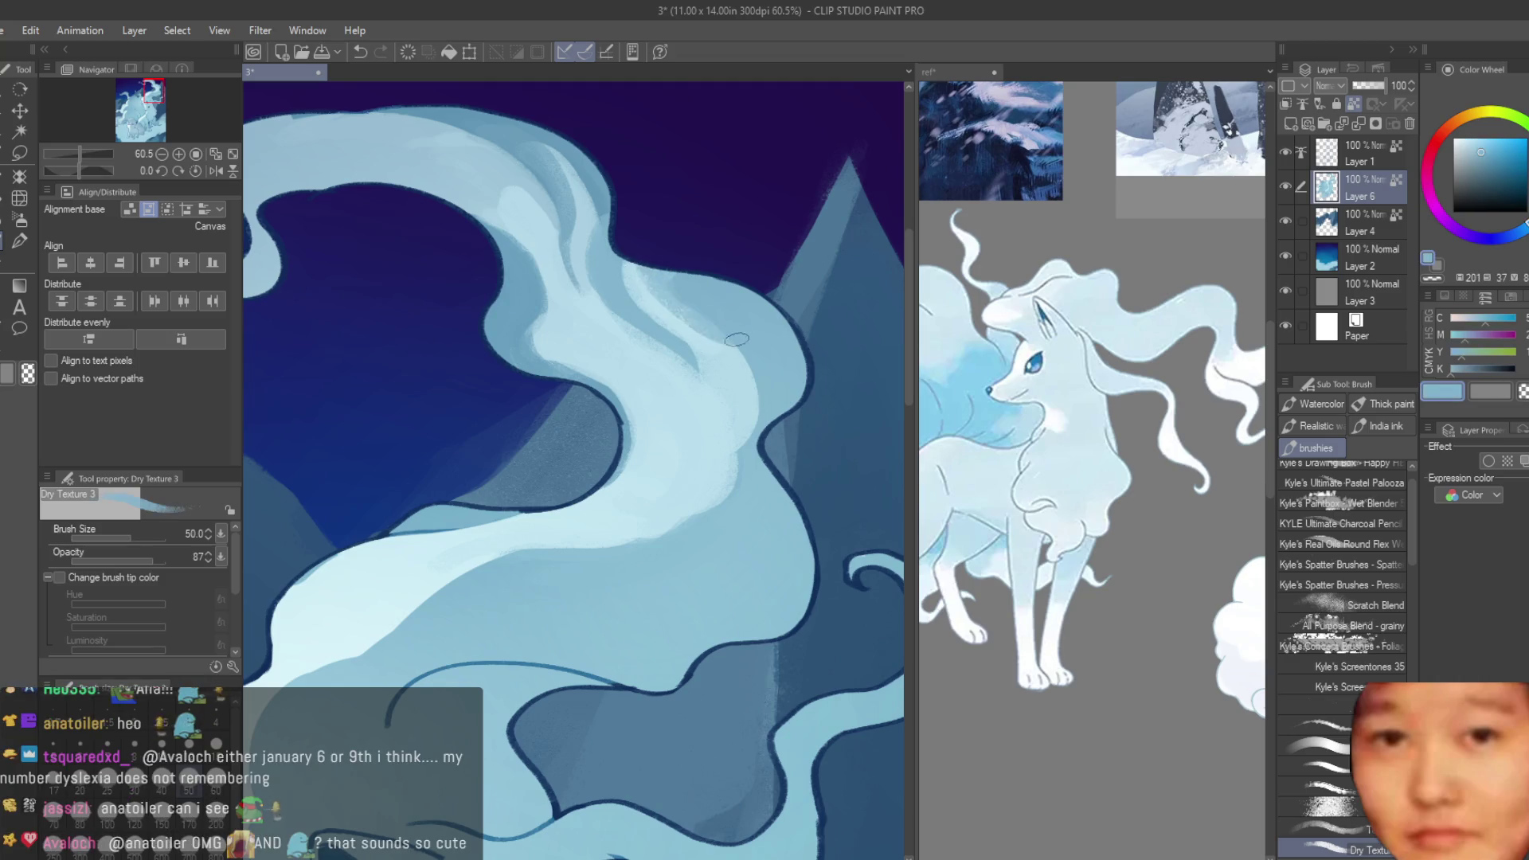
pyautogui.keyDown('alt'); pyautogui.click(729, 489); pyautogui.keyUp('alt')
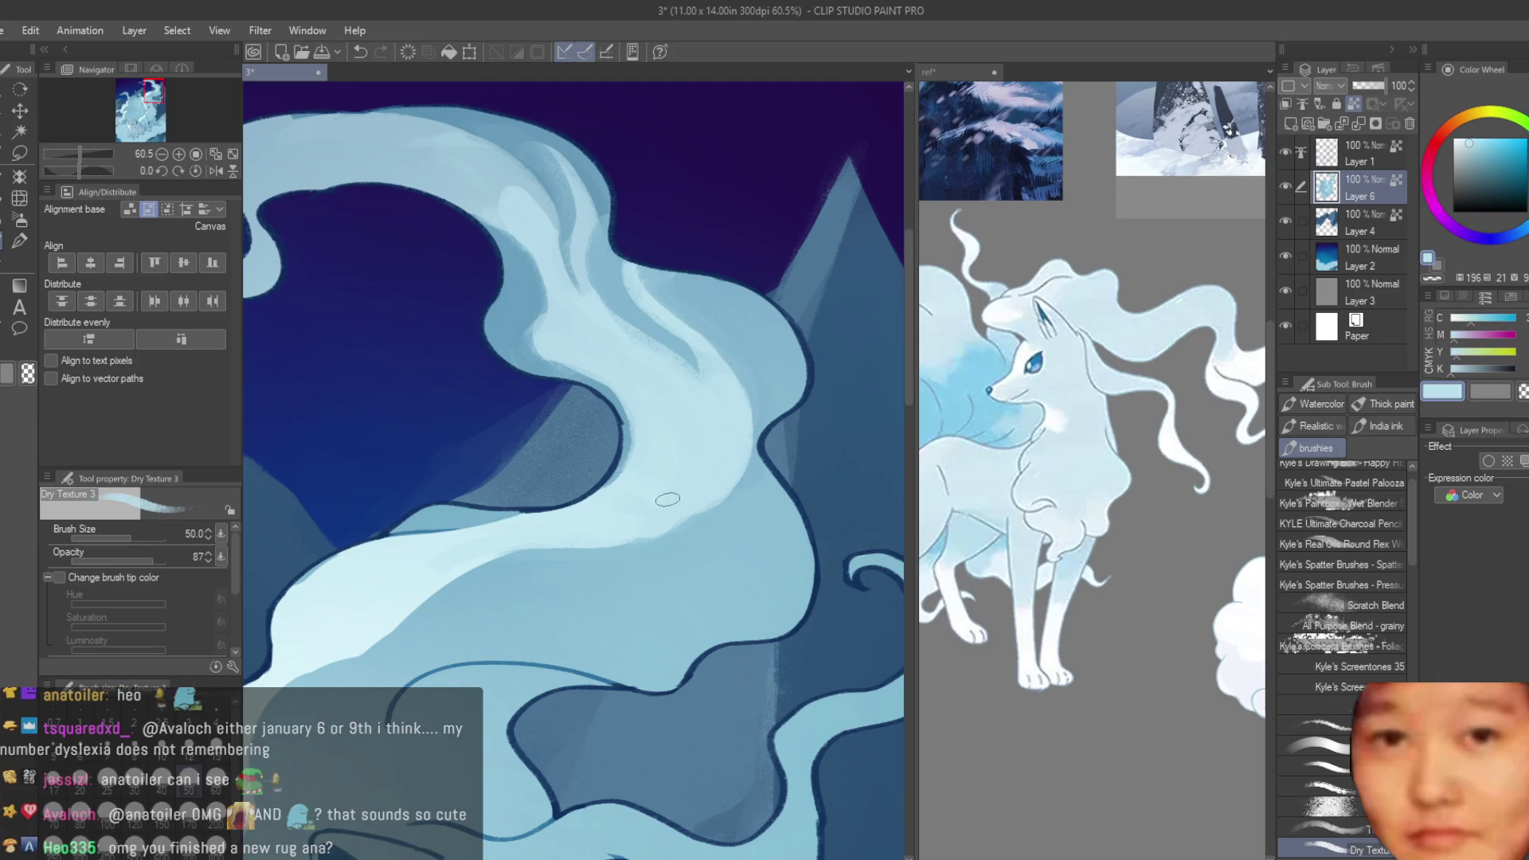
pyautogui.moveTo(752, 521); pyautogui.dragTo(434, 595)
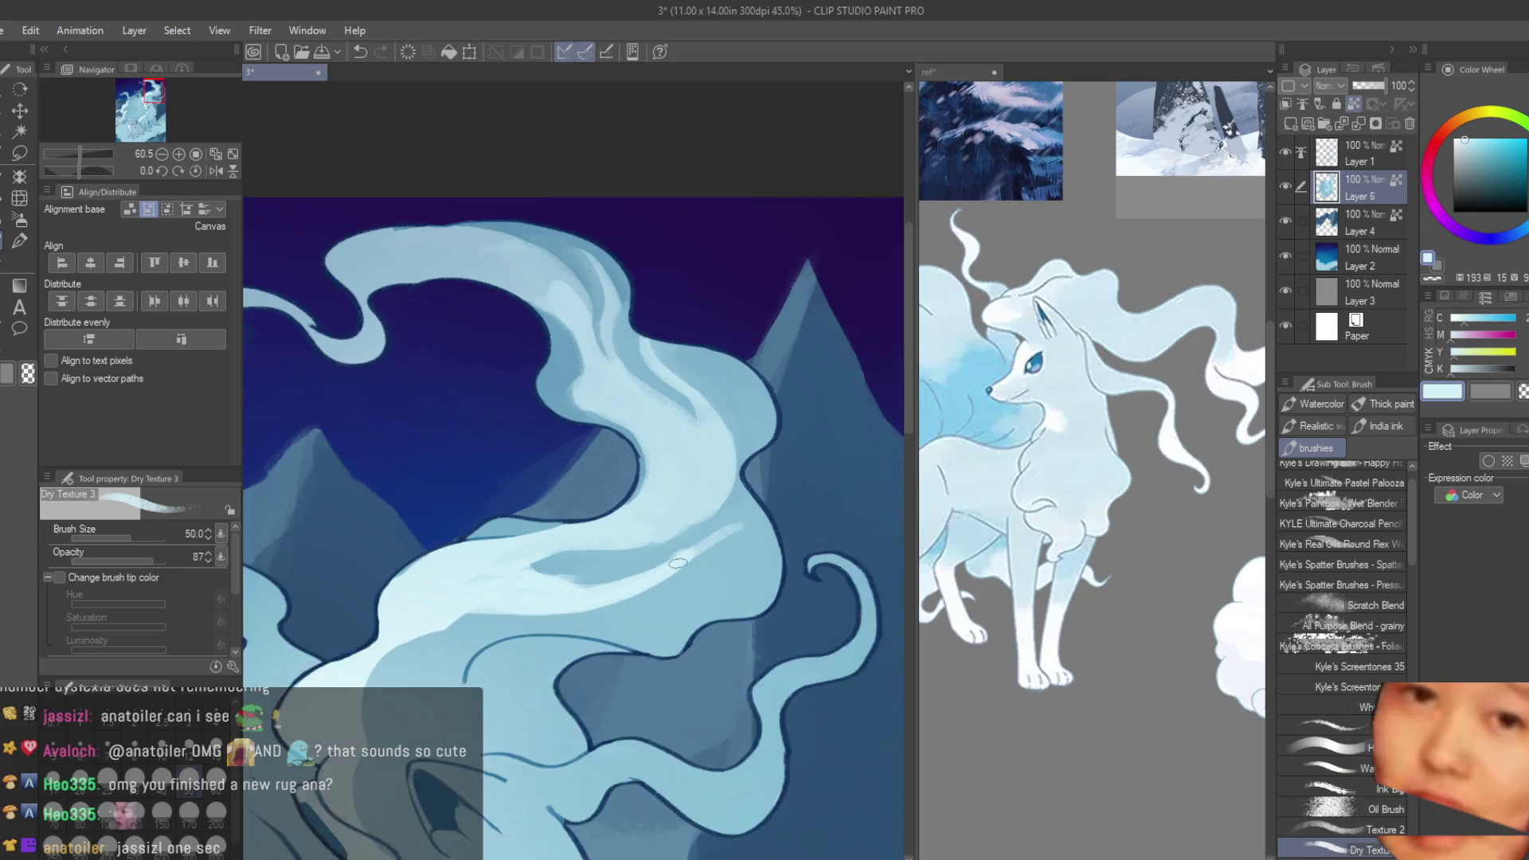
# - Sample a range of darker, mid and pale highlight blues from the fur and mane
pyautogui.scroll(1, 570, 587)
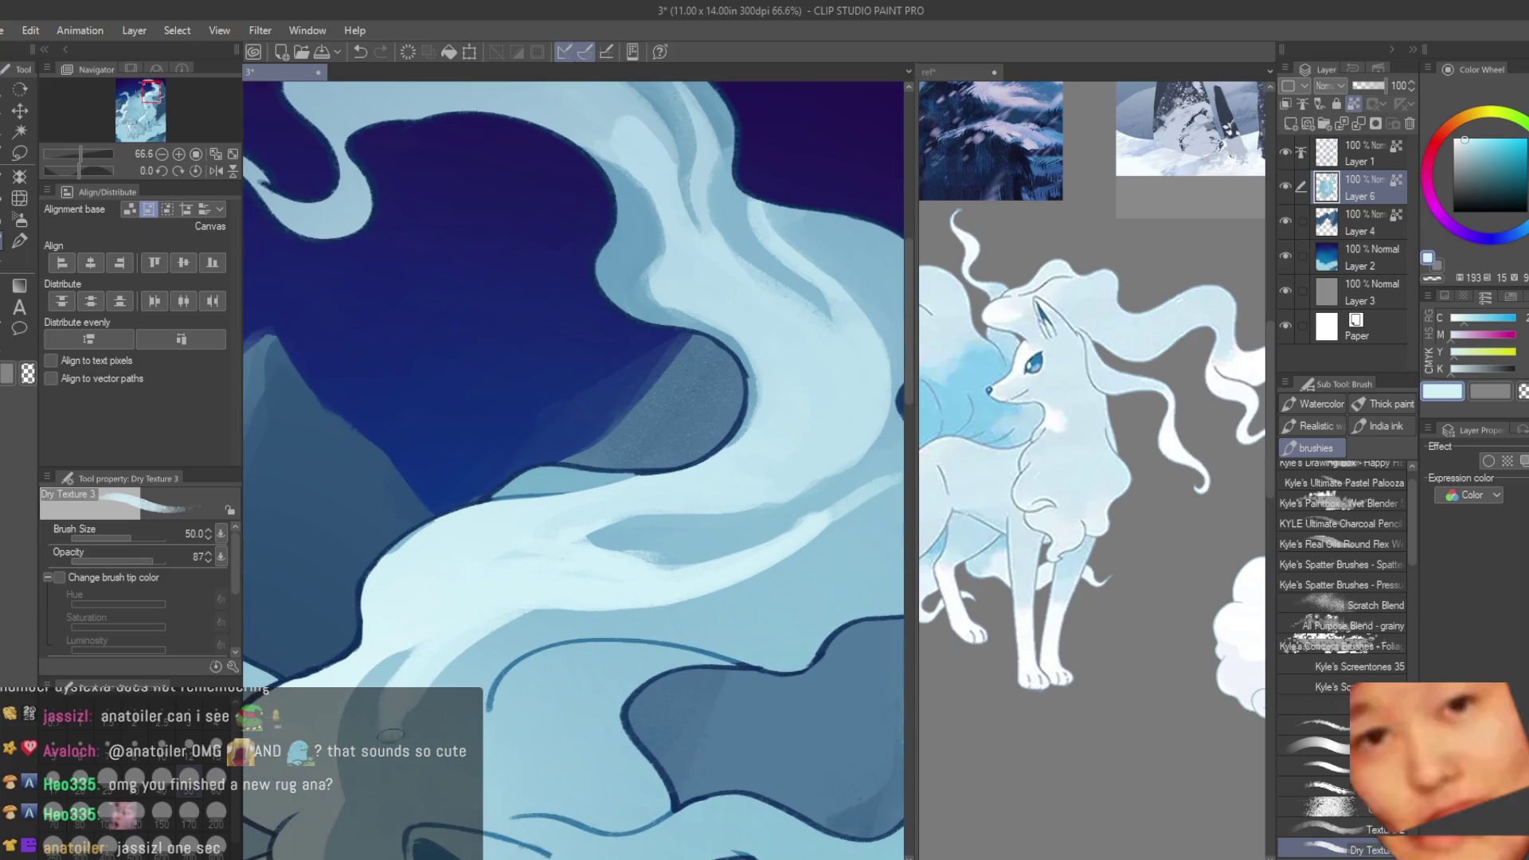
pyautogui.keyDown('alt'); pyautogui.click(407, 708); pyautogui.keyUp('alt')
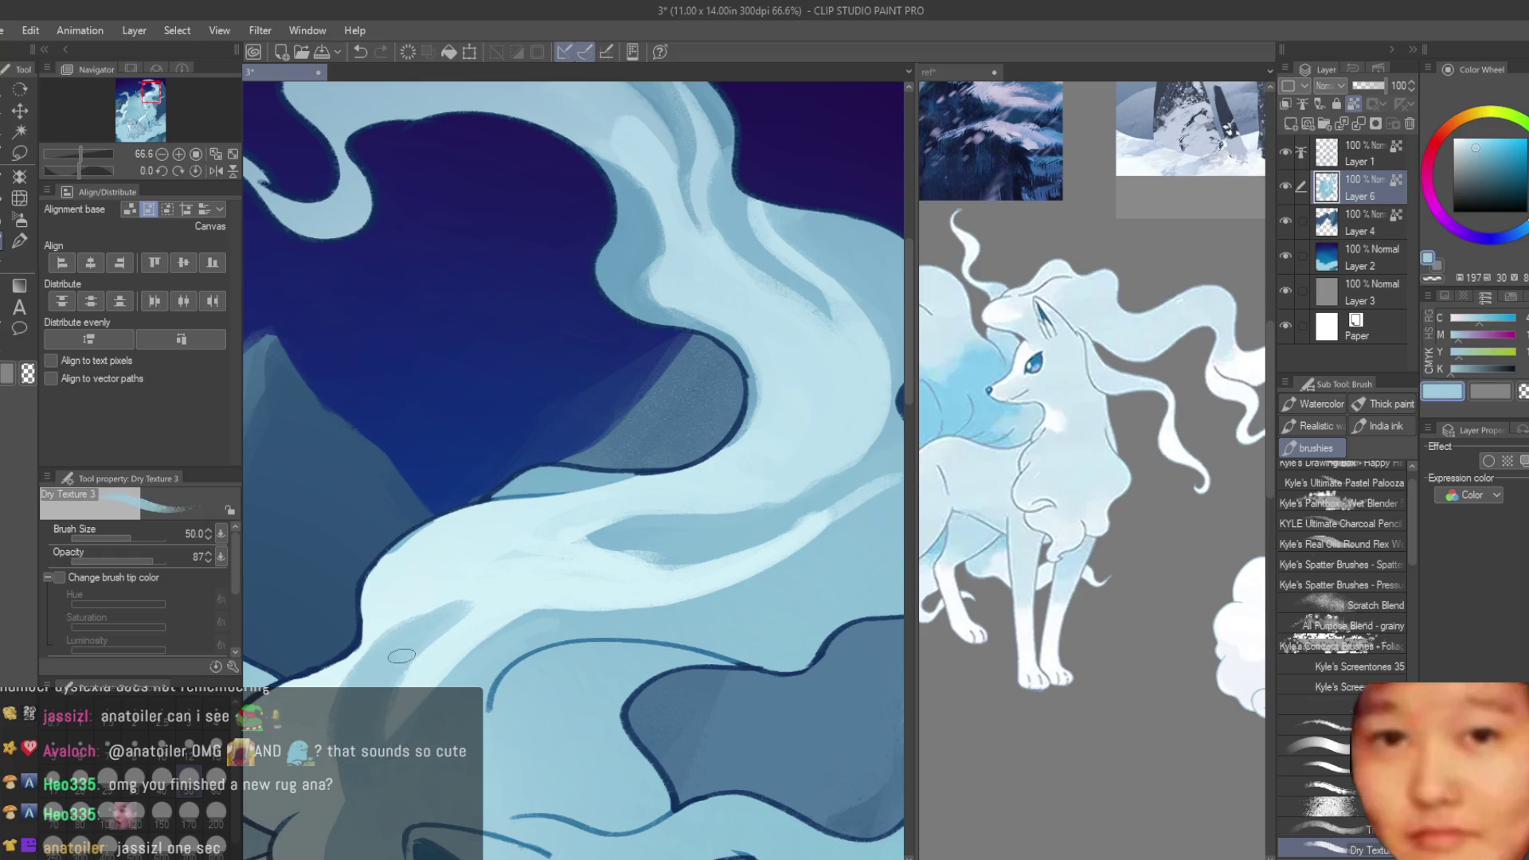
pyautogui.keyDown('alt'); pyautogui.click(399, 668); pyautogui.keyUp('alt')
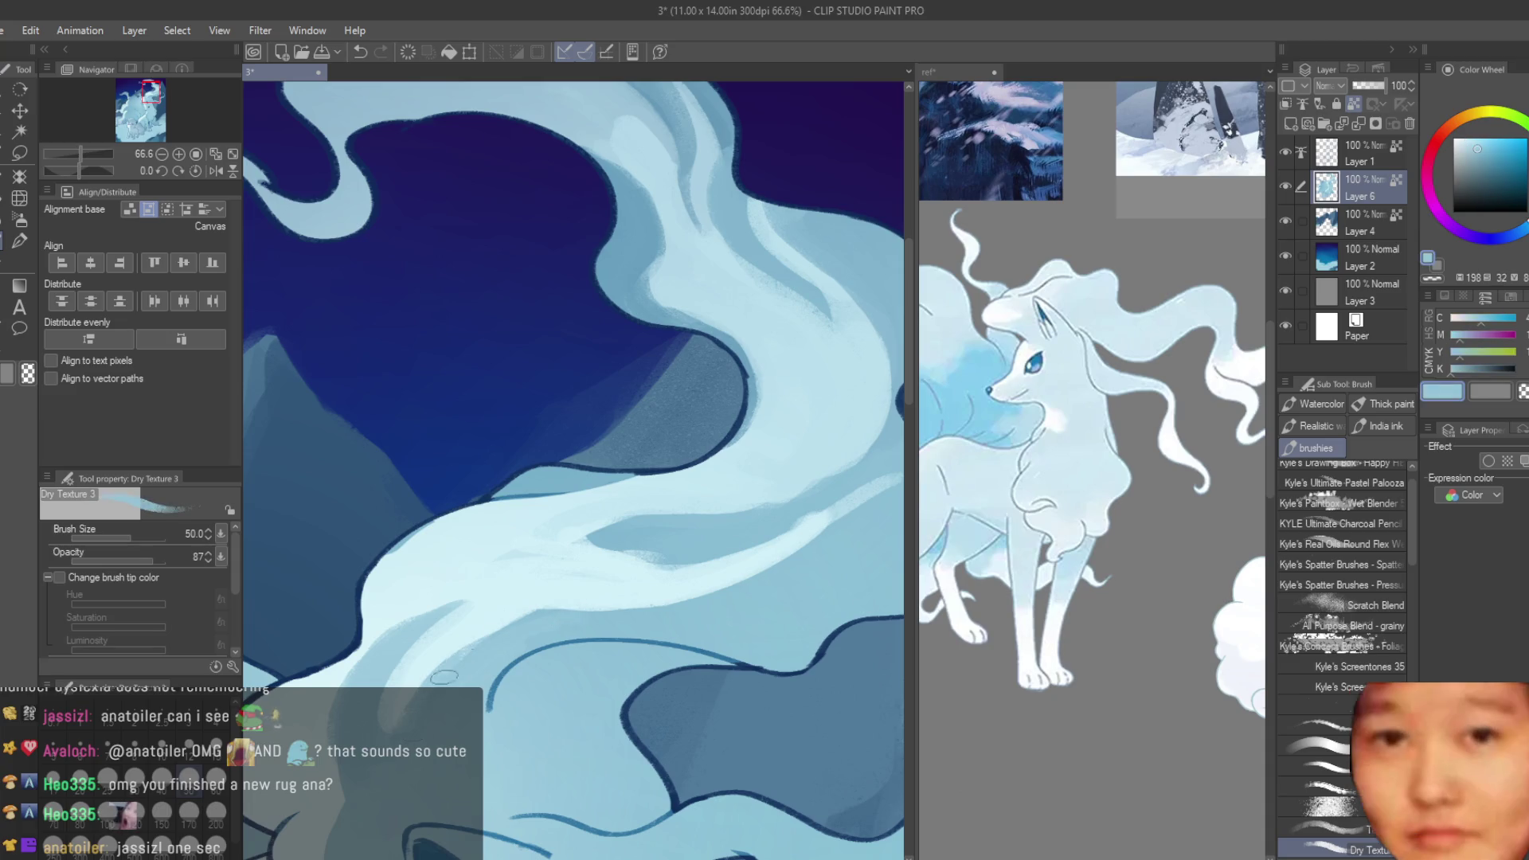
pyautogui.keyDown('alt'); pyautogui.click(625, 564); pyautogui.keyUp('alt')
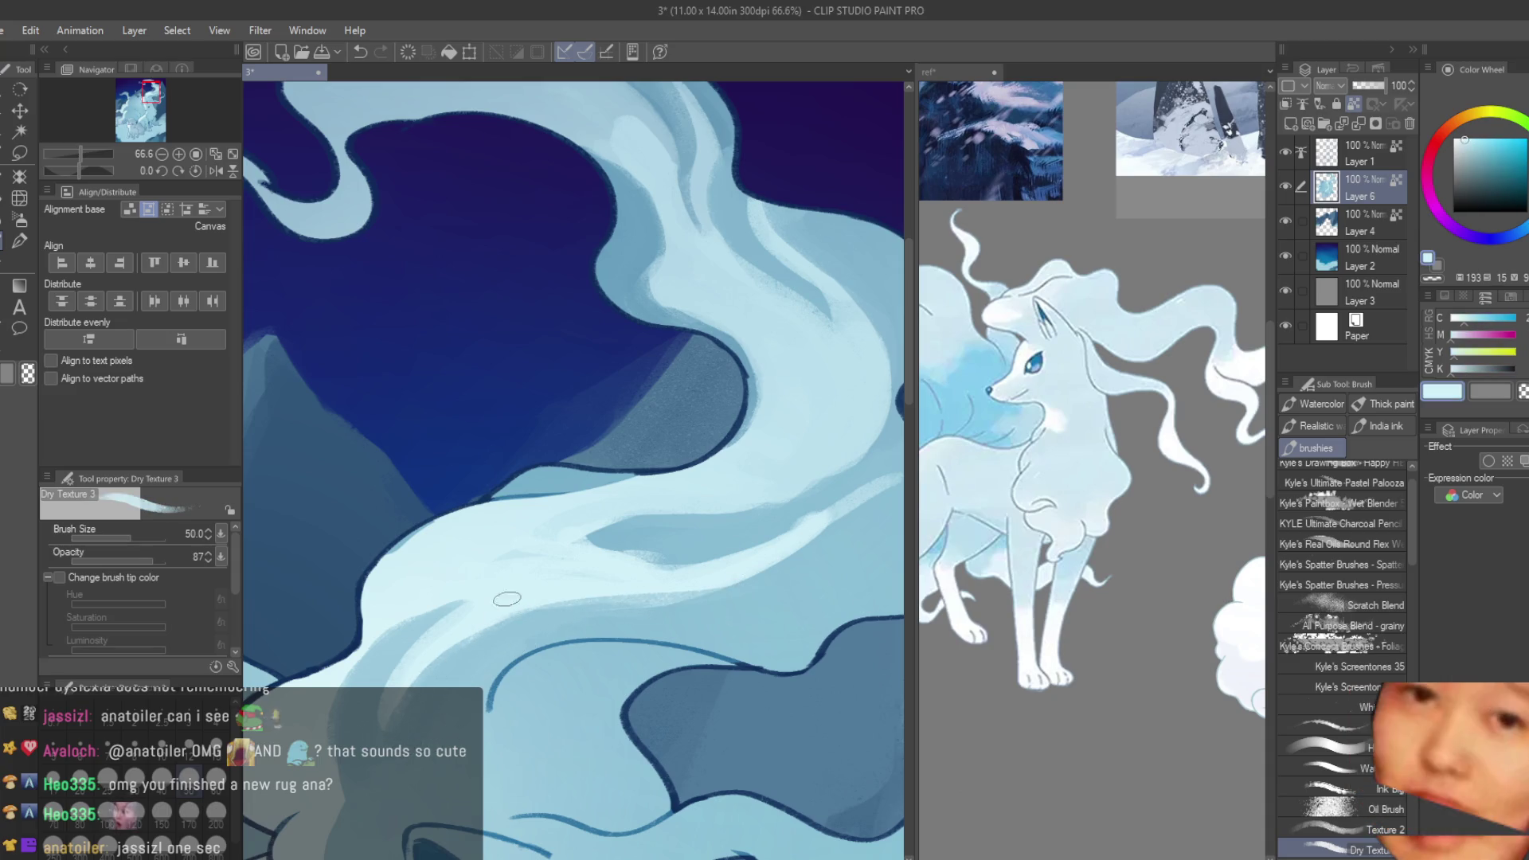
pyautogui.keyDown('alt'); pyautogui.click(745, 599); pyautogui.keyUp('alt')
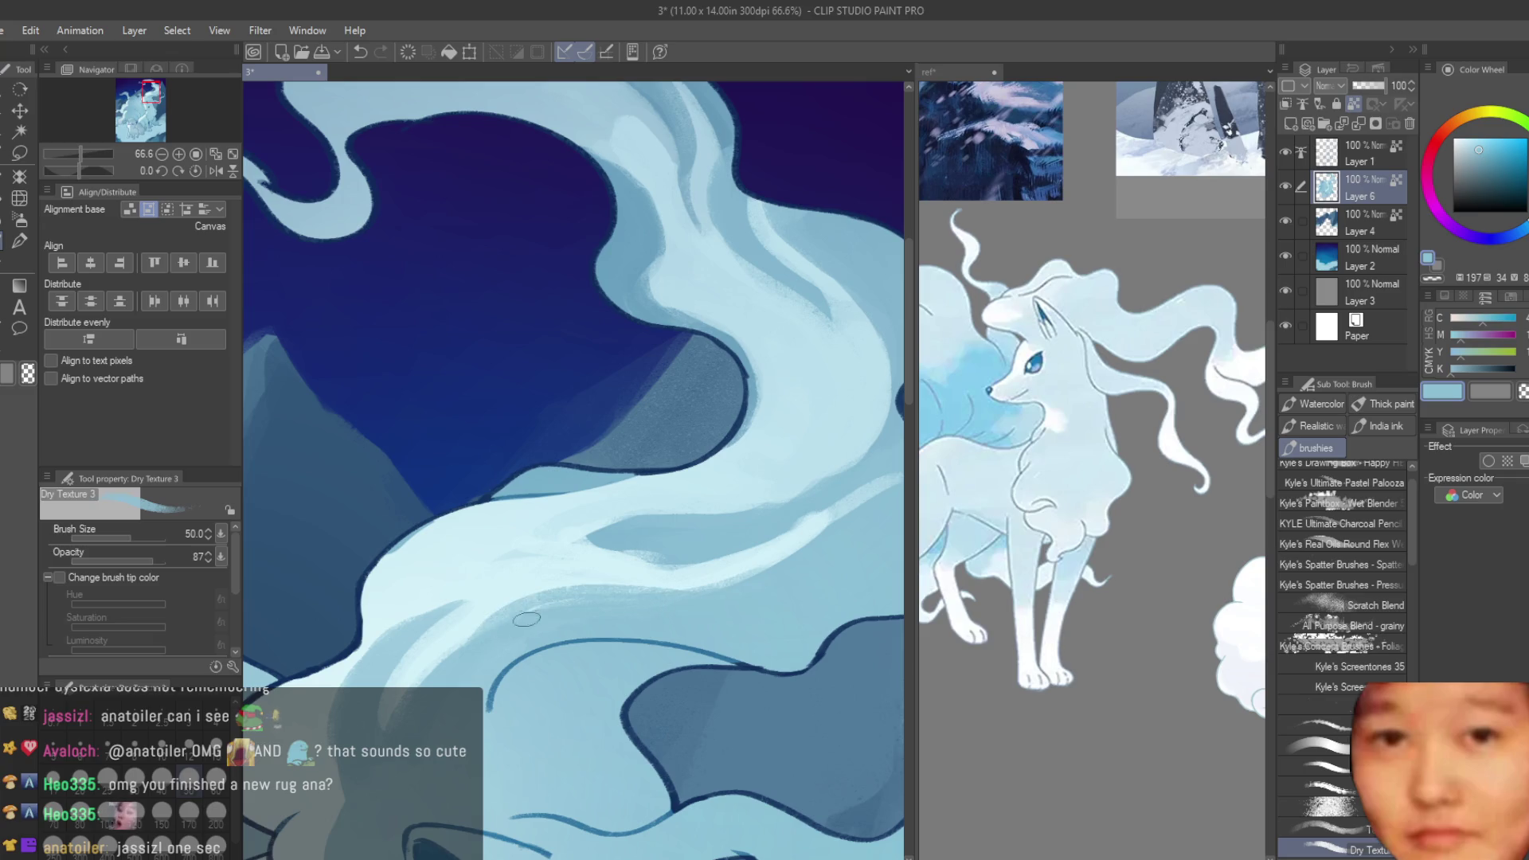
pyautogui.keyDown('alt'); pyautogui.click(657, 573); pyautogui.keyUp('alt')
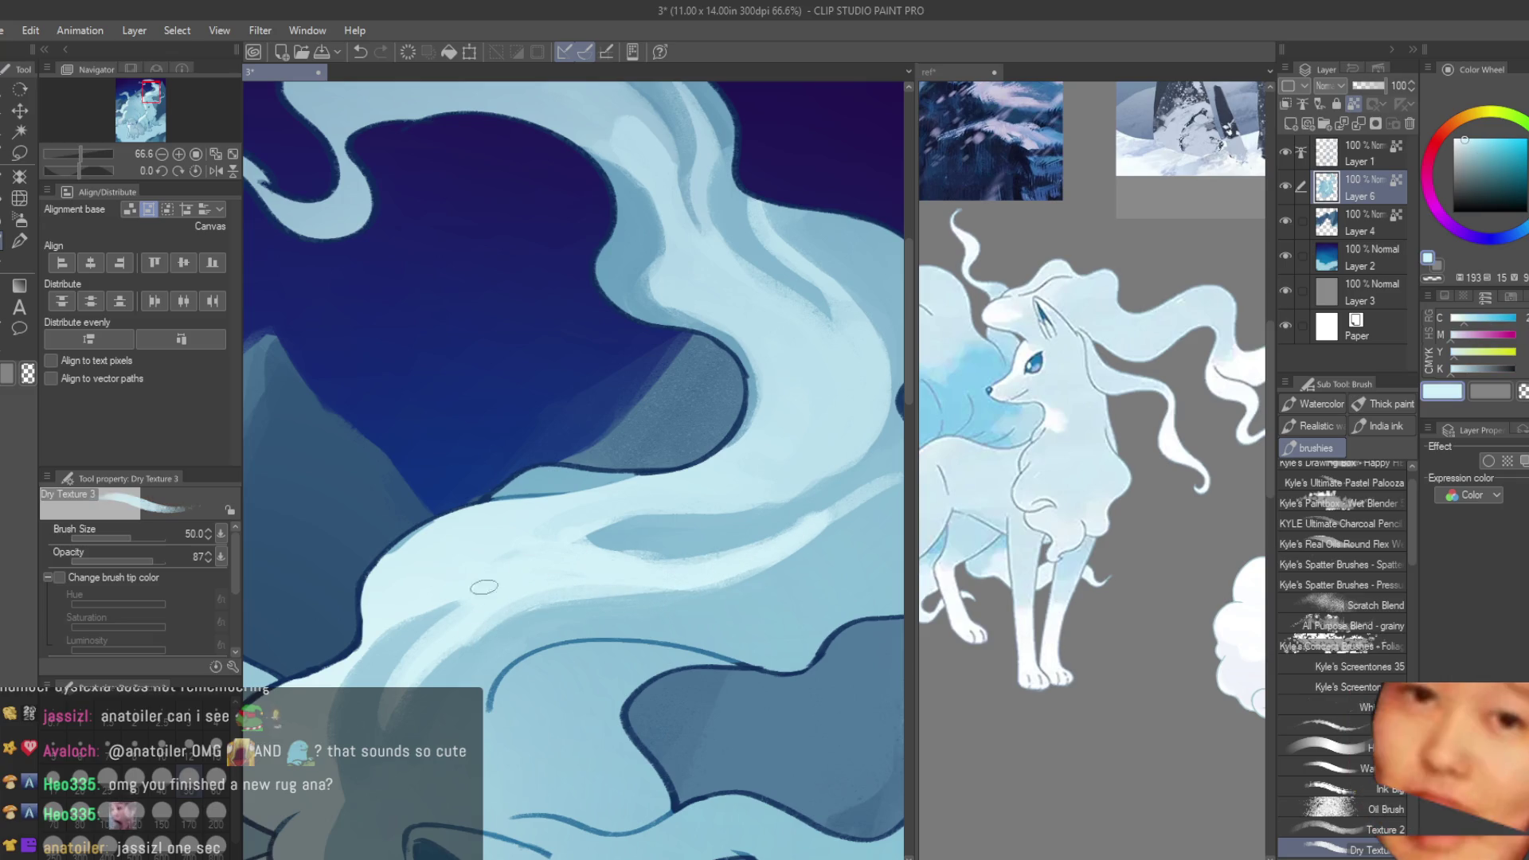
pyautogui.keyDown('alt'); pyautogui.click(587, 541); pyautogui.keyUp('alt')
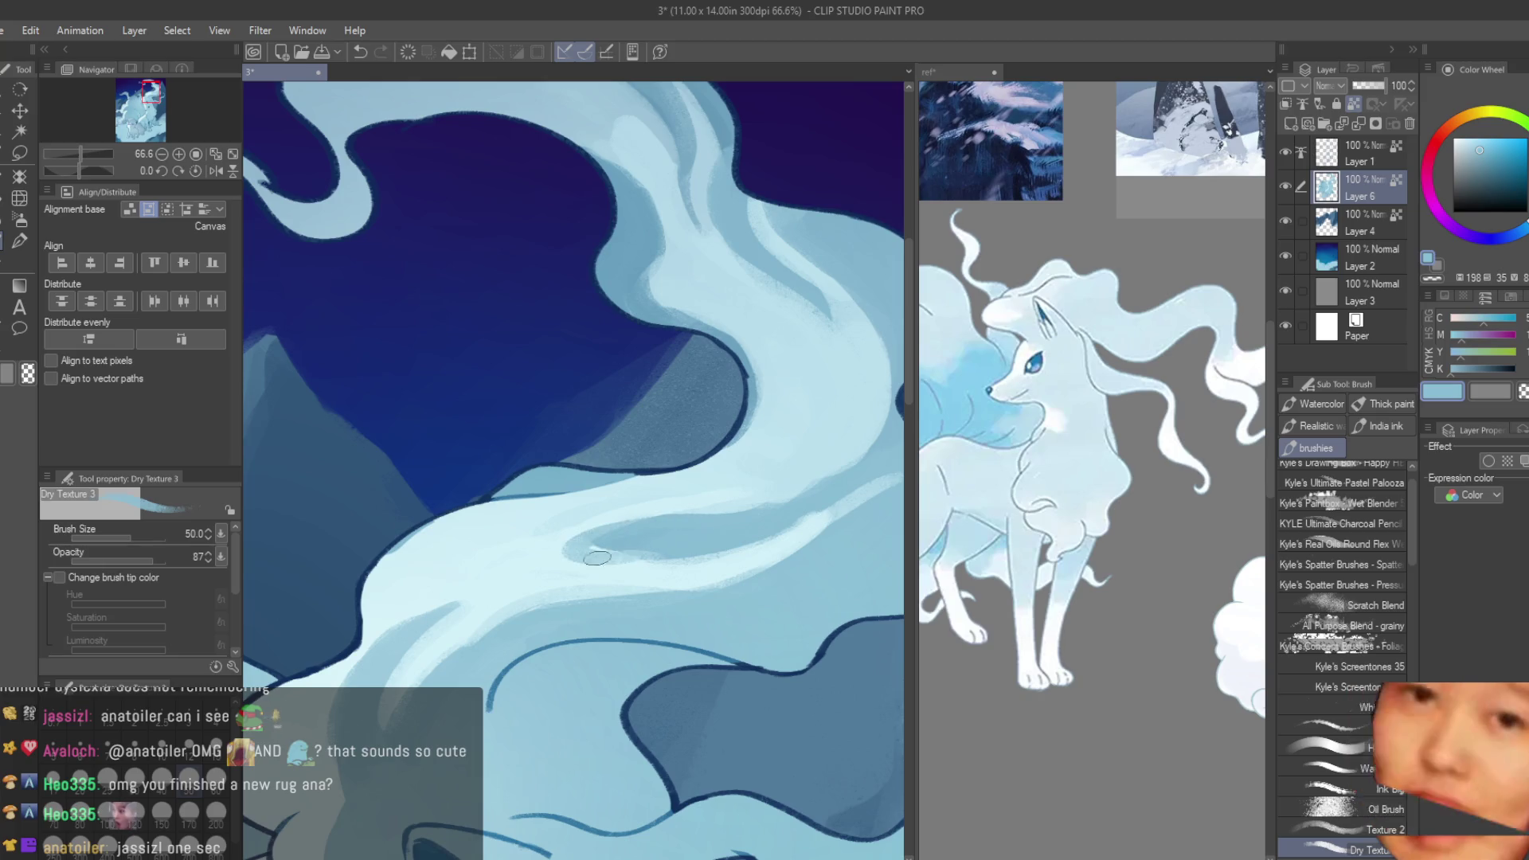
pyautogui.keyDown('alt'); pyautogui.click(542, 561); pyautogui.keyUp('alt')
pyautogui.keyDown('alt'); pyautogui.click(626, 562); pyautogui.keyUp('alt')
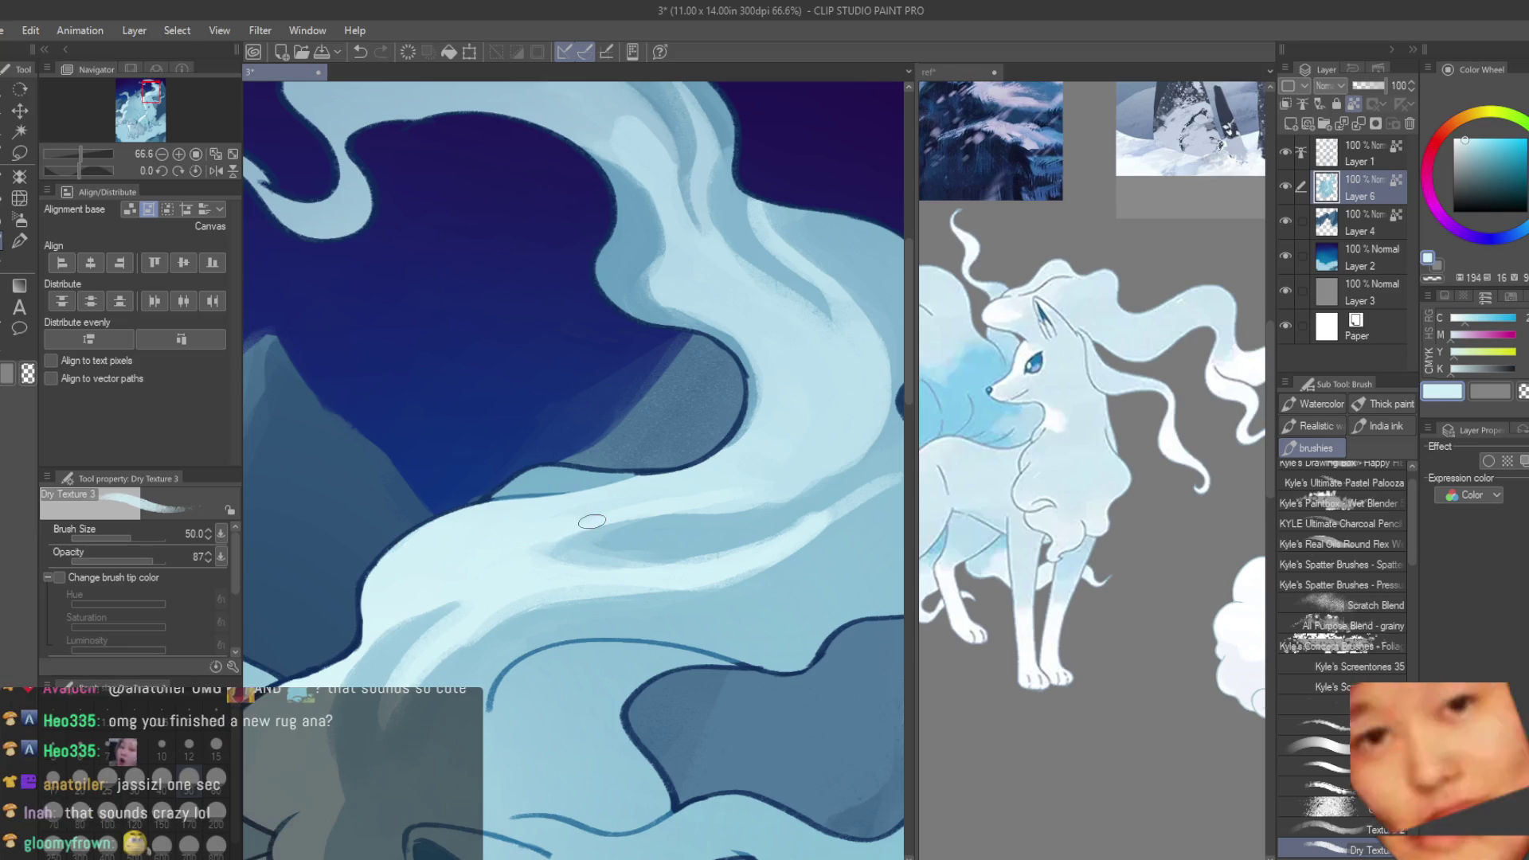
pyautogui.keyDown('alt'); pyautogui.click(533, 548); pyautogui.keyUp('alt')
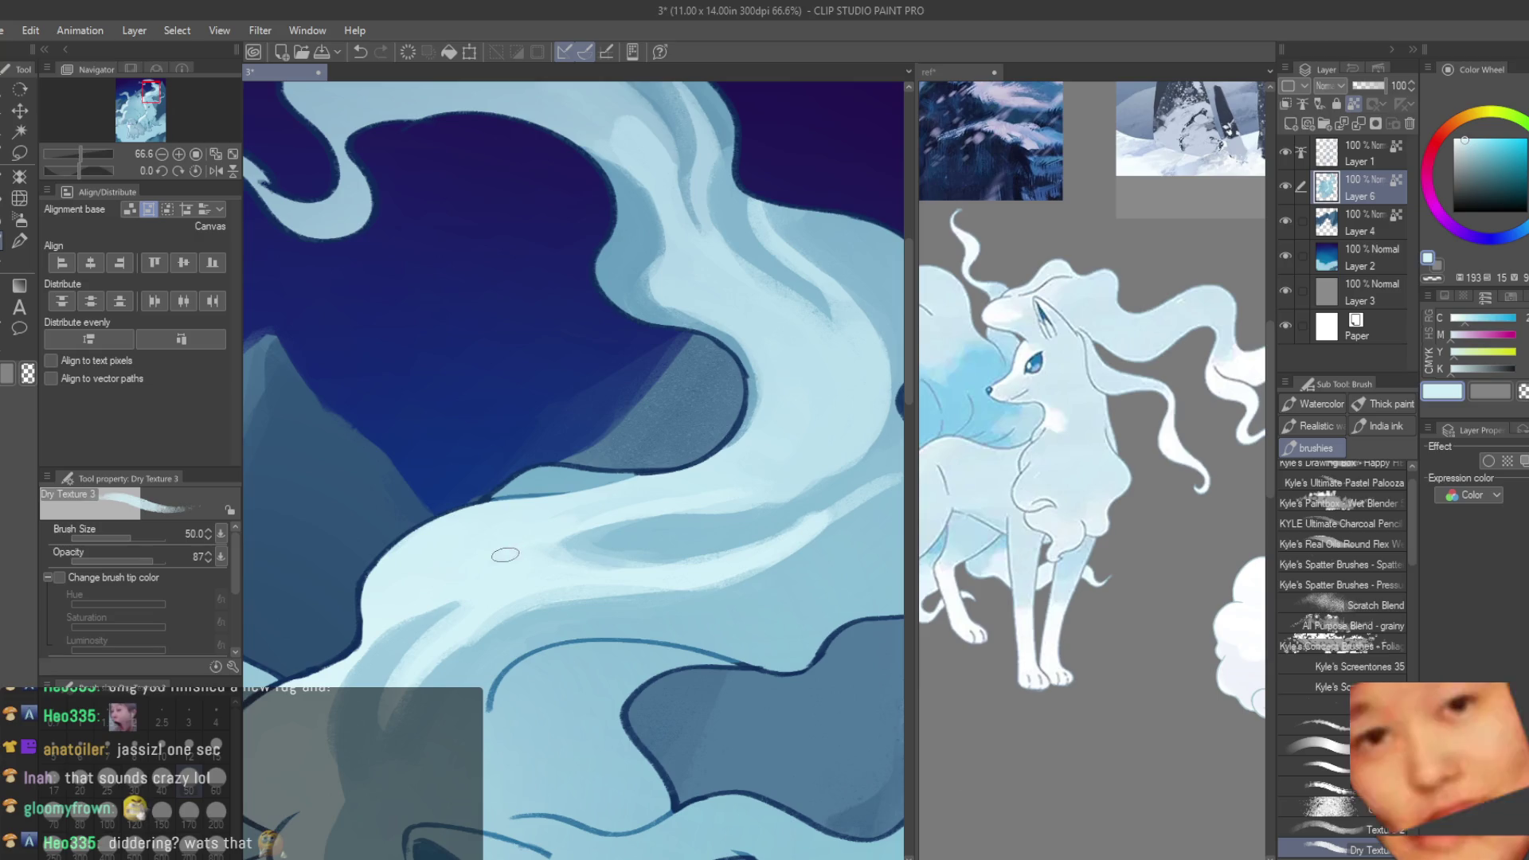
pyautogui.scroll(-1, 663, 447)
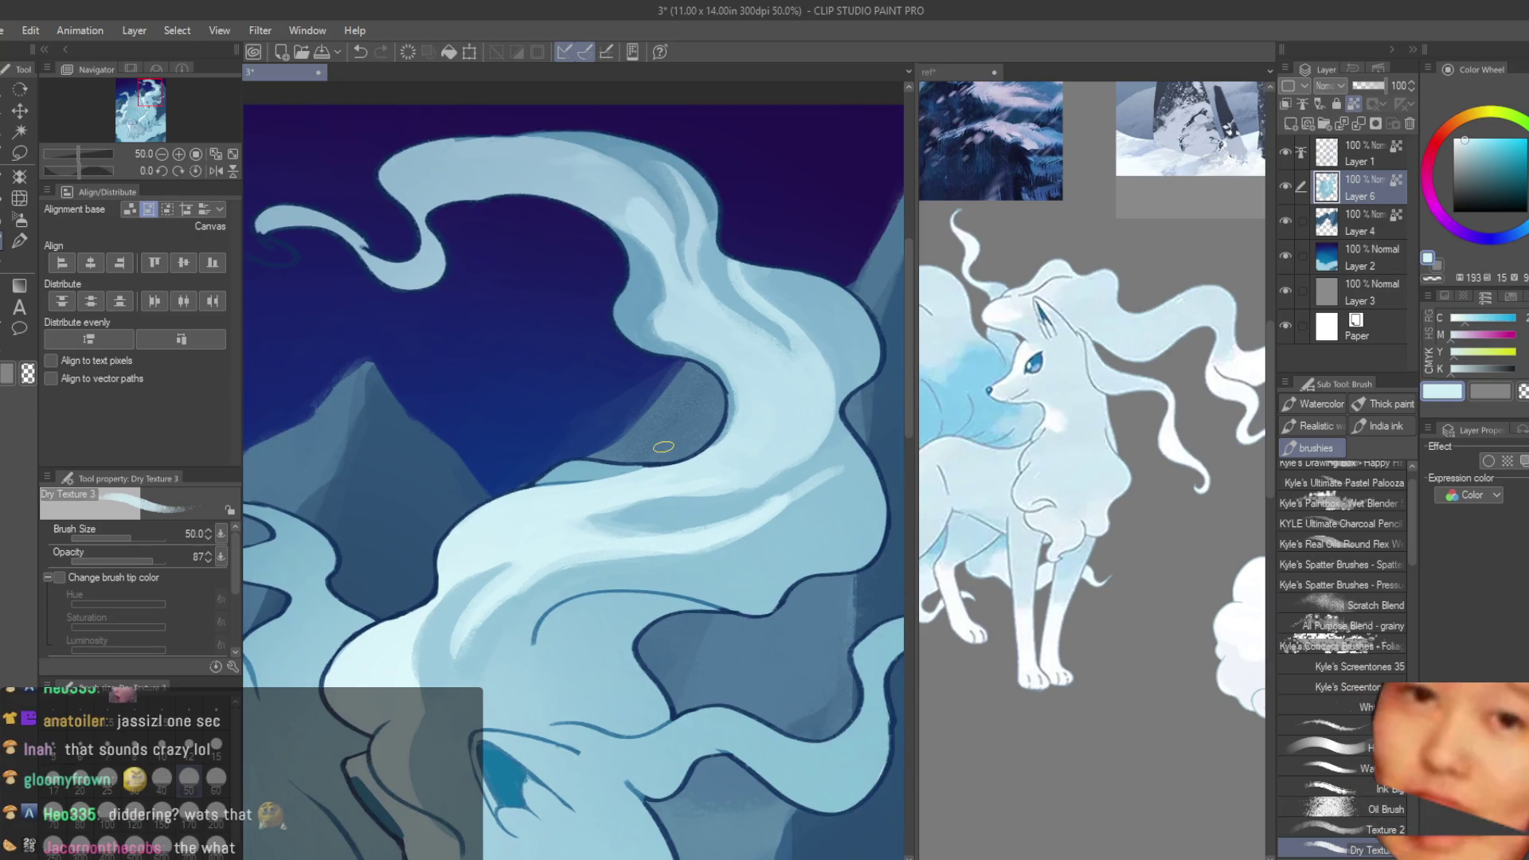
pyautogui.scroll(-3, 663, 447)
pyautogui.scroll(2, 626, 585)
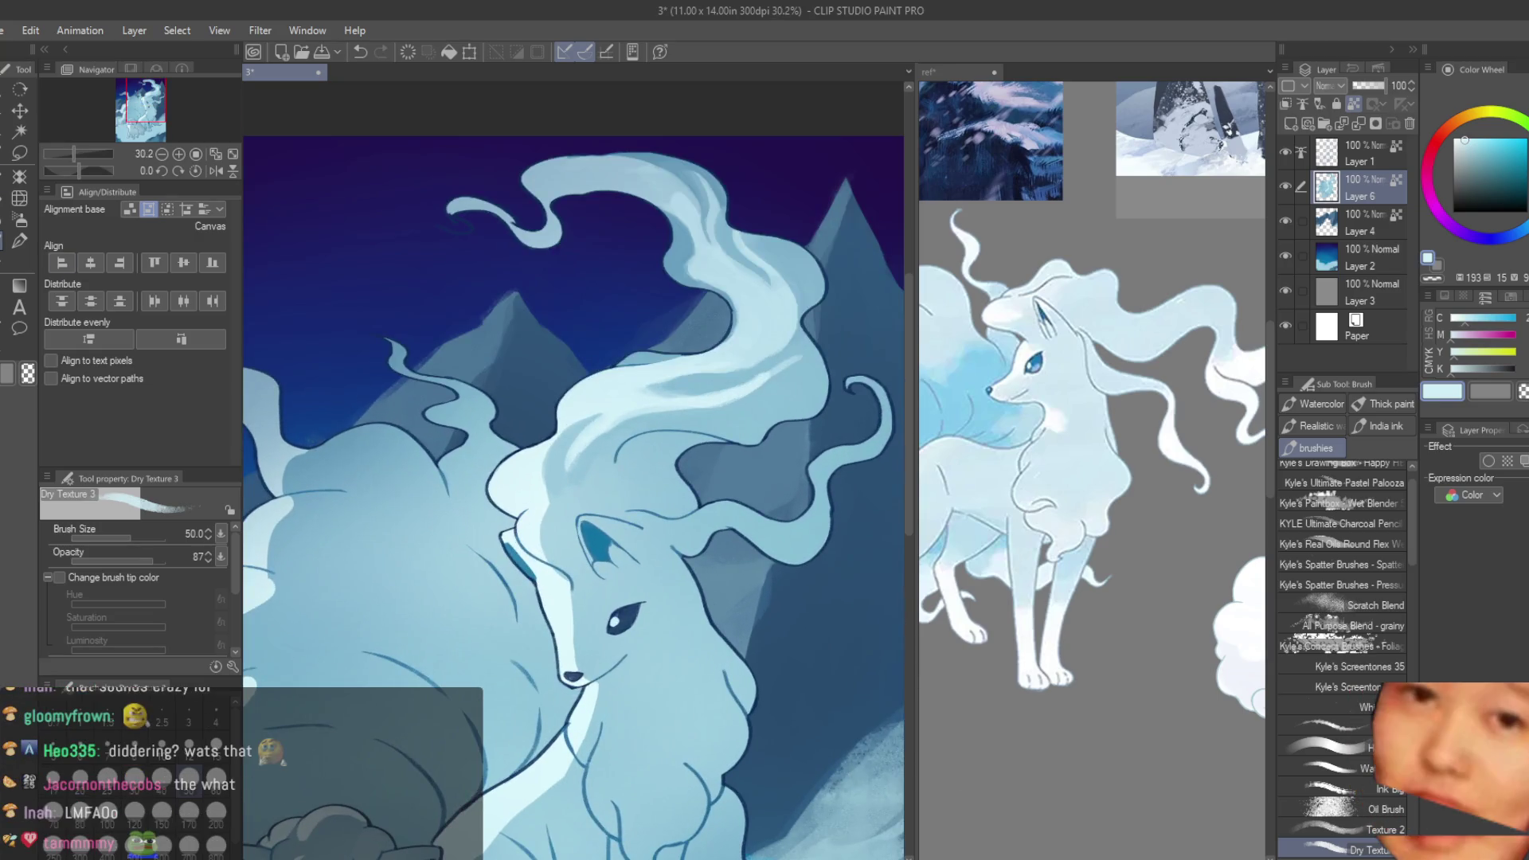
# - Add a new layer and pick a saturated blue with the Turnip pen at size 25
pyautogui.press('p')
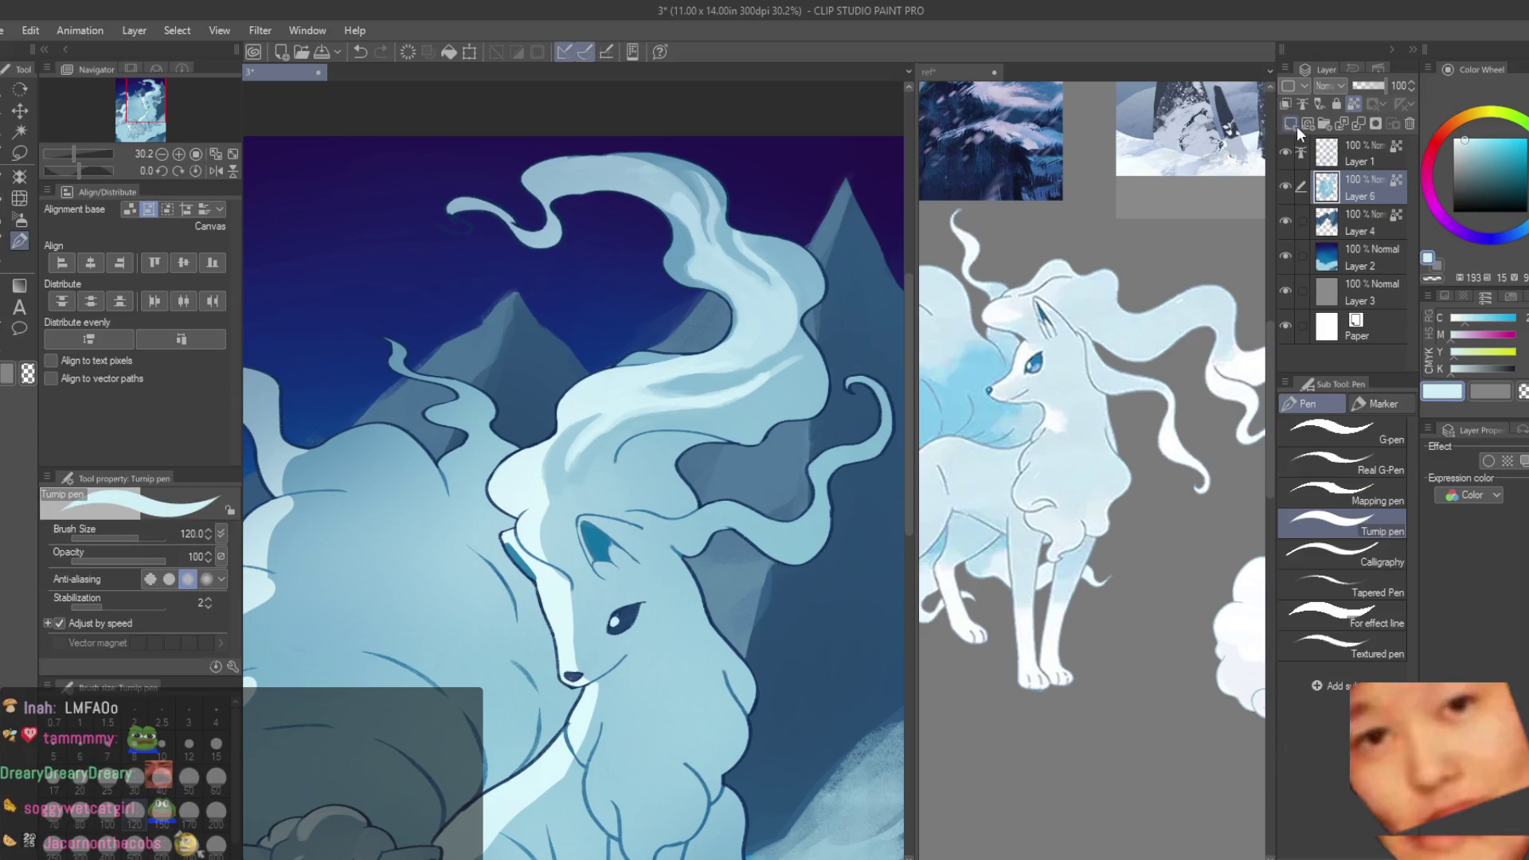
pyautogui.click(1296, 126)
pyautogui.click(1502, 137)
pyautogui.scroll(1, 778, 418)
pyautogui.press('[')
pyautogui.press('[')
pyautogui.press('[')
pyautogui.scroll(2, 638, 488)
pyautogui.scroll(2, 638, 488)
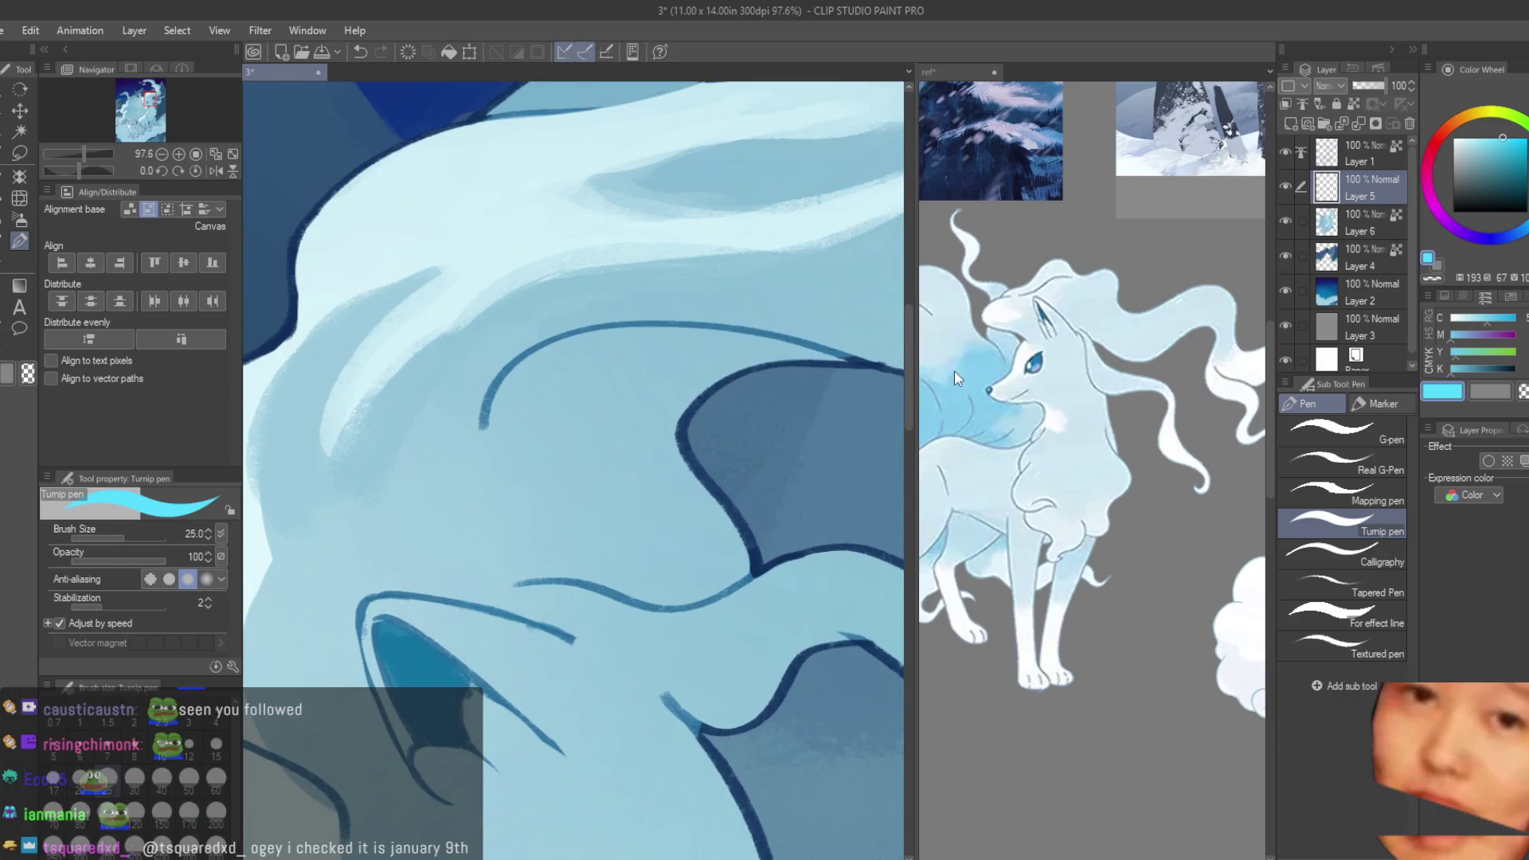
pyautogui.click(1520, 231)
pyautogui.click(1511, 136)
# - Dab a cluster of small blue dots beside the fur line, then undo them
pyautogui.click(692, 510)
pyautogui.click(711, 530)
pyautogui.click(680, 540)
pyautogui.click(714, 547)
pyautogui.click(698, 568)
pyautogui.click(702, 550)
pyautogui.click(732, 559)
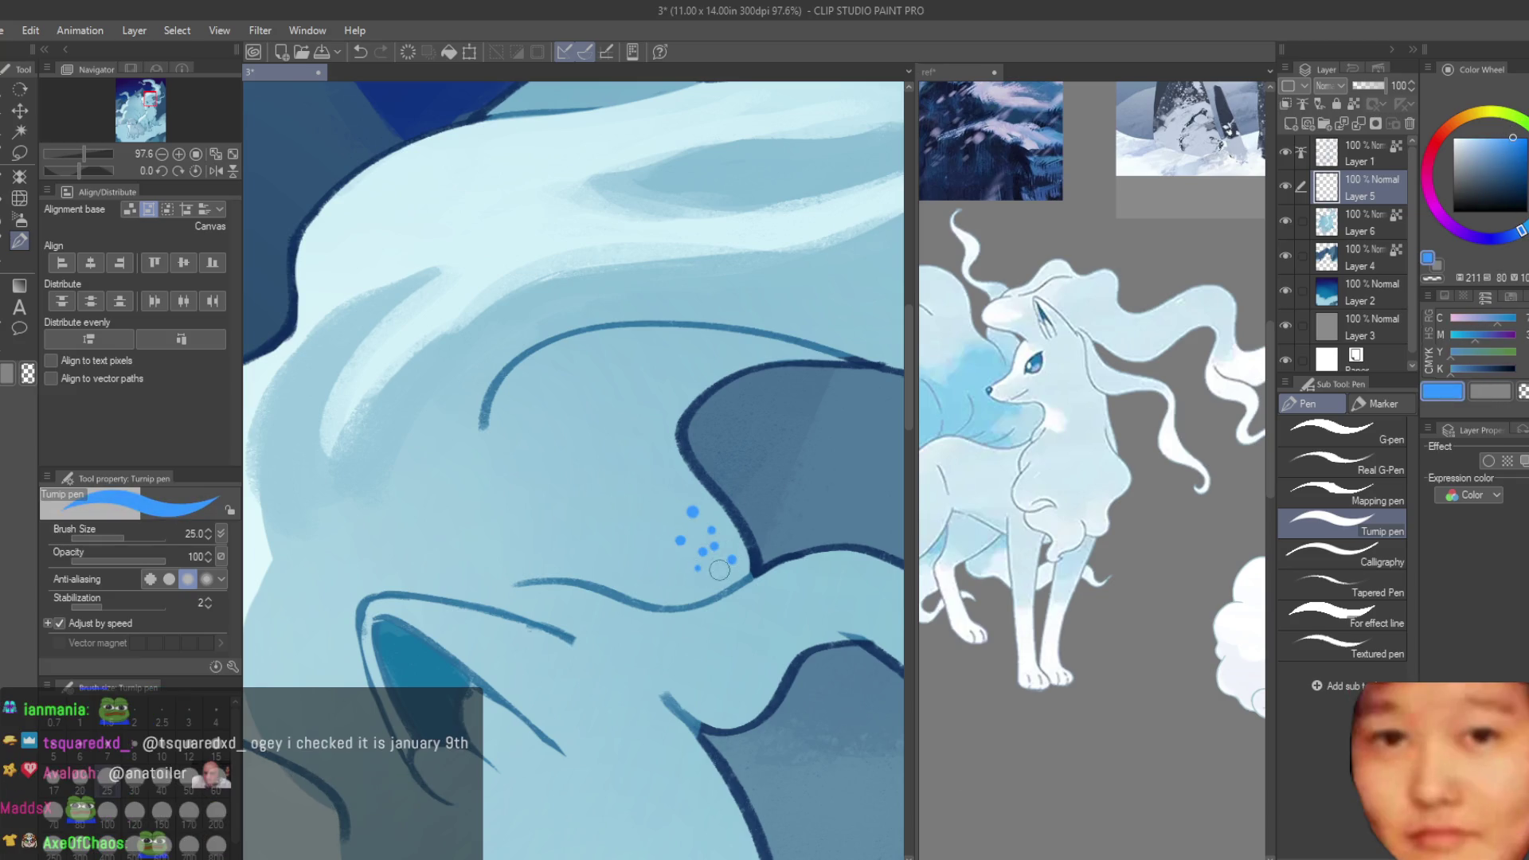
pyautogui.click(705, 506)
pyautogui.hotkey('ctrl', 'z')
pyautogui.hotkey('ctrl', 'z')
pyautogui.hotkey('ctrl', 'z')
pyautogui.hotkey('ctrl', 'z')
pyautogui.hotkey('ctrl', 'z')
# - At pen size 10, stipple blue dots down the fur outline on another new layer
pyautogui.click(161, 742)
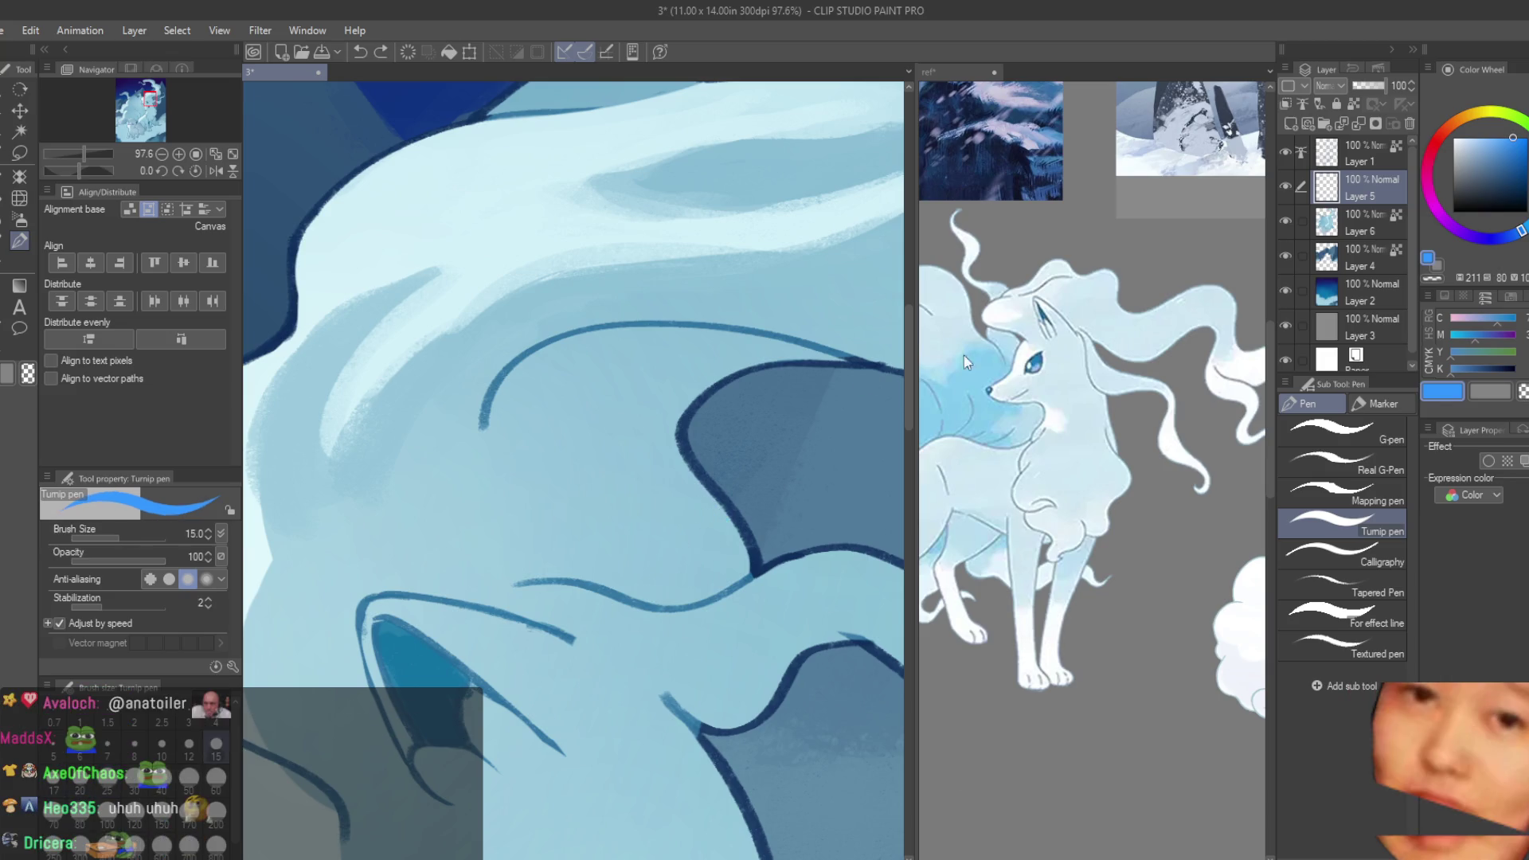
pyautogui.click(1290, 124)
pyautogui.scroll(3, 729, 554)
pyautogui.click(734, 515)
pyautogui.click(733, 534)
pyautogui.click(732, 549)
pyautogui.click(731, 577)
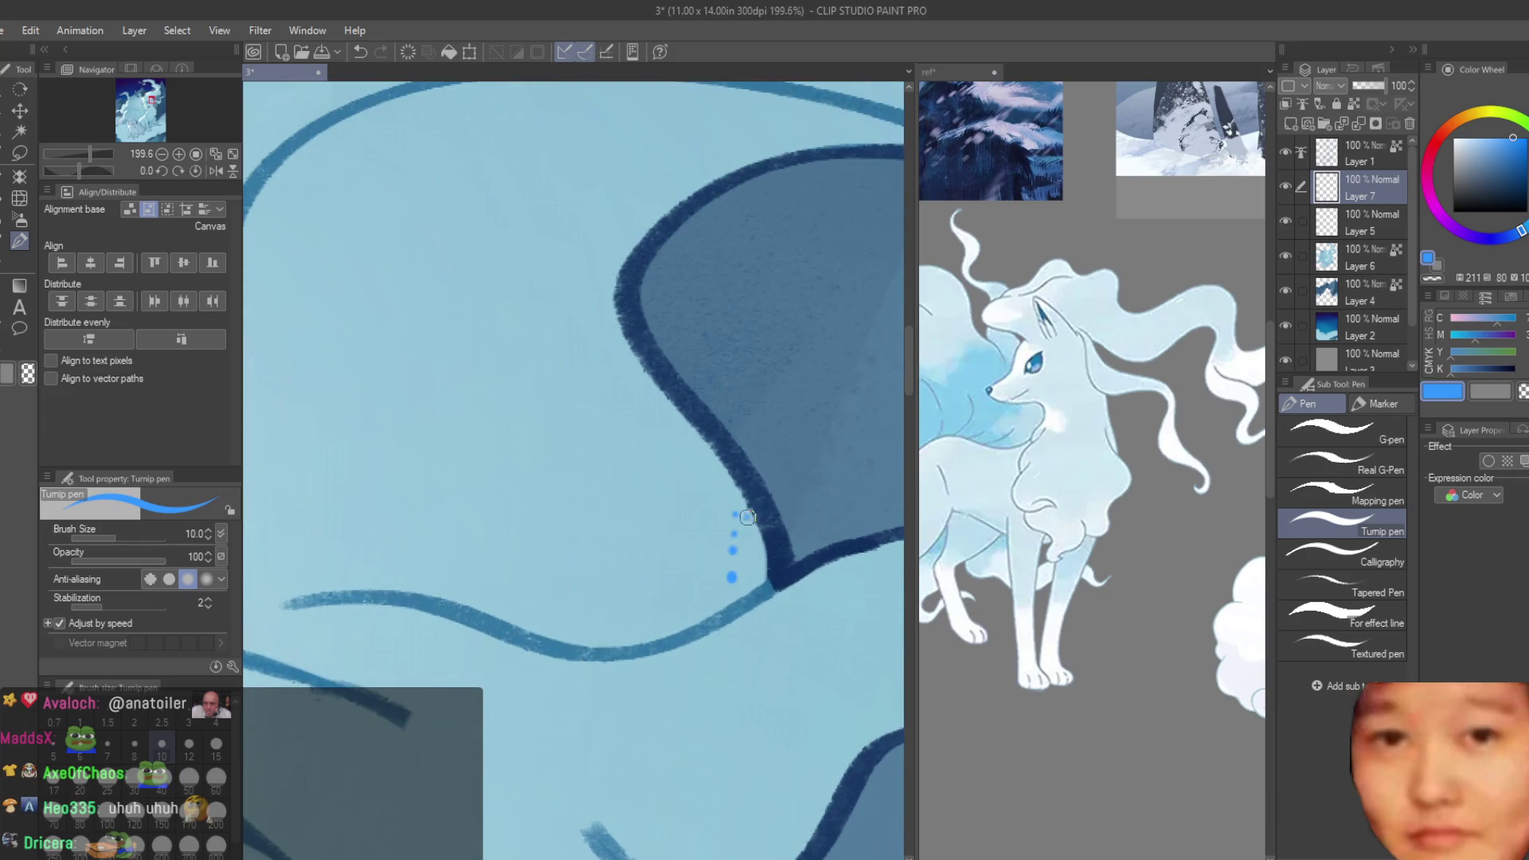
pyautogui.moveTo(731, 579); pyautogui.dragTo(716, 597)
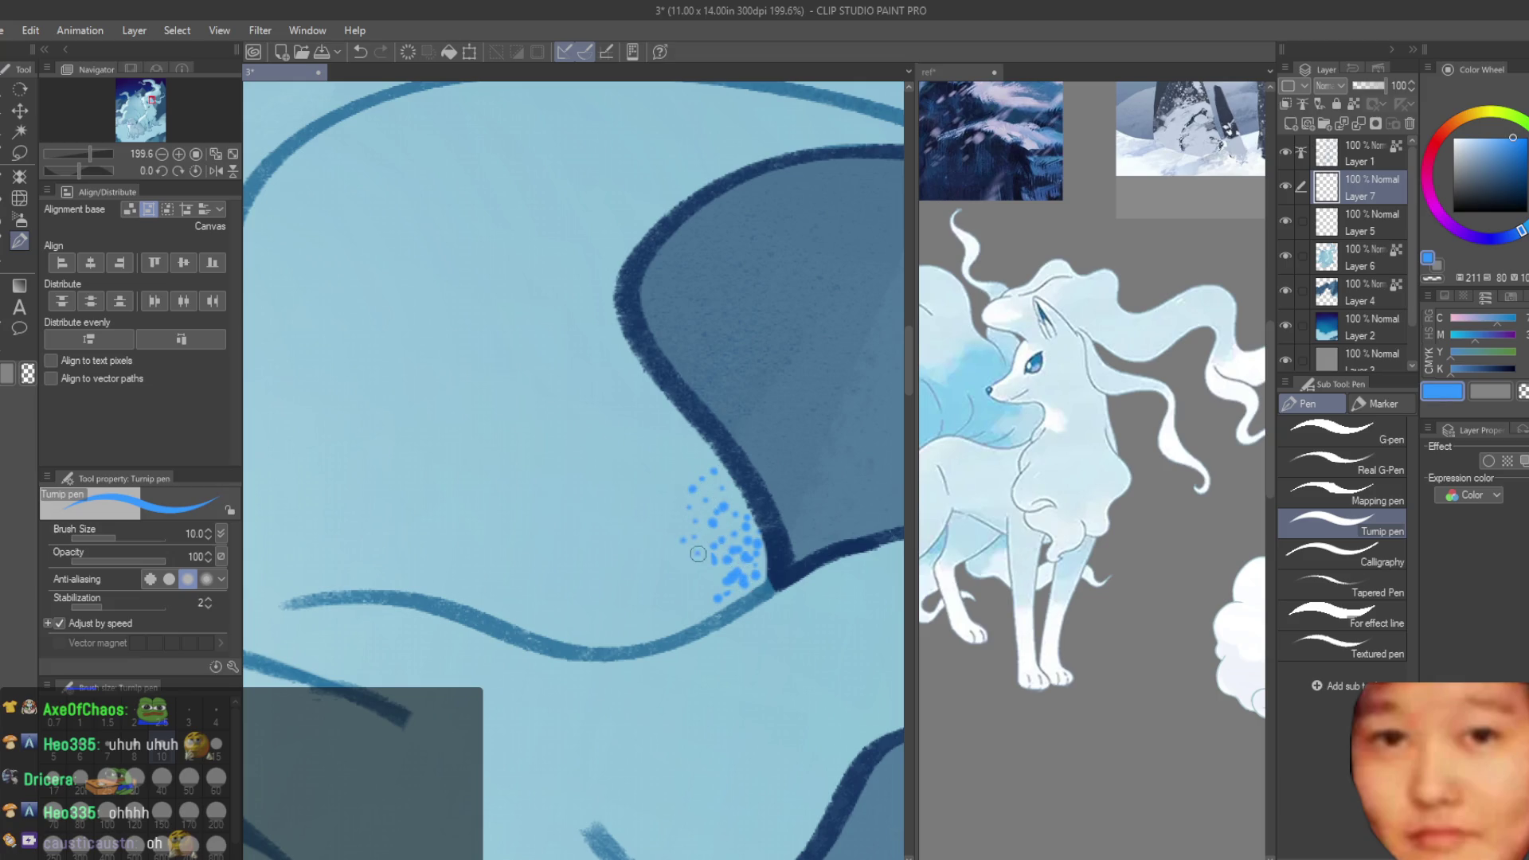
pyautogui.moveTo(697, 585); pyautogui.dragTo(666, 620)
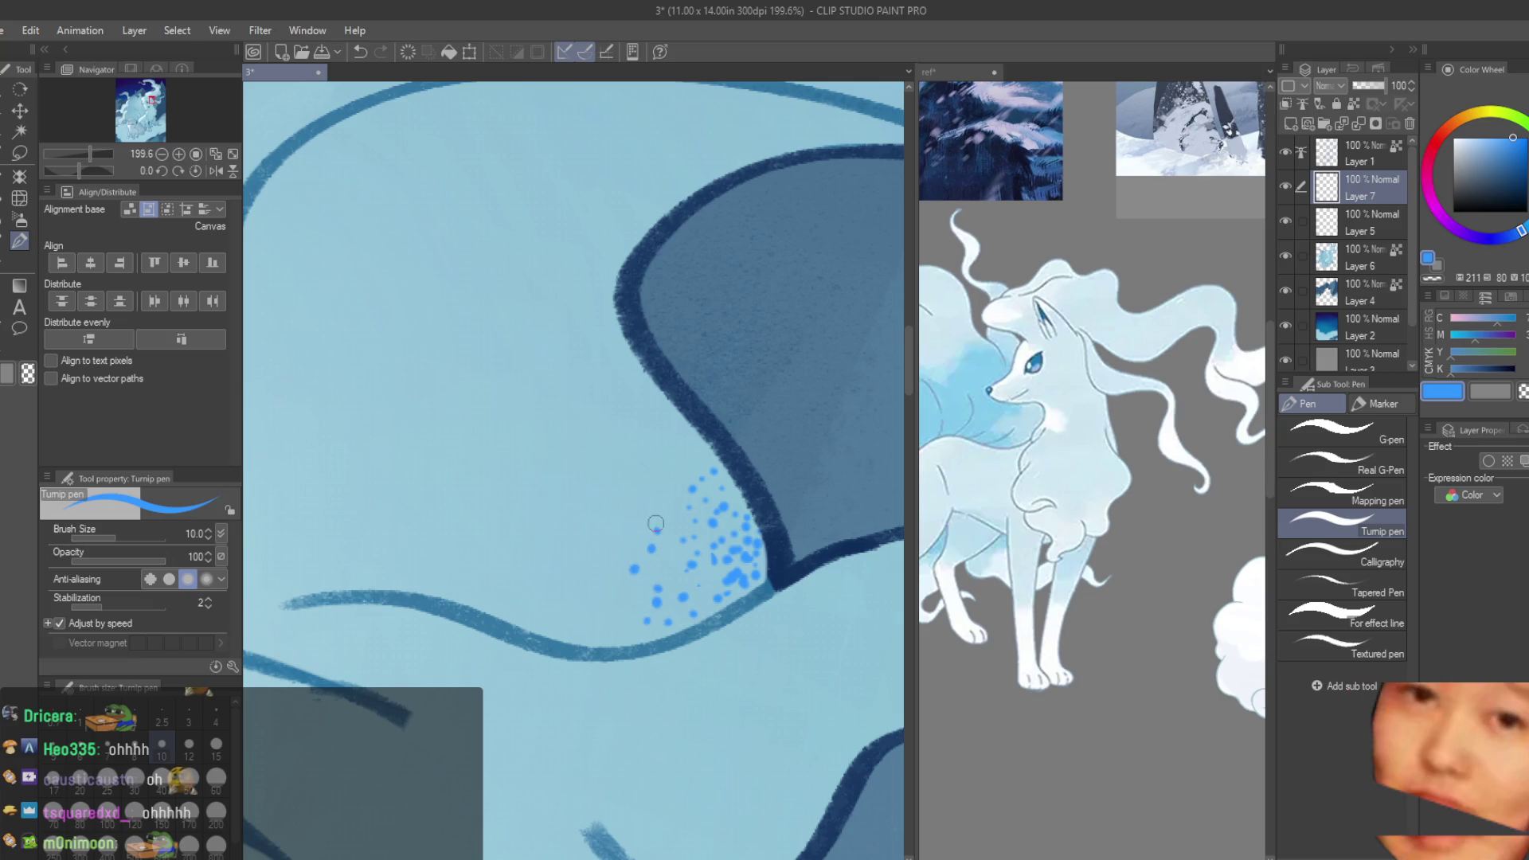
# - Undo the last stippling and delete the stippling layer with the trash icon
pyautogui.scroll(-4, 672, 414)
pyautogui.scroll(-3, 678, 411)
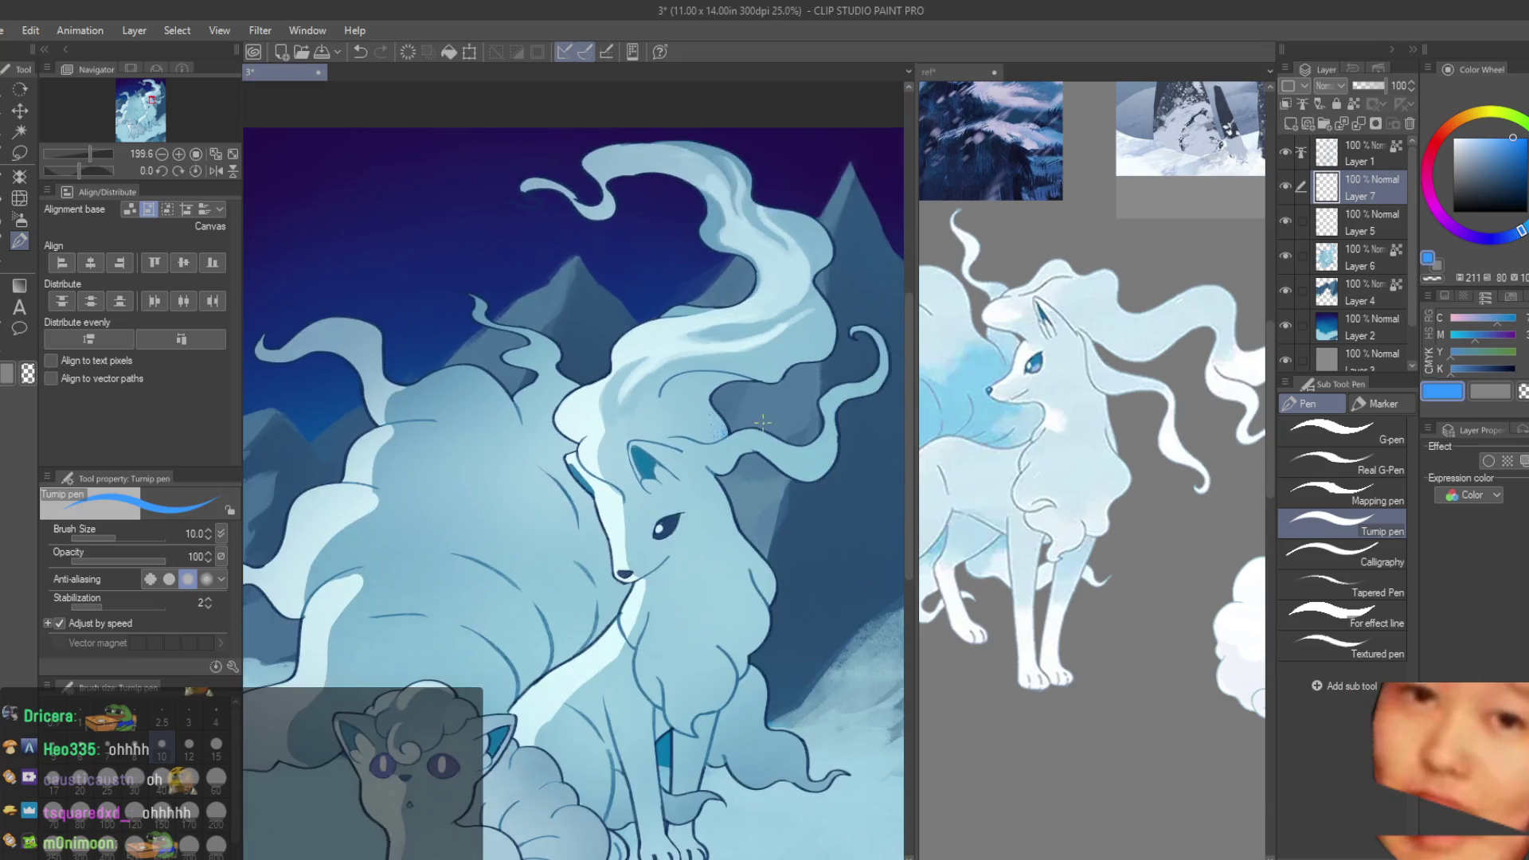
pyautogui.scroll(-2, 727, 429)
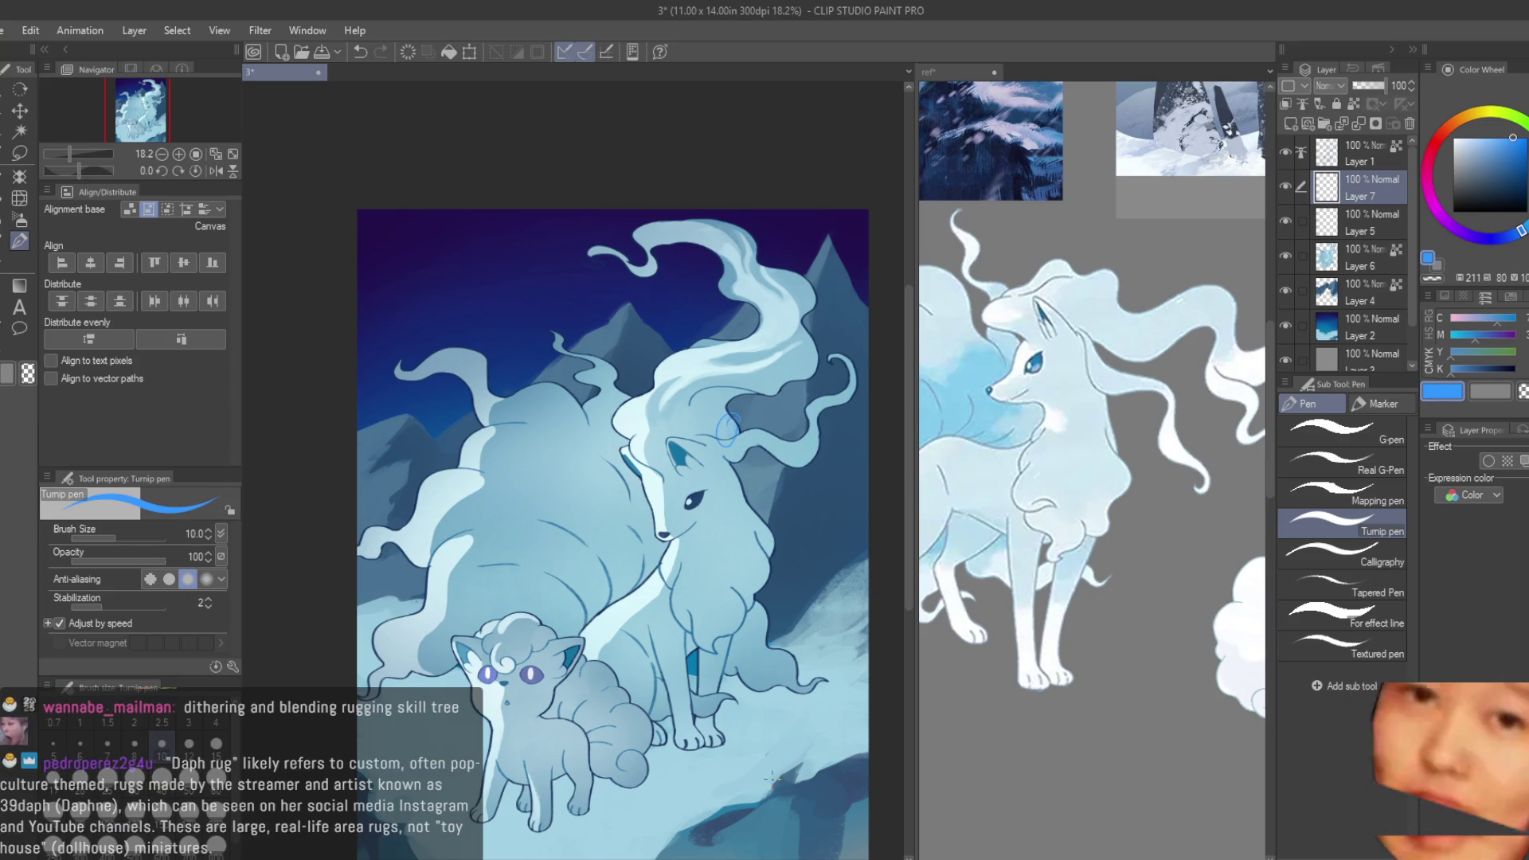
pyautogui.scroll(1, 728, 430)
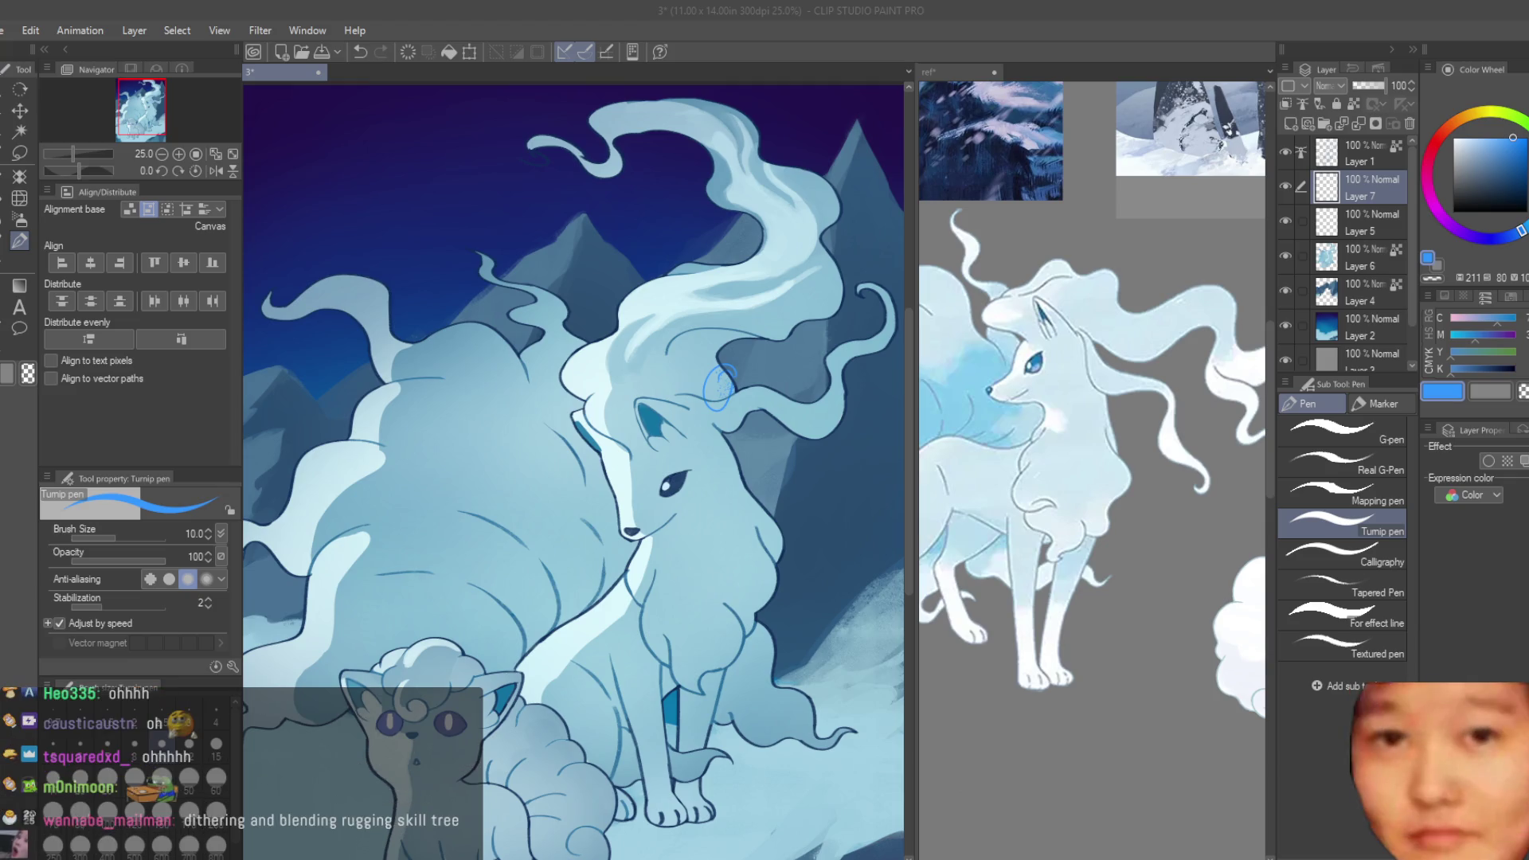
pyautogui.scroll(1, 719, 388)
pyautogui.hotkey('ctrl', 'z')
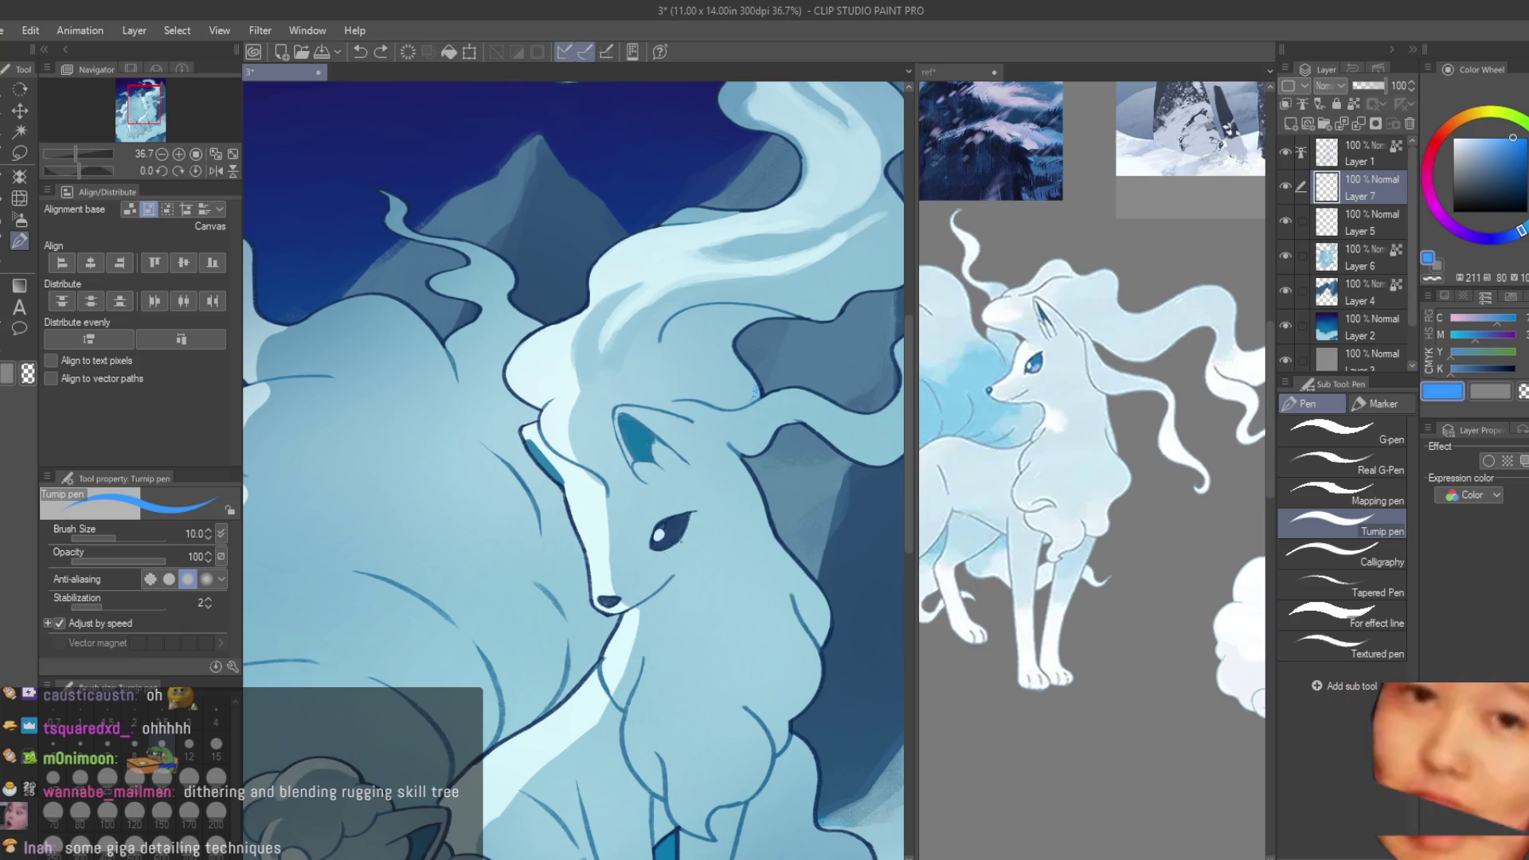
pyautogui.scroll(2, 737, 396)
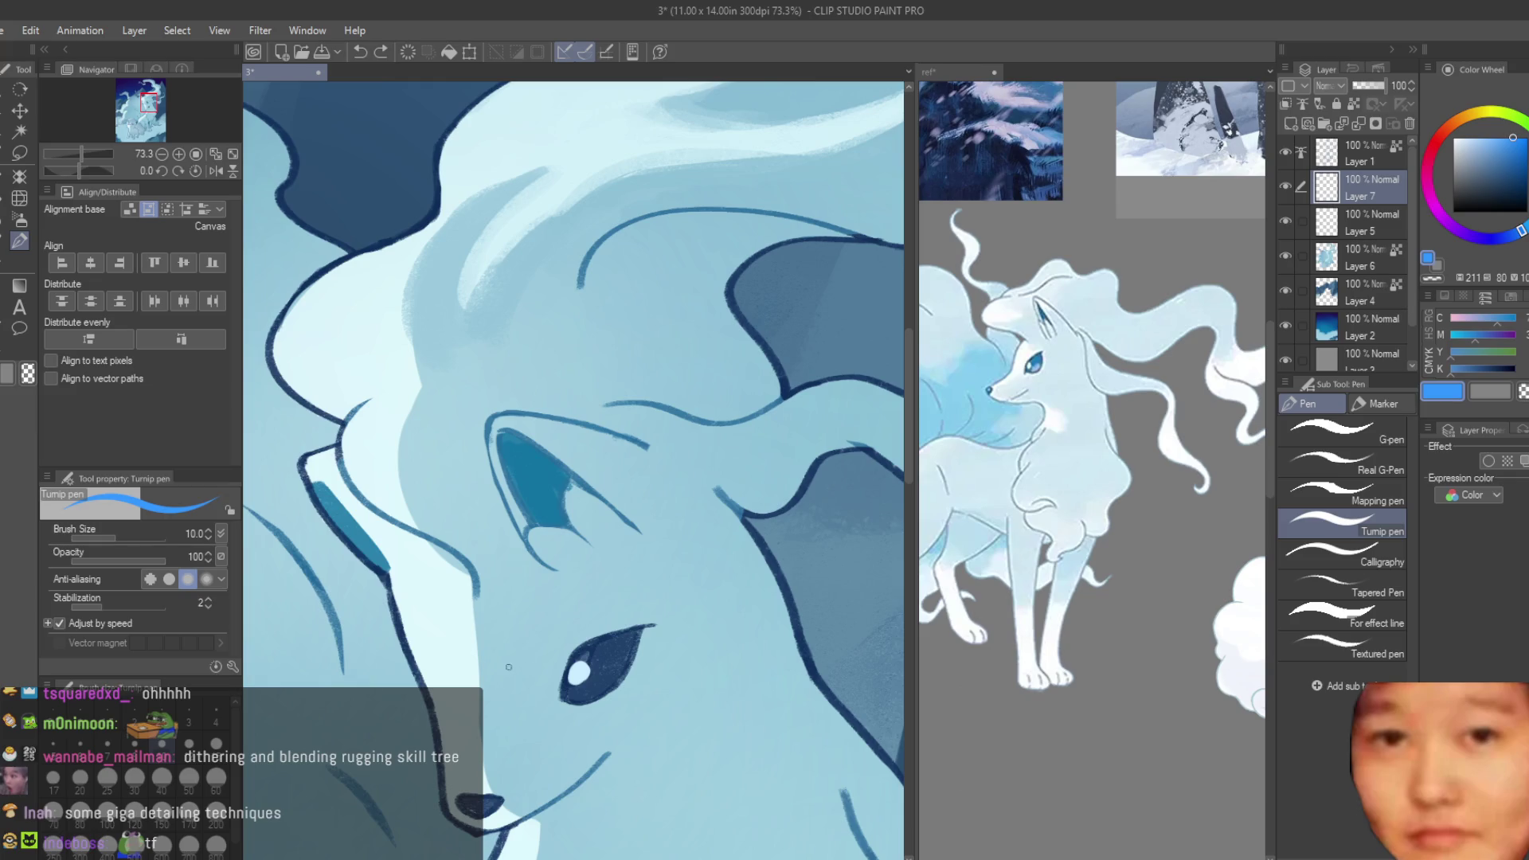
pyautogui.scroll(-2, 508, 666)
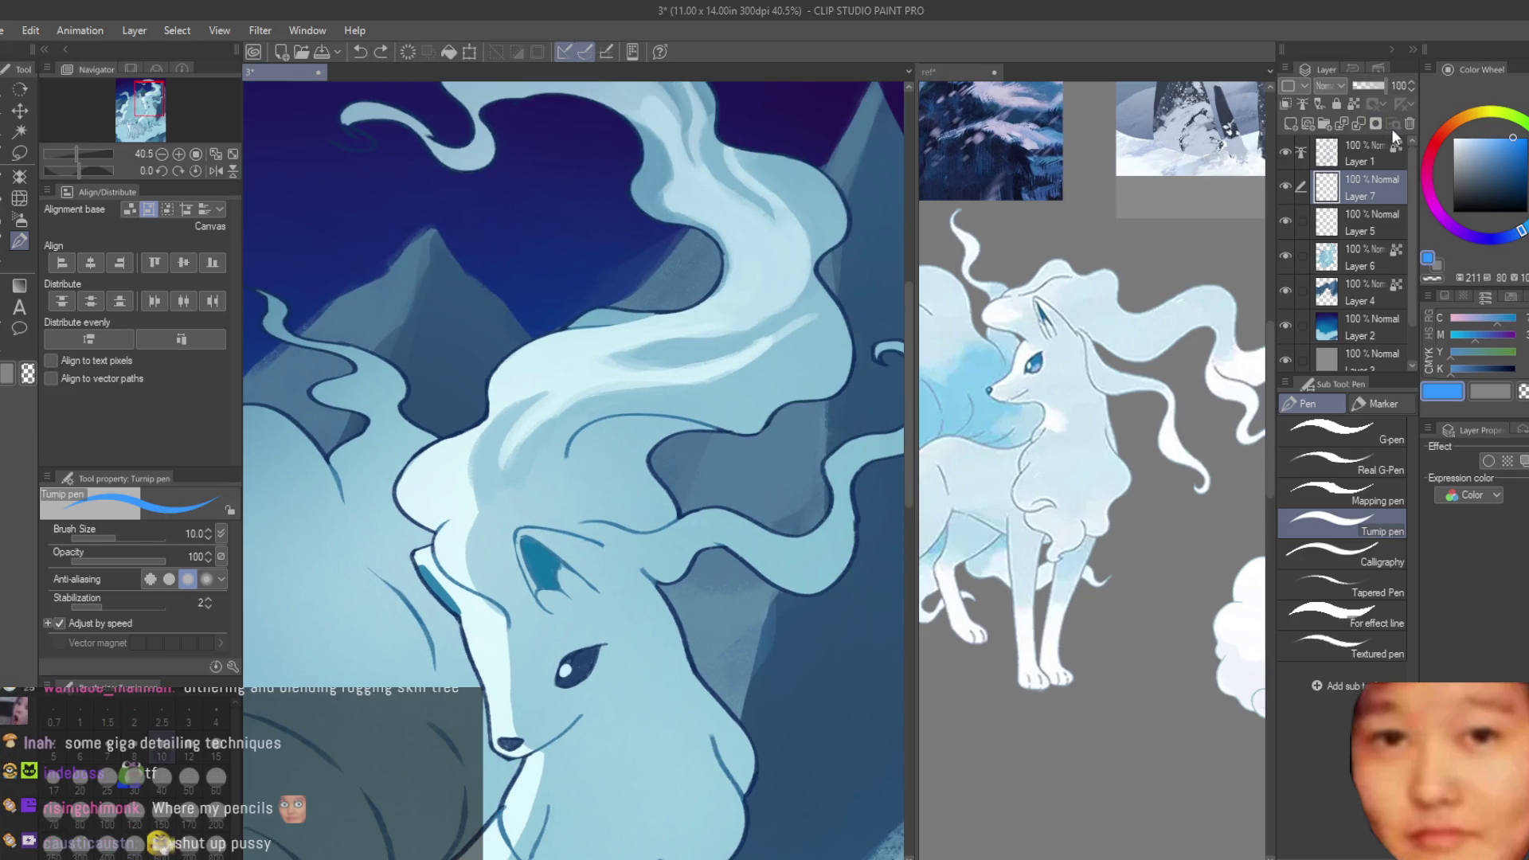
pyautogui.click(1410, 124)
pyautogui.click(1357, 218)
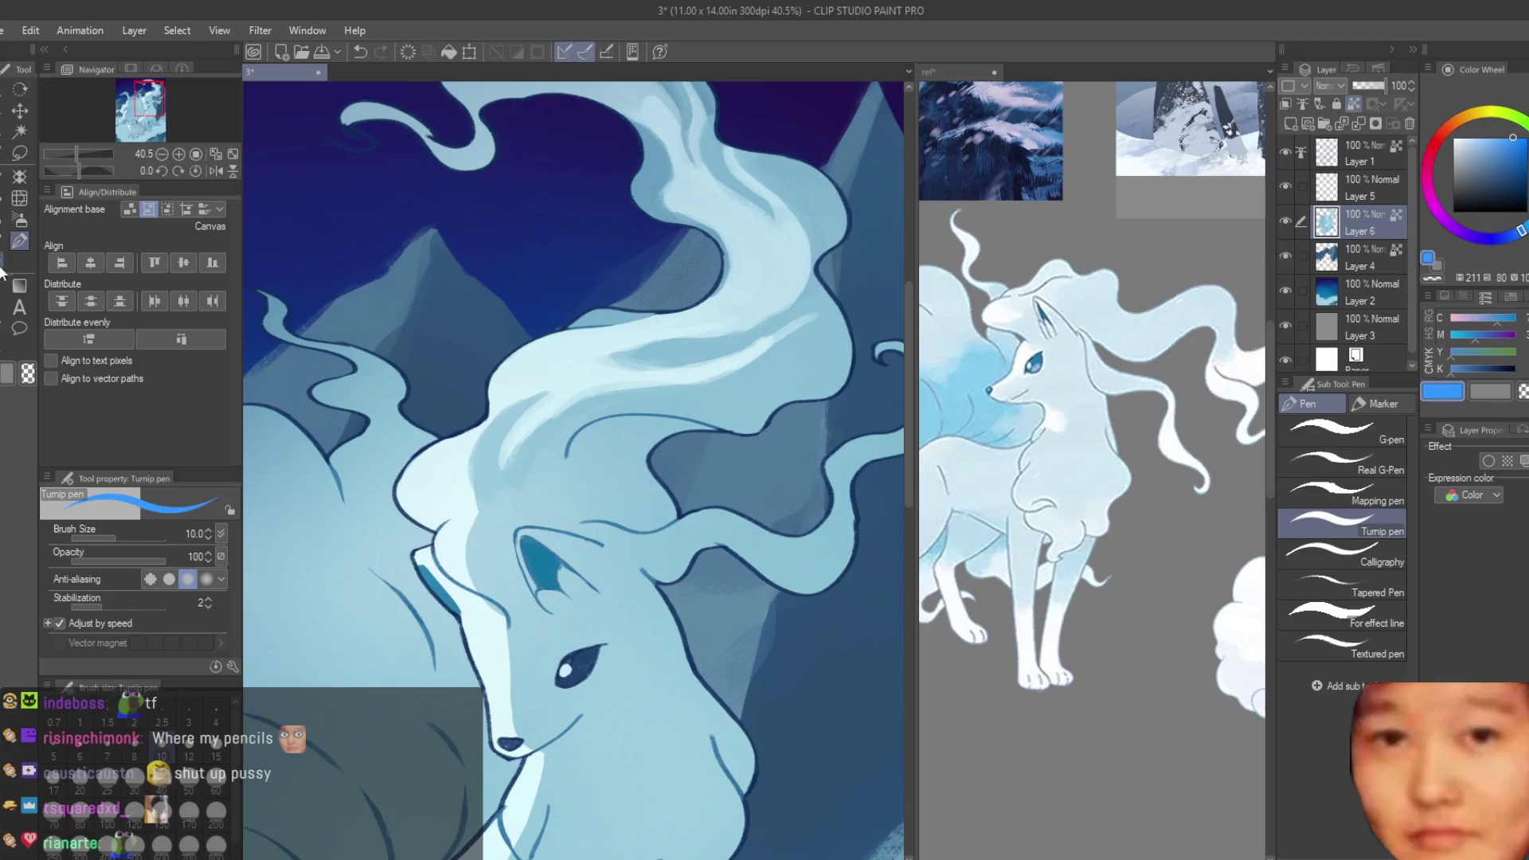
# - With the Dry Texture brush, paint sampled light-blue highlights across the upper mane
pyautogui.press('b')
pyautogui.moveTo(777, 438); pyautogui.dragTo(609, 586)
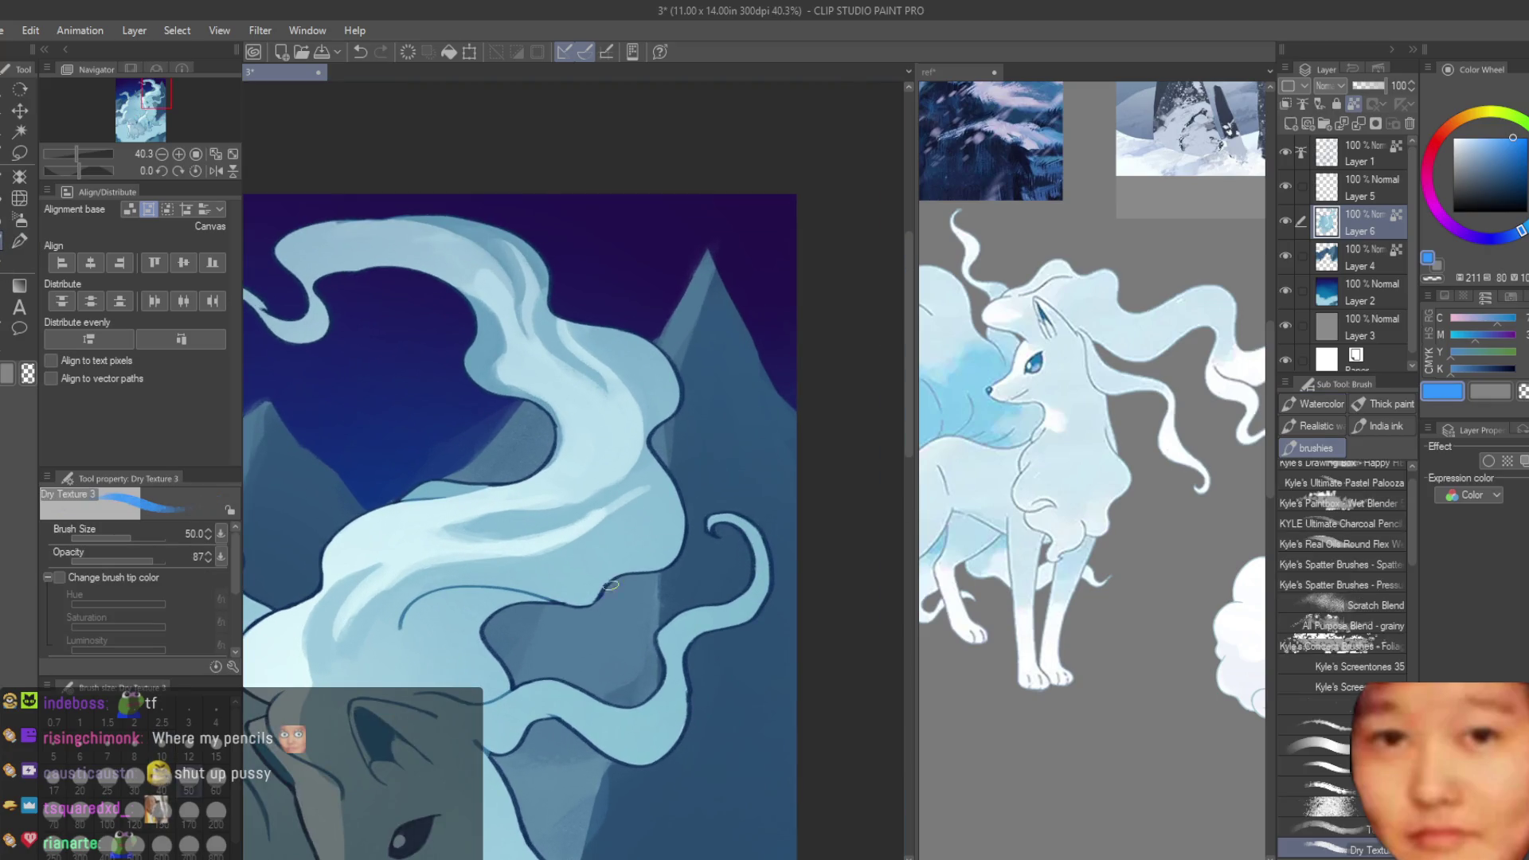
pyautogui.scroll(2, 610, 585)
pyautogui.keyDown('alt'); pyautogui.click(567, 532); pyautogui.keyUp('alt')
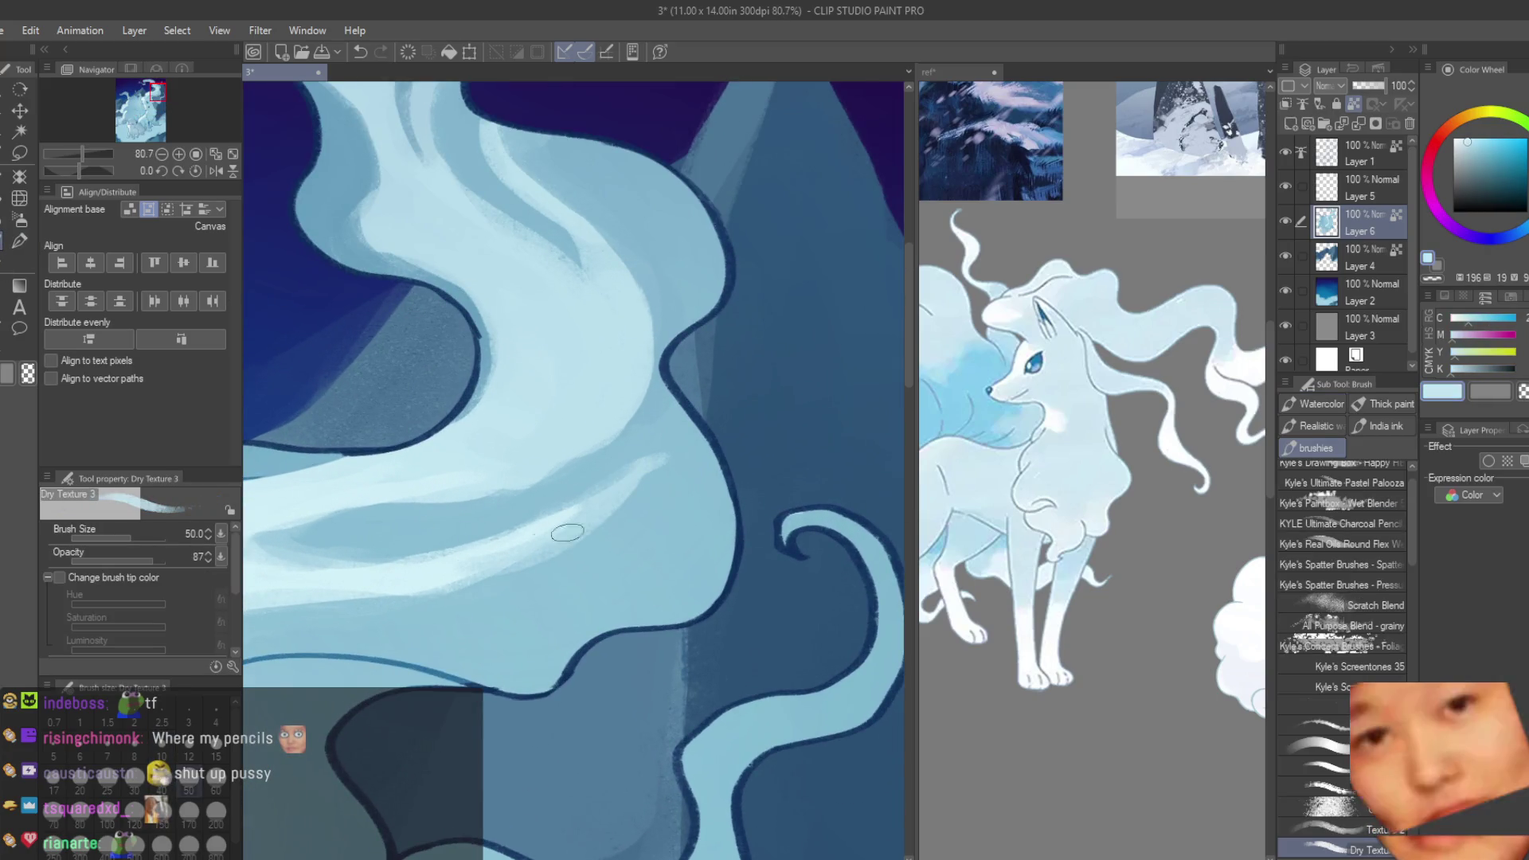
pyautogui.moveTo(567, 532); pyautogui.dragTo(654, 481)
pyautogui.keyDown('alt'); pyautogui.click(669, 444); pyautogui.keyUp('alt')
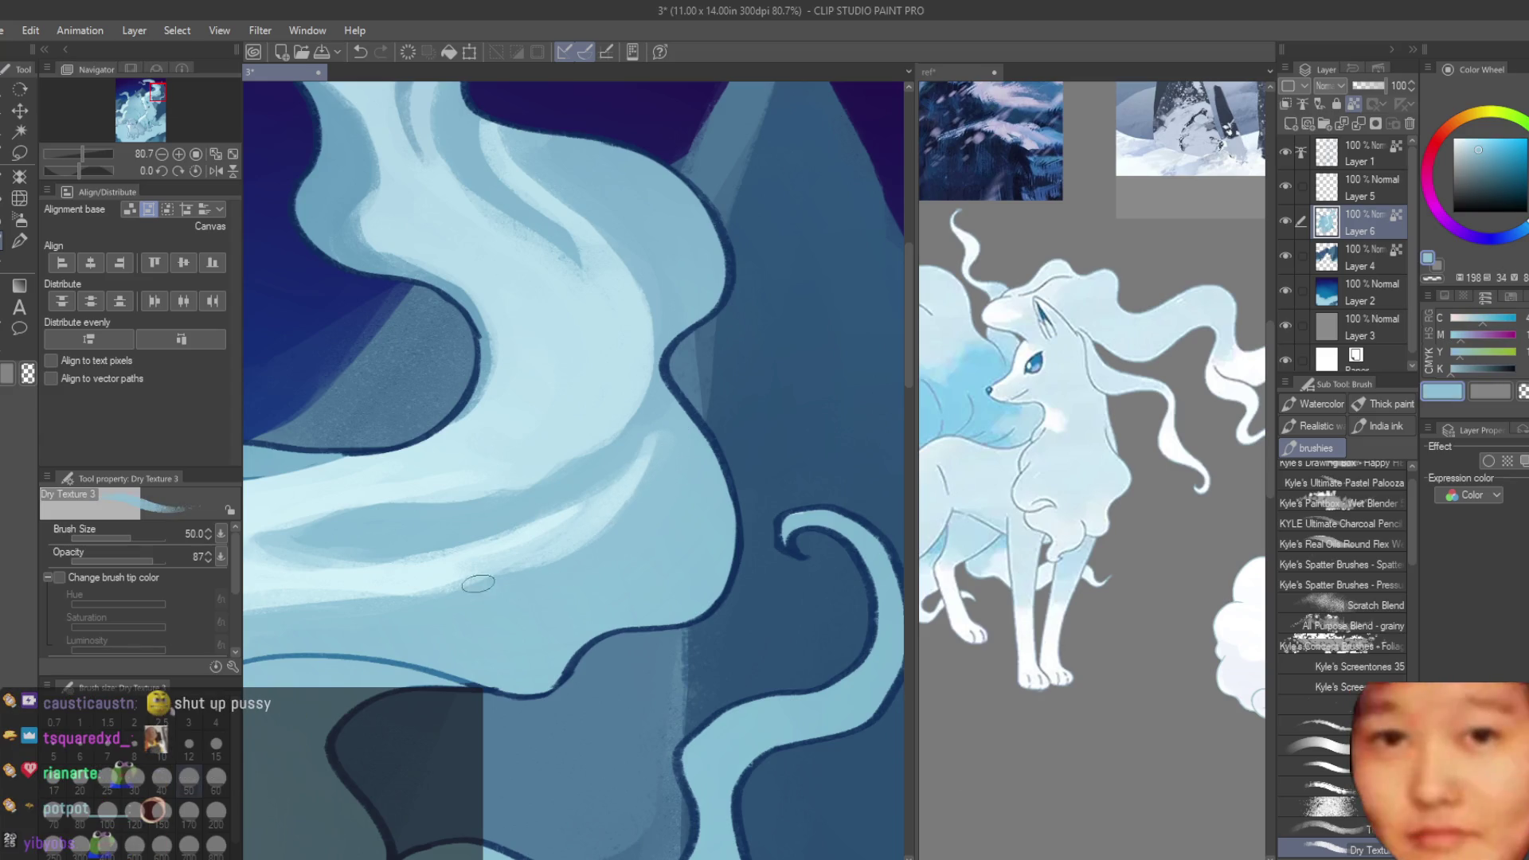
pyautogui.keyDown('alt'); pyautogui.click(507, 544); pyautogui.keyUp('alt')
pyautogui.scroll(-2, 474, 571)
pyautogui.scroll(2, 557, 561)
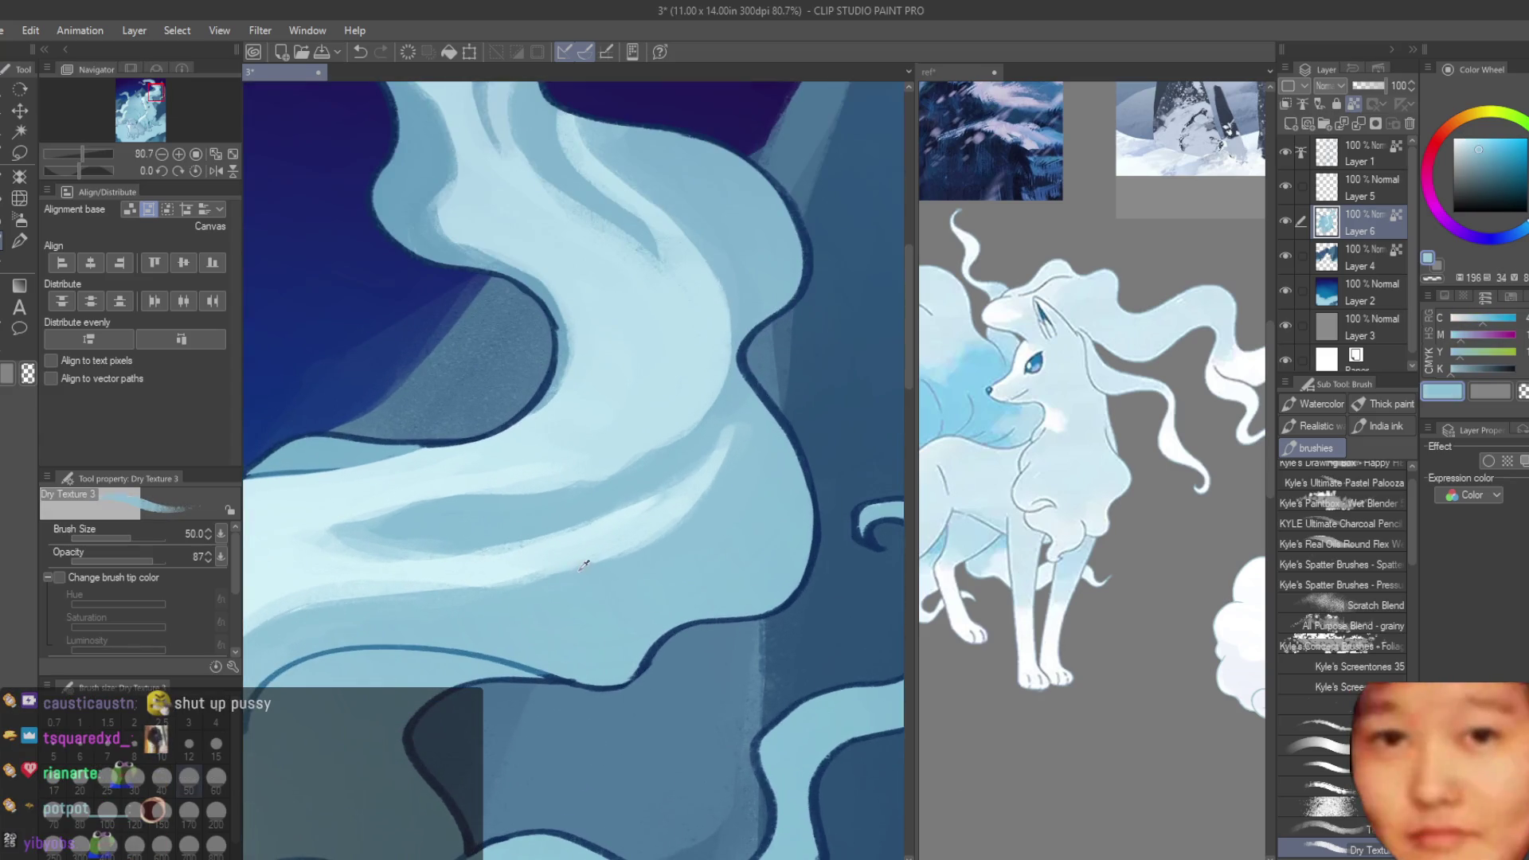
pyautogui.moveTo(551, 561)
pyautogui.mouseDown()
pyautogui.moveTo(653, 542)
pyautogui.moveTo(494, 598)
pyautogui.moveTo(565, 579)
pyautogui.mouseUp()
# - Paint another light highlight stroke and a dab of highlight on the mane fur
pyautogui.keyDown('alt'); pyautogui.click(557, 585); pyautogui.keyUp('alt')
pyautogui.keyDown('alt'); pyautogui.click(664, 526); pyautogui.keyUp('alt')
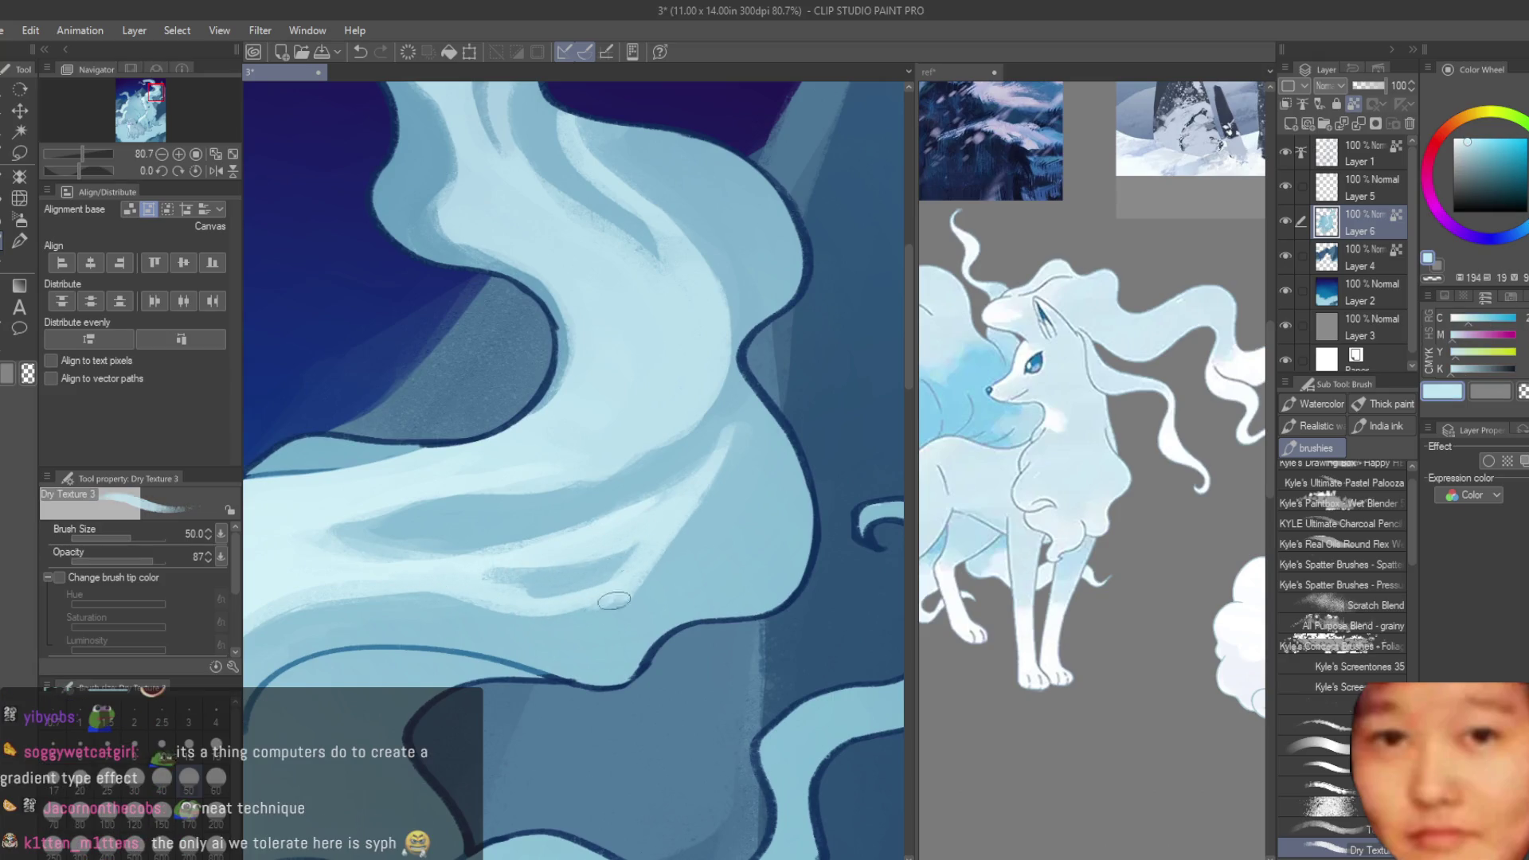
pyautogui.scroll(2, 429, 599)
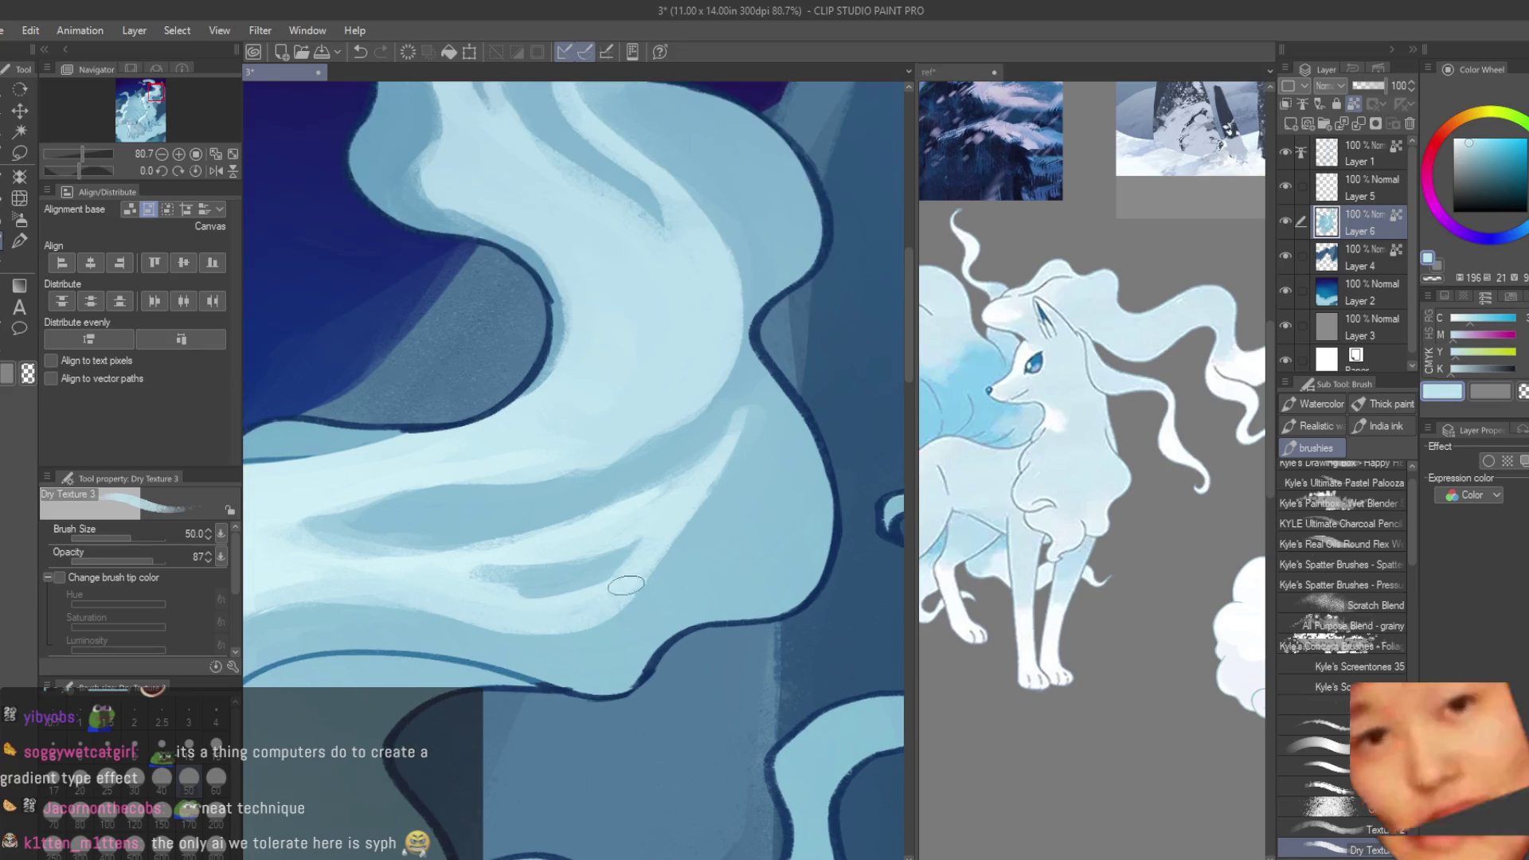
pyautogui.keyDown('alt'); pyautogui.click(665, 576); pyautogui.keyUp('alt')
pyautogui.moveTo(665, 576); pyautogui.dragTo(590, 535)
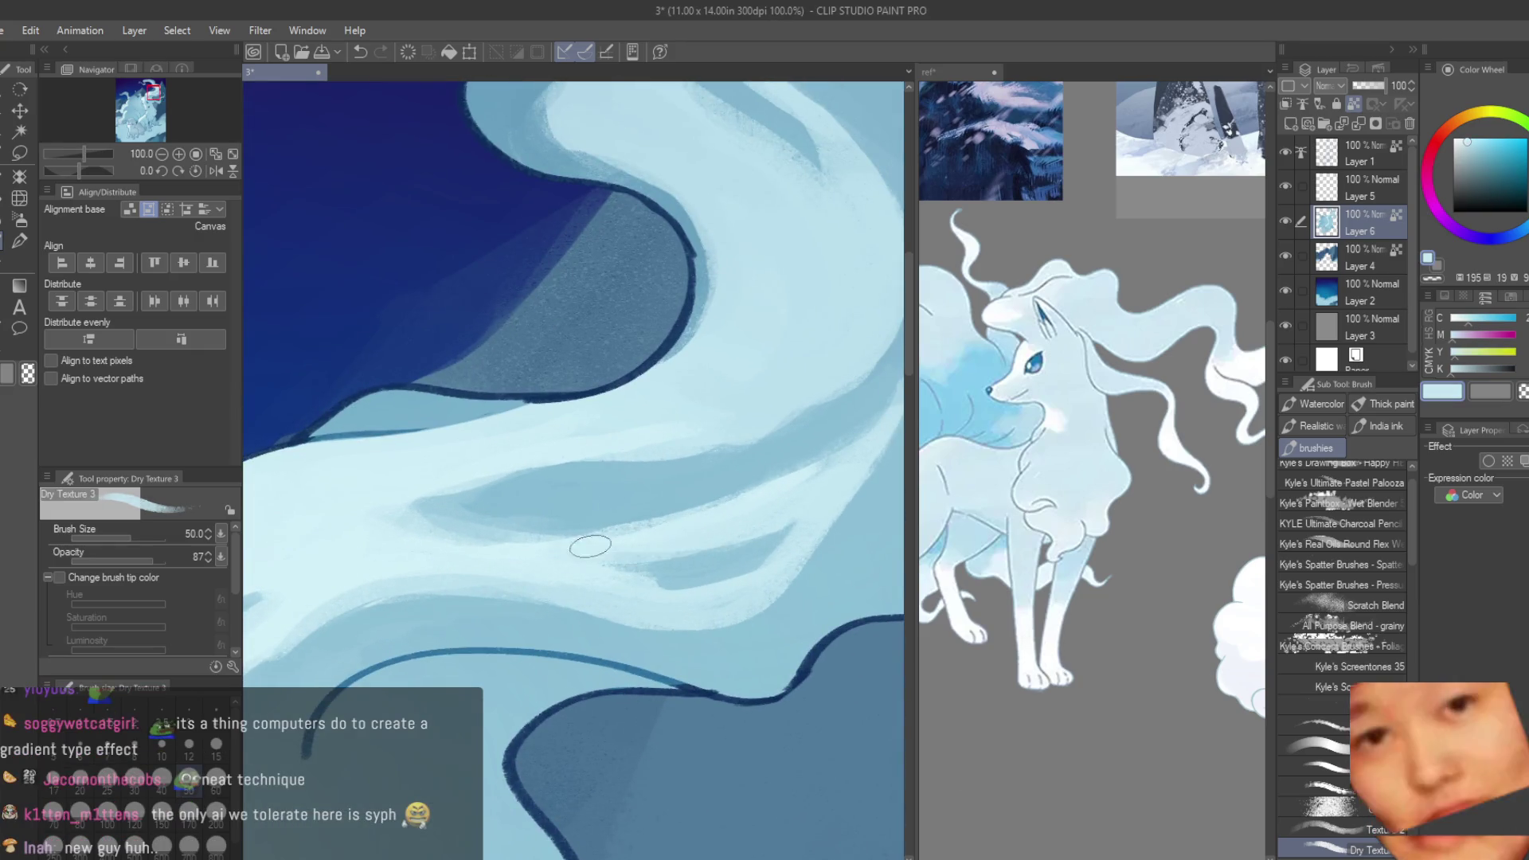
pyautogui.keyDown('alt'); pyautogui.click(788, 528); pyautogui.keyUp('alt')
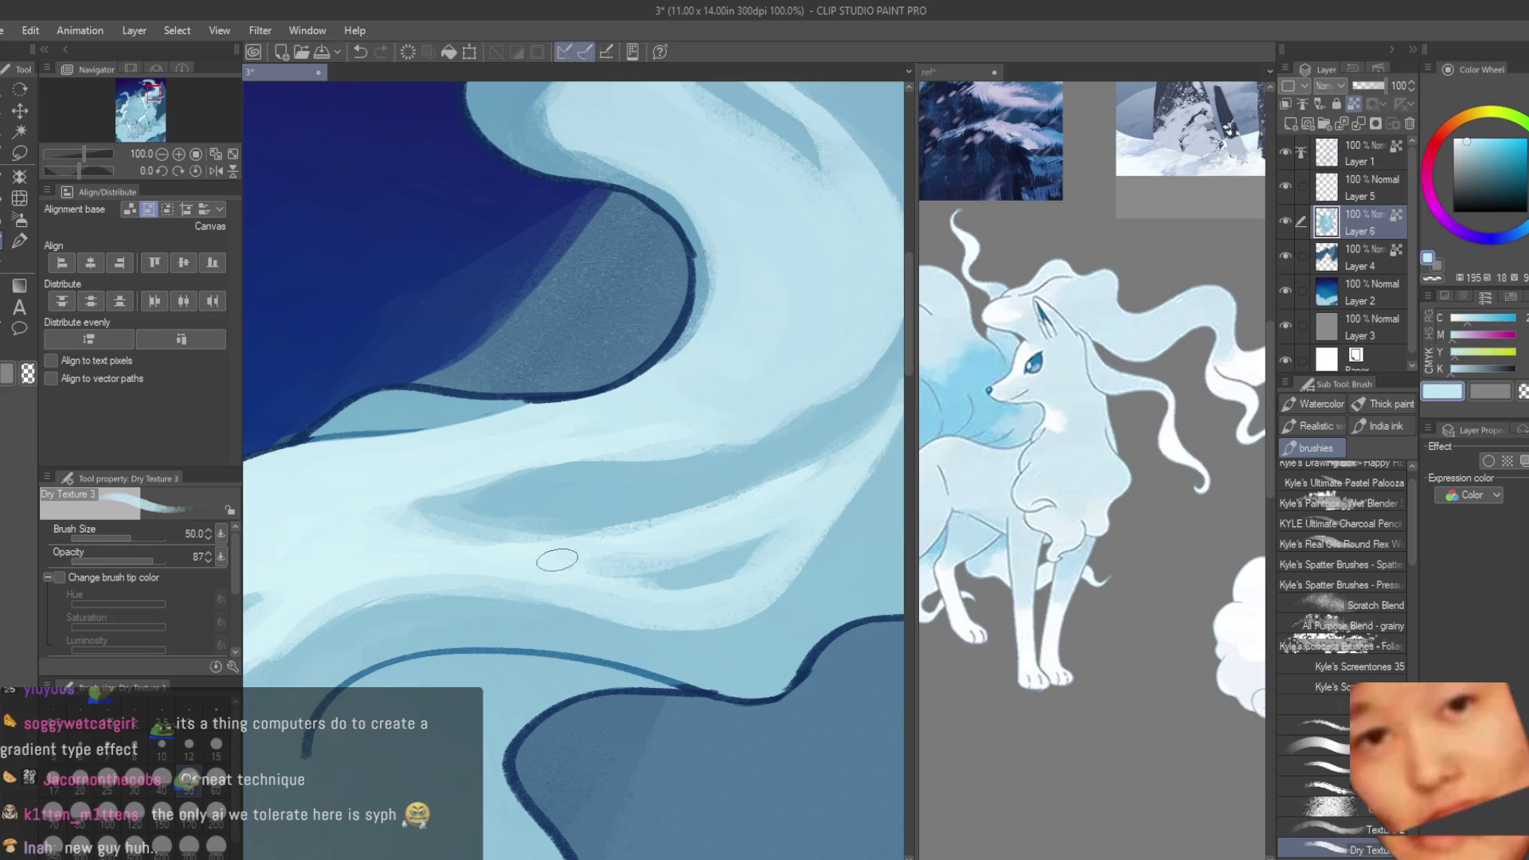
# - Resample pale, mid and saturated blues from the fur, and save the illustration
pyautogui.keyDown('alt'); pyautogui.click(671, 548); pyautogui.keyUp('alt')
pyautogui.keyDown('alt'); pyautogui.click(671, 548); pyautogui.keyUp('alt')
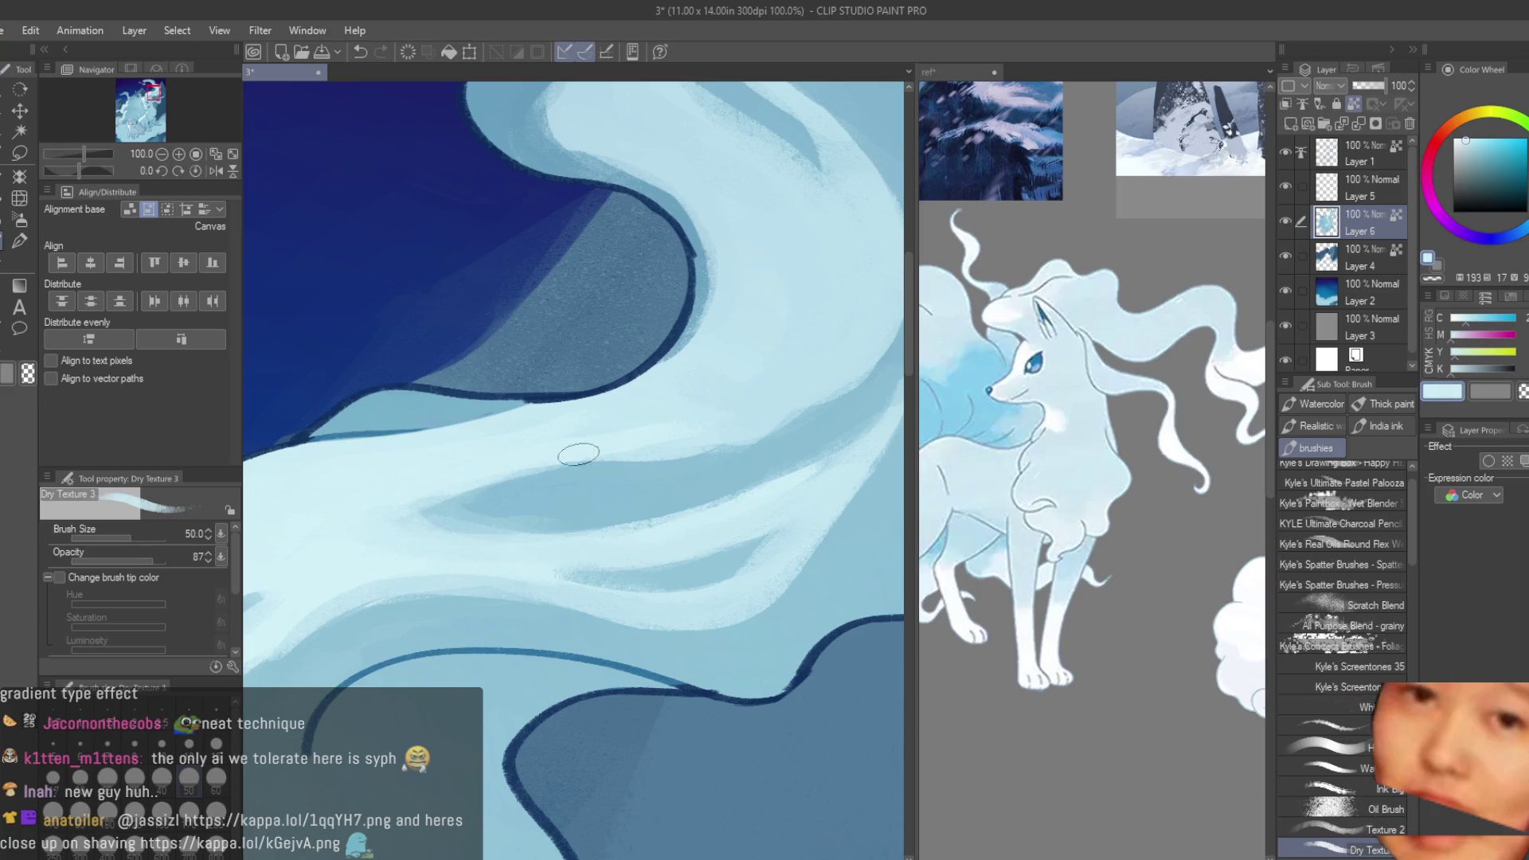
pyautogui.keyDown('alt'); pyautogui.click(622, 493); pyautogui.keyUp('alt')
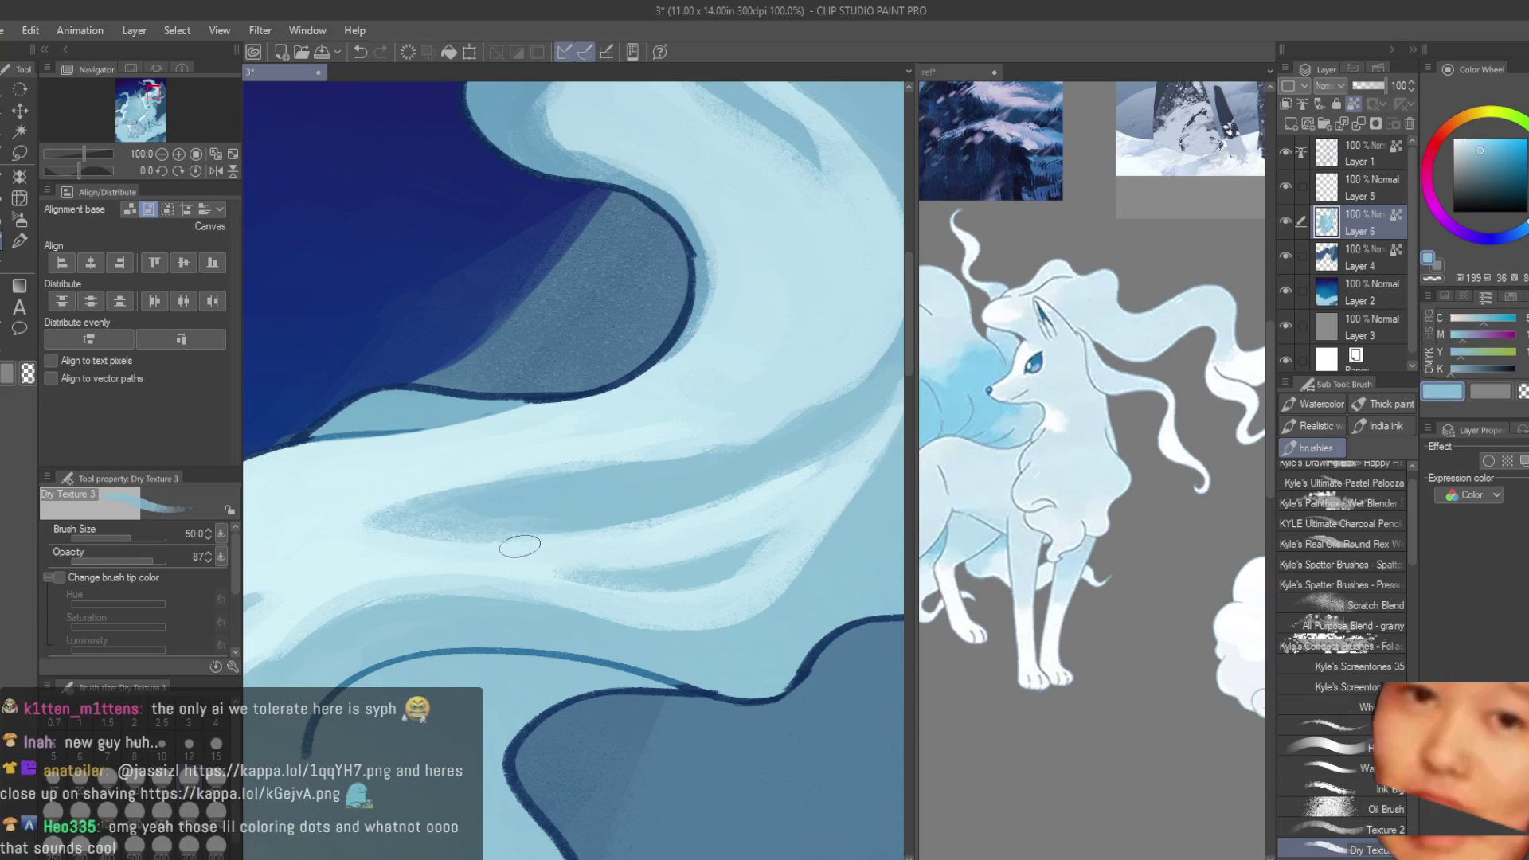
pyautogui.keyDown('alt'); pyautogui.click(511, 537); pyautogui.keyUp('alt')
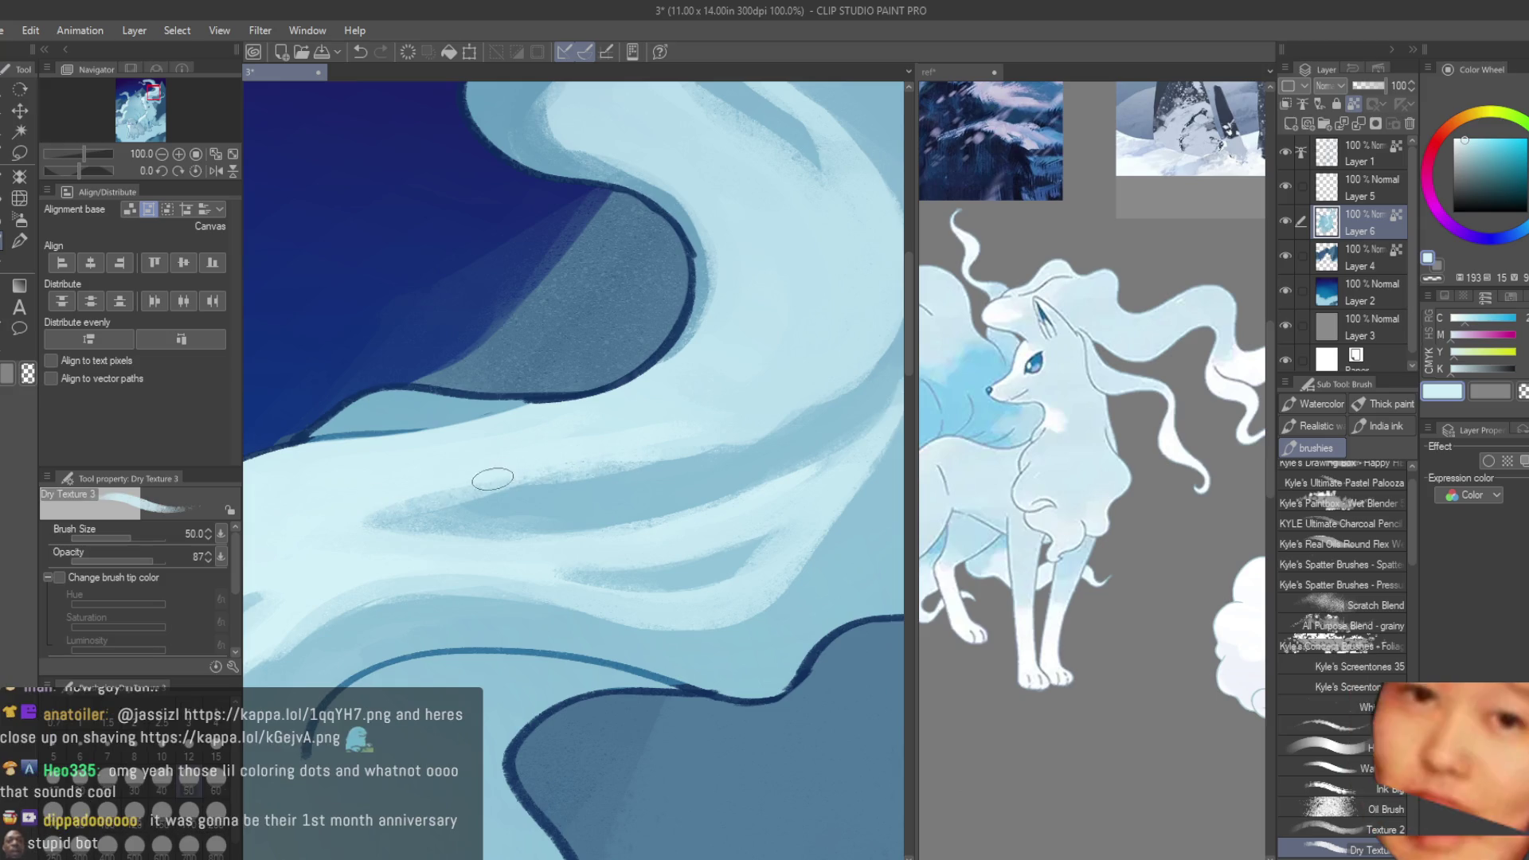
pyautogui.keyDown('alt'); pyautogui.click(383, 522); pyautogui.keyUp('alt')
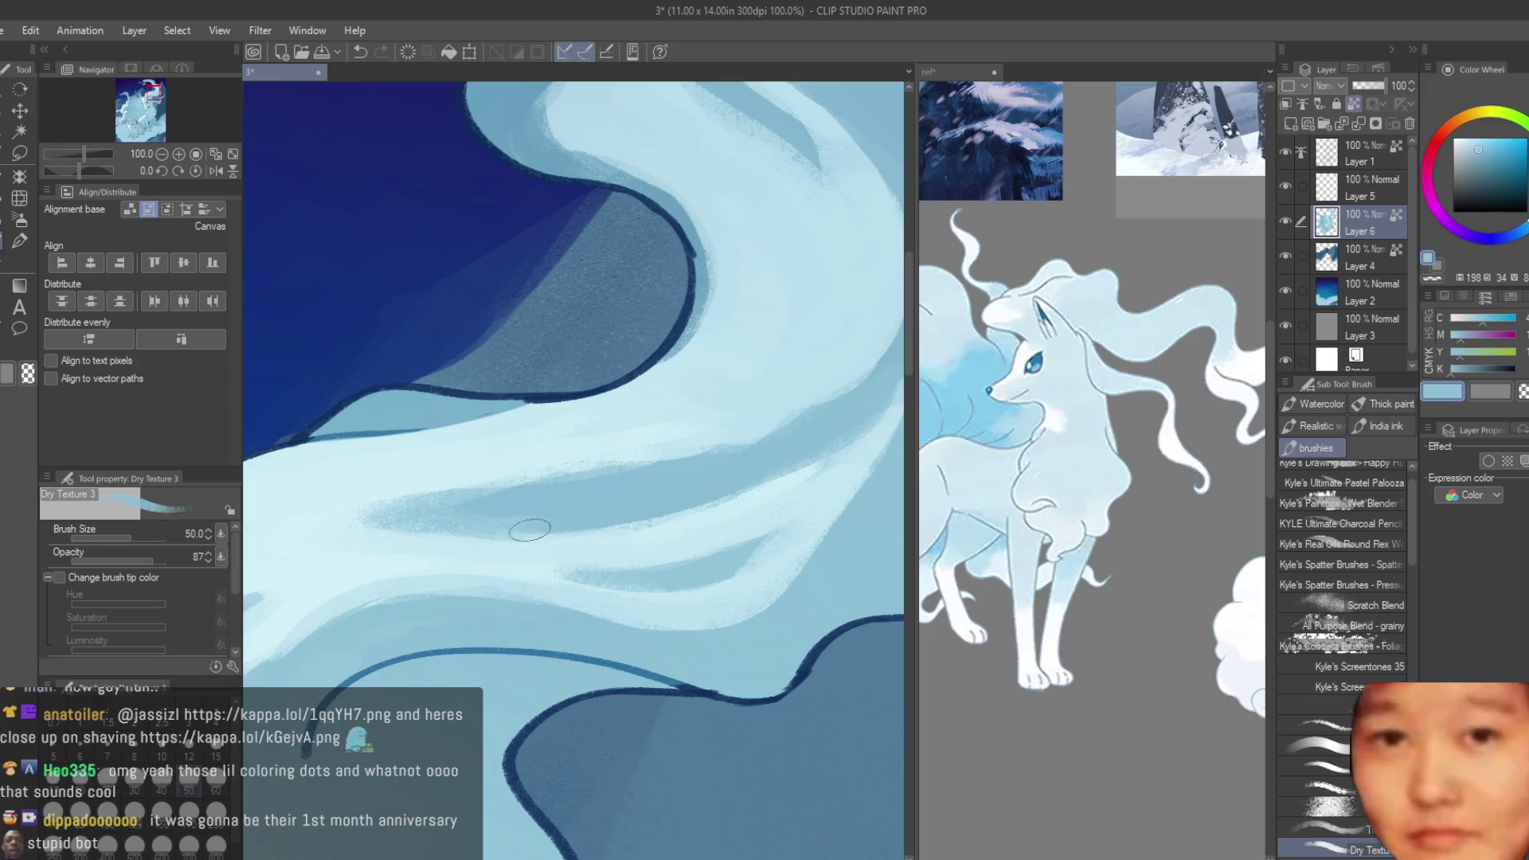
pyautogui.keyDown('alt'); pyautogui.click(321, 530); pyautogui.keyUp('alt')
pyautogui.hotkey('ctrl', 's')
# - Paint light highlight strokes across the lower mane and pick the darker mid-blue
pyautogui.scroll(-5, 677, 375)
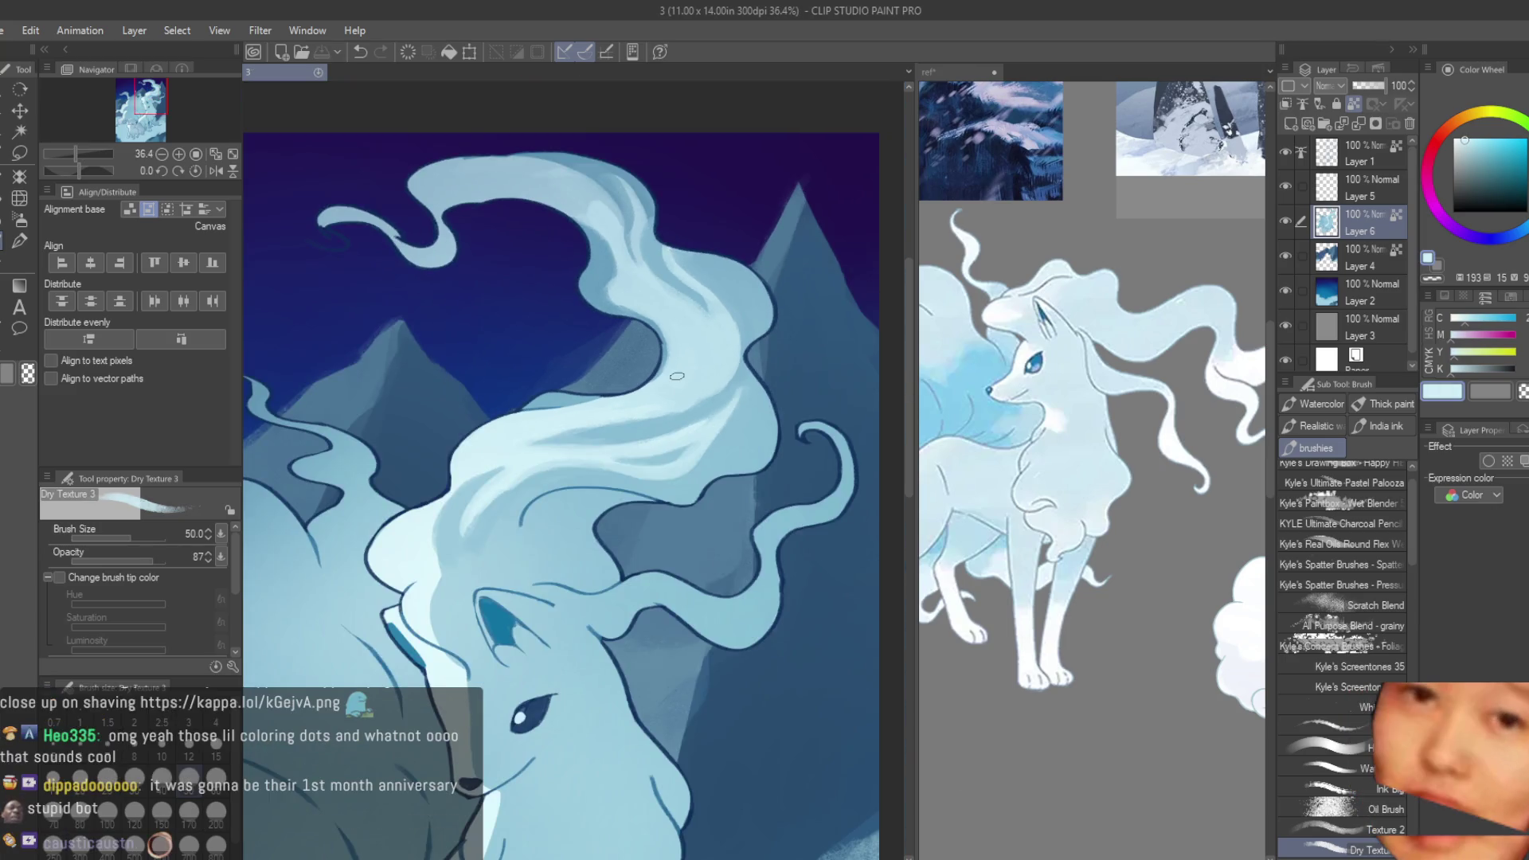
pyautogui.scroll(2, 677, 376)
pyautogui.scroll(2, 717, 637)
pyautogui.scroll(1, 683, 685)
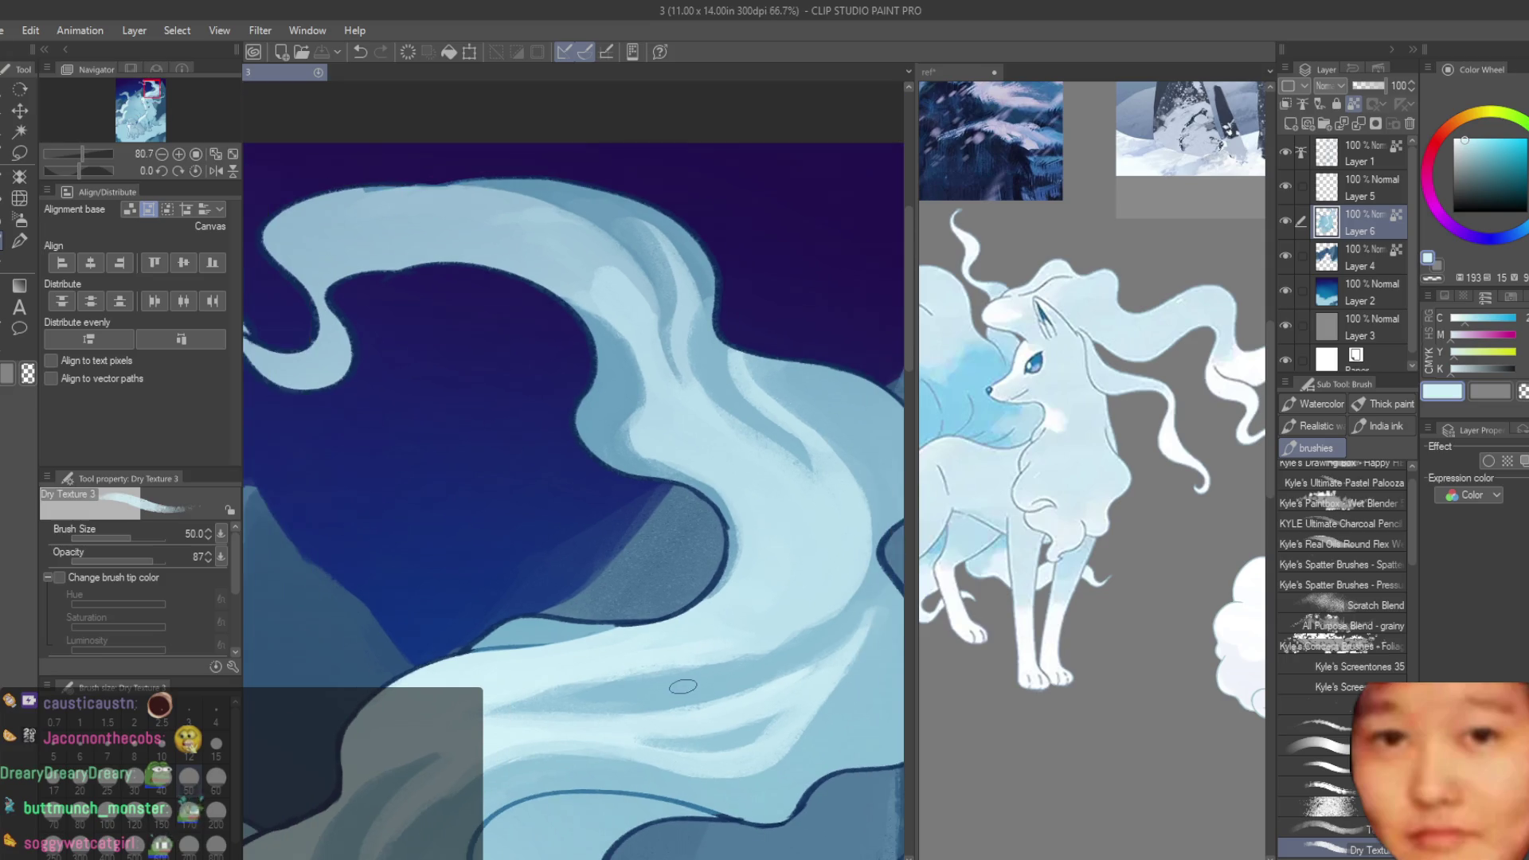
pyautogui.keyDown('alt'); pyautogui.click(683, 685); pyautogui.keyUp('alt')
pyautogui.moveTo(693, 665)
pyautogui.mouseDown()
pyautogui.moveTo(820, 573)
pyautogui.moveTo(746, 659)
pyautogui.mouseUp()
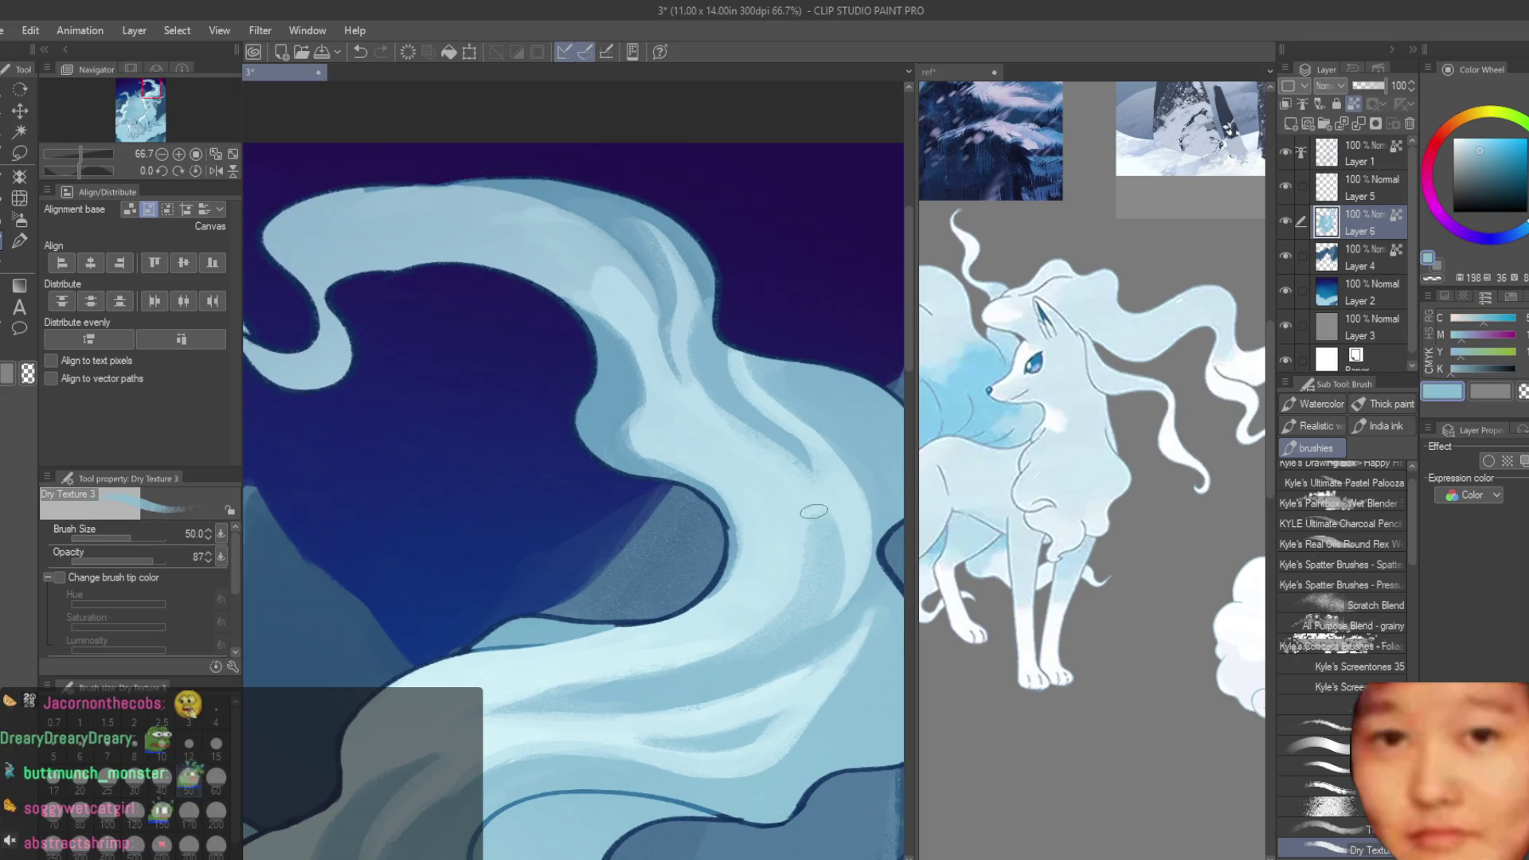
pyautogui.scroll(1, 813, 511)
pyautogui.keyDown('alt'); pyautogui.click(778, 519); pyautogui.keyUp('alt')
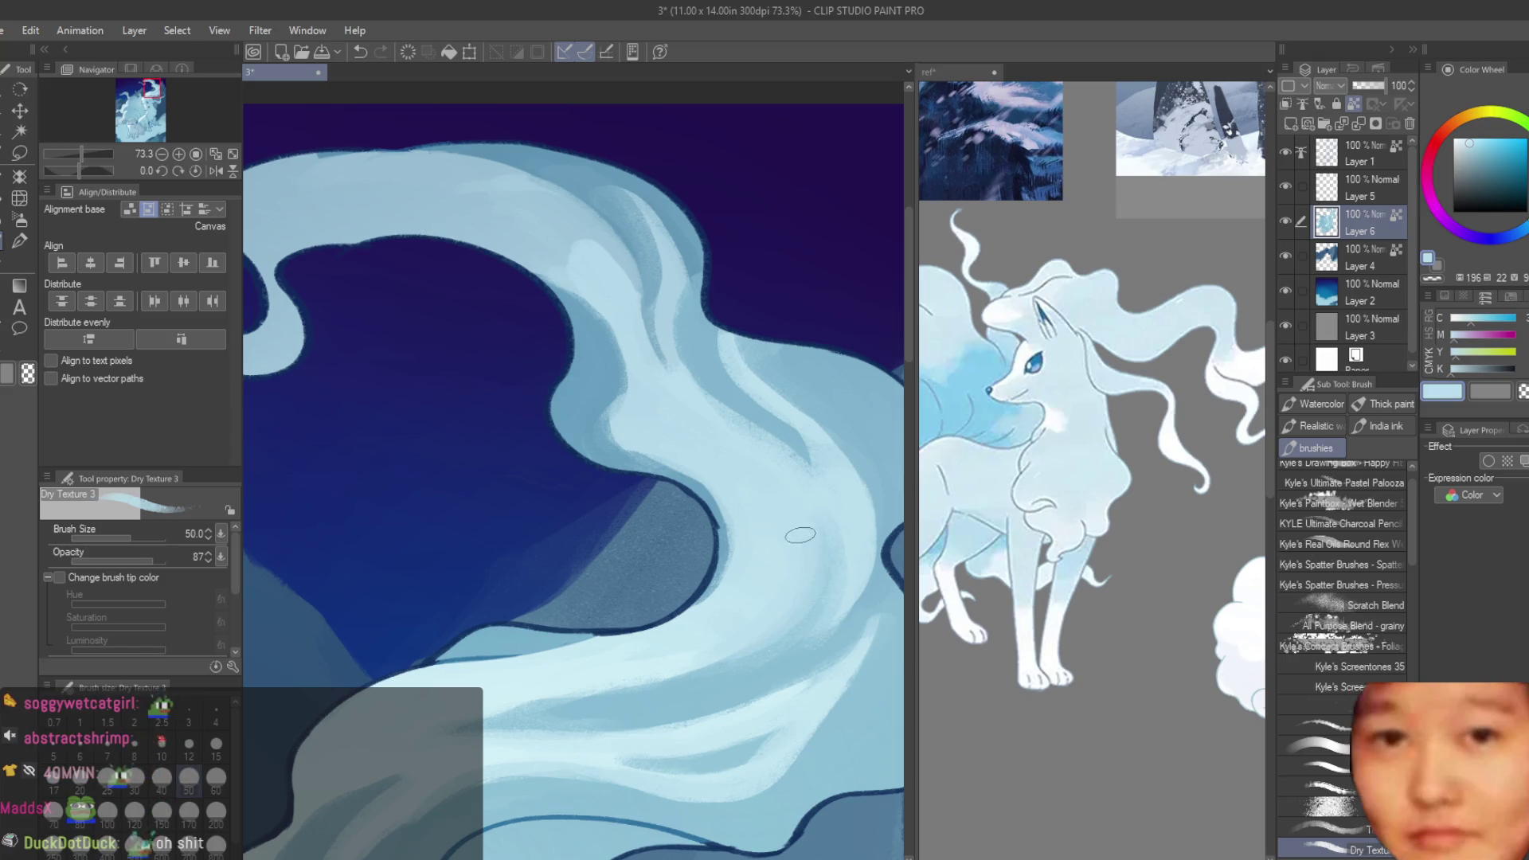
pyautogui.keyDown('alt'); pyautogui.click(664, 668); pyautogui.keyUp('alt')
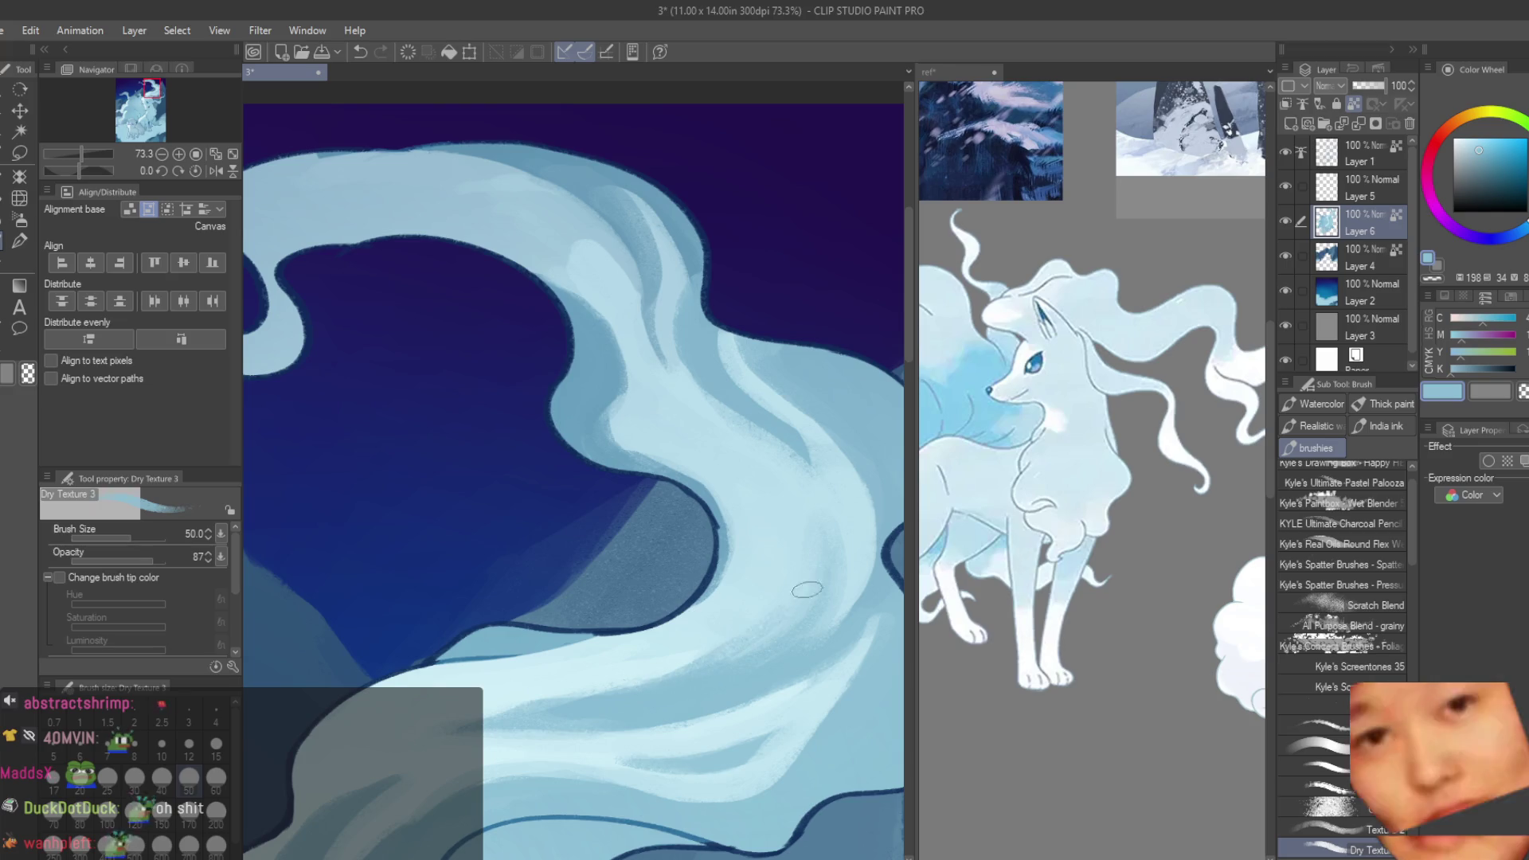
pyautogui.keyDown('alt'); pyautogui.click(692, 649); pyautogui.keyUp('alt')
pyautogui.keyDown('alt'); pyautogui.click(736, 625); pyautogui.keyUp('alt')
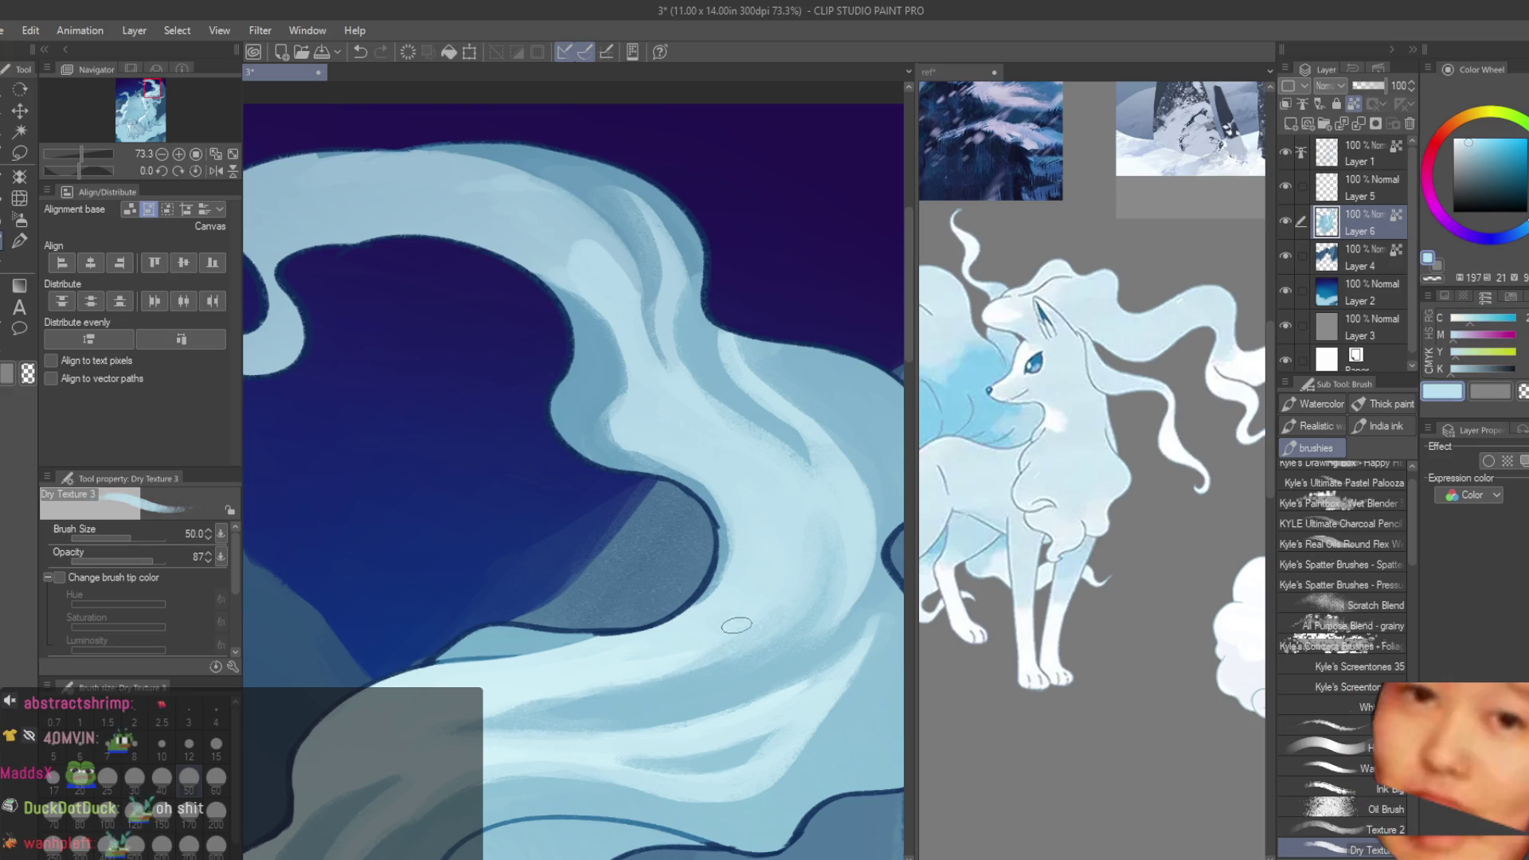
pyautogui.keyDown('alt'); pyautogui.click(711, 599); pyautogui.keyUp('alt')
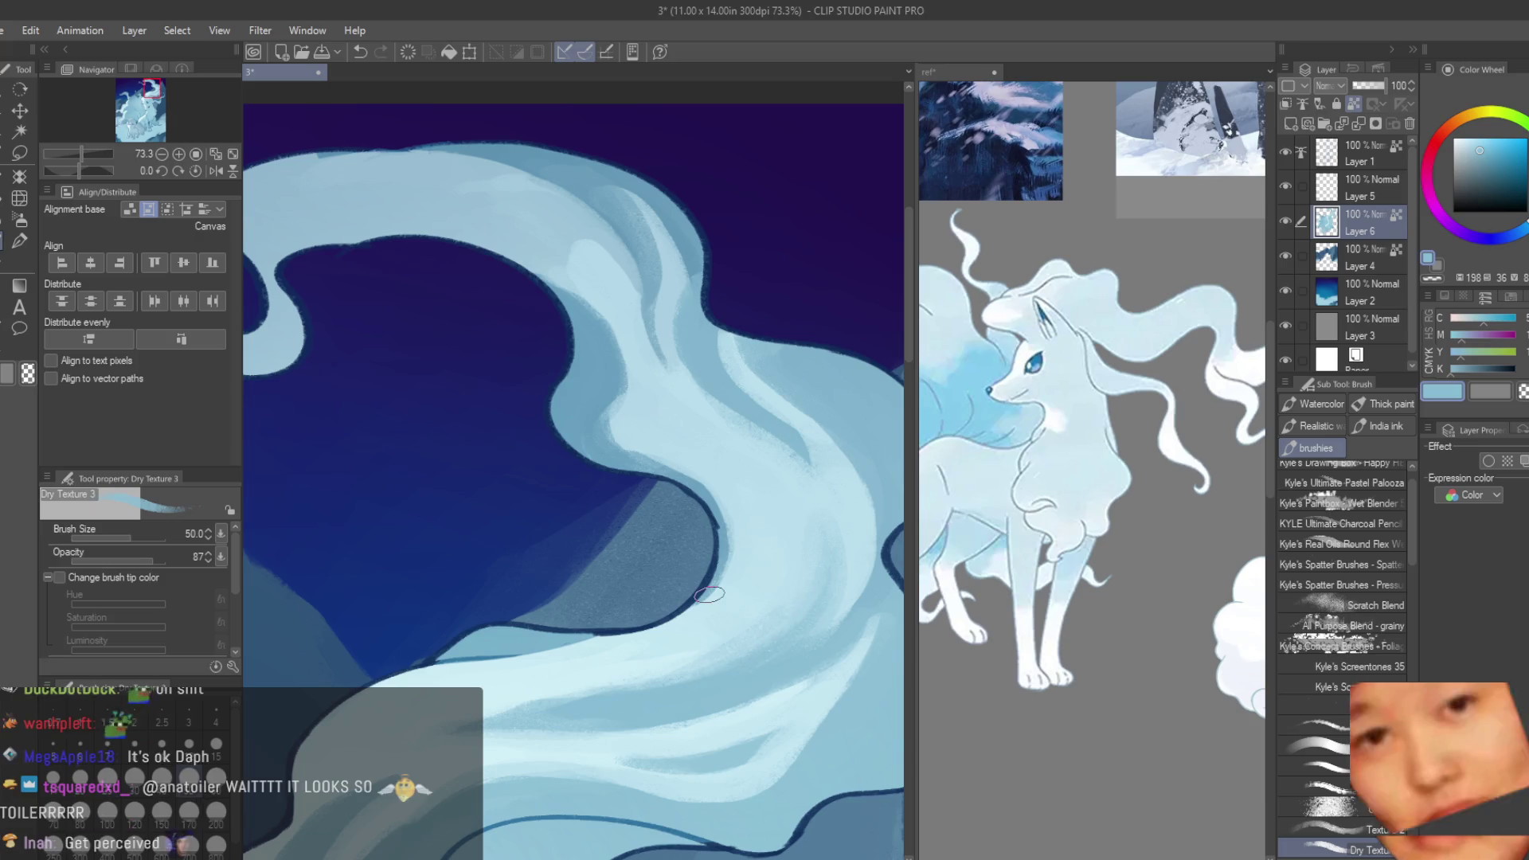
# - Brush soft diagonal strokes over the mane to blend the highlights
pyautogui.scroll(-3, 584, 532)
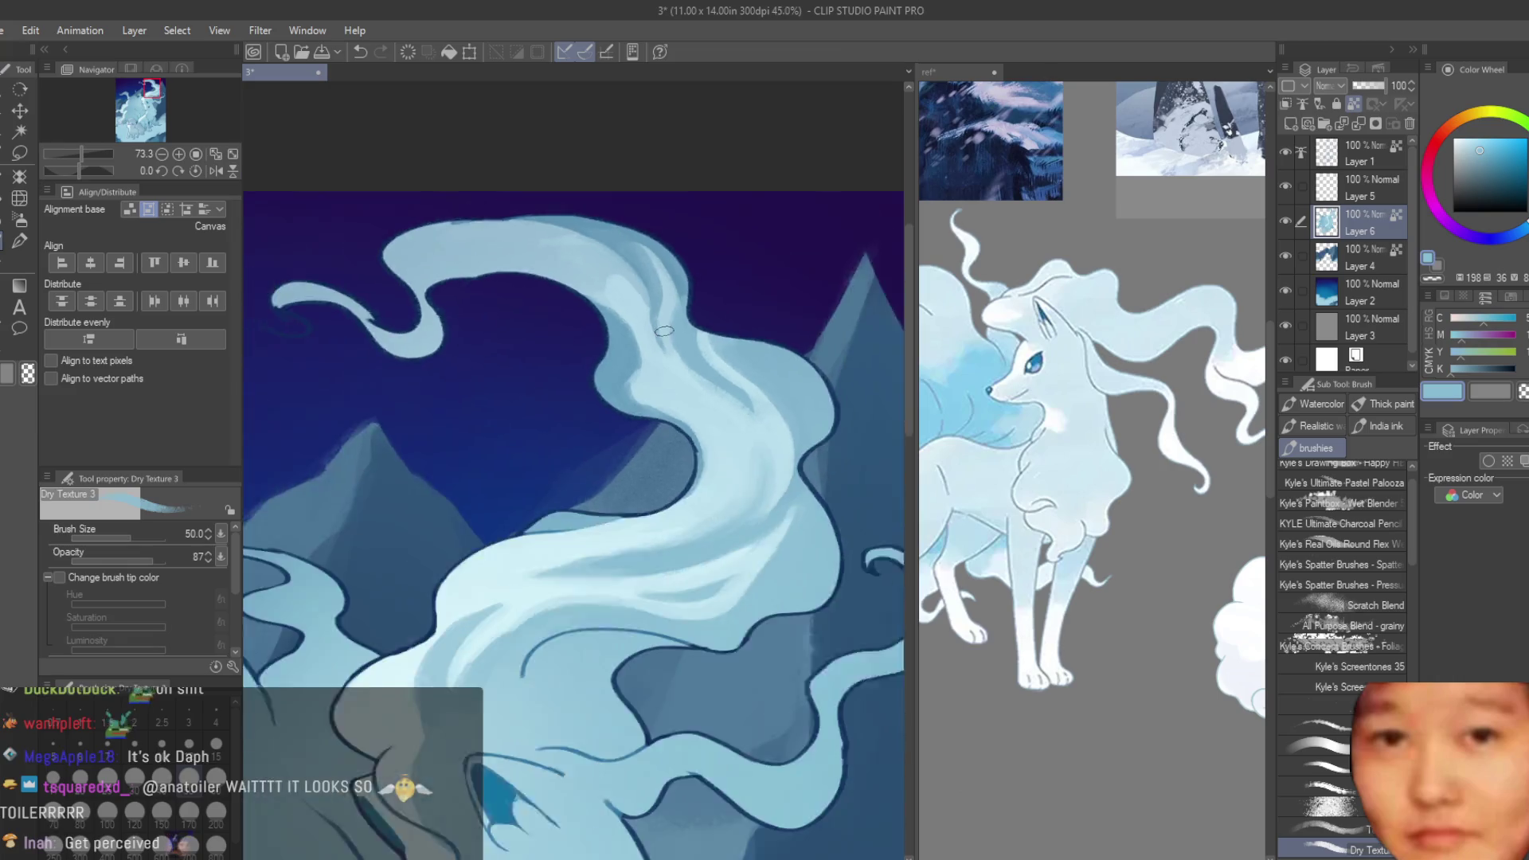
pyautogui.scroll(3, 702, 447)
pyautogui.scroll(1, 702, 448)
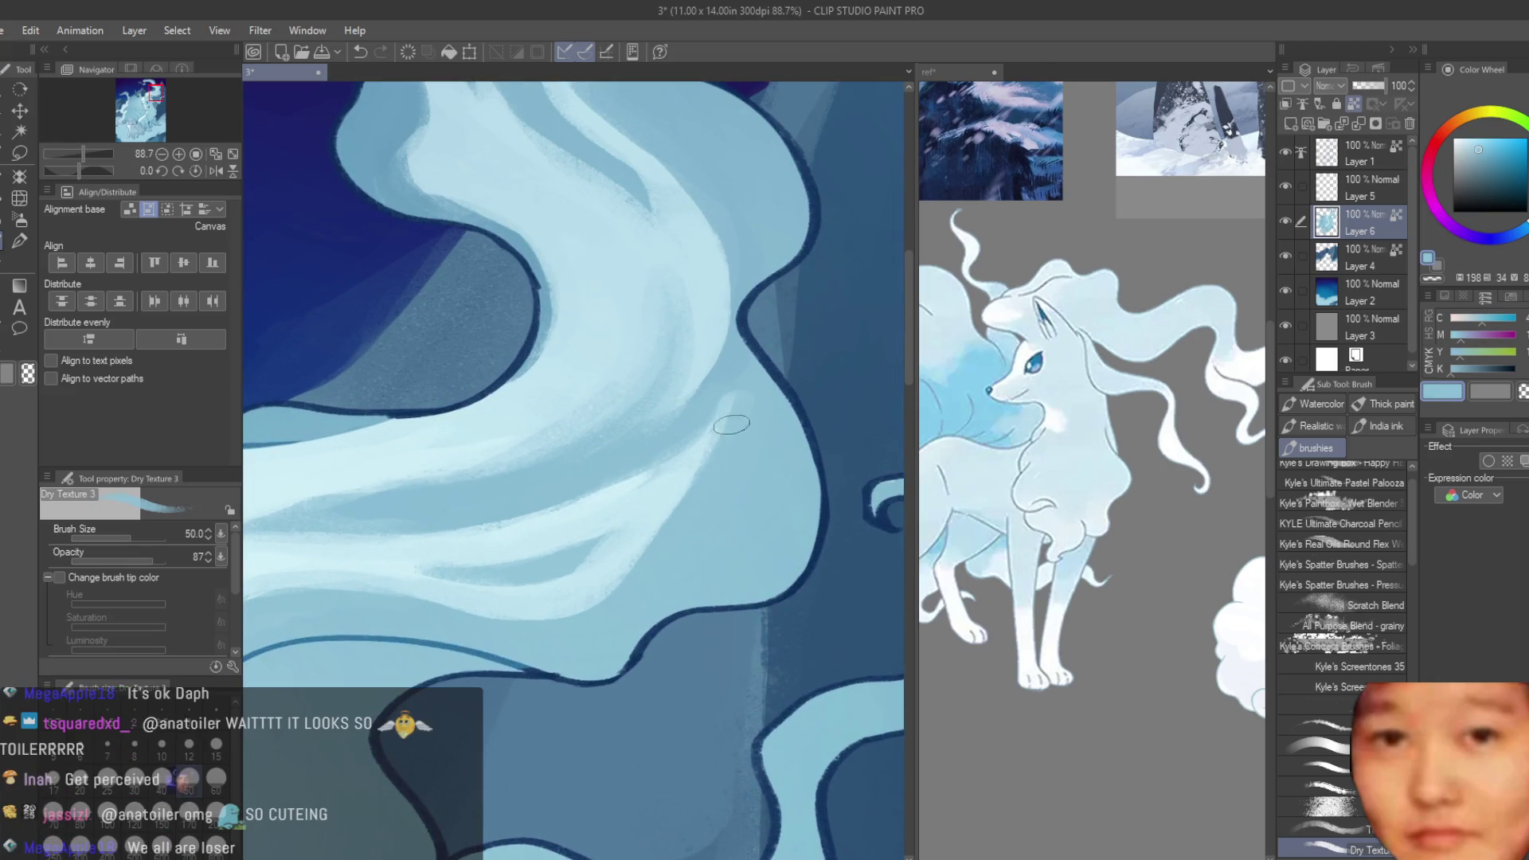
pyautogui.moveTo(727, 417); pyautogui.dragTo(642, 577)
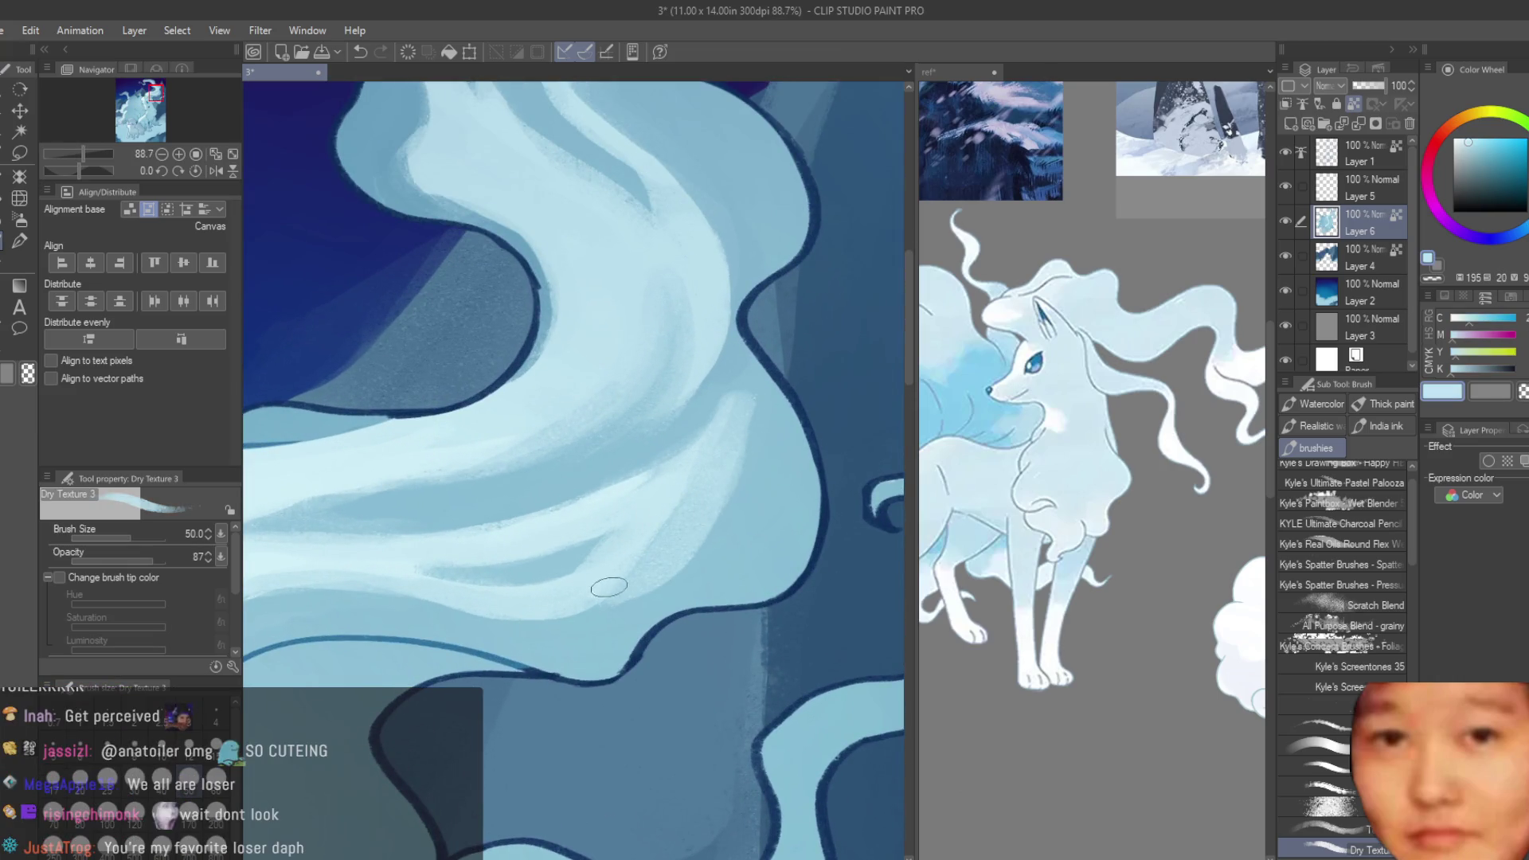
pyautogui.moveTo(536, 618); pyautogui.dragTo(755, 438)
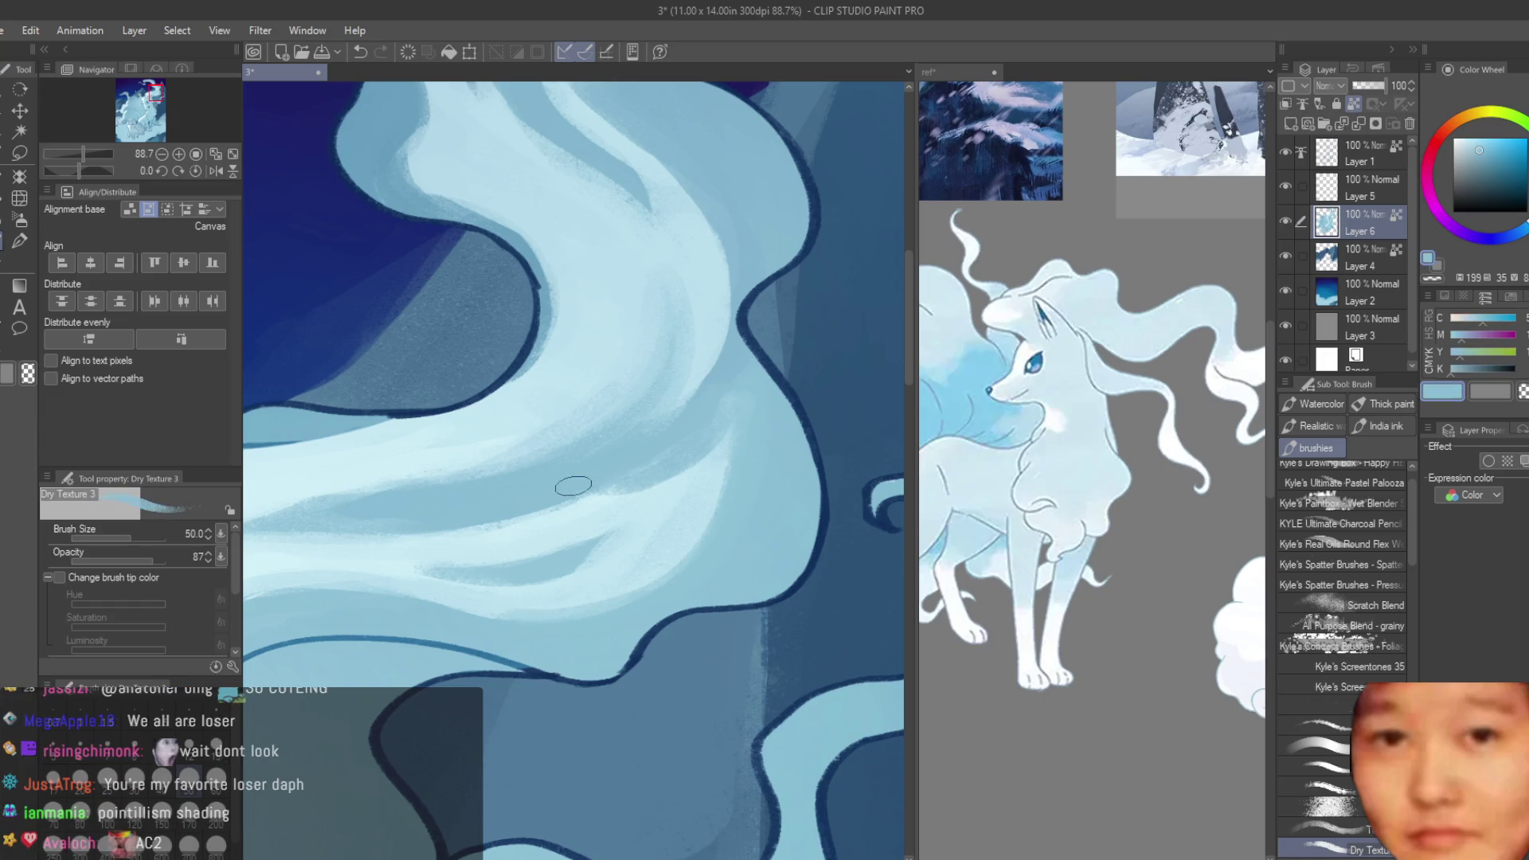
pyautogui.moveTo(698, 409); pyautogui.dragTo(587, 510)
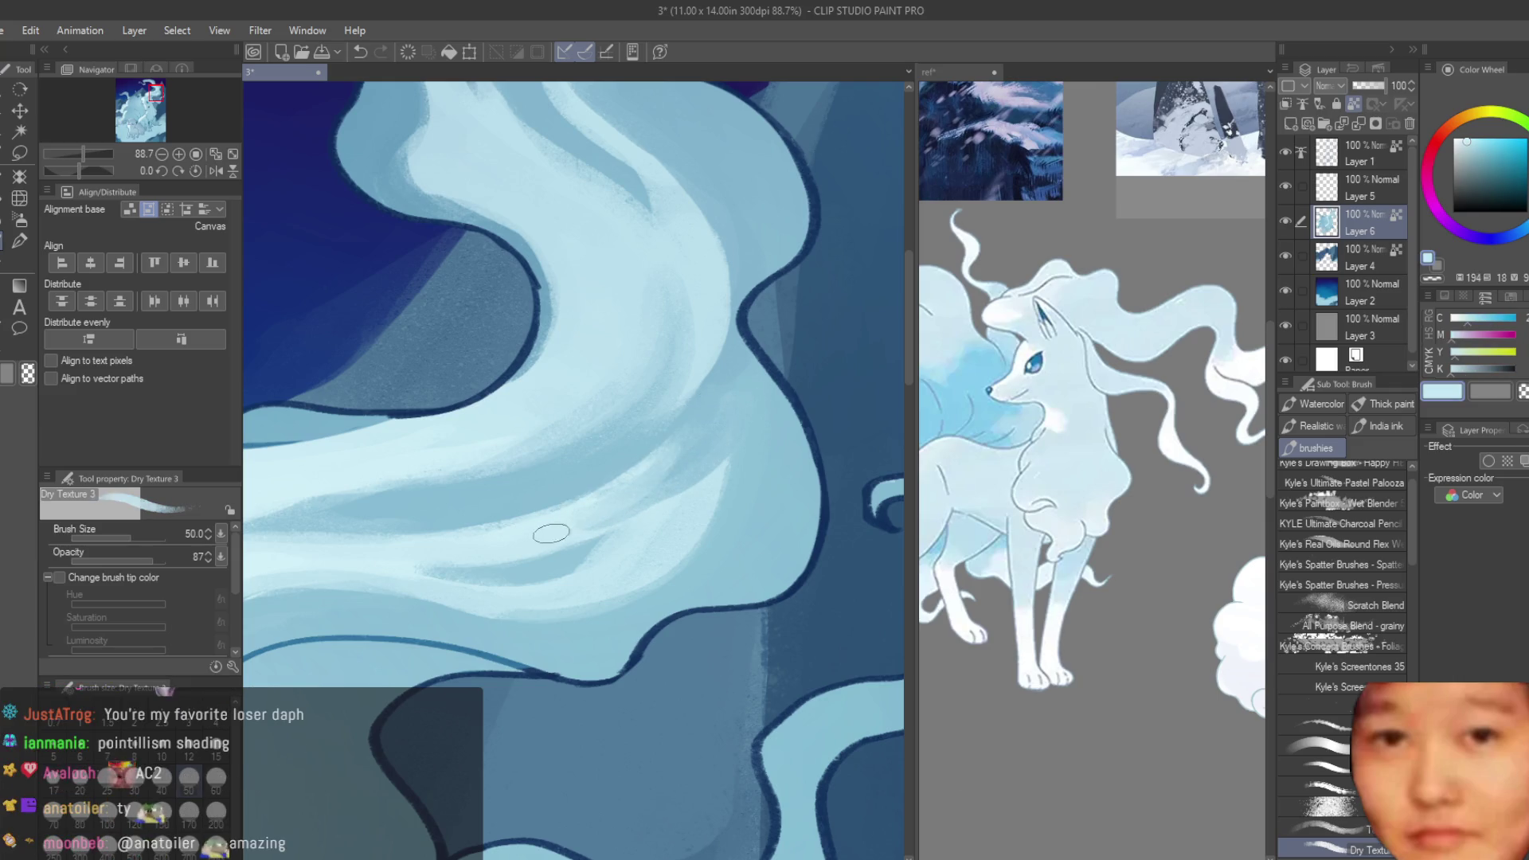
pyautogui.scroll(-2, 586, 511)
pyautogui.scroll(-3, 587, 510)
pyautogui.scroll(-3, 587, 511)
pyautogui.scroll(2, 788, 379)
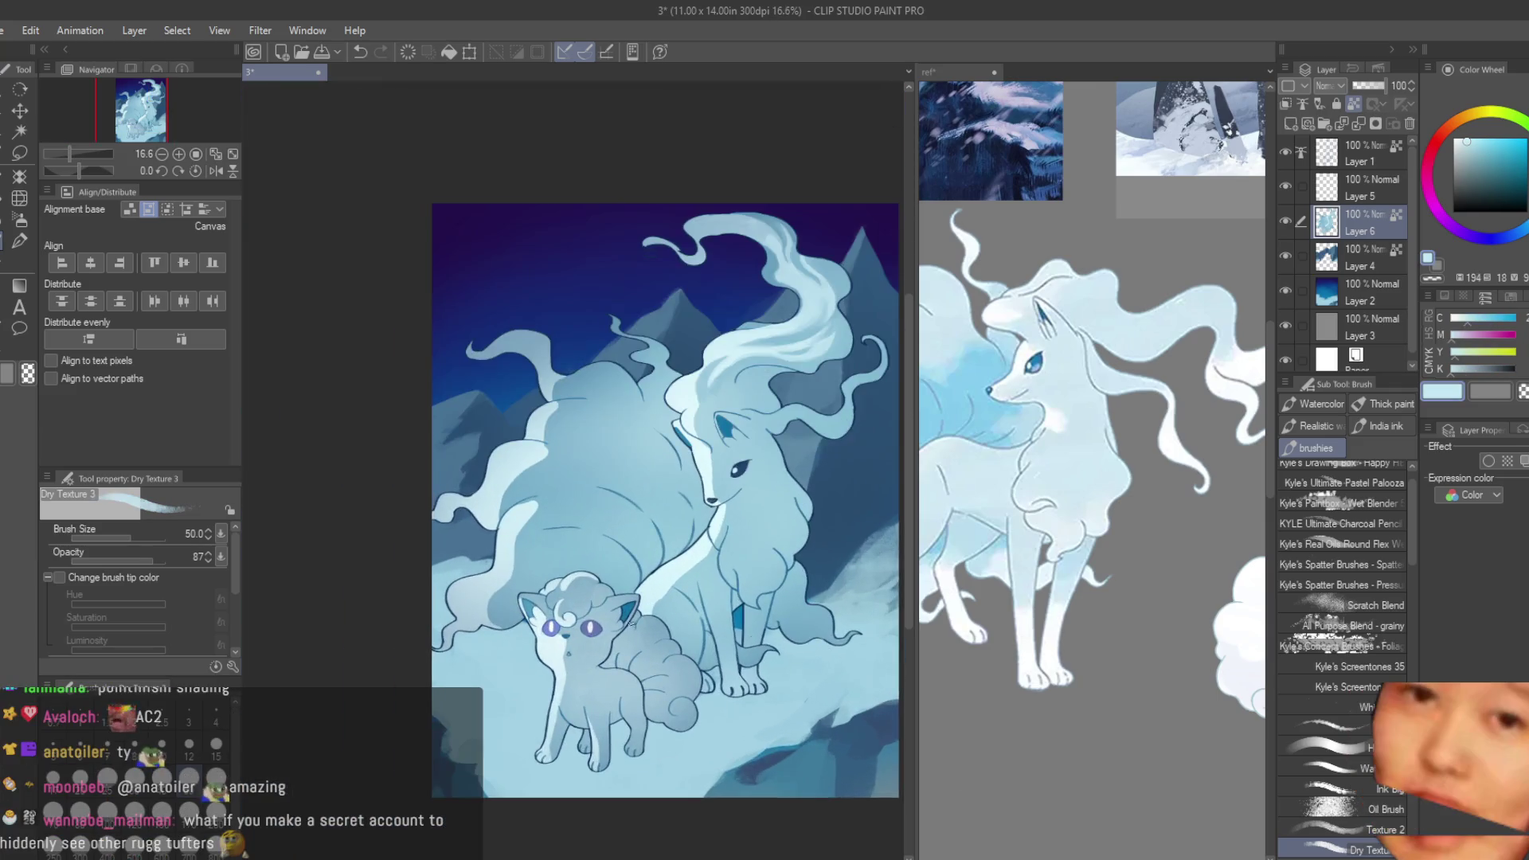
# - Zoom in and sample mid and pale blues from the Ninetales' fur
pyautogui.scroll(2, 788, 378)
pyautogui.scroll(2, 788, 379)
pyautogui.scroll(2, 788, 378)
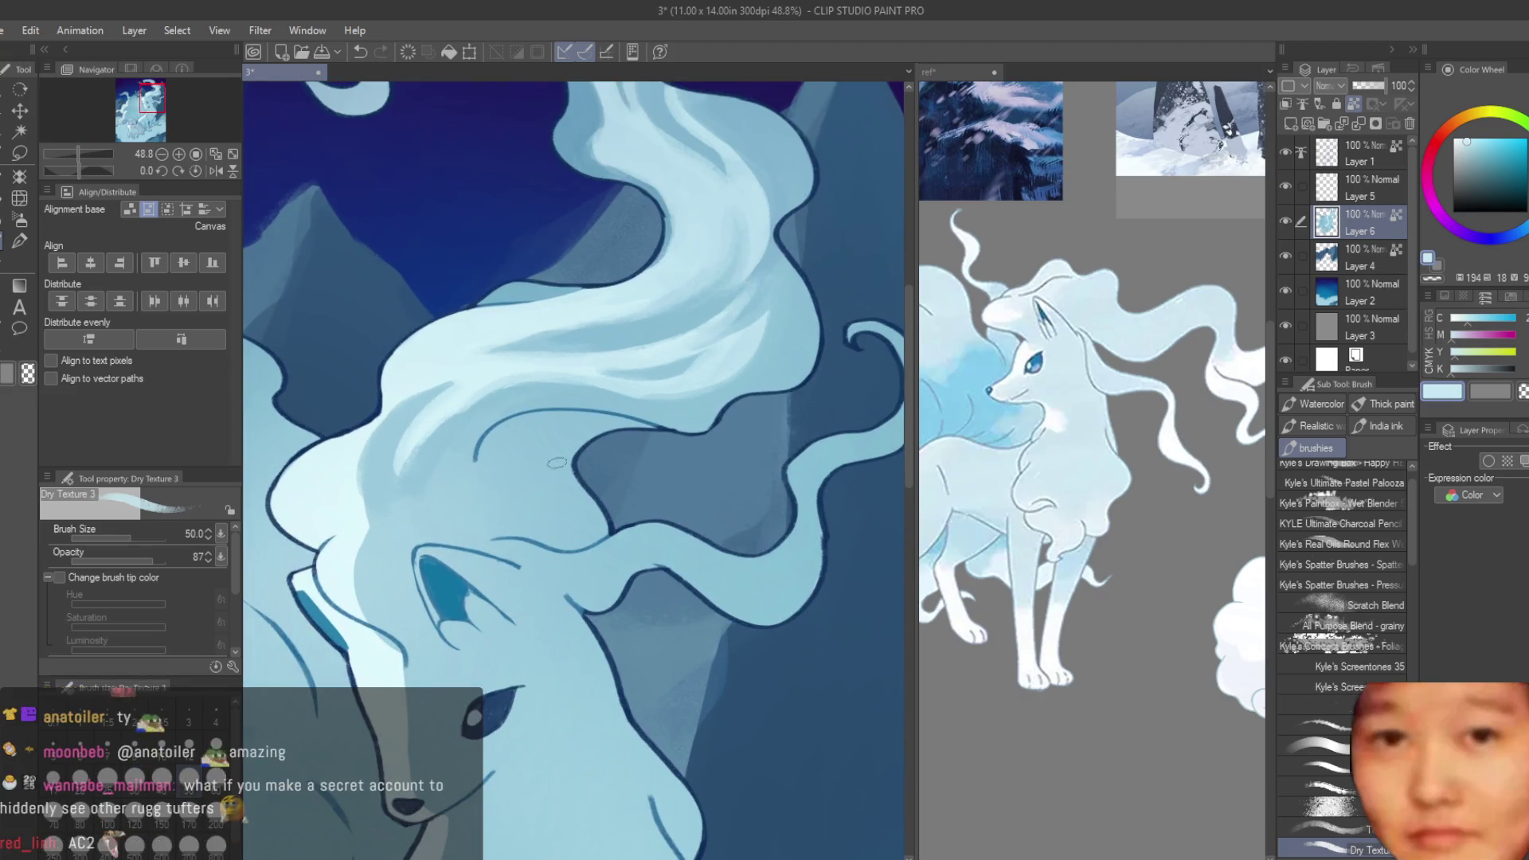
pyautogui.scroll(1, 512, 392)
pyautogui.keyDown('alt'); pyautogui.click(433, 389); pyautogui.keyUp('alt')
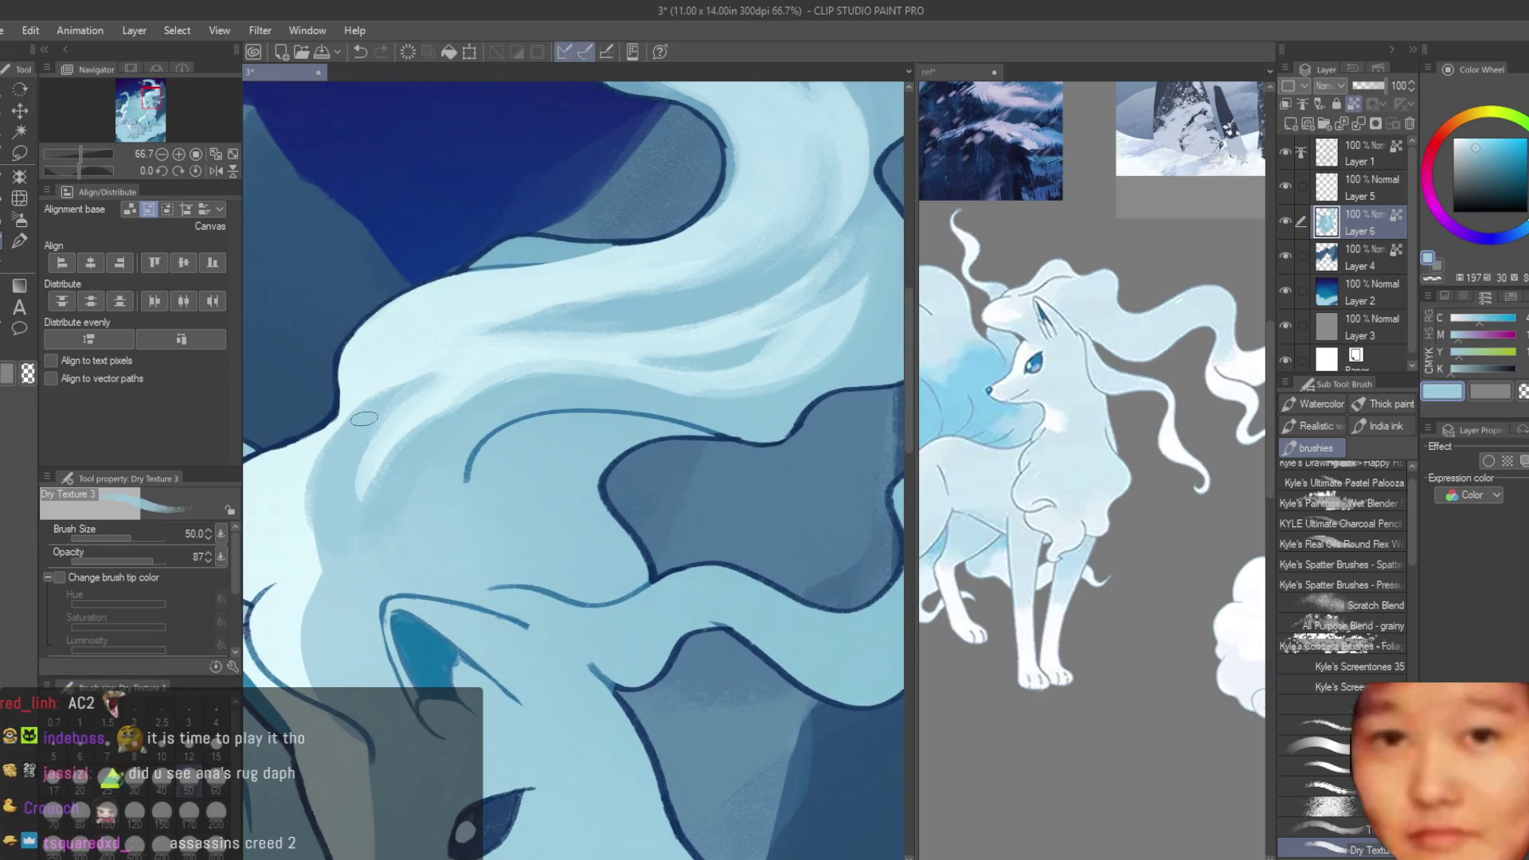
pyautogui.keyDown('alt'); pyautogui.click(414, 301); pyautogui.keyUp('alt')
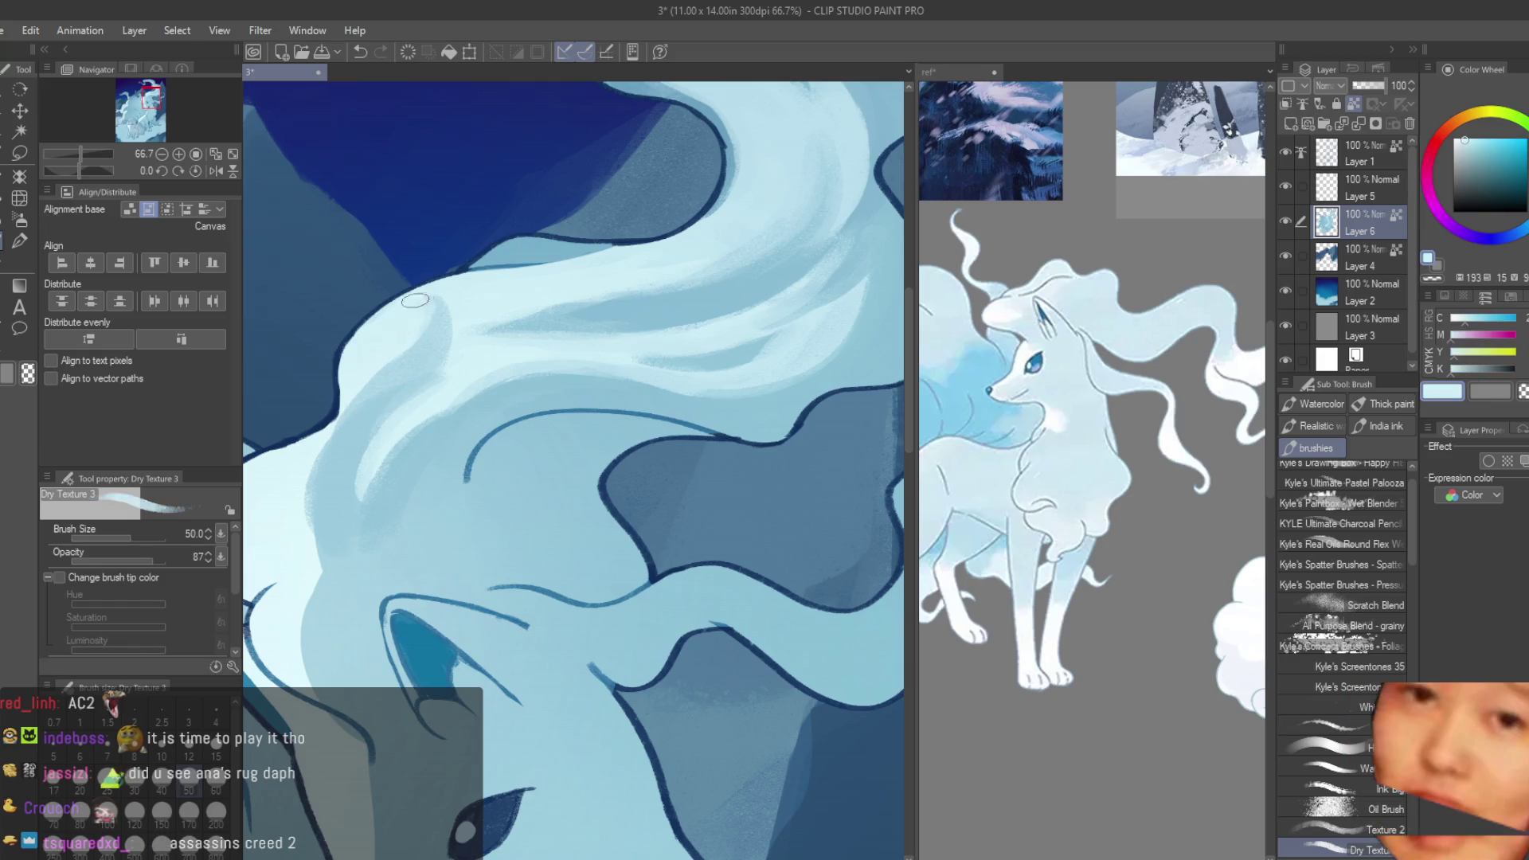
pyautogui.scroll(-2, 414, 393)
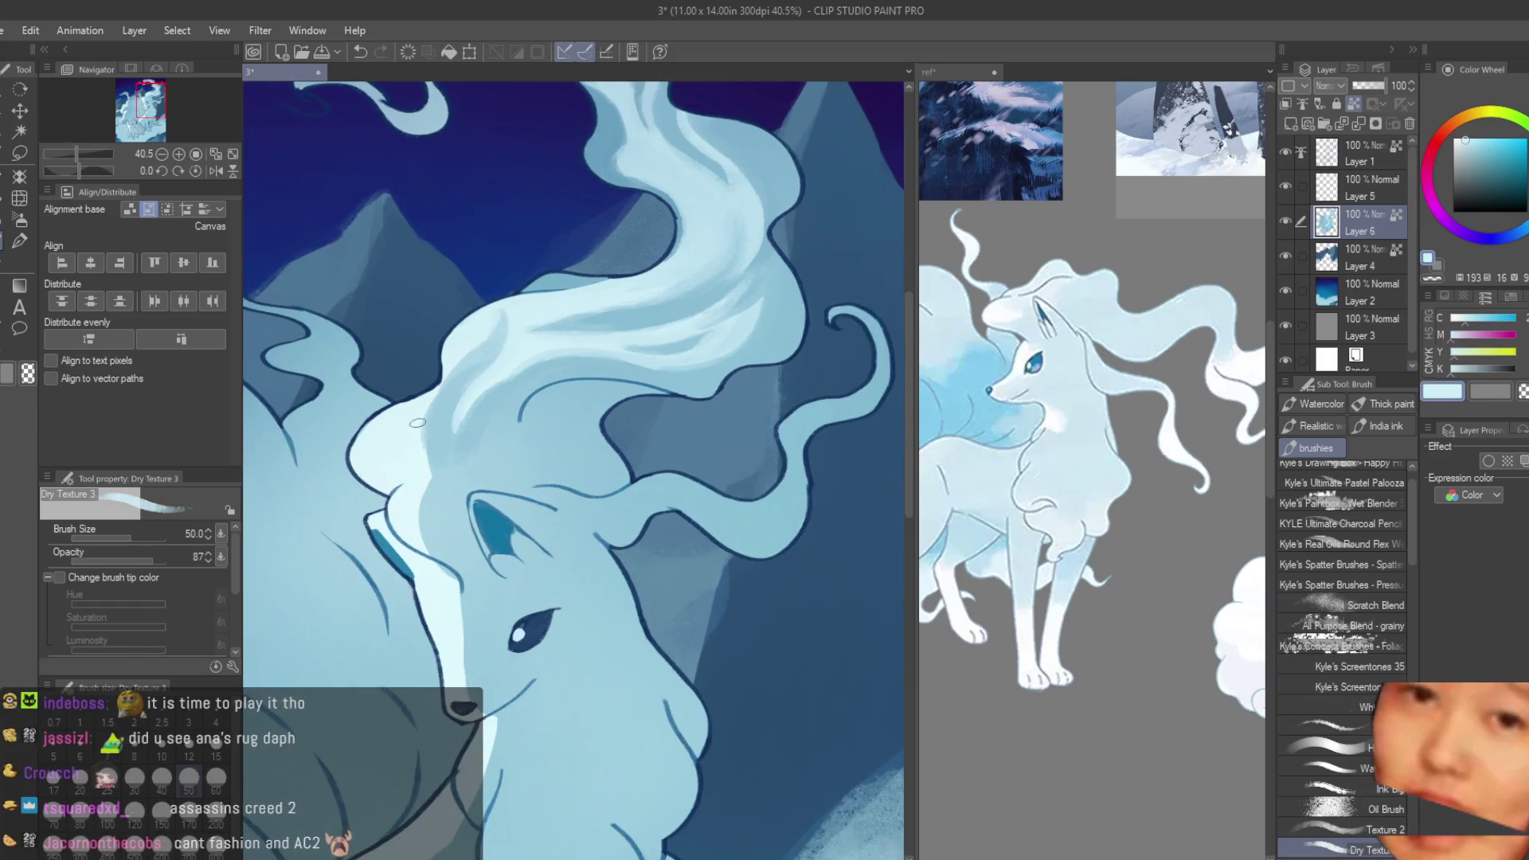
pyautogui.keyDown('alt'); pyautogui.click(510, 396); pyautogui.keyUp('alt')
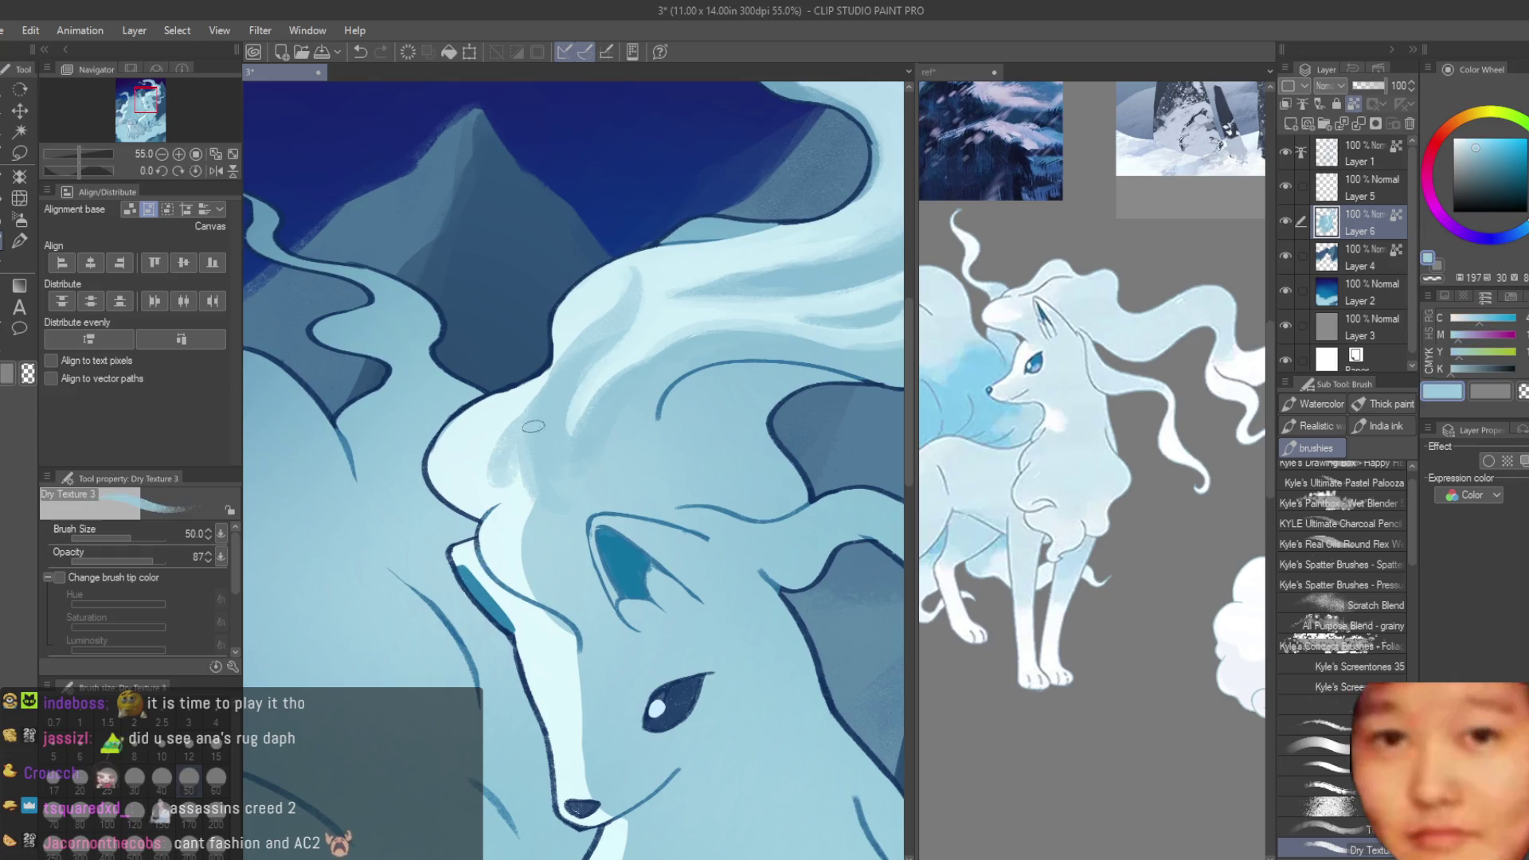
pyautogui.keyDown('alt'); pyautogui.click(513, 445); pyautogui.keyUp('alt')
pyautogui.keyDown('alt'); pyautogui.click(536, 417); pyautogui.keyUp('alt')
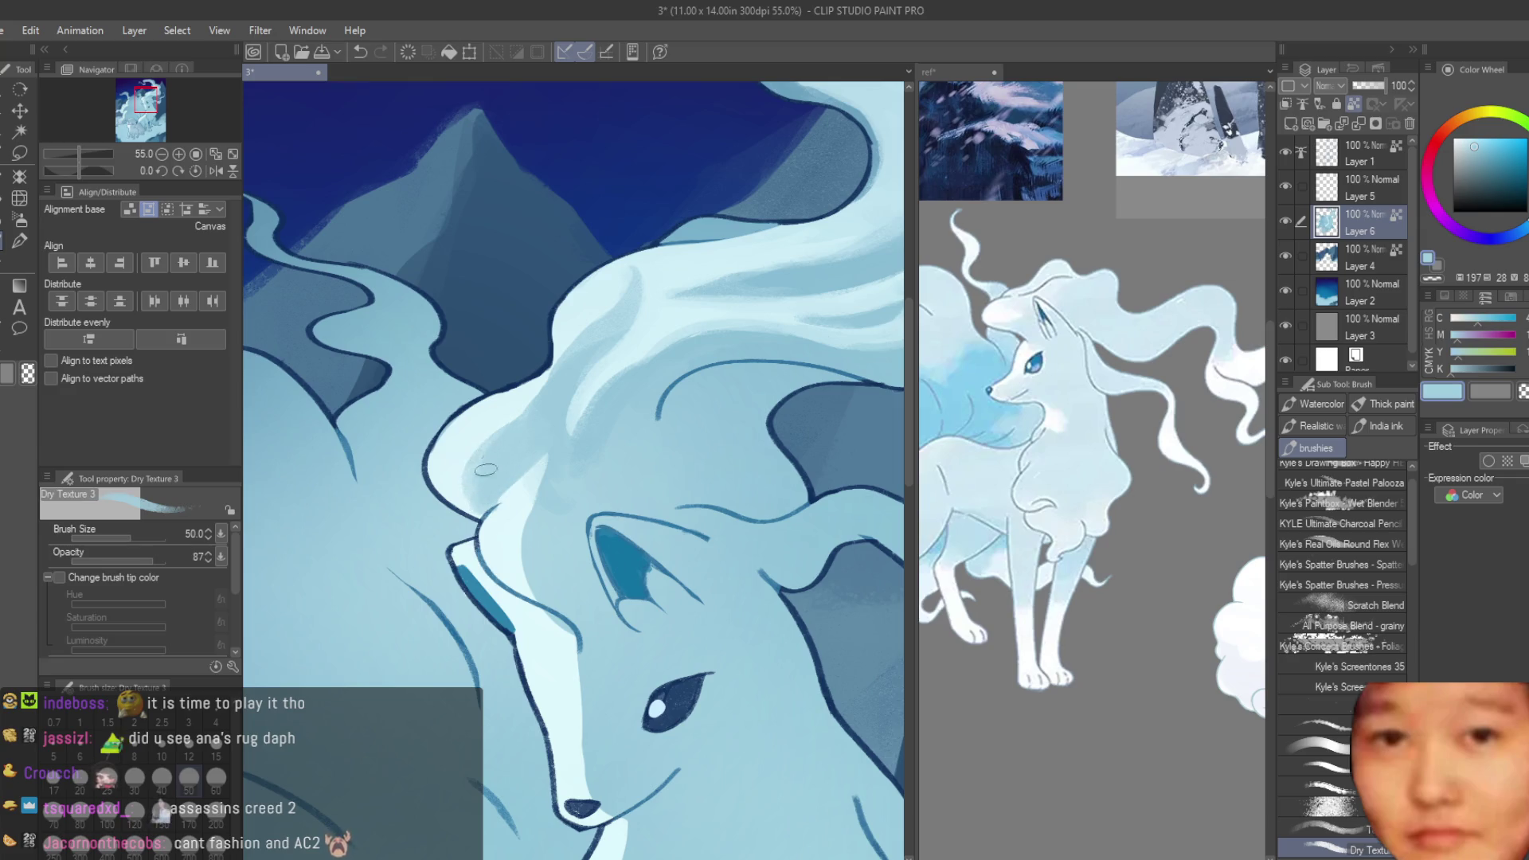
# - Compare pale highlight and mid blues from the mane, ear and face
pyautogui.keyDown('alt'); pyautogui.click(456, 477); pyautogui.keyUp('alt')
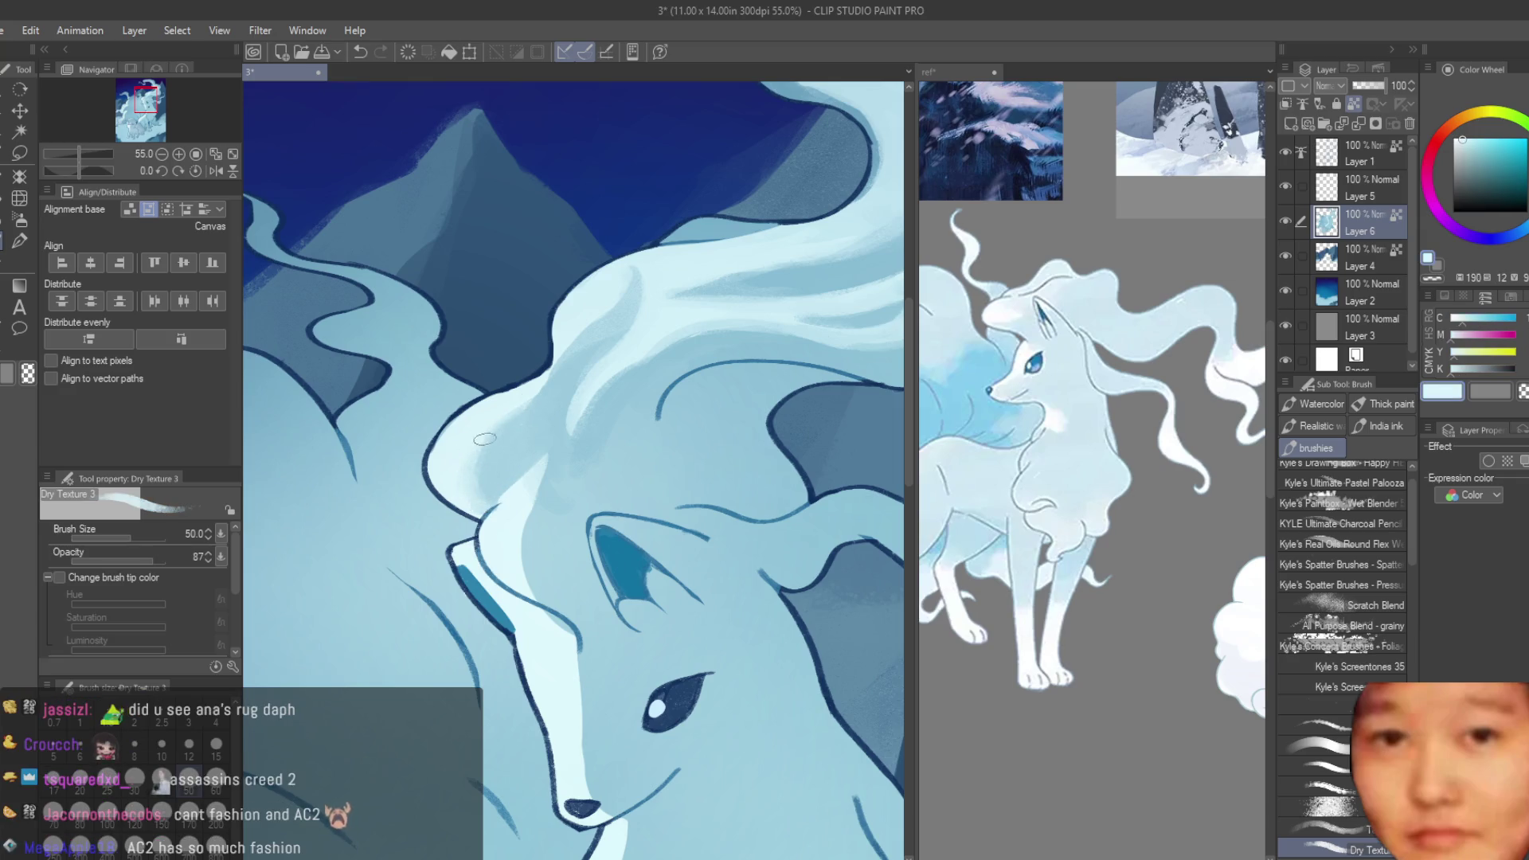
pyautogui.keyDown('alt'); pyautogui.click(545, 406); pyautogui.keyUp('alt')
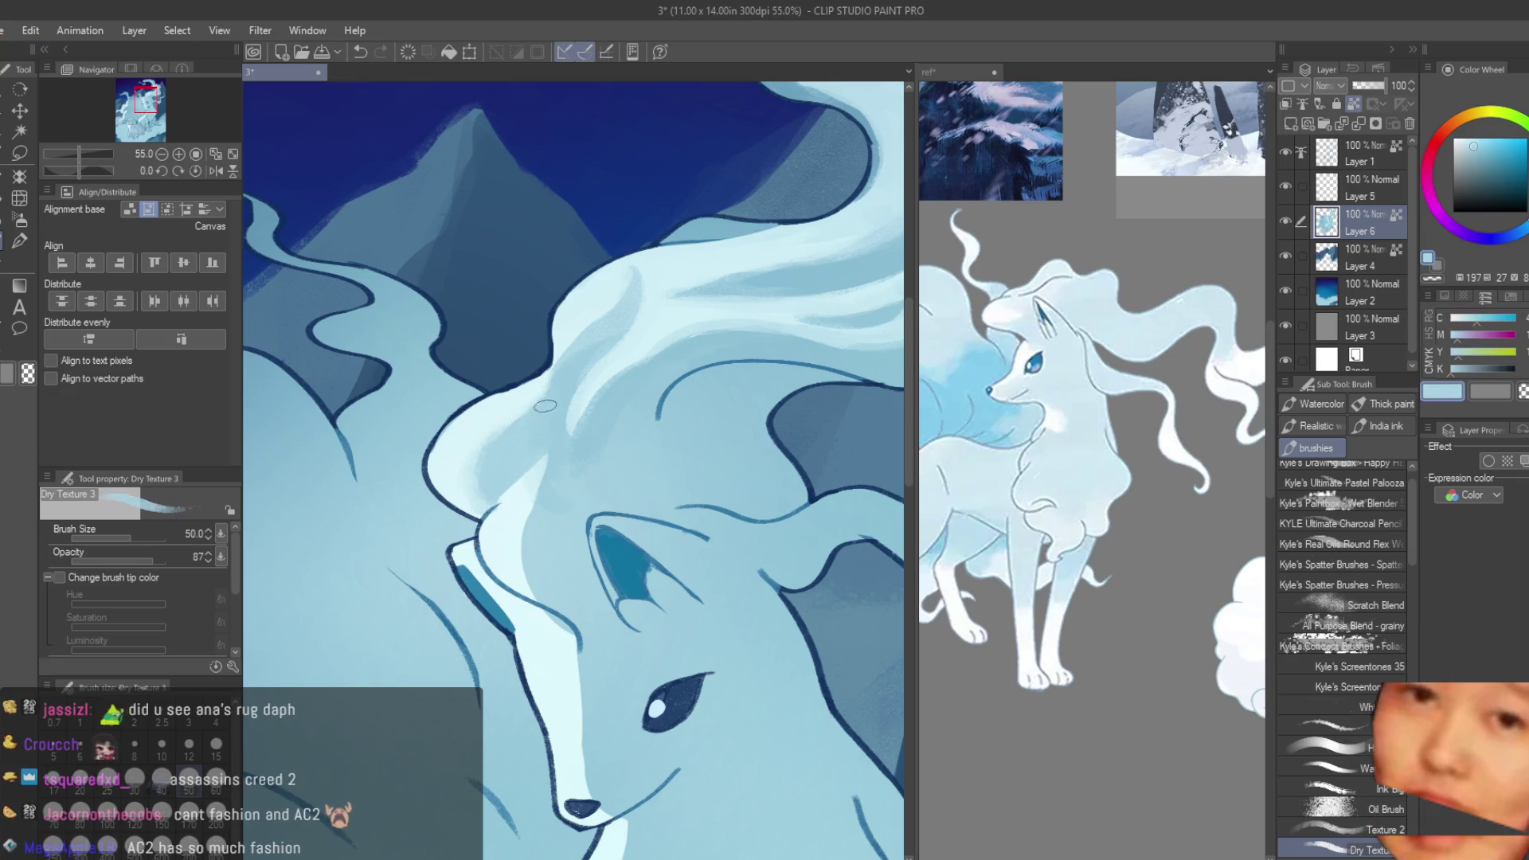
pyautogui.keyDown('alt'); pyautogui.click(492, 494); pyautogui.keyUp('alt')
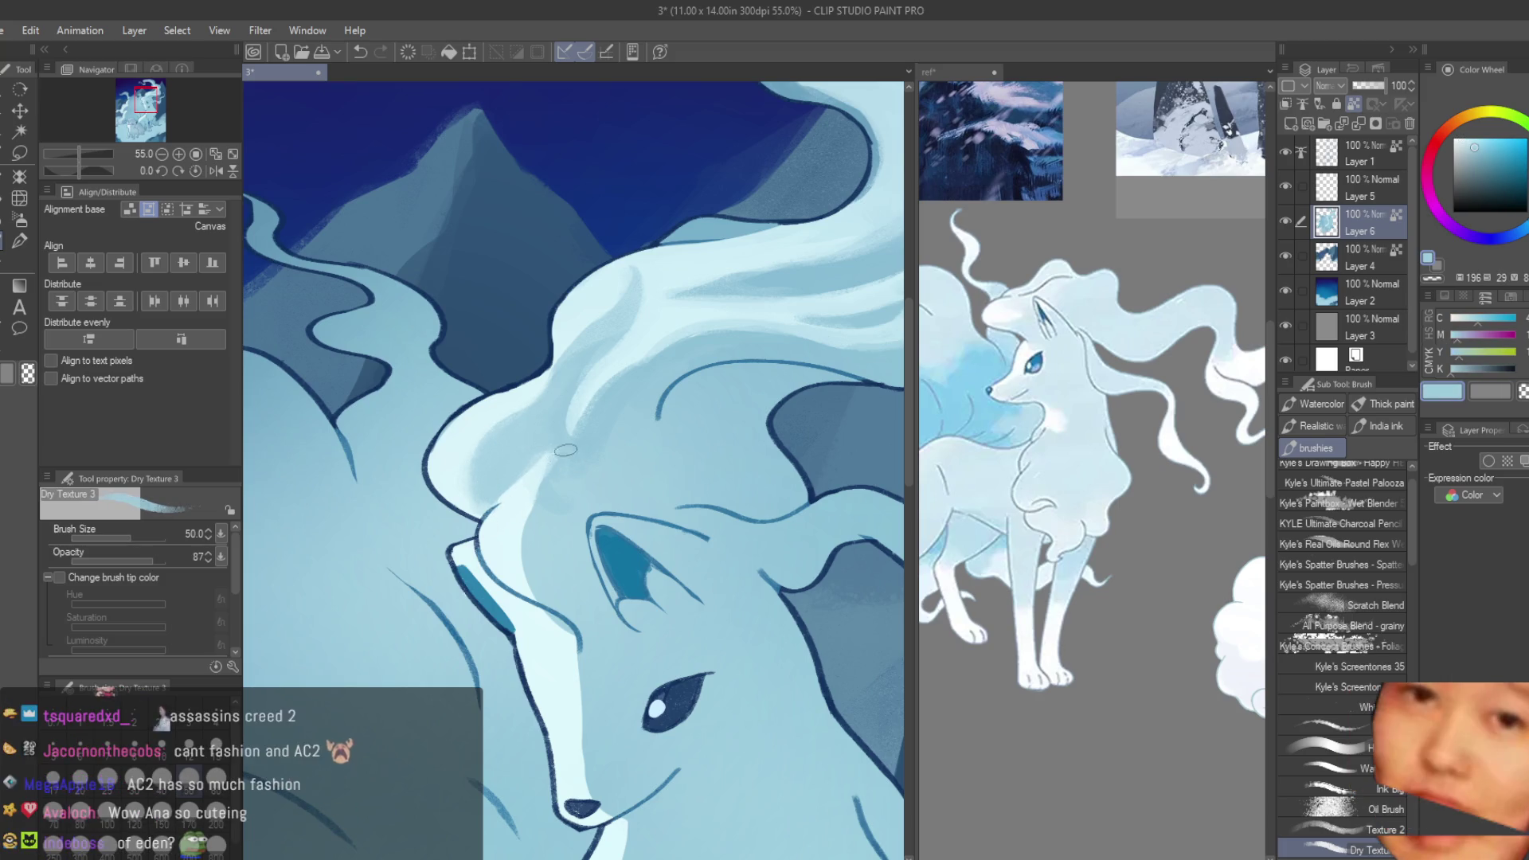
pyautogui.keyDown('alt'); pyautogui.click(510, 516); pyautogui.keyUp('alt')
pyautogui.scroll(1, 569, 605)
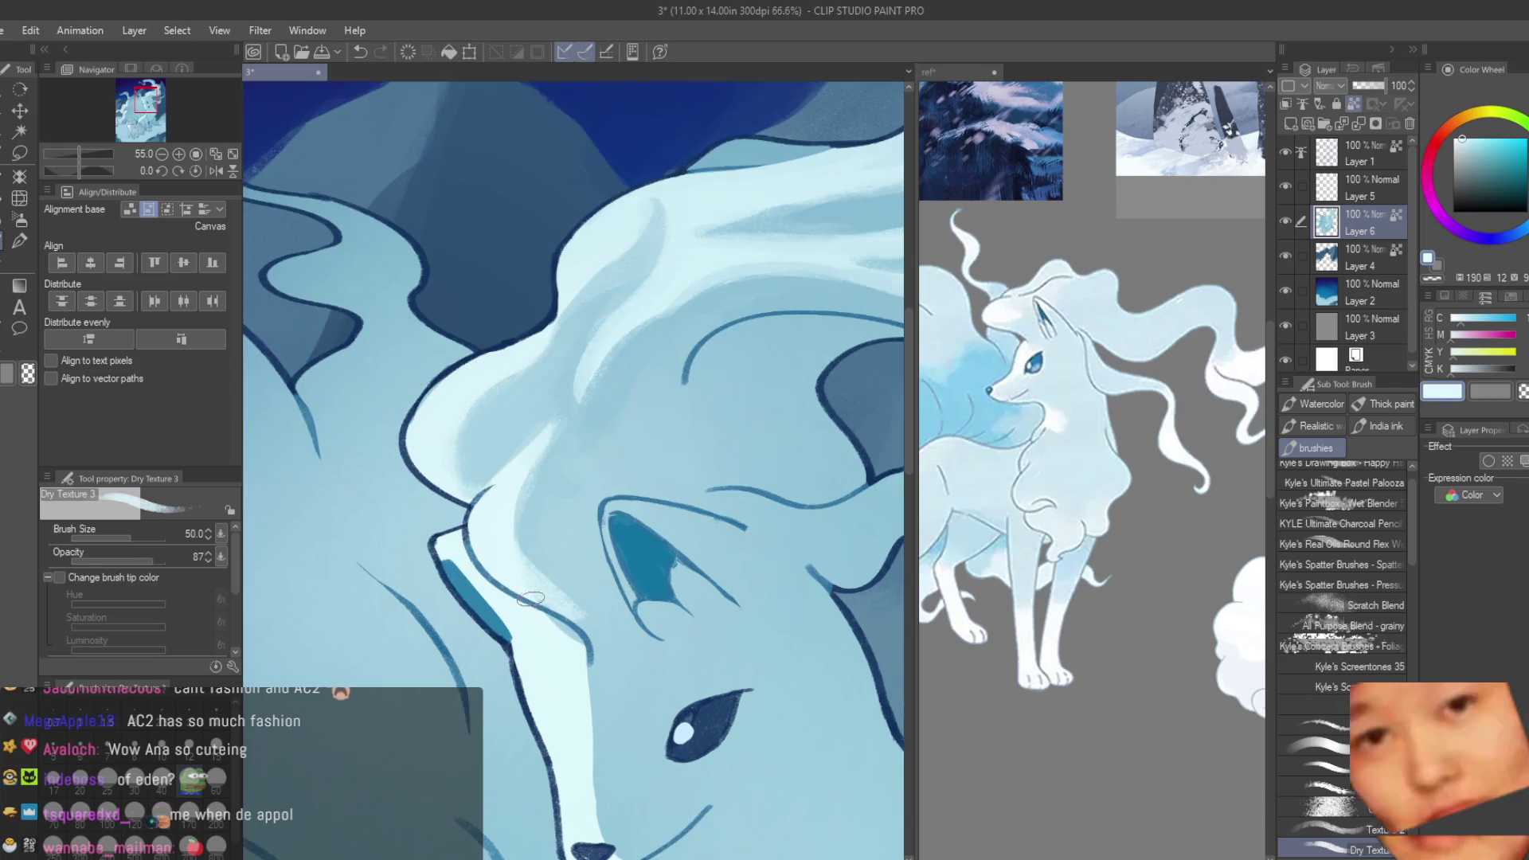
pyautogui.keyDown('alt'); pyautogui.click(593, 613); pyautogui.keyUp('alt')
pyautogui.keyDown('alt'); pyautogui.click(579, 623); pyautogui.keyUp('alt')
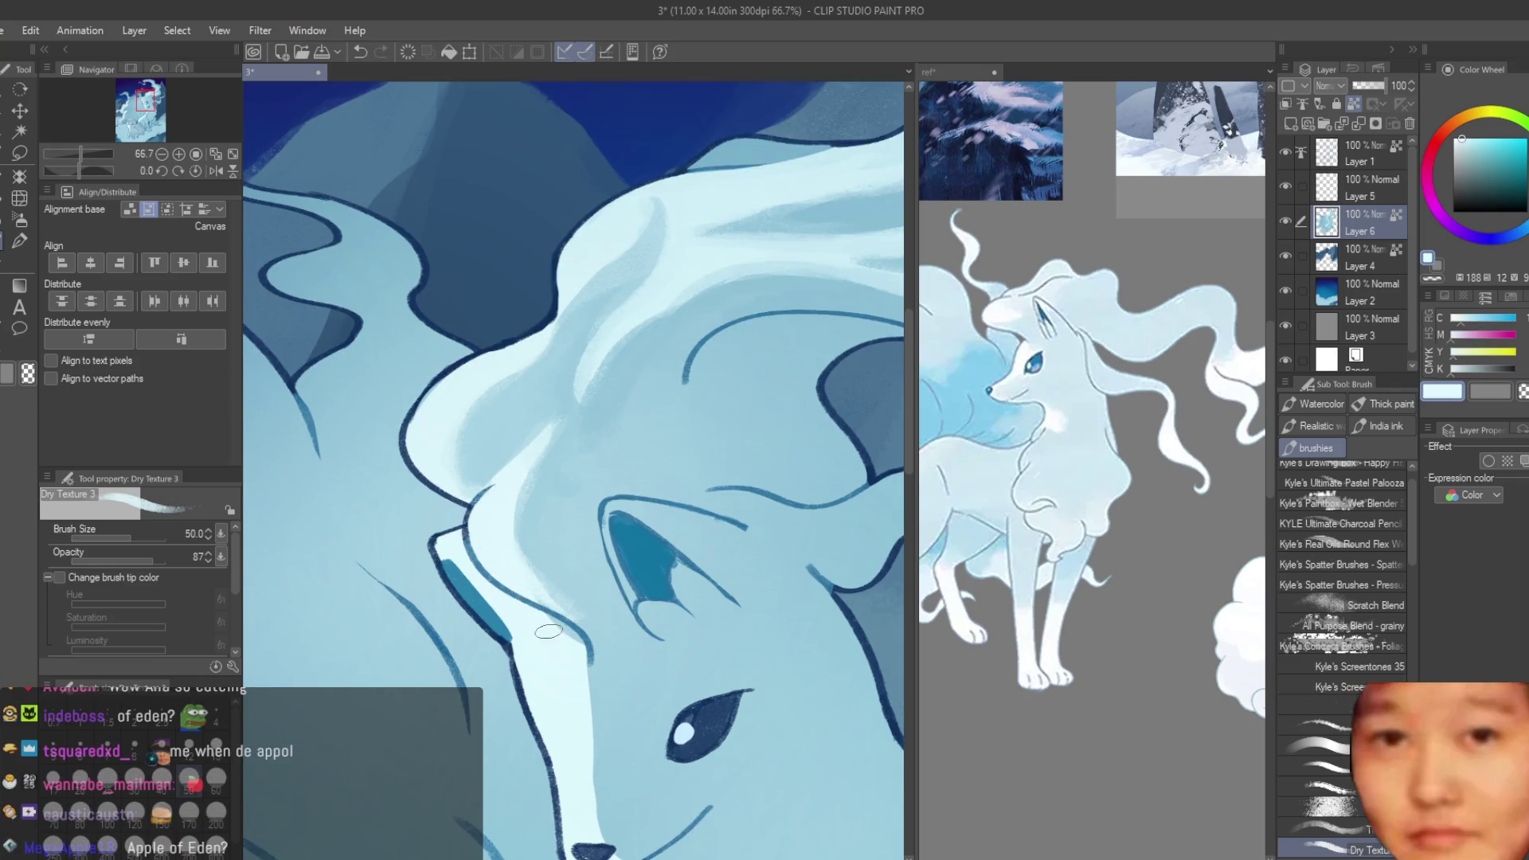
pyautogui.scroll(1, 611, 484)
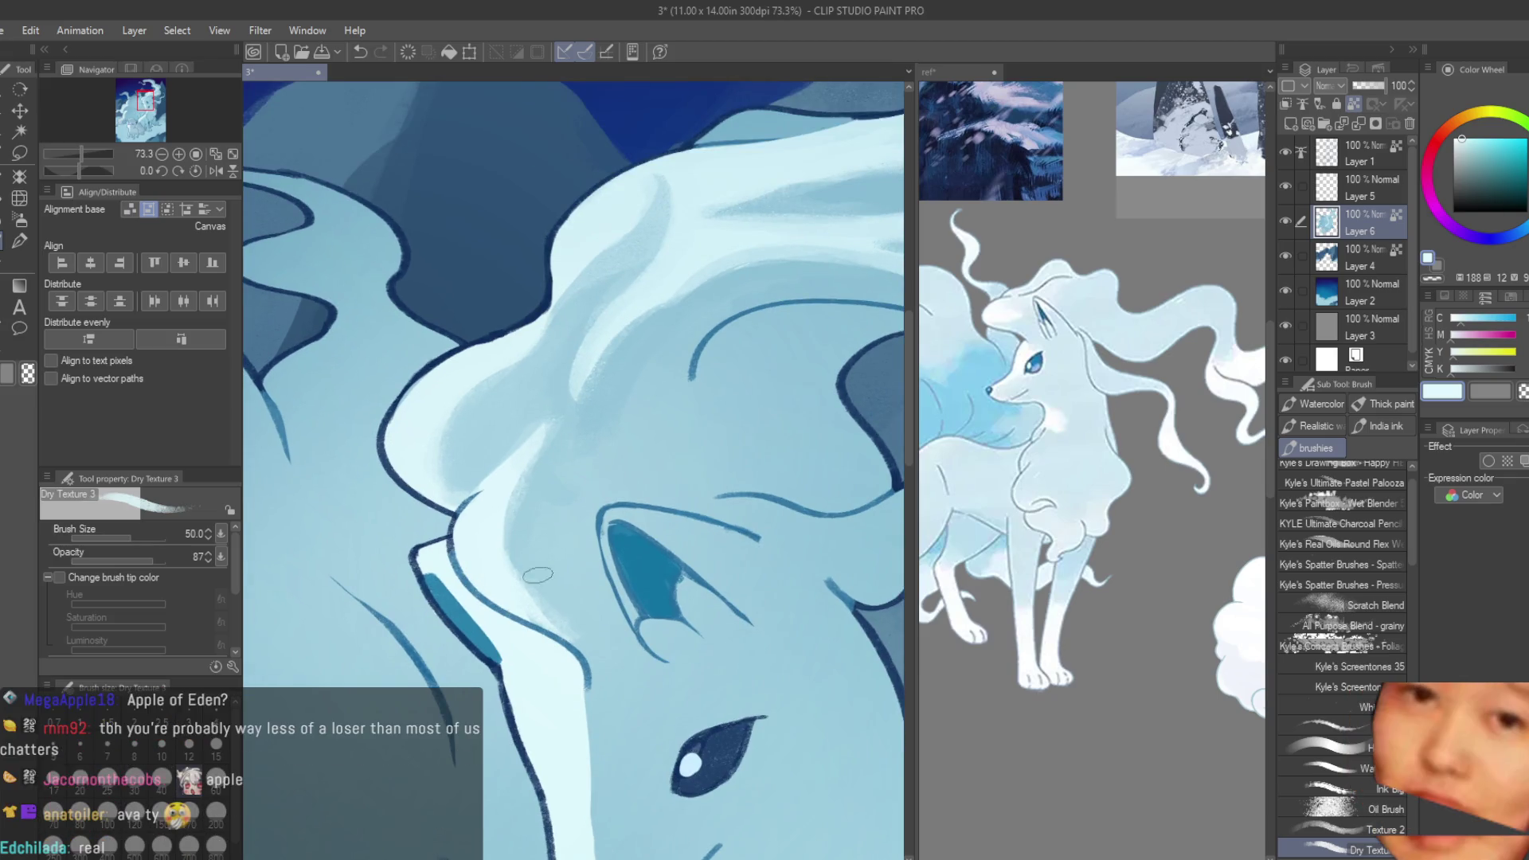
pyautogui.scroll(-3, 634, 279)
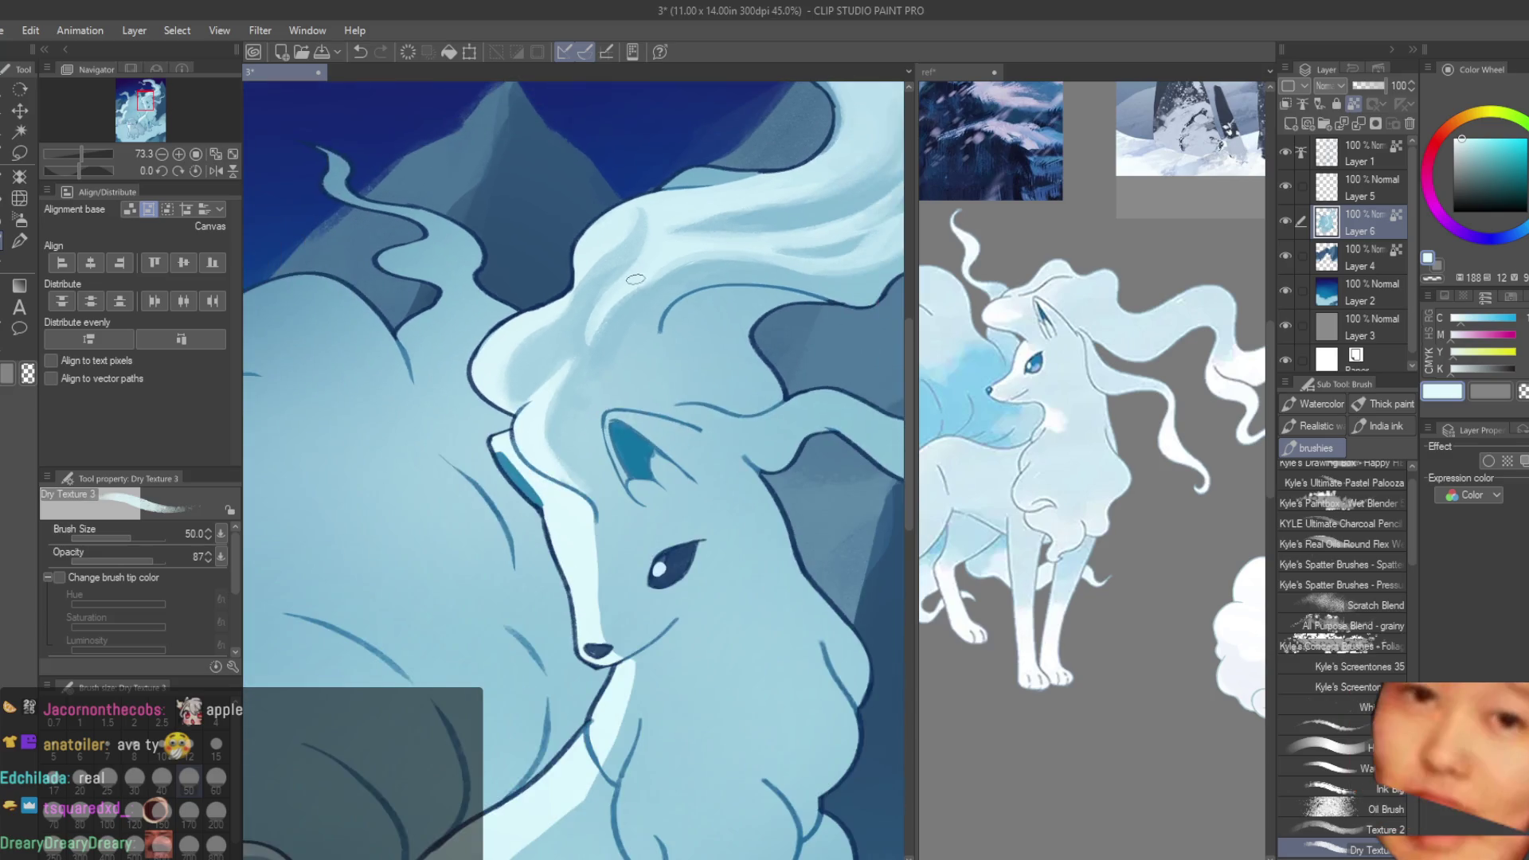
pyautogui.scroll(2, 634, 280)
# - Eyedrop the dark muzzle blue and paint textured muzzle strokes, blending them smooth
pyautogui.keyDown('alt'); pyautogui.click(568, 510); pyautogui.keyUp('alt')
pyautogui.moveTo(517, 494); pyautogui.dragTo(568, 510)
pyautogui.moveTo(573, 573)
pyautogui.mouseDown()
pyautogui.moveTo(567, 509)
pyautogui.moveTo(585, 613)
pyautogui.mouseUp()
pyautogui.moveTo(549, 469); pyautogui.dragTo(591, 612)
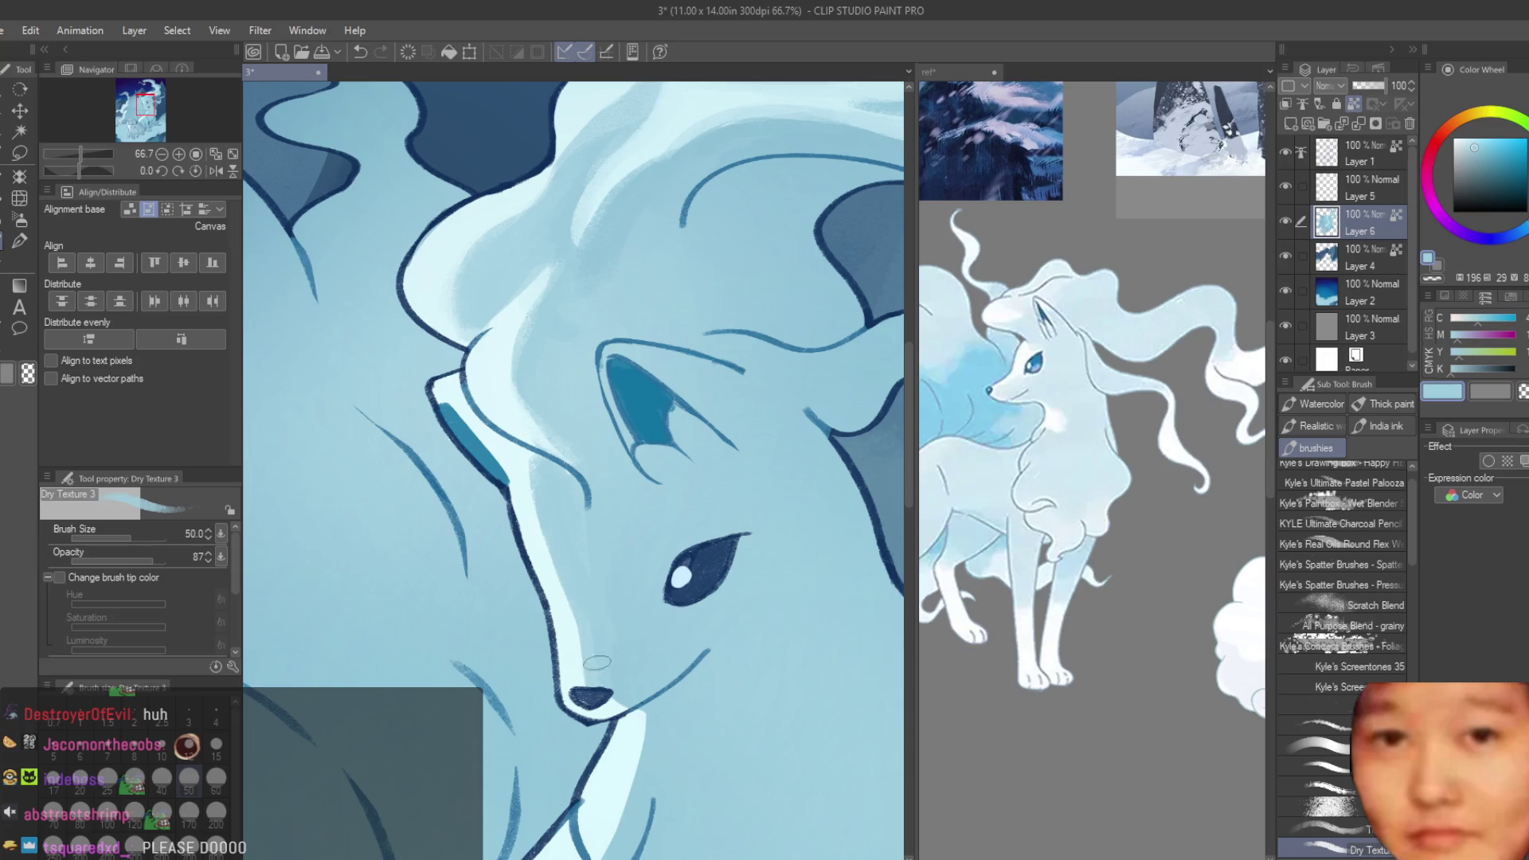
pyautogui.scroll(-4, 611, 451)
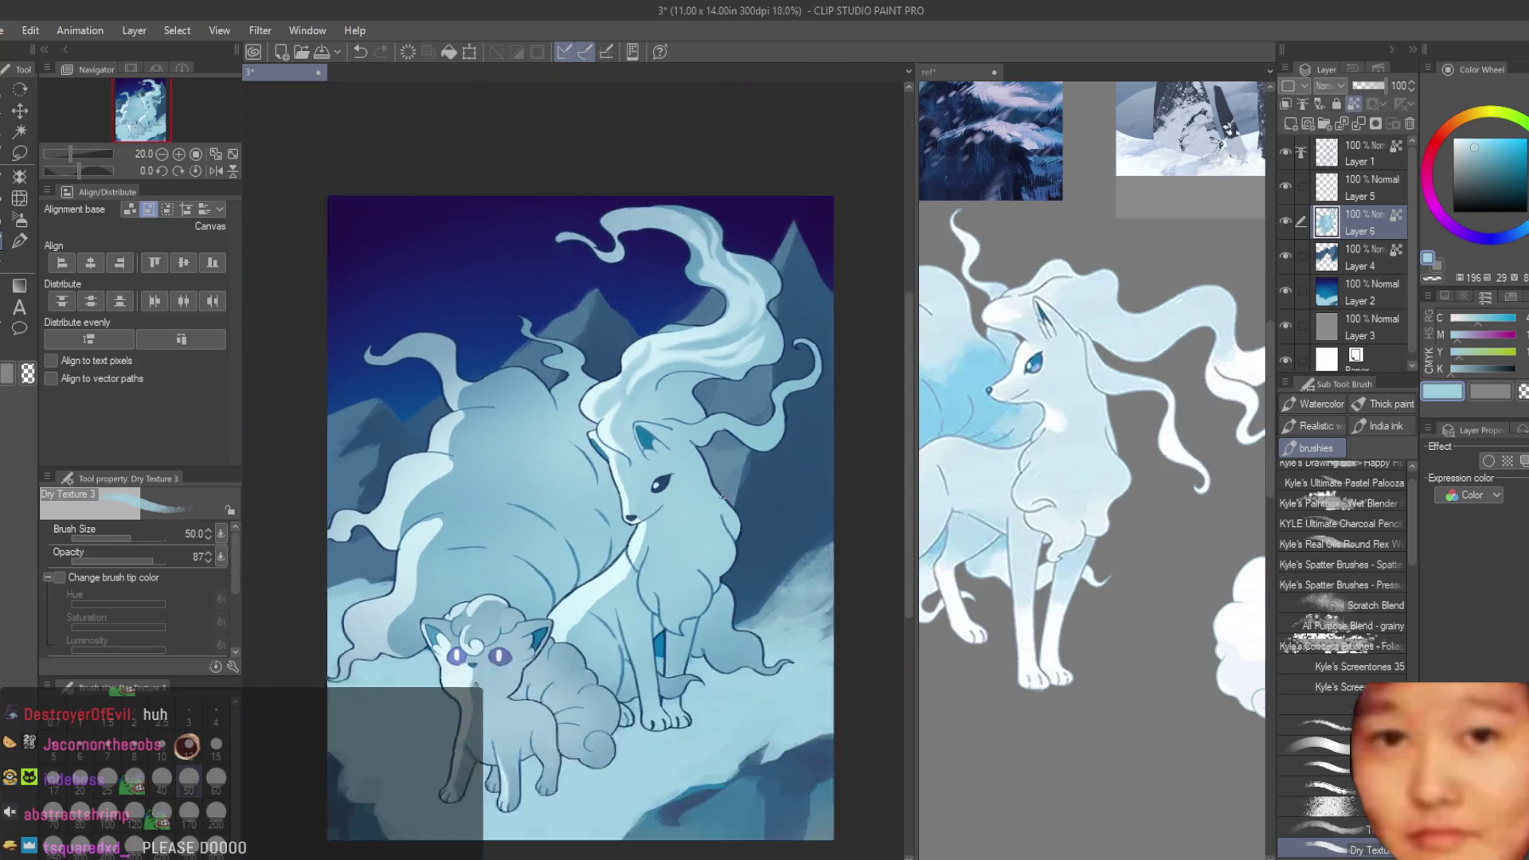
pyautogui.scroll(3, 637, 462)
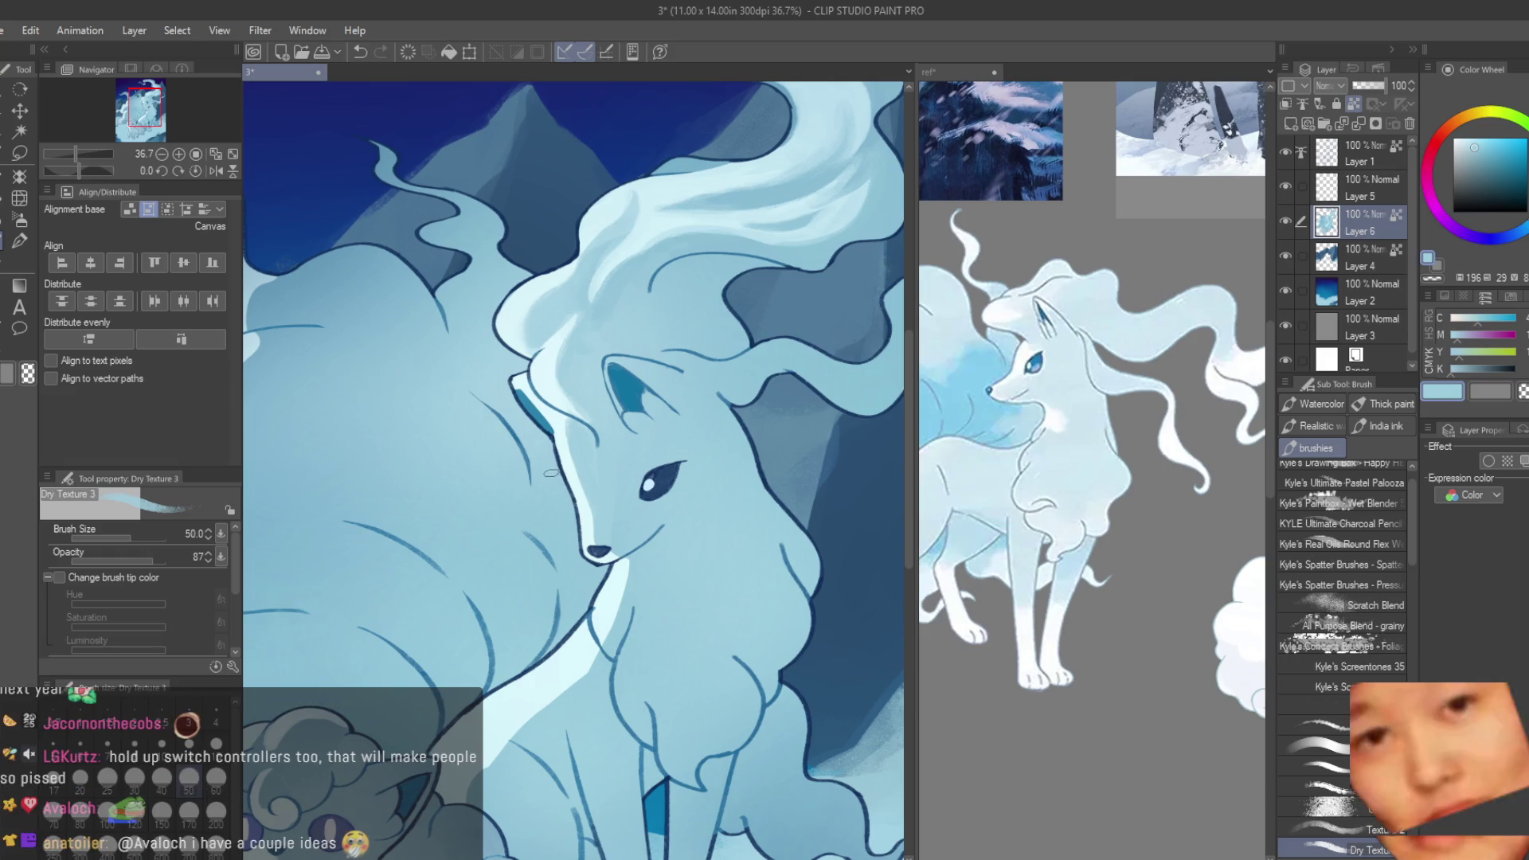
# - Paint pale highlights down the muzzle bridge and dab one just right of the nose
pyautogui.scroll(5, 557, 477)
pyautogui.keyDown('alt'); pyautogui.click(532, 354); pyautogui.keyUp('alt')
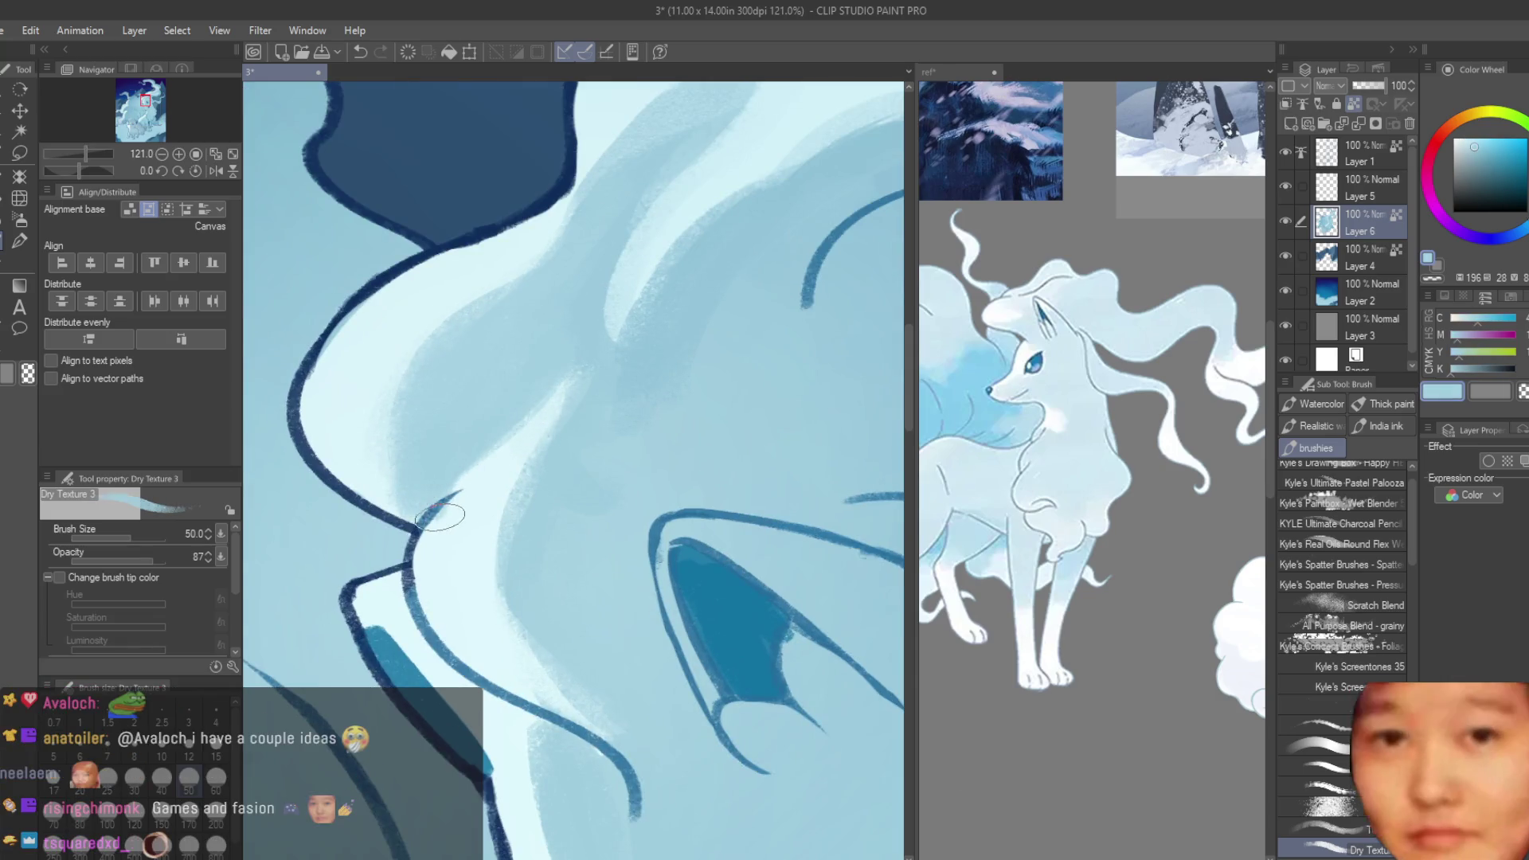
pyautogui.scroll(-3, 558, 522)
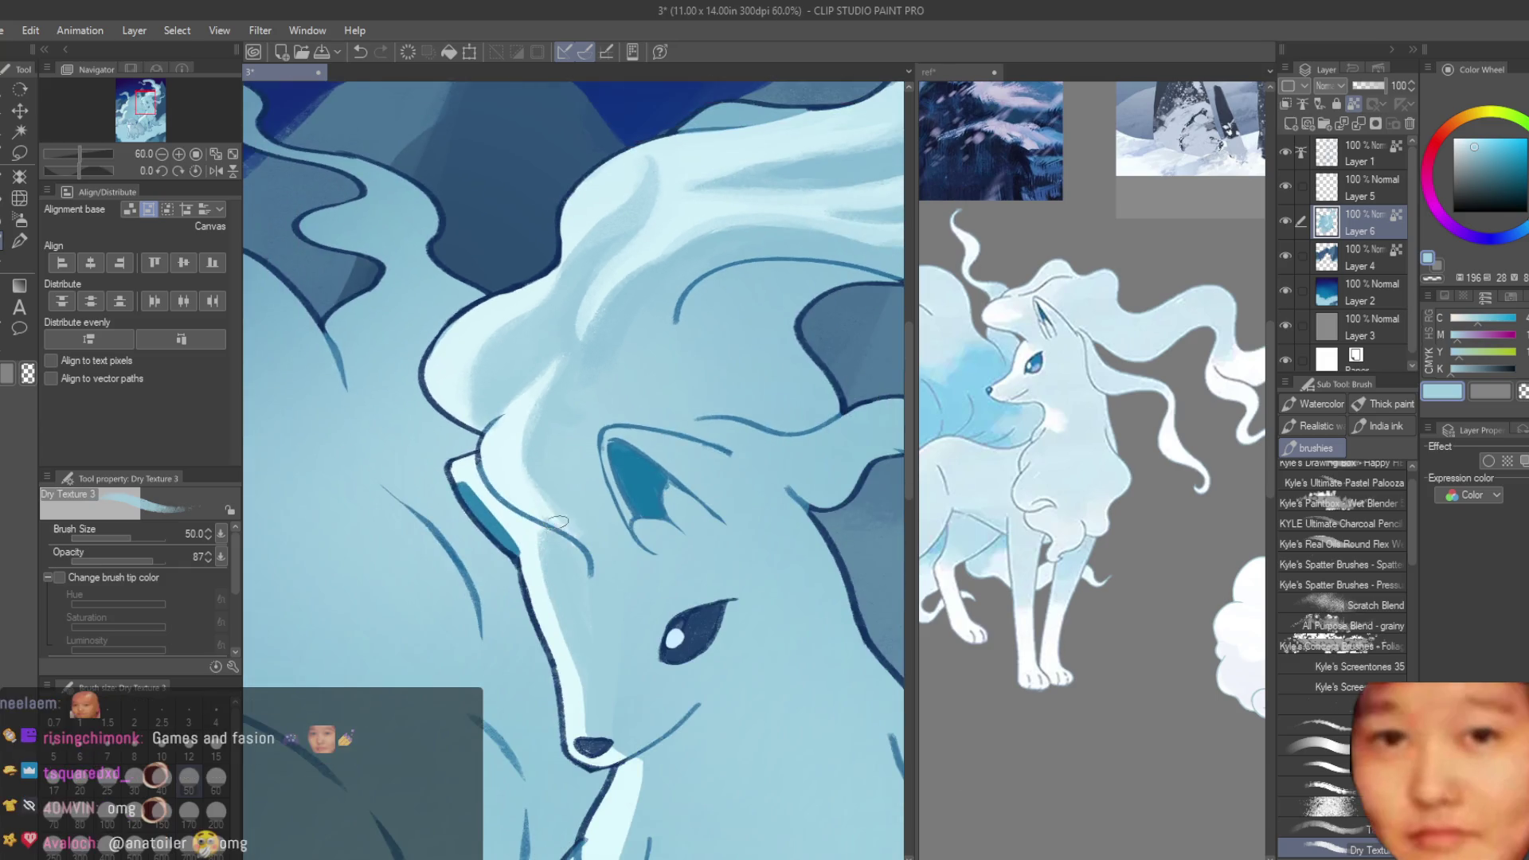
pyautogui.scroll(3, 557, 398)
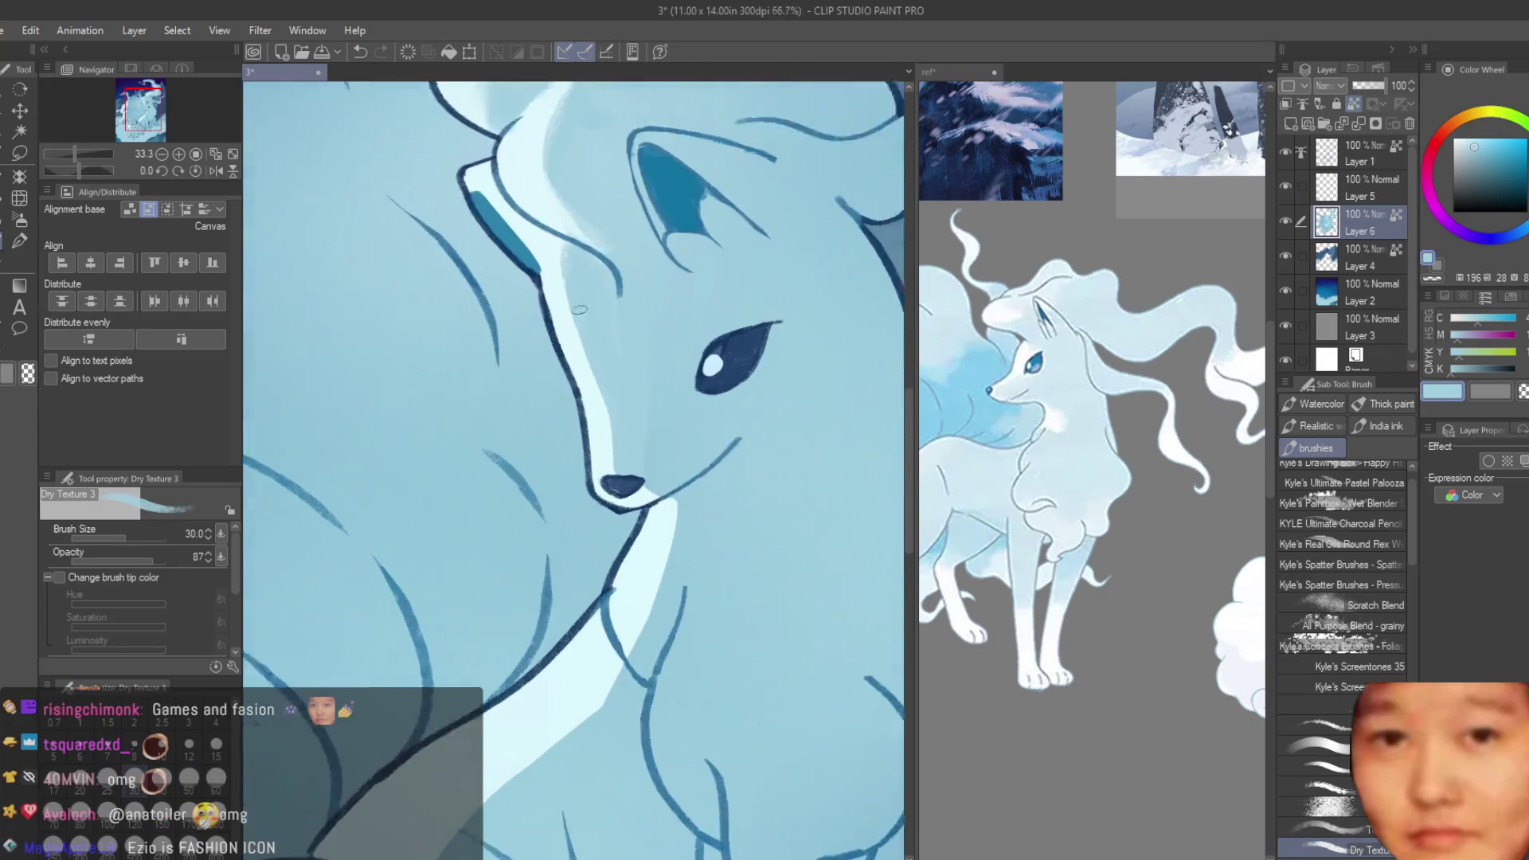
pyautogui.keyDown('alt'); pyautogui.click(550, 274); pyautogui.keyUp('alt')
pyautogui.moveTo(577, 266)
pyautogui.mouseDown()
pyautogui.moveTo(605, 416)
pyautogui.moveTo(581, 404)
pyautogui.moveTo(628, 503)
pyautogui.mouseUp()
pyautogui.moveTo(615, 422)
pyautogui.mouseDown()
pyautogui.moveTo(637, 510)
pyautogui.moveTo(681, 538)
pyautogui.mouseUp()
pyautogui.keyDown('alt'); pyautogui.click(649, 471); pyautogui.keyUp('alt')
pyautogui.keyDown('alt'); pyautogui.click(679, 524); pyautogui.keyUp('alt')
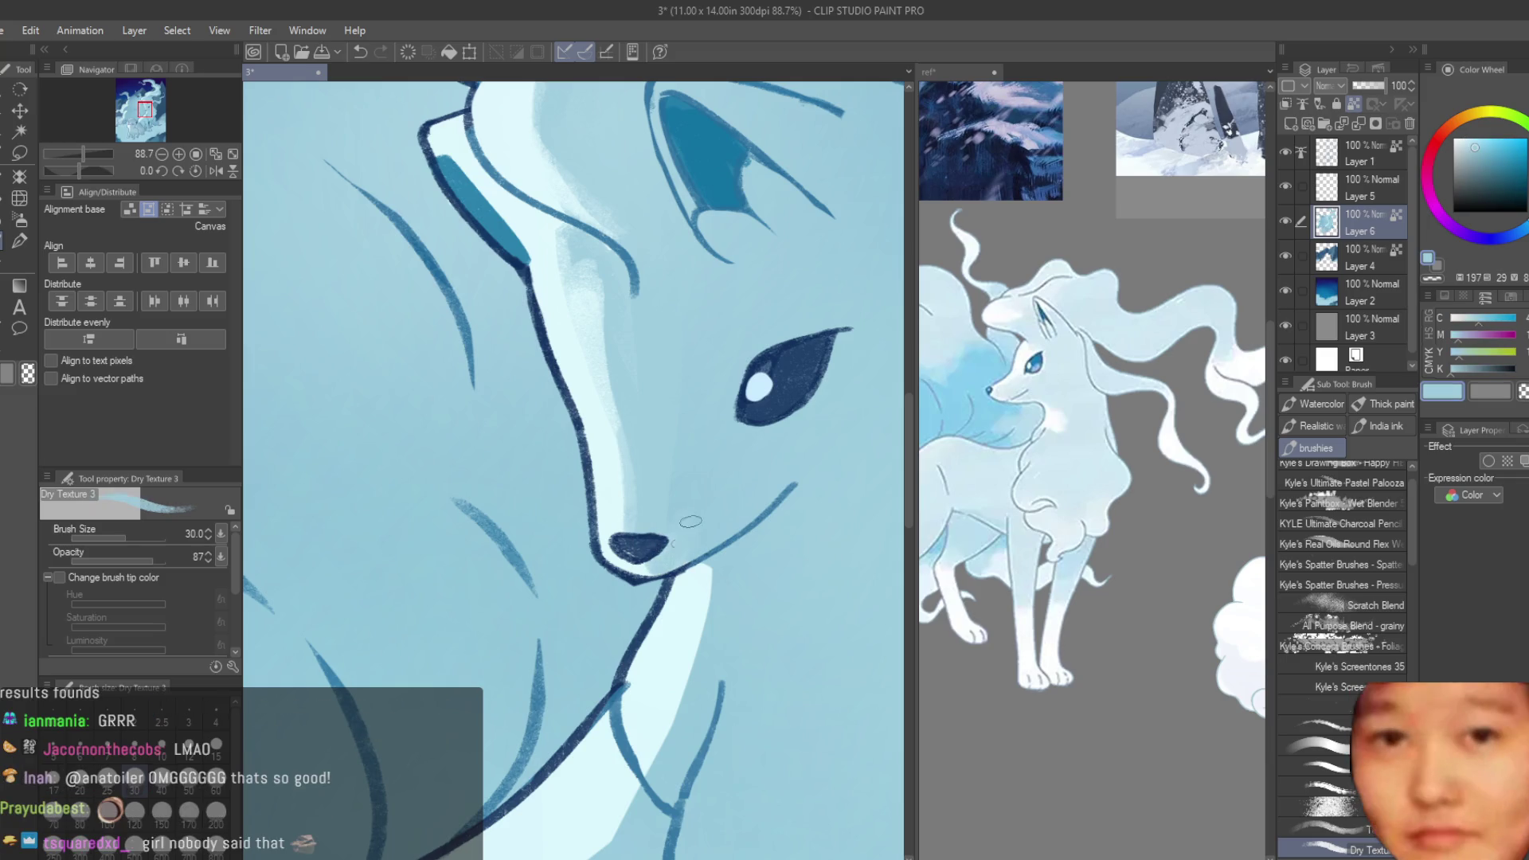
# - Add a faint light patch and a light stroke on the upper muzzle
pyautogui.scroll(-2, 648, 368)
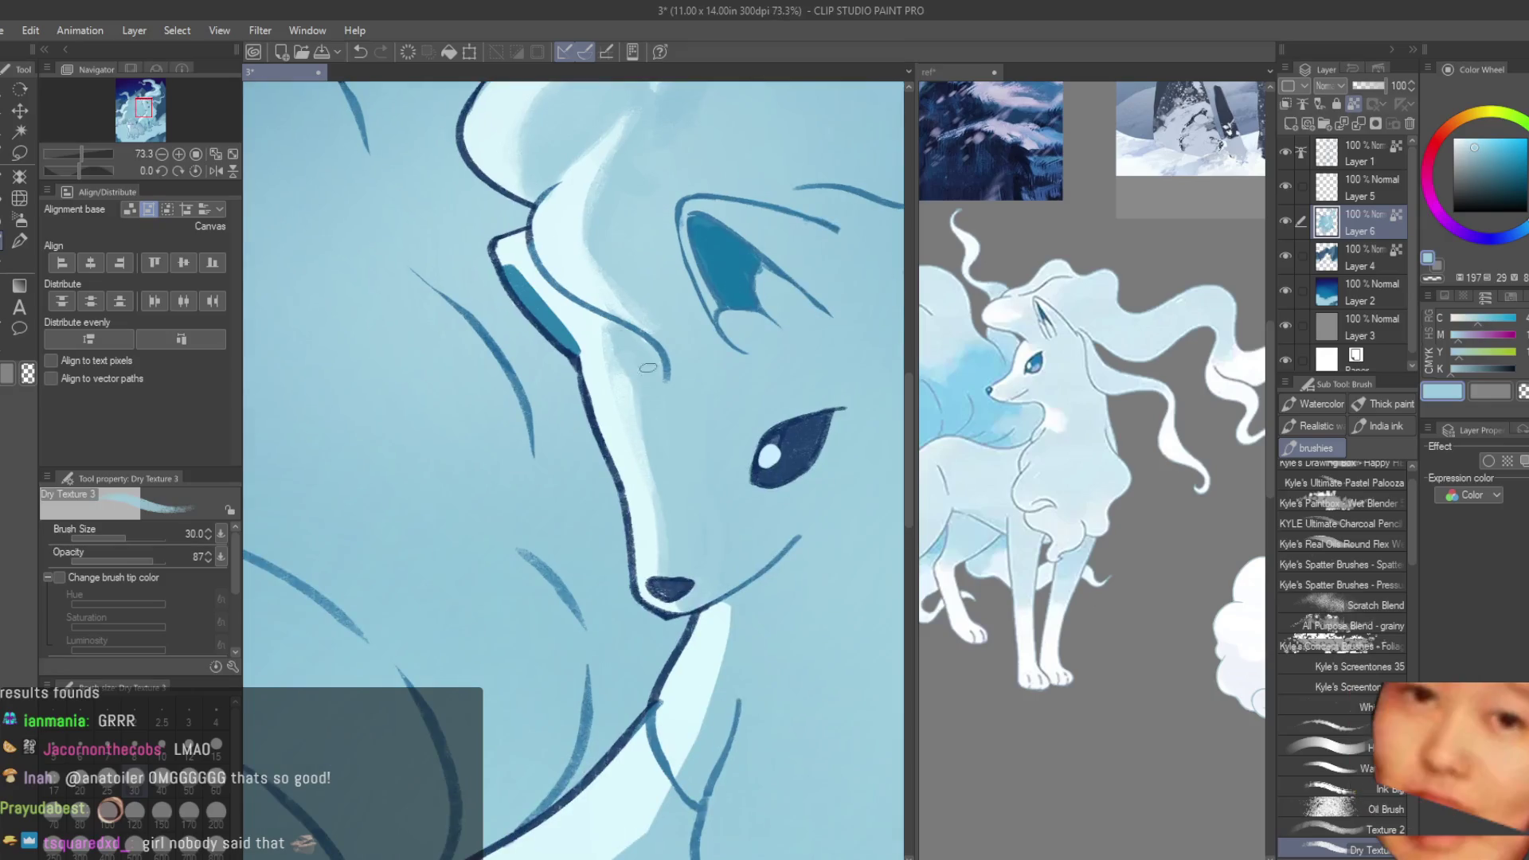
pyautogui.keyDown('alt'); pyautogui.click(584, 333); pyautogui.keyUp('alt')
pyautogui.moveTo(617, 354)
pyautogui.mouseDown()
pyautogui.moveTo(638, 391)
pyautogui.moveTo(630, 434)
pyautogui.mouseUp()
pyautogui.keyDown('alt'); pyautogui.click(655, 460); pyautogui.keyUp('alt')
pyautogui.keyDown('alt'); pyautogui.click(633, 422); pyautogui.keyUp('alt')
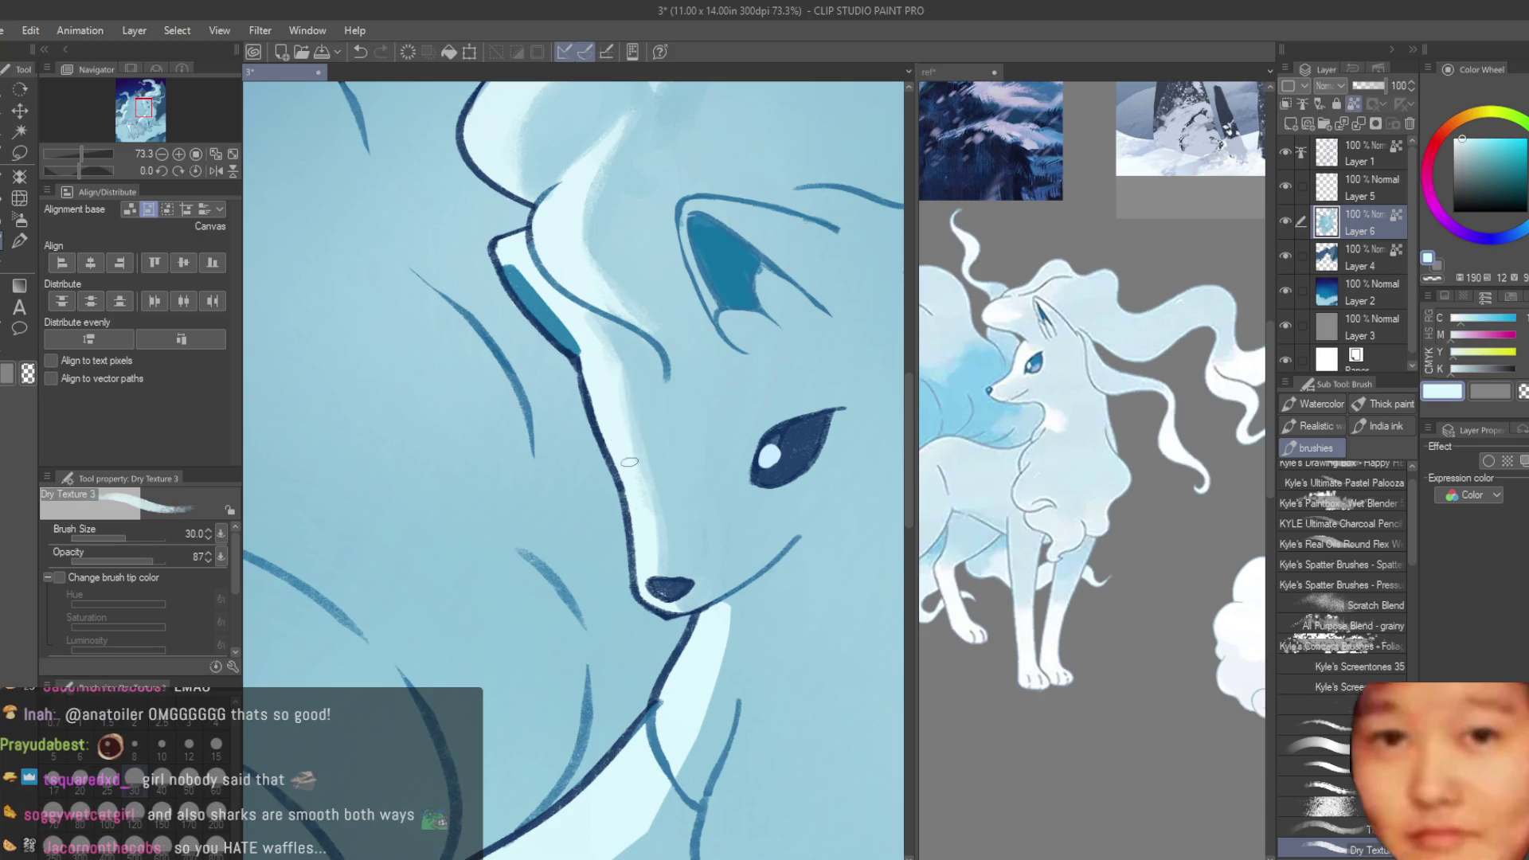
pyautogui.scroll(-1, 638, 503)
pyautogui.scroll(1, 664, 497)
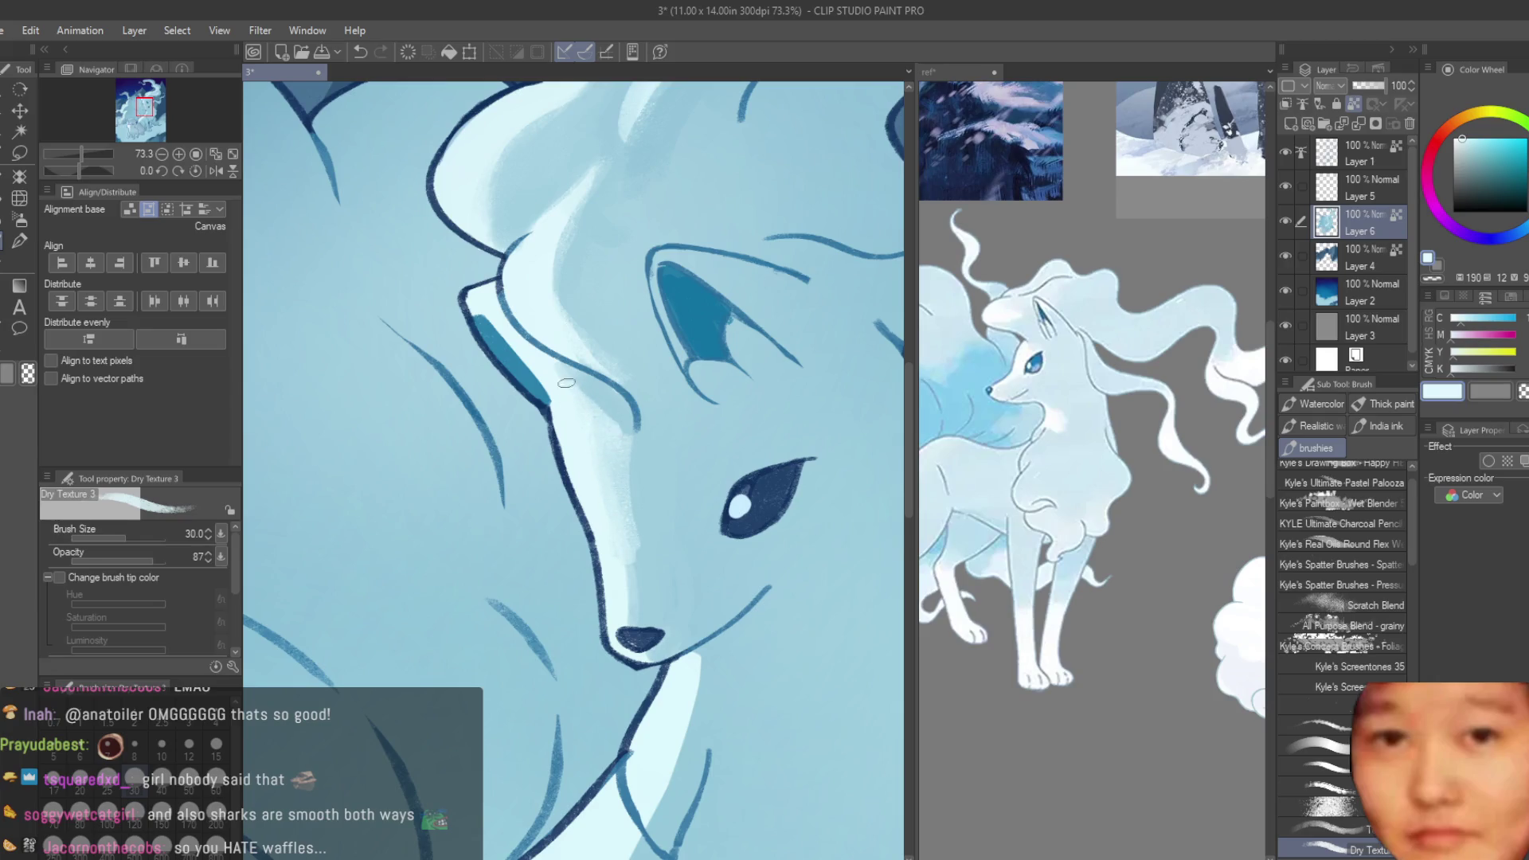
# - Paint another light stroke down the muzzle, alternating light and dark sampled blues
pyautogui.moveTo(566, 382); pyautogui.dragTo(621, 437)
pyautogui.keyDown('alt'); pyautogui.click(640, 483); pyautogui.keyUp('alt')
pyautogui.keyDown('alt'); pyautogui.click(570, 393); pyautogui.keyUp('alt')
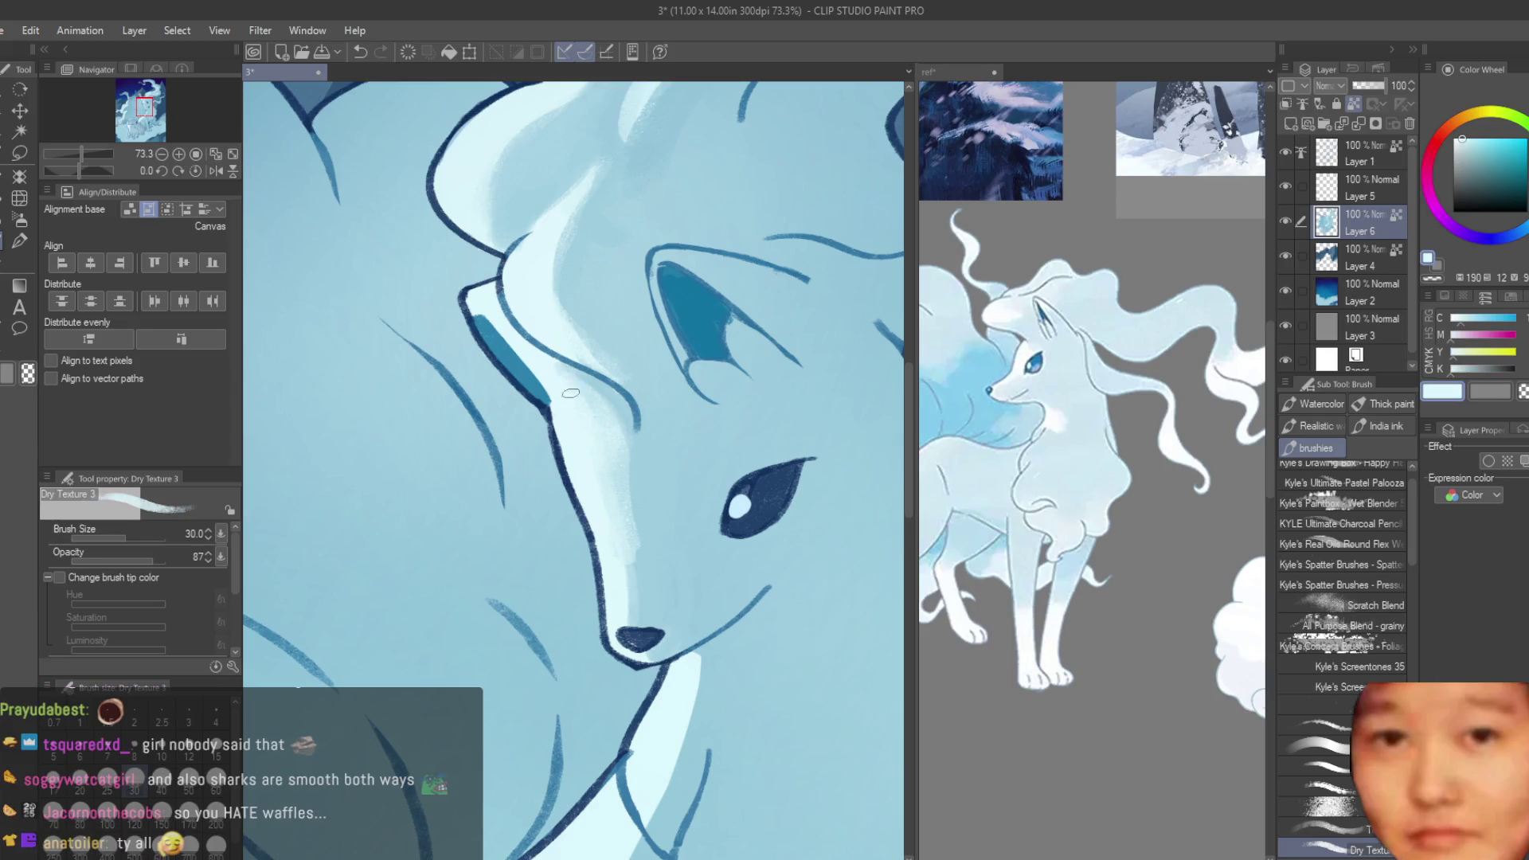
pyautogui.keyDown('alt'); pyautogui.click(634, 455); pyautogui.keyUp('alt')
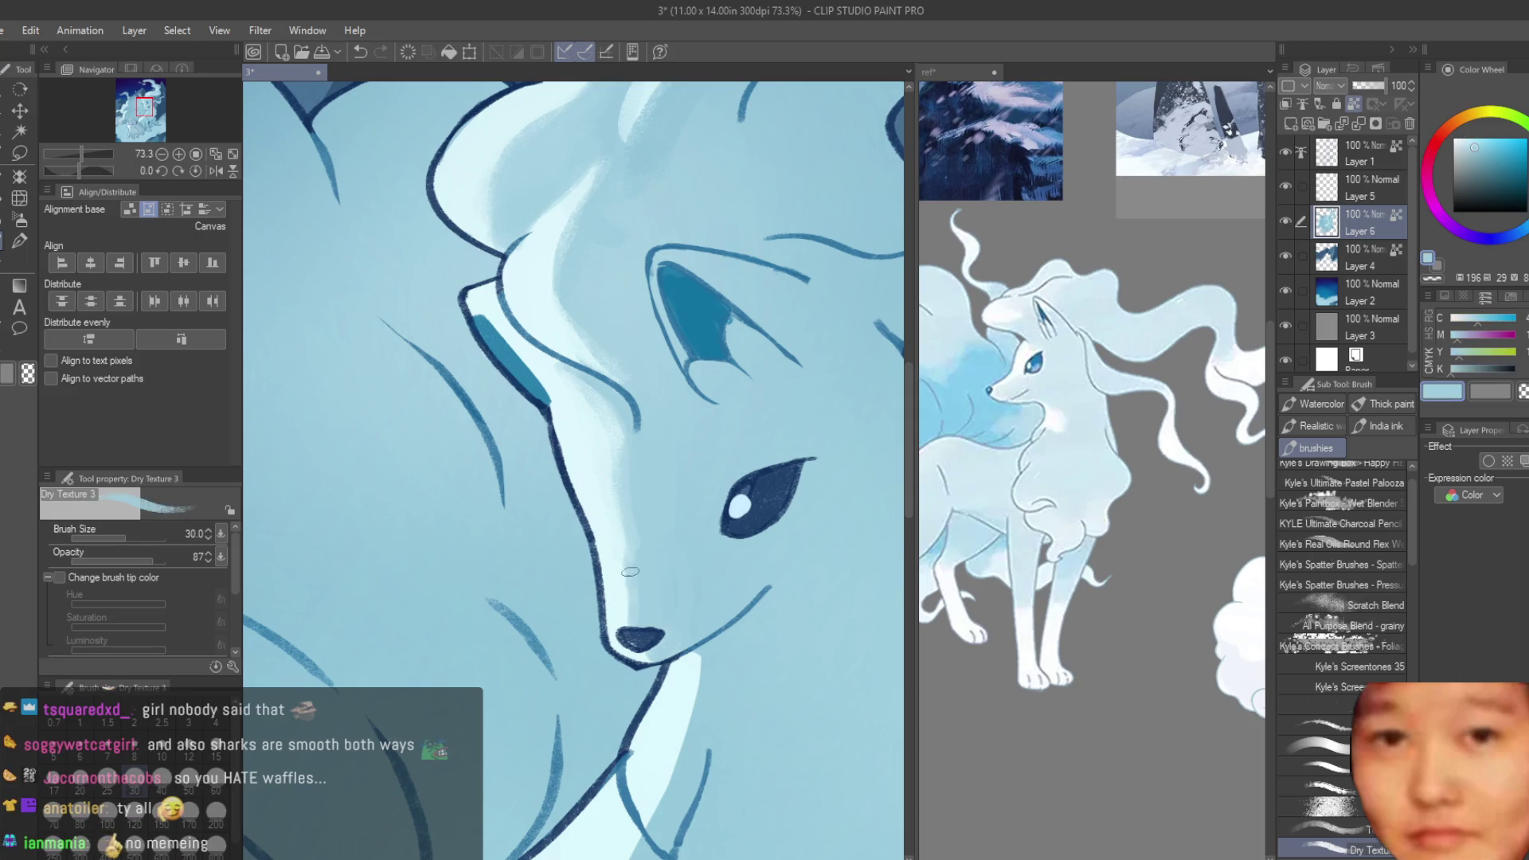
pyautogui.keyDown('alt'); pyautogui.click(611, 528); pyautogui.keyUp('alt')
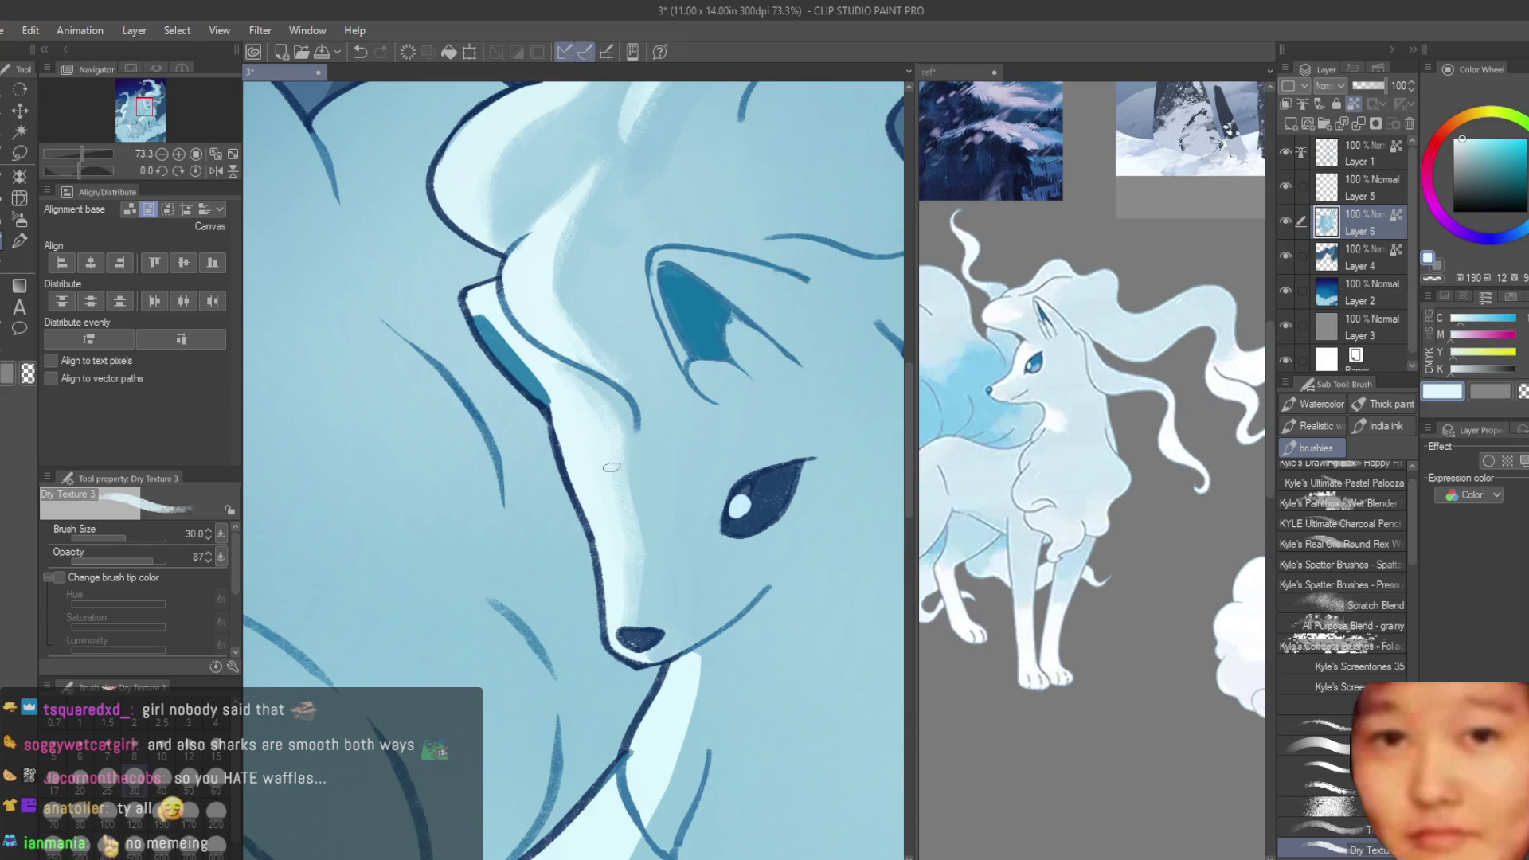
pyautogui.scroll(-5, 610, 470)
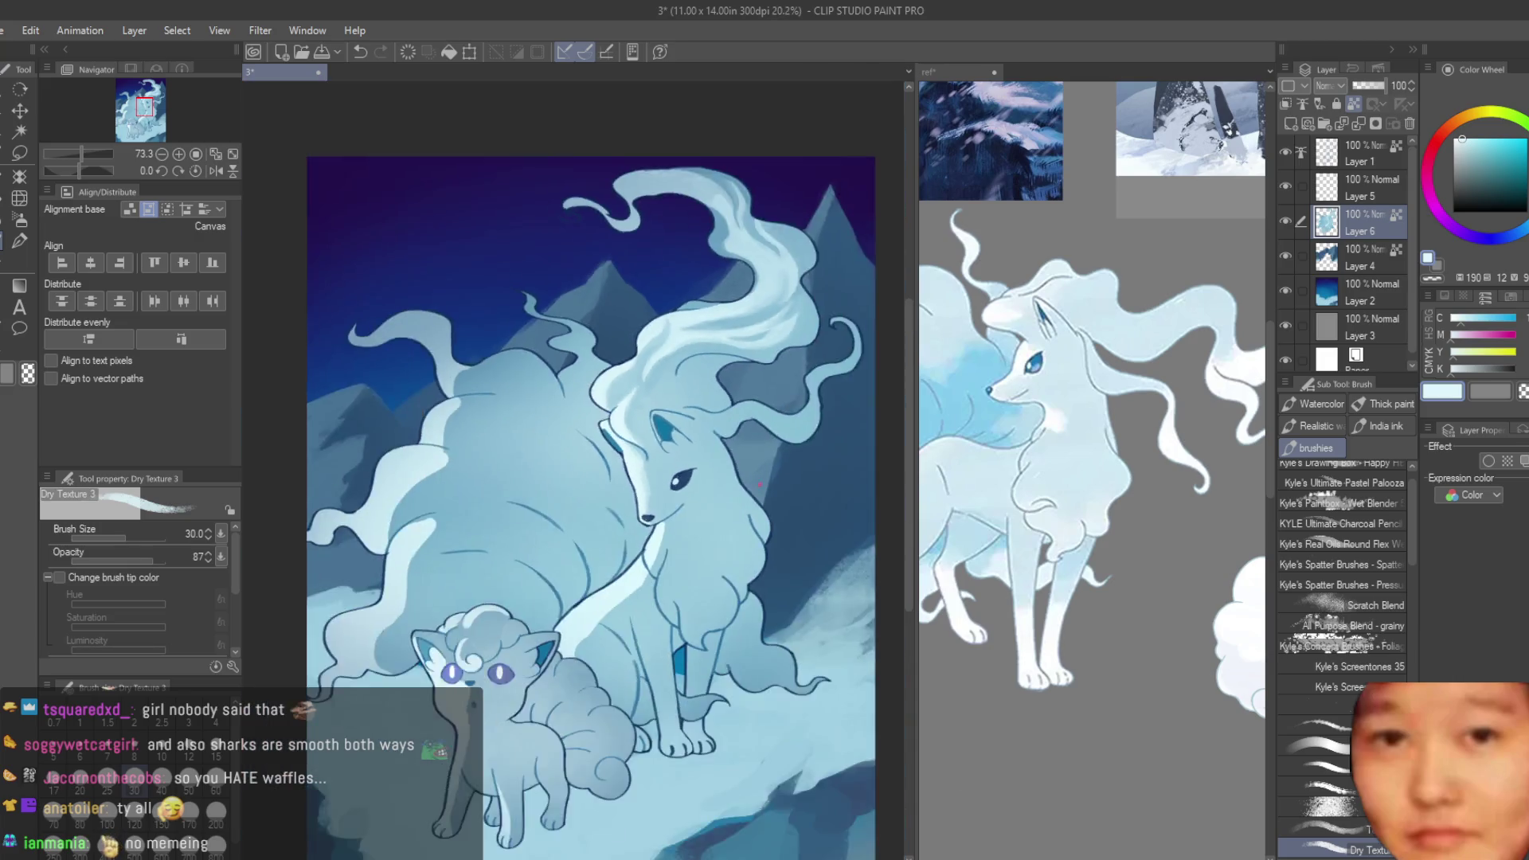
# - Enlarge the brush to 50 and paint a light highlight down the neck below the muzzle
pyautogui.scroll(3, 726, 461)
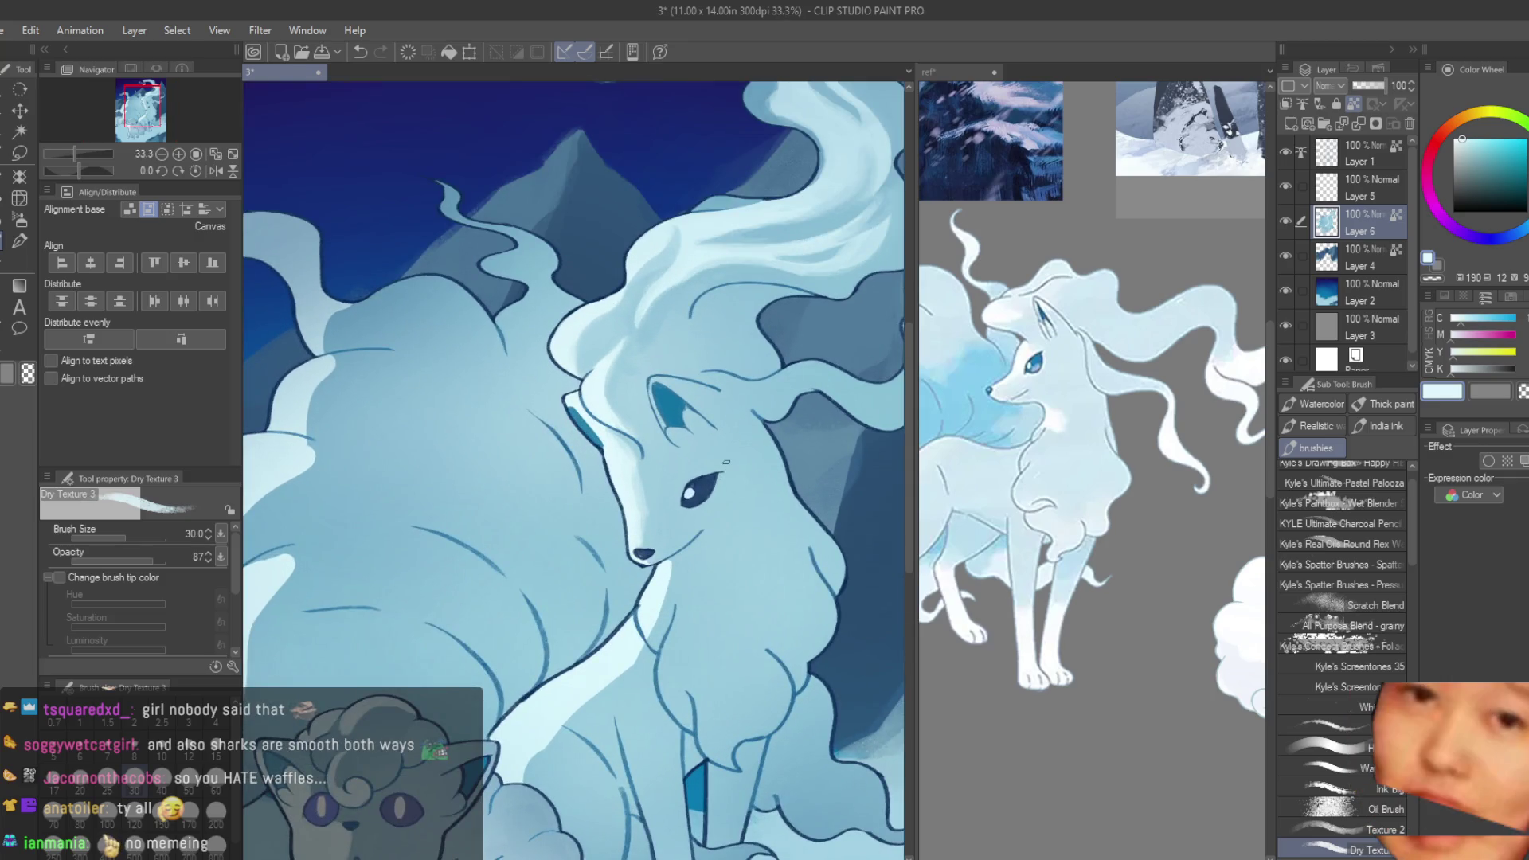
pyautogui.press(']')
pyautogui.press(']')
pyautogui.scroll(2, 785, 559)
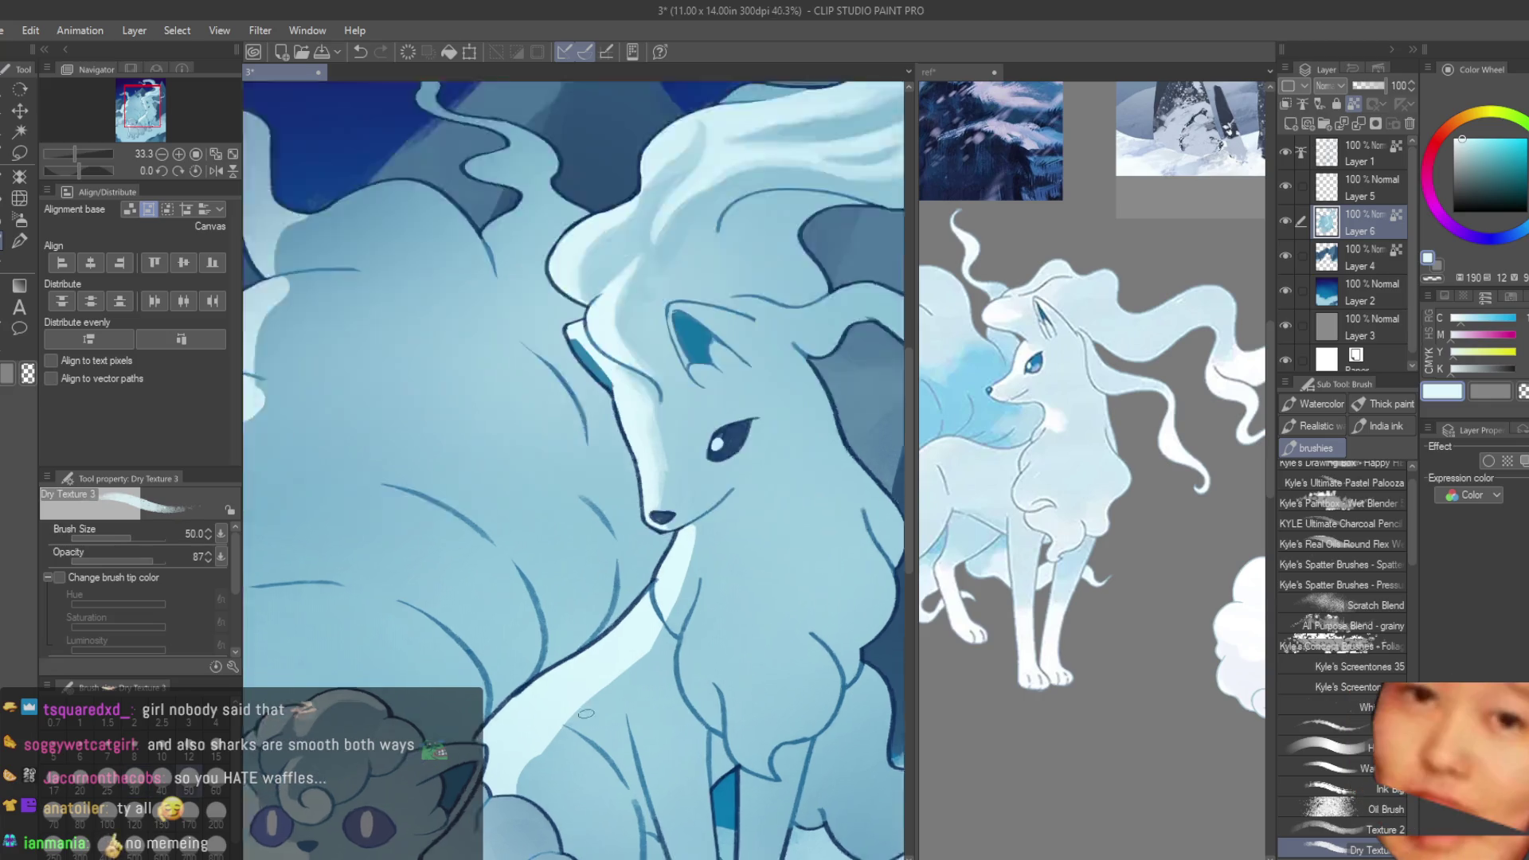
pyautogui.scroll(3, 717, 492)
pyautogui.keyDown('alt'); pyautogui.click(717, 492); pyautogui.keyUp('alt')
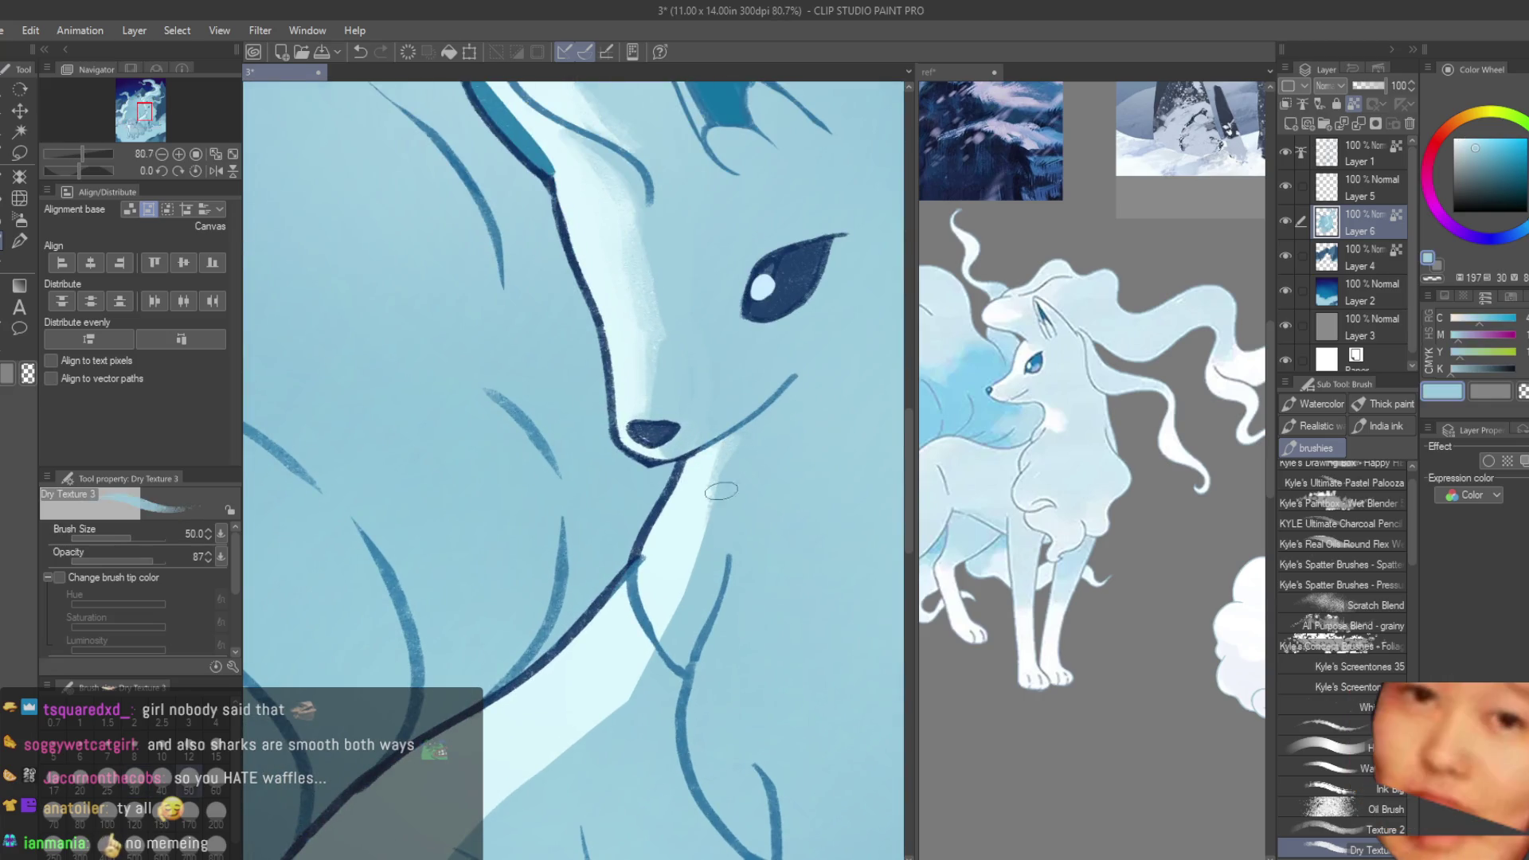
pyautogui.moveTo(710, 500); pyautogui.dragTo(689, 633)
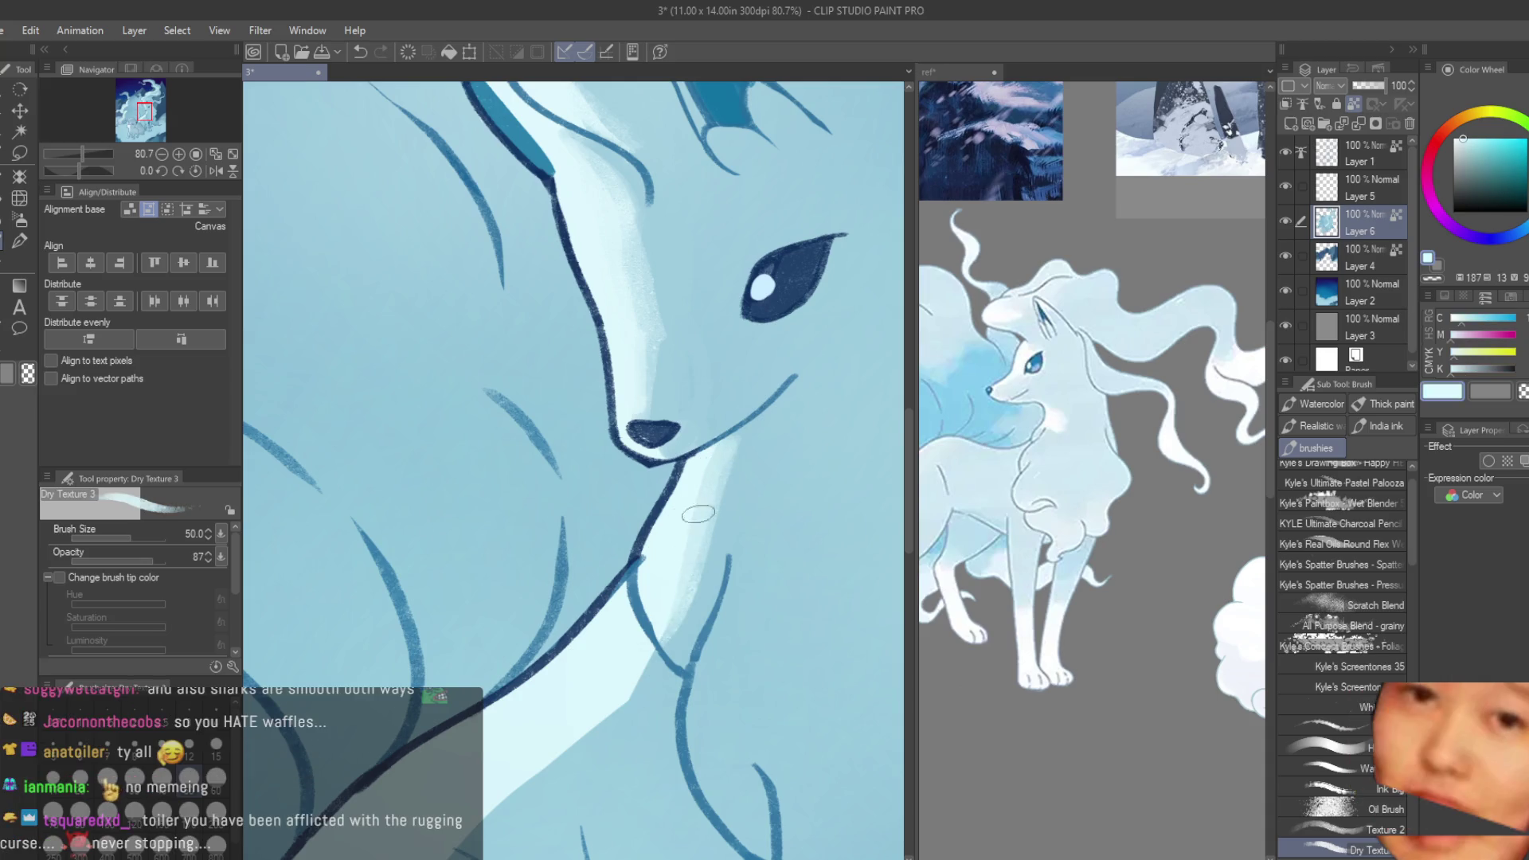
pyautogui.keyDown('alt'); pyautogui.click(688, 633); pyautogui.keyUp('alt')
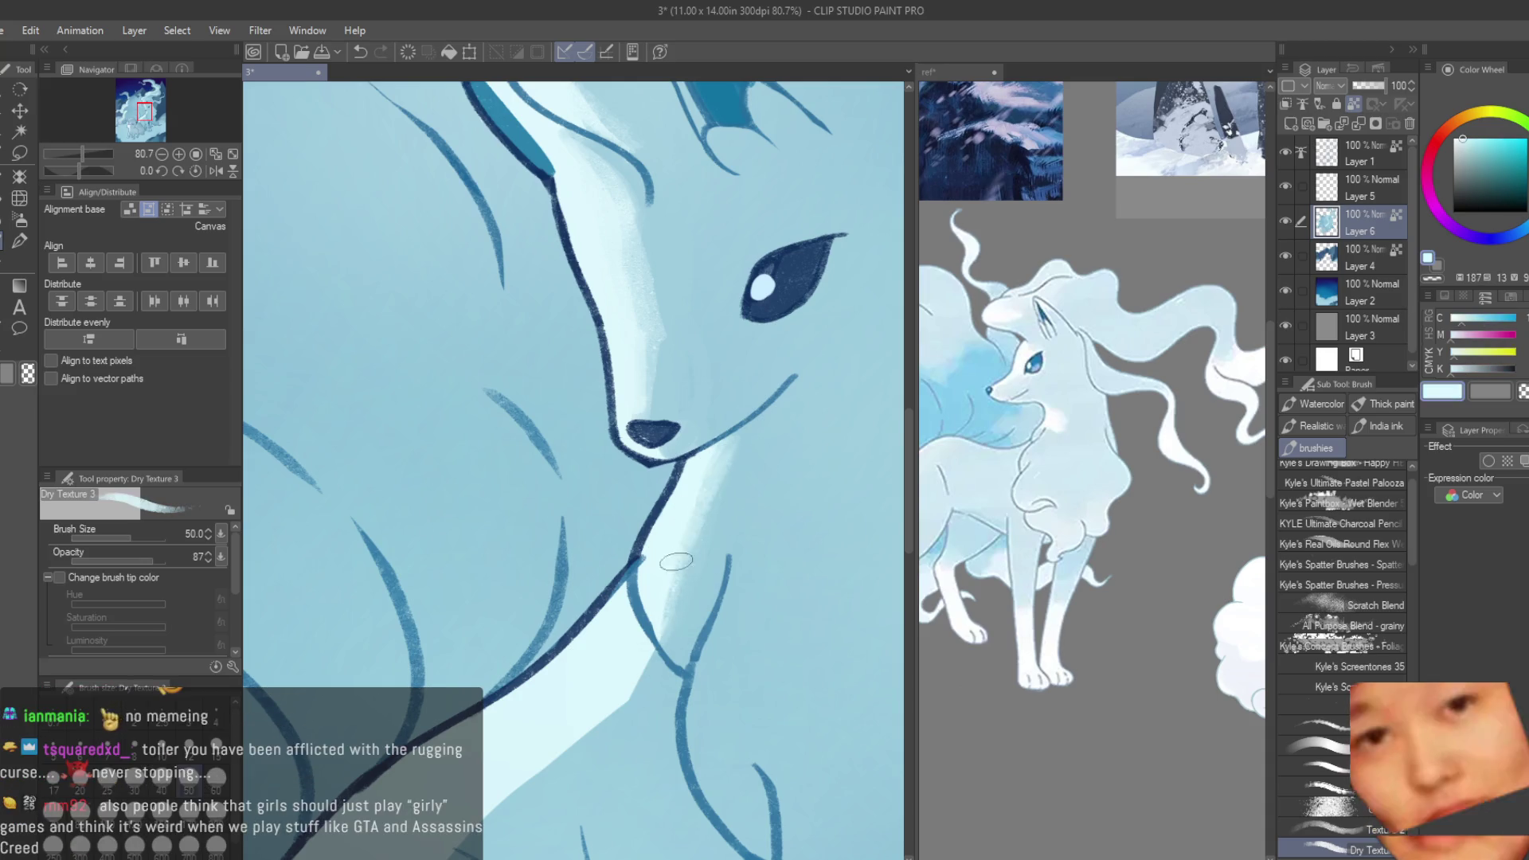
pyautogui.keyDown('alt'); pyautogui.click(734, 512); pyautogui.keyUp('alt')
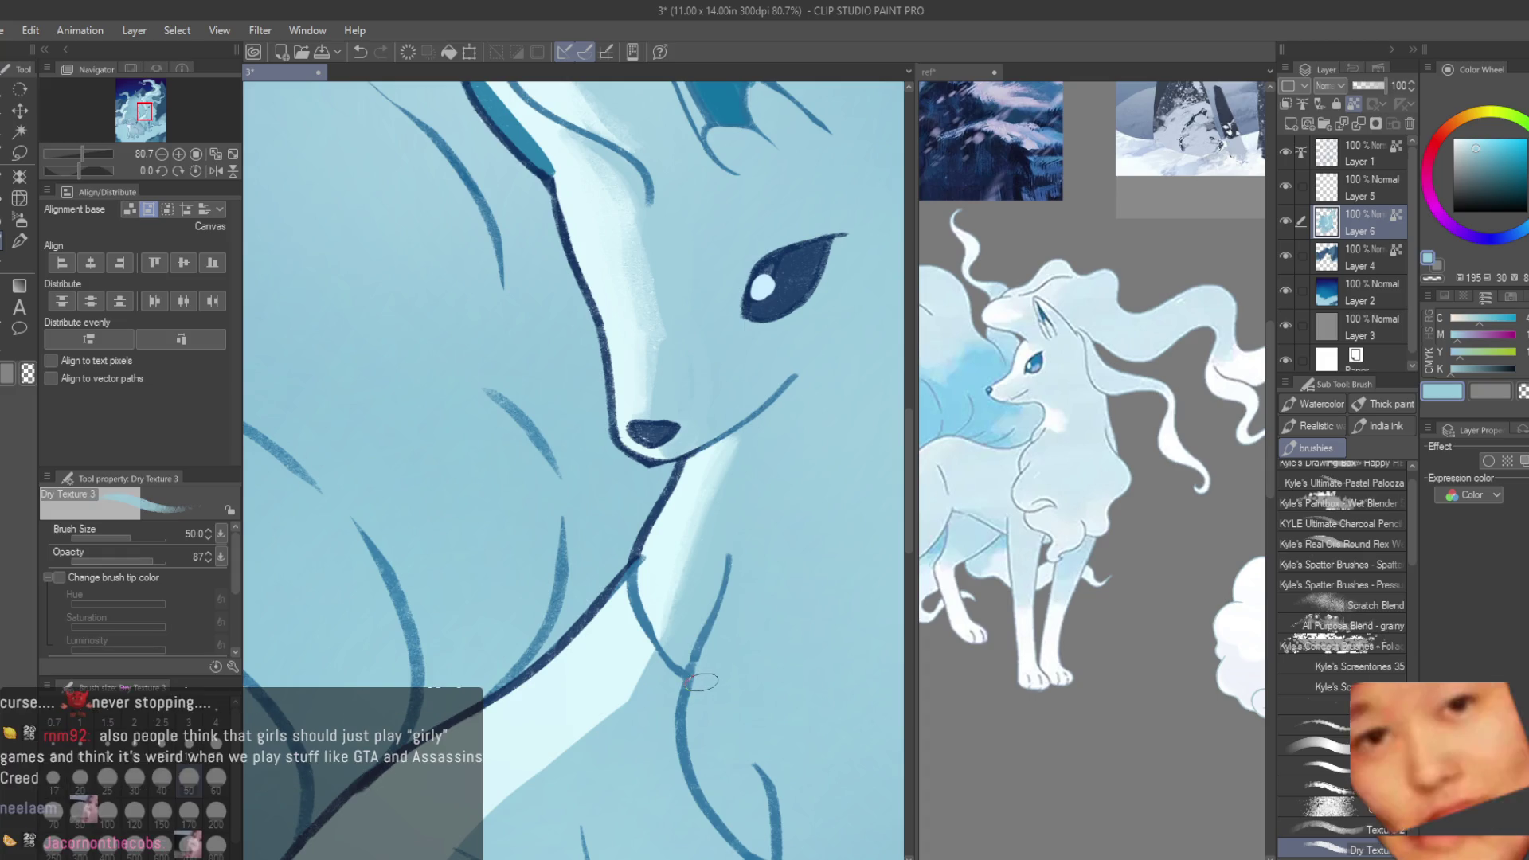
pyautogui.scroll(-1, 706, 681)
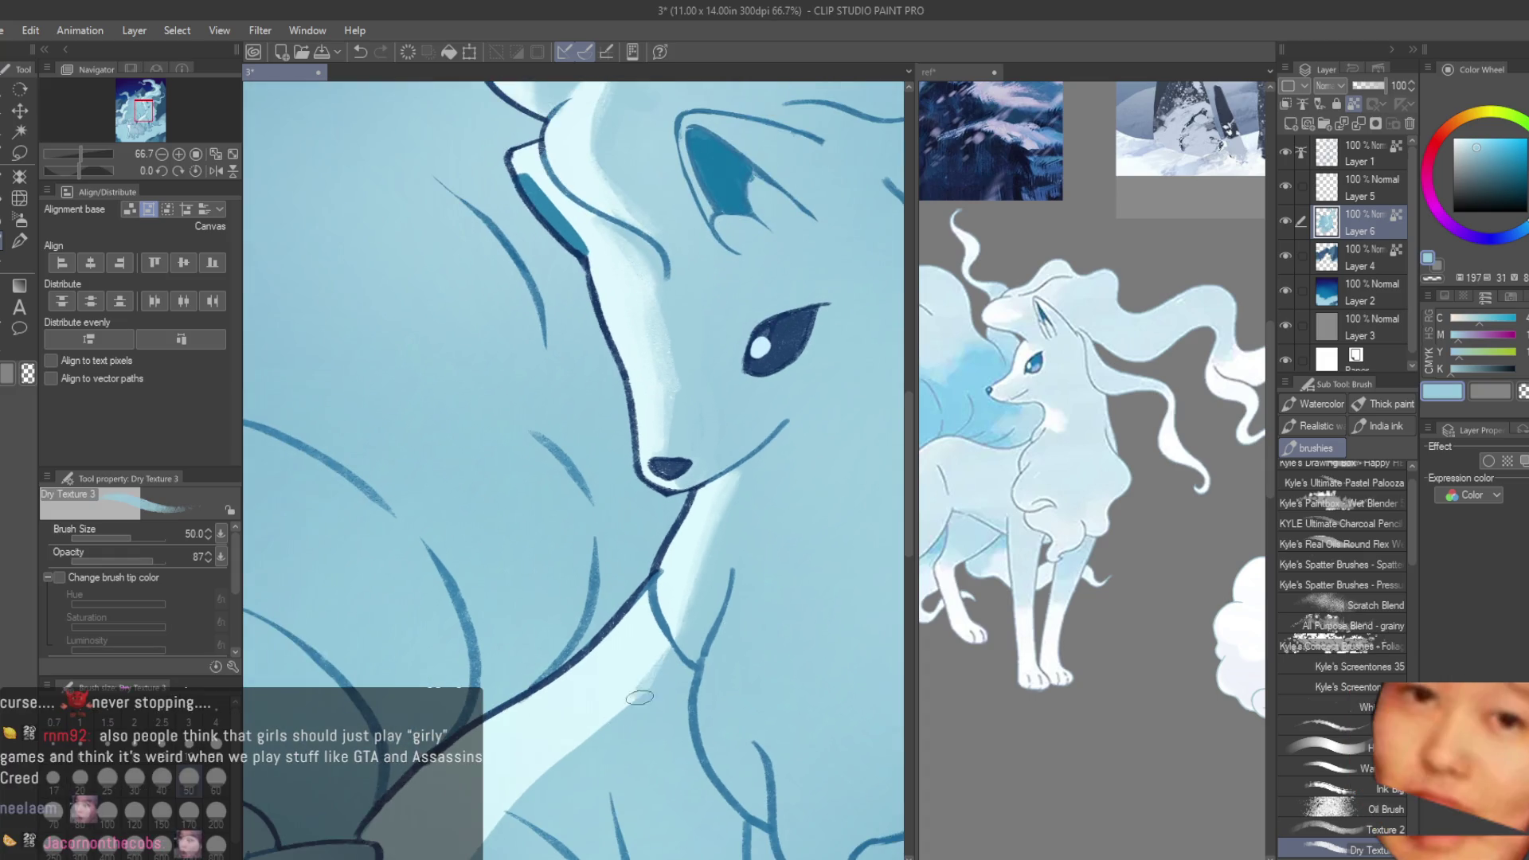
pyautogui.scroll(-2, 660, 657)
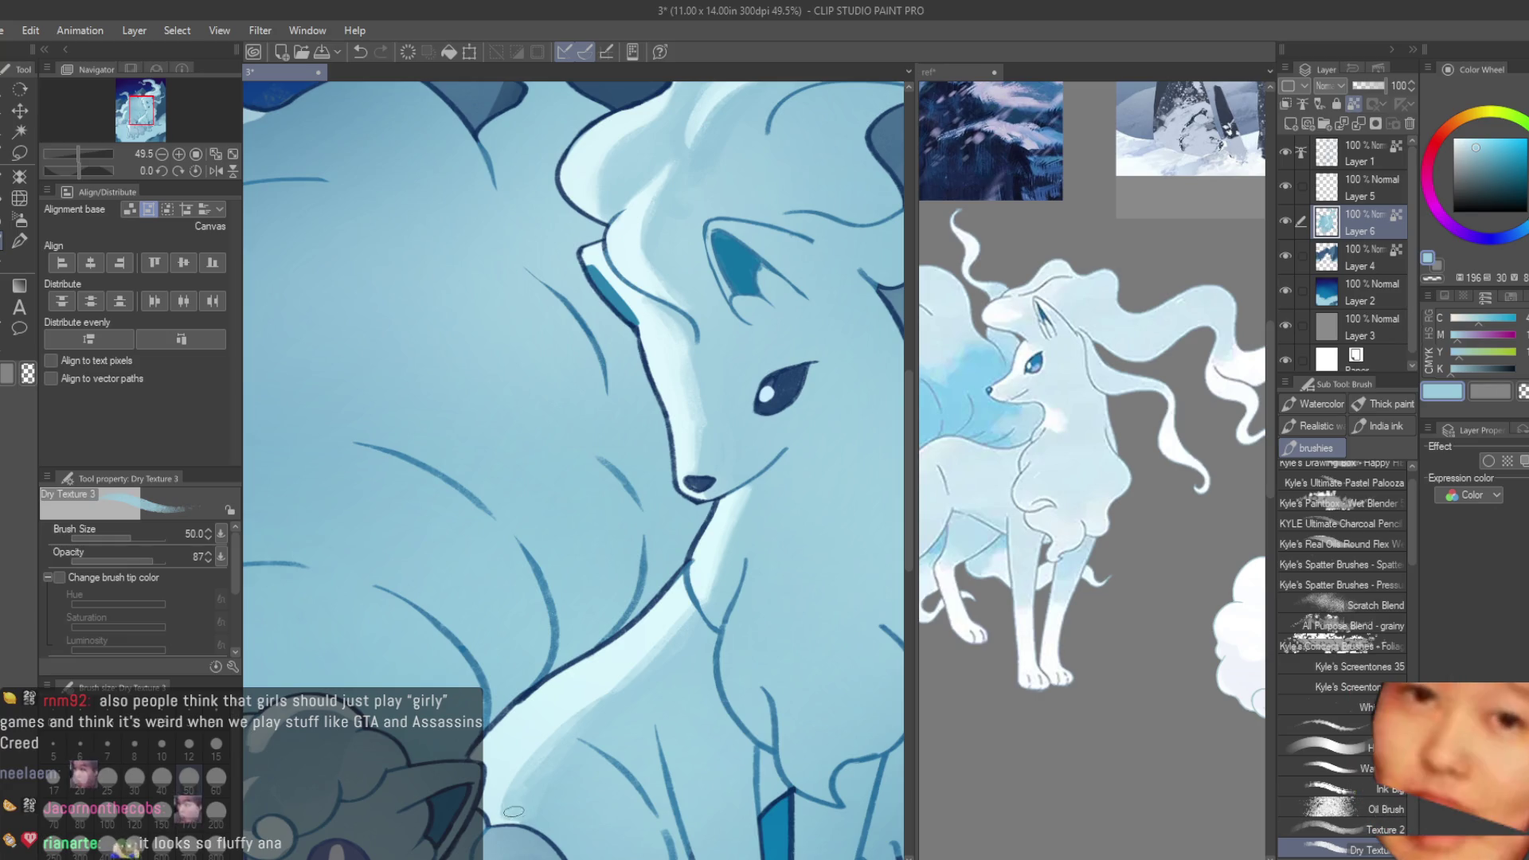
pyautogui.keyDown('alt'); pyautogui.click(648, 677); pyautogui.keyUp('alt')
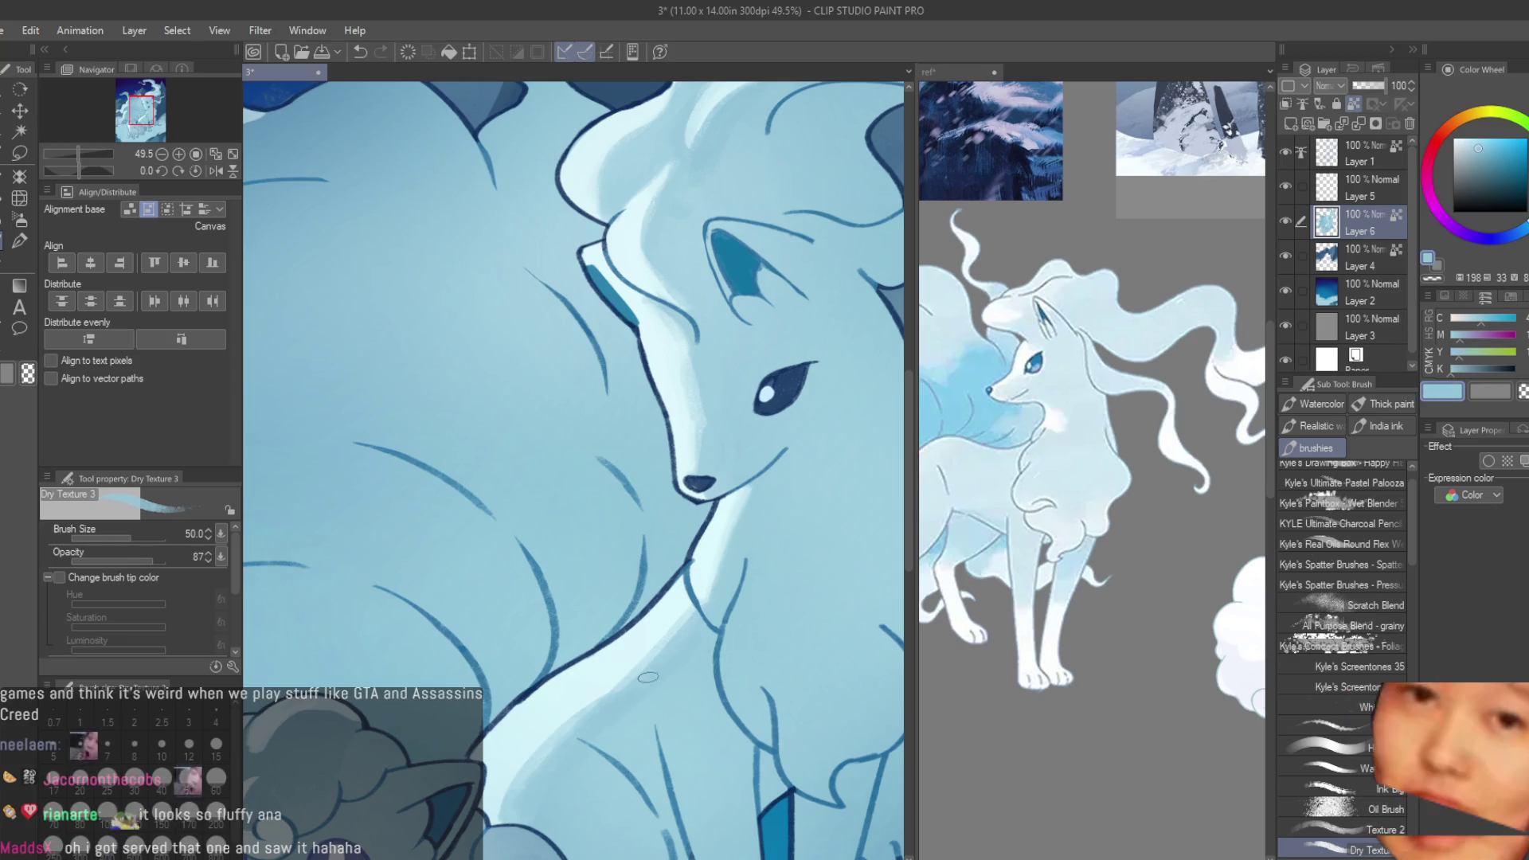
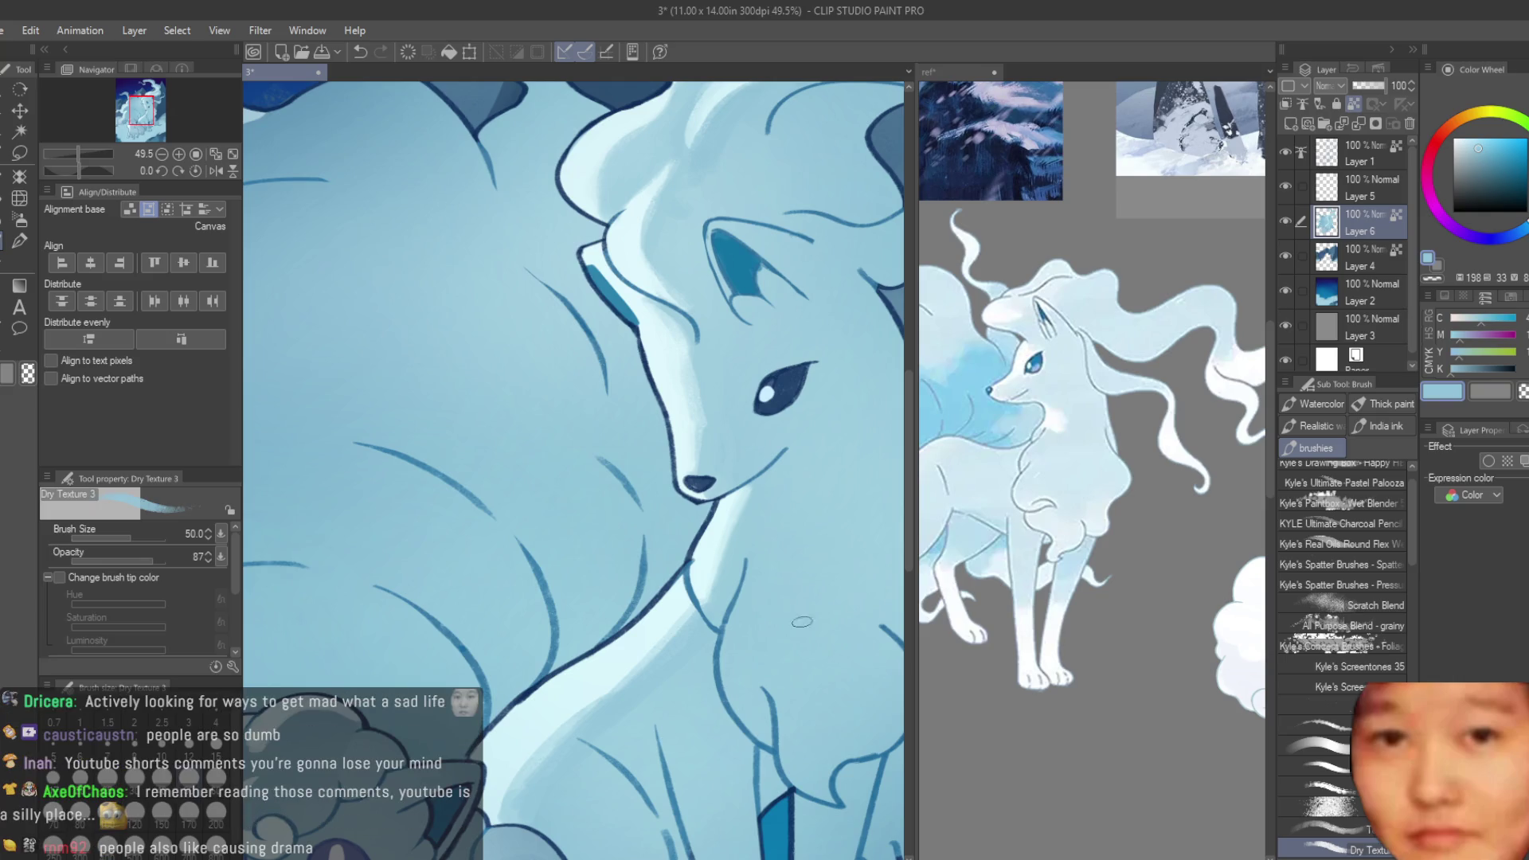
# - Paint darker blue shading on the chest, then add faint pale-blue highlight strokes
pyautogui.scroll(1, 801, 621)
pyautogui.scroll(3, 740, 585)
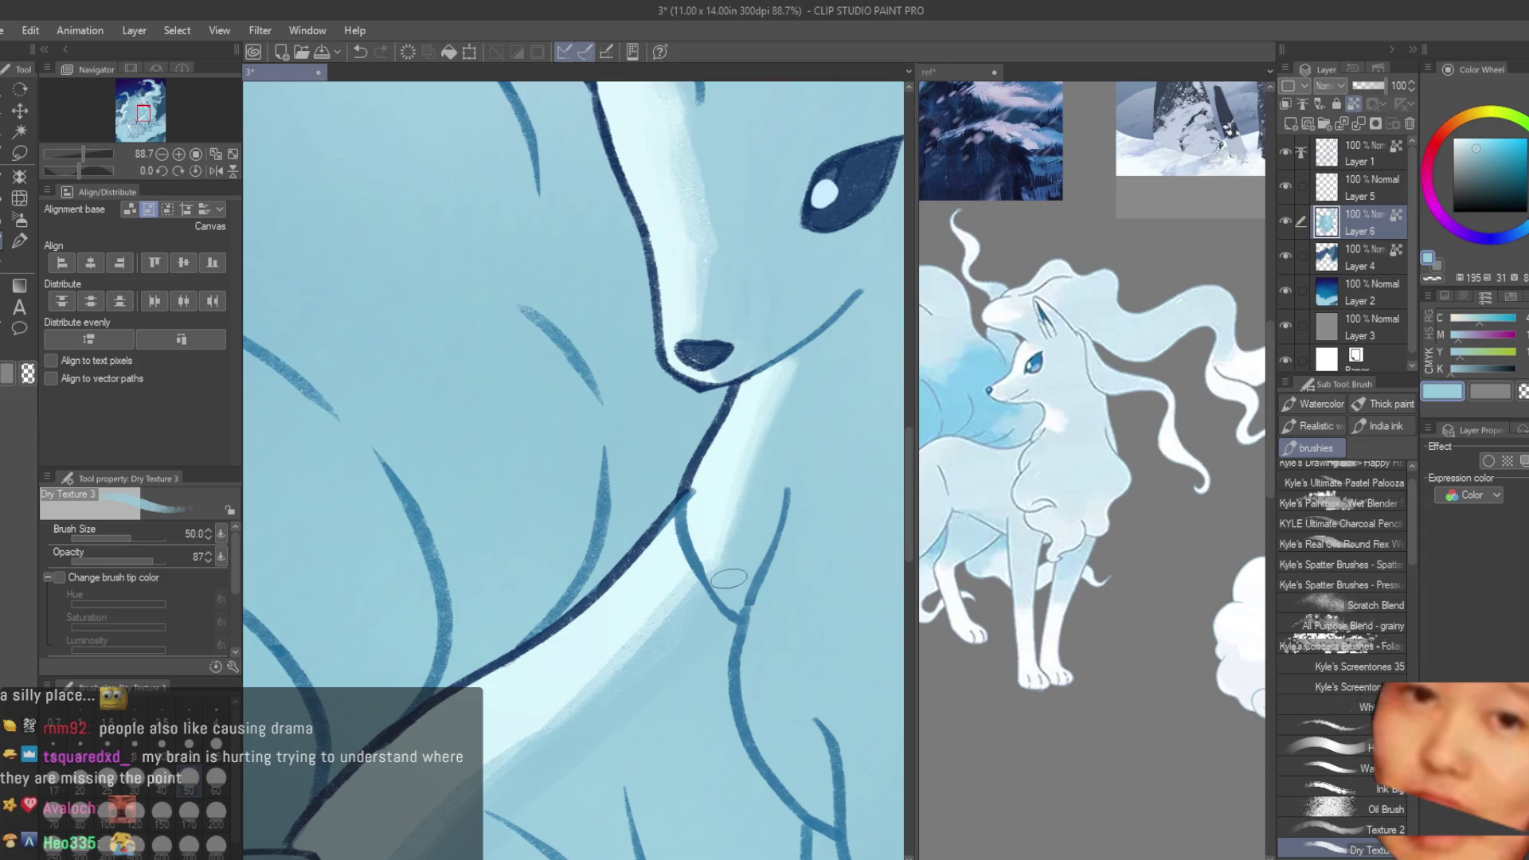
pyautogui.moveTo(686, 557); pyautogui.dragTo(681, 631)
pyautogui.keyDown('alt'); pyautogui.click(705, 517); pyautogui.keyUp('alt')
pyautogui.moveTo(696, 502)
pyautogui.mouseDown()
pyautogui.moveTo(720, 558)
pyautogui.moveTo(717, 681)
pyautogui.mouseUp()
# - Add more light strokes across the chest and deepen the shadow along its right edge
pyautogui.scroll(-1, 720, 575)
pyautogui.moveTo(748, 605)
pyautogui.mouseDown()
pyautogui.moveTo(737, 619)
pyautogui.moveTo(745, 449)
pyautogui.moveTo(721, 574)
pyautogui.moveTo(720, 549)
pyautogui.mouseUp()
pyautogui.keyDown('alt'); pyautogui.click(781, 537); pyautogui.keyUp('alt')
pyautogui.moveTo(777, 630); pyautogui.dragTo(749, 458)
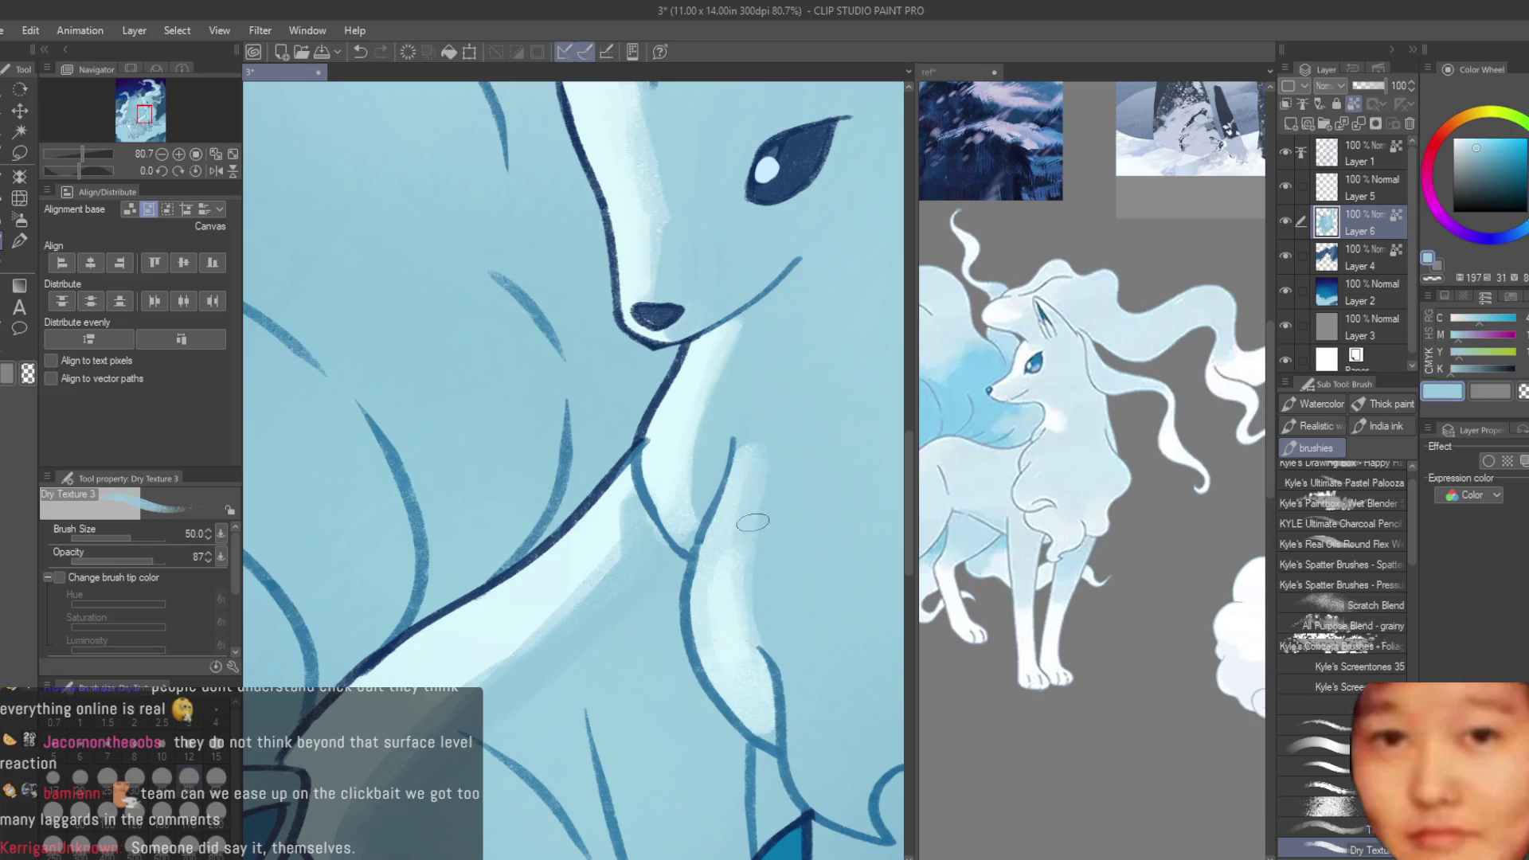
pyautogui.moveTo(748, 550); pyautogui.dragTo(756, 669)
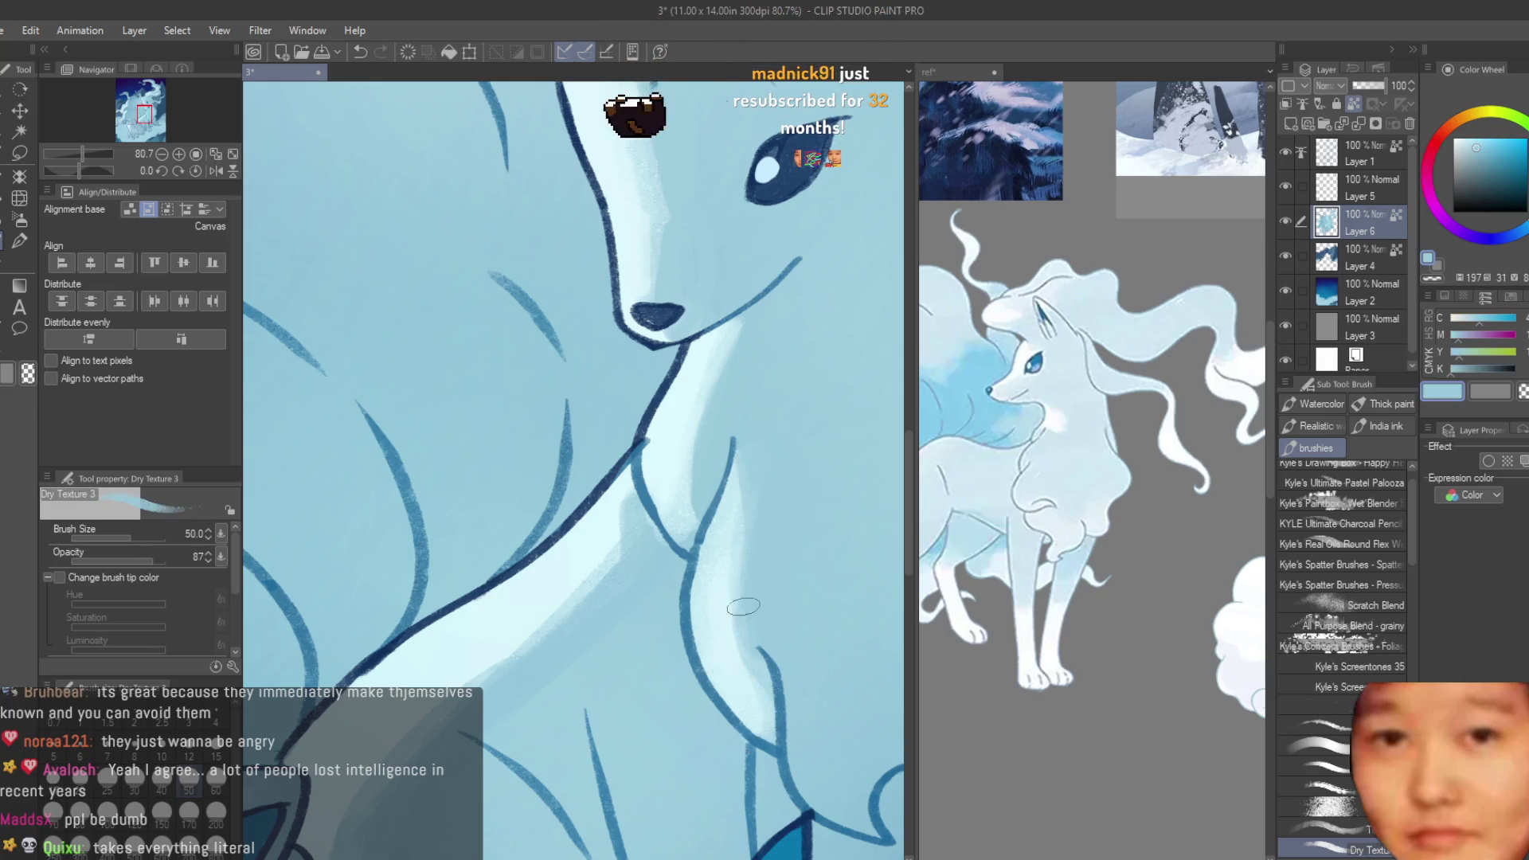
# - Sample the fur blues and shade the neck outline with grainy darker blue
pyautogui.scroll(-8, 797, 461)
pyautogui.scroll(1, 809, 441)
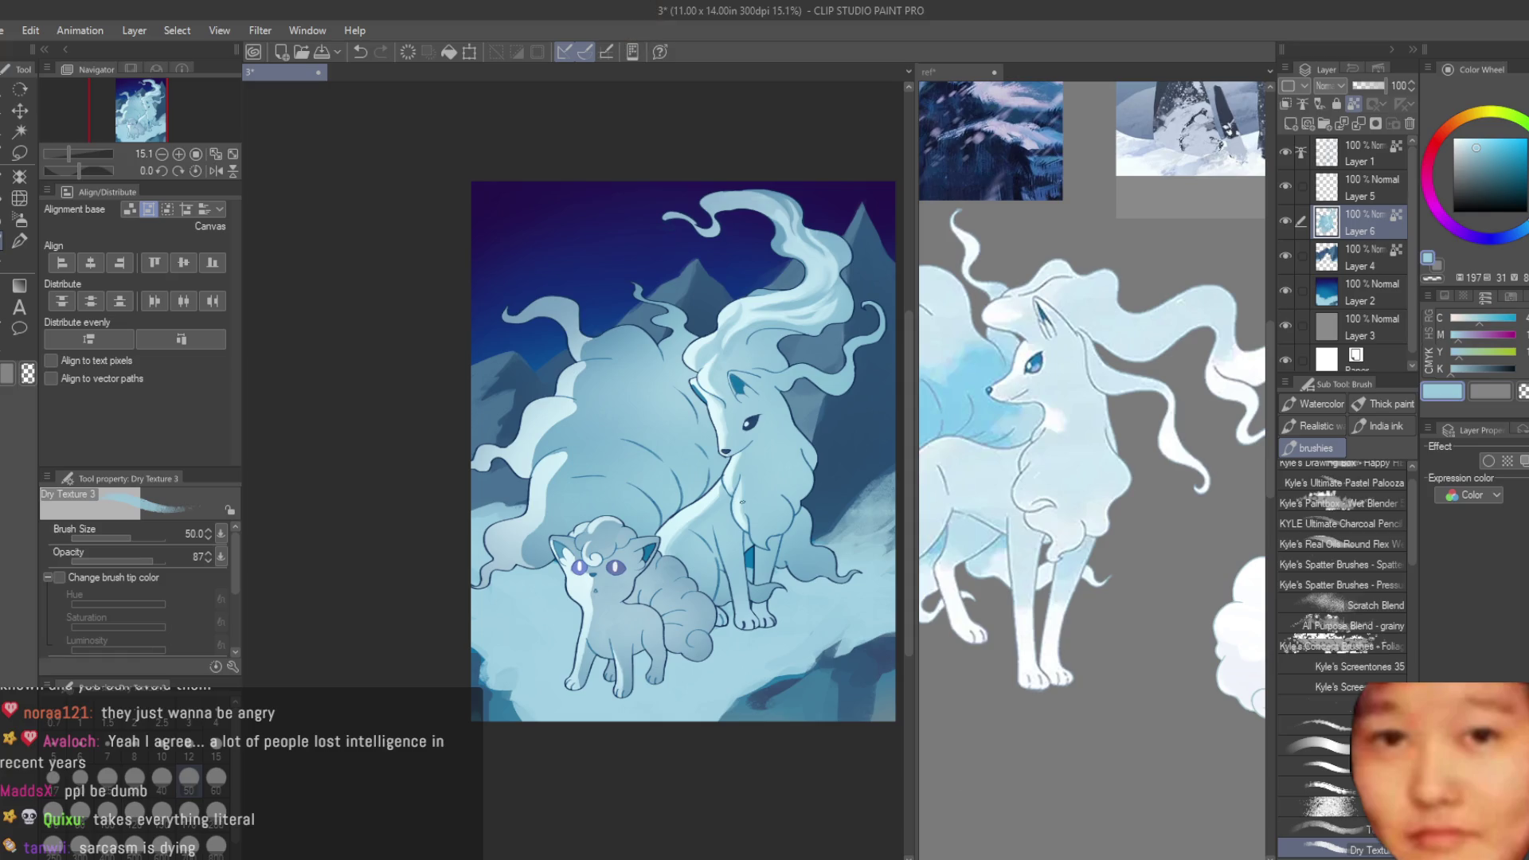
pyautogui.scroll(2, 714, 498)
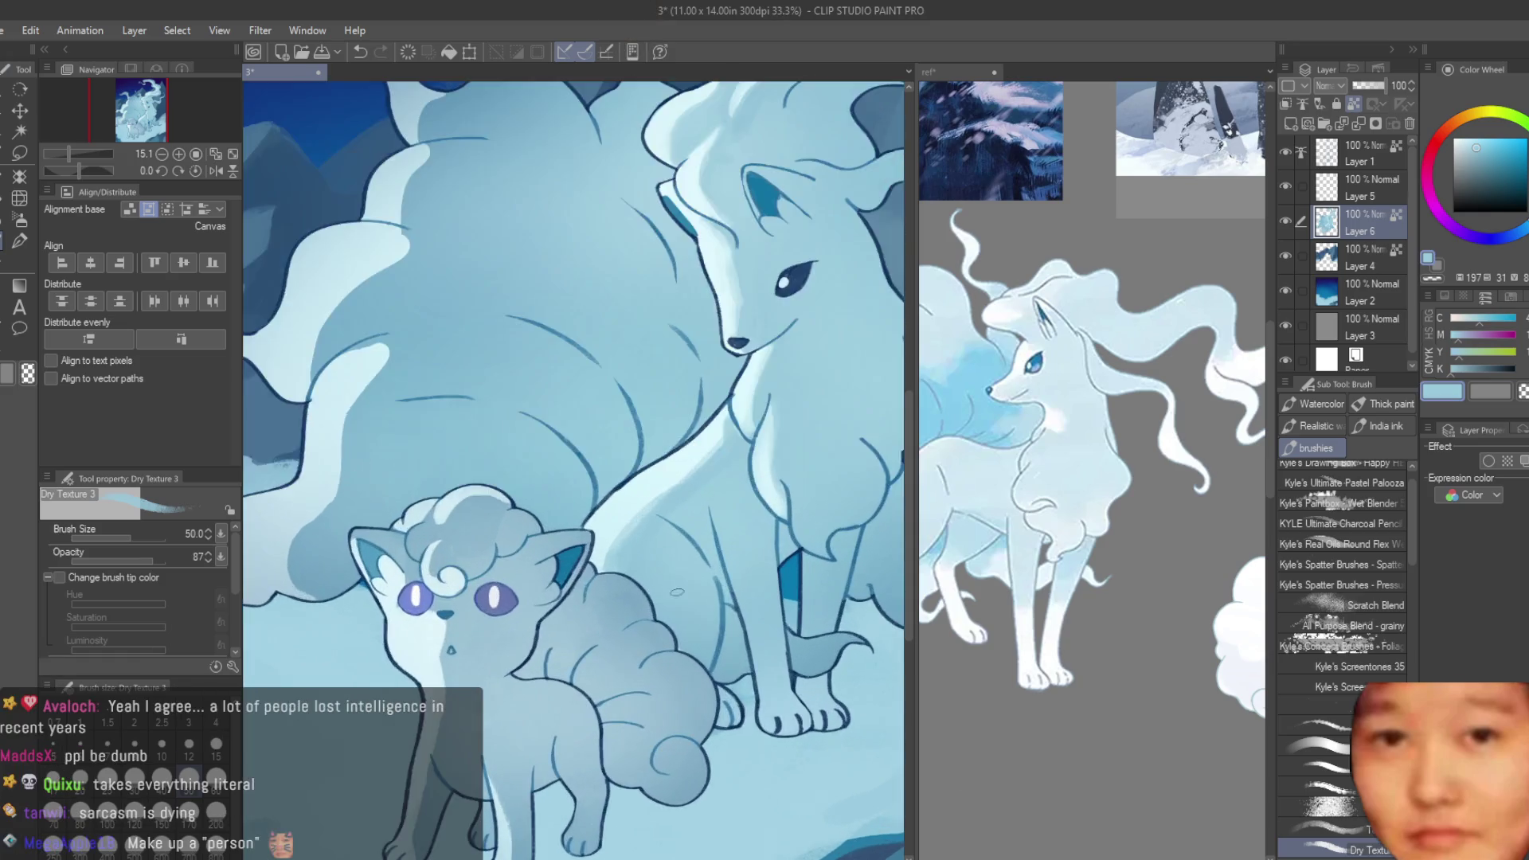
pyautogui.scroll(2, 704, 489)
pyautogui.scroll(2, 695, 480)
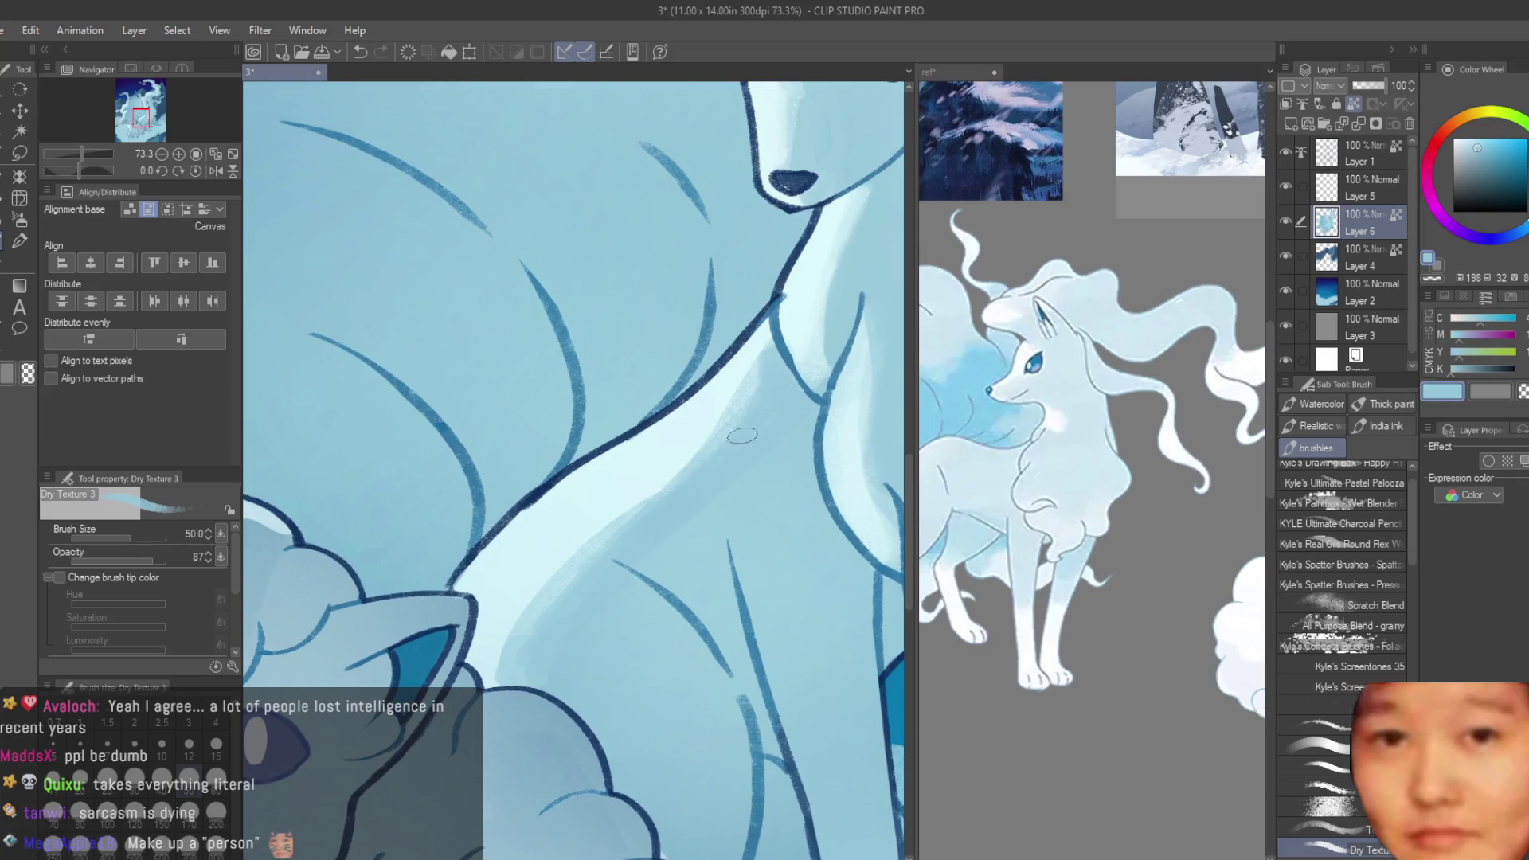
pyautogui.keyDown('alt'); pyautogui.click(710, 421); pyautogui.keyUp('alt')
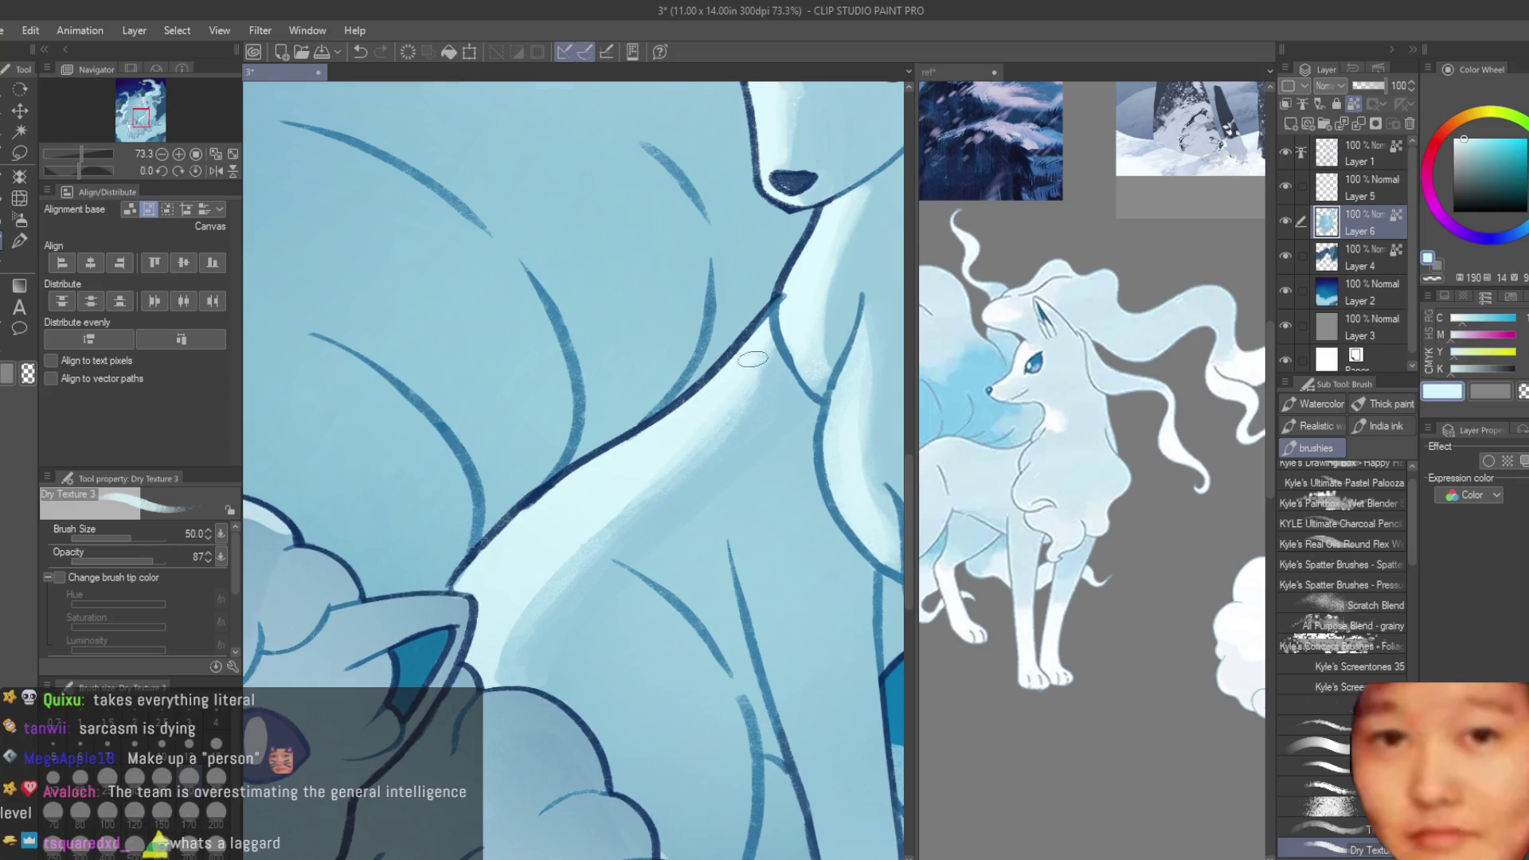
pyautogui.keyDown('alt'); pyautogui.click(752, 359); pyautogui.keyUp('alt')
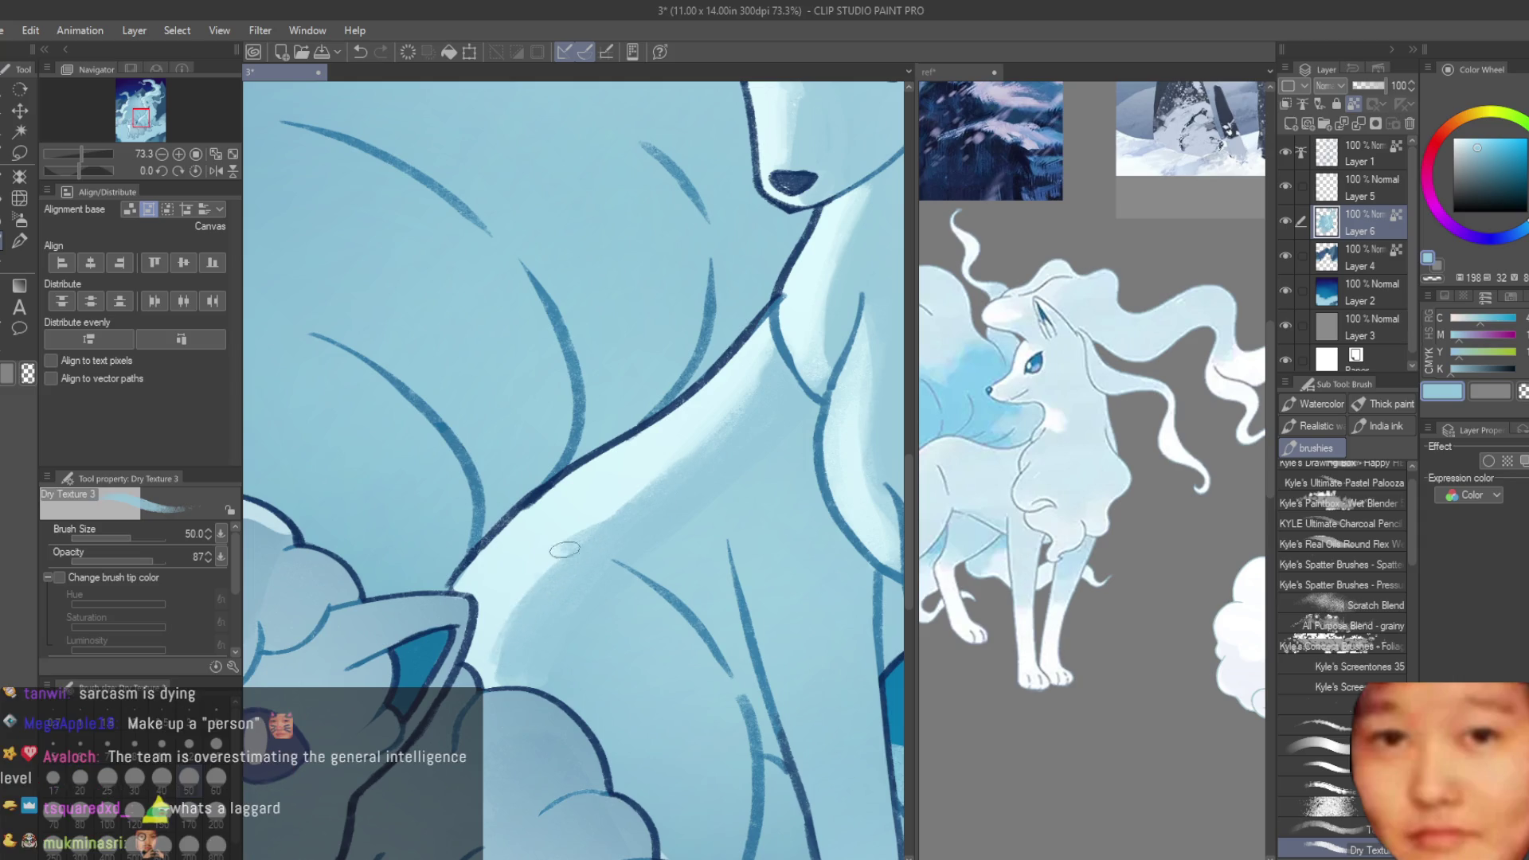
pyautogui.moveTo(564, 549); pyautogui.dragTo(495, 631)
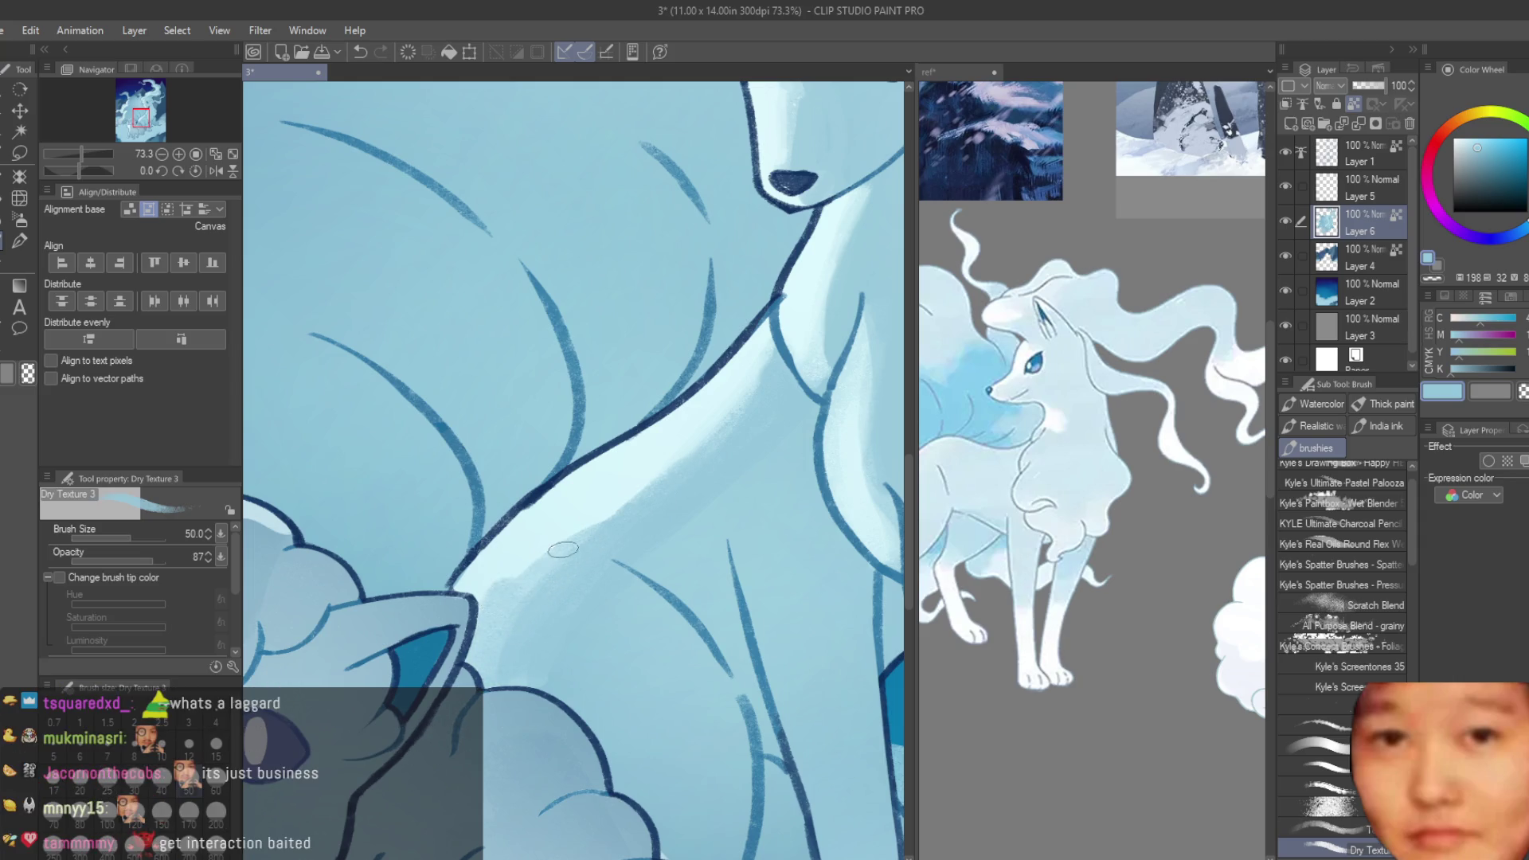
pyautogui.moveTo(617, 526); pyautogui.dragTo(501, 633)
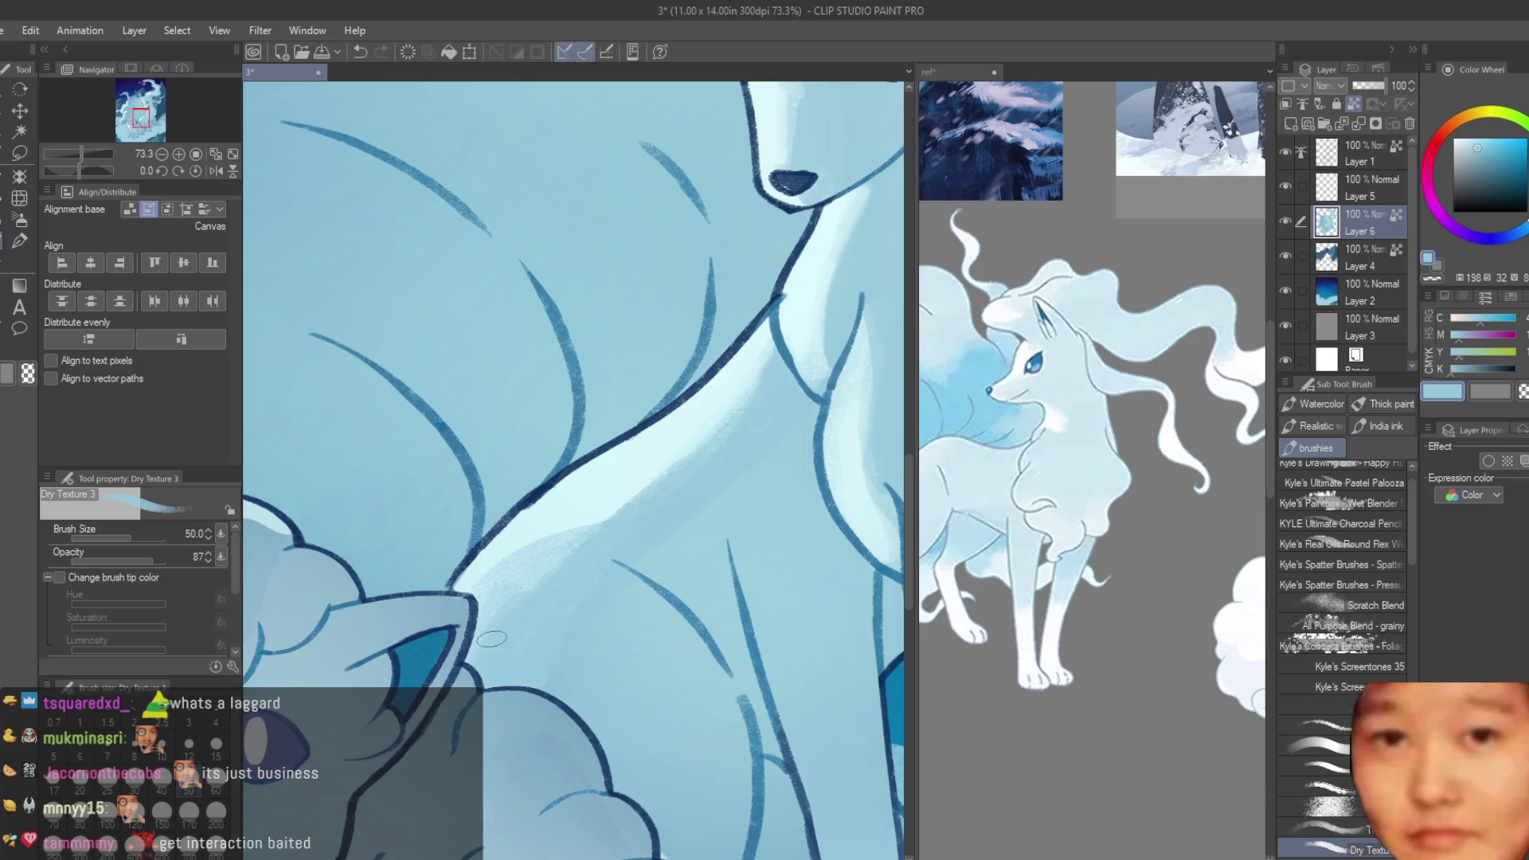
# - Soften the neck with a lighter blue patch
pyautogui.moveTo(613, 481)
pyautogui.mouseDown()
pyautogui.moveTo(494, 569)
pyautogui.moveTo(511, 539)
pyautogui.mouseUp()
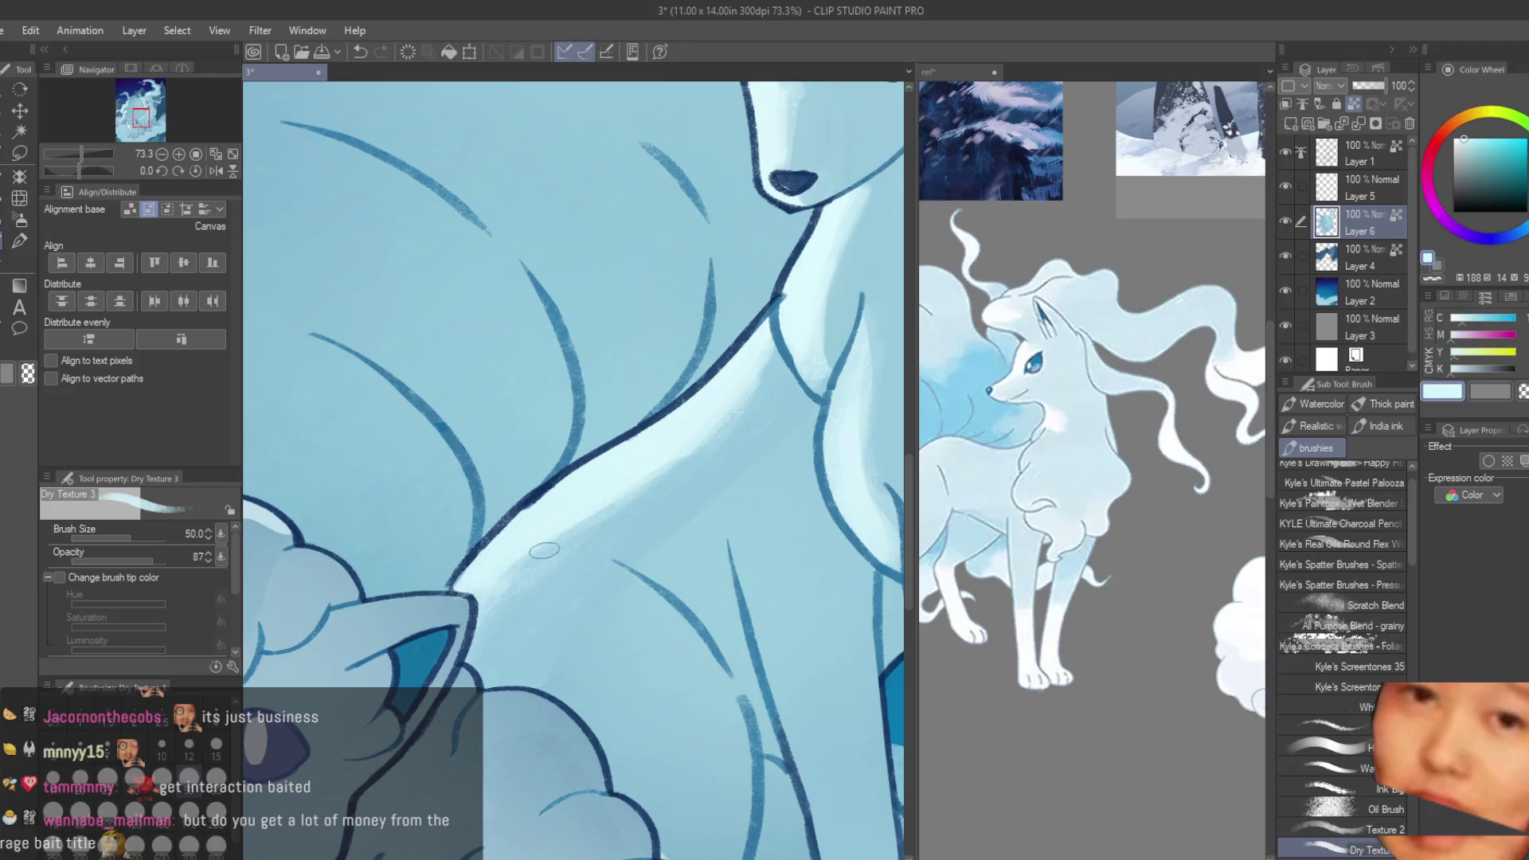
pyautogui.keyDown('alt'); pyautogui.click(758, 359); pyautogui.keyUp('alt')
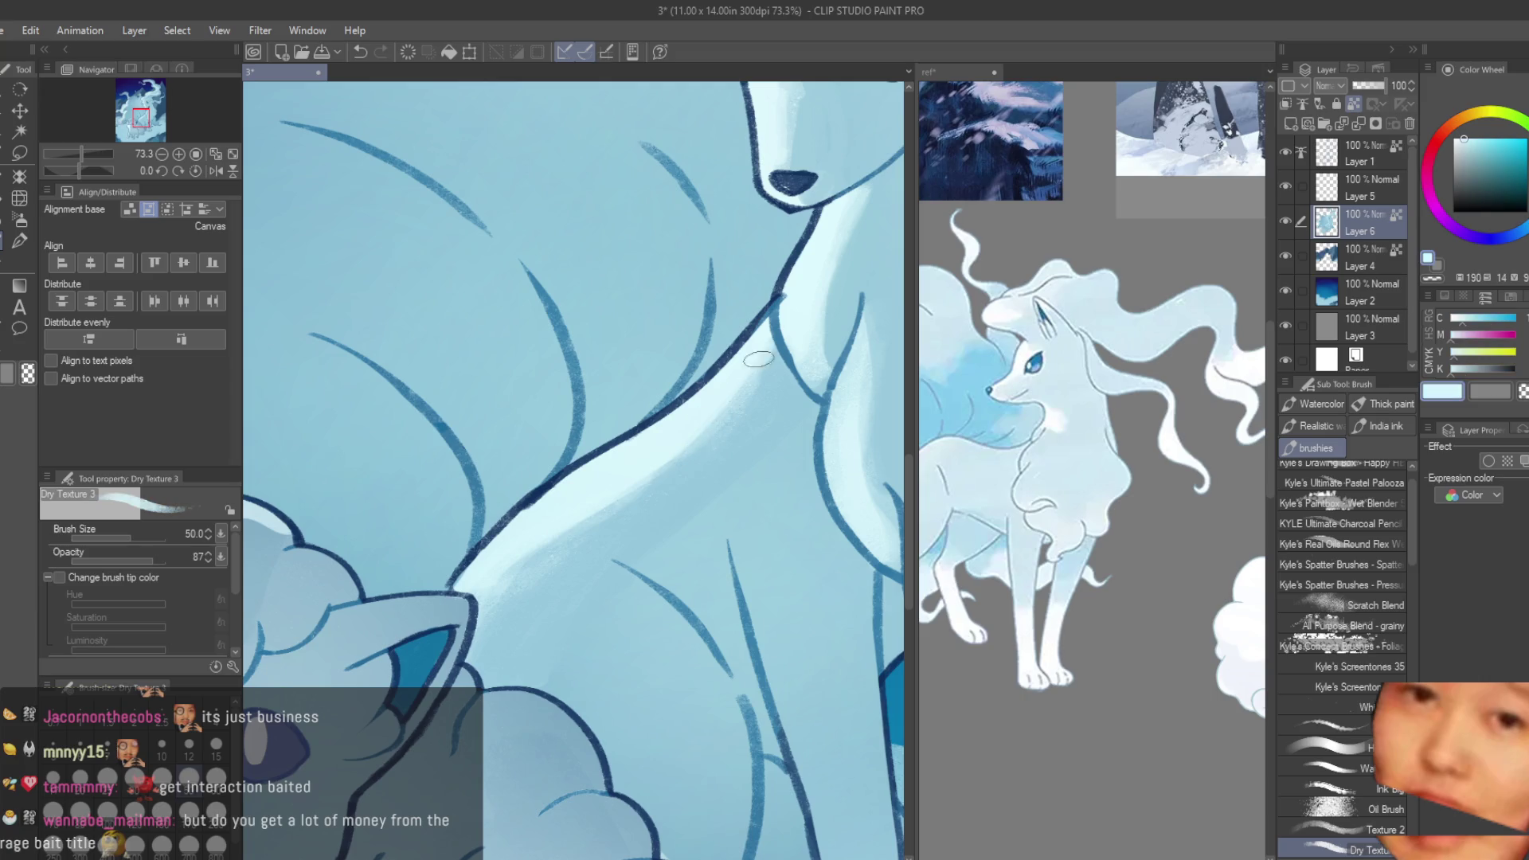
pyautogui.scroll(-5, 498, 602)
pyautogui.scroll(-3, 557, 517)
pyautogui.scroll(3, 621, 398)
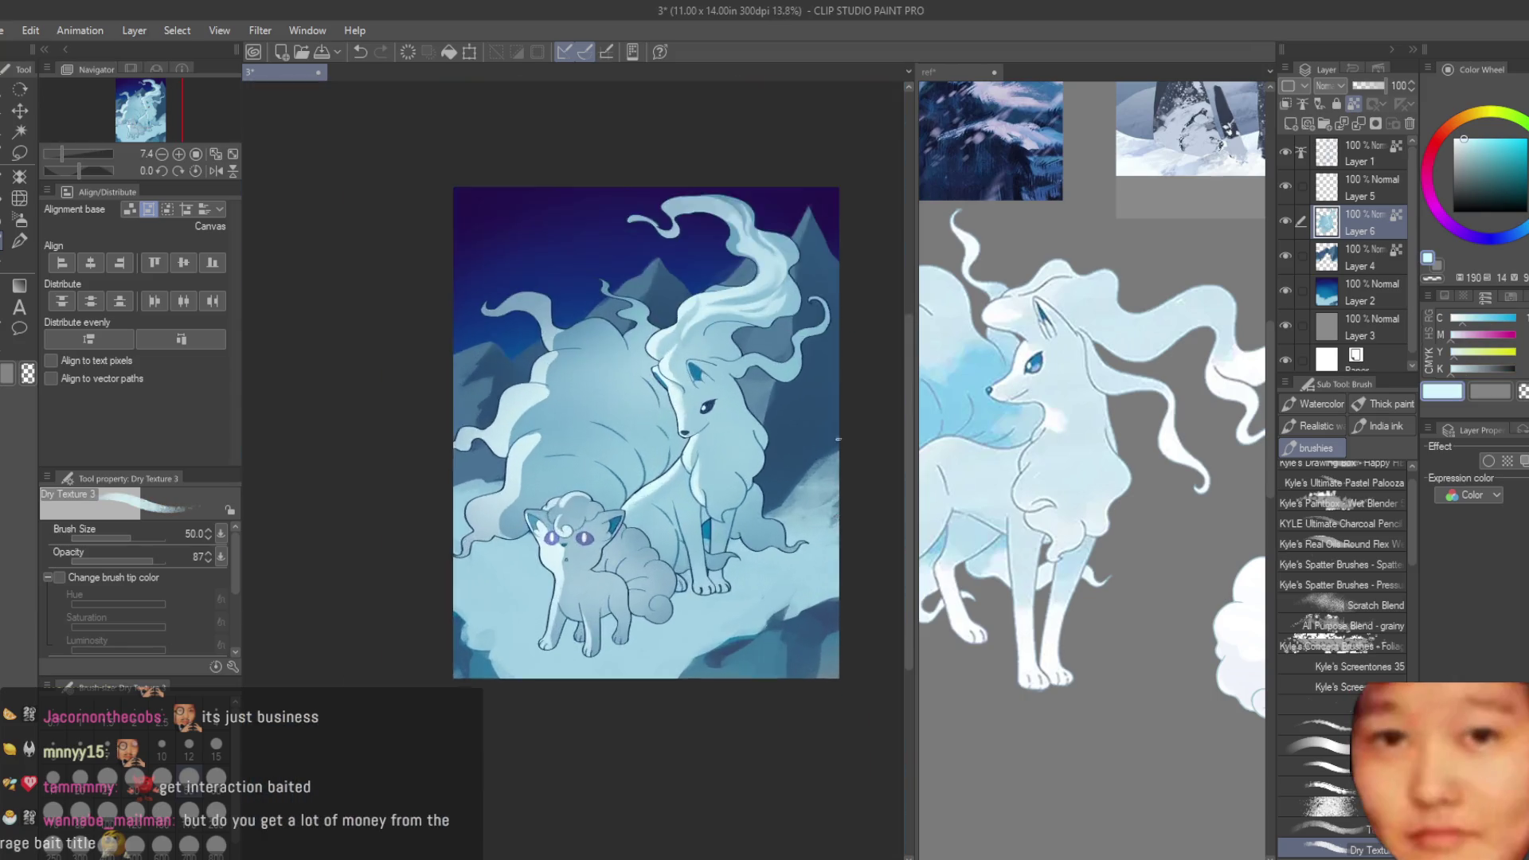
# - Eyedrop a medium blue and brush darker shading across the upper tail curl
pyautogui.scroll(2, 649, 361)
pyautogui.scroll(3, 649, 360)
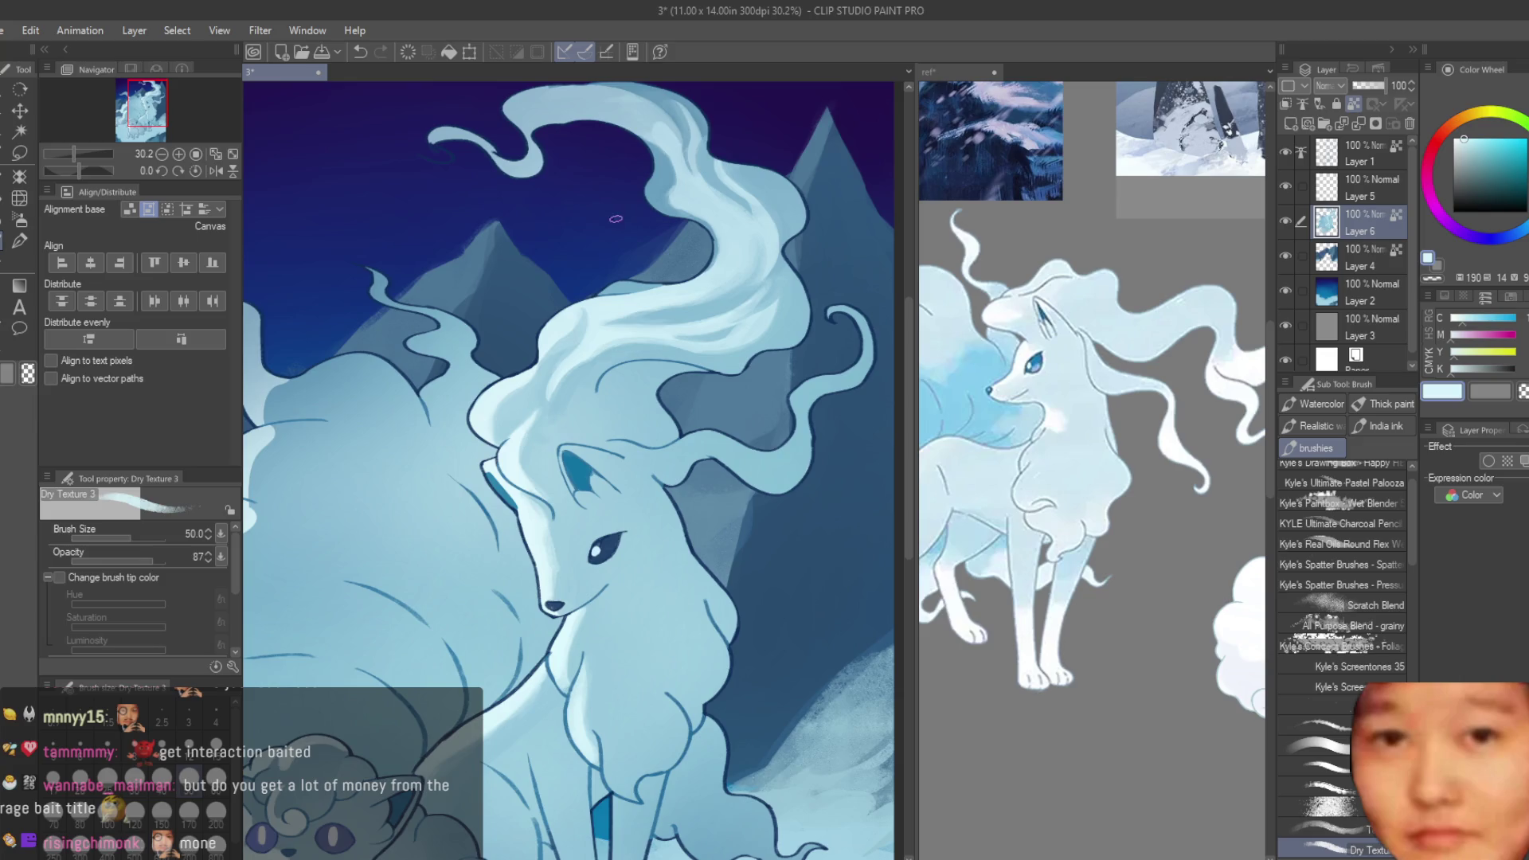
pyautogui.scroll(2, 615, 218)
pyautogui.scroll(2, 560, 423)
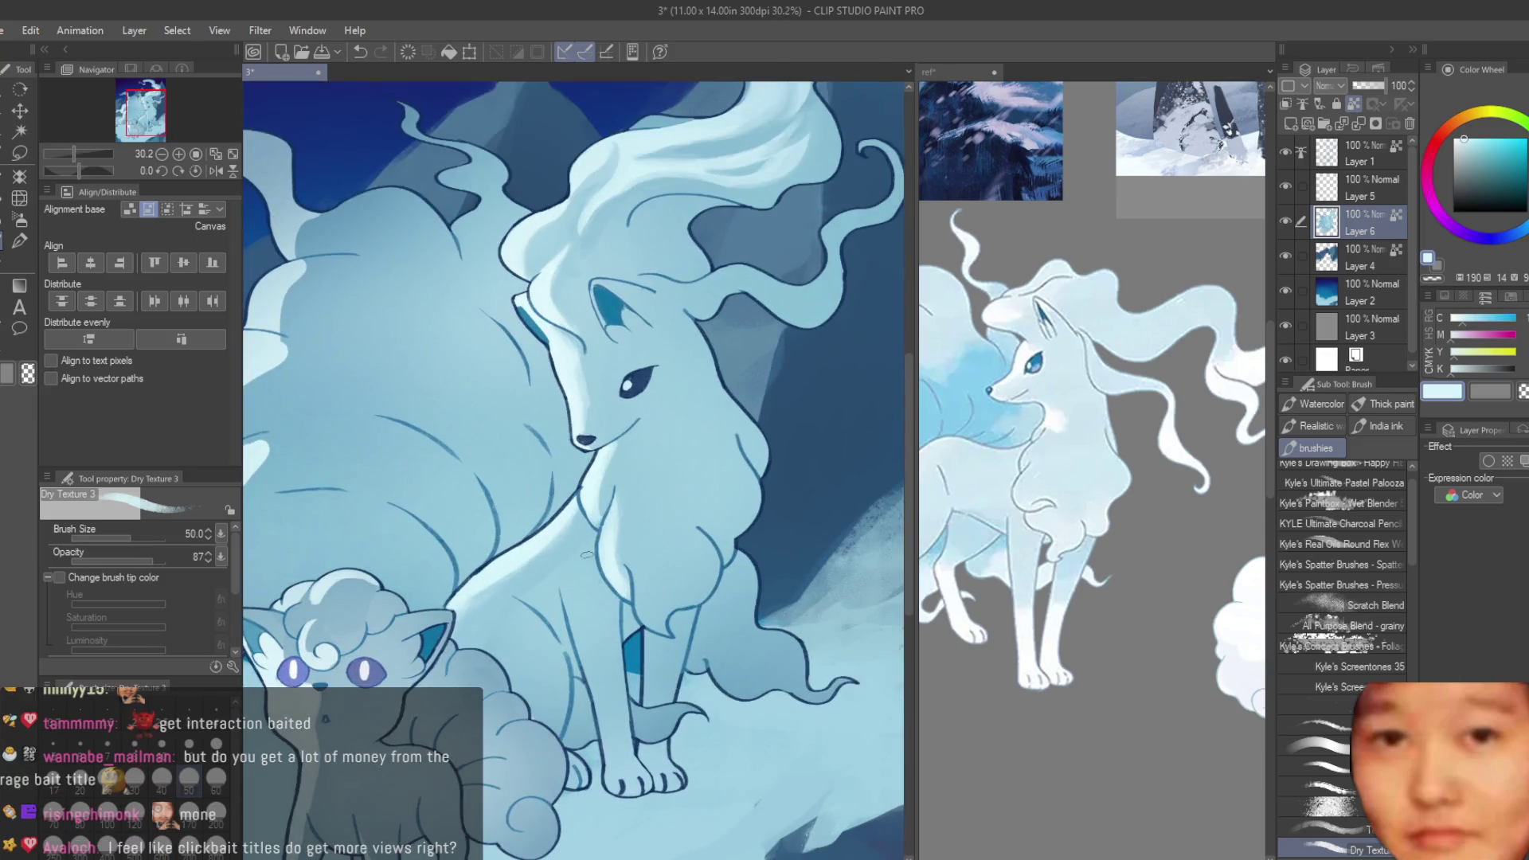
pyautogui.scroll(2, 557, 398)
pyautogui.scroll(2, 510, 239)
pyautogui.keyDown('alt'); pyautogui.click(510, 231); pyautogui.keyUp('alt')
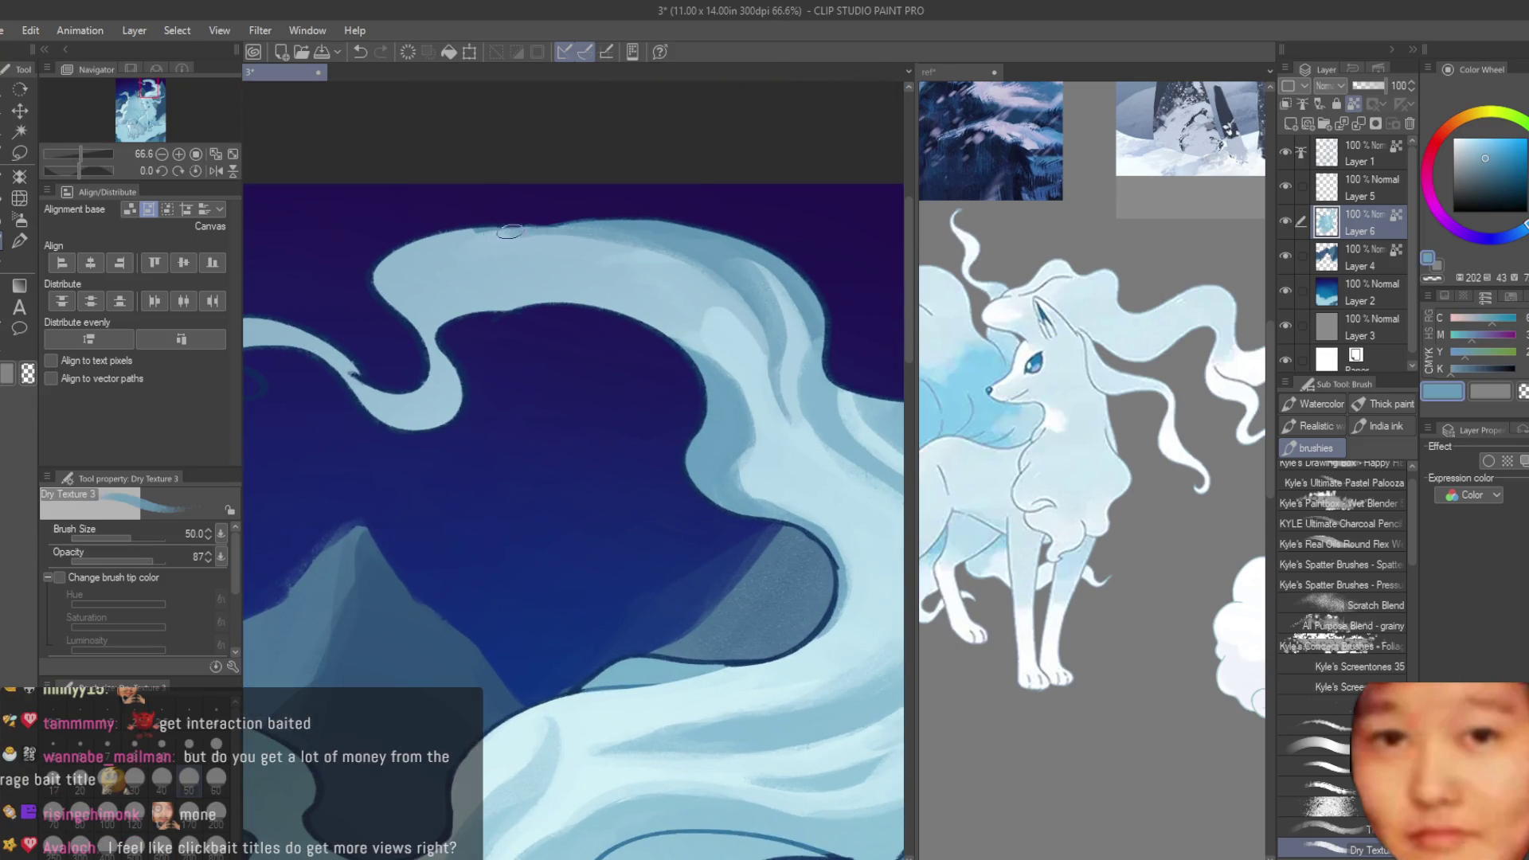
pyautogui.moveTo(574, 244)
pyautogui.mouseDown()
pyautogui.moveTo(552, 286)
pyautogui.moveTo(587, 281)
pyautogui.mouseUp()
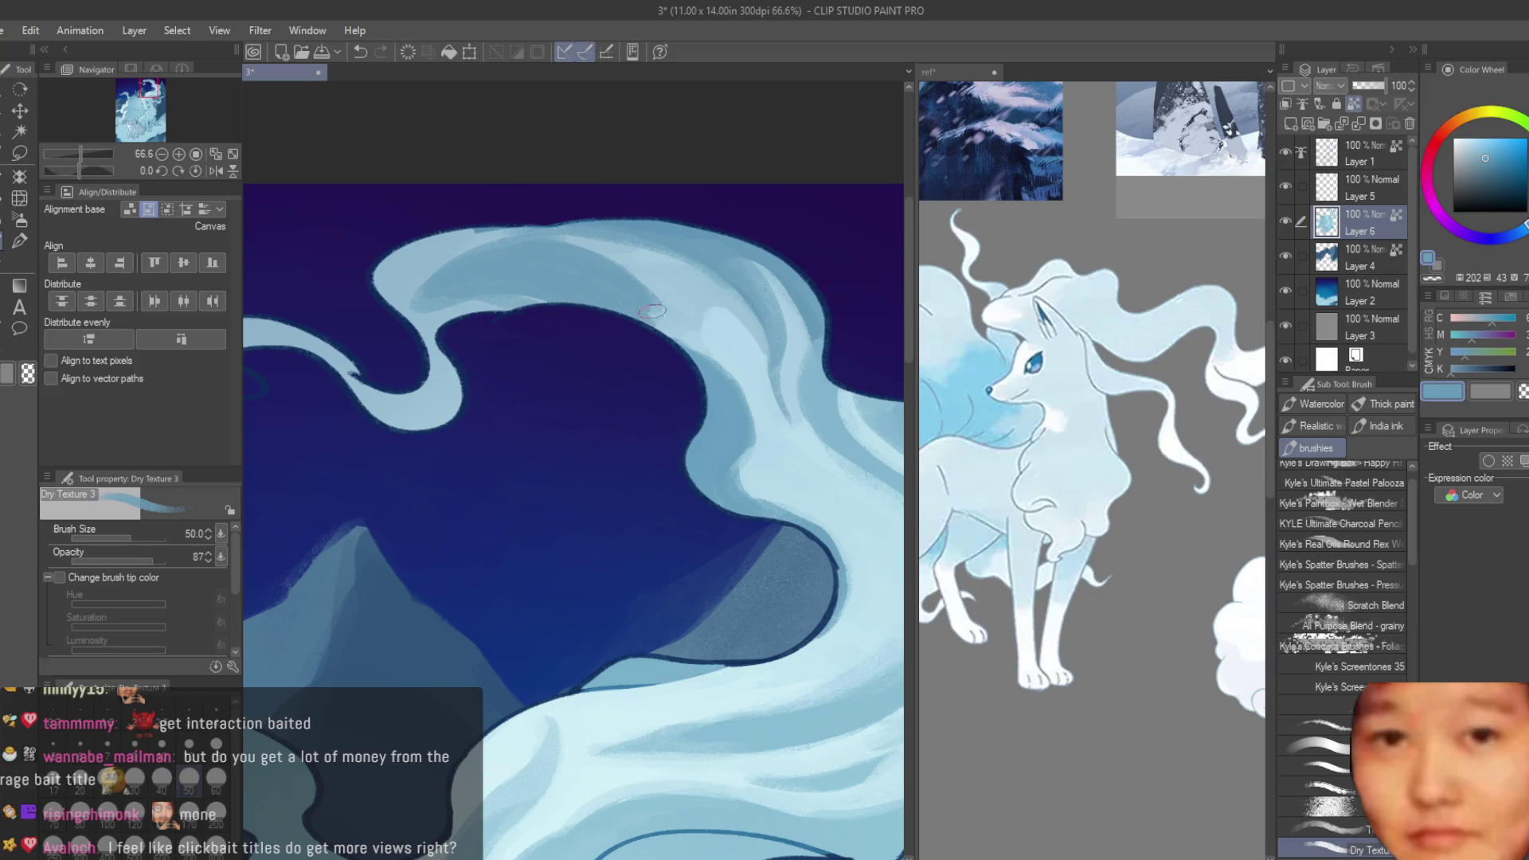
pyautogui.scroll(-5, 652, 312)
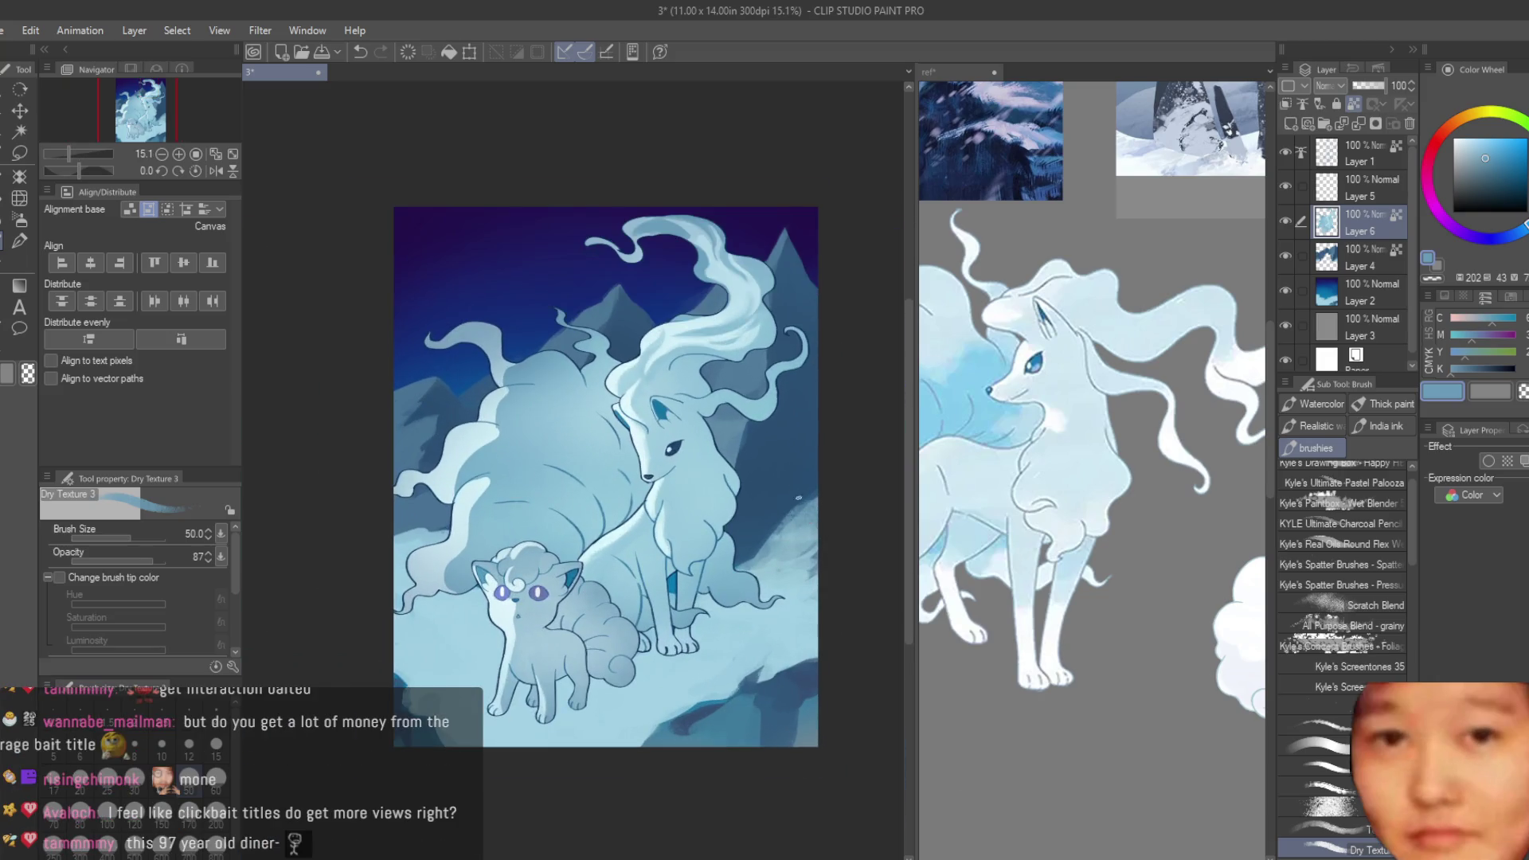
pyautogui.scroll(3, 798, 497)
pyautogui.scroll(-2, 772, 485)
pyautogui.scroll(3, 747, 473)
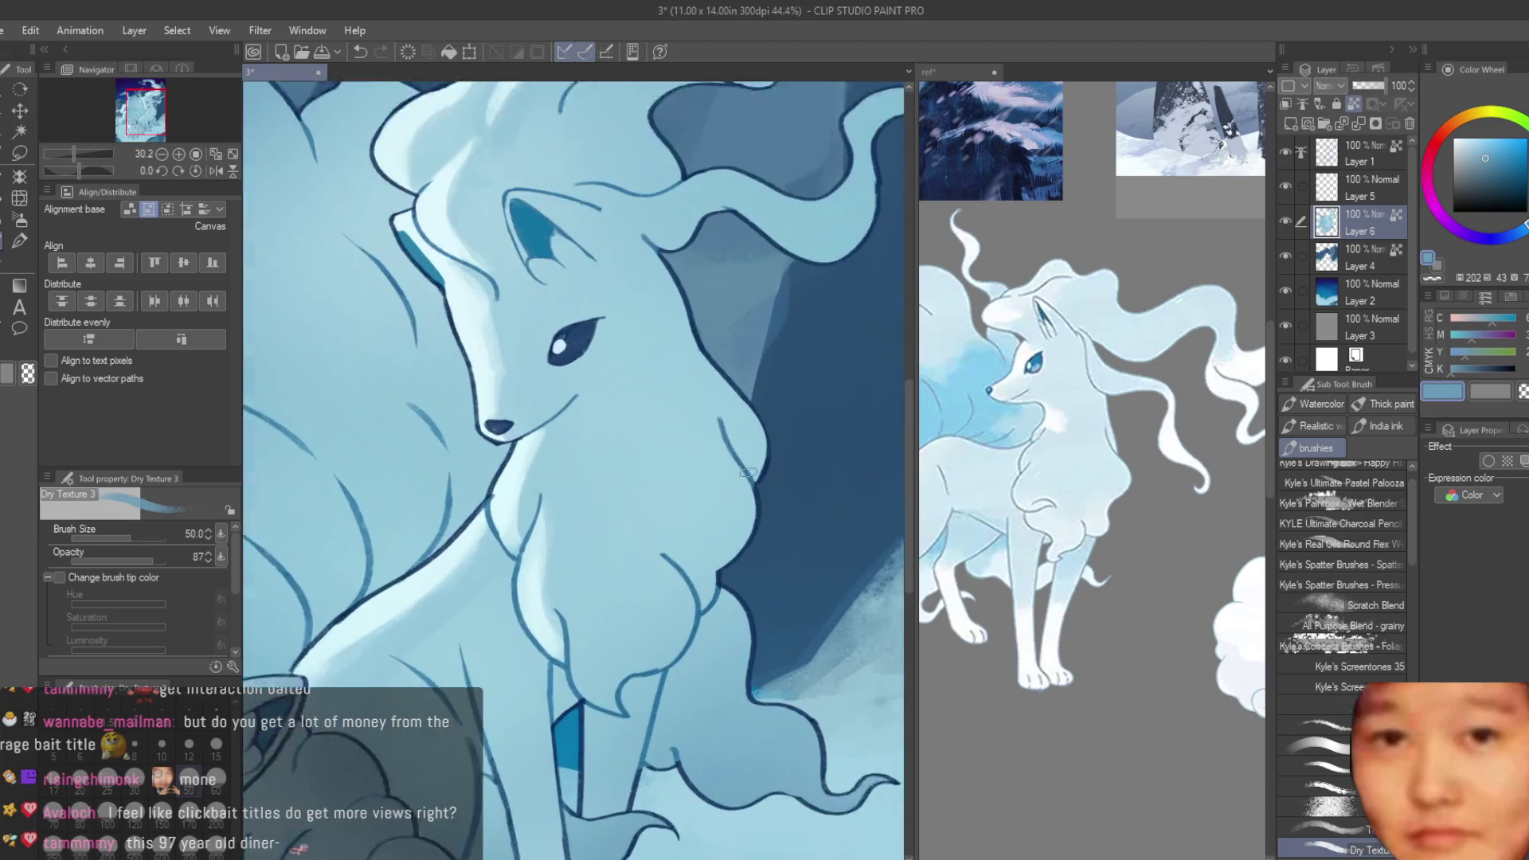
# - Paint over the dark patch on the front leg in lighter blue, then shrink the brush slightly
pyautogui.scroll(1, 747, 473)
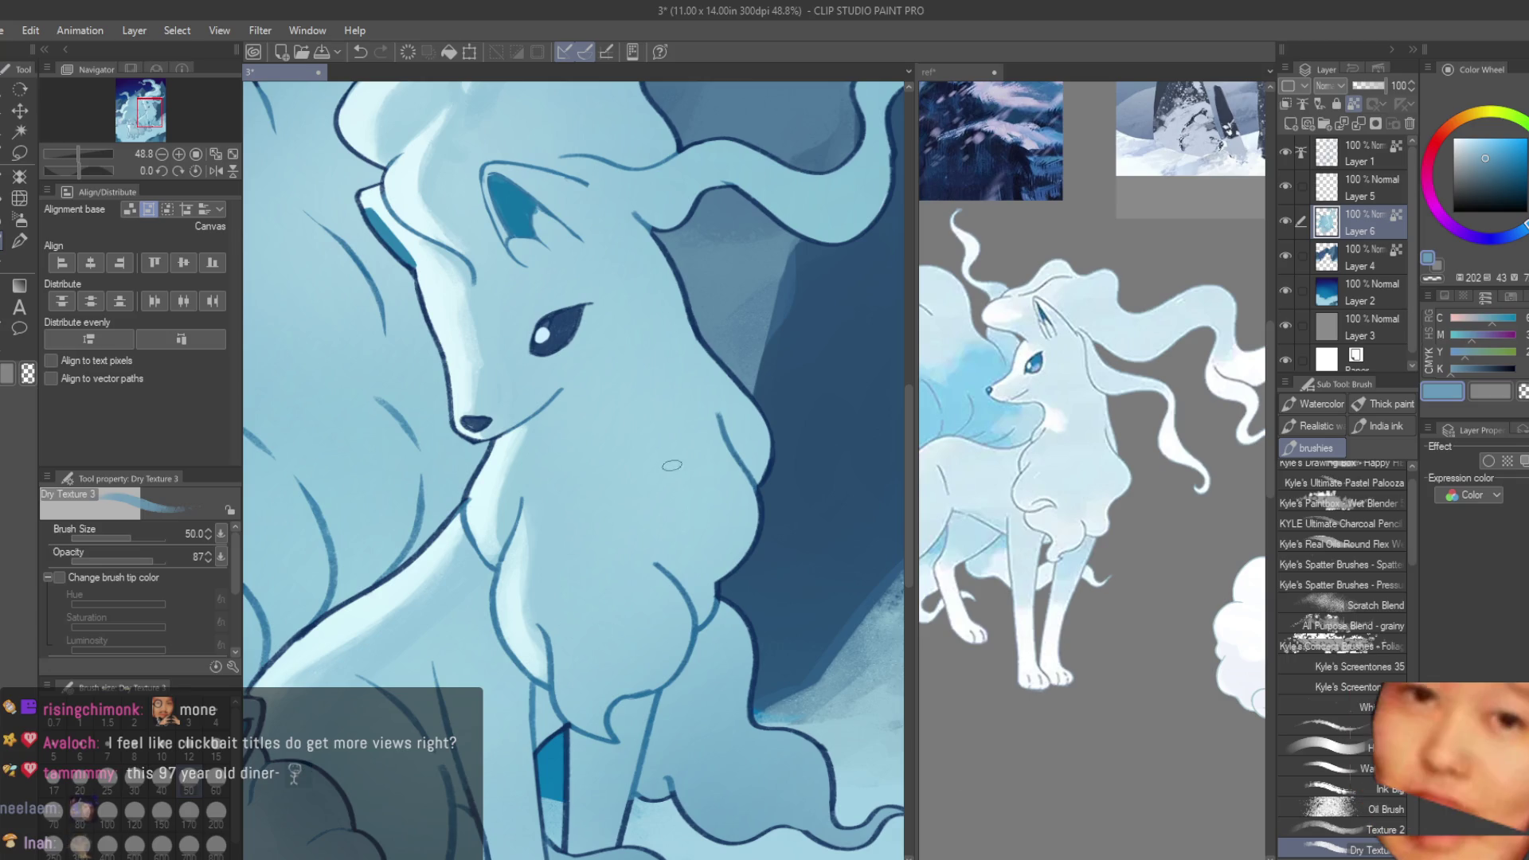
pyautogui.scroll(-4, 669, 565)
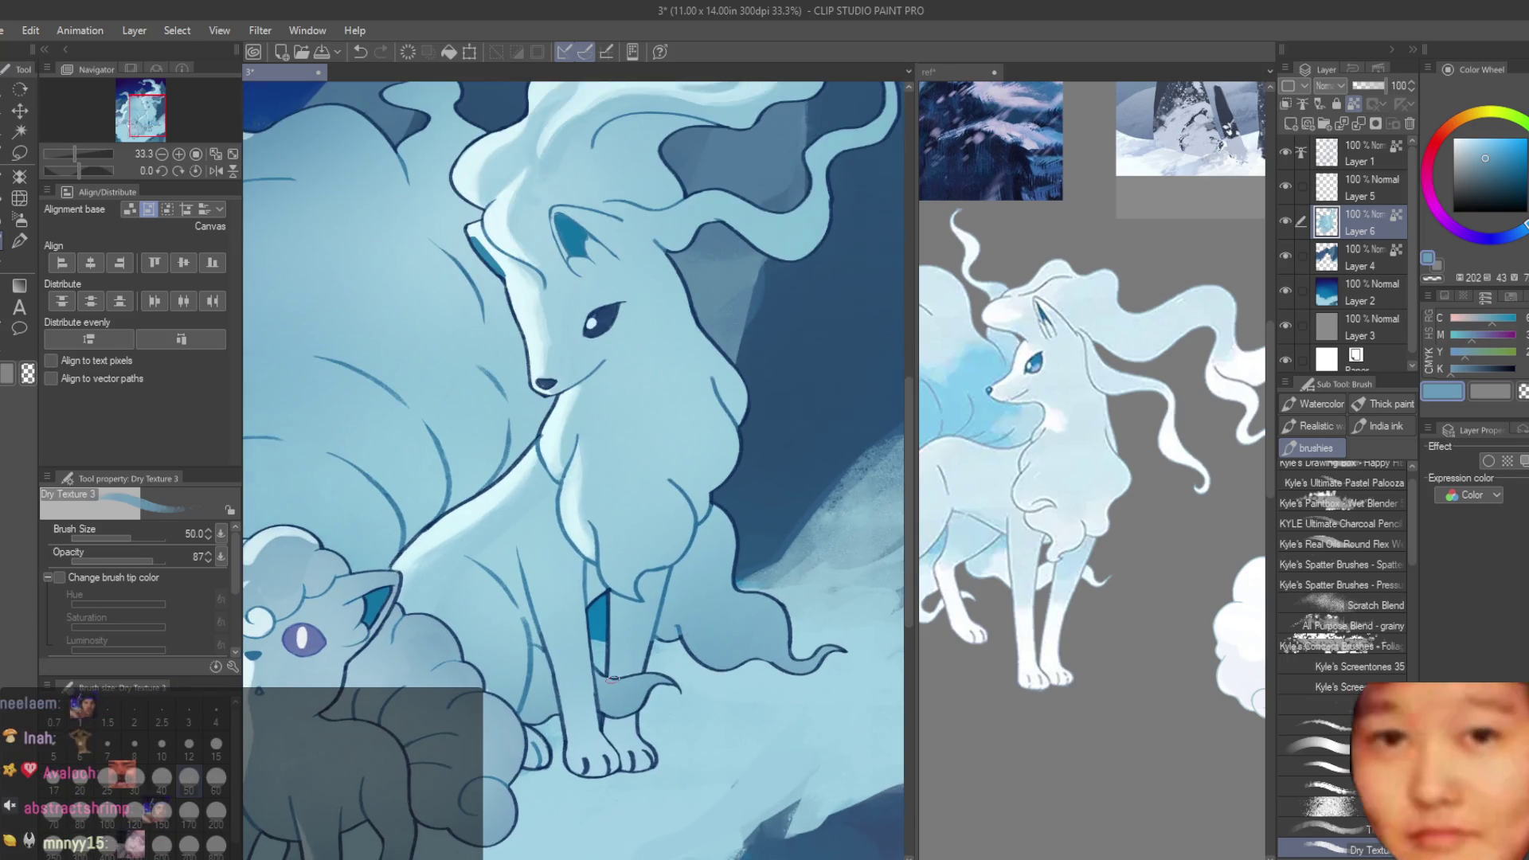
pyautogui.scroll(-2, 748, 566)
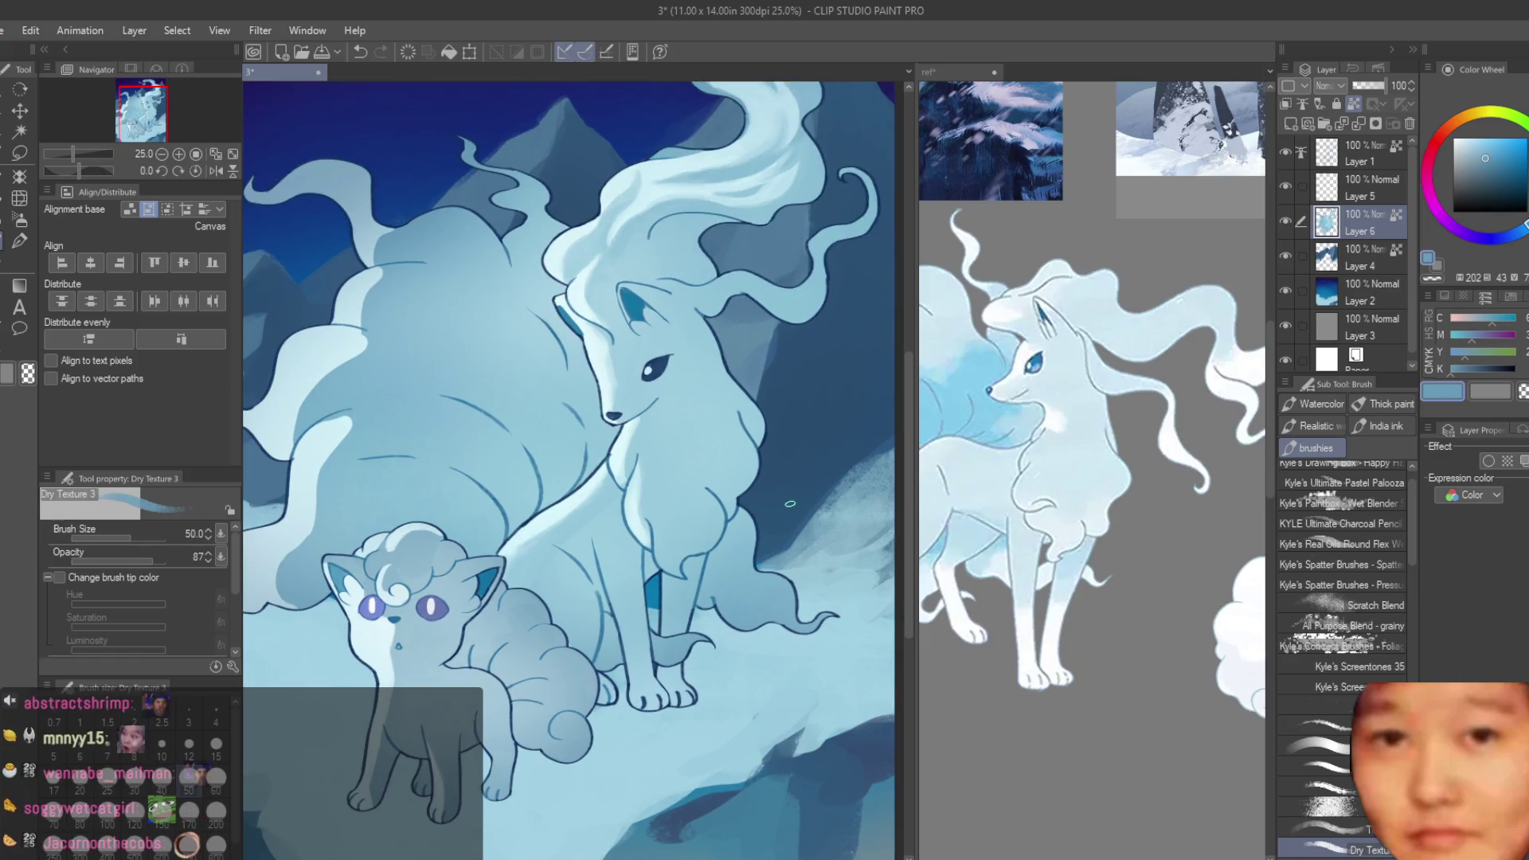
pyautogui.scroll(-1, 792, 557)
pyautogui.scroll(3, 792, 557)
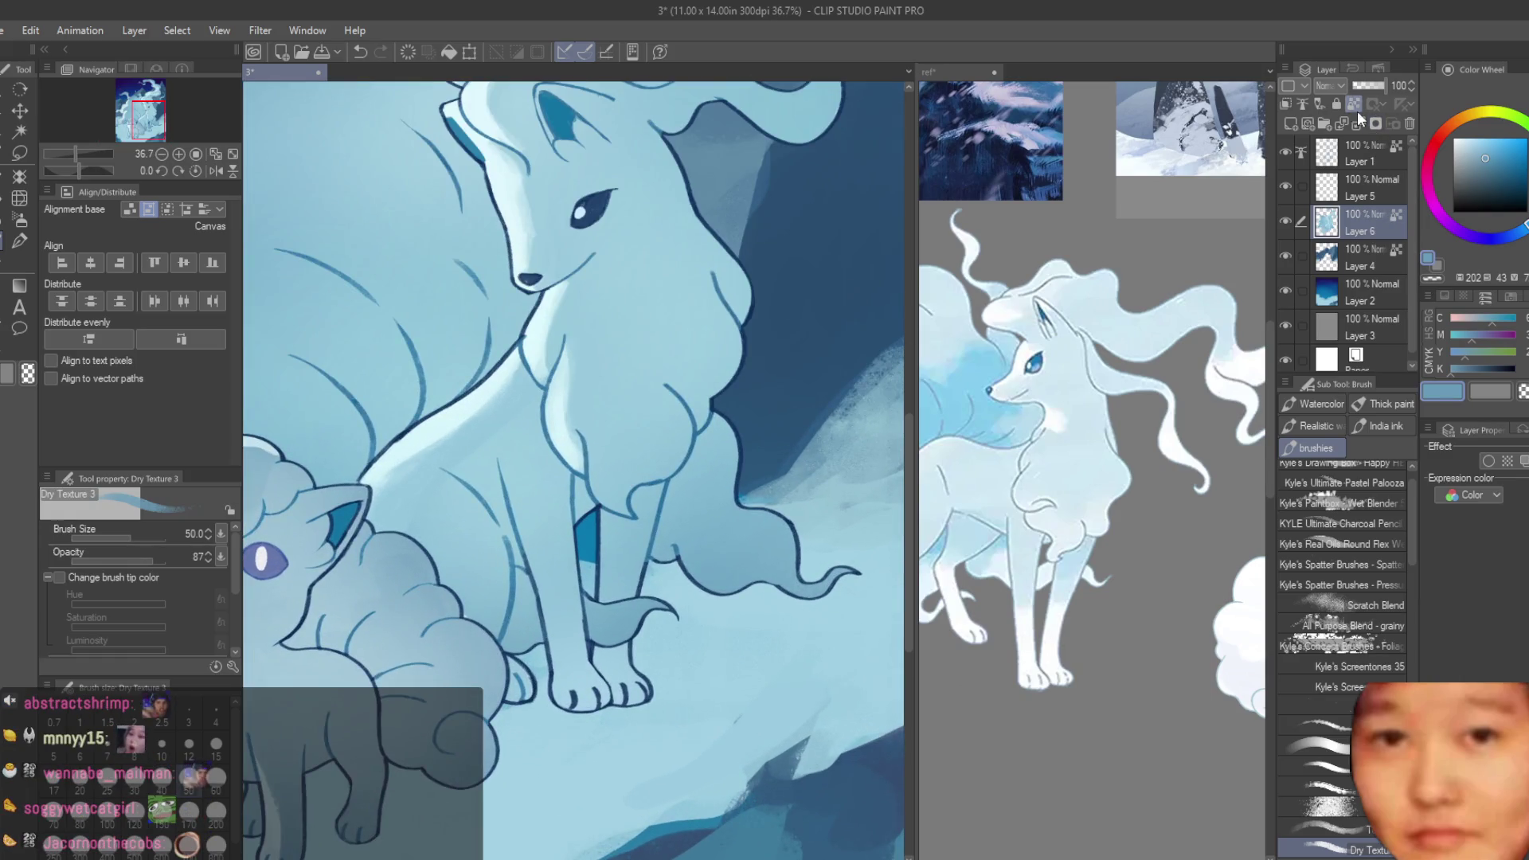
pyautogui.scroll(3, 599, 563)
pyautogui.moveTo(582, 485); pyautogui.dragTo(582, 607)
pyautogui.press('[')
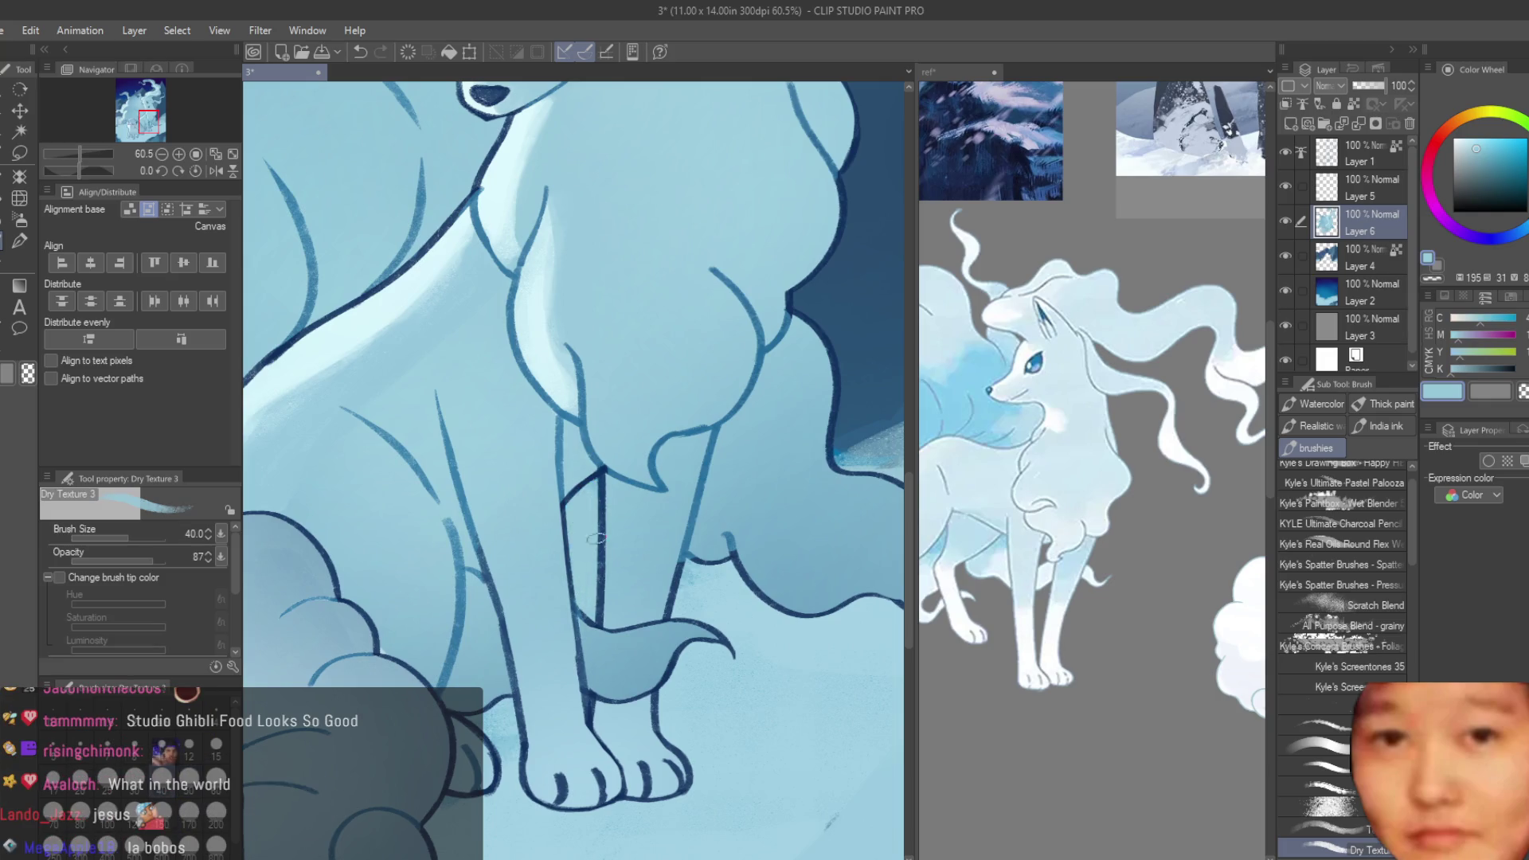
pyautogui.scroll(-5, 671, 499)
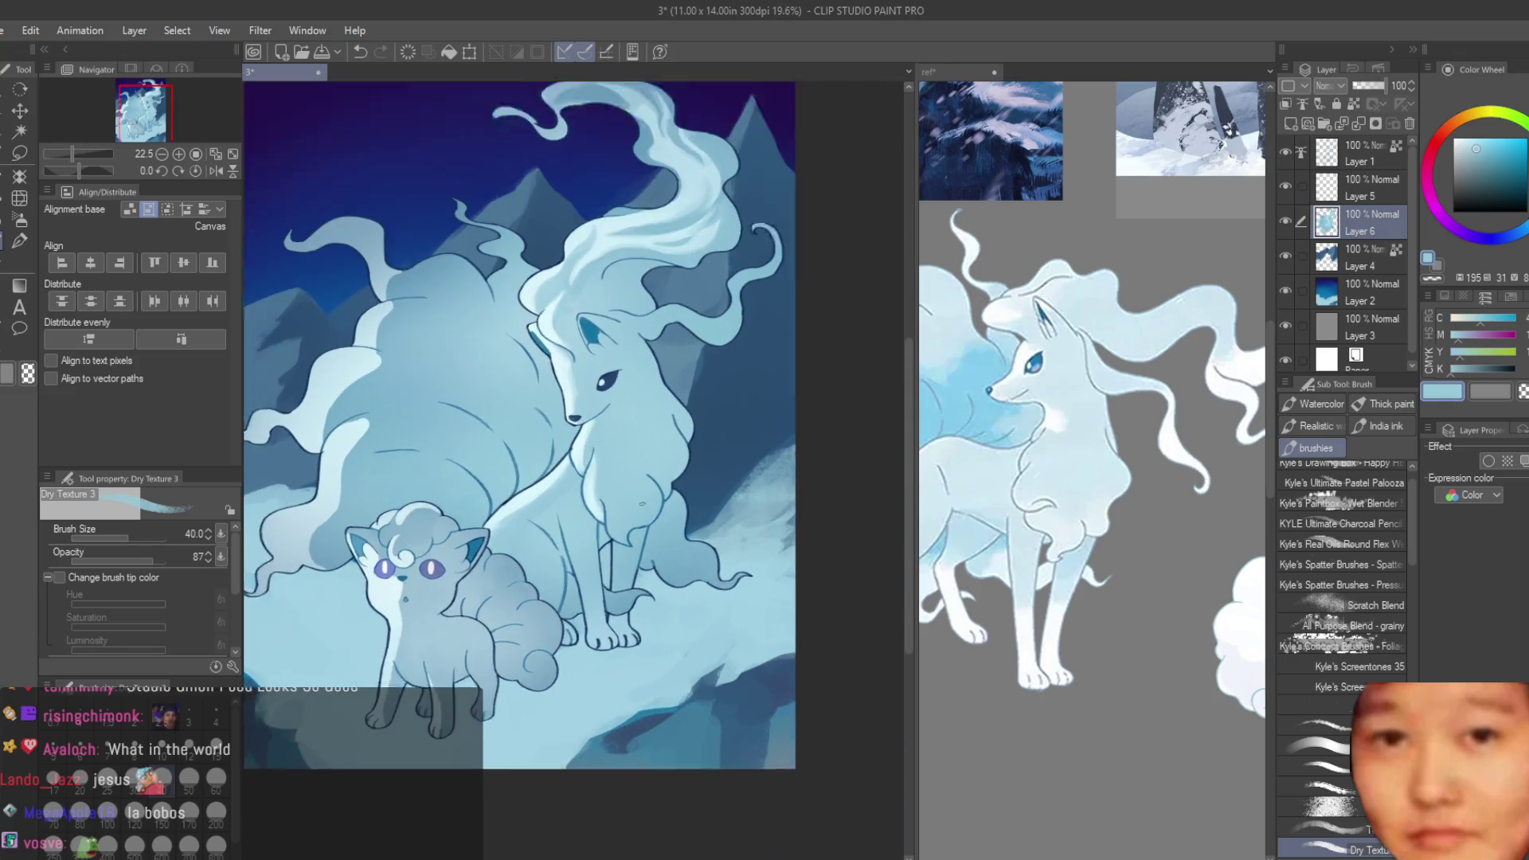
# - Save the painting with Ctrl+S and enlarge the brush to size 60
pyautogui.hotkey('ctrl', 's')
pyautogui.scroll(-2, 671, 500)
pyautogui.scroll(4, 366, 469)
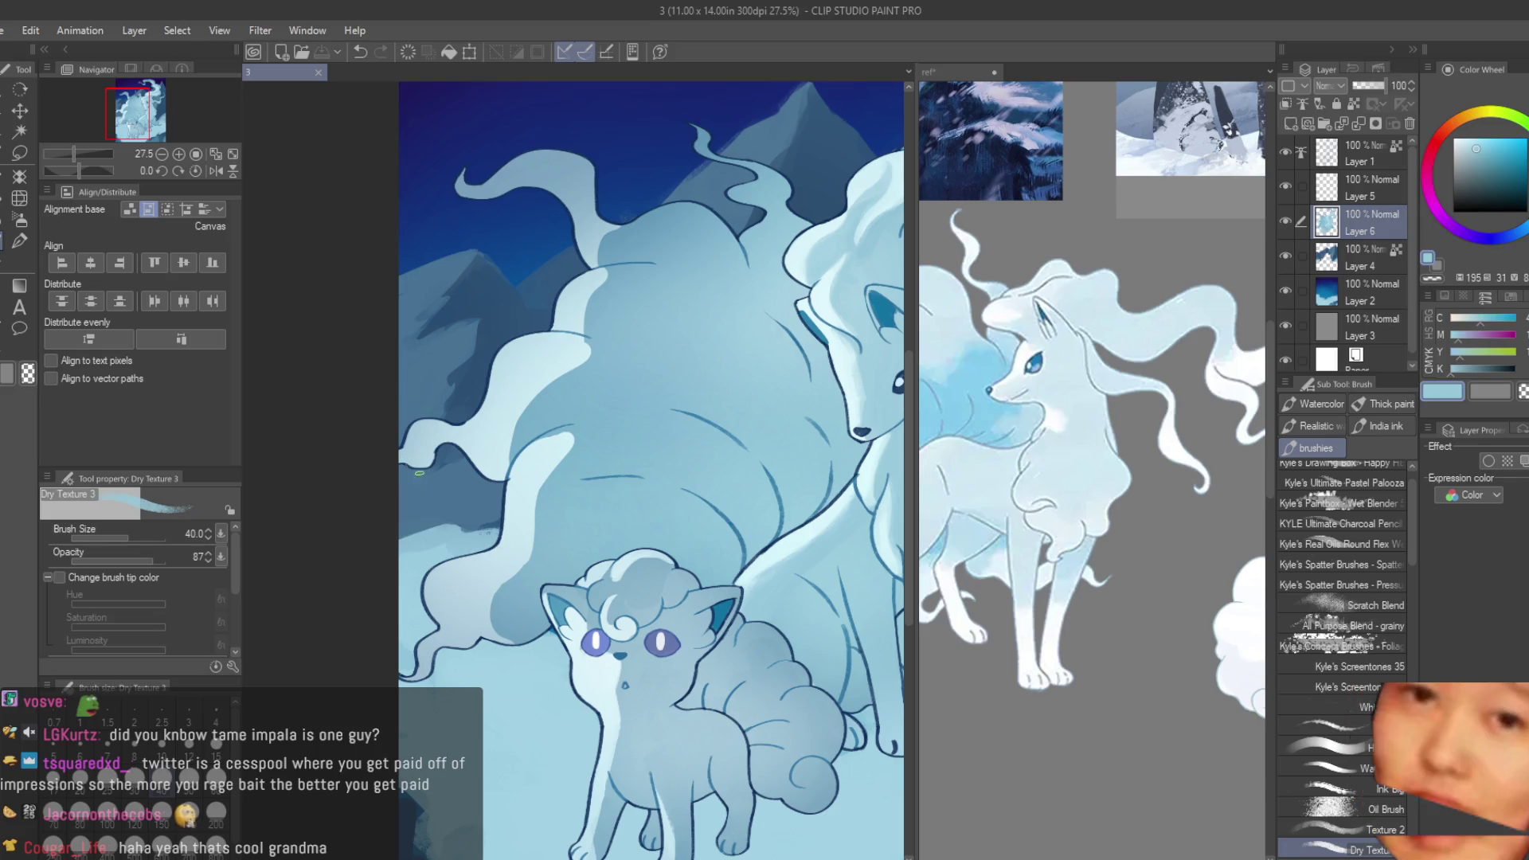
pyautogui.press(']')
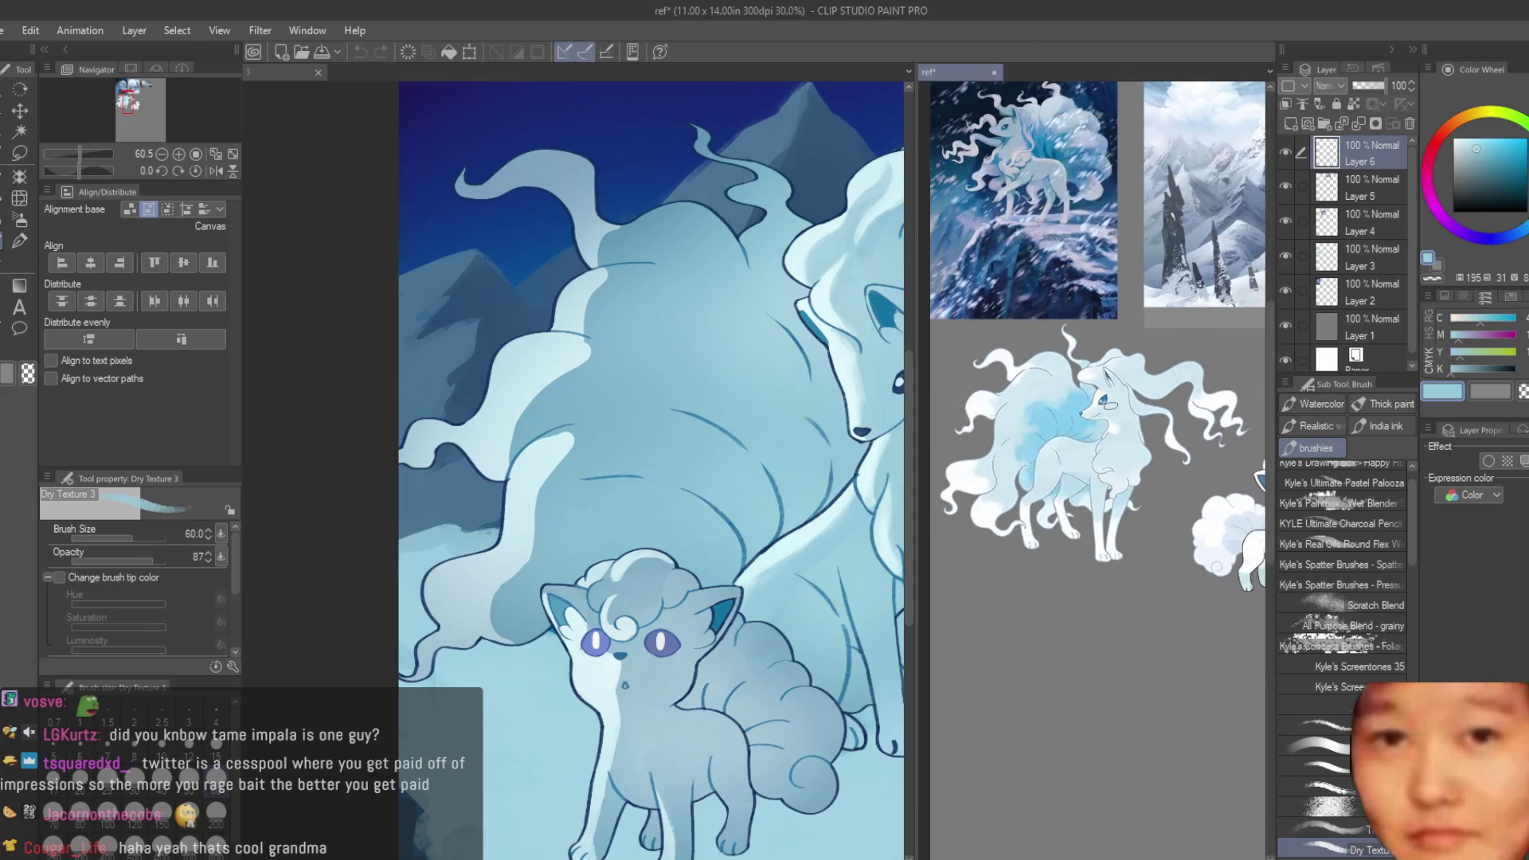
# - Undo a stray tail-tip stroke, enlarge the brush, and brush pale-blue texture onto the tail
pyautogui.scroll(2, 828, 386)
pyautogui.moveTo(527, 460)
pyautogui.mouseDown()
pyautogui.moveTo(591, 445)
pyautogui.moveTo(558, 446)
pyautogui.mouseUp()
pyautogui.hotkey('ctrl', 'z')
pyautogui.press(']')
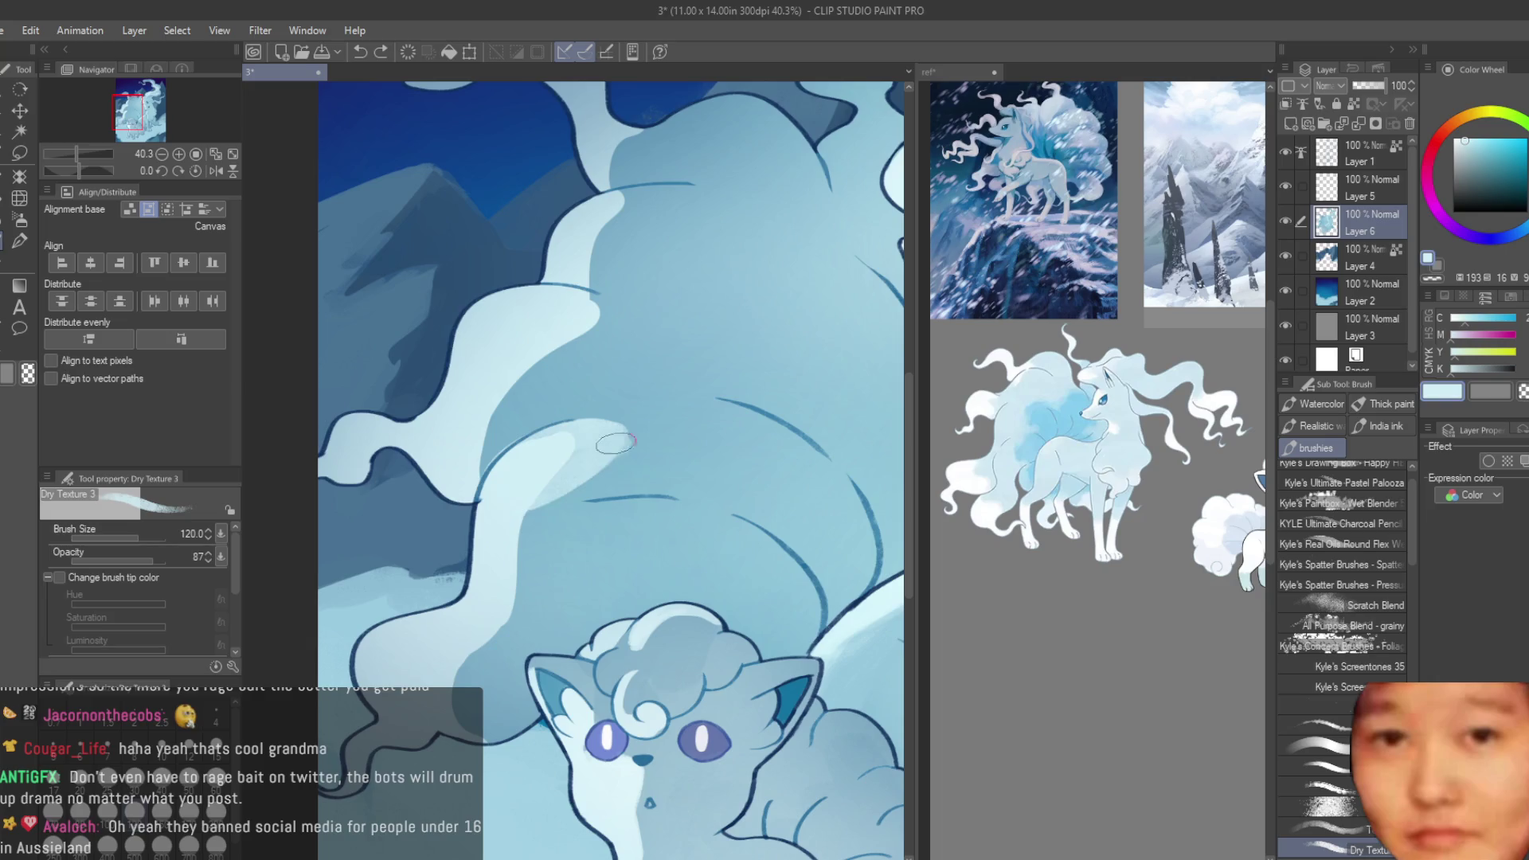
pyautogui.keyDown('alt'); pyautogui.click(540, 401); pyautogui.keyUp('alt')
pyautogui.keyDown('alt'); pyautogui.click(460, 446); pyautogui.keyUp('alt')
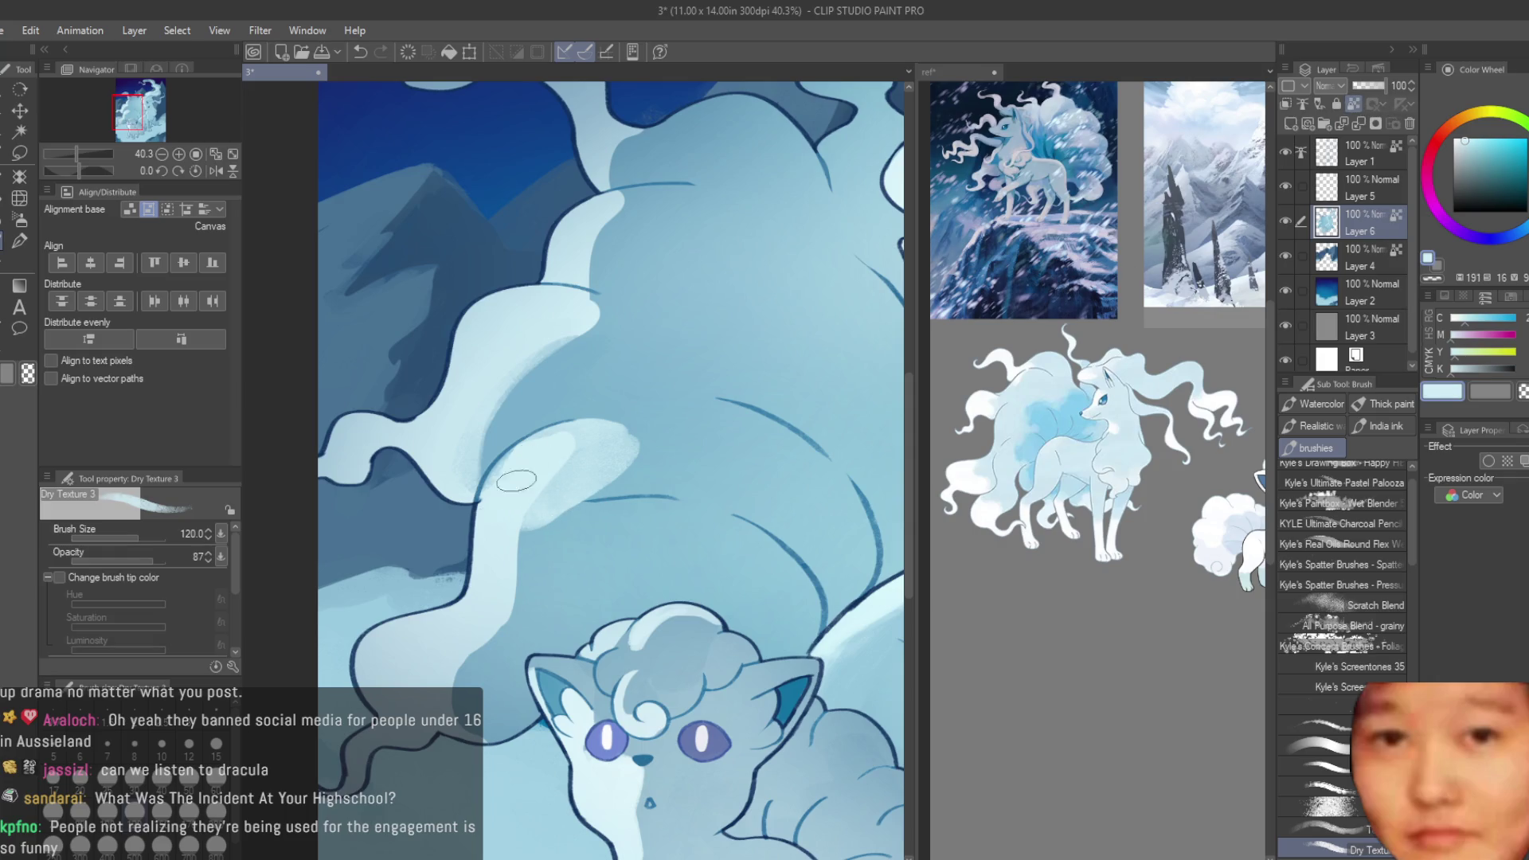
pyautogui.moveTo(592, 441)
pyautogui.mouseDown()
pyautogui.moveTo(576, 498)
pyautogui.moveTo(613, 457)
pyautogui.mouseUp()
# - Add darker shading and light highlights to the tail, shading down its edge
pyautogui.keyDown('alt'); pyautogui.click(593, 478); pyautogui.keyUp('alt')
pyautogui.moveTo(558, 509)
pyautogui.mouseDown()
pyautogui.moveTo(606, 501)
pyautogui.moveTo(545, 551)
pyautogui.mouseUp()
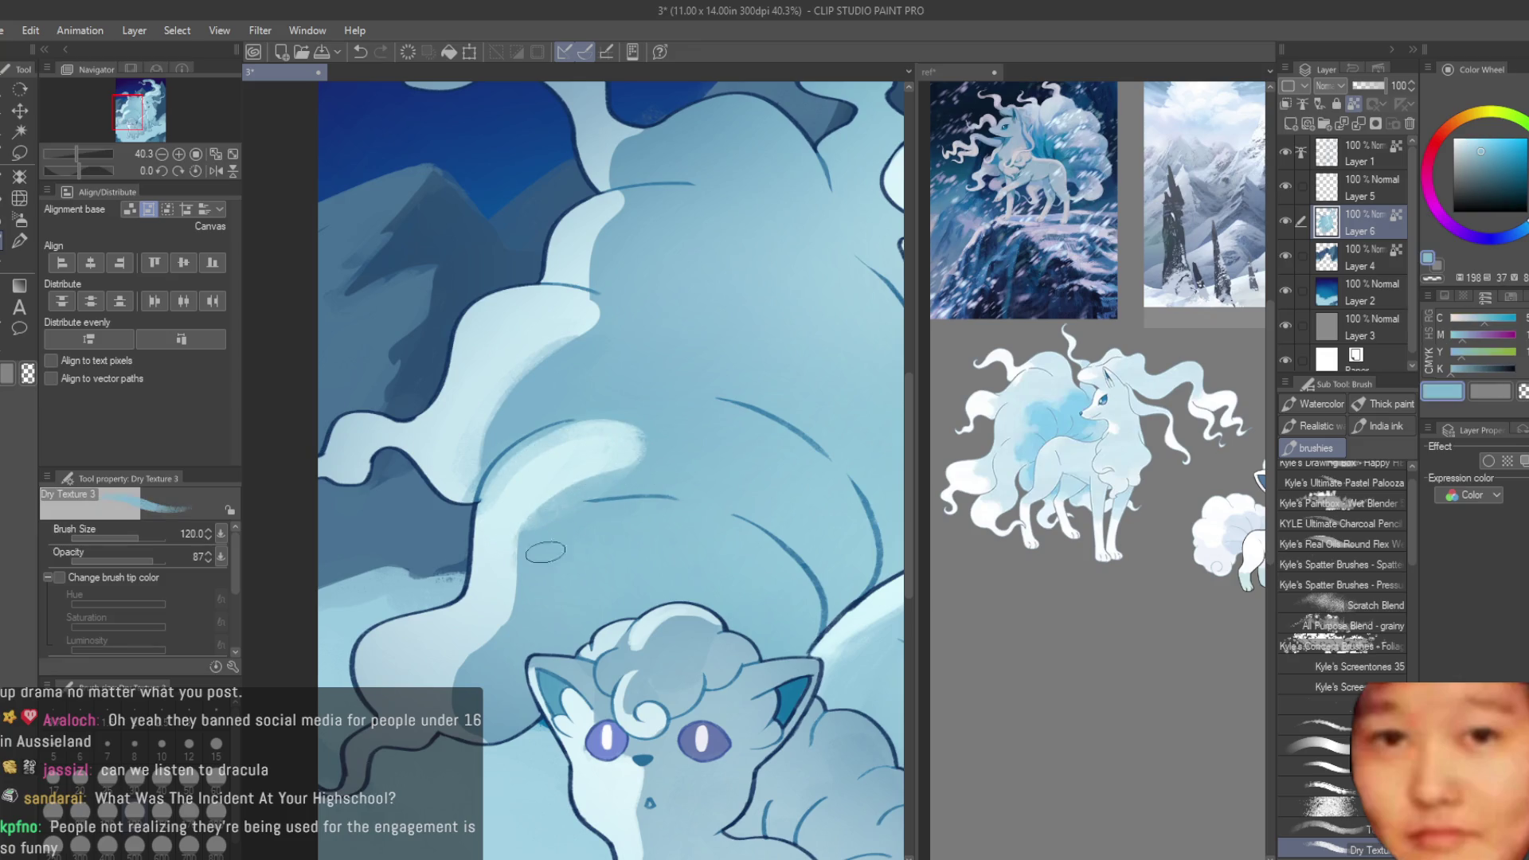
pyautogui.keyDown('alt'); pyautogui.click(593, 488); pyautogui.keyUp('alt')
pyautogui.moveTo(661, 430); pyautogui.dragTo(631, 462)
pyautogui.moveTo(517, 534); pyautogui.dragTo(477, 645)
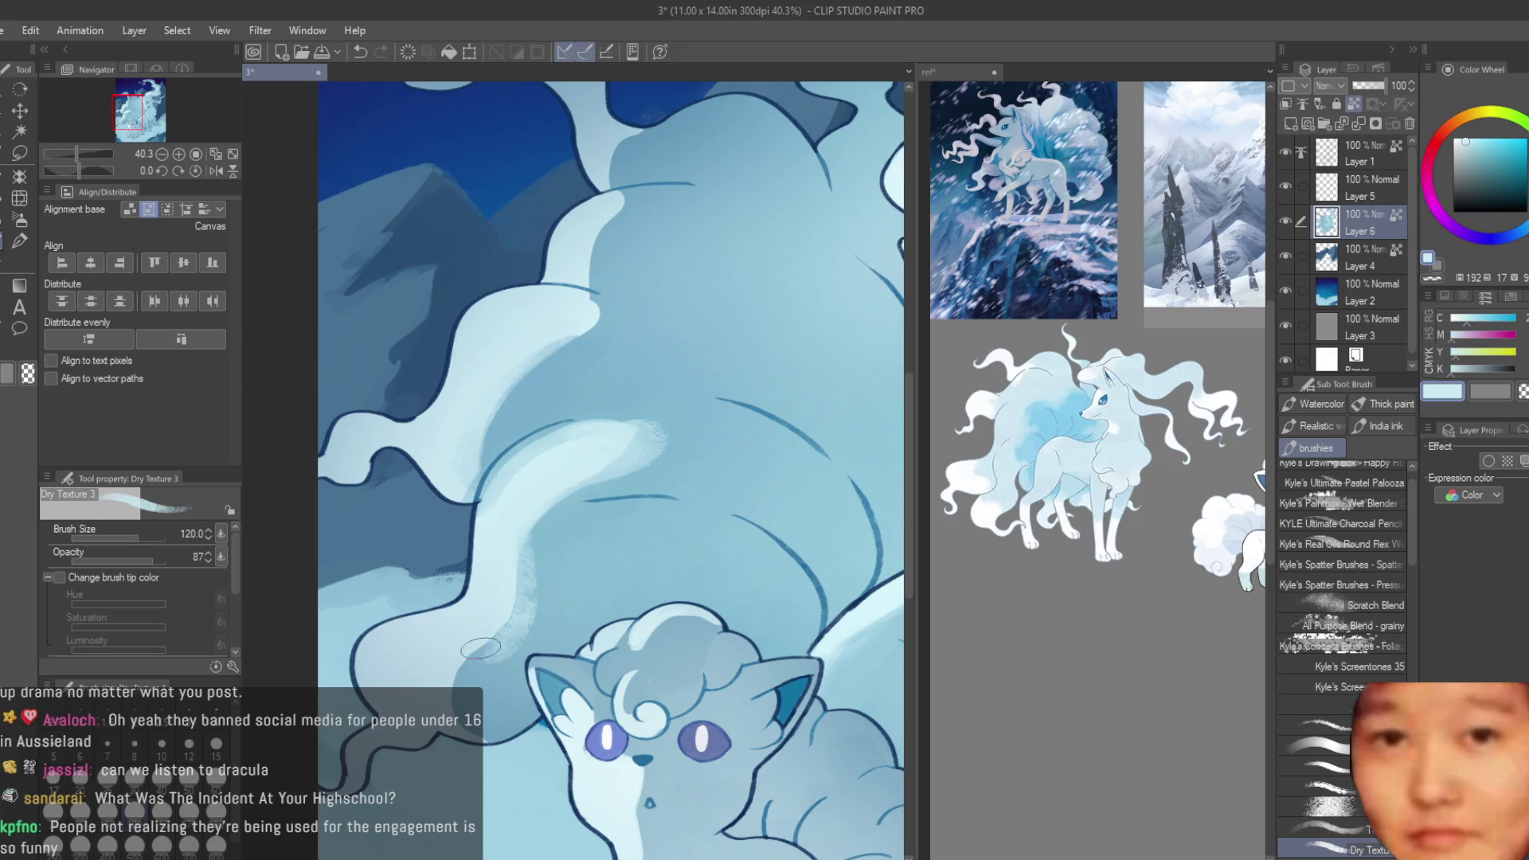
pyautogui.keyDown('alt'); pyautogui.click(570, 508); pyautogui.keyUp('alt')
pyautogui.moveTo(570, 508); pyautogui.dragTo(490, 692)
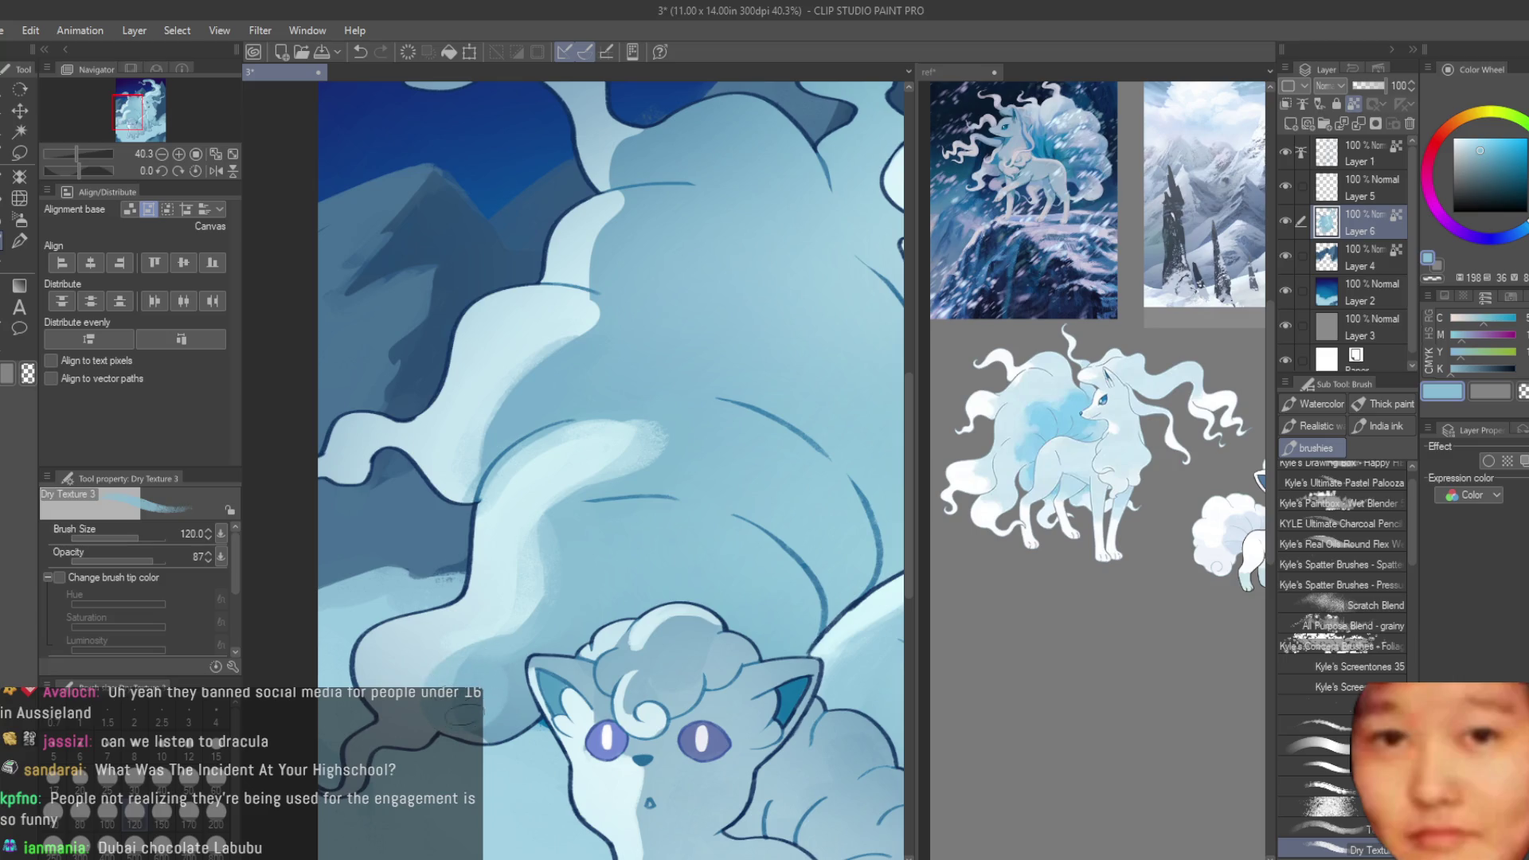
# - Eyedrop a range of pale, mid and deep shadow blues around the tail
pyautogui.keyDown('alt'); pyautogui.click(486, 729); pyautogui.keyUp('alt')
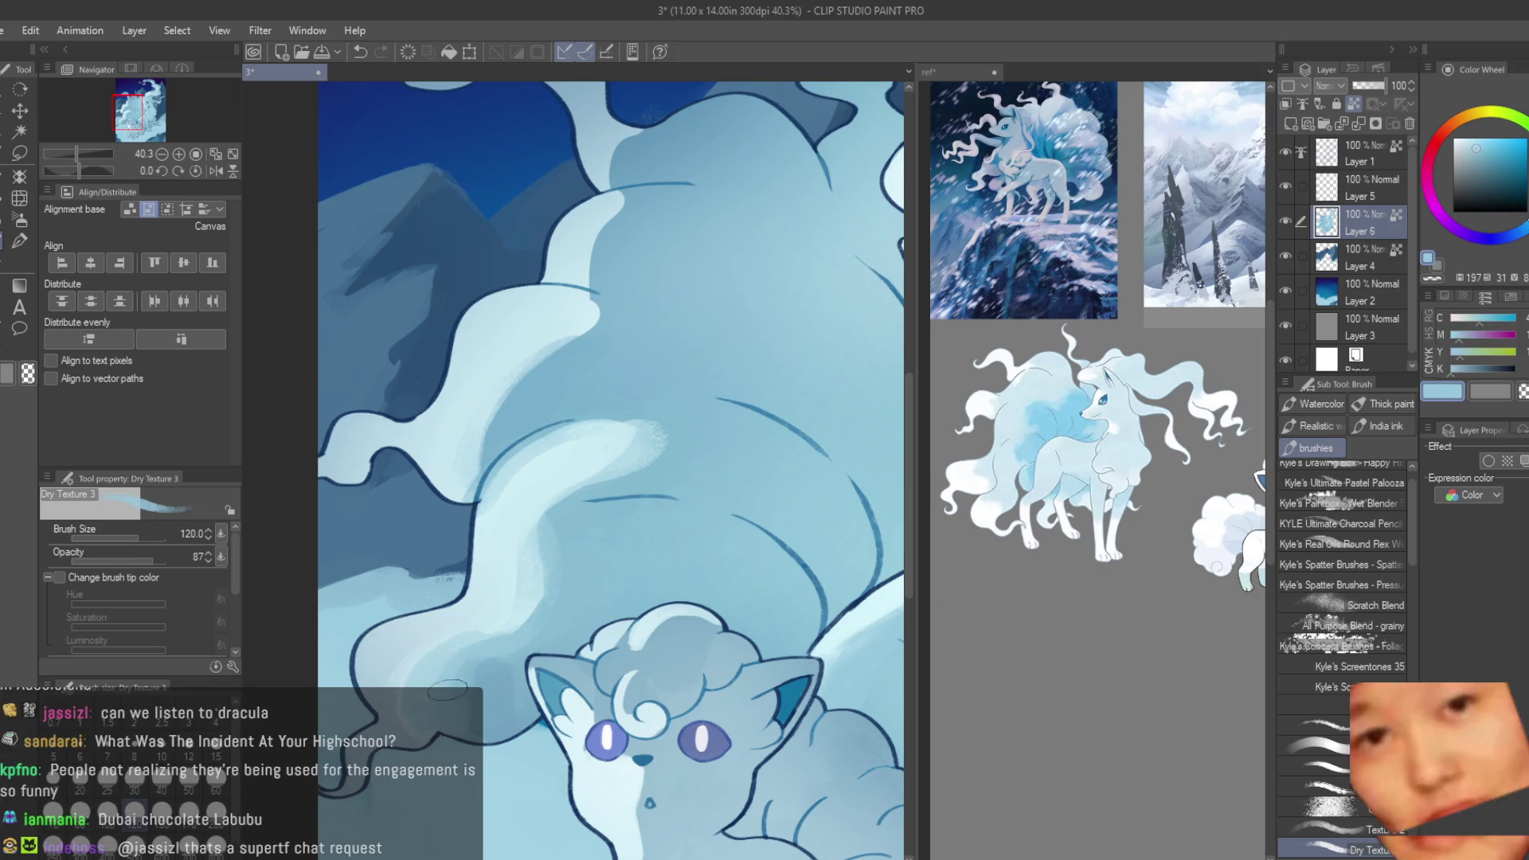
pyautogui.keyDown('alt'); pyautogui.click(447, 629); pyautogui.keyUp('alt')
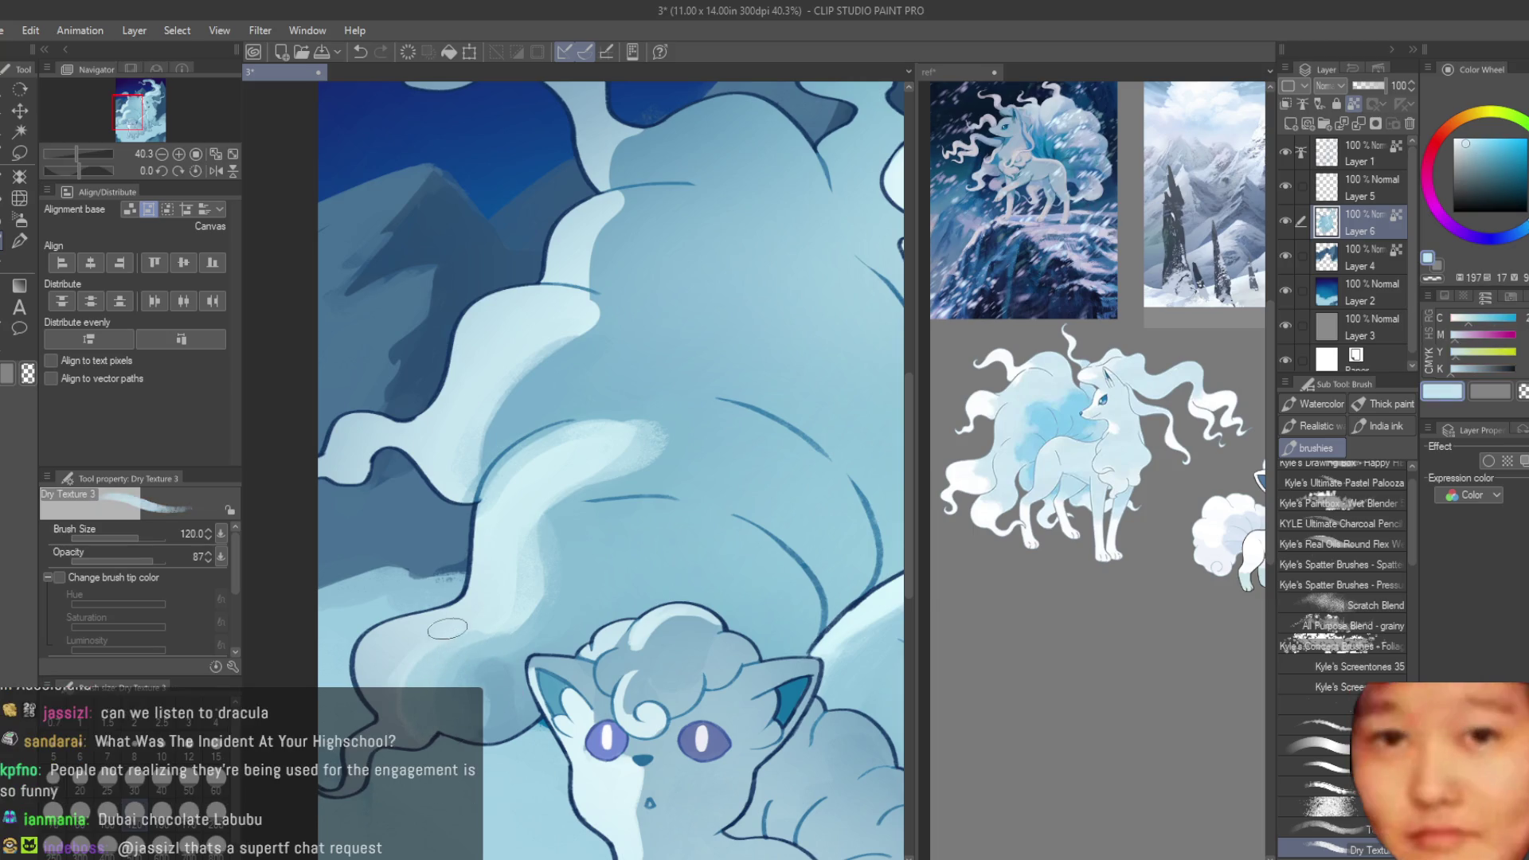
pyautogui.keyDown('alt'); pyautogui.click(394, 666); pyautogui.keyUp('alt')
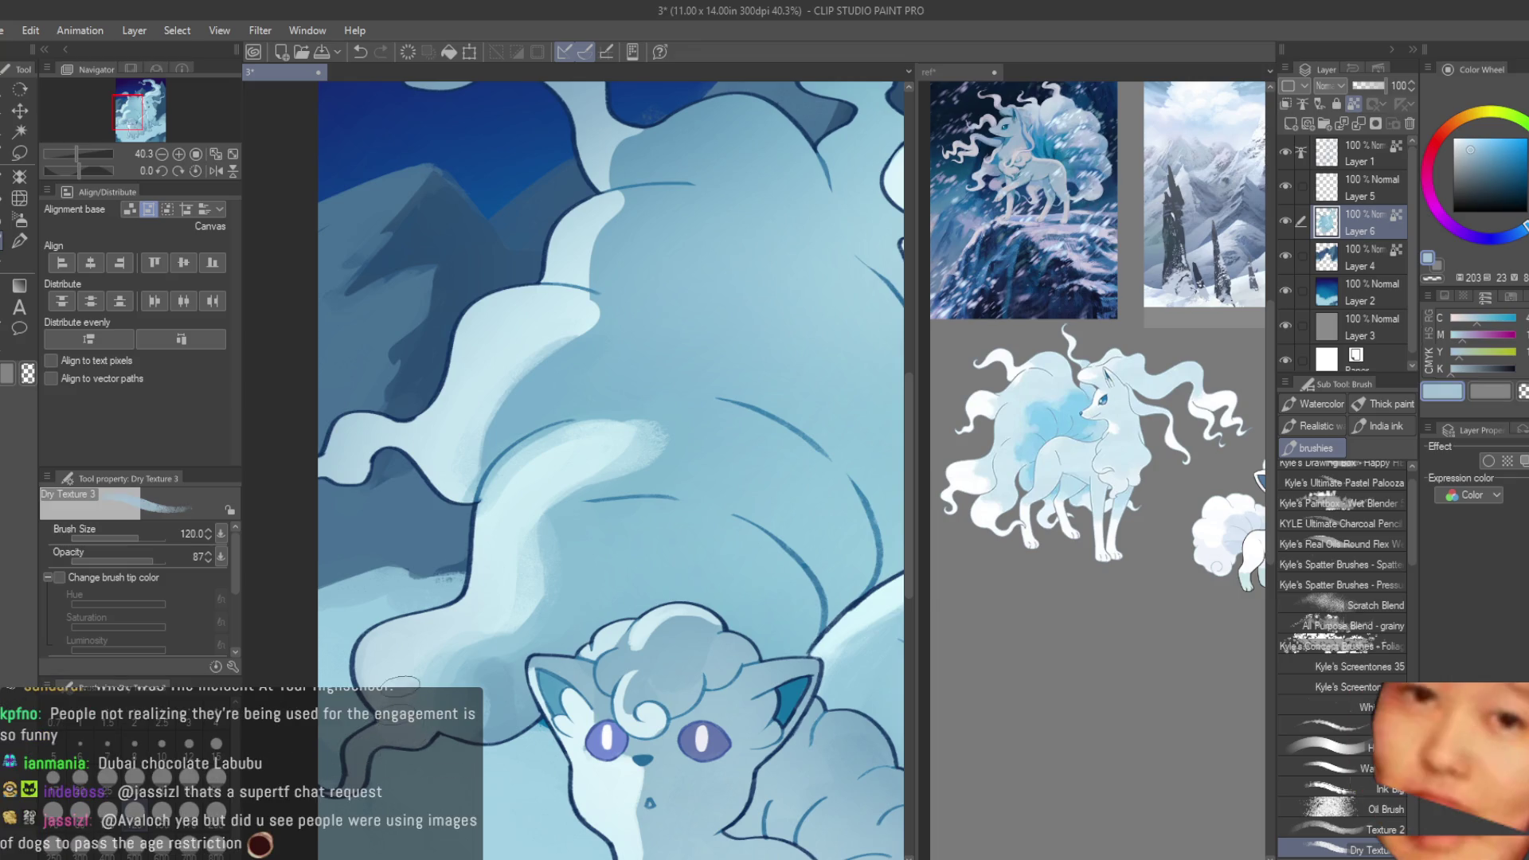
pyautogui.keyDown('alt'); pyautogui.click(420, 645); pyautogui.keyUp('alt')
pyautogui.keyDown('alt'); pyautogui.click(466, 668); pyautogui.keyUp('alt')
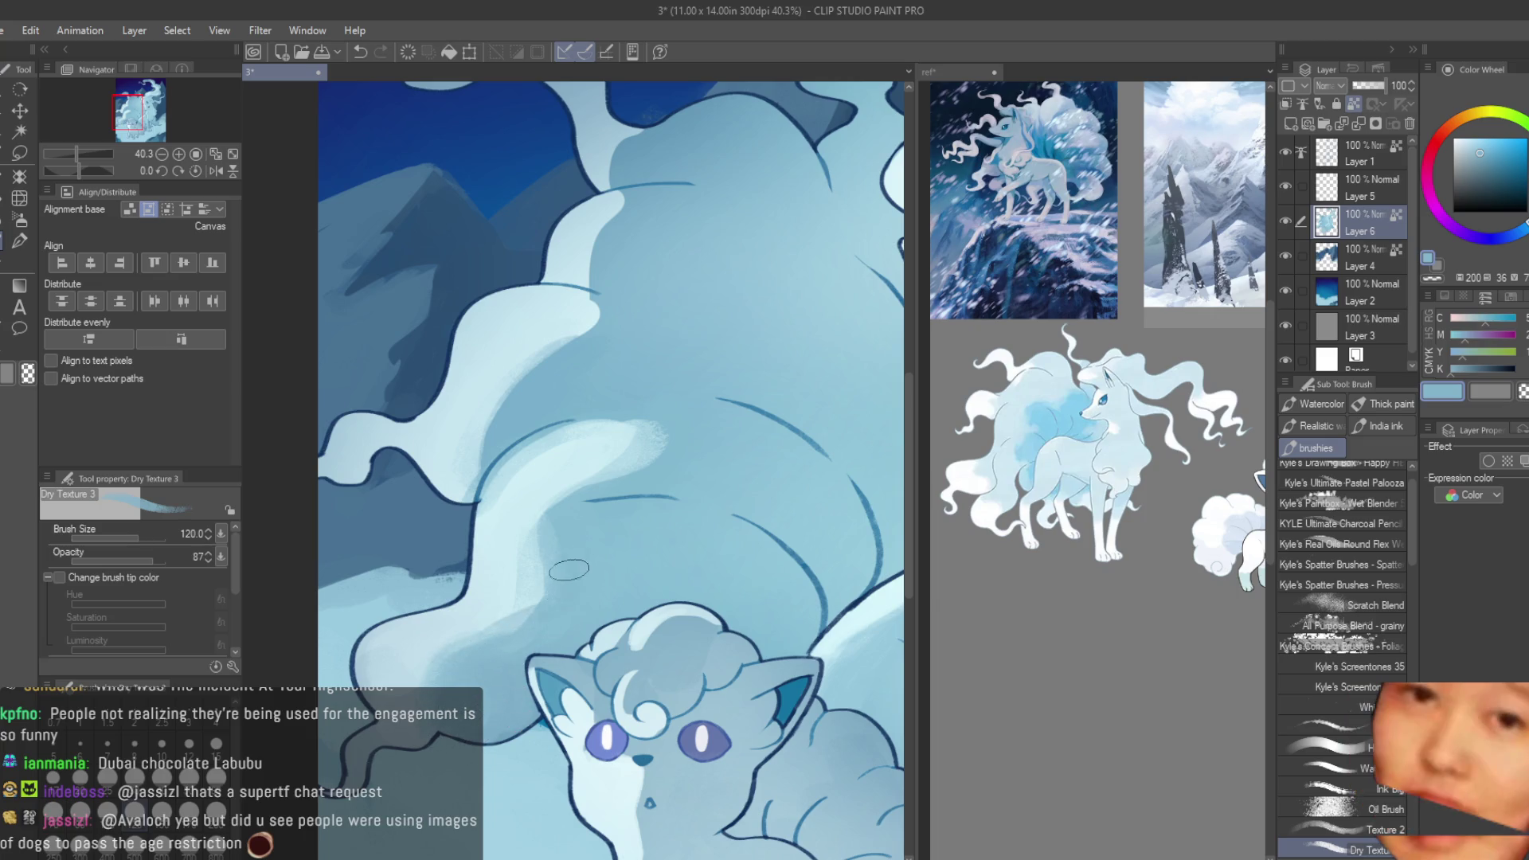
pyautogui.keyDown('alt'); pyautogui.click(547, 595); pyautogui.keyUp('alt')
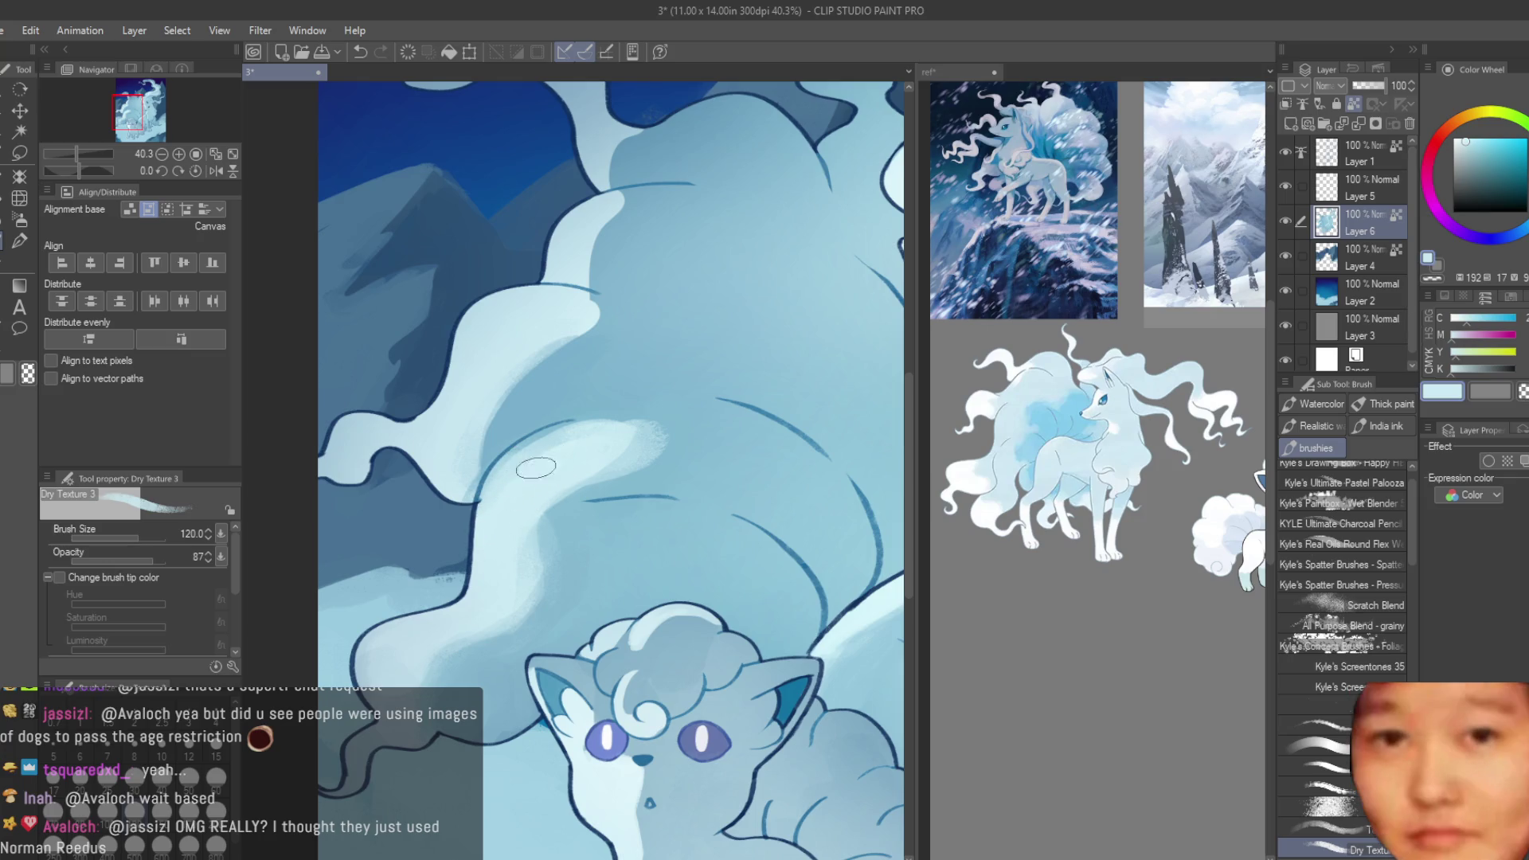
pyautogui.keyDown('alt'); pyautogui.click(556, 411); pyautogui.keyUp('alt')
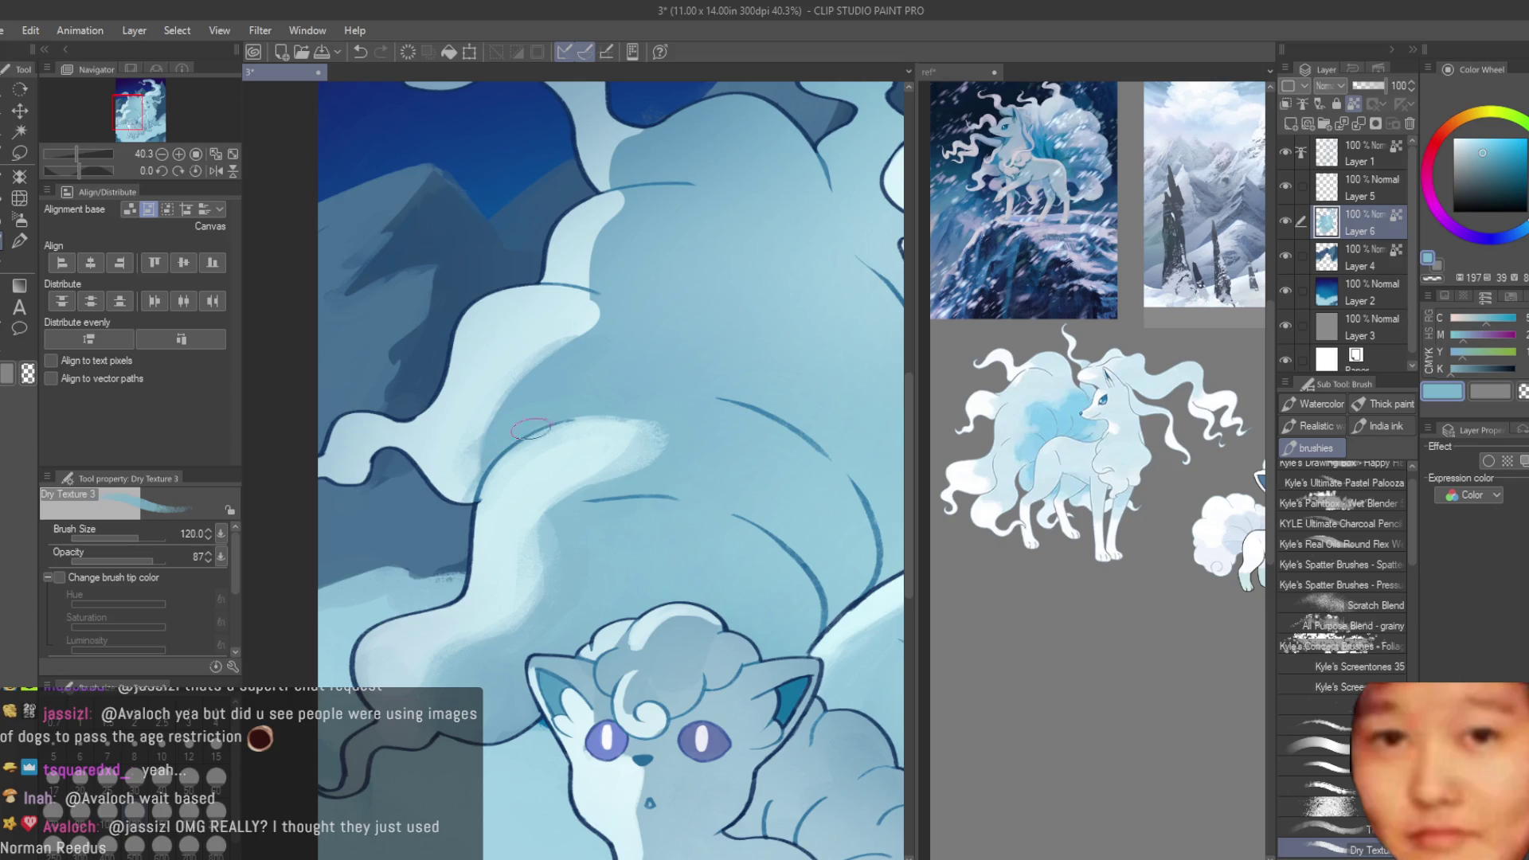
pyautogui.keyDown('alt'); pyautogui.click(615, 440); pyautogui.keyUp('alt')
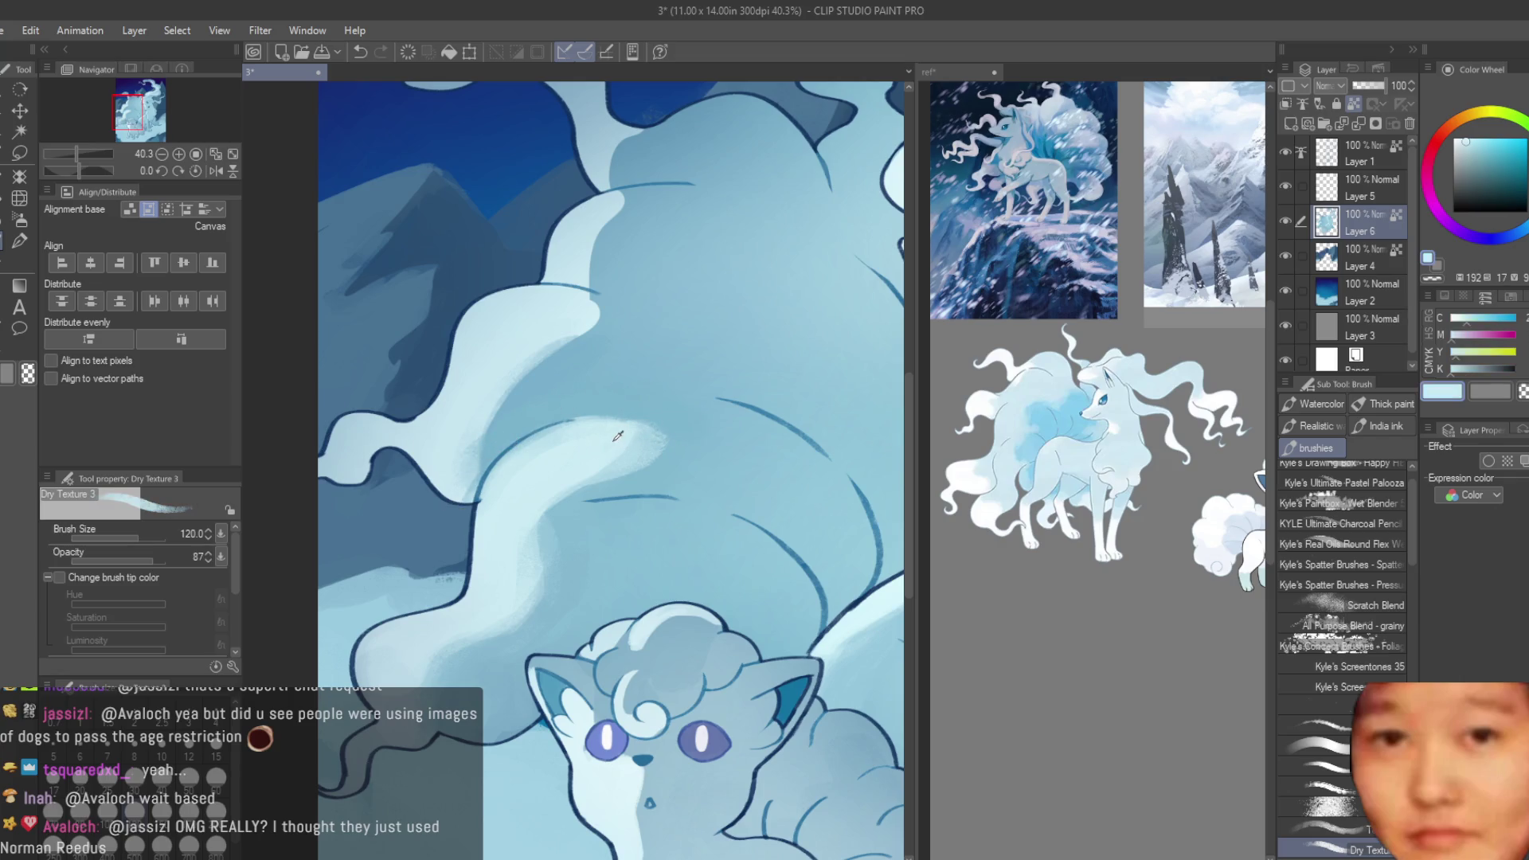
pyautogui.keyDown('alt'); pyautogui.click(728, 452); pyautogui.keyUp('alt')
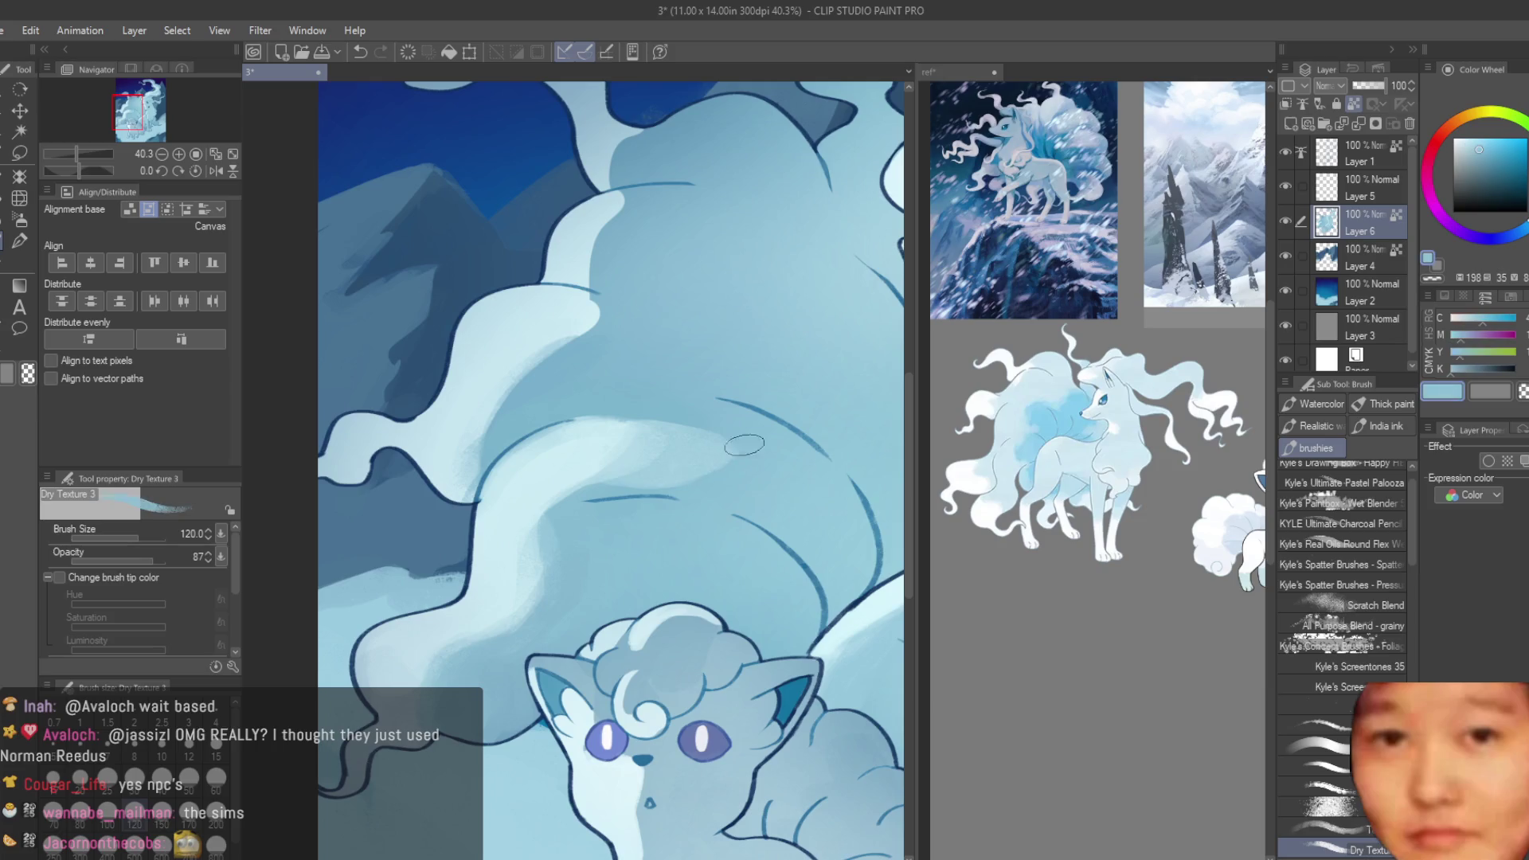
pyautogui.scroll(-6, 705, 391)
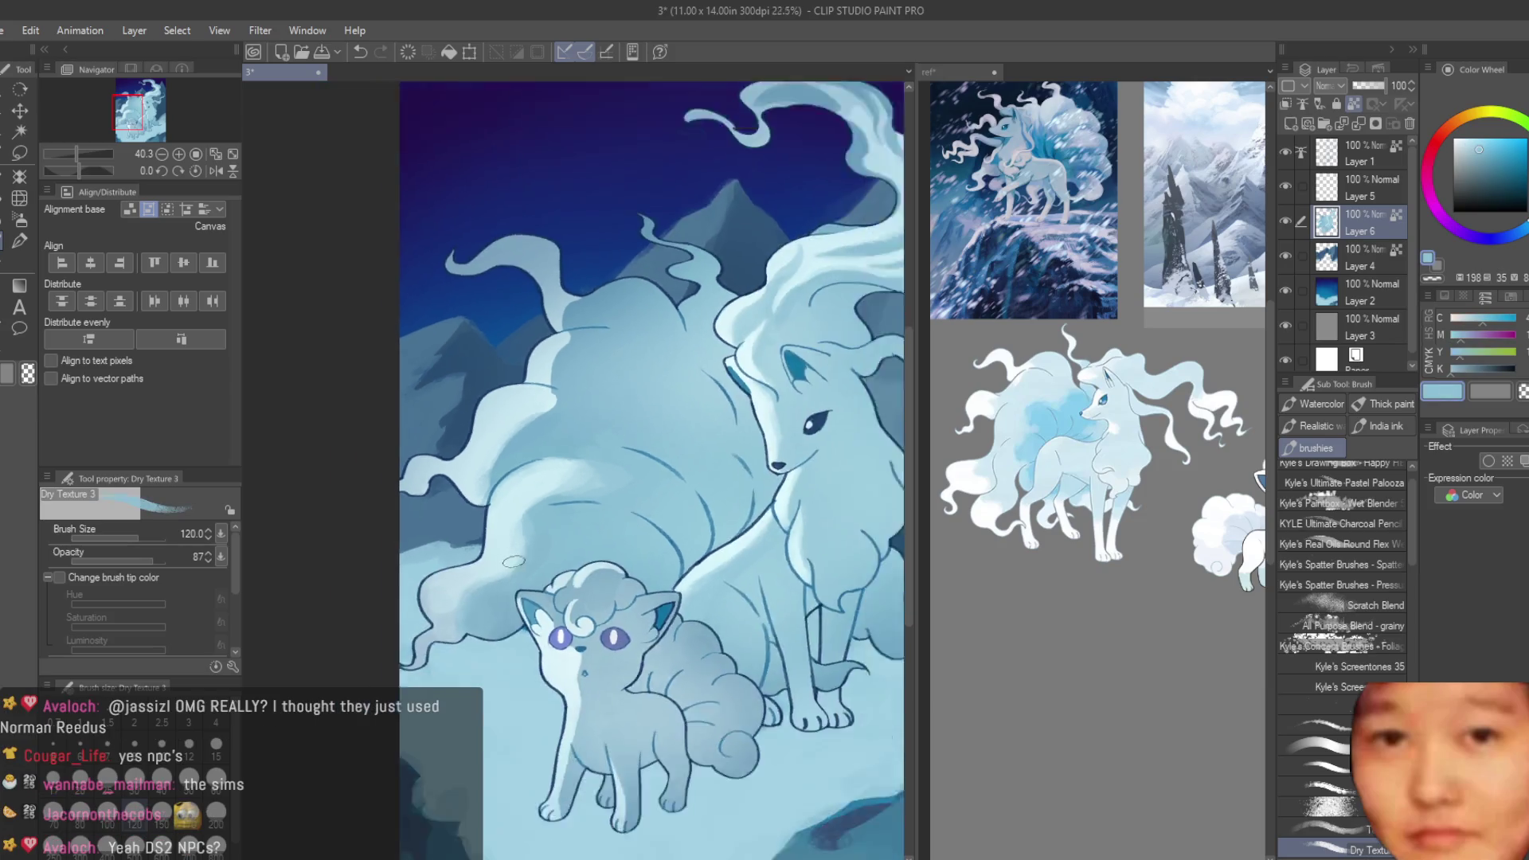
pyautogui.scroll(4, 524, 428)
pyautogui.scroll(2, 523, 428)
# - Settle on a pale highlight blue and brush a light textured patch on the tail fur
pyautogui.keyDown('alt'); pyautogui.click(476, 478); pyautogui.keyUp('alt')
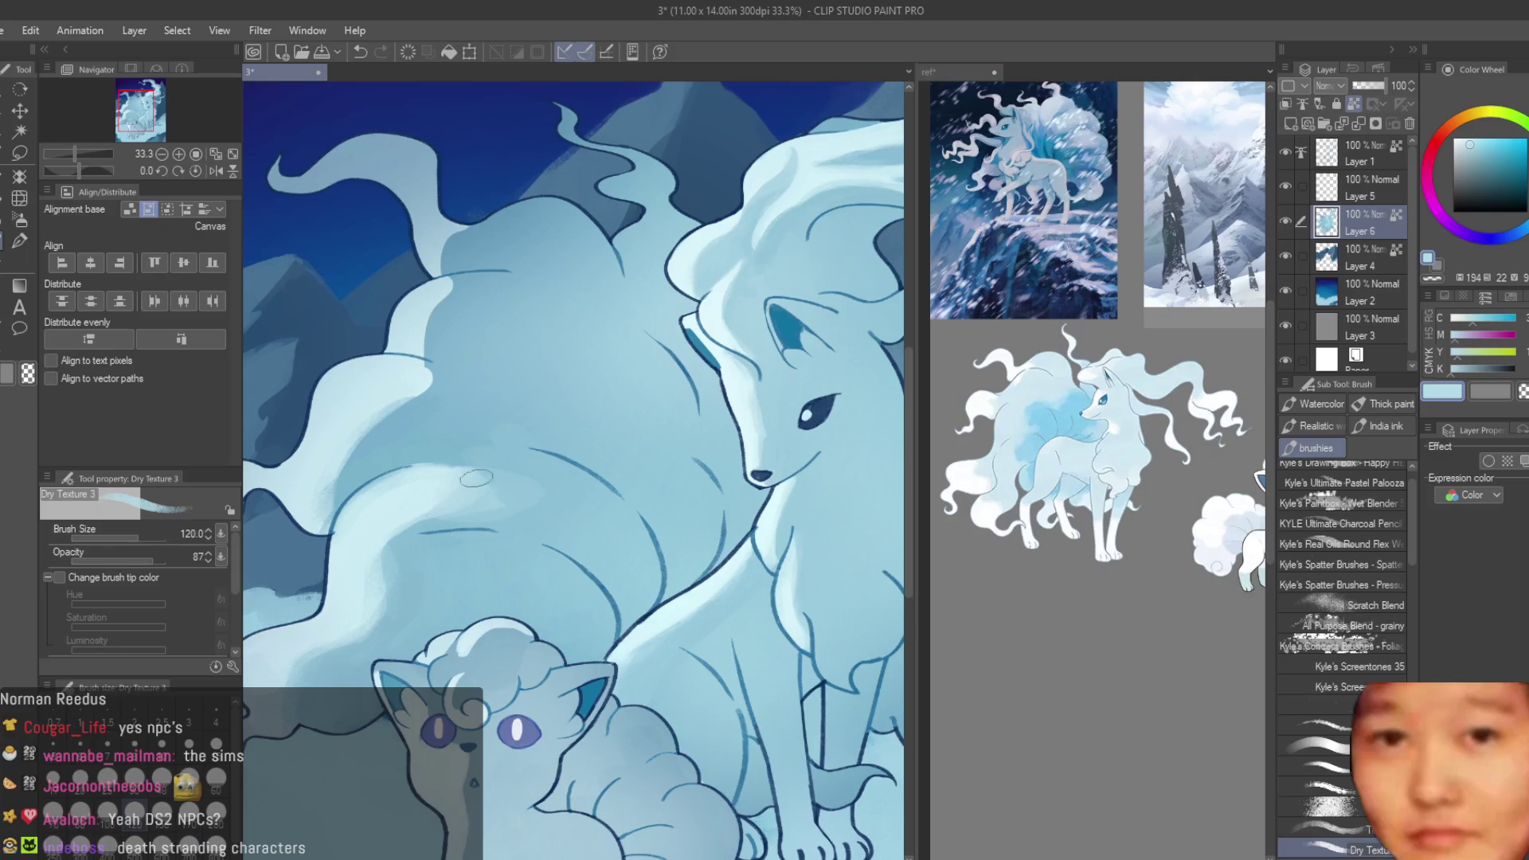
pyautogui.keyDown('alt'); pyautogui.click(446, 454); pyautogui.keyUp('alt')
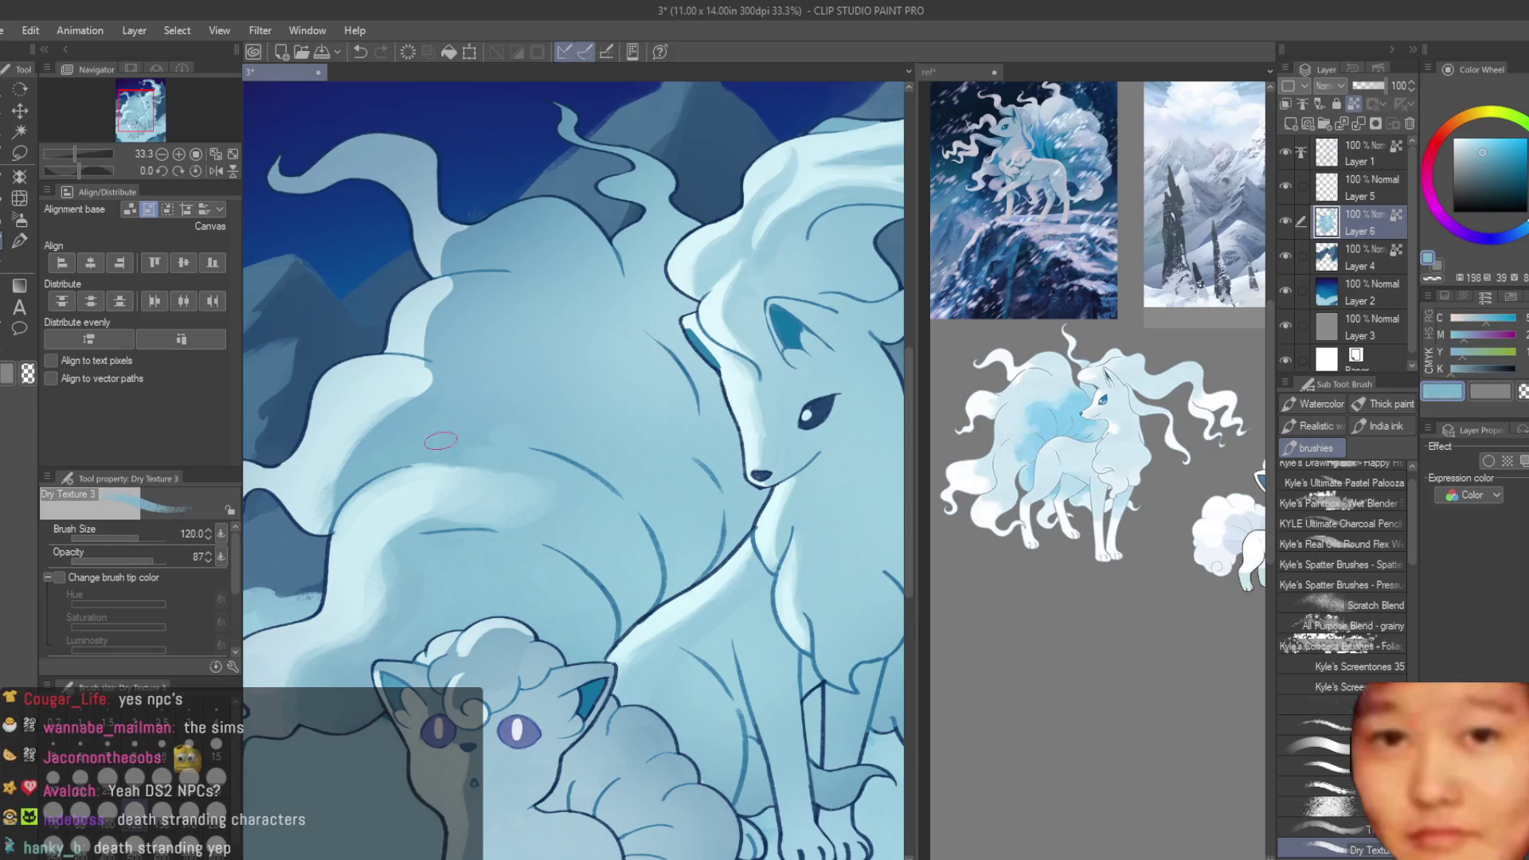
pyautogui.keyDown('alt'); pyautogui.click(398, 398); pyautogui.keyUp('alt')
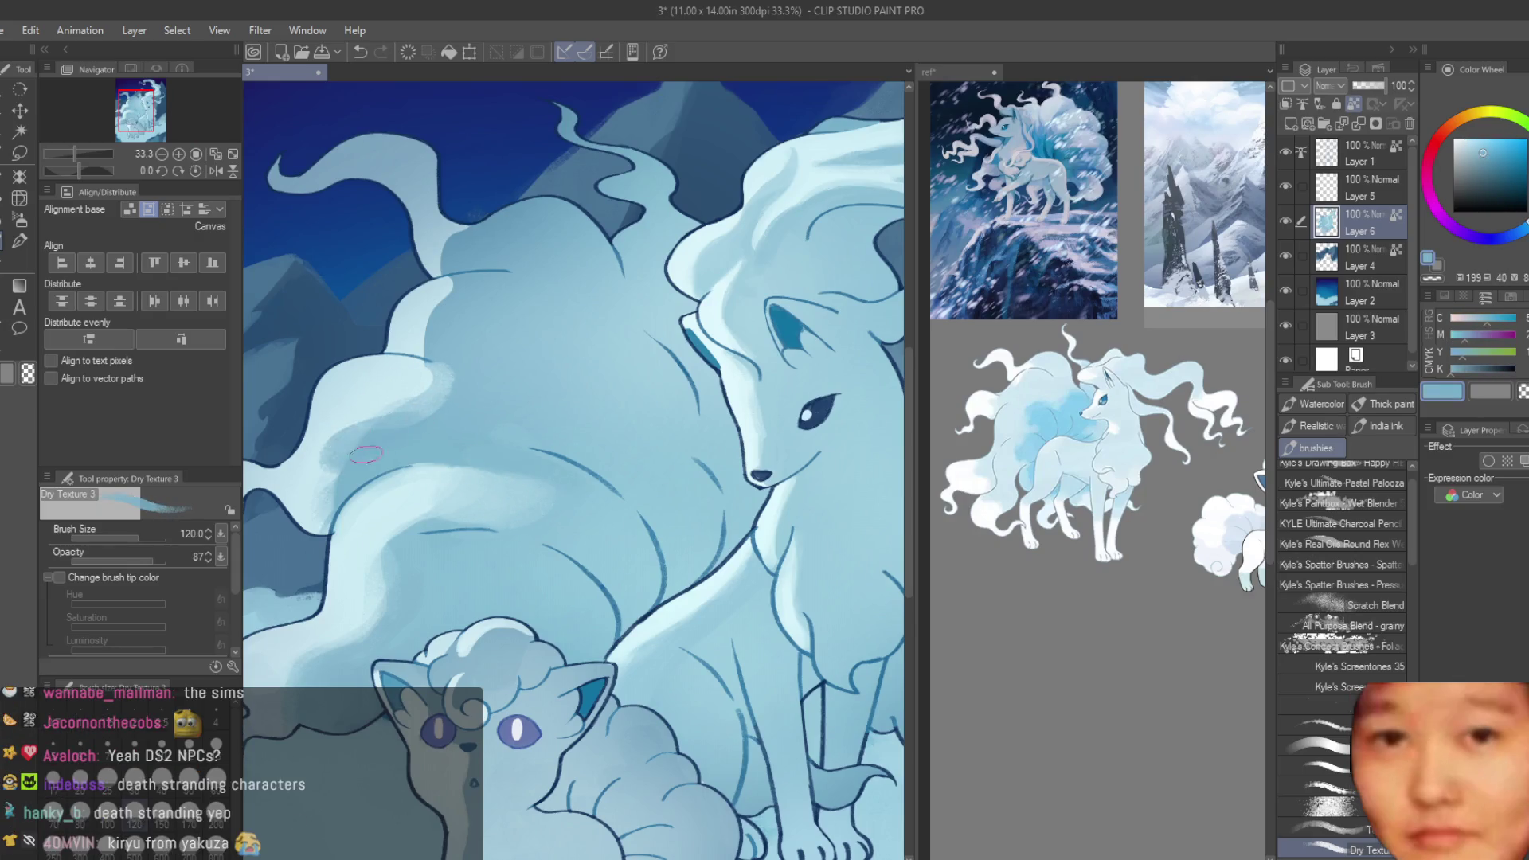
pyautogui.keyDown('alt'); pyautogui.click(319, 478); pyautogui.keyUp('alt')
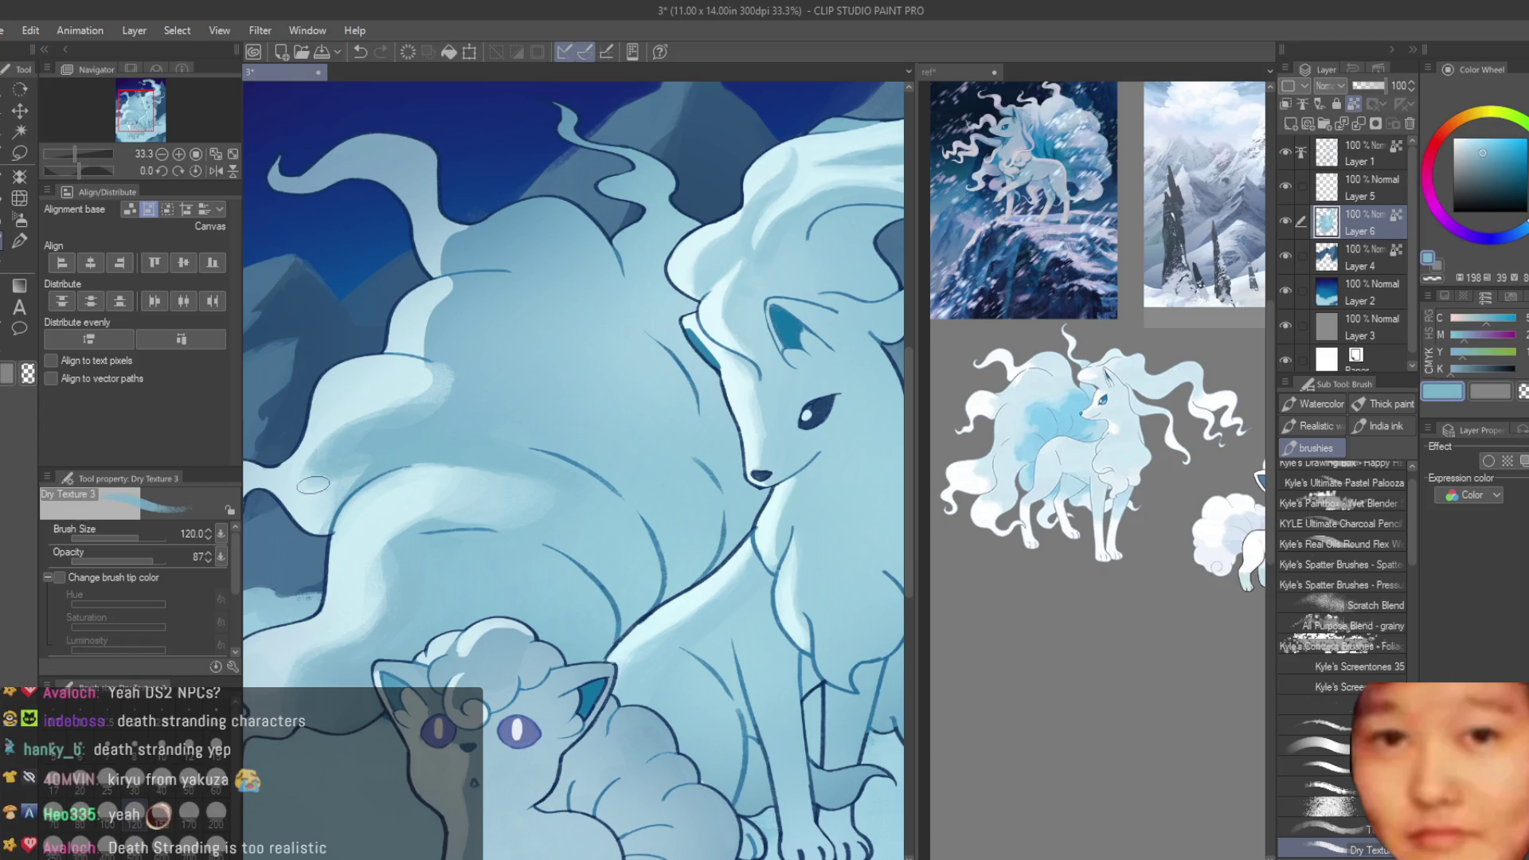
pyautogui.keyDown('alt'); pyautogui.click(311, 450); pyautogui.keyUp('alt')
pyautogui.keyDown('alt'); pyautogui.click(356, 468); pyautogui.keyUp('alt')
pyautogui.keyDown('alt'); pyautogui.click(375, 381); pyautogui.keyUp('alt')
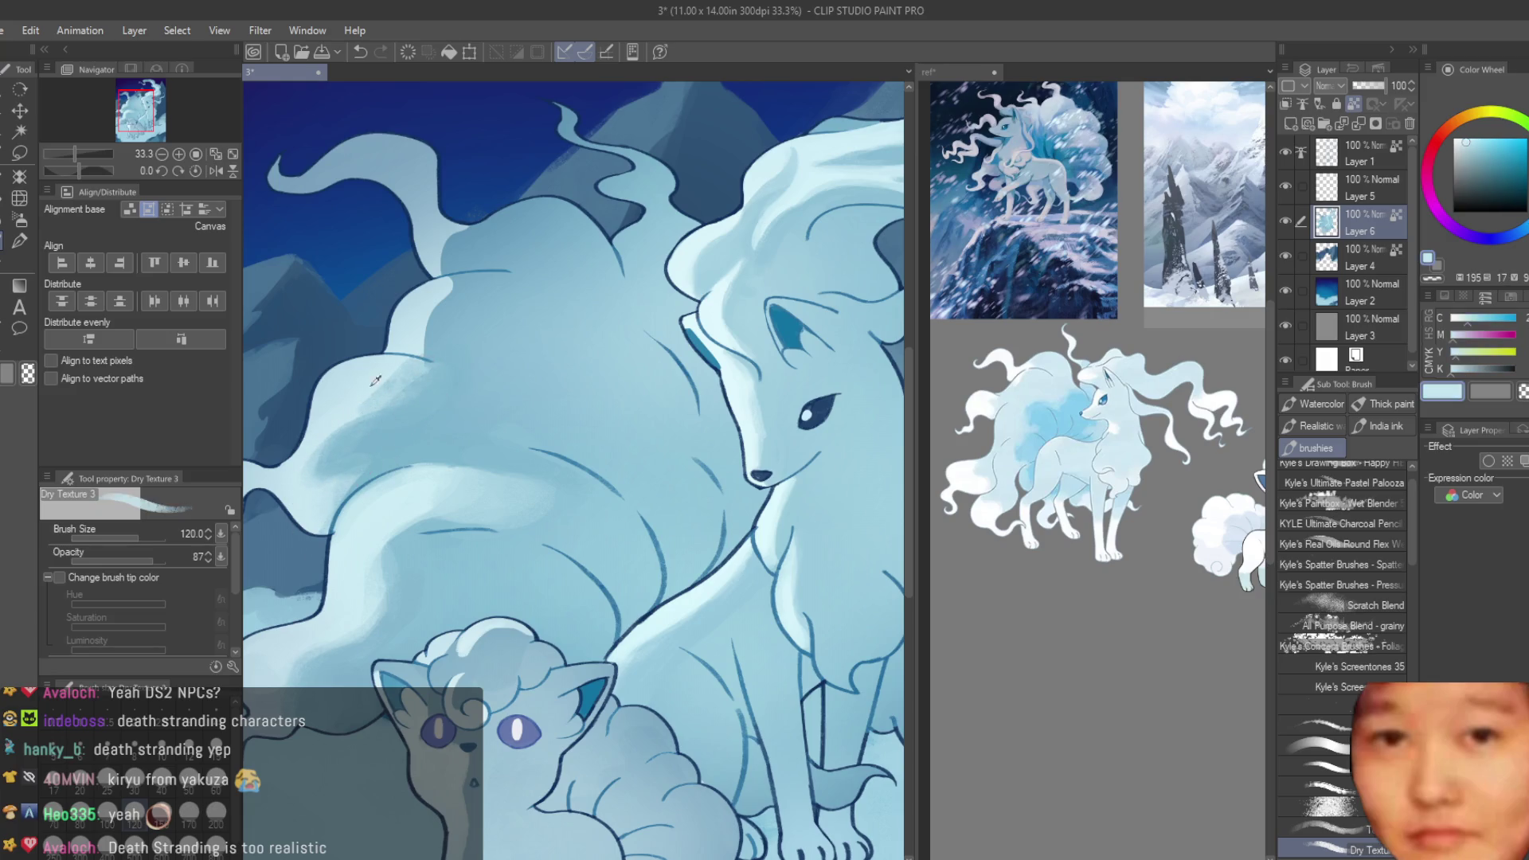
pyautogui.scroll(3, 370, 516)
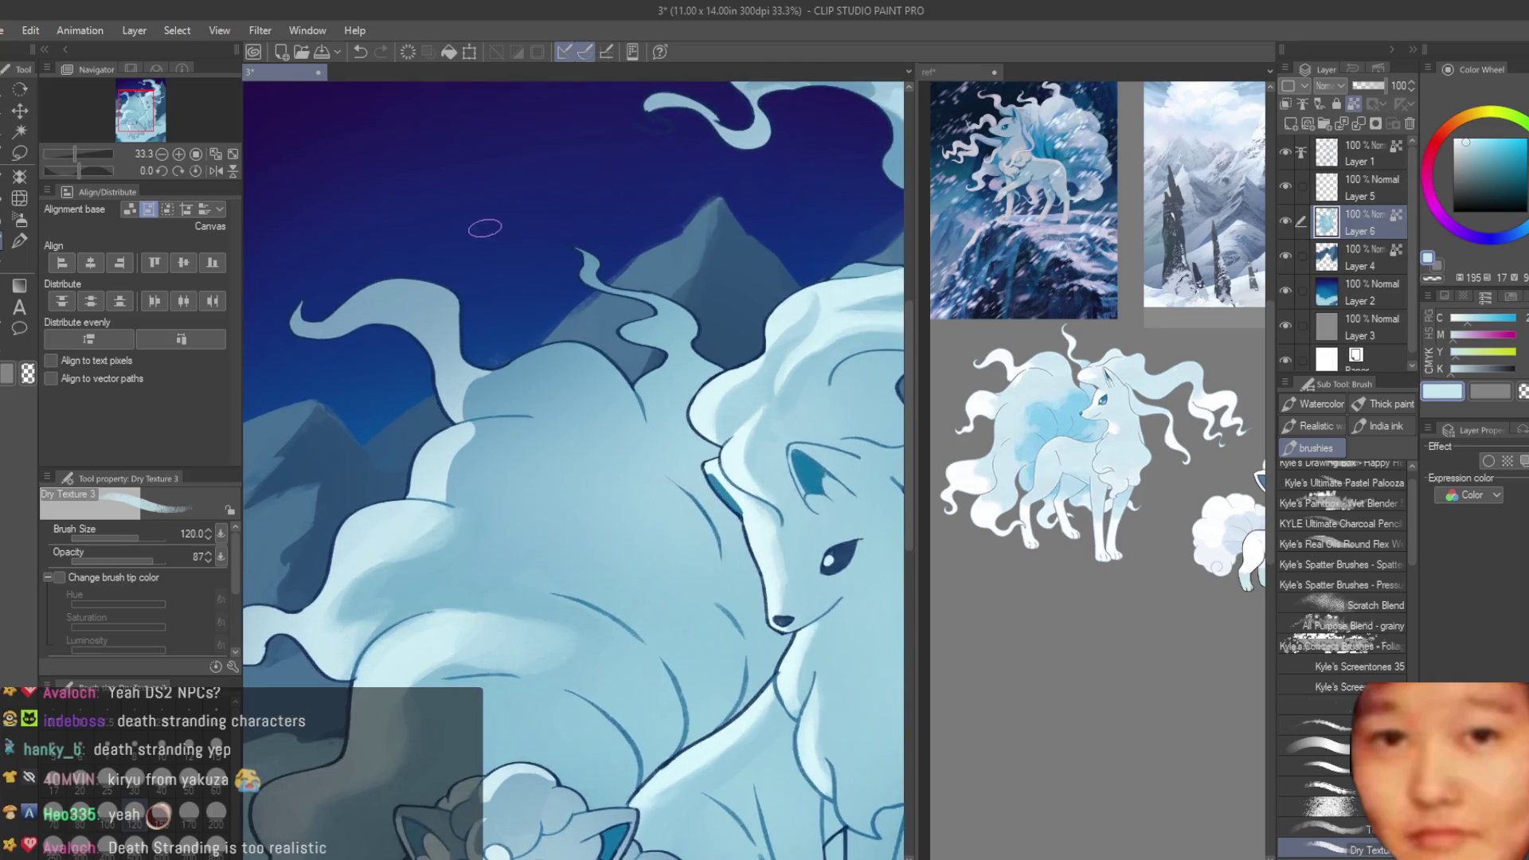
pyautogui.moveTo(434, 422)
pyautogui.mouseDown()
pyautogui.moveTo(510, 411)
pyautogui.moveTo(478, 430)
pyautogui.mouseUp()
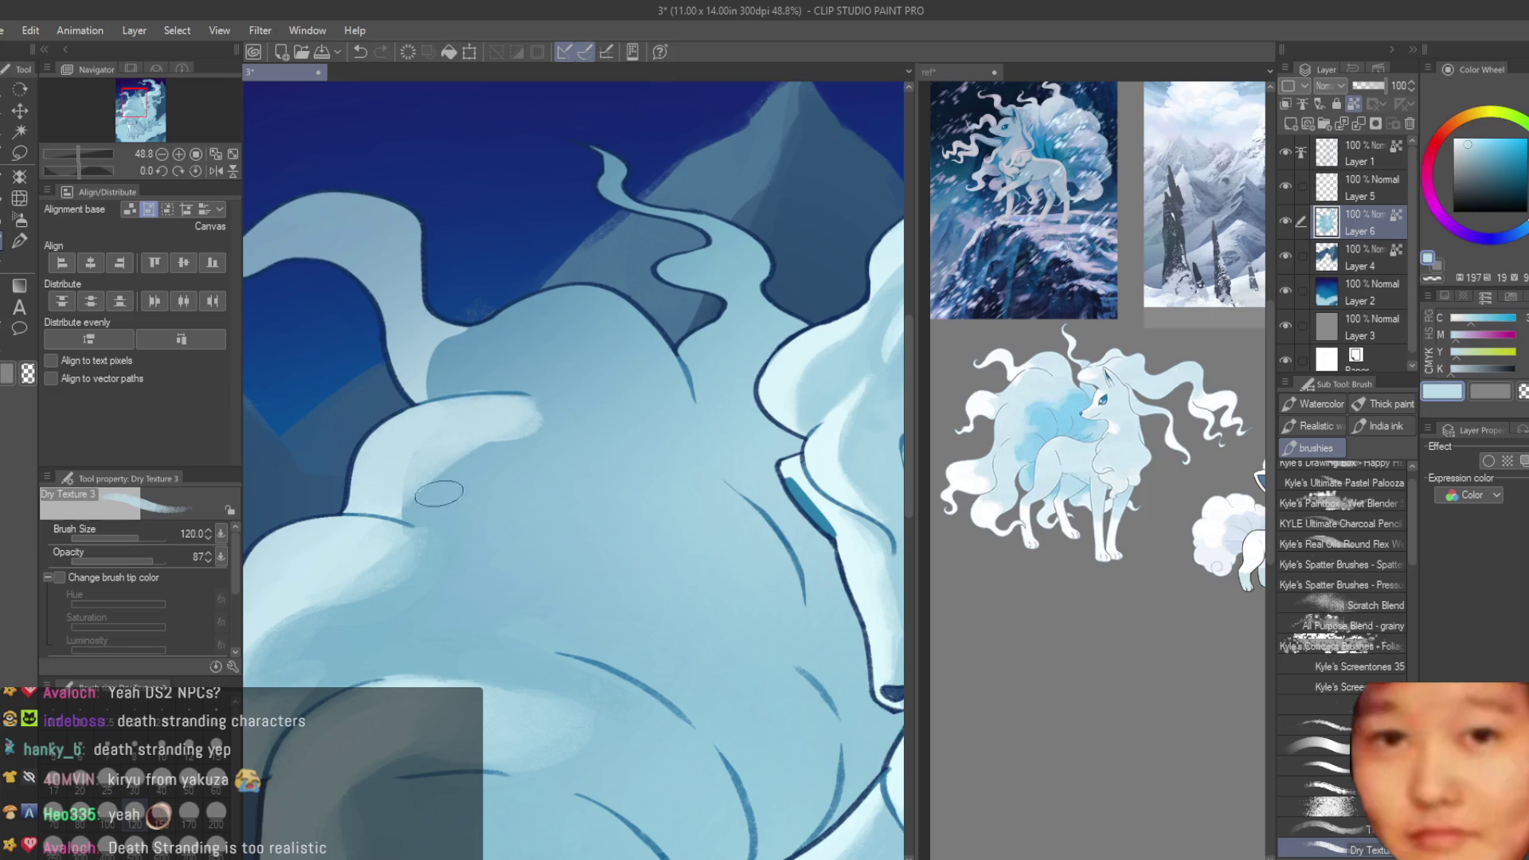
# - Sample mid, deep and softer blues near the tail outline
pyautogui.keyDown('alt'); pyautogui.click(515, 341); pyautogui.keyUp('alt')
pyautogui.keyDown('alt'); pyautogui.click(494, 376); pyautogui.keyUp('alt')
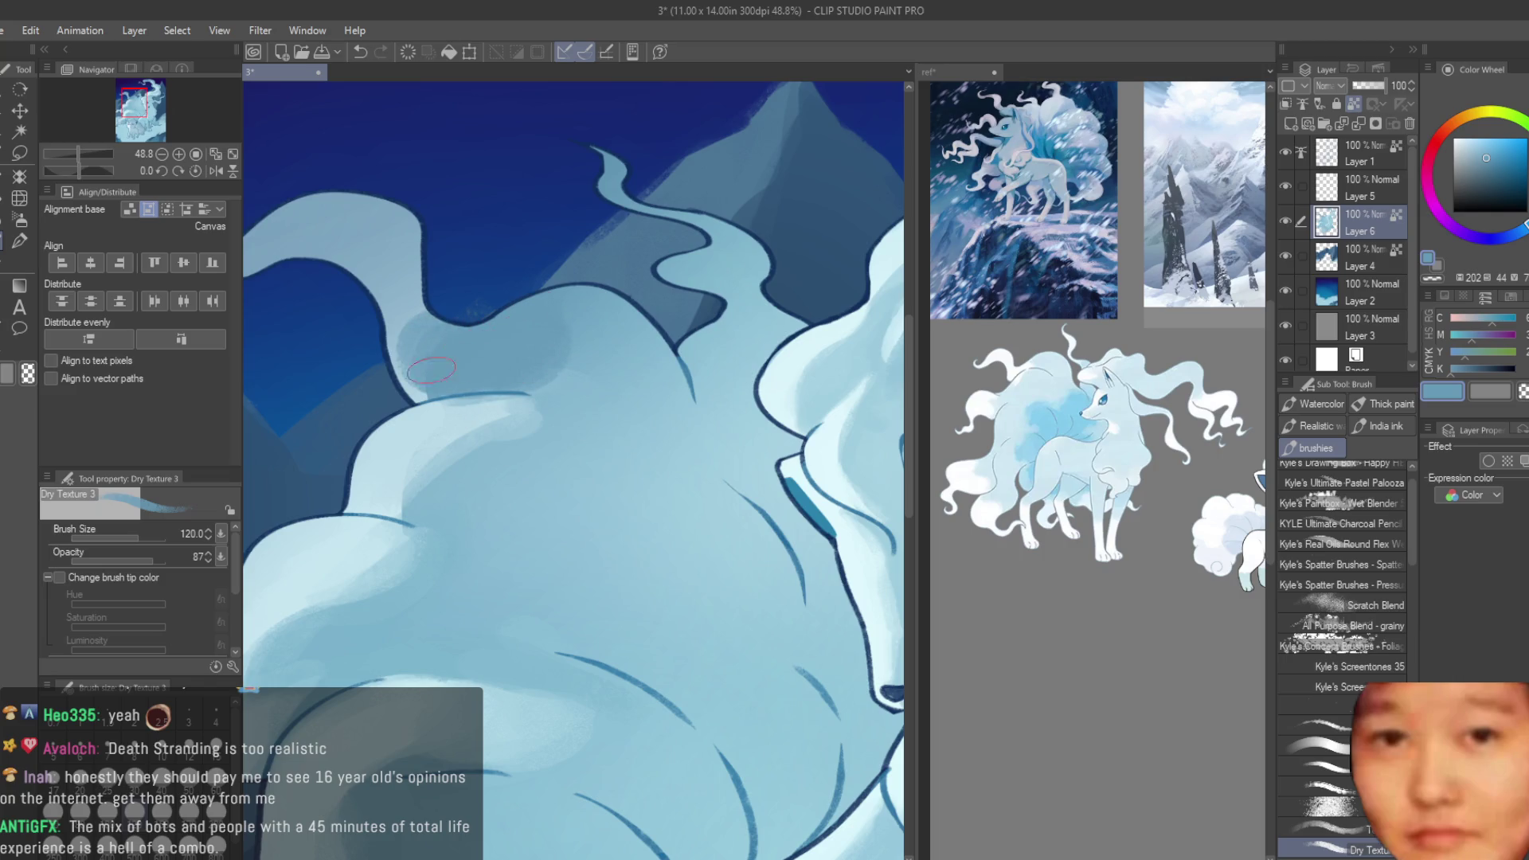
pyautogui.keyDown('alt'); pyautogui.click(395, 298); pyautogui.keyUp('alt')
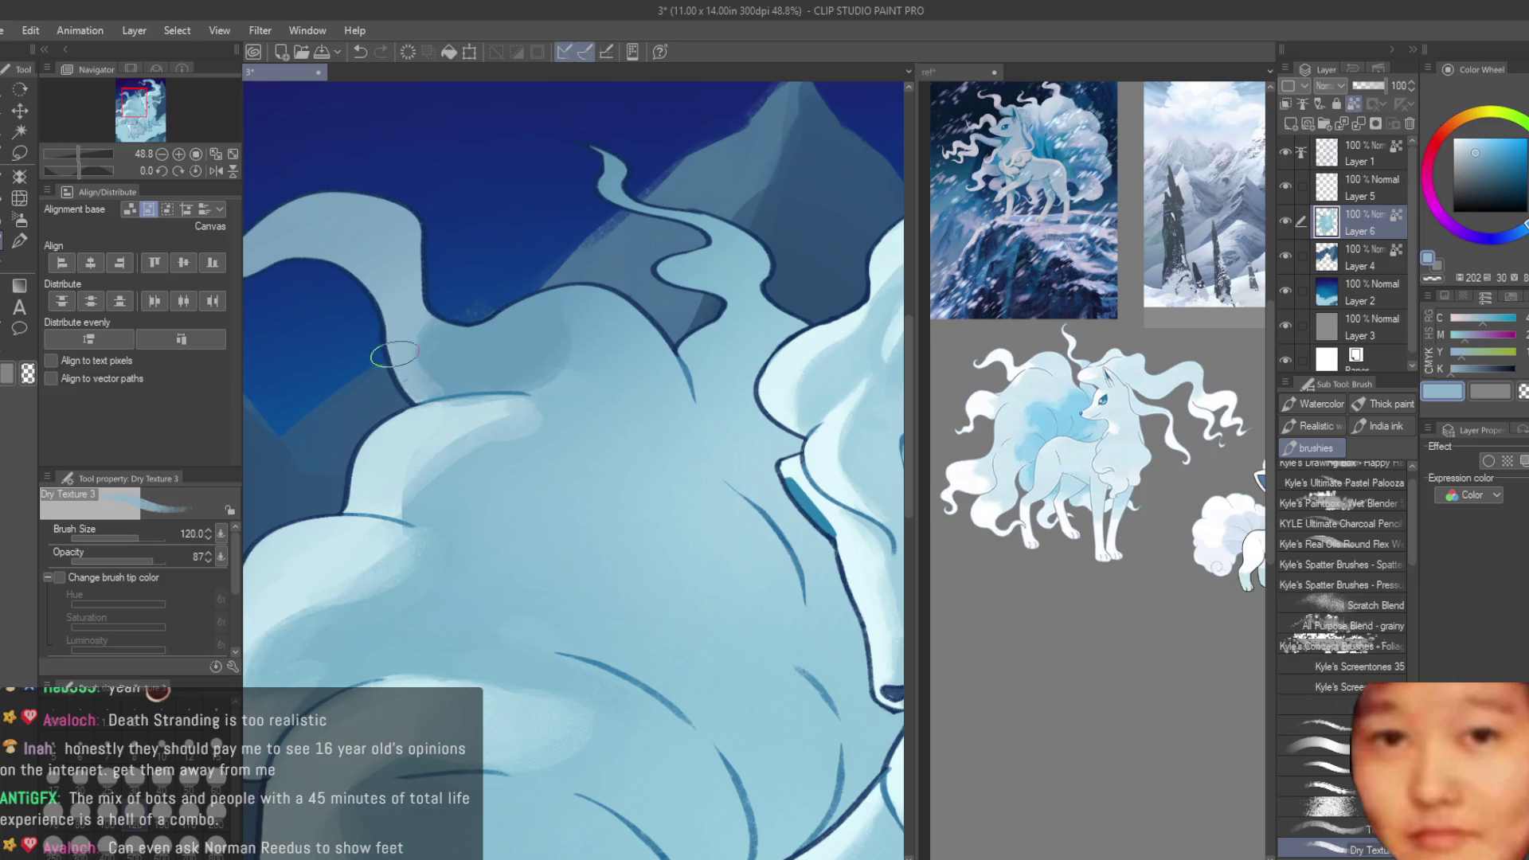
pyautogui.scroll(-5, 394, 354)
pyautogui.scroll(5, 629, 416)
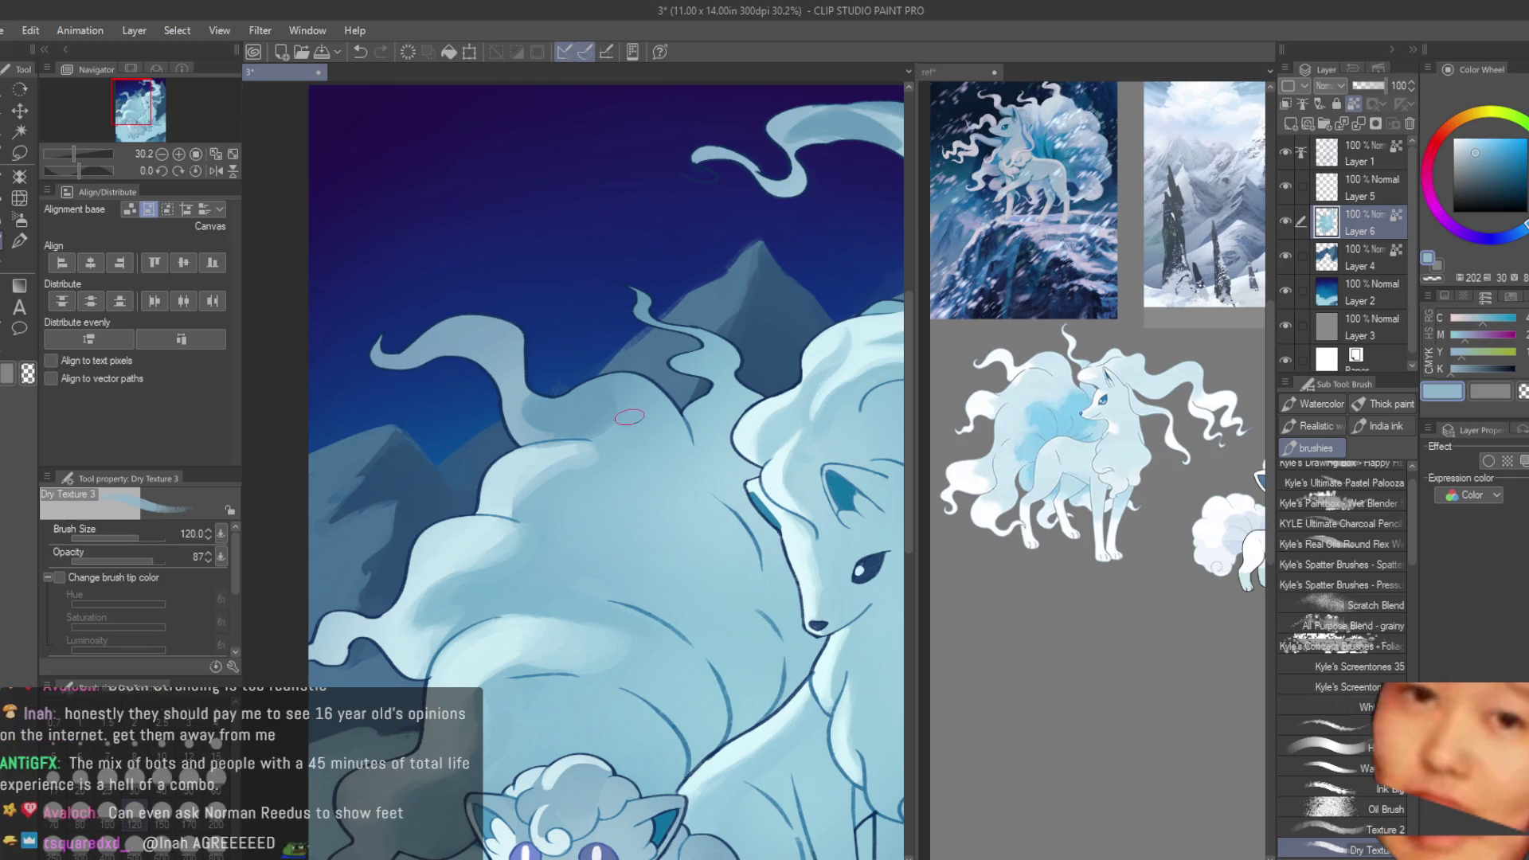
pyautogui.scroll(4, 505, 366)
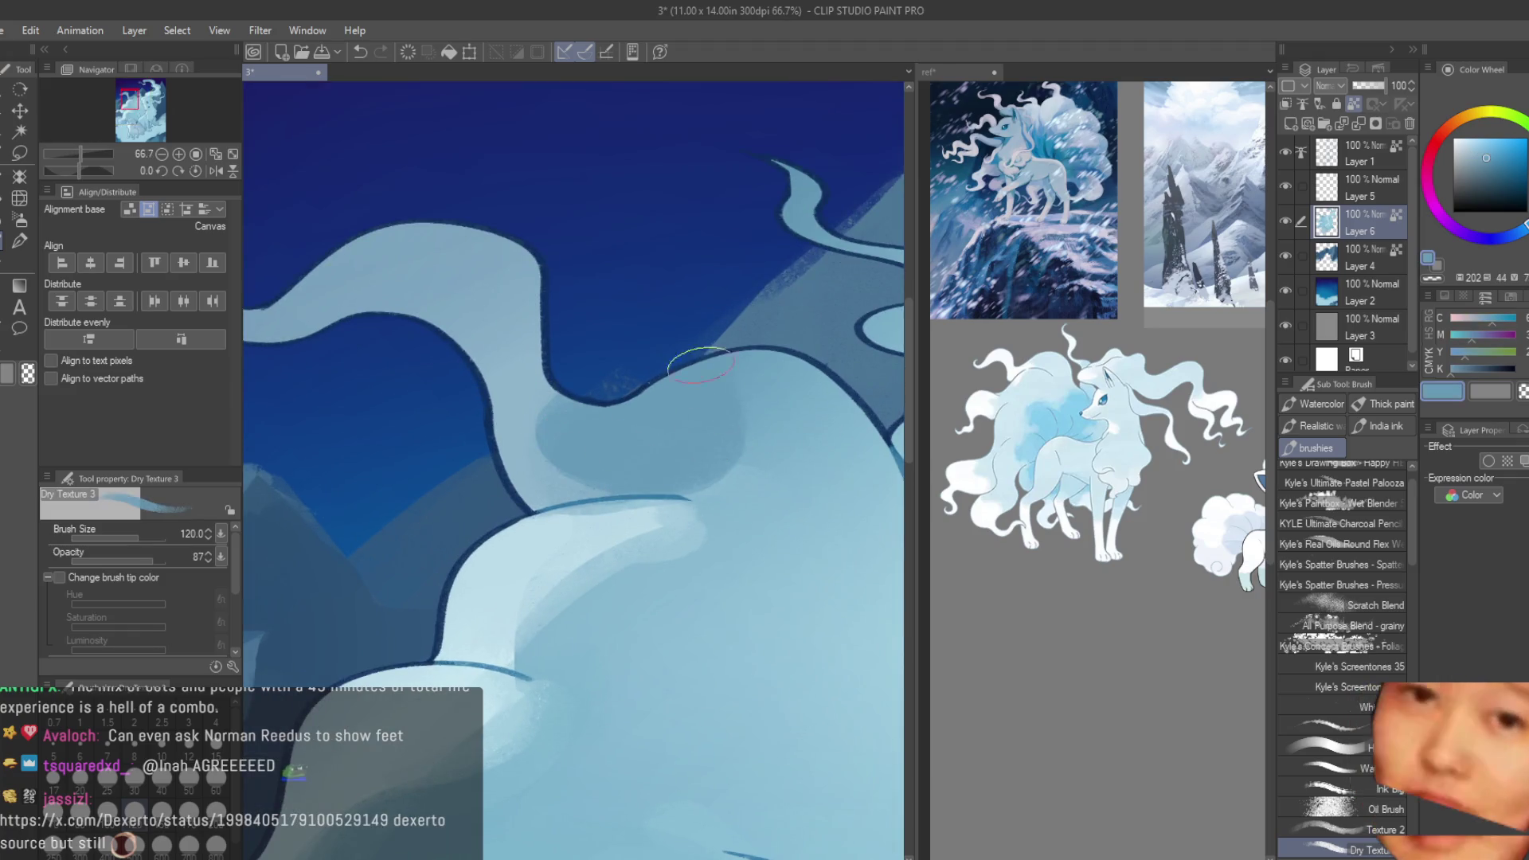
pyautogui.keyDown('alt'); pyautogui.click(755, 425); pyautogui.keyUp('alt')
pyautogui.keyDown('alt'); pyautogui.click(797, 404); pyautogui.keyUp('alt')
pyautogui.keyDown('alt'); pyautogui.click(741, 450); pyautogui.keyUp('alt')
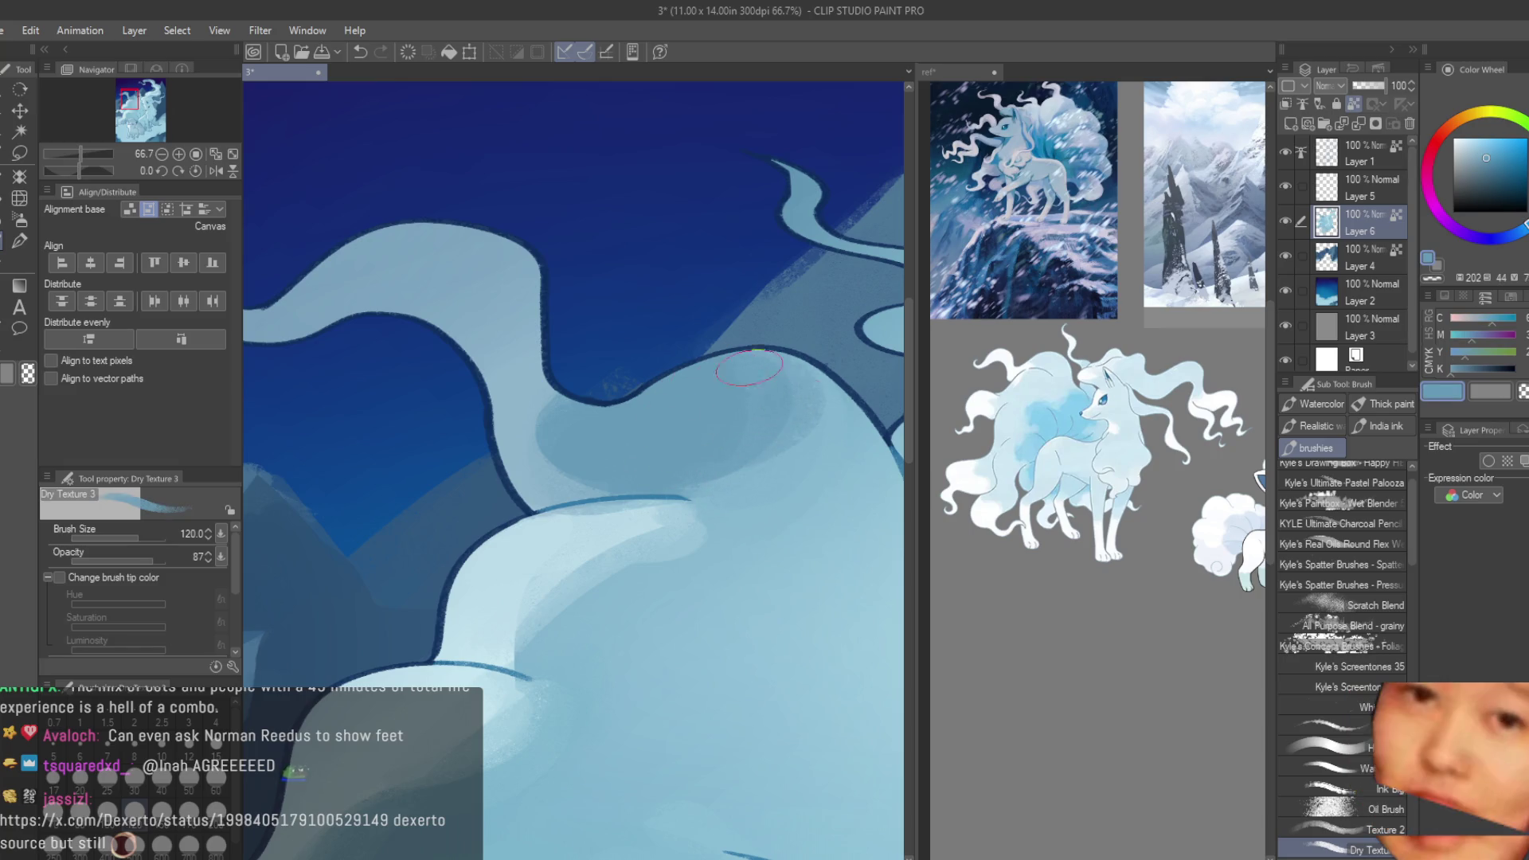
pyautogui.scroll(-2, 778, 331)
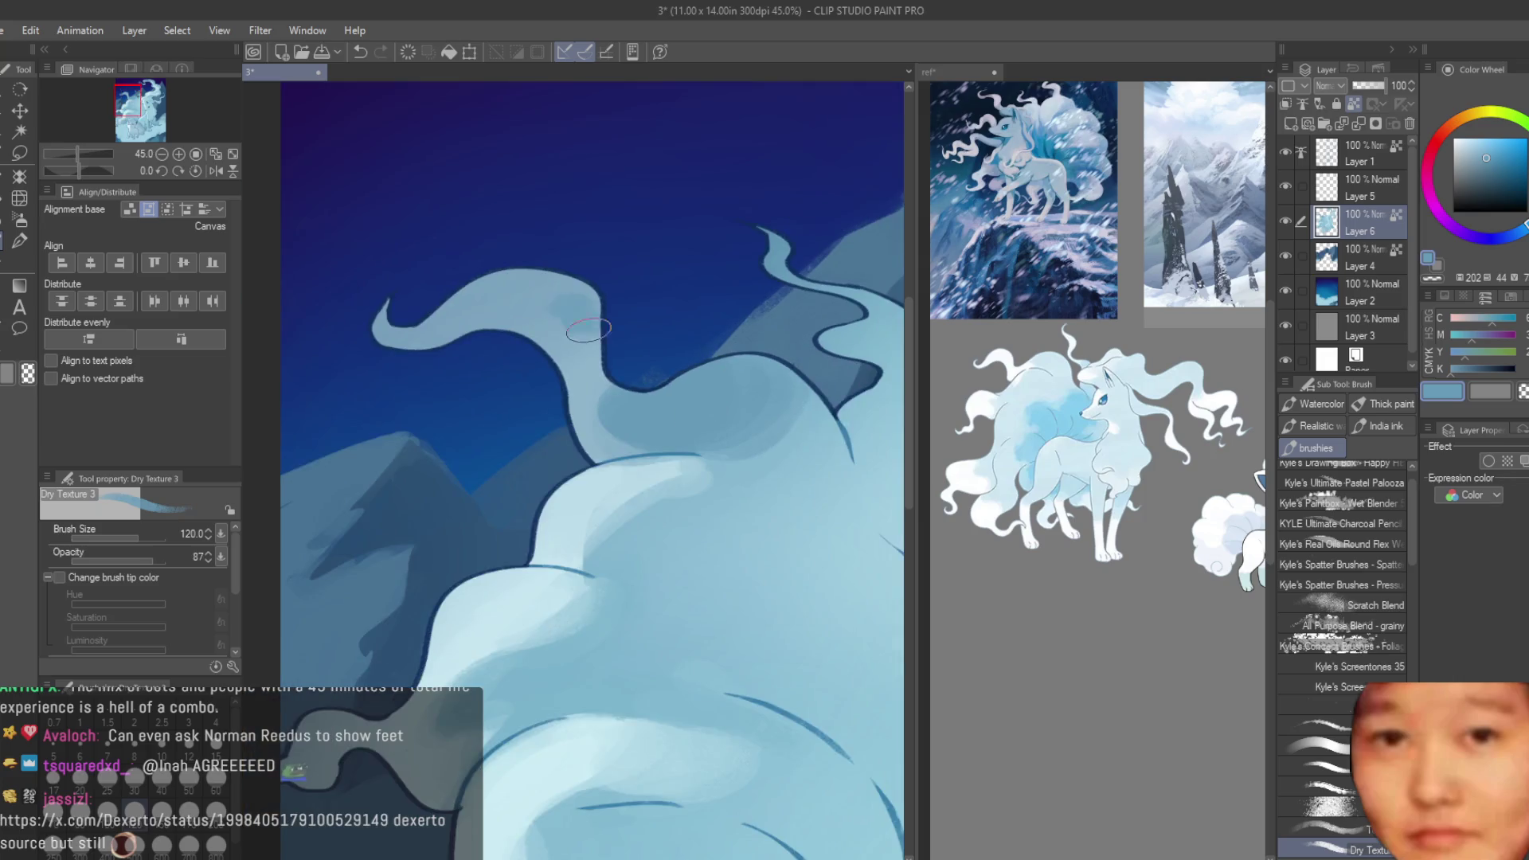
pyautogui.scroll(-3, 524, 299)
pyautogui.scroll(3, 542, 307)
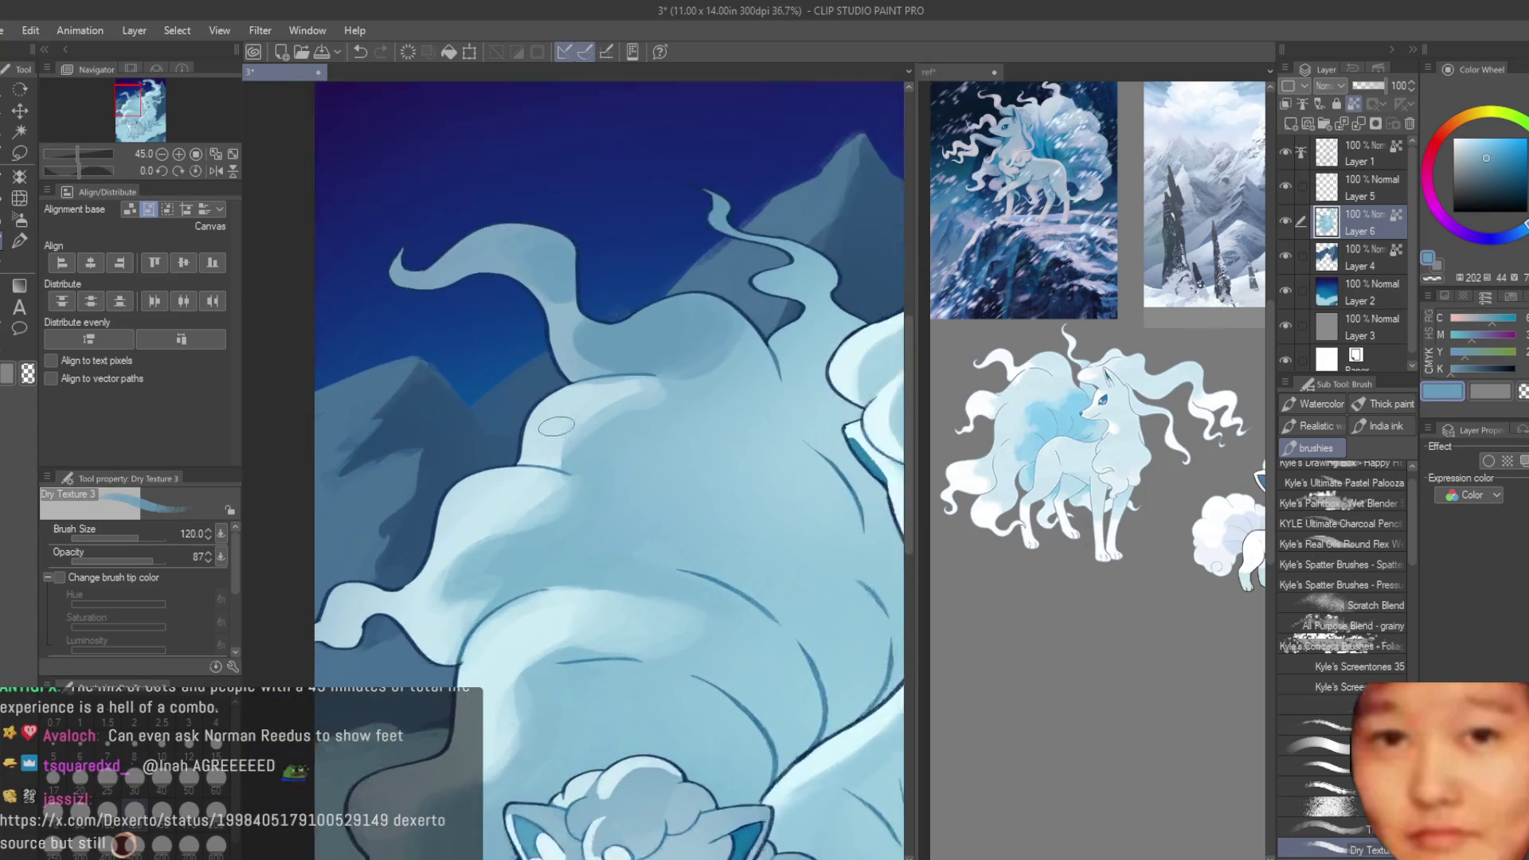
# - Paint a darker shadow across the tail fur and dab in softer shading
pyautogui.keyDown('alt'); pyautogui.click(556, 313); pyautogui.keyUp('alt')
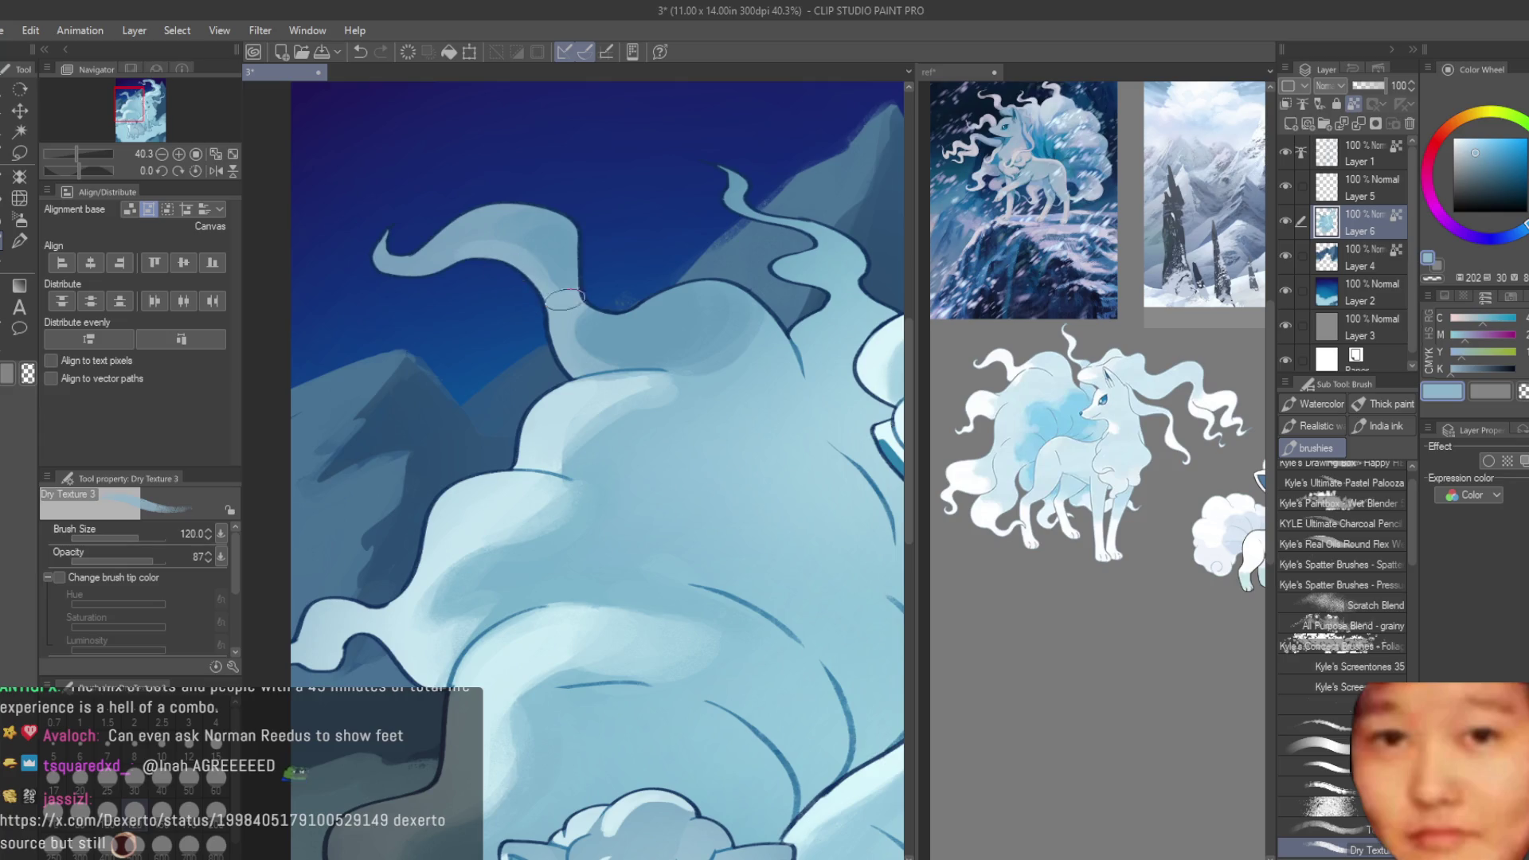
pyautogui.scroll(-3, 564, 299)
pyautogui.scroll(3, 600, 346)
pyautogui.keyDown('alt'); pyautogui.click(600, 346); pyautogui.keyUp('alt')
pyautogui.moveTo(628, 308)
pyautogui.mouseDown()
pyautogui.moveTo(679, 380)
pyautogui.moveTo(741, 414)
pyautogui.mouseUp()
pyautogui.keyDown('alt'); pyautogui.click(727, 392); pyautogui.keyUp('alt')
pyautogui.keyDown('alt'); pyautogui.click(664, 351); pyautogui.keyUp('alt')
# - Shade along the fur edge beside the head with a darker blue
pyautogui.scroll(2, 765, 393)
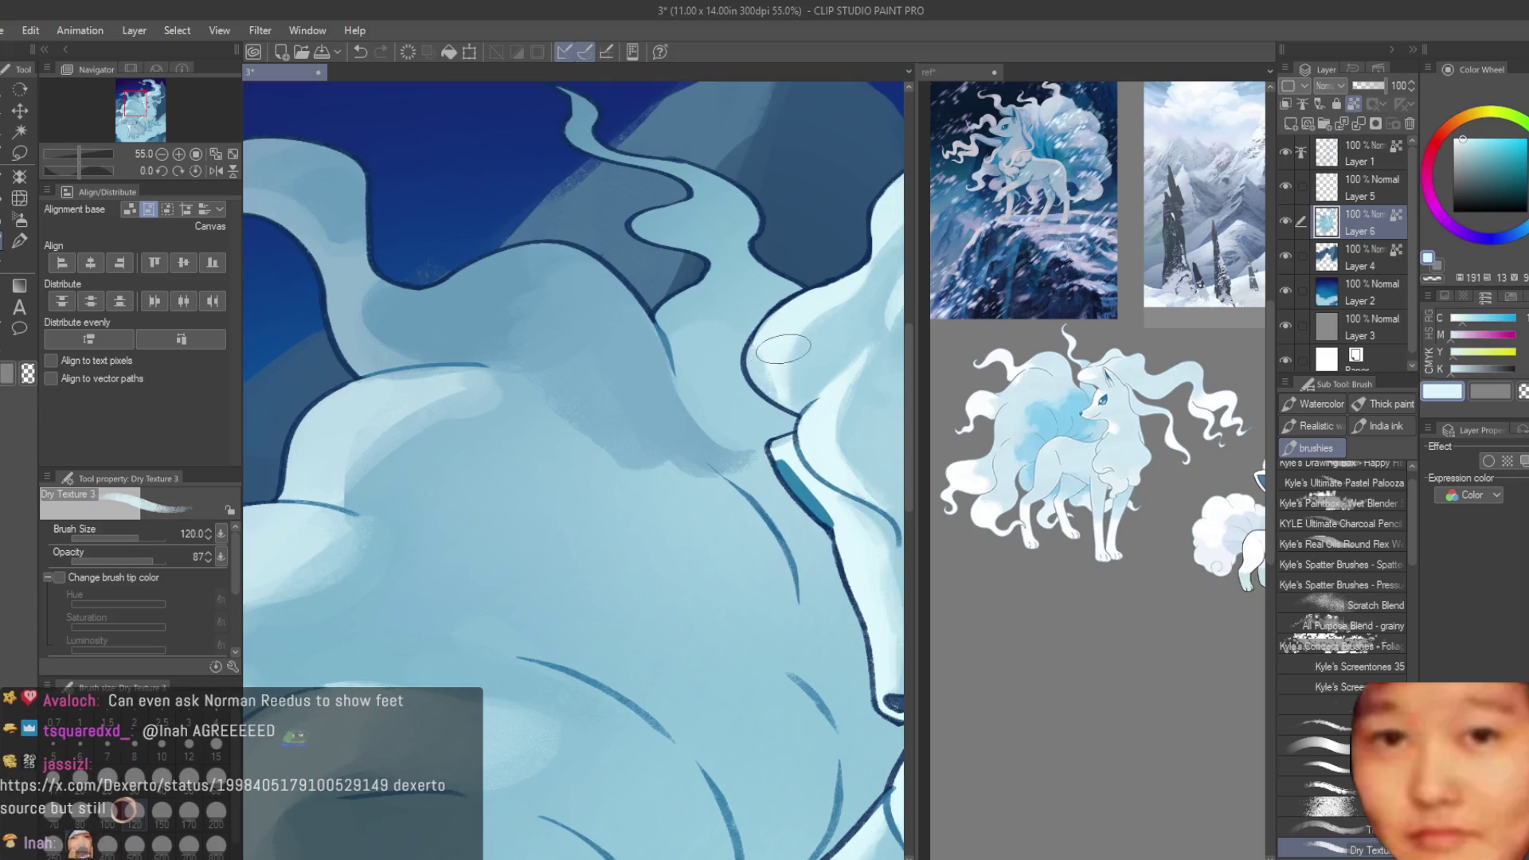
pyautogui.keyDown('alt'); pyautogui.click(760, 373); pyautogui.keyUp('alt')
pyautogui.keyDown('alt'); pyautogui.click(736, 458); pyautogui.keyUp('alt')
pyautogui.moveTo(736, 457)
pyautogui.mouseDown()
pyautogui.moveTo(823, 613)
pyautogui.moveTo(844, 700)
pyautogui.mouseUp()
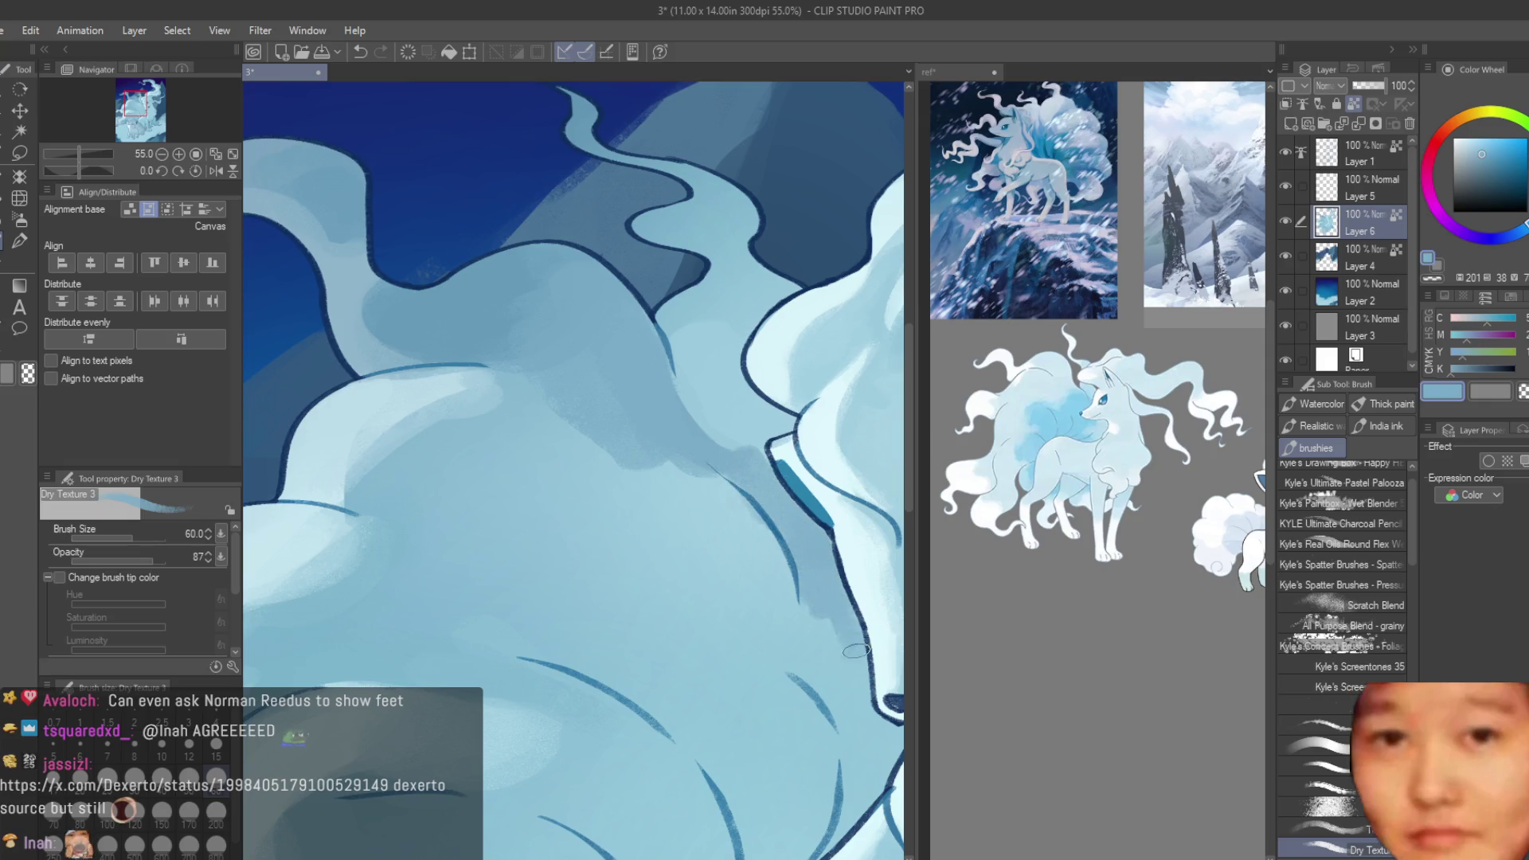
pyautogui.scroll(-1, 749, 501)
pyautogui.scroll(-5, 749, 501)
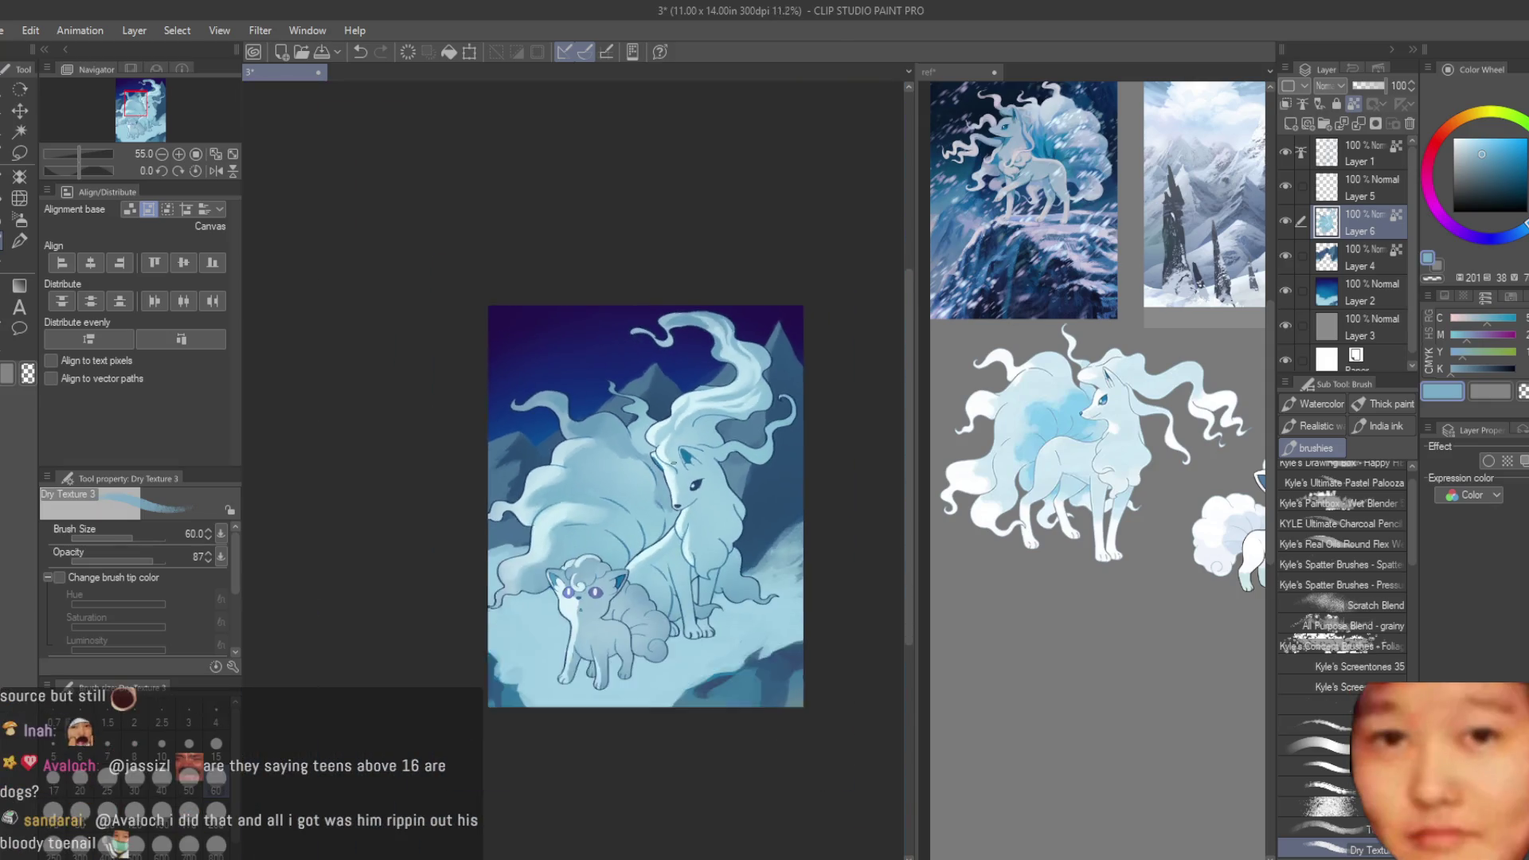
# - Paint a dark stroke along the chin line beneath the nose
pyautogui.scroll(6, 633, 559)
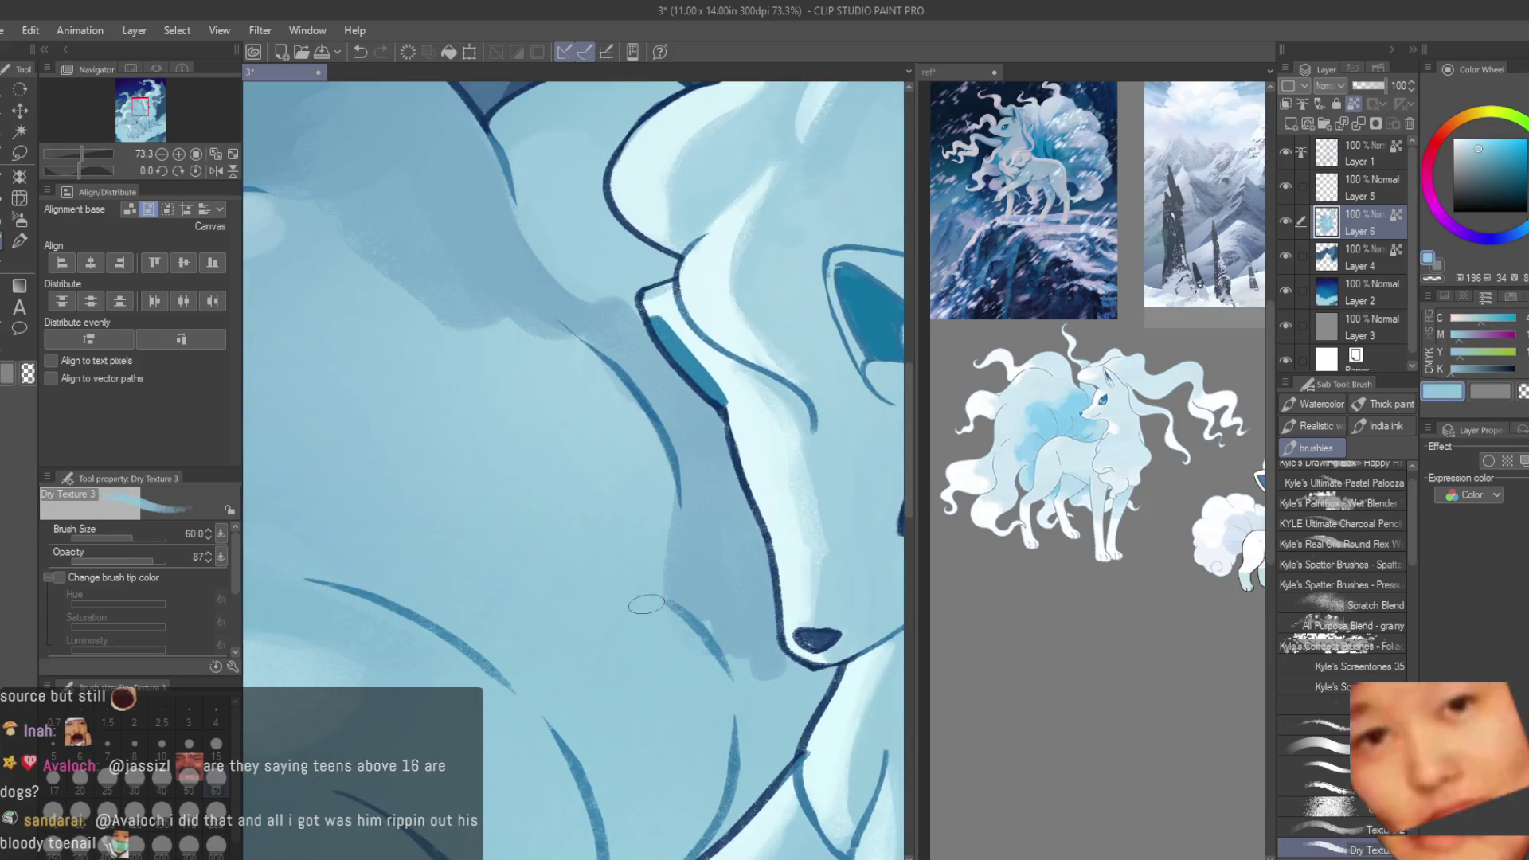
pyautogui.moveTo(792, 665)
pyautogui.mouseDown()
pyautogui.moveTo(836, 669)
pyautogui.moveTo(694, 846)
pyautogui.mouseUp()
pyautogui.scroll(-4, 694, 846)
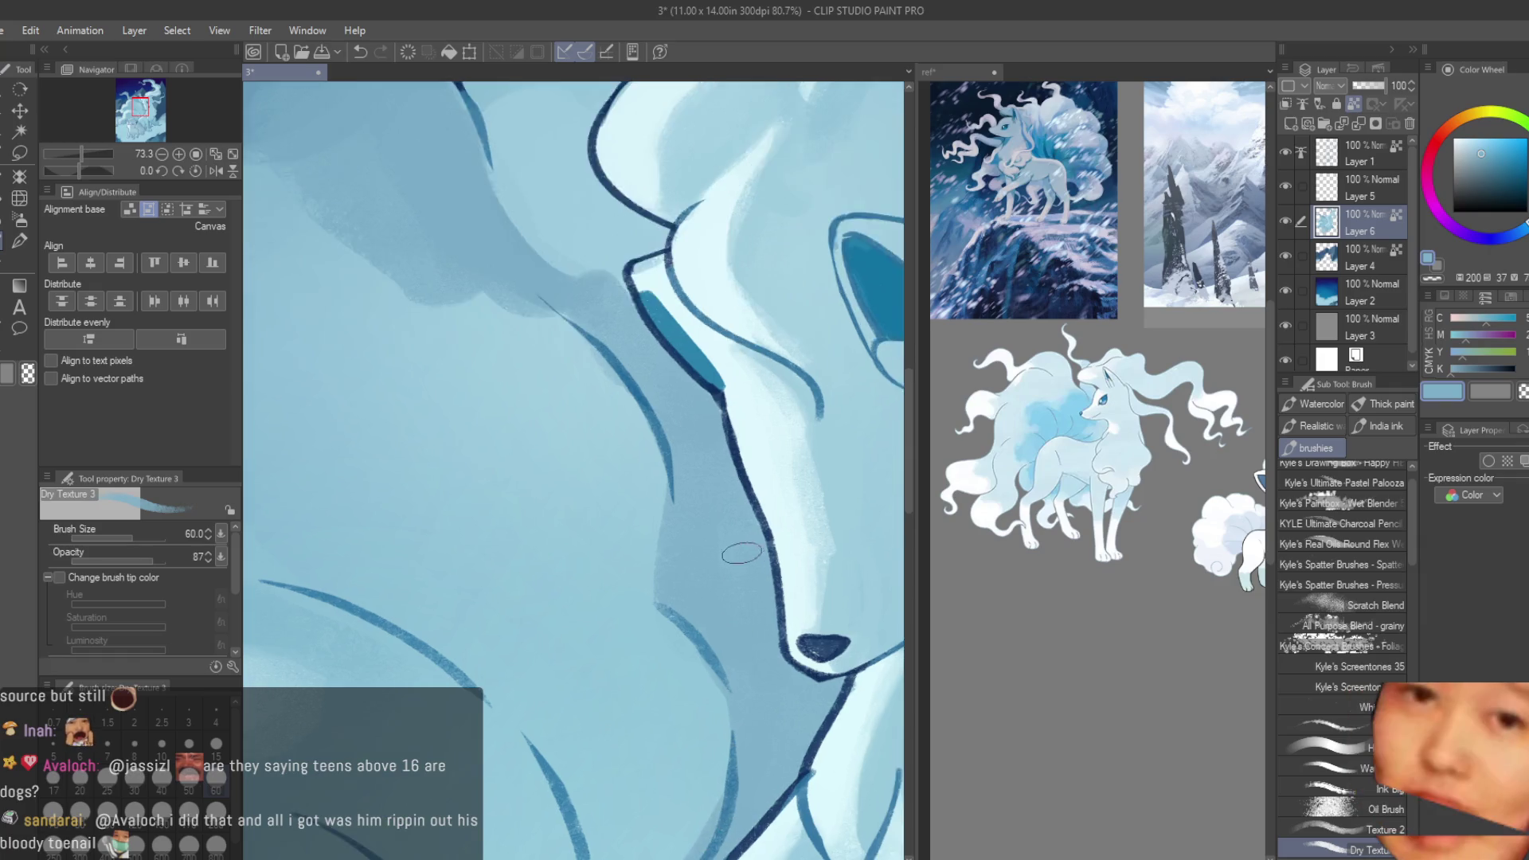
pyautogui.keyDown('alt'); pyautogui.click(700, 720); pyautogui.keyUp('alt')
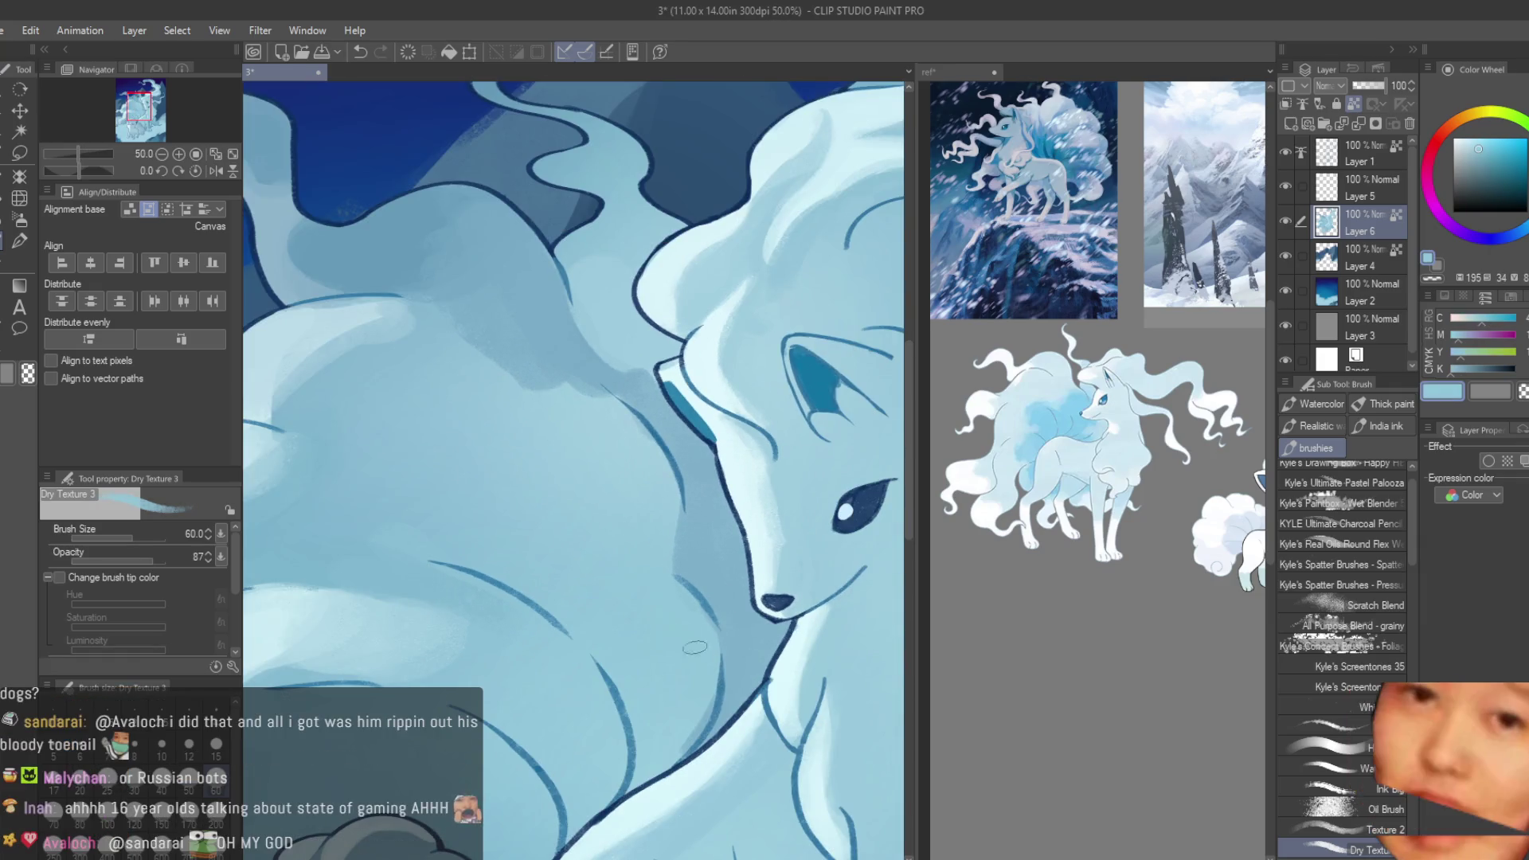
pyautogui.keyDown('alt'); pyautogui.click(664, 511); pyautogui.keyUp('alt')
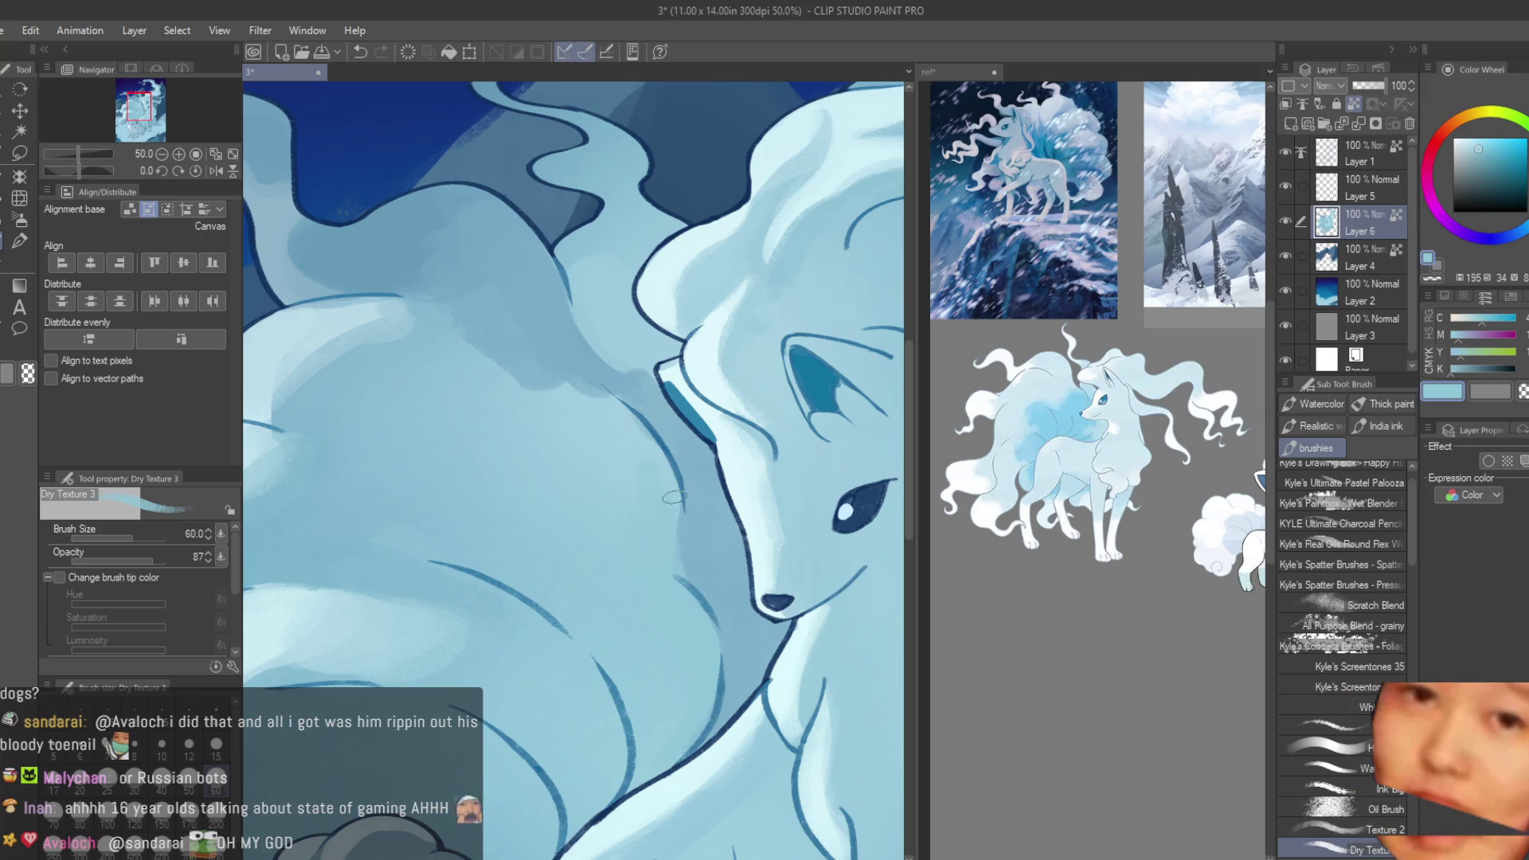
# - Alternate eyedropper picks between darker shadow and lighter fur blues near the head
pyautogui.keyDown('alt'); pyautogui.click(707, 581); pyautogui.keyUp('alt')
pyautogui.keyDown('alt'); pyautogui.click(684, 518); pyautogui.keyUp('alt')
pyautogui.keyDown('alt'); pyautogui.click(695, 459); pyautogui.keyUp('alt')
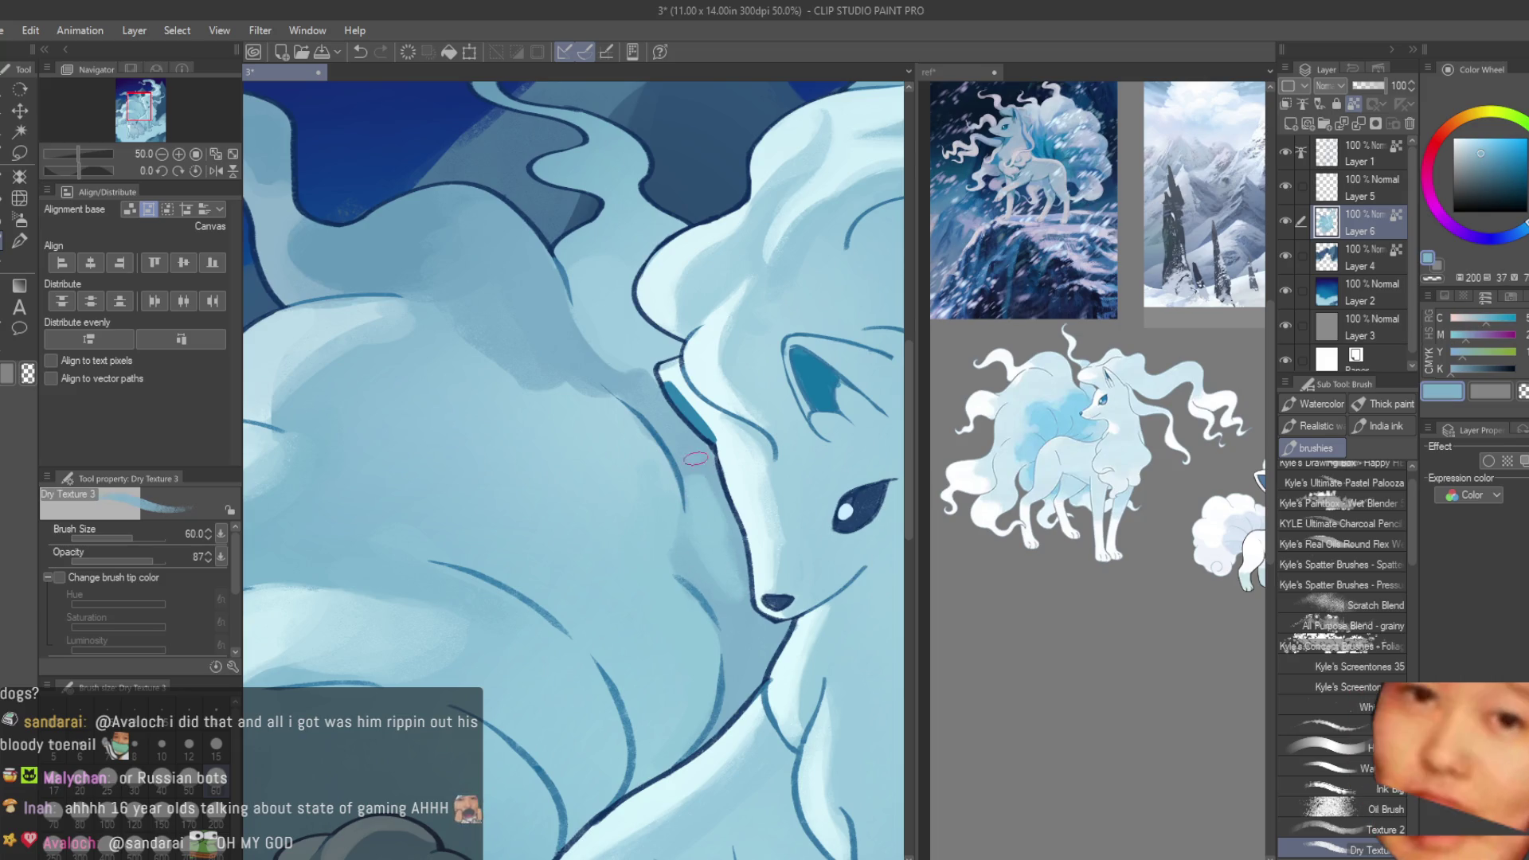
pyautogui.keyDown('alt'); pyautogui.click(733, 600); pyautogui.keyUp('alt')
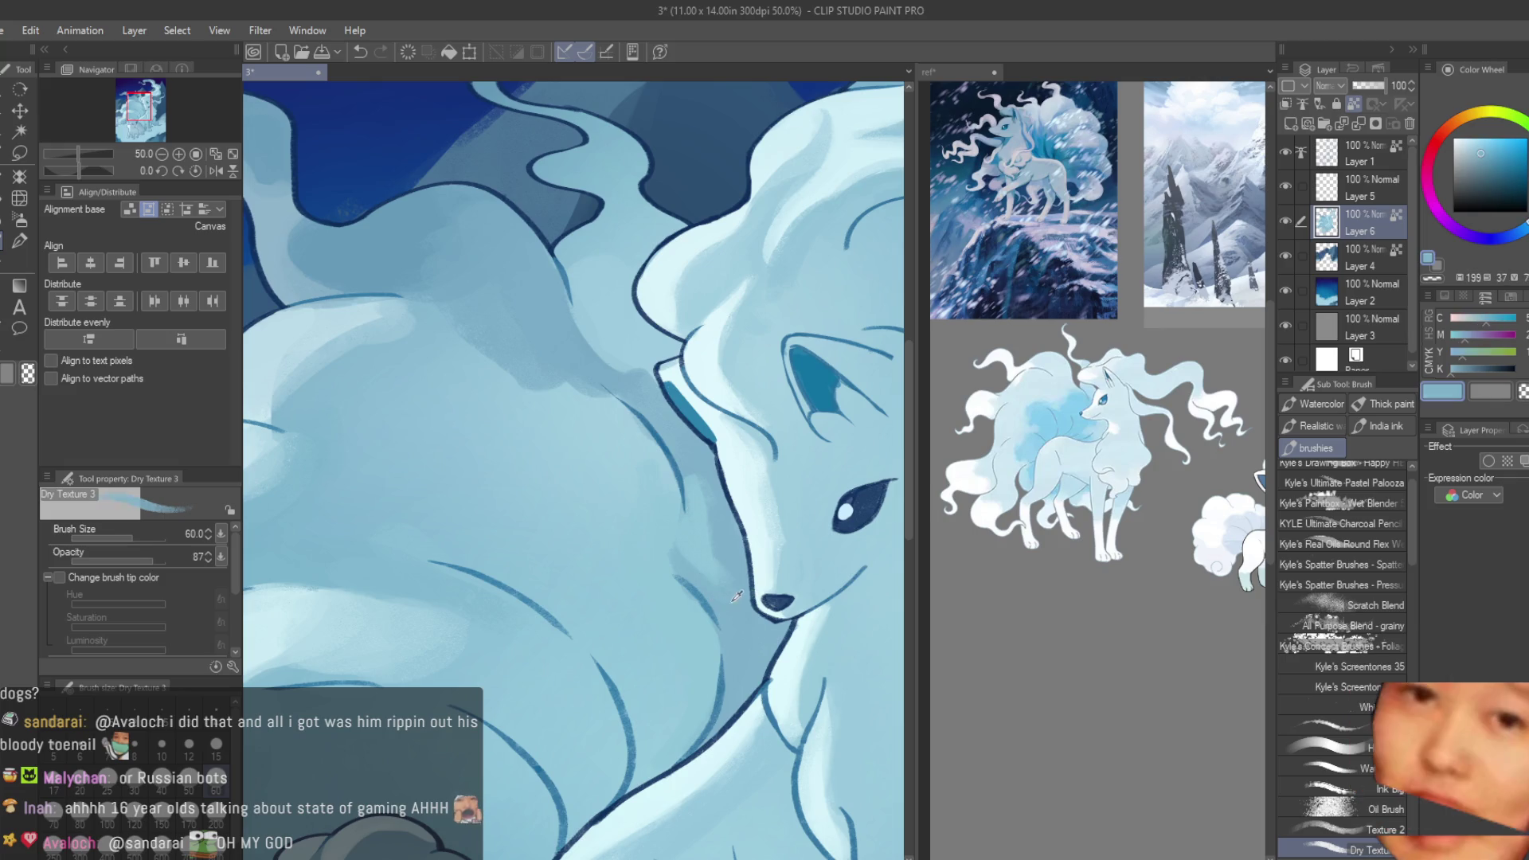
pyautogui.keyDown('alt'); pyautogui.click(676, 559); pyautogui.keyUp('alt')
pyautogui.keyDown('alt'); pyautogui.click(720, 533); pyautogui.keyUp('alt')
pyautogui.keyDown('alt'); pyautogui.click(688, 520); pyautogui.keyUp('alt')
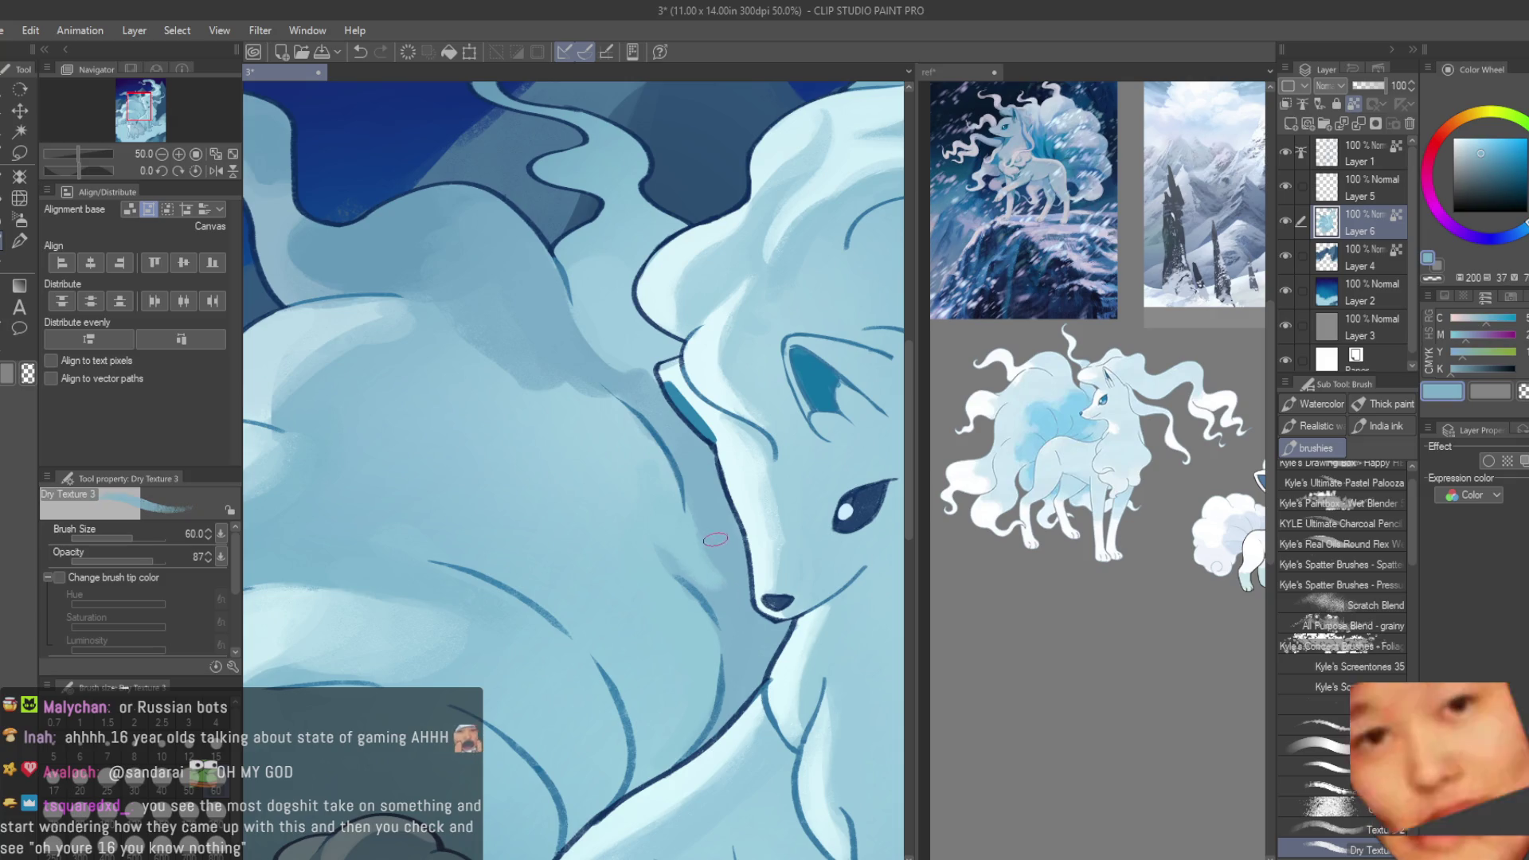
pyautogui.keyDown('alt'); pyautogui.click(640, 495); pyautogui.keyUp('alt')
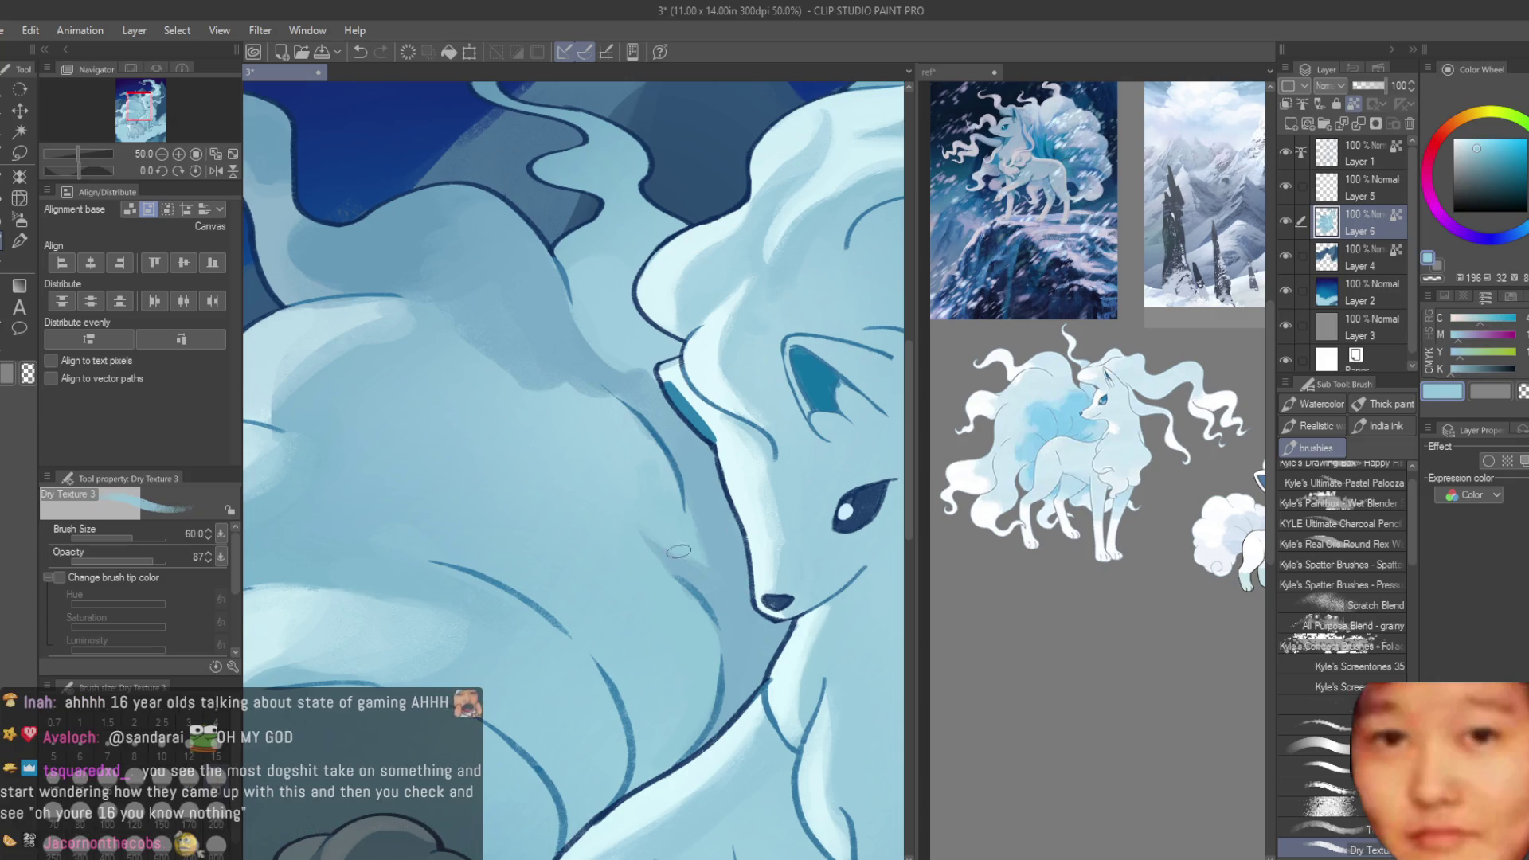
pyautogui.keyDown('alt'); pyautogui.click(647, 495); pyautogui.keyUp('alt')
pyautogui.keyDown('alt'); pyautogui.click(648, 499); pyautogui.keyUp('alt')
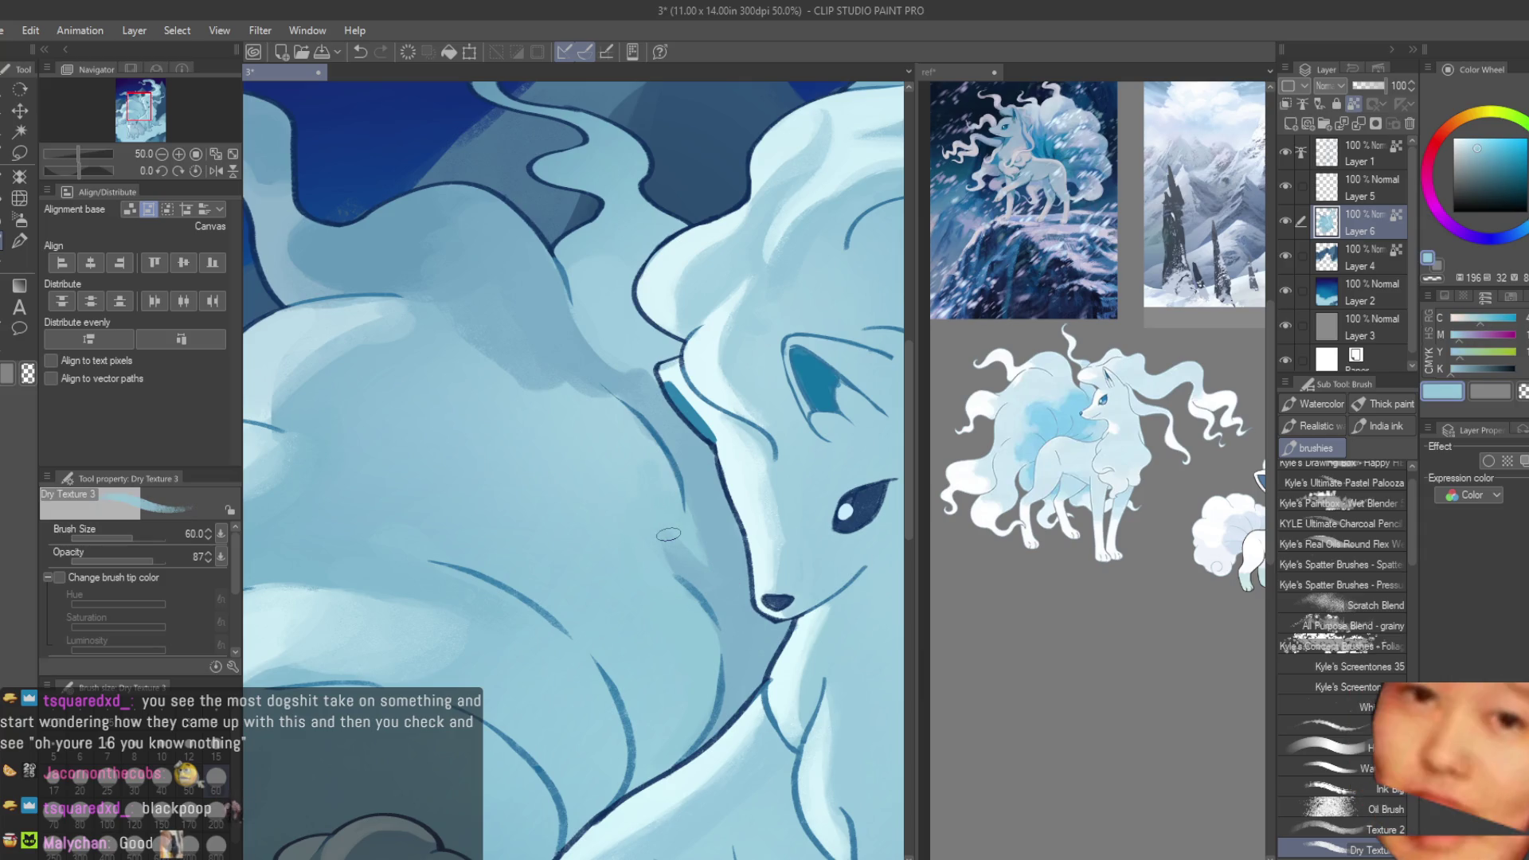
pyautogui.scroll(3, 628, 431)
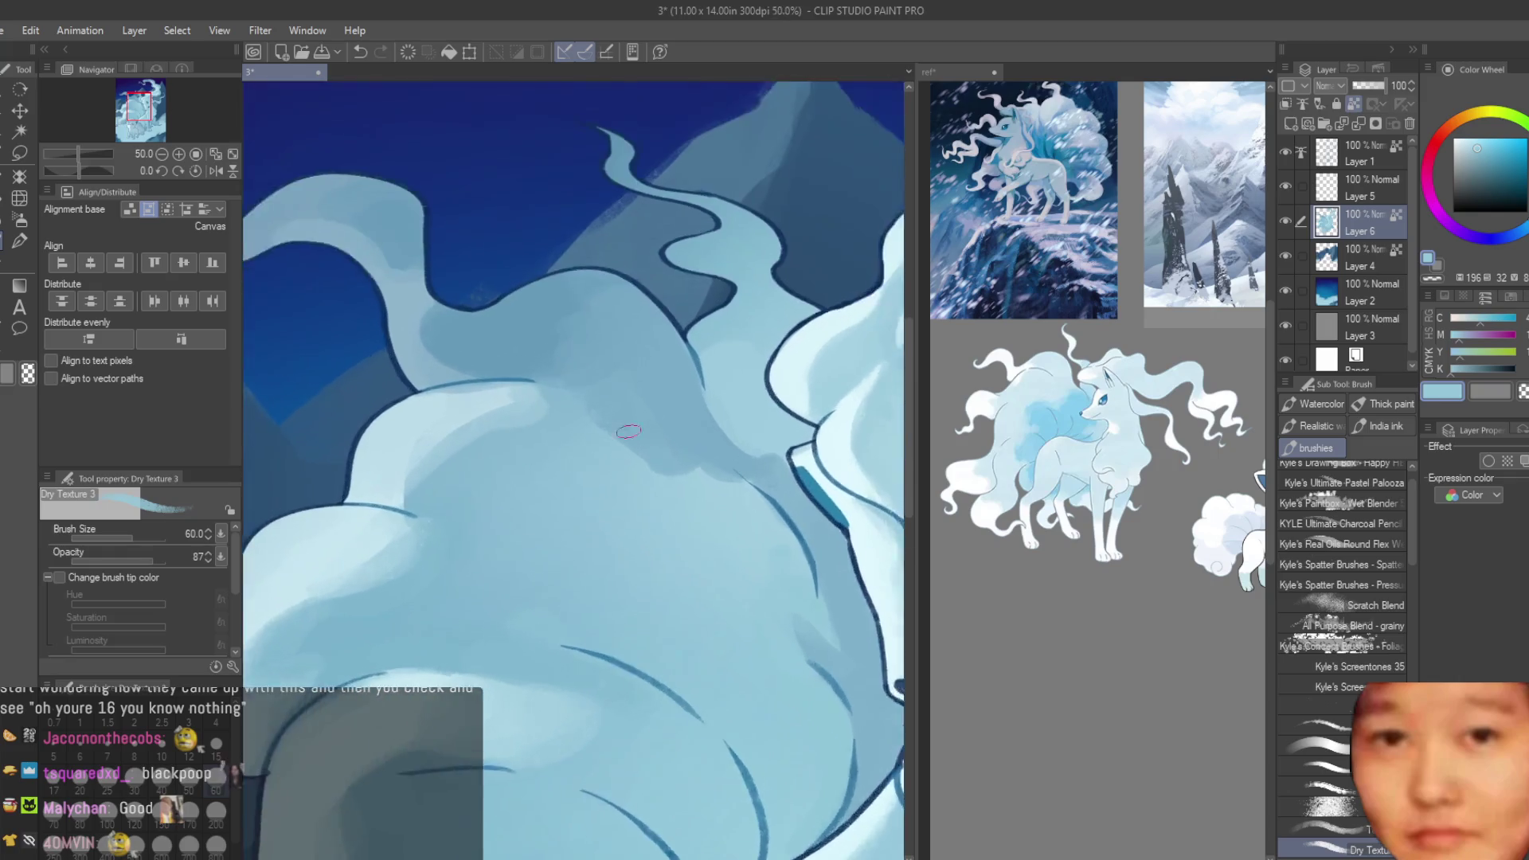
# - Paint a darker blue Dry Texture shadow stroke across the tail fur
pyautogui.scroll(1, 628, 430)
pyautogui.keyDown('alt'); pyautogui.click(721, 490); pyautogui.keyUp('alt')
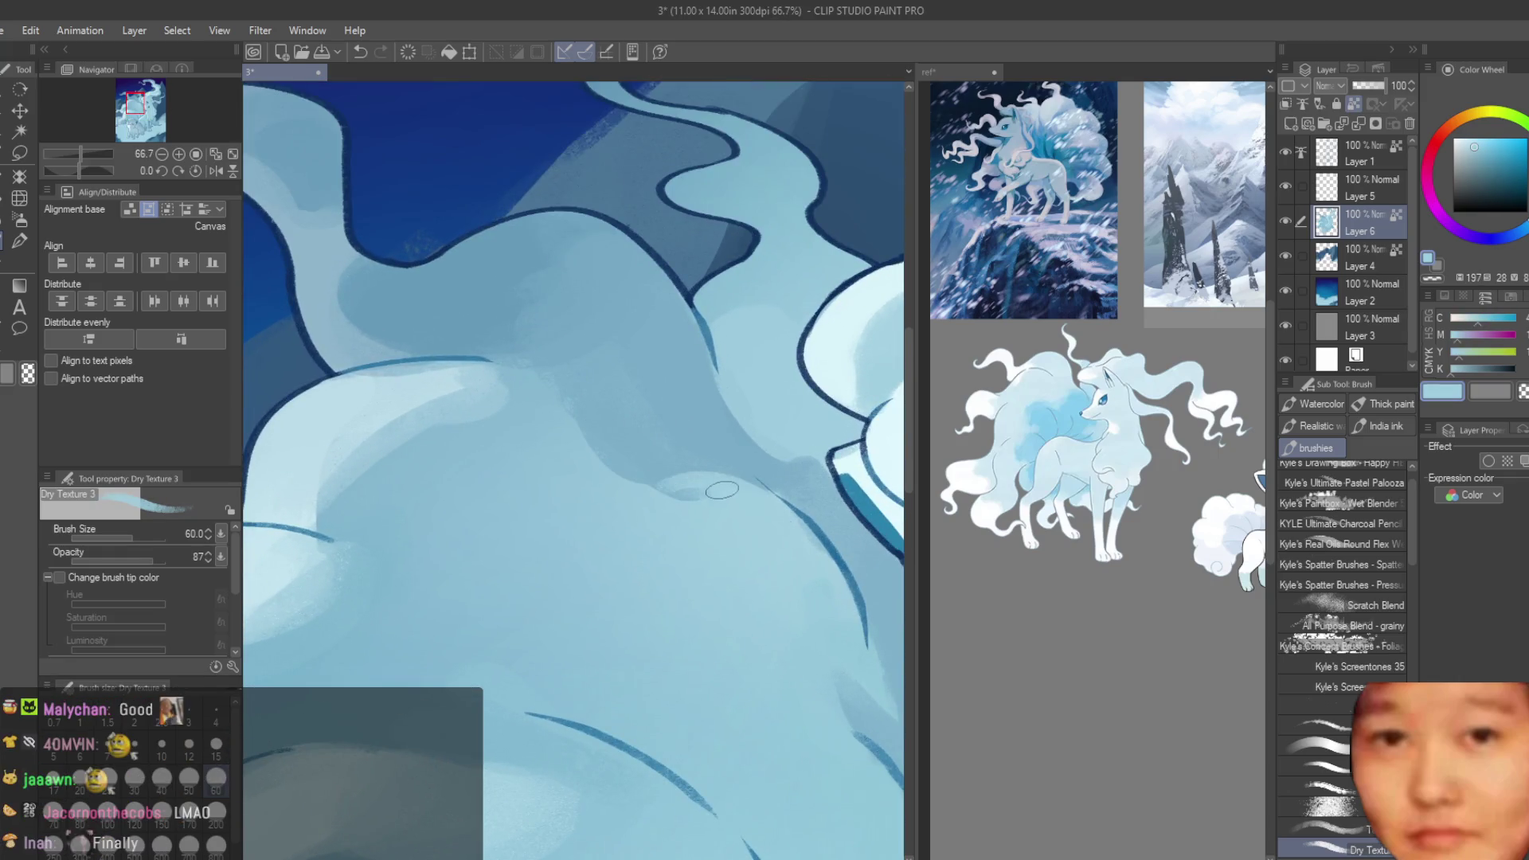
pyautogui.keyDown('alt'); pyautogui.click(580, 459); pyautogui.keyUp('alt')
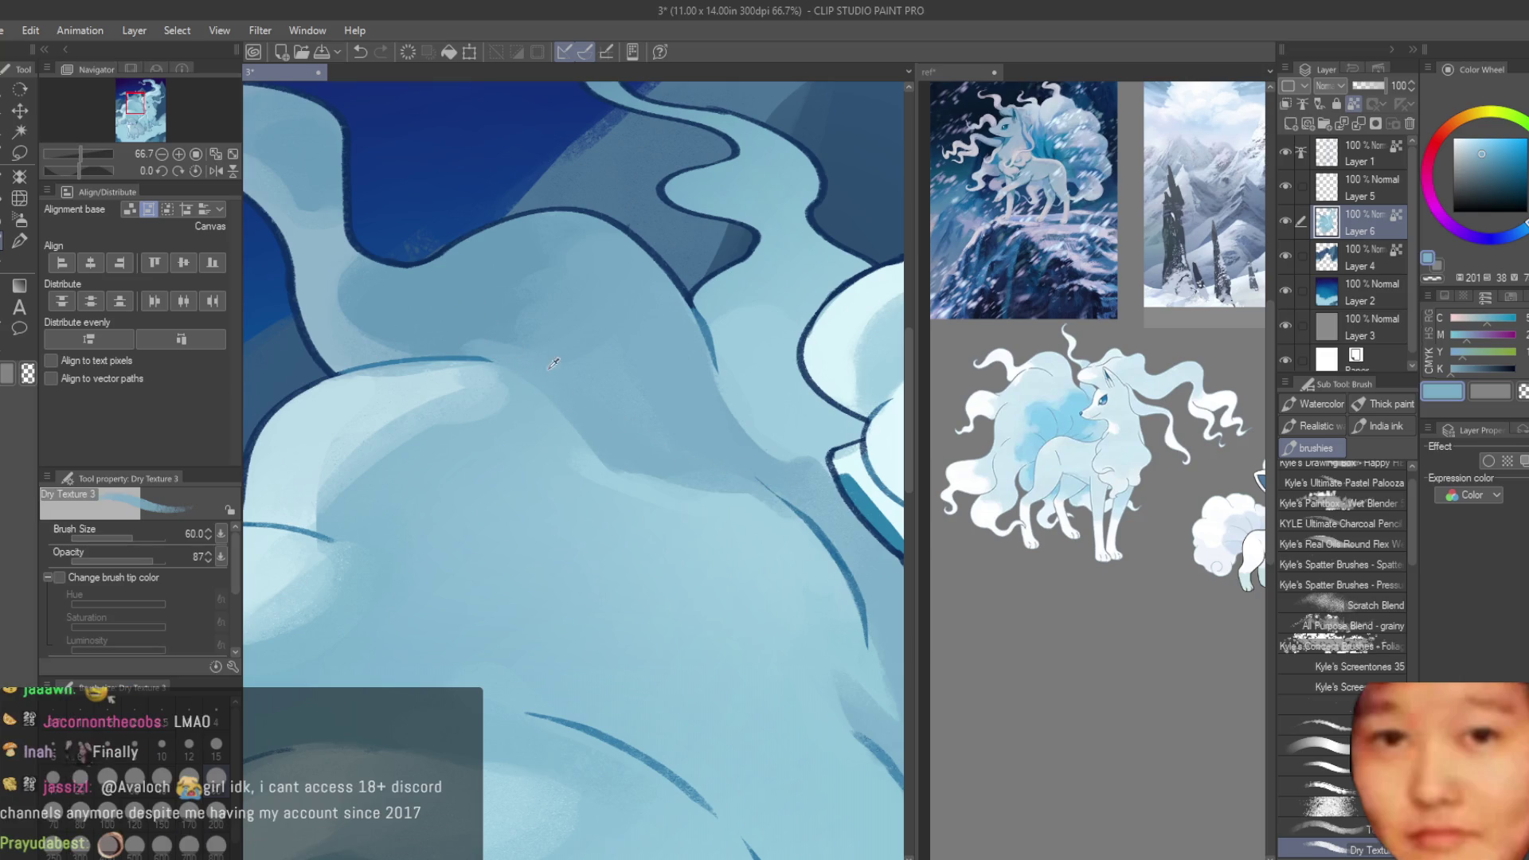
pyautogui.keyDown('alt'); pyautogui.click(487, 306); pyautogui.keyUp('alt')
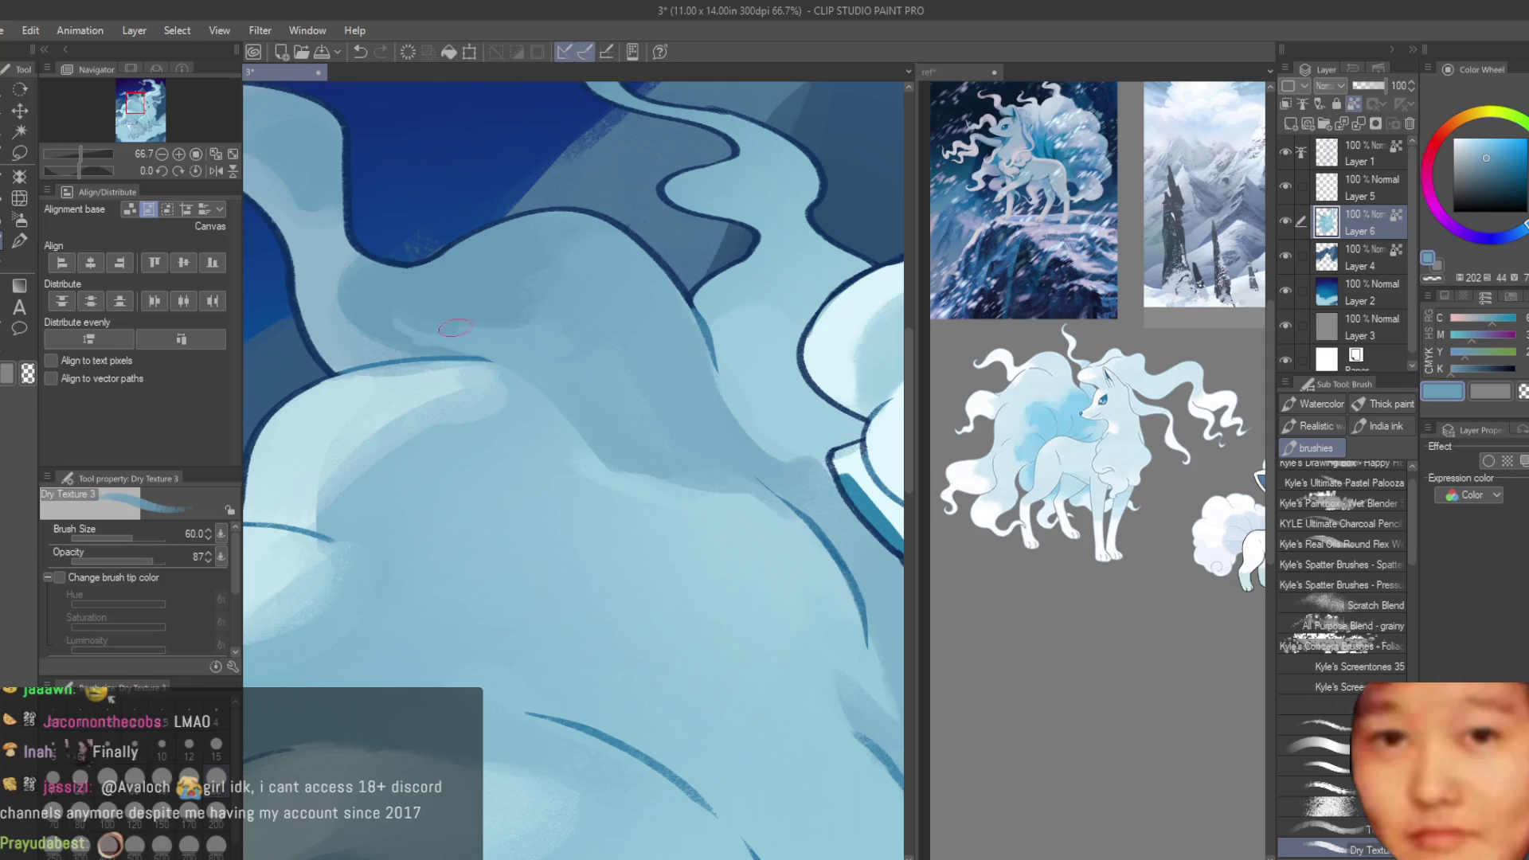
pyautogui.moveTo(655, 412)
pyautogui.mouseDown()
pyautogui.moveTo(712, 419)
pyautogui.moveTo(665, 361)
pyautogui.mouseUp()
pyautogui.keyDown('alt'); pyautogui.click(620, 394); pyautogui.keyUp('alt')
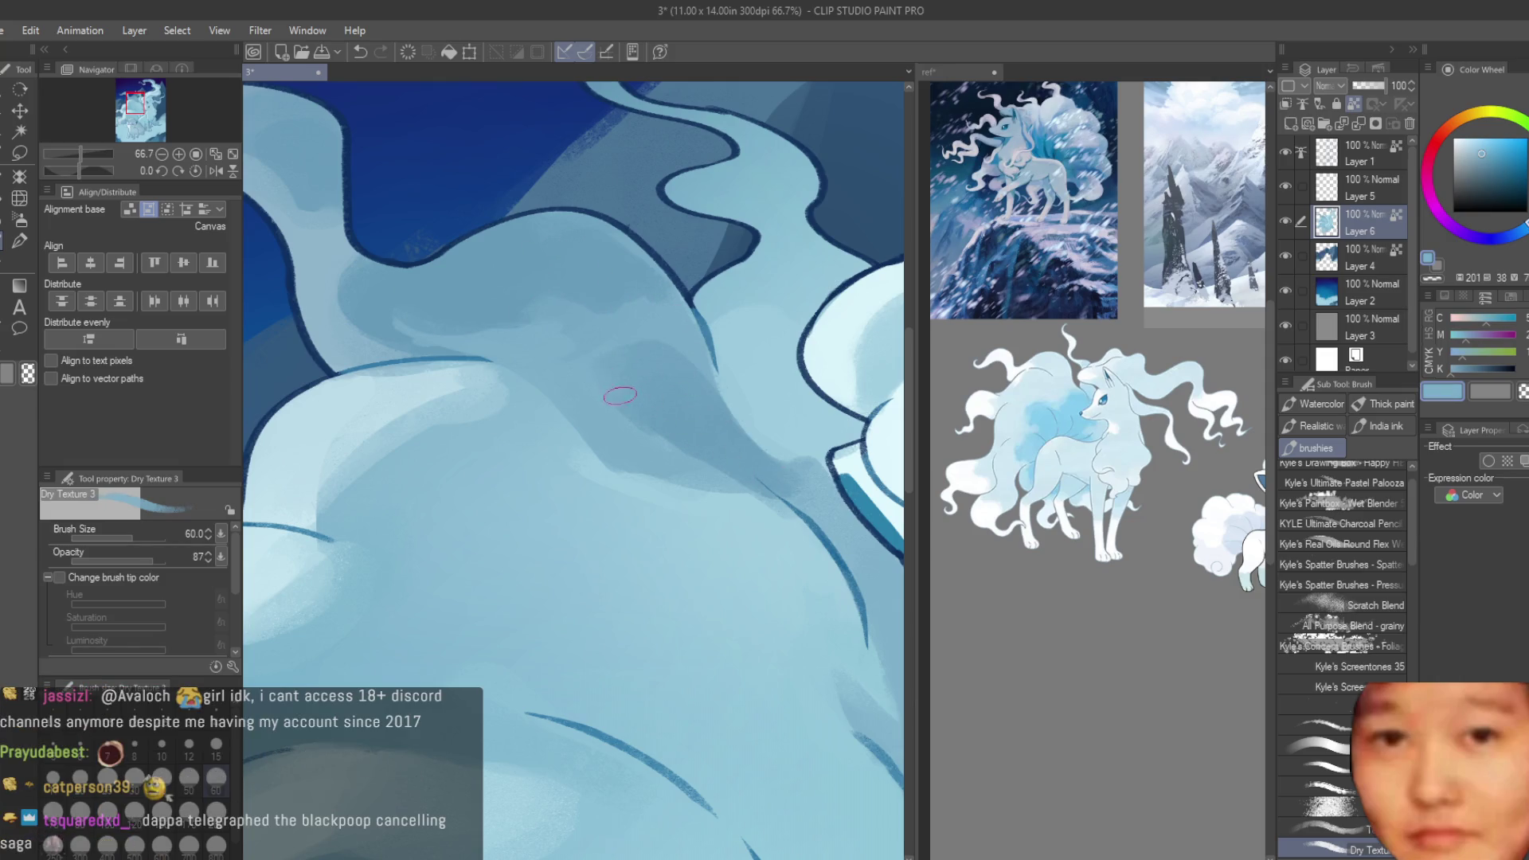
# - Add darker textured blue shading down the big fox's neck fur
pyautogui.scroll(-6, 662, 367)
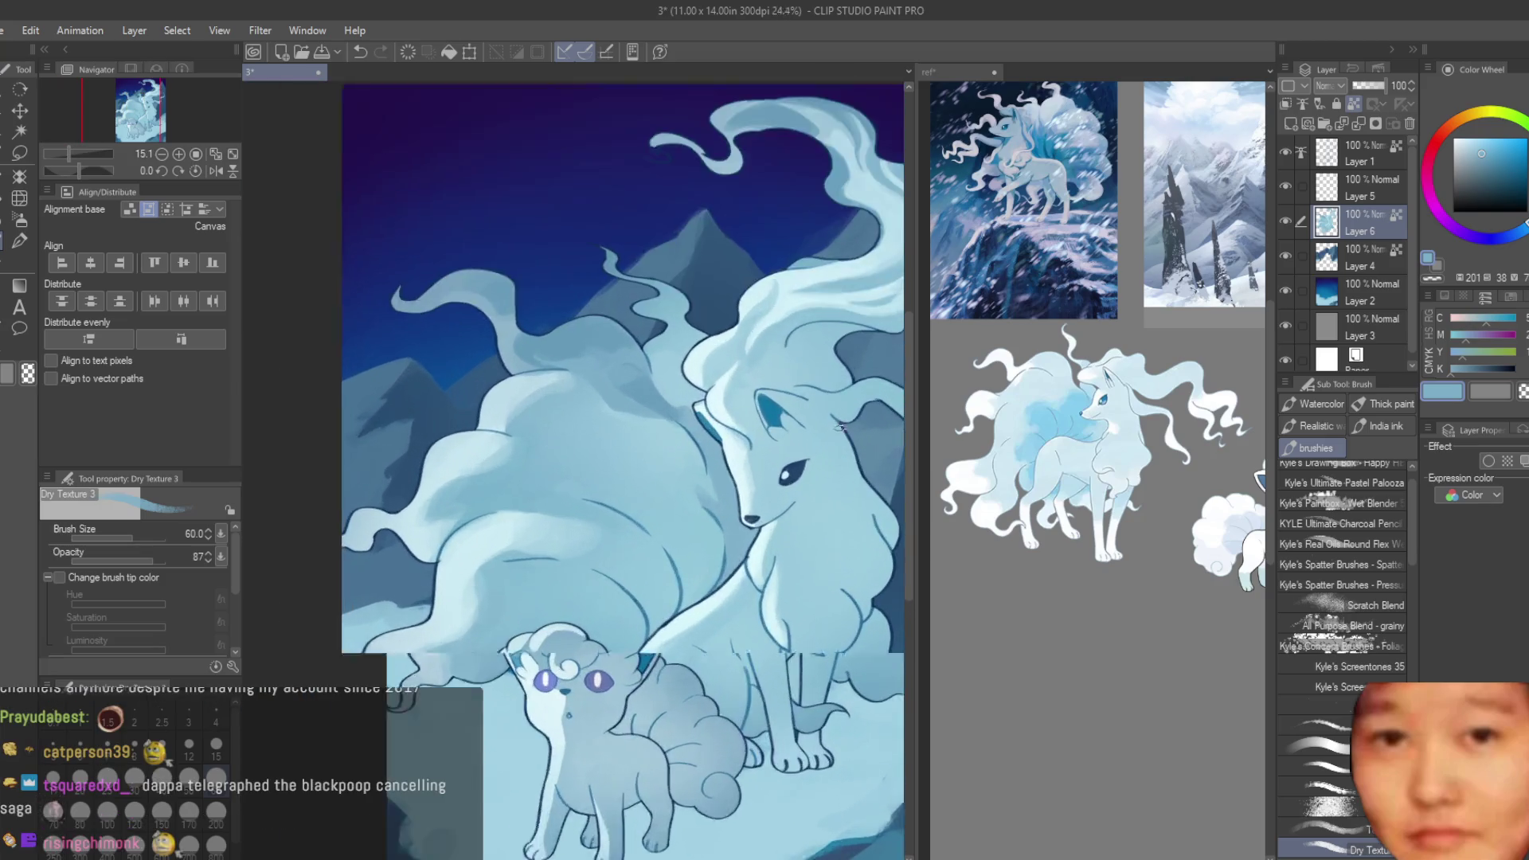
pyautogui.scroll(6, 802, 382)
pyautogui.keyDown('alt'); pyautogui.click(323, 326); pyautogui.keyUp('alt')
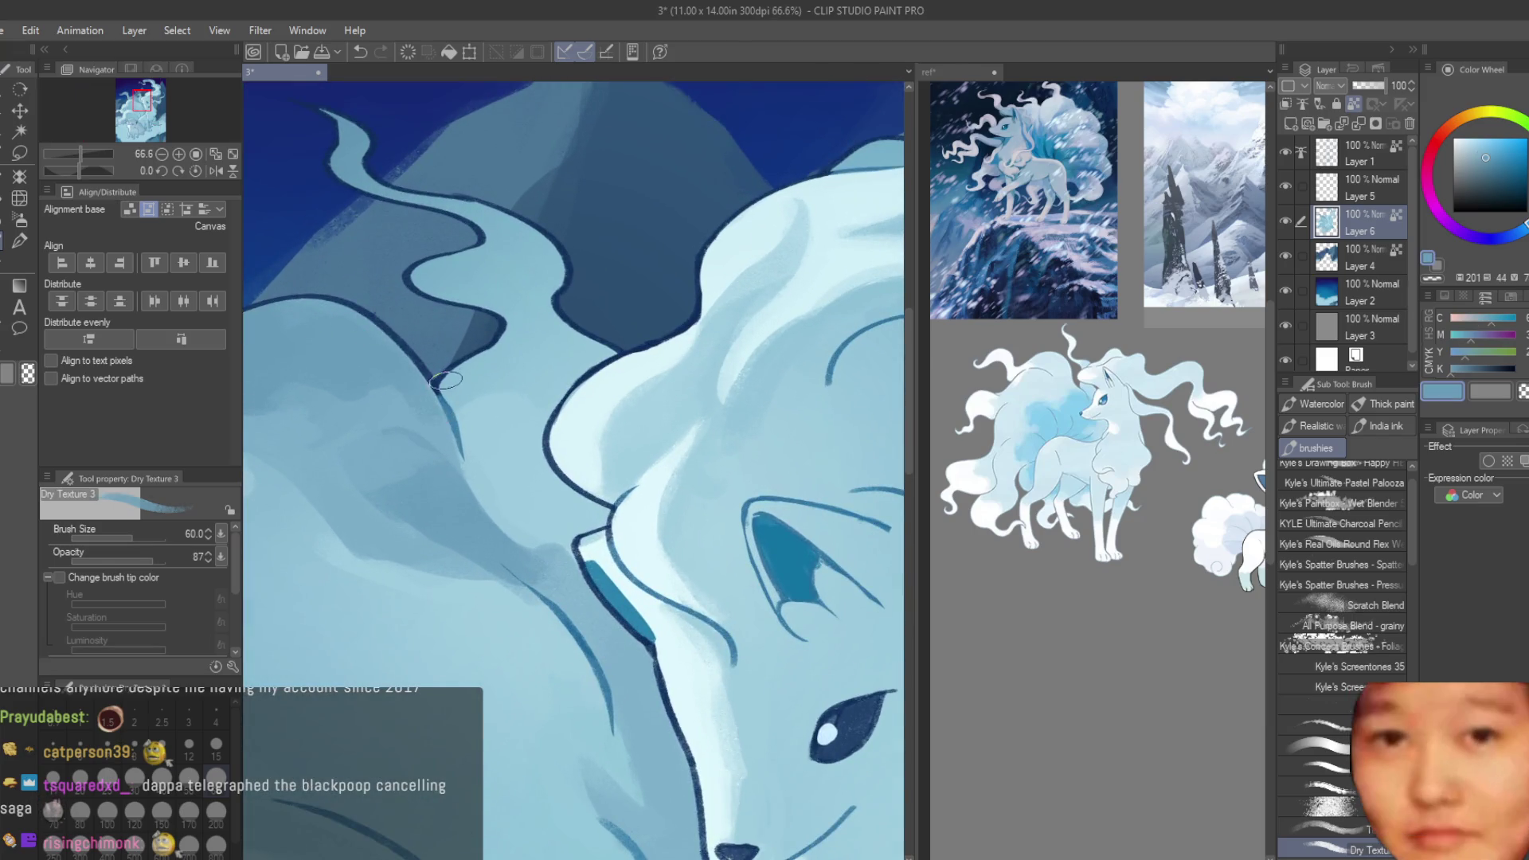
pyautogui.scroll(2, 602, 434)
pyautogui.moveTo(602, 434)
pyautogui.mouseDown()
pyautogui.moveTo(542, 497)
pyautogui.moveTo(637, 575)
pyautogui.moveTo(611, 660)
pyautogui.moveTo(647, 694)
pyautogui.mouseUp()
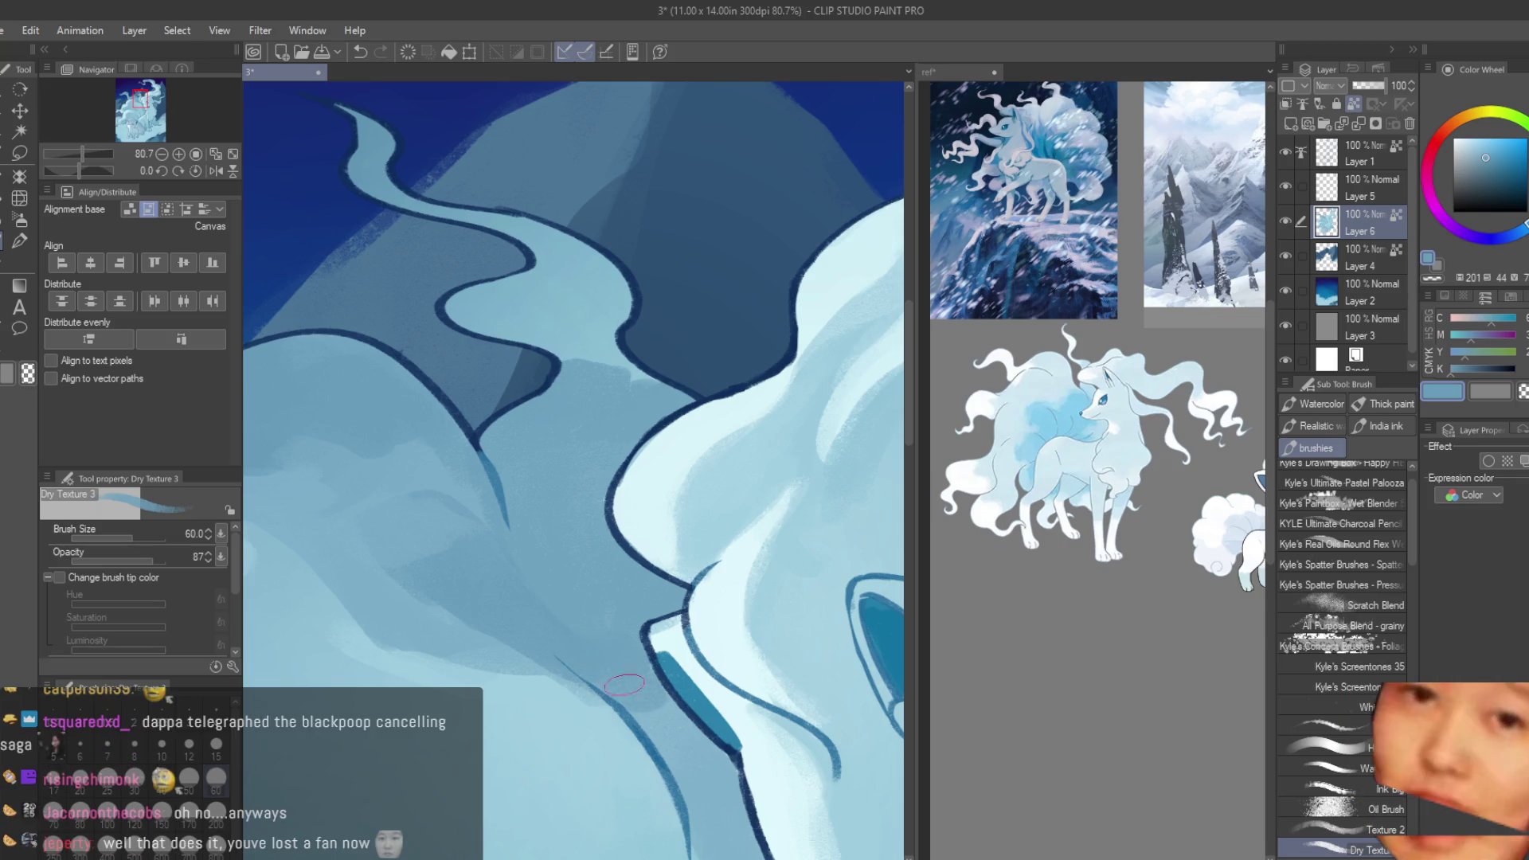
pyautogui.moveTo(561, 374)
pyautogui.mouseDown()
pyautogui.moveTo(603, 349)
pyautogui.moveTo(565, 390)
pyautogui.mouseUp()
# - Soften the curling tail wisp behind Ninetales' head with light, mid and shadow blues
pyautogui.keyDown('alt'); pyautogui.click(589, 339); pyautogui.keyUp('alt')
pyautogui.keyDown('alt'); pyautogui.click(587, 343); pyautogui.keyUp('alt')
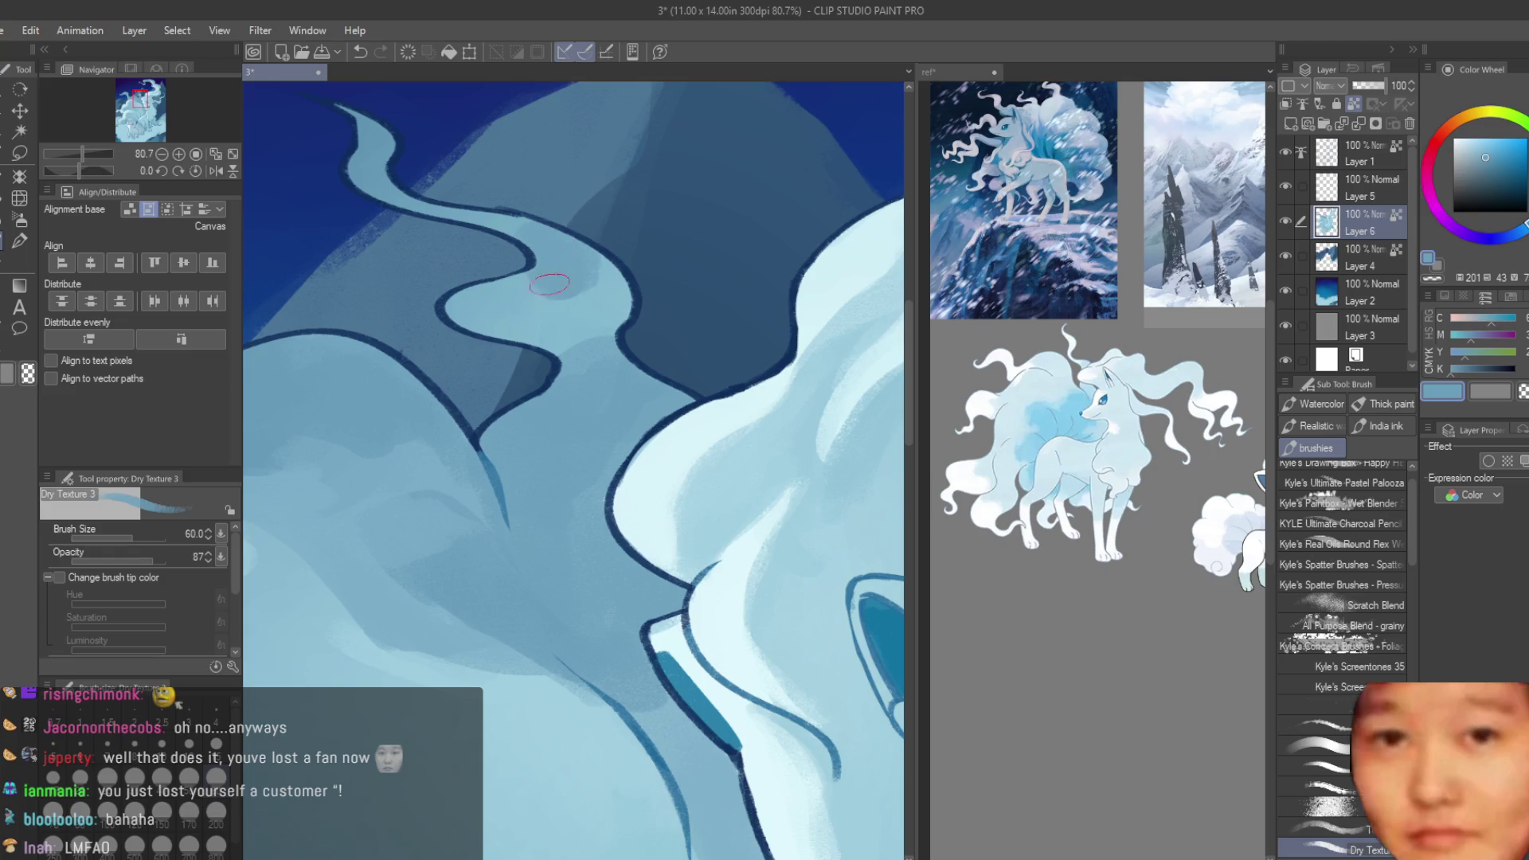
pyautogui.keyDown('alt'); pyautogui.click(533, 300); pyautogui.keyUp('alt')
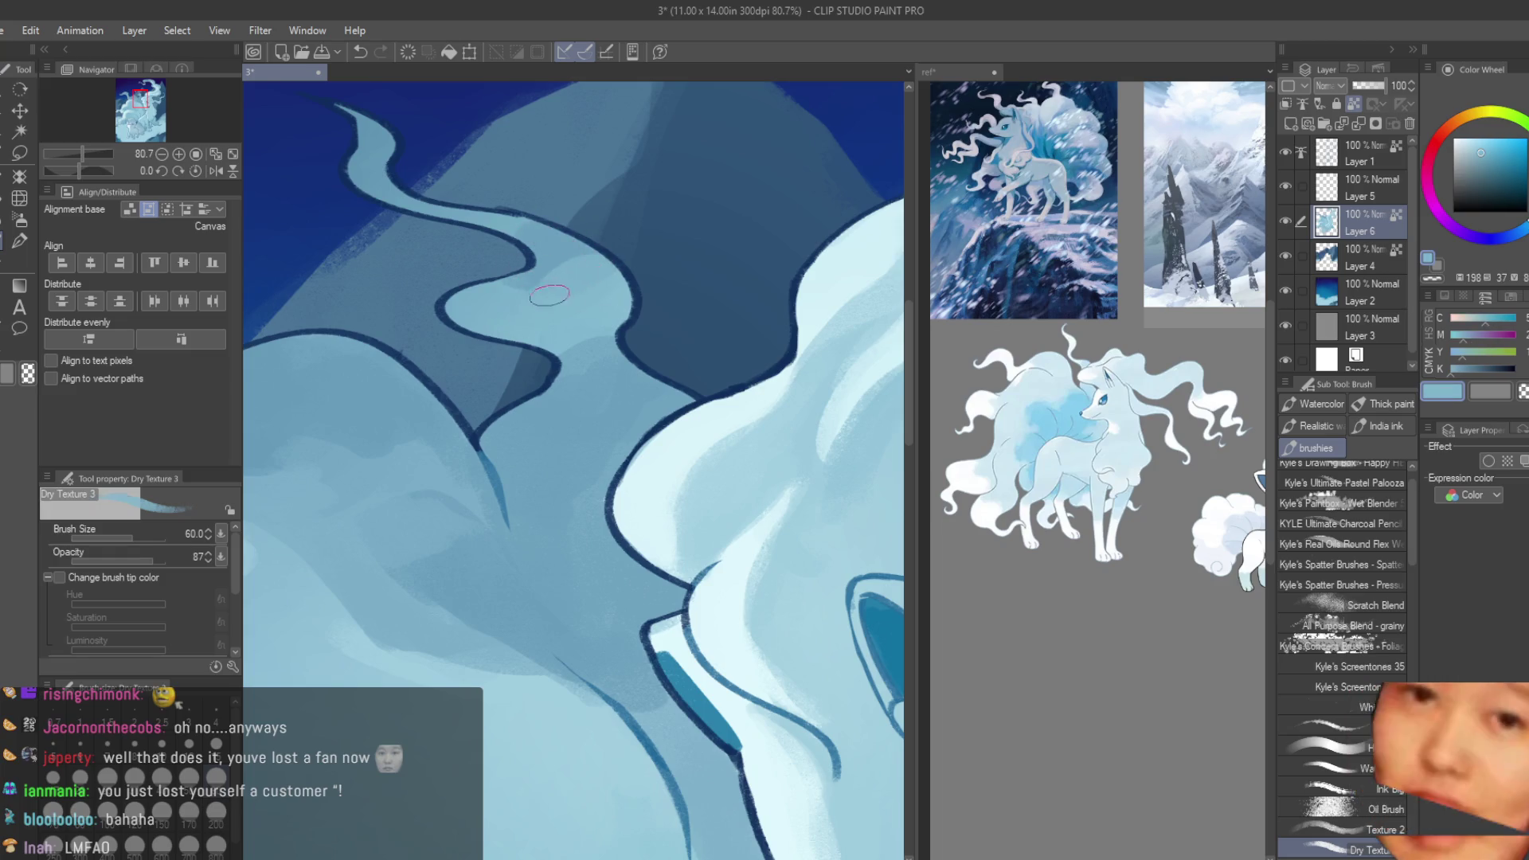
pyautogui.keyDown('alt'); pyautogui.click(527, 253); pyautogui.keyUp('alt')
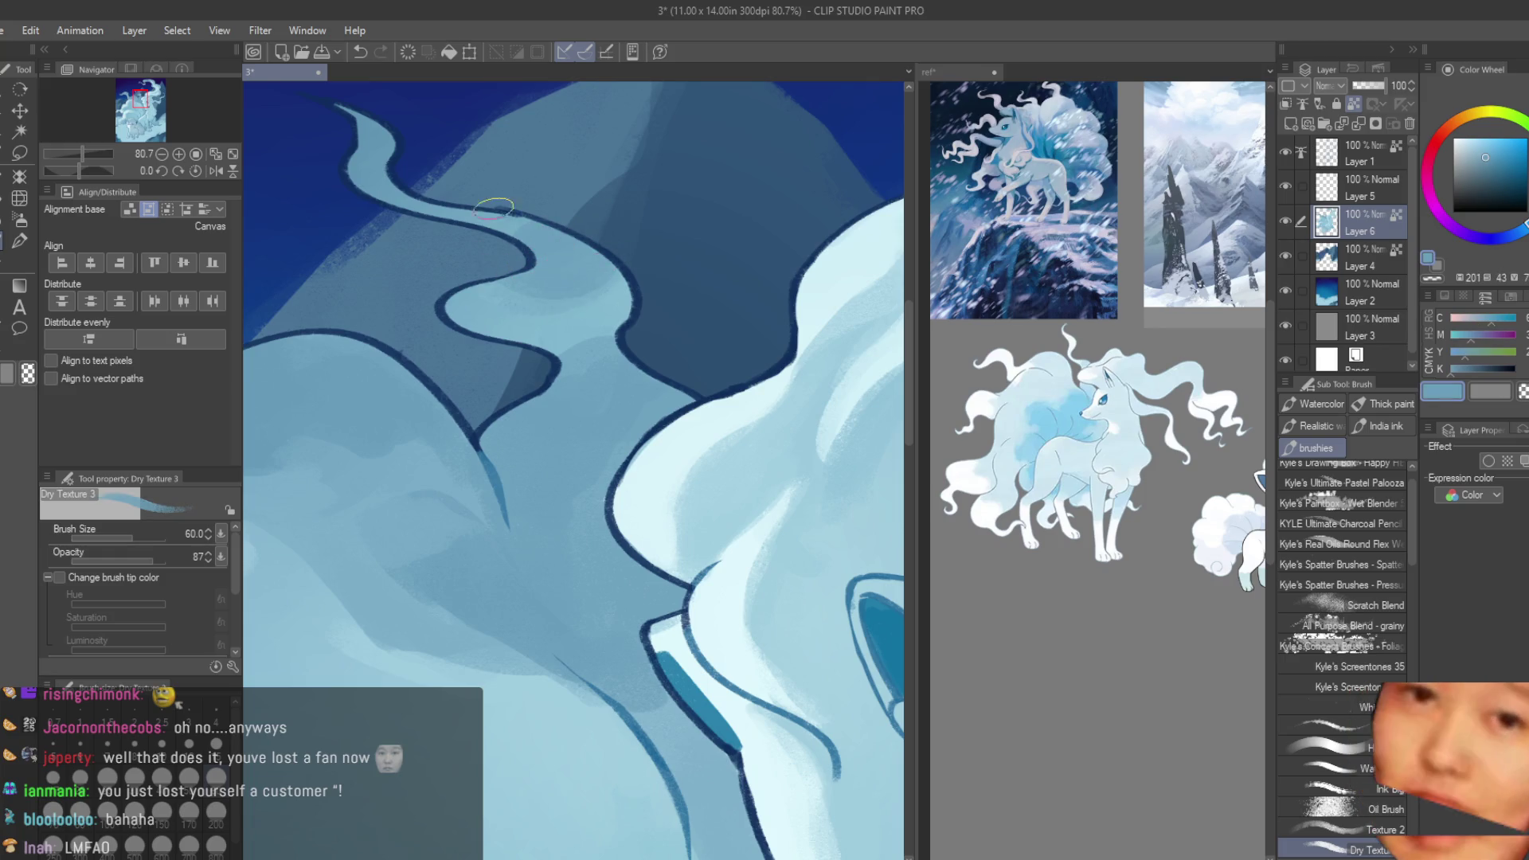
pyautogui.keyDown('alt'); pyautogui.click(499, 309); pyautogui.keyUp('alt')
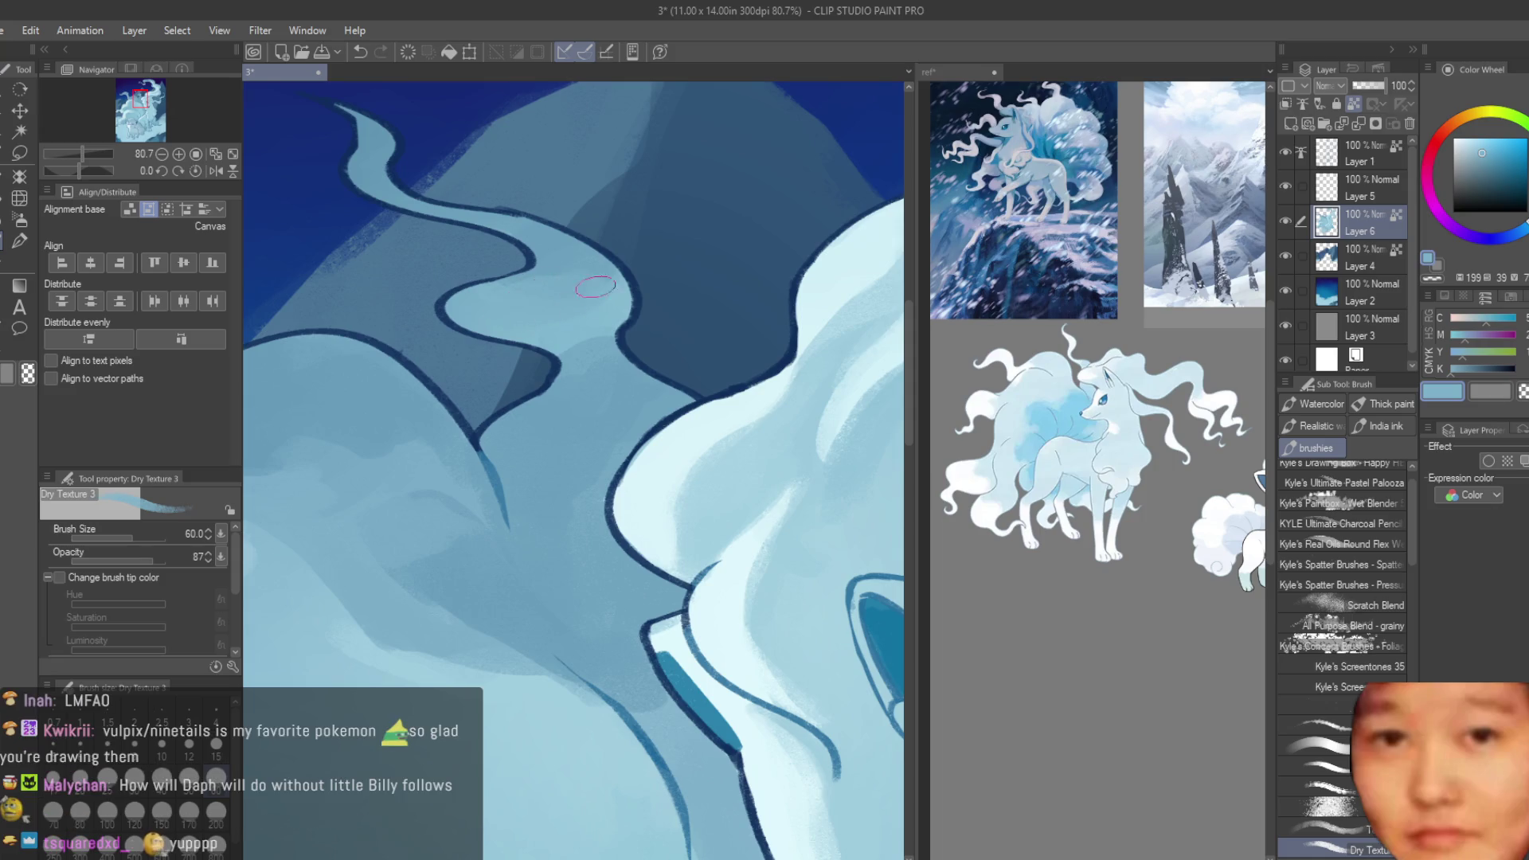
pyautogui.keyDown('alt'); pyautogui.click(542, 251); pyautogui.keyUp('alt')
pyautogui.scroll(-6, 565, 253)
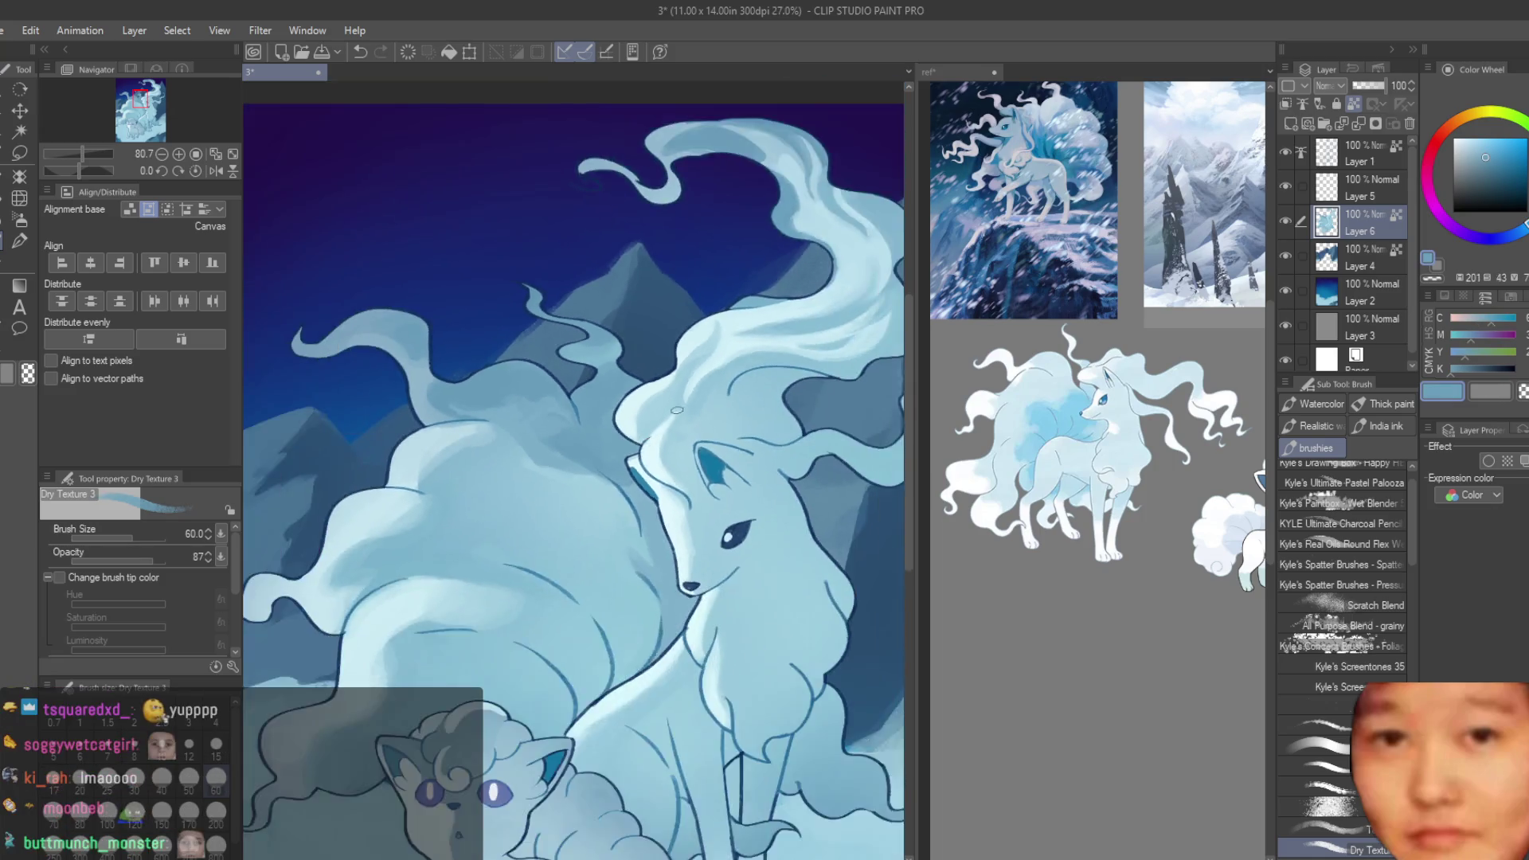
# - Save the painting with Ctrl+S, then zoom in on the Vulpix and tail
pyautogui.scroll(3, 539, 615)
pyautogui.scroll(1, 540, 615)
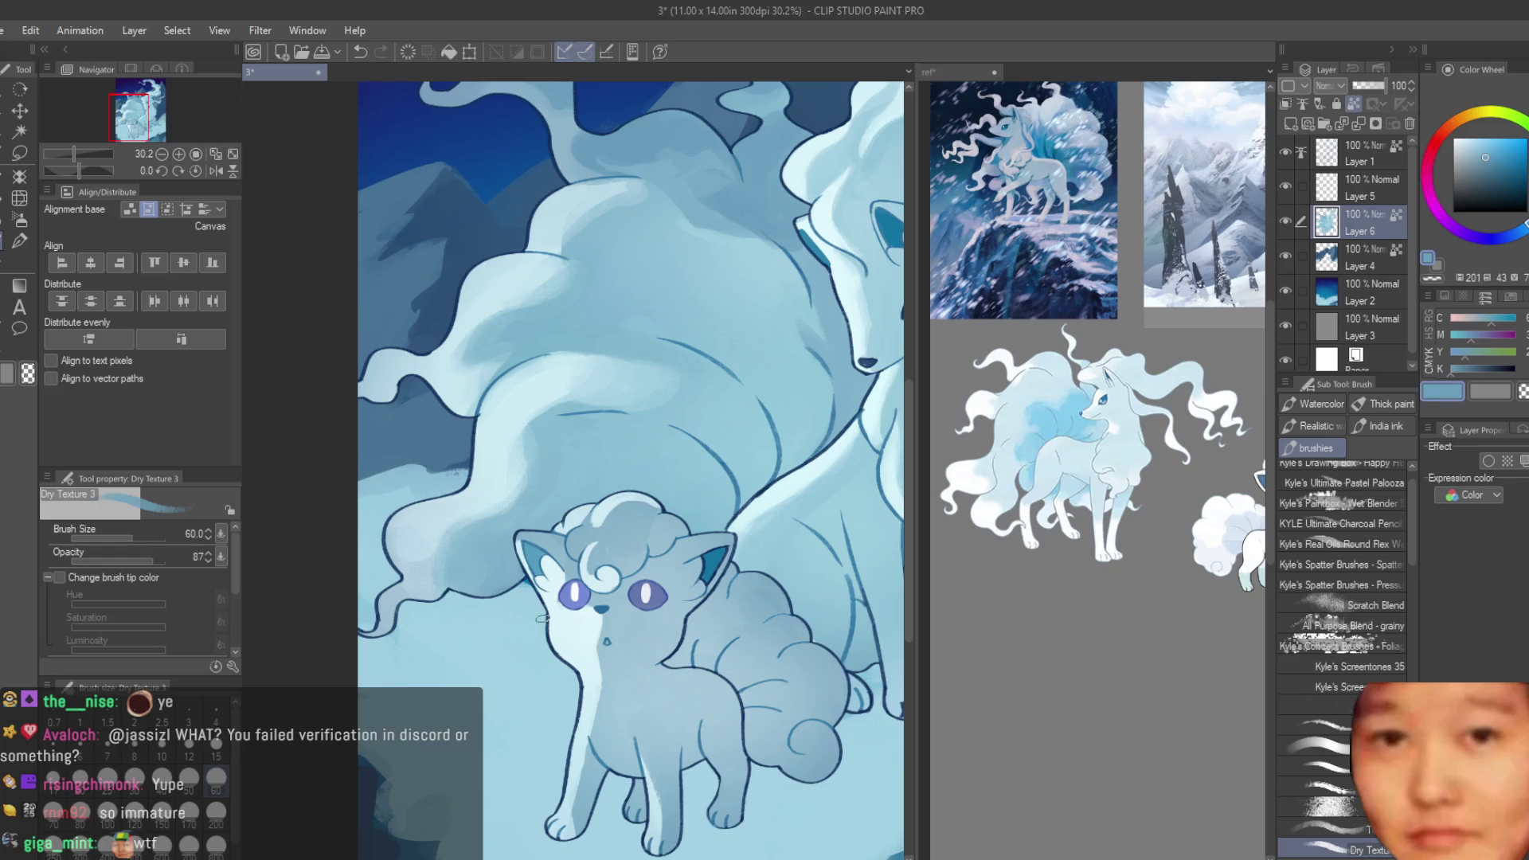
pyautogui.hotkey('ctrl', 's')
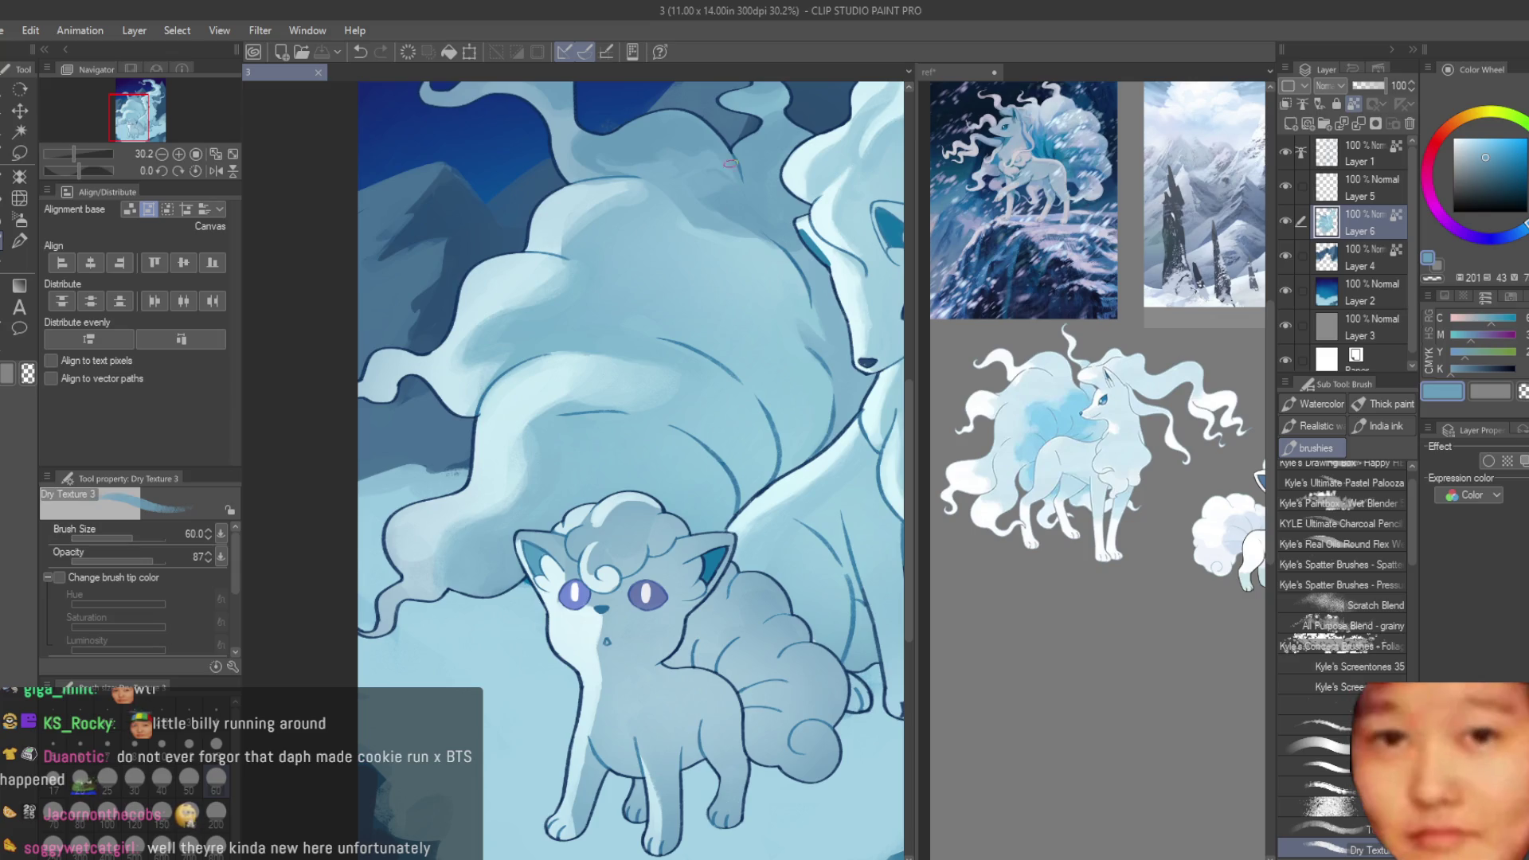
pyautogui.scroll(3, 729, 163)
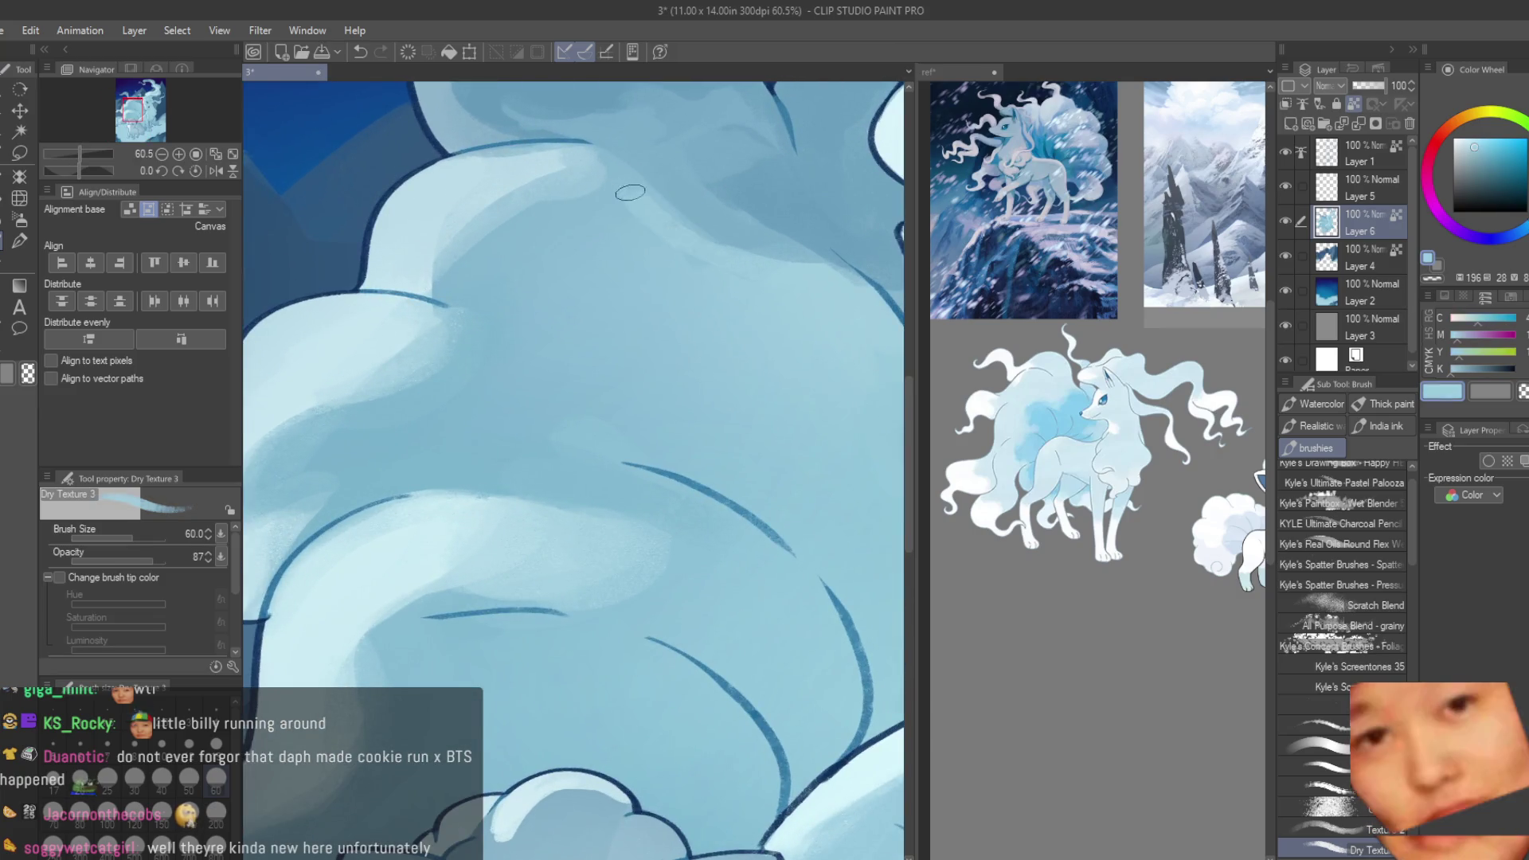
# - Paint soft Dry Texture shading on the tail fur using light and mid blues sampled nearby
pyautogui.keyDown('alt'); pyautogui.click(639, 200); pyautogui.keyUp('alt')
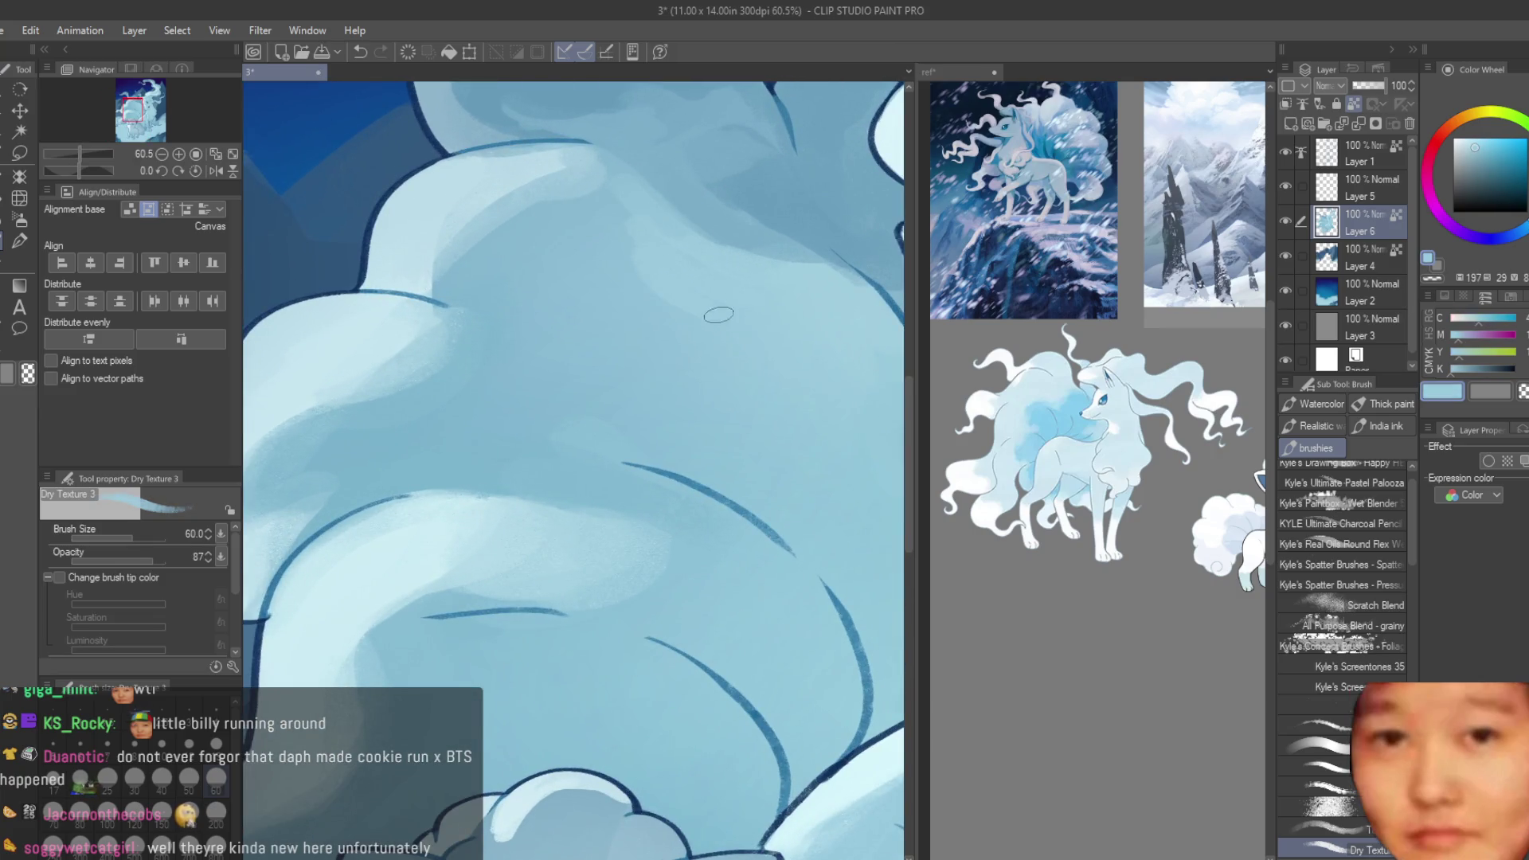
pyautogui.keyDown('alt'); pyautogui.click(545, 337); pyautogui.keyUp('alt')
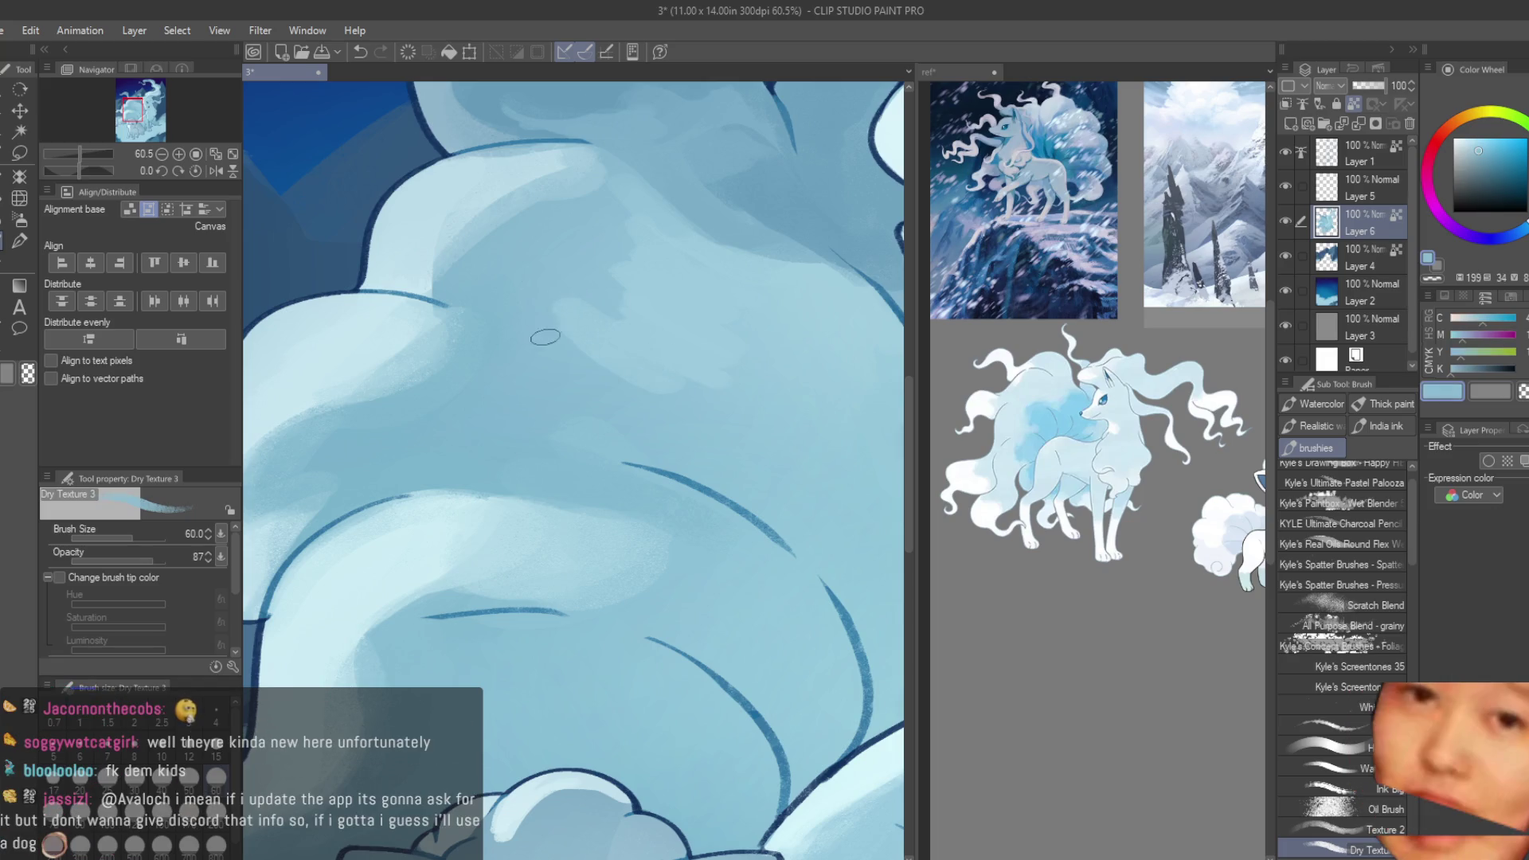
pyautogui.keyDown('alt'); pyautogui.click(649, 305); pyautogui.keyUp('alt')
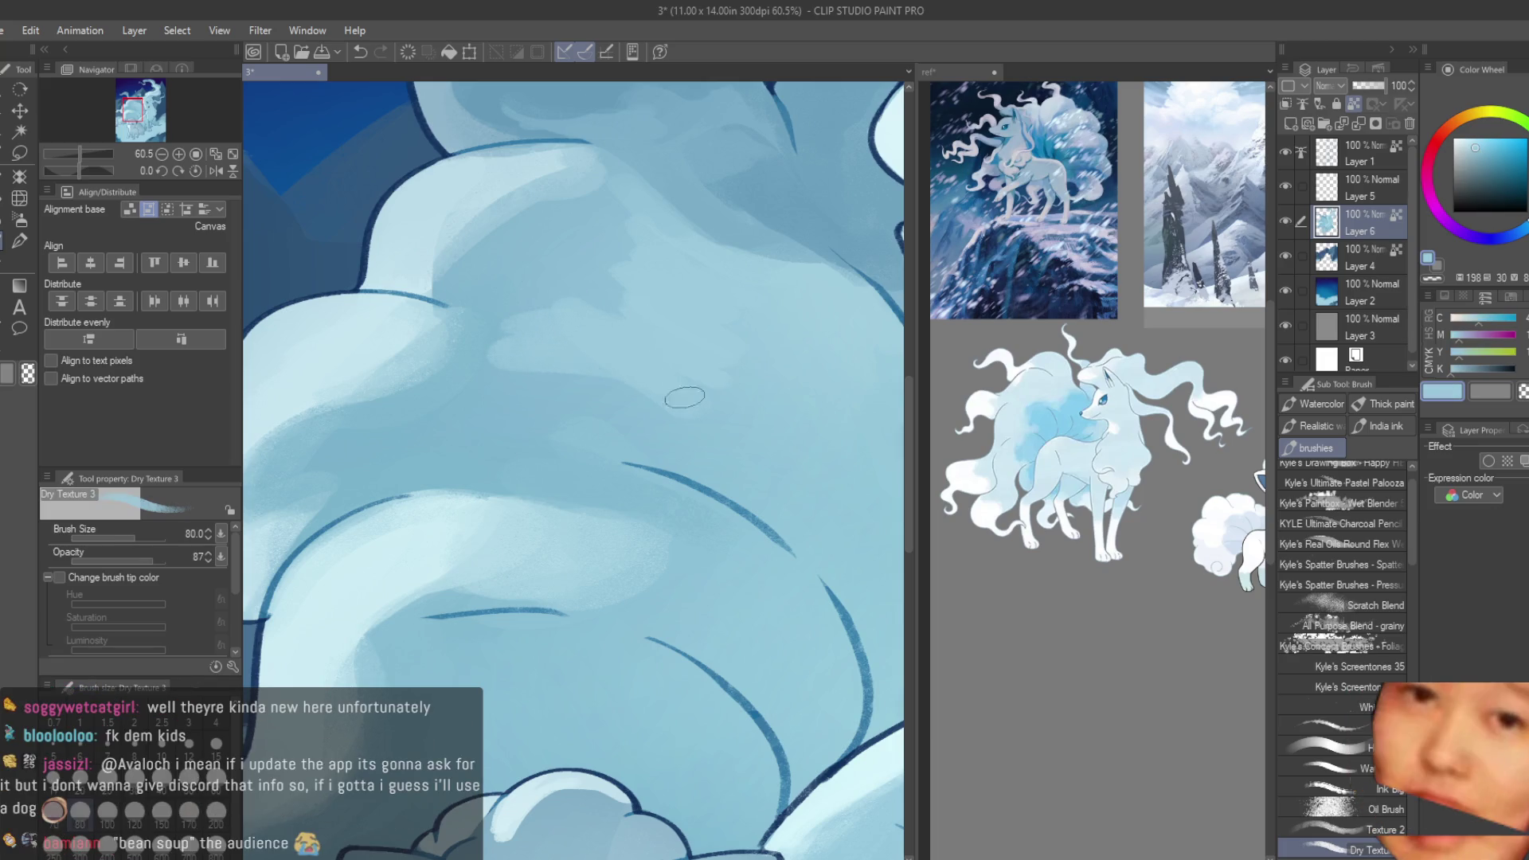
pyautogui.keyDown('alt'); pyautogui.click(611, 291); pyautogui.keyUp('alt')
pyautogui.keyDown('alt'); pyautogui.click(699, 297); pyautogui.keyUp('alt')
pyautogui.scroll(-1, 650, 248)
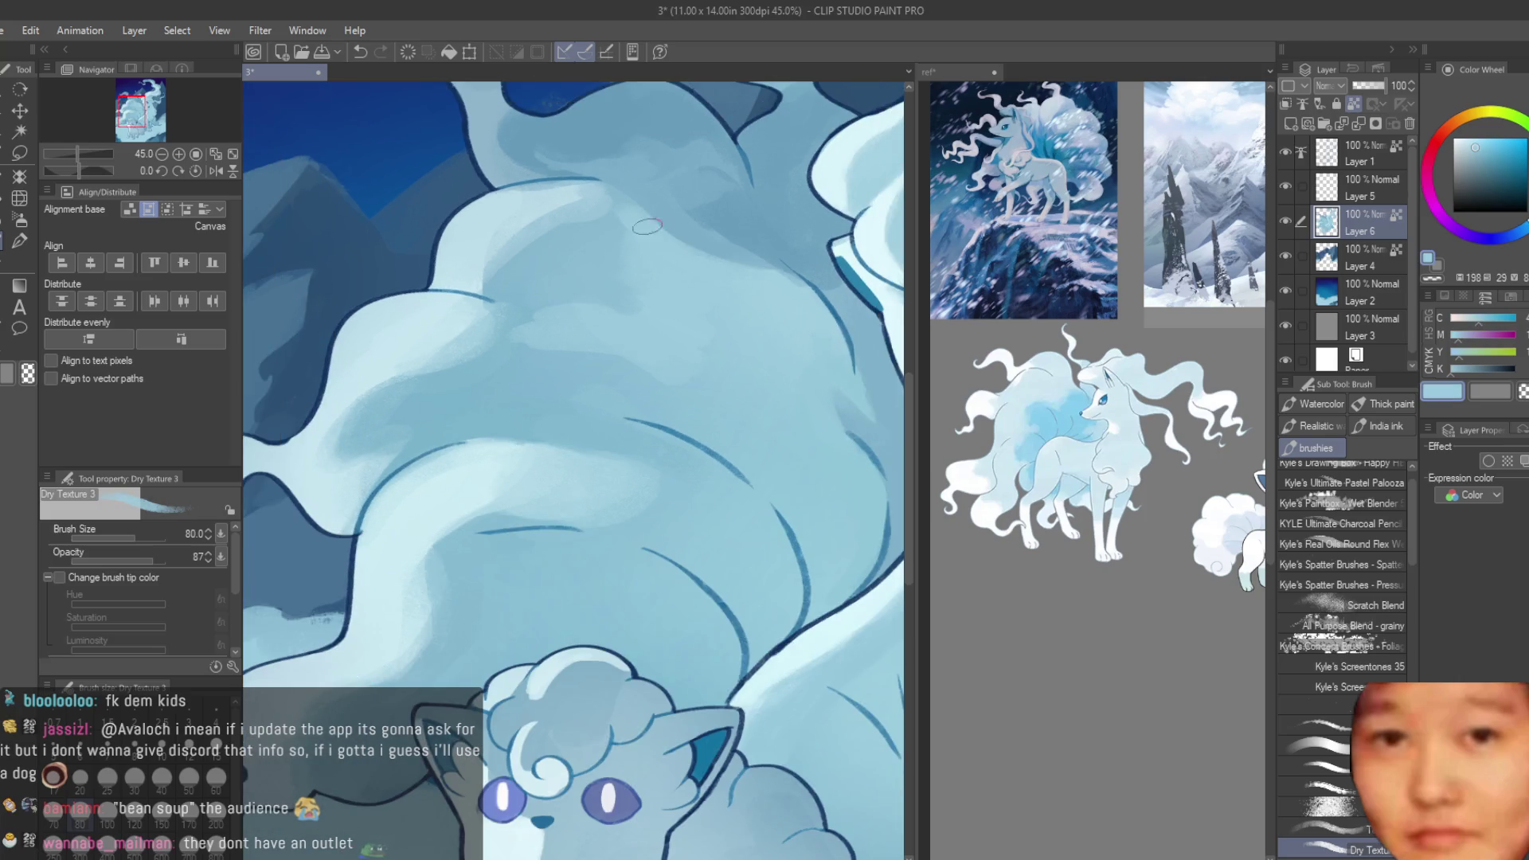
pyautogui.keyDown('alt'); pyautogui.click(693, 223); pyautogui.keyUp('alt')
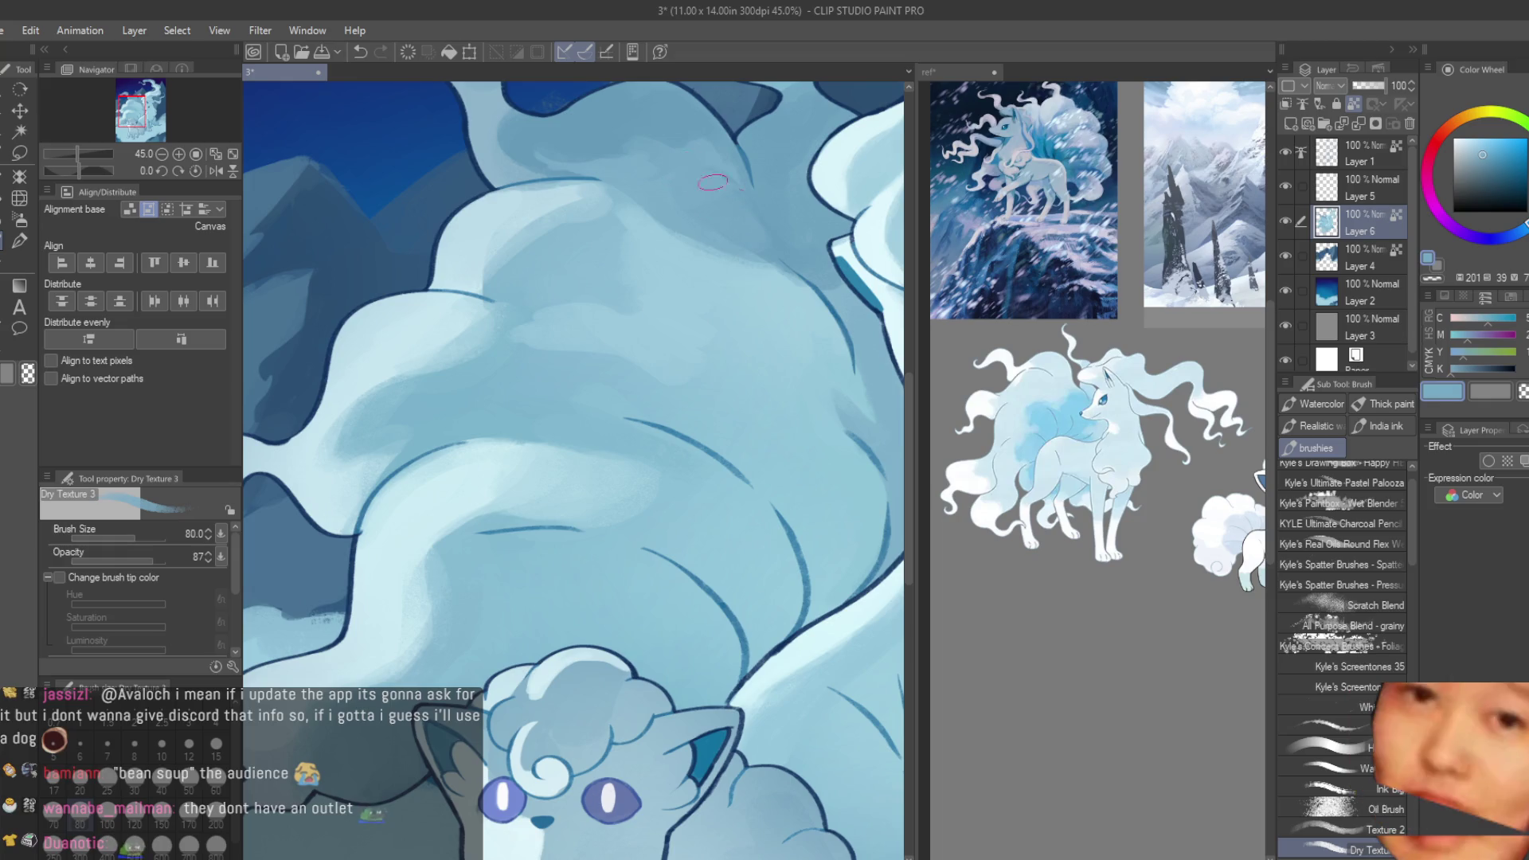
# - Blend the shadows on the upper tail tips with deeper and lighter tail blues
pyautogui.moveTo(713, 182); pyautogui.dragTo(693, 227)
pyautogui.keyDown('alt'); pyautogui.click(692, 227); pyautogui.keyUp('alt')
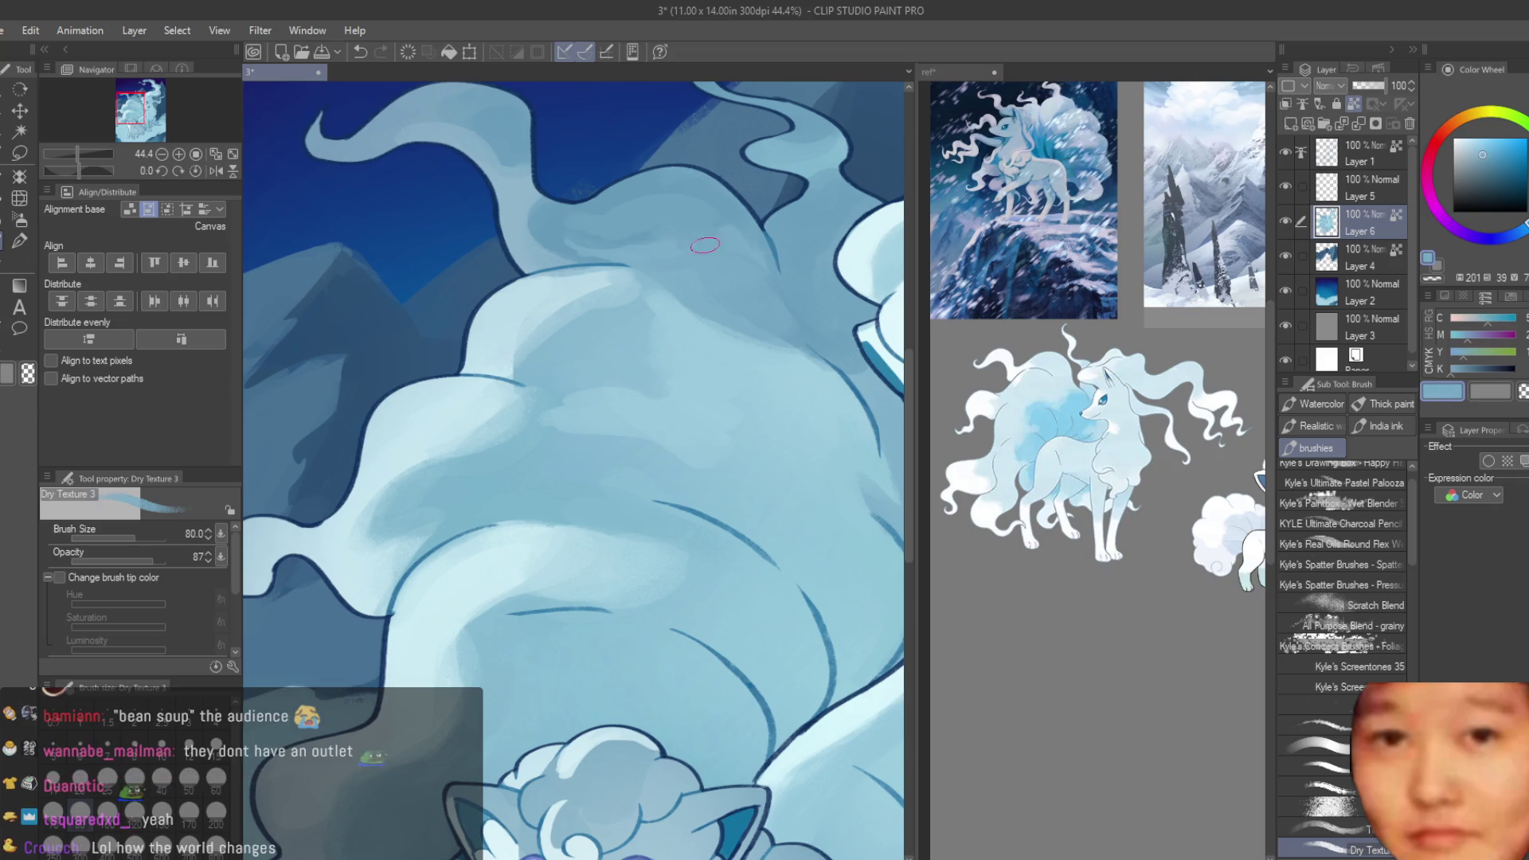
pyautogui.keyDown('alt'); pyautogui.click(605, 231); pyautogui.keyUp('alt')
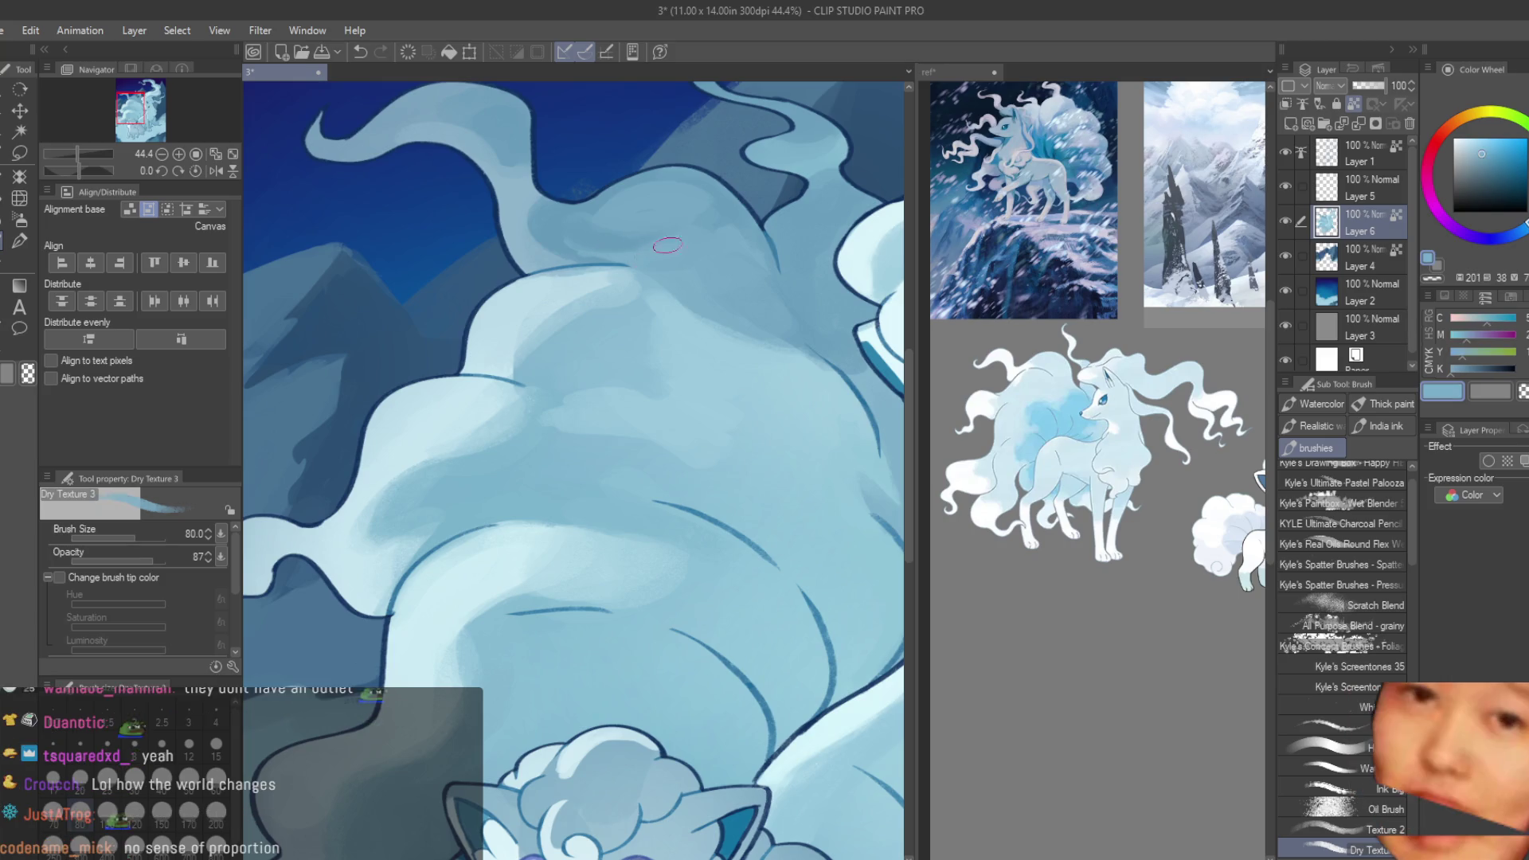
pyautogui.keyDown('alt'); pyautogui.click(613, 223); pyautogui.keyUp('alt')
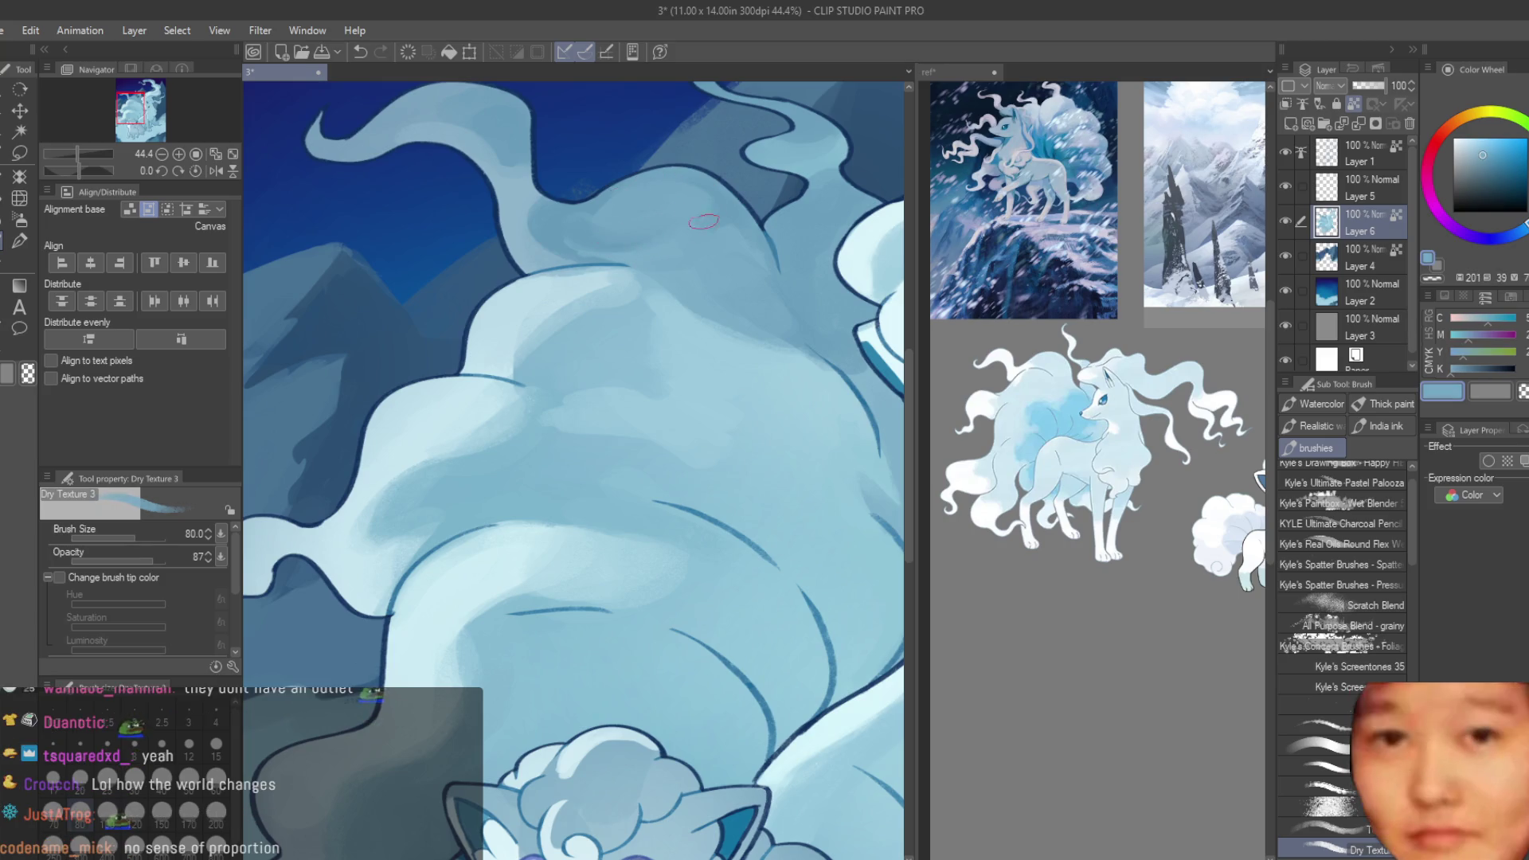
pyautogui.keyDown('alt'); pyautogui.click(740, 256); pyautogui.keyUp('alt')
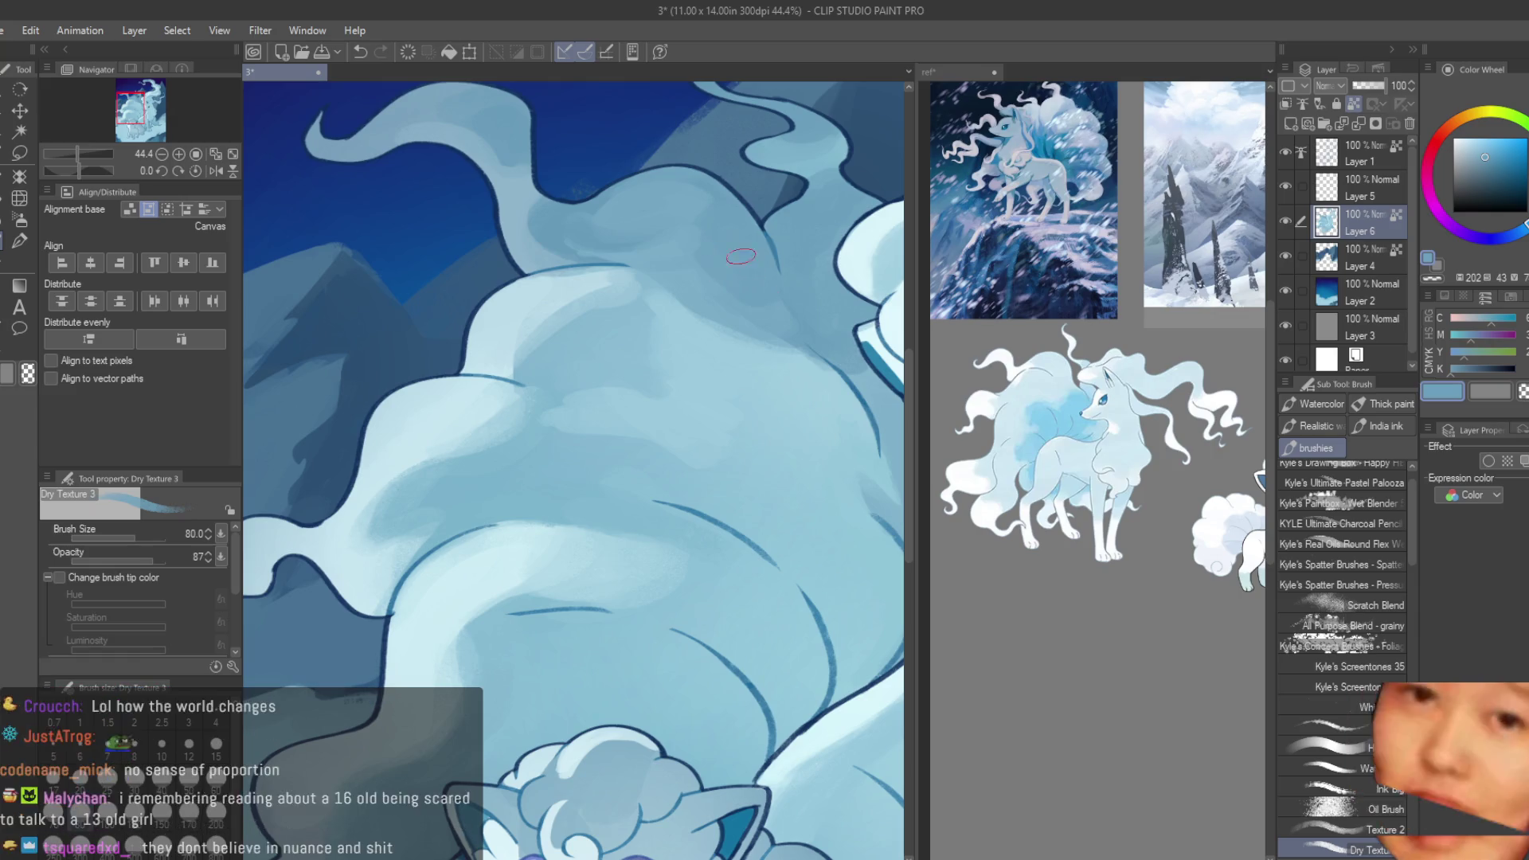
pyautogui.keyDown('alt'); pyautogui.click(696, 224); pyautogui.keyUp('alt')
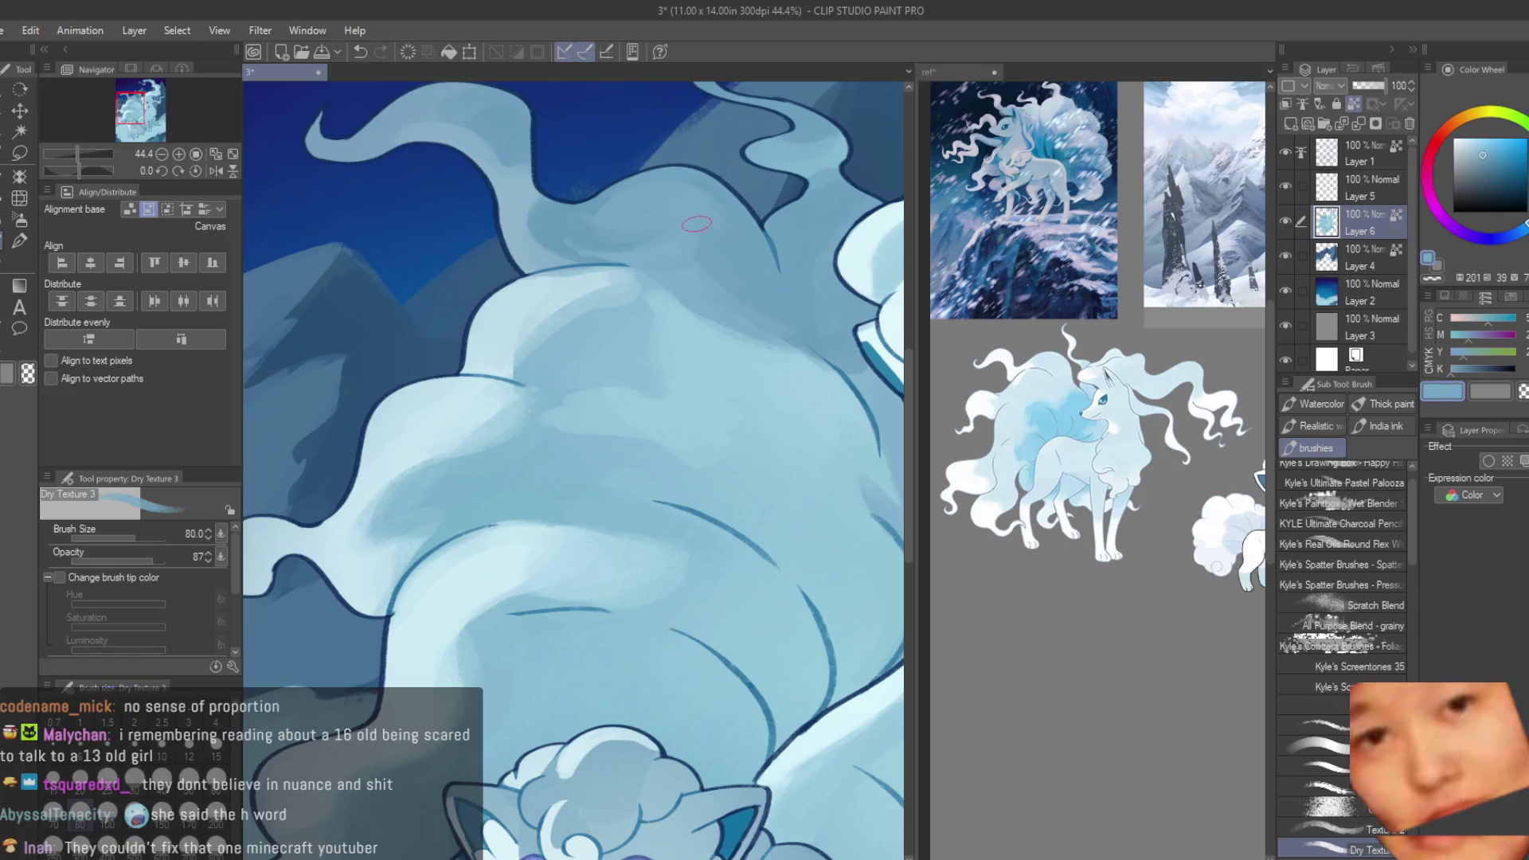
pyautogui.keyDown('alt'); pyautogui.click(726, 316); pyautogui.keyUp('alt')
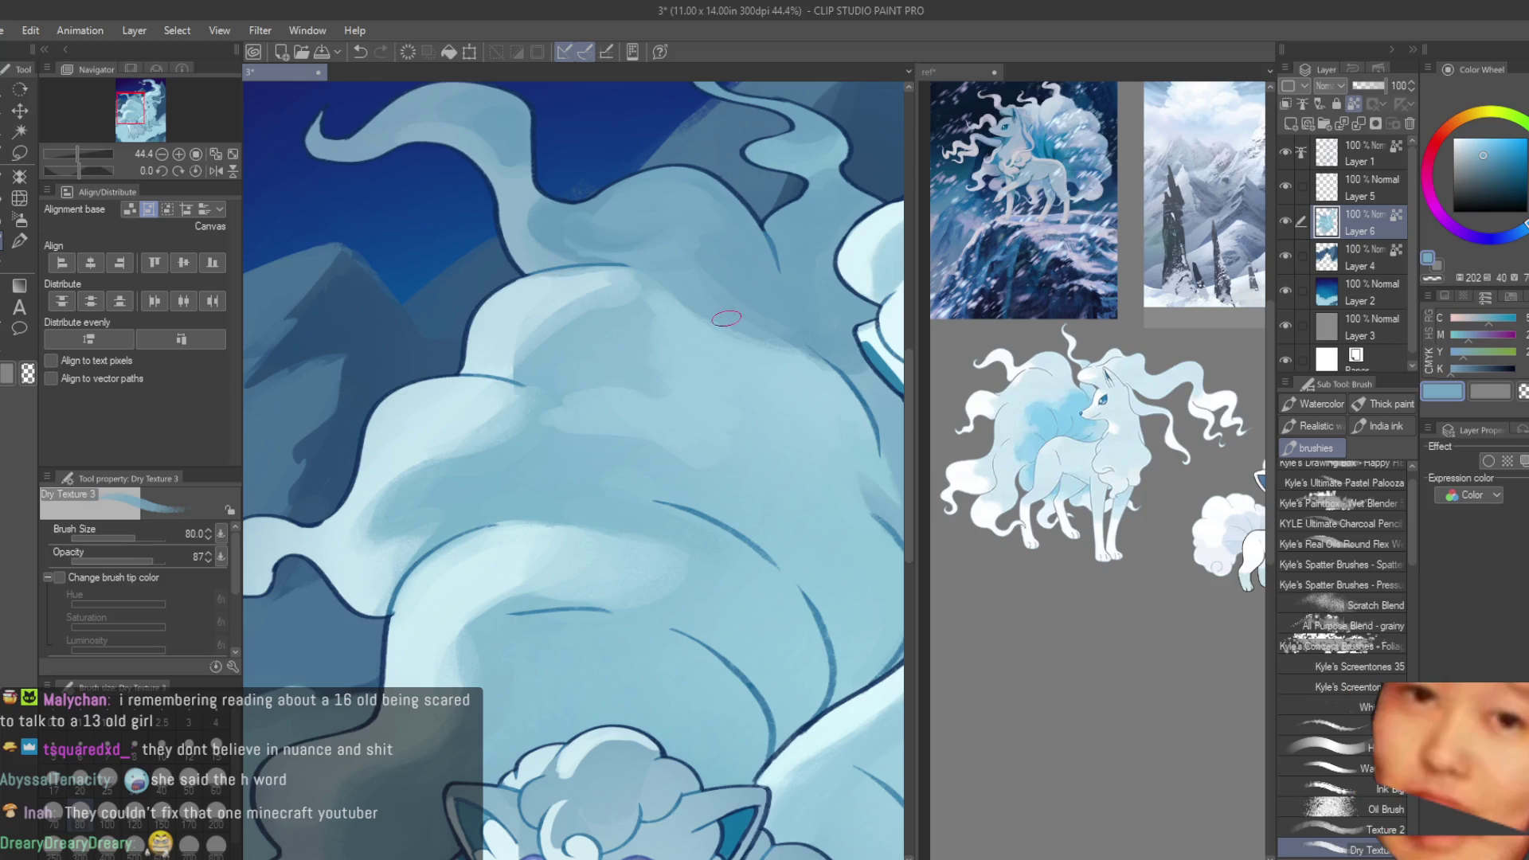
pyautogui.scroll(-3, 601, 366)
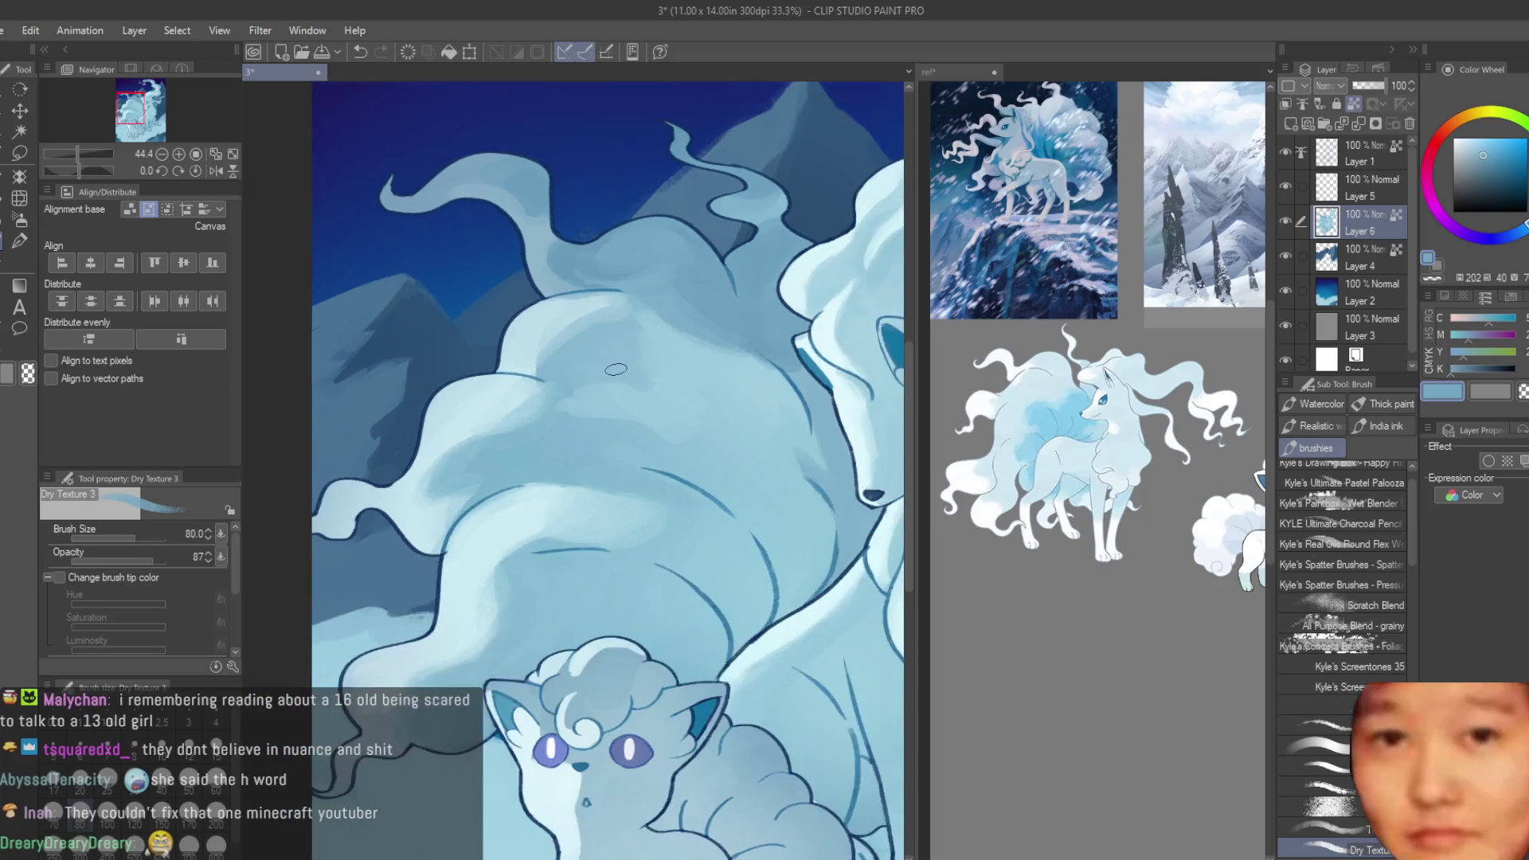
# - Reduce the brush to size 50 and blend finer shadows in the fur beside the neck
pyautogui.scroll(3, 763, 418)
pyautogui.press('[')
pyautogui.press('[')
pyautogui.press('[')
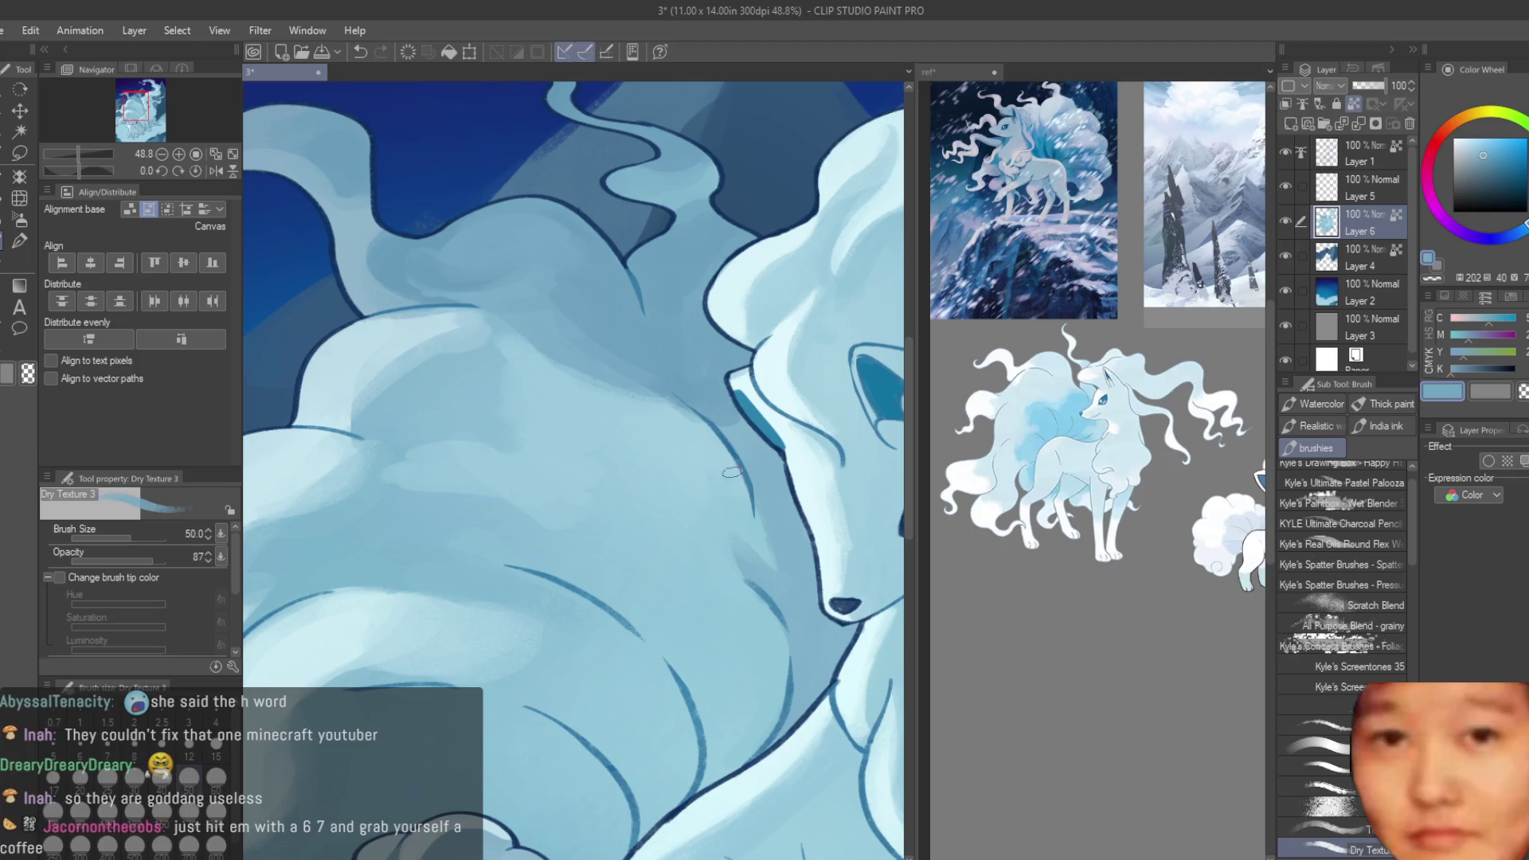
pyautogui.scroll(2, 719, 387)
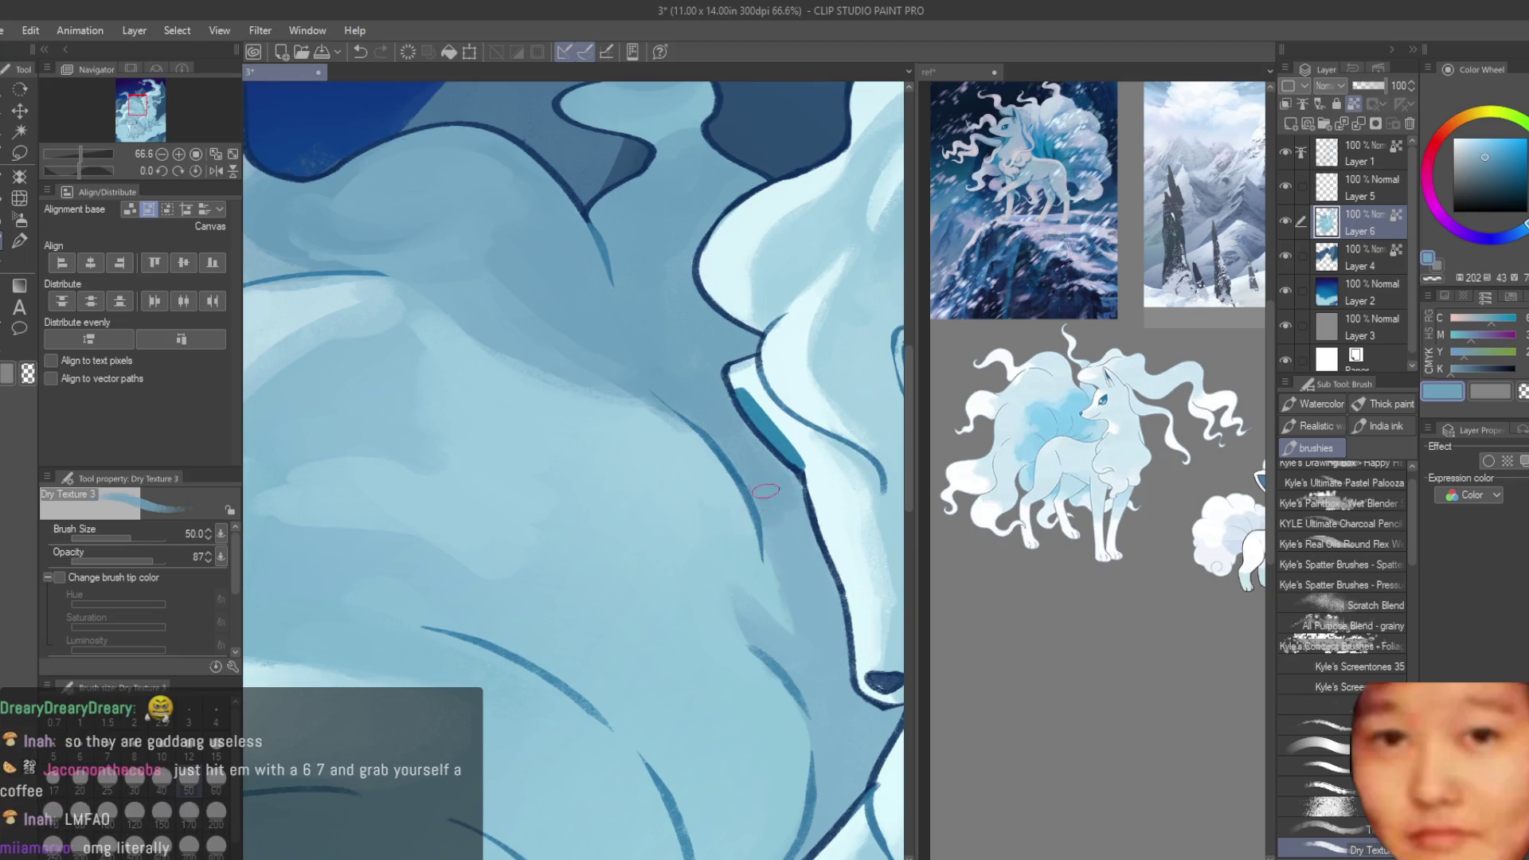
pyautogui.scroll(-3, 751, 422)
pyautogui.scroll(1, 751, 422)
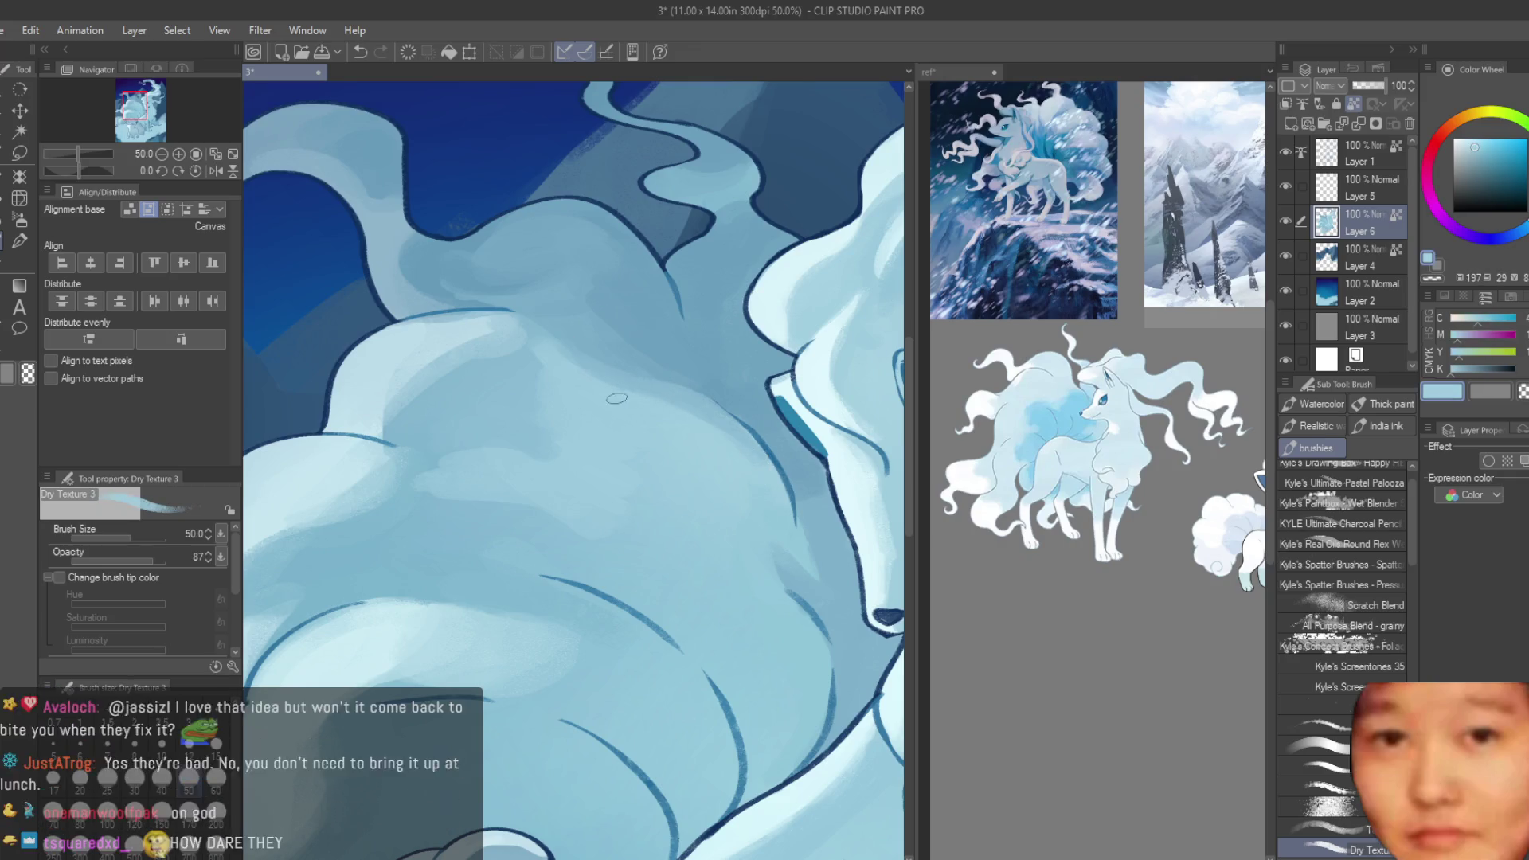
pyautogui.scroll(-2, 651, 414)
pyautogui.scroll(3, 652, 414)
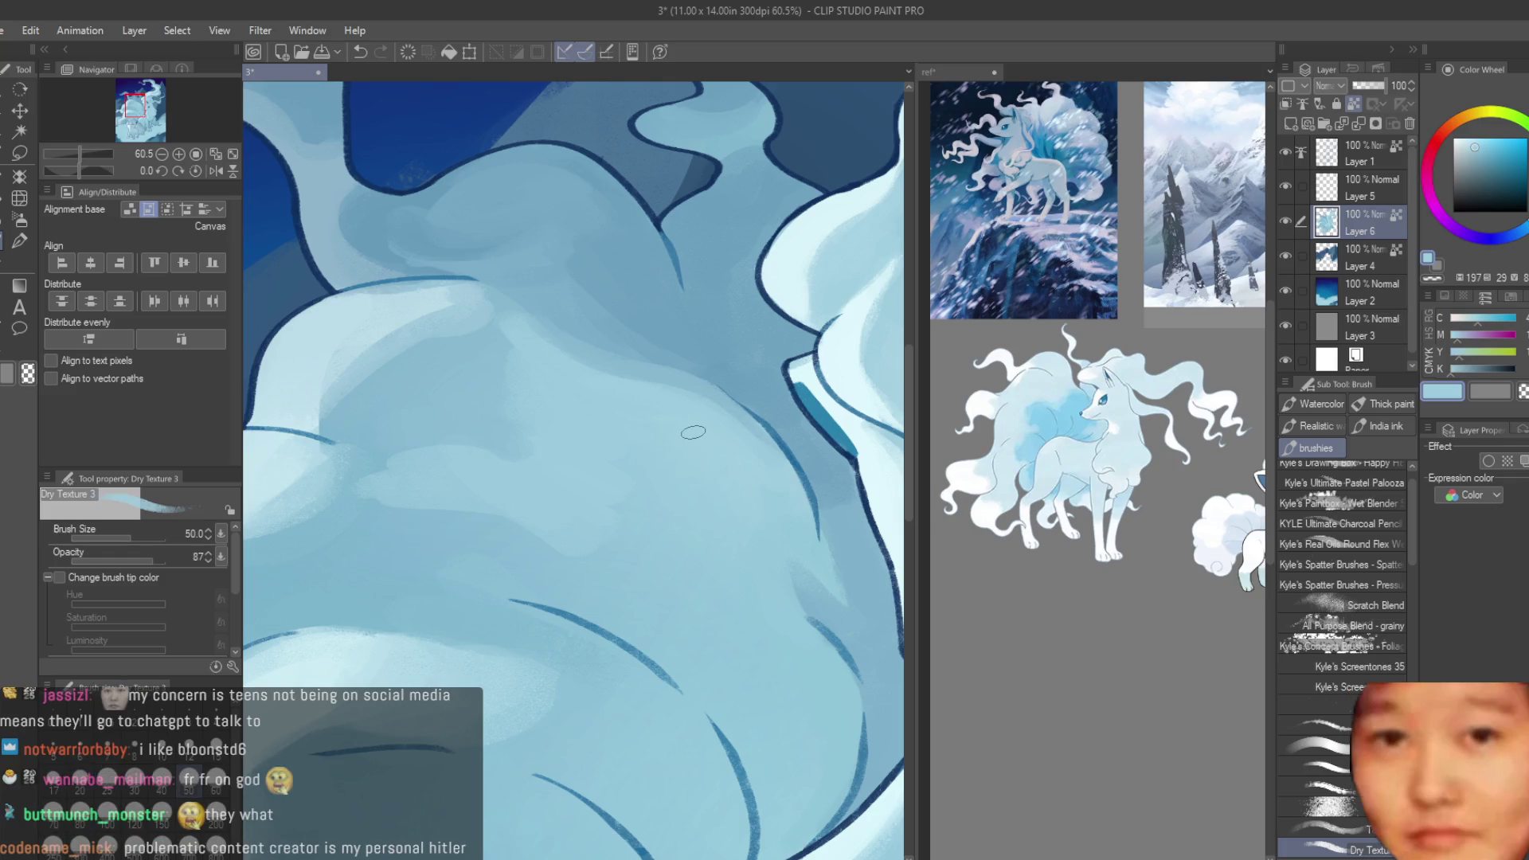
pyautogui.keyDown('alt'); pyautogui.click(677, 344); pyautogui.keyUp('alt')
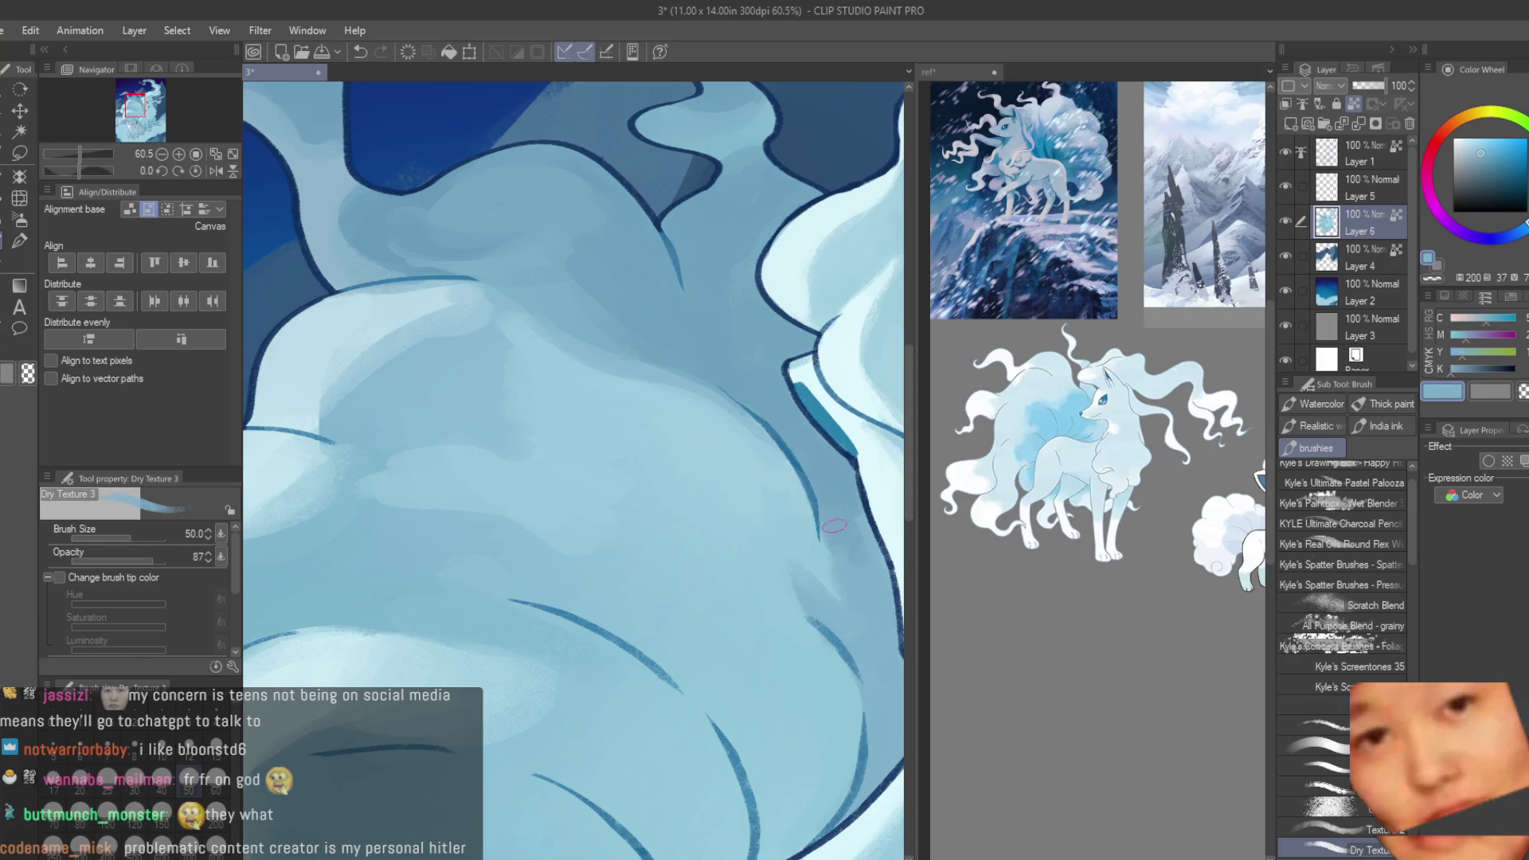
pyautogui.keyDown('alt'); pyautogui.click(696, 496); pyautogui.keyUp('alt')
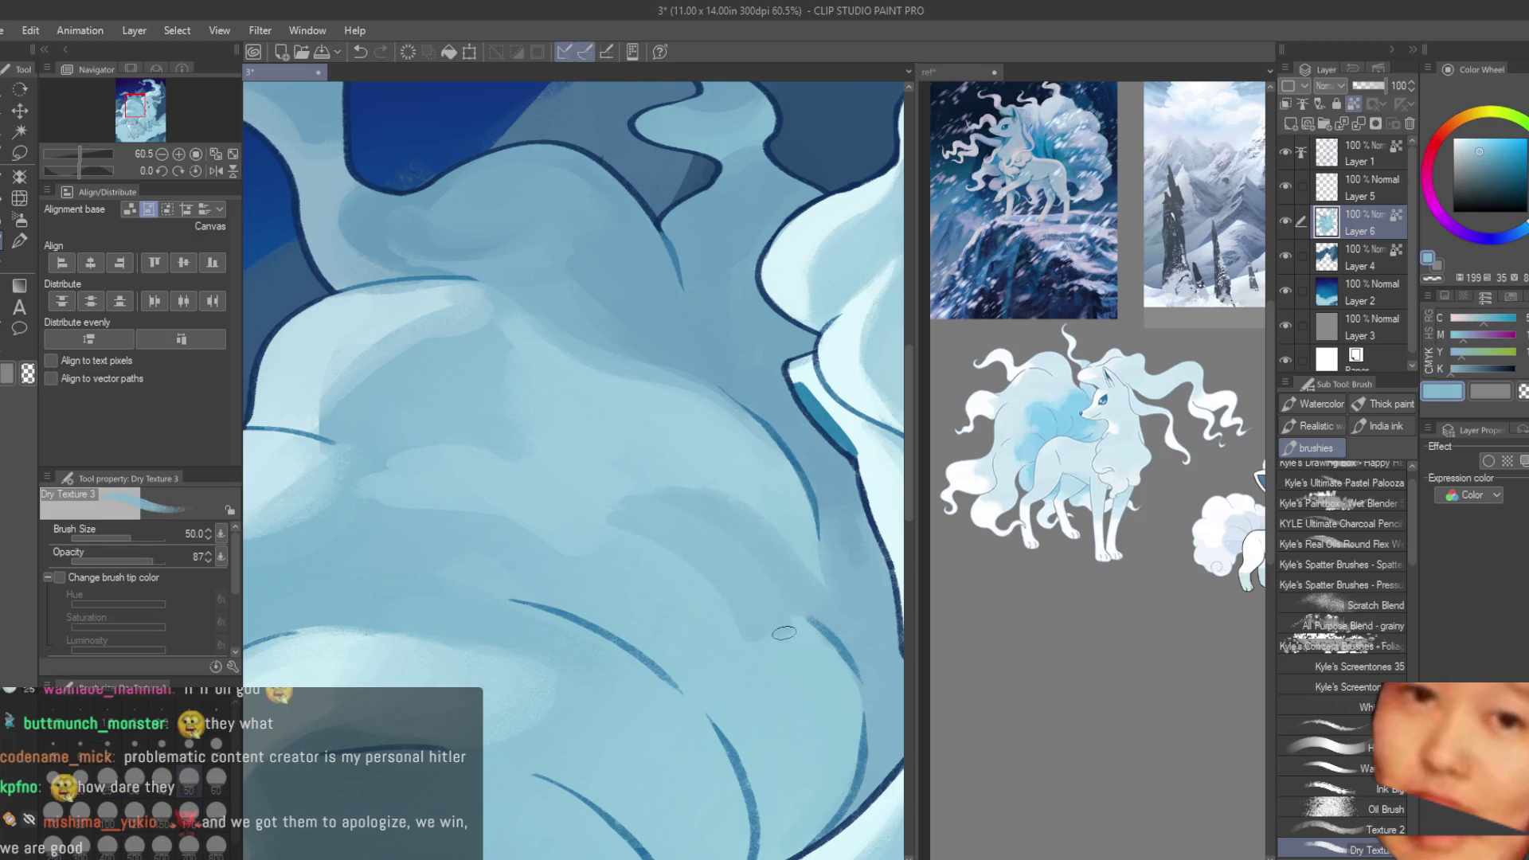
pyautogui.keyDown('alt'); pyautogui.click(633, 491); pyautogui.keyUp('alt')
# - Return the brush to size 80 and keep blending the fur with deeper and lighter blues
pyautogui.press(']')
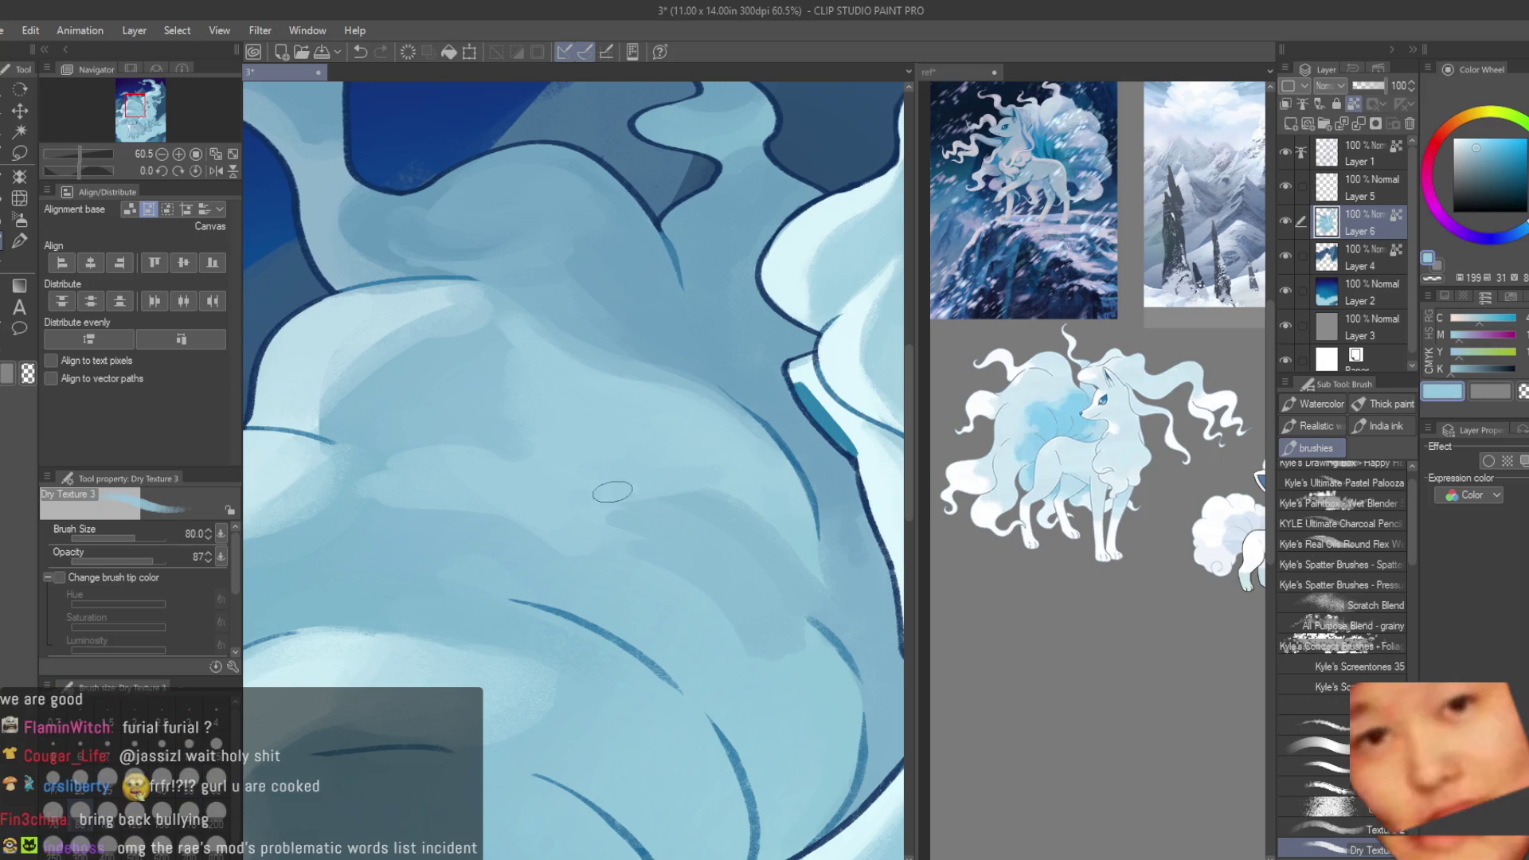
pyautogui.keyDown('alt'); pyautogui.click(640, 573); pyautogui.keyUp('alt')
pyautogui.keyDown('alt'); pyautogui.click(578, 504); pyautogui.keyUp('alt')
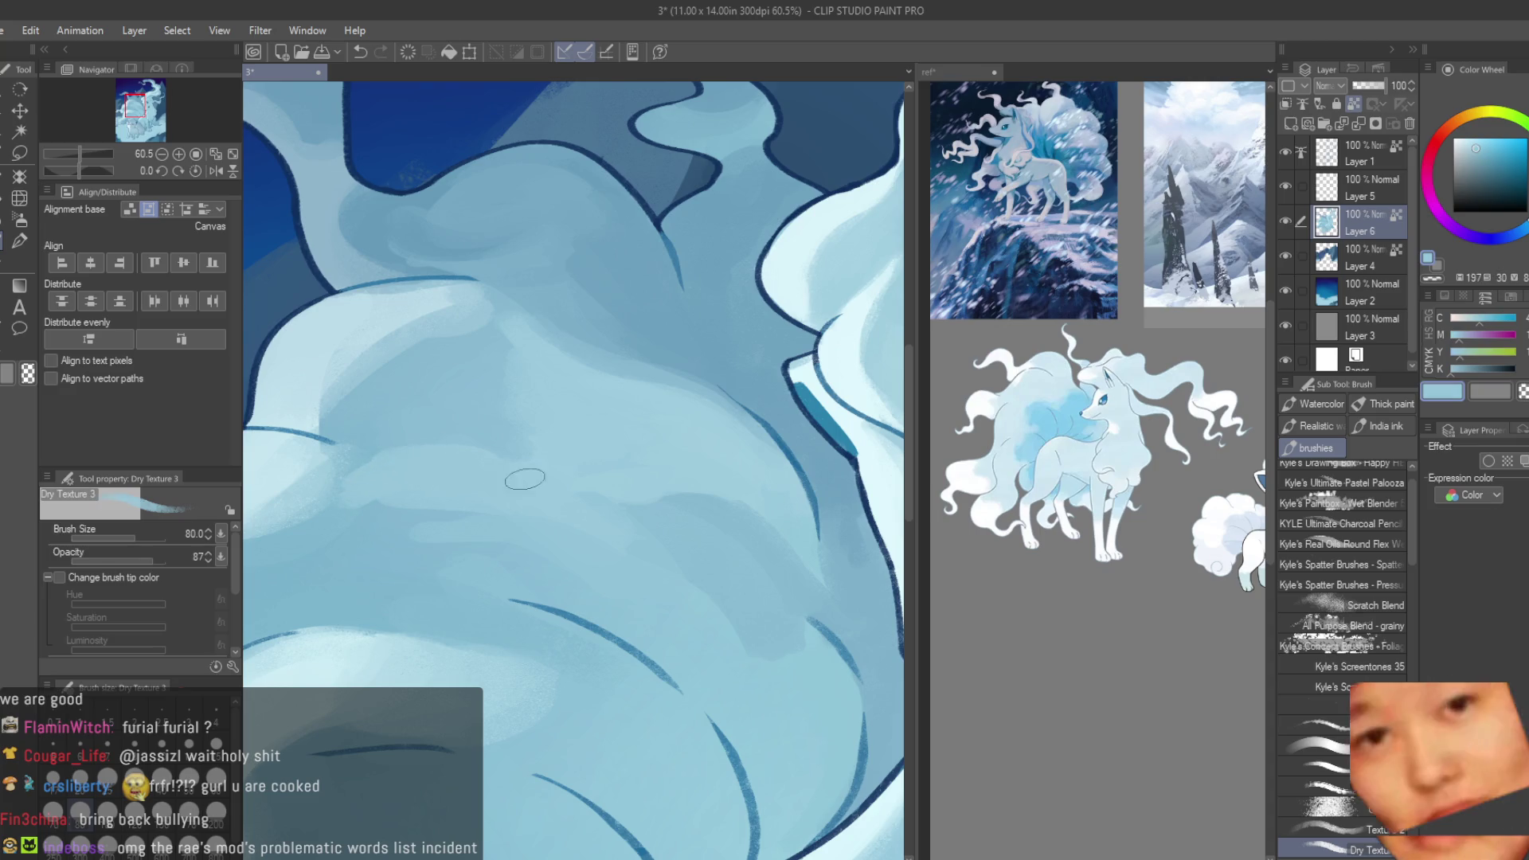
pyautogui.keyDown('alt'); pyautogui.click(385, 450); pyautogui.keyUp('alt')
pyautogui.keyDown('alt'); pyautogui.click(599, 455); pyautogui.keyUp('alt')
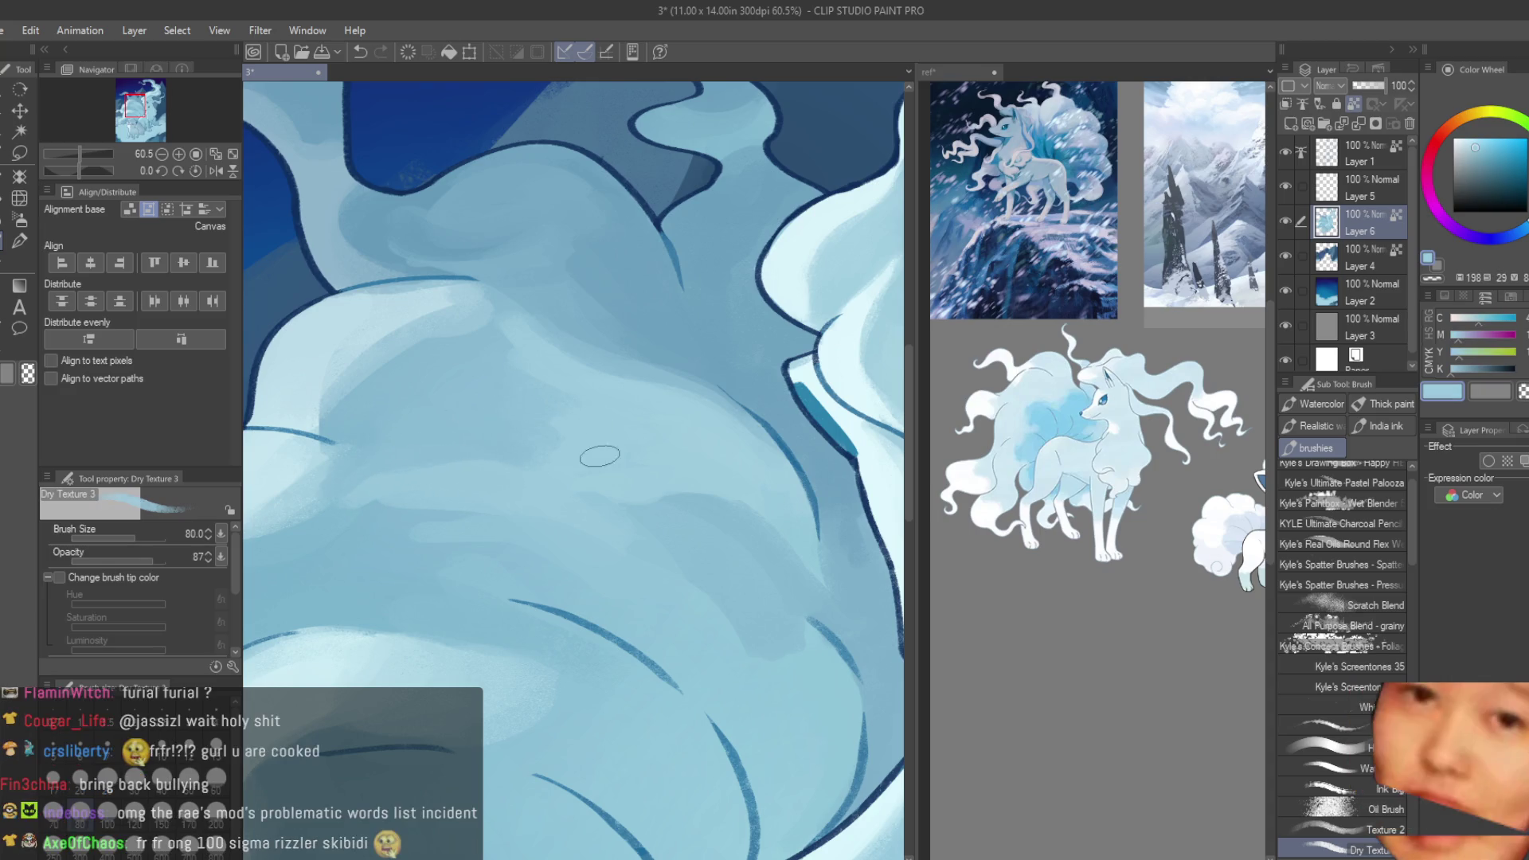
pyautogui.keyDown('alt'); pyautogui.click(358, 486); pyautogui.keyUp('alt')
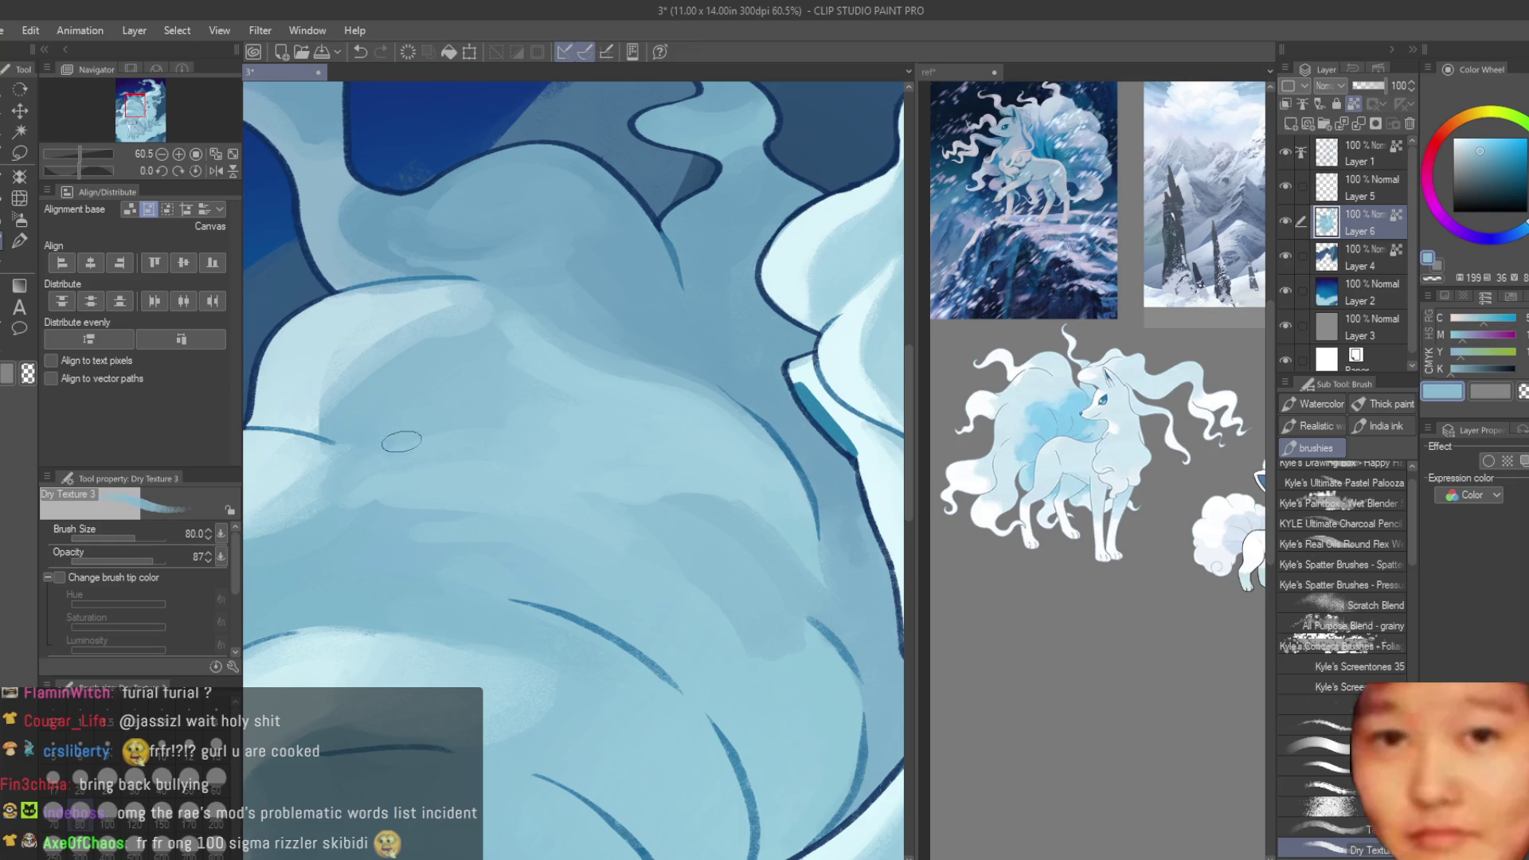
pyautogui.scroll(1, 536, 490)
pyautogui.keyDown('alt'); pyautogui.click(538, 525); pyautogui.keyUp('alt')
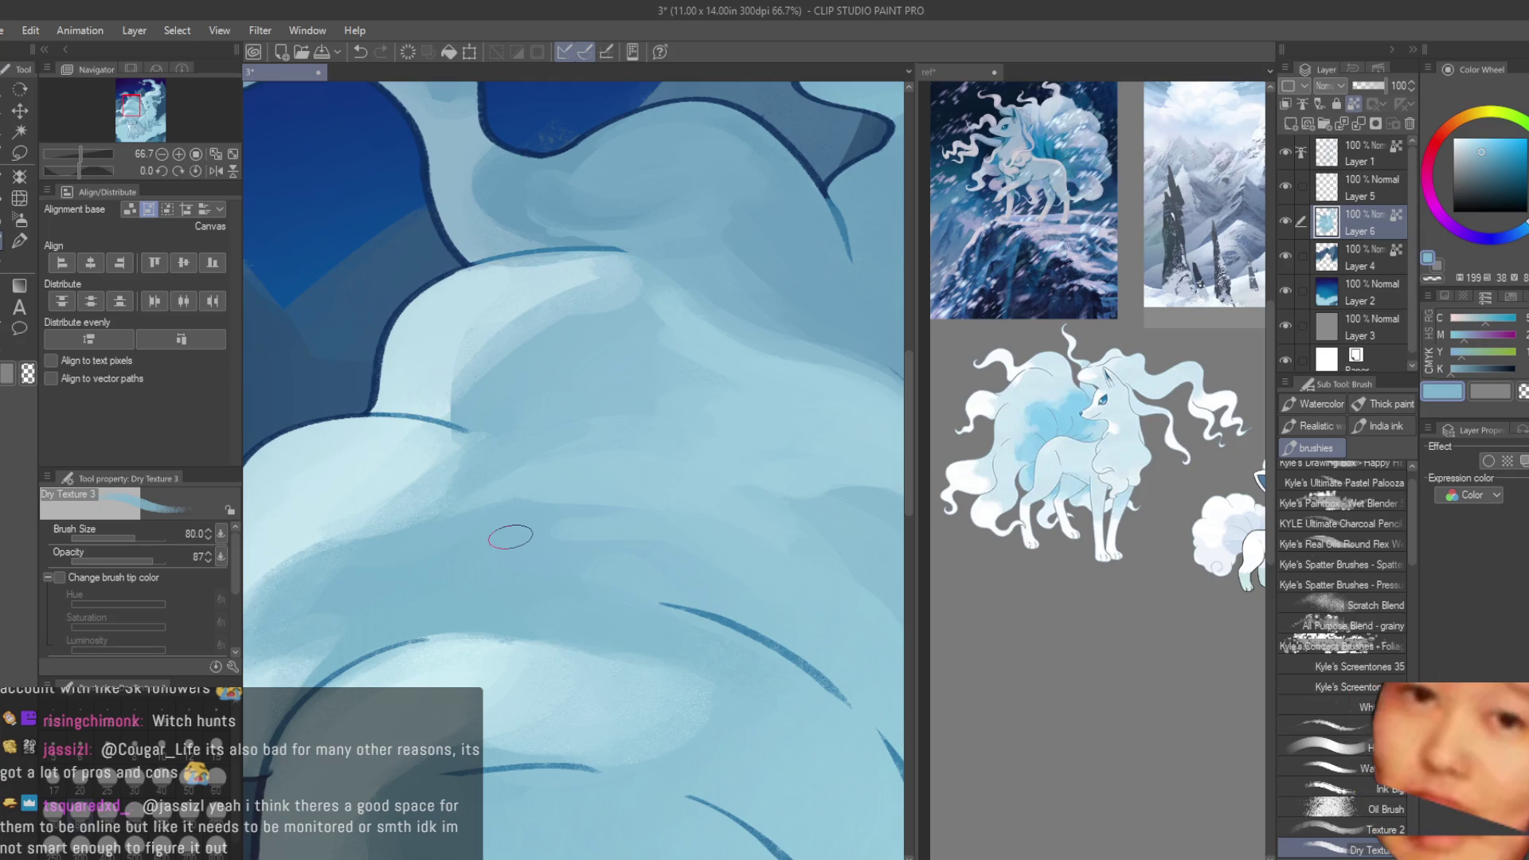
# - Blend pale highlight and mid blues along the tail's upper curve with Dry Texture strokes
pyautogui.keyDown('alt'); pyautogui.click(434, 377); pyautogui.keyUp('alt')
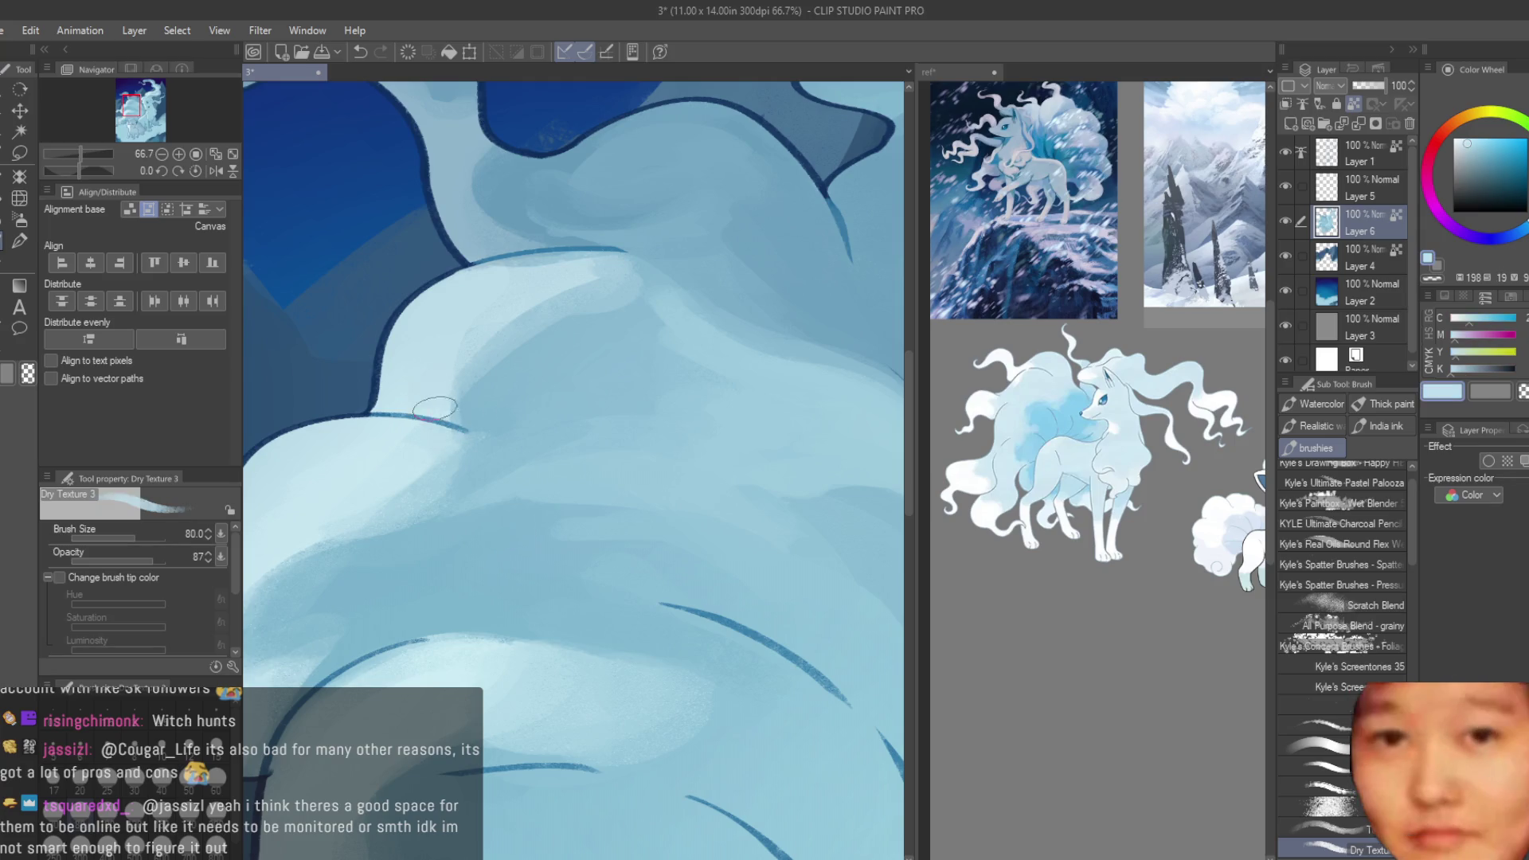
pyautogui.keyDown('alt'); pyautogui.click(477, 433); pyautogui.keyUp('alt')
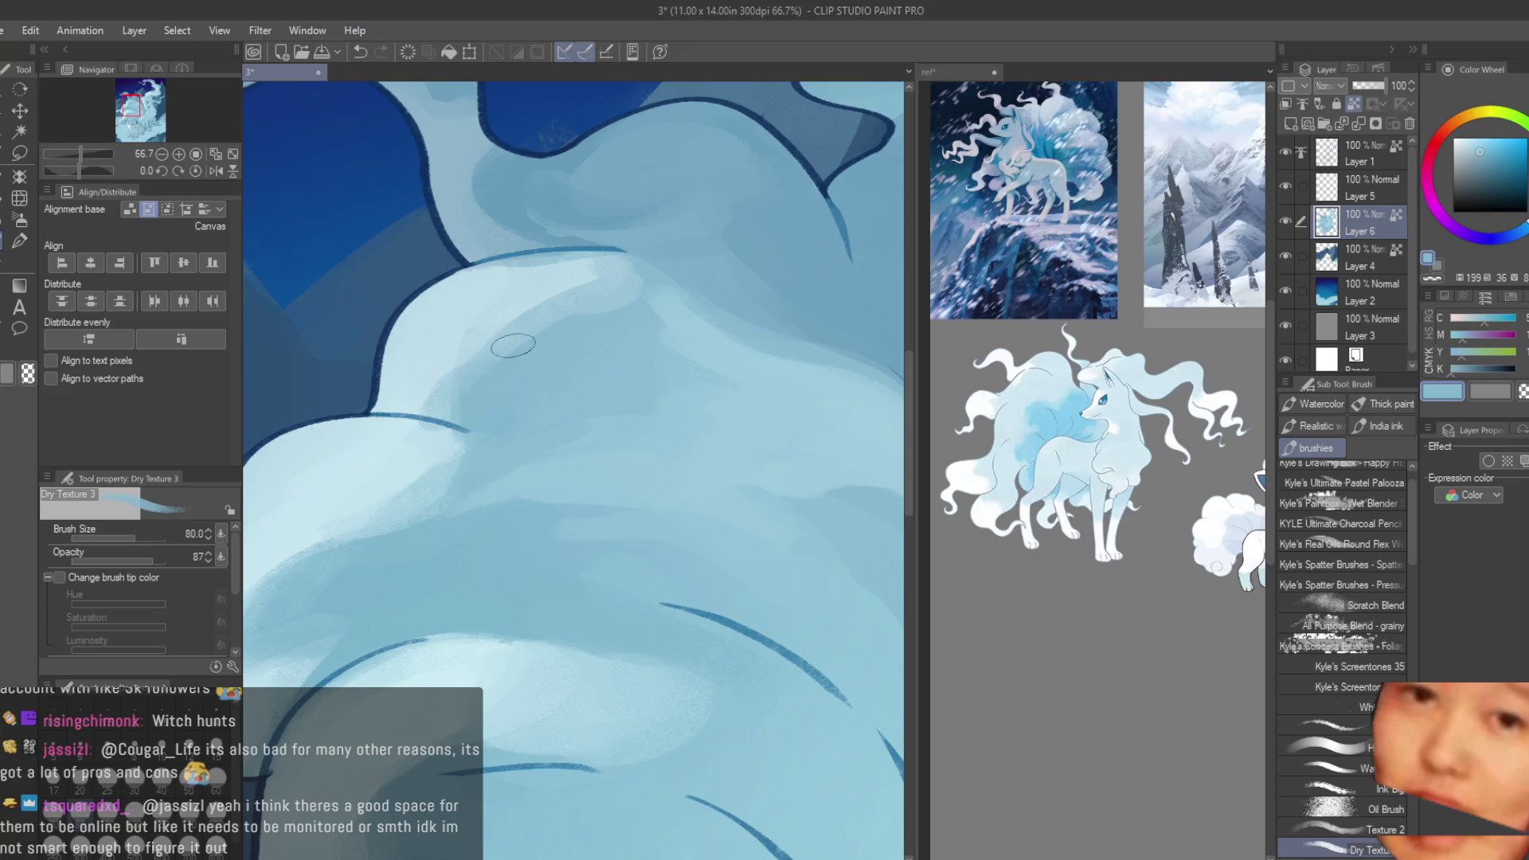
pyautogui.keyDown('alt'); pyautogui.click(459, 325); pyautogui.keyUp('alt')
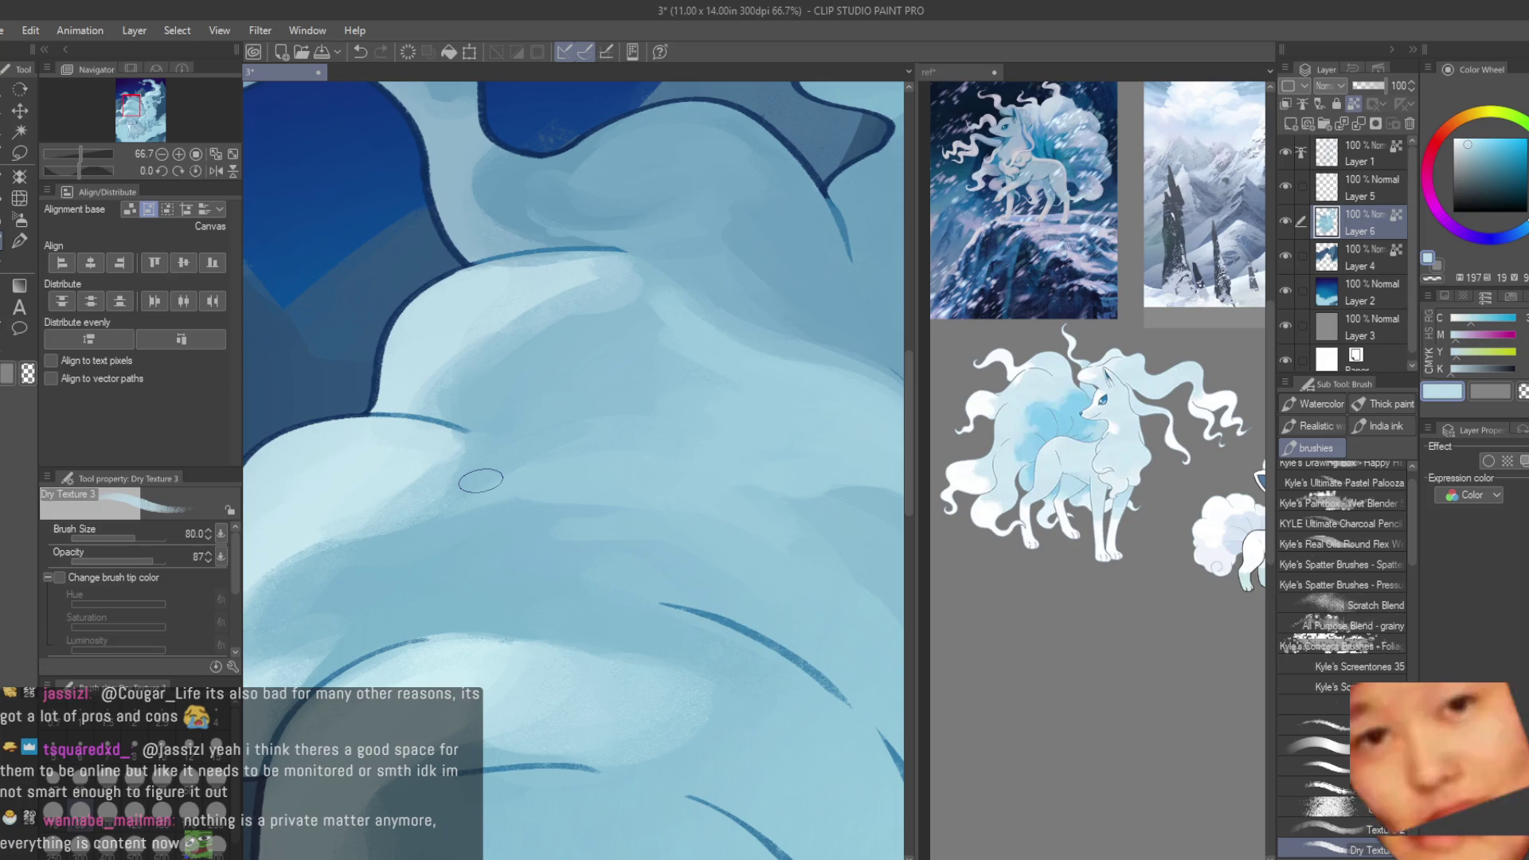
pyautogui.keyDown('alt'); pyautogui.click(573, 341); pyautogui.keyUp('alt')
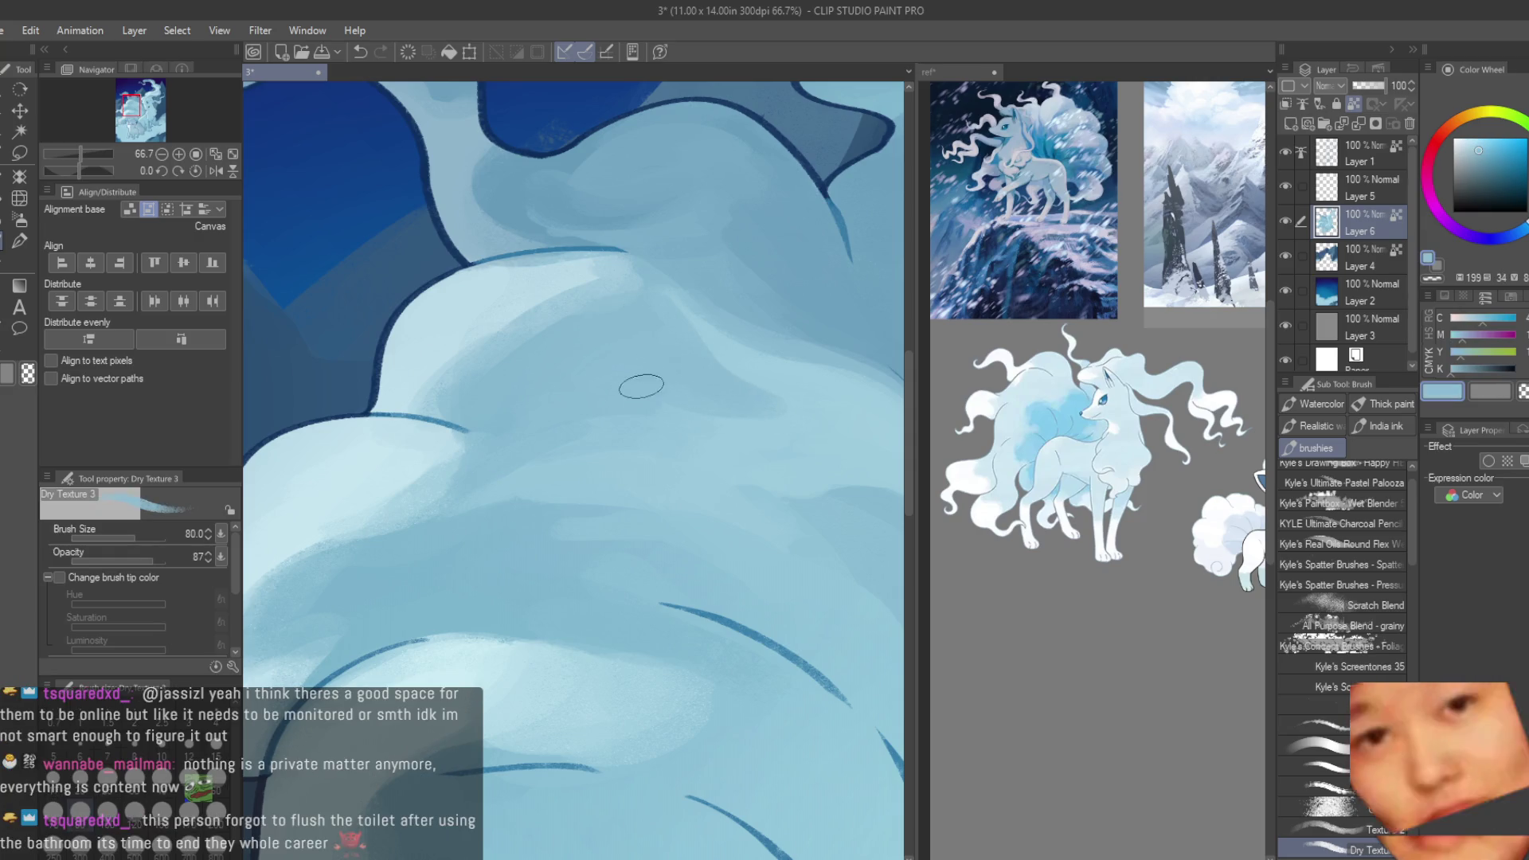
pyautogui.keyDown('alt'); pyautogui.click(733, 427); pyautogui.keyUp('alt')
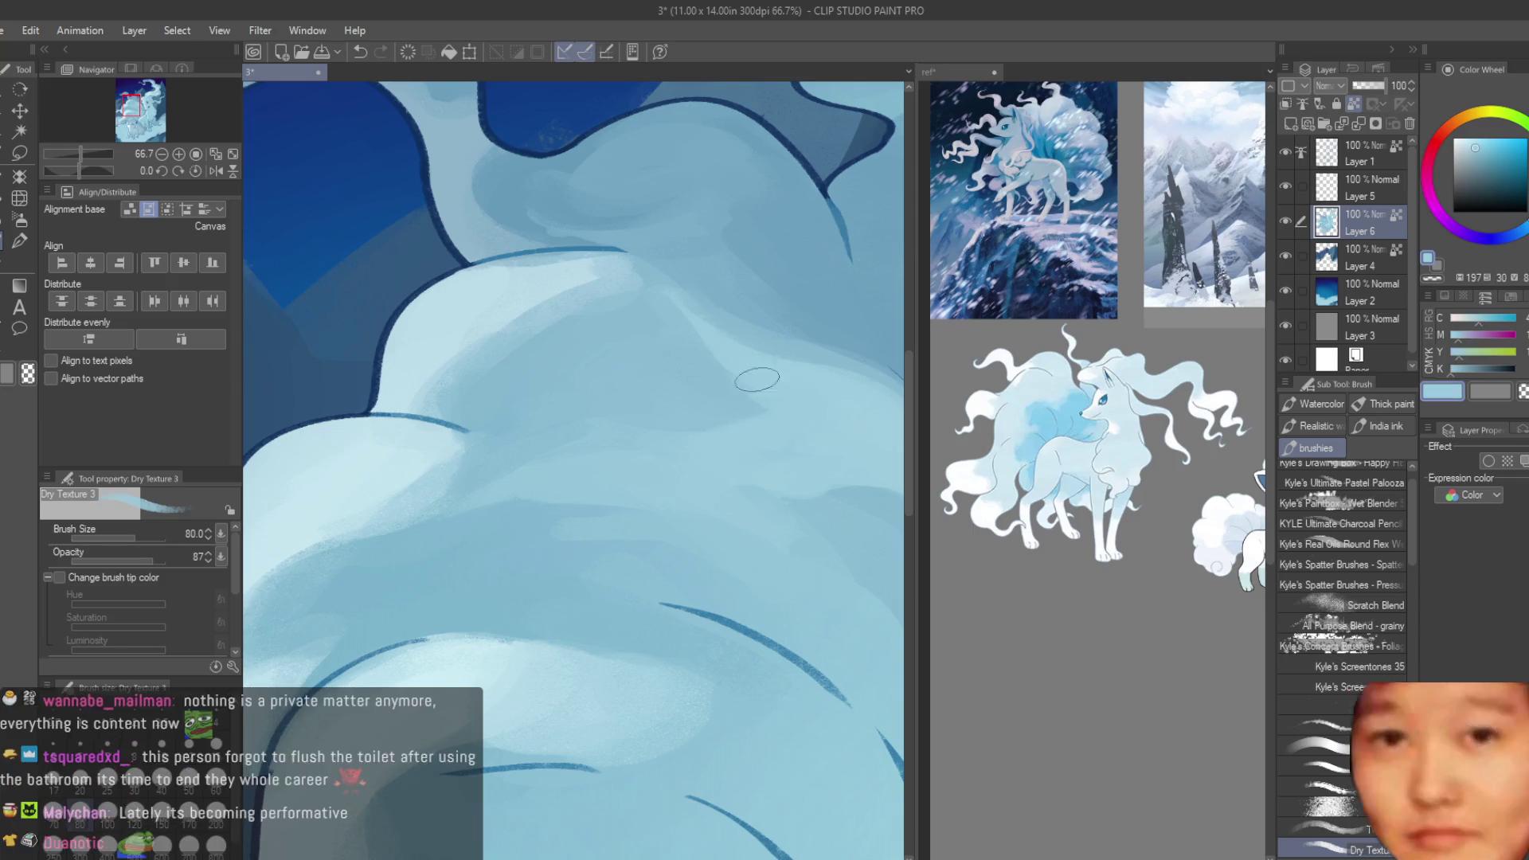
pyautogui.keyDown('alt'); pyautogui.click(603, 319); pyautogui.keyUp('alt')
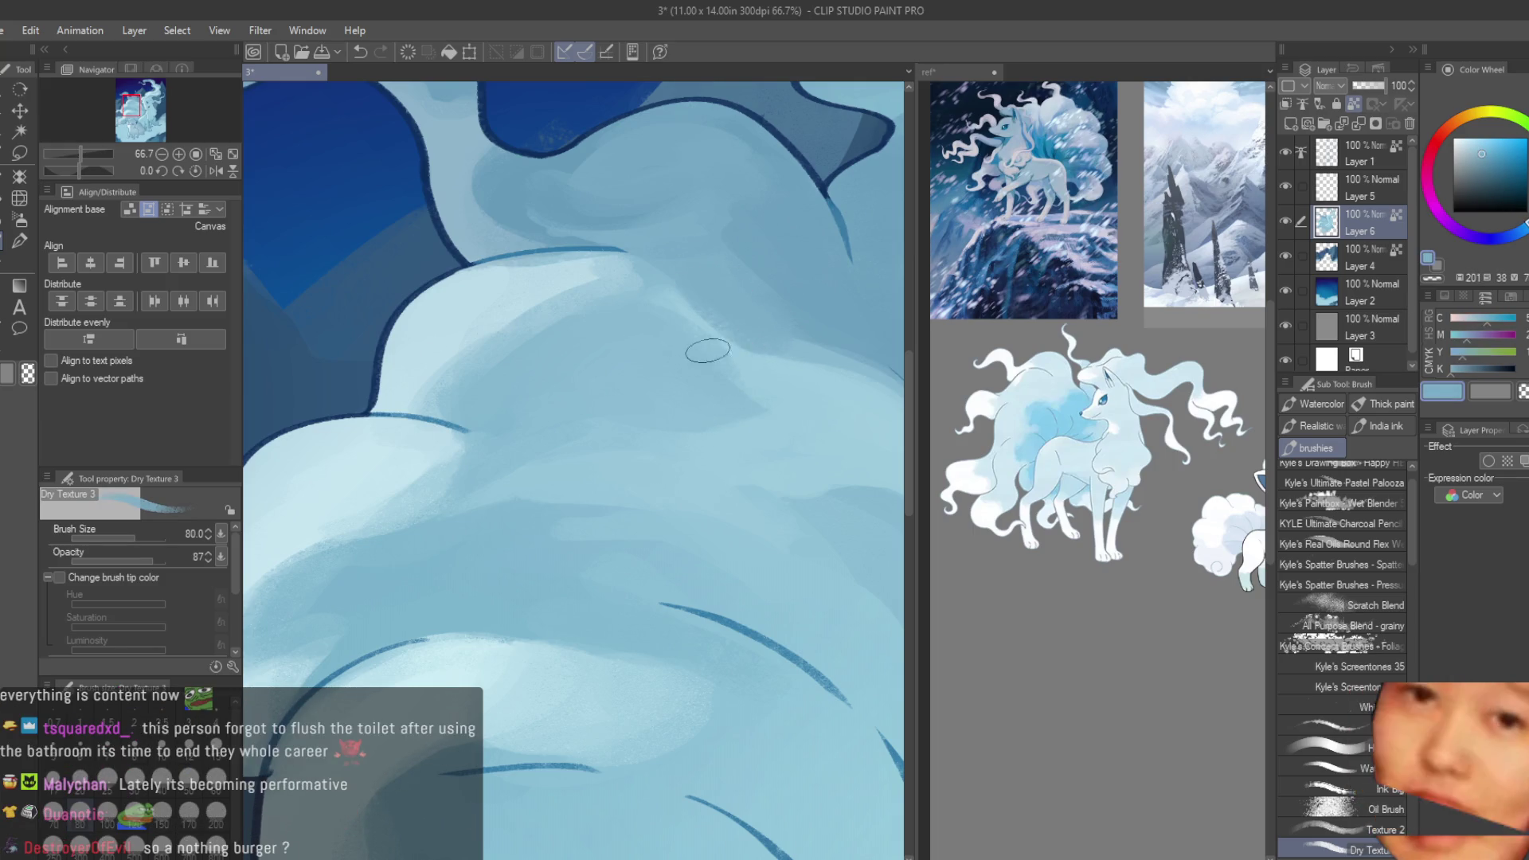
pyautogui.keyDown('alt'); pyautogui.click(588, 322); pyautogui.keyUp('alt')
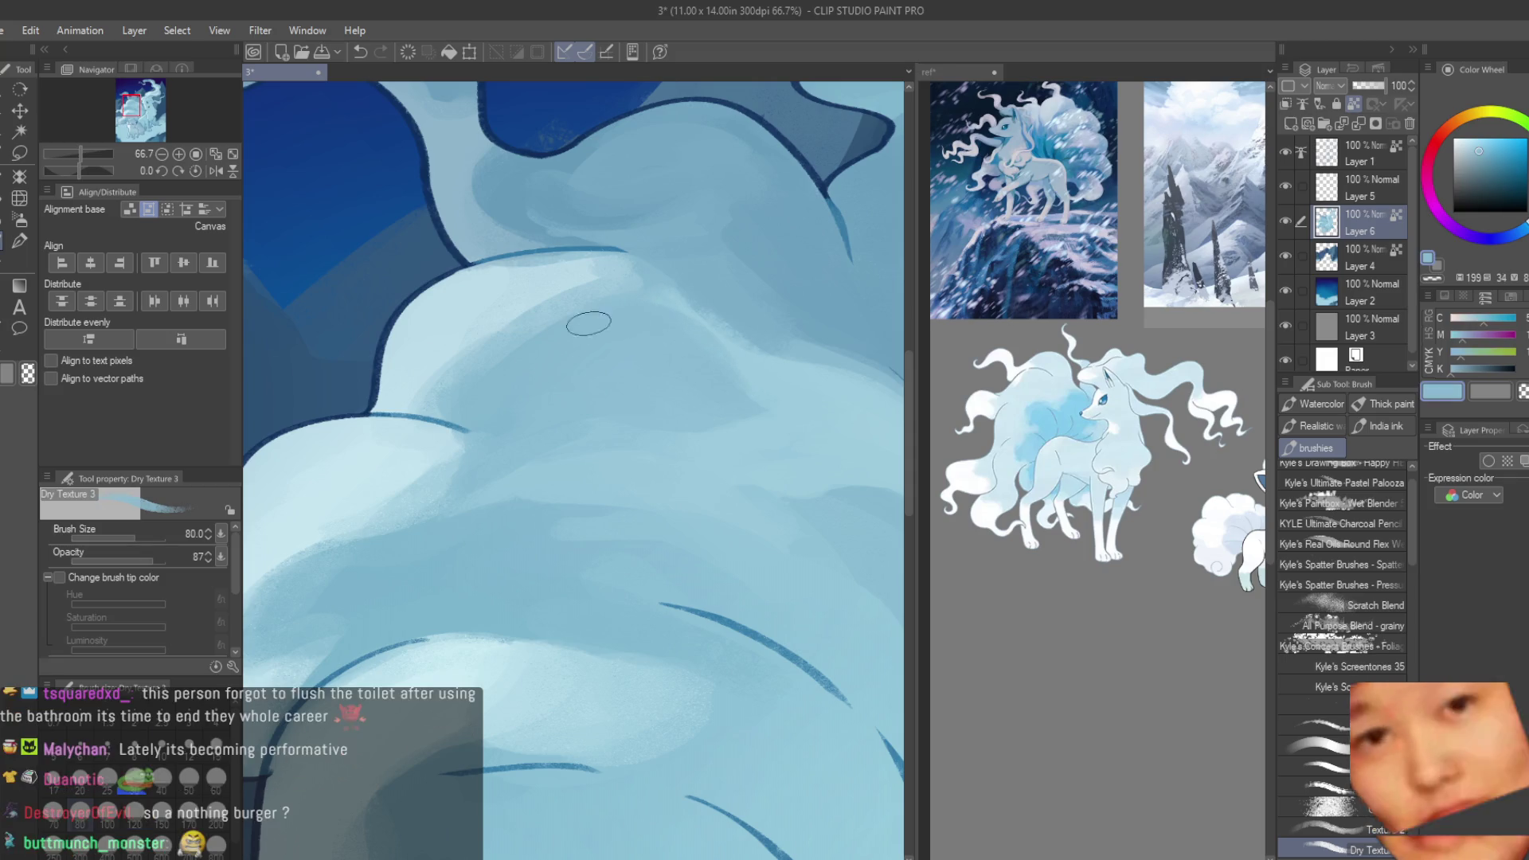
pyautogui.keyDown('alt'); pyautogui.click(503, 298); pyautogui.keyUp('alt')
pyautogui.scroll(-3, 579, 337)
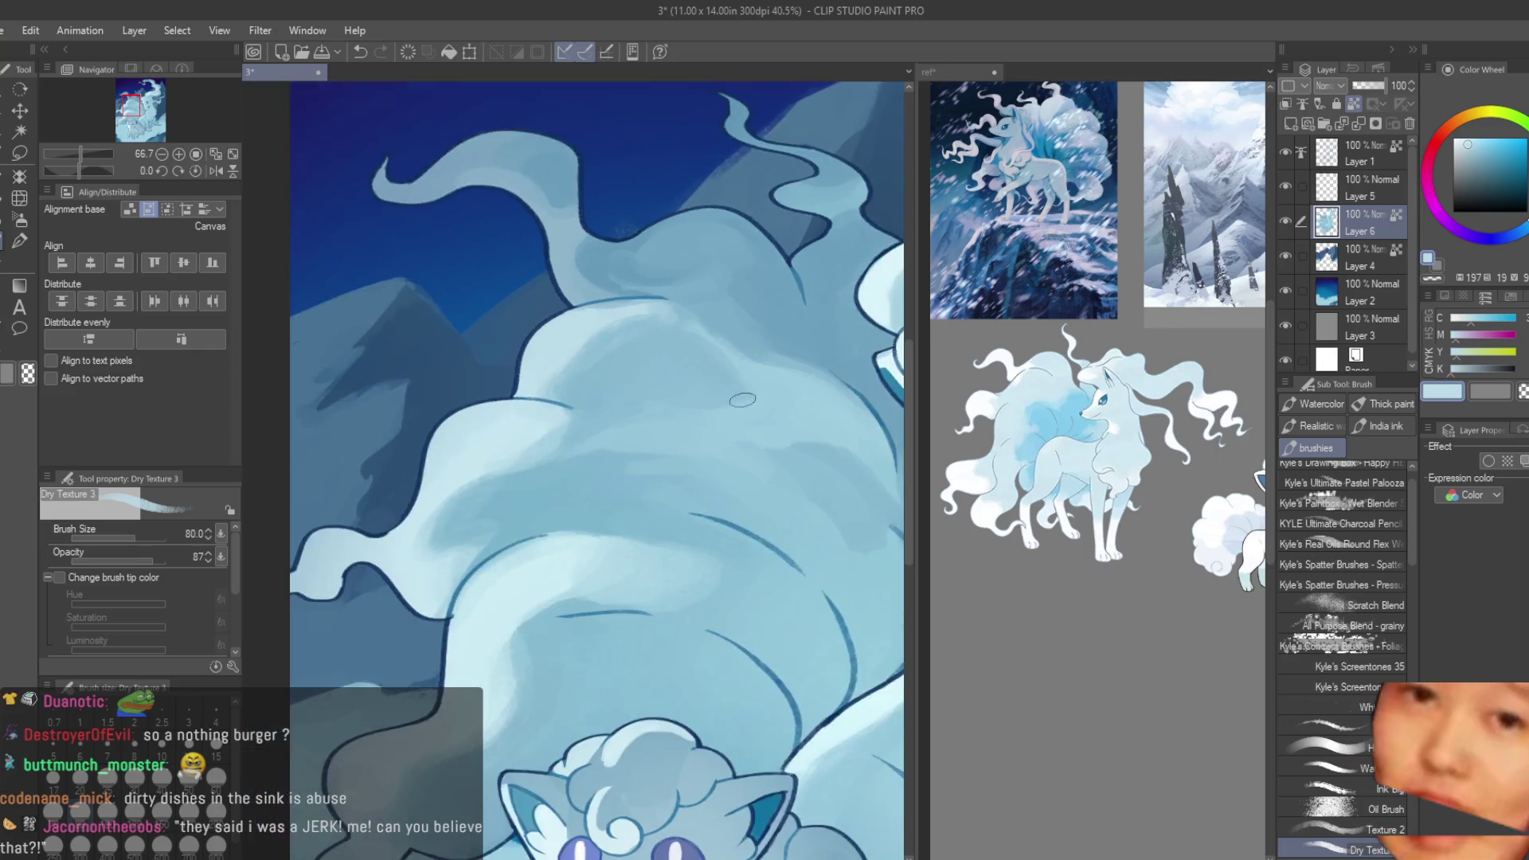
# - Paint soft mid-blue shading on the large tail with colours eyedropped from the fur
pyautogui.scroll(-1, 748, 599)
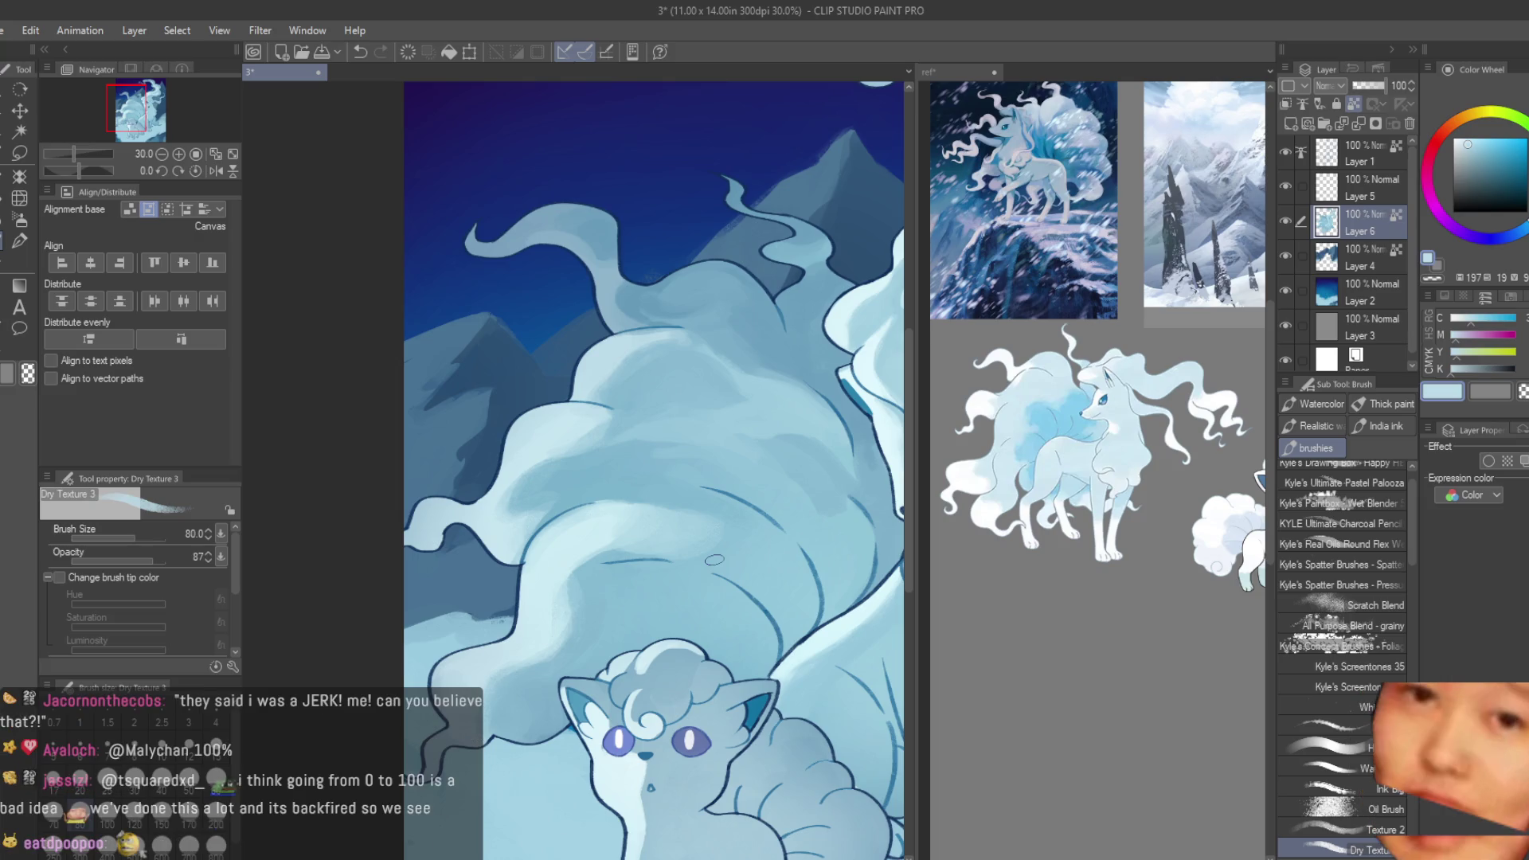
pyautogui.scroll(-1, 714, 560)
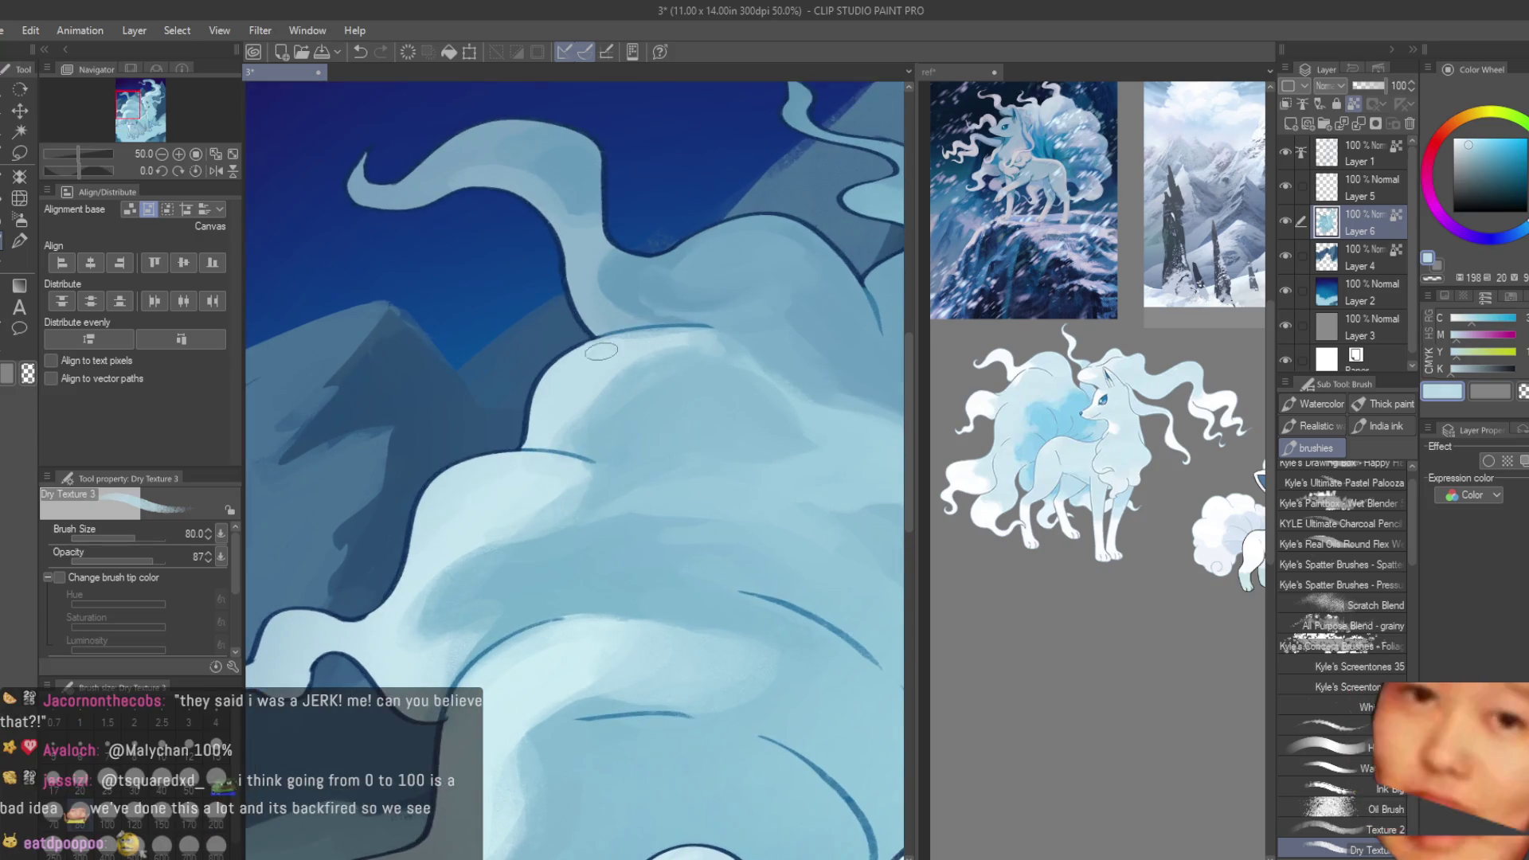
pyautogui.scroll(-1, 693, 329)
pyautogui.scroll(-1, 740, 438)
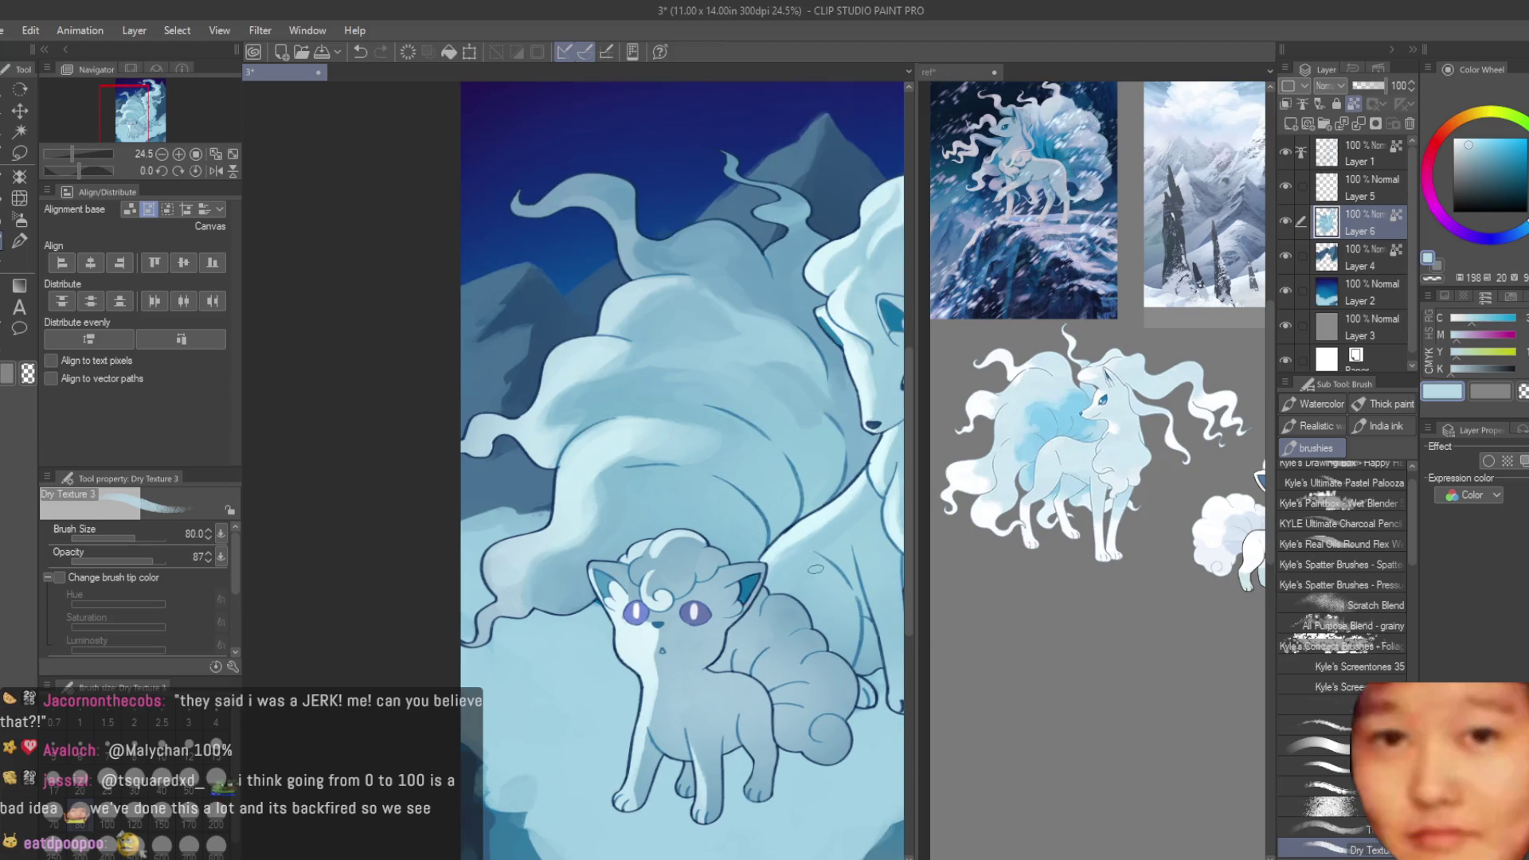
pyautogui.scroll(-1, 800, 557)
pyautogui.scroll(4, 710, 435)
pyautogui.scroll(5, 710, 435)
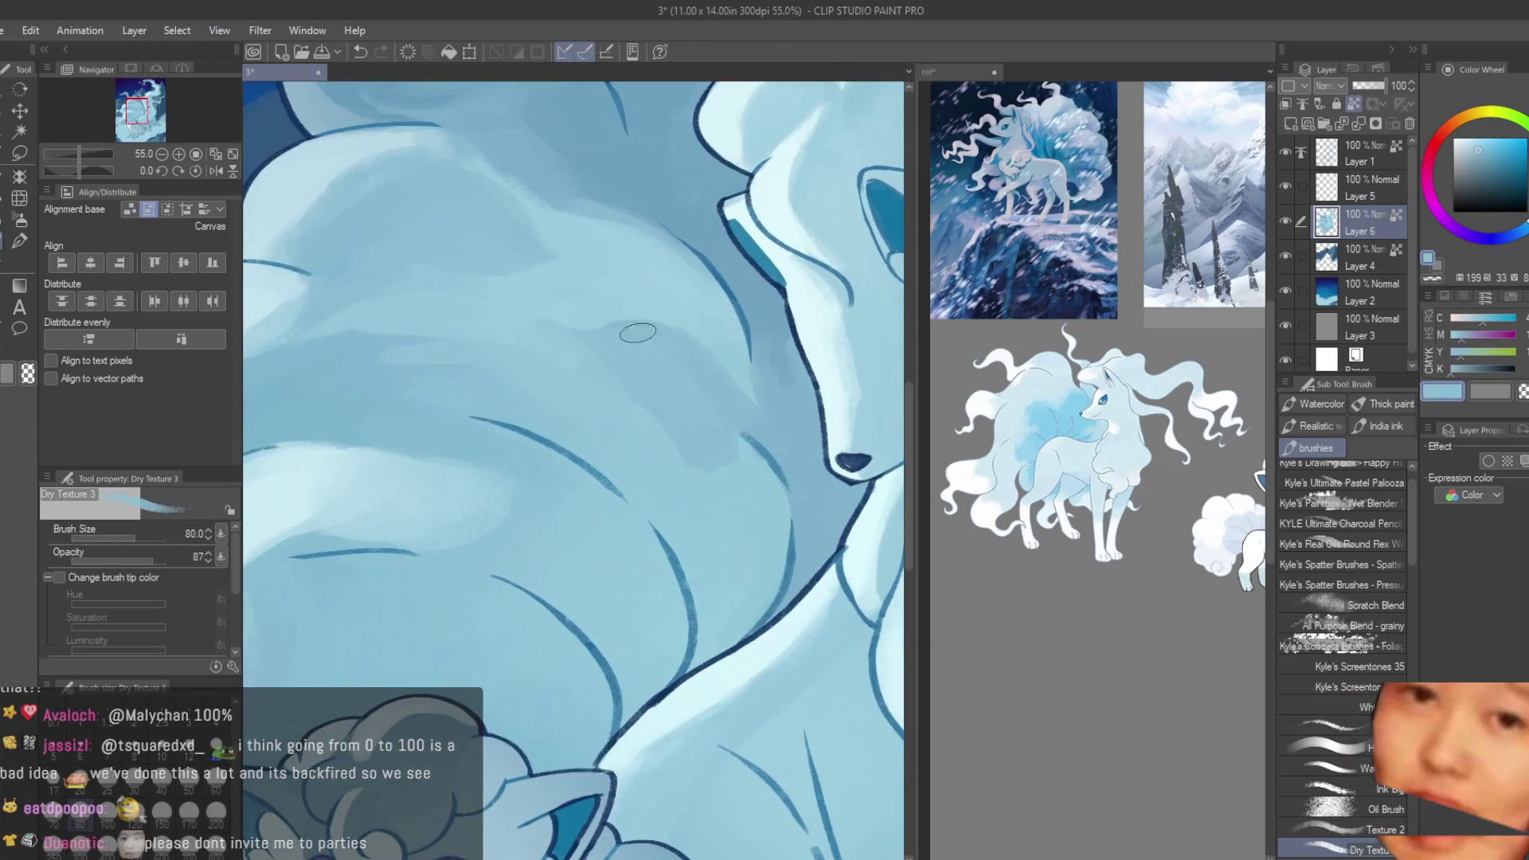
pyautogui.keyDown('alt'); pyautogui.click(517, 335); pyautogui.keyUp('alt')
pyautogui.keyDown('alt'); pyautogui.click(546, 345); pyautogui.keyUp('alt')
pyautogui.keyDown('alt'); pyautogui.click(451, 323); pyautogui.keyUp('alt')
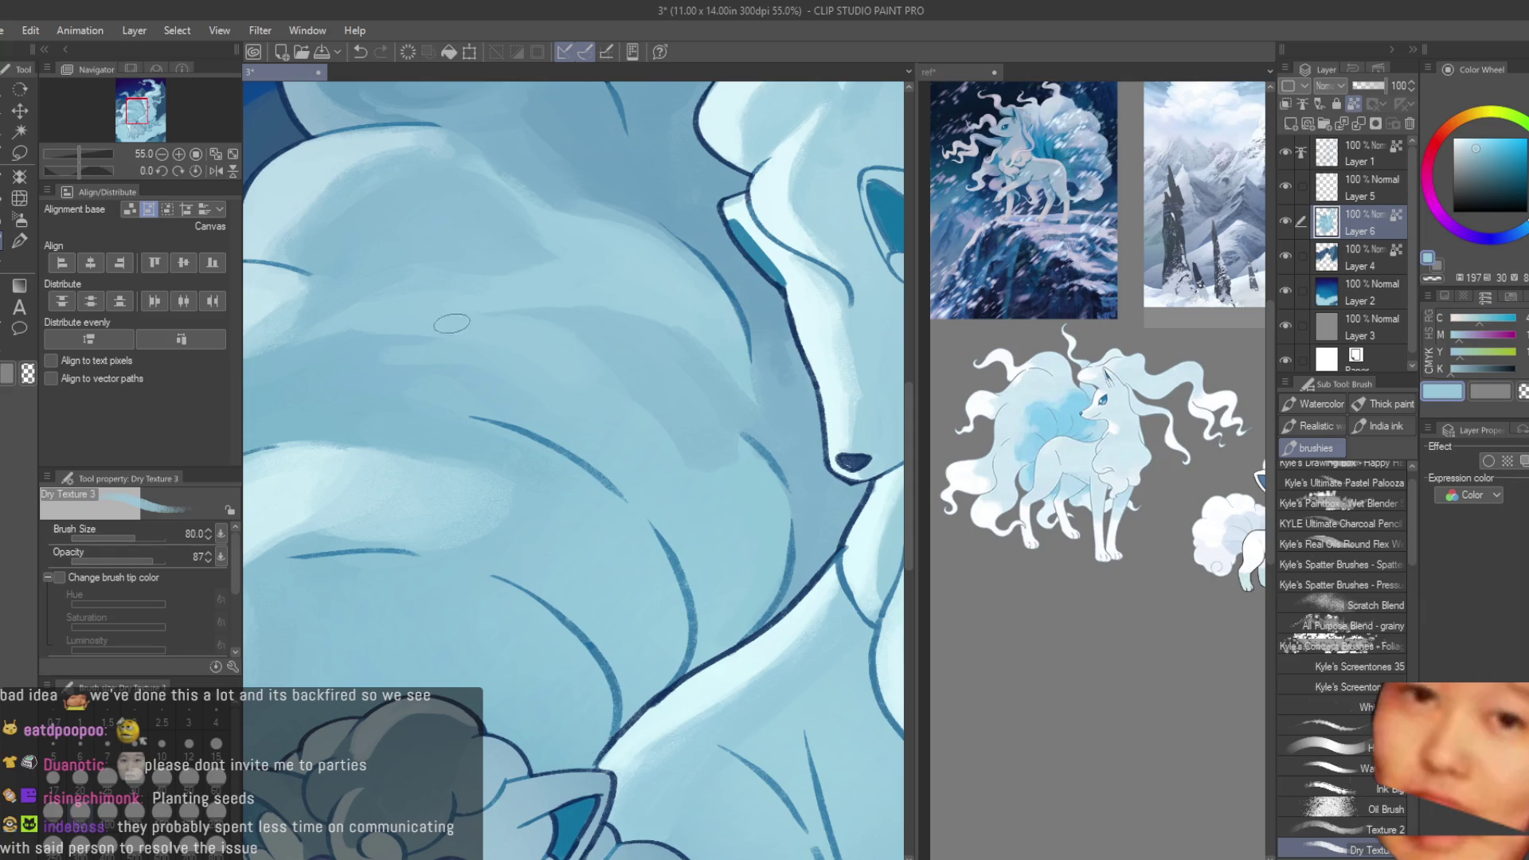
# - Blend darker shadow, mid-tone and pale highlight blues evenly across the tail mass
pyautogui.scroll(-1, 599, 380)
pyautogui.keyDown('alt'); pyautogui.click(452, 350); pyautogui.keyUp('alt')
pyautogui.keyDown('alt'); pyautogui.click(456, 325); pyautogui.keyUp('alt')
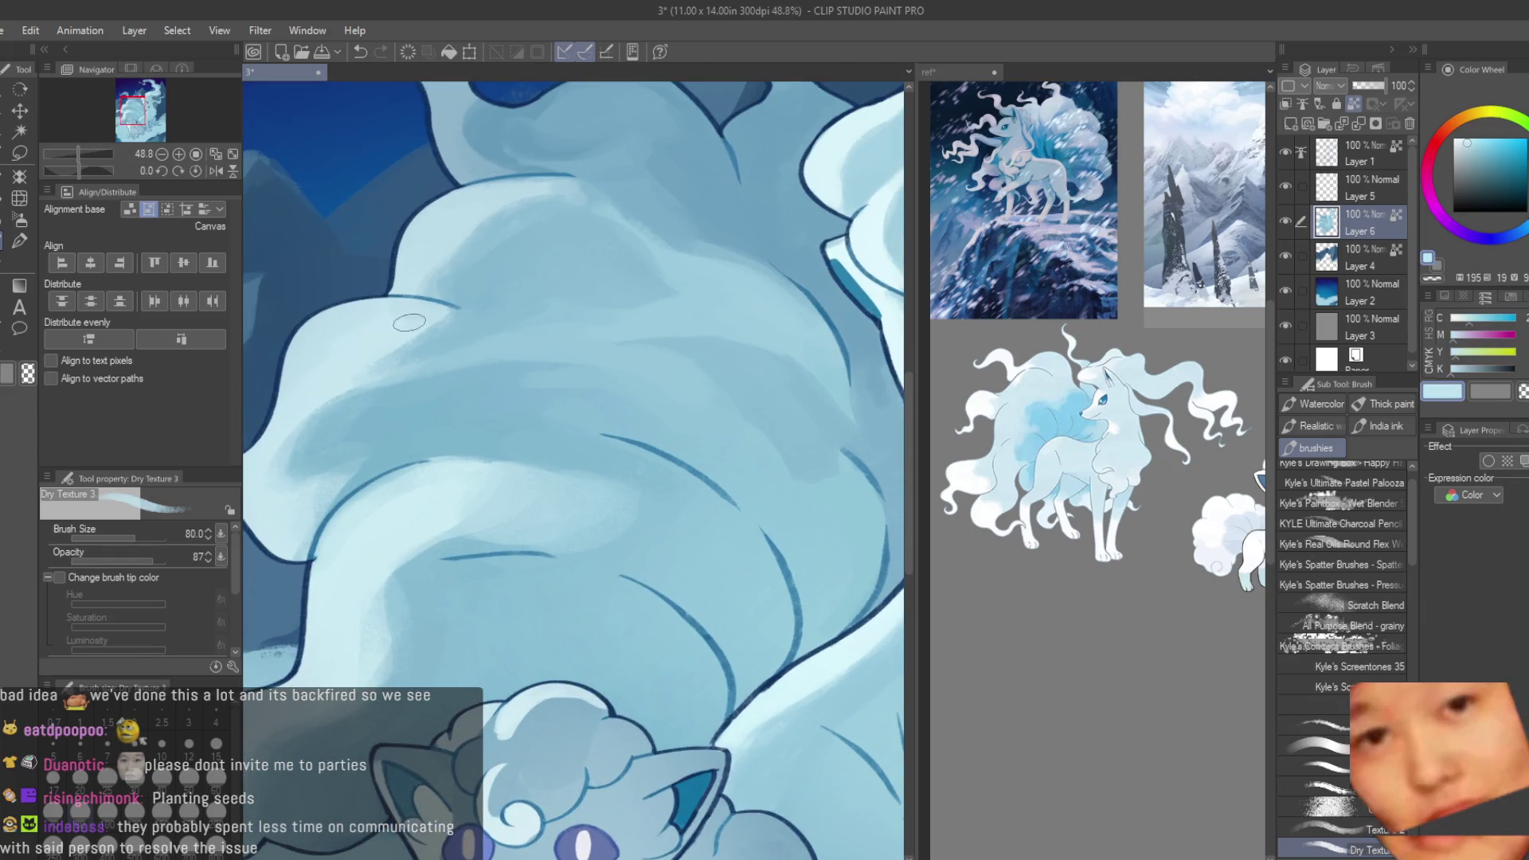
pyautogui.keyDown('alt'); pyautogui.click(387, 367); pyautogui.keyUp('alt')
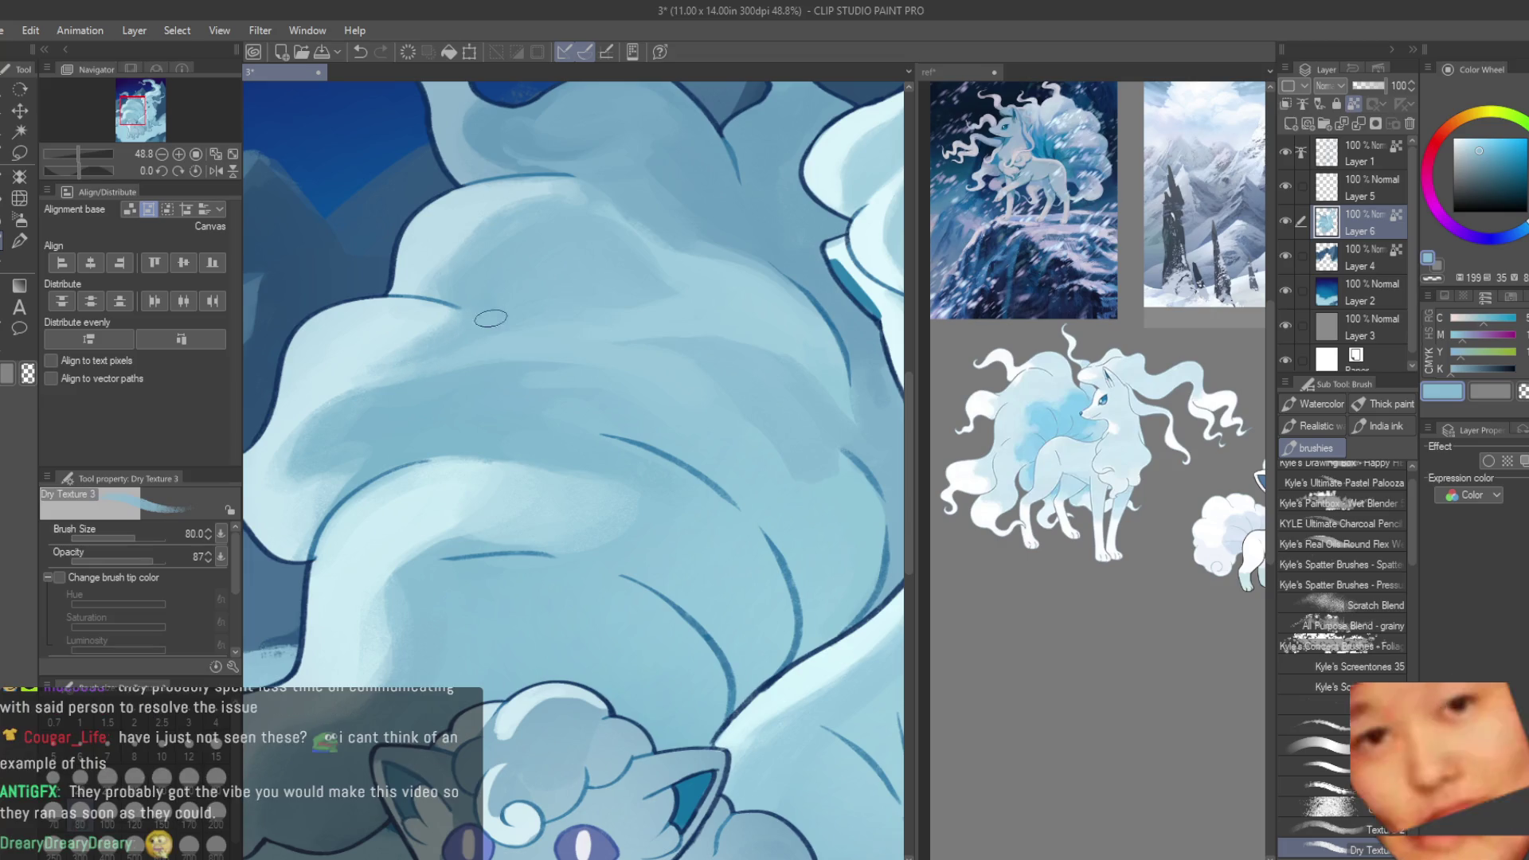
pyautogui.keyDown('alt'); pyautogui.click(528, 344); pyautogui.keyUp('alt')
pyautogui.keyDown('alt'); pyautogui.click(404, 332); pyautogui.keyUp('alt')
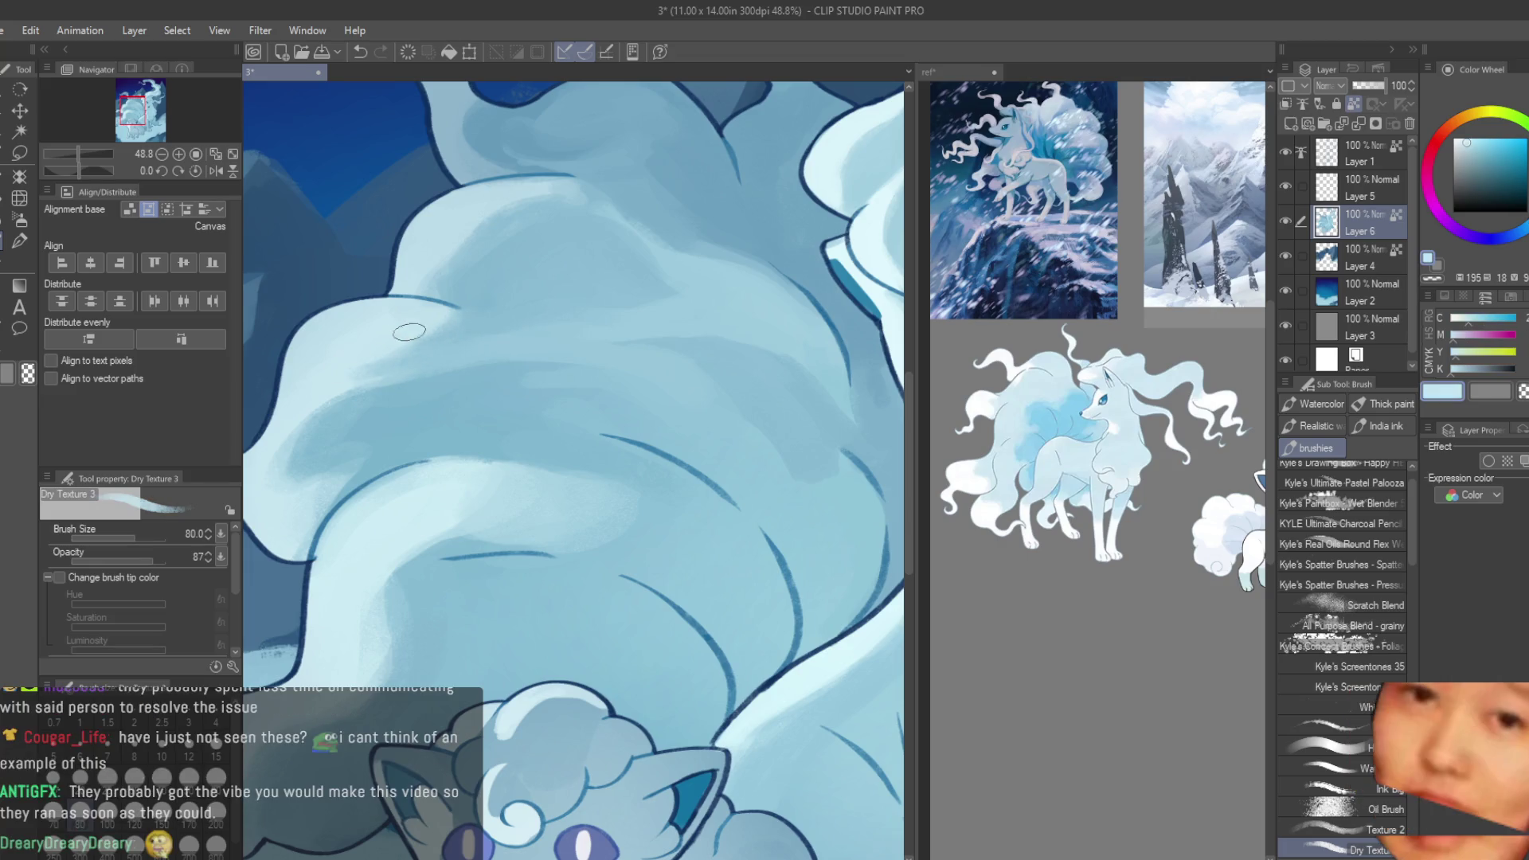
pyautogui.scroll(-1, 641, 342)
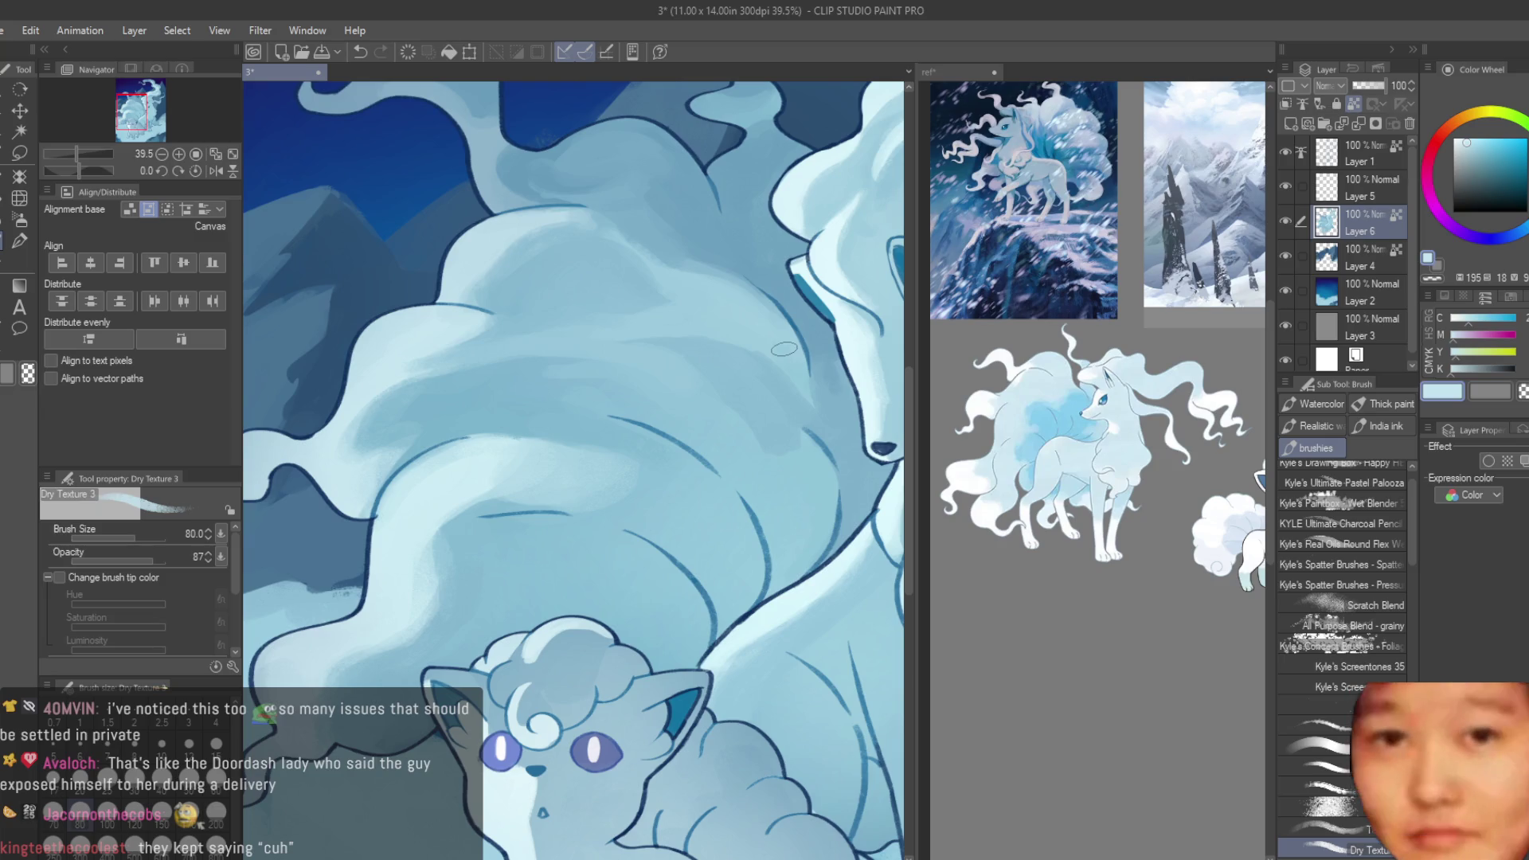
# - Bring the upper tail into view and work light tail blues into it
pyautogui.scroll(-1, 783, 348)
pyautogui.moveTo(385, 233); pyautogui.dragTo(484, 311)
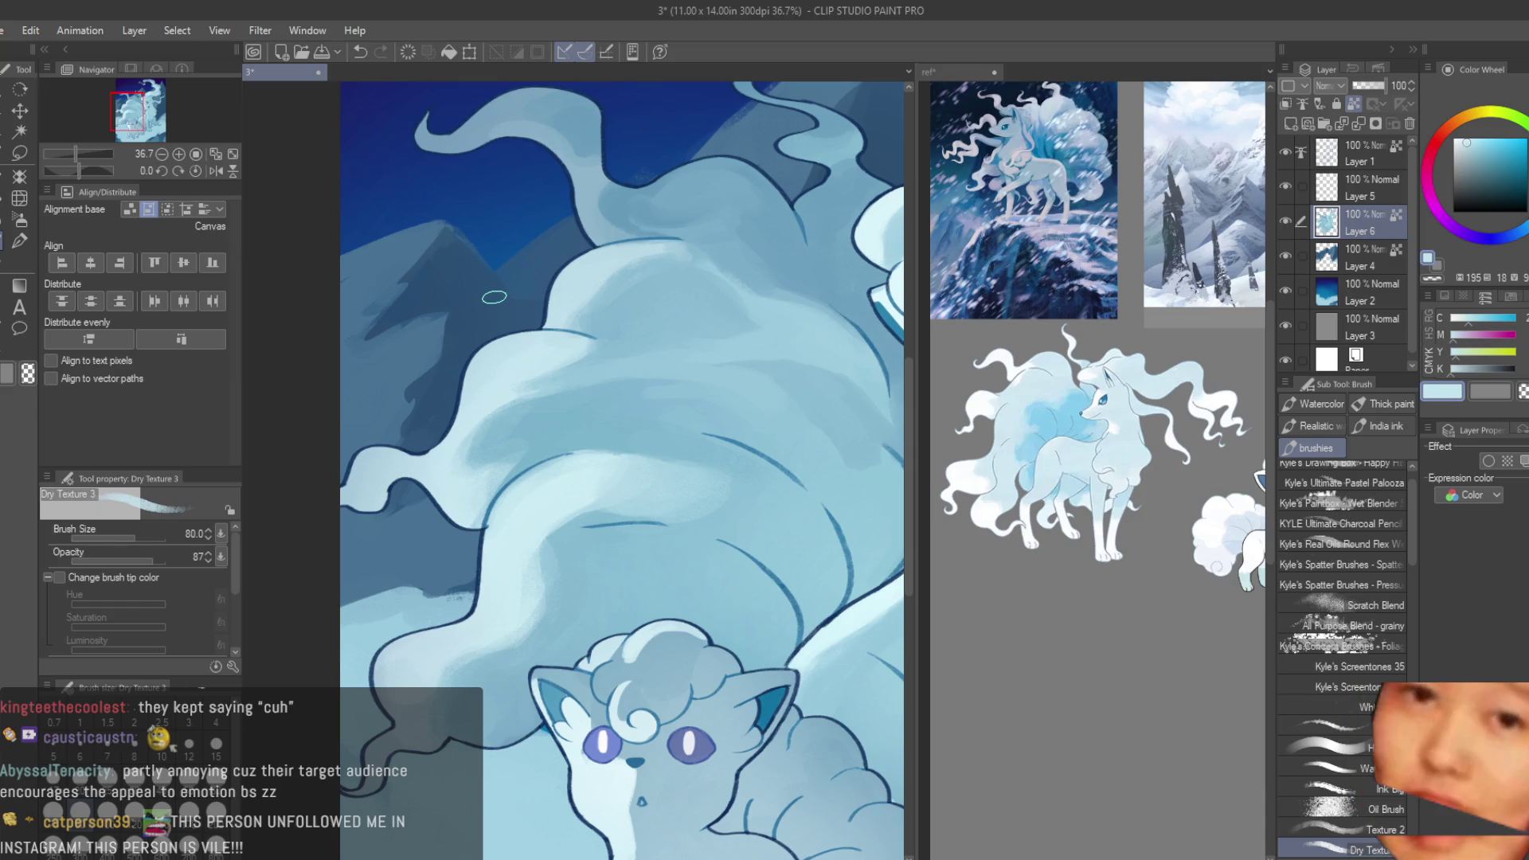
pyautogui.scroll(1, 493, 297)
pyautogui.scroll(1, 622, 367)
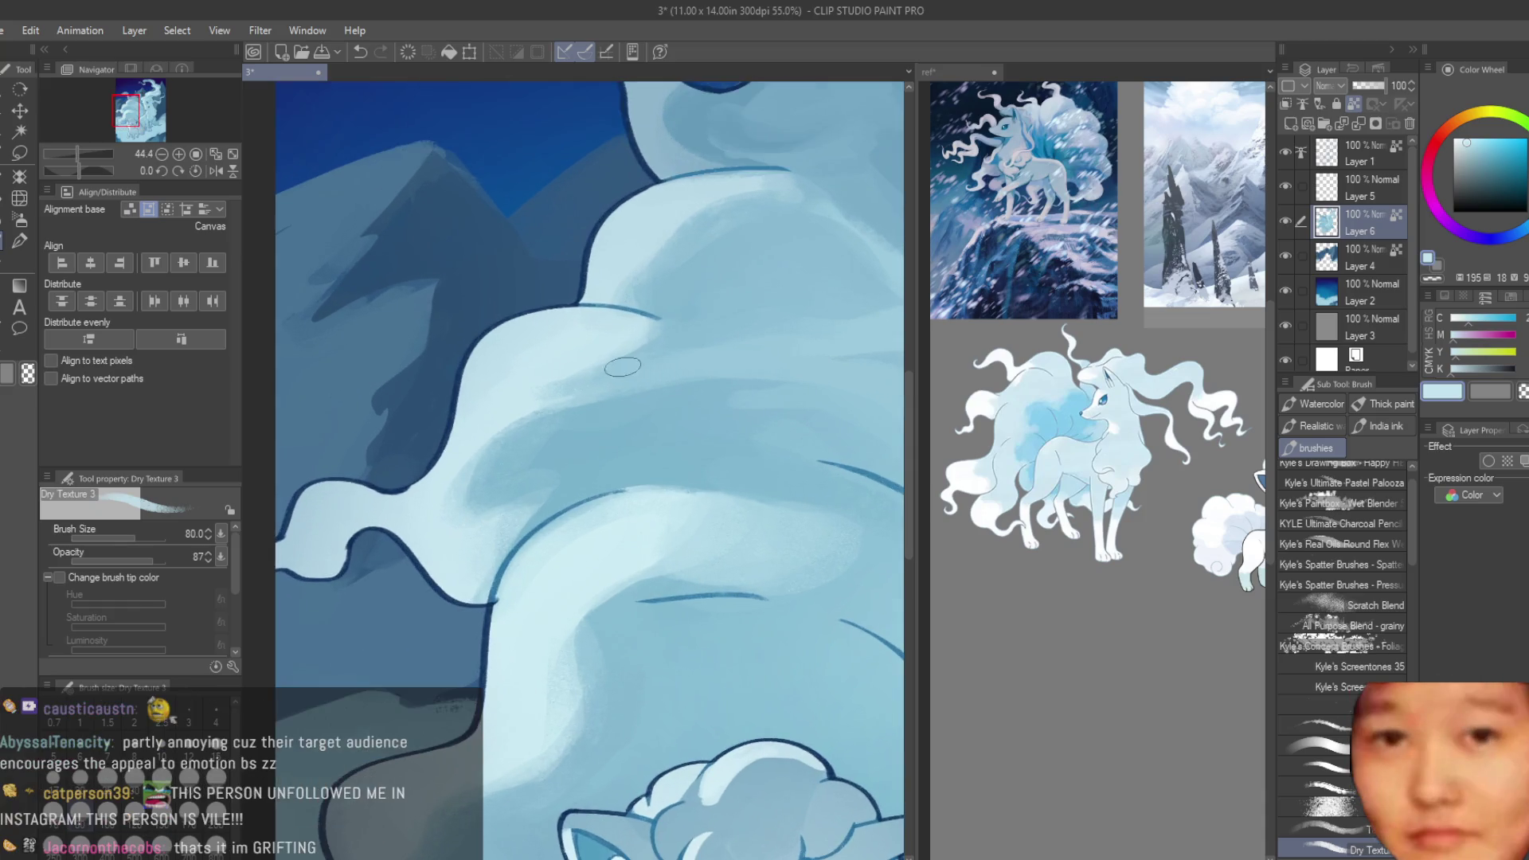
pyautogui.keyDown('alt'); pyautogui.click(542, 388); pyautogui.keyUp('alt')
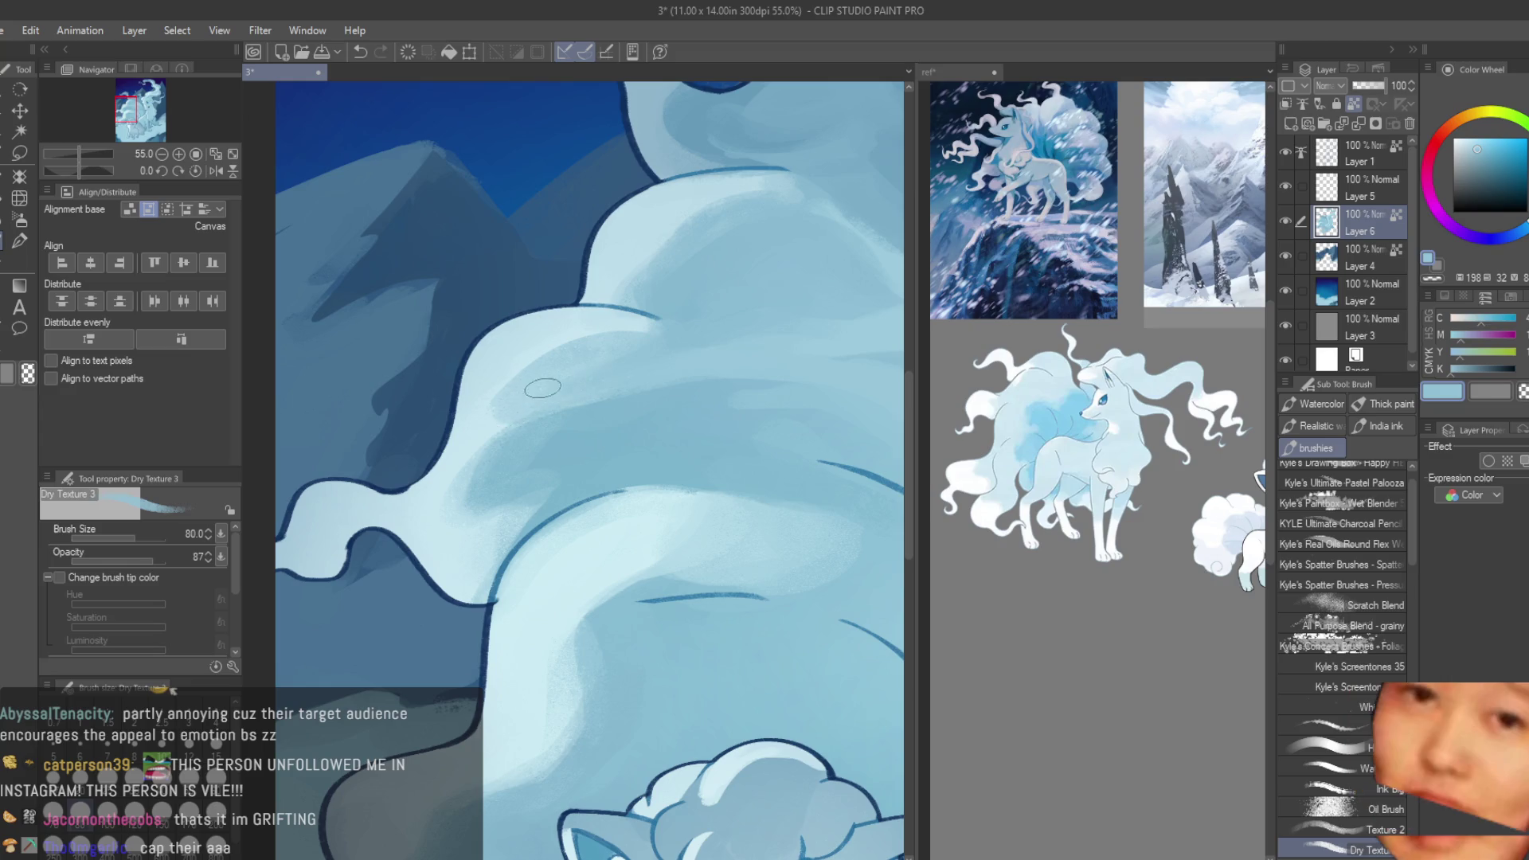
pyautogui.keyDown('alt'); pyautogui.click(513, 357); pyautogui.keyUp('alt')
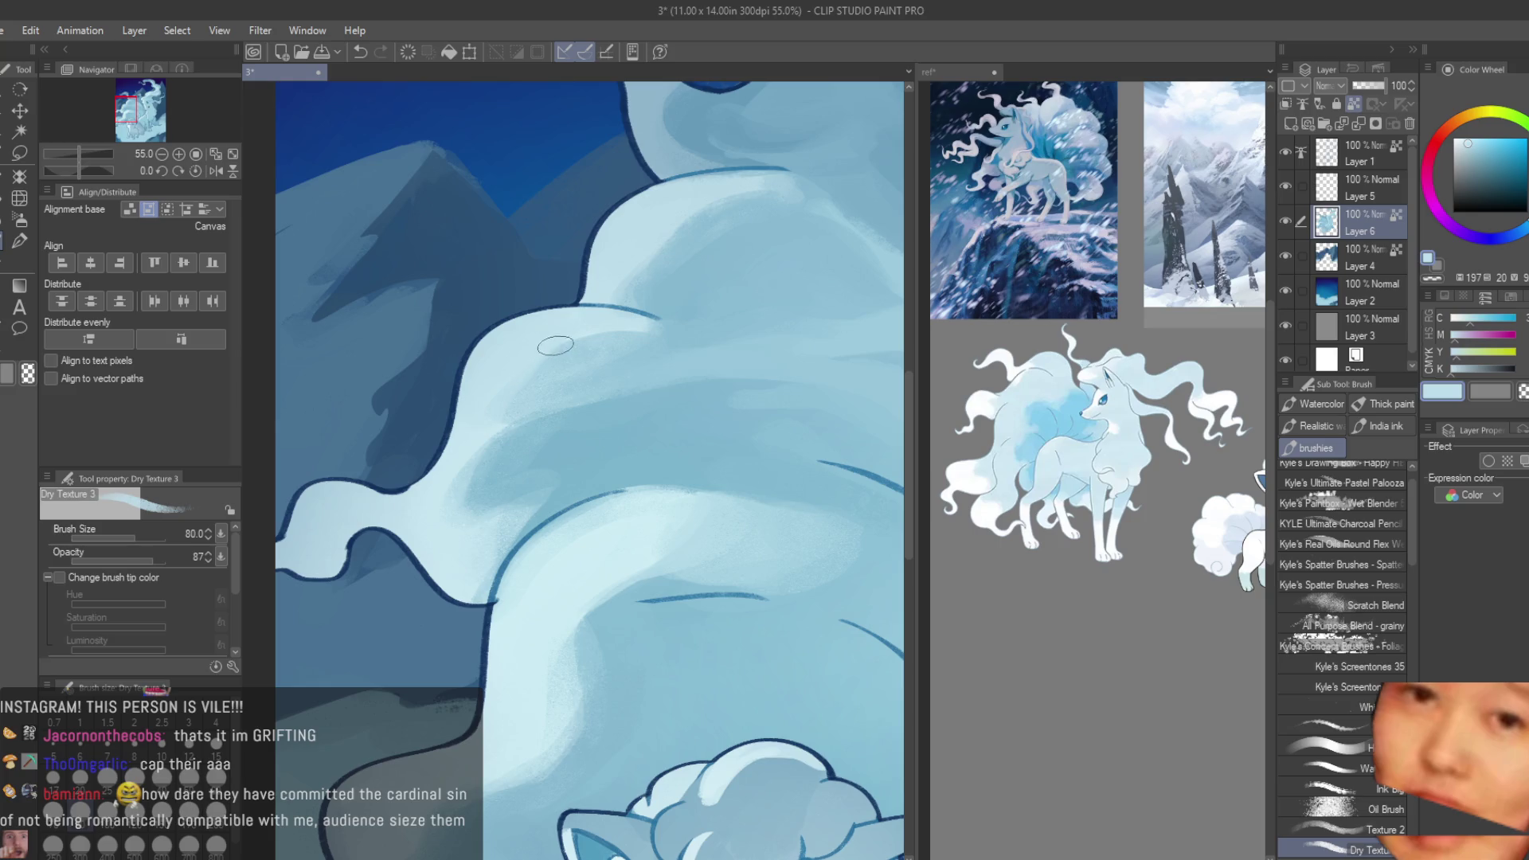
pyautogui.keyDown('alt'); pyautogui.click(548, 349); pyautogui.keyUp('alt')
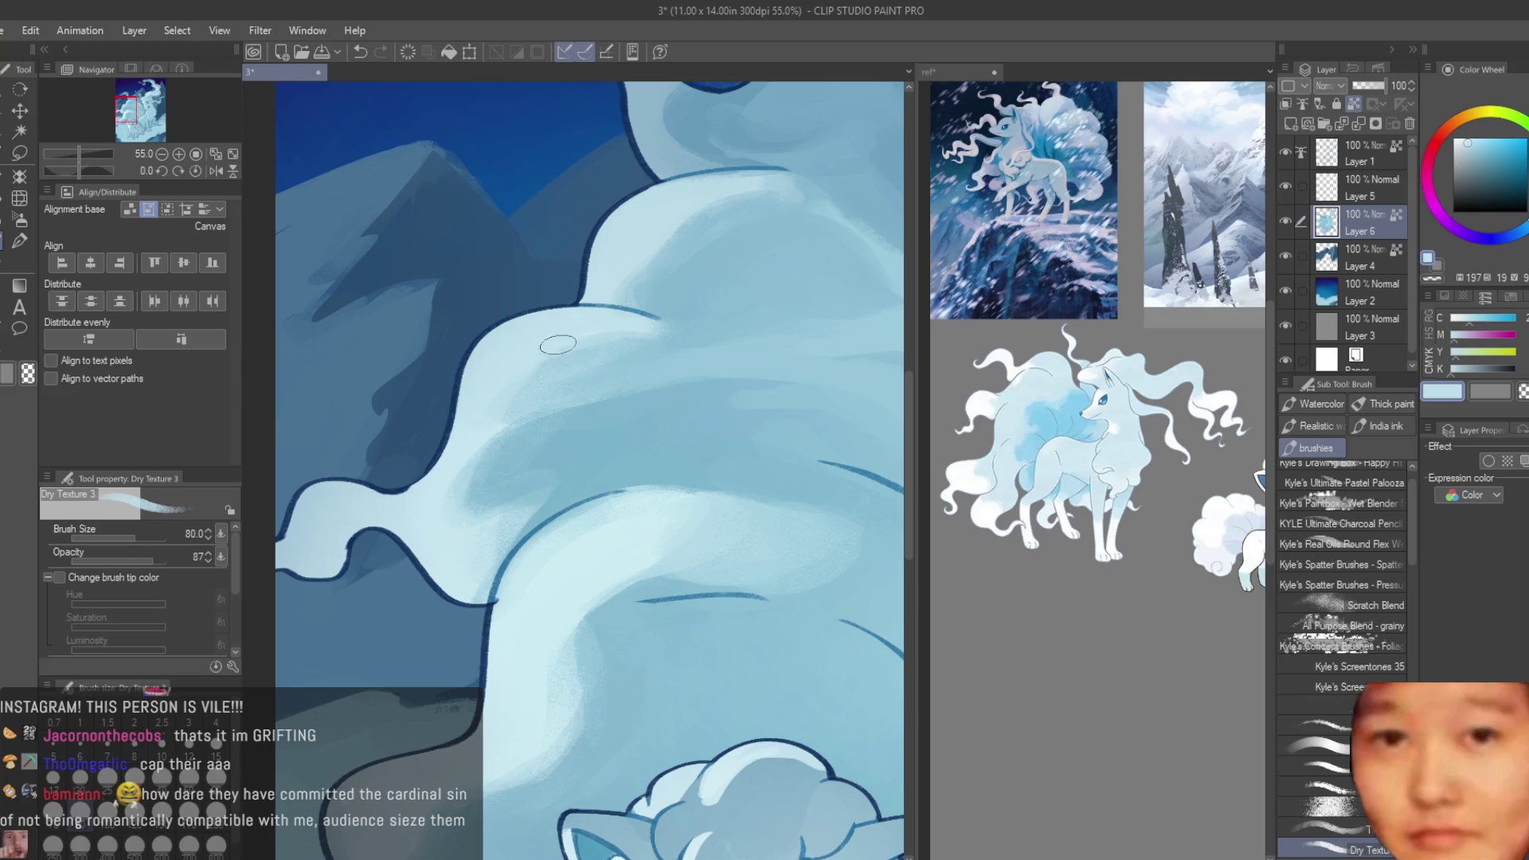
# - Paint a darker blue shadow stroke along the tail's upper fold
pyautogui.keyDown('alt'); pyautogui.click(609, 361); pyautogui.keyUp('alt')
pyautogui.keyDown('alt'); pyautogui.click(675, 327); pyautogui.keyUp('alt')
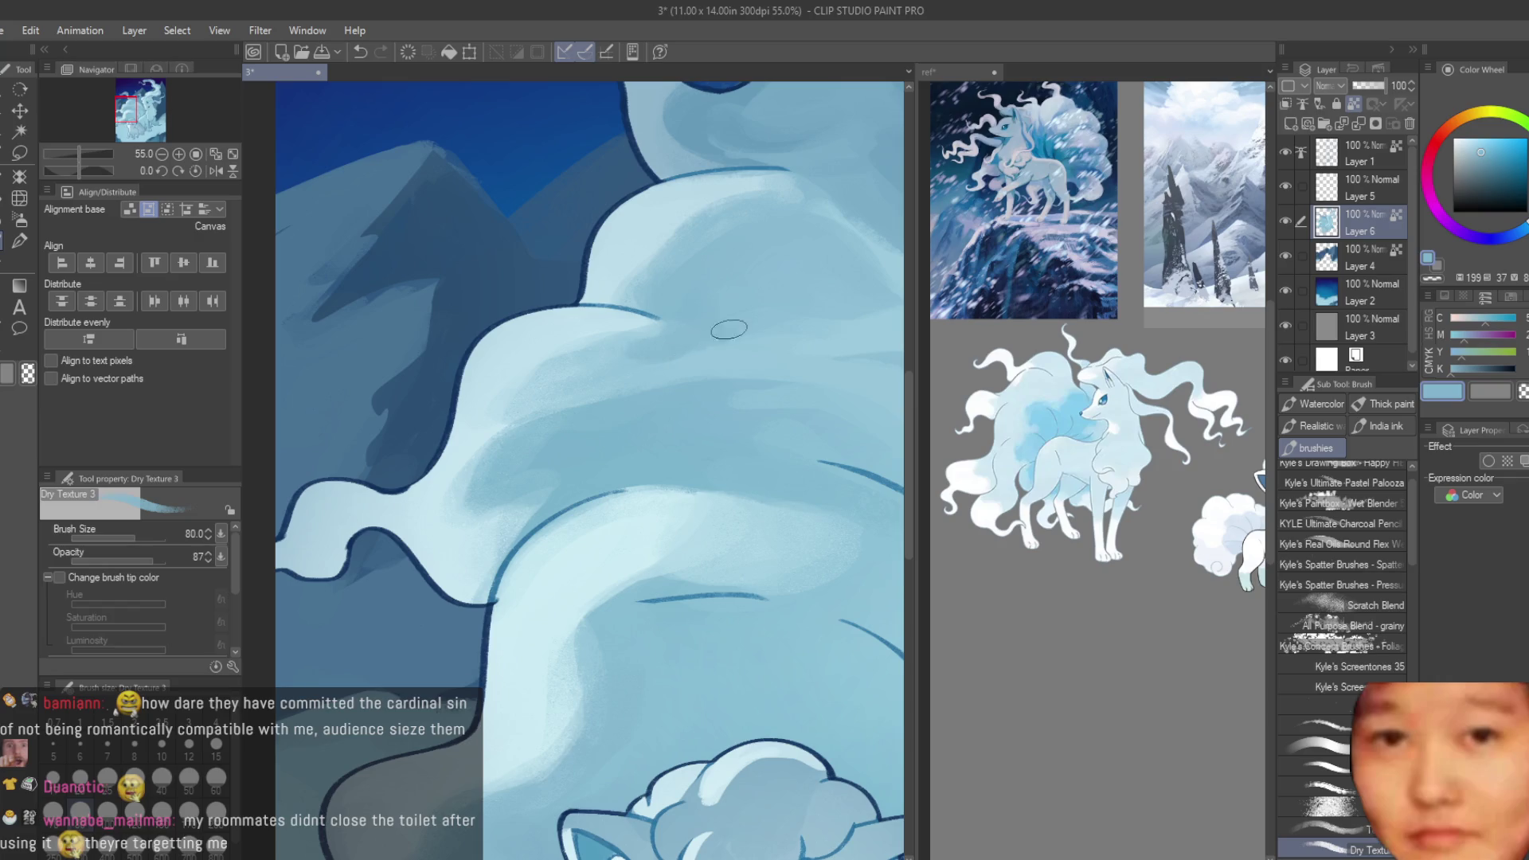
pyautogui.moveTo(665, 354); pyautogui.dragTo(687, 325)
pyautogui.keyDown('alt'); pyautogui.click(704, 356); pyautogui.keyUp('alt')
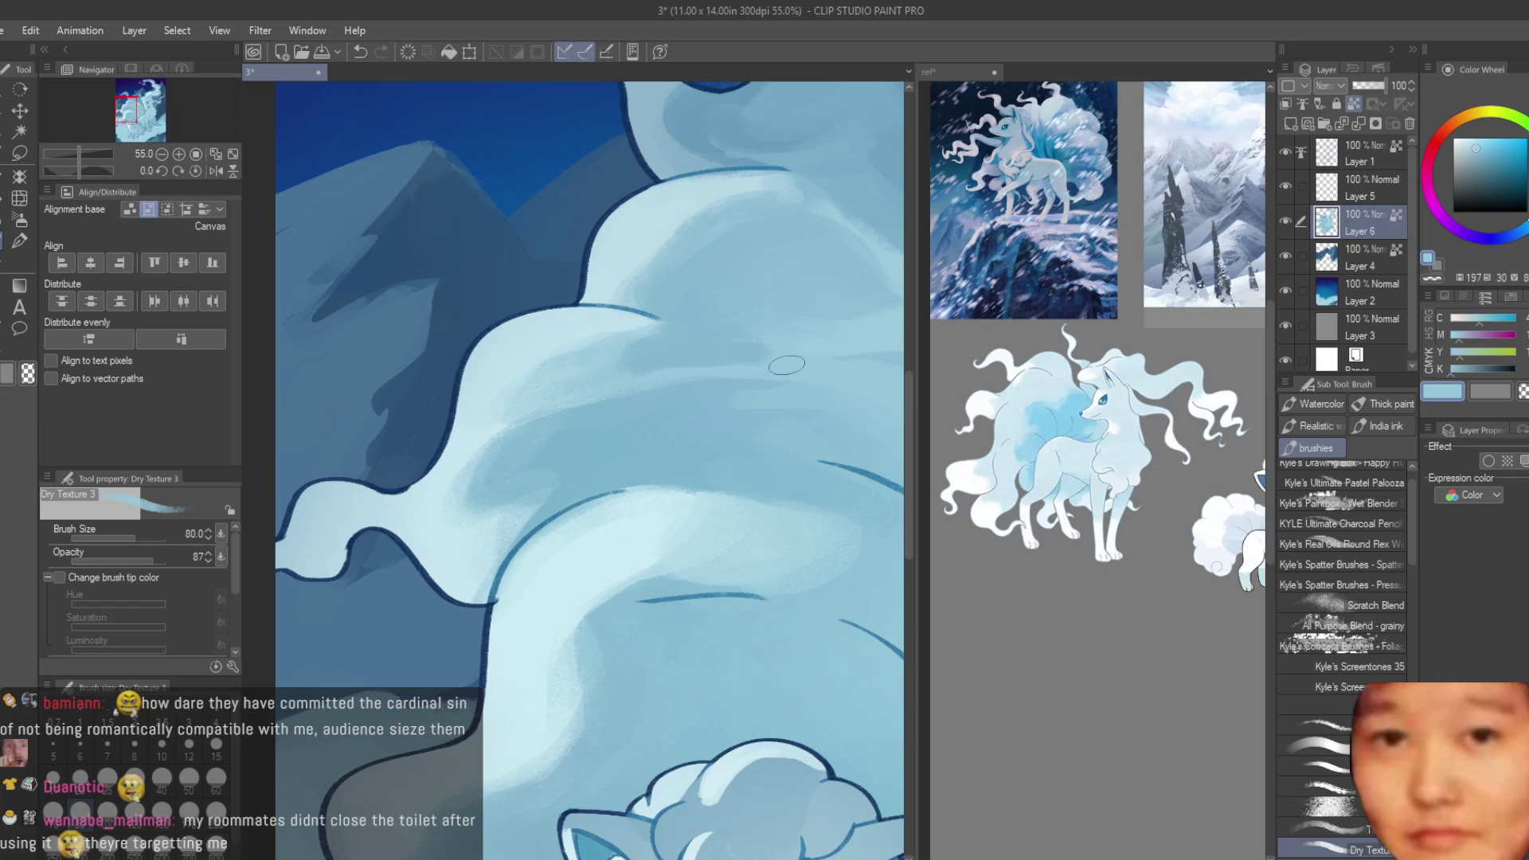
pyautogui.scroll(-2, 677, 345)
pyautogui.keyDown('alt'); pyautogui.click(755, 336); pyautogui.keyUp('alt')
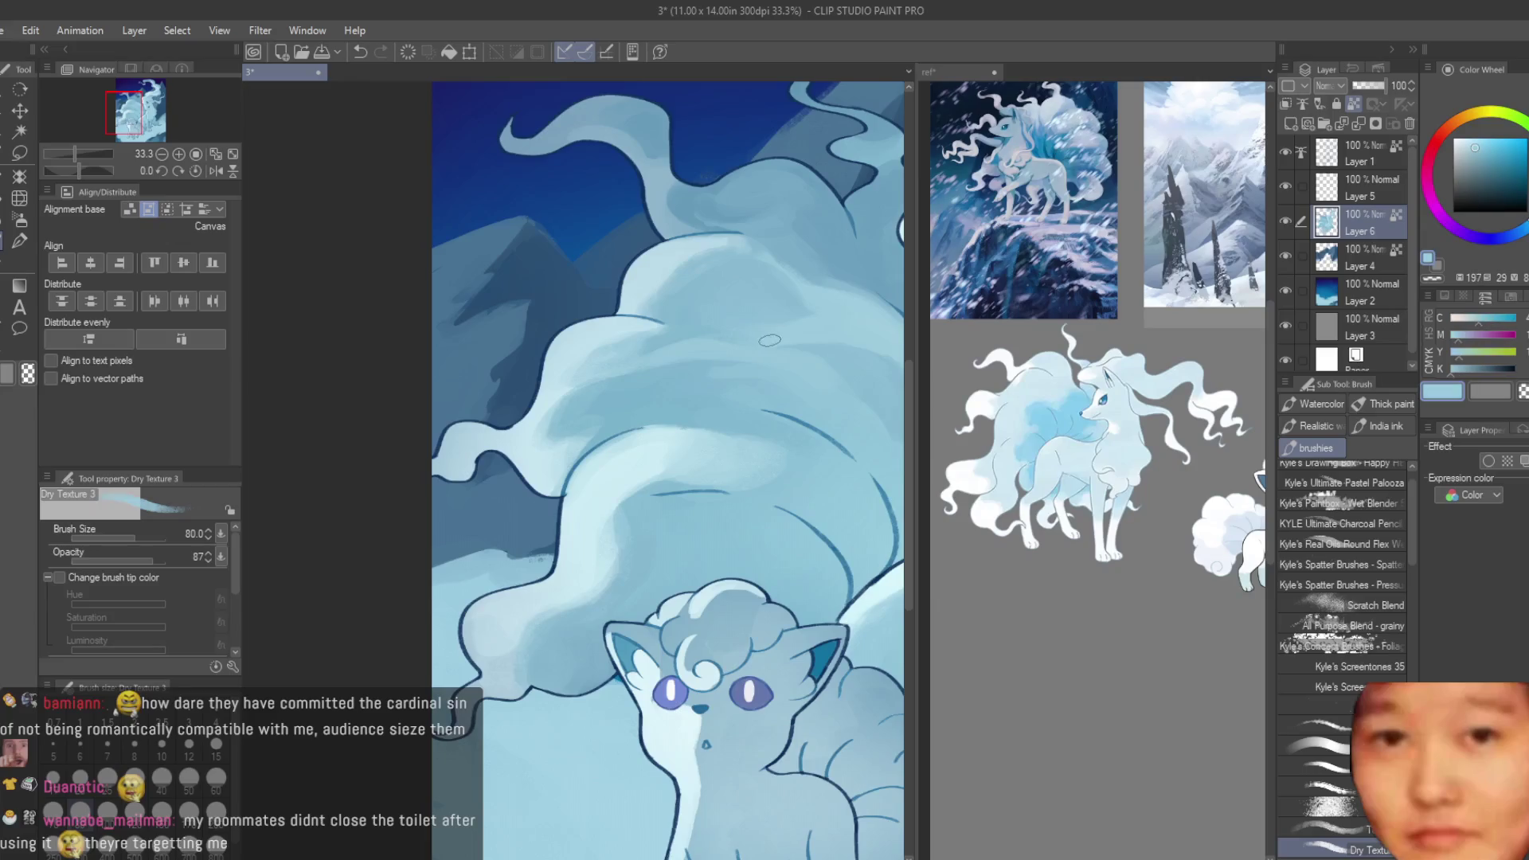
# - Blend lighter and mid-tone blues into the tail fur beside the neck
pyautogui.keyDown('alt'); pyautogui.click(820, 310); pyautogui.keyUp('alt')
pyautogui.scroll(-2, 844, 319)
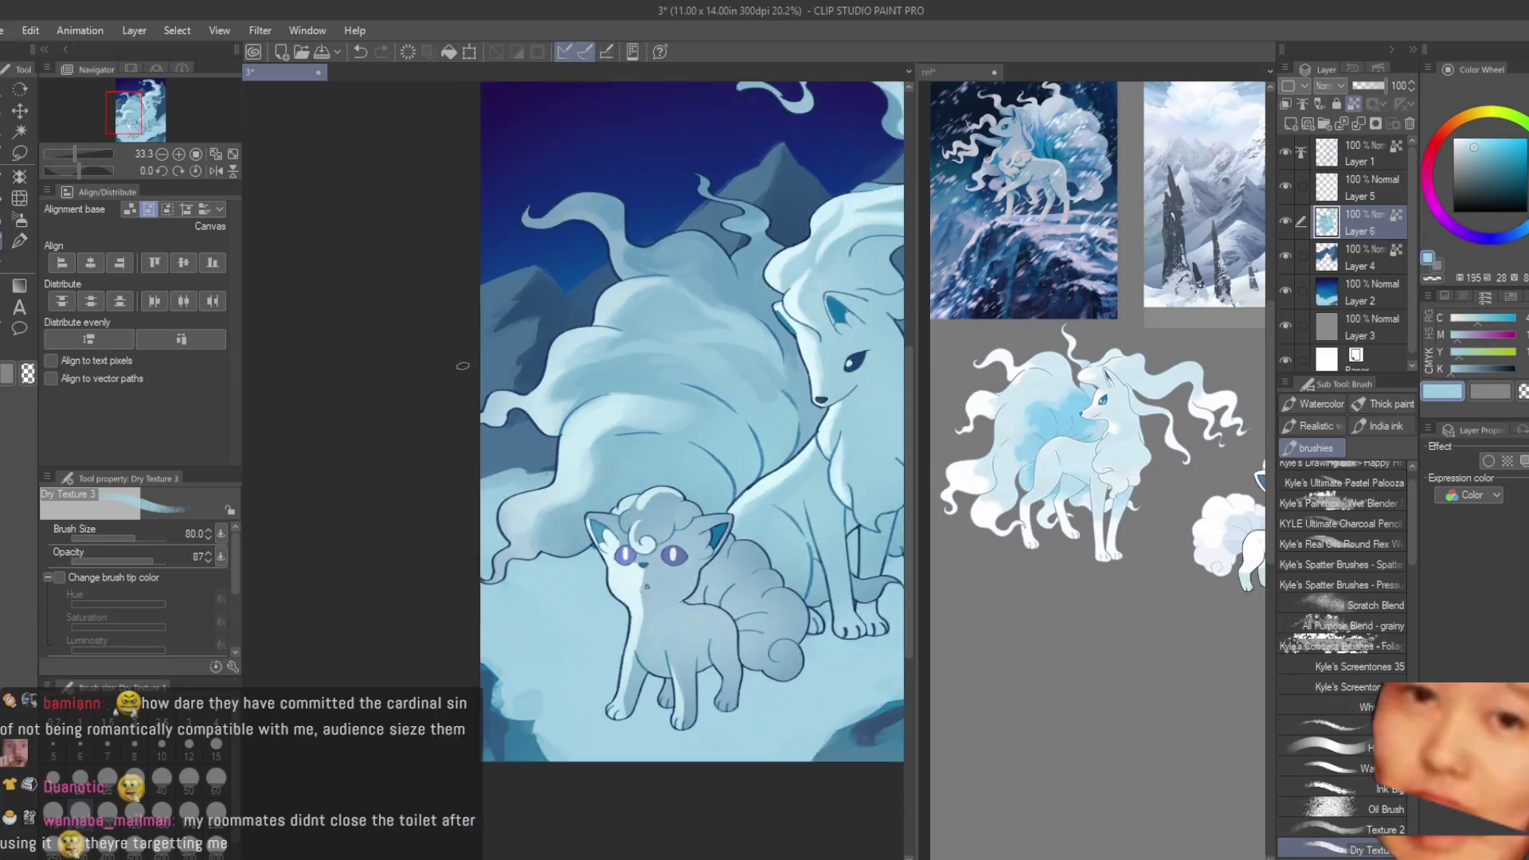
pyautogui.scroll(3, 589, 326)
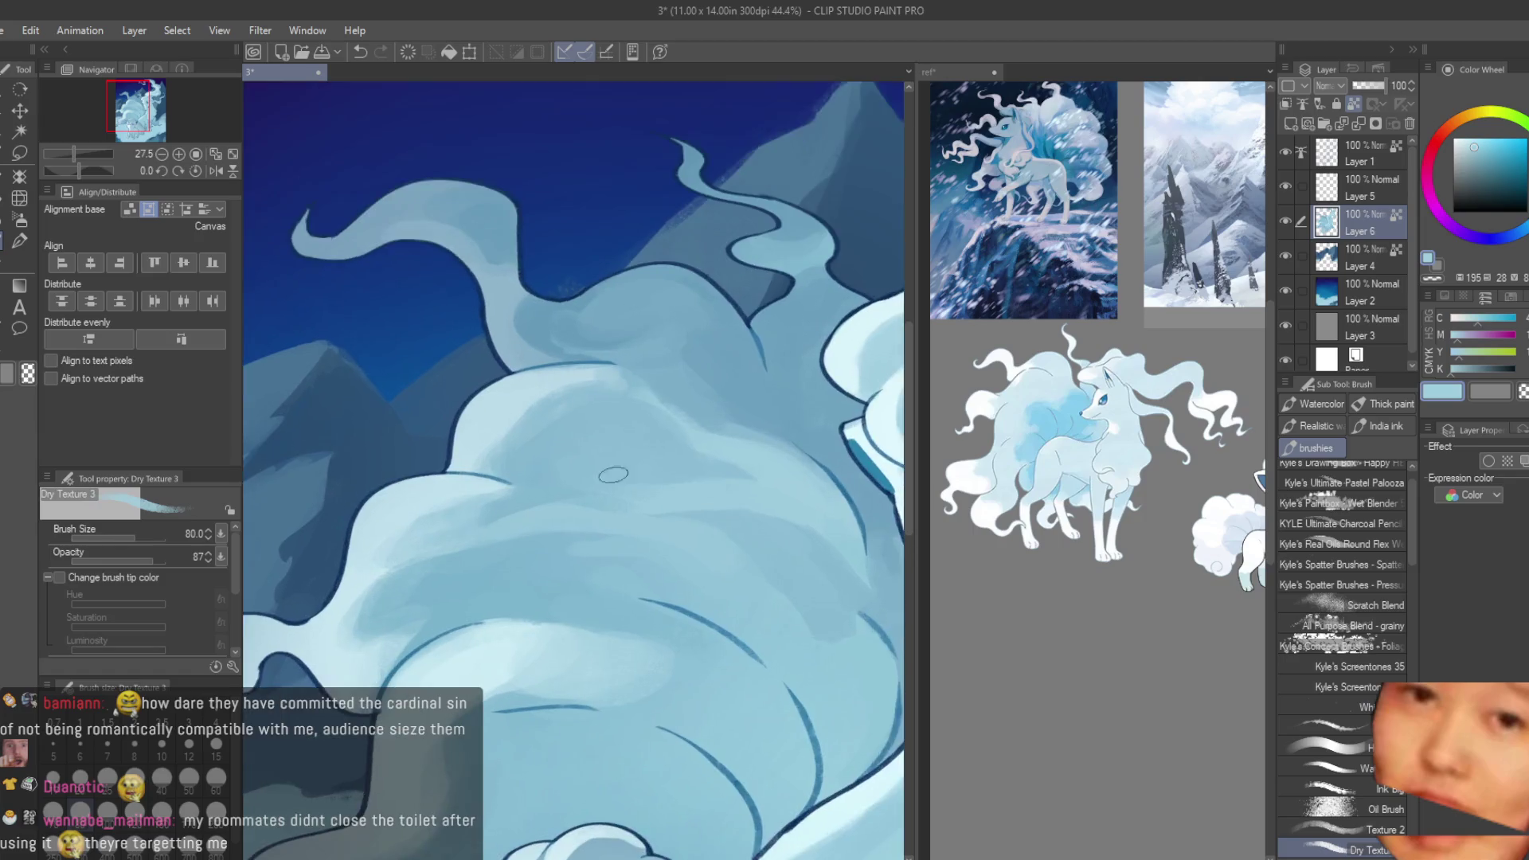
pyautogui.keyDown('alt'); pyautogui.click(597, 496); pyautogui.keyUp('alt')
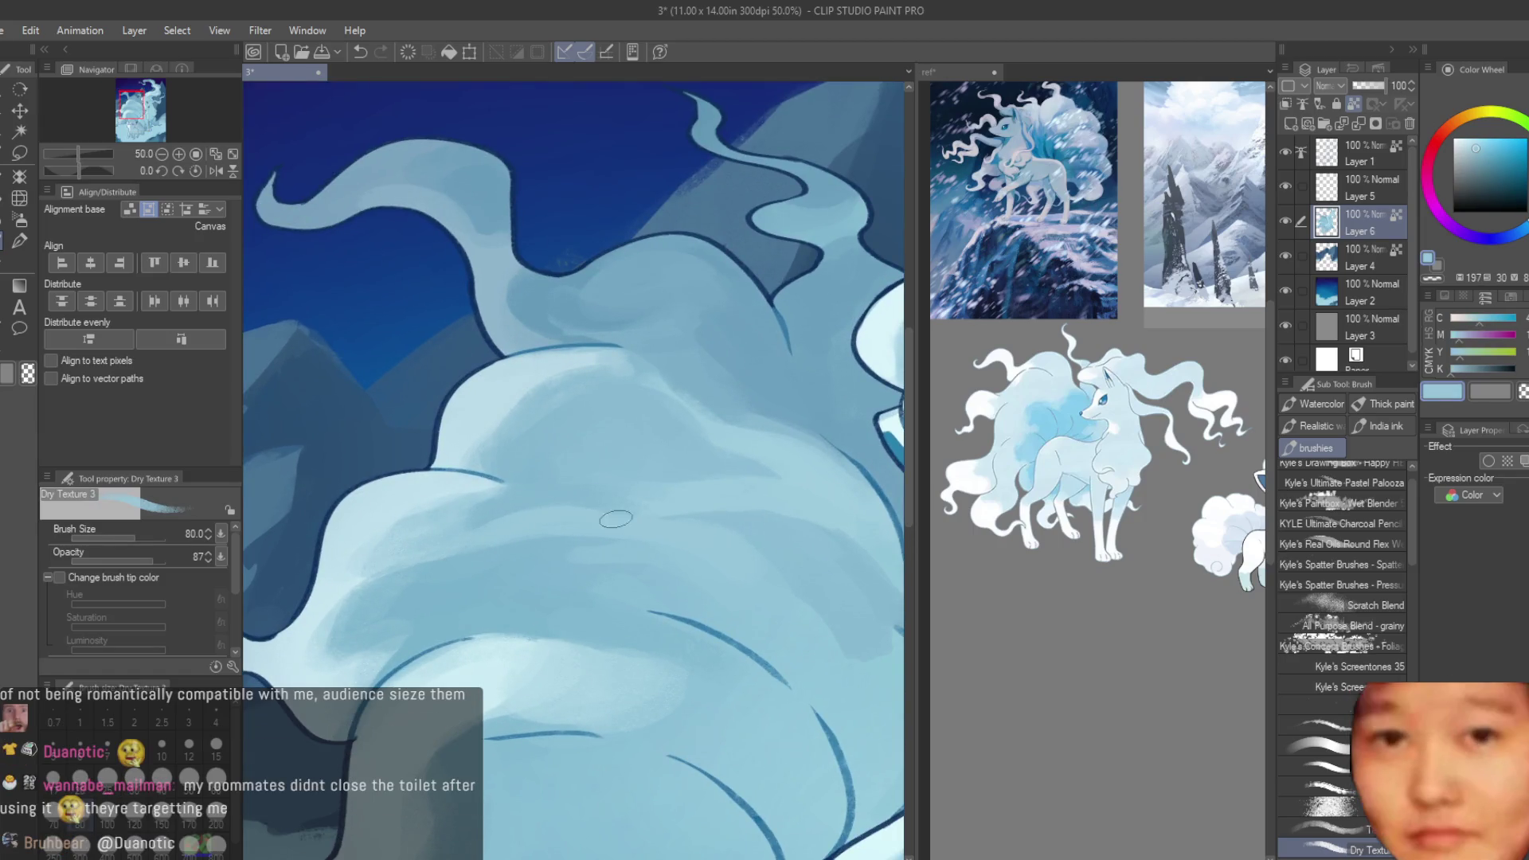
pyautogui.keyDown('alt'); pyautogui.click(410, 538); pyautogui.keyUp('alt')
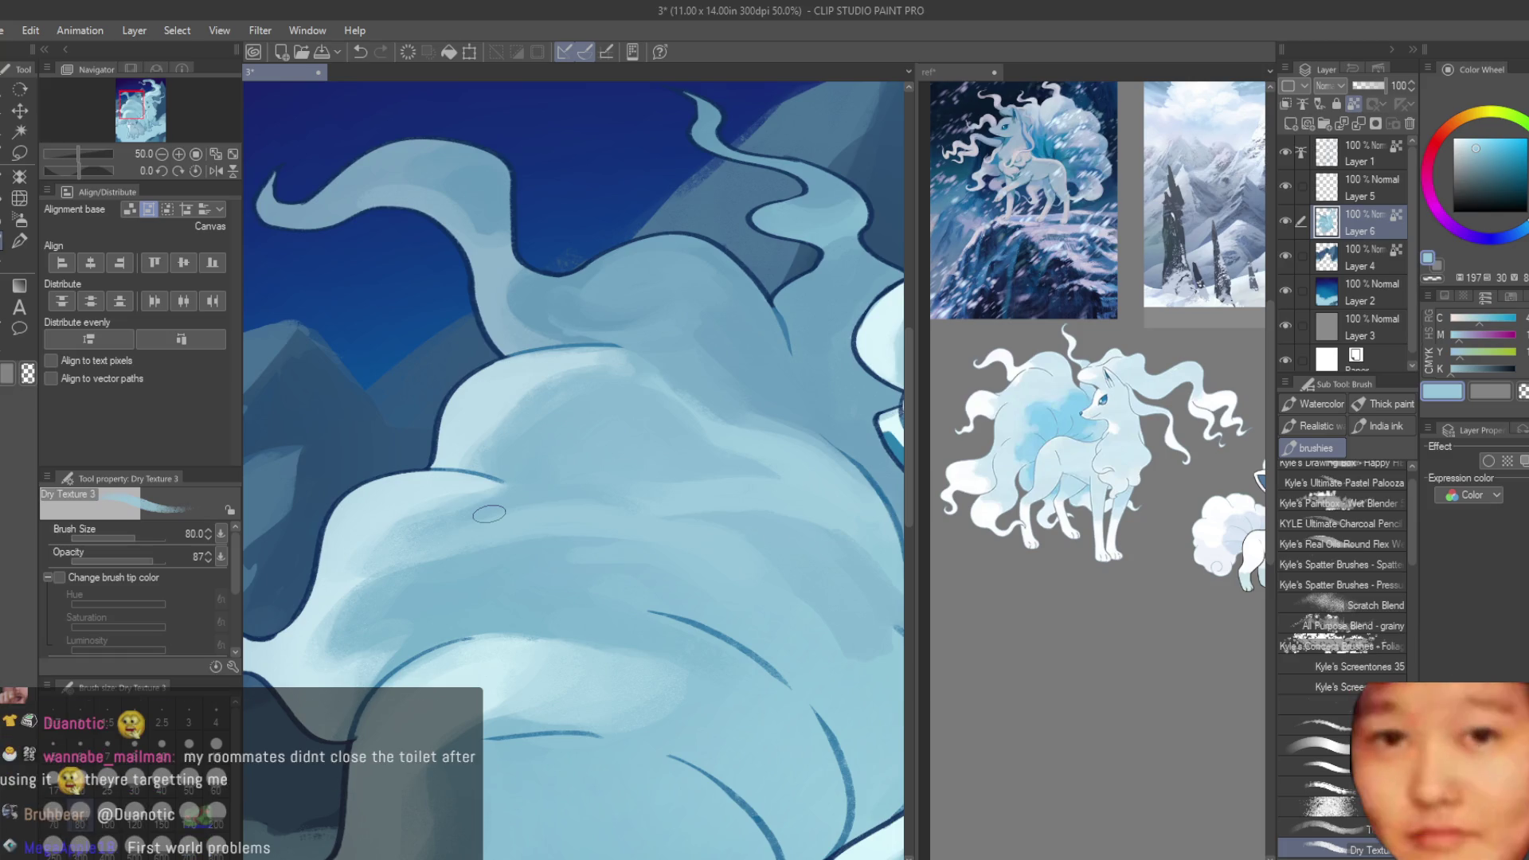
pyautogui.scroll(-3, 488, 513)
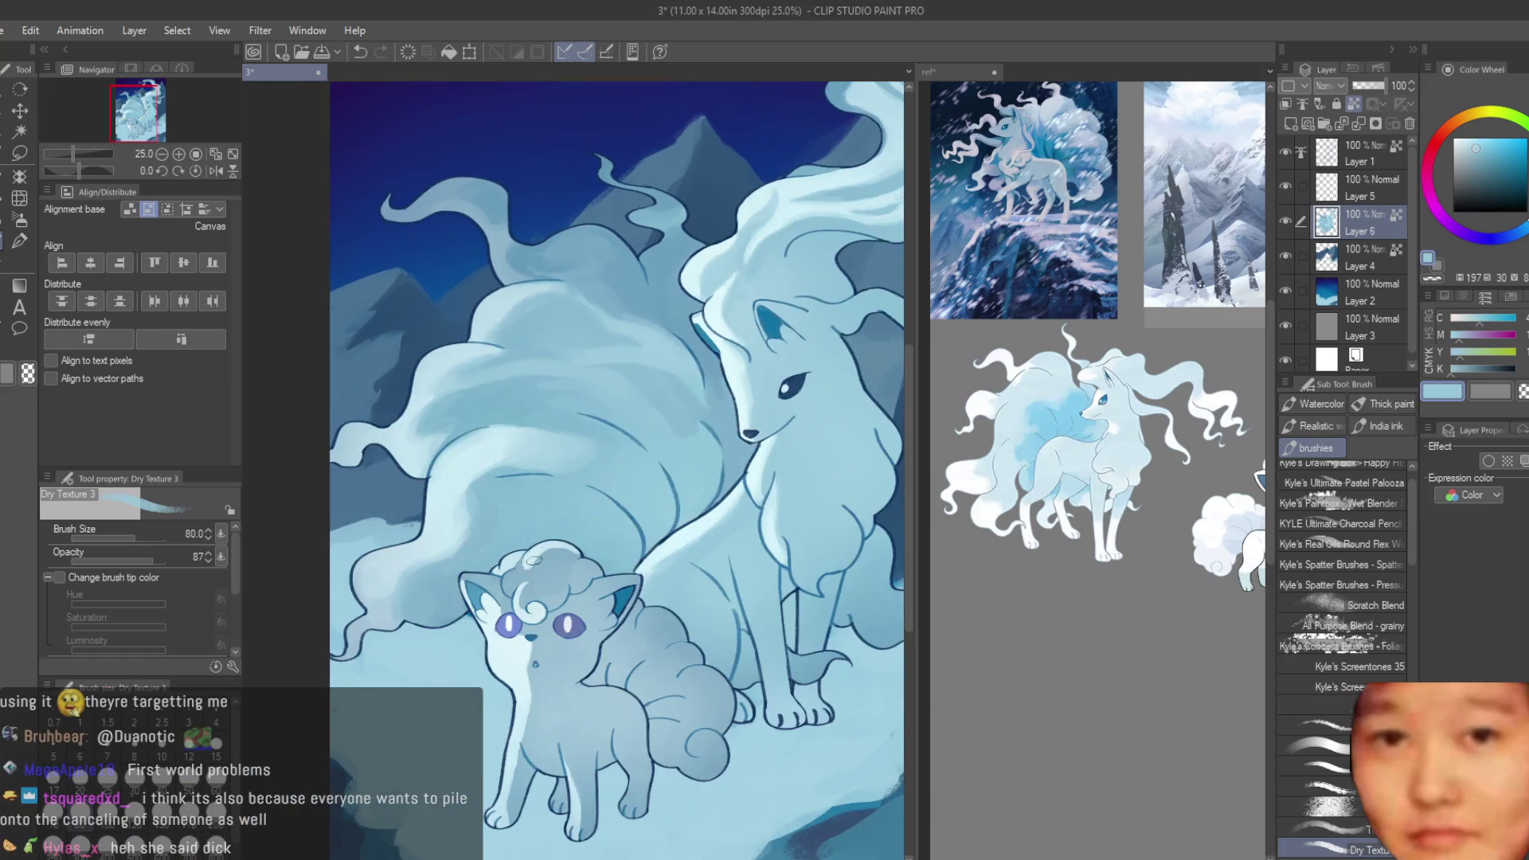
pyautogui.scroll(2, 542, 494)
pyautogui.scroll(1, 583, 479)
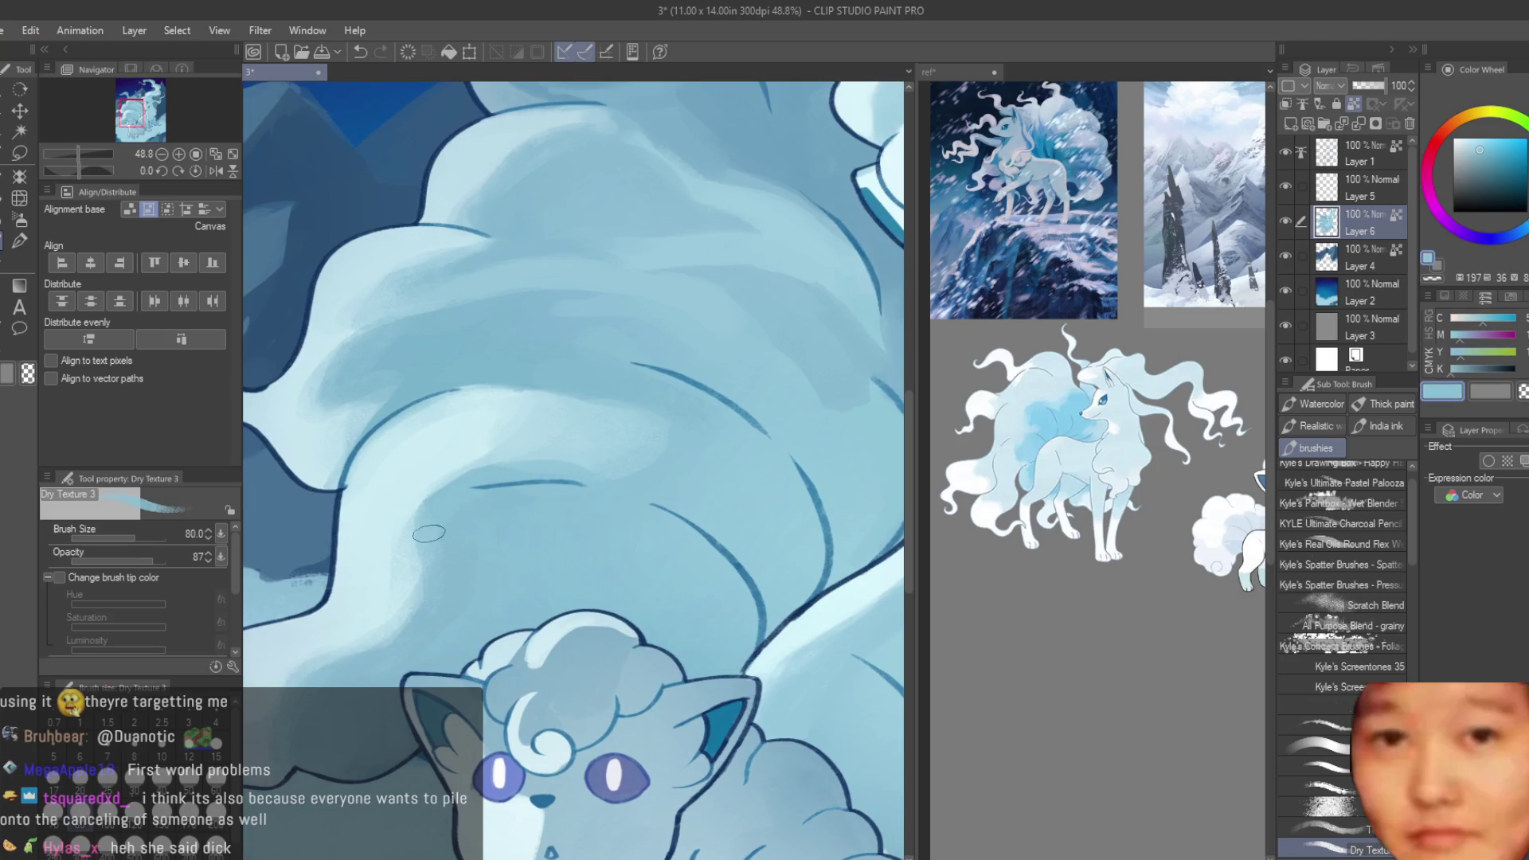
# - Work pale fur blues and a darker tail blue into the broad tail with soft strokes
pyautogui.keyDown('alt'); pyautogui.click(486, 458); pyautogui.keyUp('alt')
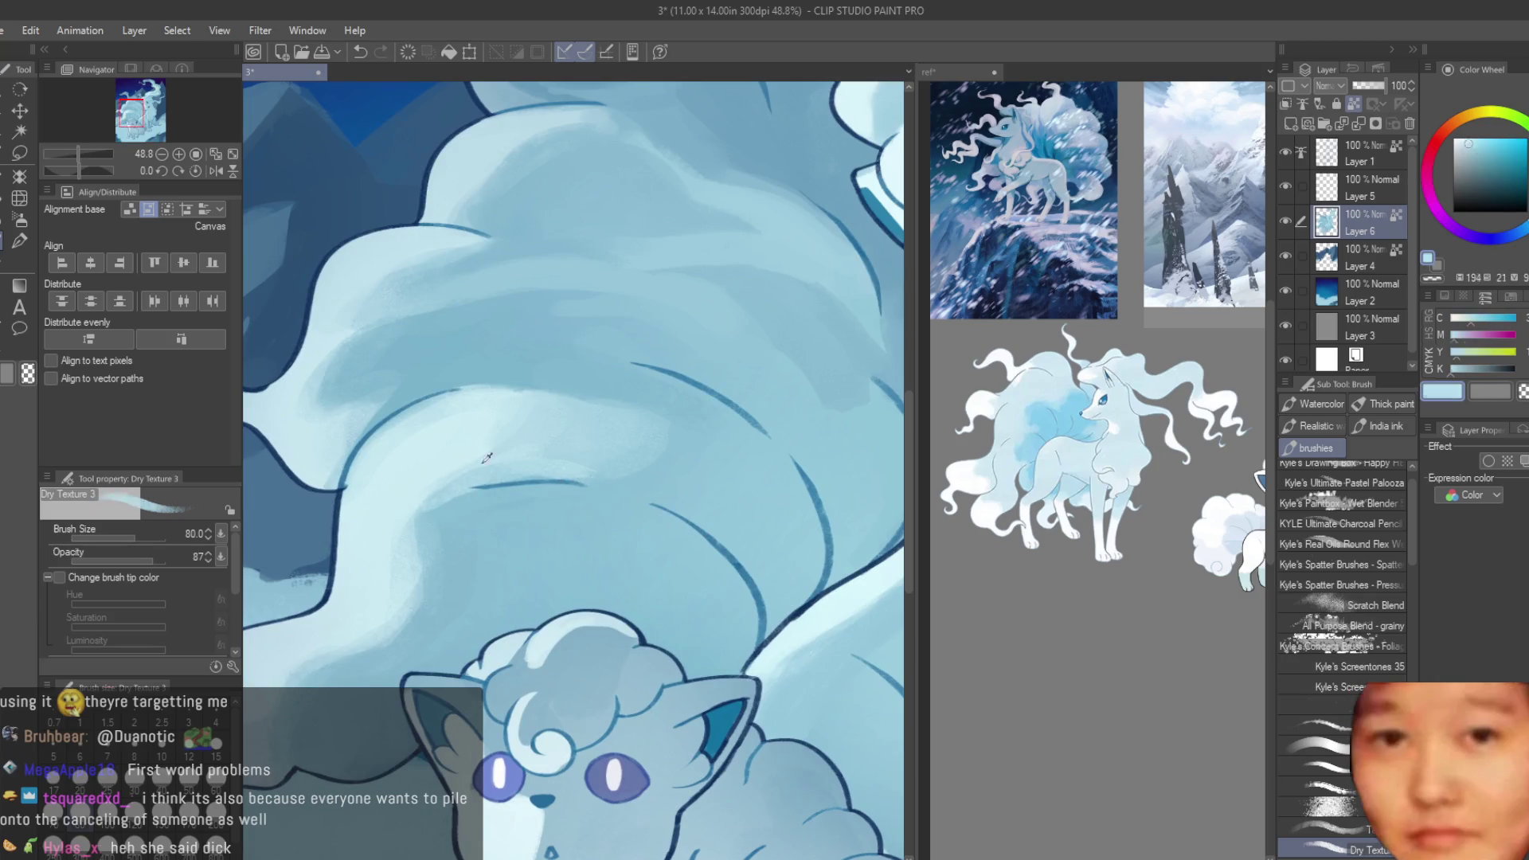
pyautogui.keyDown('alt'); pyautogui.click(438, 504); pyautogui.keyUp('alt')
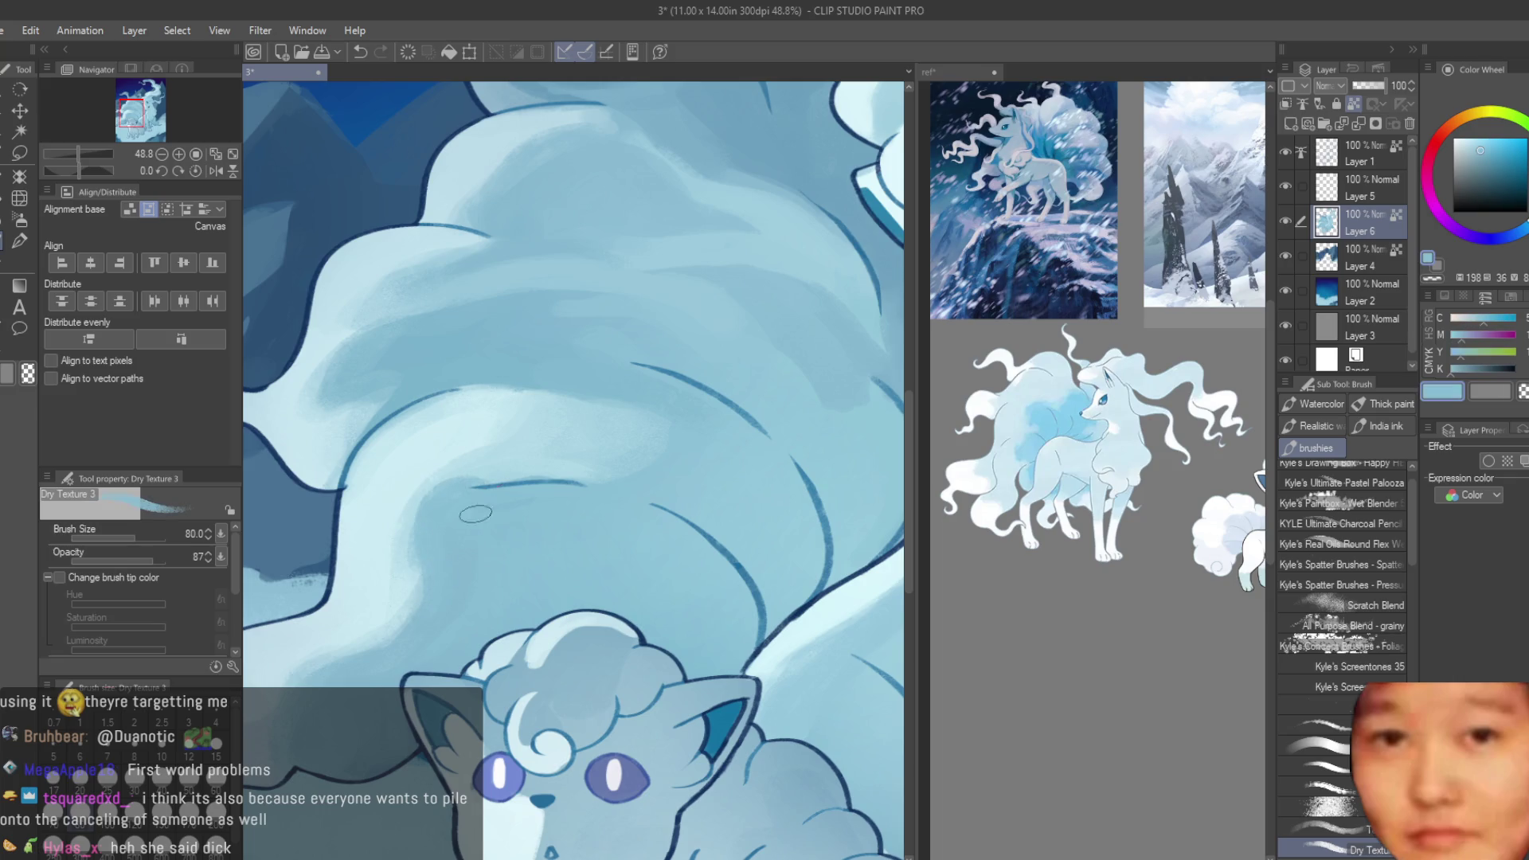
pyautogui.keyDown('alt'); pyautogui.click(495, 471); pyautogui.keyUp('alt')
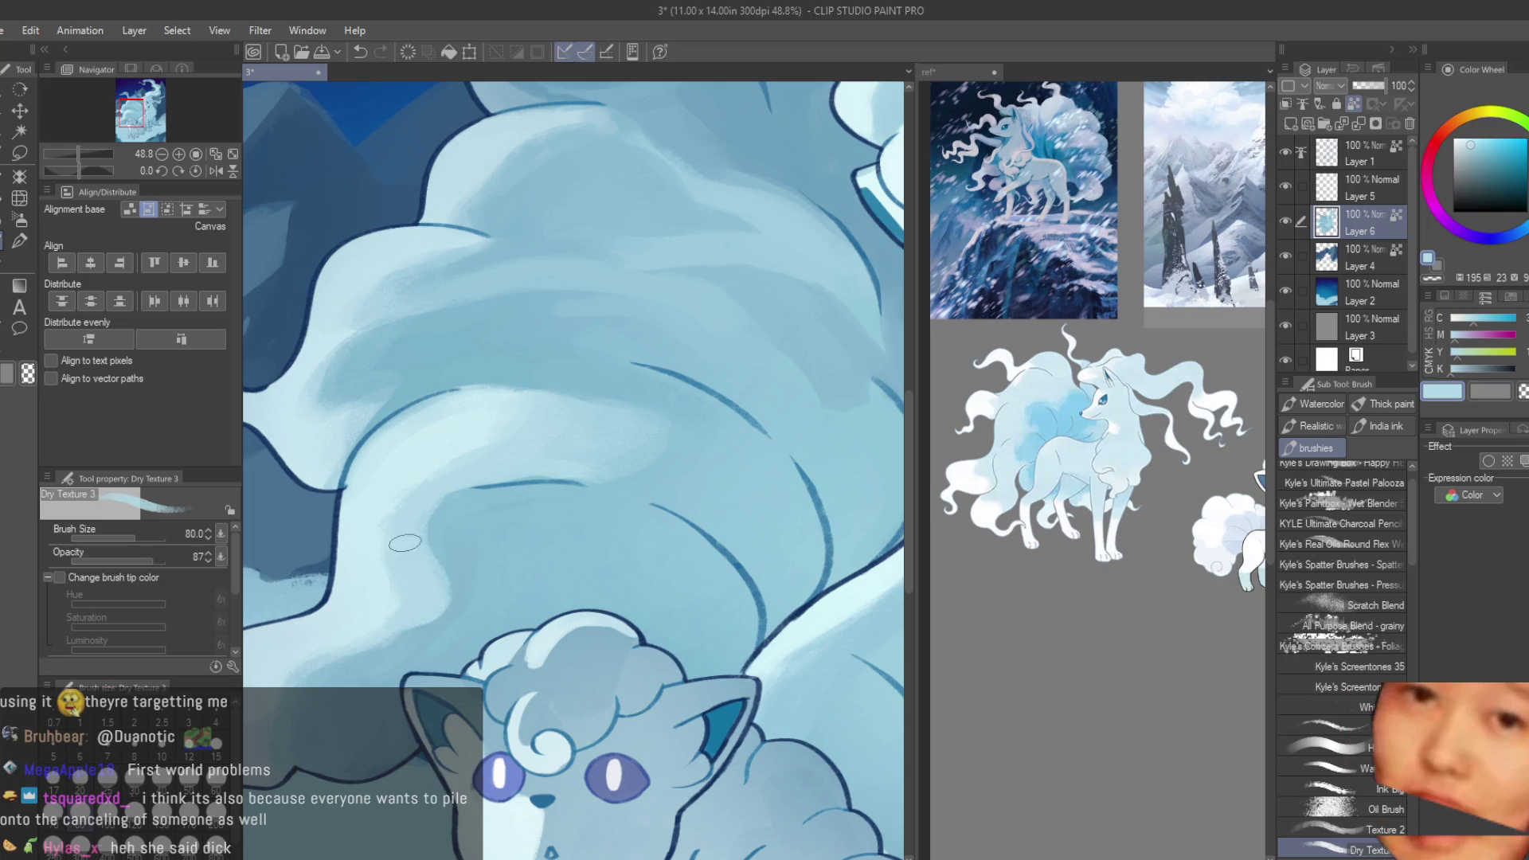
pyautogui.keyDown('alt'); pyautogui.click(446, 550); pyautogui.keyUp('alt')
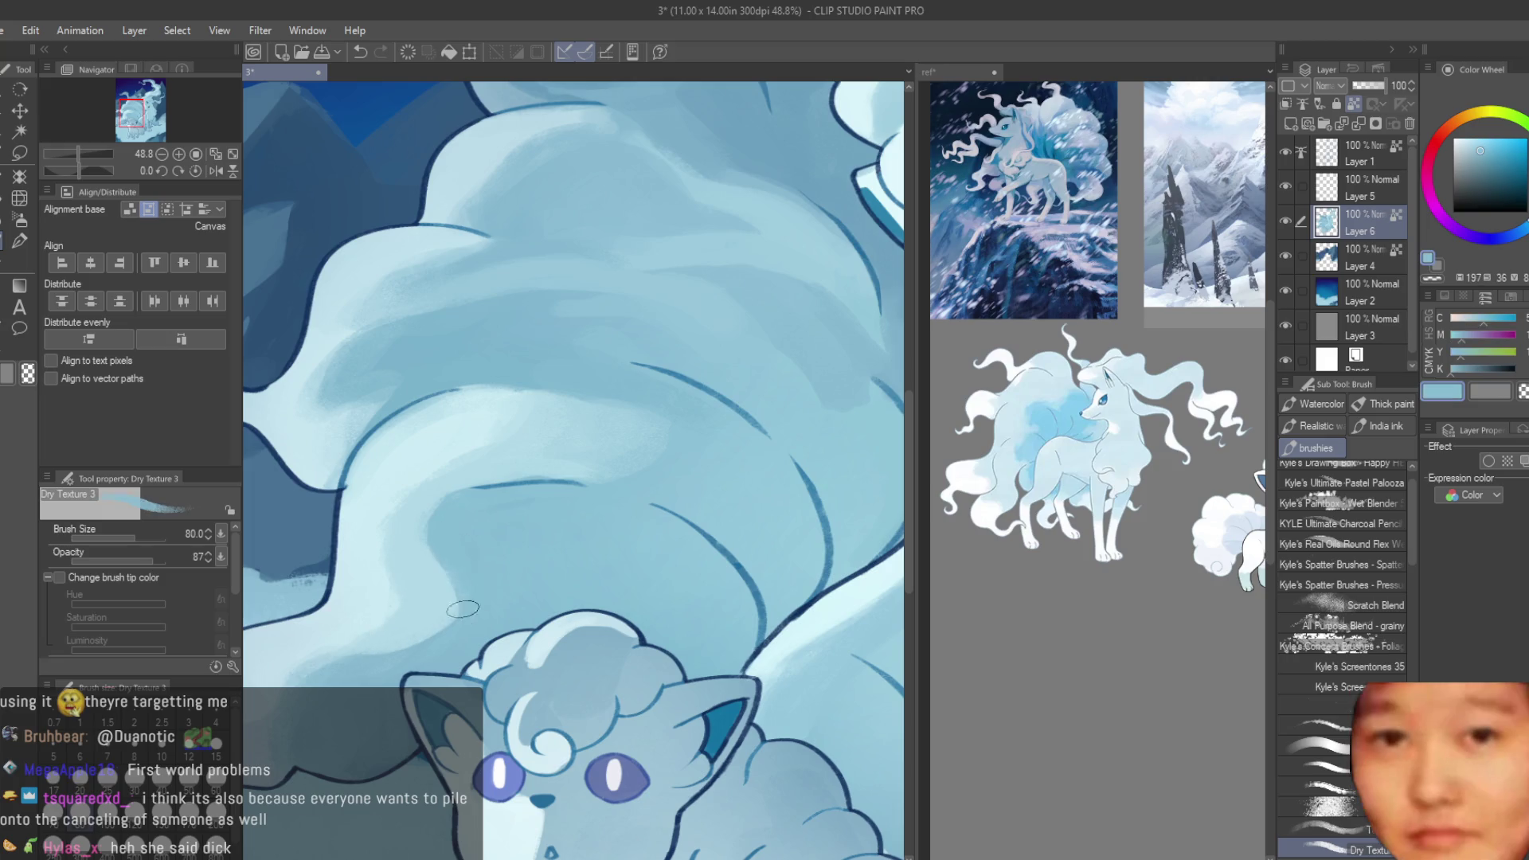
pyautogui.scroll(-3, 613, 513)
pyautogui.scroll(-2, 667, 439)
pyautogui.scroll(2, 661, 450)
pyautogui.scroll(2, 653, 462)
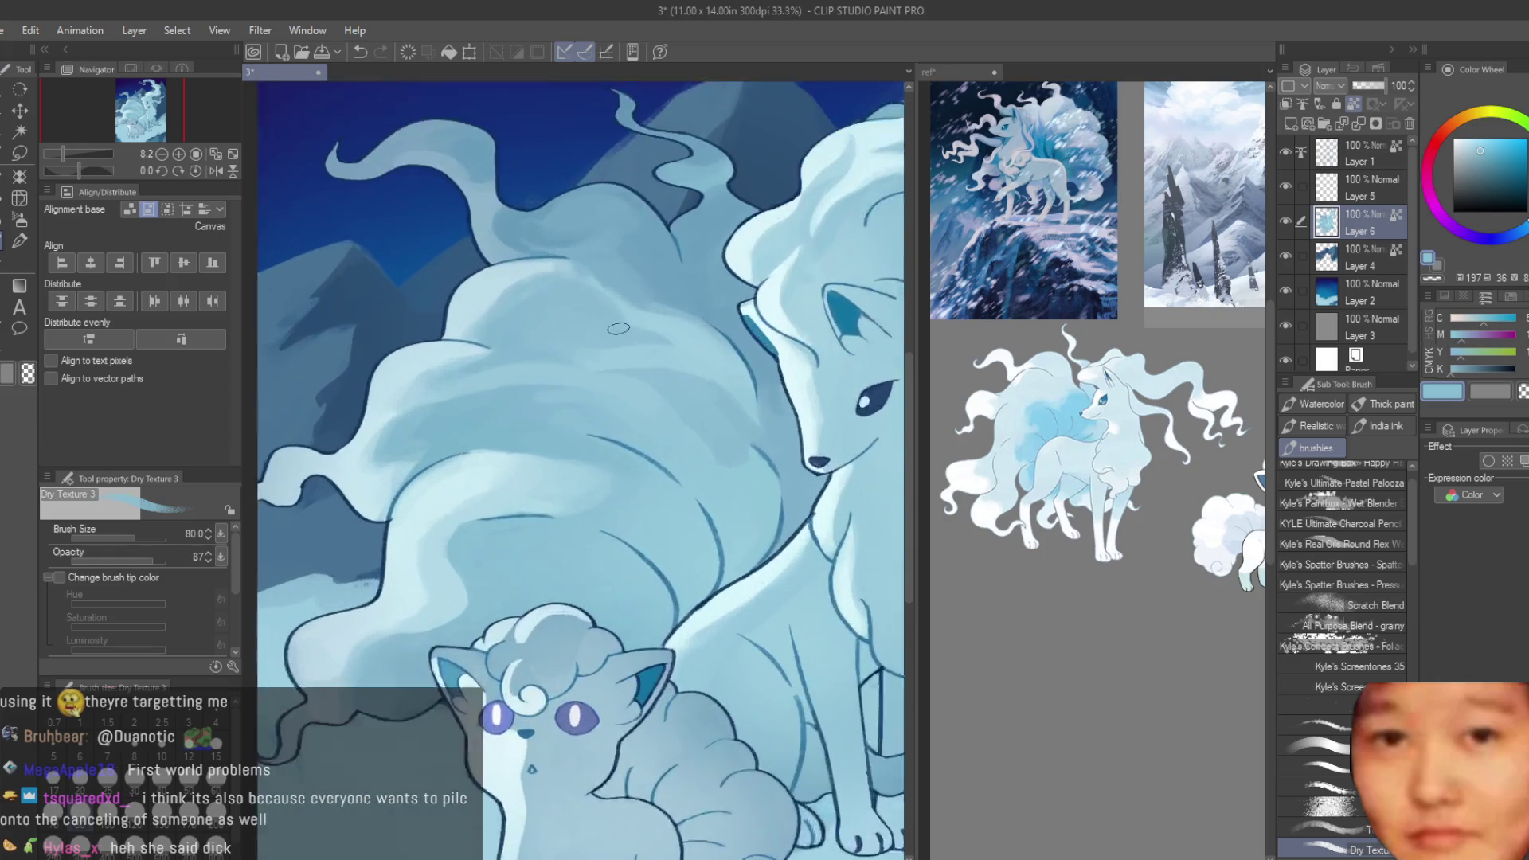
pyautogui.scroll(2, 645, 478)
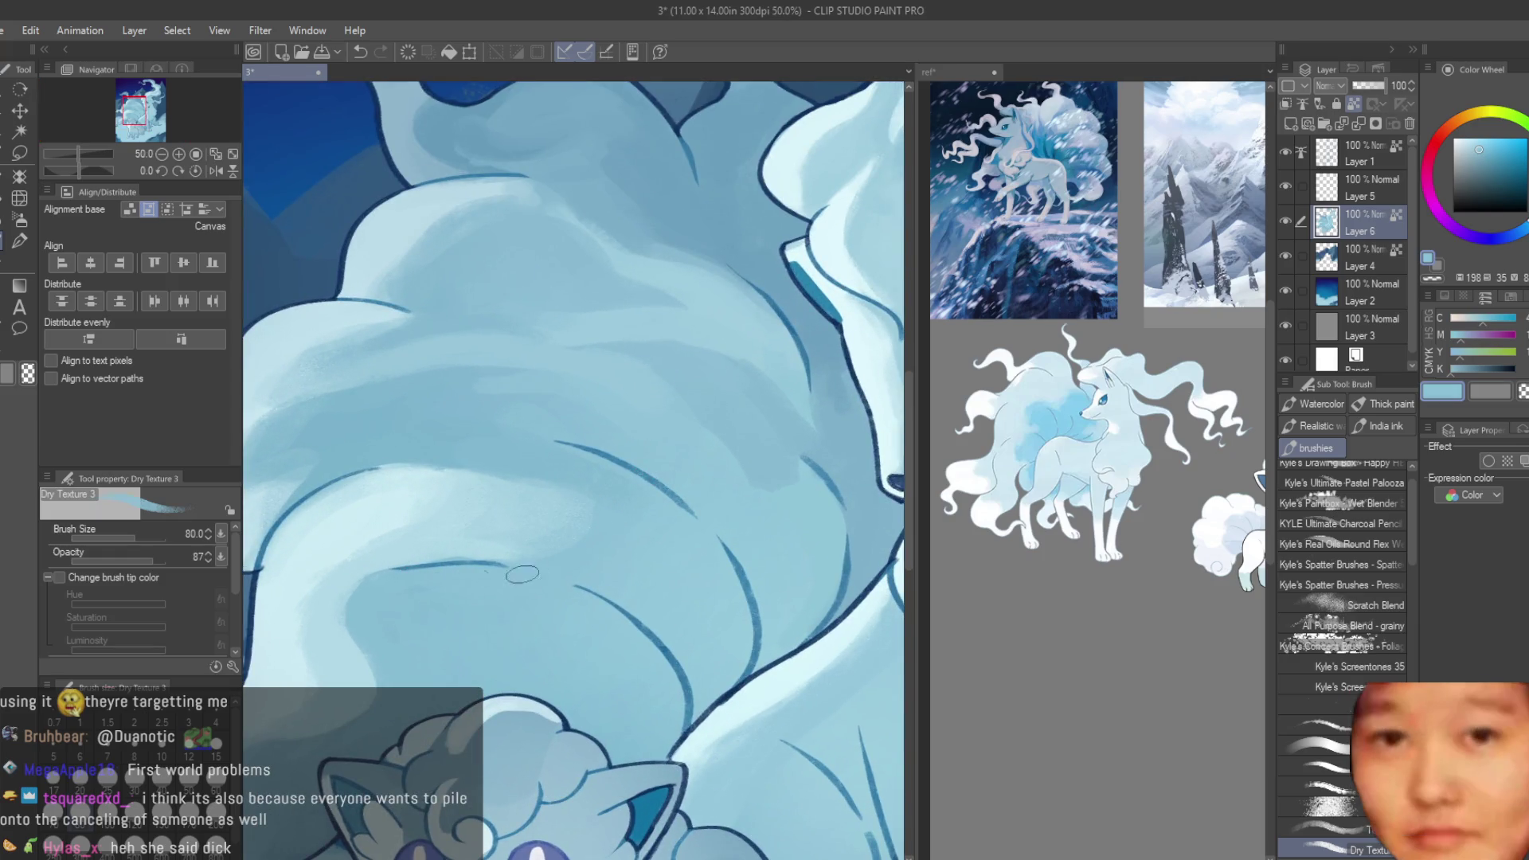
# - Check the whole painting, then keep blending light and deeper fur blues into the tail
pyautogui.keyDown('alt'); pyautogui.click(556, 558); pyautogui.keyUp('alt')
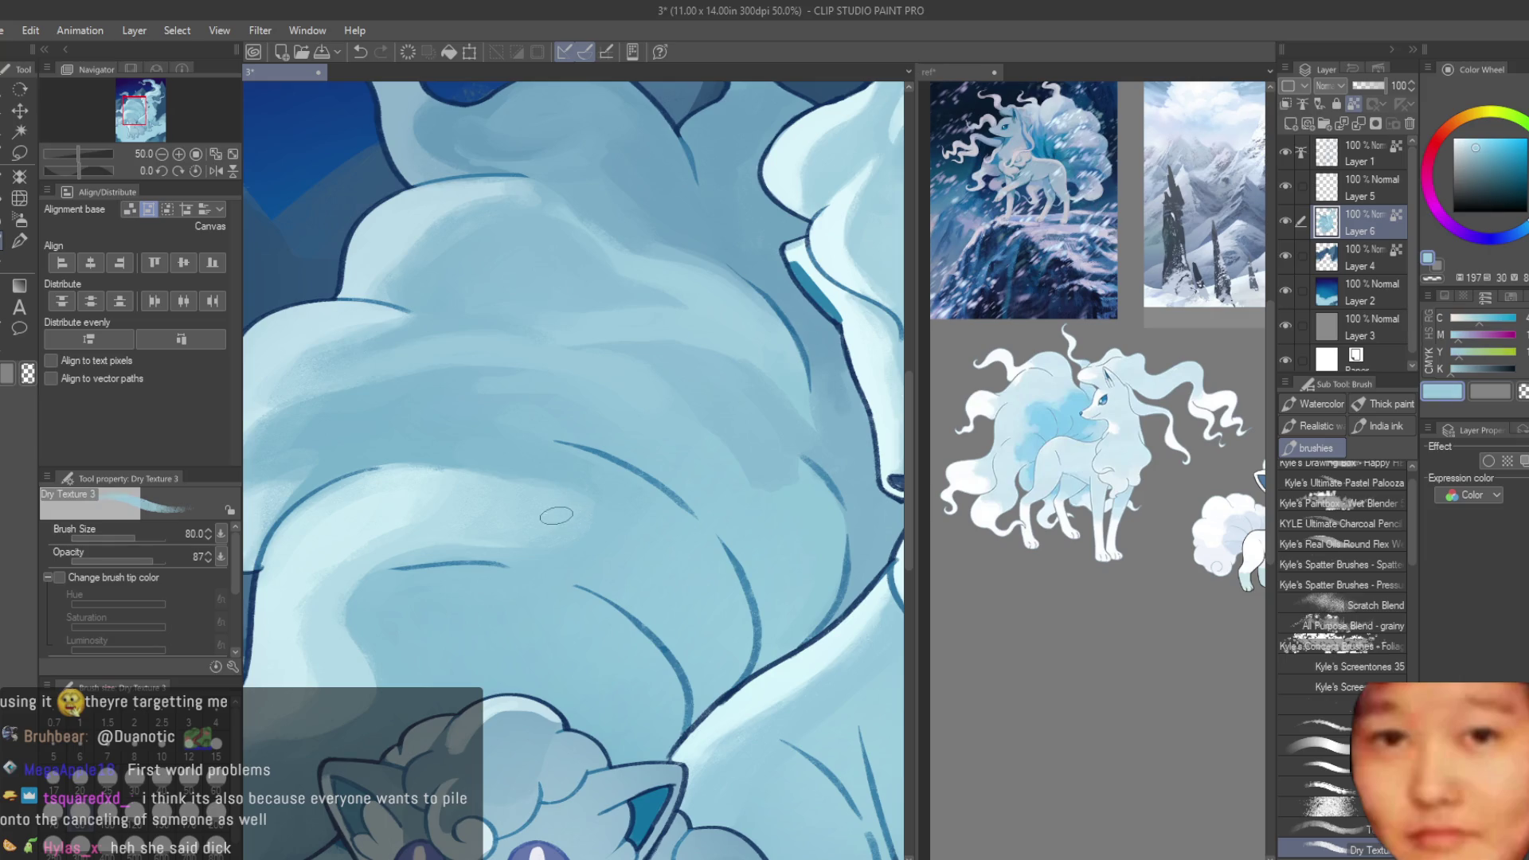
pyautogui.keyDown('alt'); pyautogui.click(546, 458); pyautogui.keyUp('alt')
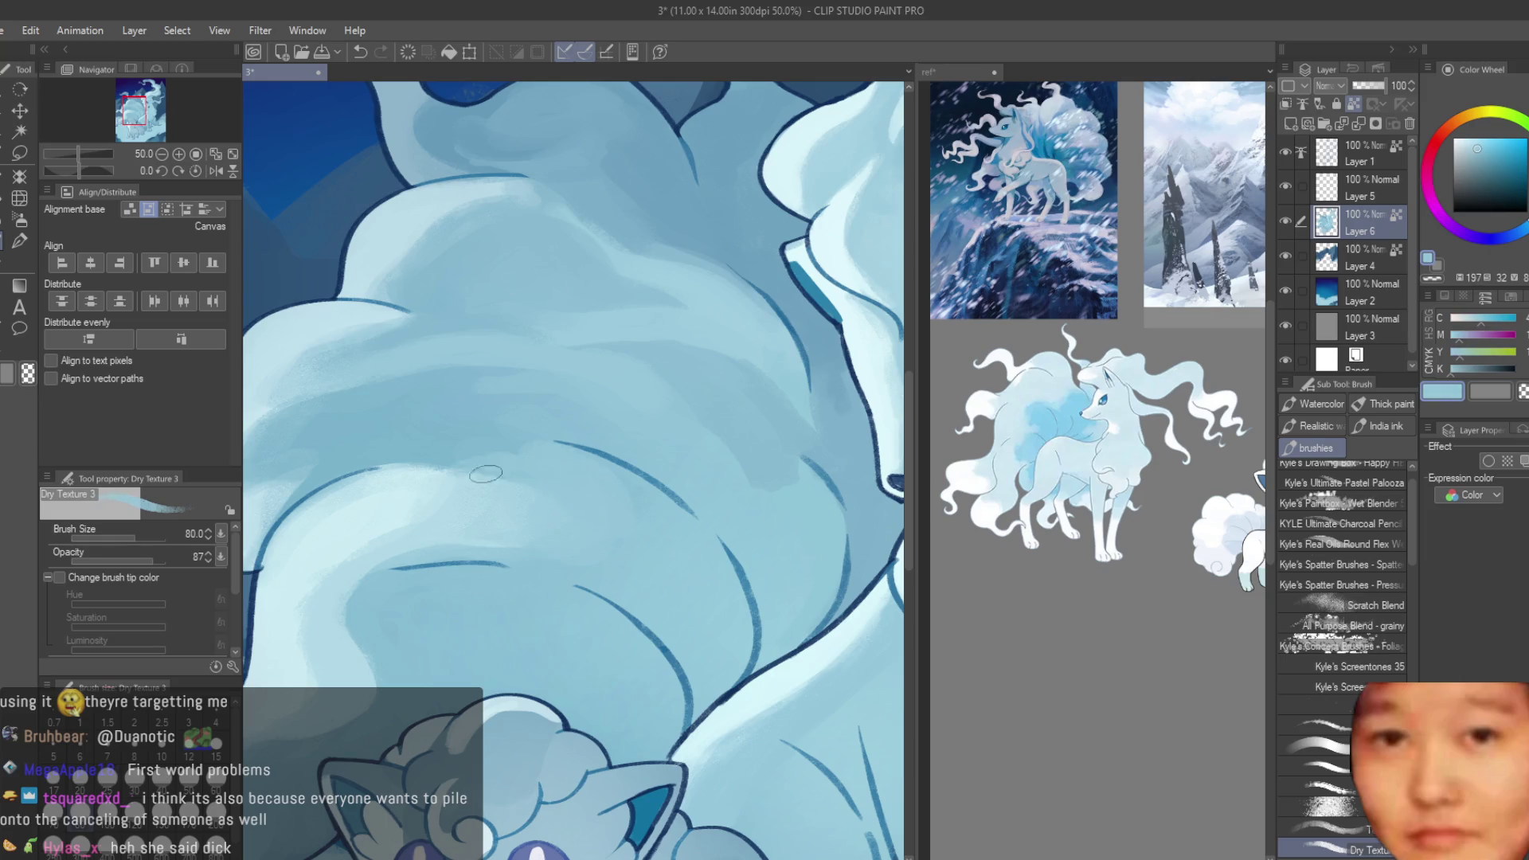
pyautogui.hotkey('ctrl', '0')
pyautogui.scroll(3, 652, 478)
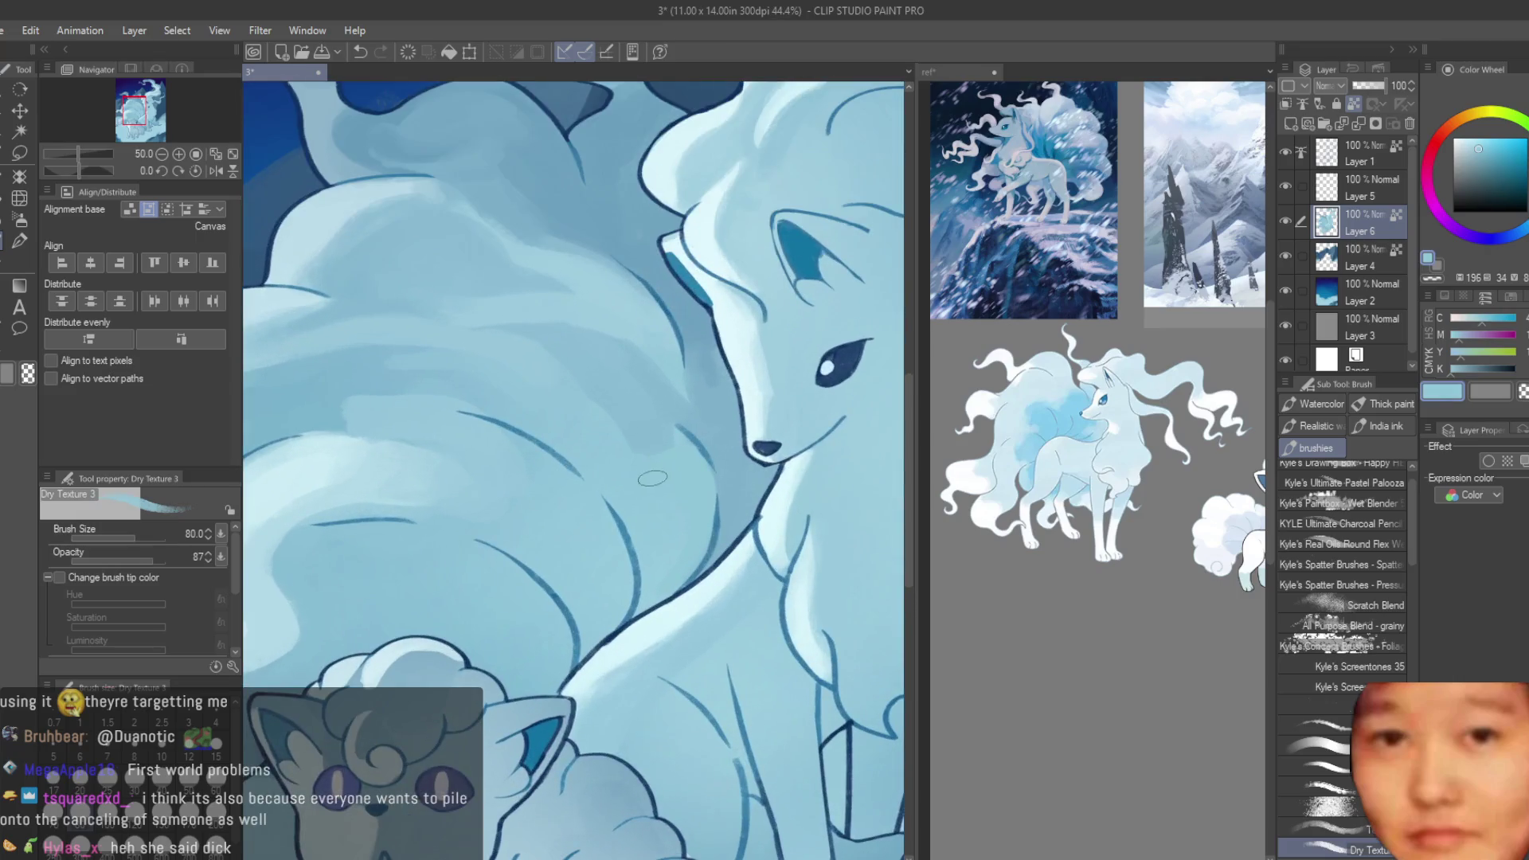
pyautogui.keyDown('alt'); pyautogui.click(611, 374); pyautogui.keyUp('alt')
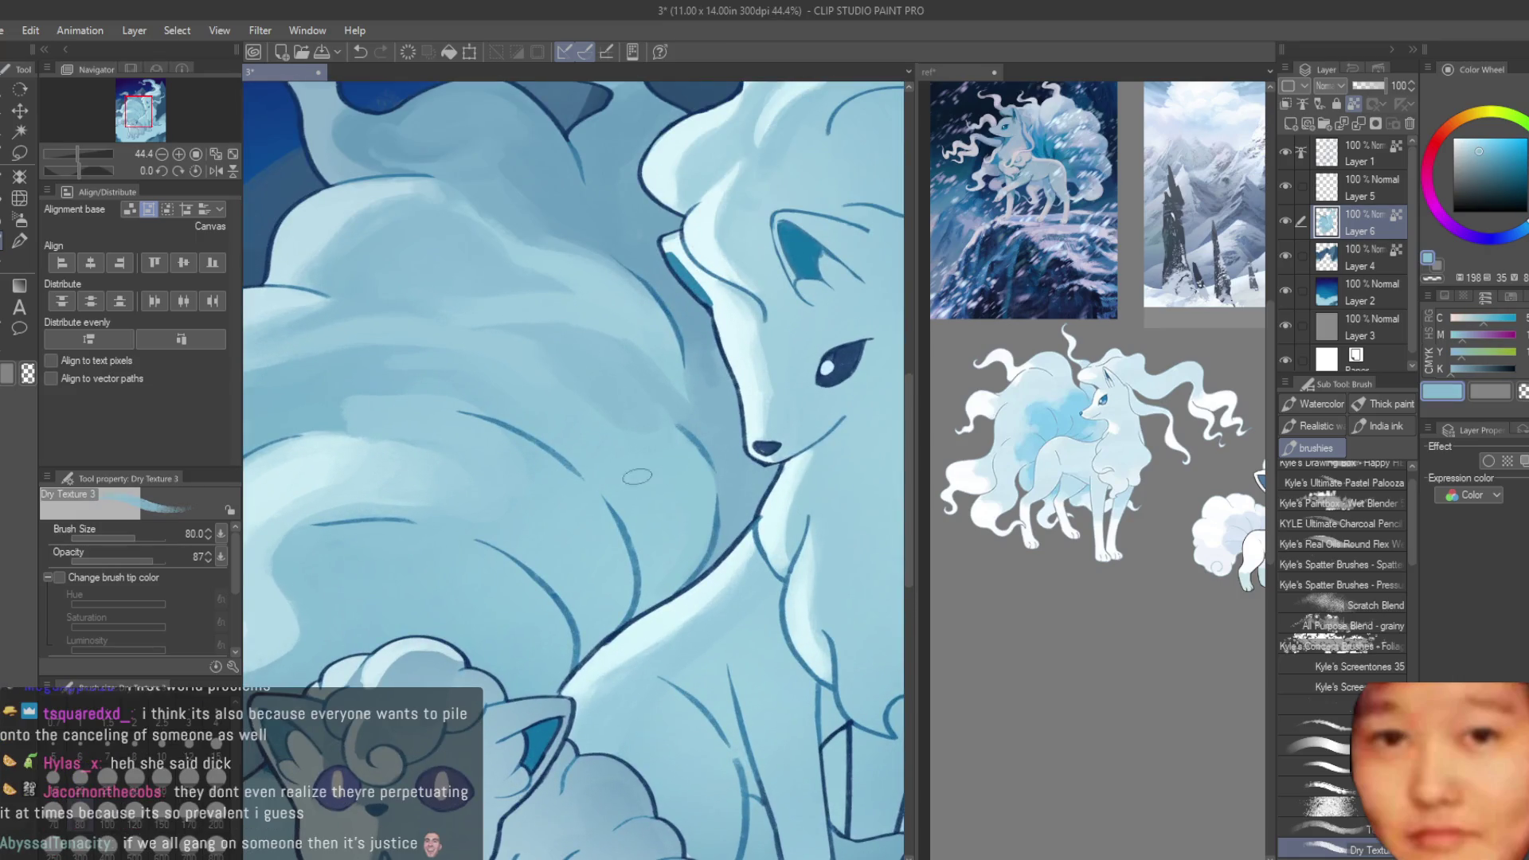
pyautogui.scroll(-1, 541, 461)
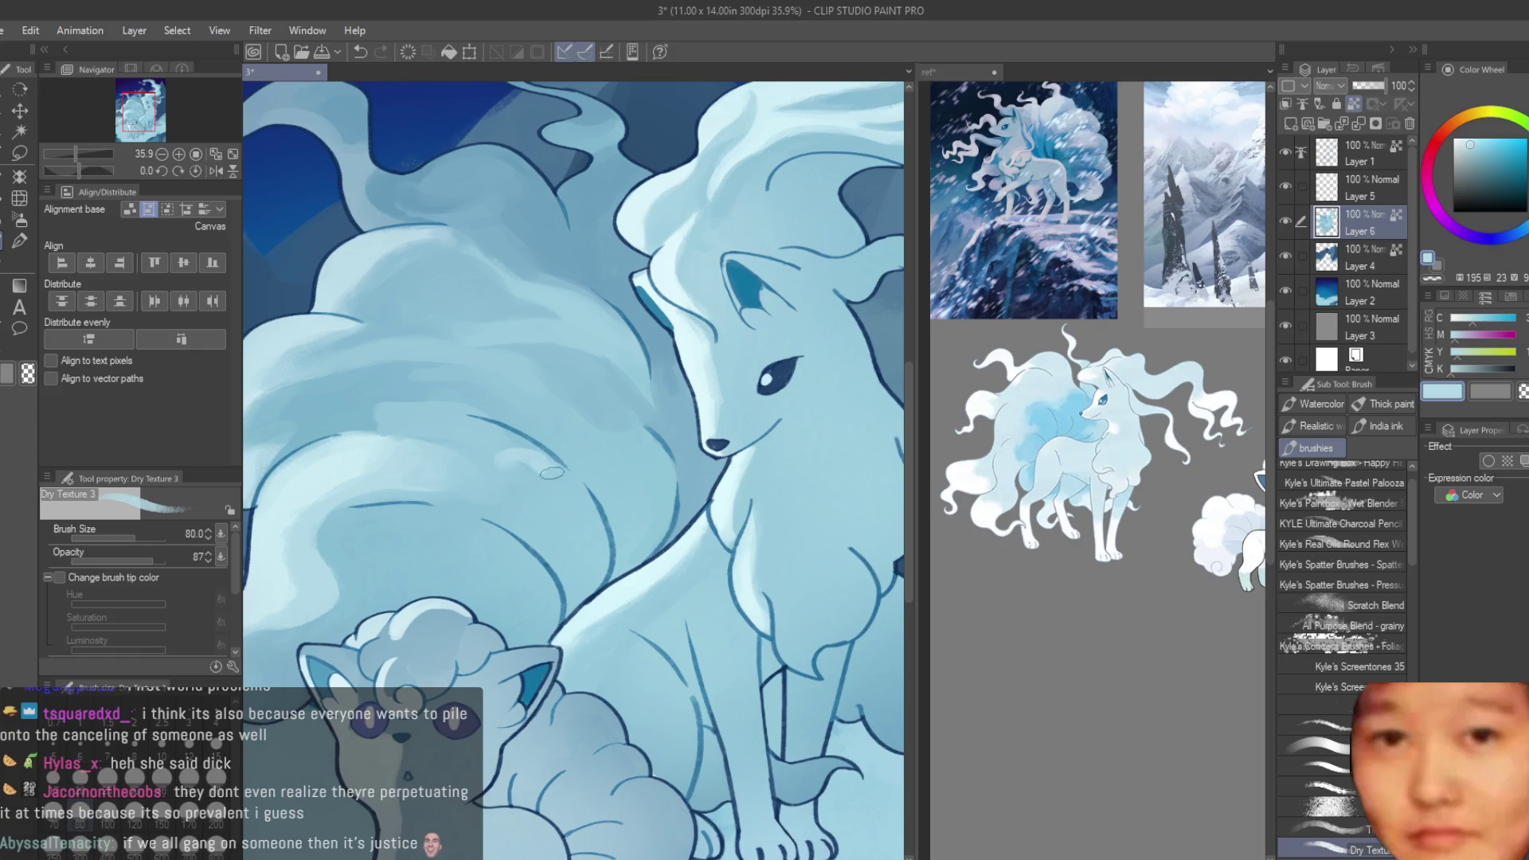
pyautogui.keyDown('alt'); pyautogui.click(547, 494); pyautogui.keyUp('alt')
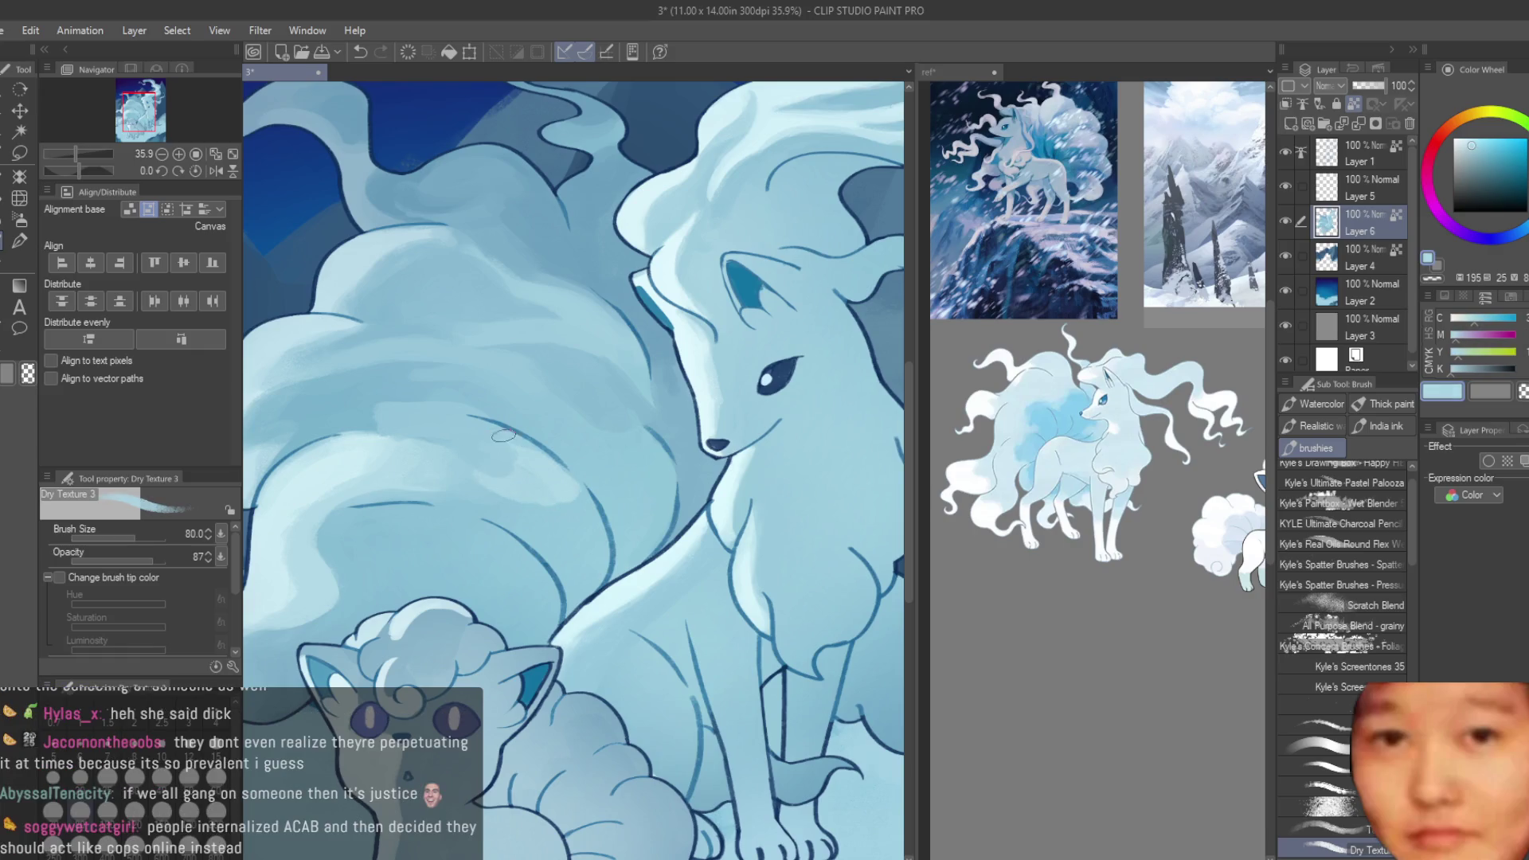
pyautogui.keyDown('alt'); pyautogui.click(541, 468); pyautogui.keyUp('alt')
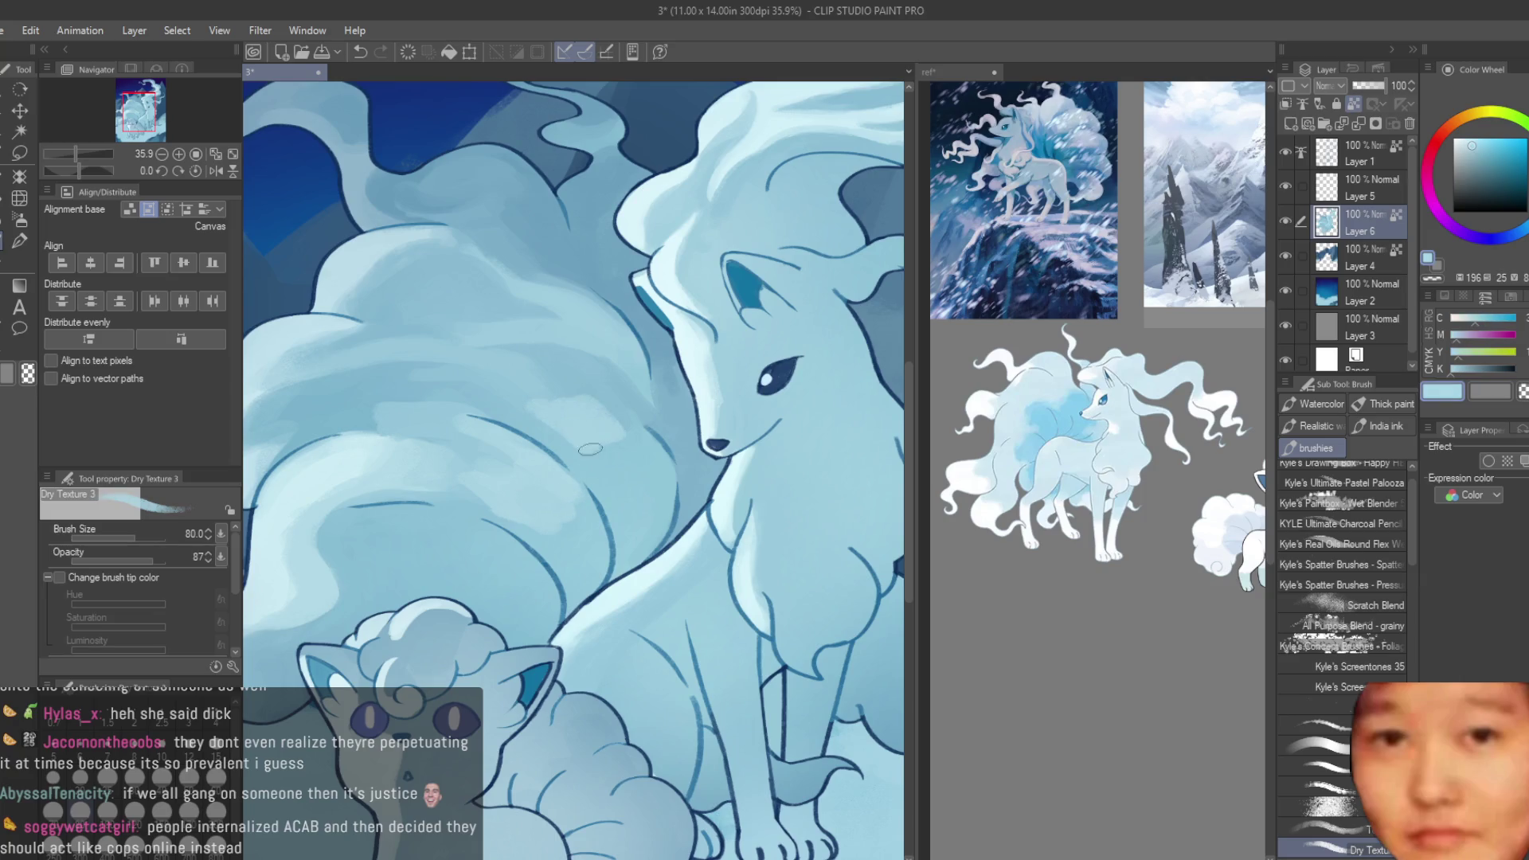
pyautogui.scroll(-5, 582, 400)
pyautogui.scroll(1, 689, 306)
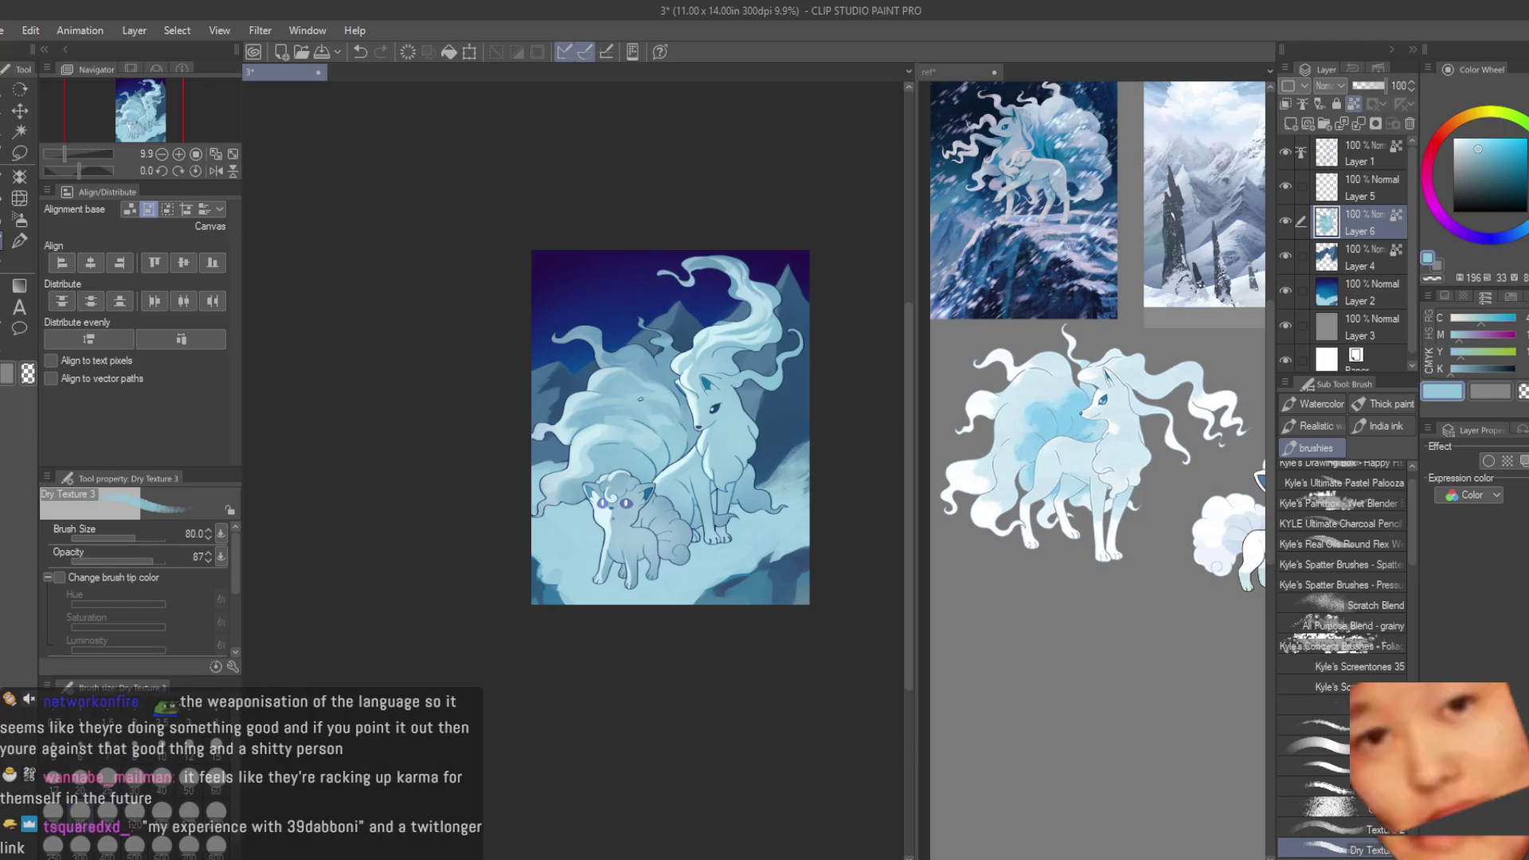
# - Paint light shading strokes on the tail fur just above the Vulpix
pyautogui.scroll(2, 613, 478)
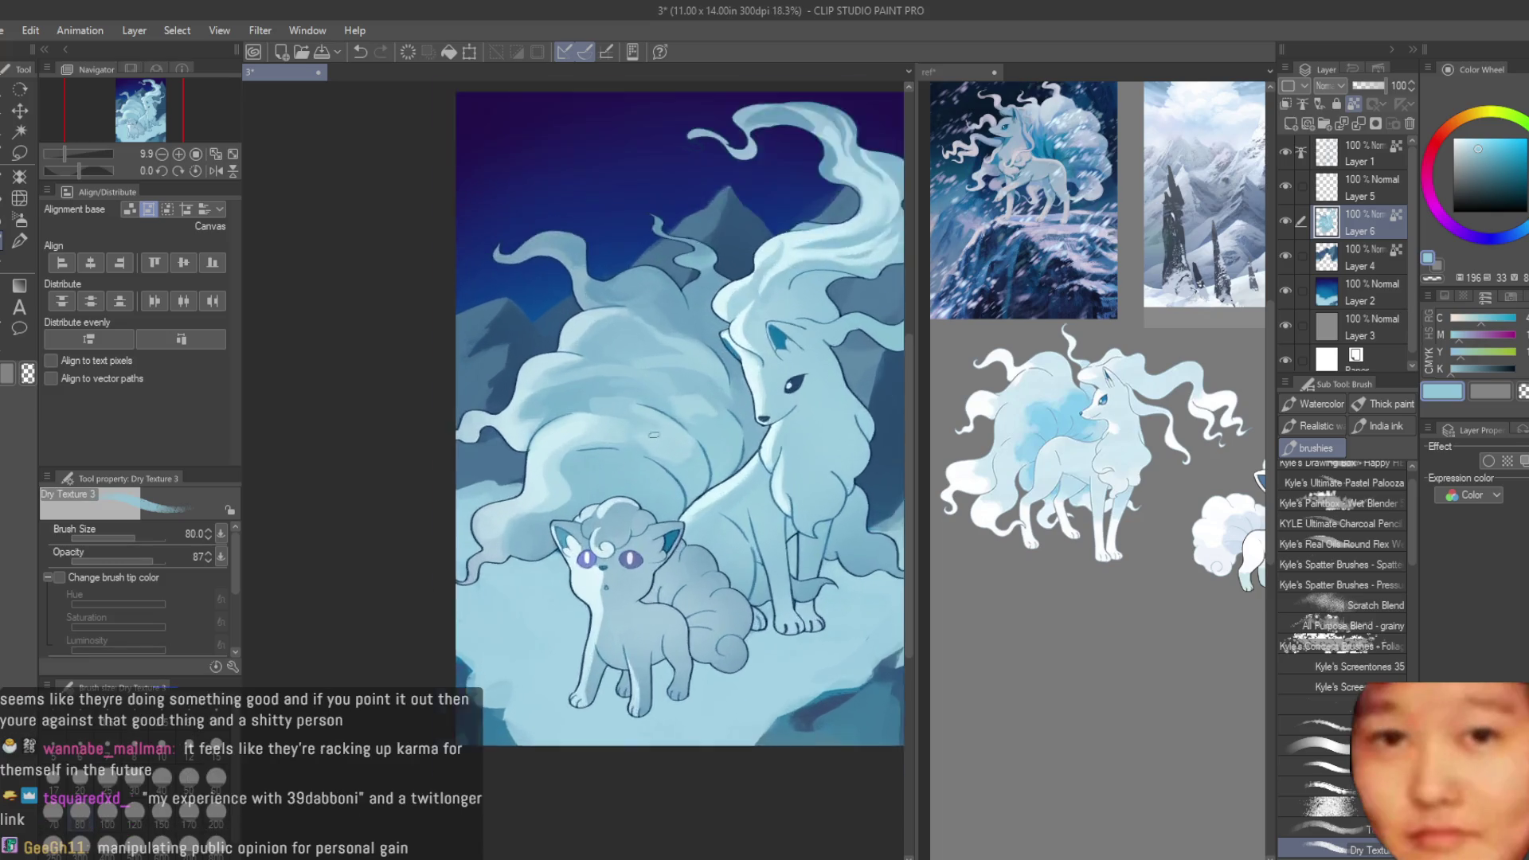
pyautogui.scroll(3, 597, 494)
pyautogui.moveTo(593, 499)
pyautogui.mouseDown()
pyautogui.moveTo(501, 506)
pyautogui.moveTo(510, 538)
pyautogui.mouseUp()
pyautogui.moveTo(557, 470)
pyautogui.mouseDown()
pyautogui.moveTo(518, 525)
pyautogui.moveTo(582, 522)
pyautogui.mouseUp()
# - Layer deeper, mid-tone and pale blues into the tail's fur folds
pyautogui.keyDown('alt'); pyautogui.click(513, 533); pyautogui.keyUp('alt')
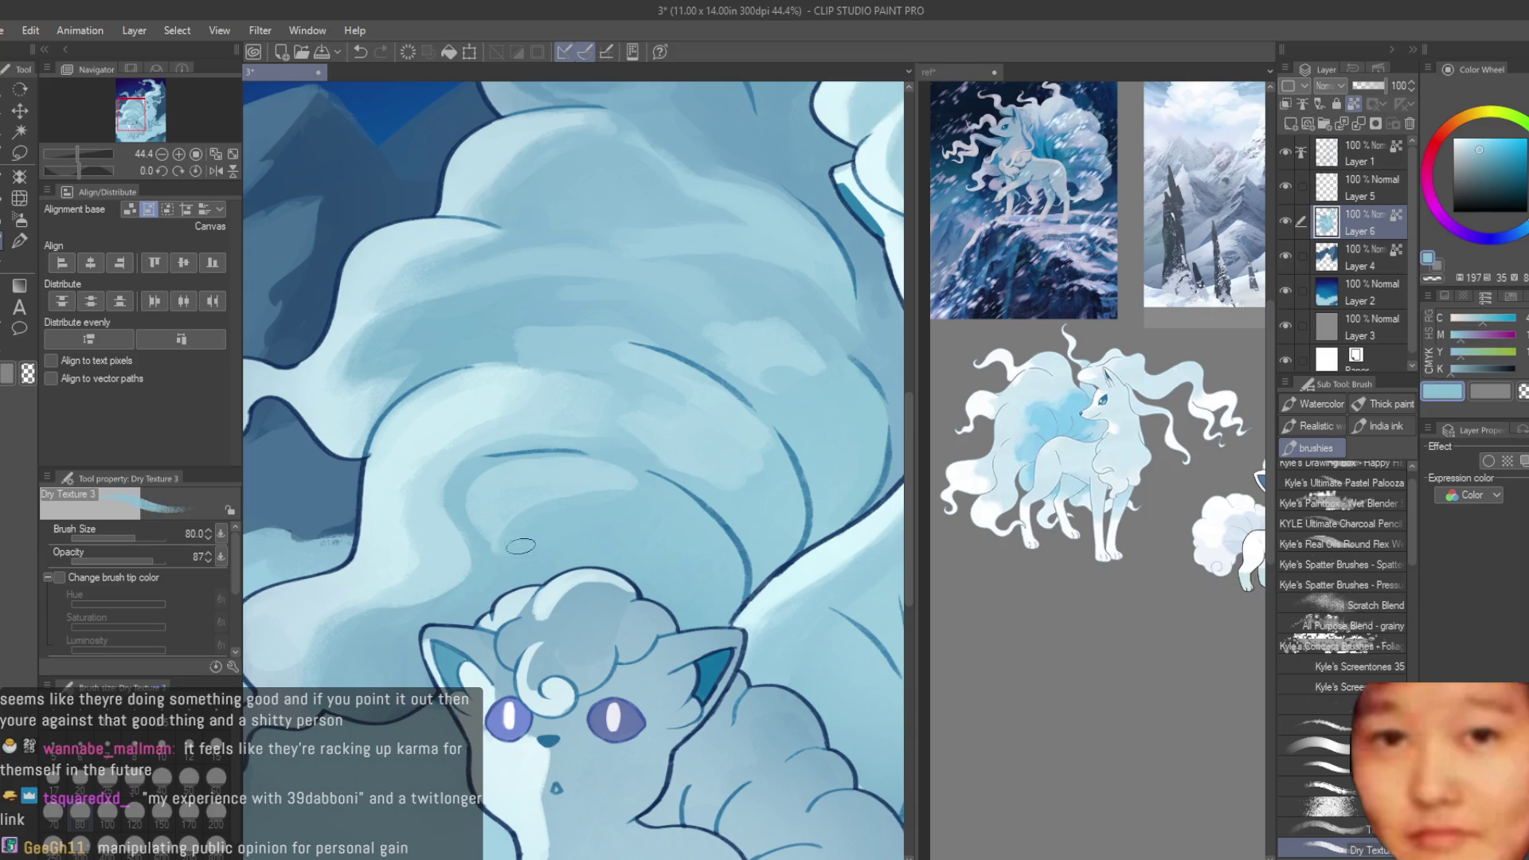
pyautogui.keyDown('alt'); pyautogui.click(629, 499); pyautogui.keyUp('alt')
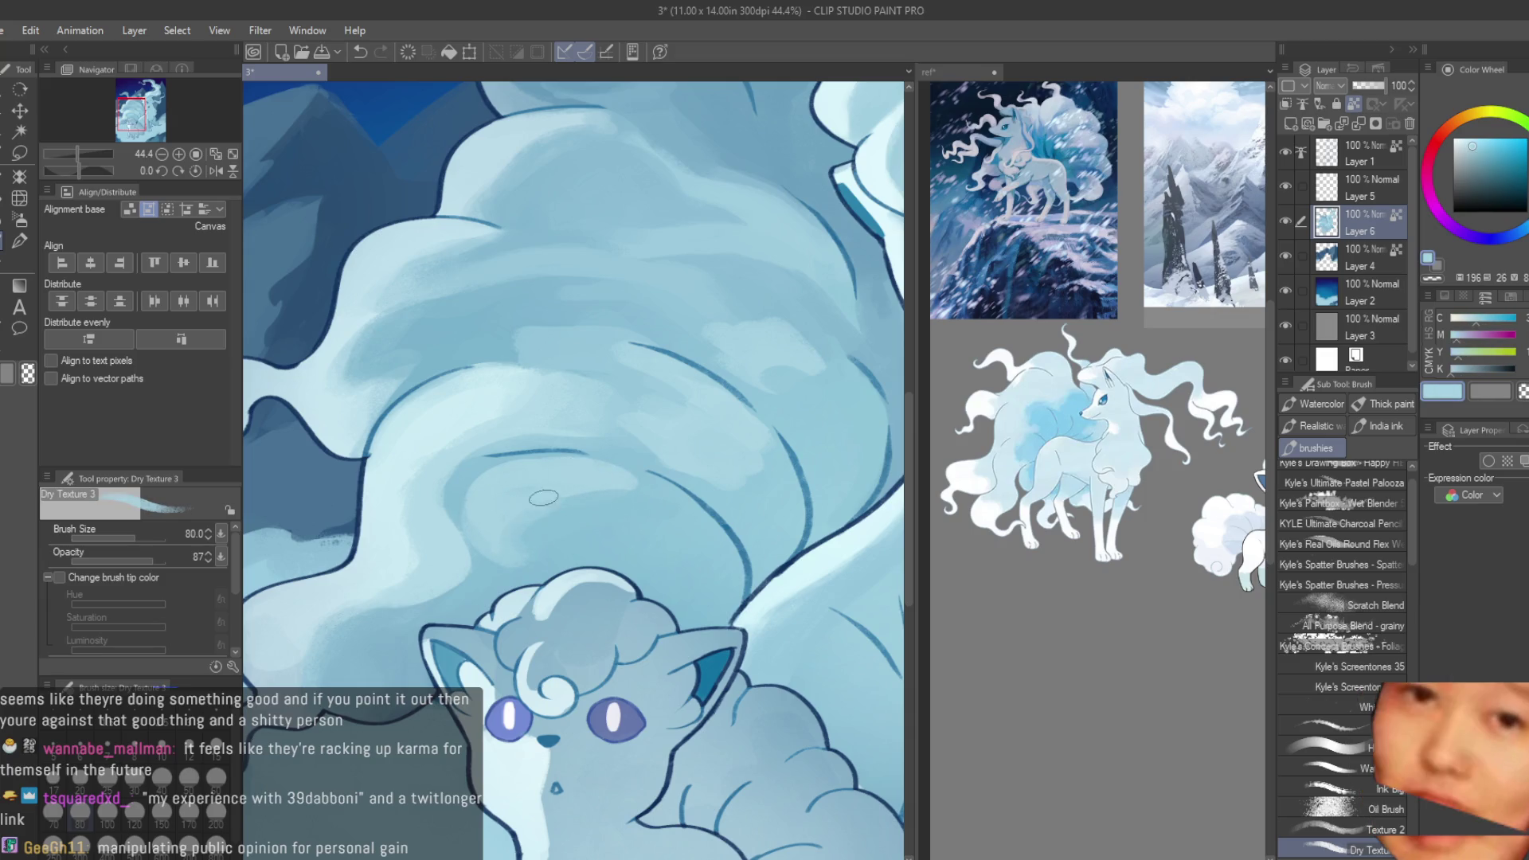
pyautogui.keyDown('alt'); pyautogui.click(532, 565); pyautogui.keyUp('alt')
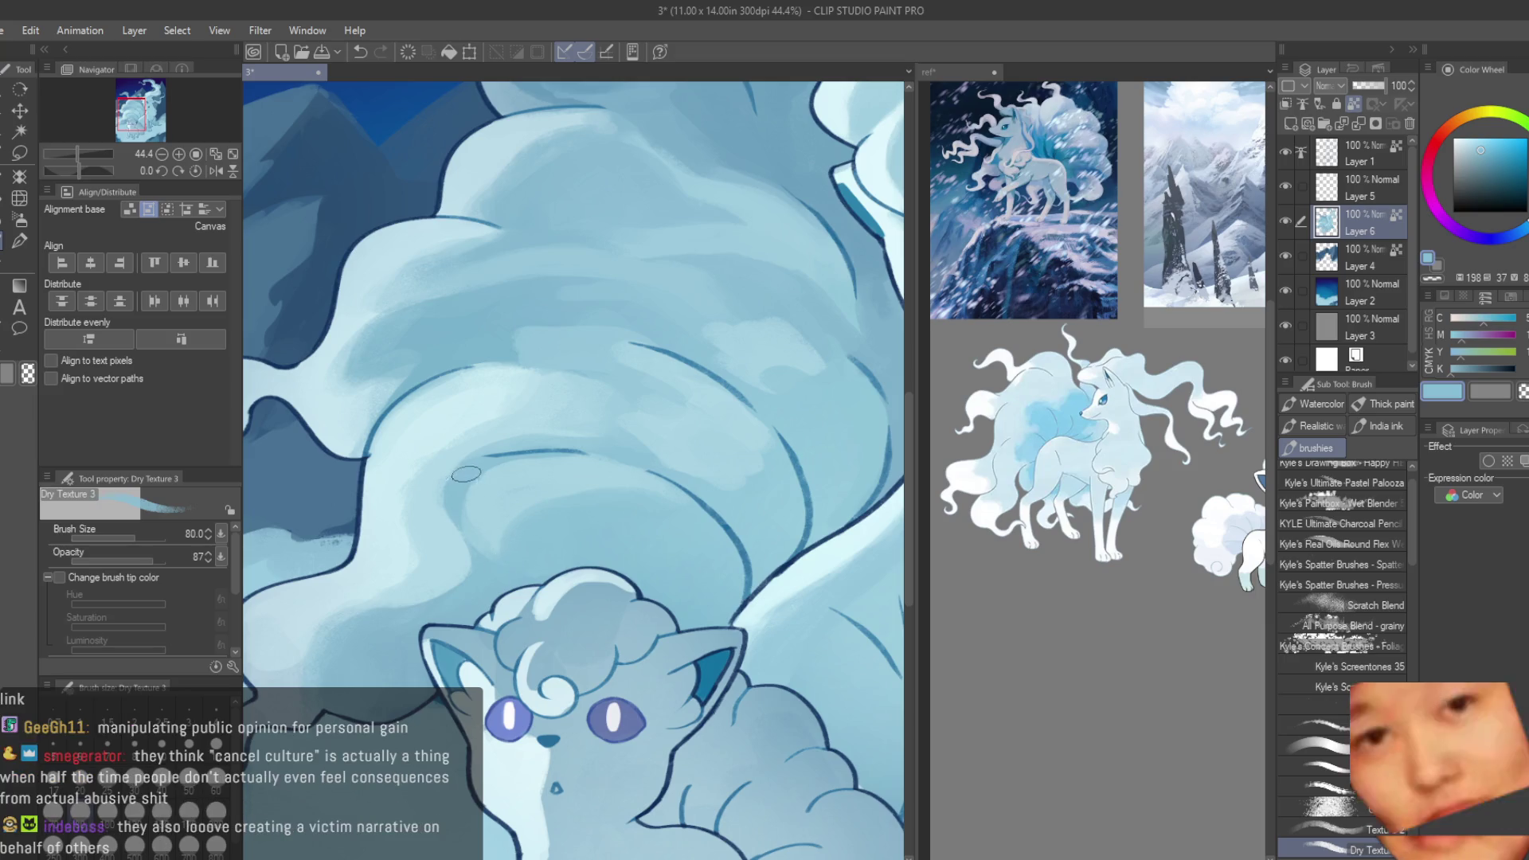
pyautogui.keyDown('alt'); pyautogui.click(426, 502); pyautogui.keyUp('alt')
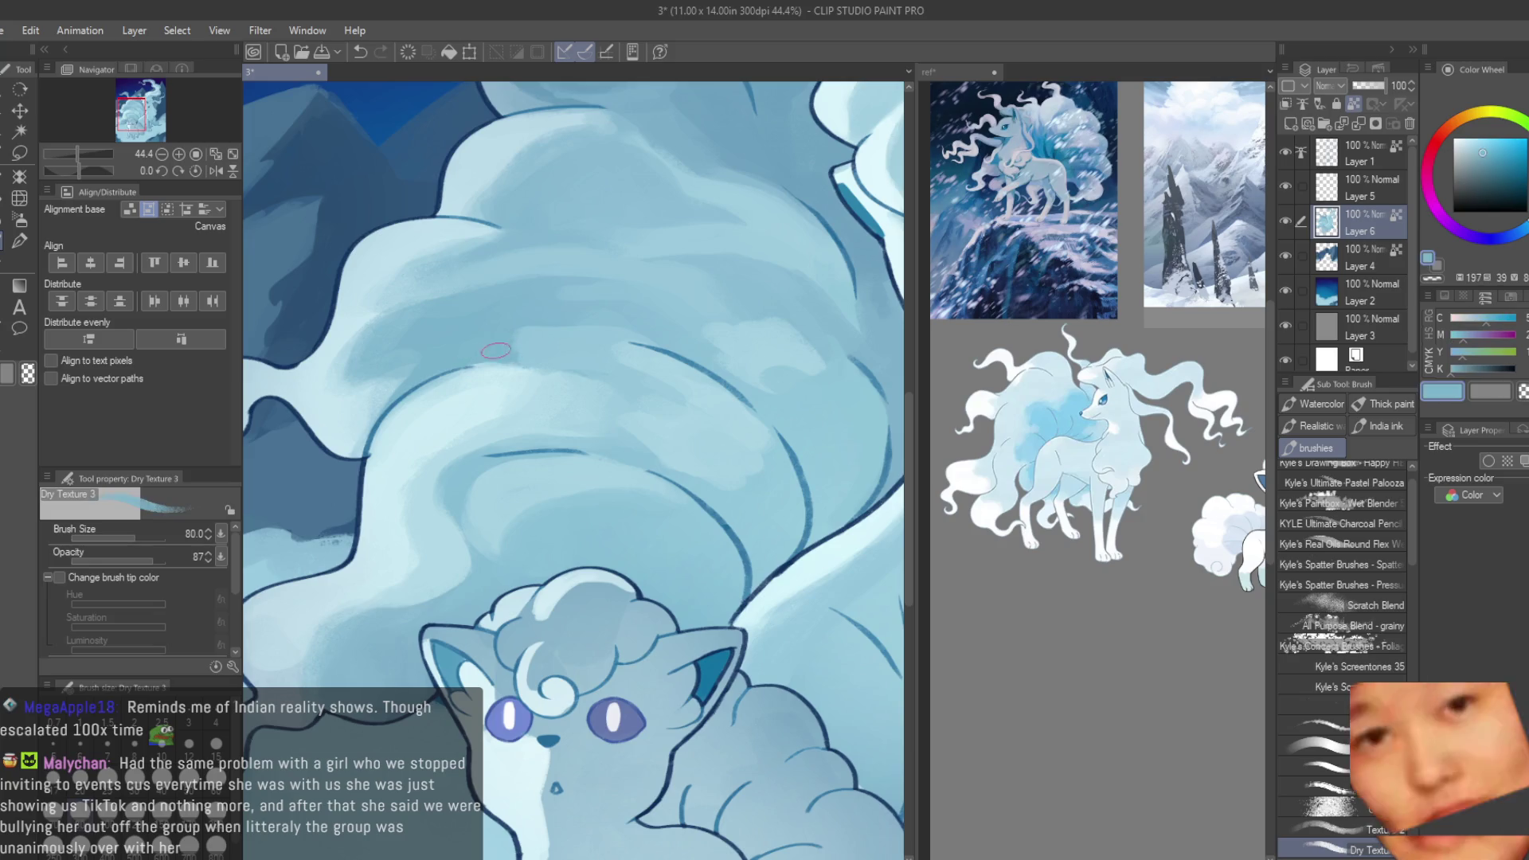
pyautogui.keyDown('alt'); pyautogui.click(556, 372); pyautogui.keyUp('alt')
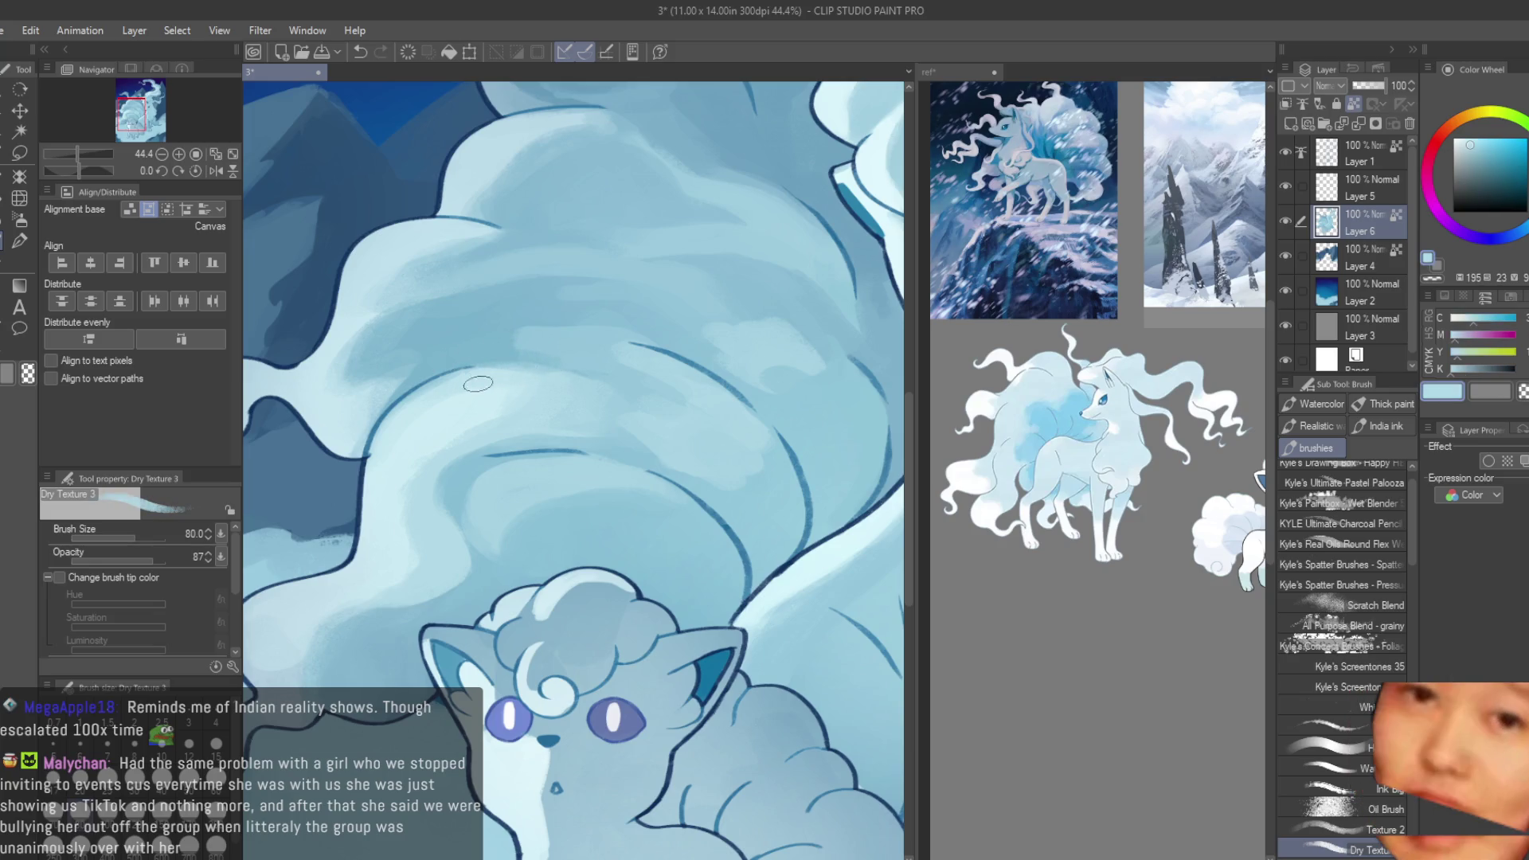
pyautogui.keyDown('alt'); pyautogui.click(555, 501); pyautogui.keyUp('alt')
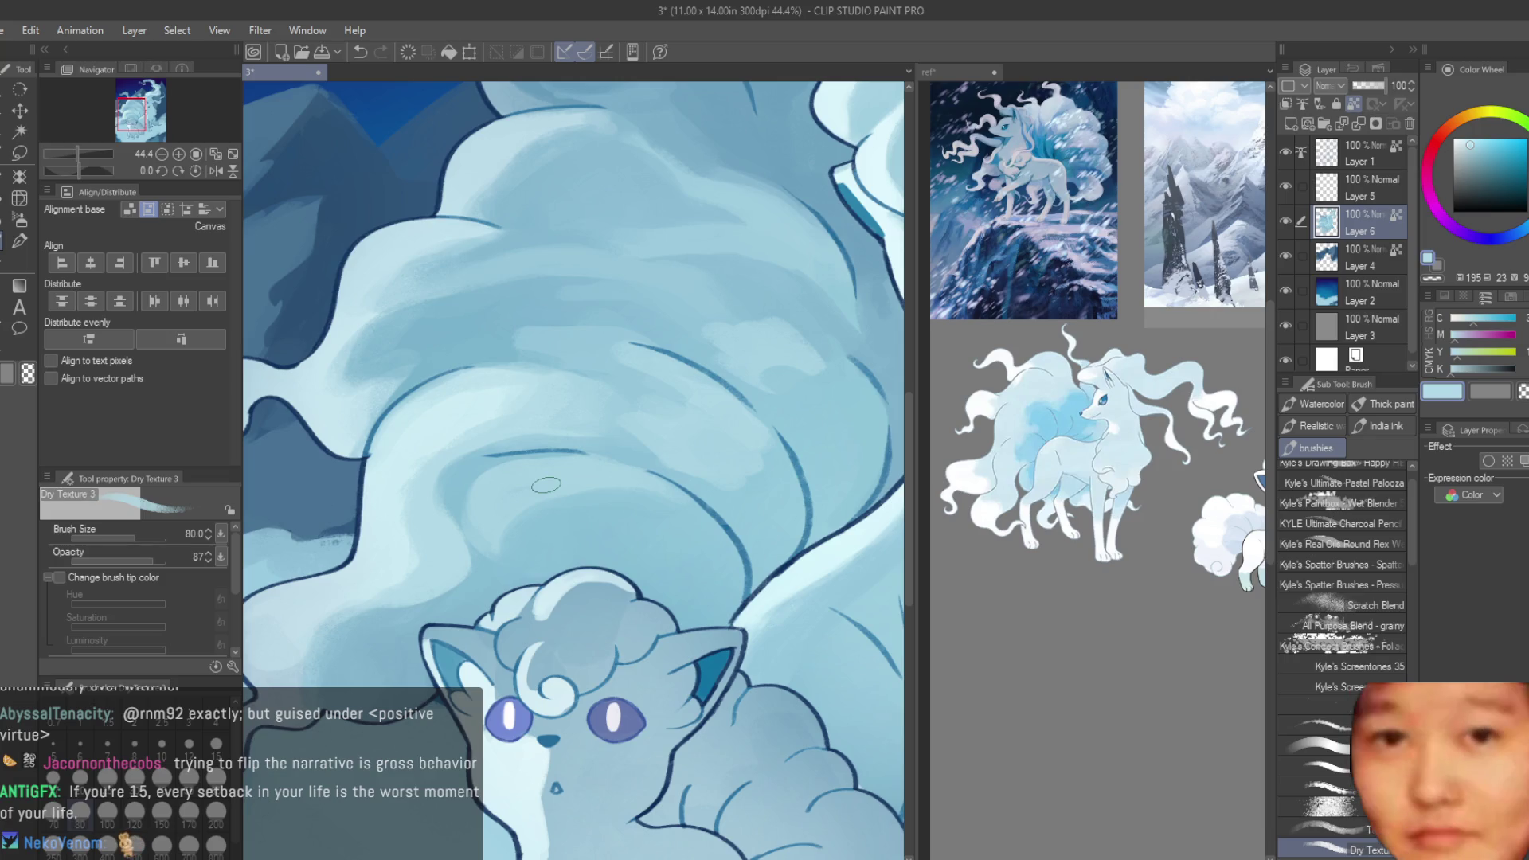
pyautogui.scroll(1, 500, 332)
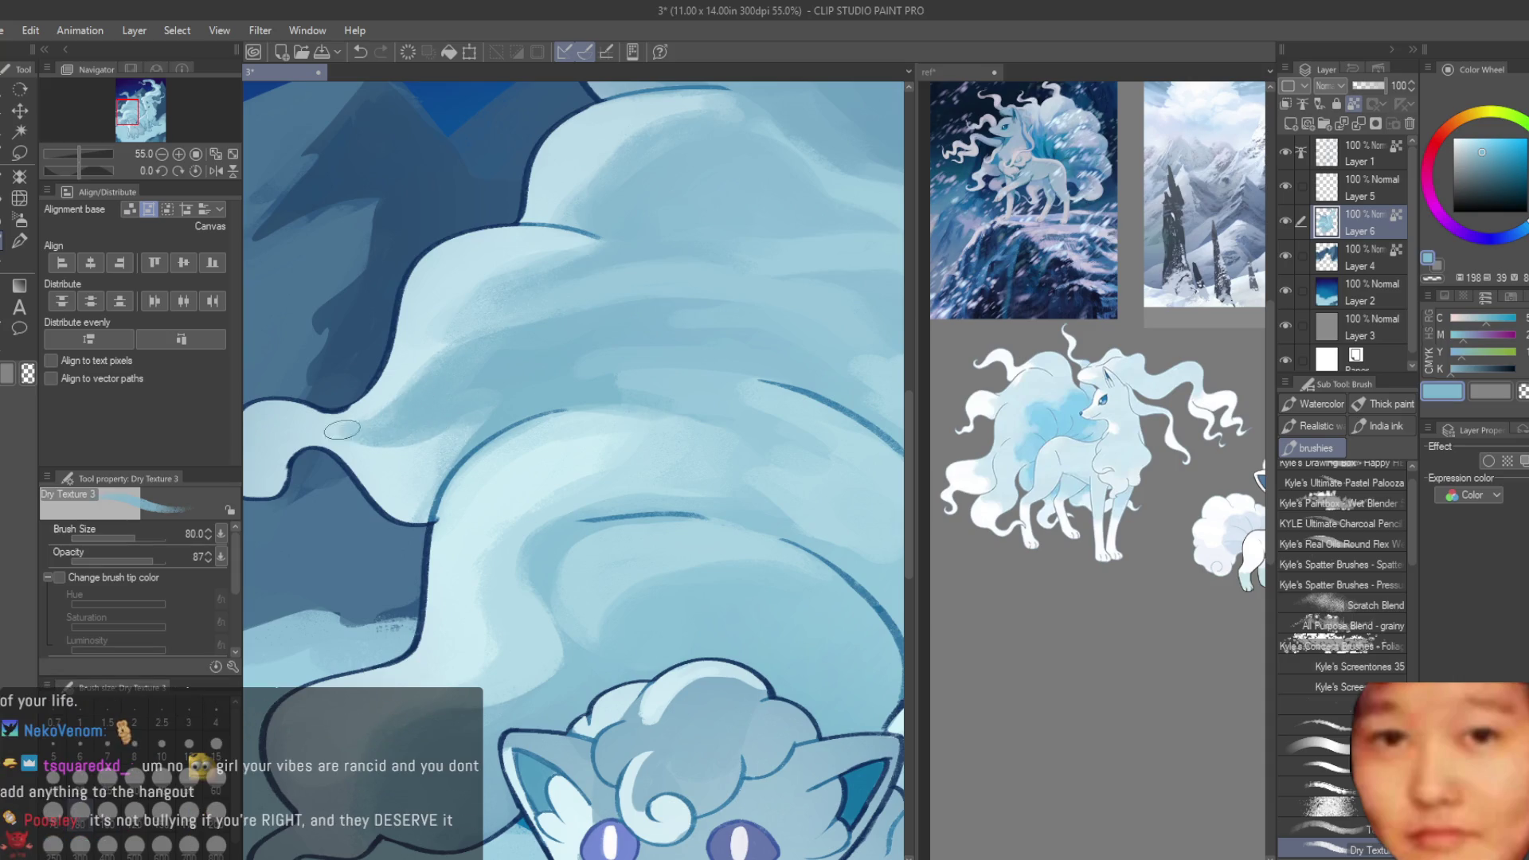
# - Eyedrop a range of light, pale and darker blues from the tail fur
pyautogui.keyDown('alt'); pyautogui.click(406, 462); pyautogui.keyUp('alt')
pyautogui.keyDown('alt'); pyautogui.click(414, 447); pyautogui.keyUp('alt')
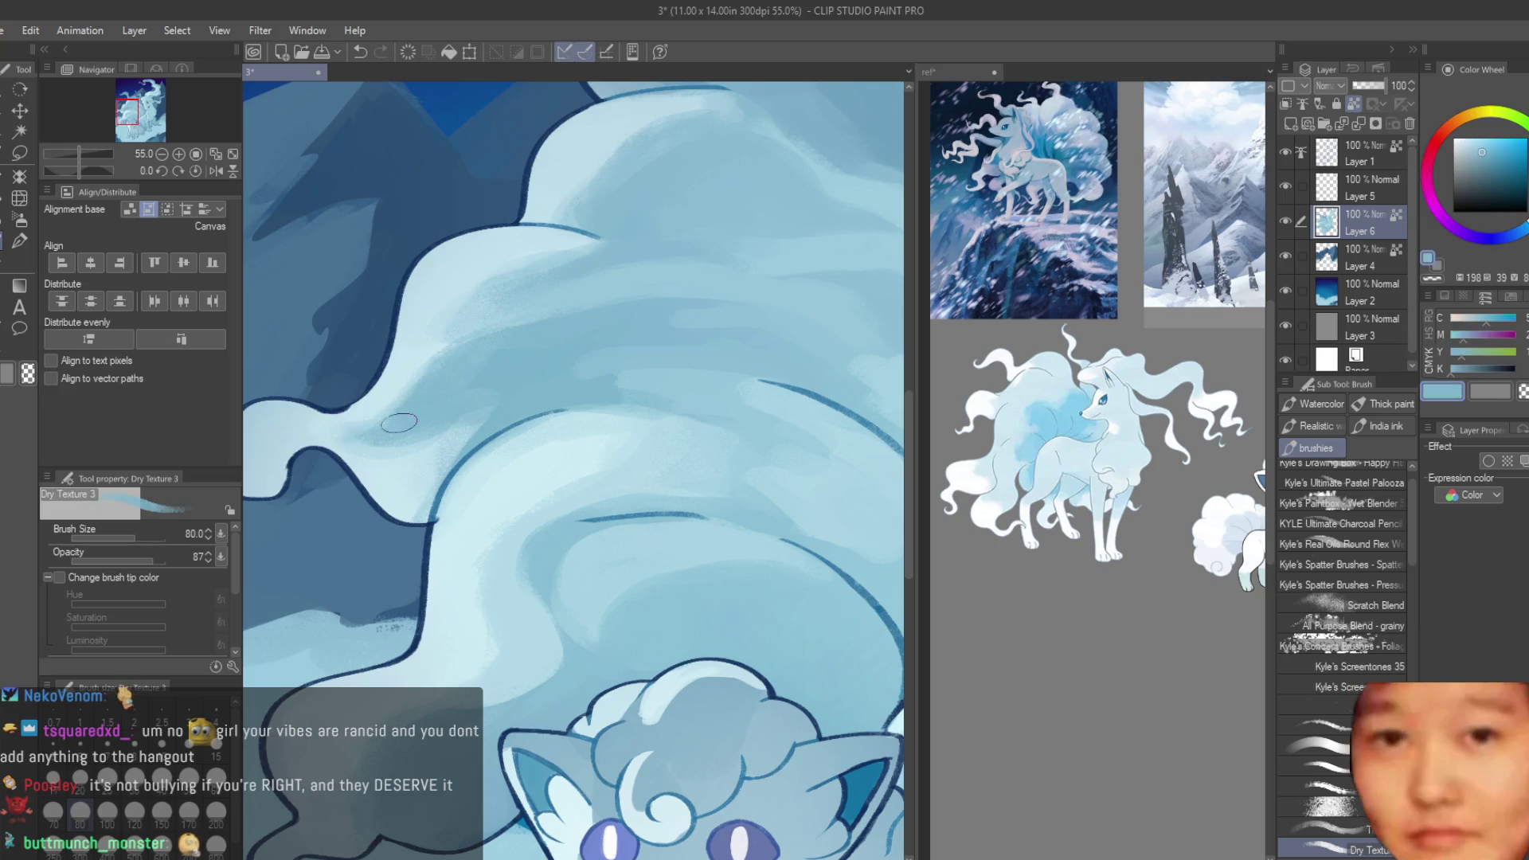
pyautogui.keyDown('alt'); pyautogui.click(353, 433); pyautogui.keyUp('alt')
pyautogui.keyDown('alt'); pyautogui.click(305, 422); pyautogui.keyUp('alt')
pyautogui.keyDown('alt'); pyautogui.click(390, 428); pyautogui.keyUp('alt')
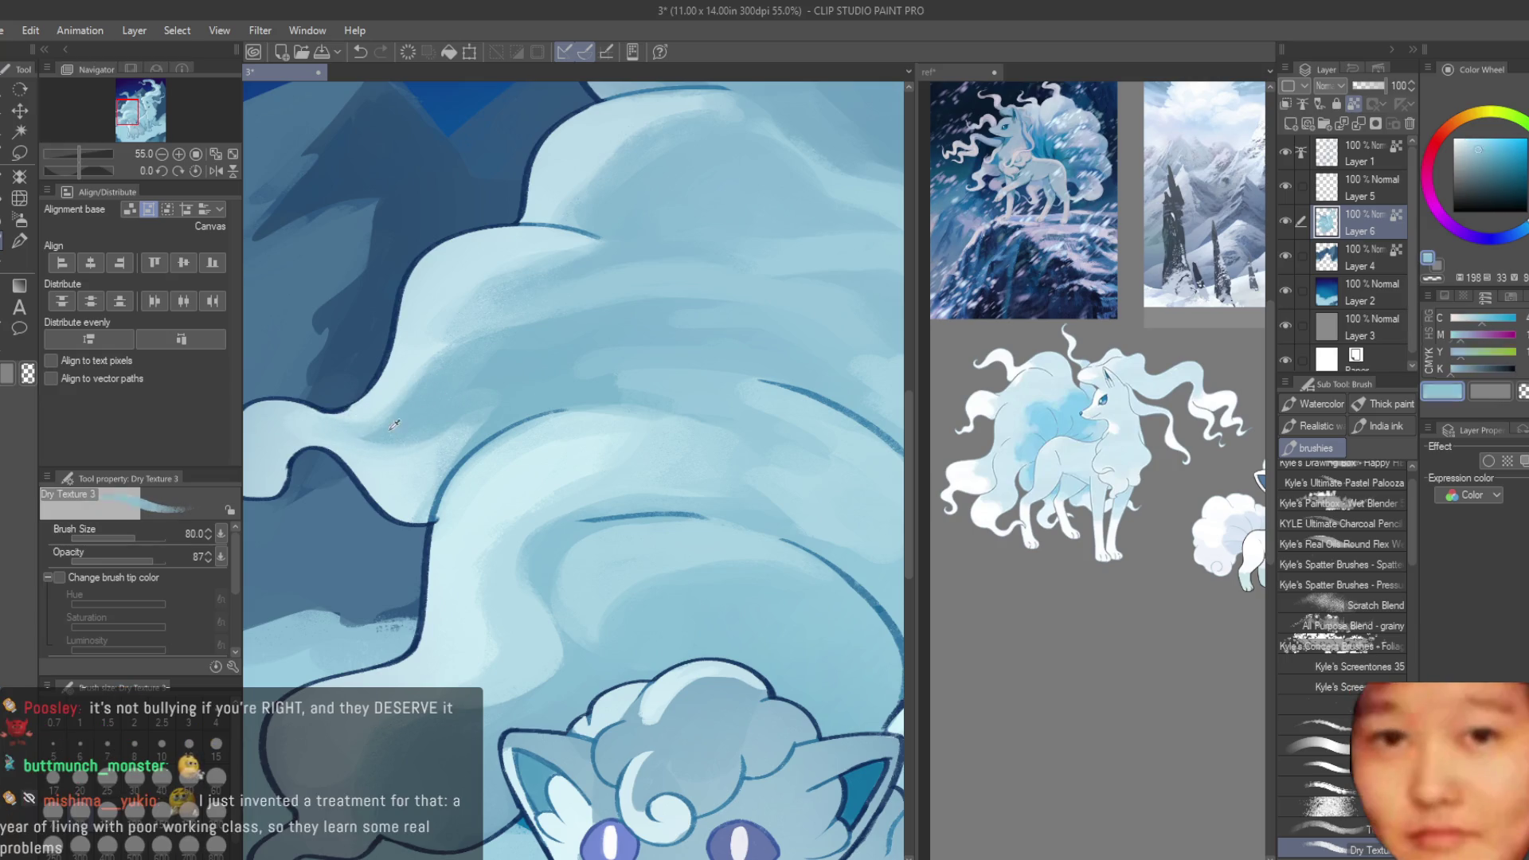
pyautogui.keyDown('alt'); pyautogui.click(333, 431); pyautogui.keyUp('alt')
pyautogui.scroll(-5, 658, 605)
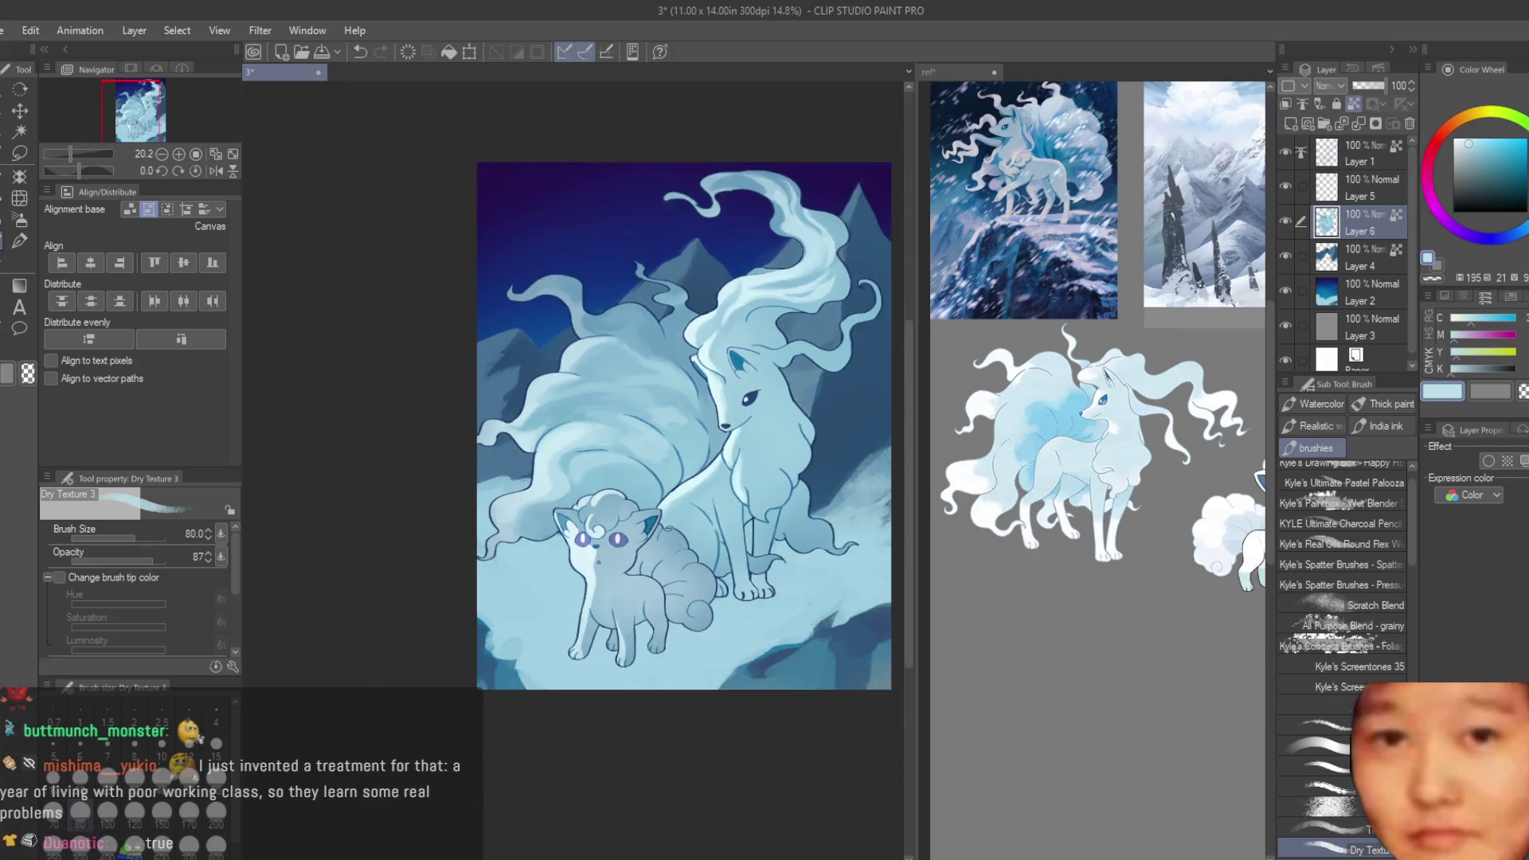
pyautogui.scroll(4, 506, 468)
# - Sample fur blues beside the Vulpix's head and halve the brush size from 80 to 40
pyautogui.keyDown('alt'); pyautogui.click(451, 570); pyautogui.keyUp('alt')
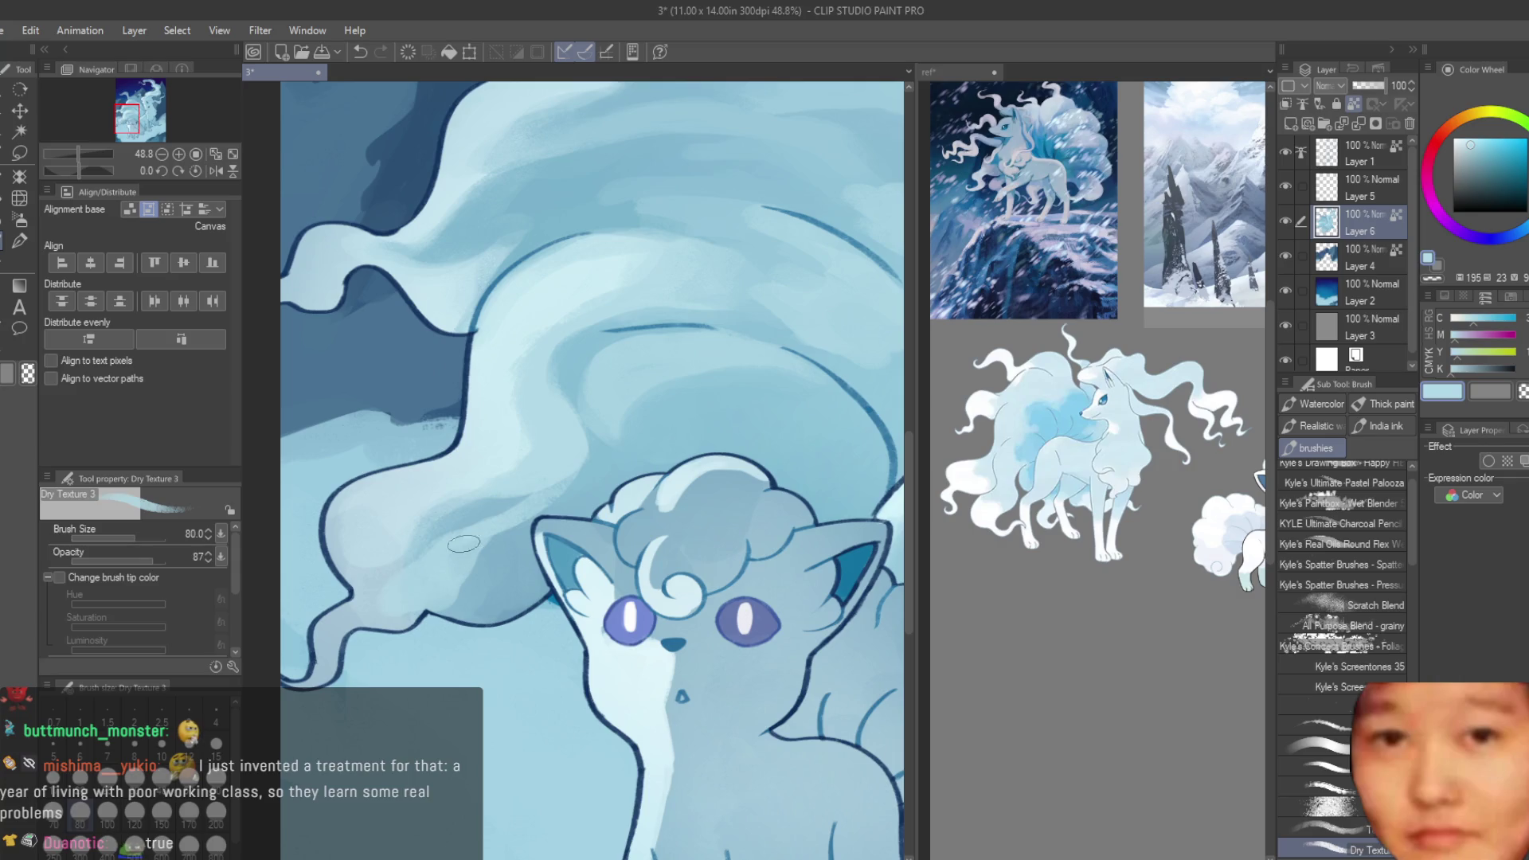
pyautogui.keyDown('alt'); pyautogui.click(434, 597); pyautogui.keyUp('alt')
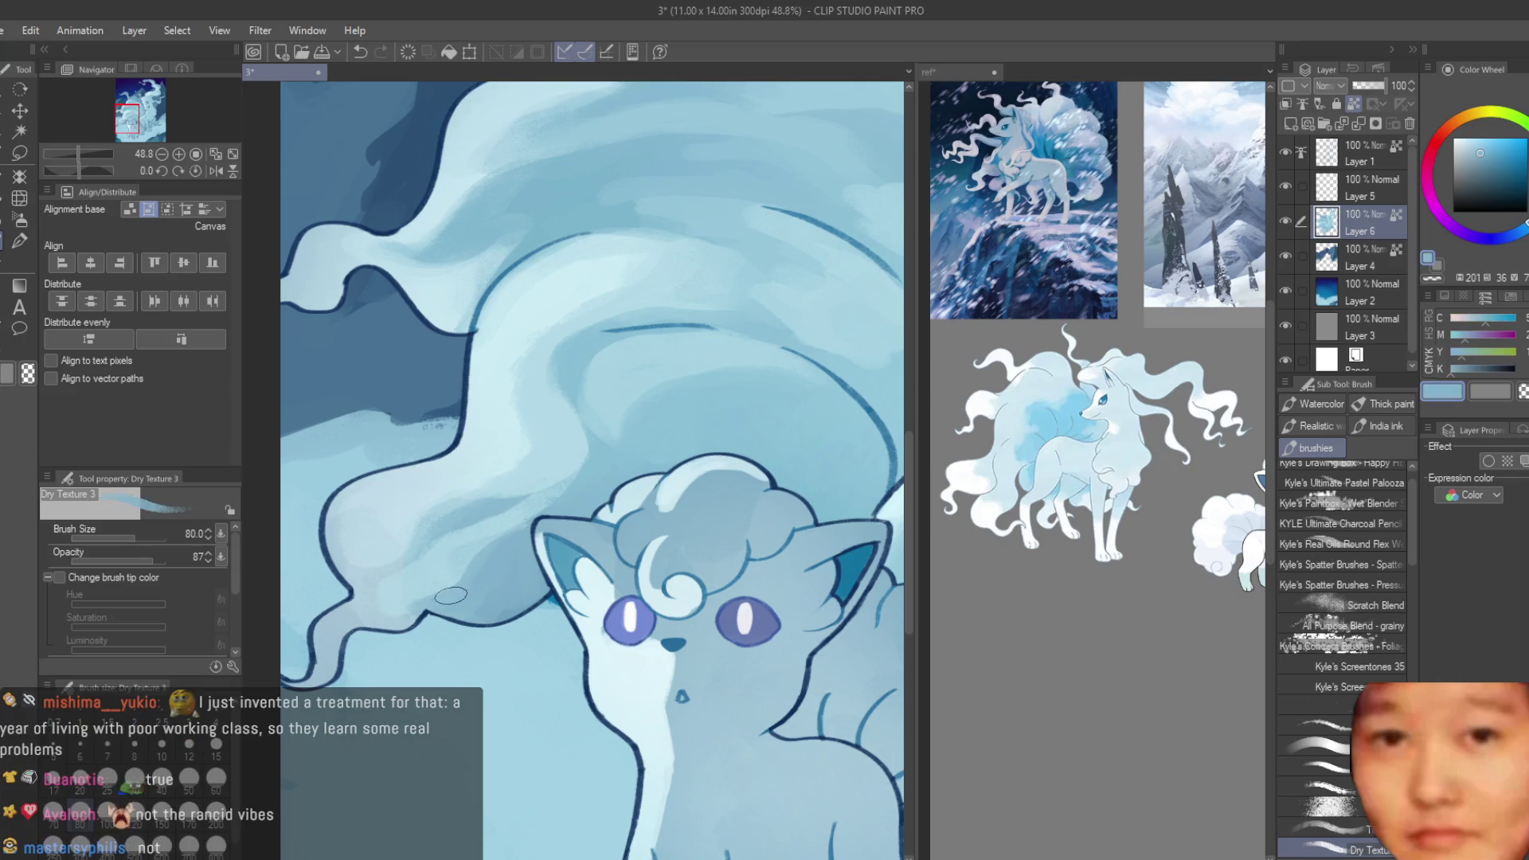
pyautogui.keyDown('alt'); pyautogui.click(394, 613); pyautogui.keyUp('alt')
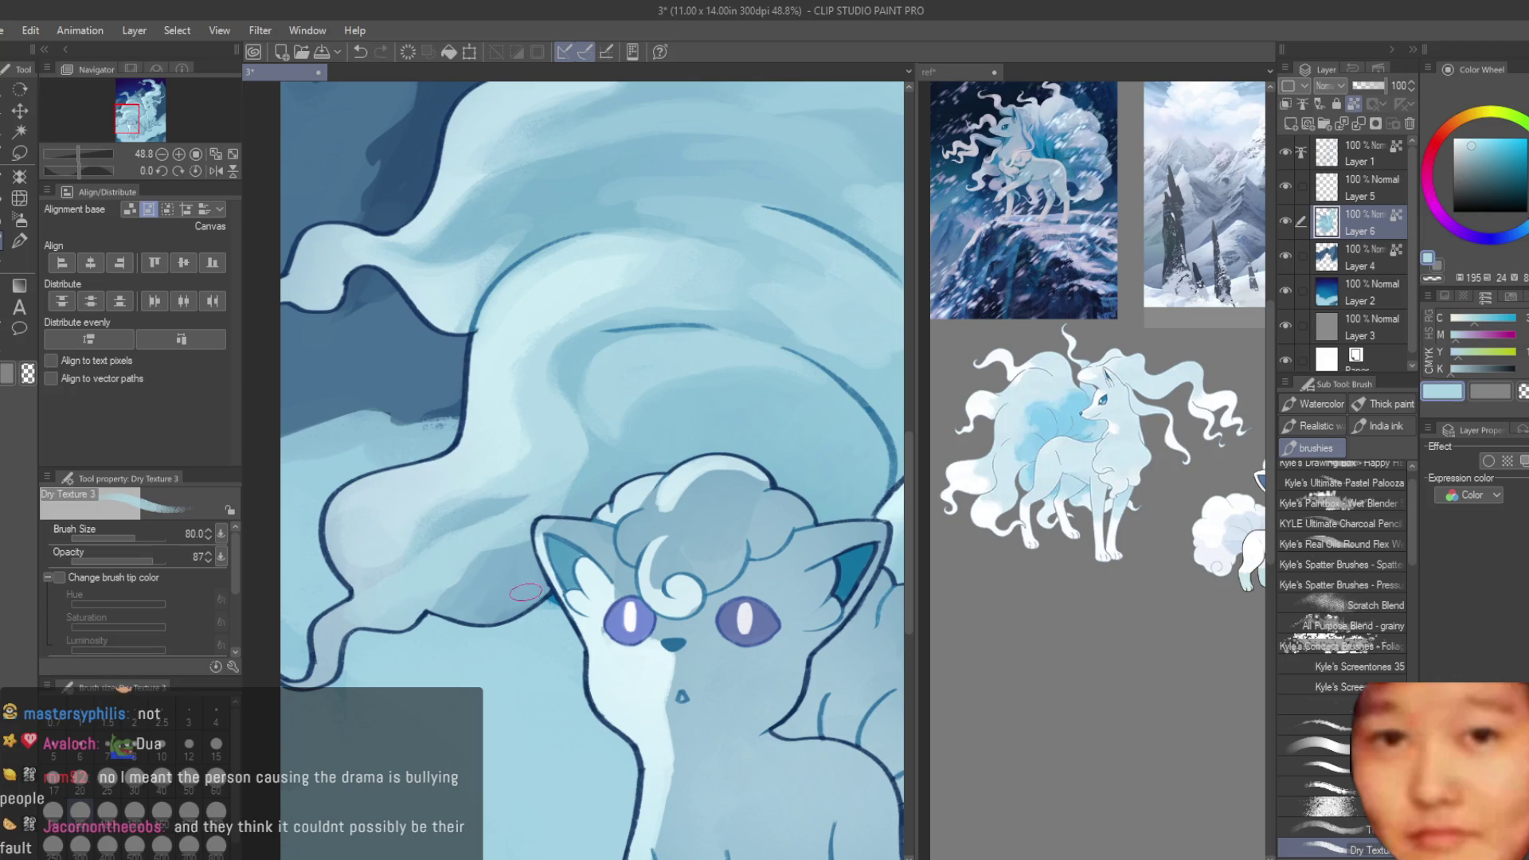
pyautogui.press('[')
pyautogui.press('[')
pyautogui.press('[')
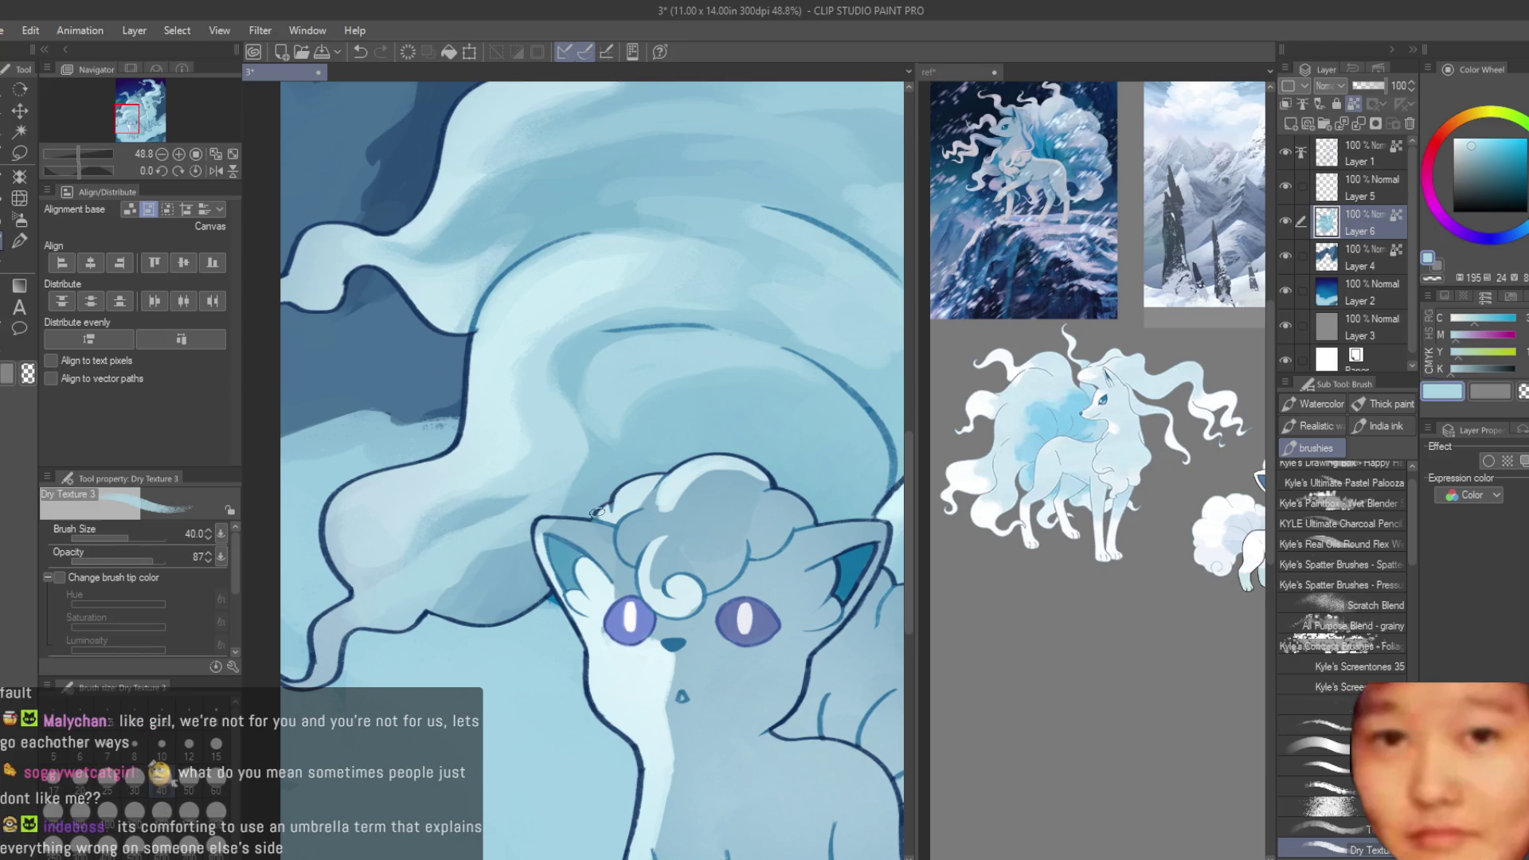
pyautogui.scroll(5, 586, 507)
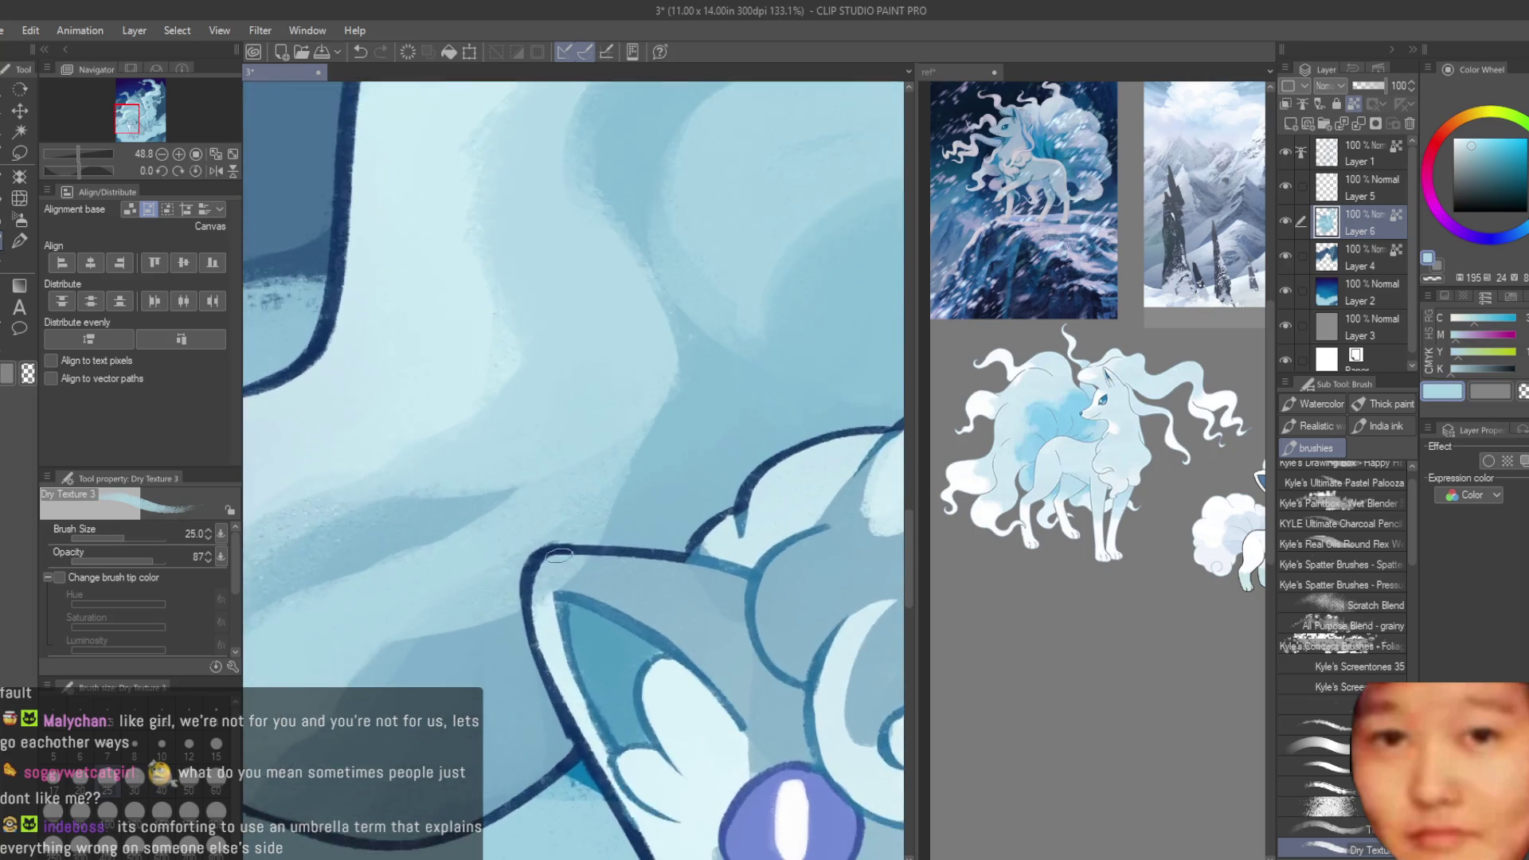
# - Sample pale and deeper blues near the Vulpix's ear and save the painting
pyautogui.keyDown('alt'); pyautogui.click(548, 567); pyautogui.keyUp('alt')
pyautogui.keyDown('alt'); pyautogui.click(570, 569); pyautogui.keyUp('alt')
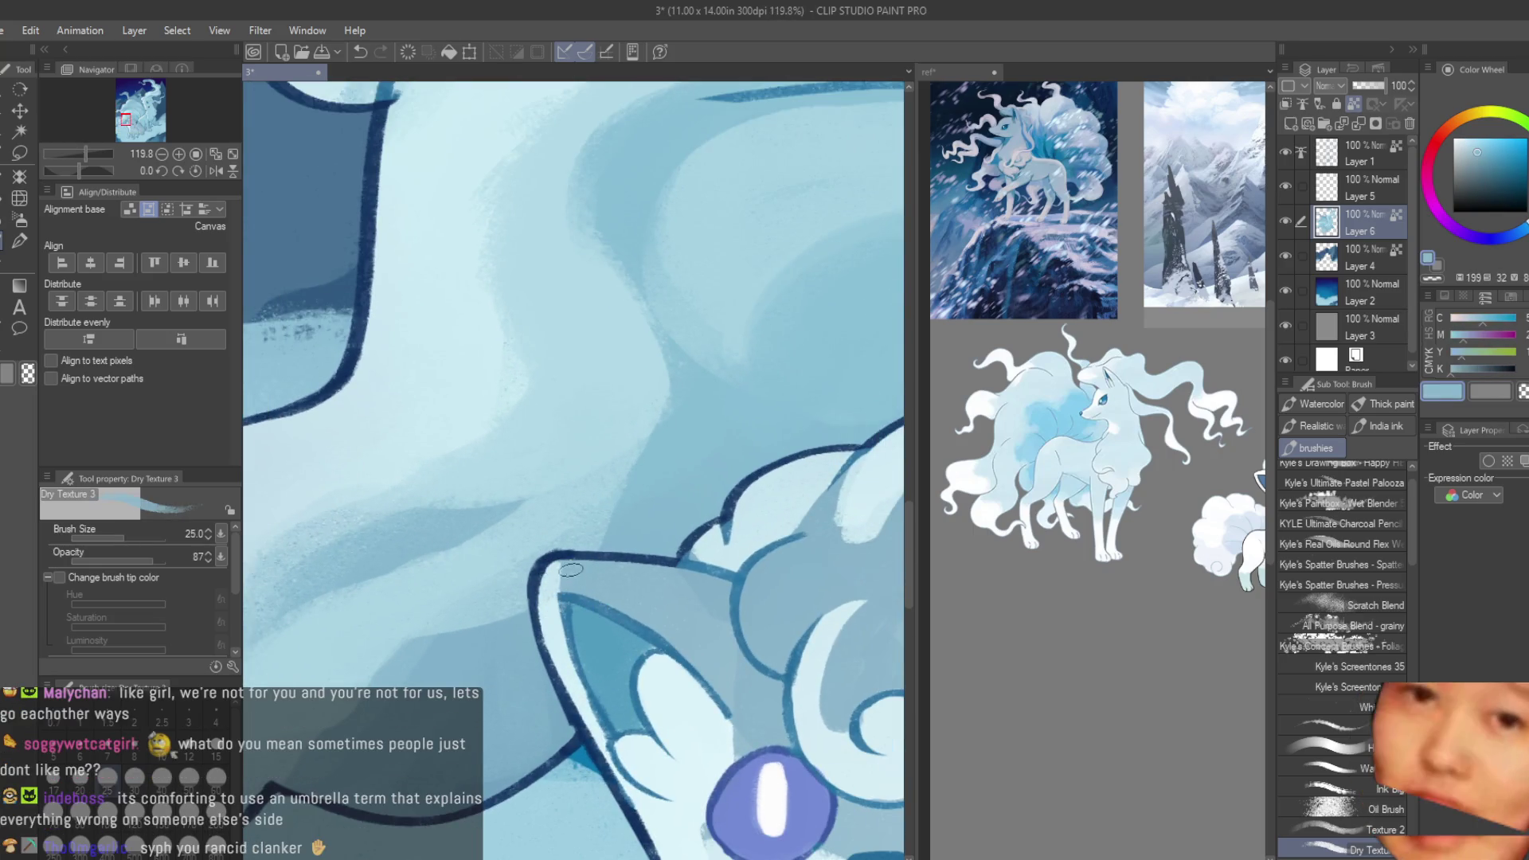
pyautogui.scroll(-2, 439, 566)
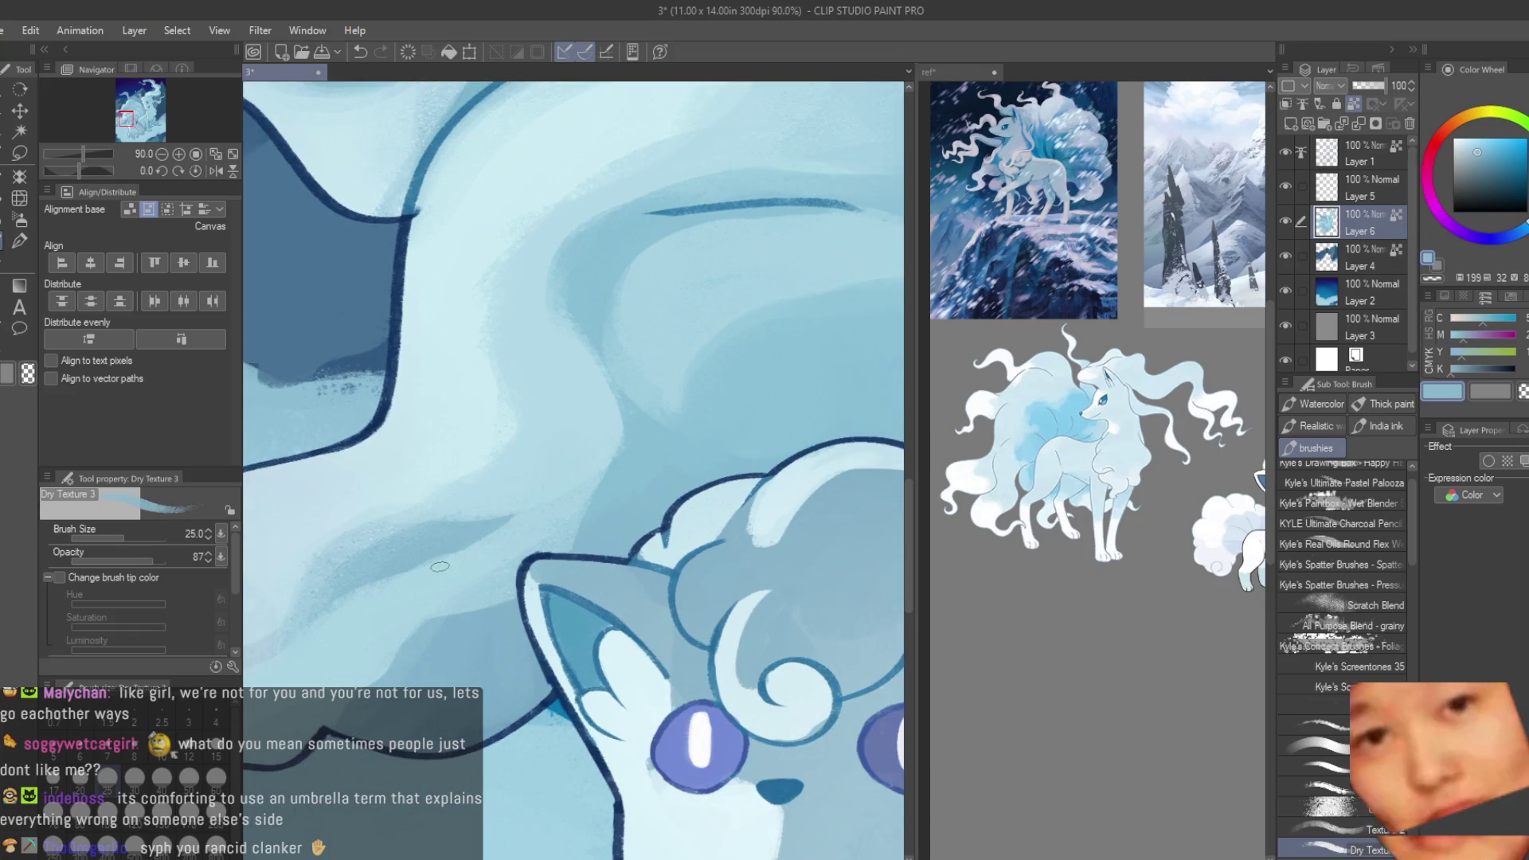
pyautogui.scroll(-2, 440, 566)
pyautogui.hotkey('ctrl', 's')
# - Paint light Dry Texture 3 strokes on the tail above the Vulpix, then paste the screenshot as a new canvas
pyautogui.scroll(1, 555, 530)
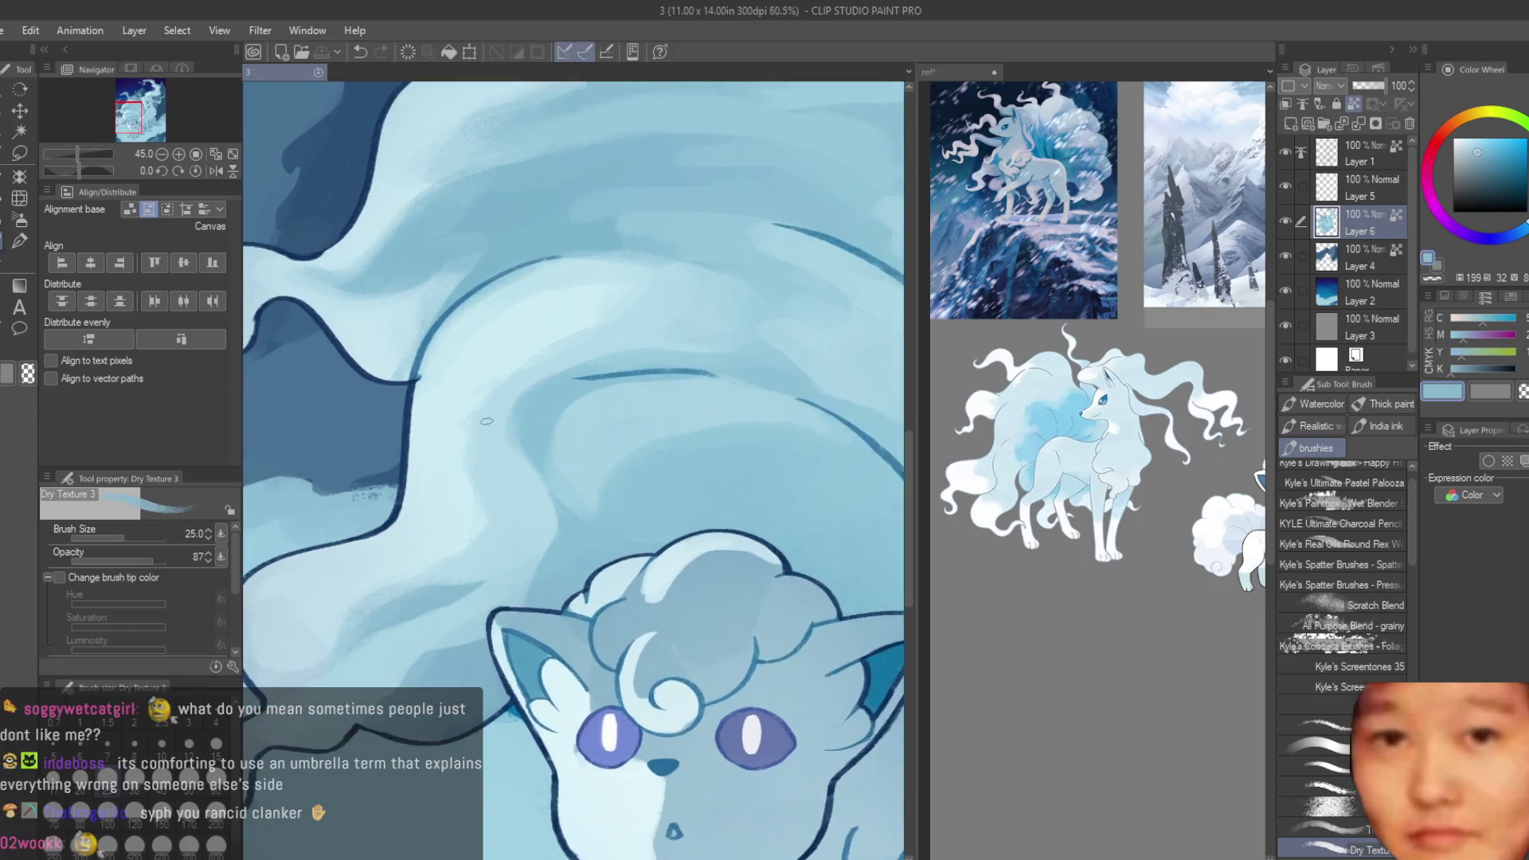
pyautogui.keyDown('alt'); pyautogui.click(555, 530); pyautogui.keyUp('alt')
pyautogui.moveTo(555, 530); pyautogui.dragTo(605, 408)
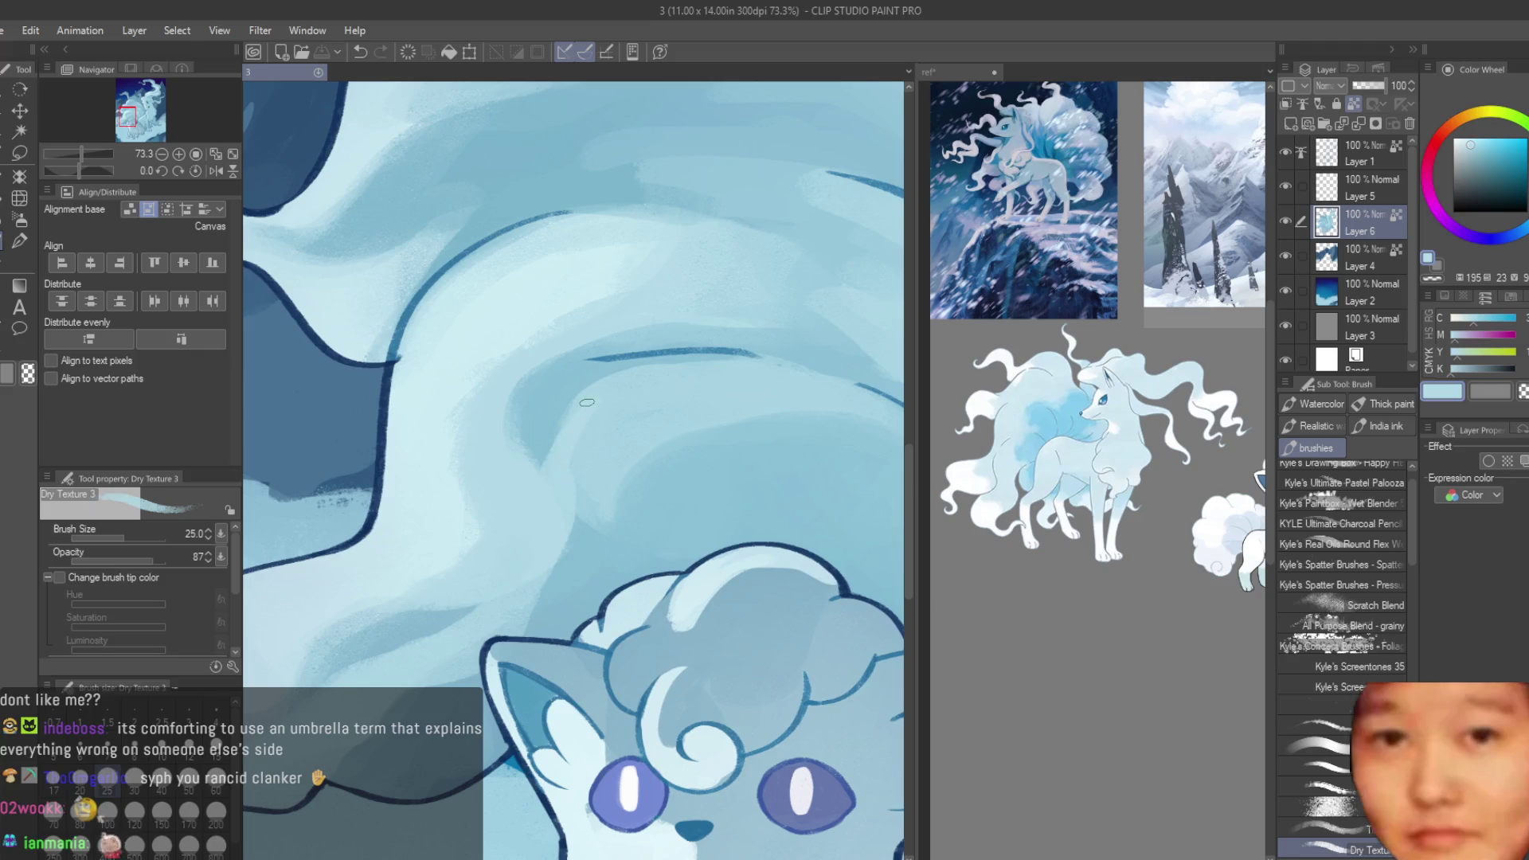
pyautogui.scroll(-4, 455, 545)
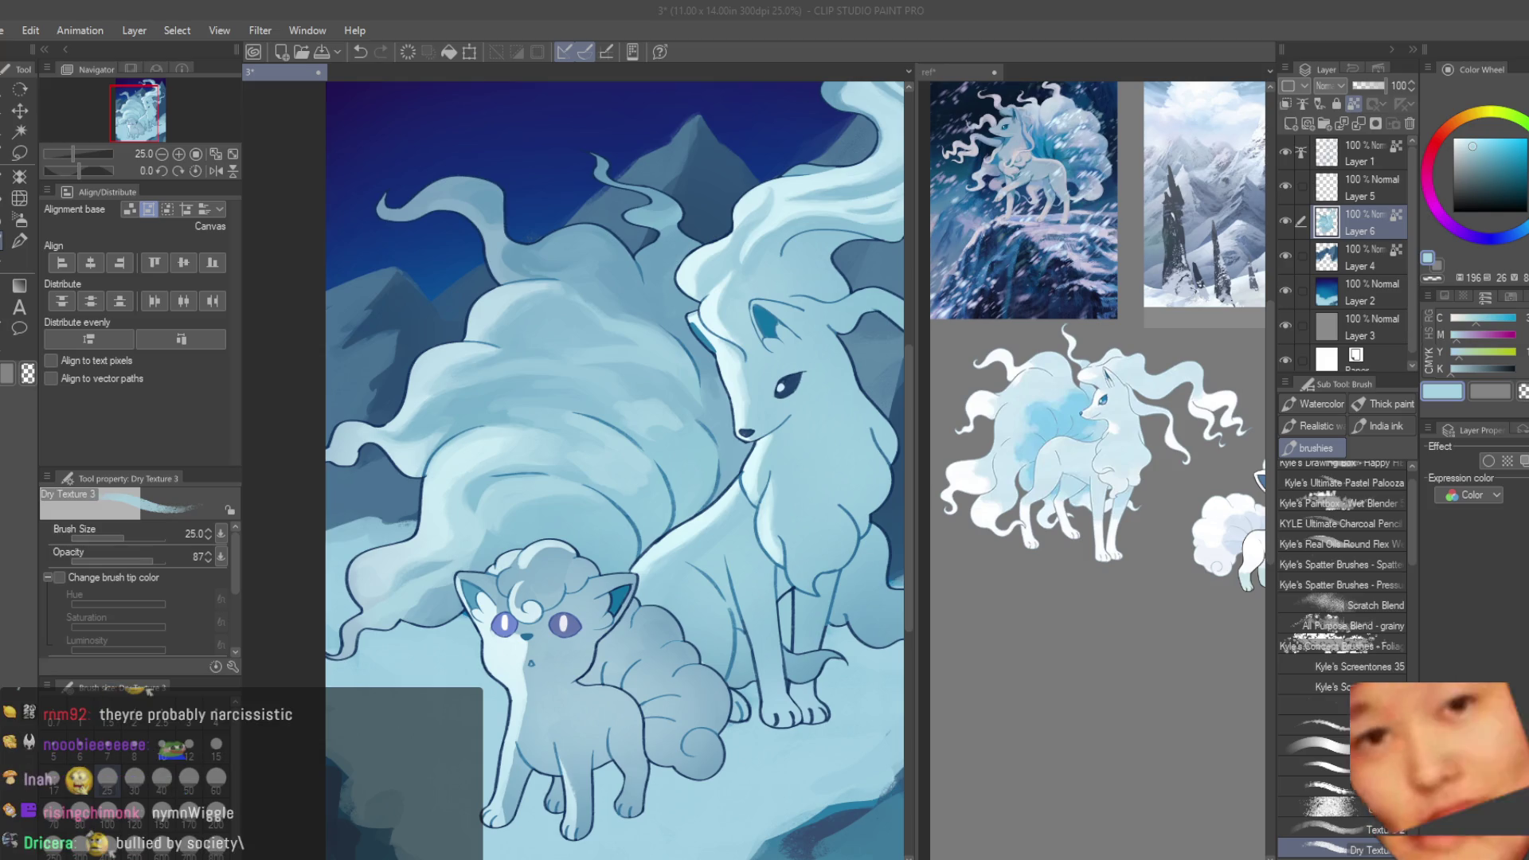
pyautogui.hotkey('ctrl', 'shift', 'v')
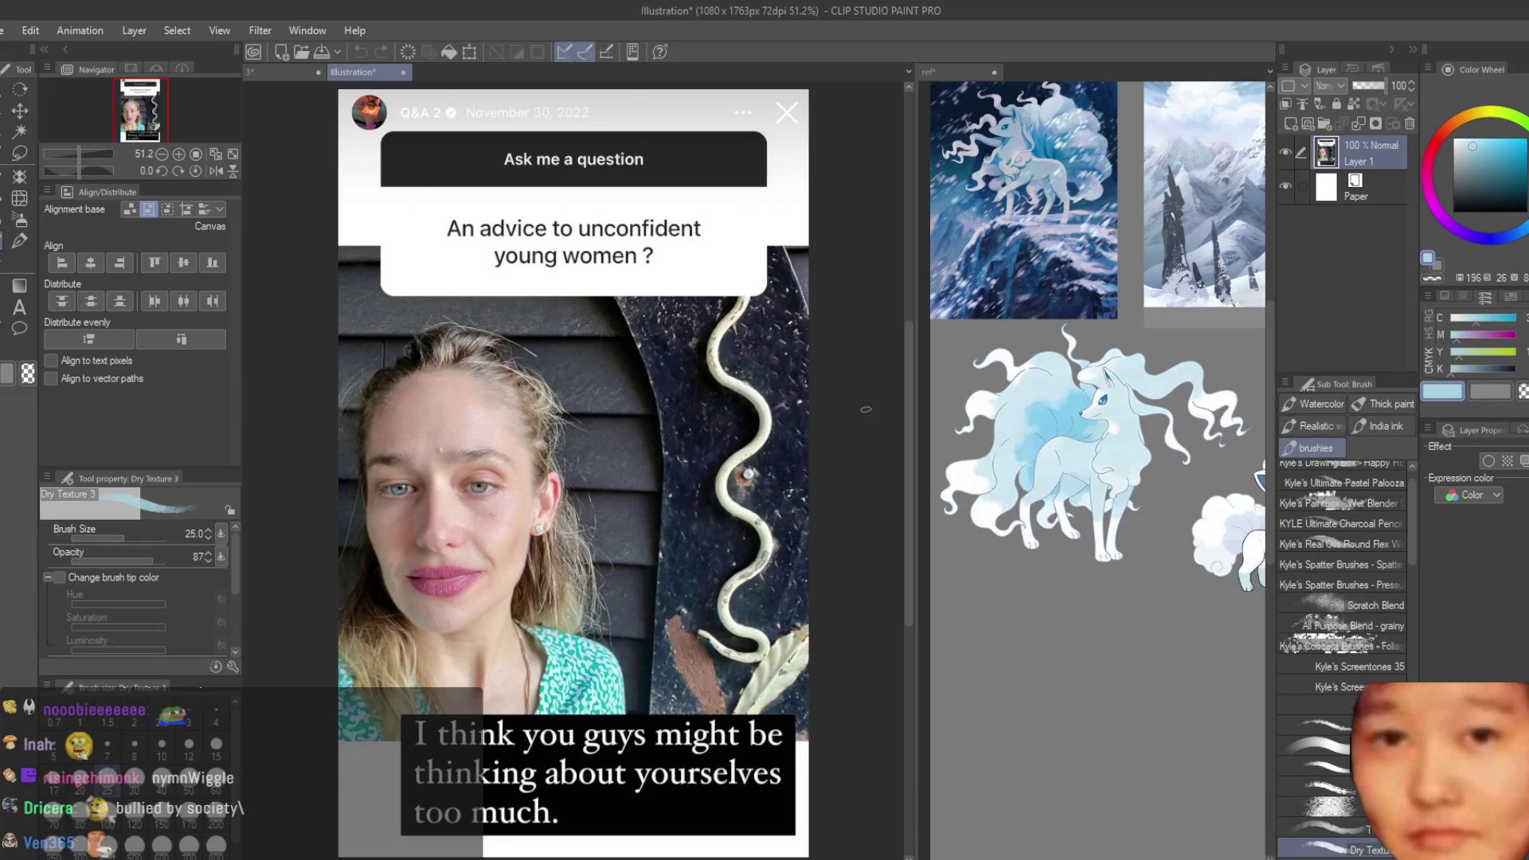
# - With the pen, scribble over 'unconfident' and 'young women' in the screenshot's question
pyautogui.scroll(-1, 866, 409)
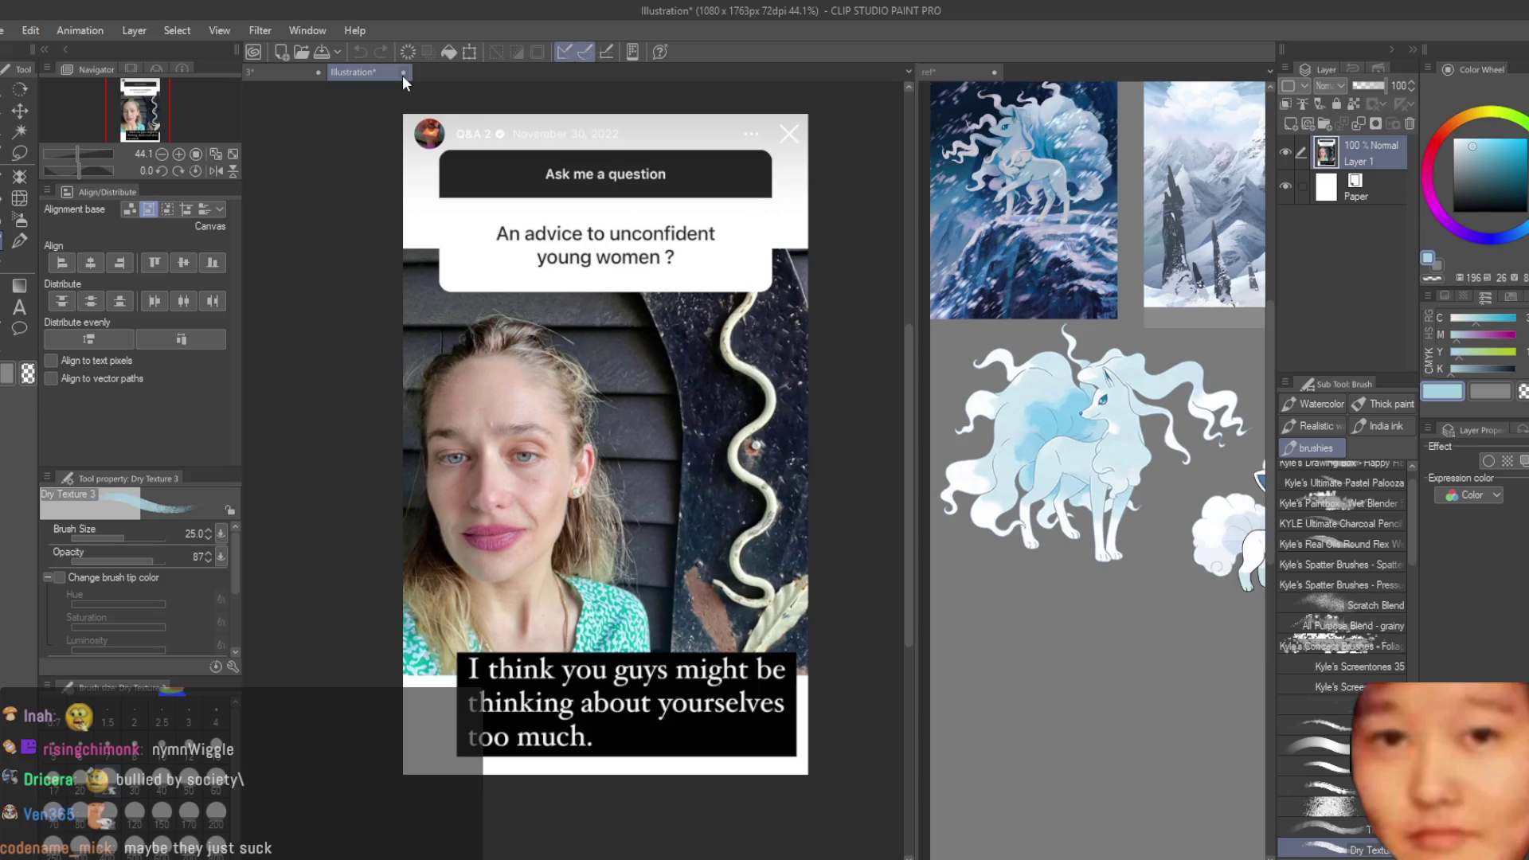
pyautogui.press('p')
pyautogui.moveTo(539, 243); pyautogui.dragTo(737, 234)
pyautogui.moveTo(517, 242); pyautogui.dragTo(784, 275)
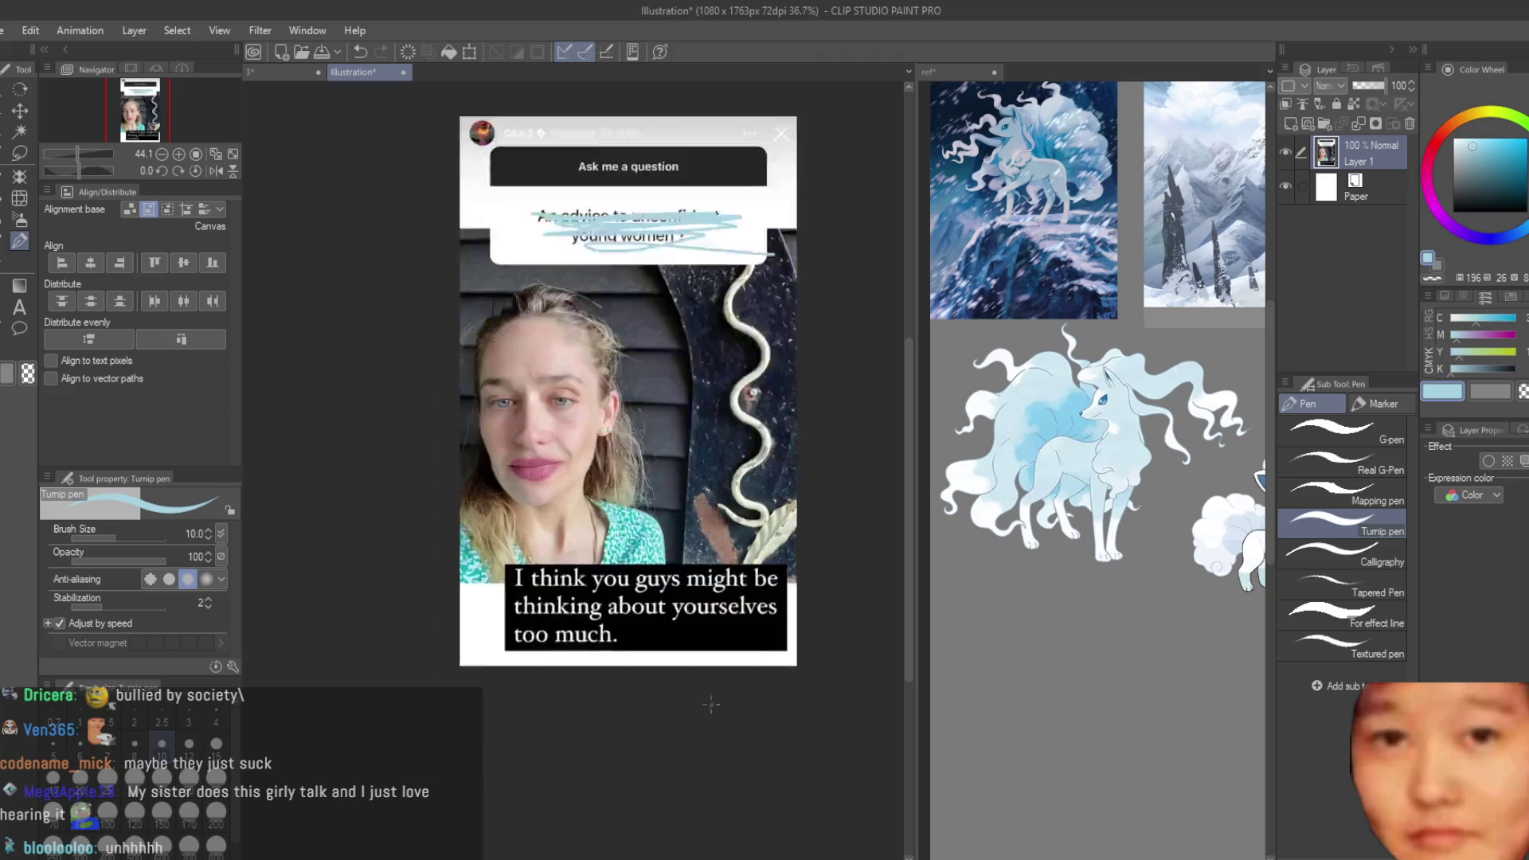
# - Close the screenshot document to return to the fox painting
pyautogui.scroll(2, 698, 643)
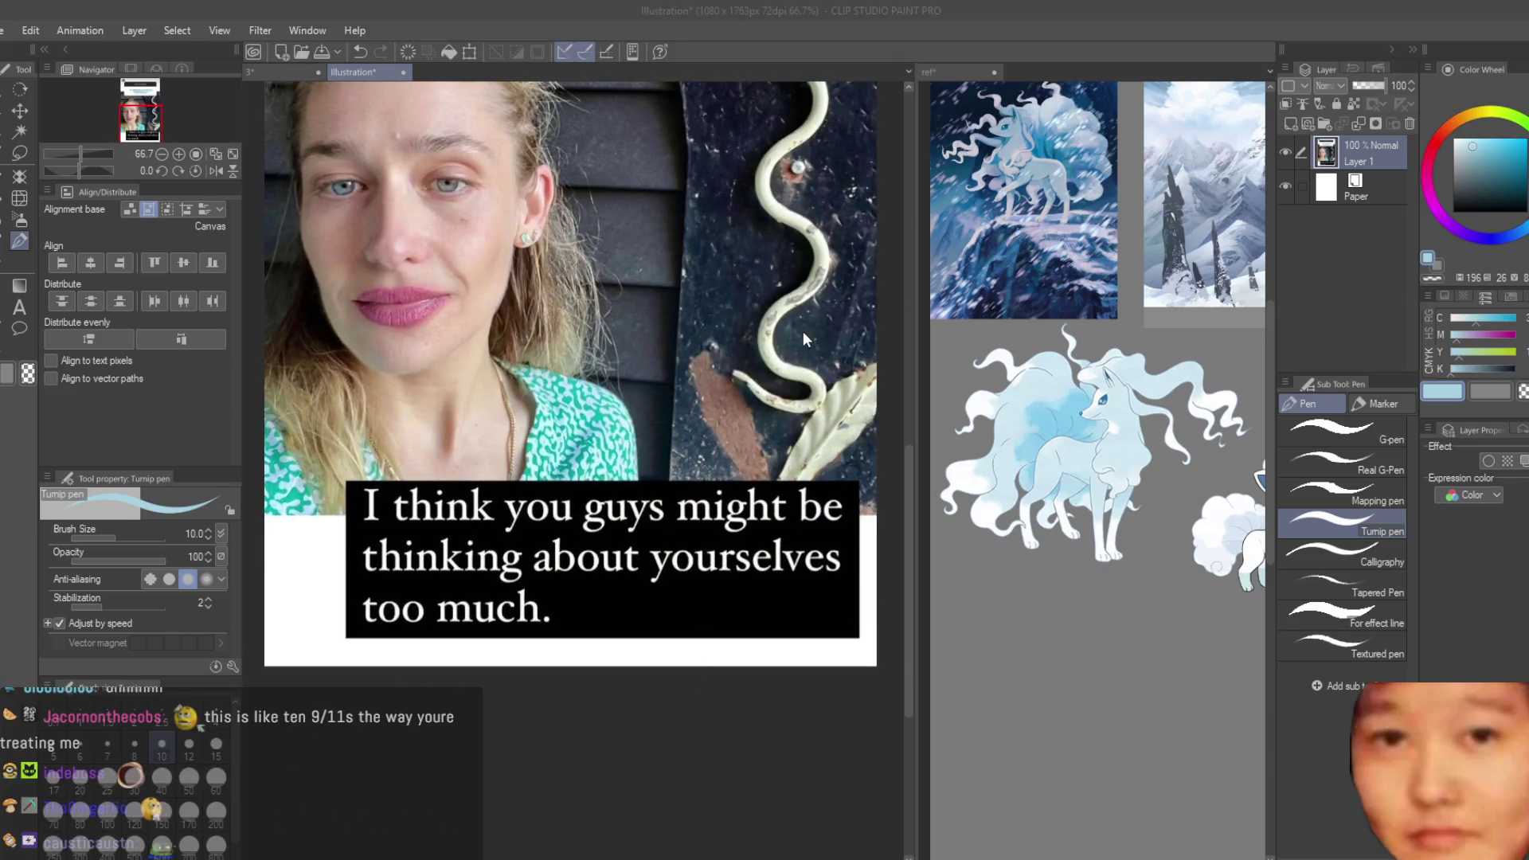
pyautogui.hotkey('ctrl', 'w')
pyautogui.scroll(-2, 612, 452)
pyautogui.scroll(2, 611, 453)
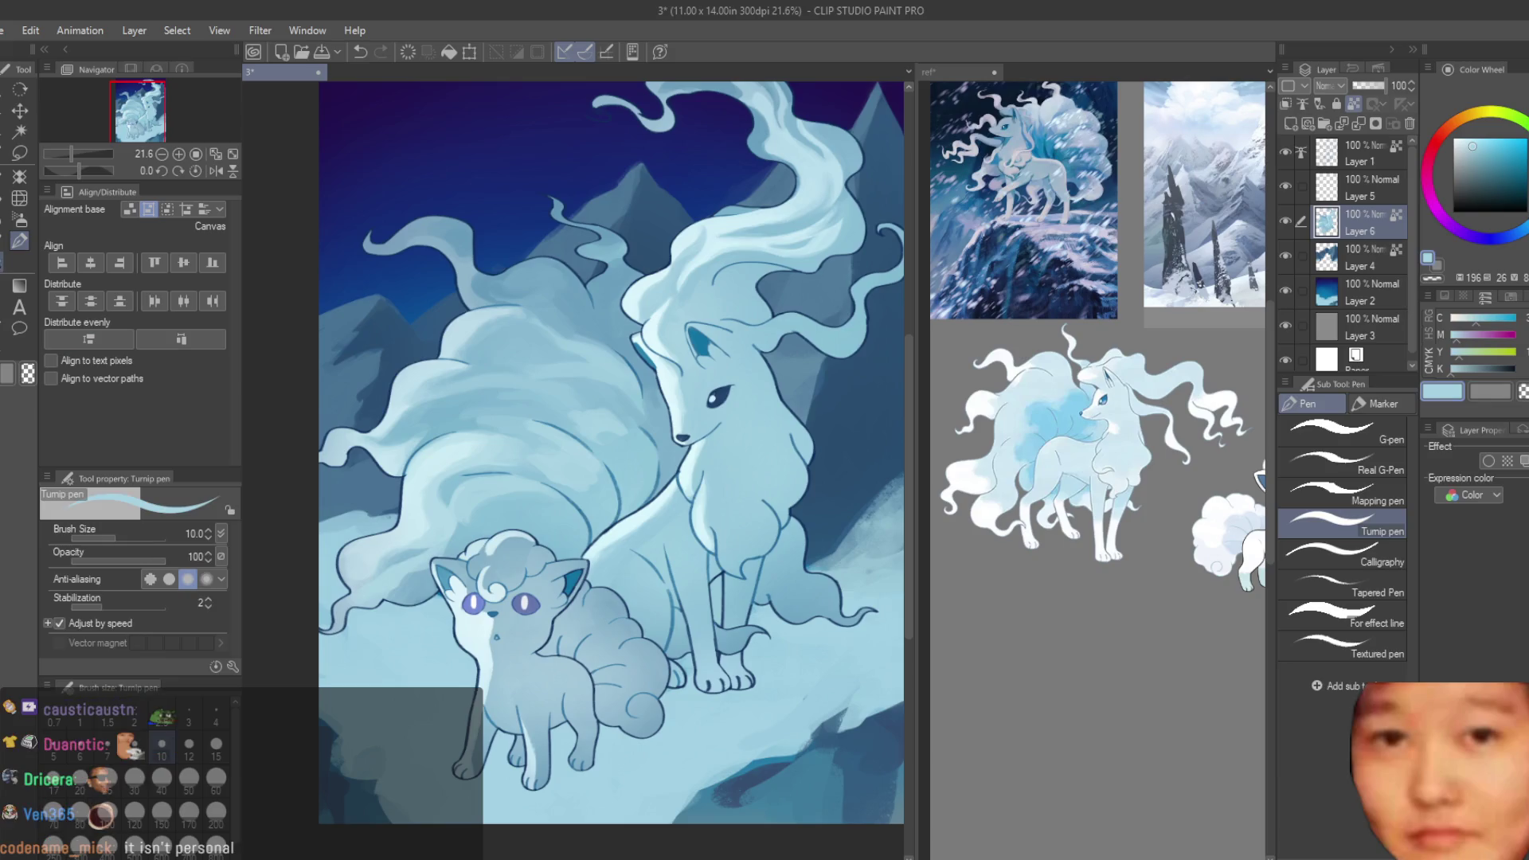
# - Switch back to Dry Texture 3, enlarge it to size 70, and pick a slightly deeper blue
pyautogui.press('b')
pyautogui.scroll(2, 557, 487)
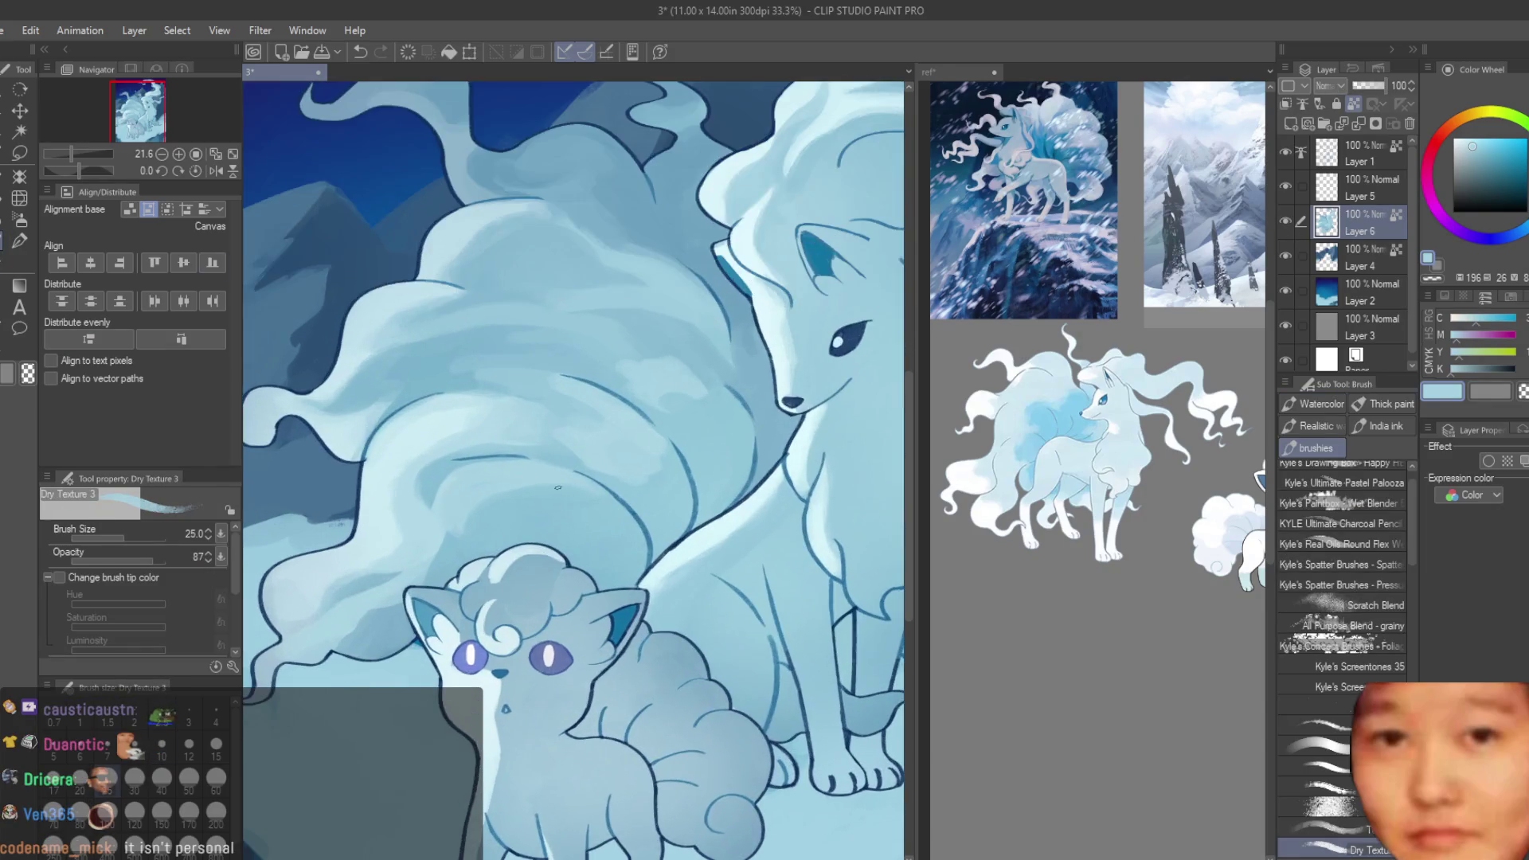
pyautogui.press(']')
pyautogui.press(']')
pyautogui.press(']')
pyautogui.scroll(1, 645, 430)
pyautogui.keyDown('alt'); pyautogui.click(600, 432); pyautogui.keyUp('alt')
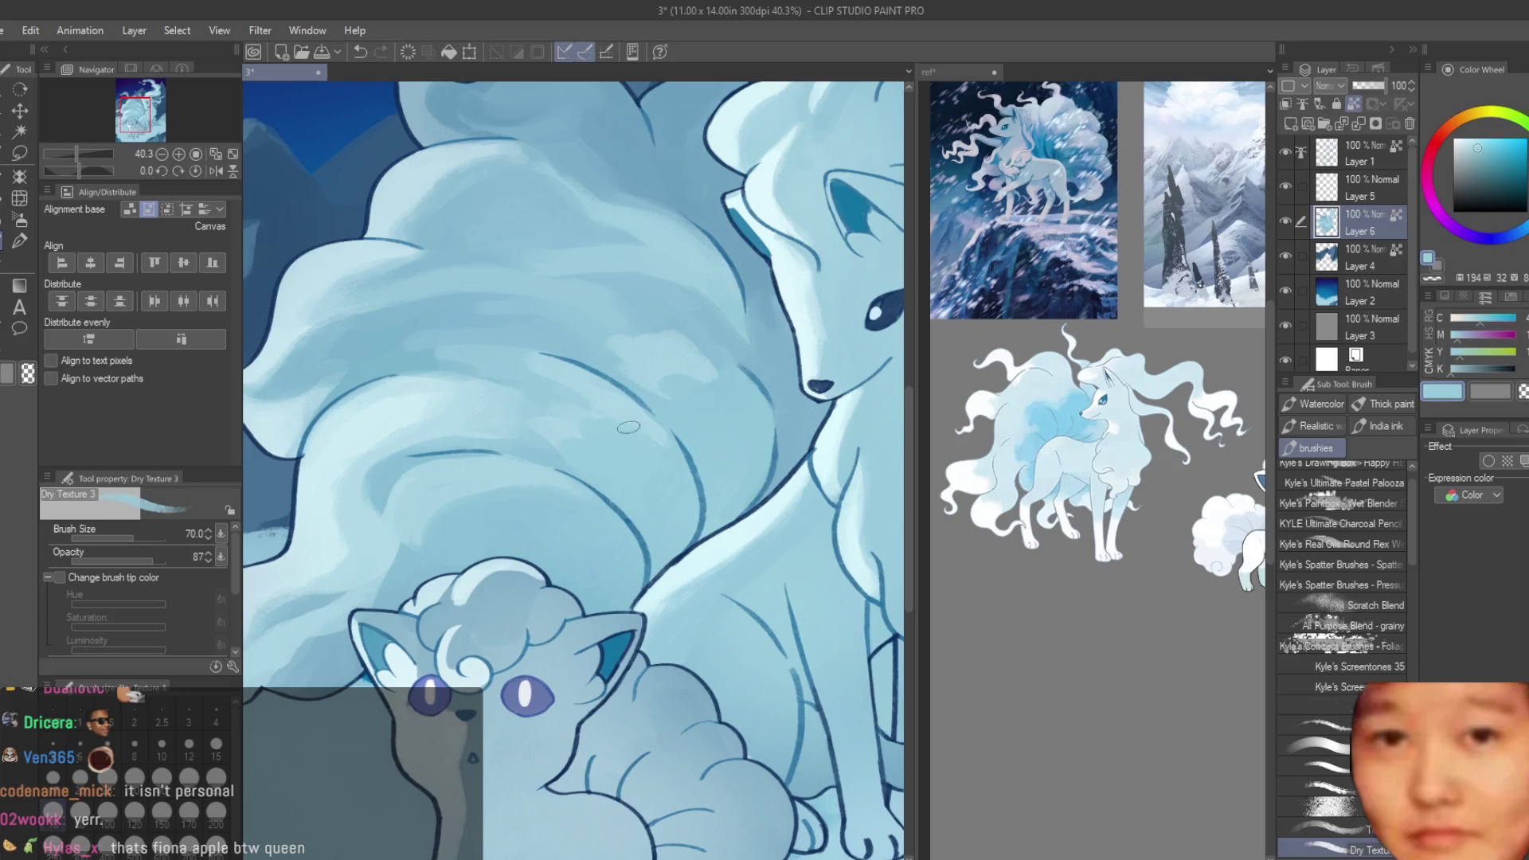
pyautogui.scroll(-5, 629, 428)
pyautogui.scroll(6, 549, 471)
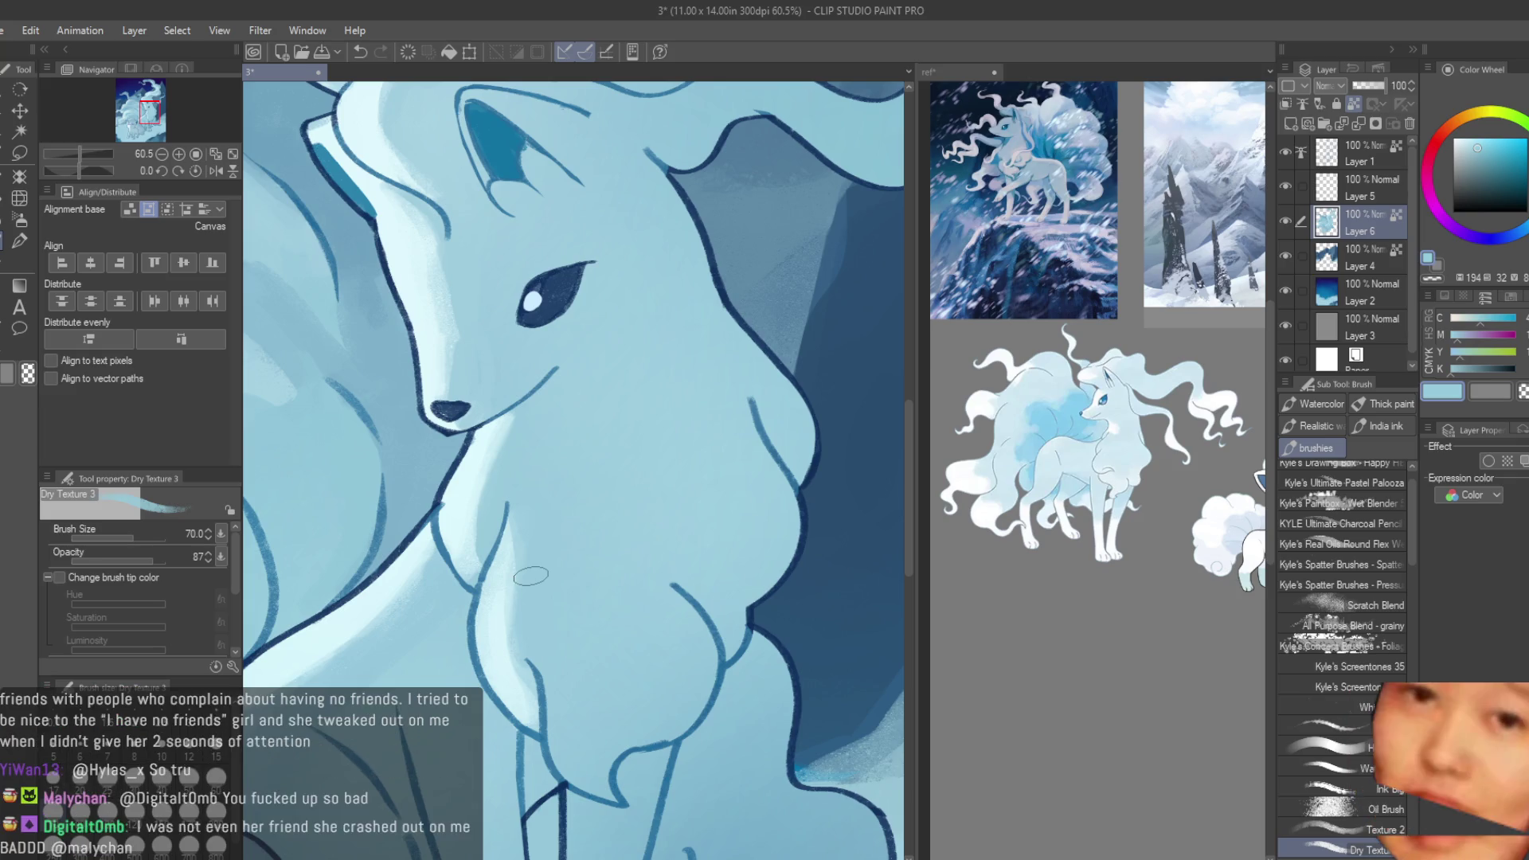
# - Eyedrop chest blues and paint light-blue textured strokes up the Ninetales's chest
pyautogui.keyDown('alt'); pyautogui.click(524, 583); pyautogui.keyUp('alt')
pyautogui.moveTo(518, 589); pyautogui.dragTo(549, 478)
pyautogui.keyDown('alt'); pyautogui.click(533, 549); pyautogui.keyUp('alt')
pyautogui.moveTo(550, 550); pyautogui.dragTo(549, 486)
pyautogui.keyDown('alt'); pyautogui.click(525, 540); pyautogui.keyUp('alt')
pyautogui.keyDown('alt'); pyautogui.click(550, 443); pyautogui.keyUp('alt')
pyautogui.keyDown('alt'); pyautogui.click(546, 478); pyautogui.keyUp('alt')
# - Paint a soft light patch lower on the chest and sample deeper and pale shading blues
pyautogui.scroll(1, 589, 636)
pyautogui.moveTo(601, 677)
pyautogui.mouseDown()
pyautogui.moveTo(625, 740)
pyautogui.moveTo(605, 701)
pyautogui.mouseUp()
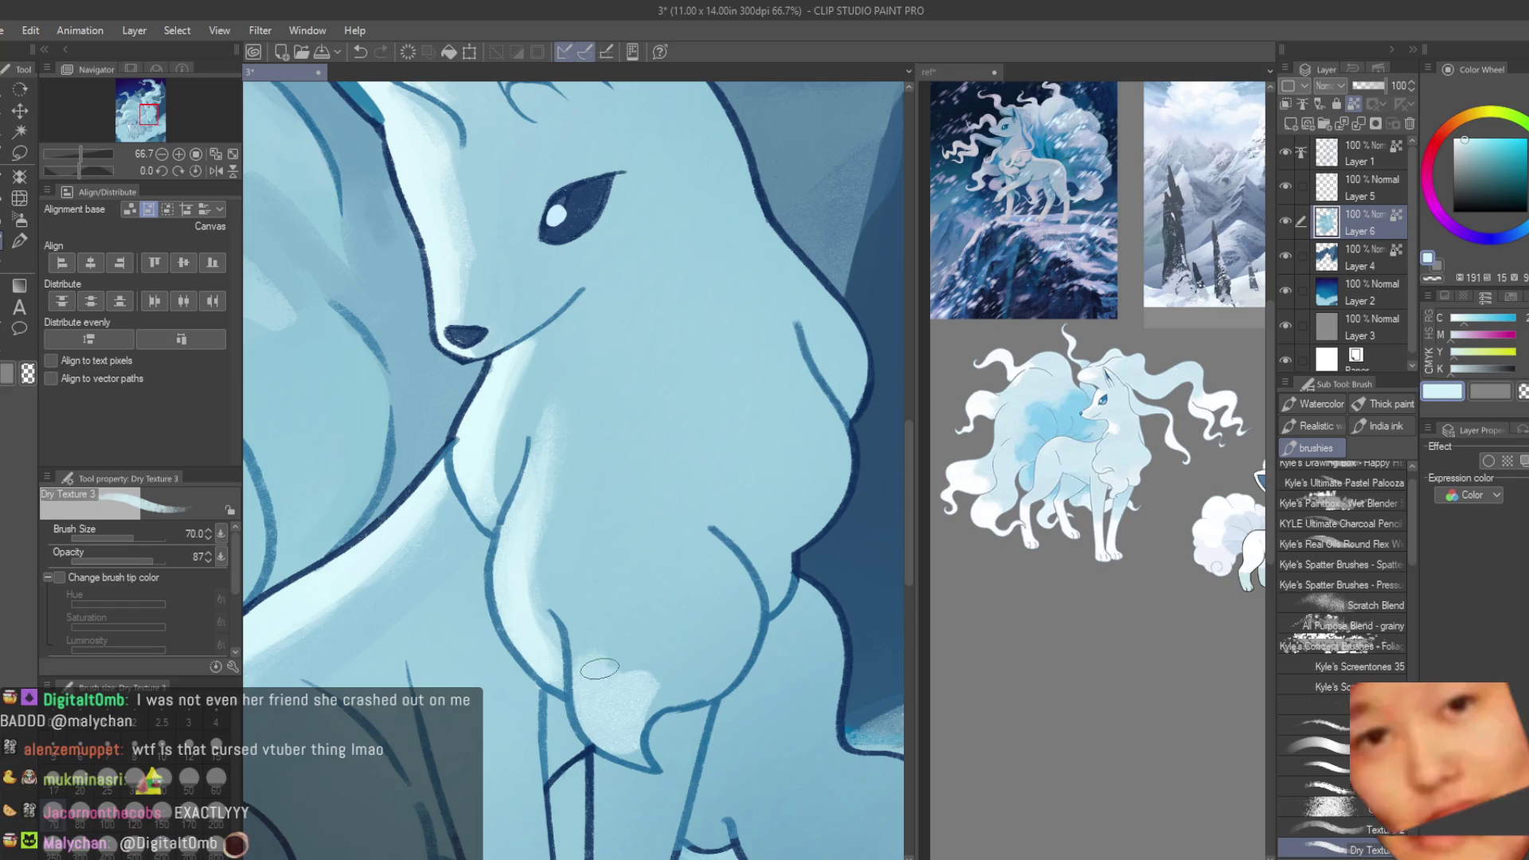
pyautogui.keyDown('alt'); pyautogui.click(650, 667); pyautogui.keyUp('alt')
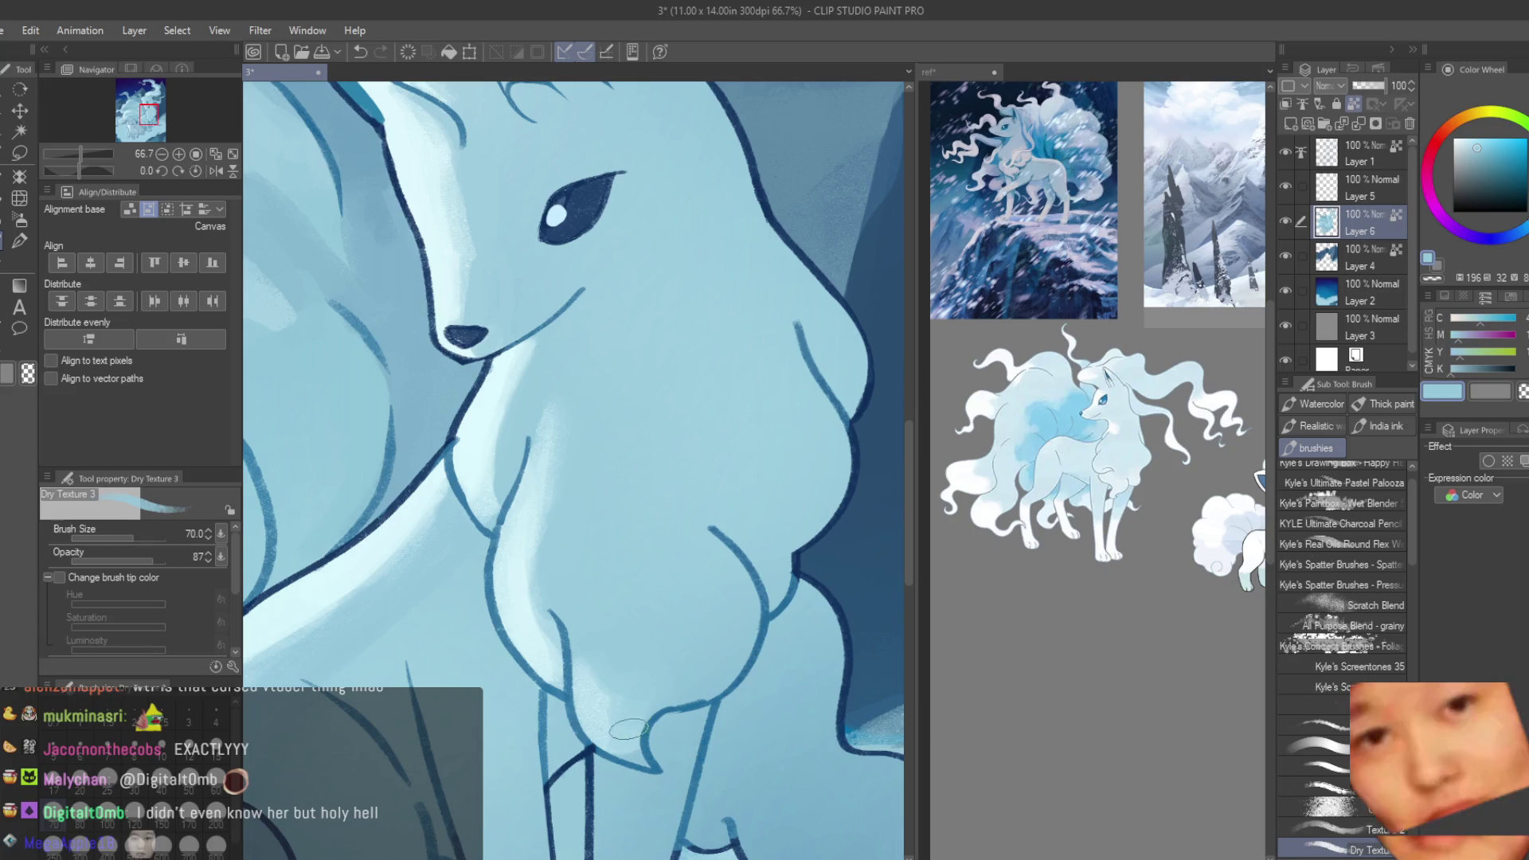
pyautogui.keyDown('alt'); pyautogui.click(608, 665); pyautogui.keyUp('alt')
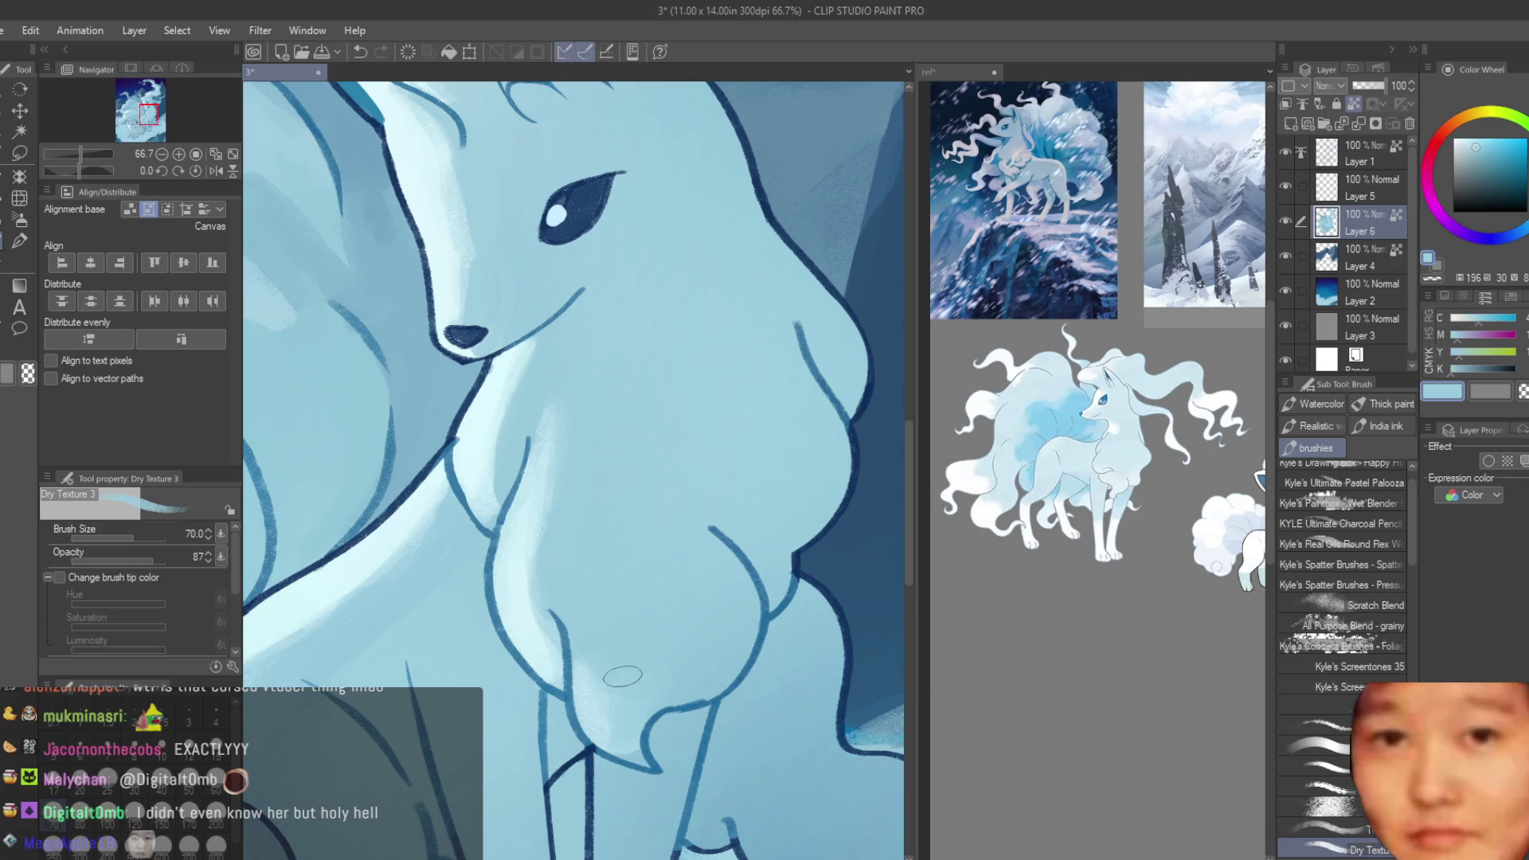
pyautogui.scroll(-5, 638, 659)
pyautogui.scroll(4, 592, 479)
pyautogui.keyDown('alt'); pyautogui.click(592, 478); pyautogui.keyUp('alt')
pyautogui.keyDown('alt'); pyautogui.click(570, 514); pyautogui.keyUp('alt')
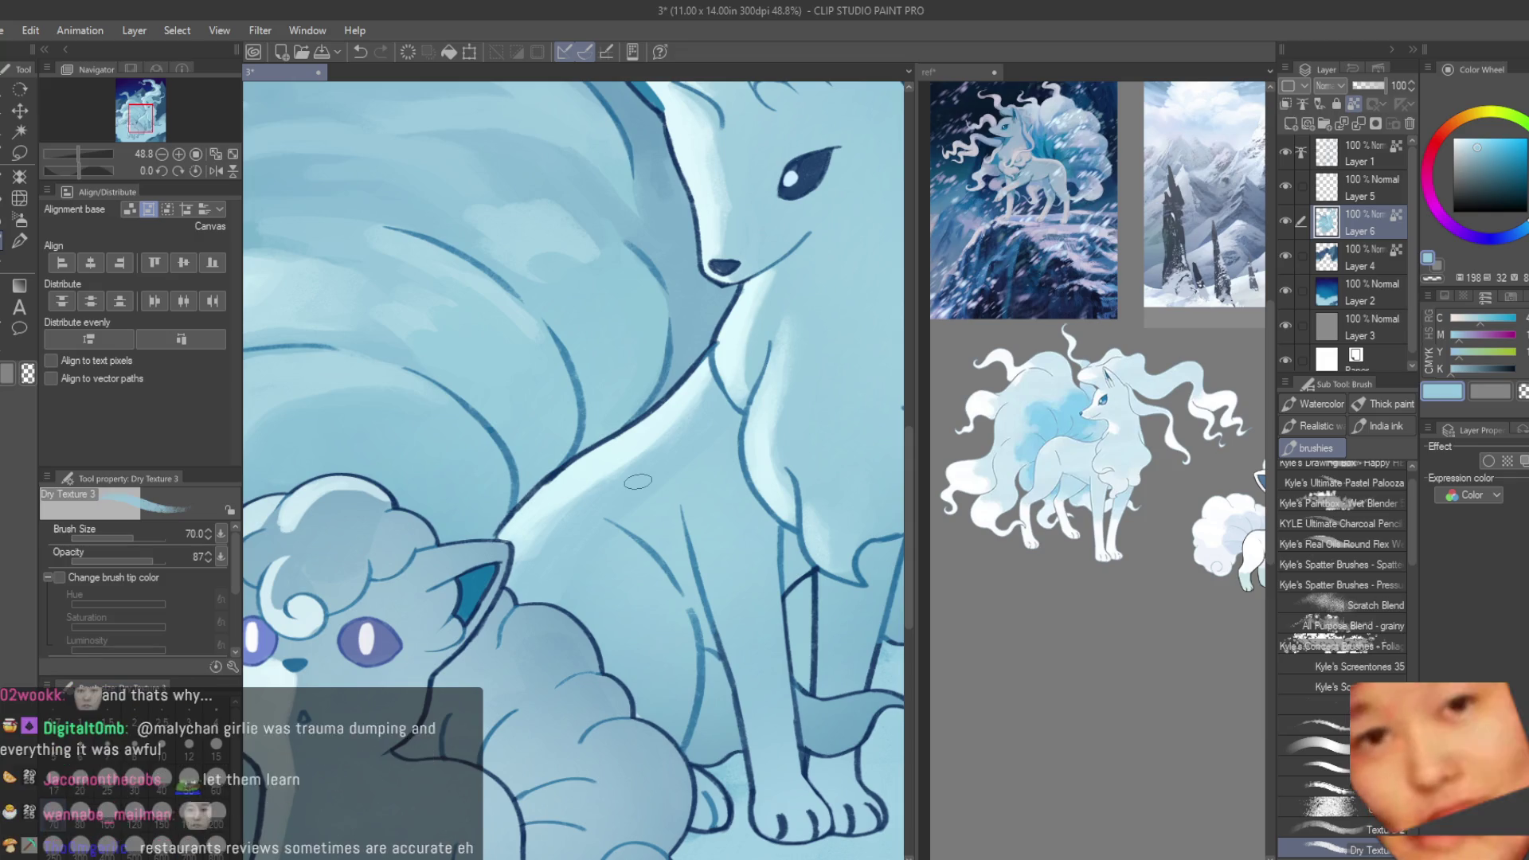
pyautogui.scroll(-5, 638, 481)
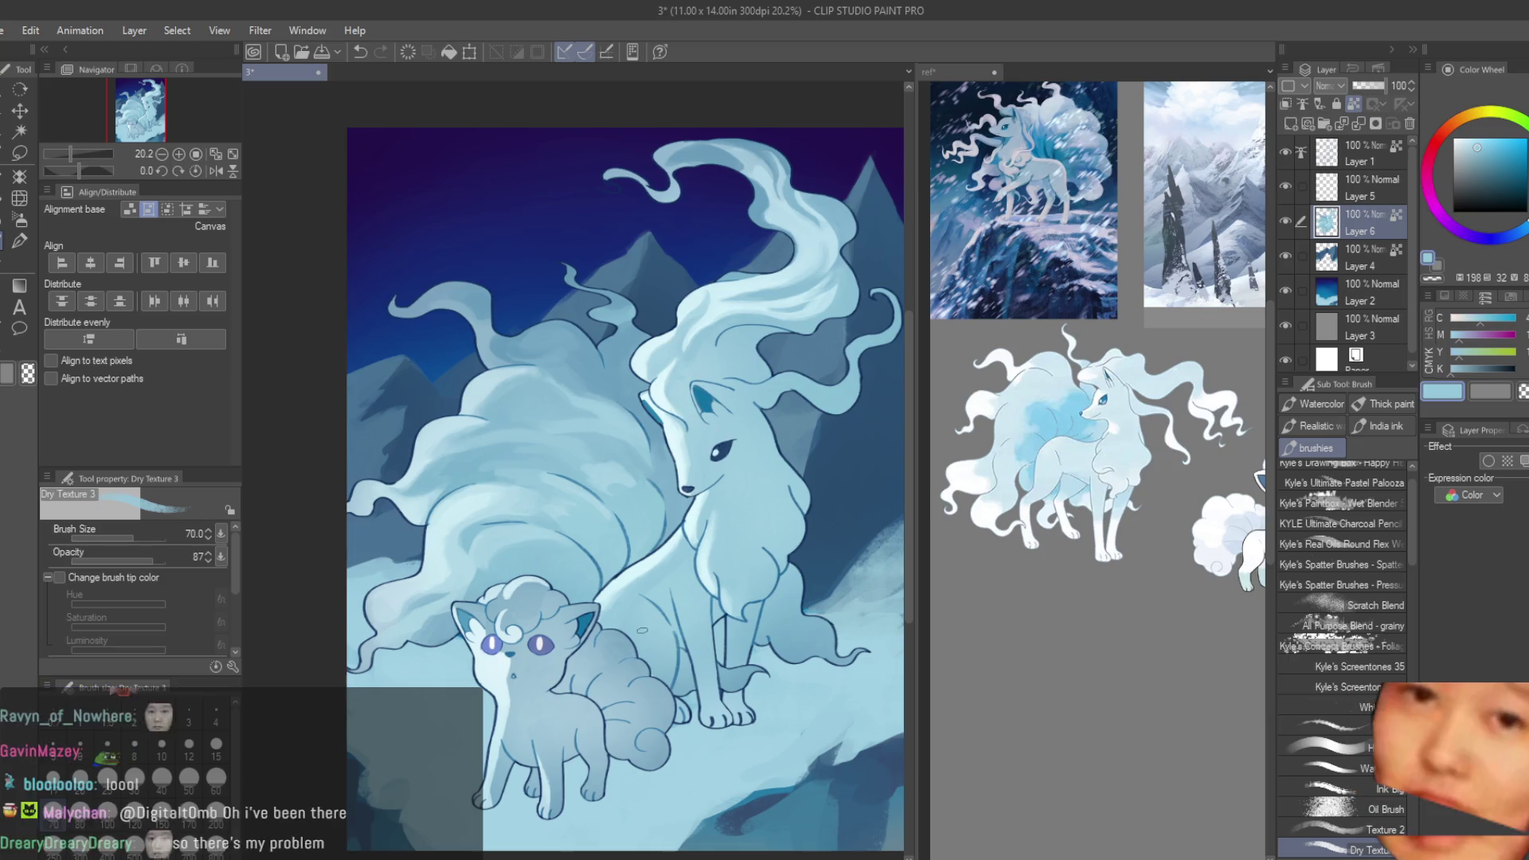
# - Eyedrop mid, darker and pale highlight blues from the tails around the Vulpix
pyautogui.scroll(3, 595, 434)
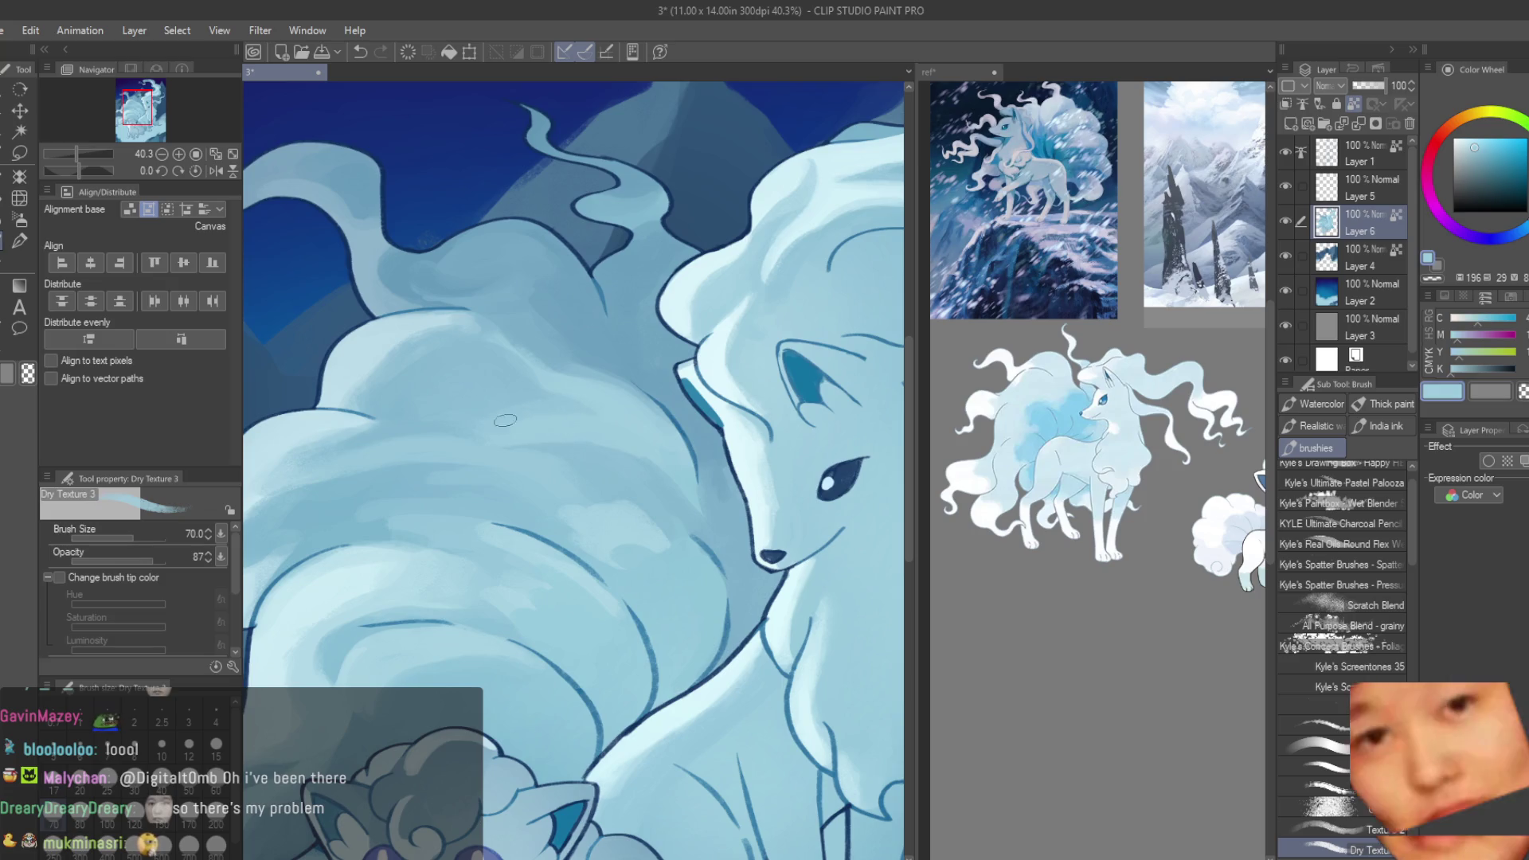
pyautogui.keyDown('alt'); pyautogui.click(465, 400); pyautogui.keyUp('alt')
pyautogui.scroll(-1, 418, 394)
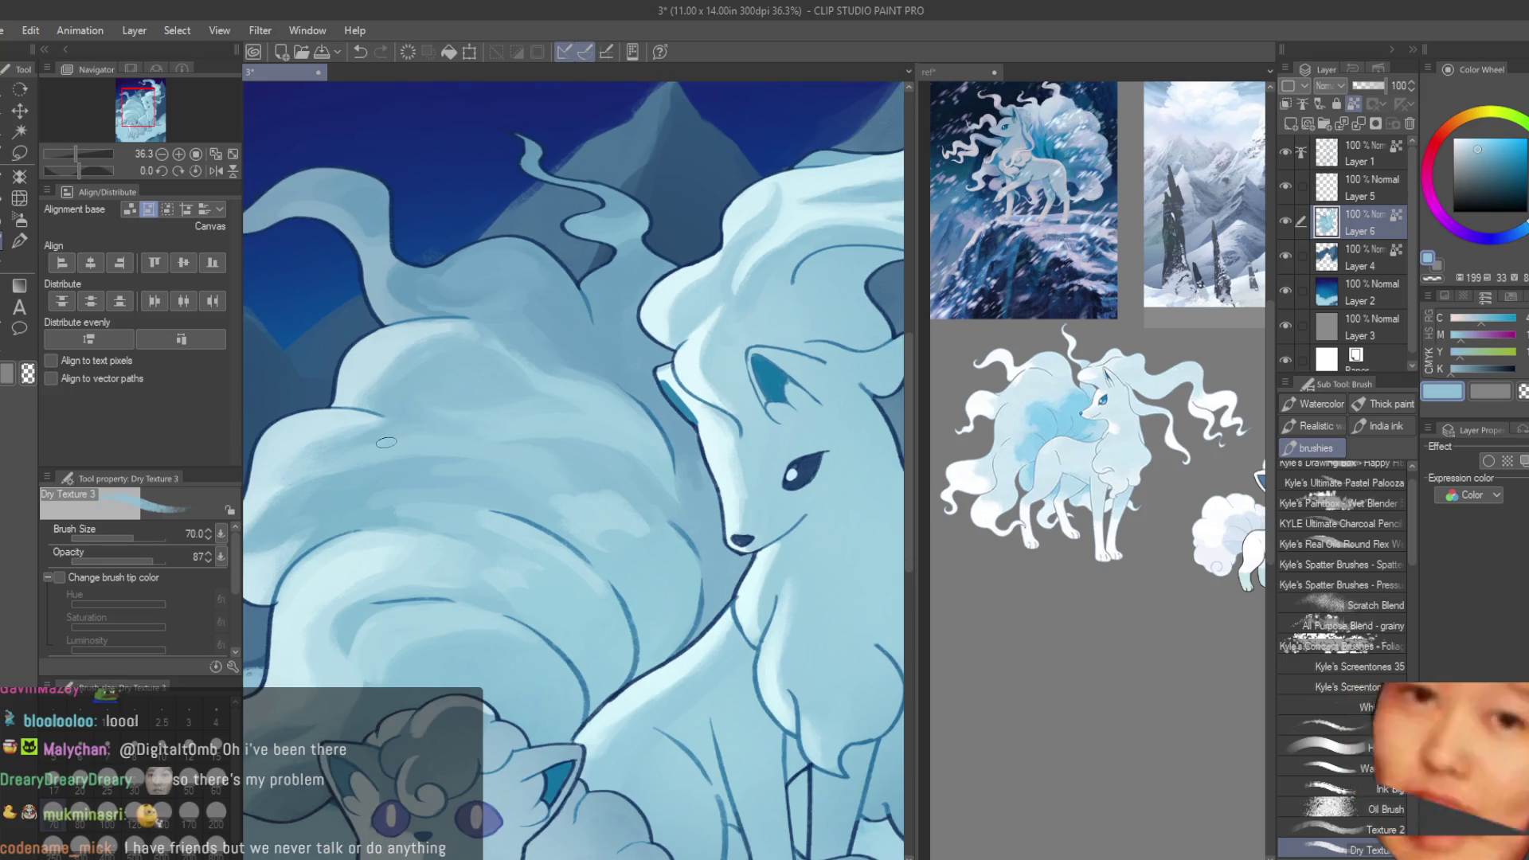
pyautogui.keyDown('alt'); pyautogui.click(401, 423); pyautogui.keyUp('alt')
pyautogui.keyDown('alt'); pyautogui.click(314, 446); pyautogui.keyUp('alt')
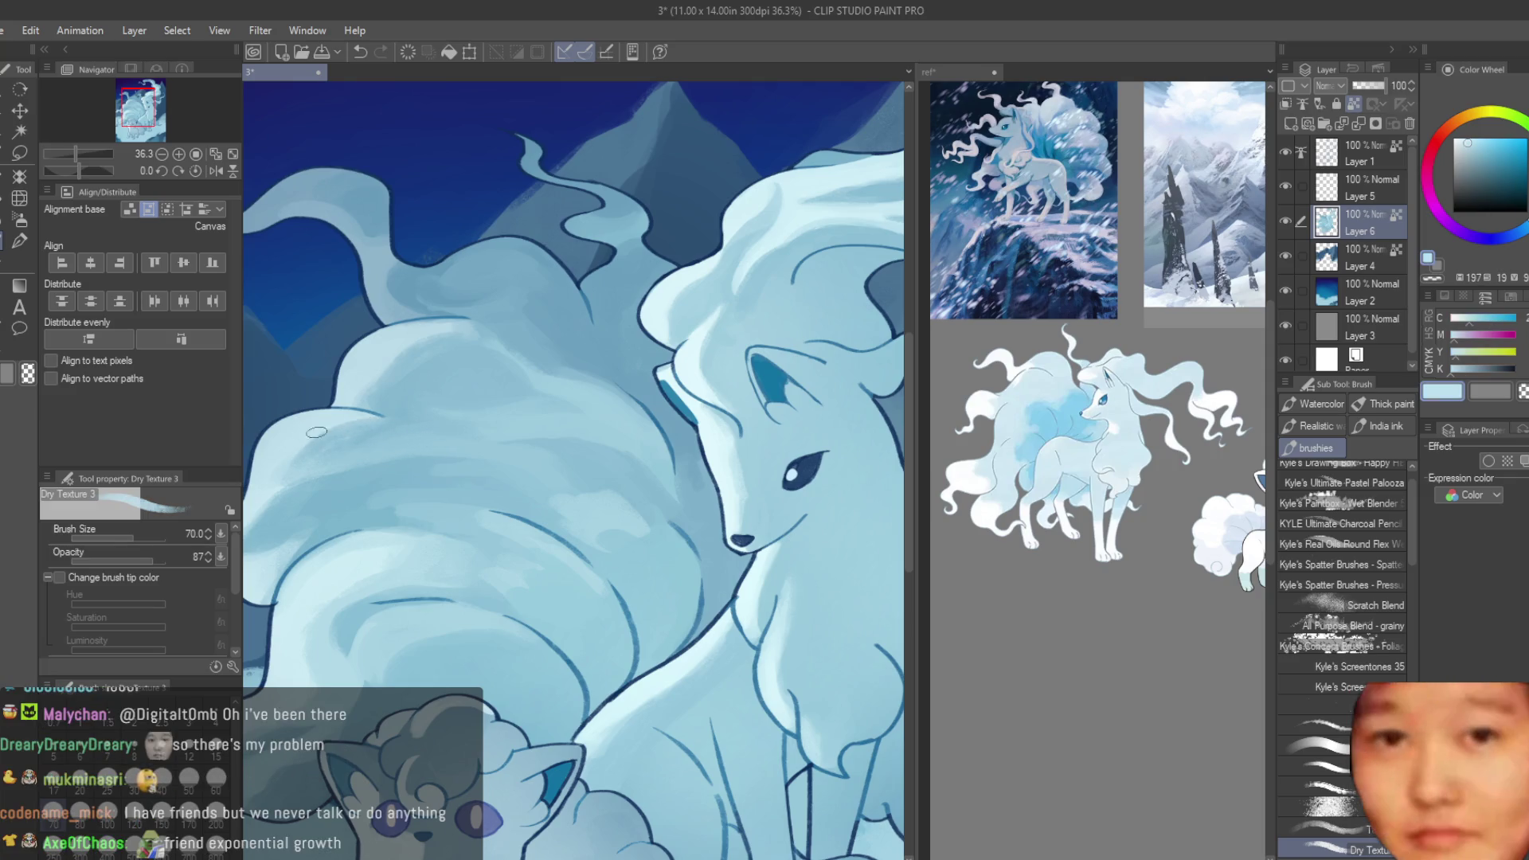
pyautogui.scroll(3, 655, 450)
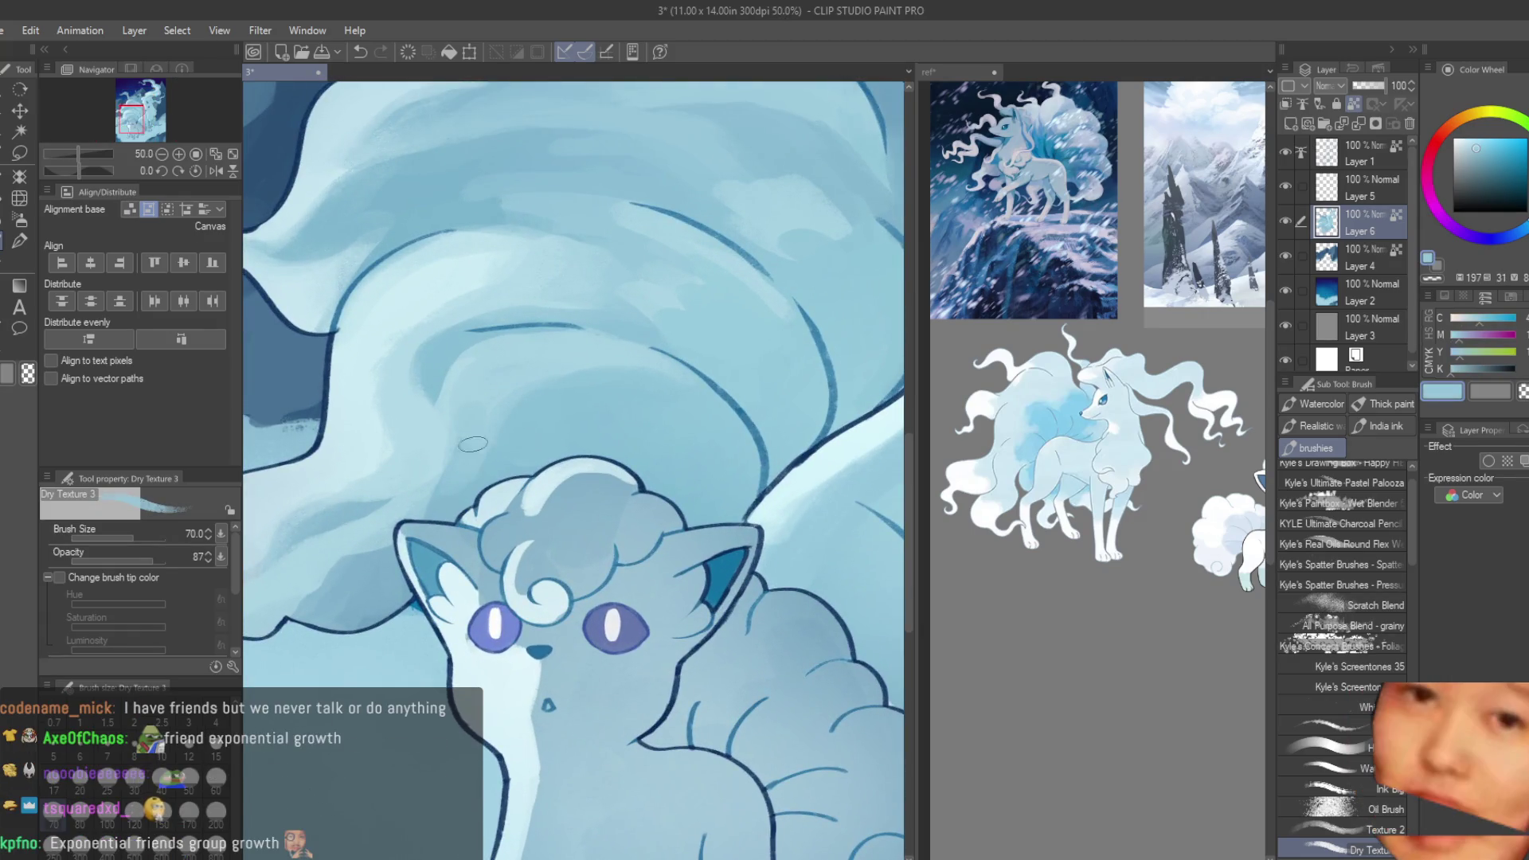
# - Sample deeper and lighter tail blues near the Vulpix, then save the painting
pyautogui.keyDown('alt'); pyautogui.click(498, 416); pyautogui.keyUp('alt')
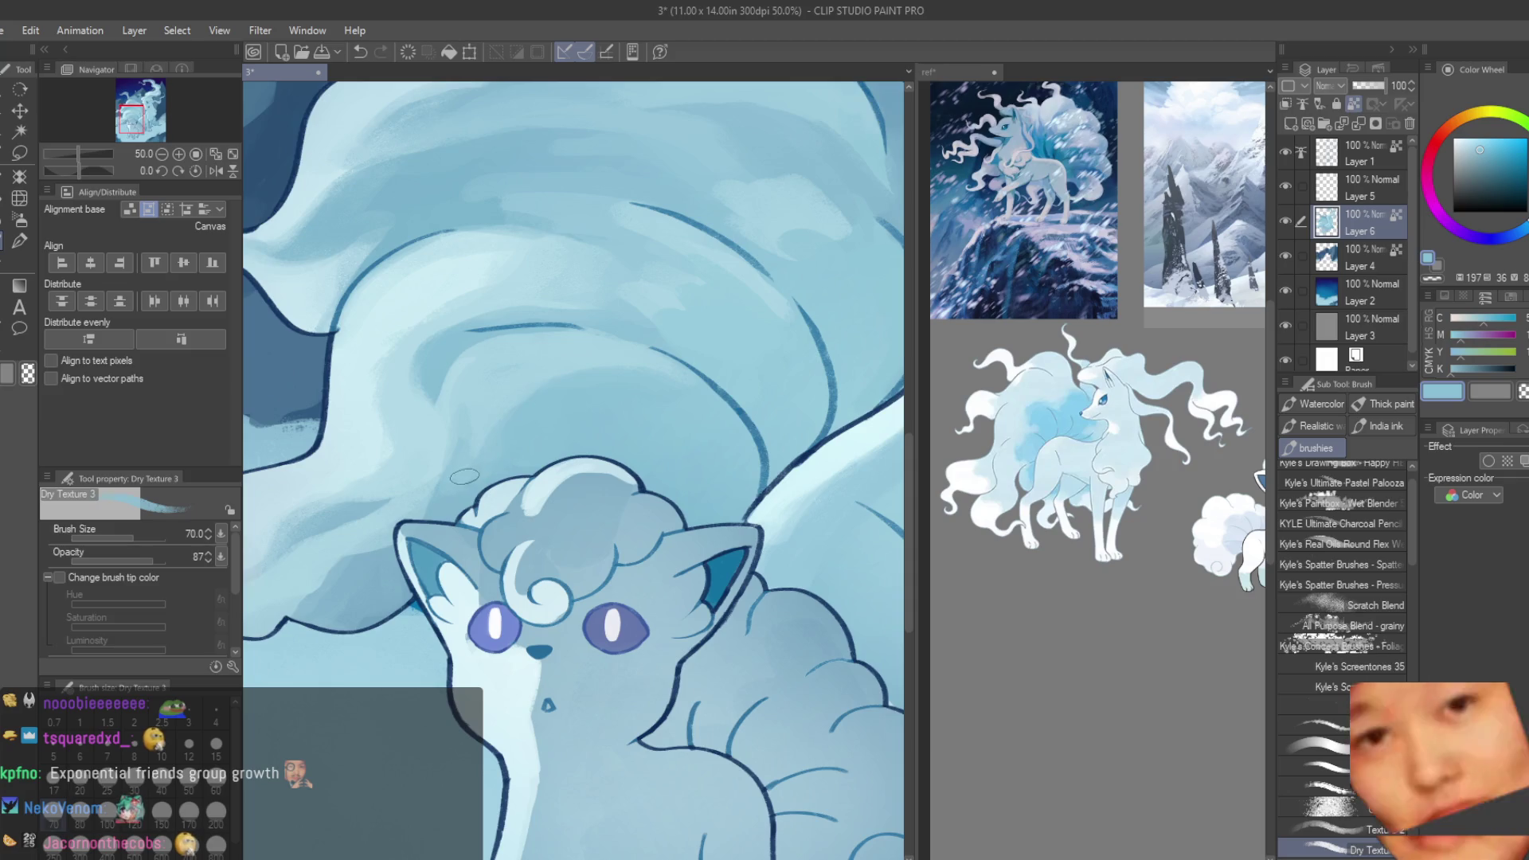
pyautogui.keyDown('alt'); pyautogui.click(440, 415); pyautogui.keyUp('alt')
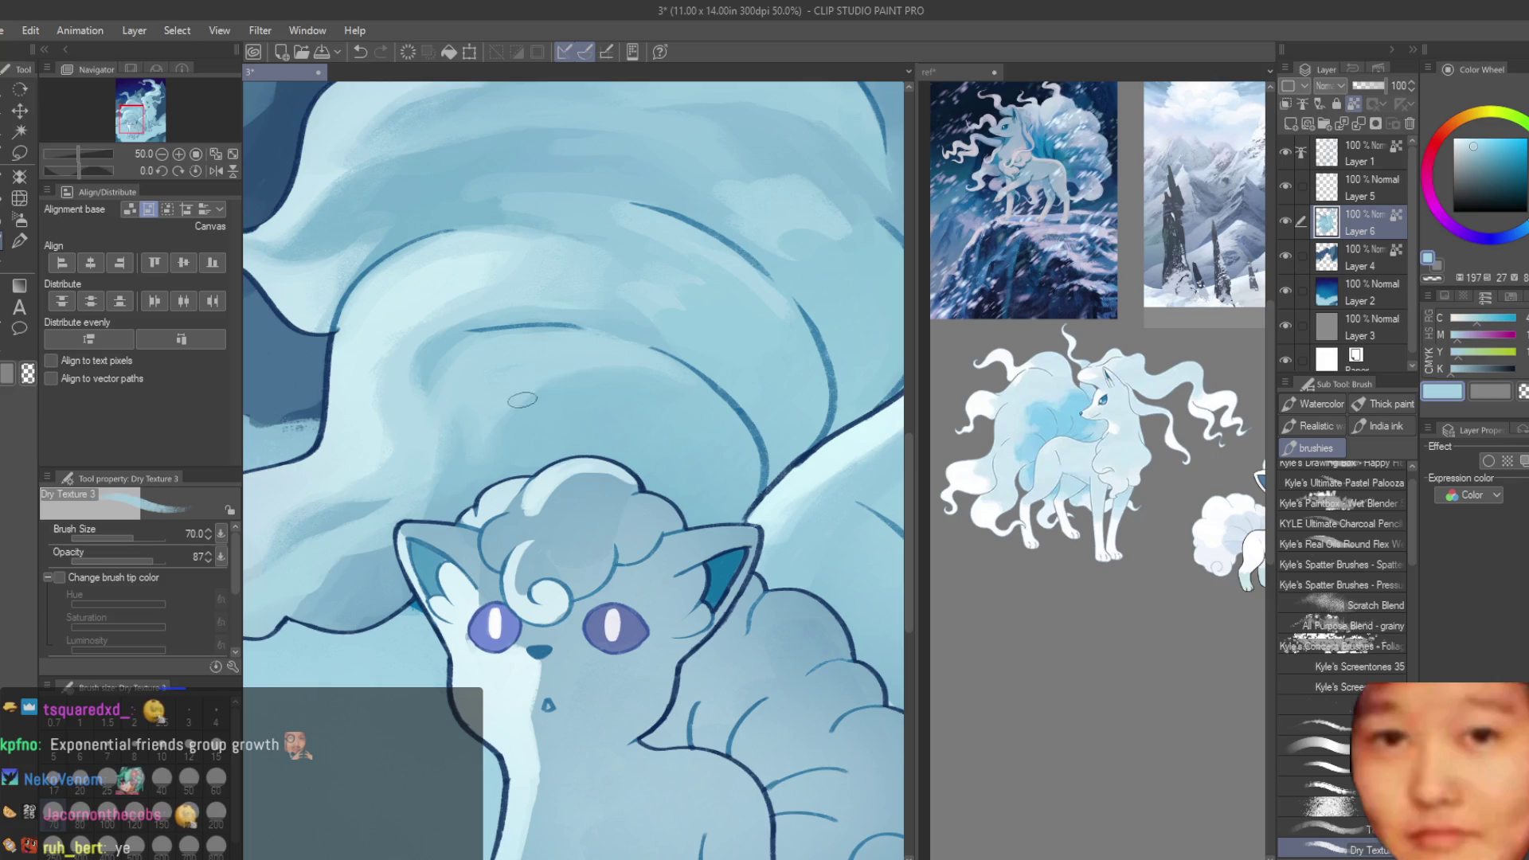
pyautogui.keyDown('alt'); pyautogui.click(506, 431); pyautogui.keyUp('alt')
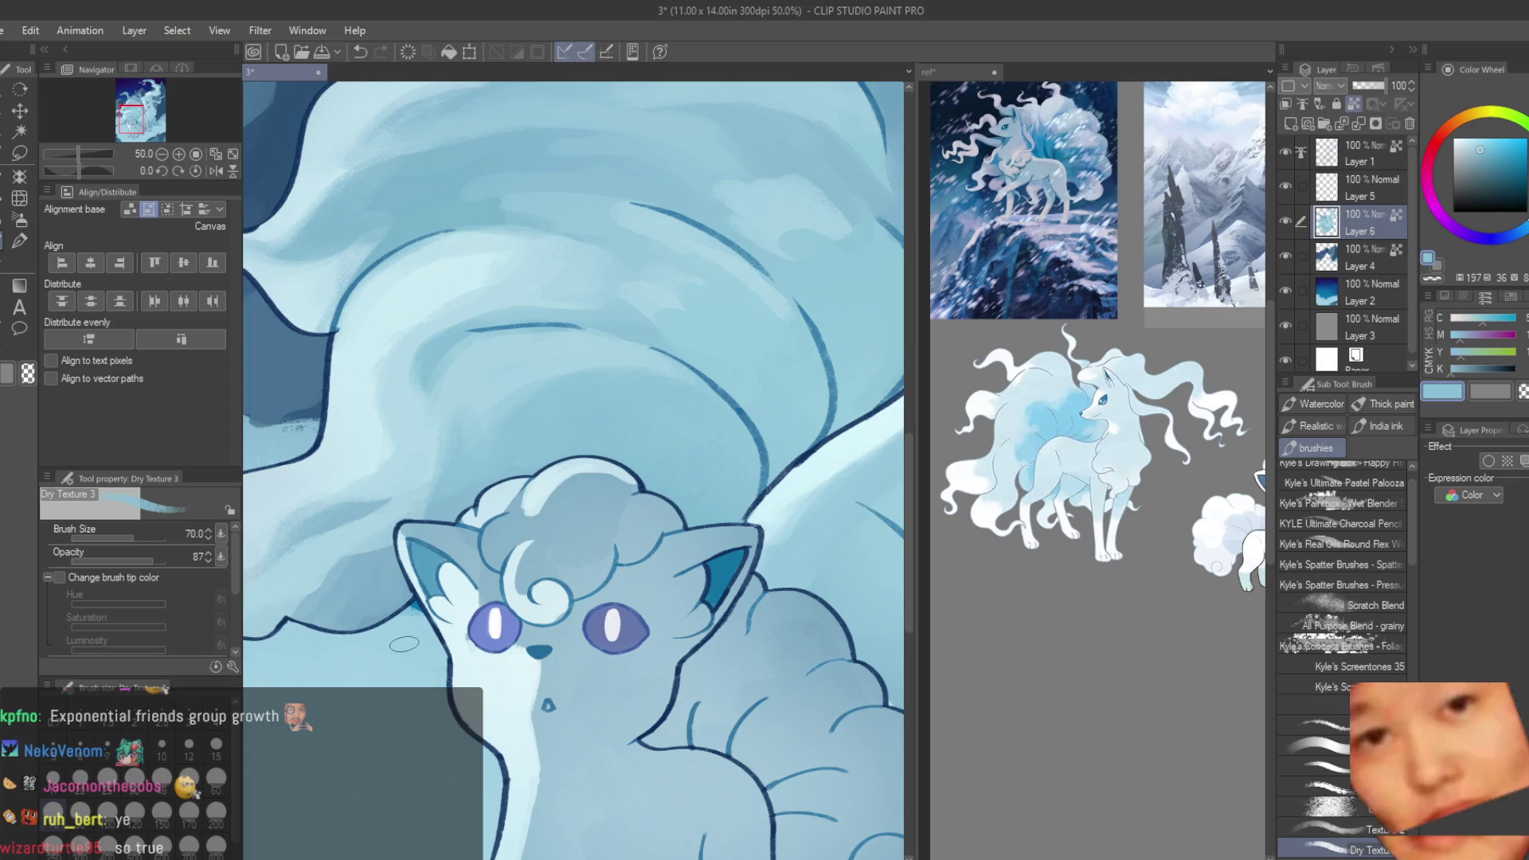
pyautogui.scroll(-2, 372, 671)
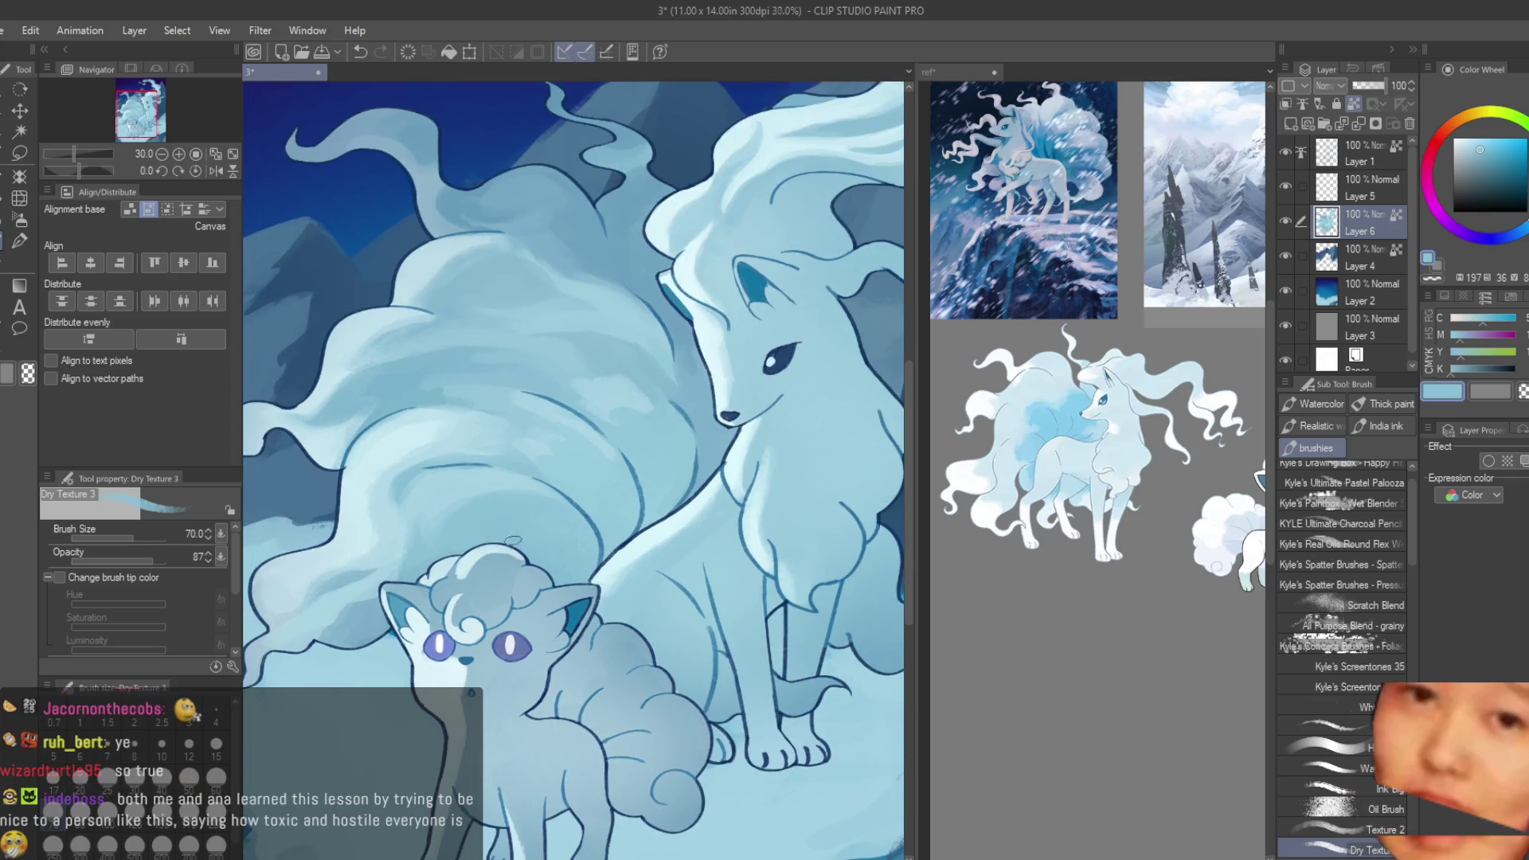
pyautogui.scroll(-1, 542, 514)
pyautogui.hotkey('ctrl', 's')
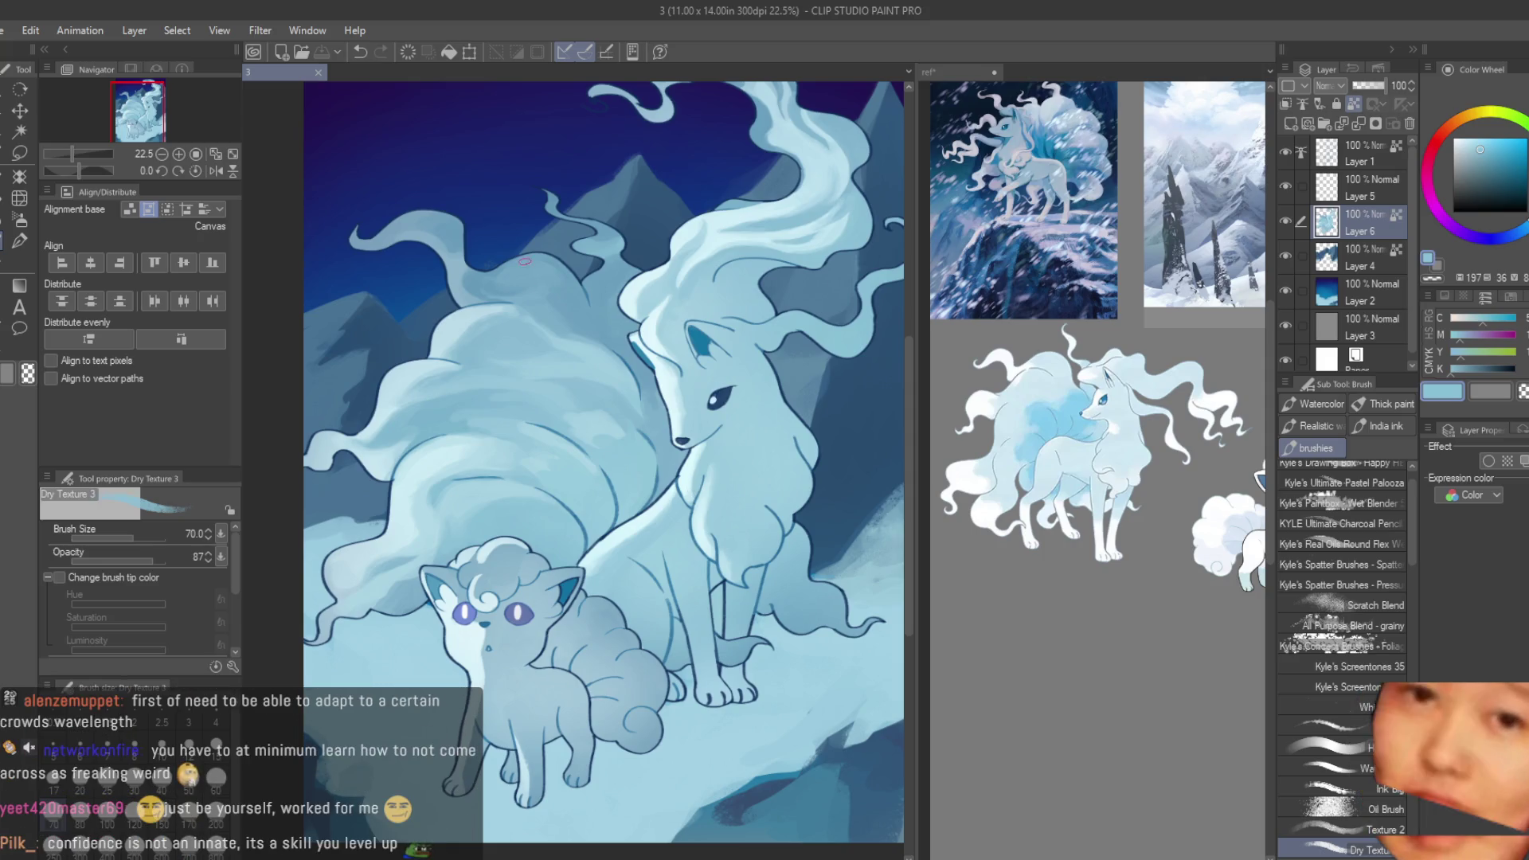
pyautogui.scroll(-3, 557, 335)
# - Zoom in on the Ninetales's legs and pick a darker blue on the Color Wheel
pyautogui.scroll(4, 680, 426)
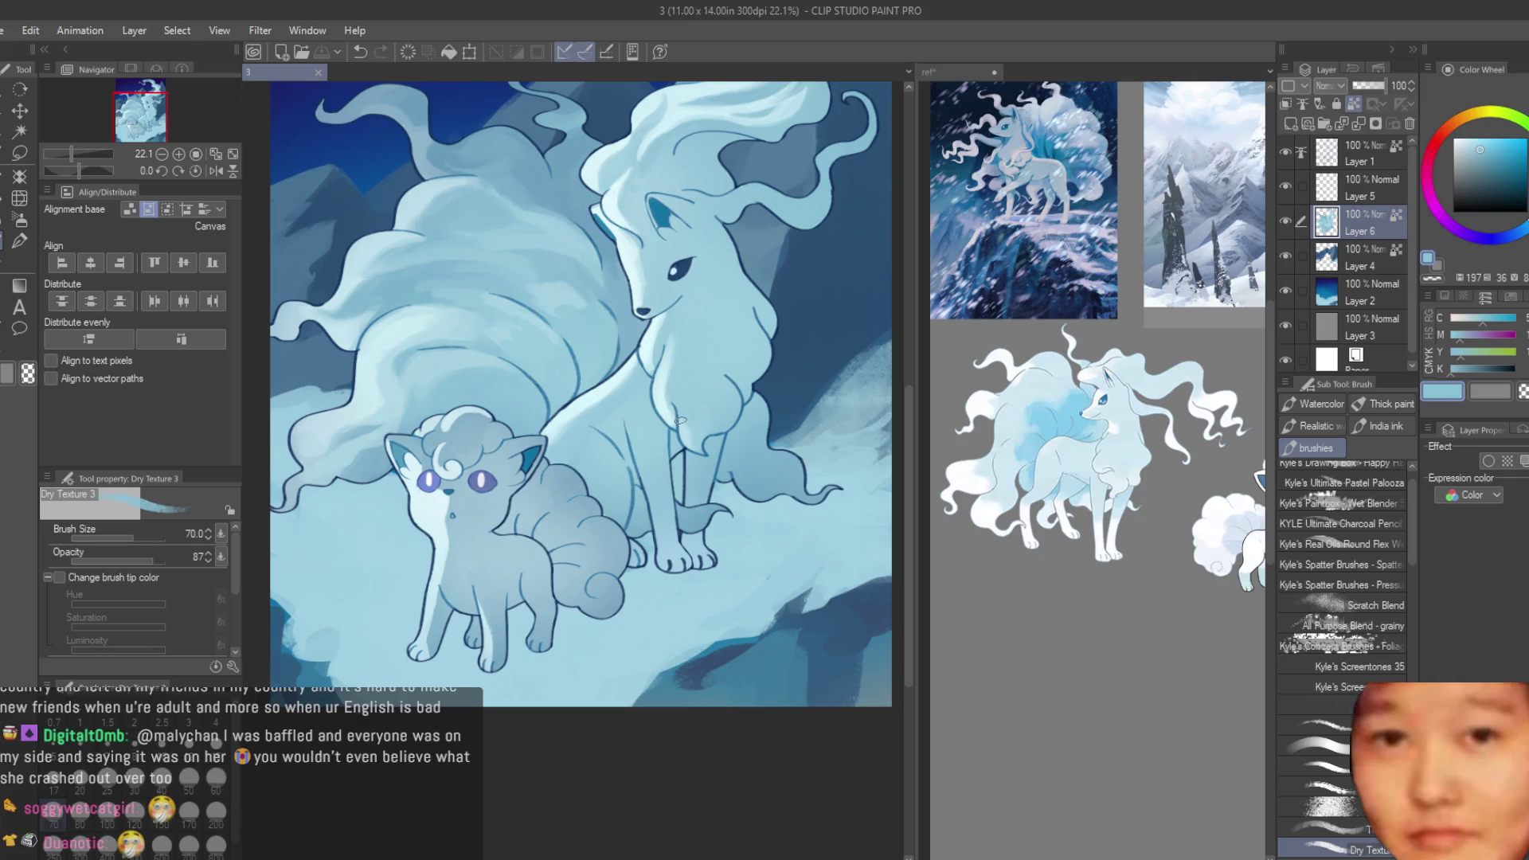
pyautogui.scroll(2, 670, 414)
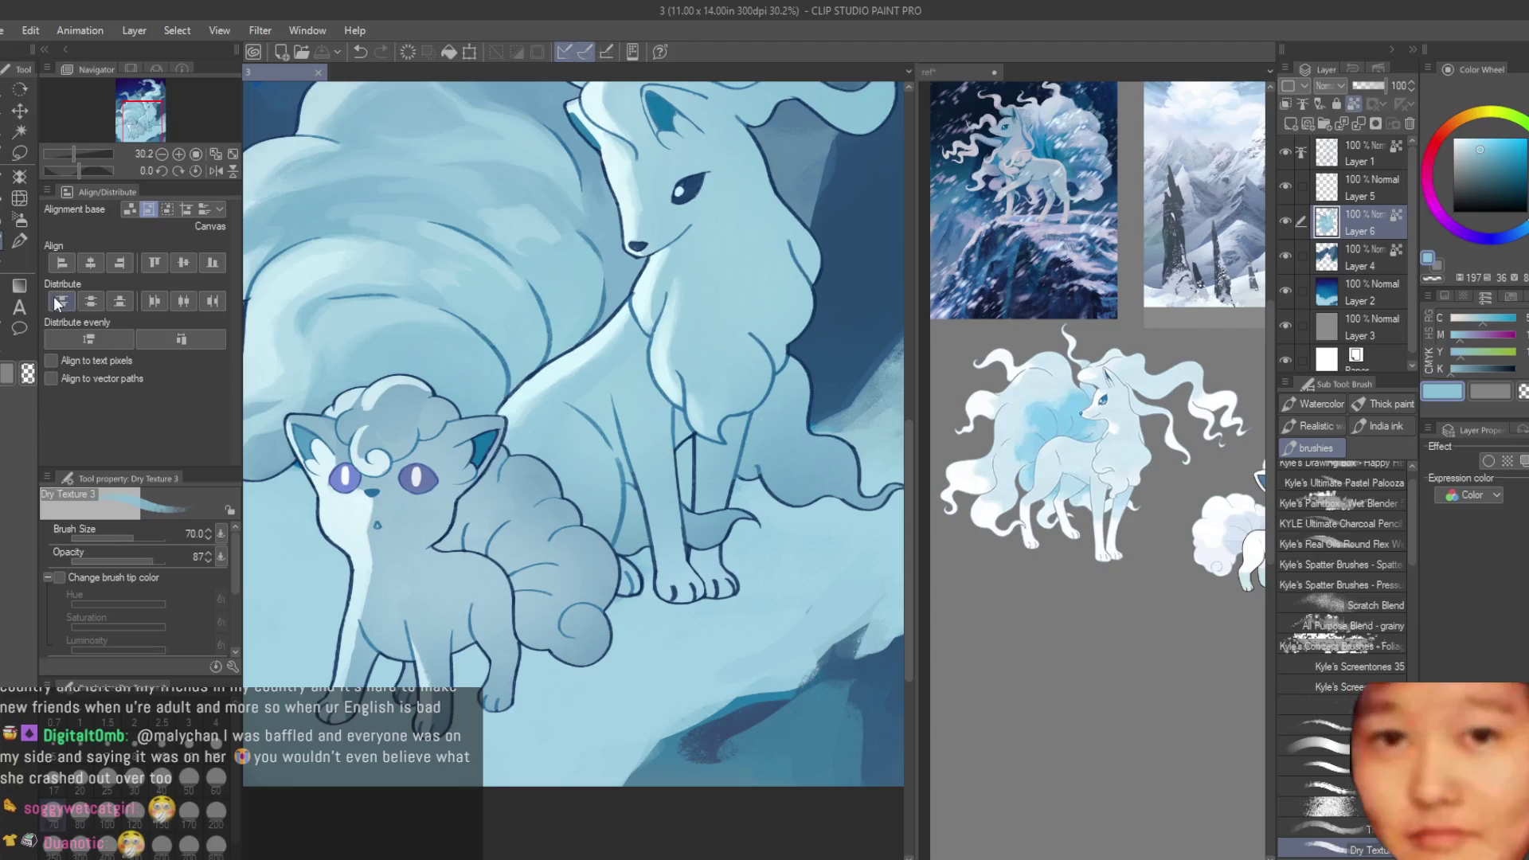
pyautogui.scroll(3, 657, 472)
pyautogui.click(1497, 157)
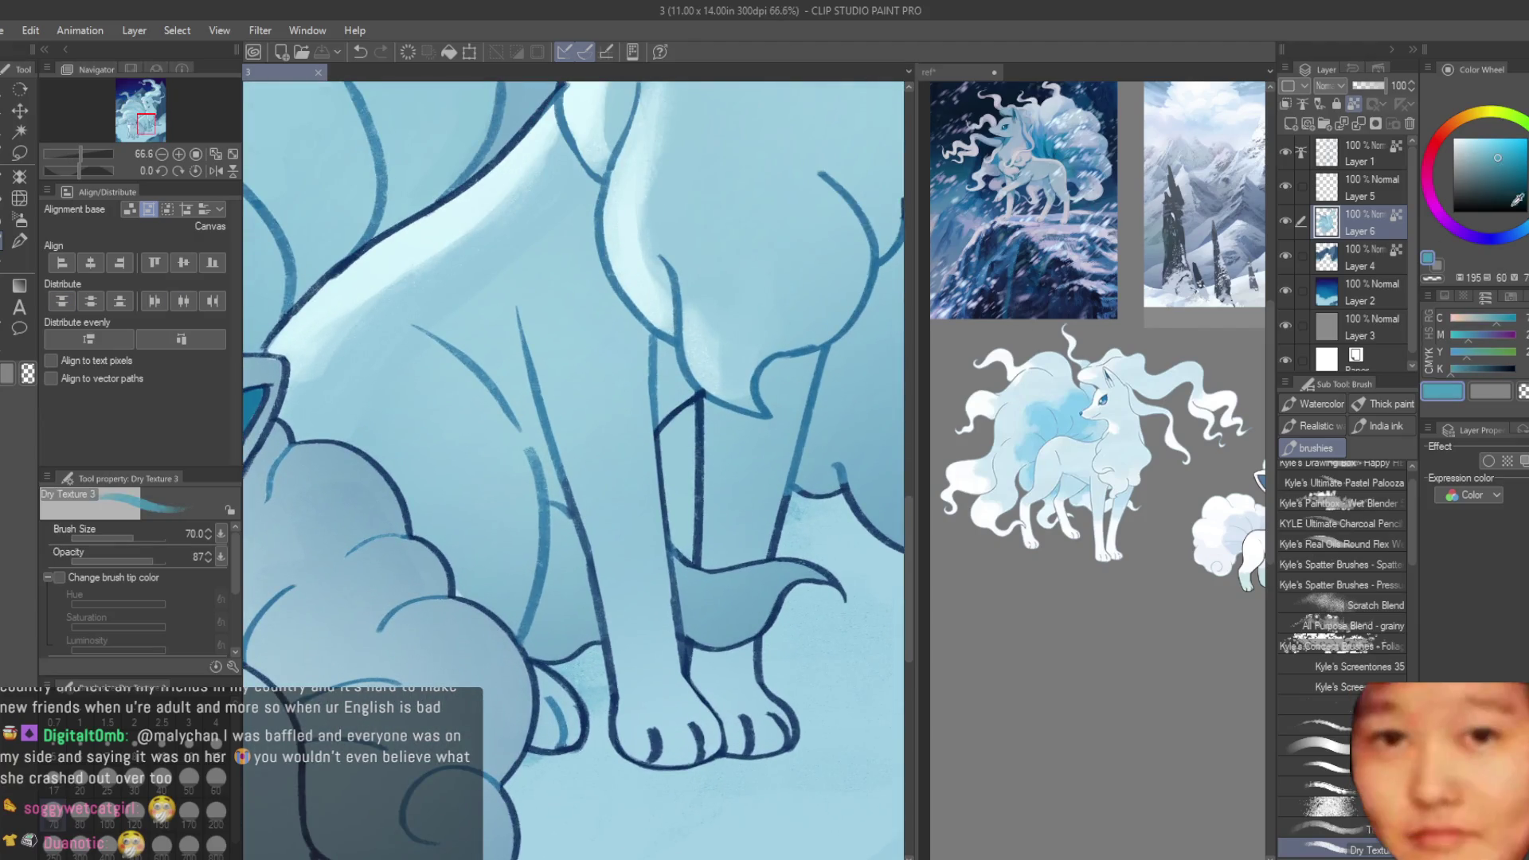
# - Paint a darker blue shadow down the front leg with the brush reduced to size 50
pyautogui.scroll(1, 649, 463)
pyautogui.moveTo(697, 394); pyautogui.dragTo(693, 530)
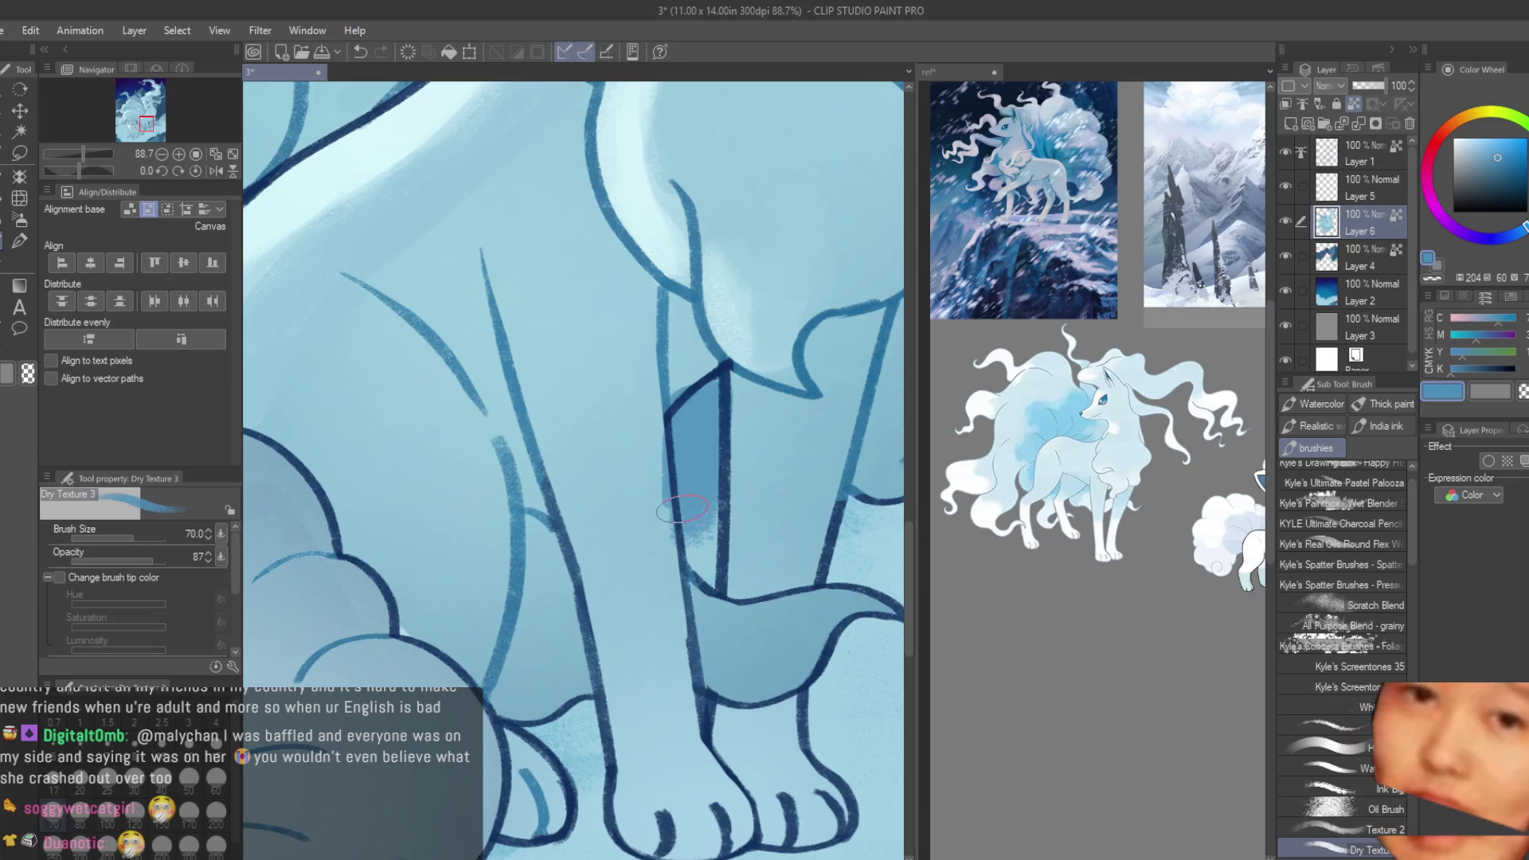
pyautogui.hotkey('ctrl', 'z')
pyautogui.press('[')
pyautogui.press('[')
pyautogui.scroll(-1, 714, 406)
pyautogui.moveTo(714, 406)
pyautogui.mouseDown()
pyautogui.moveTo(697, 462)
pyautogui.moveTo(704, 517)
pyautogui.mouseUp()
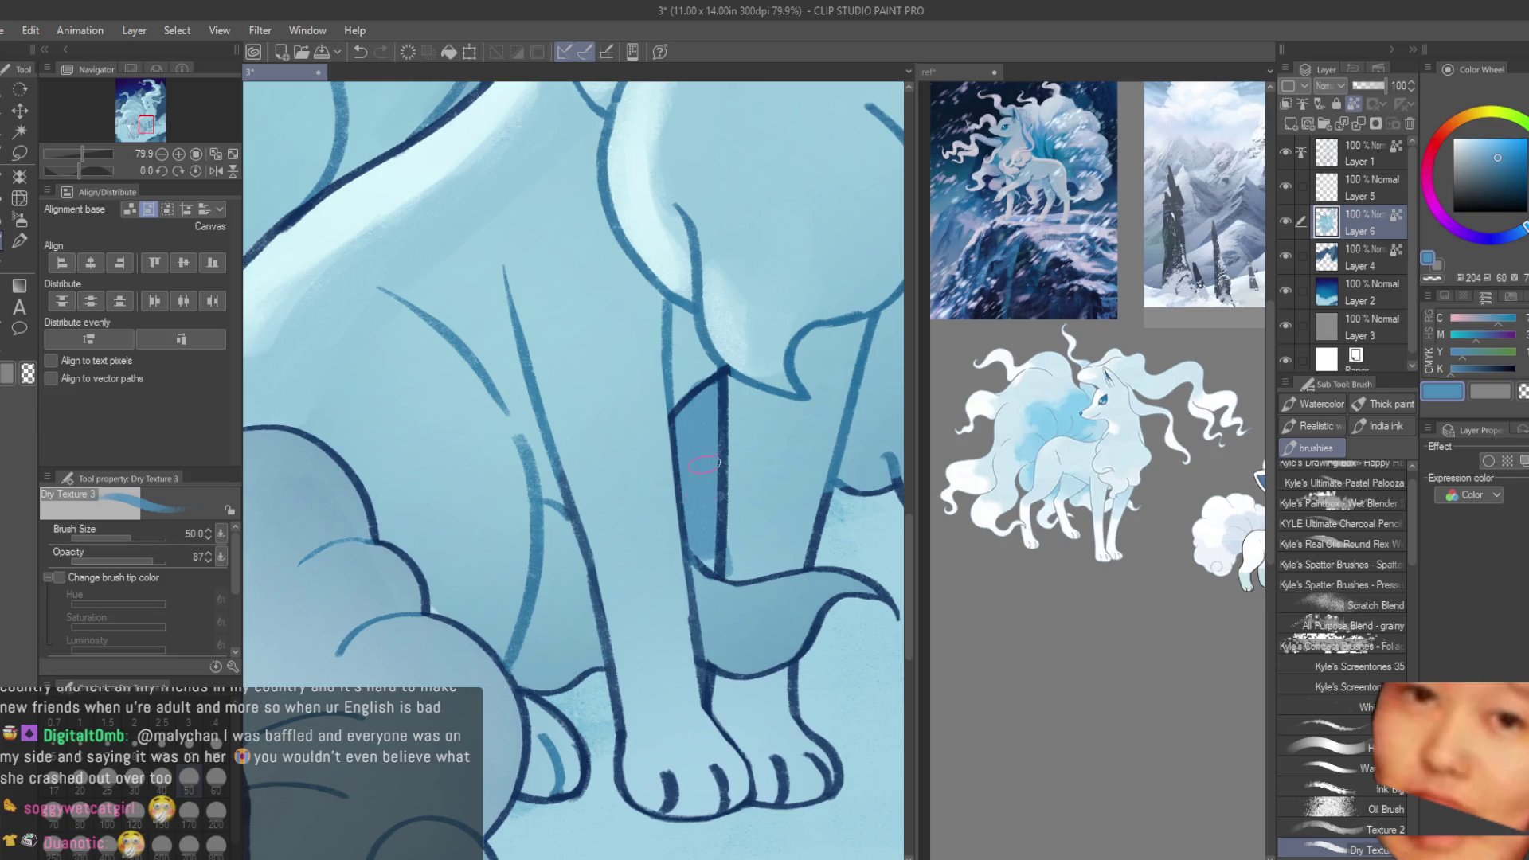
# - Sample lighter and darker leg blues and darken the fur edge along the outline
pyautogui.keyDown('alt'); pyautogui.click(737, 520); pyautogui.keyUp('alt')
pyautogui.keyDown('alt'); pyautogui.click(717, 567); pyautogui.keyUp('alt')
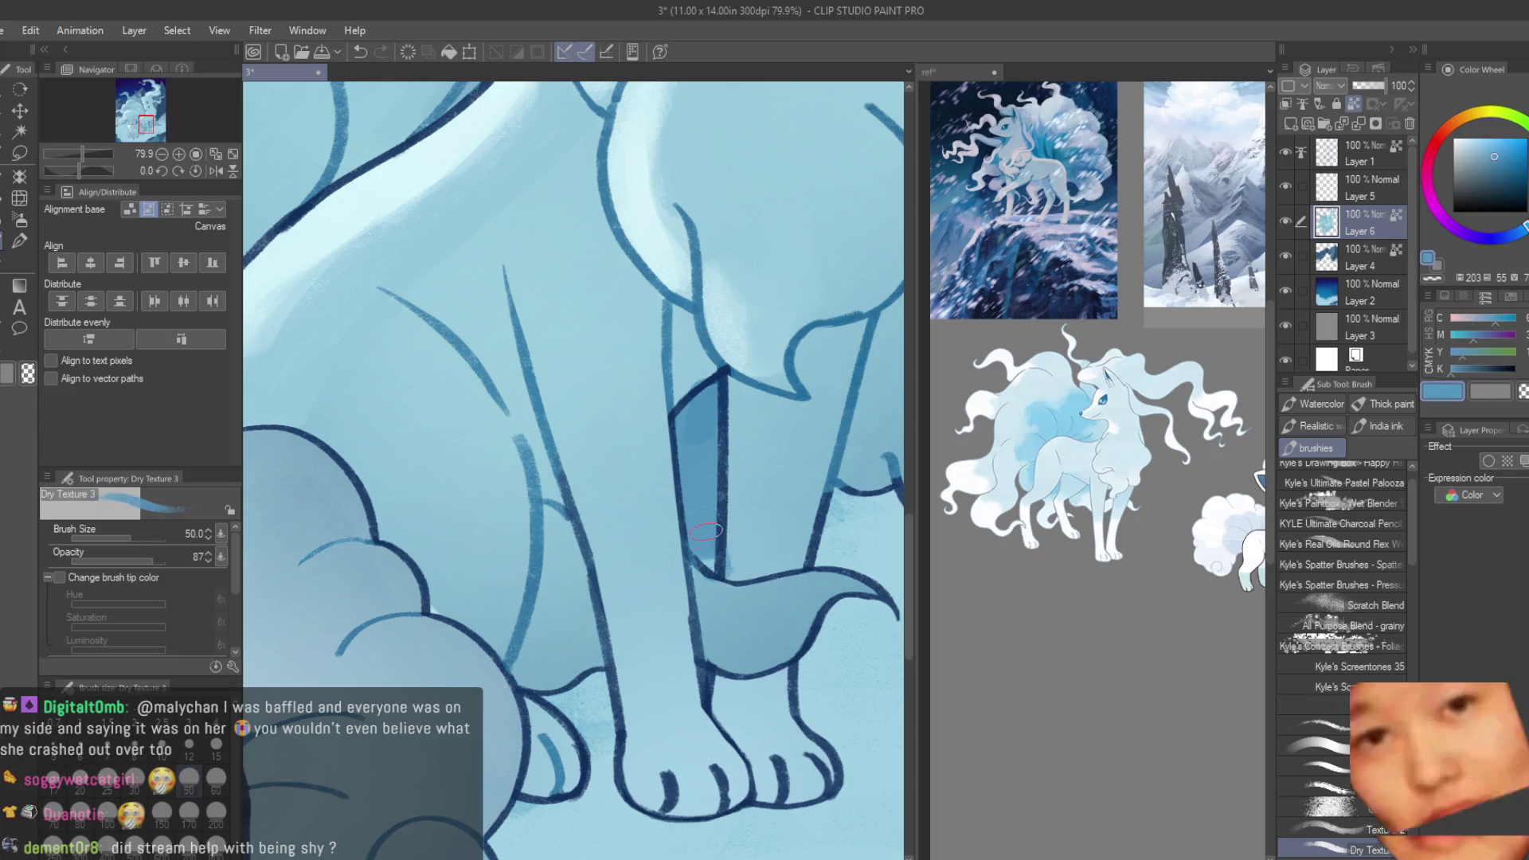
pyautogui.scroll(3, 689, 573)
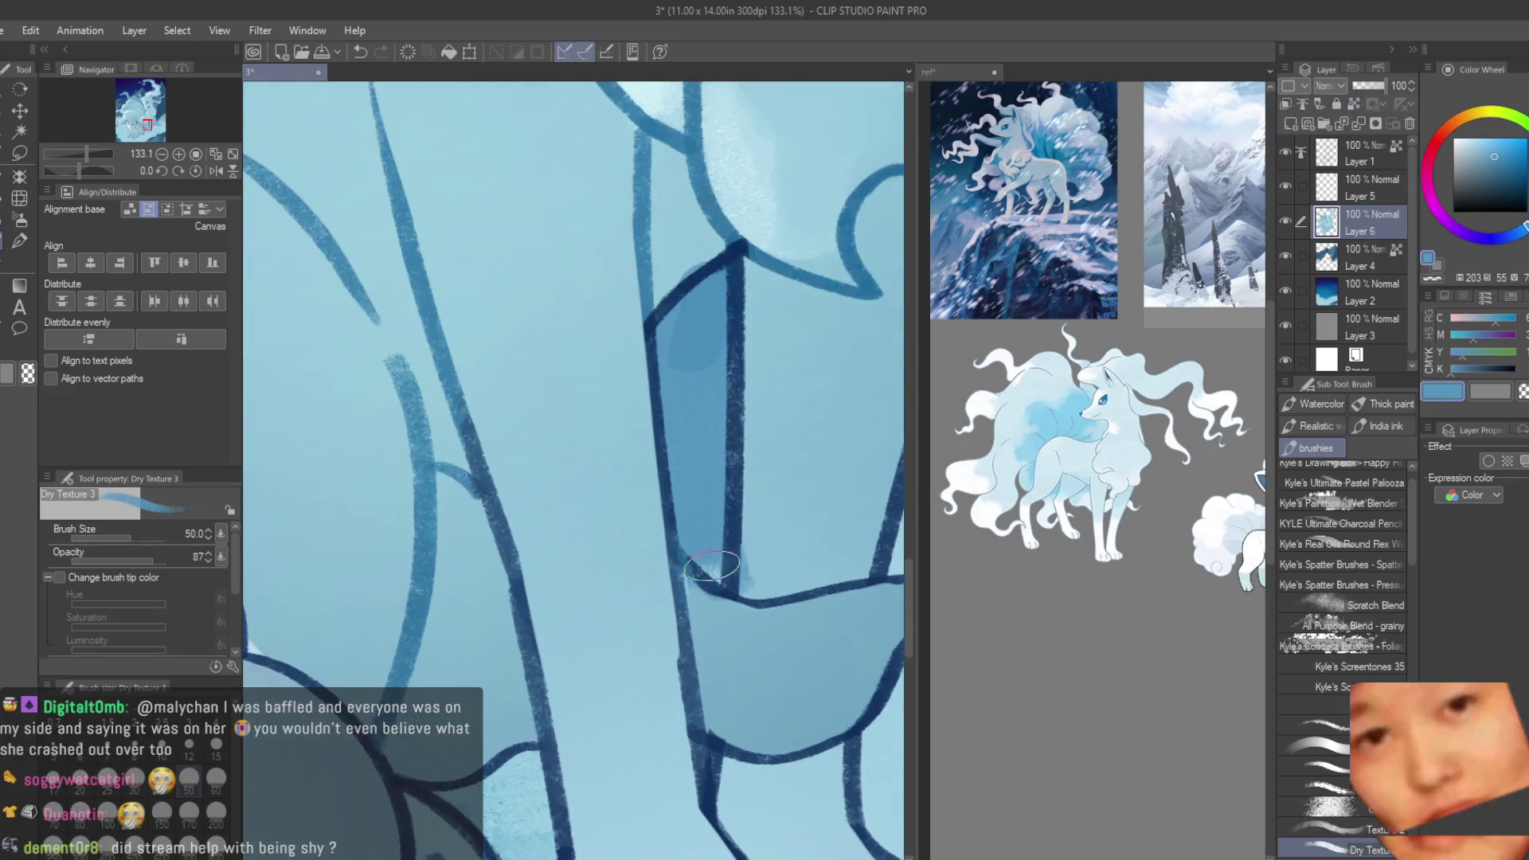
pyautogui.keyDown('alt'); pyautogui.click(689, 597); pyautogui.keyUp('alt')
pyautogui.scroll(-2, 689, 597)
pyautogui.keyDown('alt'); pyautogui.click(685, 451); pyautogui.keyUp('alt')
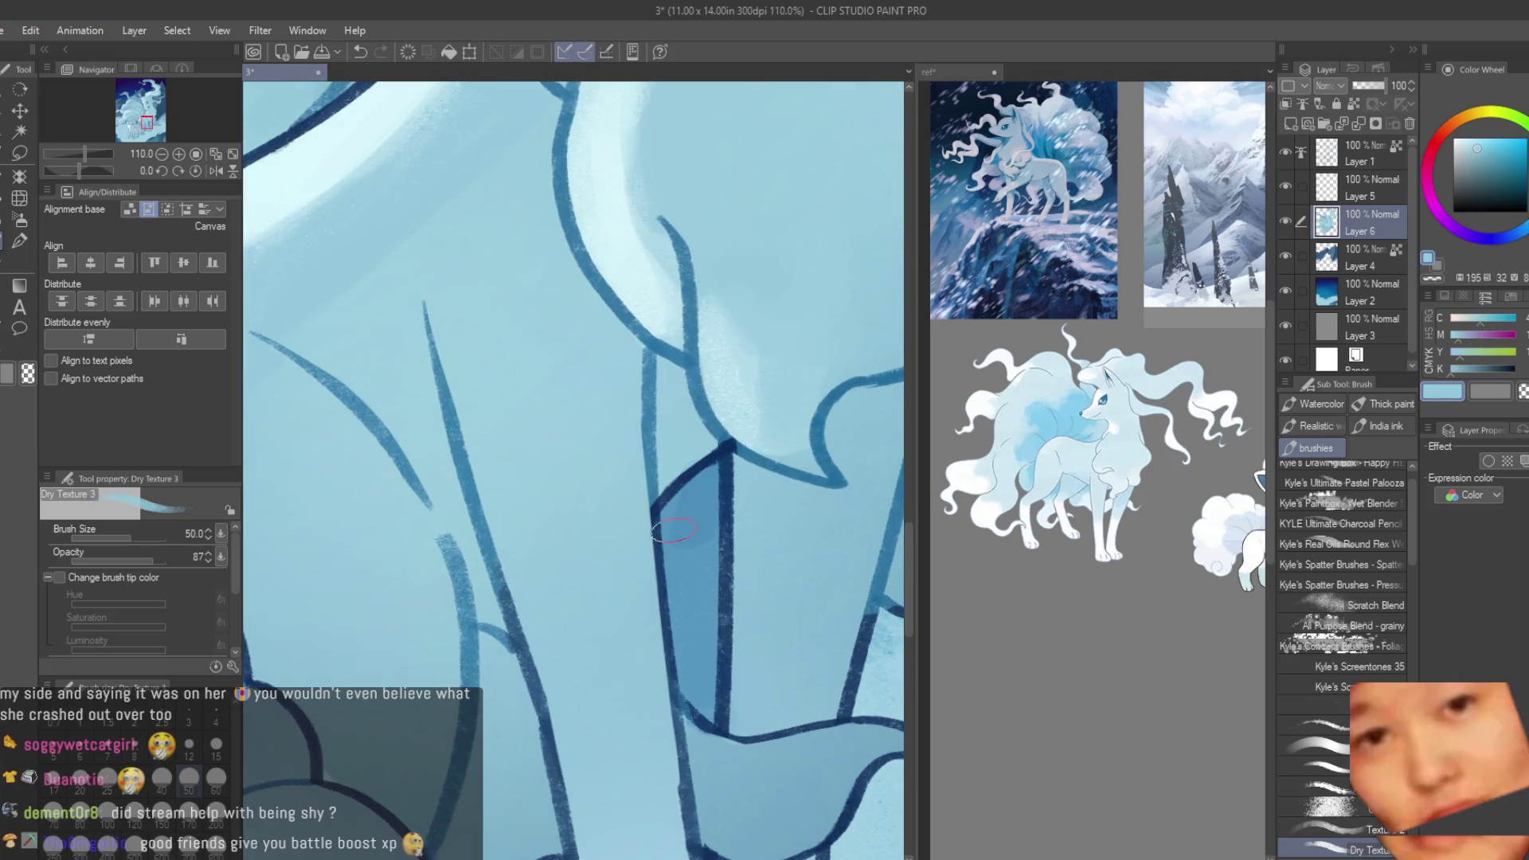
pyautogui.moveTo(672, 525); pyautogui.dragTo(661, 541)
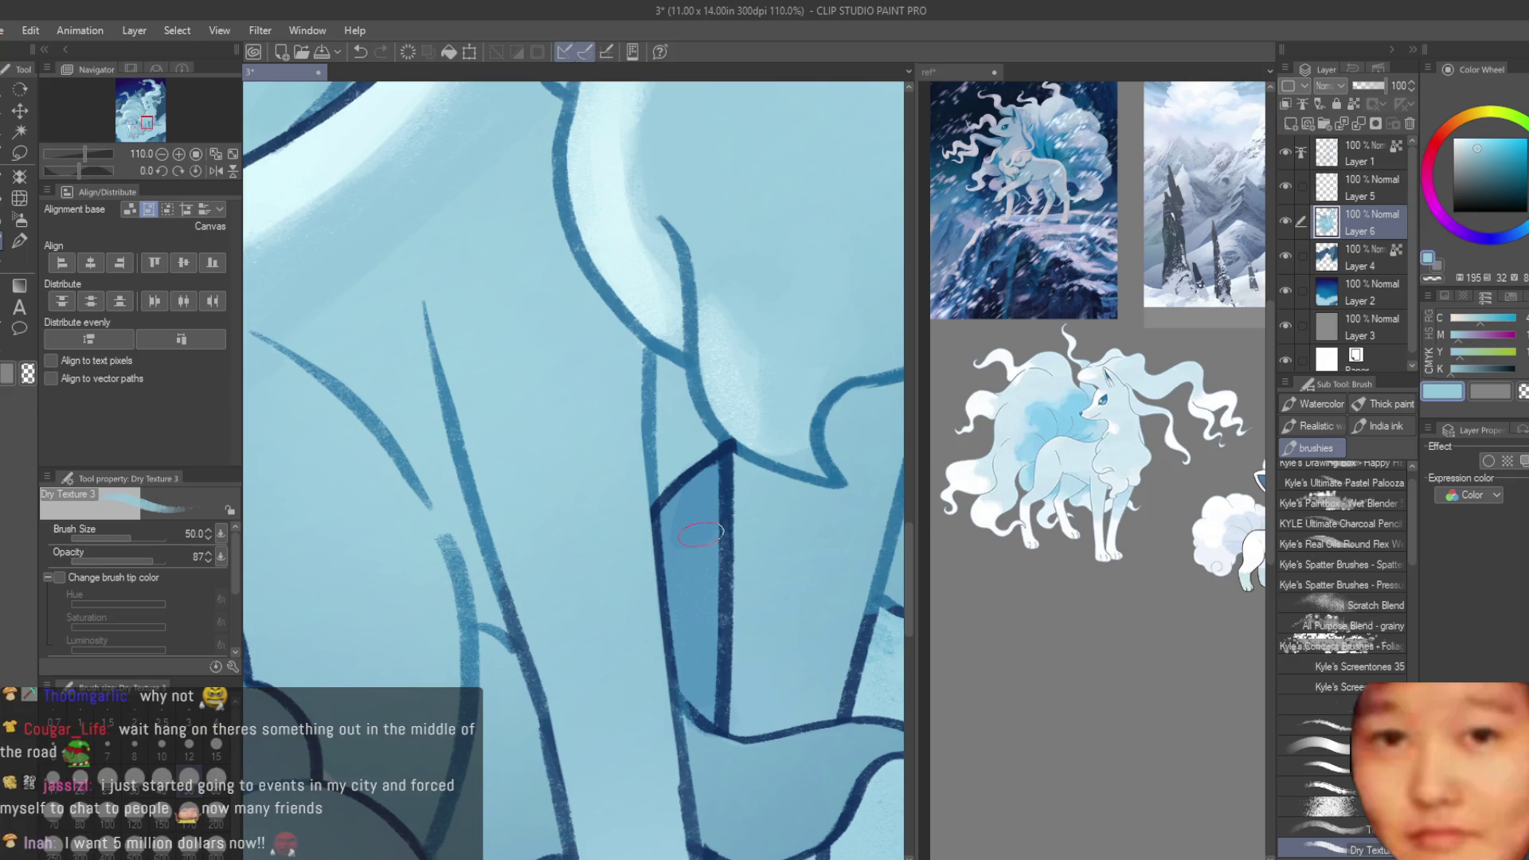
pyautogui.scroll(-10, 577, 407)
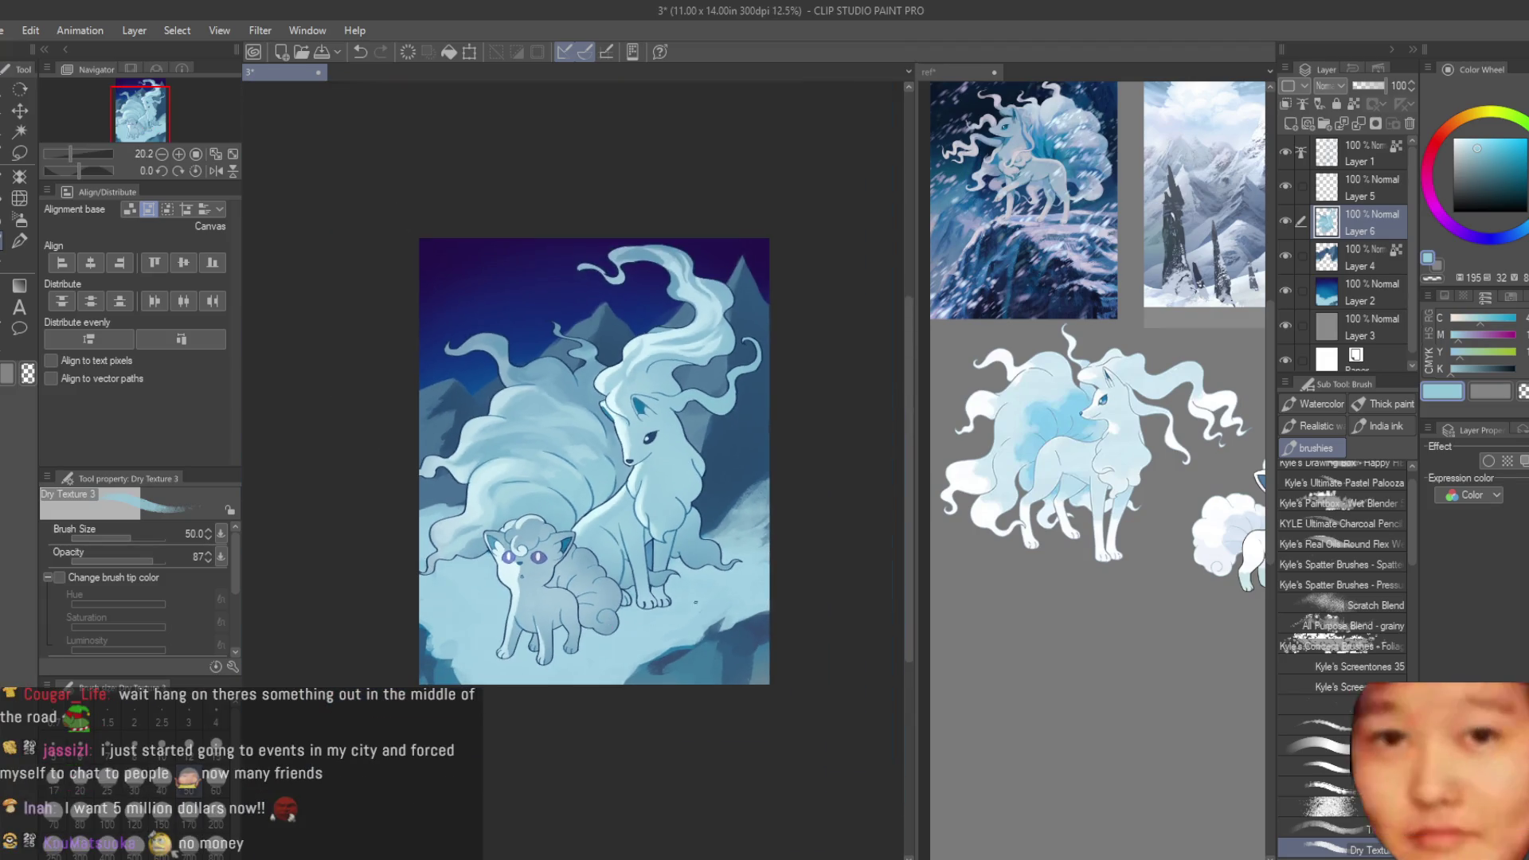
# - Zoom in on the Vulpix's muzzle and sample lighter blues from it
pyautogui.scroll(2, 651, 449)
pyautogui.scroll(2, 629, 470)
pyautogui.scroll(2, 603, 498)
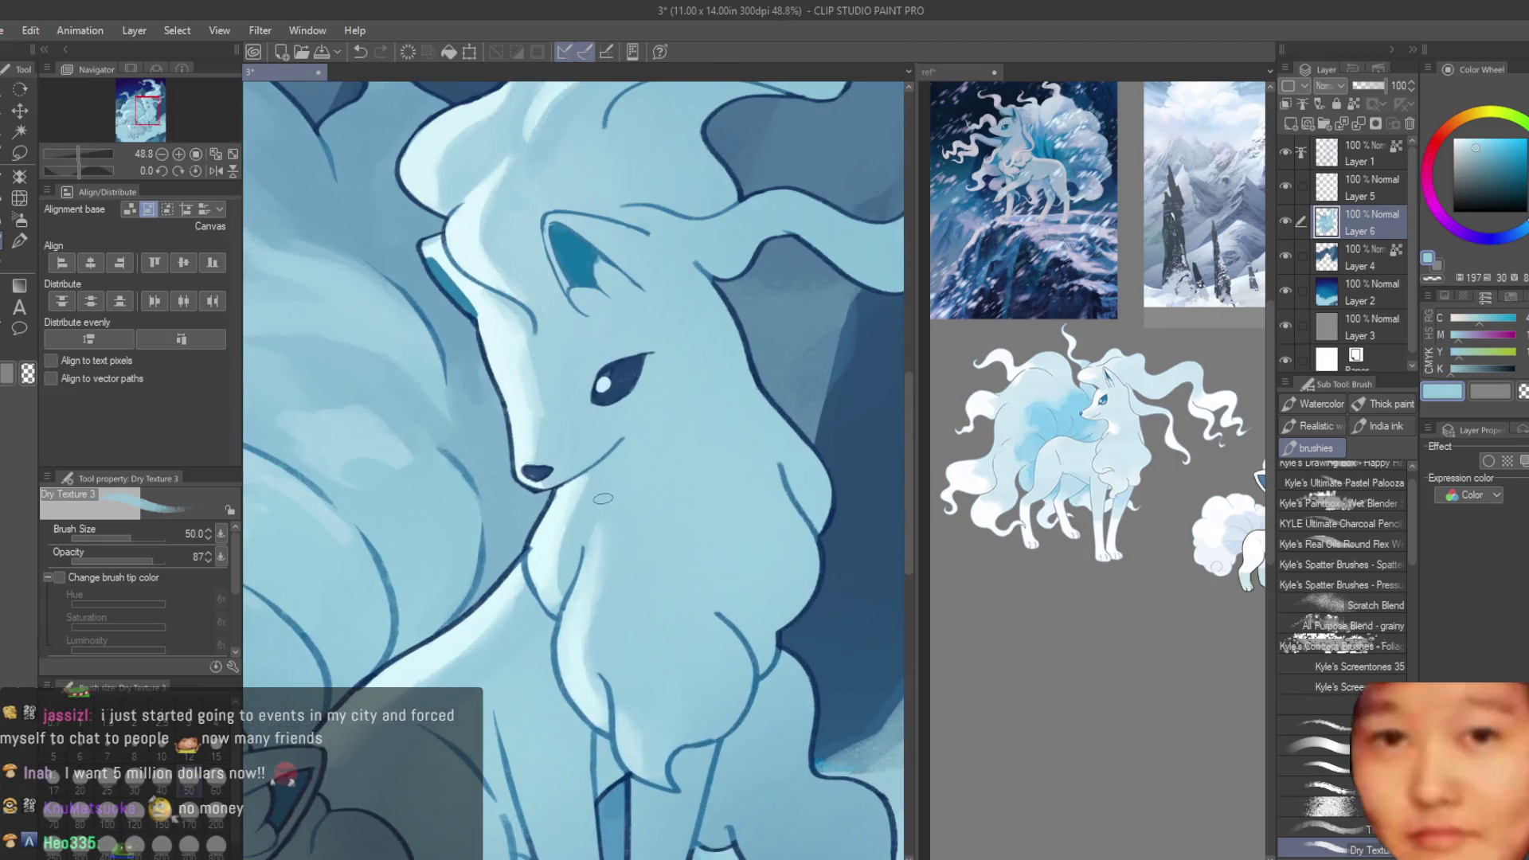
pyautogui.scroll(-2, 721, 480)
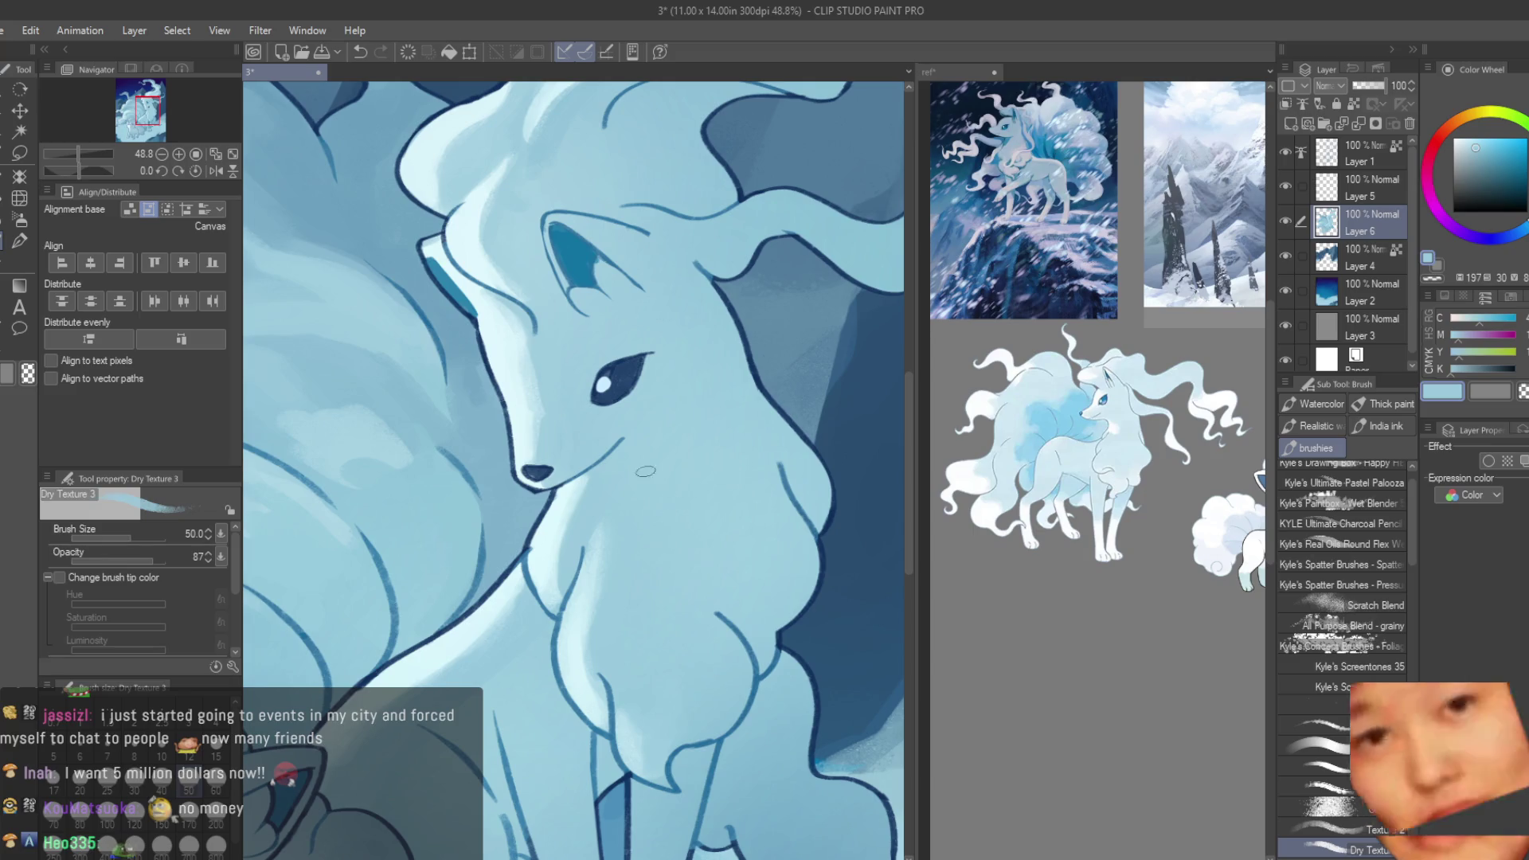
pyautogui.scroll(2, 721, 480)
pyautogui.scroll(-4, 720, 390)
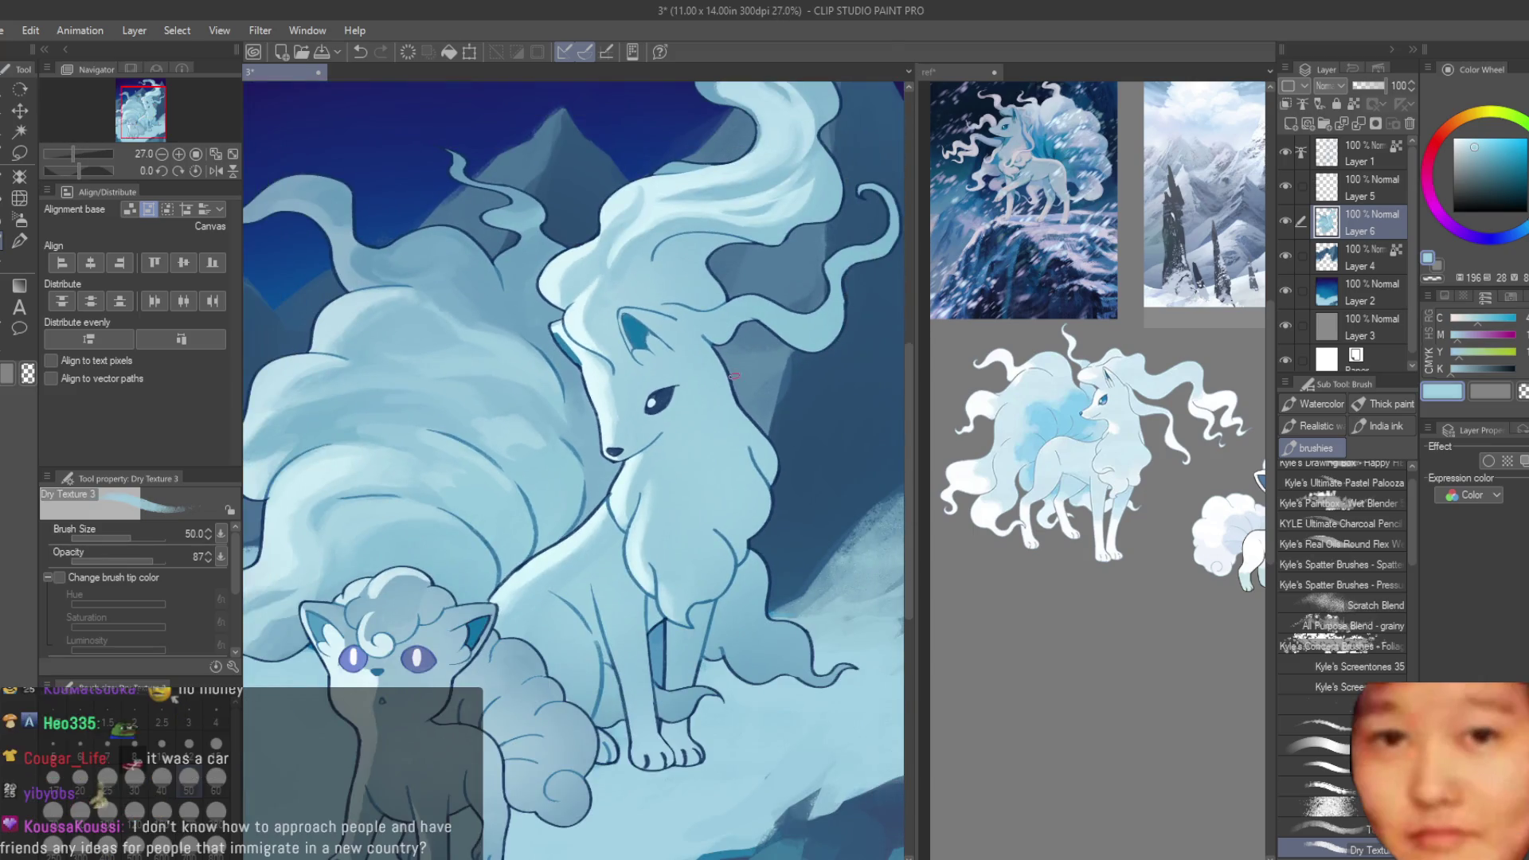
pyautogui.scroll(1, 726, 402)
pyautogui.scroll(-3, 740, 382)
pyautogui.scroll(-1, 748, 366)
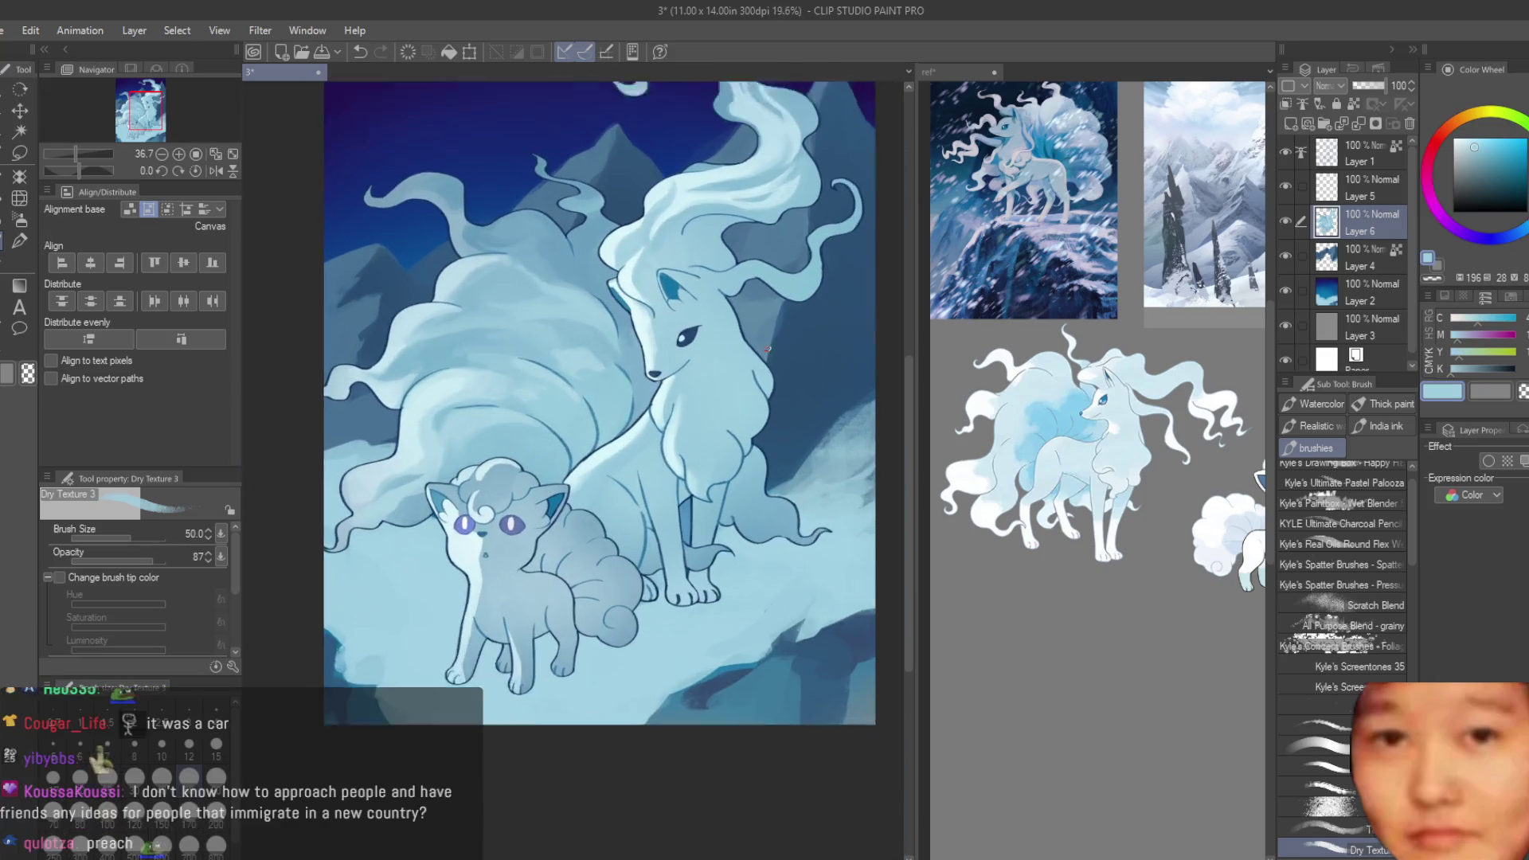
pyautogui.scroll(1, 756, 358)
pyautogui.scroll(2, 449, 634)
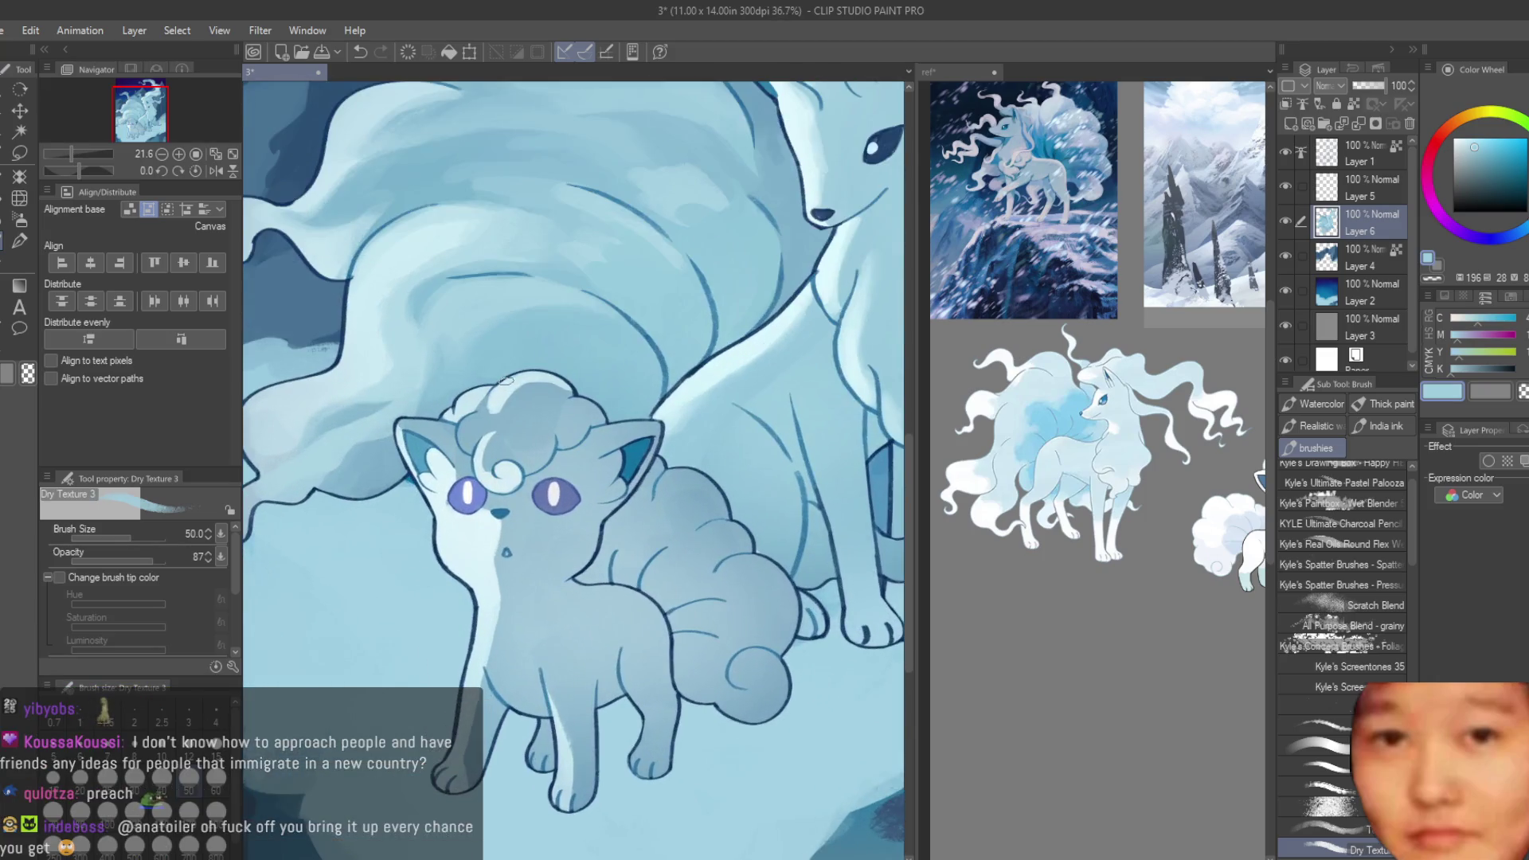
pyautogui.scroll(1, 451, 556)
pyautogui.scroll(2, 451, 556)
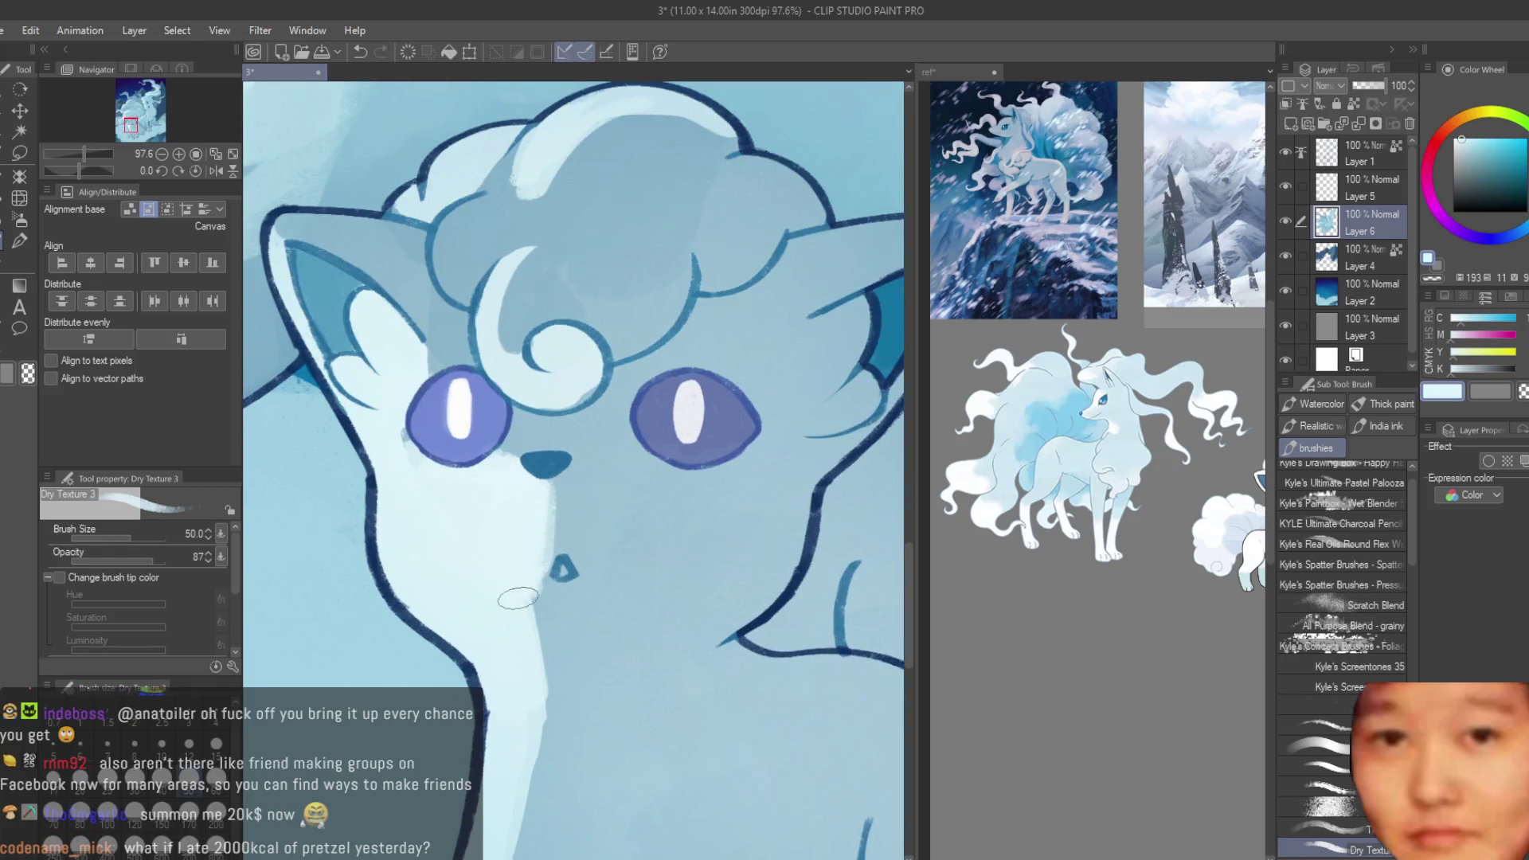
pyautogui.keyDown('alt'); pyautogui.click(532, 665); pyautogui.keyUp('alt')
pyautogui.keyDown('alt'); pyautogui.click(558, 689); pyautogui.keyUp('alt')
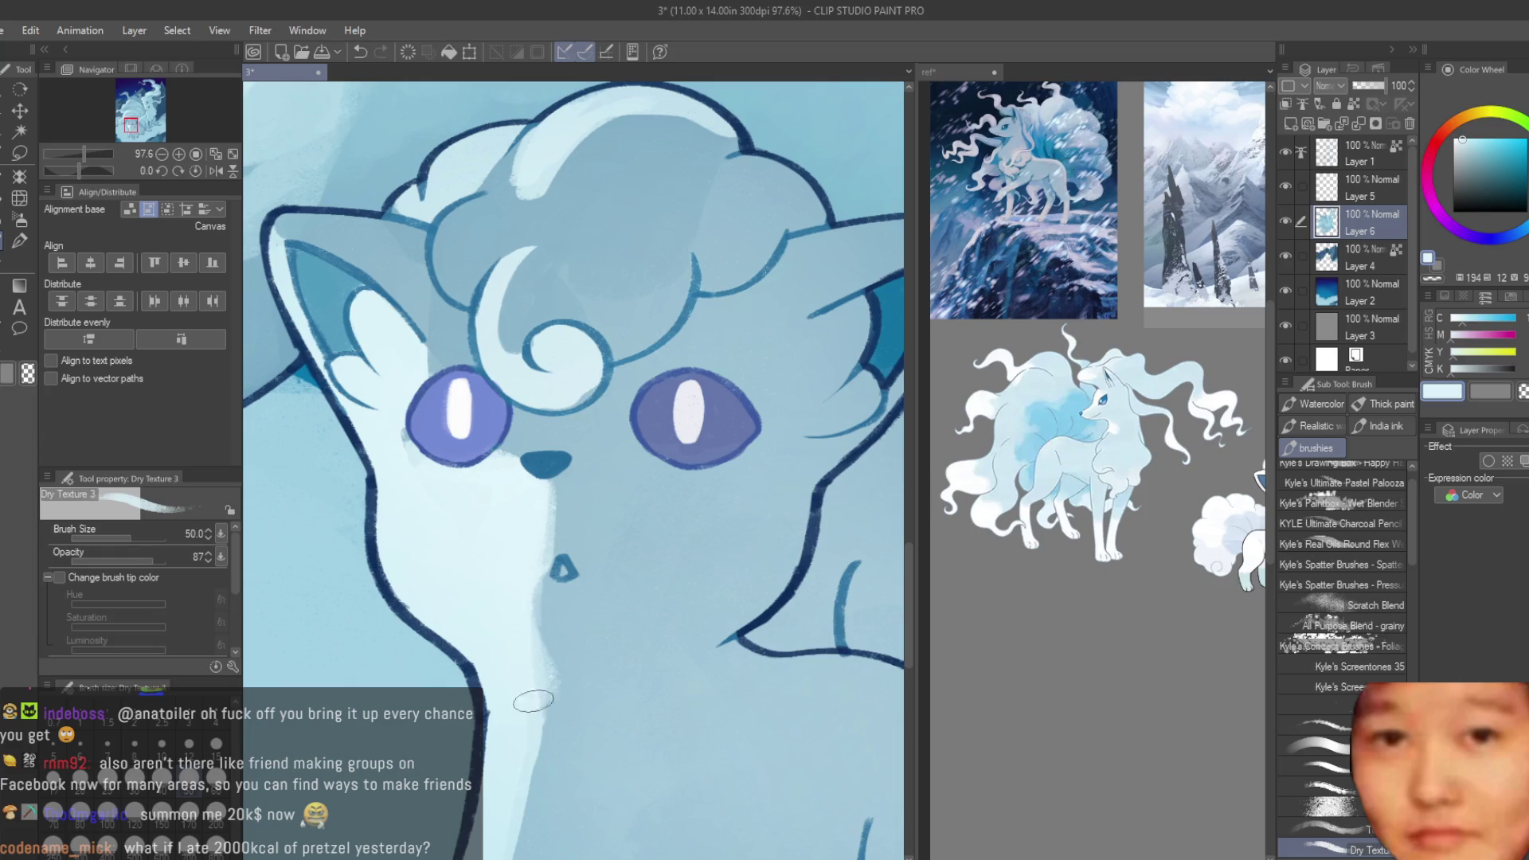
pyautogui.scroll(-2, 685, 509)
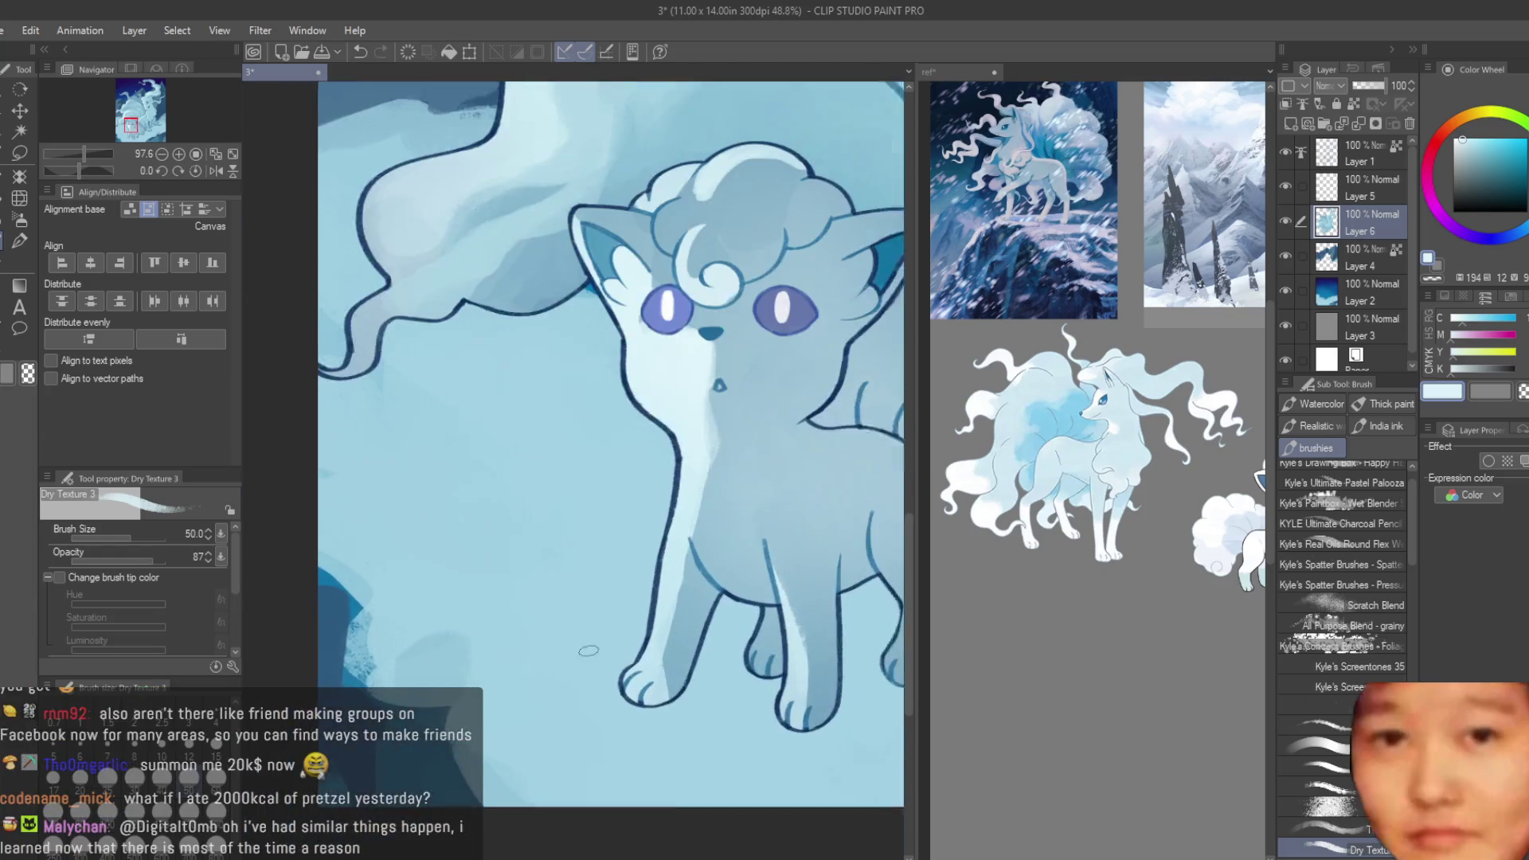
pyautogui.scroll(1, 703, 445)
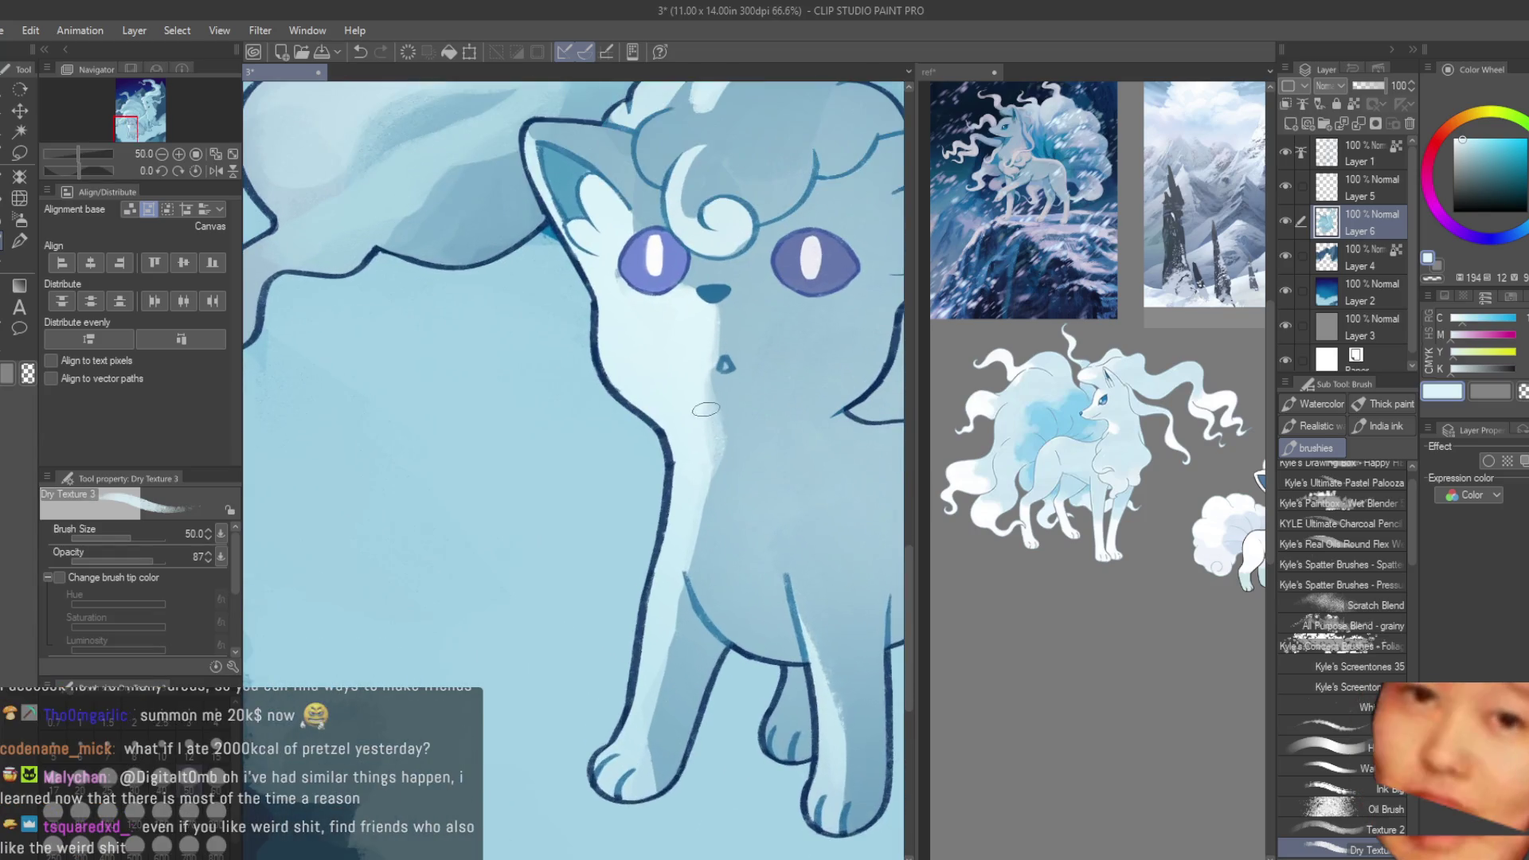
# - Sample the shadow and shading blues from the chest and legs
pyautogui.keyDown('alt'); pyautogui.click(708, 453); pyautogui.keyUp('alt')
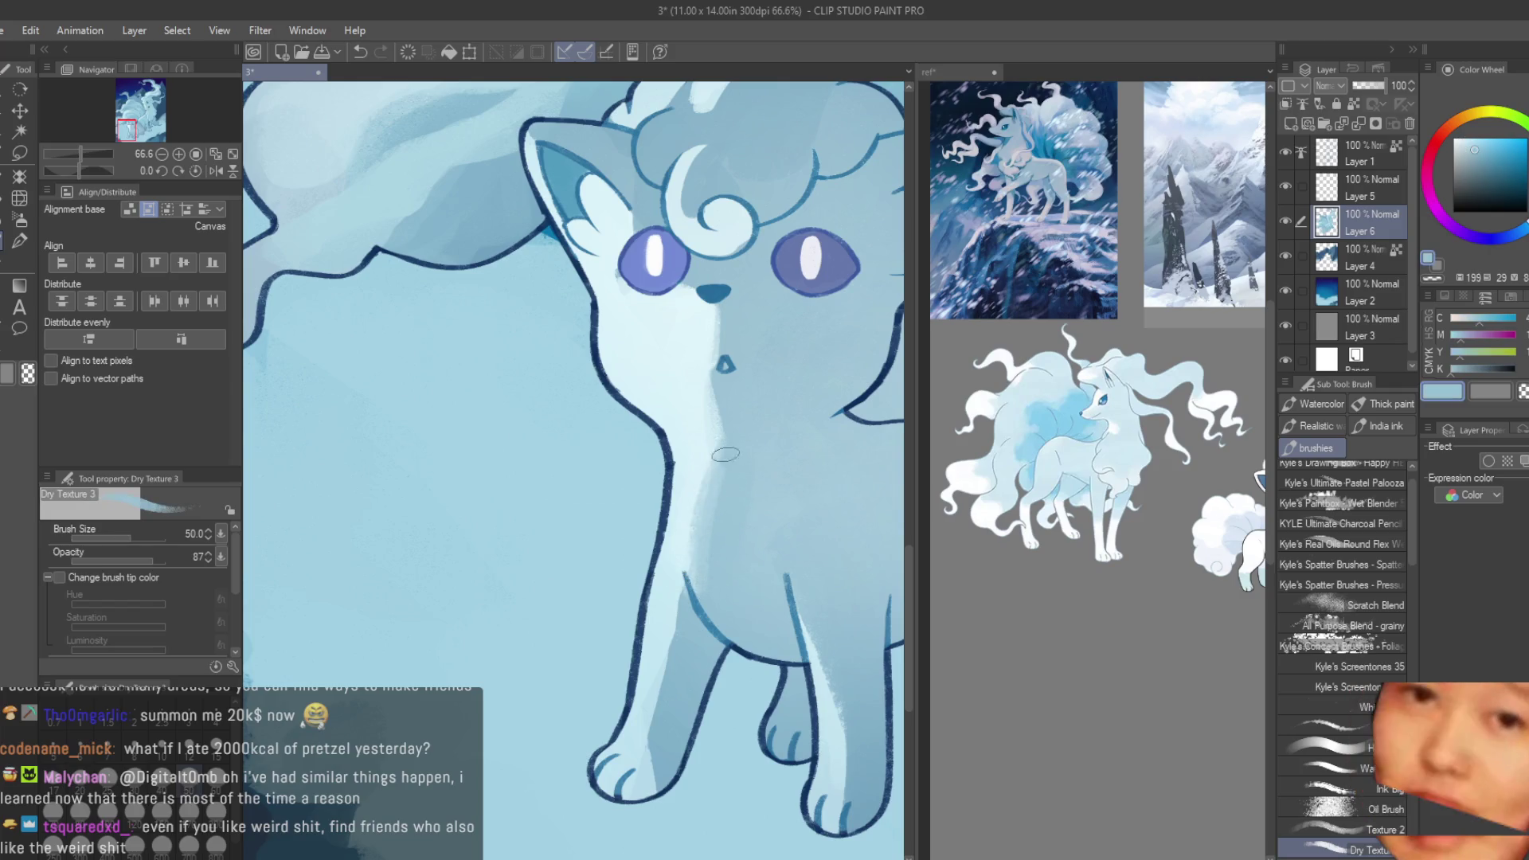
pyautogui.keyDown('alt'); pyautogui.click(705, 521); pyautogui.keyUp('alt')
pyautogui.keyDown('alt'); pyautogui.click(692, 549); pyautogui.keyUp('alt')
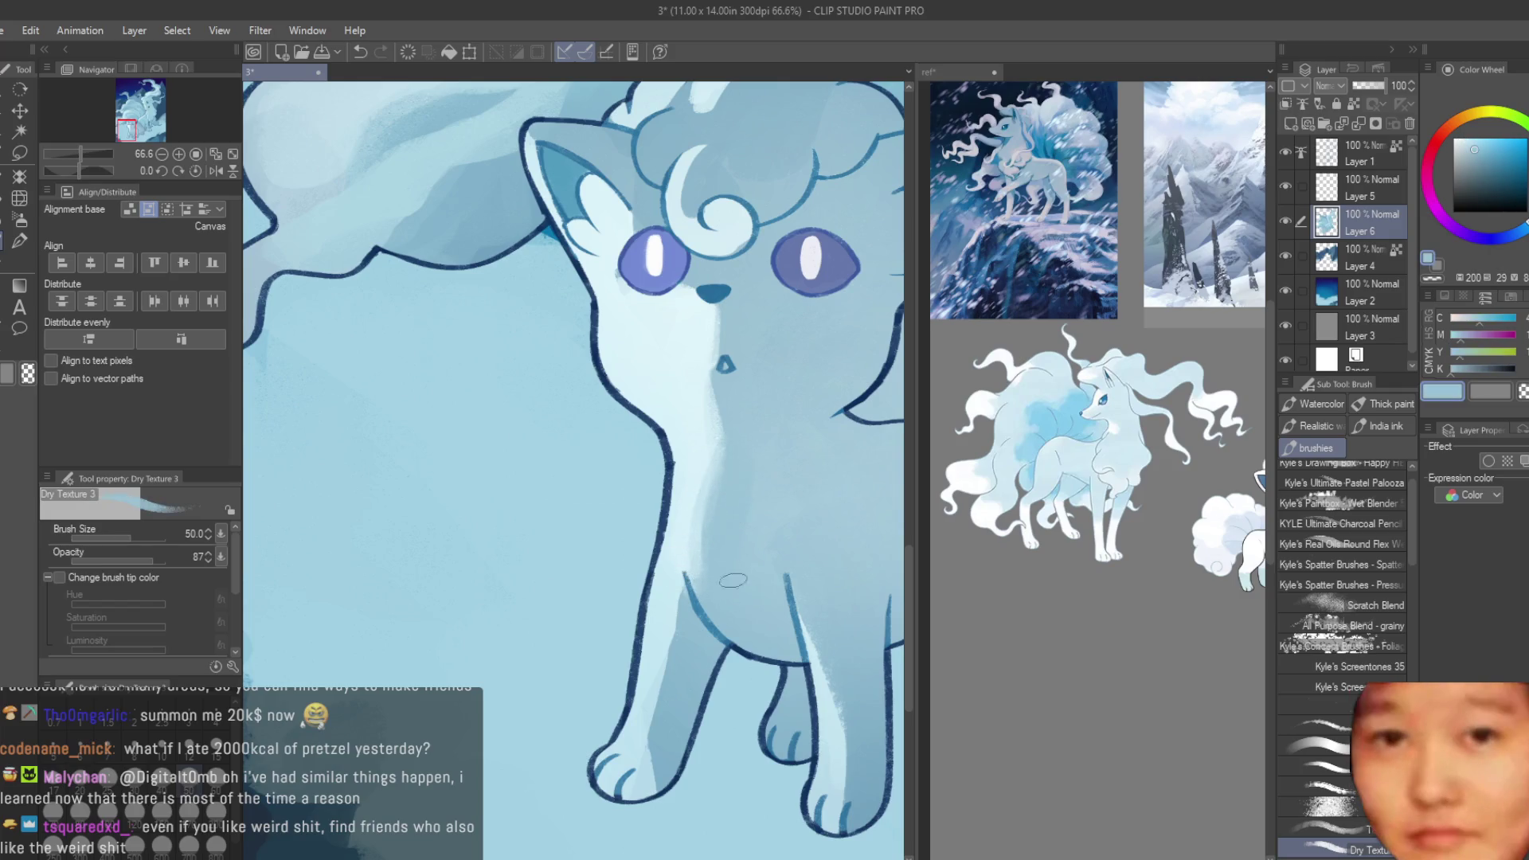
pyautogui.keyDown('alt'); pyautogui.click(699, 557); pyautogui.keyUp('alt')
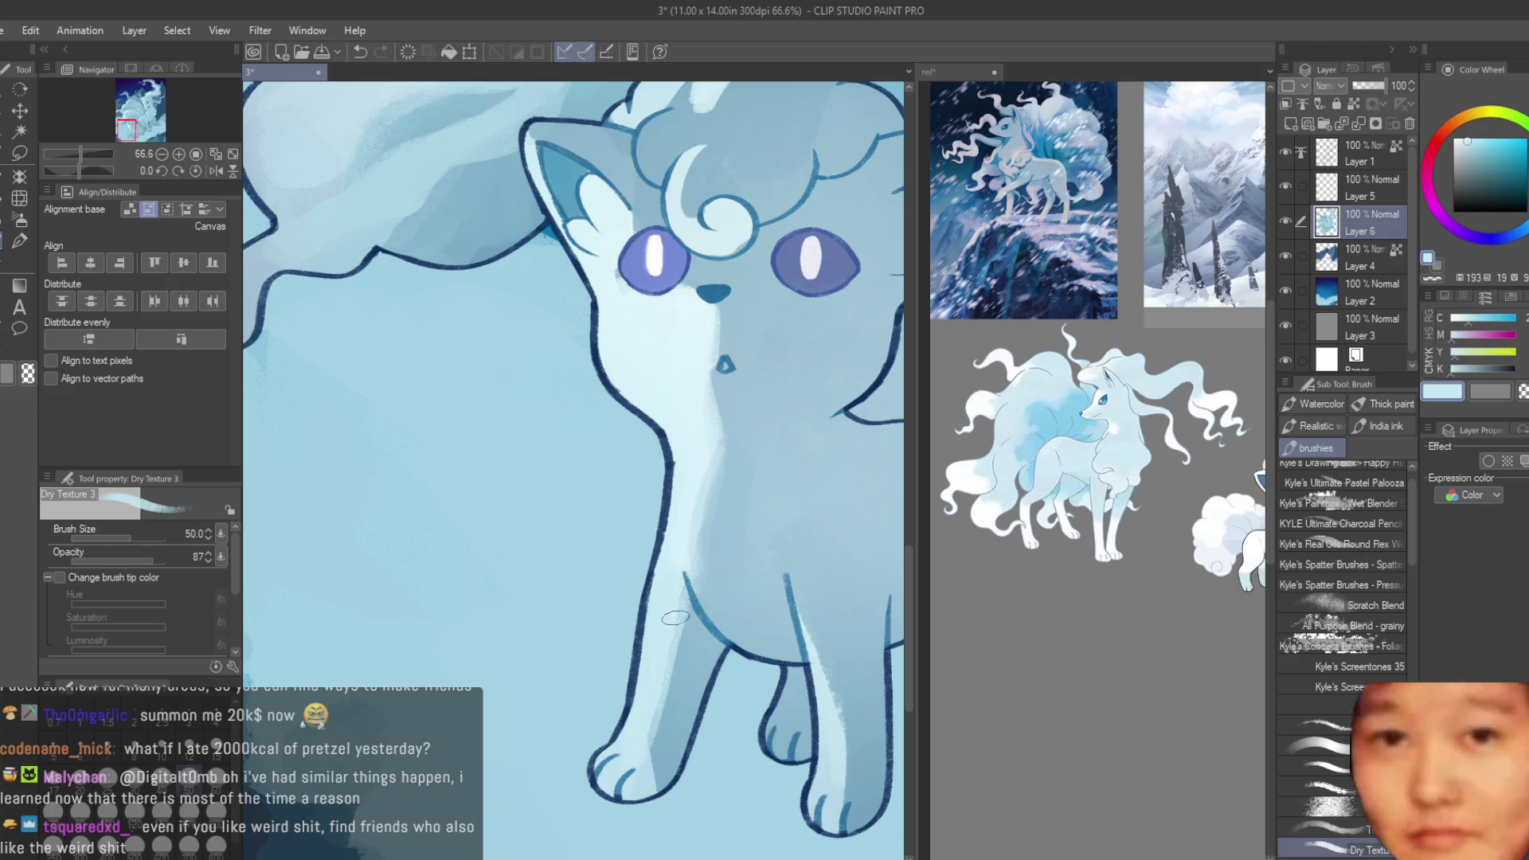
pyautogui.keyDown('alt'); pyautogui.click(643, 735); pyautogui.keyUp('alt')
pyautogui.keyDown('alt'); pyautogui.click(651, 757); pyautogui.keyUp('alt')
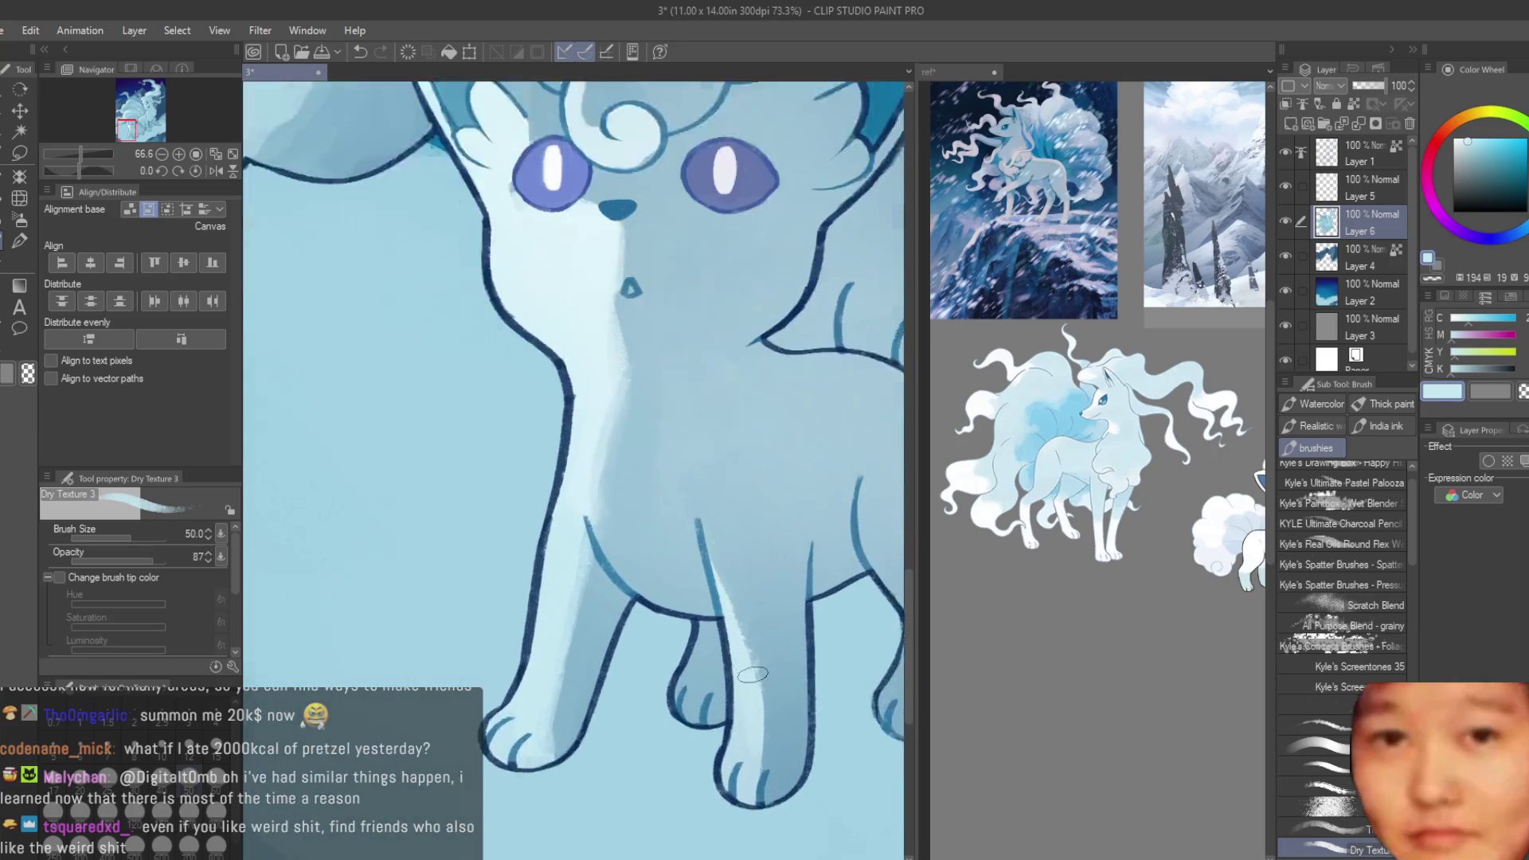
pyautogui.scroll(2, 605, 579)
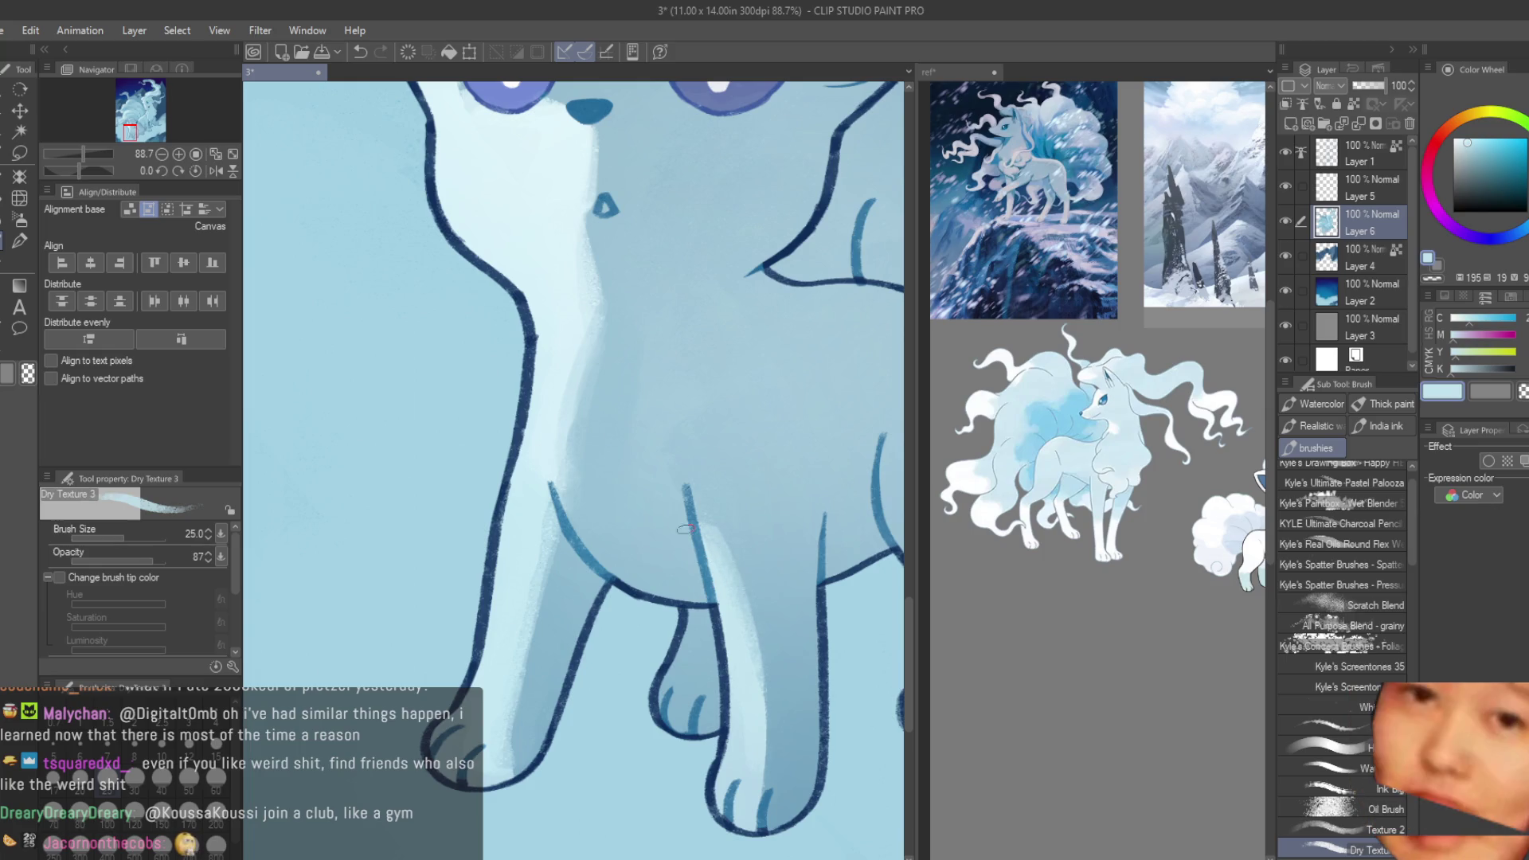
# - Sample a darker leg-shadow blue and a pale blue from the face
pyautogui.keyDown('alt'); pyautogui.click(728, 527); pyautogui.keyUp('alt')
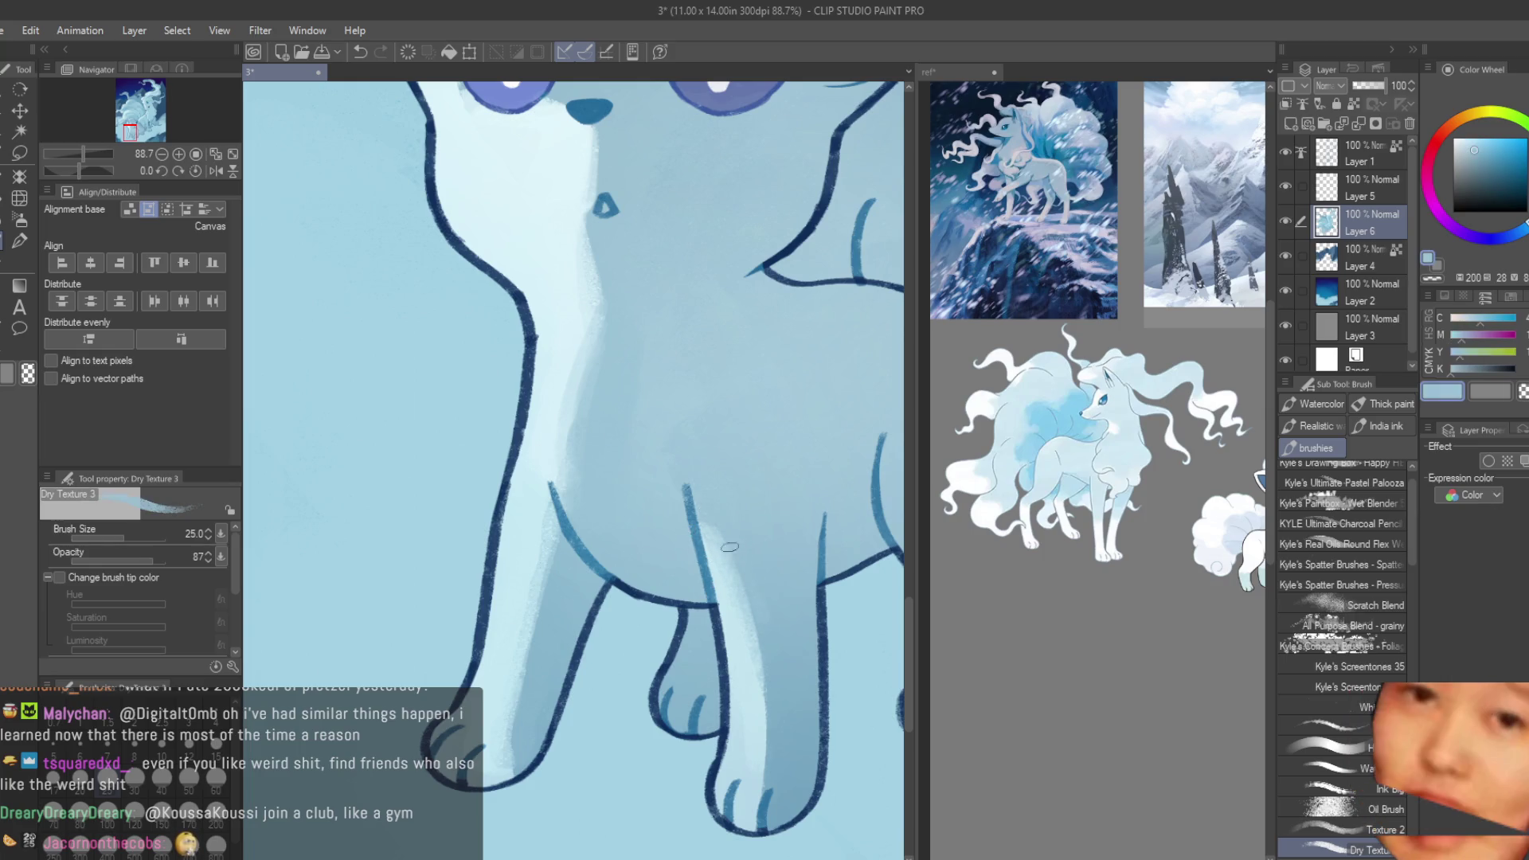
pyautogui.scroll(-2, 647, 736)
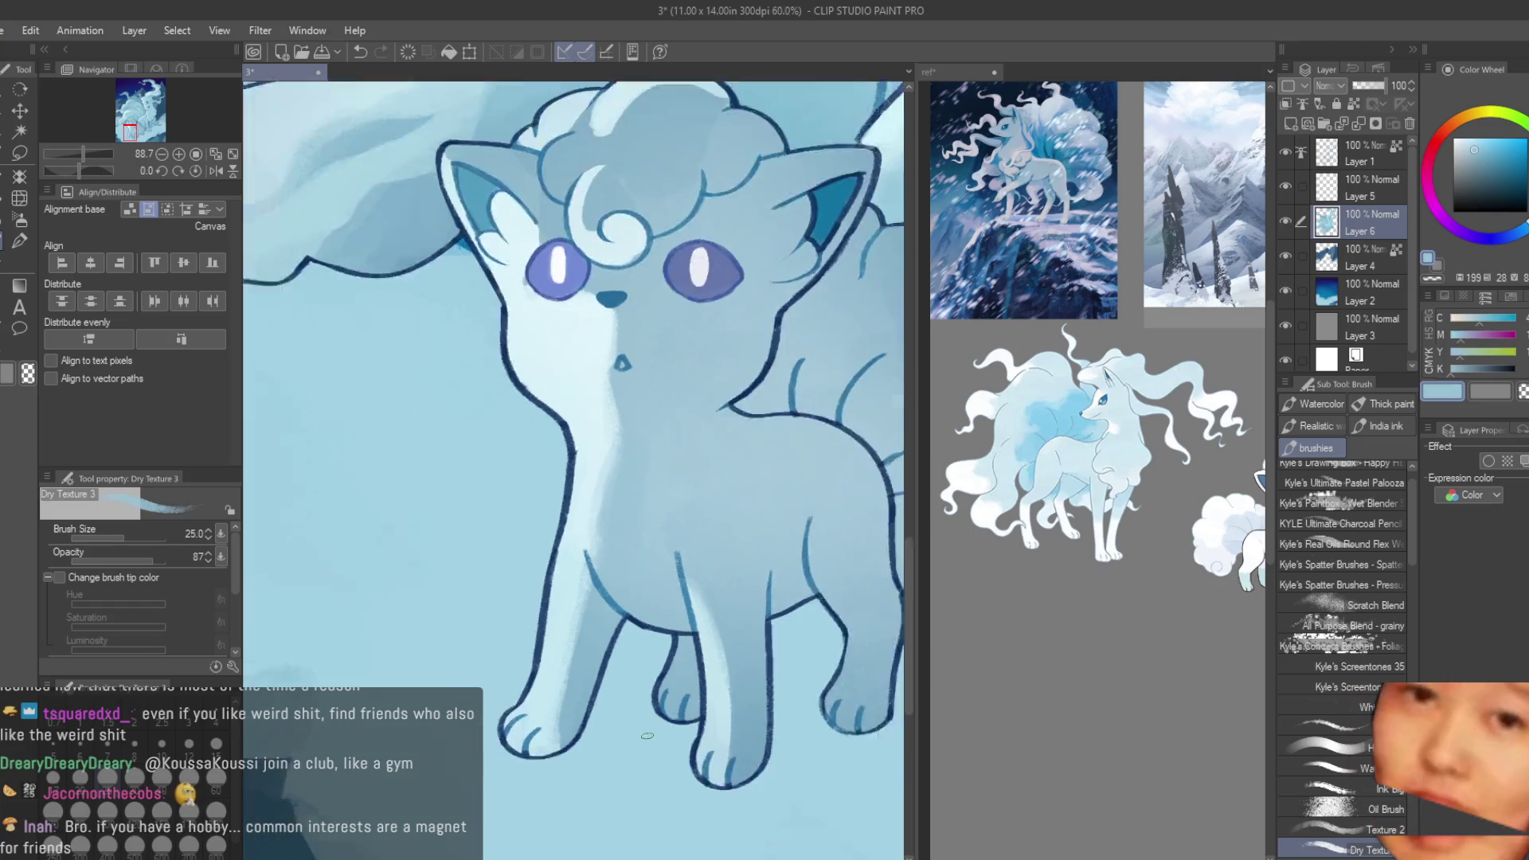
pyautogui.scroll(-1, 646, 735)
pyautogui.scroll(2, 624, 539)
pyautogui.keyDown('alt'); pyautogui.click(624, 539); pyautogui.keyUp('alt')
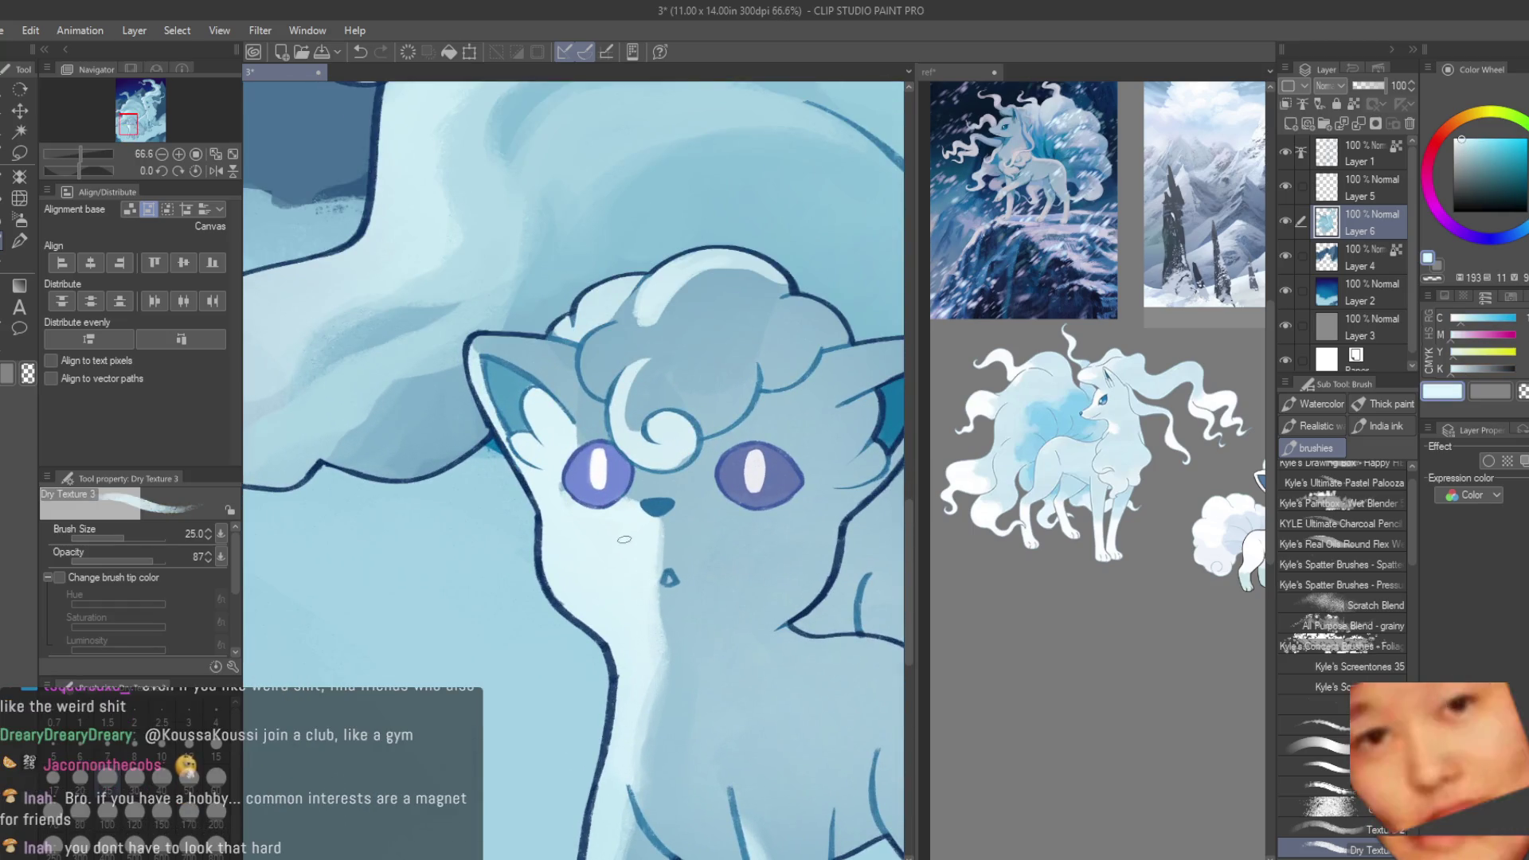
pyautogui.scroll(2, 625, 539)
pyautogui.scroll(2, 668, 473)
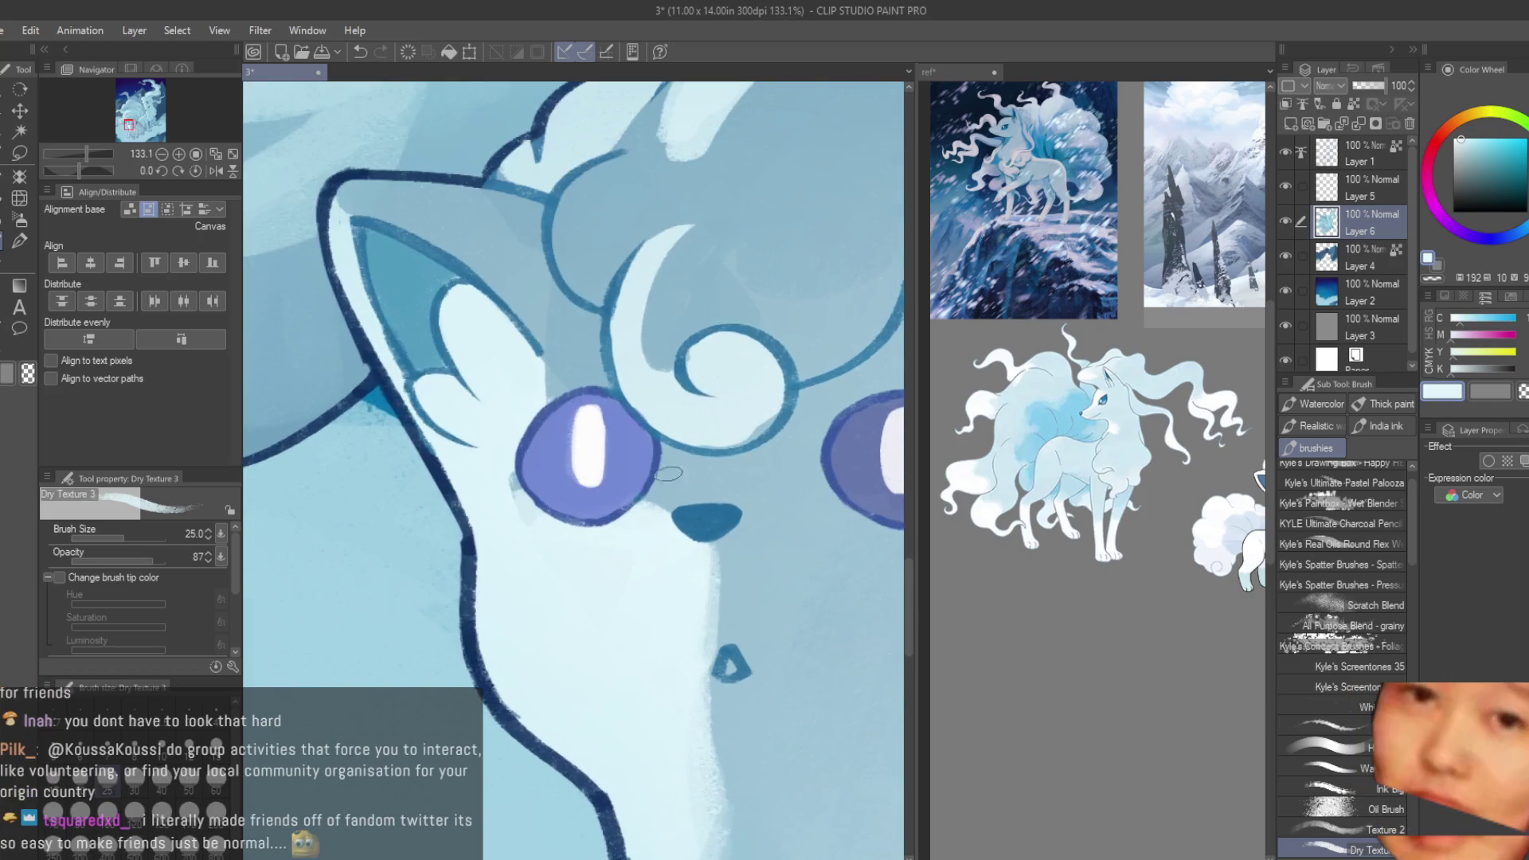
# - Sample the blues beside Vulpix's eye and the eye's purple for fine face detail
pyautogui.keyDown('alt'); pyautogui.click(651, 500); pyautogui.keyUp('alt')
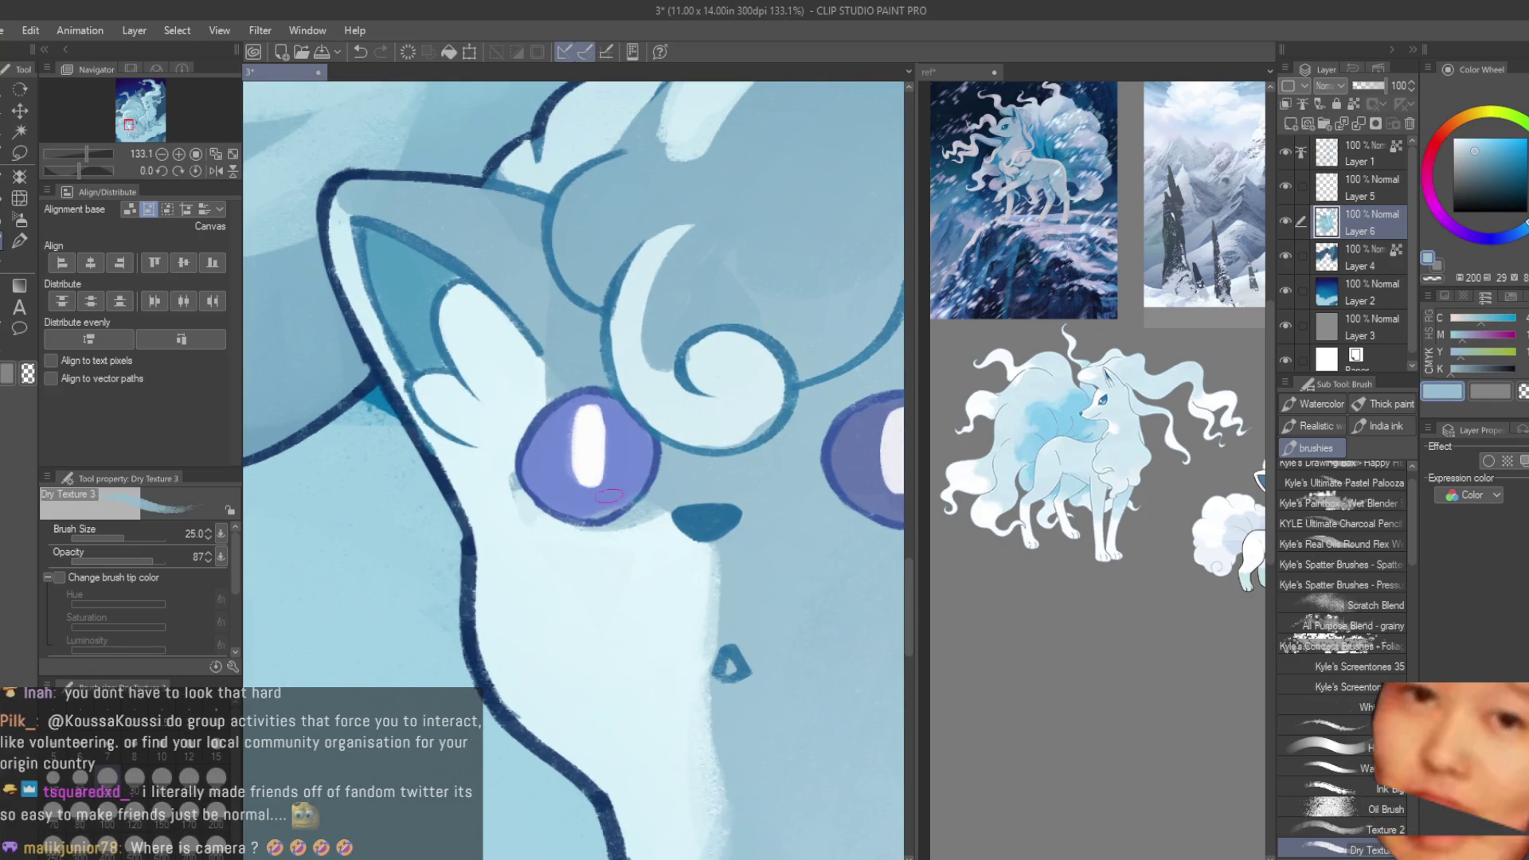
pyautogui.keyDown('alt'); pyautogui.click(597, 518); pyautogui.keyUp('alt')
pyautogui.scroll(1, 477, 483)
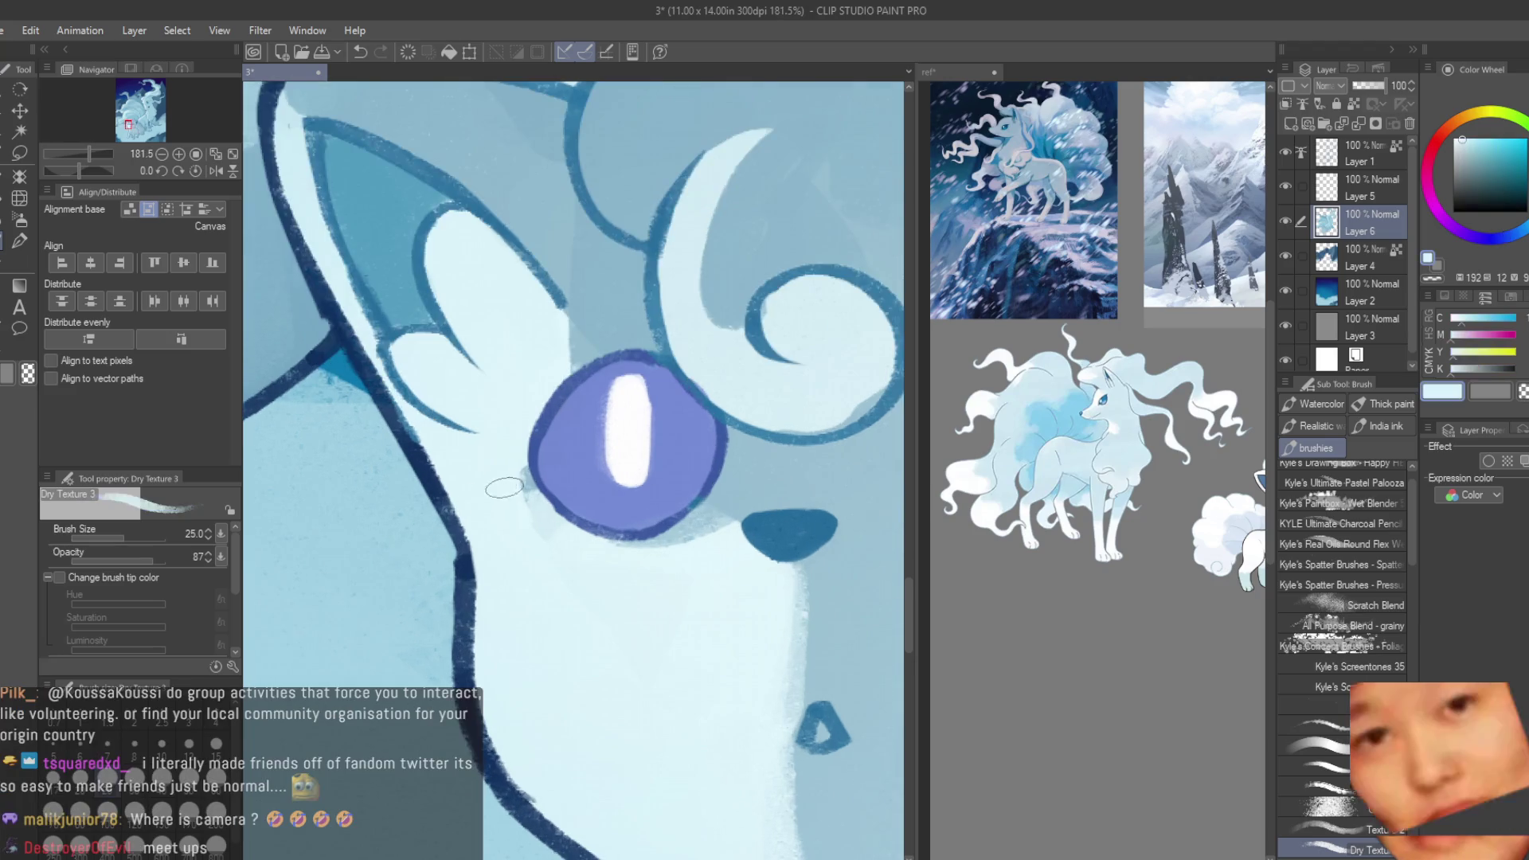
pyautogui.keyDown('alt'); pyautogui.click(529, 522); pyautogui.keyUp('alt')
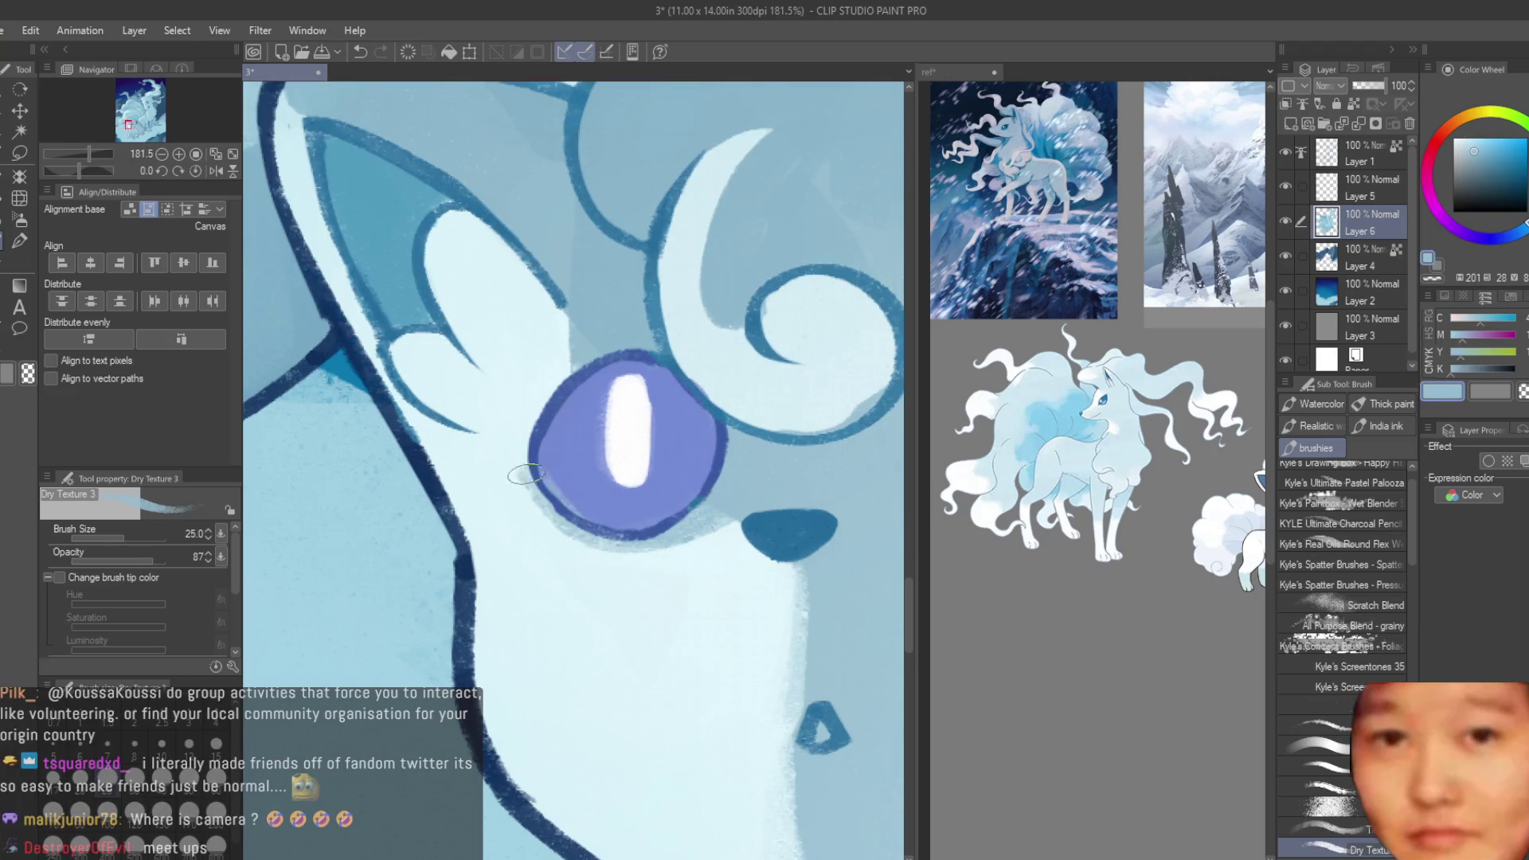
pyautogui.keyDown('alt'); pyautogui.click(636, 504); pyautogui.keyUp('alt')
pyautogui.scroll(-1, 637, 504)
pyautogui.scroll(-5, 636, 504)
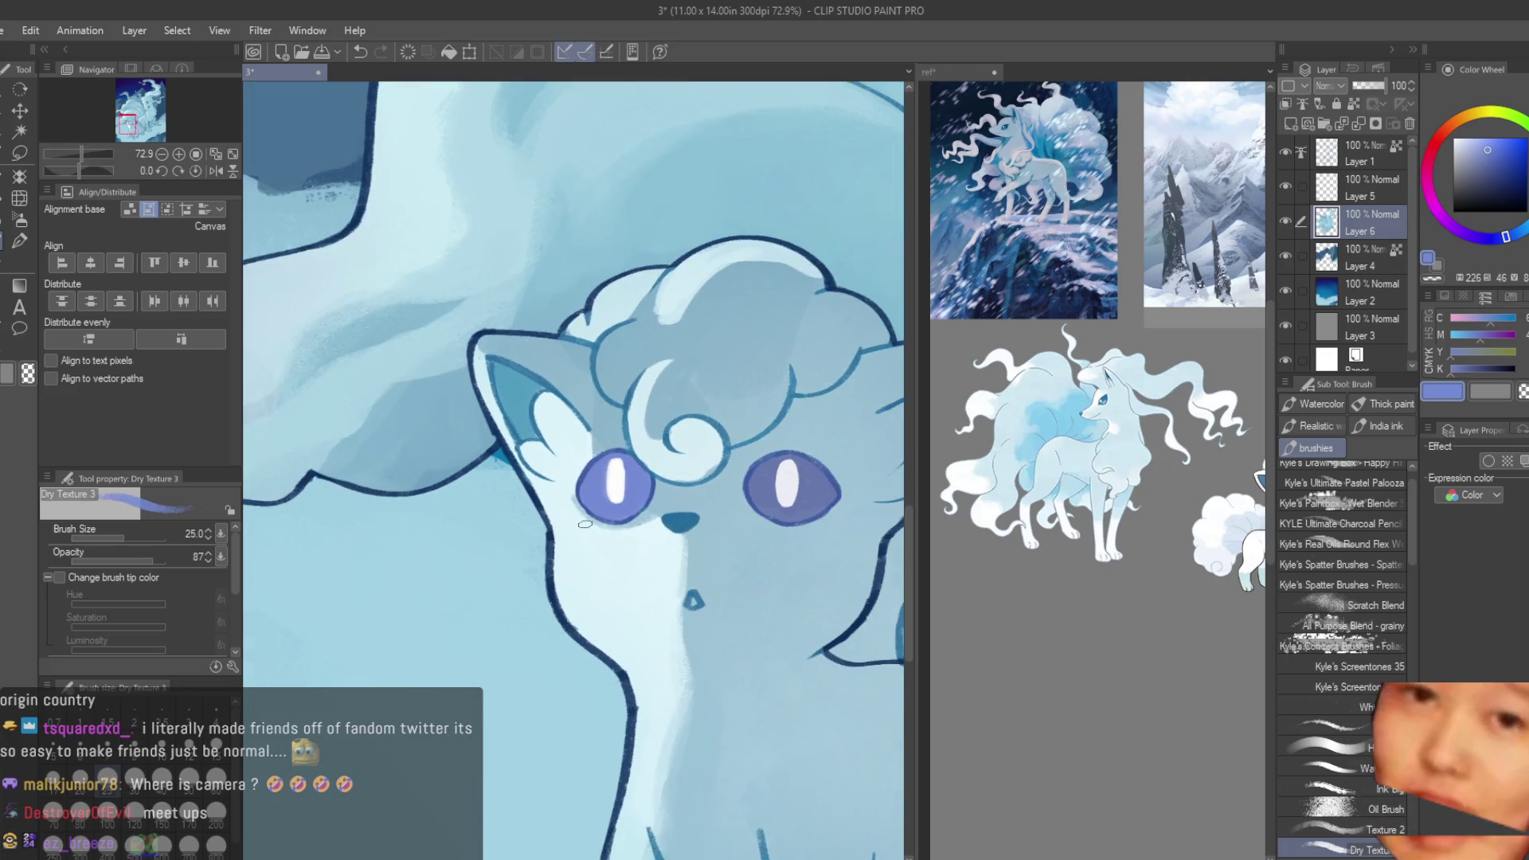
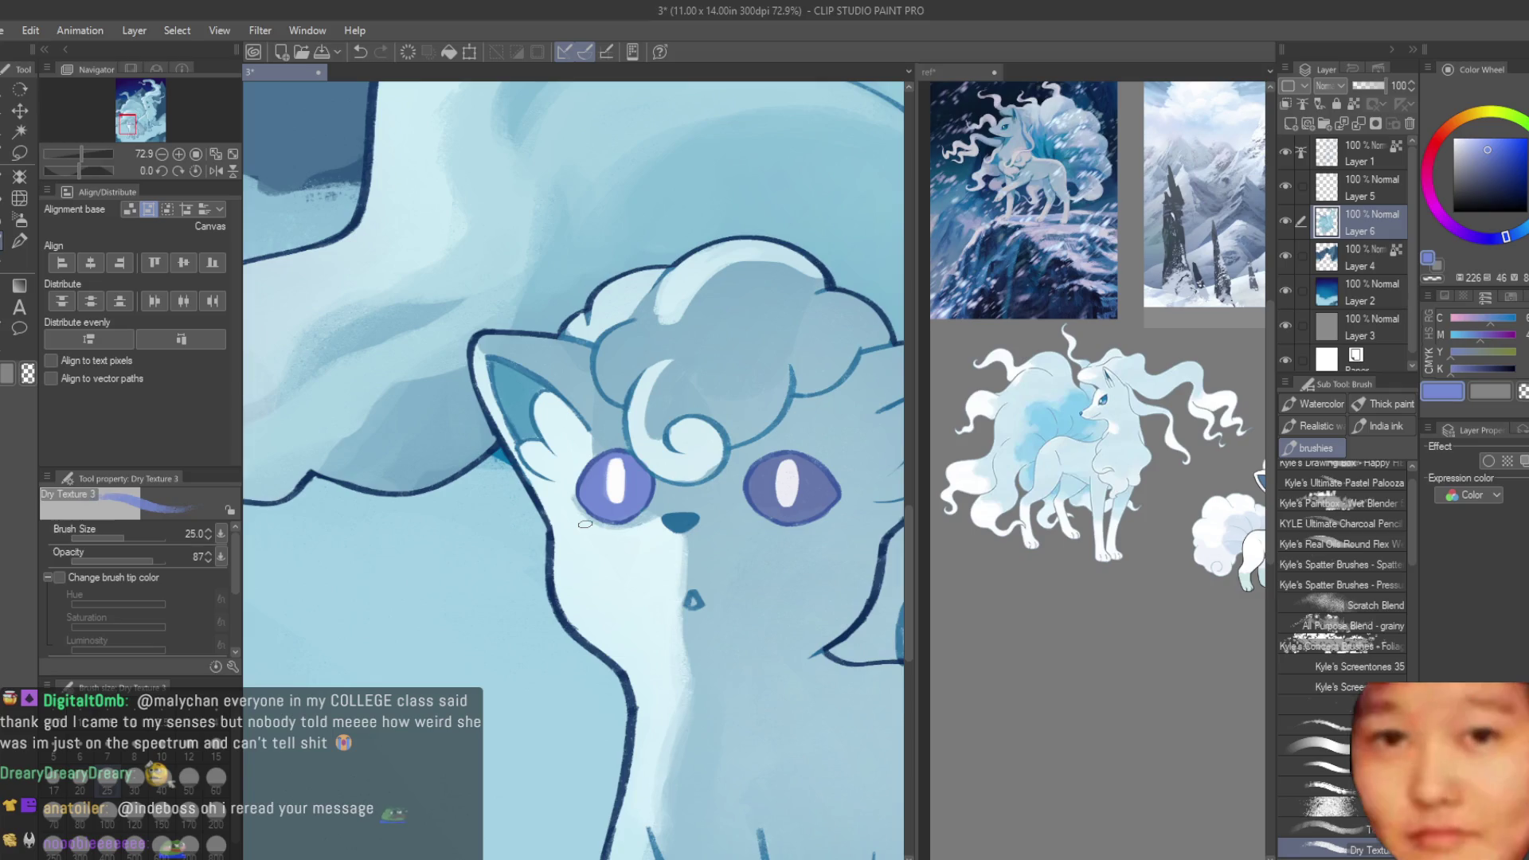
# - Sample mid-blues from the fur and softly shade the fur beside the Vulpix's eye
pyautogui.scroll(2, 593, 447)
pyautogui.keyDown('alt'); pyautogui.click(593, 450); pyautogui.keyUp('alt')
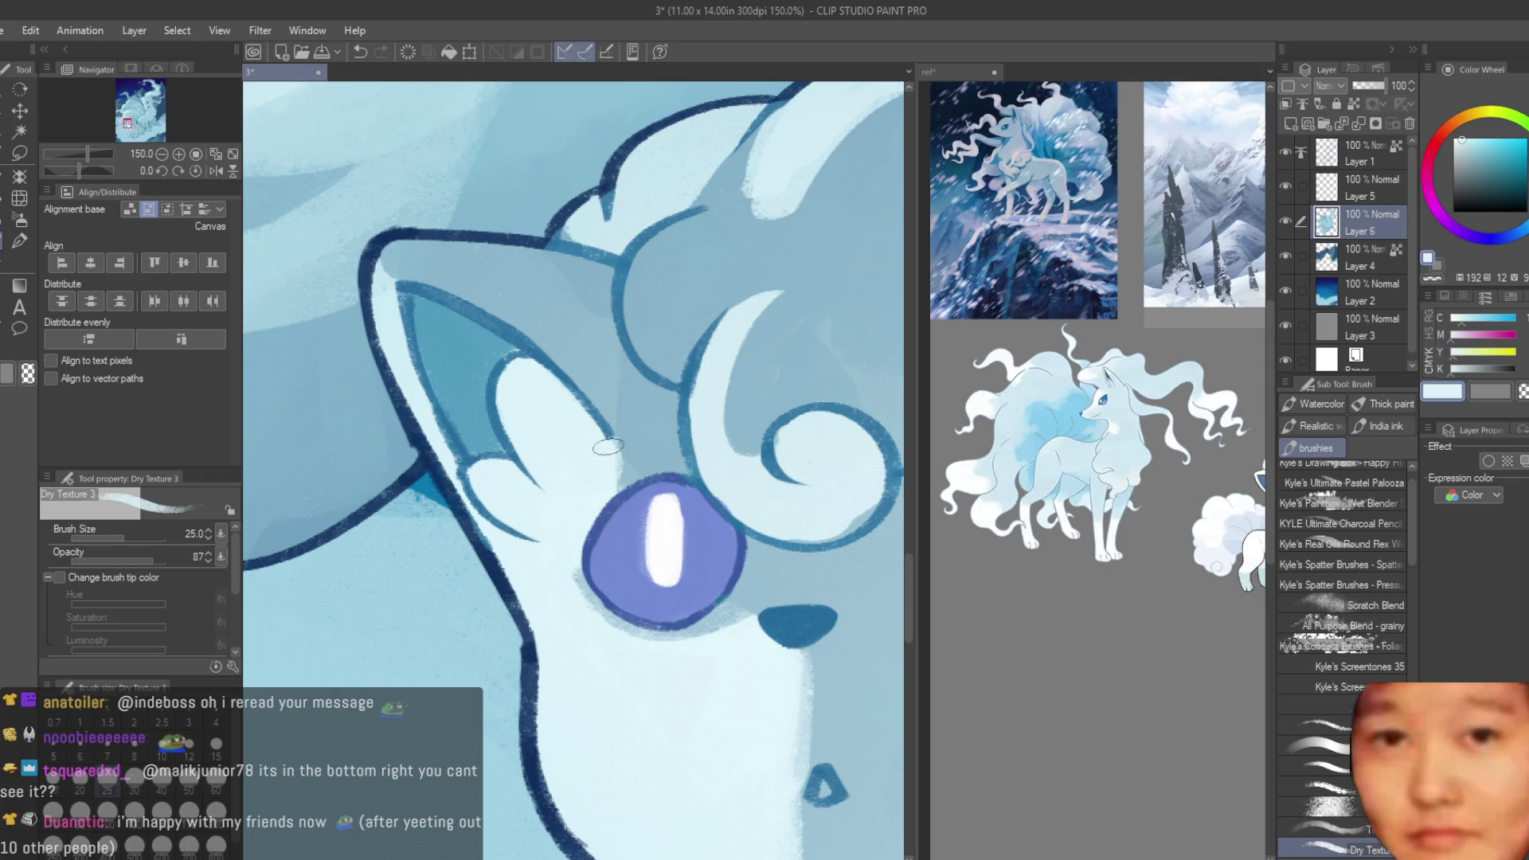
pyautogui.keyDown('alt'); pyautogui.click(606, 489); pyautogui.keyUp('alt')
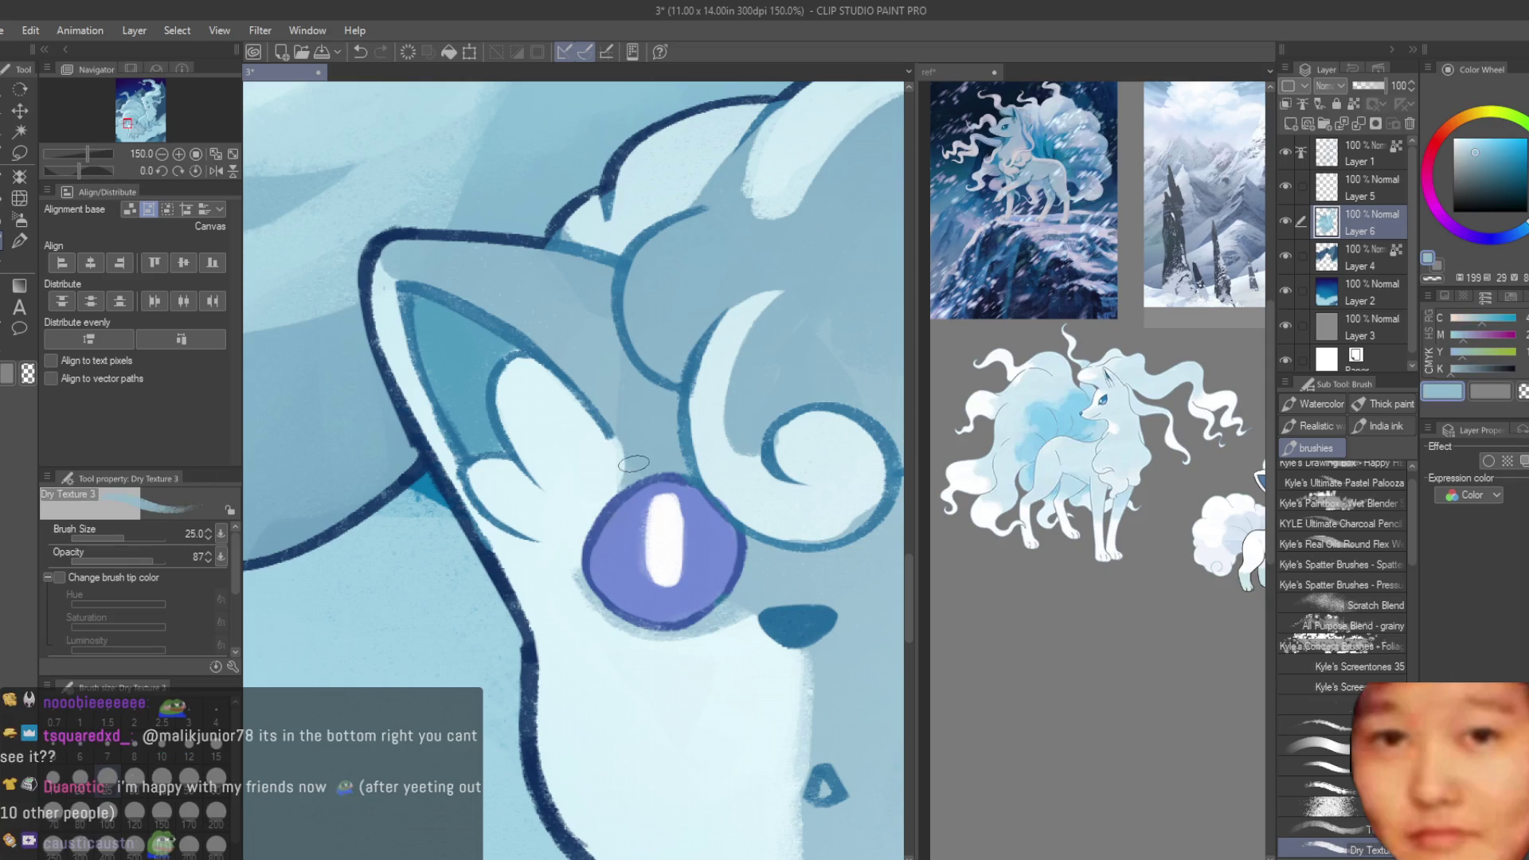
pyautogui.keyDown('alt'); pyautogui.click(567, 547); pyautogui.keyUp('alt')
pyautogui.keyDown('alt'); pyautogui.click(609, 489); pyautogui.keyUp('alt')
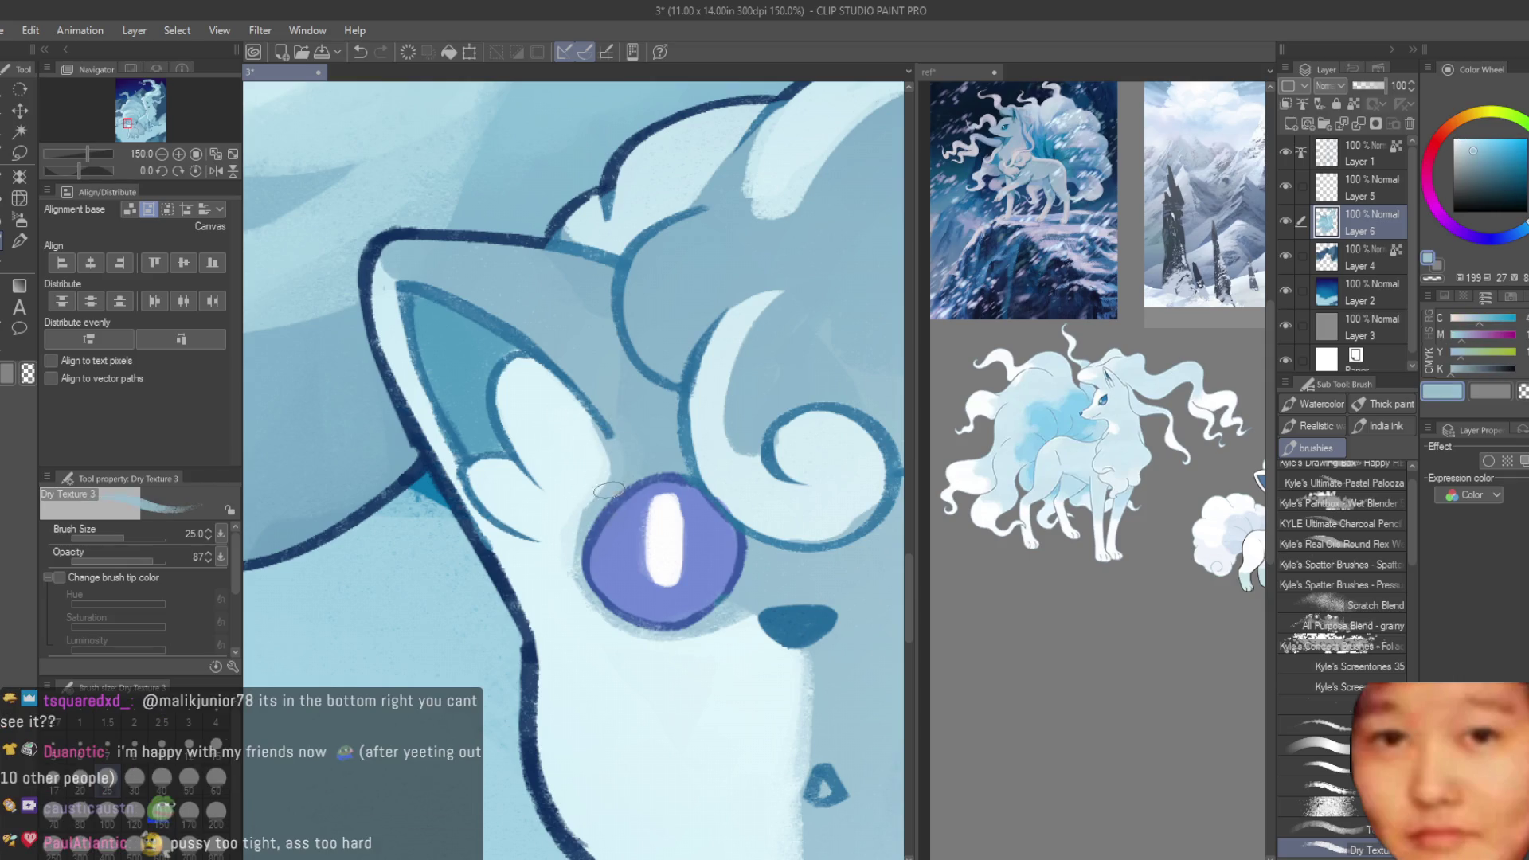
pyautogui.moveTo(550, 540)
pyautogui.mouseDown()
pyautogui.moveTo(557, 621)
pyautogui.moveTo(531, 508)
pyautogui.mouseUp()
# - Using pale blues from the ear and head fur, paint light strokes and a top-edge highlight on the head tuft
pyautogui.keyDown('alt'); pyautogui.click(551, 595); pyautogui.keyUp('alt')
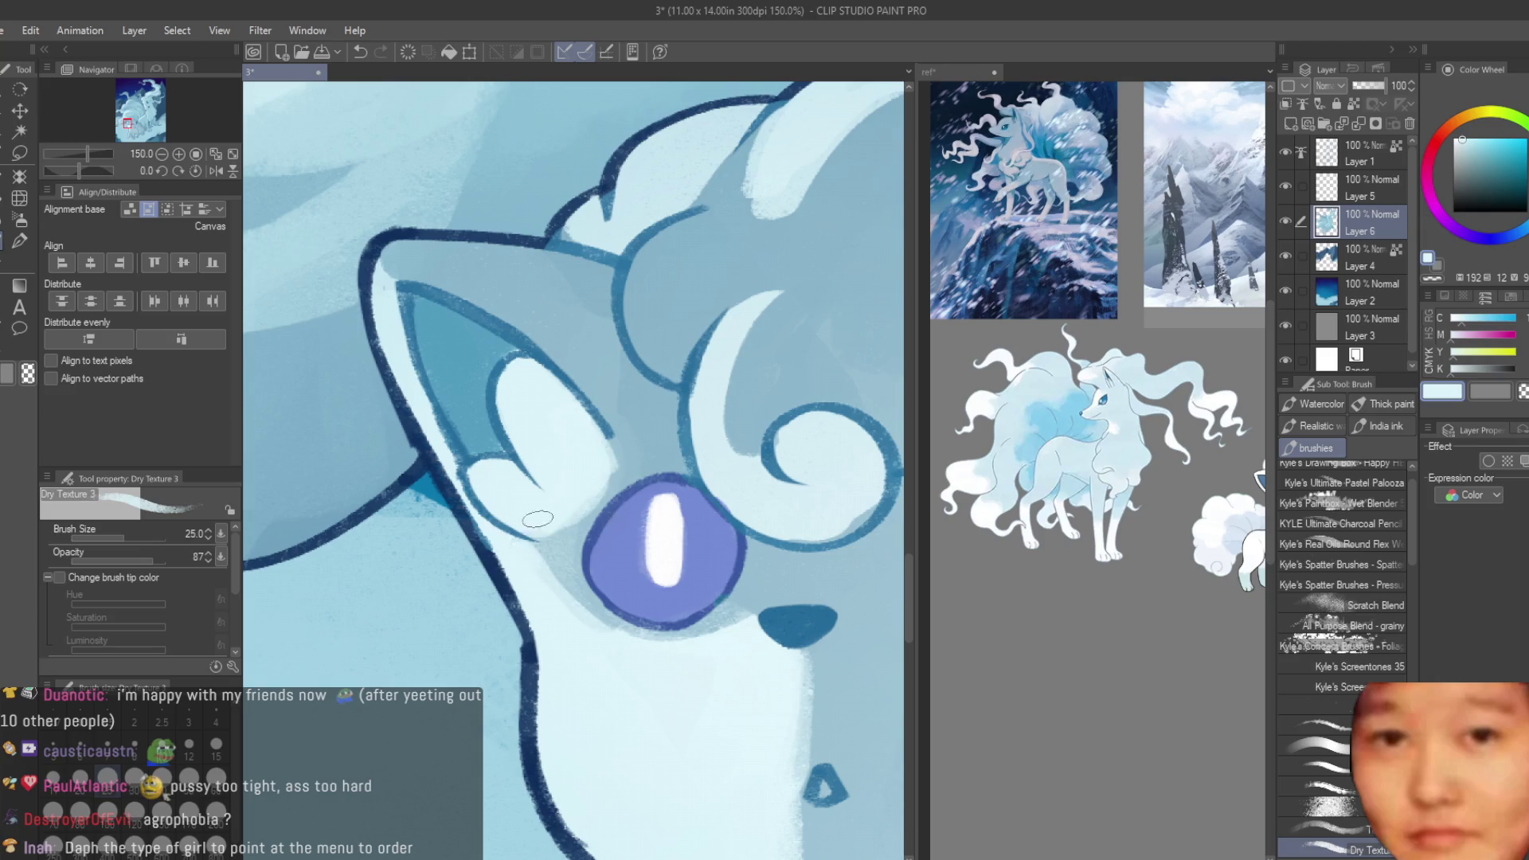
pyautogui.scroll(-5, 537, 518)
pyautogui.scroll(2, 738, 436)
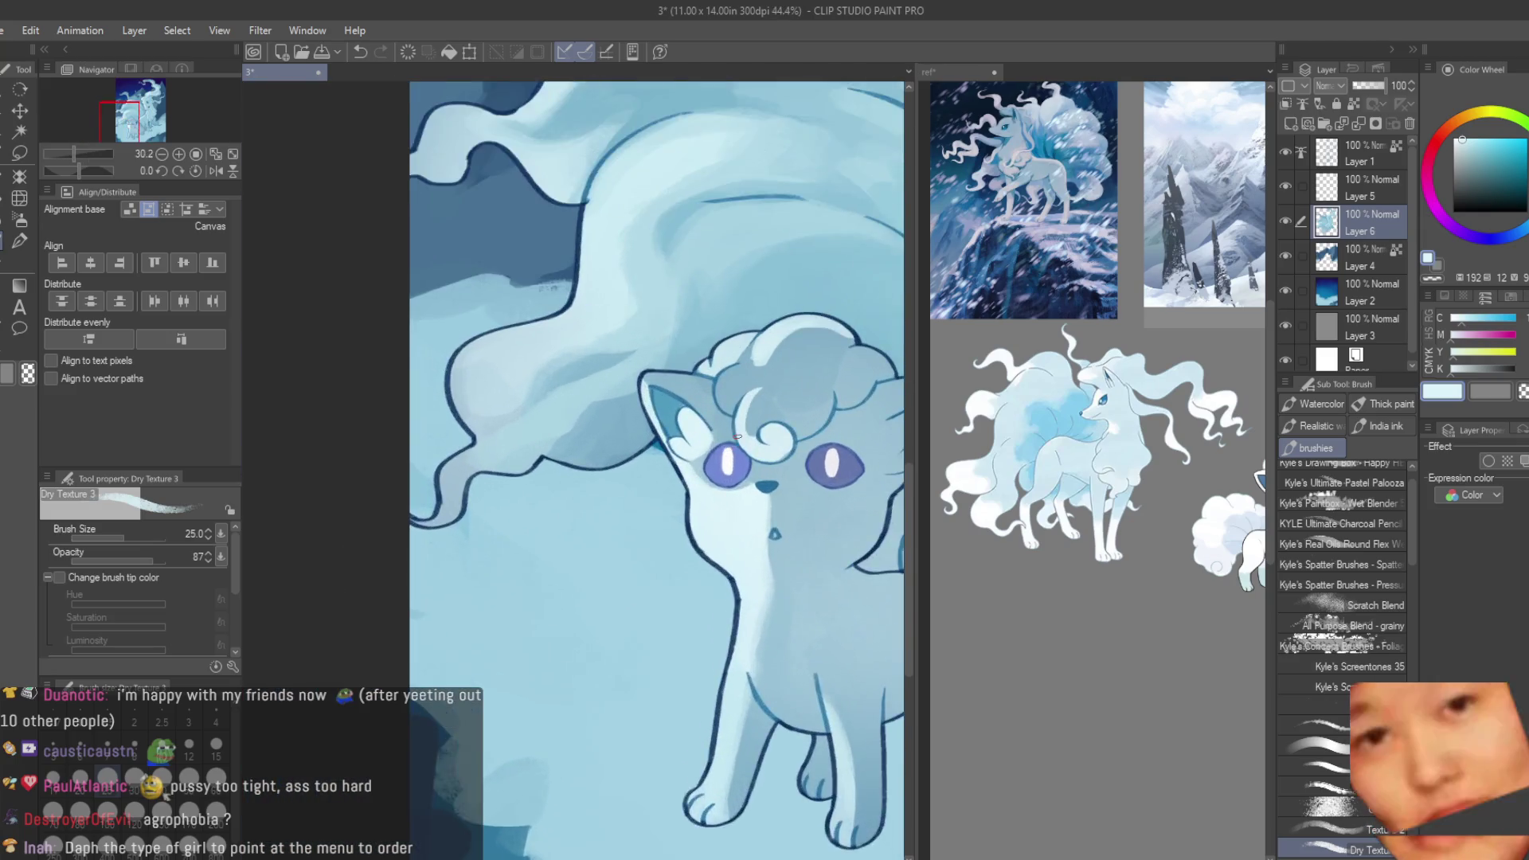
pyautogui.scroll(2, 738, 436)
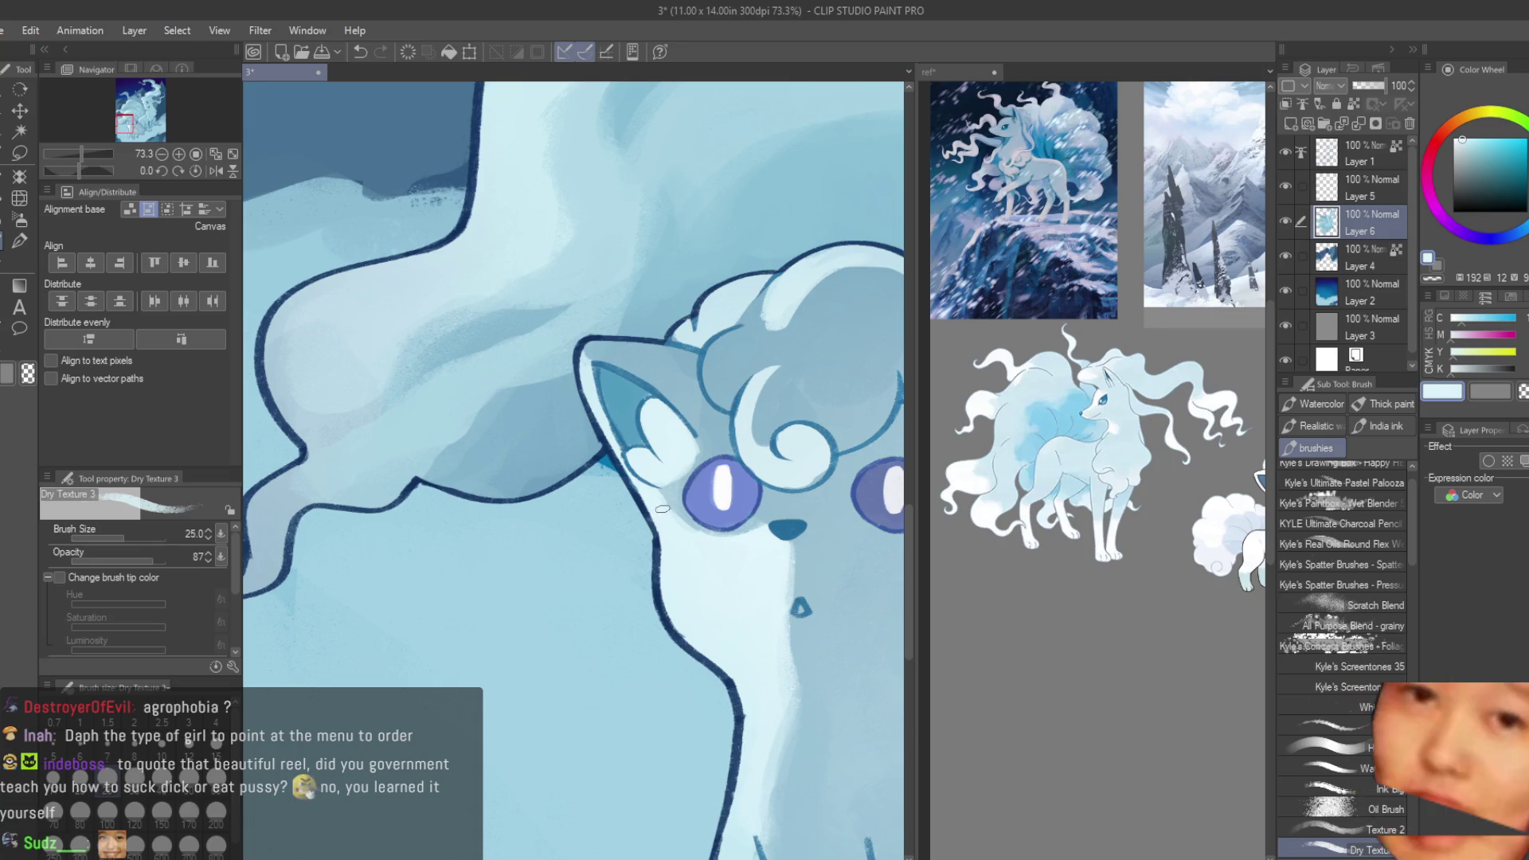
pyautogui.scroll(4, 684, 406)
pyautogui.keyDown('alt'); pyautogui.click(538, 389); pyautogui.keyUp('alt')
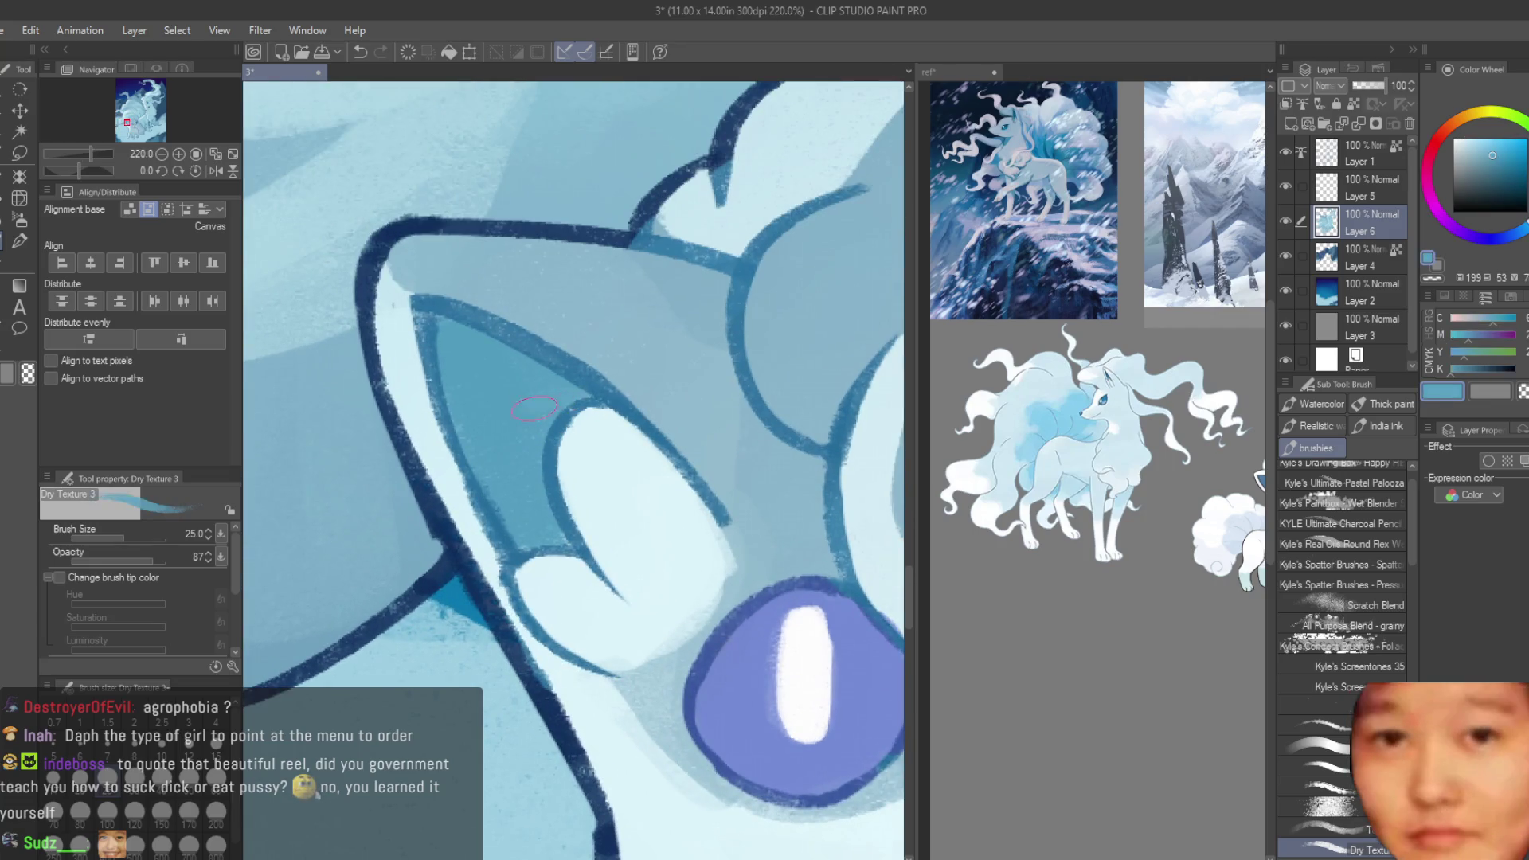
pyautogui.scroll(-2, 533, 408)
pyautogui.keyDown('alt'); pyautogui.click(402, 334); pyautogui.keyUp('alt')
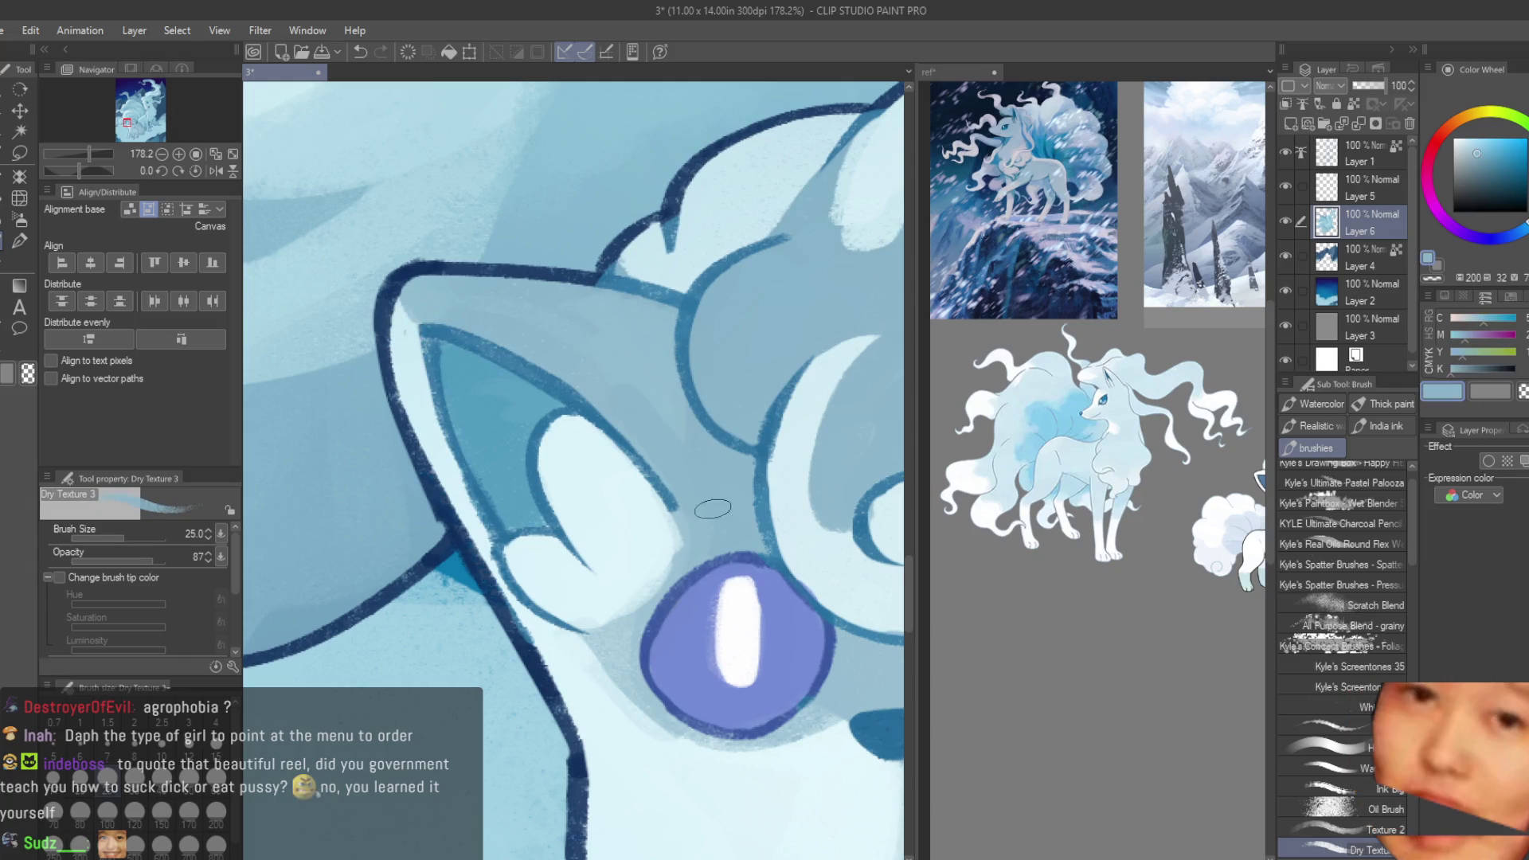
pyautogui.scroll(-4, 477, 417)
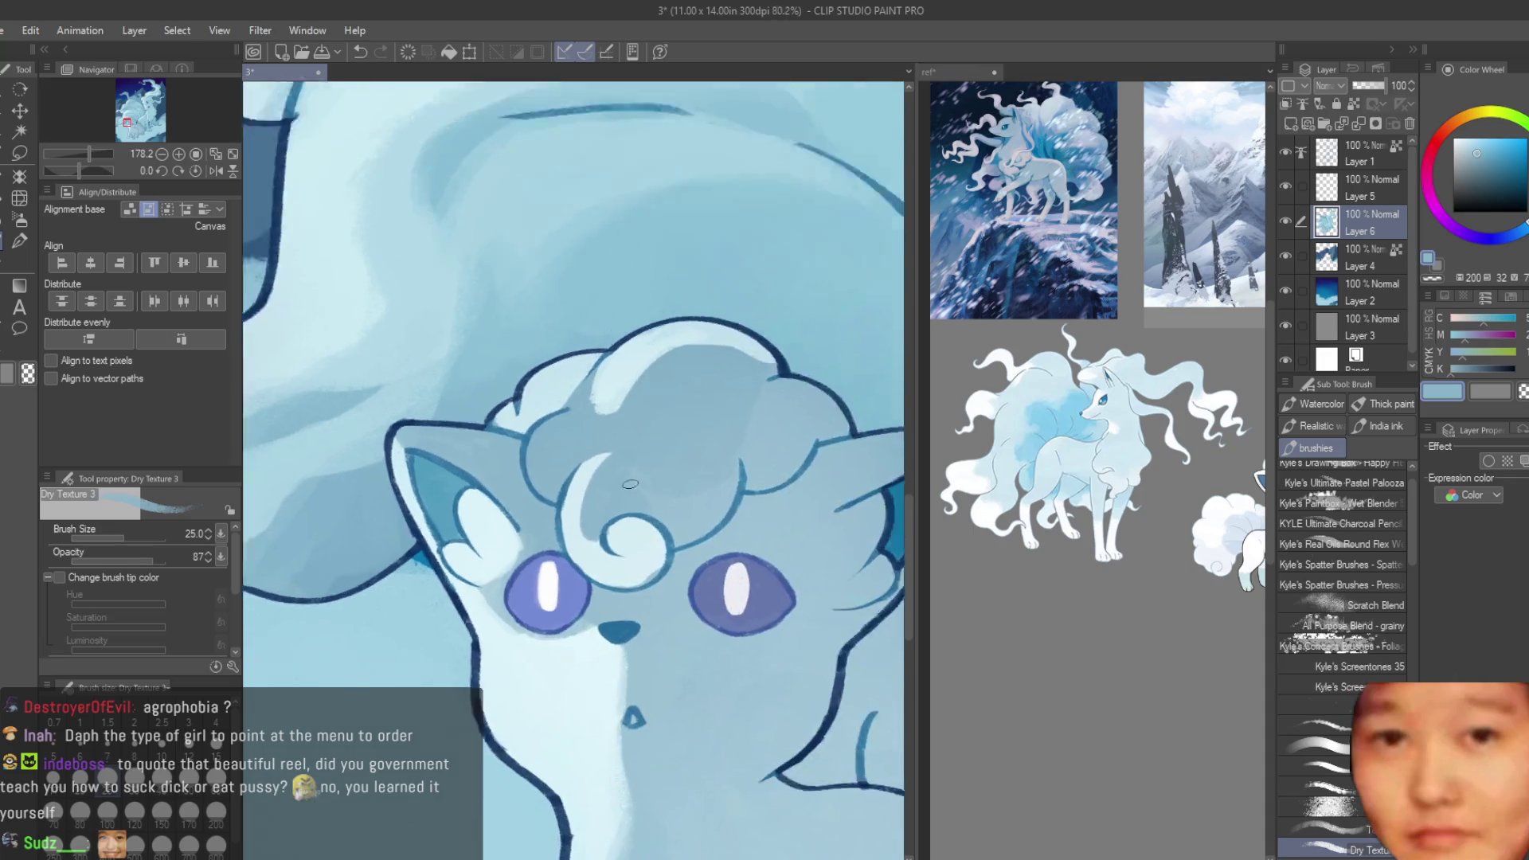
pyautogui.scroll(4, 529, 360)
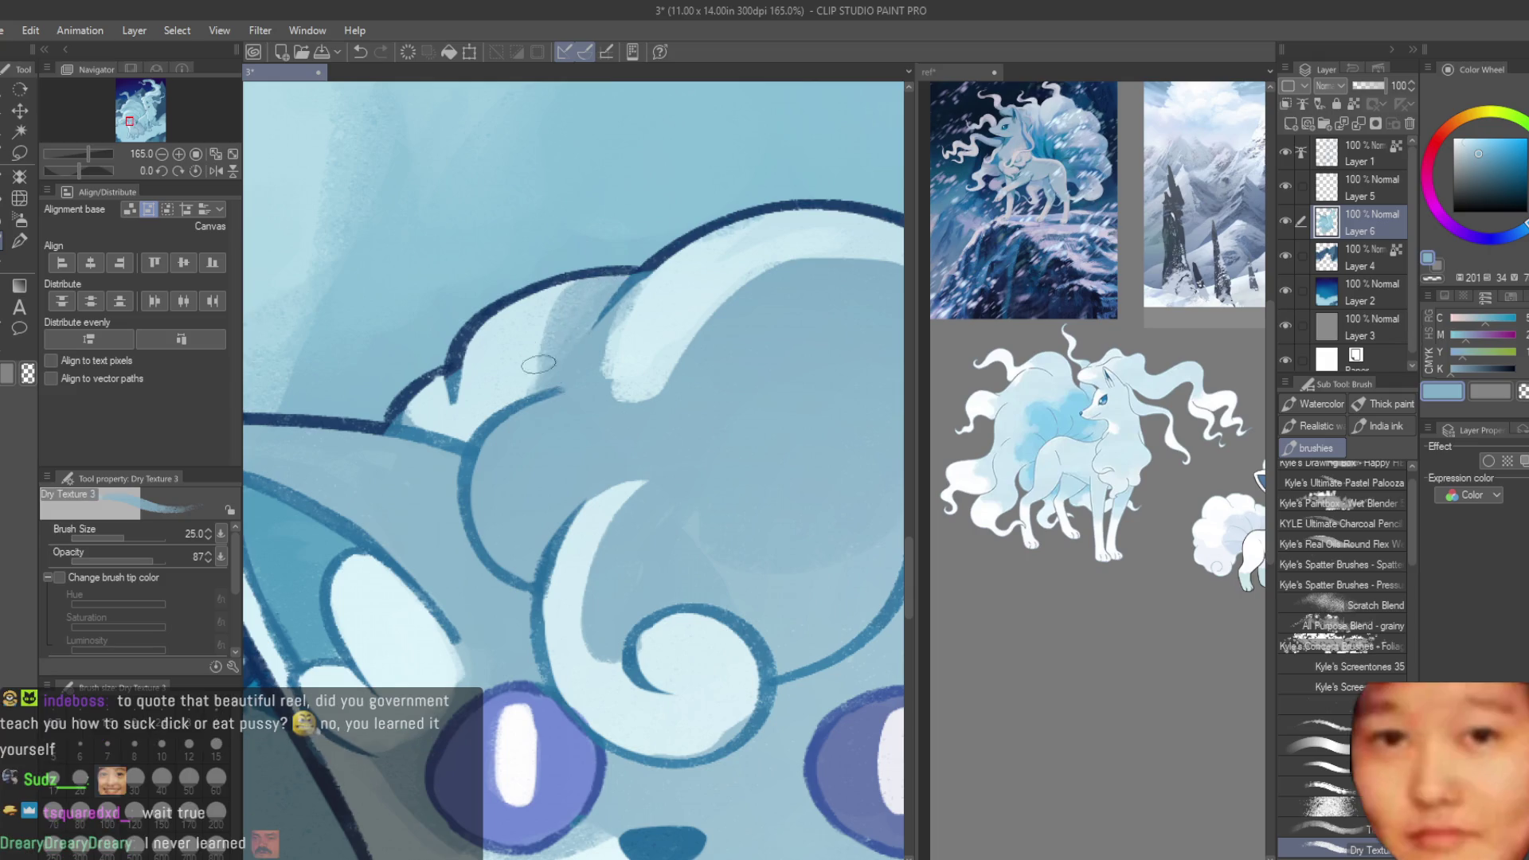
pyautogui.keyDown('alt'); pyautogui.click(536, 358); pyautogui.keyUp('alt')
pyautogui.scroll(-5, 544, 420)
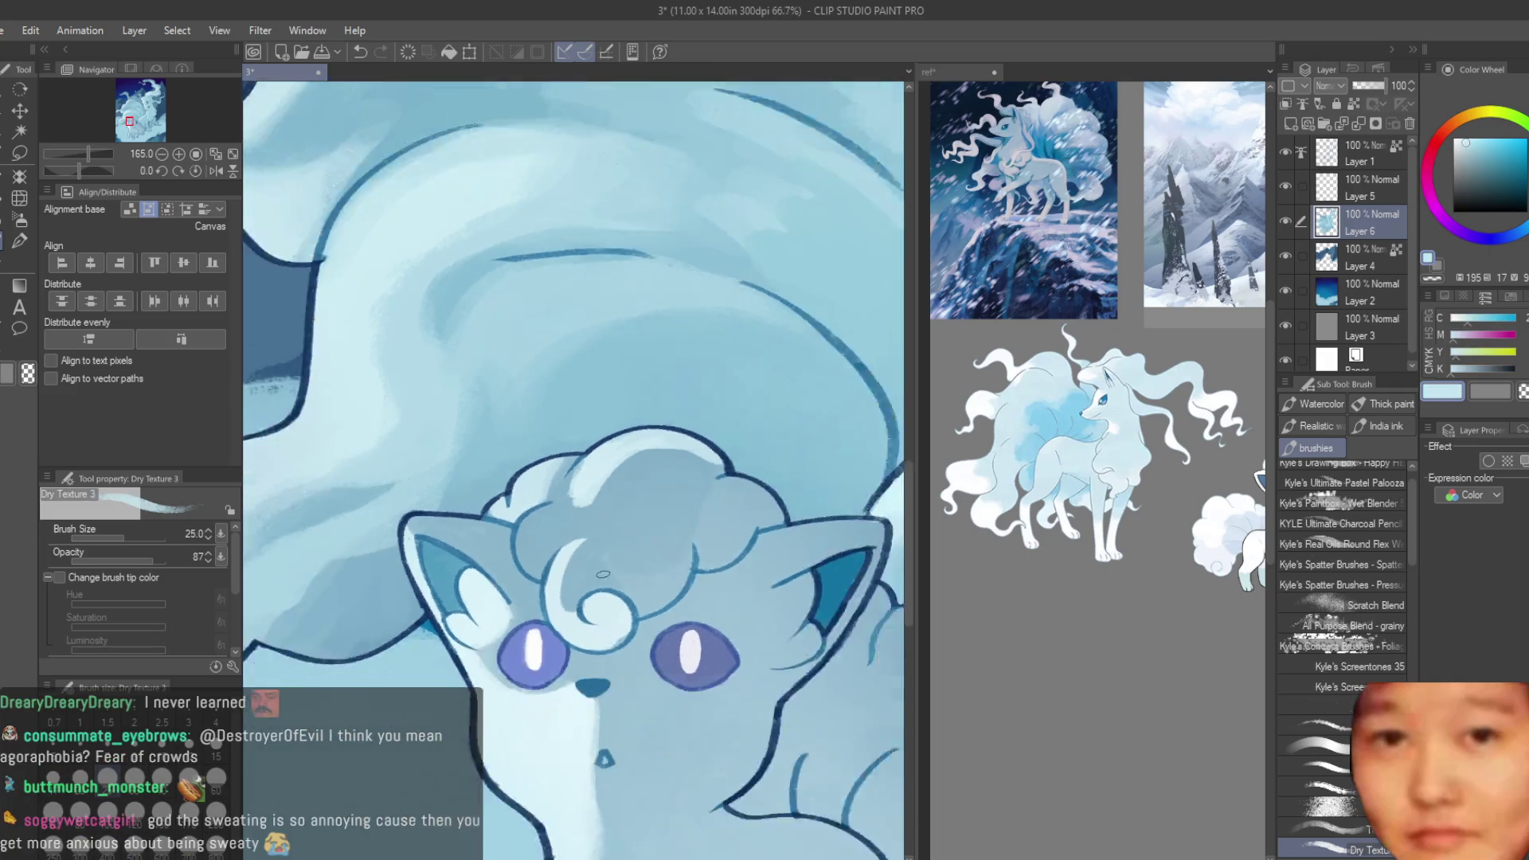
pyautogui.scroll(2, 526, 470)
pyautogui.scroll(2, 507, 520)
pyautogui.moveTo(553, 514); pyautogui.dragTo(501, 605)
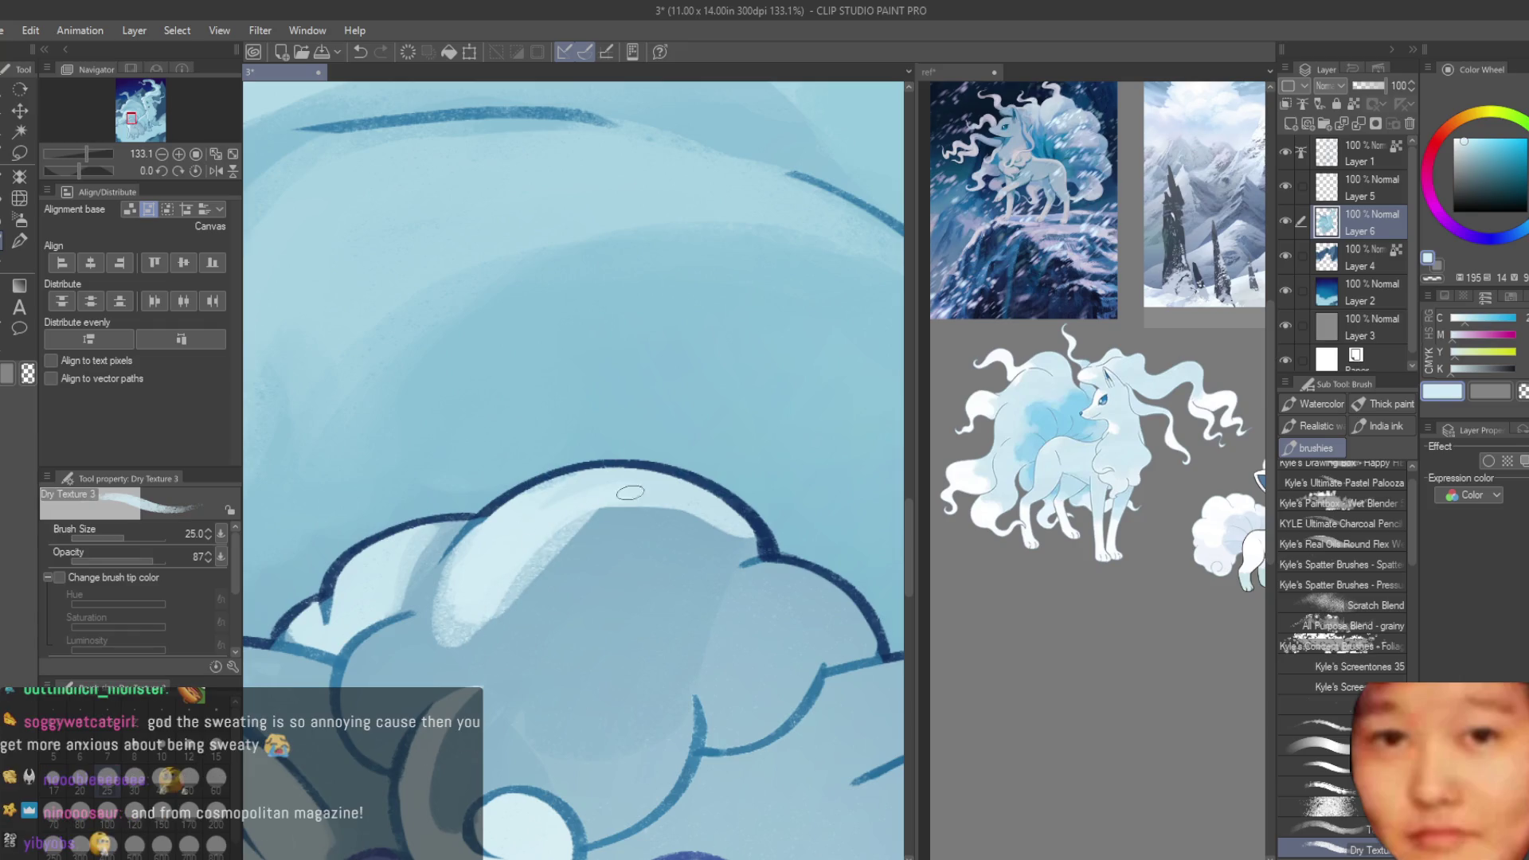
pyautogui.moveTo(571, 514); pyautogui.dragTo(604, 505)
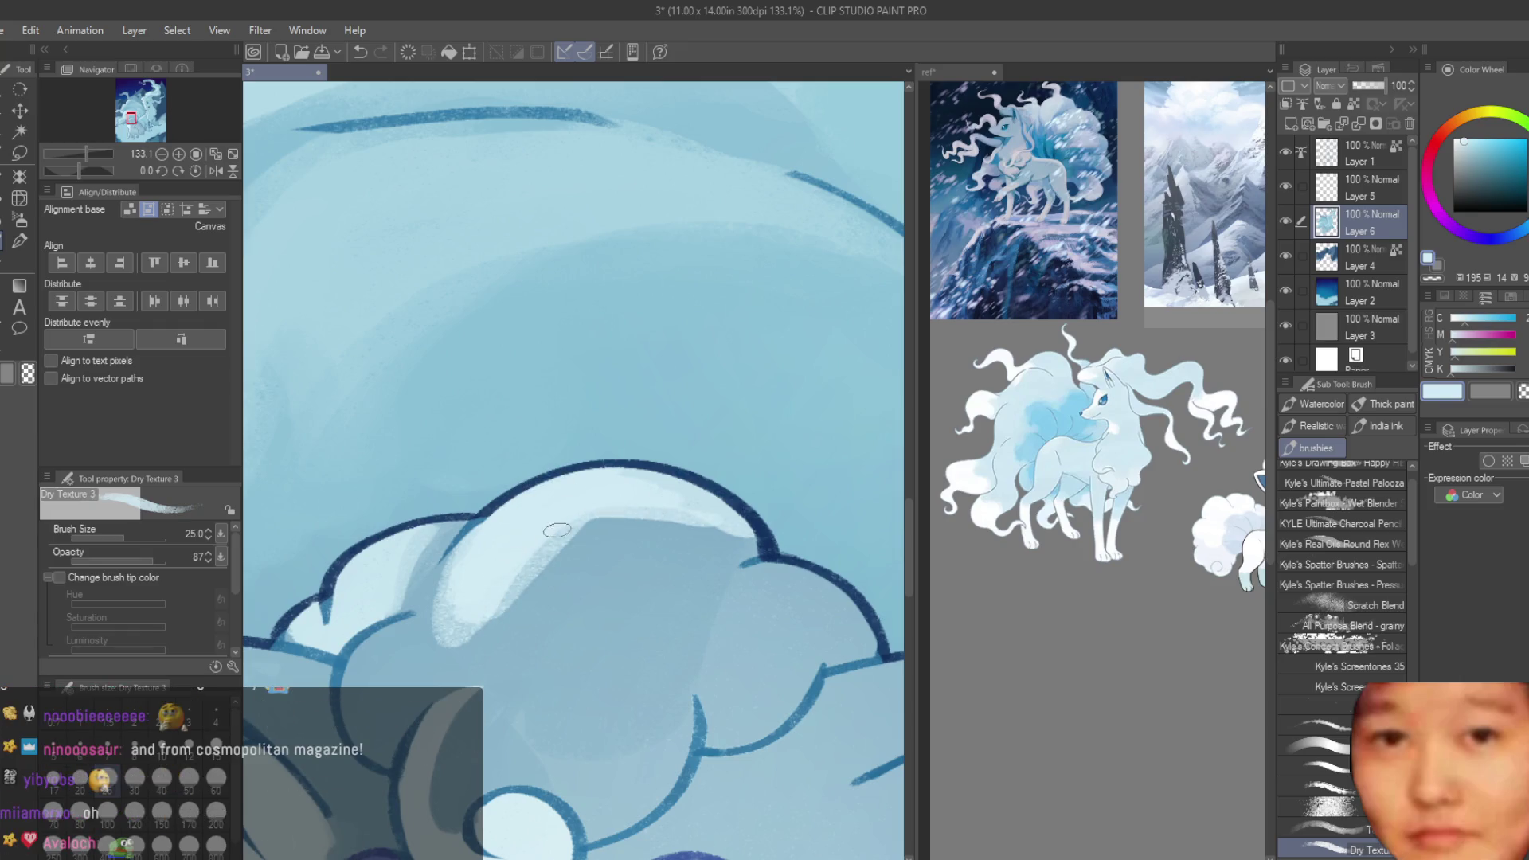
# - Lay darker blue over the tuft highlight, then repaint light strokes along its upper edge
pyautogui.keyDown('alt'); pyautogui.click(593, 553); pyautogui.keyUp('alt')
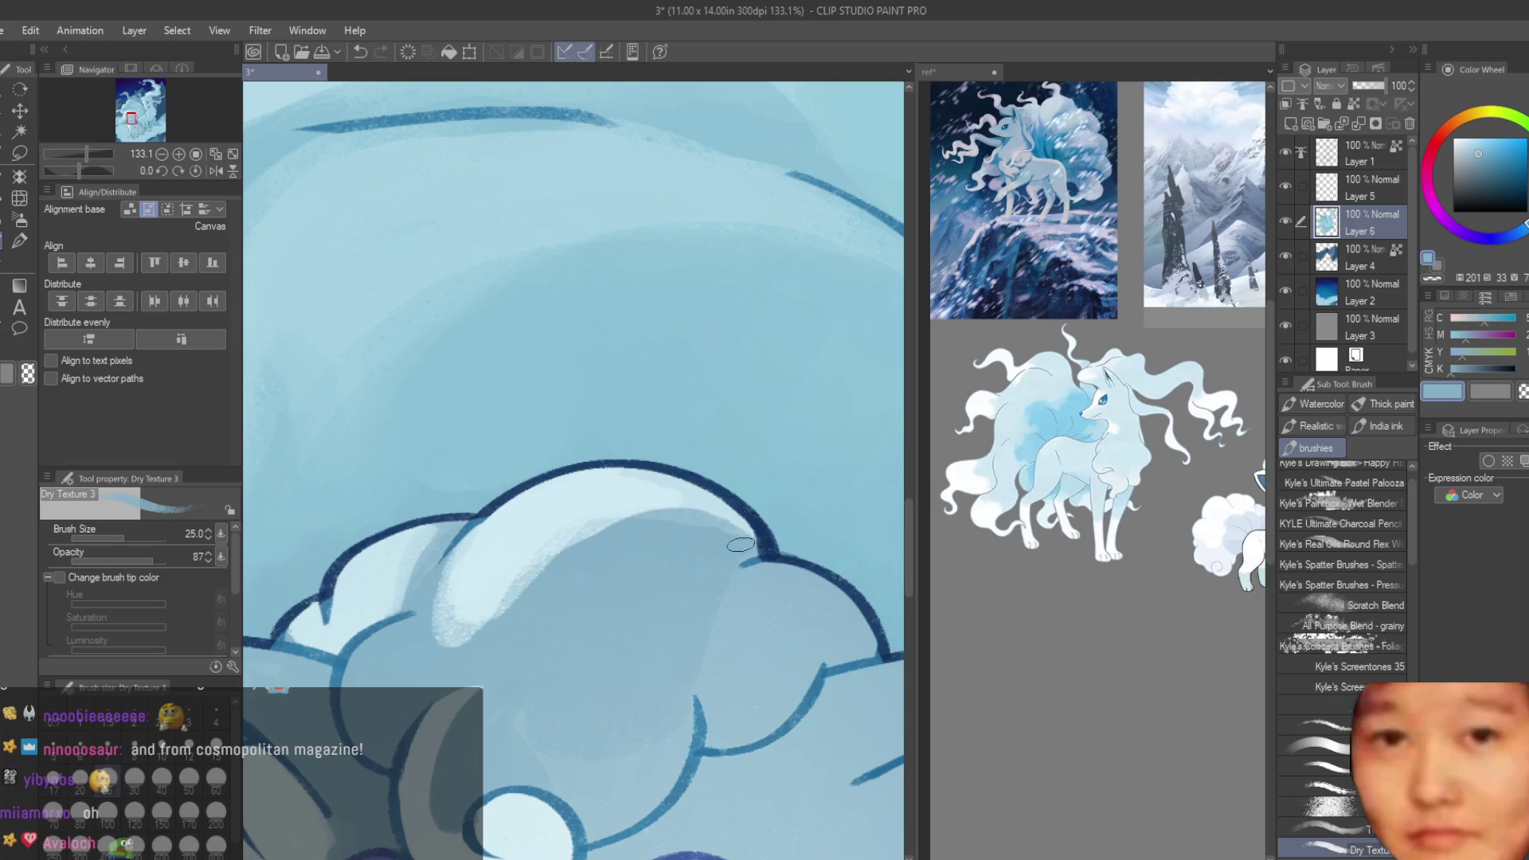
pyautogui.moveTo(740, 530); pyautogui.dragTo(555, 562)
pyautogui.keyDown('alt'); pyautogui.click(544, 584); pyautogui.keyUp('alt')
pyautogui.moveTo(685, 502); pyautogui.dragTo(448, 651)
pyautogui.hotkey('ctrl', '-')
pyautogui.hotkey('ctrl', '-')
pyautogui.hotkey('ctrl', '-')
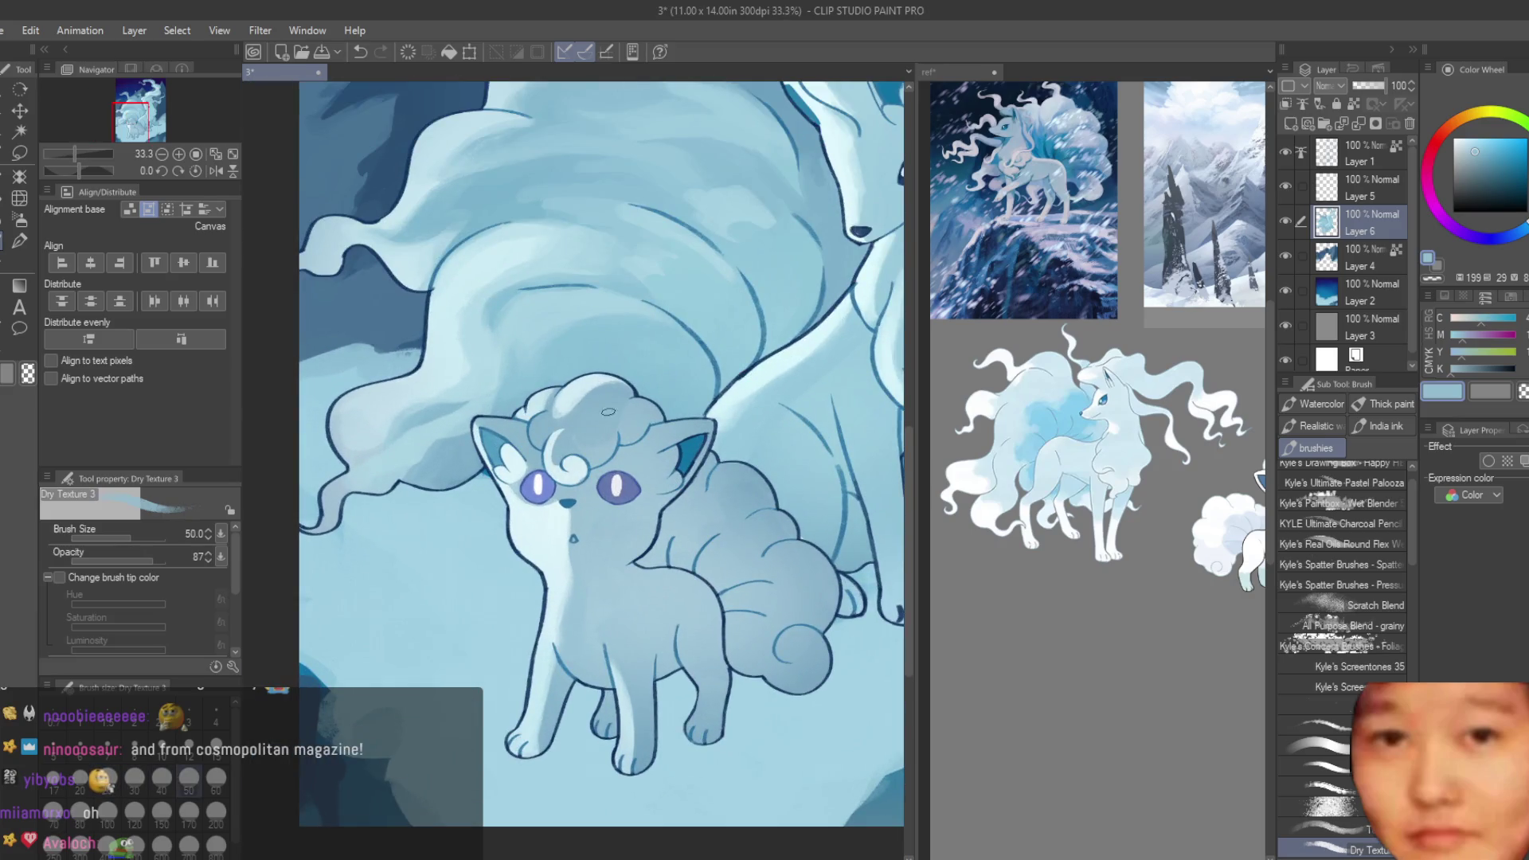
# - Fill the inside of the Vulpix's forehead swirl and its lower part with medium blue
pyautogui.hotkey('ctrl', '+')
pyautogui.hotkey('ctrl', '+')
pyautogui.hotkey('ctrl', '+')
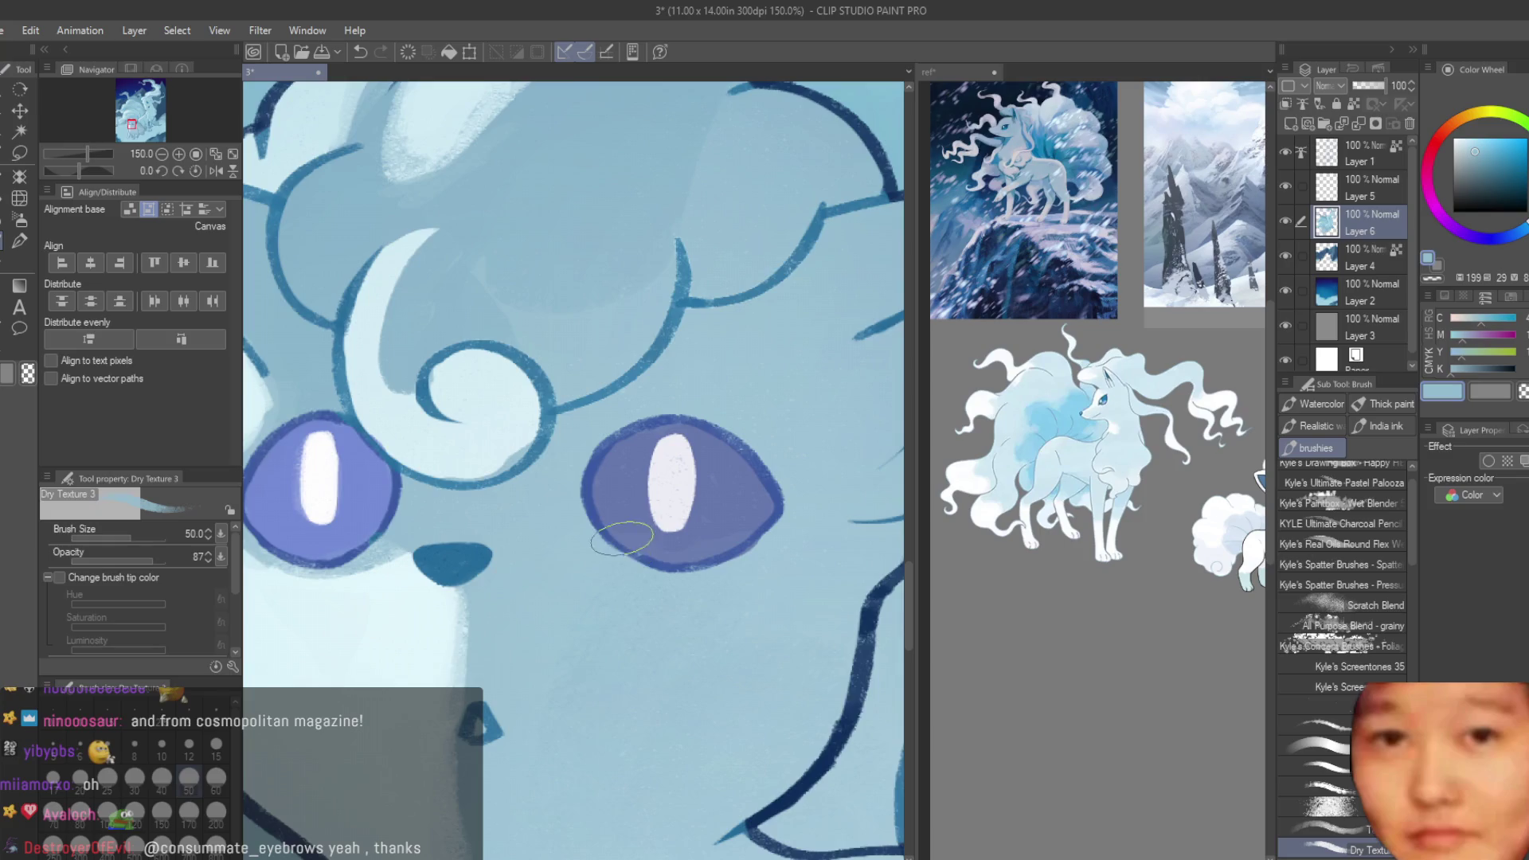
pyautogui.keyDown('alt'); pyautogui.click(443, 426); pyautogui.keyUp('alt')
pyautogui.scroll(-1, 368, 300)
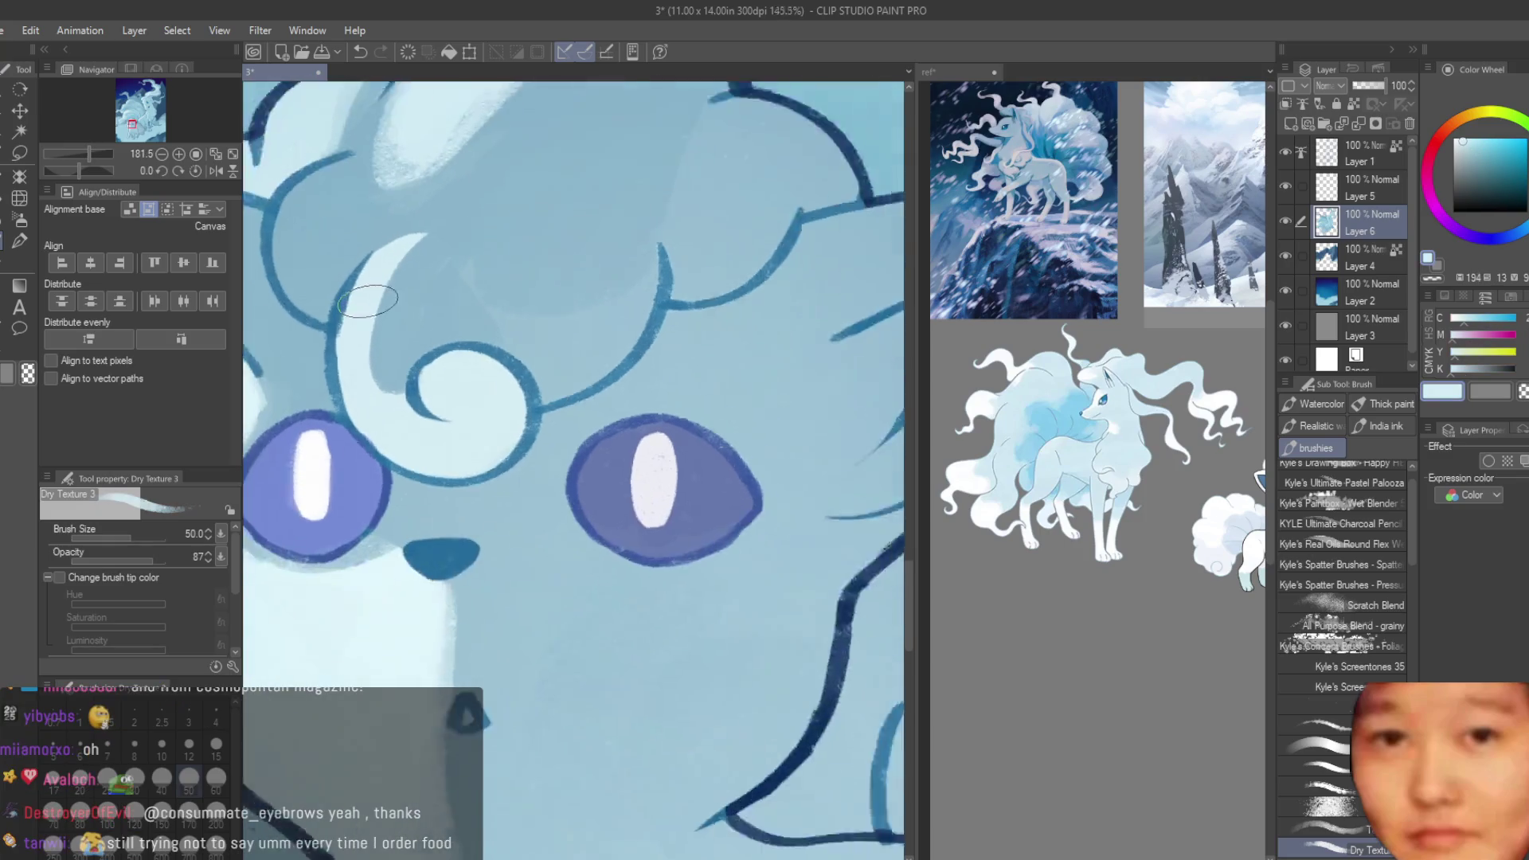
pyautogui.scroll(1, 368, 300)
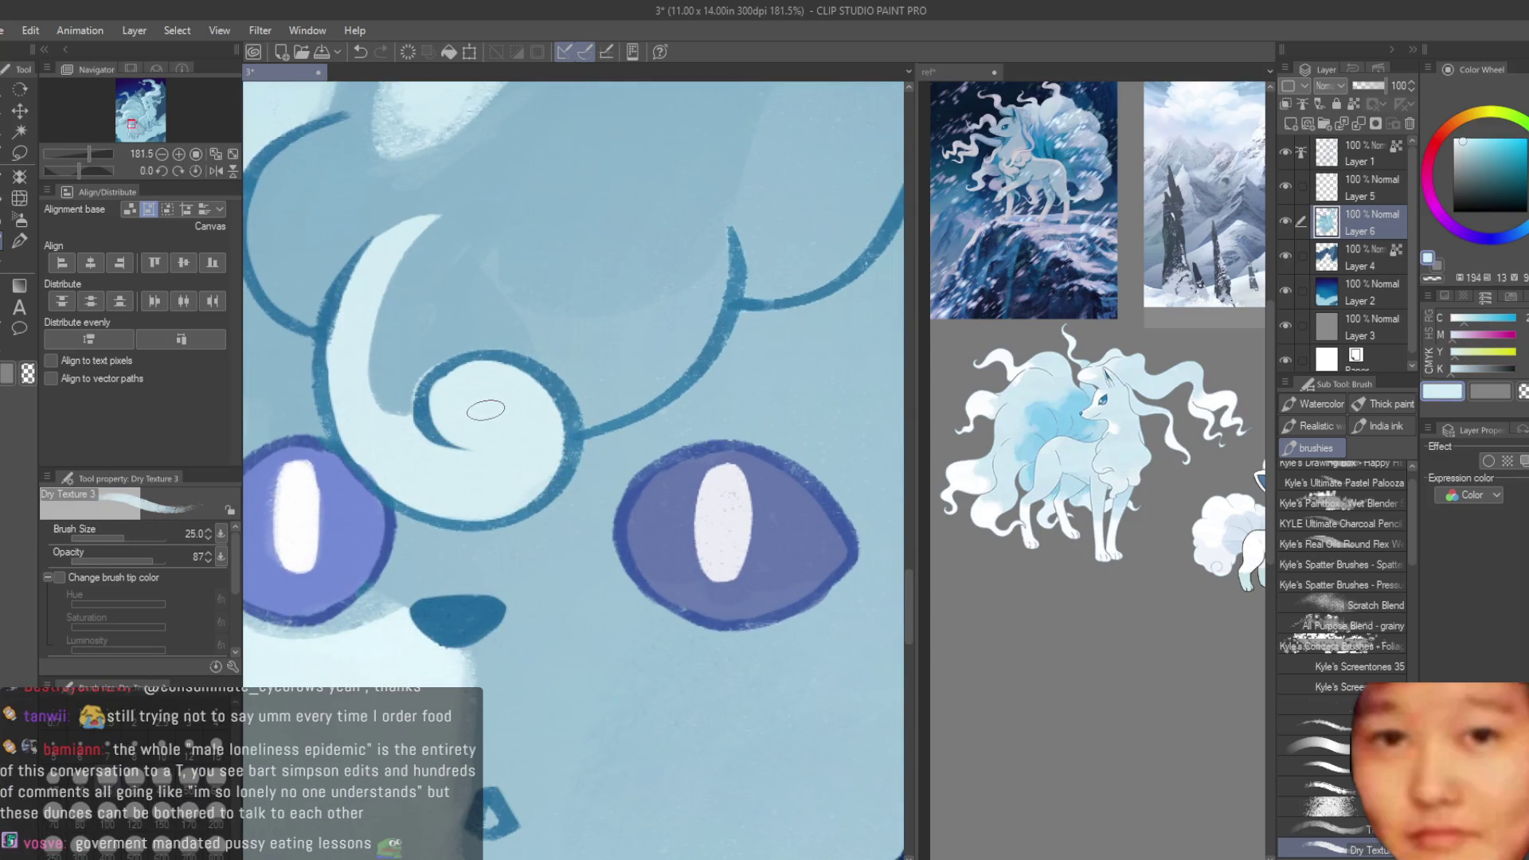
pyautogui.keyDown('alt'); pyautogui.click(509, 350); pyautogui.keyUp('alt')
pyautogui.moveTo(494, 382); pyautogui.dragTo(515, 470)
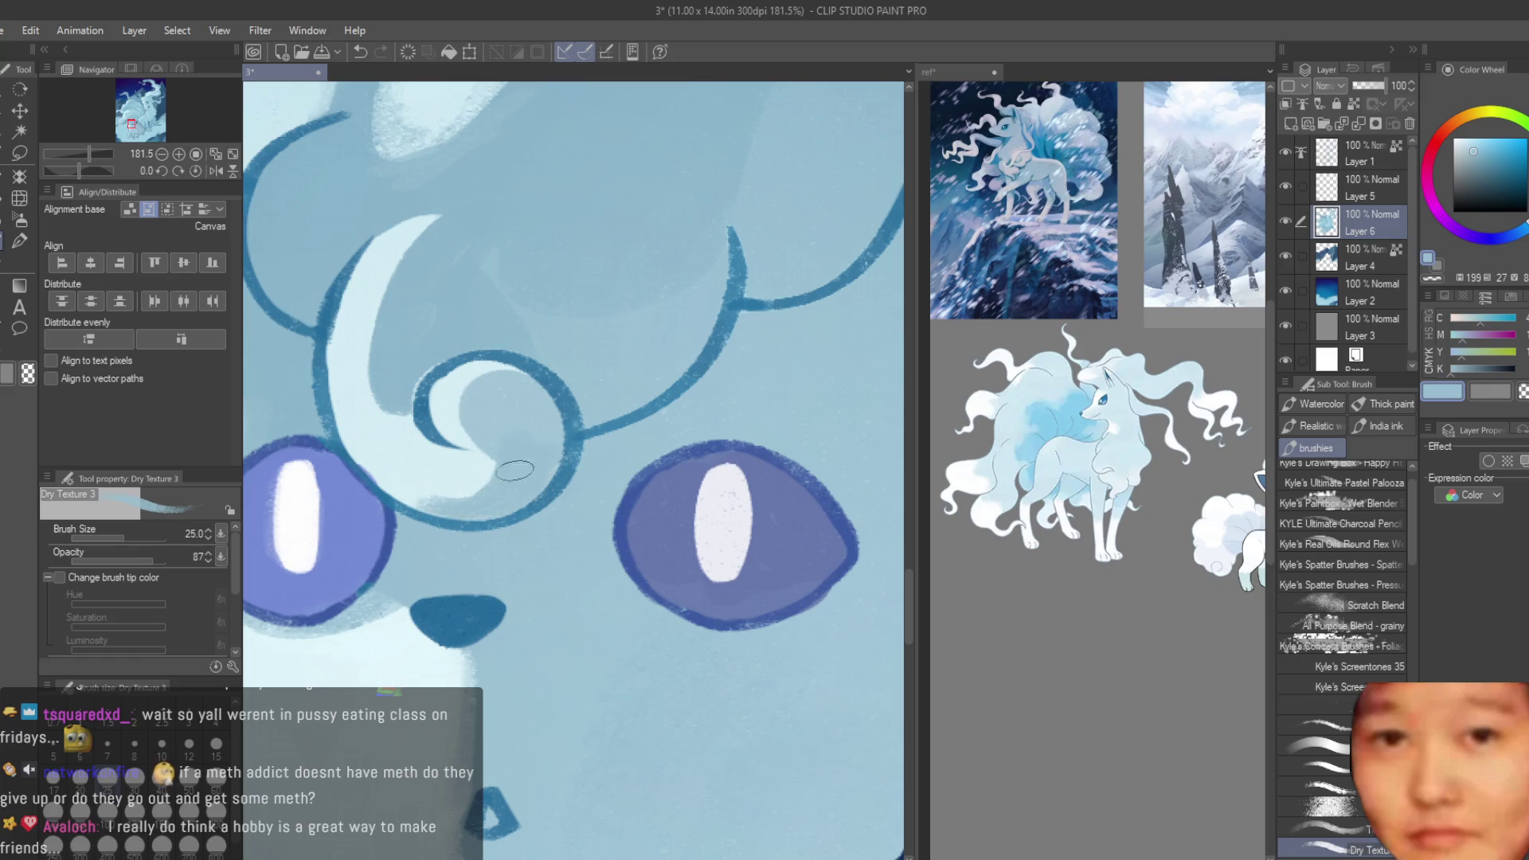
pyautogui.moveTo(438, 511); pyautogui.dragTo(446, 498)
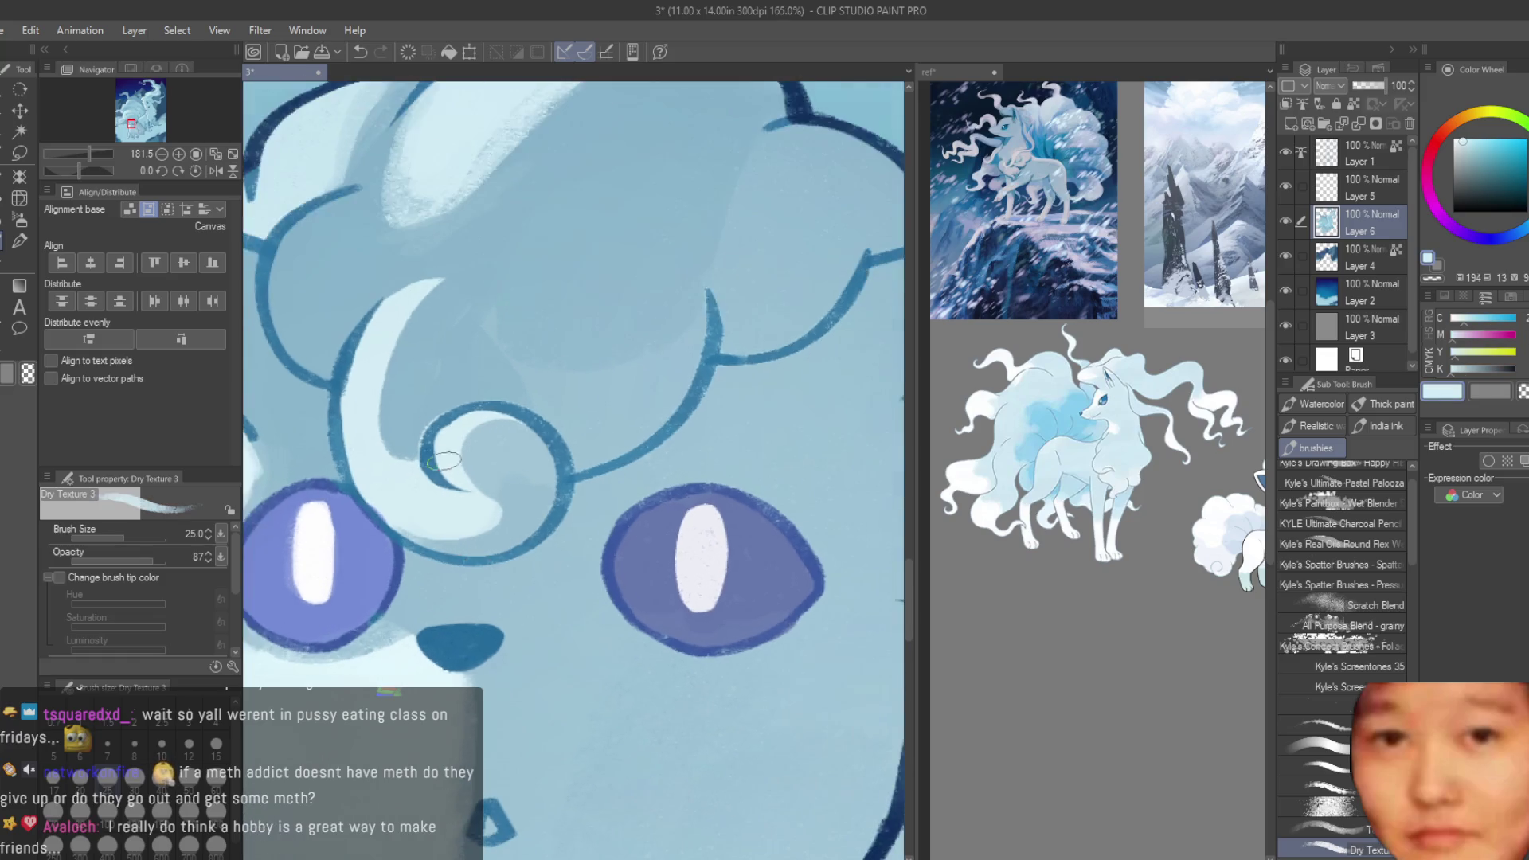
# - Paint the pale crescent on the forehead with mid-blue at the top and paler blue further up
pyautogui.scroll(-1, 458, 532)
pyautogui.keyDown('alt'); pyautogui.click(422, 415); pyautogui.keyUp('alt')
pyautogui.moveTo(422, 358); pyautogui.dragTo(398, 294)
pyautogui.keyDown('alt'); pyautogui.click(374, 414); pyautogui.keyUp('alt')
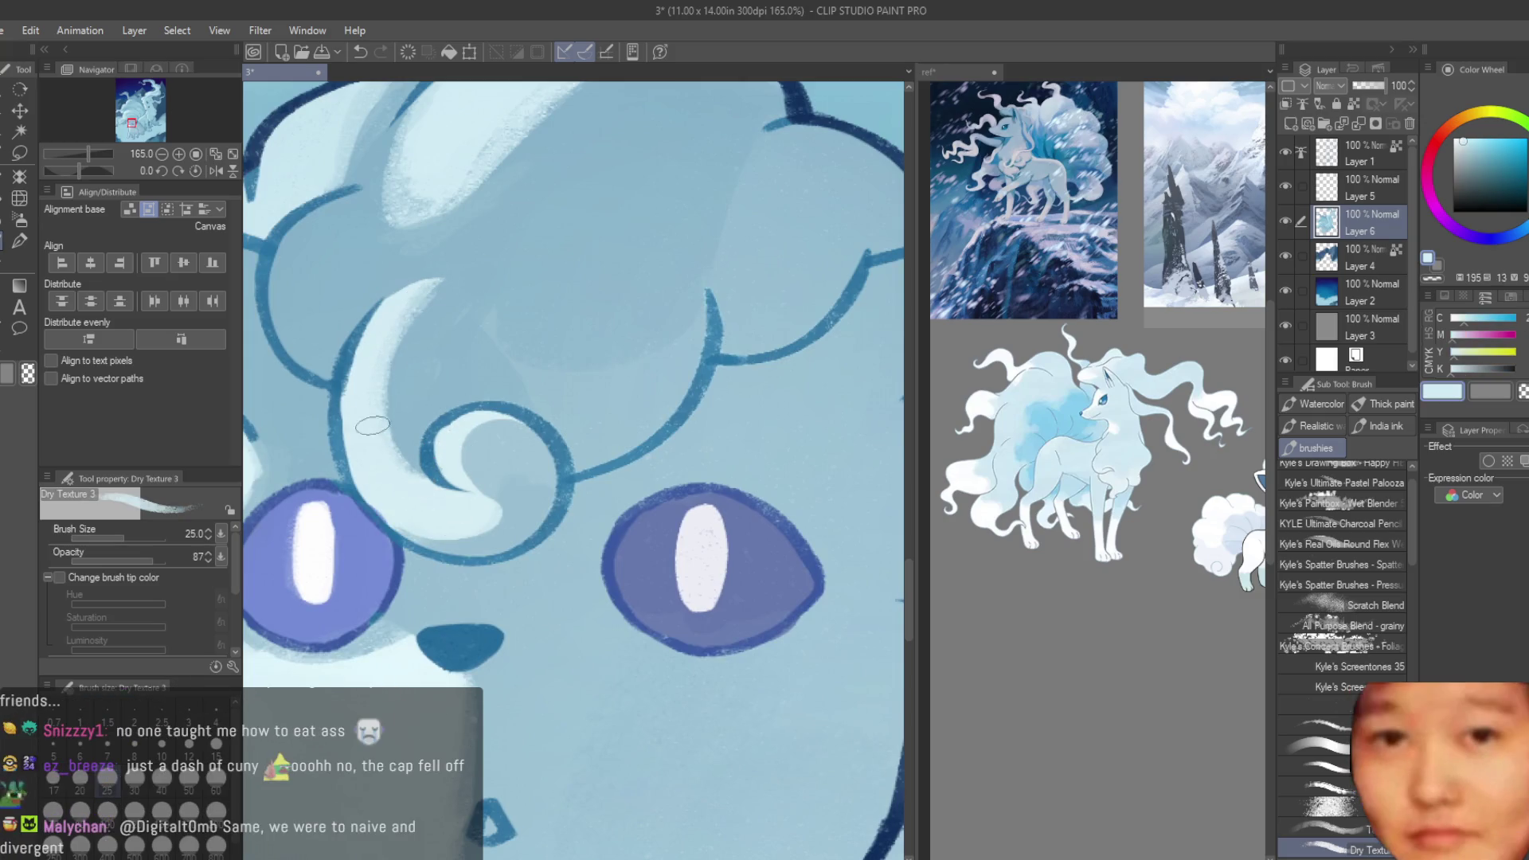
pyautogui.moveTo(374, 394); pyautogui.dragTo(434, 271)
pyautogui.keyDown('alt'); pyautogui.click(436, 249); pyautogui.keyUp('alt')
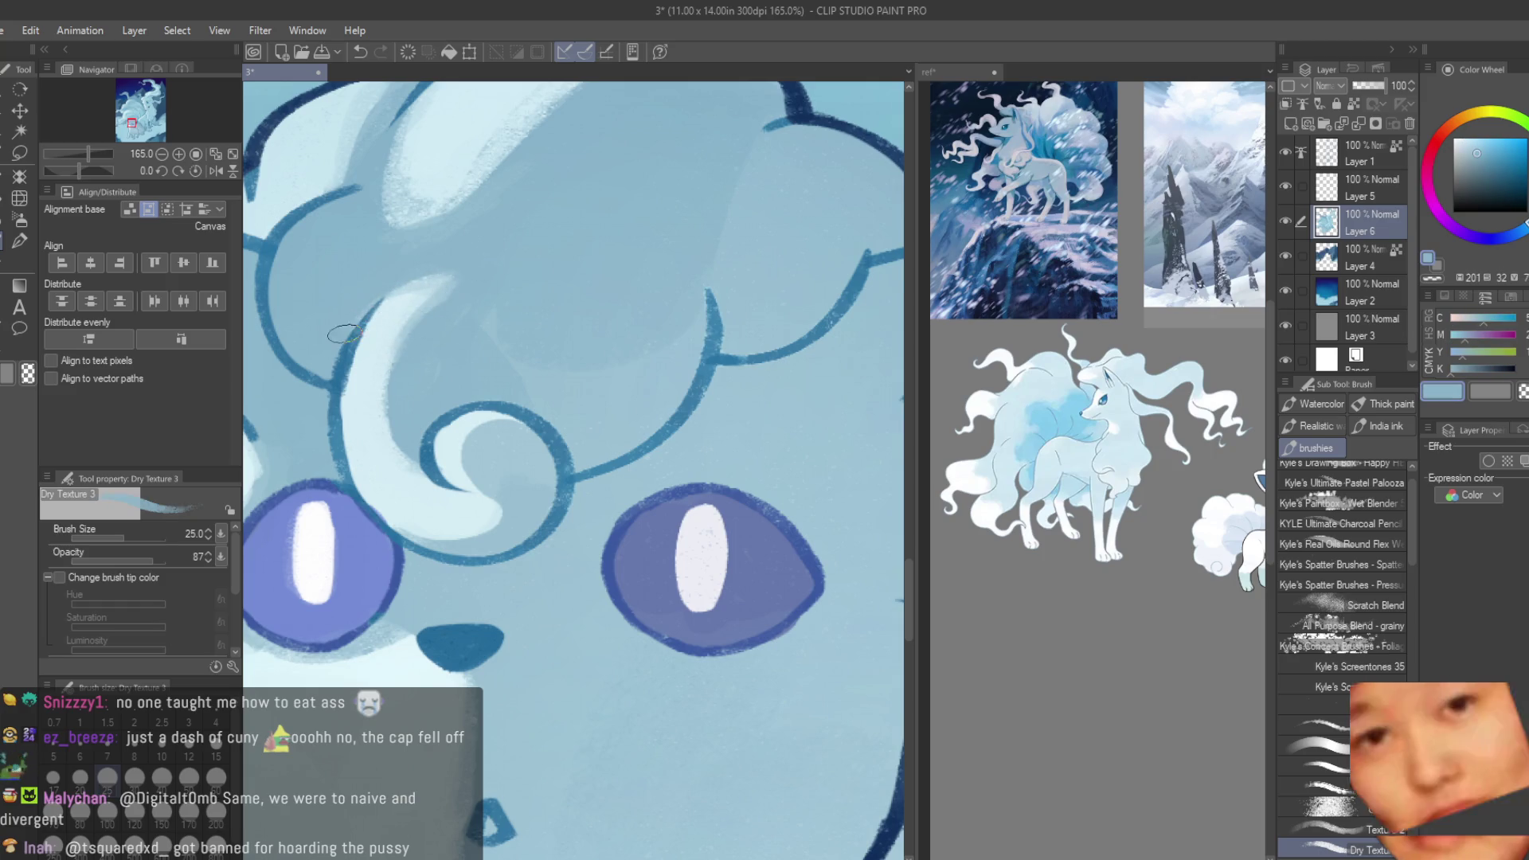
# - Enlarge the brush to size 40
pyautogui.scroll(-5, 488, 512)
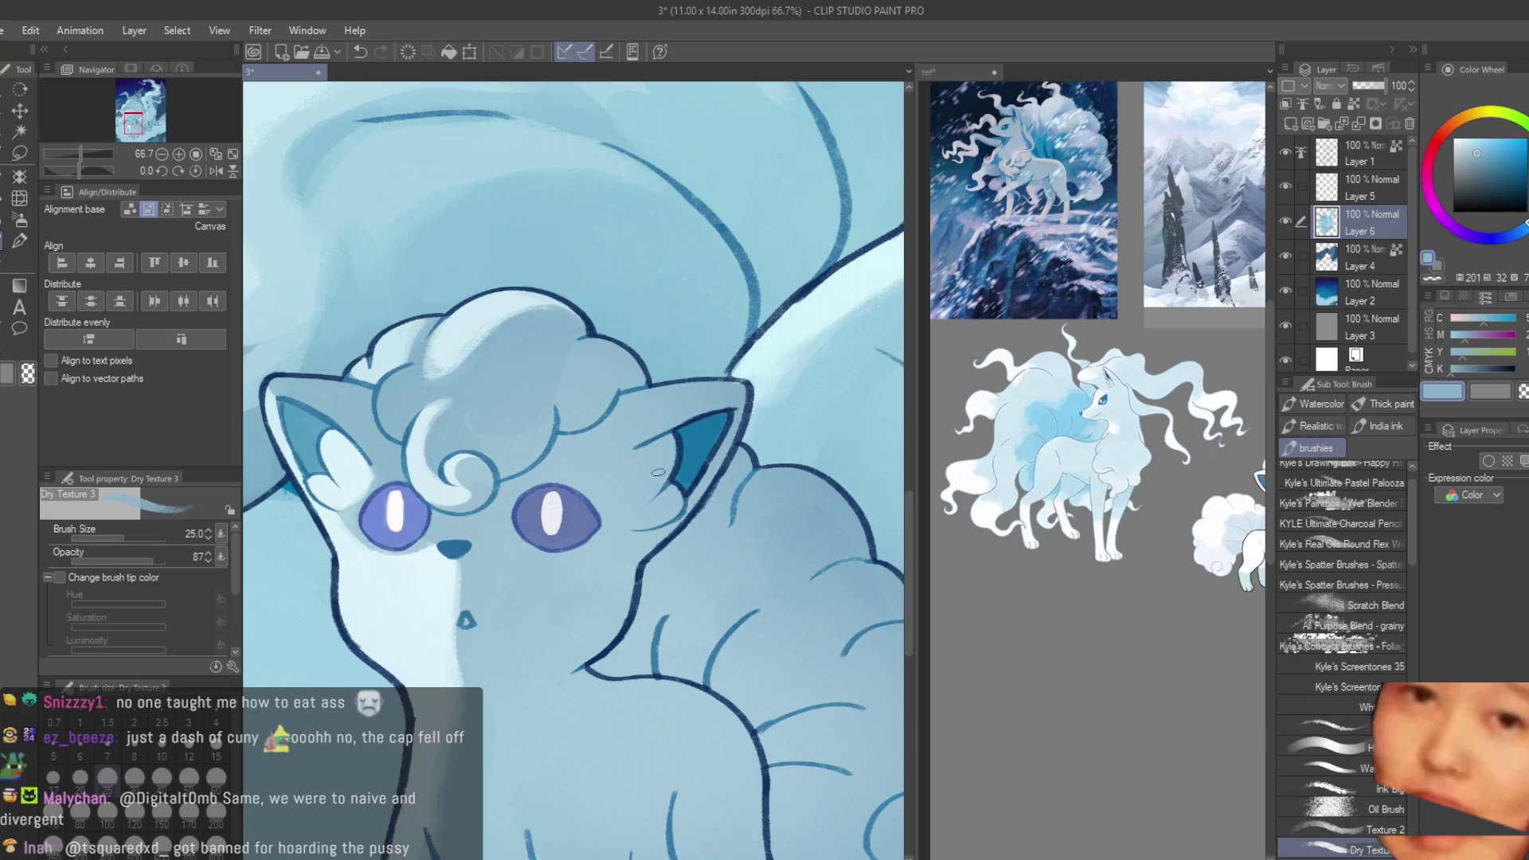
pyautogui.scroll(-1, 525, 478)
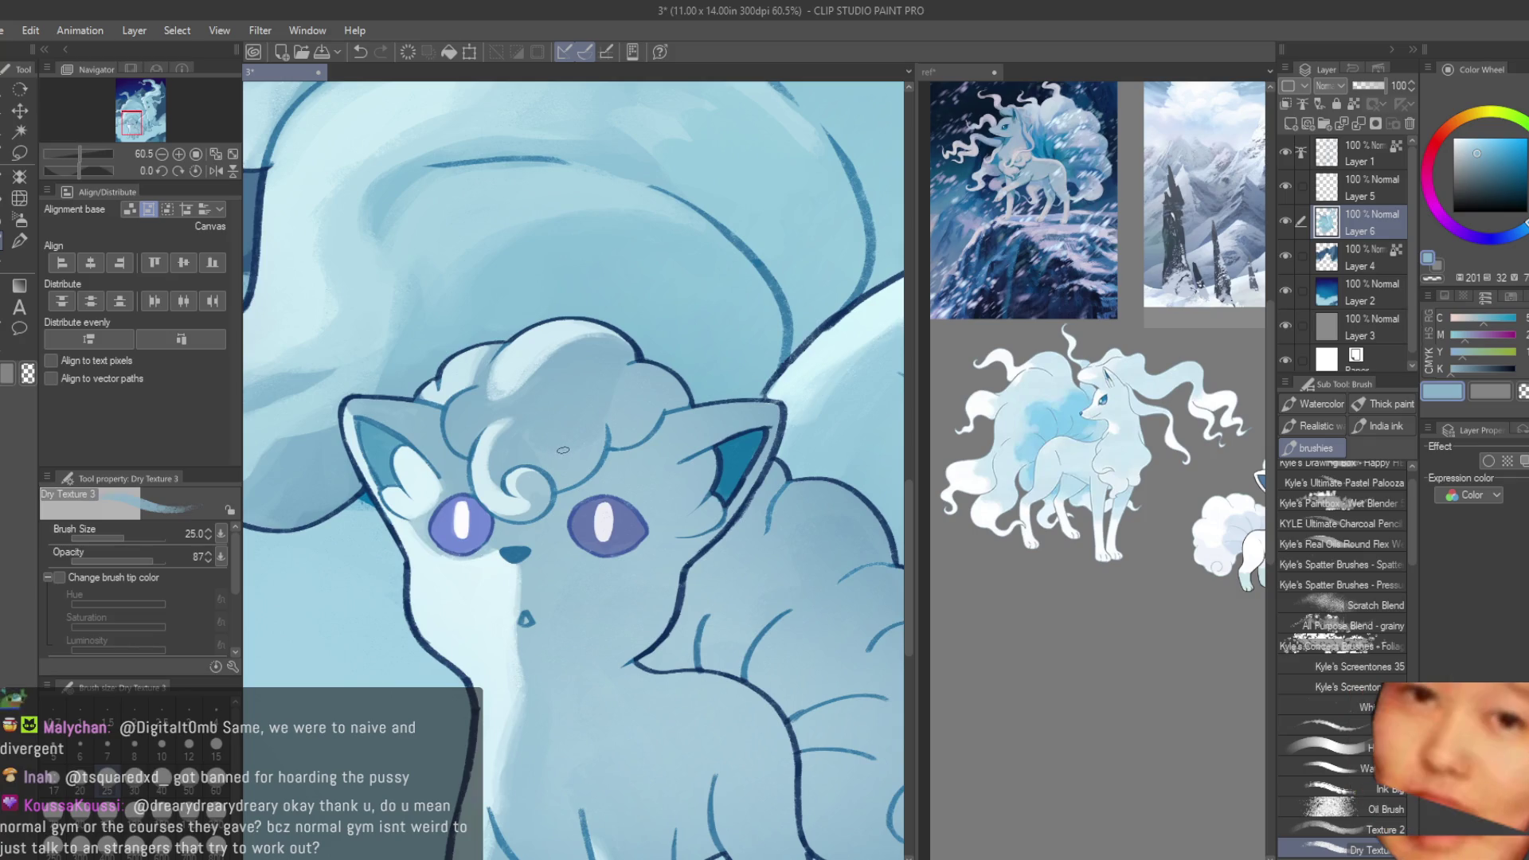
pyautogui.scroll(3, 460, 525)
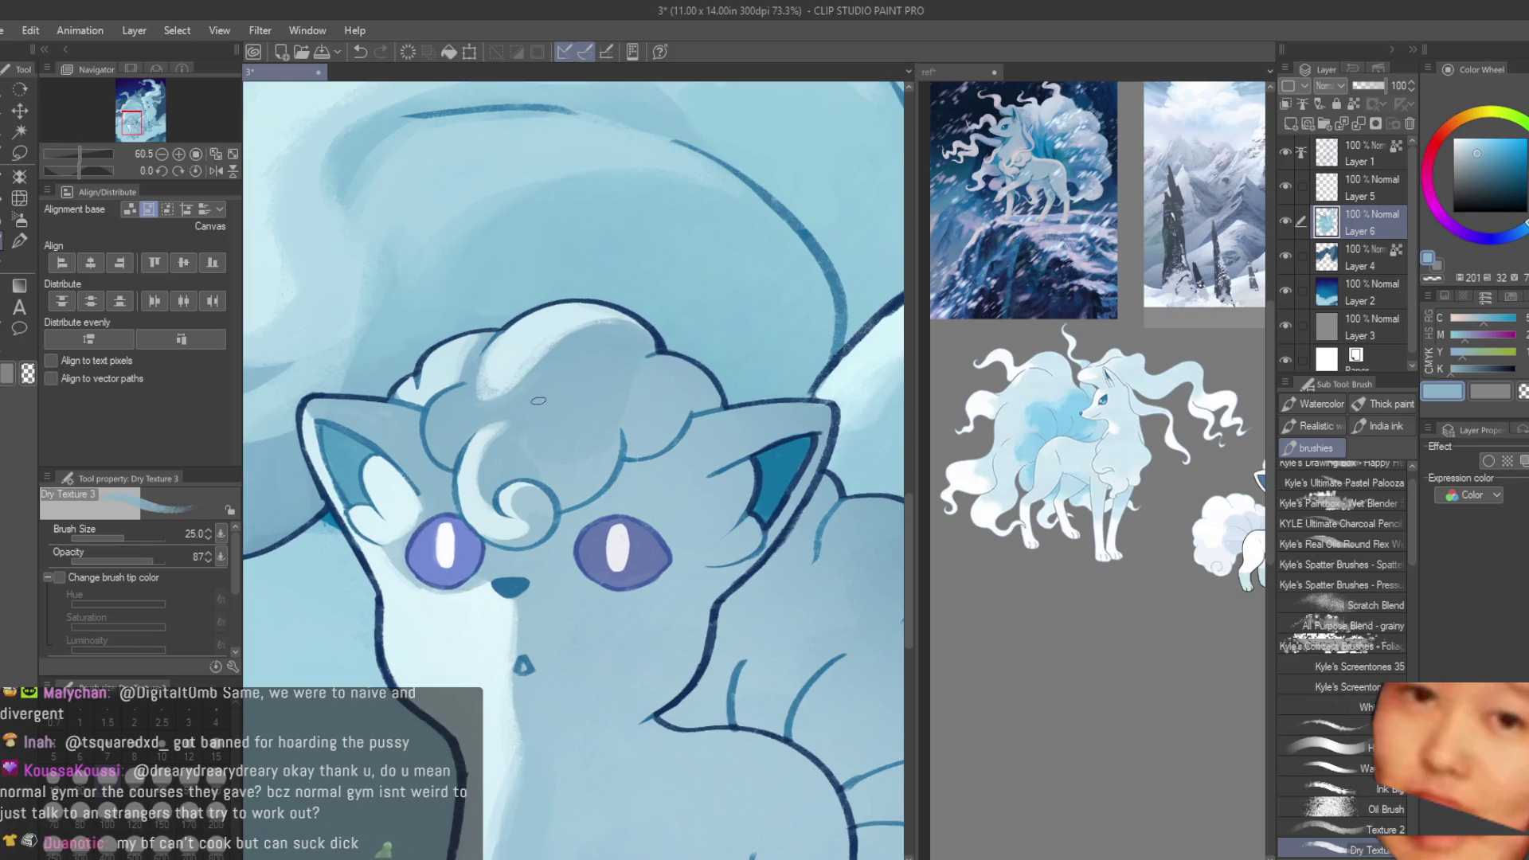
pyautogui.scroll(1, 549, 375)
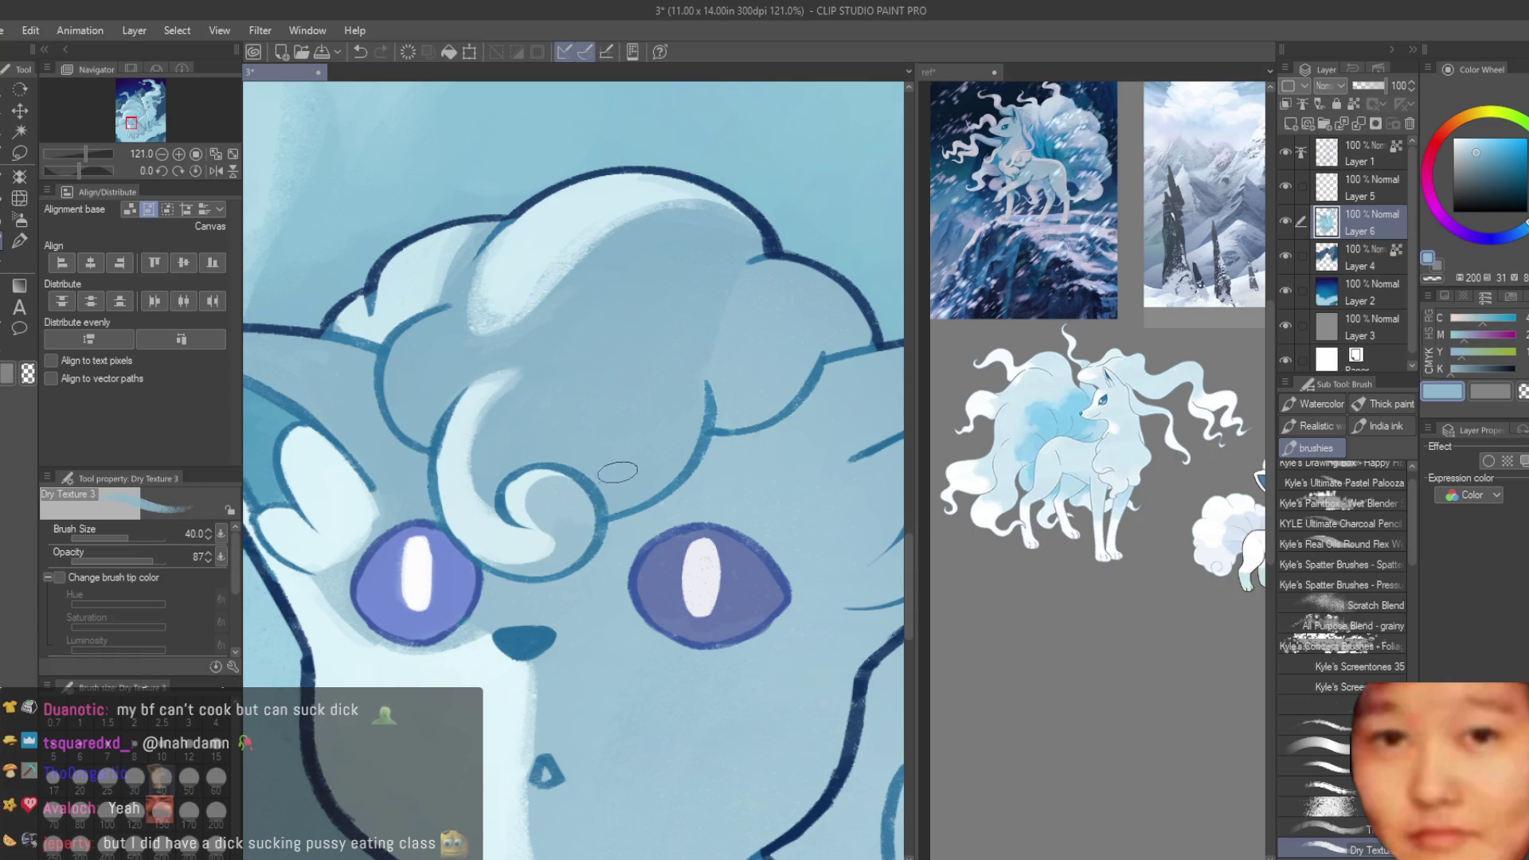
pyautogui.press(']')
pyautogui.press(']')
# - Add a new raster layer, Layer 7, above Layer 6 for shading
pyautogui.scroll(-2, 608, 464)
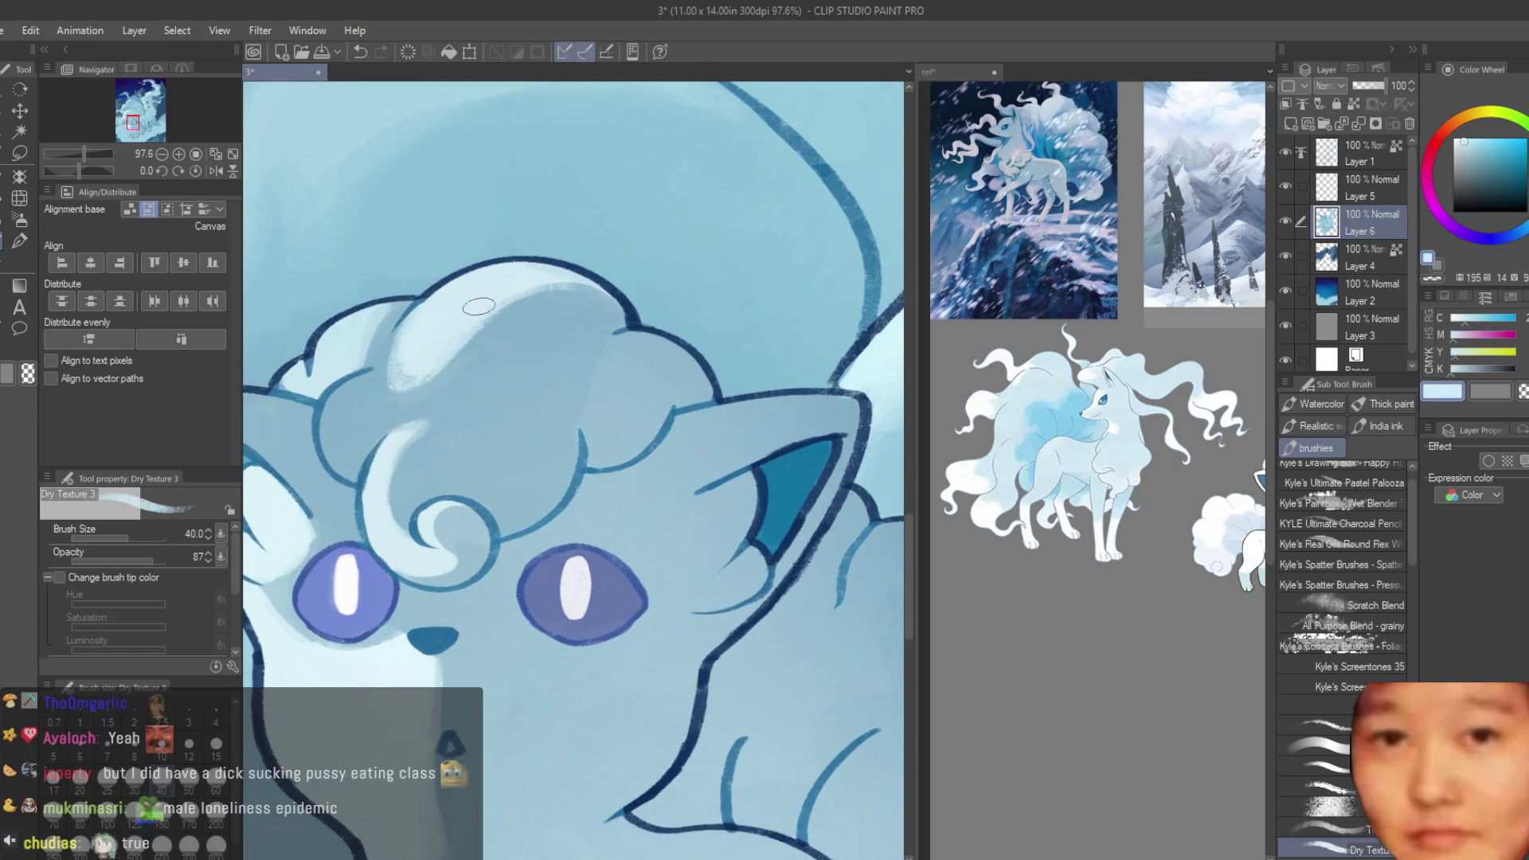
pyautogui.scroll(-4, 462, 335)
pyautogui.scroll(2, 697, 671)
pyautogui.scroll(-1, 697, 671)
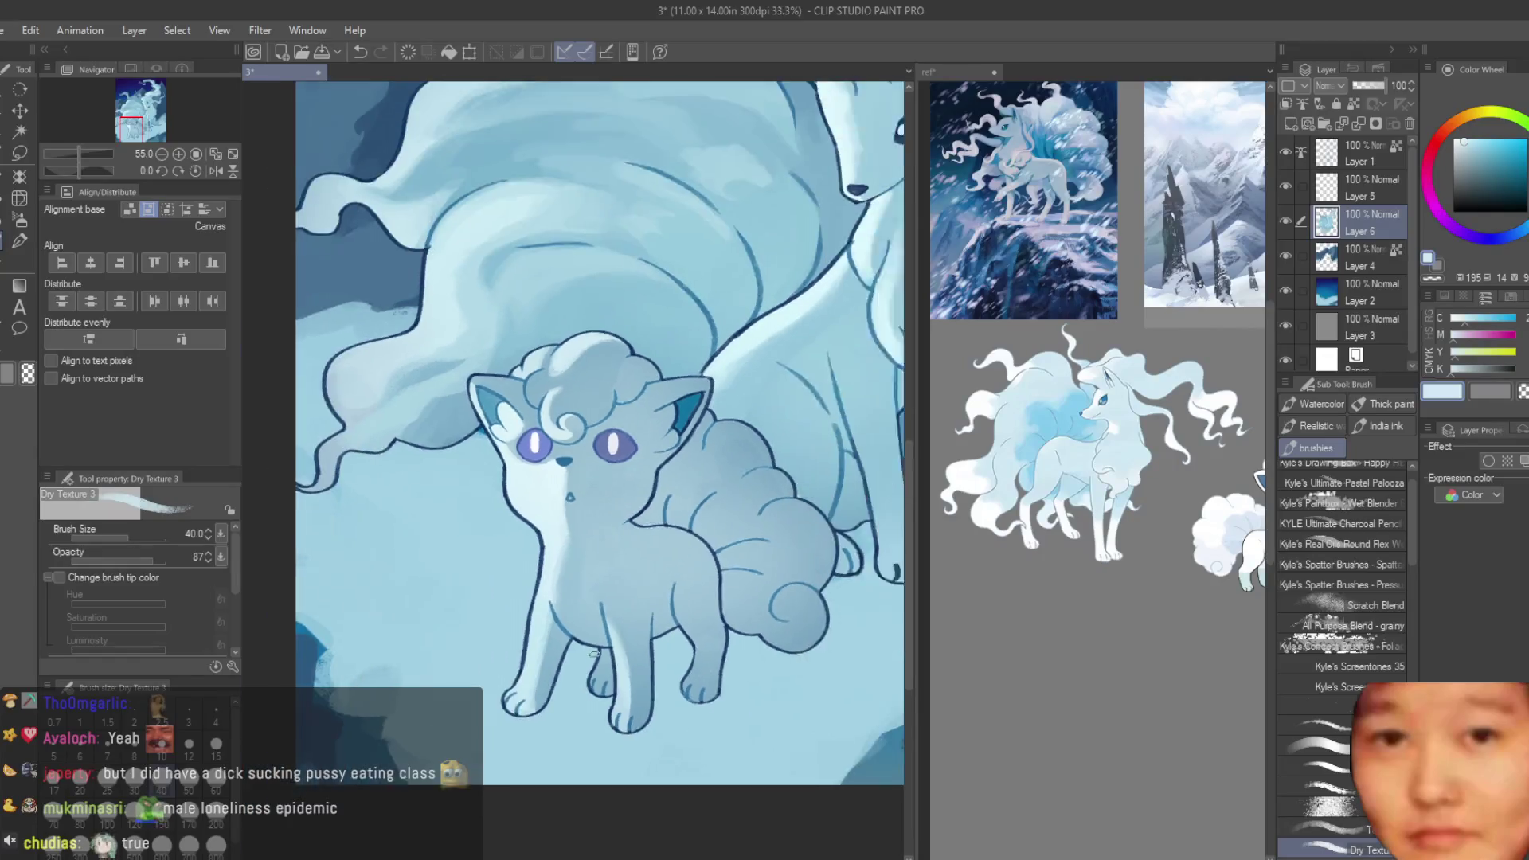
pyautogui.scroll(-2, 716, 652)
pyautogui.scroll(-2, 765, 621)
pyautogui.scroll(-1, 814, 583)
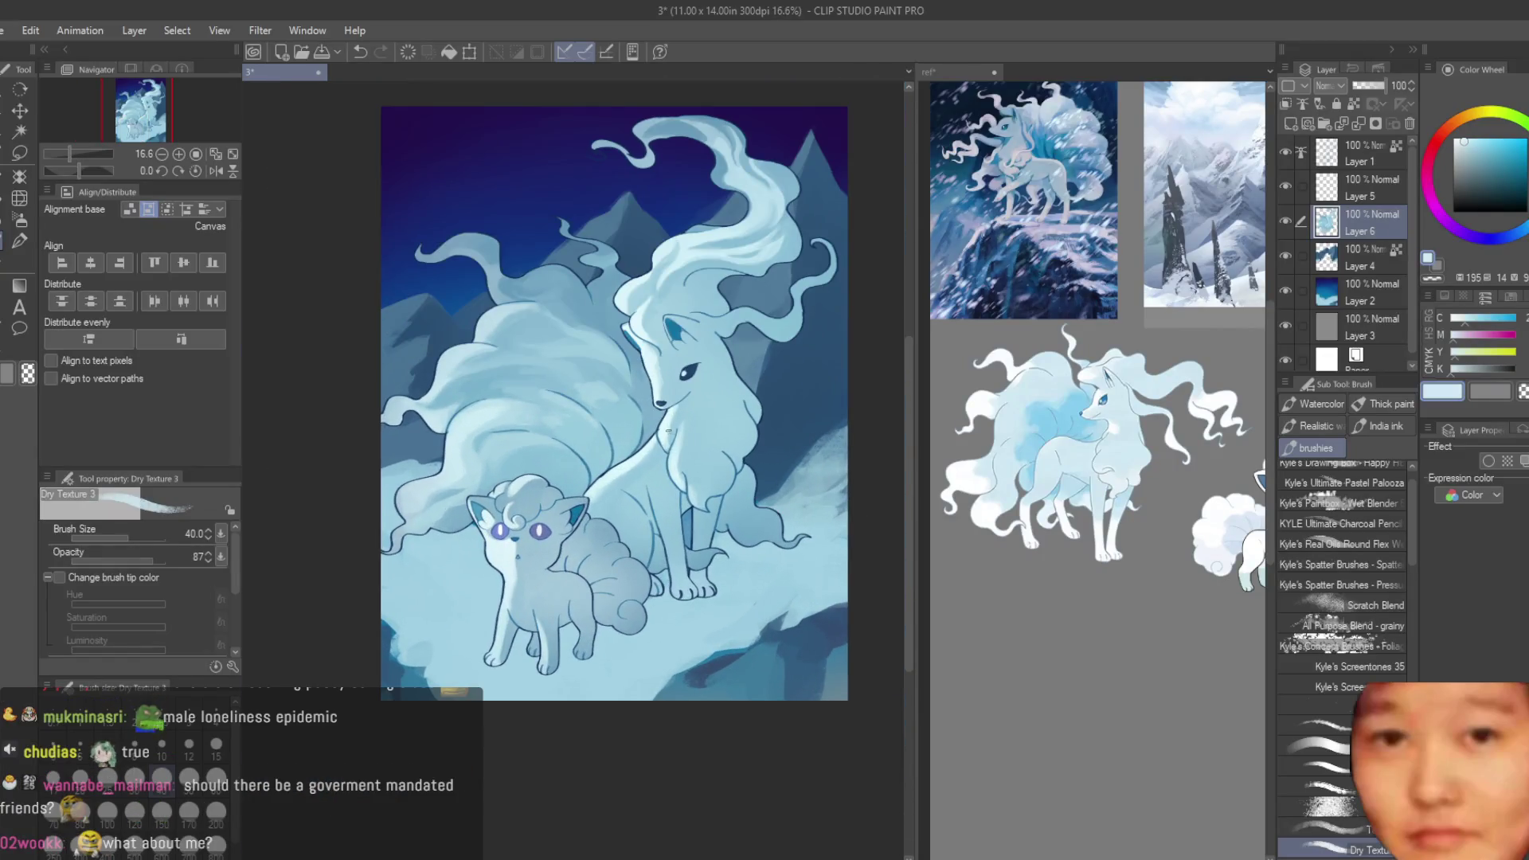
pyautogui.scroll(2, 691, 410)
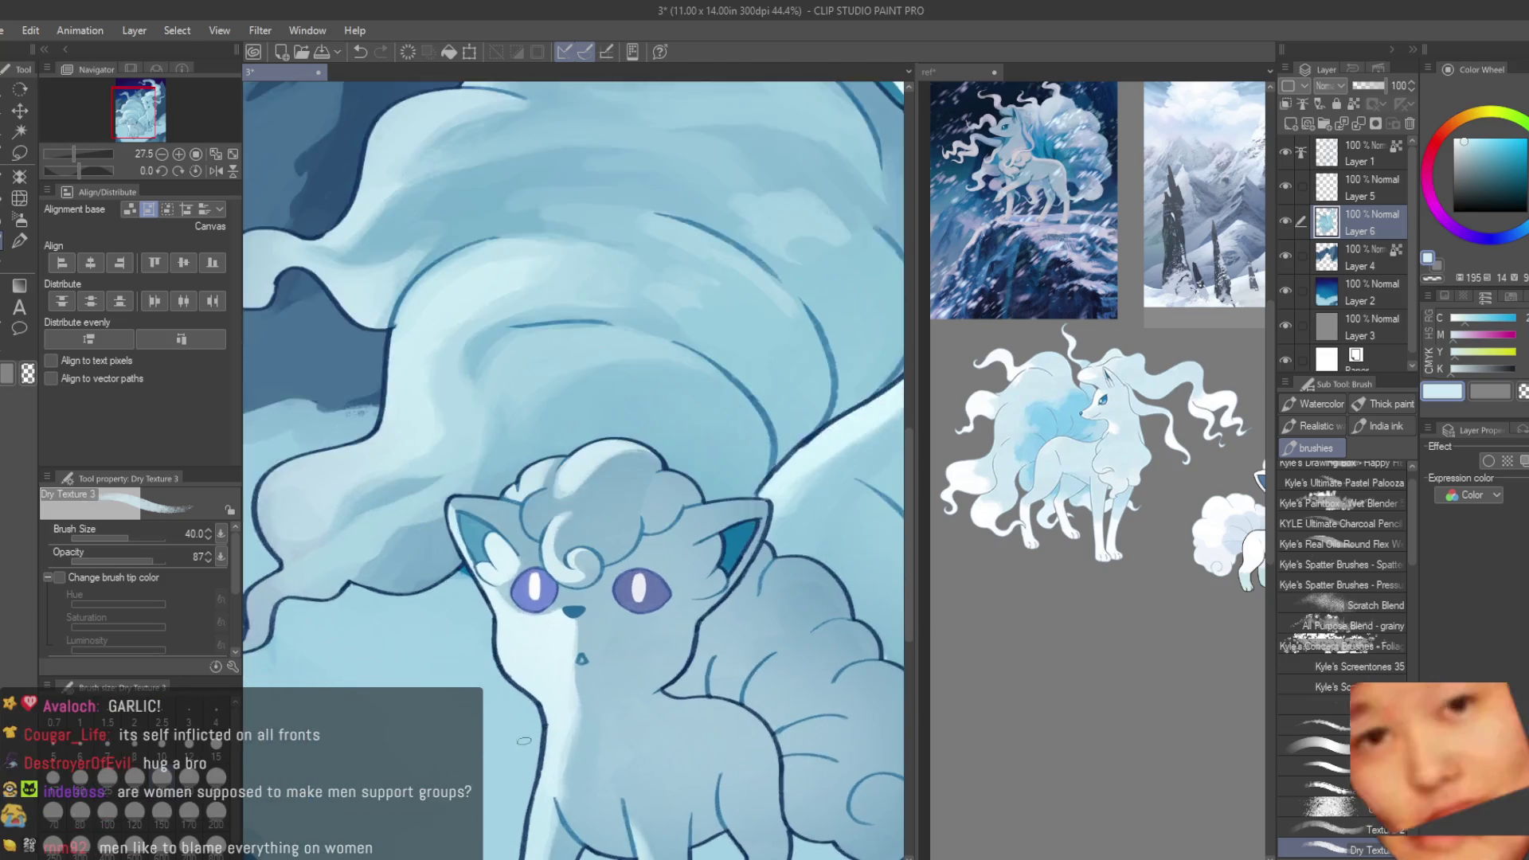
pyautogui.scroll(5, 523, 654)
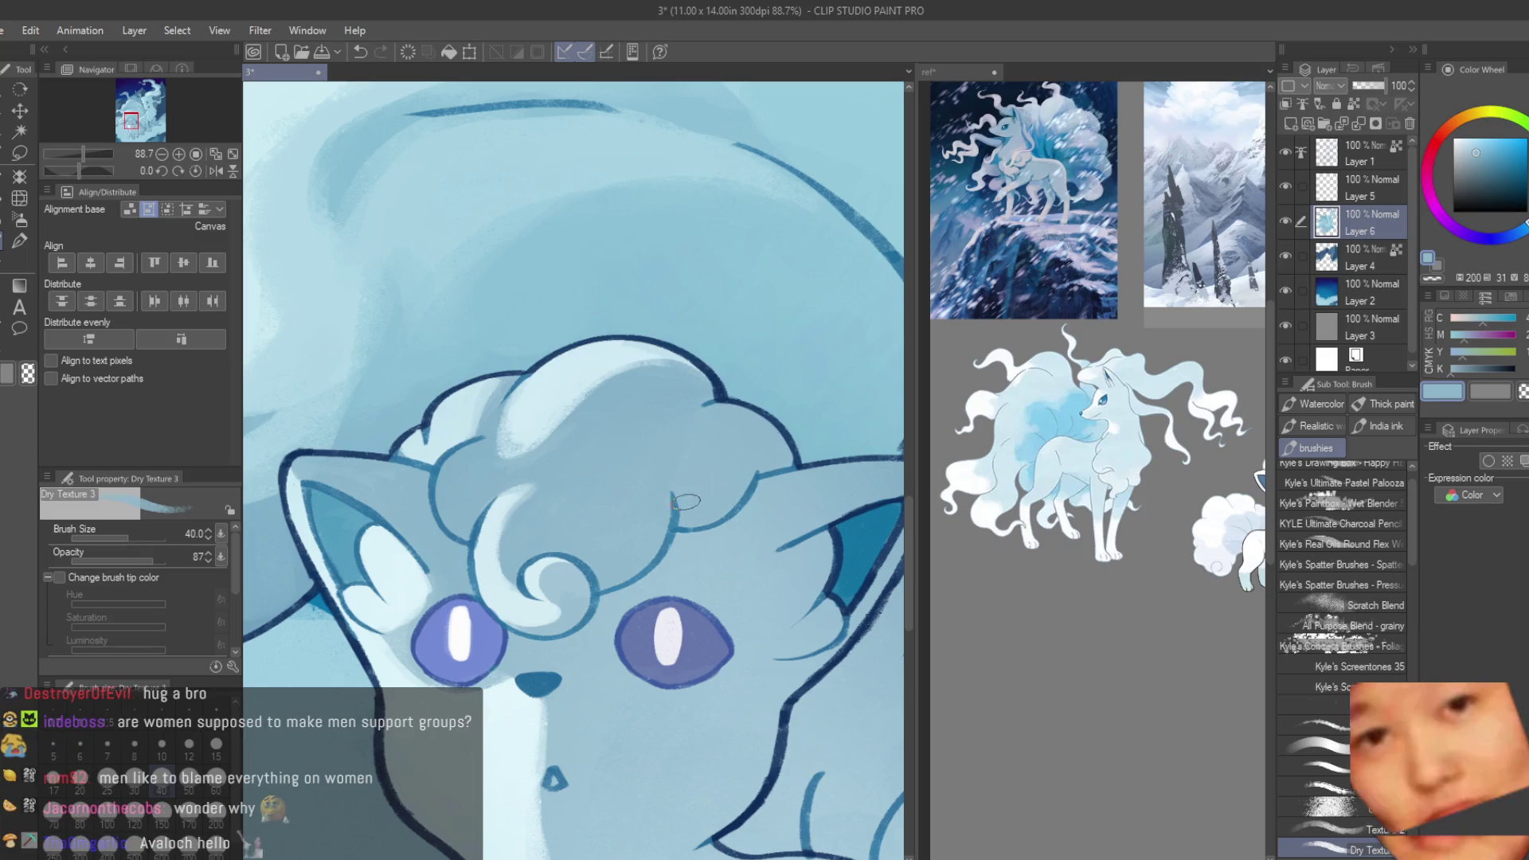
pyautogui.scroll(-2, 401, 421)
pyautogui.click(1292, 124)
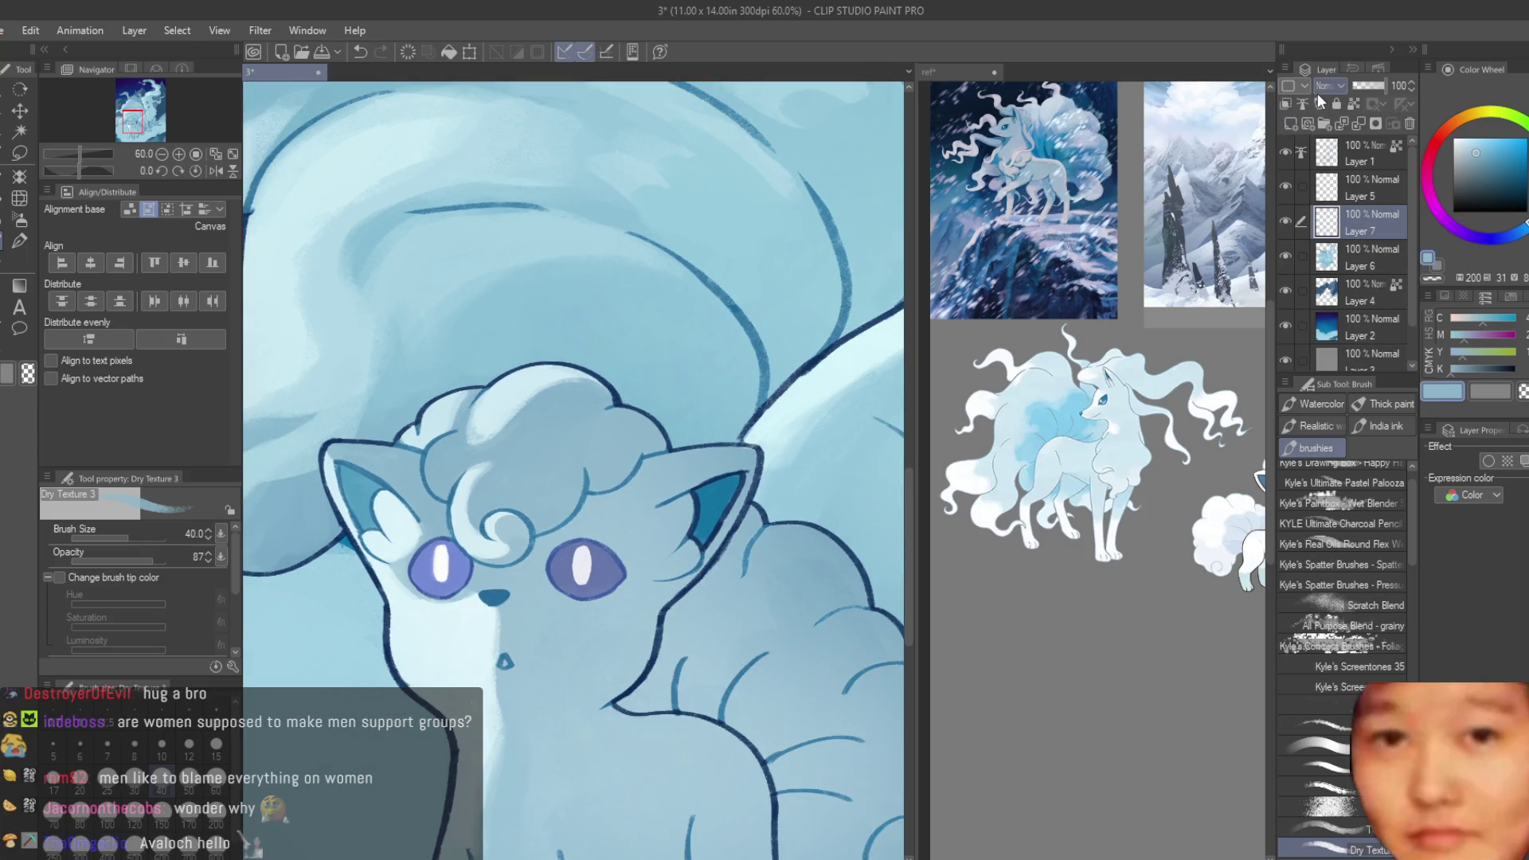
# - Undo the thick shading stroke and reduce the brush to size 25
pyautogui.scroll(-2, 1325, 86)
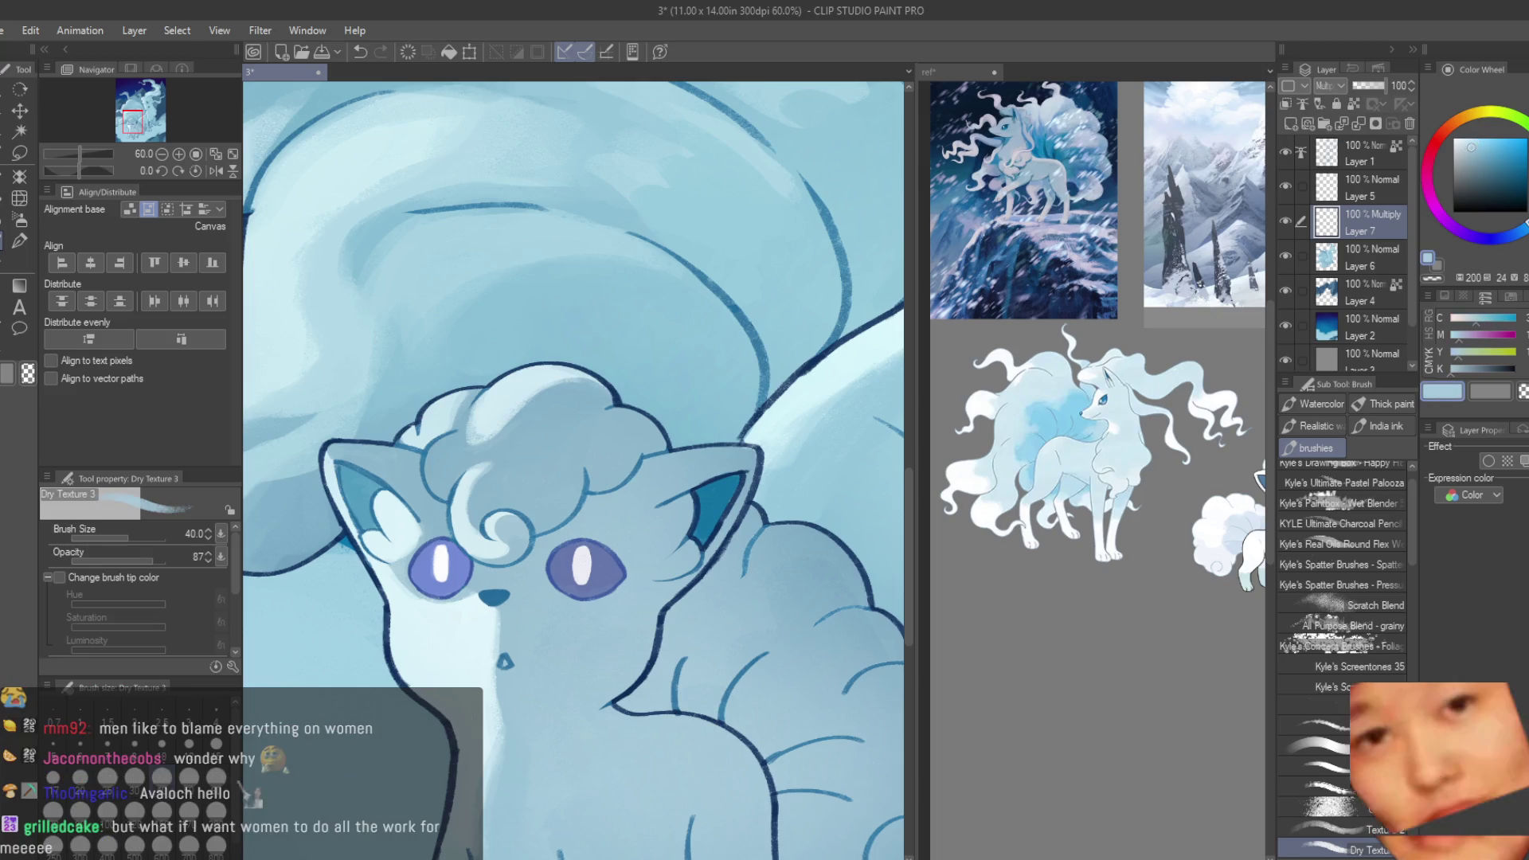
pyautogui.hotkey('ctrl', '+')
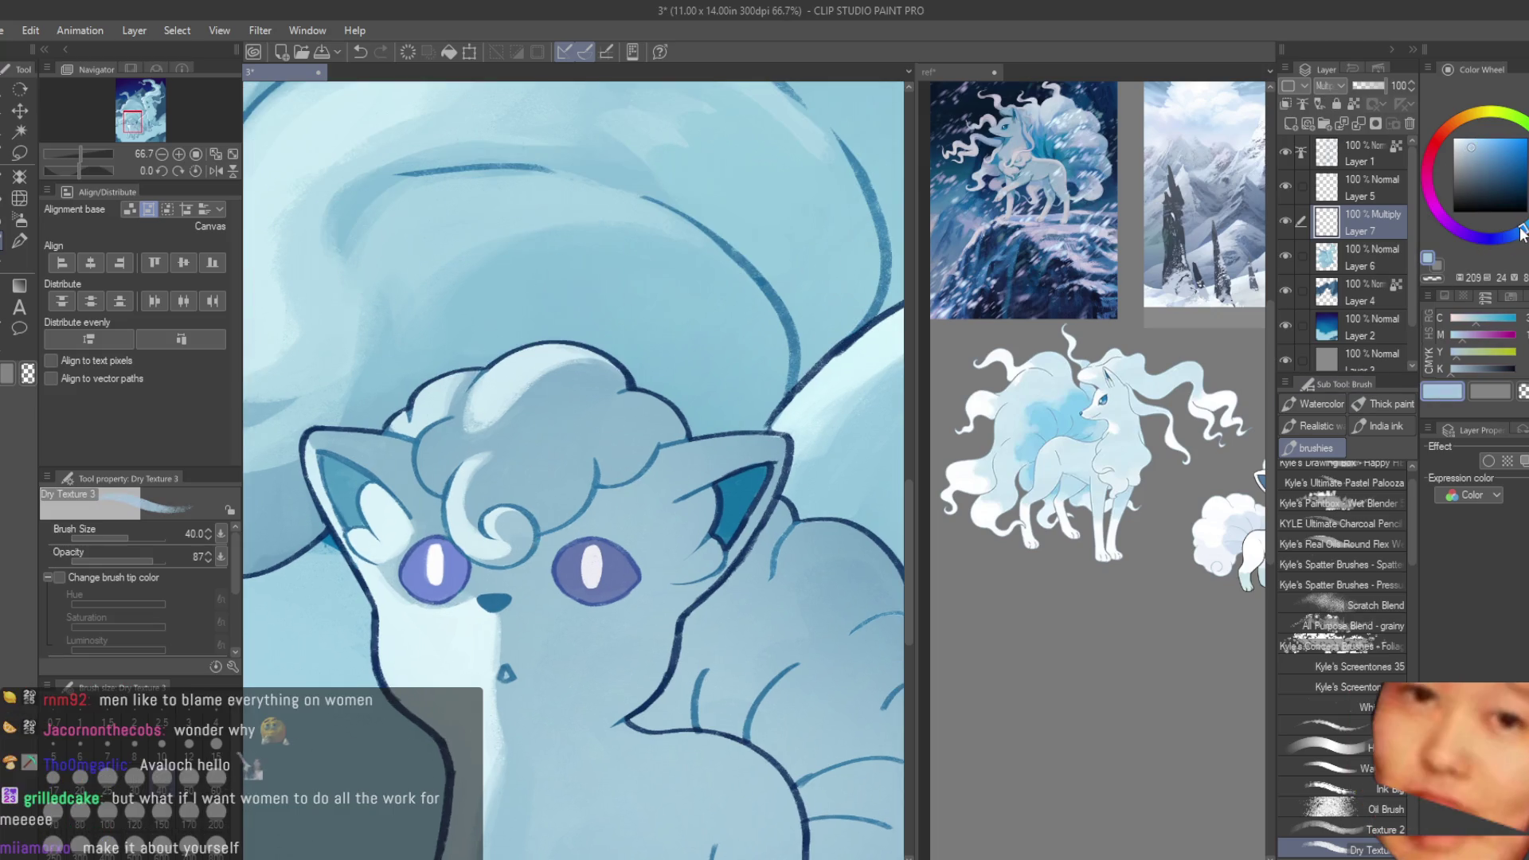
pyautogui.scroll(5, 583, 503)
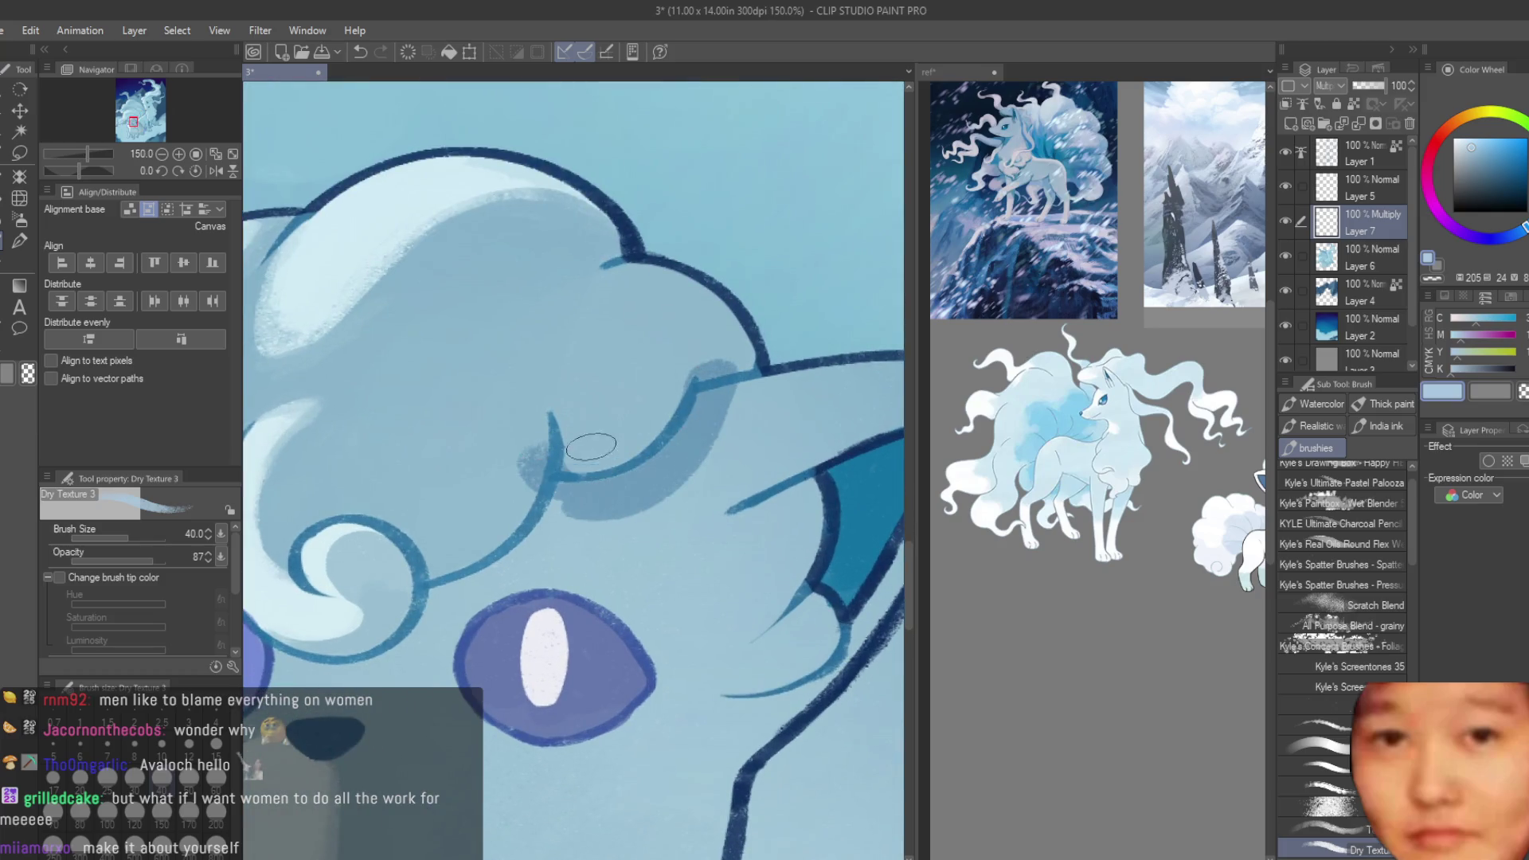
pyautogui.hotkey('ctrl', 'z')
pyautogui.press('[')
pyautogui.press('[')
# - Paint shadows inside the forehead curl's right bump, along the inner crescent and the lower curl outline
pyautogui.scroll(1, 705, 300)
pyautogui.moveTo(701, 303)
pyautogui.mouseDown()
pyautogui.moveTo(639, 266)
pyautogui.moveTo(629, 483)
pyautogui.mouseUp()
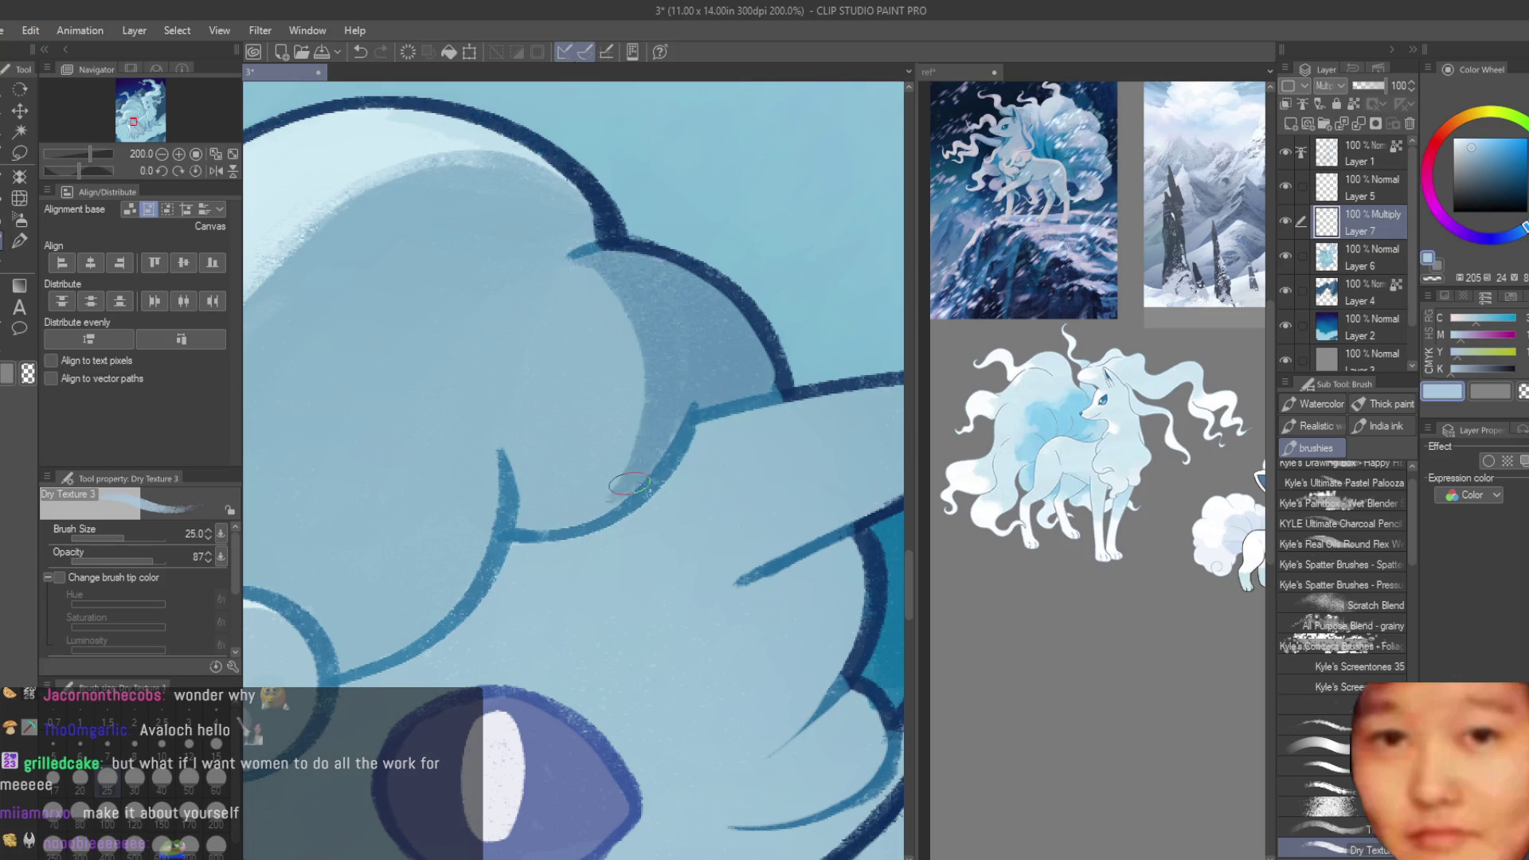
pyautogui.moveTo(691, 403); pyautogui.dragTo(529, 512)
pyautogui.scroll(-1, 621, 495)
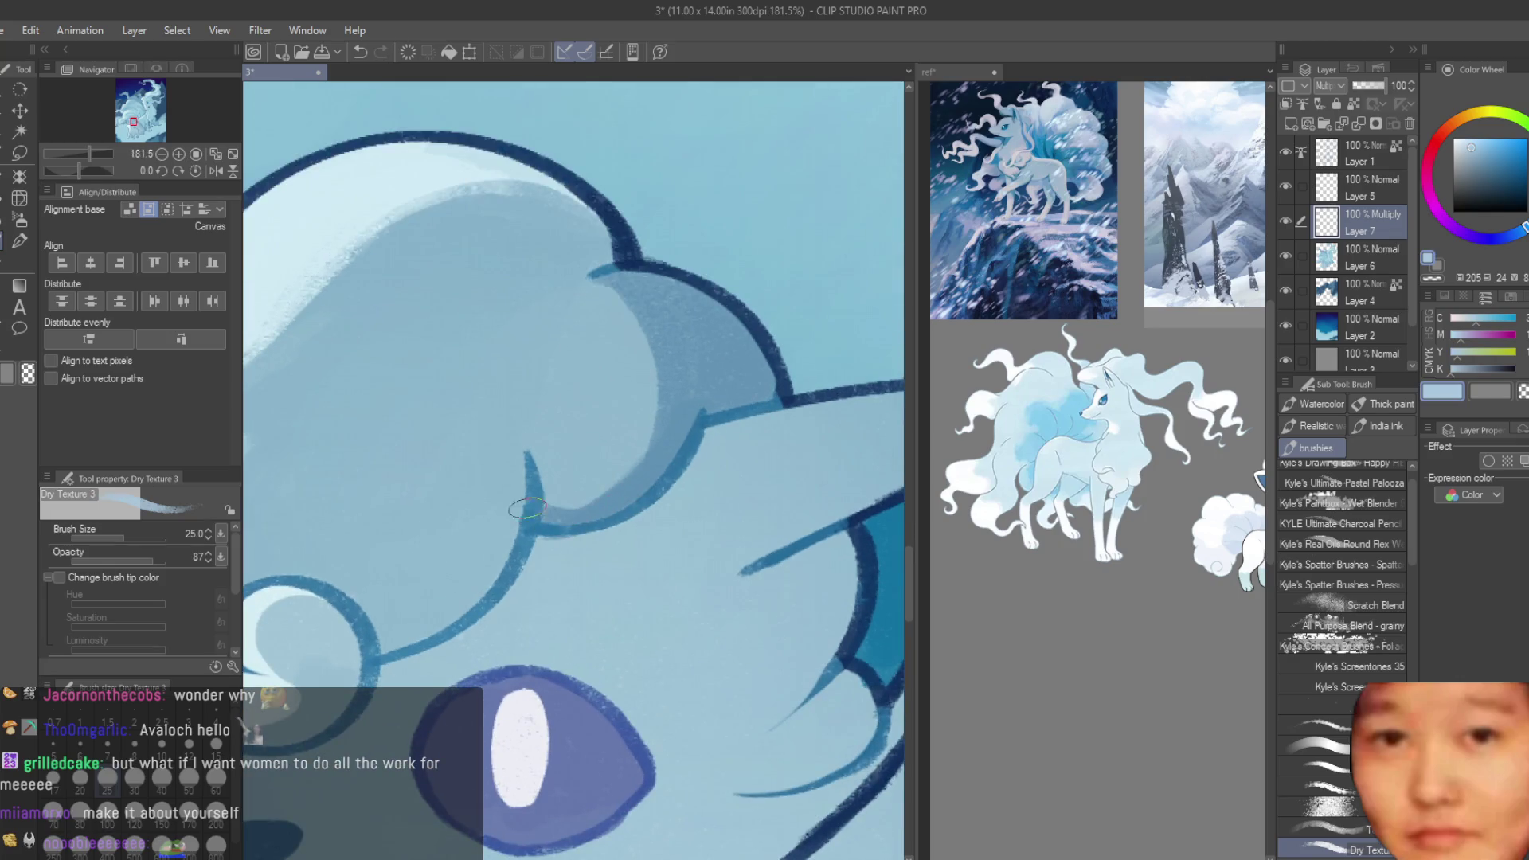
pyautogui.moveTo(515, 416); pyautogui.dragTo(398, 665)
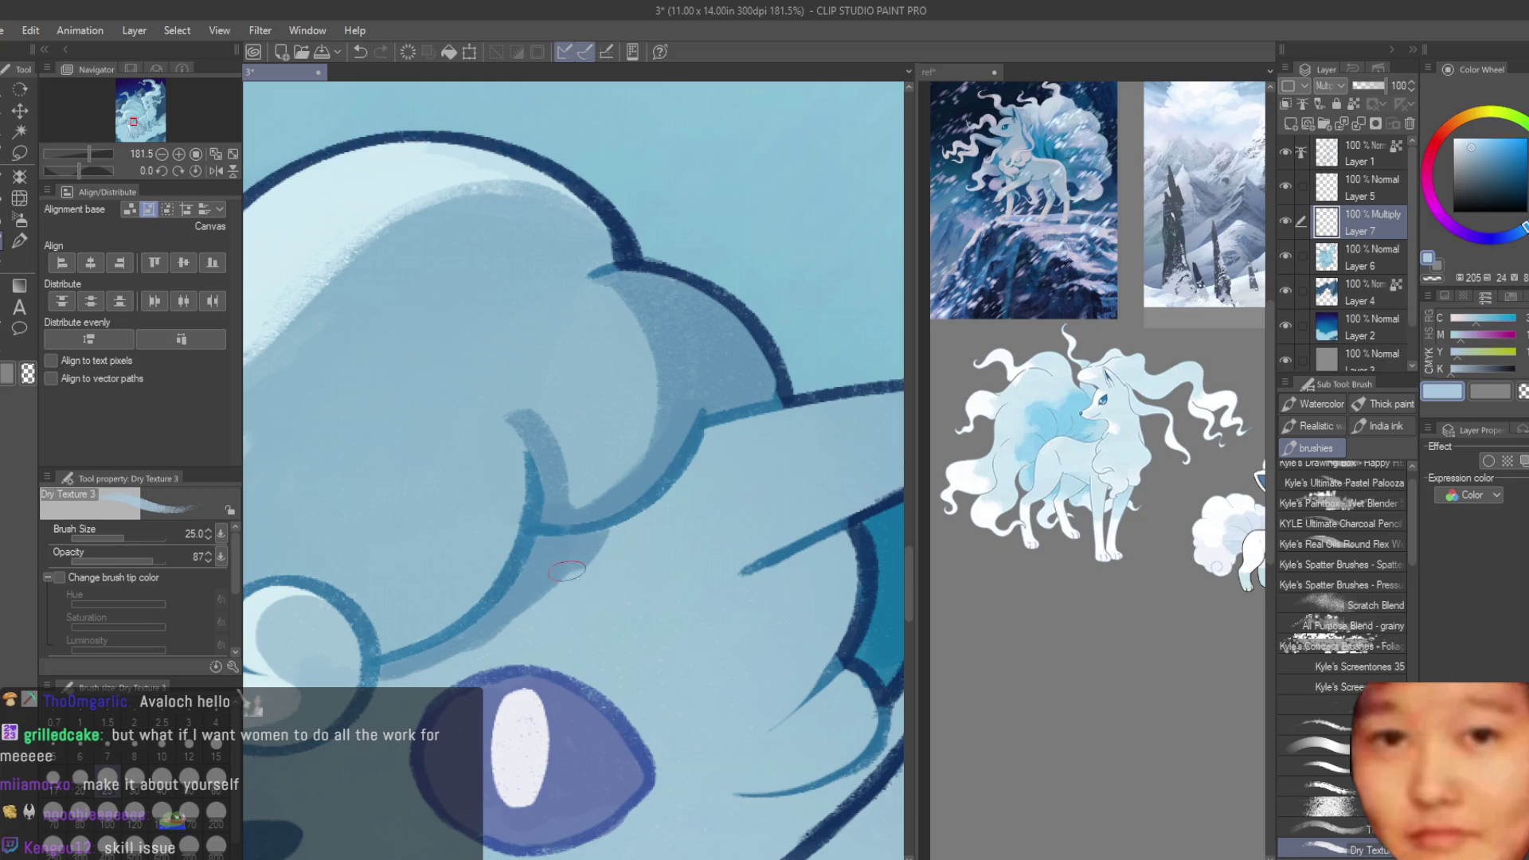
pyautogui.moveTo(557, 533); pyautogui.dragTo(499, 597)
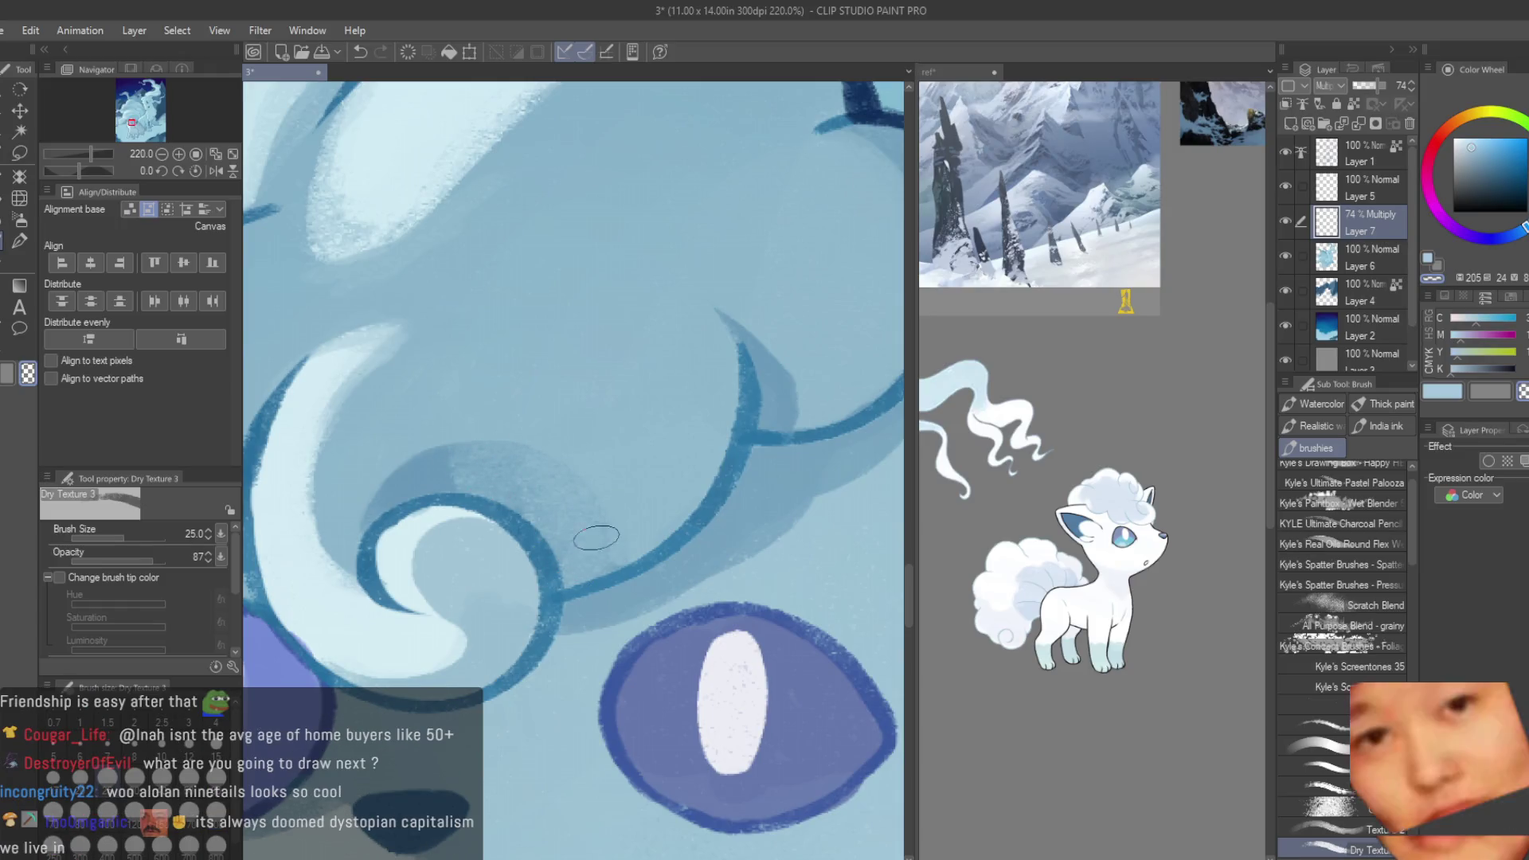
# - Paint a darker shadow stroke across the curl and erase the overflow with transparent colour
pyautogui.click(1436, 394)
pyautogui.moveTo(416, 484); pyautogui.dragTo(584, 503)
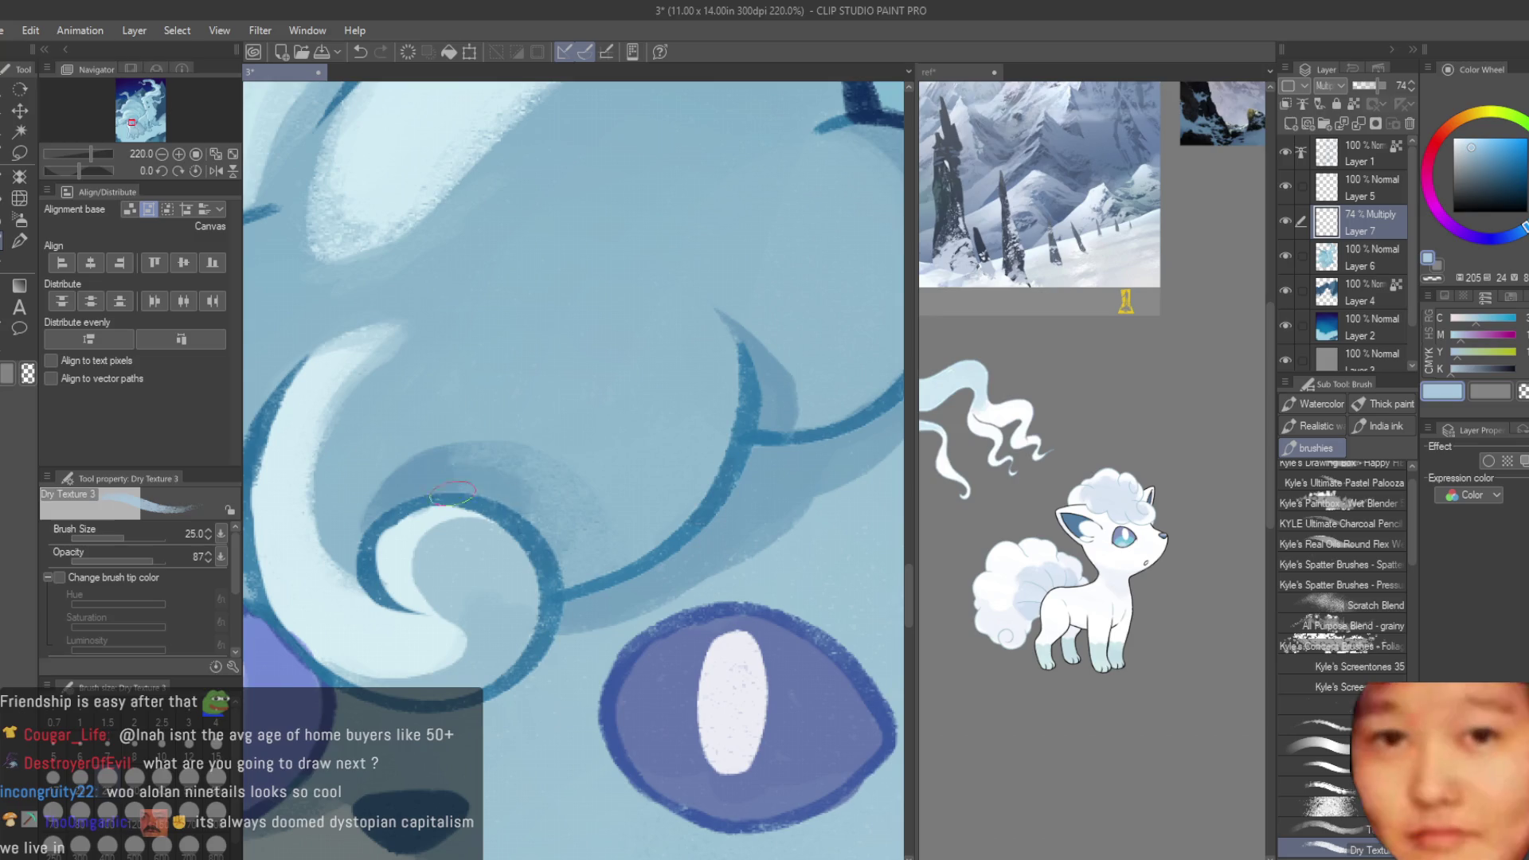
pyautogui.press('c')
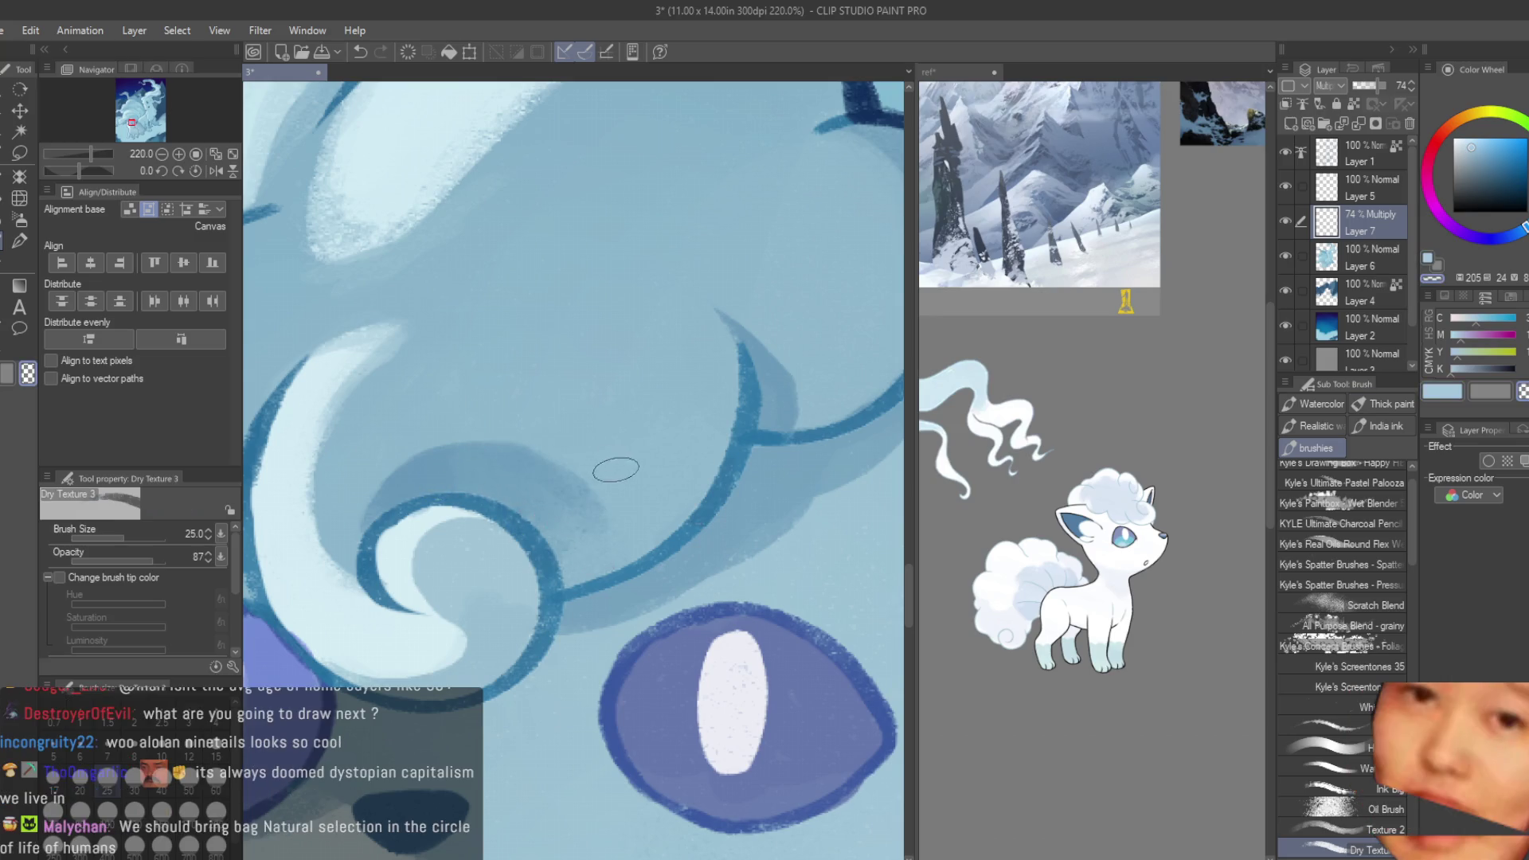
pyautogui.scroll(-2, 518, 406)
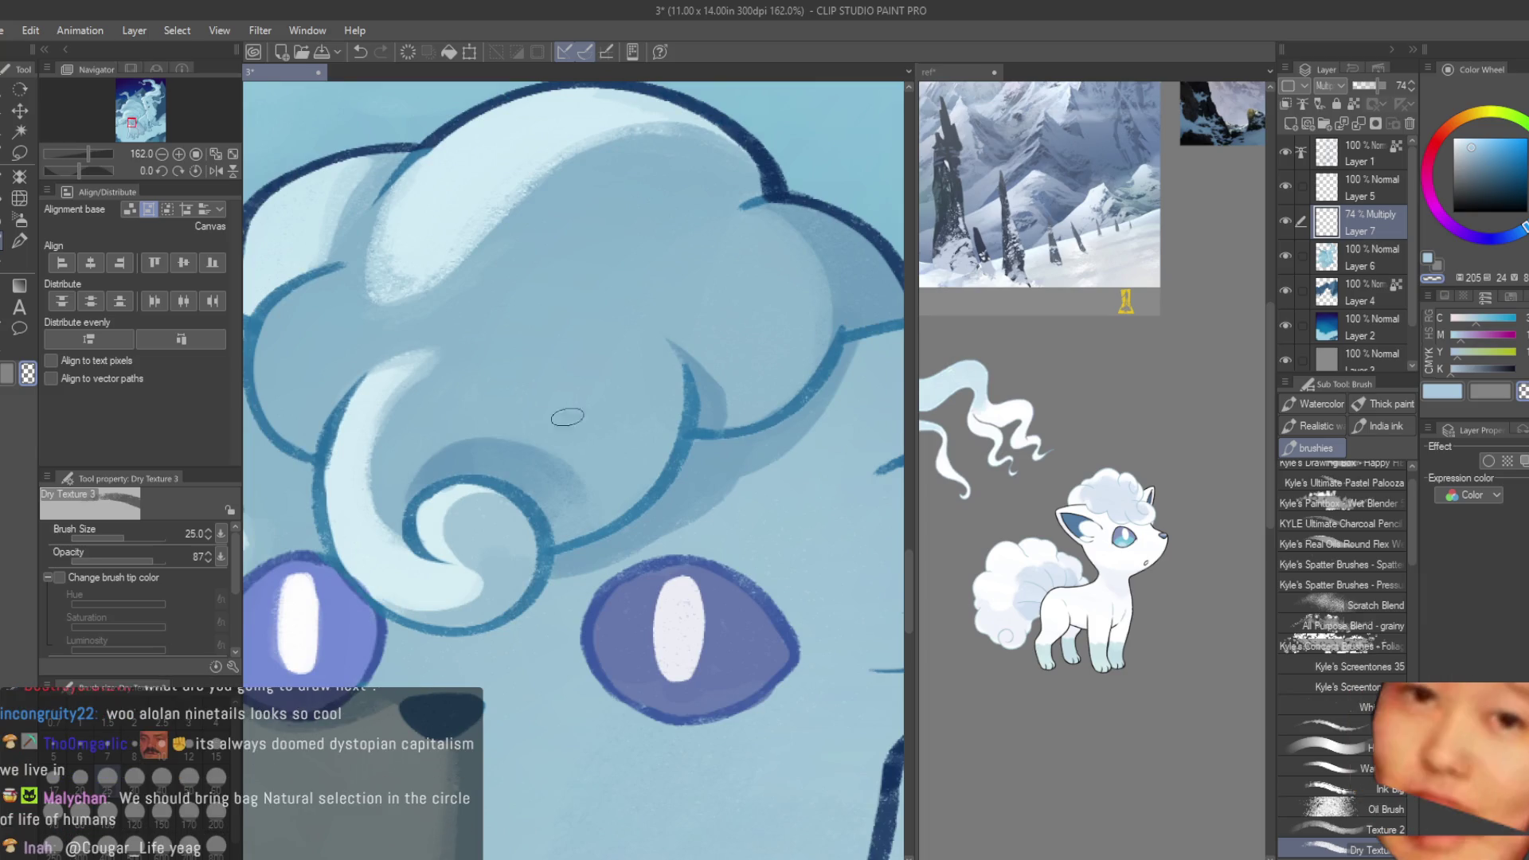
pyautogui.scroll(-2, 563, 487)
pyautogui.scroll(-2, 720, 469)
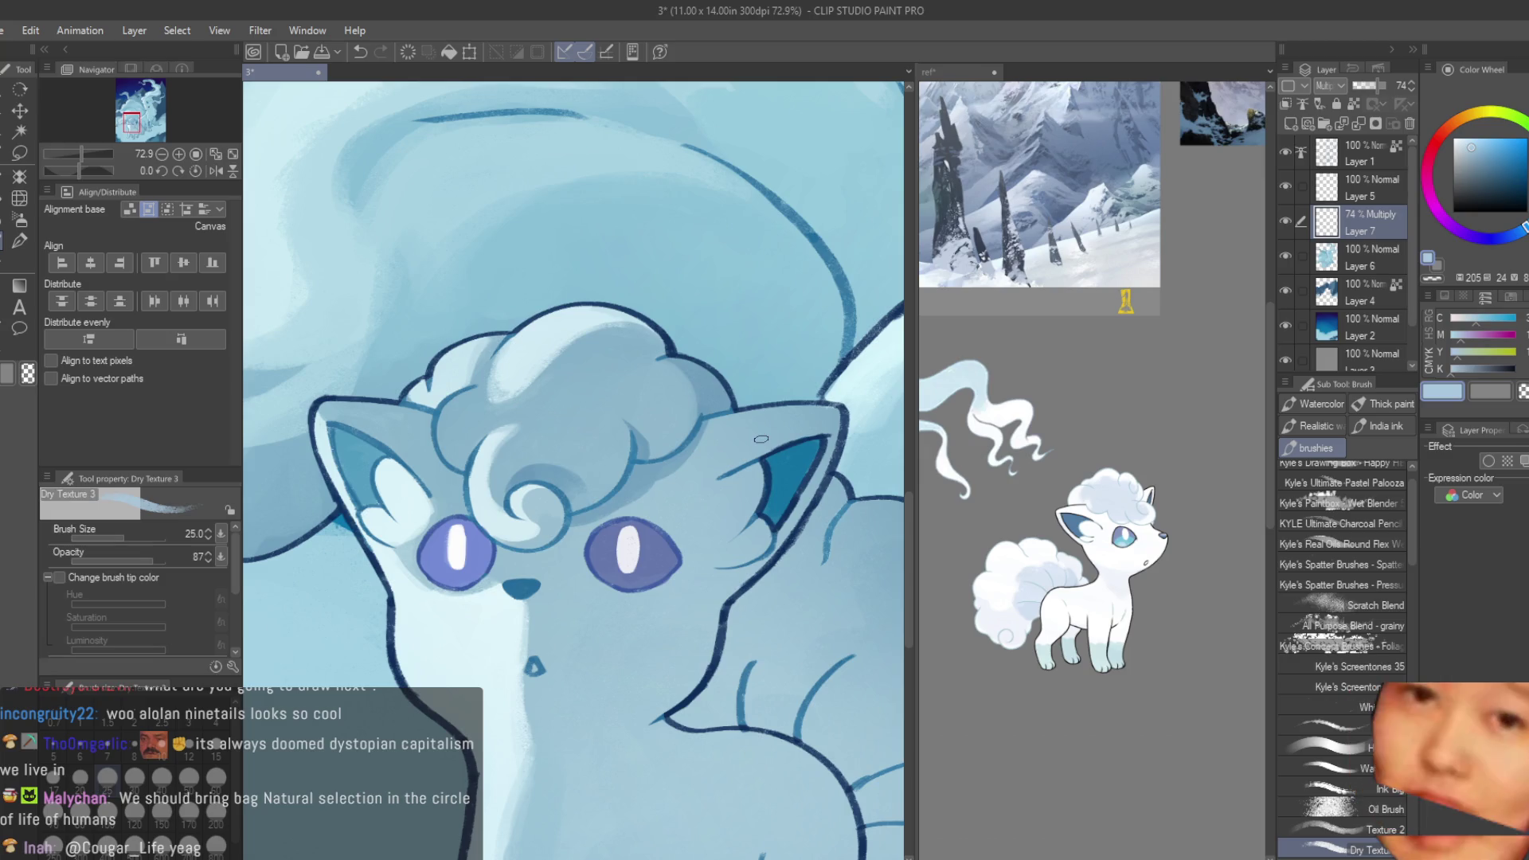
pyautogui.scroll(-3, 830, 360)
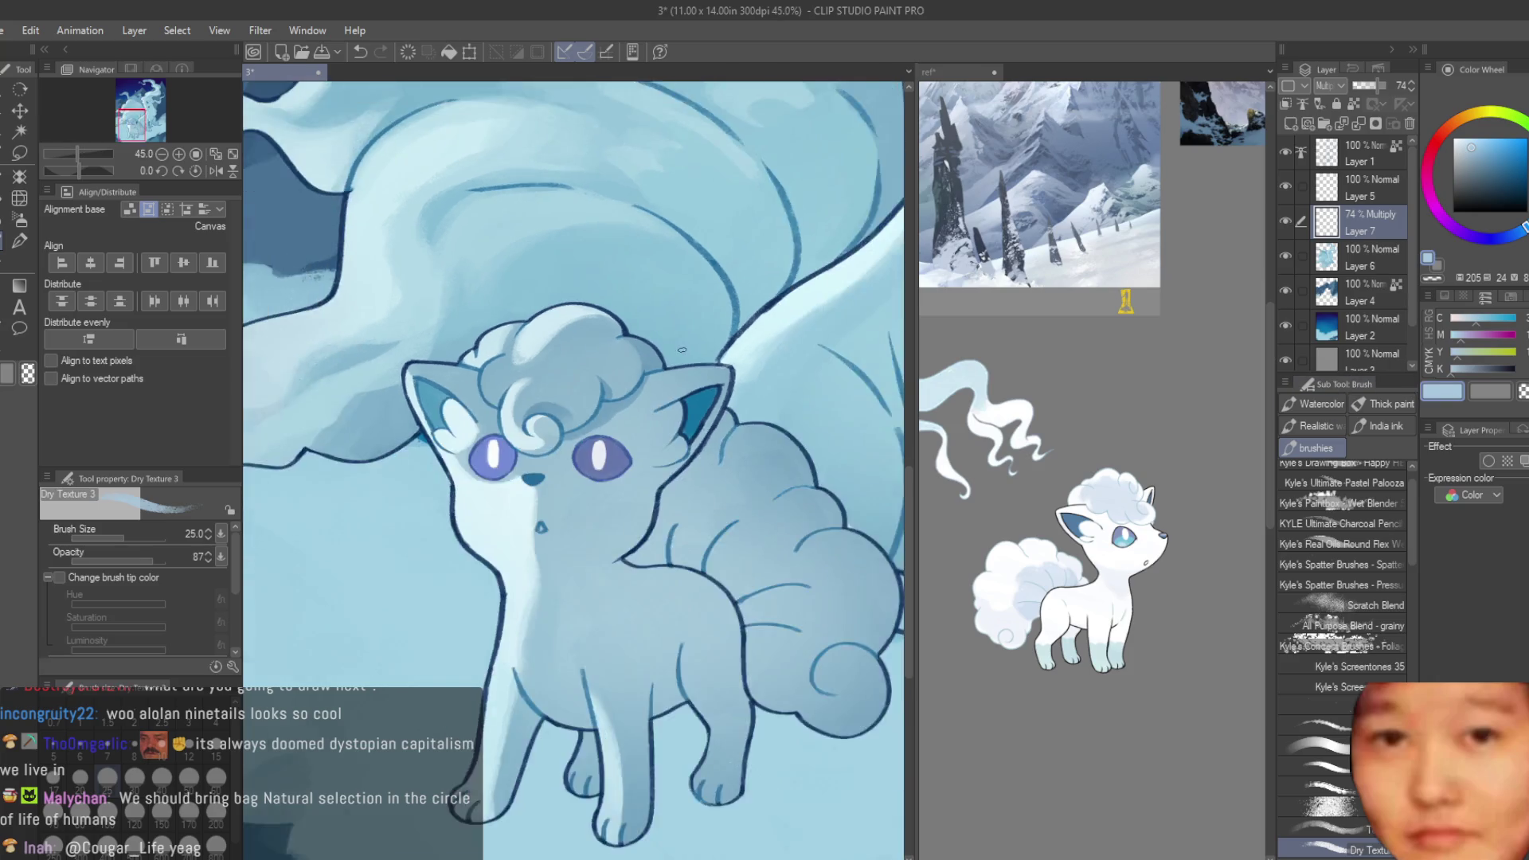
pyautogui.scroll(-2, 830, 360)
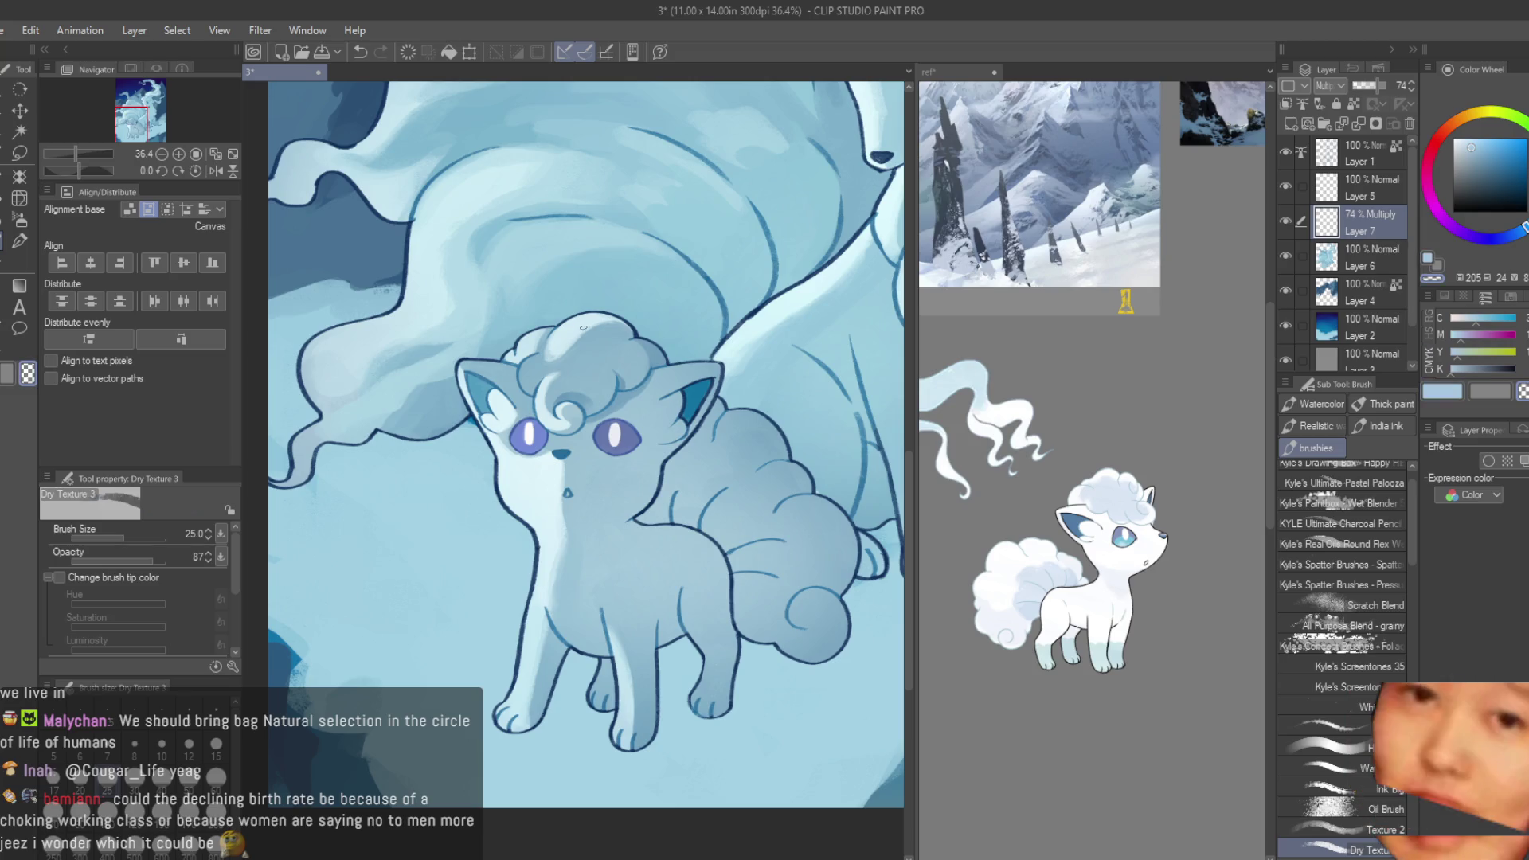
pyautogui.scroll(6, 553, 455)
pyautogui.scroll(2, 554, 455)
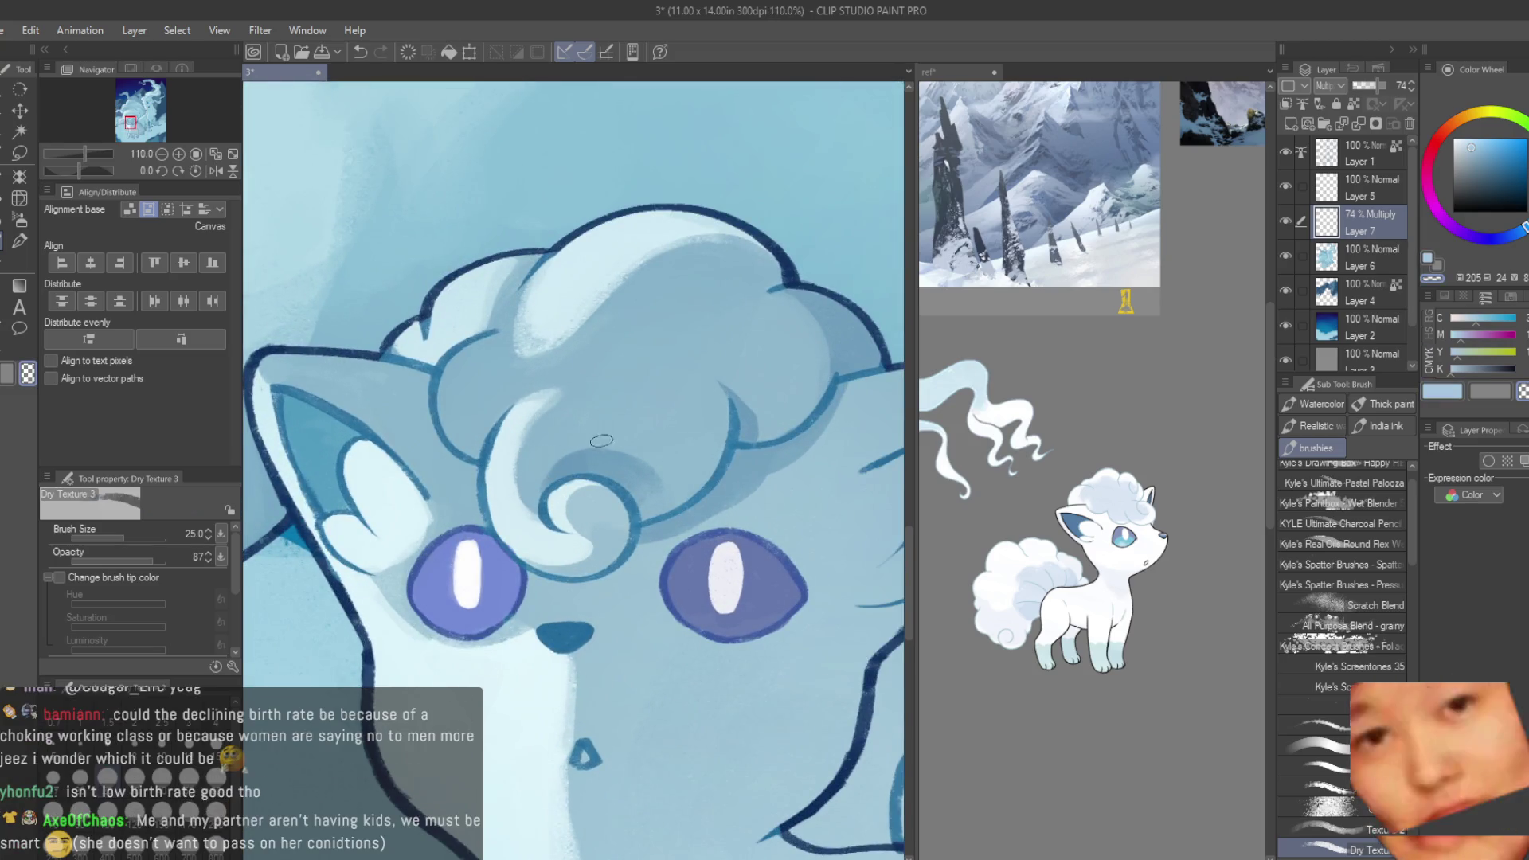
pyautogui.scroll(3, 582, 440)
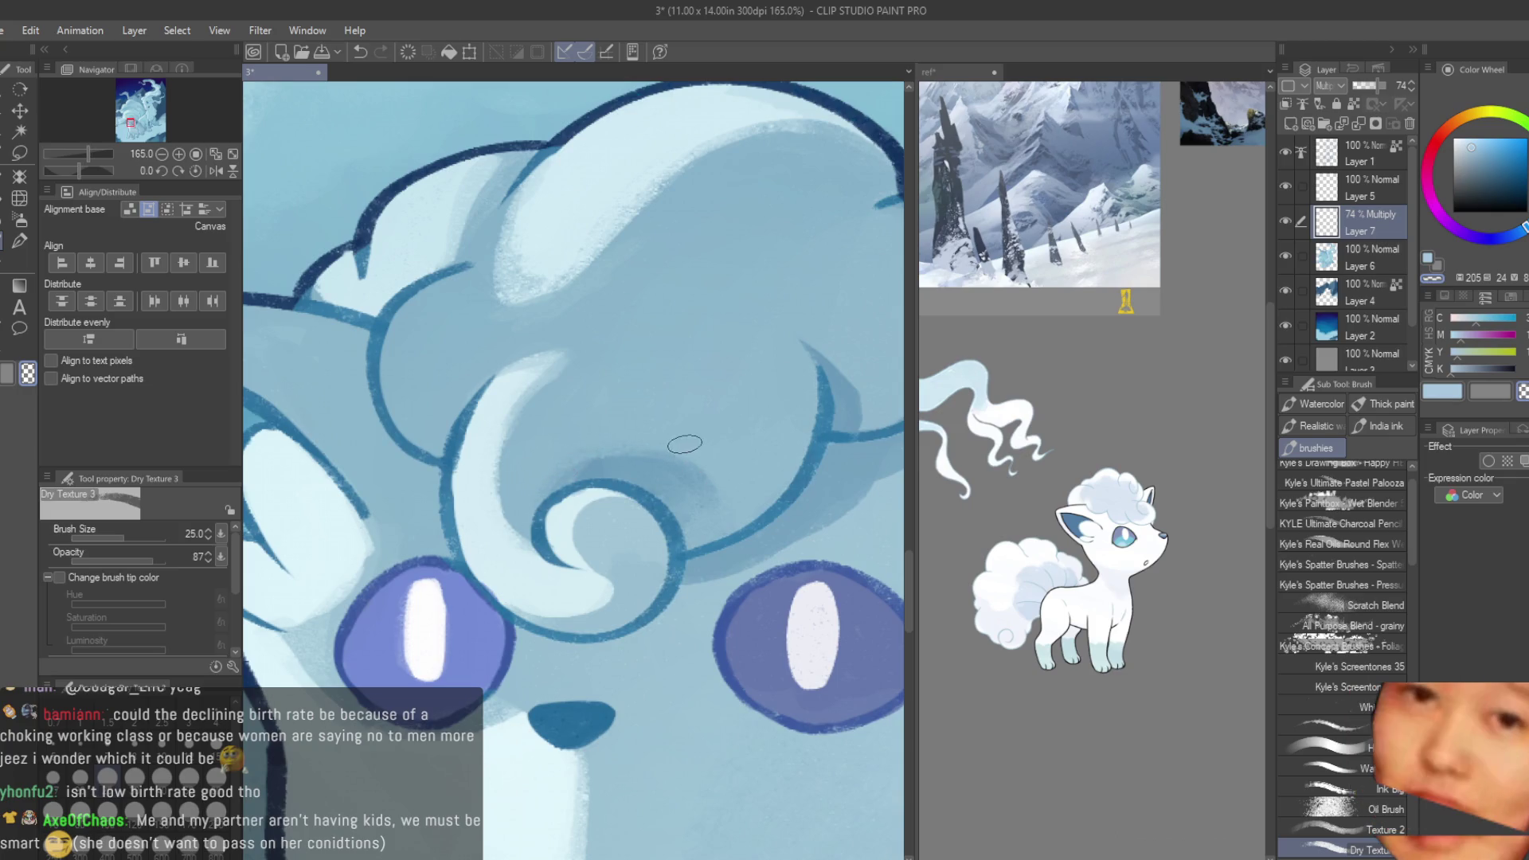
pyautogui.scroll(-5, 559, 411)
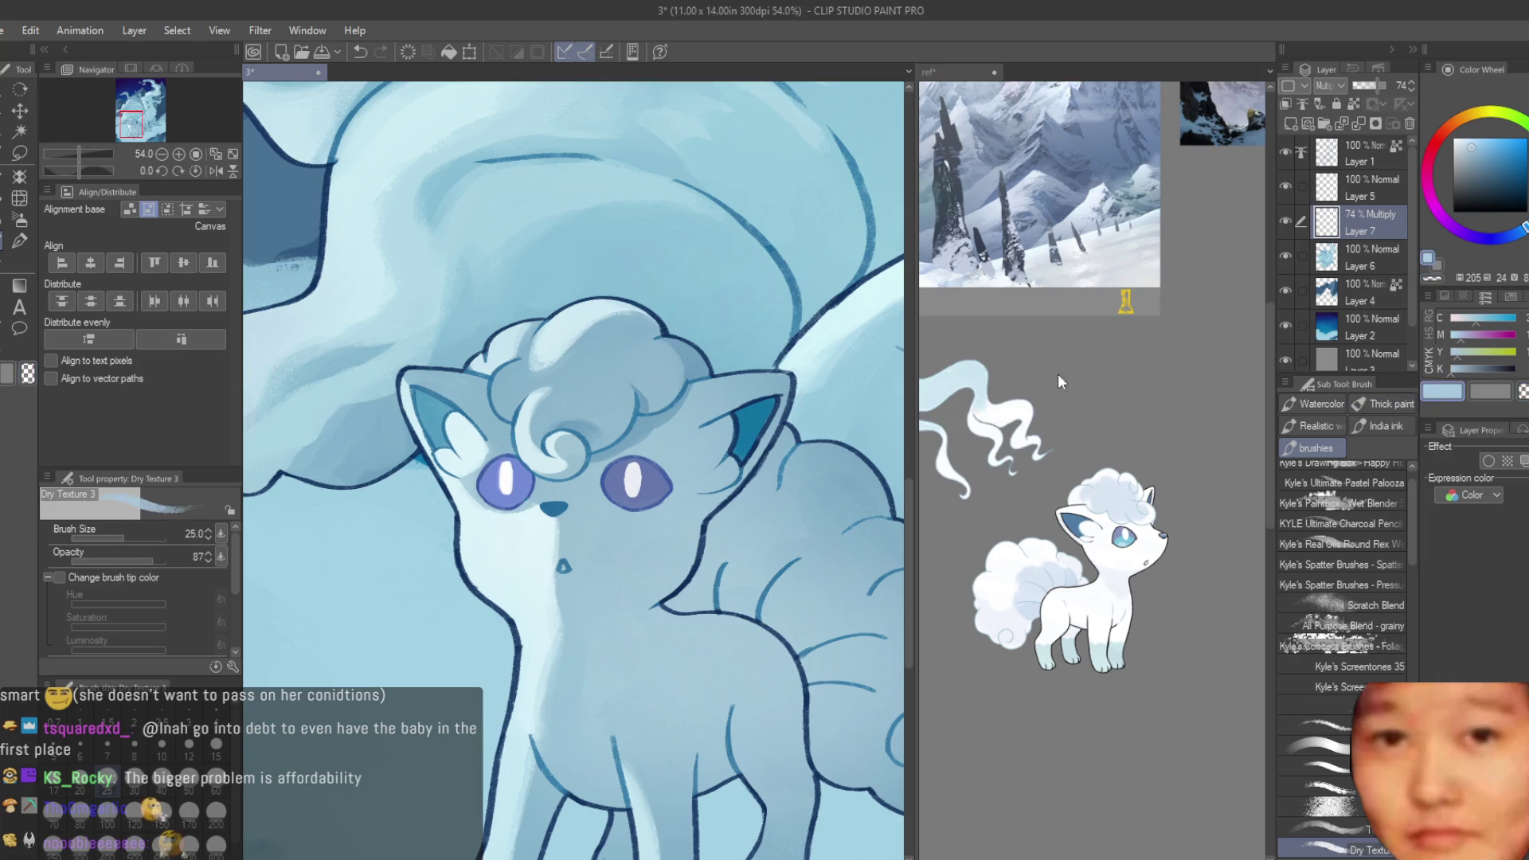
pyautogui.scroll(2, 509, 388)
pyautogui.scroll(2, 510, 388)
pyautogui.scroll(1, 509, 388)
# - Brush a darker shadow above the eye up toward the left ear, then erase the excess shading
pyautogui.moveTo(609, 505)
pyautogui.mouseDown()
pyautogui.moveTo(509, 593)
pyautogui.moveTo(467, 423)
pyautogui.mouseUp()
pyautogui.moveTo(533, 470)
pyautogui.mouseDown()
pyautogui.moveTo(489, 413)
pyautogui.moveTo(497, 339)
pyautogui.mouseUp()
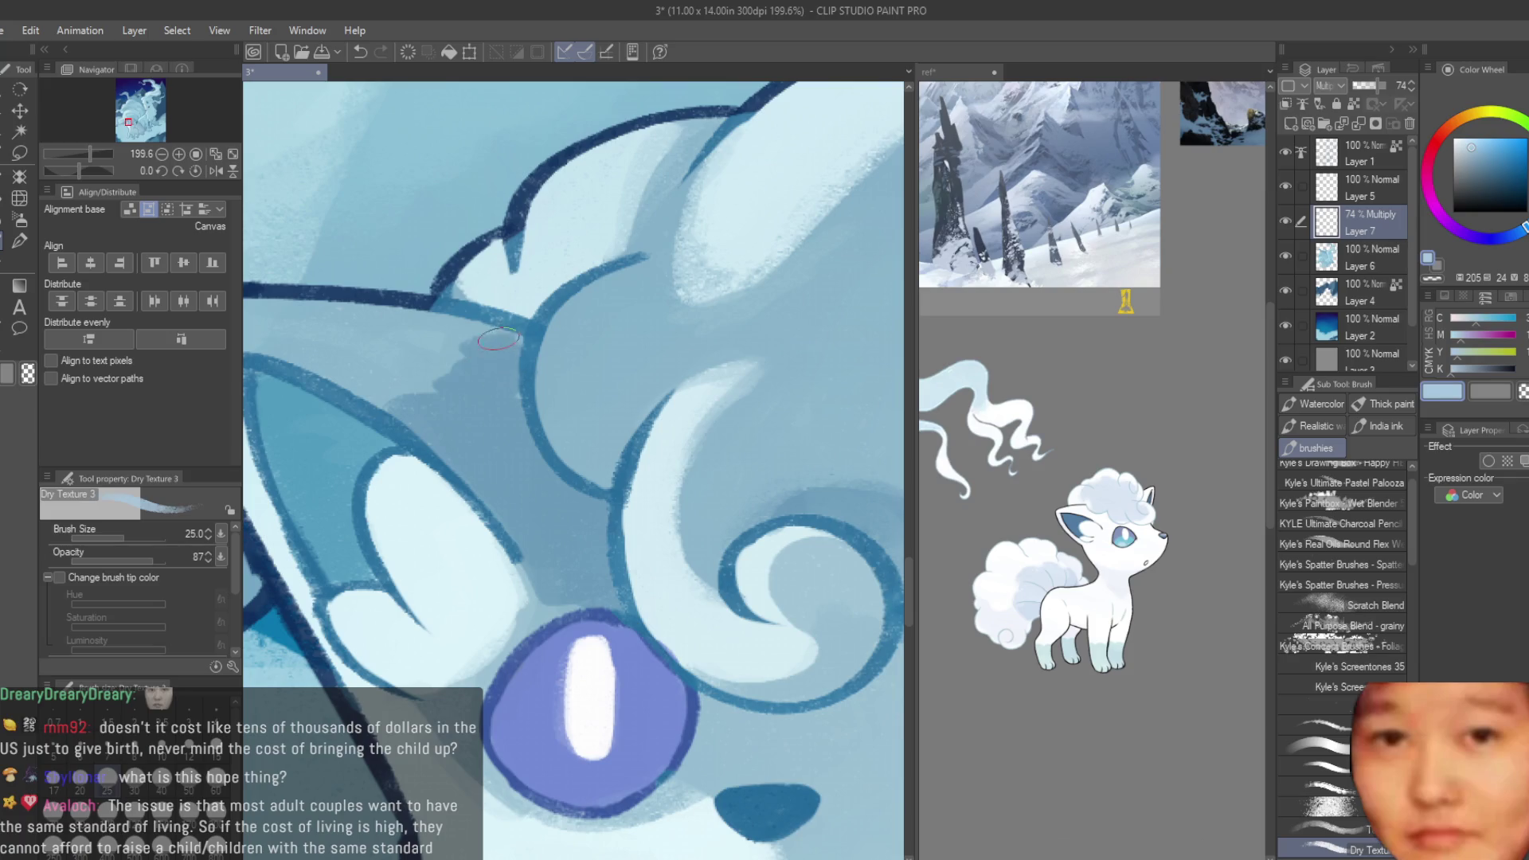
pyautogui.scroll(-2, 880, 421)
pyautogui.press('c')
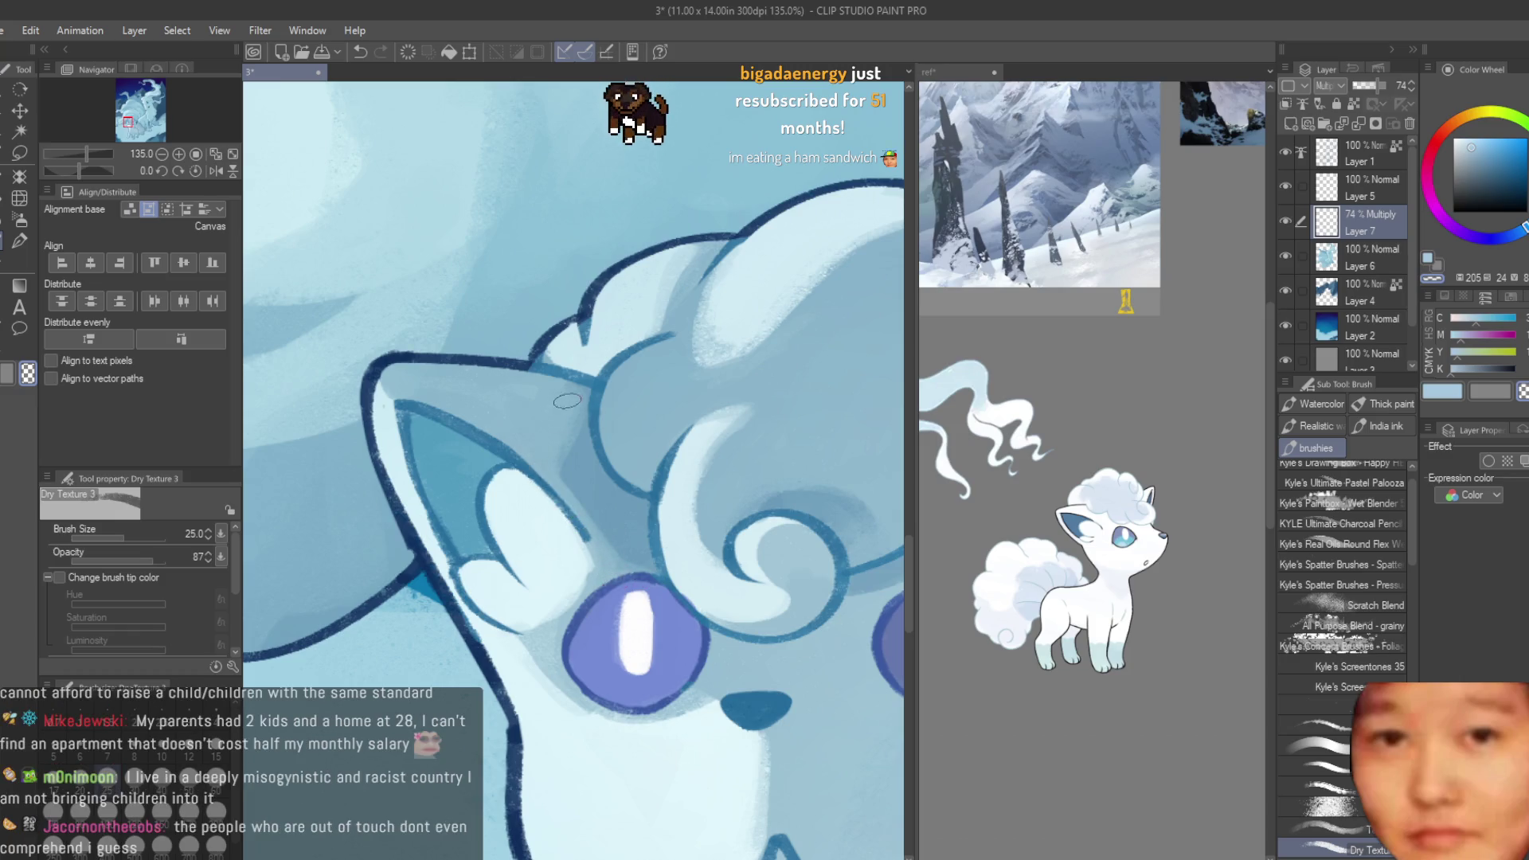
pyautogui.scroll(-5, 567, 402)
pyautogui.scroll(1, 590, 401)
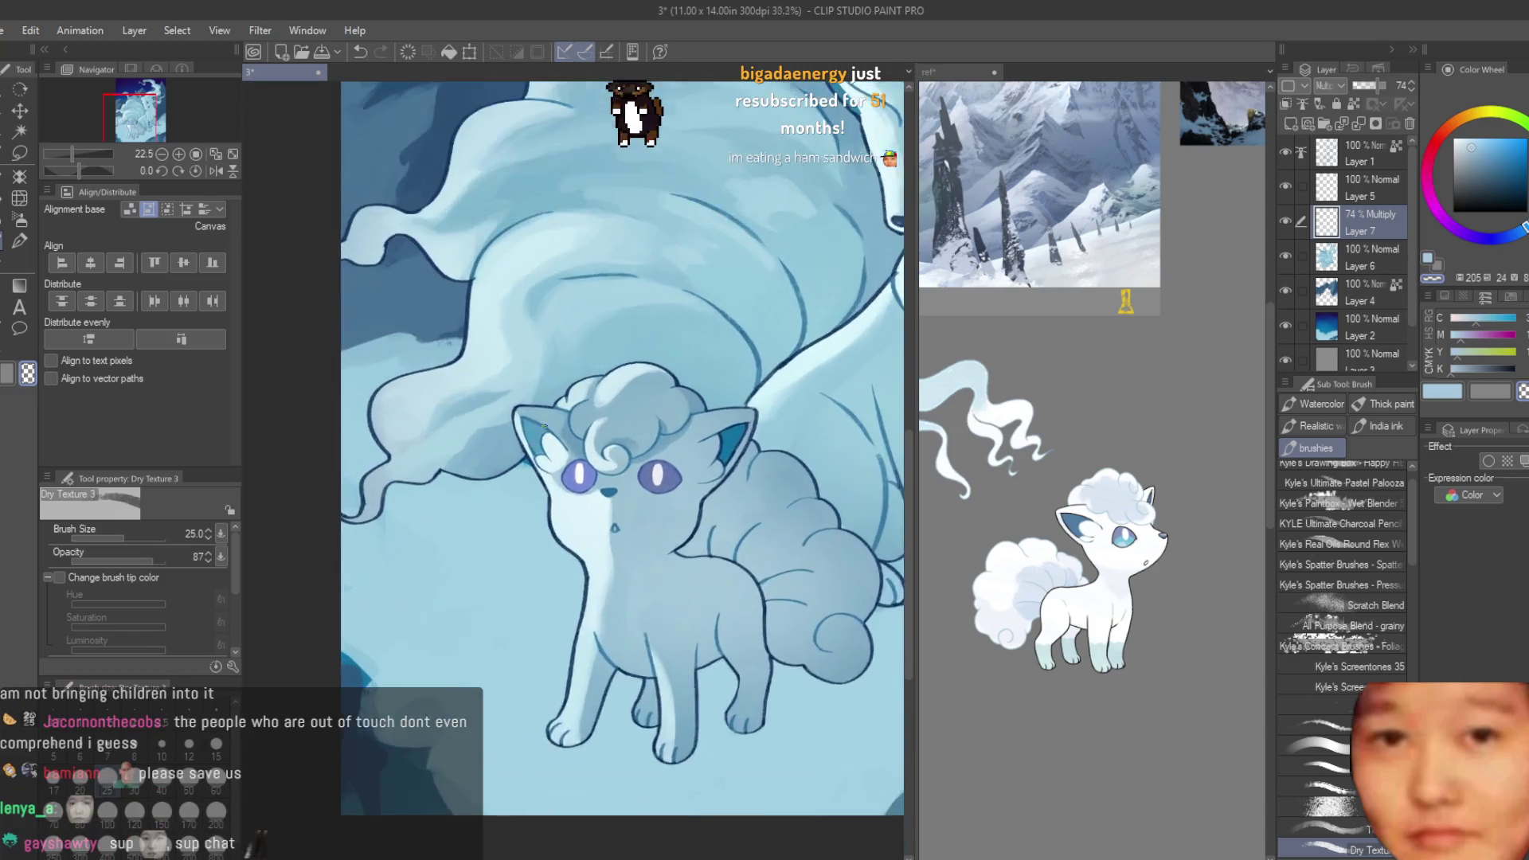
pyautogui.scroll(3, 590, 401)
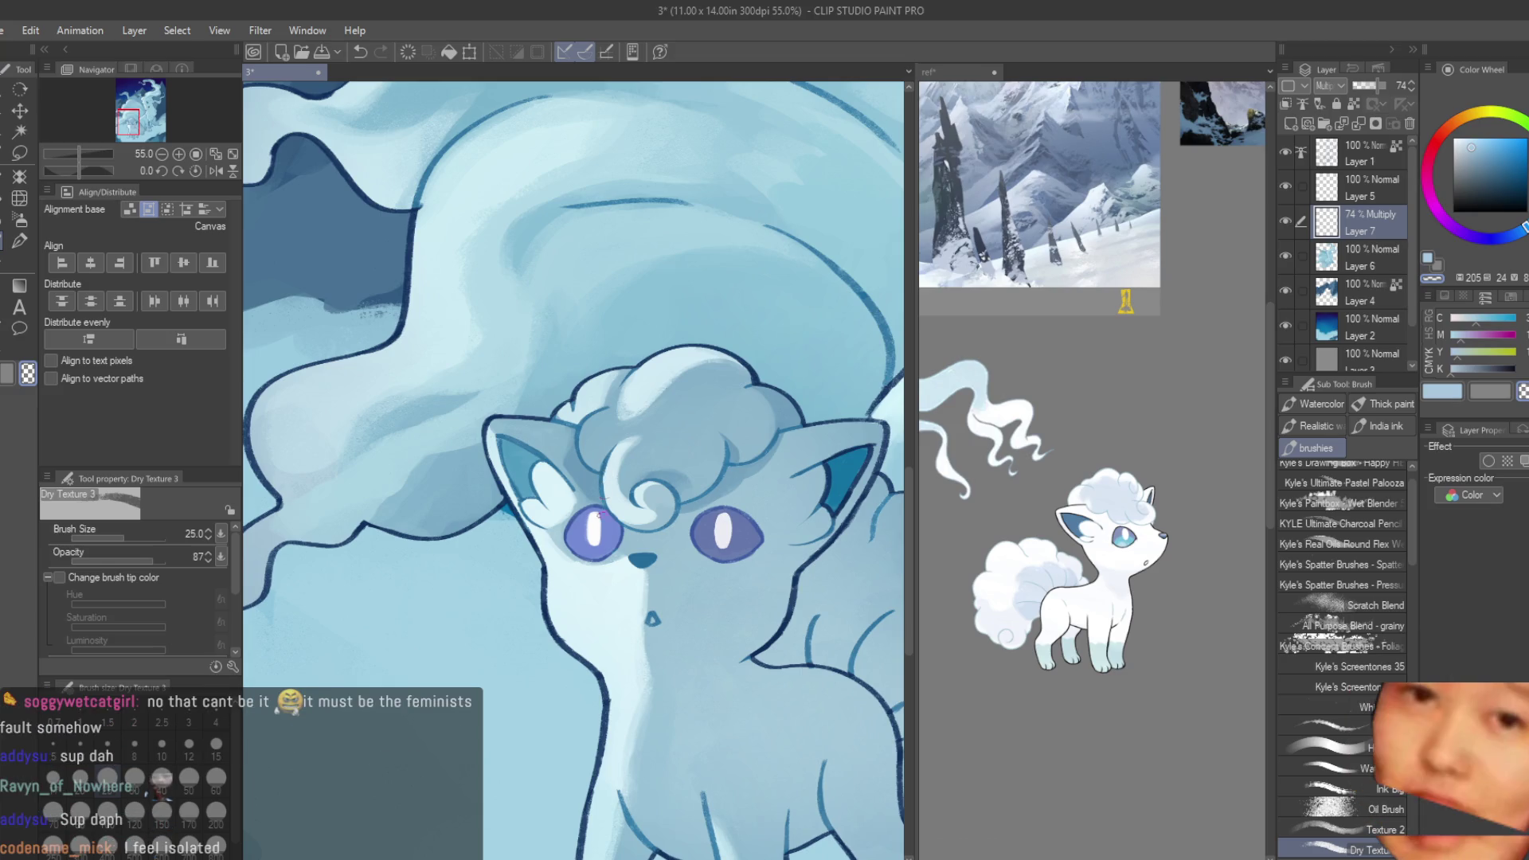
pyautogui.scroll(3, 600, 515)
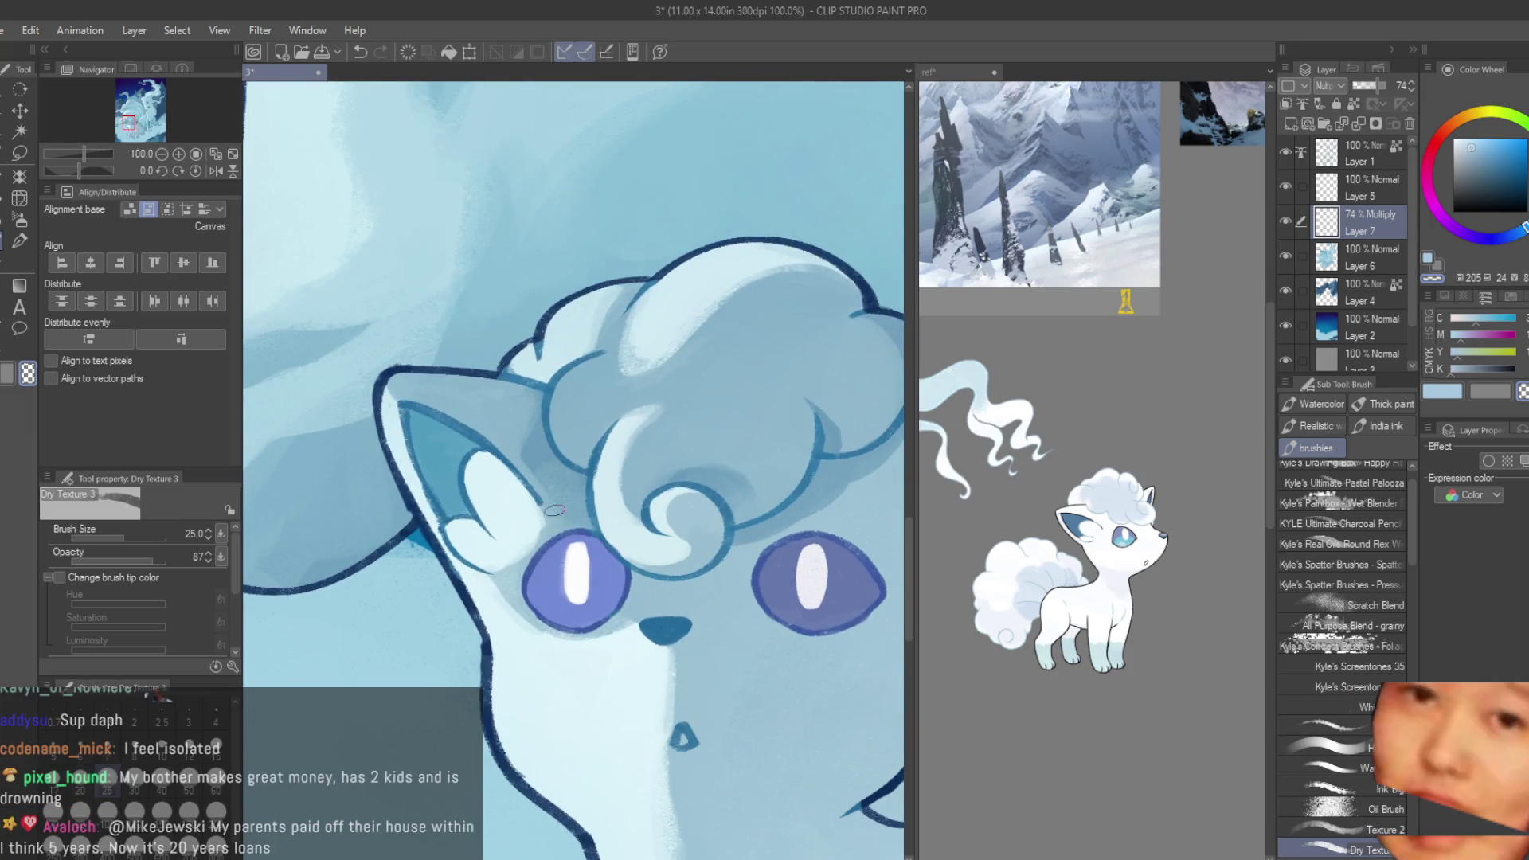
pyautogui.scroll(2, 561, 520)
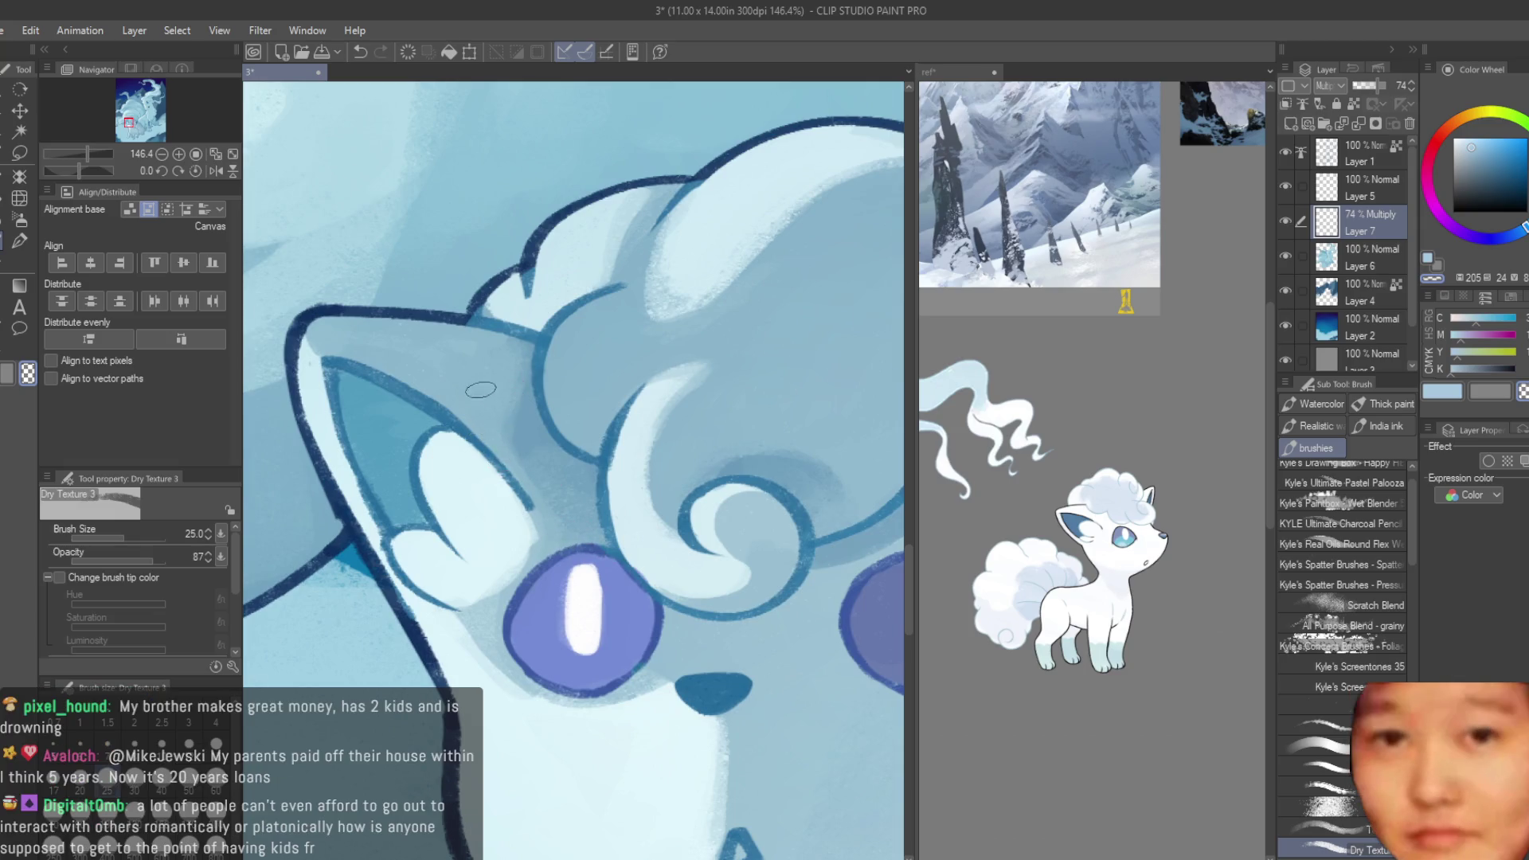
pyautogui.scroll(-3, 493, 398)
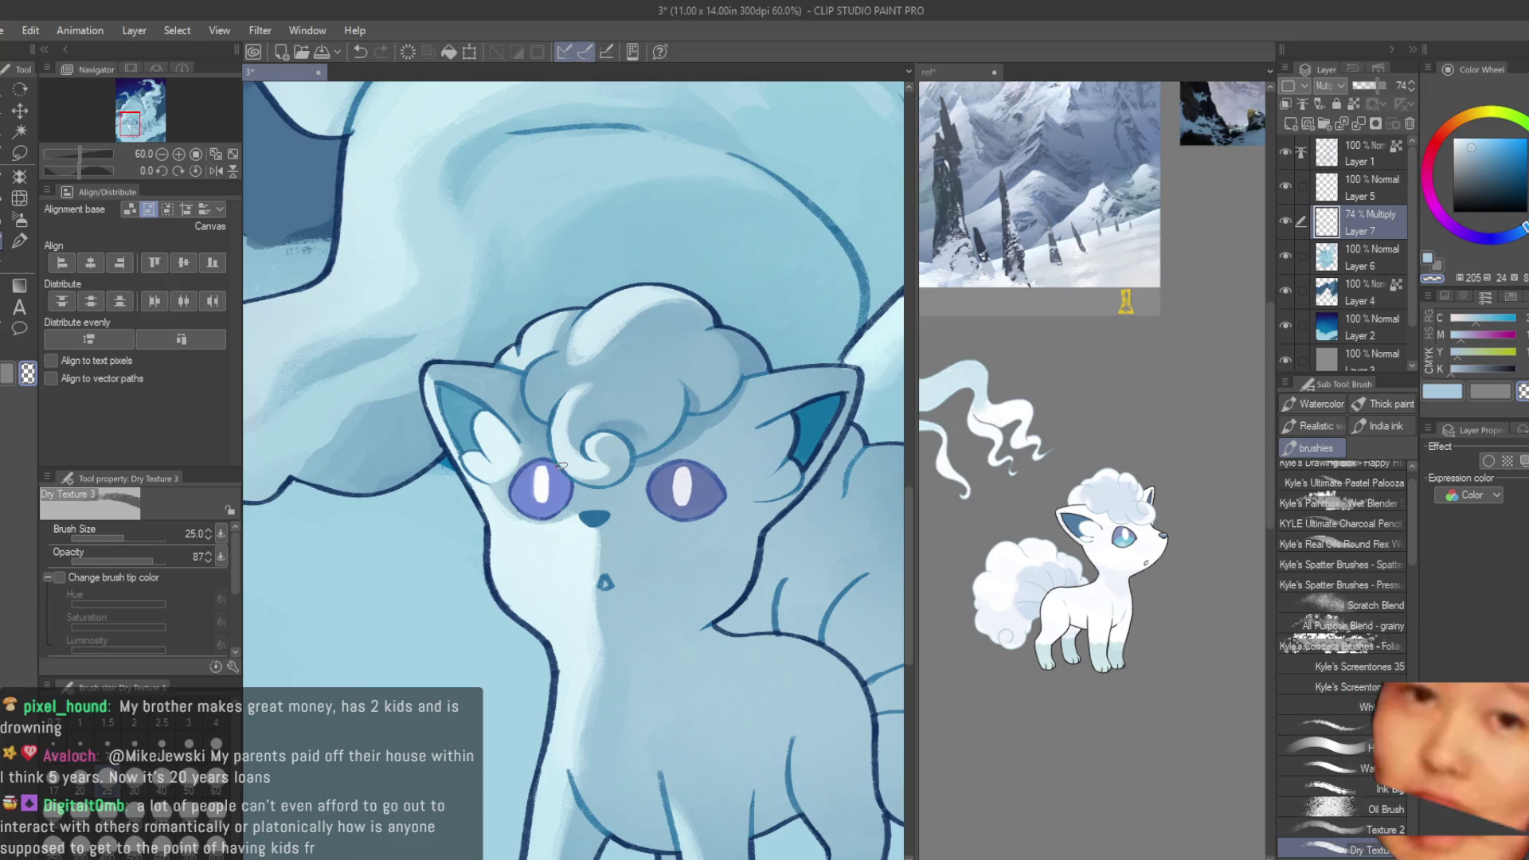
pyautogui.scroll(3, 717, 422)
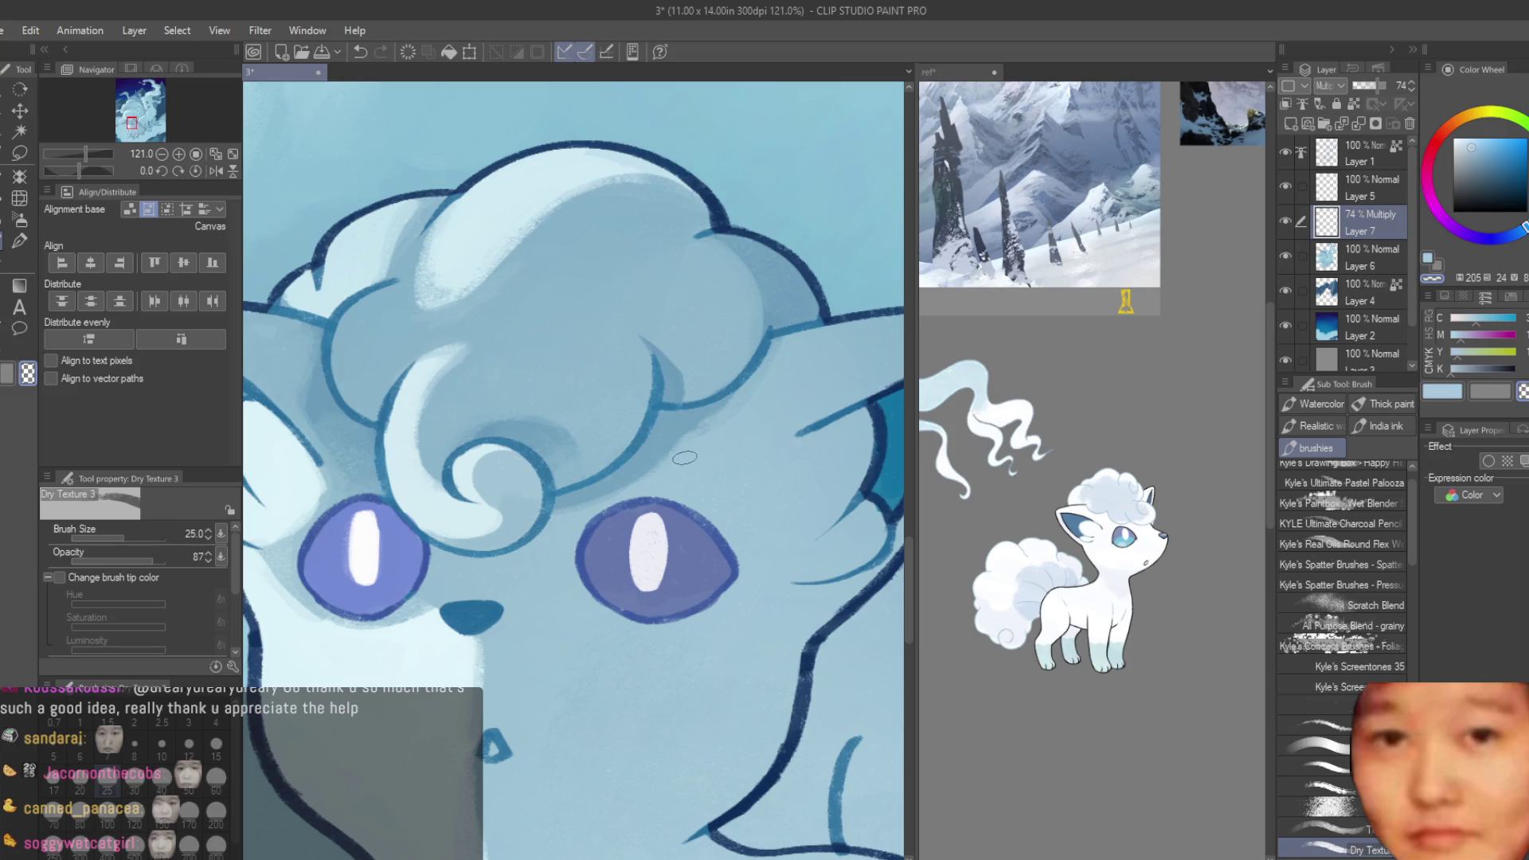
pyautogui.scroll(-2, 430, 448)
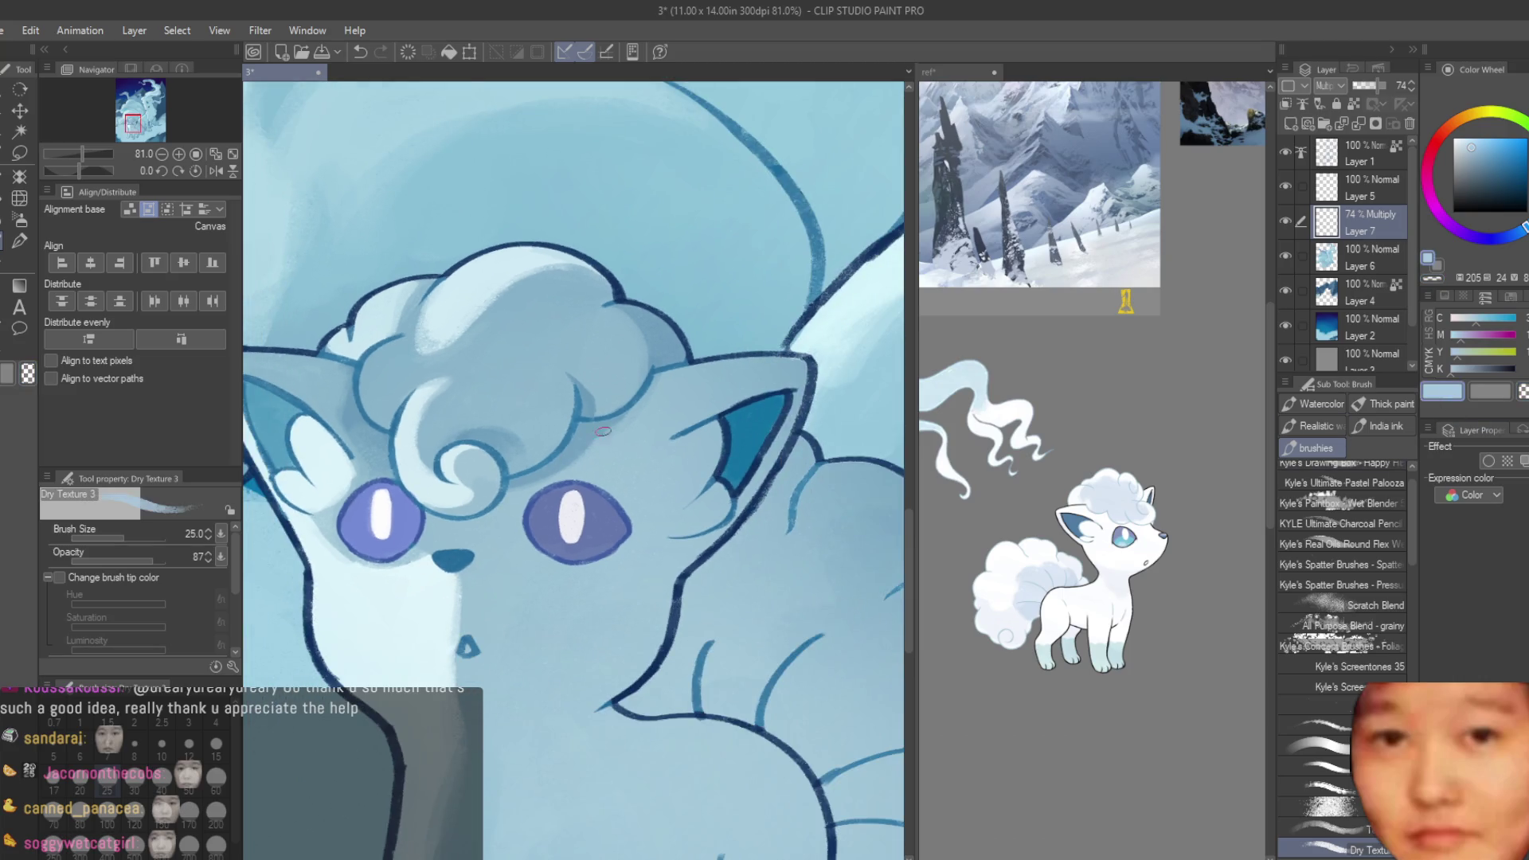
# - Shade the inner edge of the right ear, undoing part of the stroke
pyautogui.scroll(2, 558, 496)
pyautogui.scroll(-3, 558, 495)
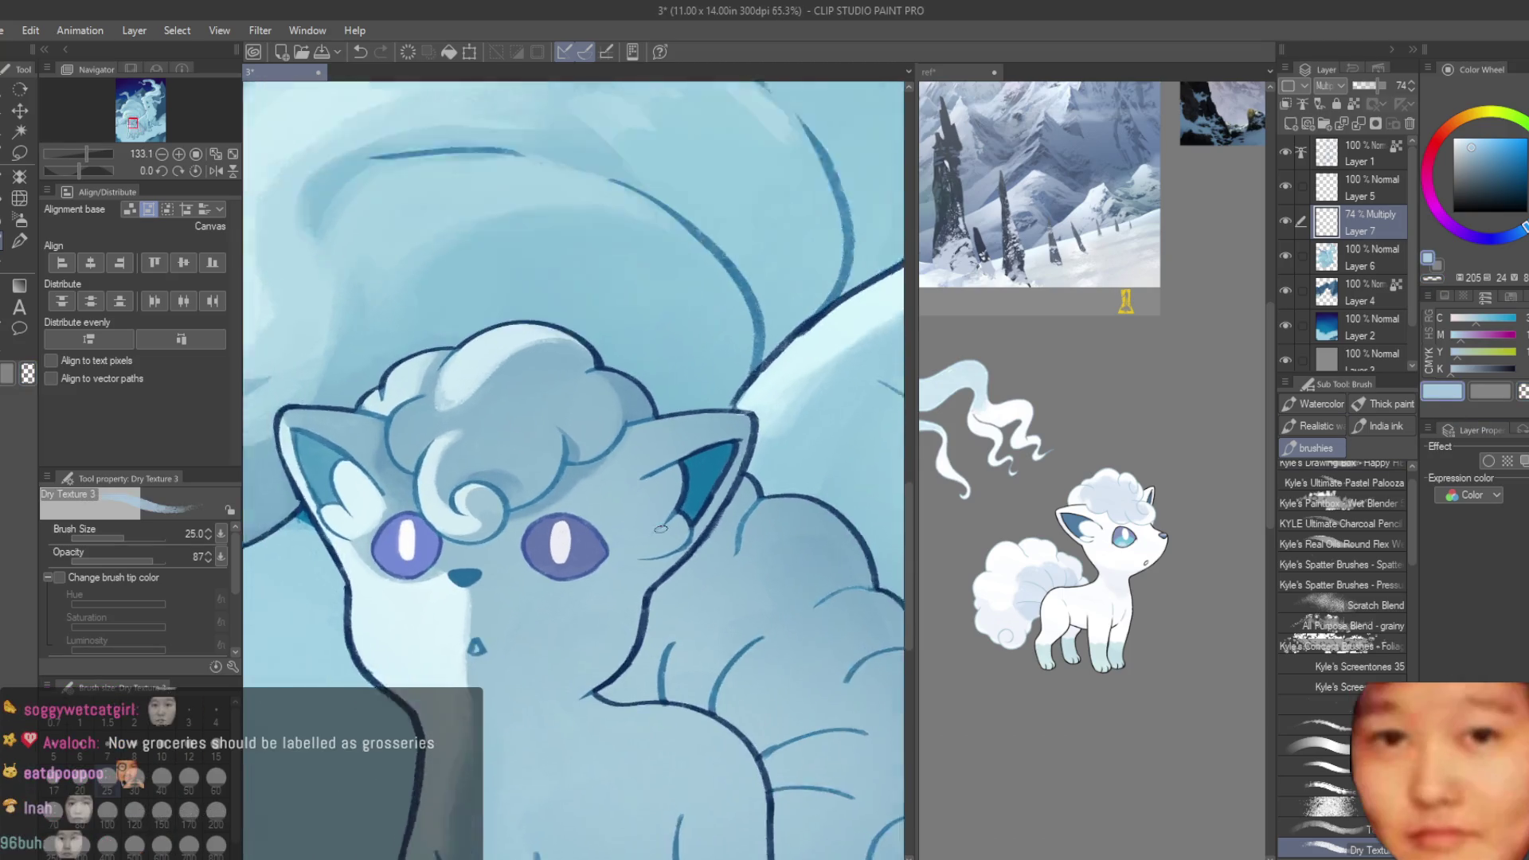
pyautogui.scroll(2, 558, 495)
pyautogui.scroll(-2, 636, 486)
pyautogui.scroll(2, 718, 473)
pyautogui.scroll(1, 718, 473)
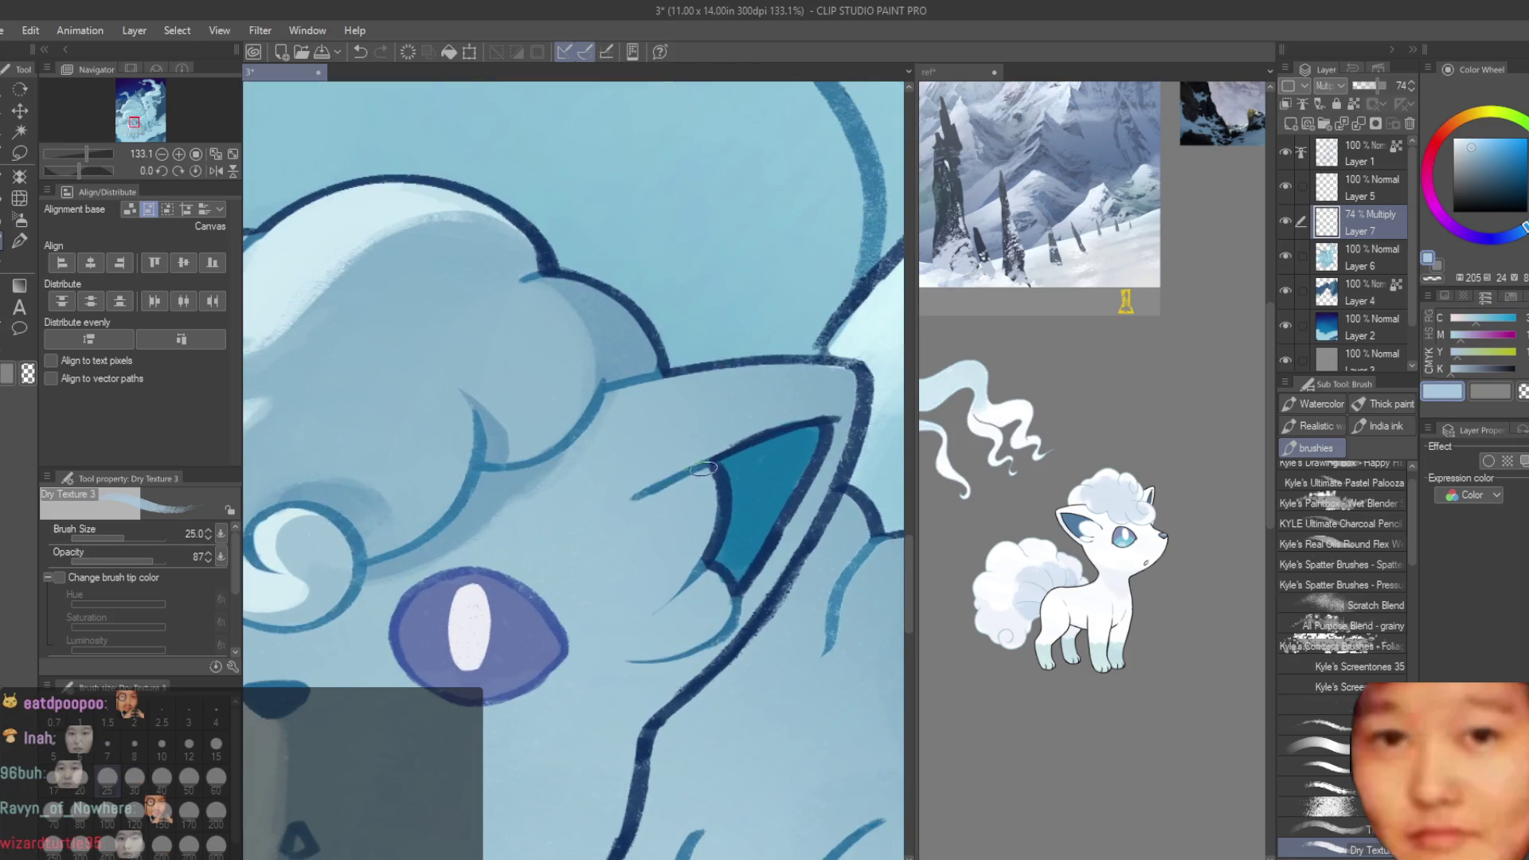
pyautogui.moveTo(610, 556); pyautogui.dragTo(623, 539)
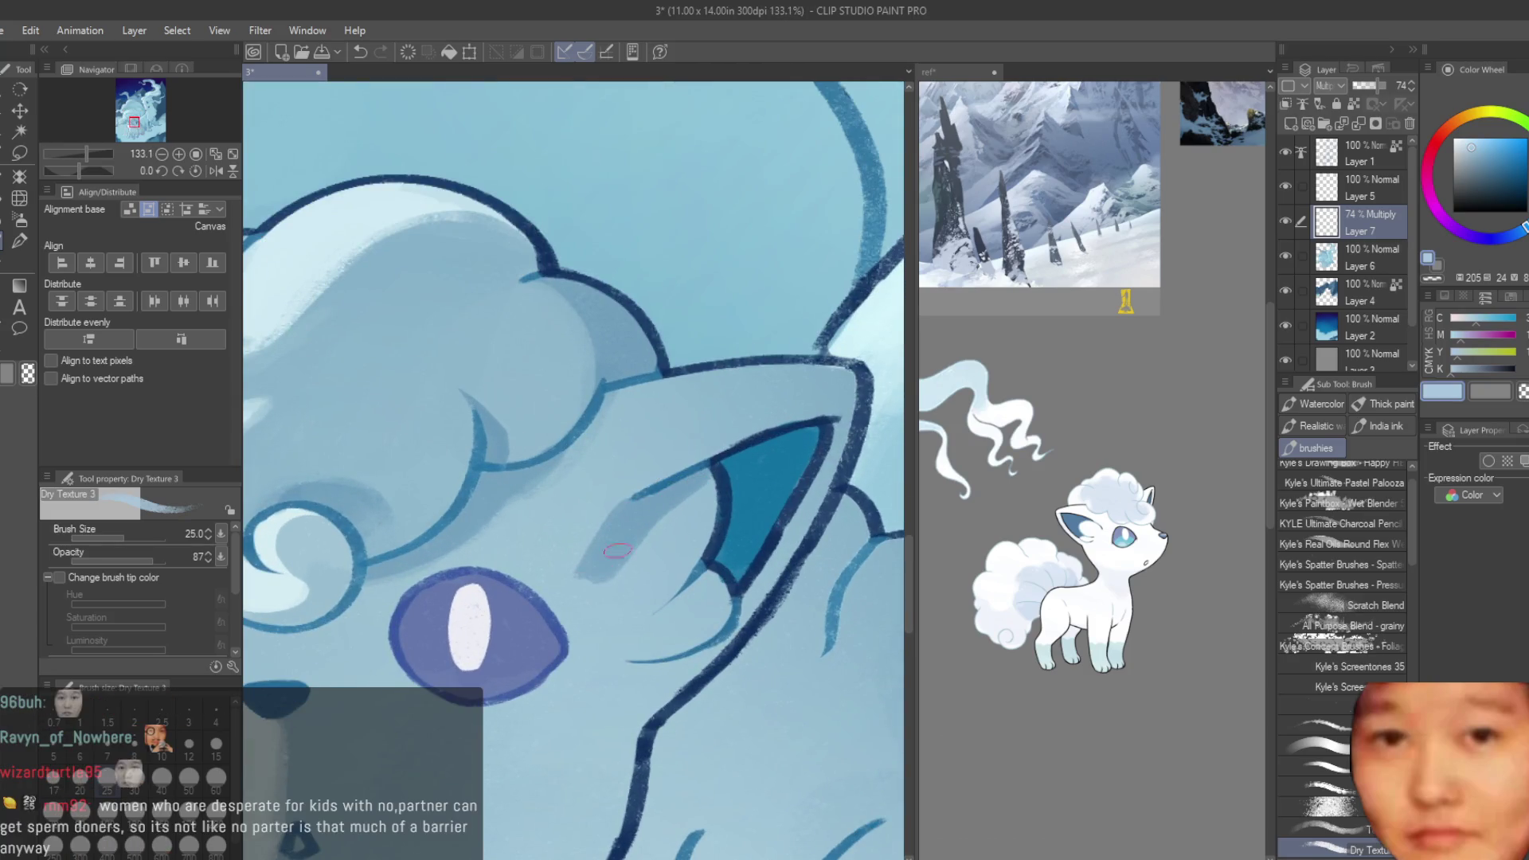
pyautogui.click(1470, 395)
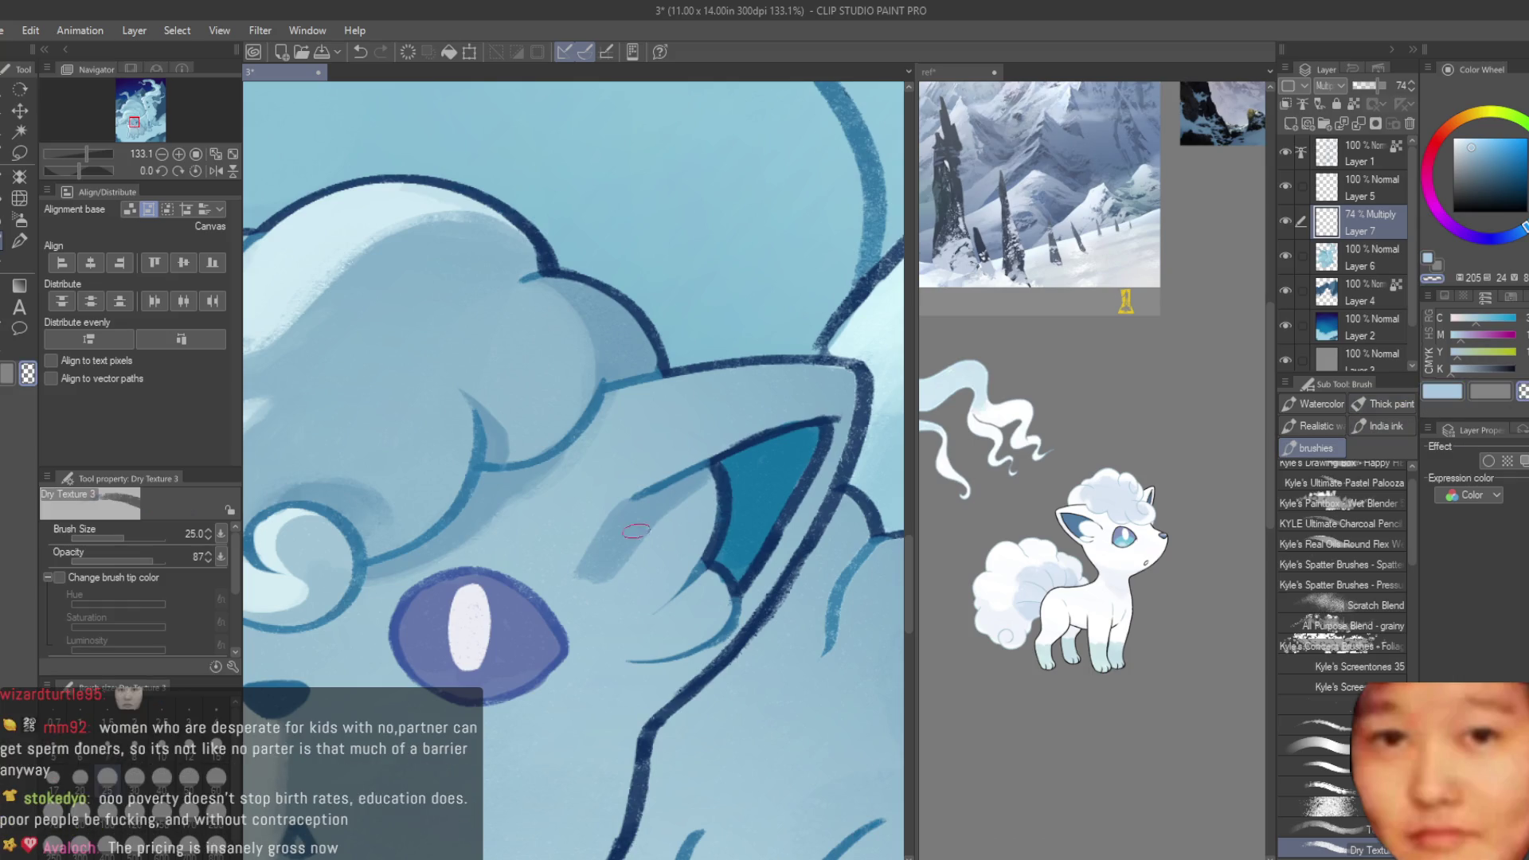
pyautogui.hotkey('ctrl', 'z')
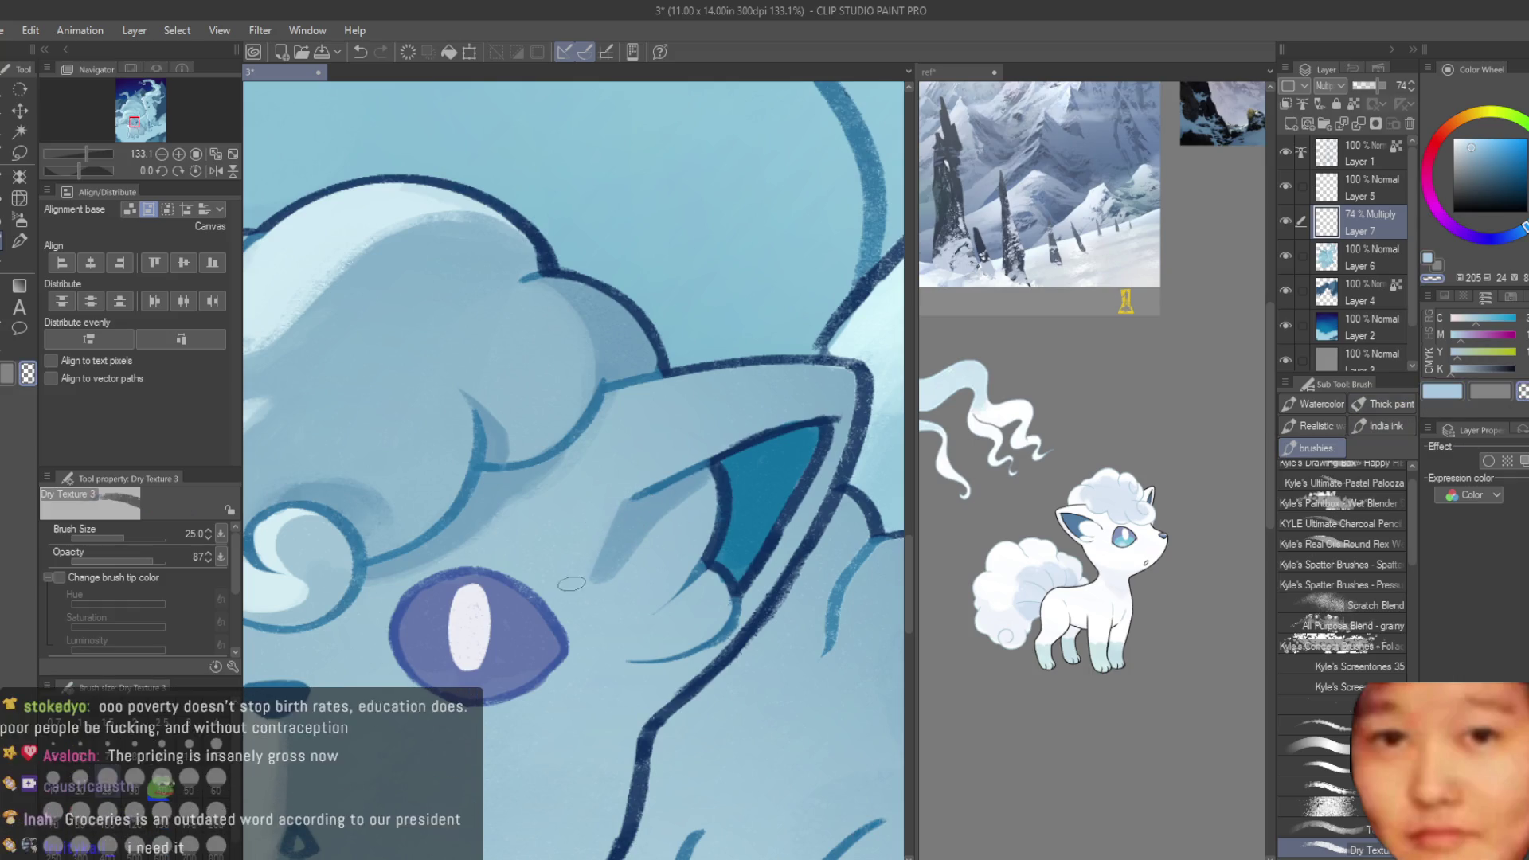
# - Check the whole illustration, then raise the brush size to 30
pyautogui.scroll(1, 629, 598)
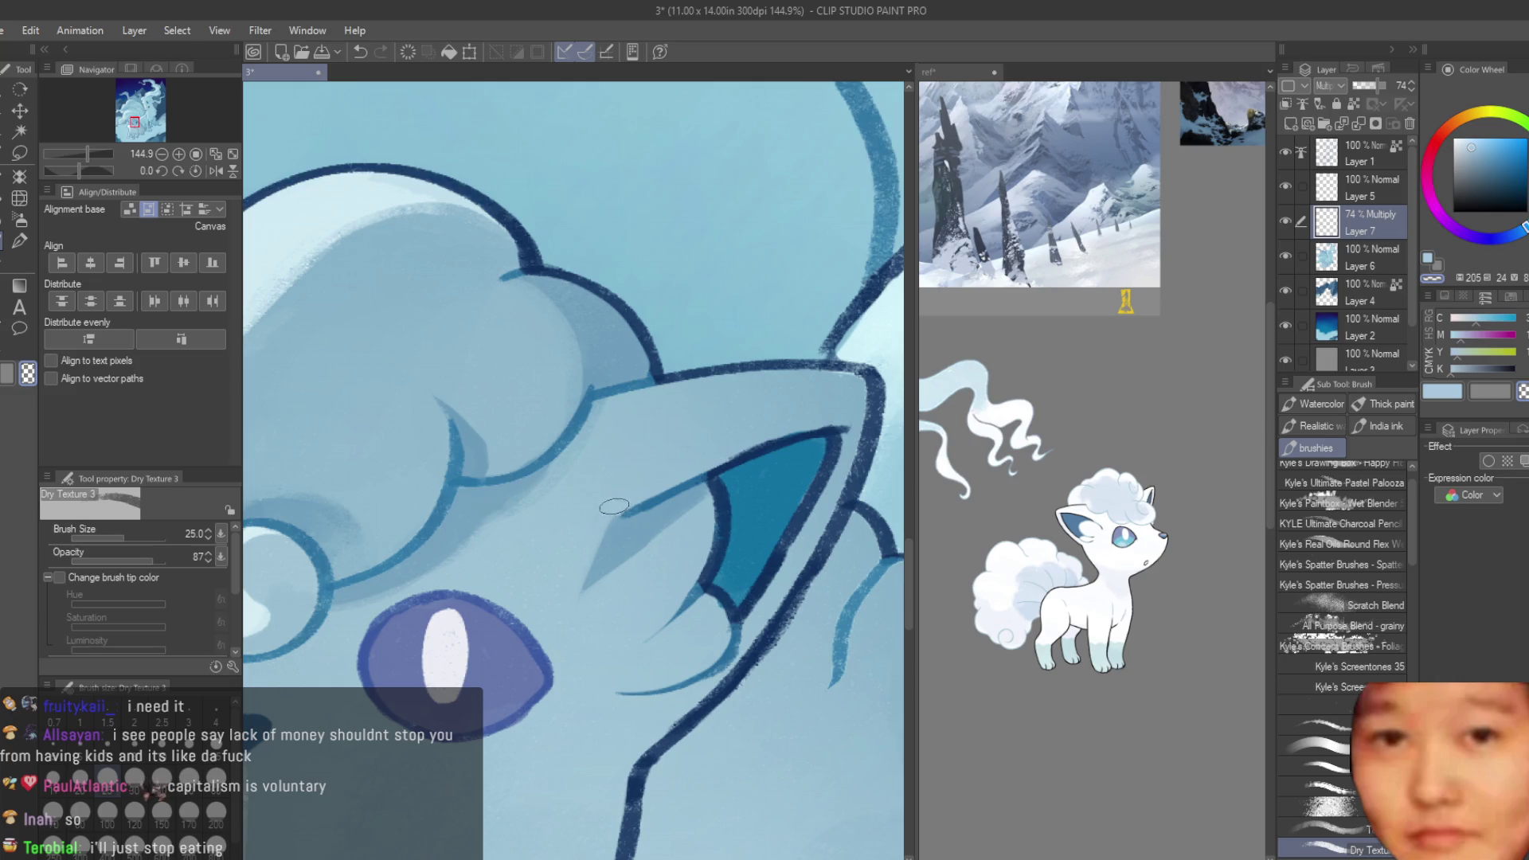
pyautogui.scroll(-3, 637, 565)
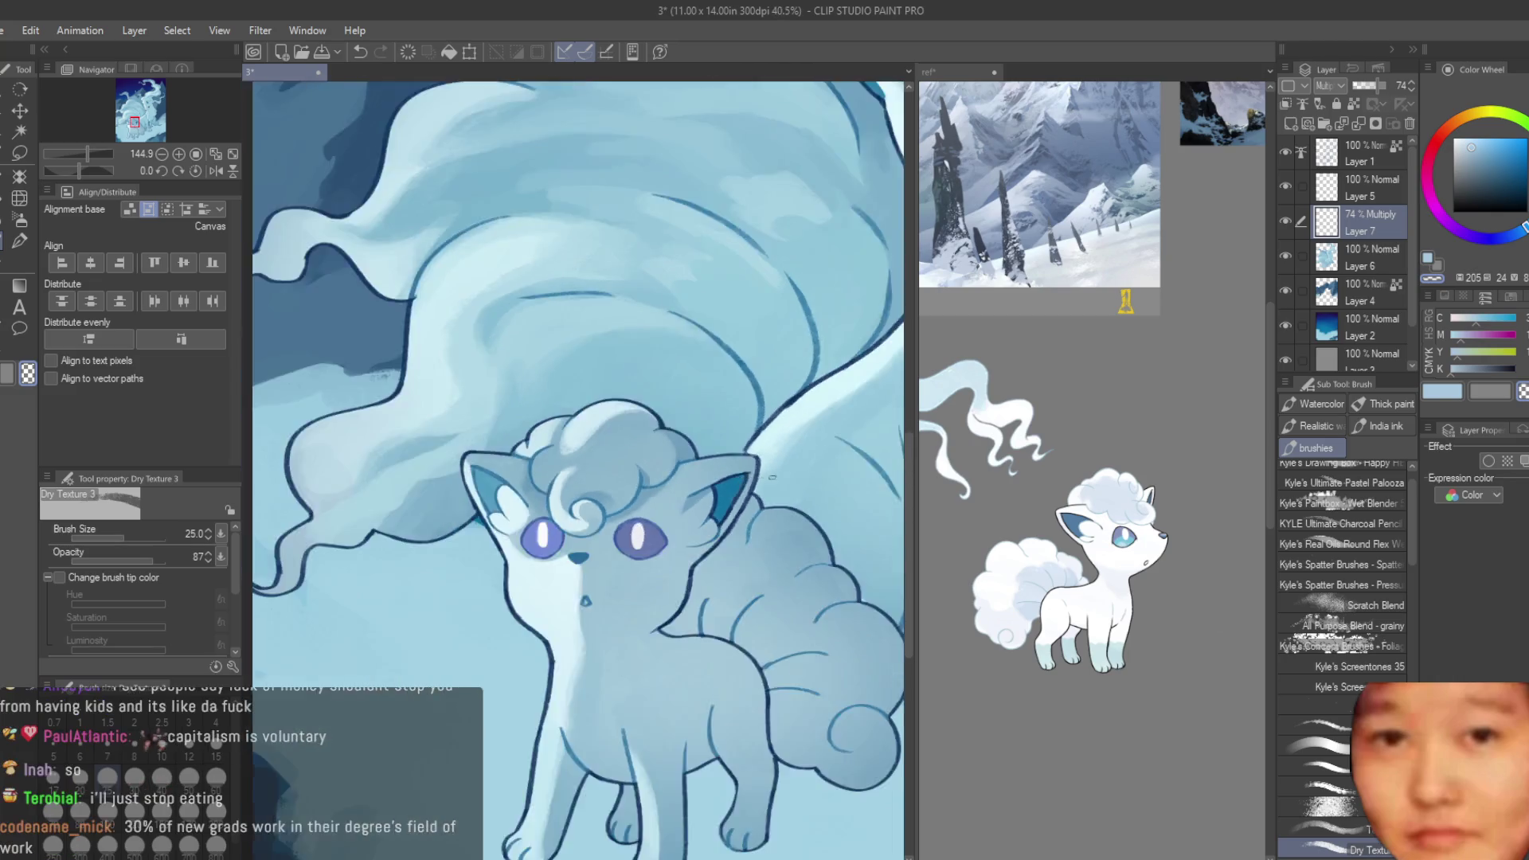
pyautogui.scroll(-2, 636, 565)
pyautogui.scroll(-1, 636, 565)
pyautogui.scroll(-1, 636, 564)
pyautogui.scroll(3, 762, 572)
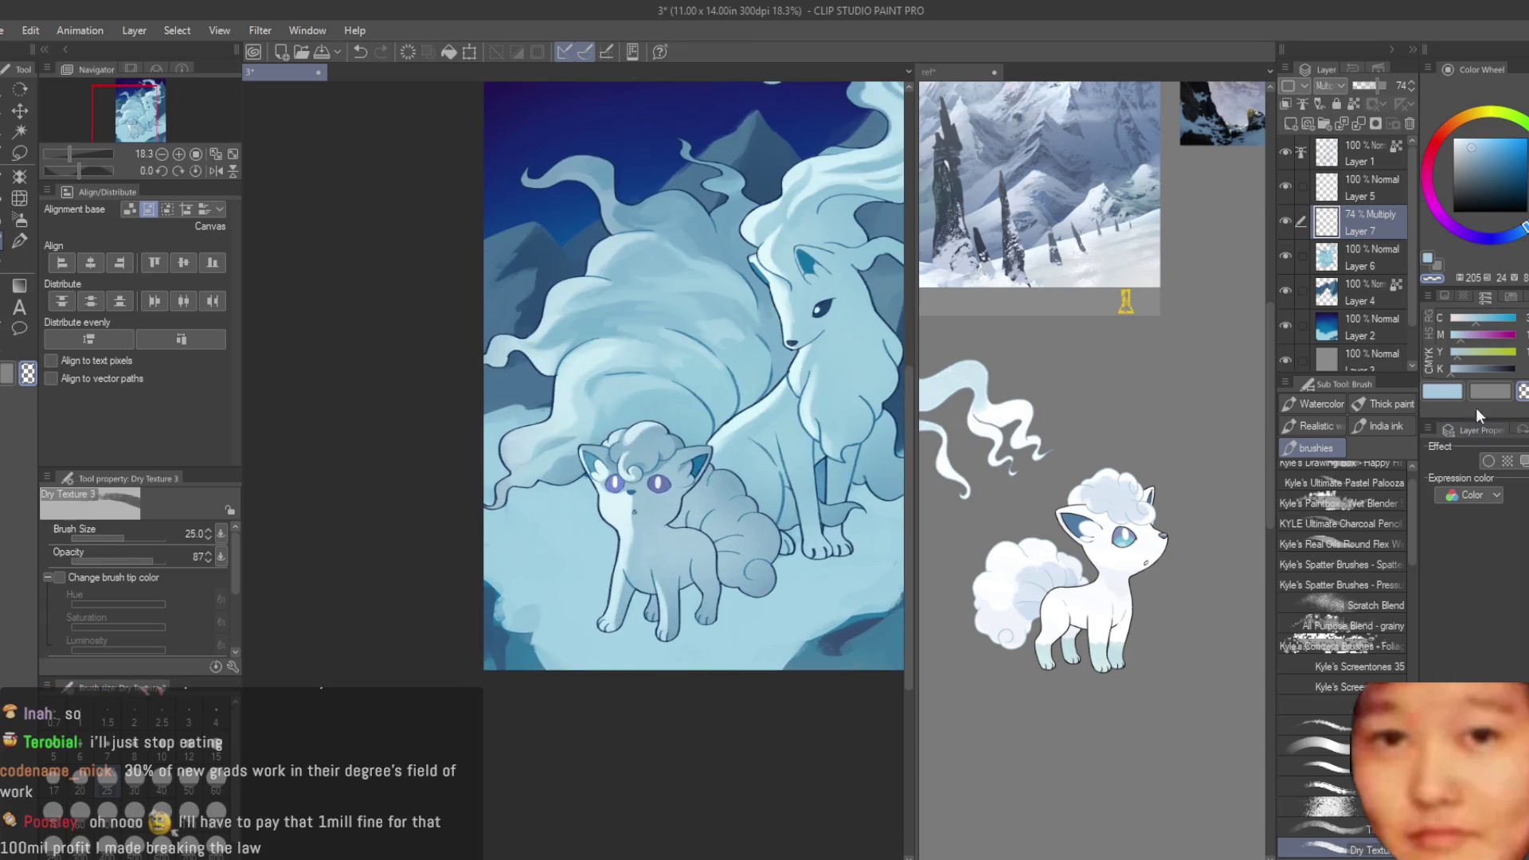
pyautogui.scroll(1, 763, 572)
pyautogui.scroll(2, 722, 436)
pyautogui.press(']')
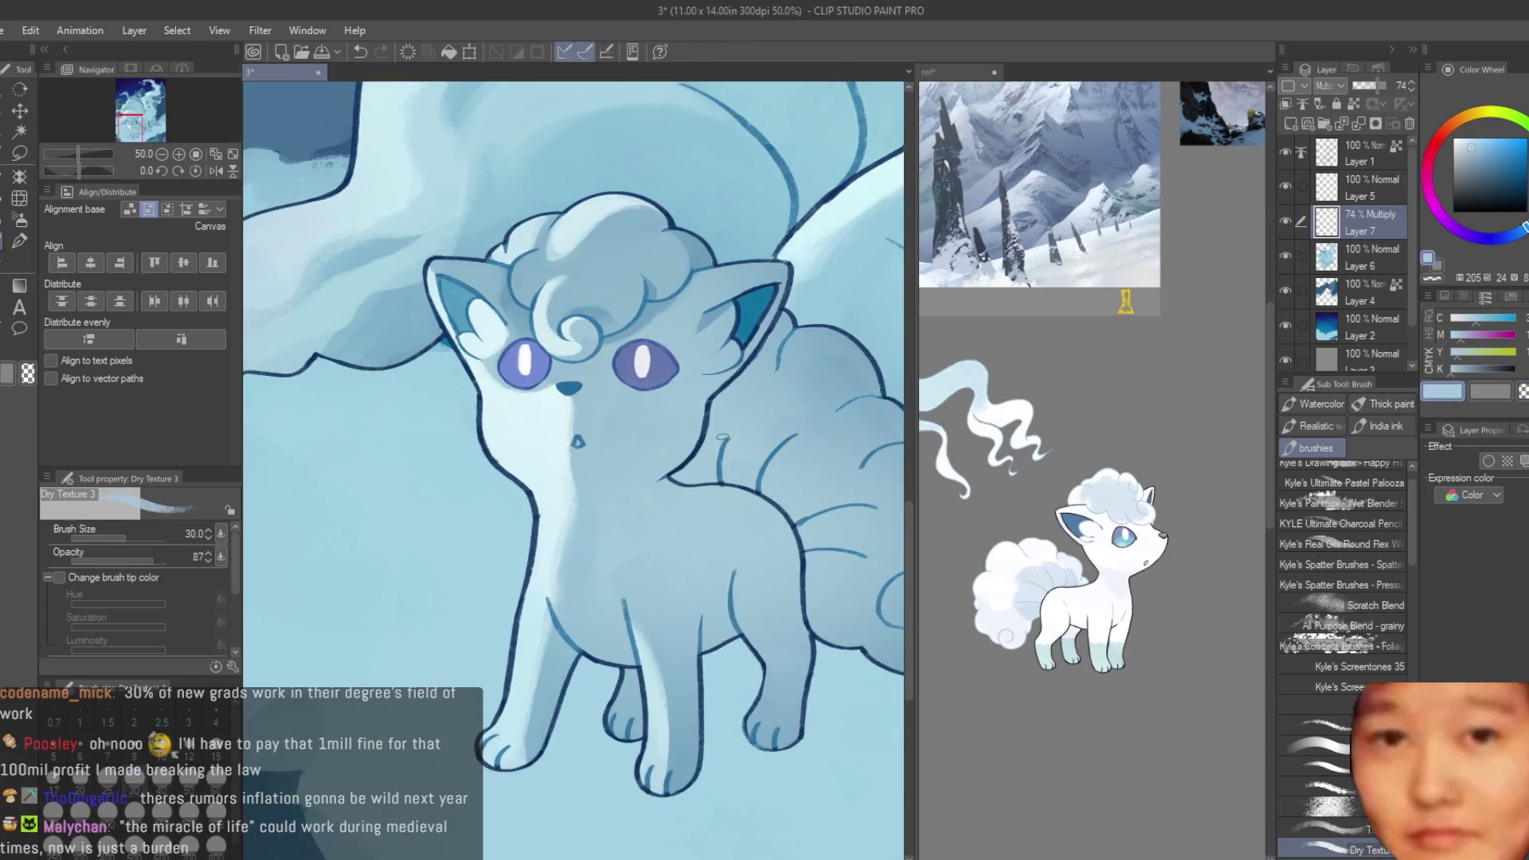
# - Save the illustration, then redo the chin shadow with the brush enlarged to size 50
pyautogui.hotkey('ctrl', 's')
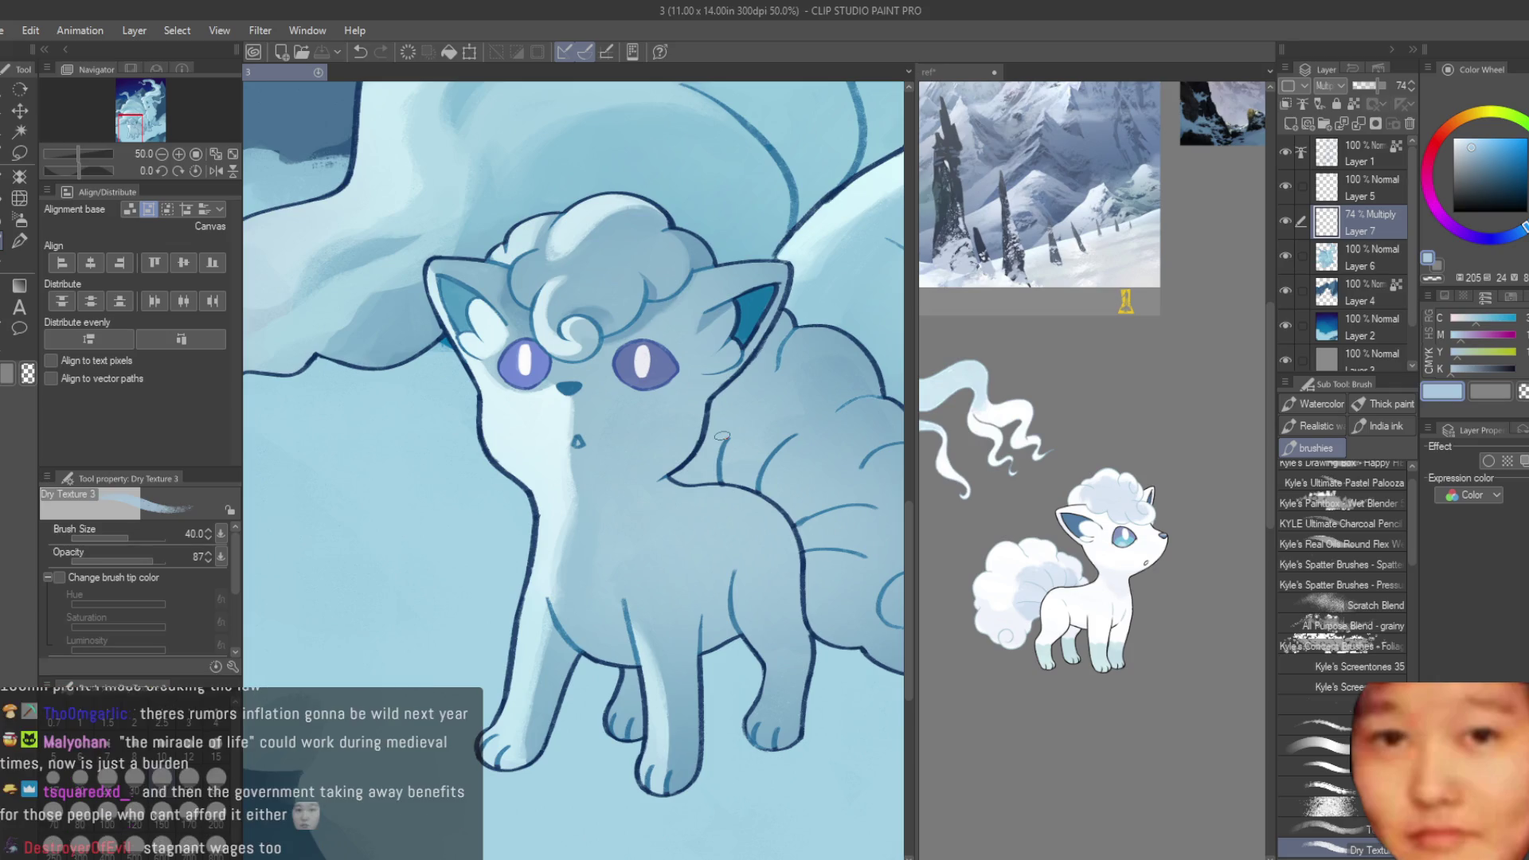
pyautogui.scroll(3, 629, 458)
pyautogui.moveTo(684, 516)
pyautogui.mouseDown()
pyautogui.moveTo(566, 565)
pyautogui.moveTo(652, 566)
pyautogui.mouseUp()
pyautogui.hotkey('ctrl', 'z')
pyautogui.press(']')
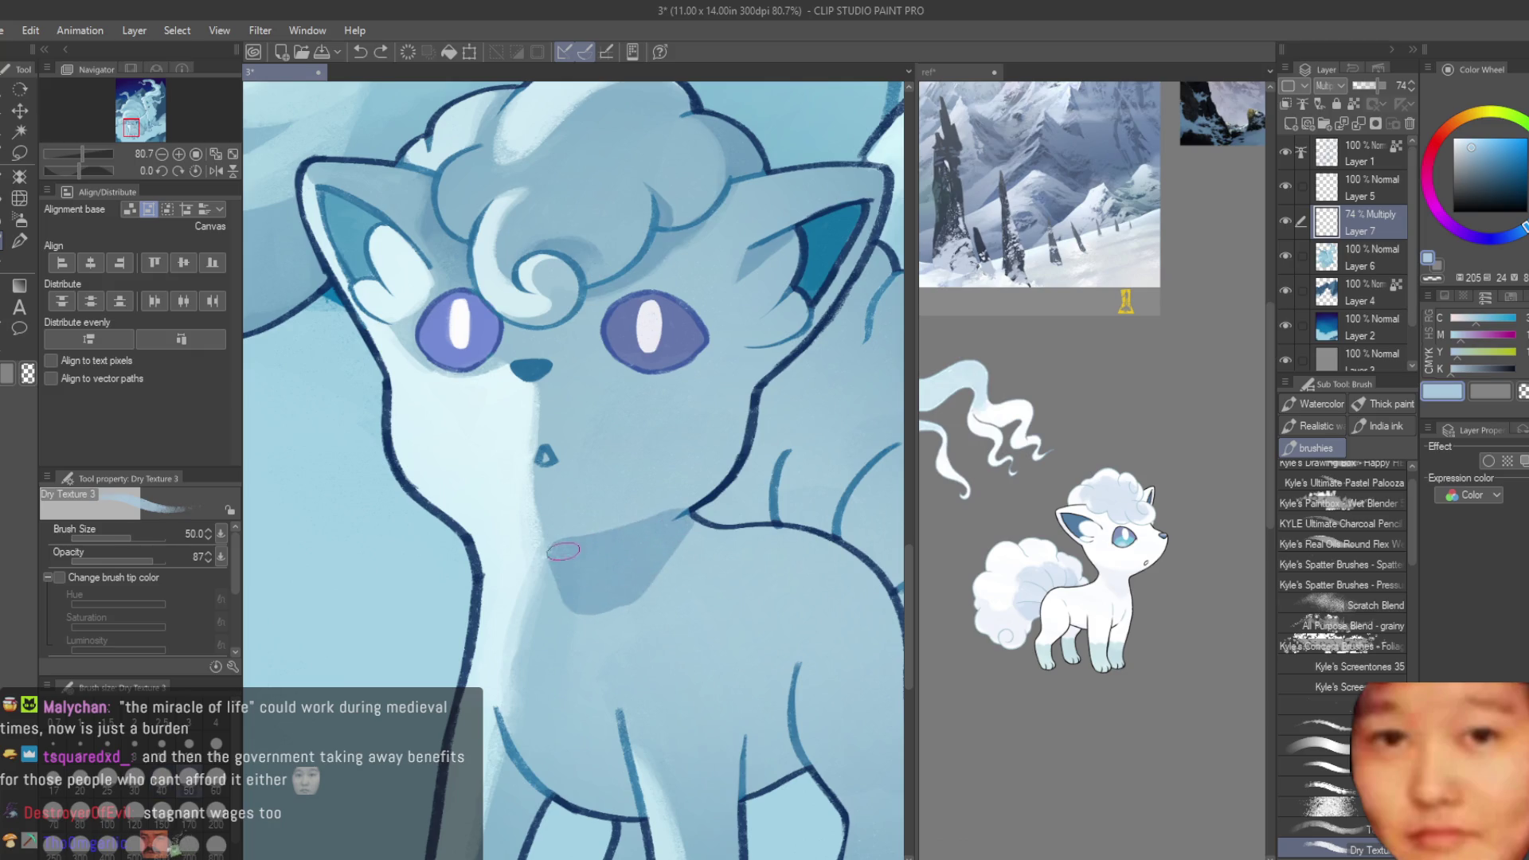
# - Touch up the chin edge with the dark outline blue
pyautogui.keyDown('alt'); pyautogui.click(719, 526); pyautogui.keyUp('alt')
pyautogui.moveTo(728, 541); pyautogui.dragTo(698, 501)
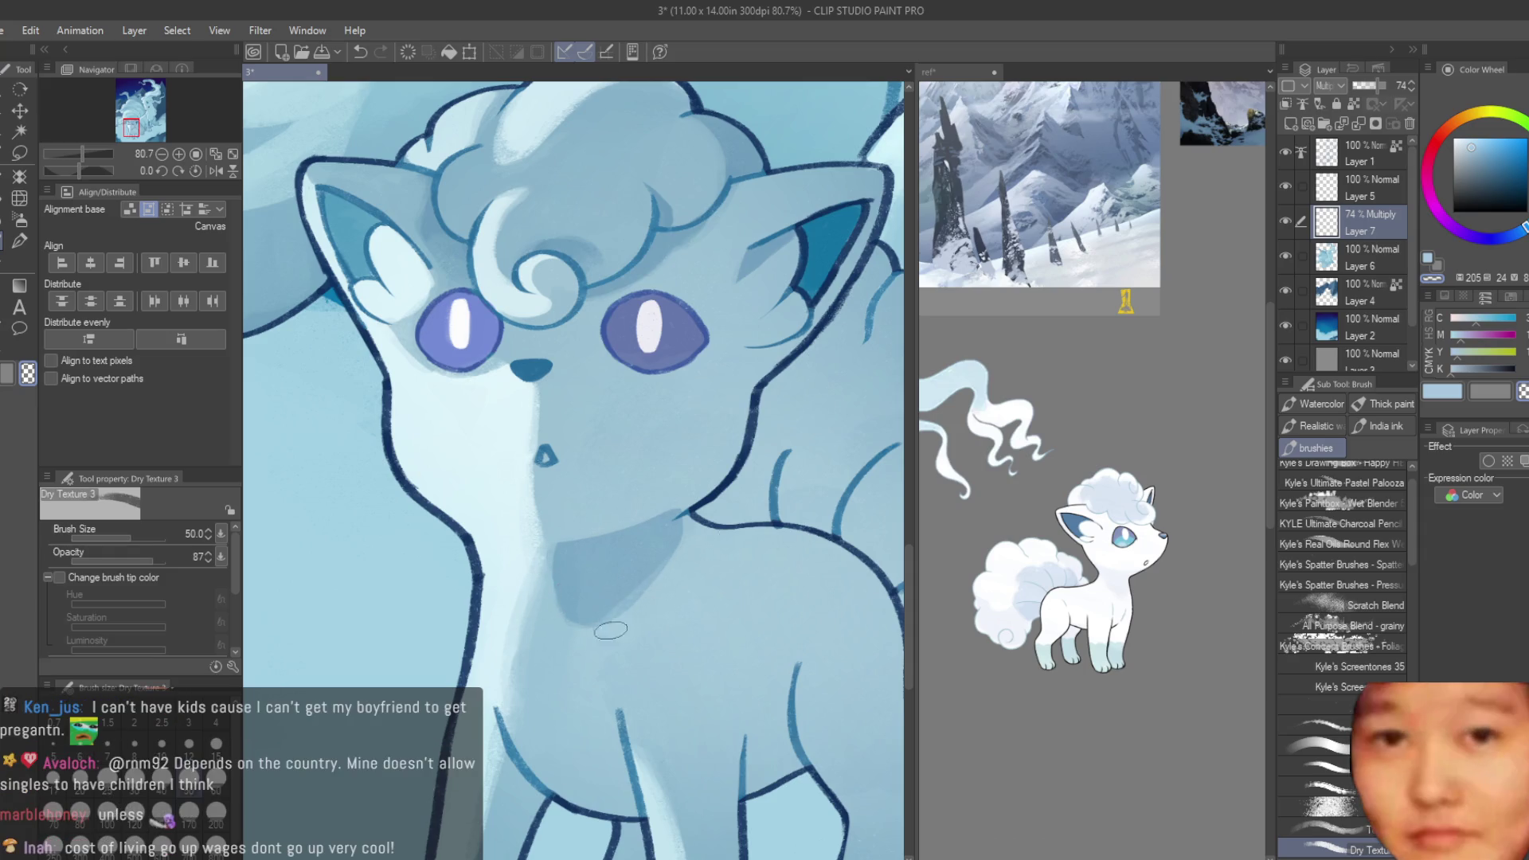
pyautogui.scroll(2, 503, 589)
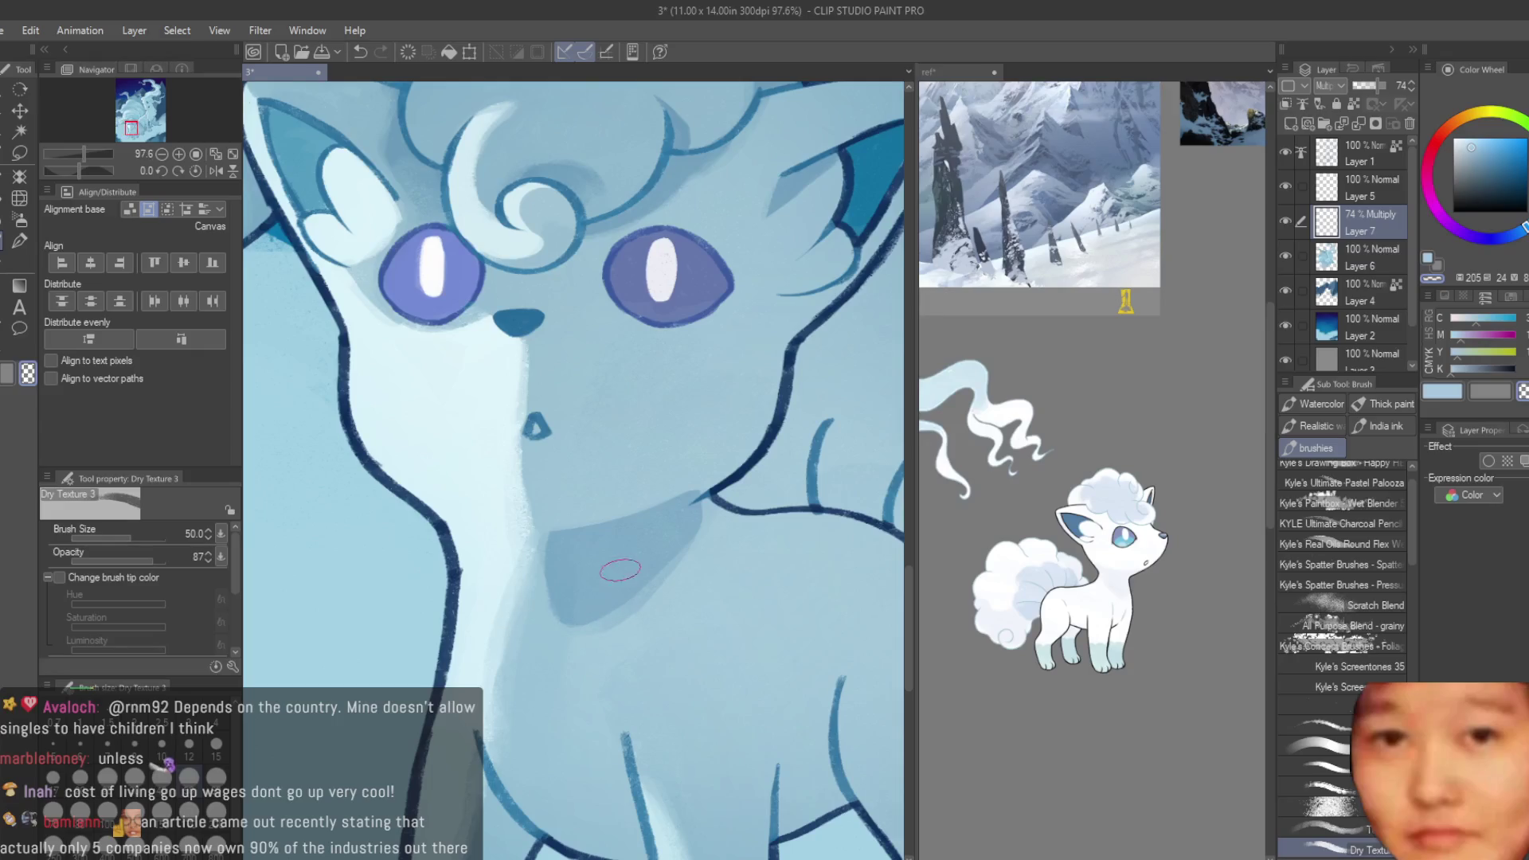
pyautogui.scroll(1, 619, 570)
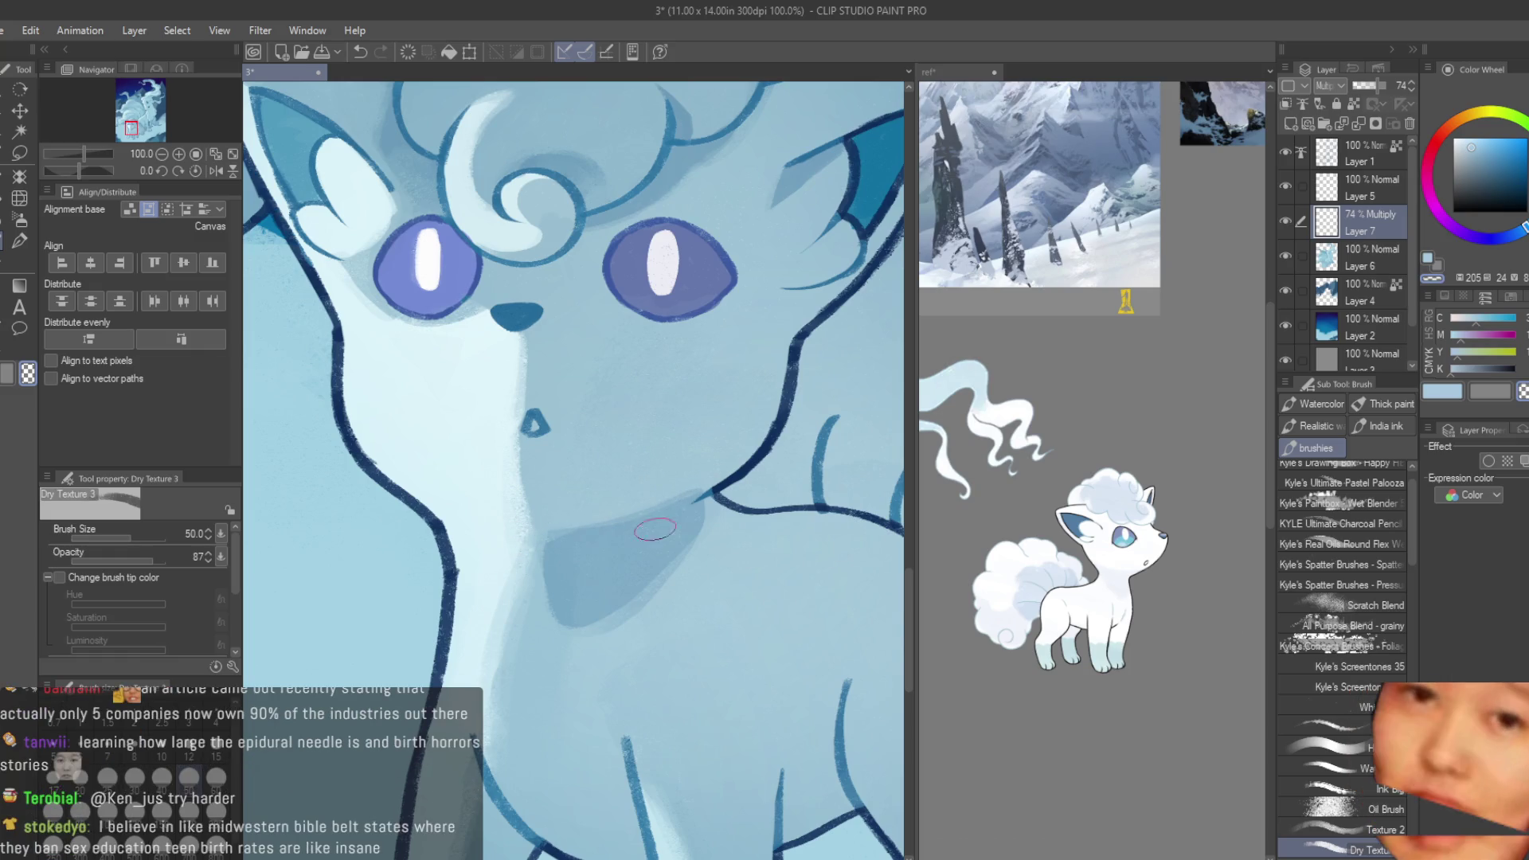
pyautogui.scroll(-1, 690, 464)
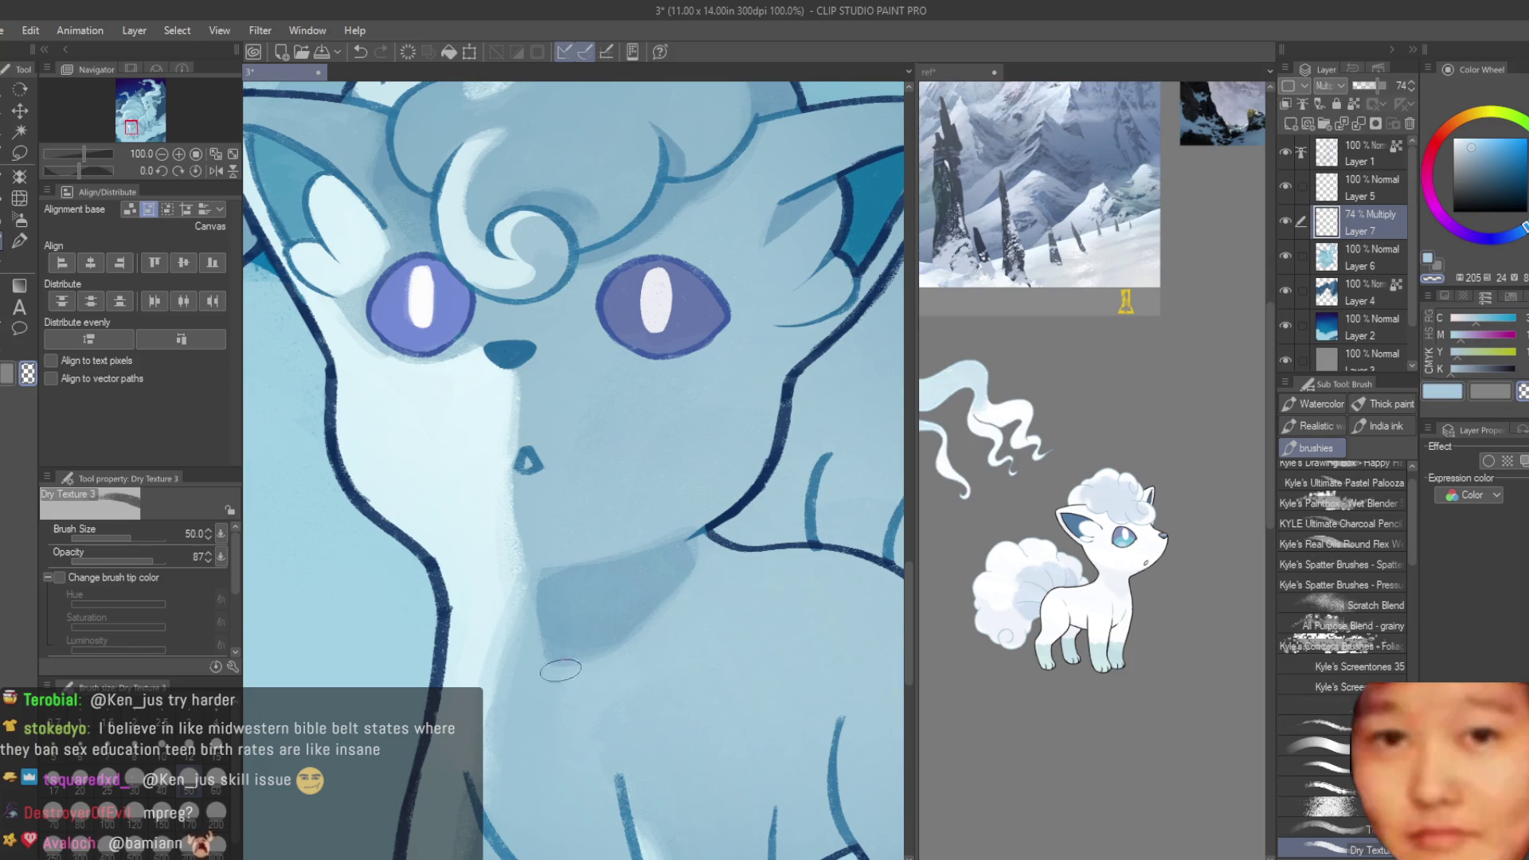
pyautogui.scroll(-1, 609, 537)
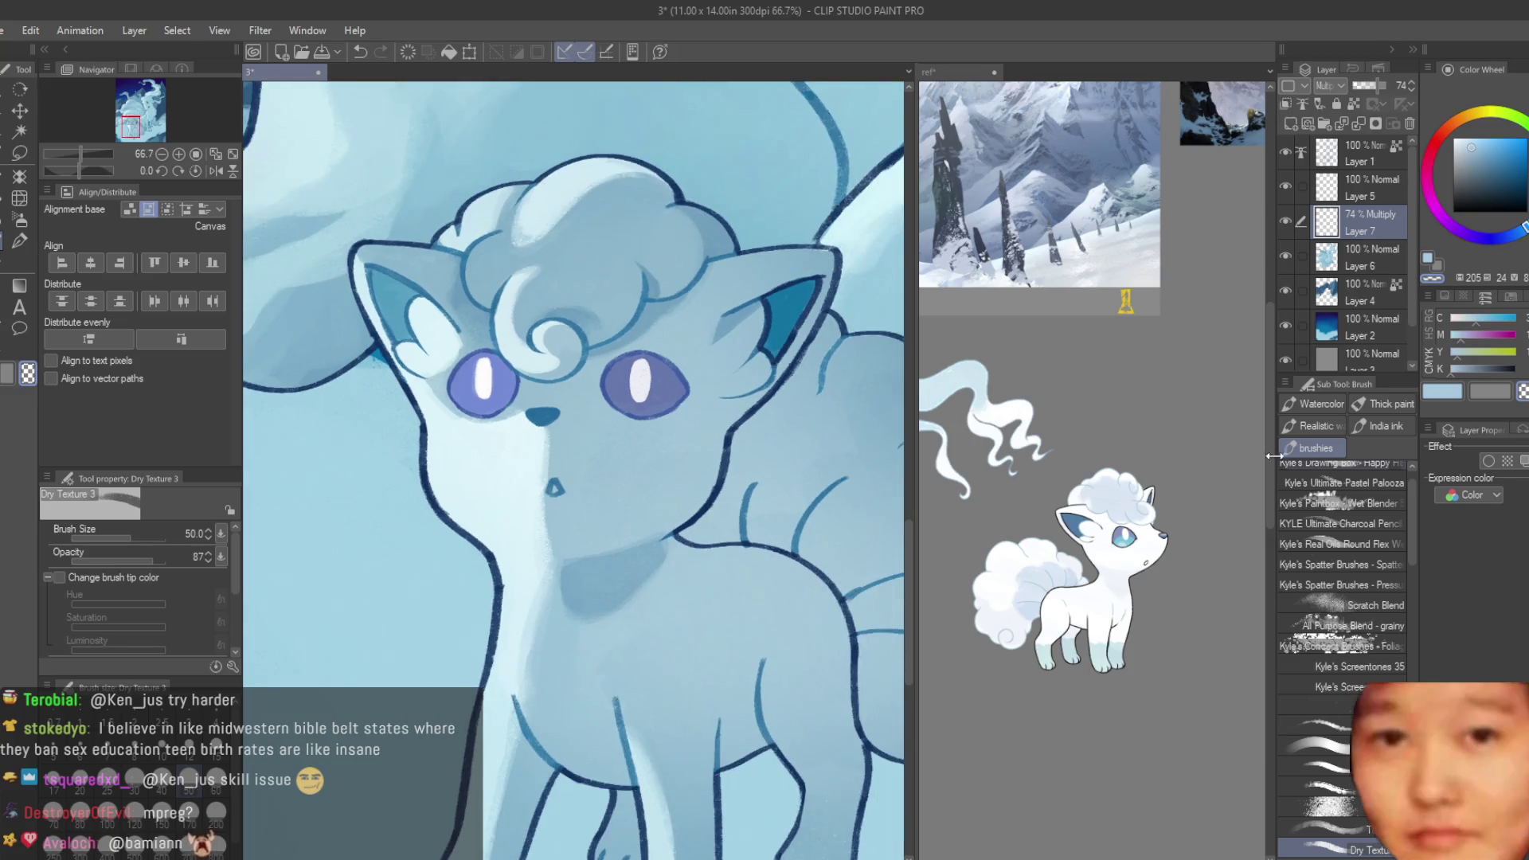
pyautogui.scroll(-1, 511, 547)
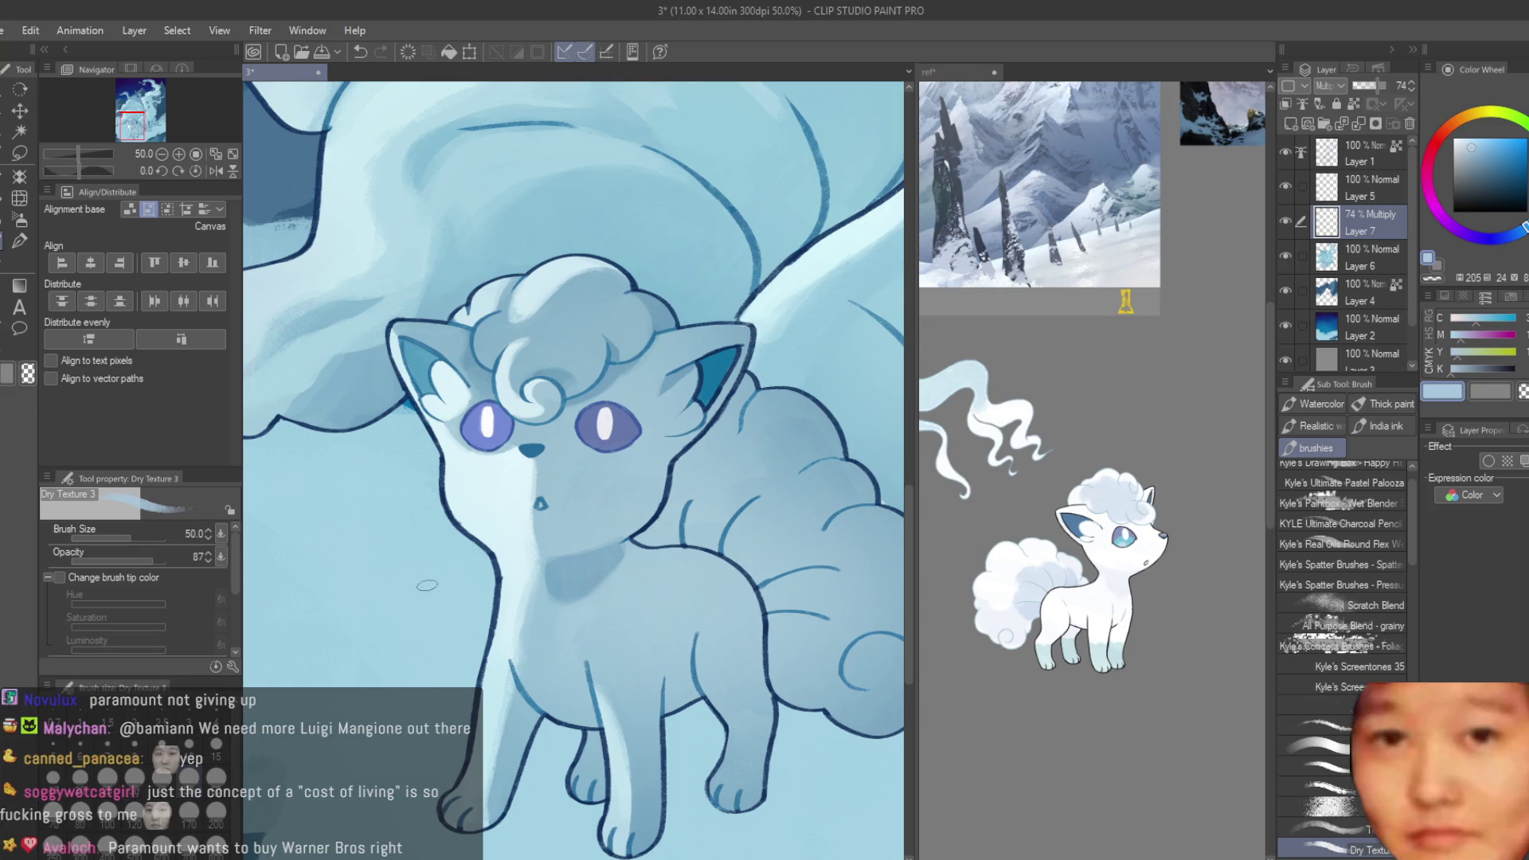
# - Paint a shadow along the Vulpix's neck and chest curve
pyautogui.scroll(-2, 426, 586)
pyautogui.scroll(-2, 427, 586)
pyautogui.scroll(-1, 426, 585)
pyautogui.scroll(2, 719, 523)
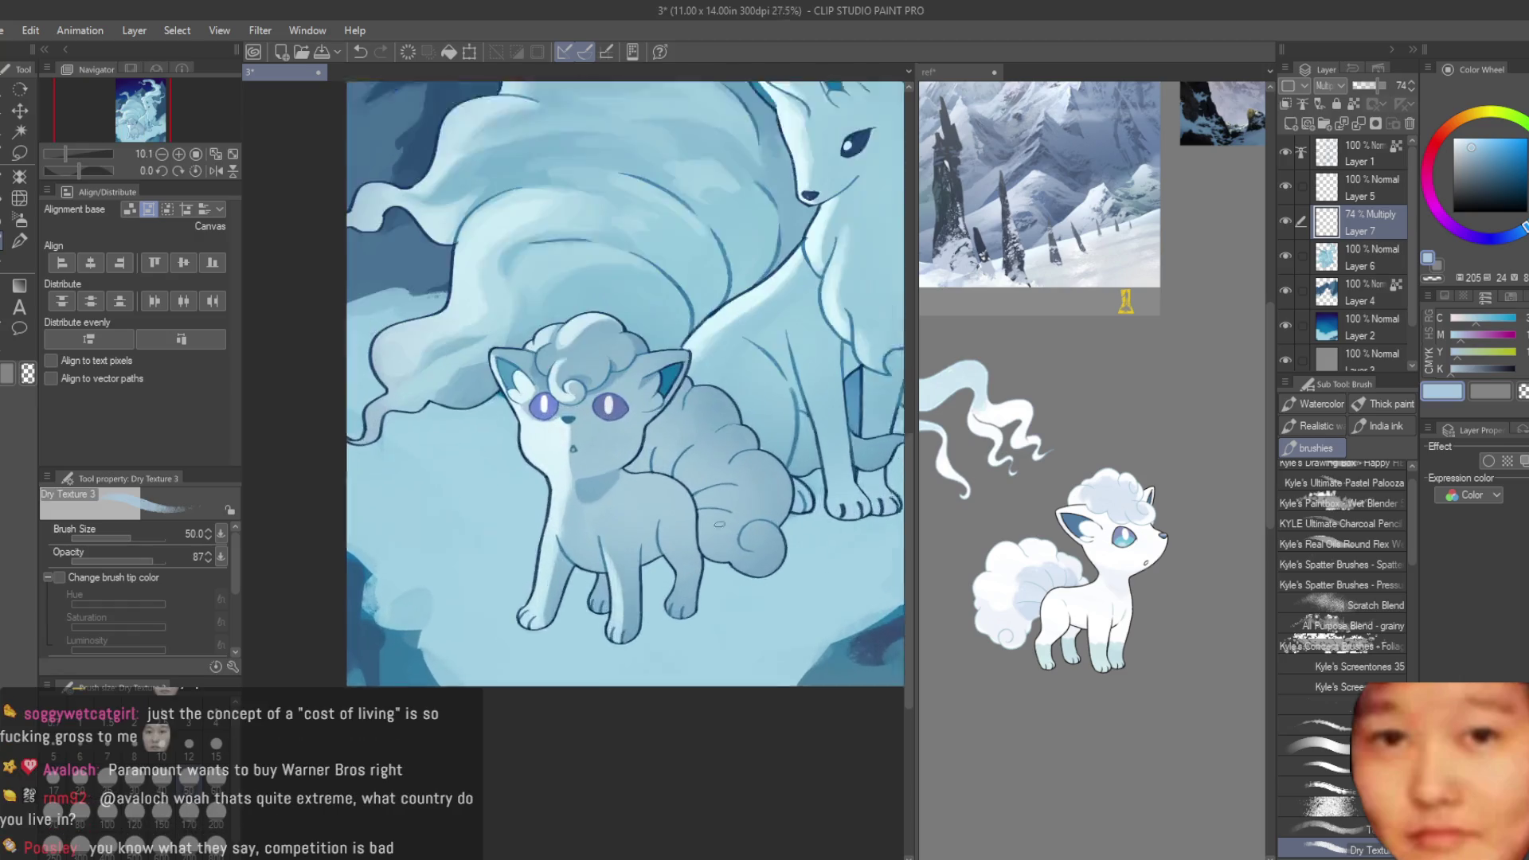
pyautogui.scroll(1, 719, 524)
pyautogui.scroll(1, 522, 444)
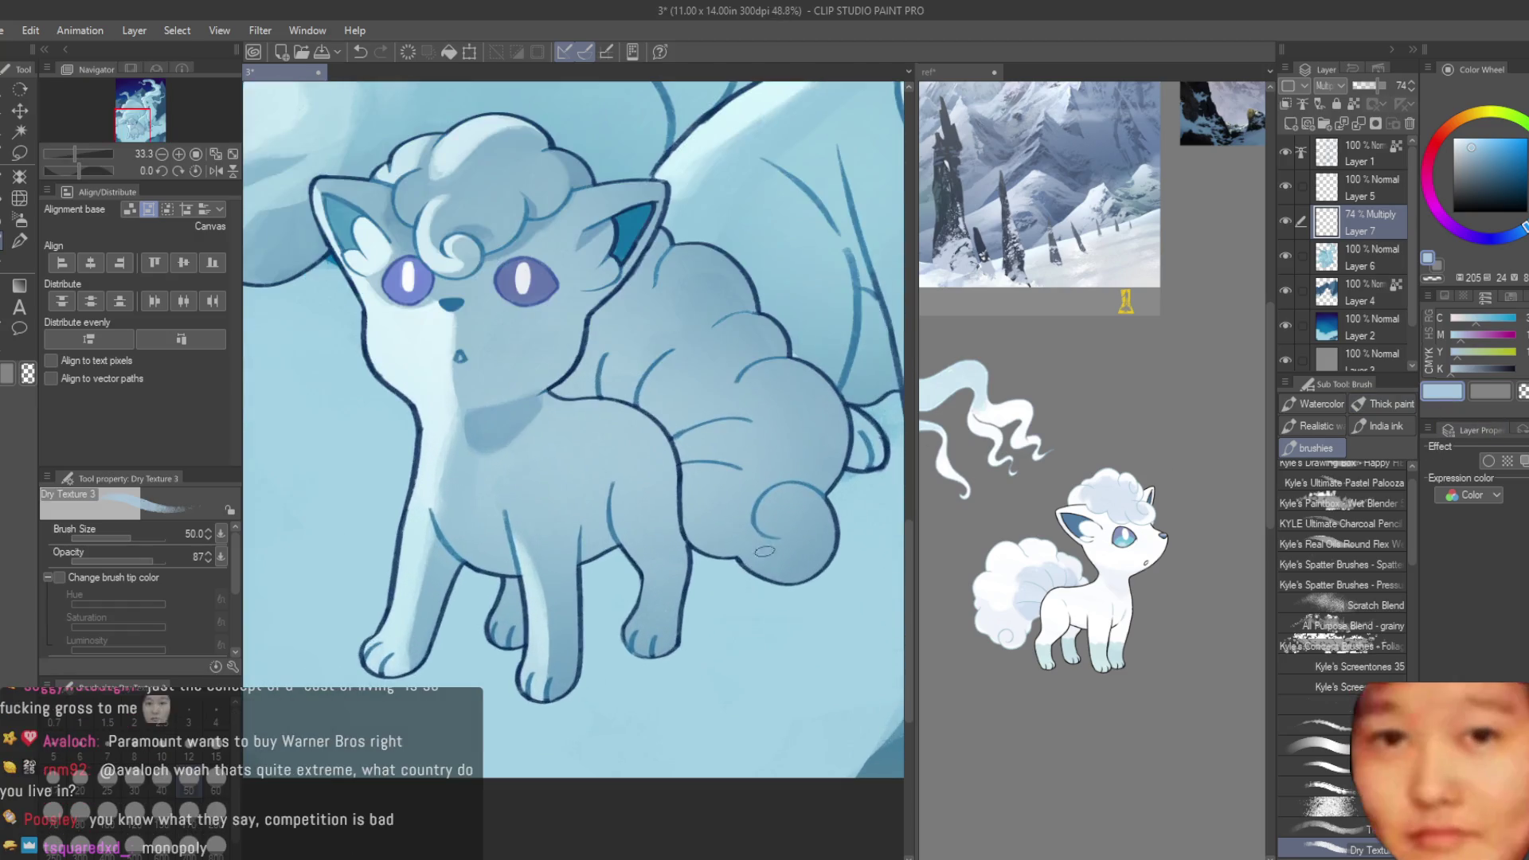
pyautogui.scroll(1, 523, 444)
pyautogui.scroll(1, 522, 444)
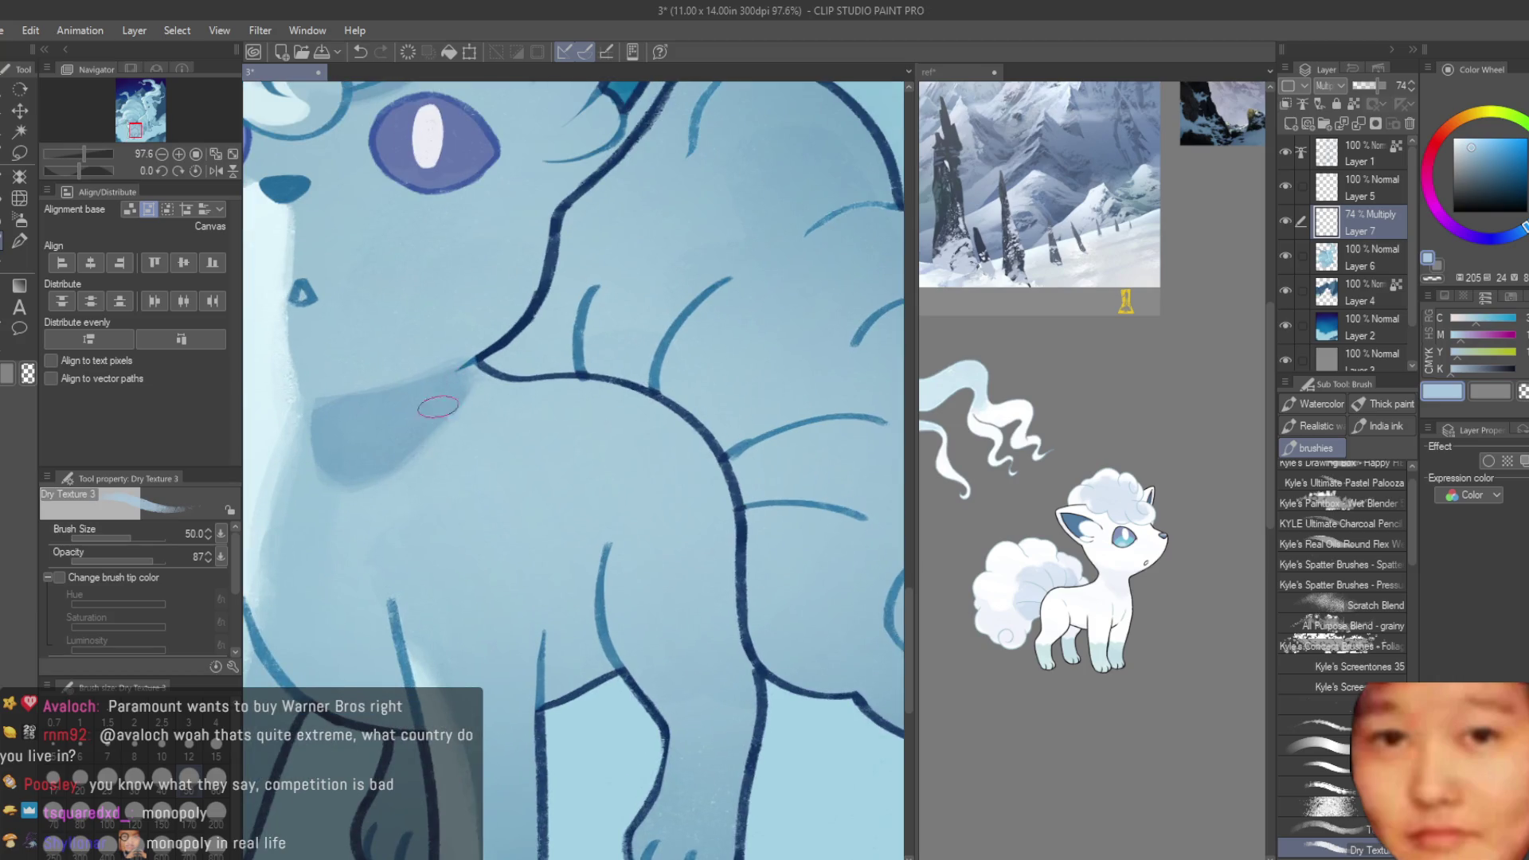
pyautogui.moveTo(434, 410)
pyautogui.mouseDown()
pyautogui.moveTo(663, 427)
pyautogui.moveTo(488, 383)
pyautogui.mouseUp()
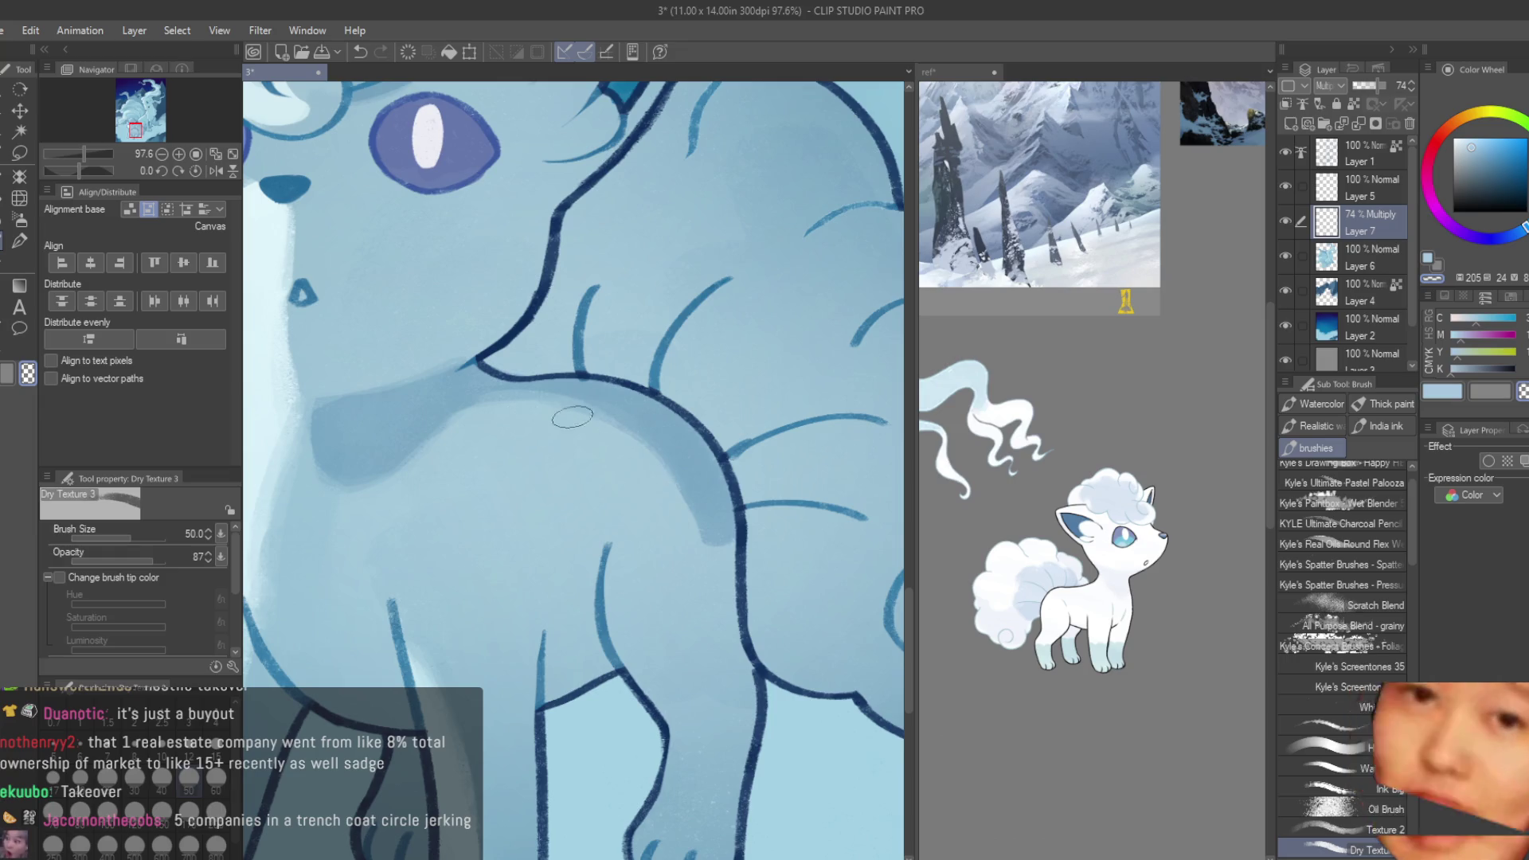
# - Soften the shadow band's lower end and back with a lighter blue at brush size 30
pyautogui.moveTo(677, 532); pyautogui.dragTo(710, 565)
pyautogui.keyDown('alt'); pyautogui.click(780, 446); pyautogui.keyUp('alt')
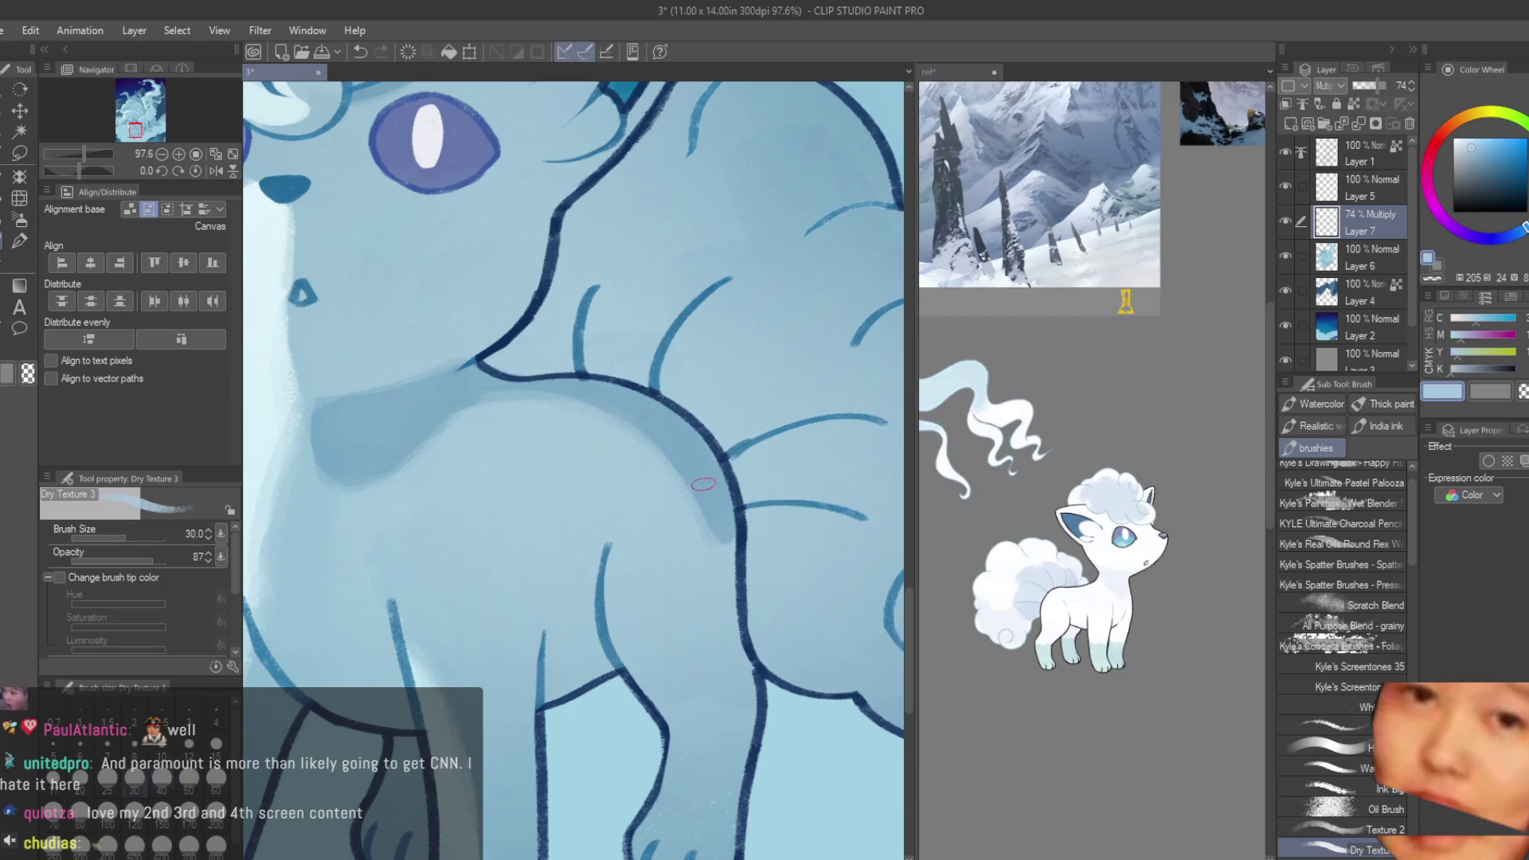
pyautogui.press('[')
pyautogui.press('[')
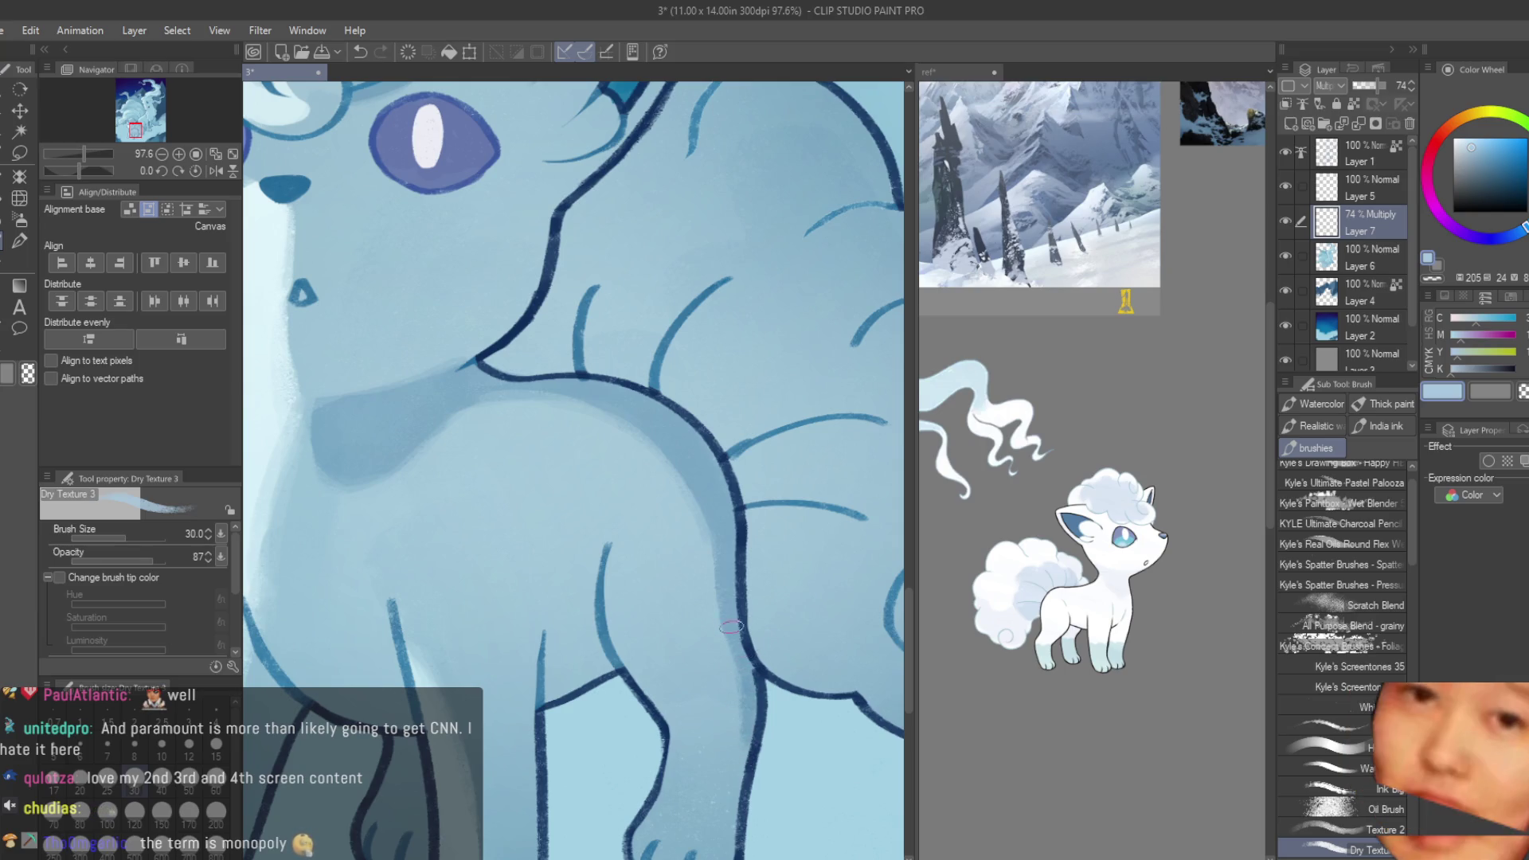
pyautogui.moveTo(712, 539); pyautogui.dragTo(480, 392)
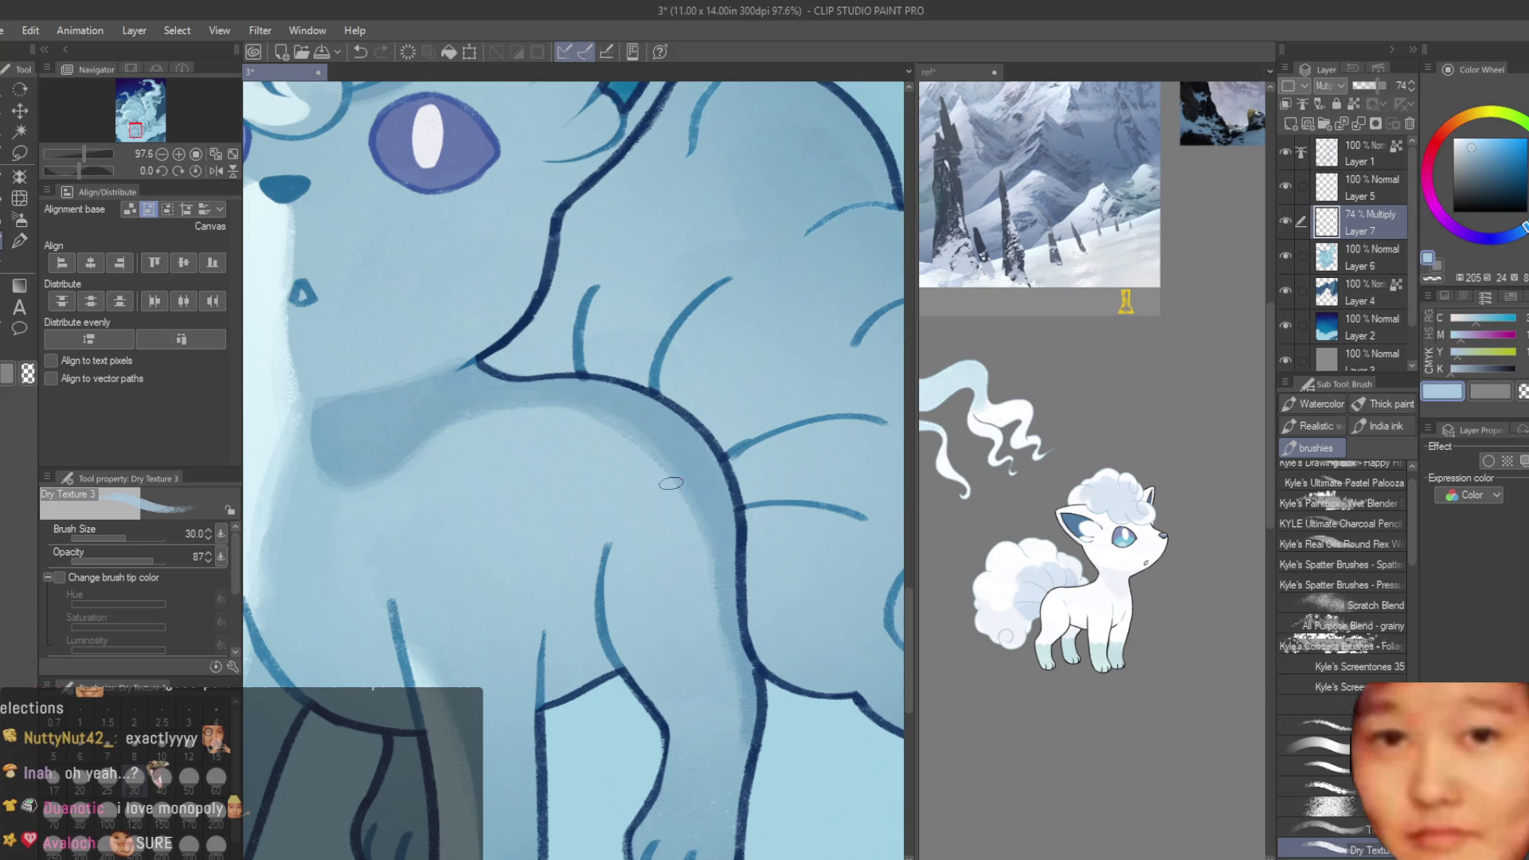
# - Switch to transparent colour and enlarge the brush to size 70
pyautogui.press('c')
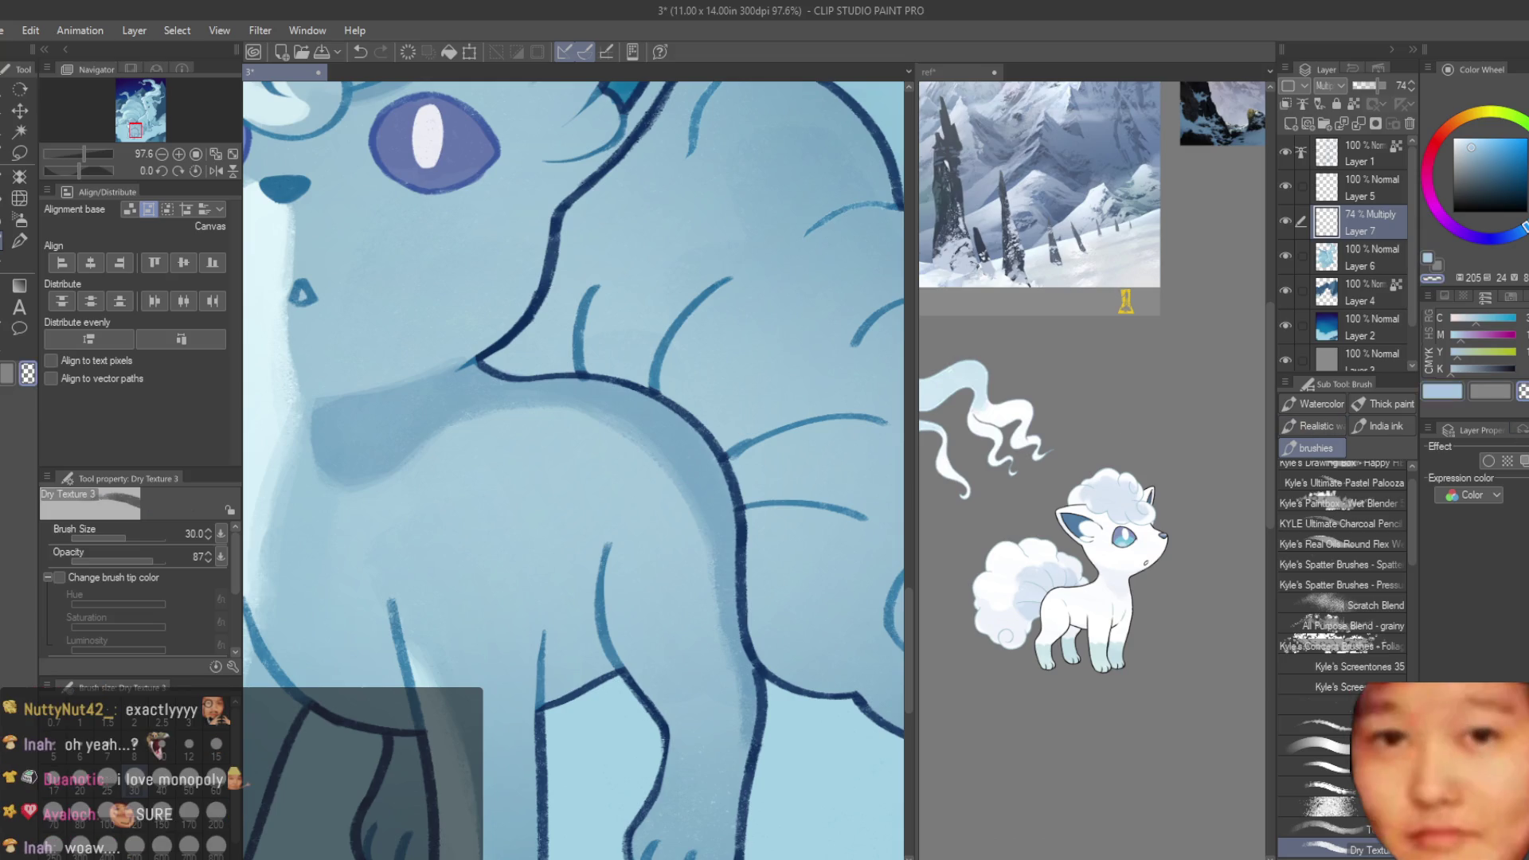
pyautogui.press(']')
pyautogui.press(']')
pyautogui.press(']')
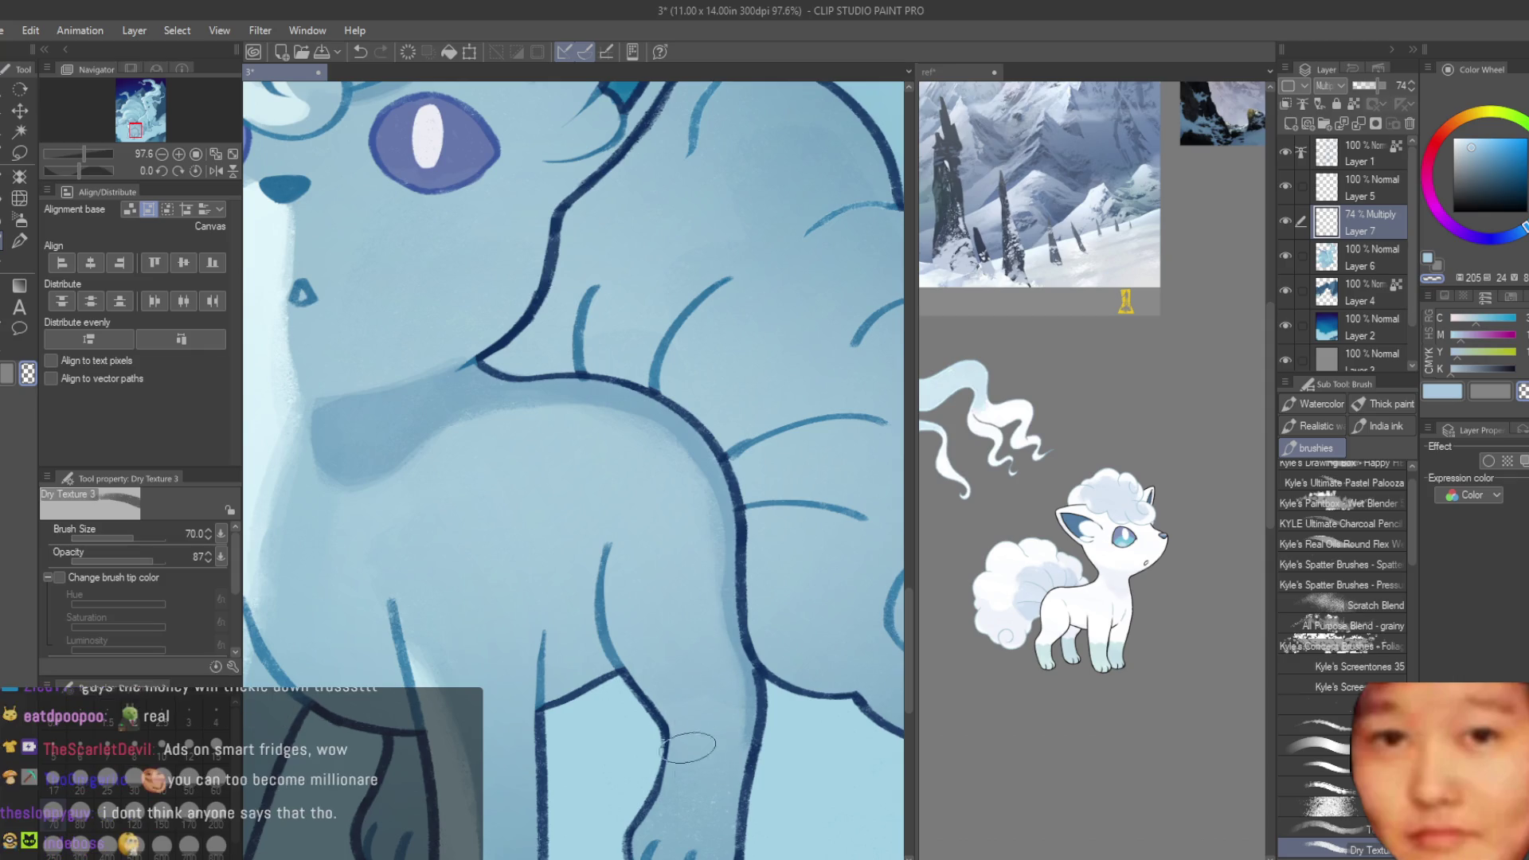
pyautogui.scroll(-3, 663, 552)
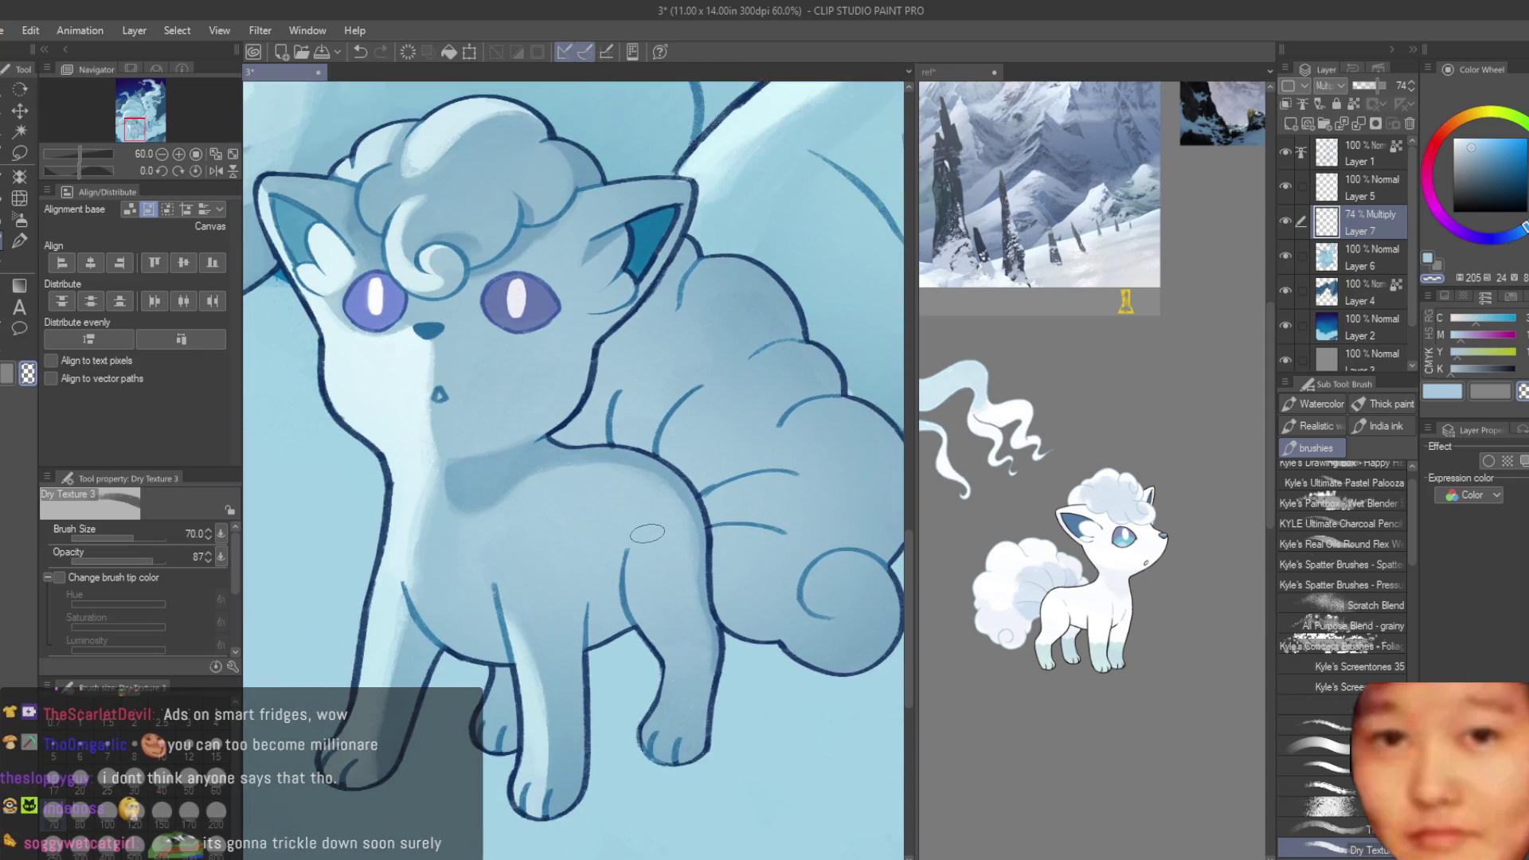
# - Shade the inside of the Vulpix's front leg and darken its lower leg
pyautogui.scroll(-3, 629, 525)
pyautogui.scroll(-2, 628, 525)
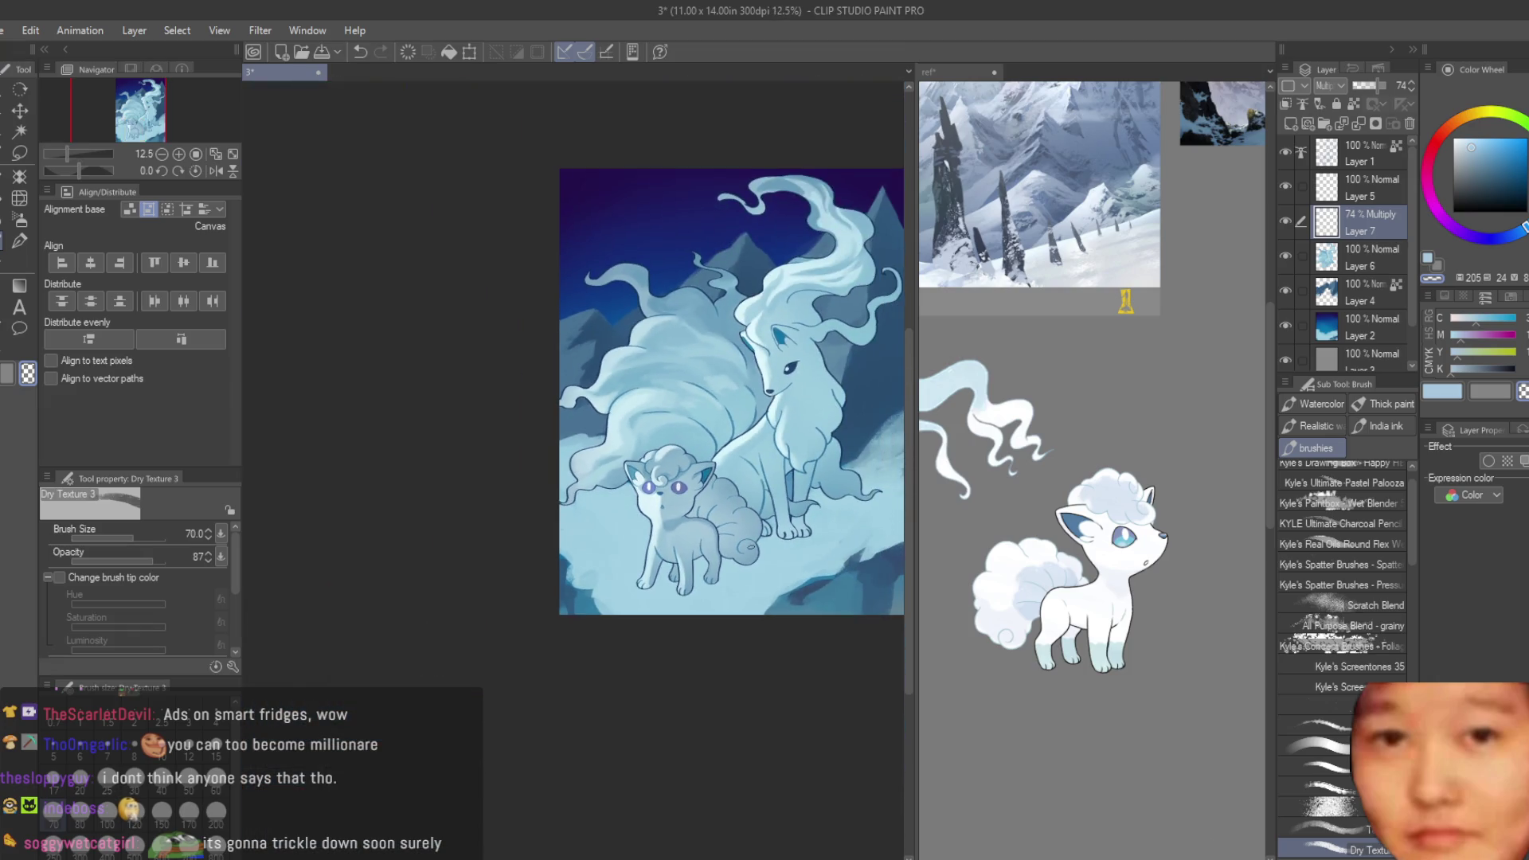
pyautogui.scroll(1, 628, 524)
pyautogui.scroll(2, 690, 491)
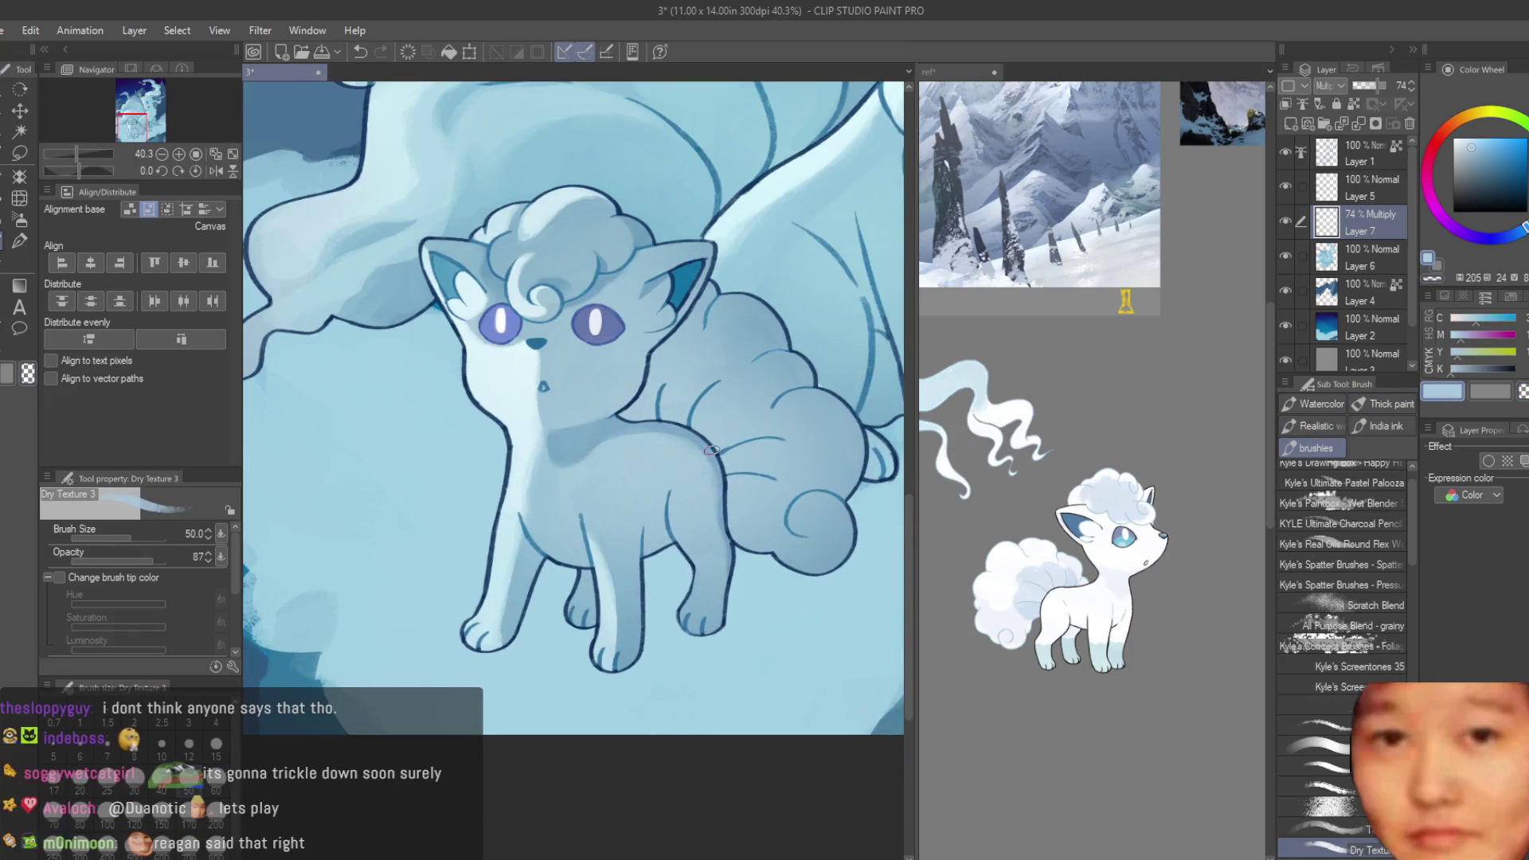
pyautogui.scroll(2, 719, 480)
pyautogui.scroll(2, 590, 613)
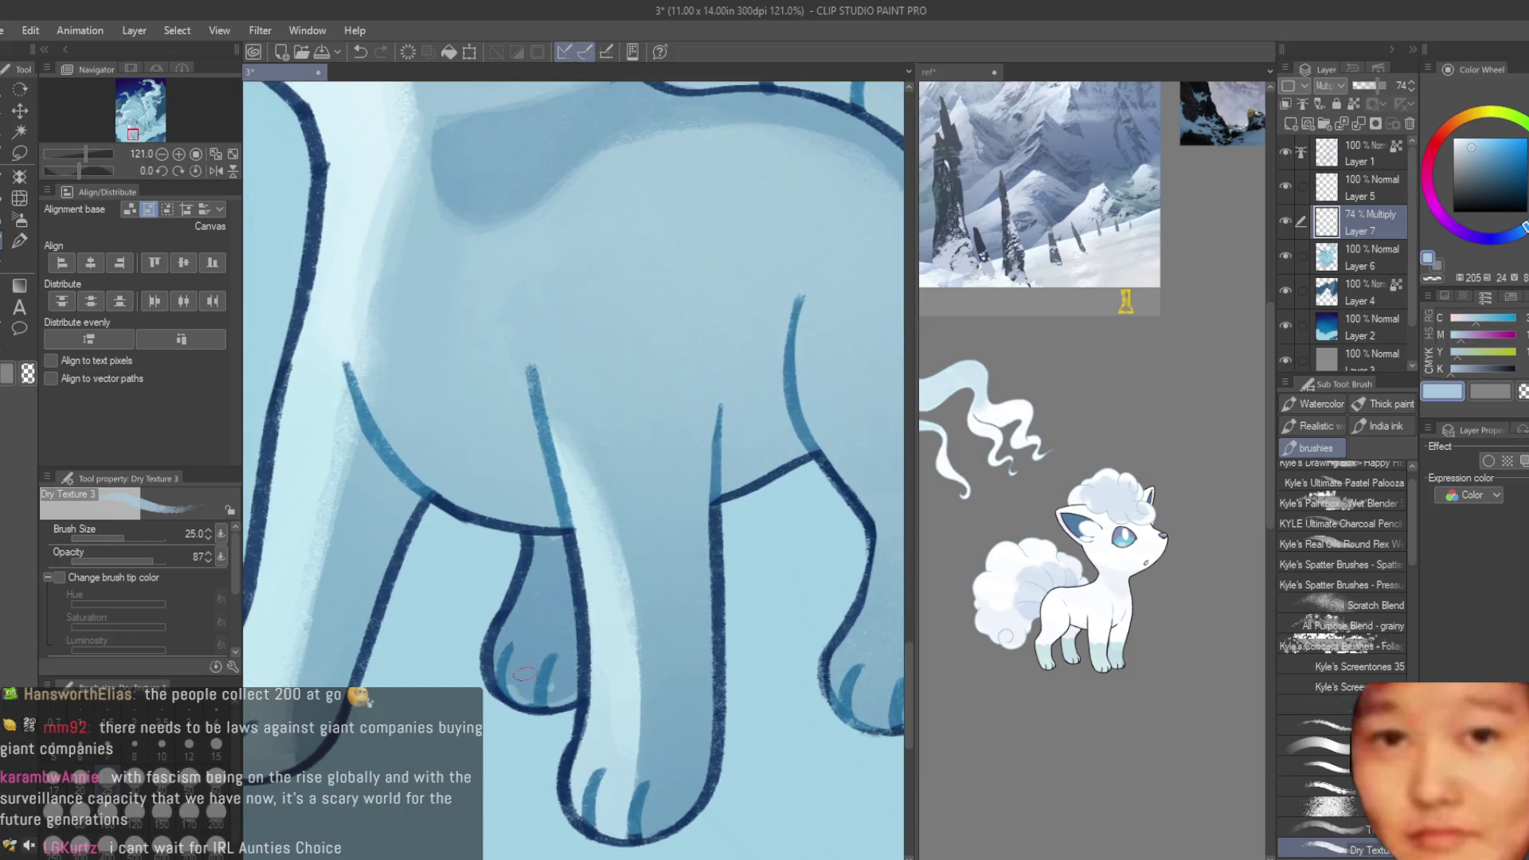
pyautogui.scroll(-3, 559, 544)
pyautogui.scroll(-3, 794, 589)
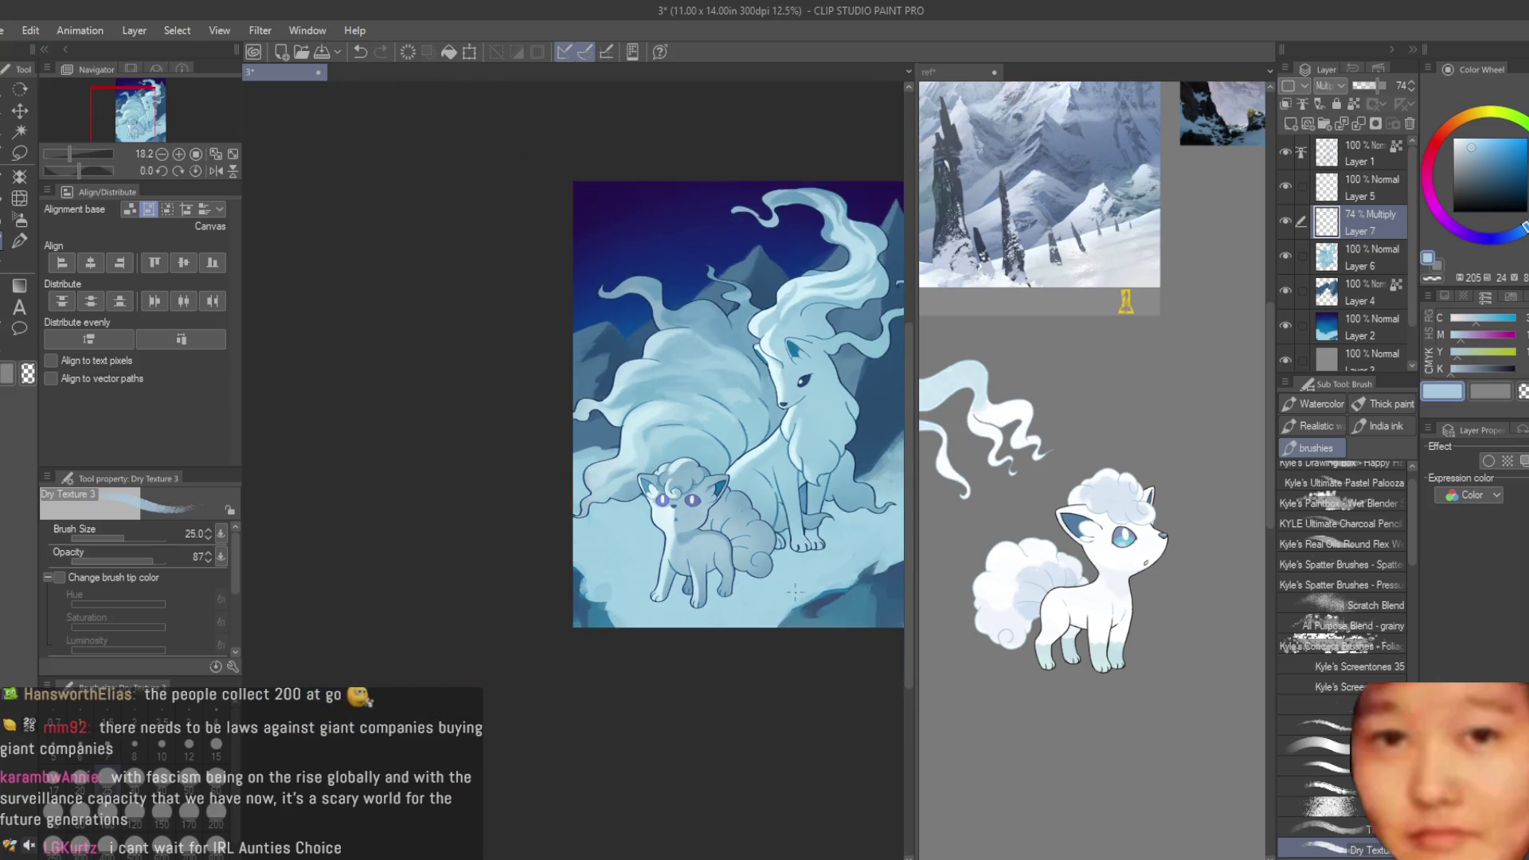
pyautogui.scroll(2, 777, 593)
pyautogui.scroll(2, 663, 570)
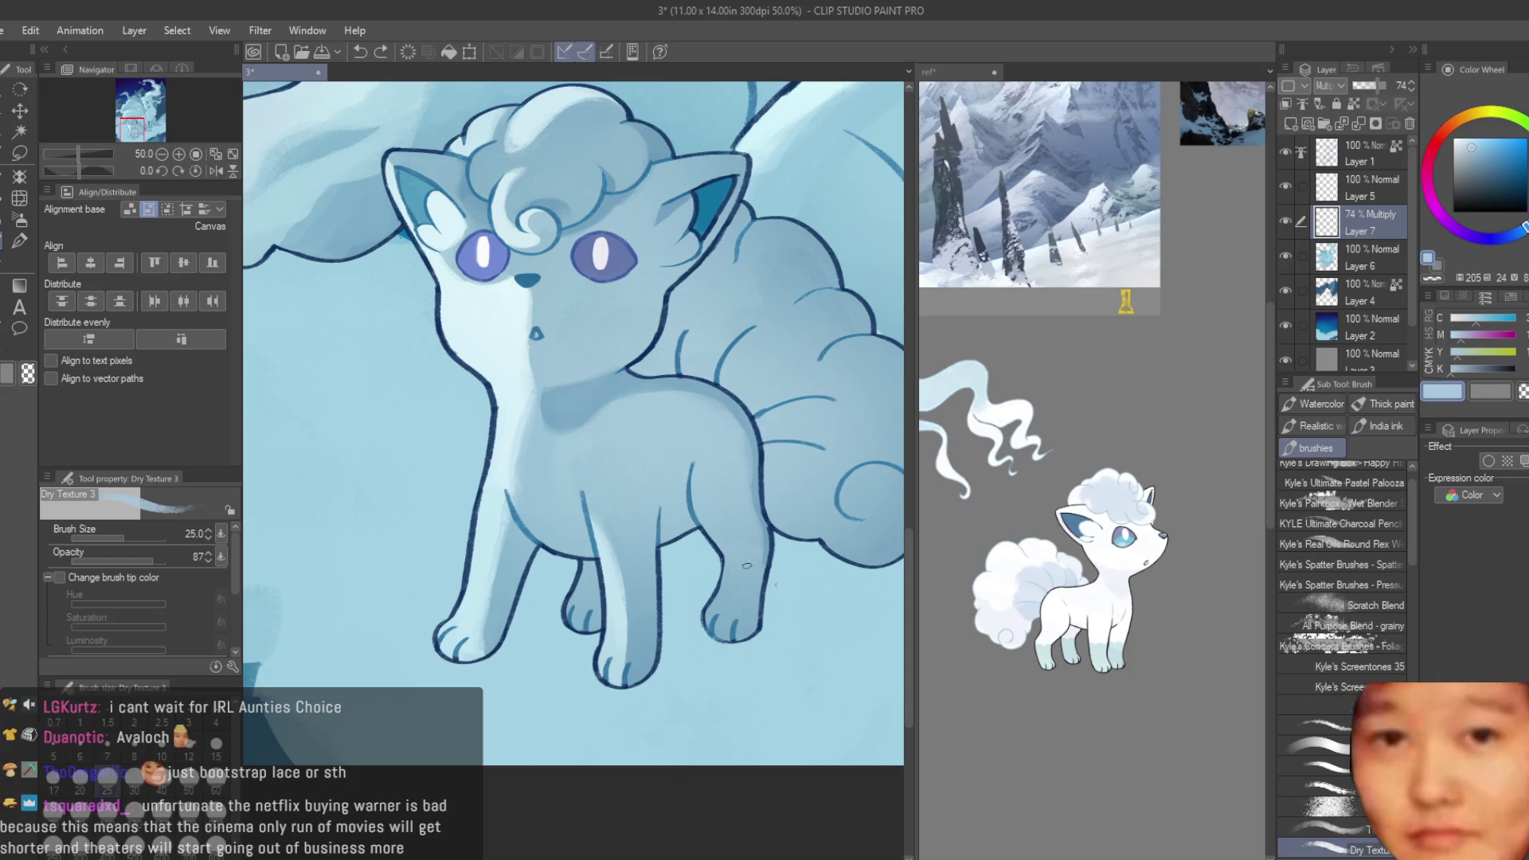
pyautogui.scroll(1, 548, 611)
pyautogui.scroll(1, 746, 630)
pyautogui.scroll(1, 717, 613)
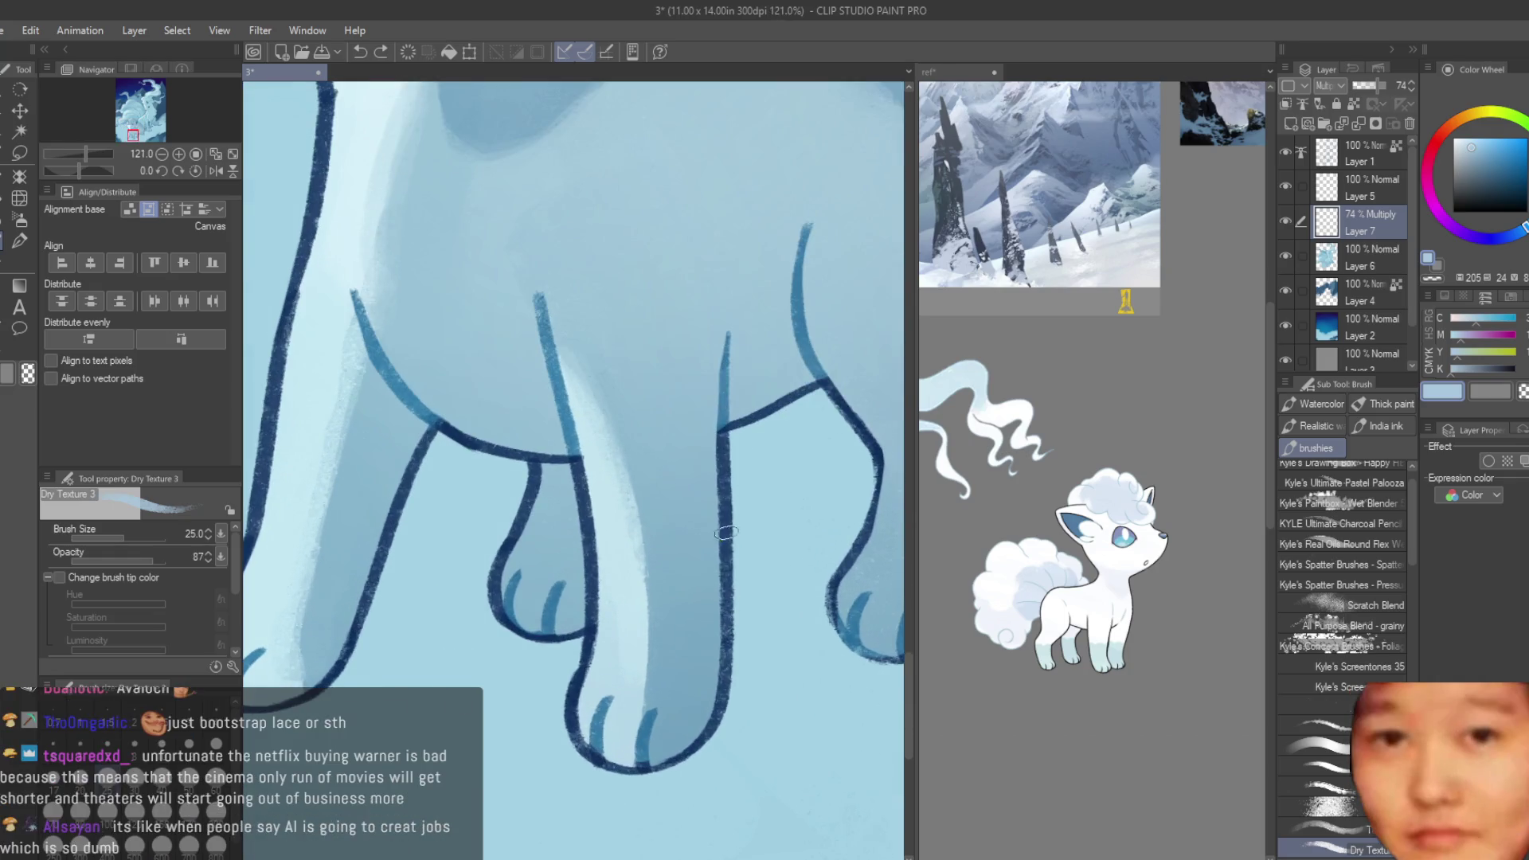
pyautogui.scroll(1, 683, 601)
pyautogui.moveTo(565, 480)
pyautogui.mouseDown()
pyautogui.moveTo(510, 589)
pyautogui.moveTo(549, 478)
pyautogui.mouseUp()
pyautogui.moveTo(536, 538); pyautogui.dragTo(549, 616)
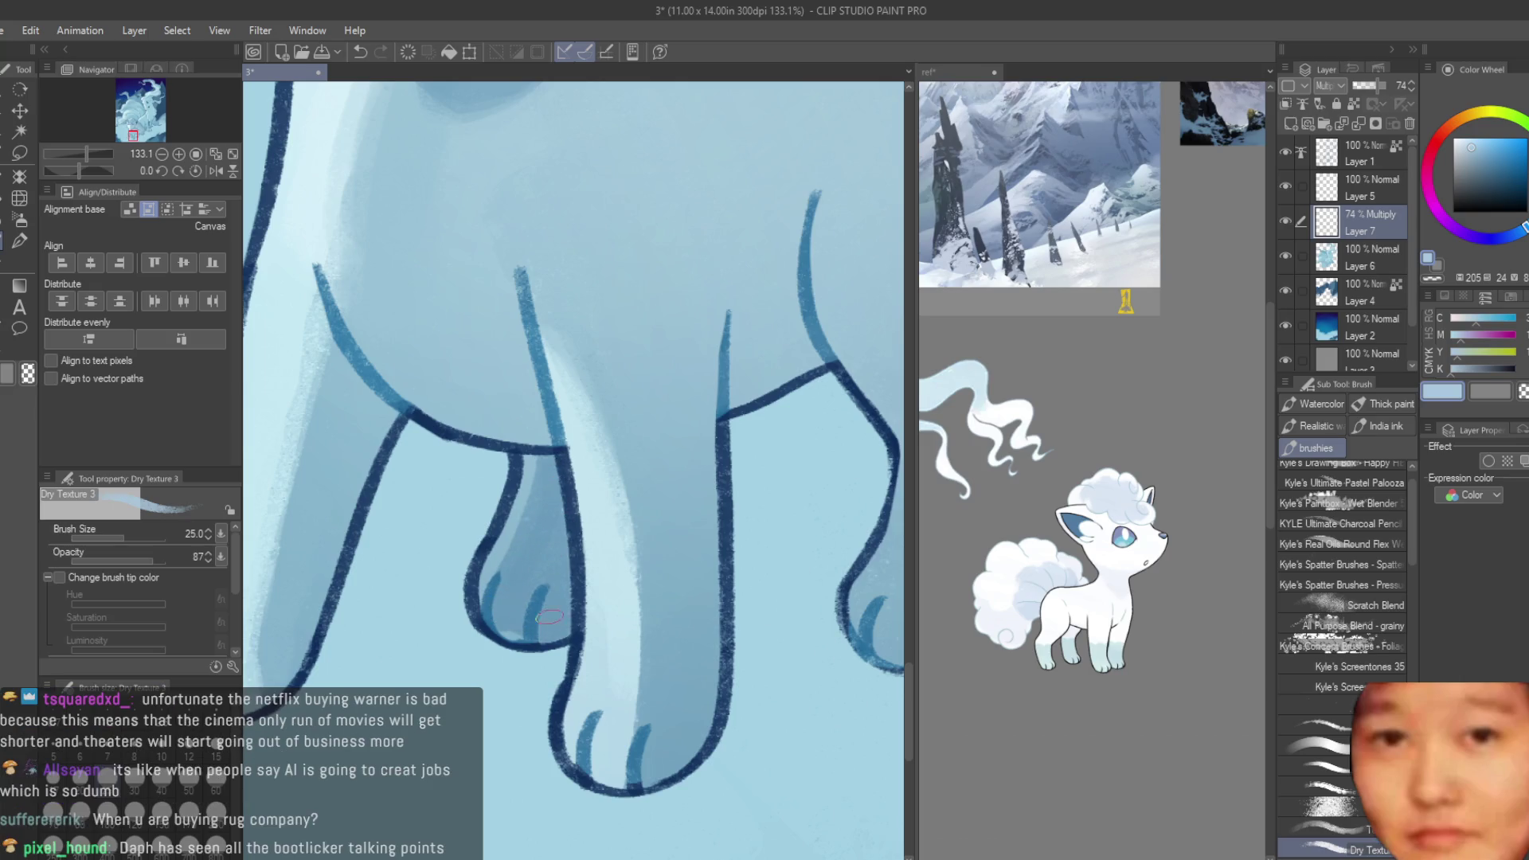
# - Undo the rough dark patch under the foreleg and reduce the brush size to 25
pyautogui.scroll(-6, 557, 599)
pyautogui.scroll(2, 558, 600)
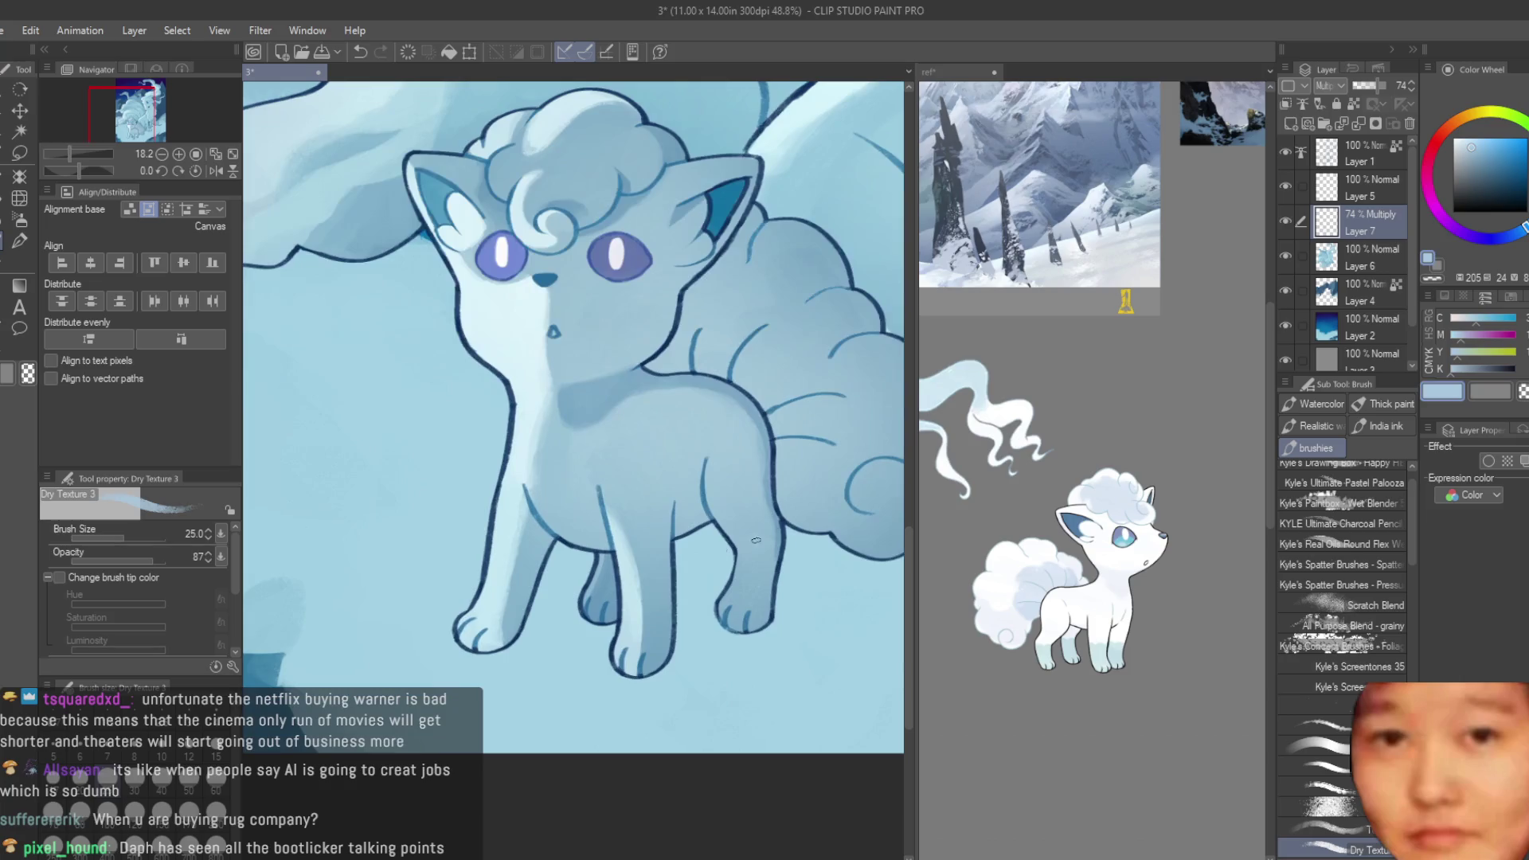
pyautogui.scroll(3, 606, 555)
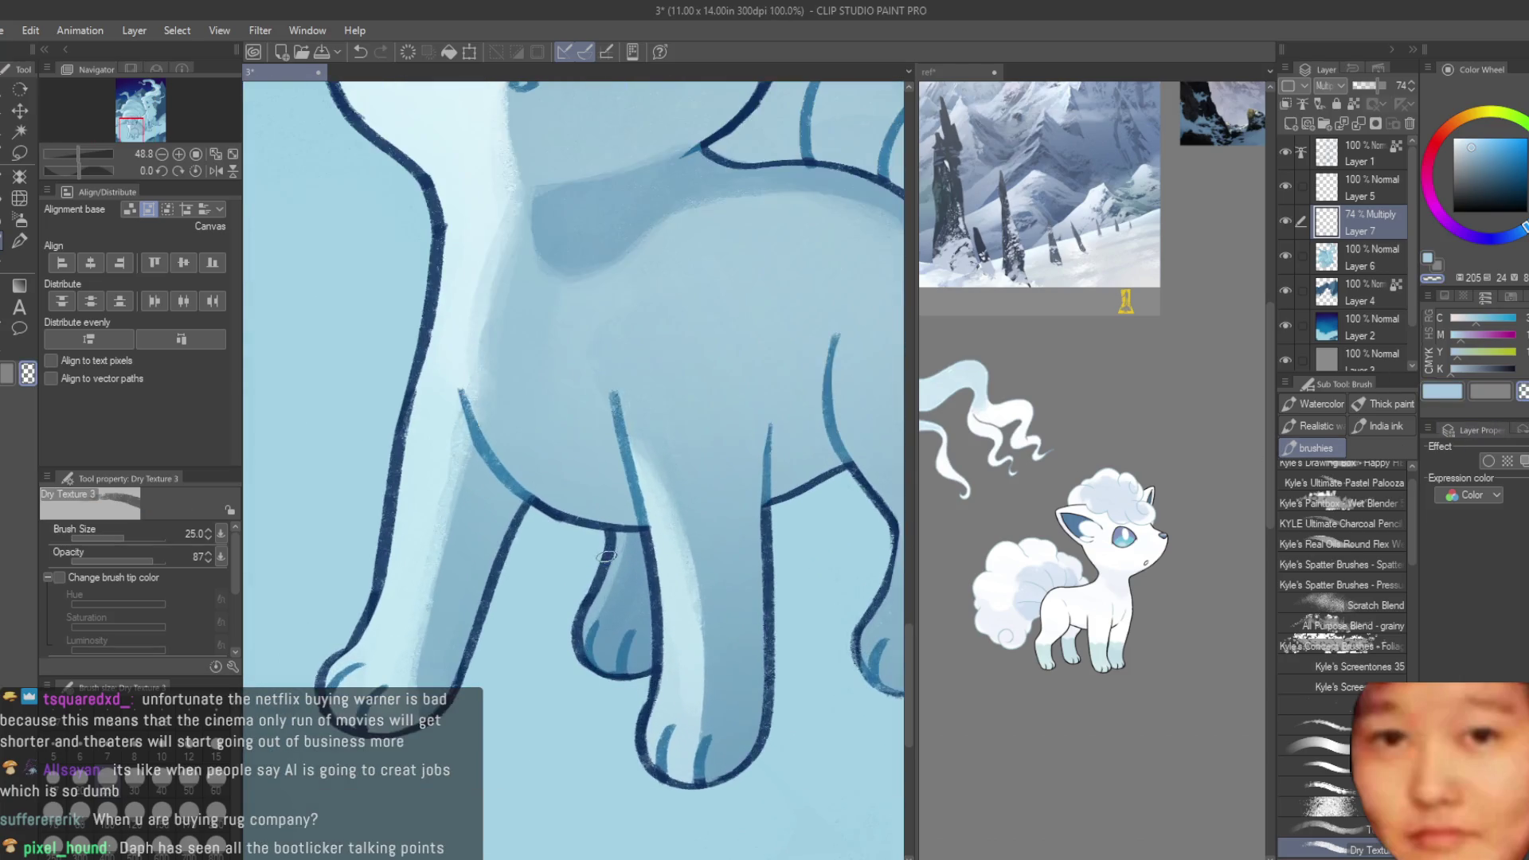
pyautogui.scroll(-2, 588, 610)
pyautogui.scroll(-2, 818, 516)
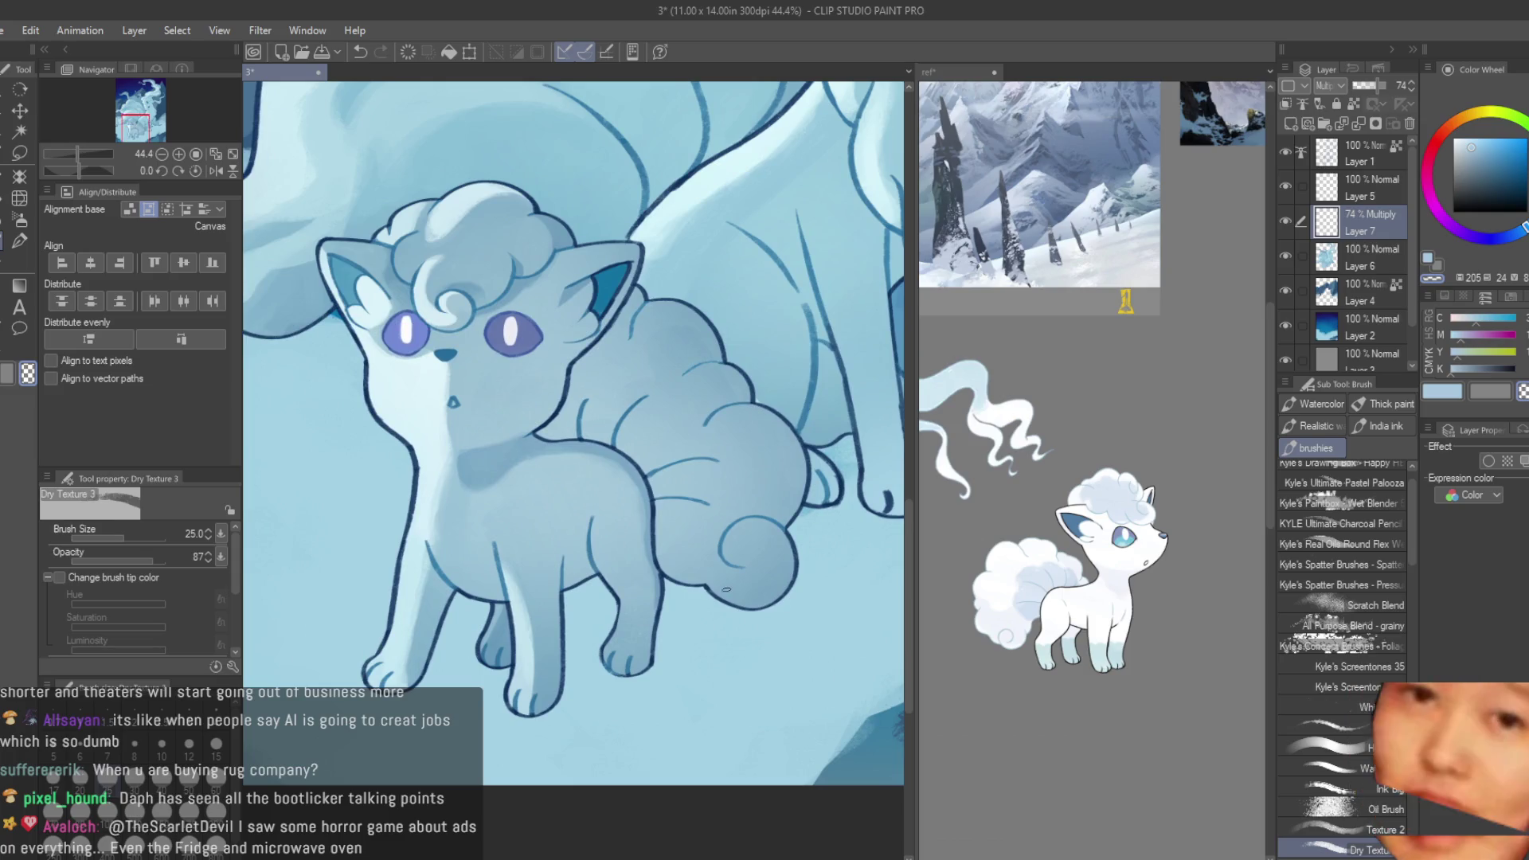
pyautogui.scroll(2, 604, 614)
pyautogui.scroll(1, 603, 614)
pyautogui.scroll(-2, 603, 614)
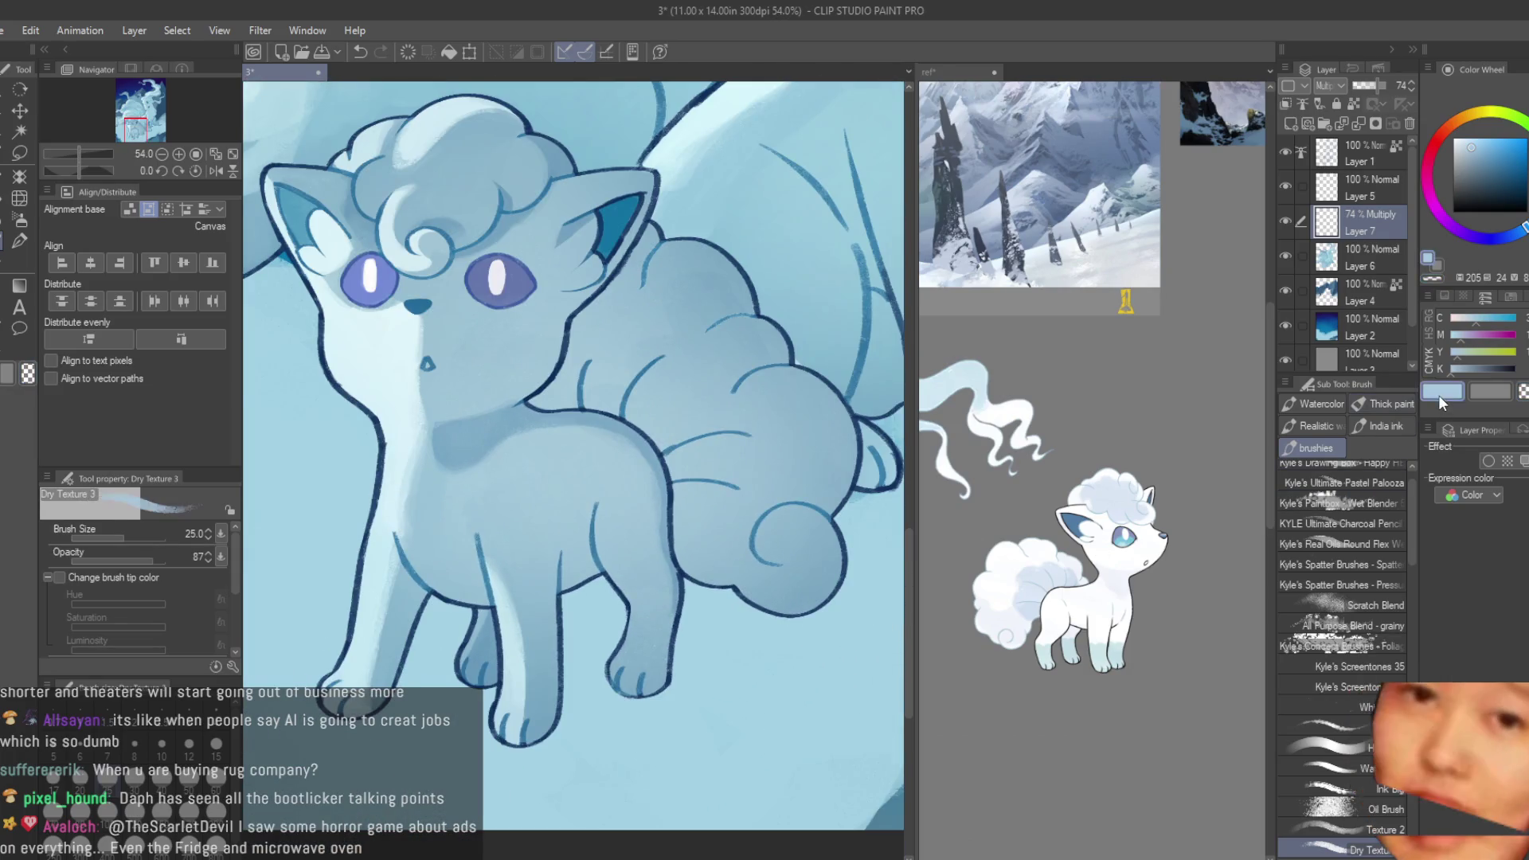
pyautogui.scroll(-1, 782, 491)
pyautogui.scroll(1, 562, 563)
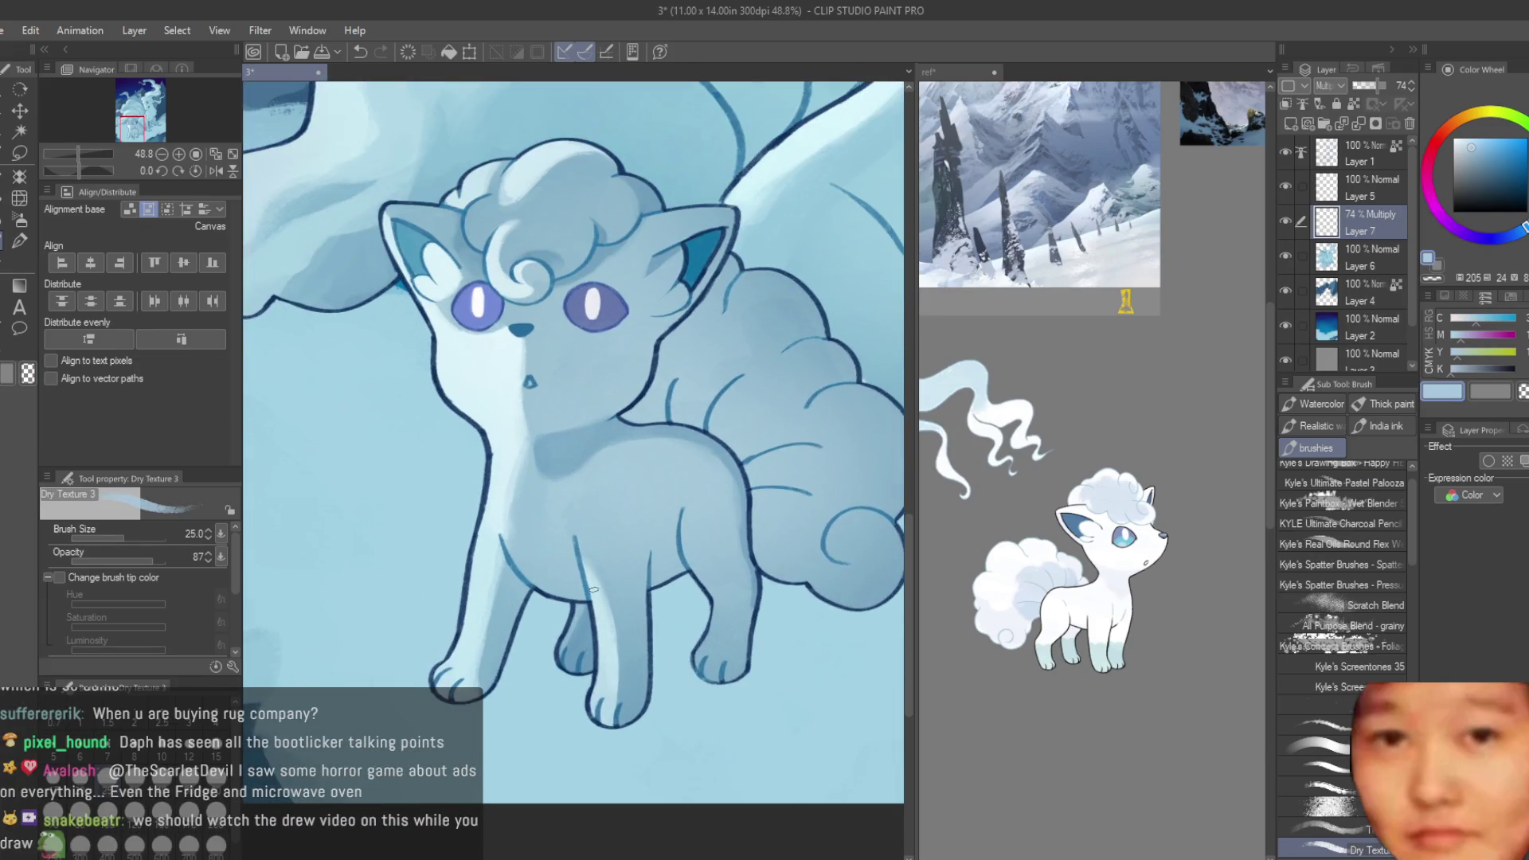
pyautogui.scroll(1, 668, 663)
pyautogui.scroll(1, 605, 589)
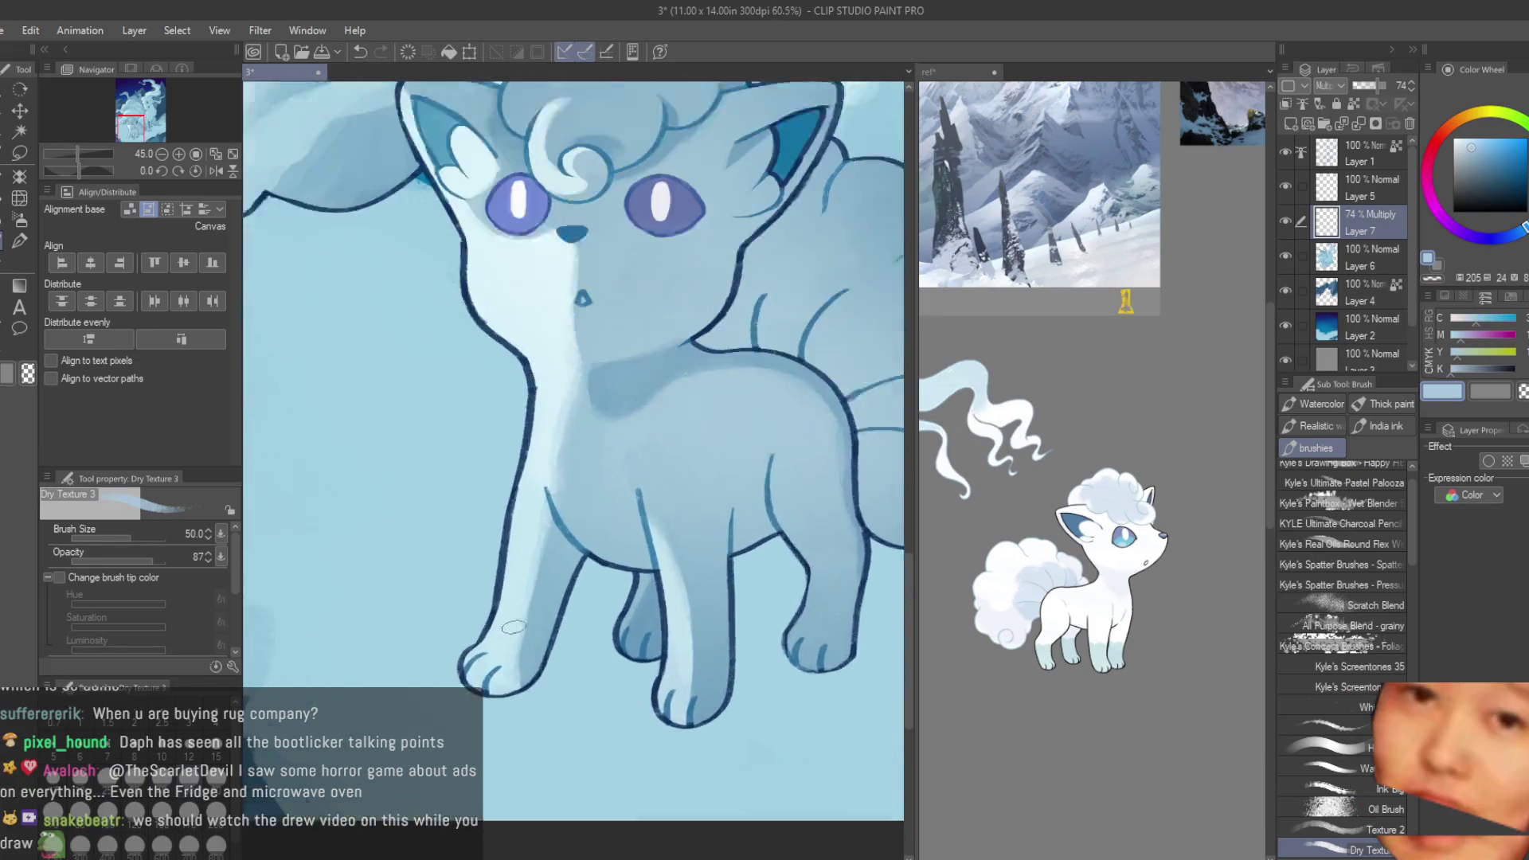
pyautogui.scroll(2, 582, 550)
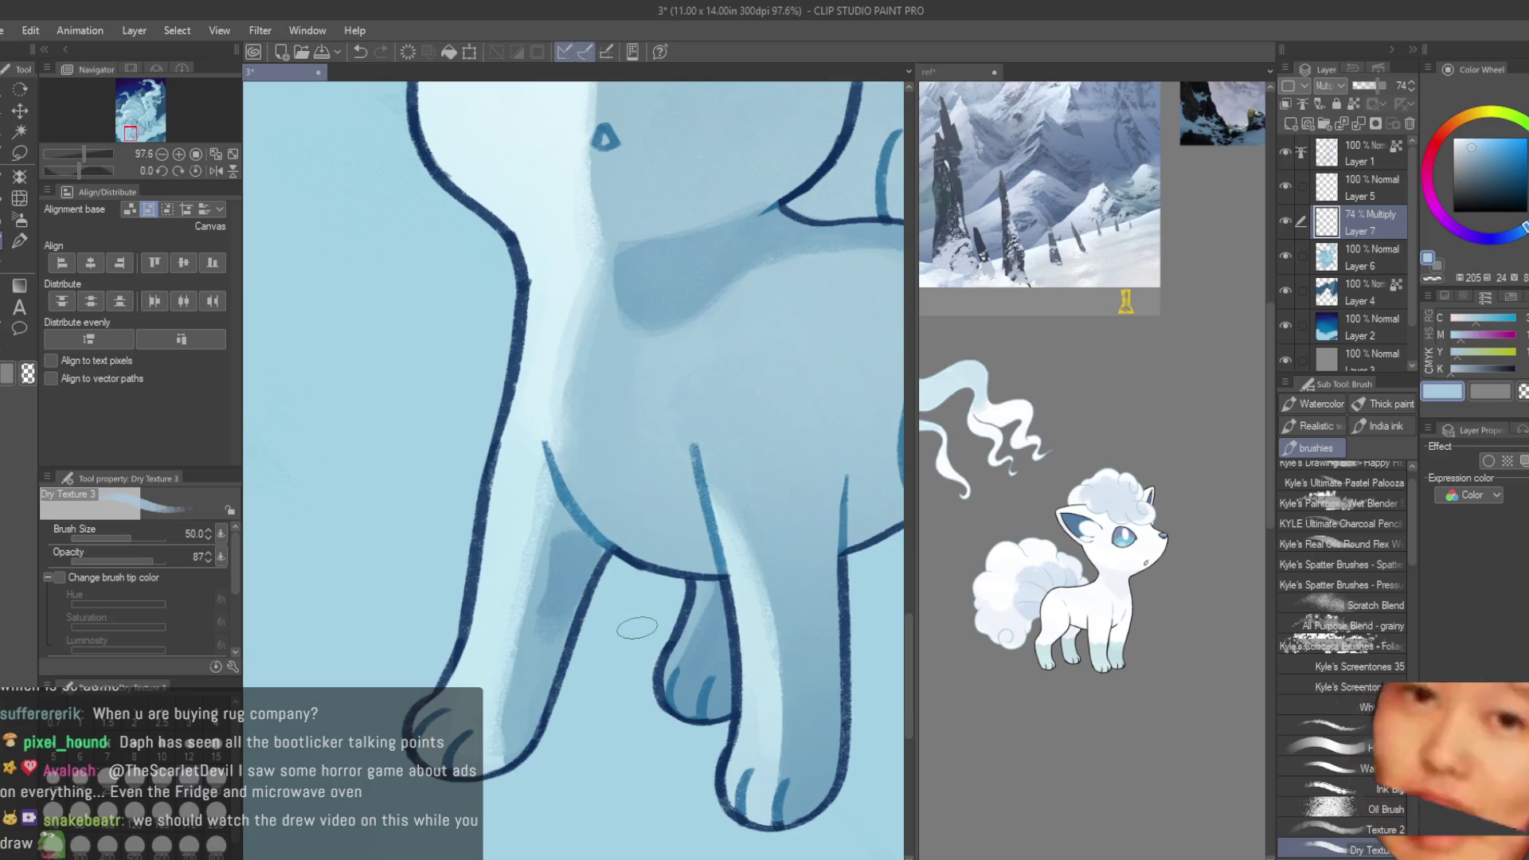
pyautogui.hotkey('ctrl', 'z')
pyautogui.press('[')
pyautogui.press('[')
pyautogui.press('[')
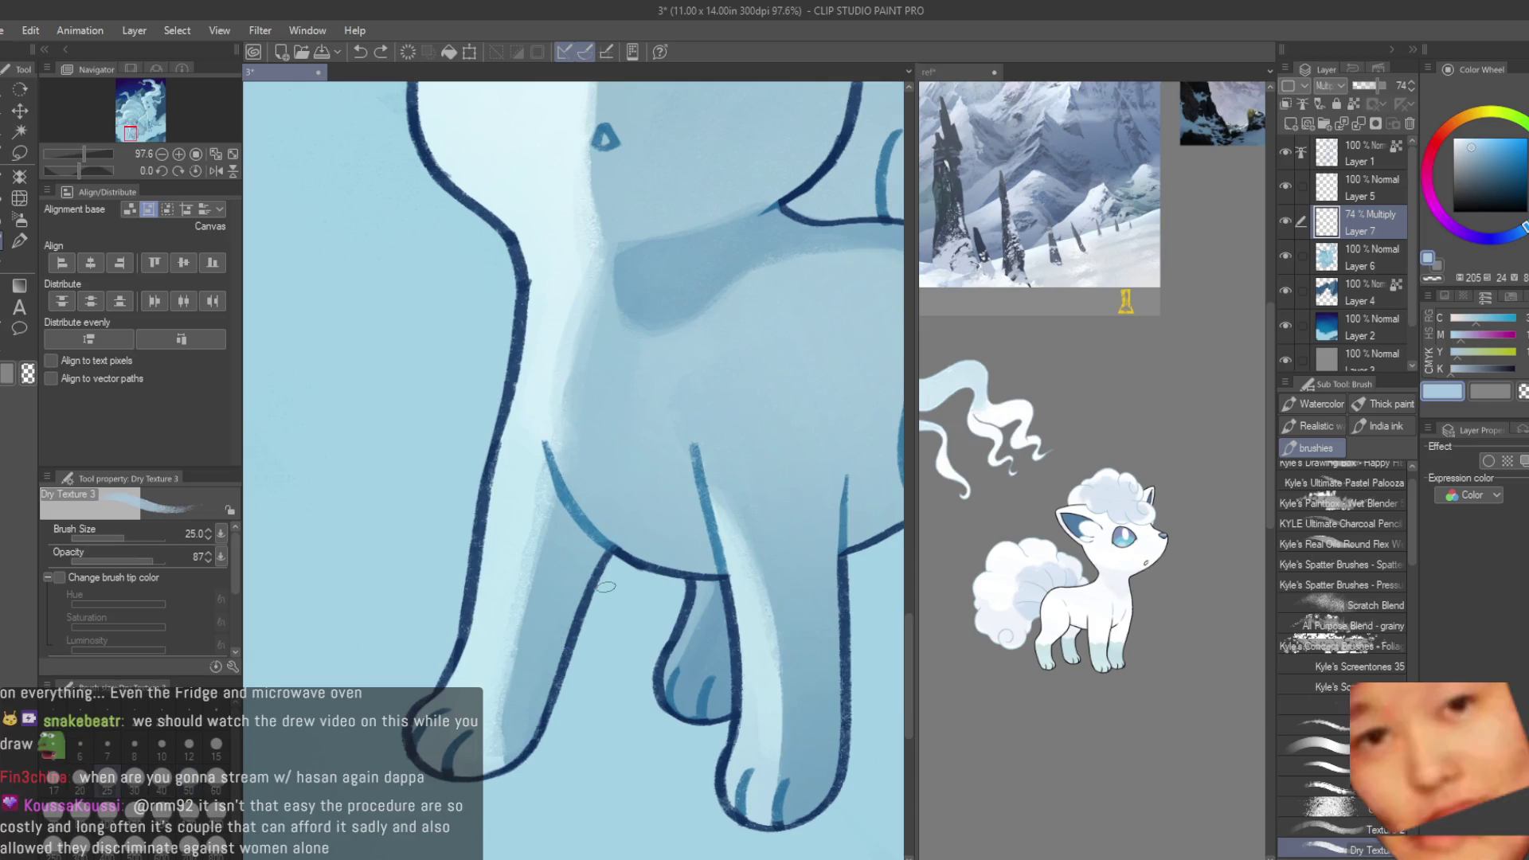
# - Paint a darker shadow down the foreleg, refining where it meets the body
pyautogui.moveTo(566, 532)
pyautogui.mouseDown()
pyautogui.moveTo(570, 599)
pyautogui.moveTo(525, 701)
pyautogui.mouseUp()
pyautogui.hotkey('ctrl', 'z')
pyautogui.hotkey('ctrl', 'z')
pyautogui.scroll(2, 567, 607)
pyautogui.moveTo(561, 506); pyautogui.dragTo(571, 632)
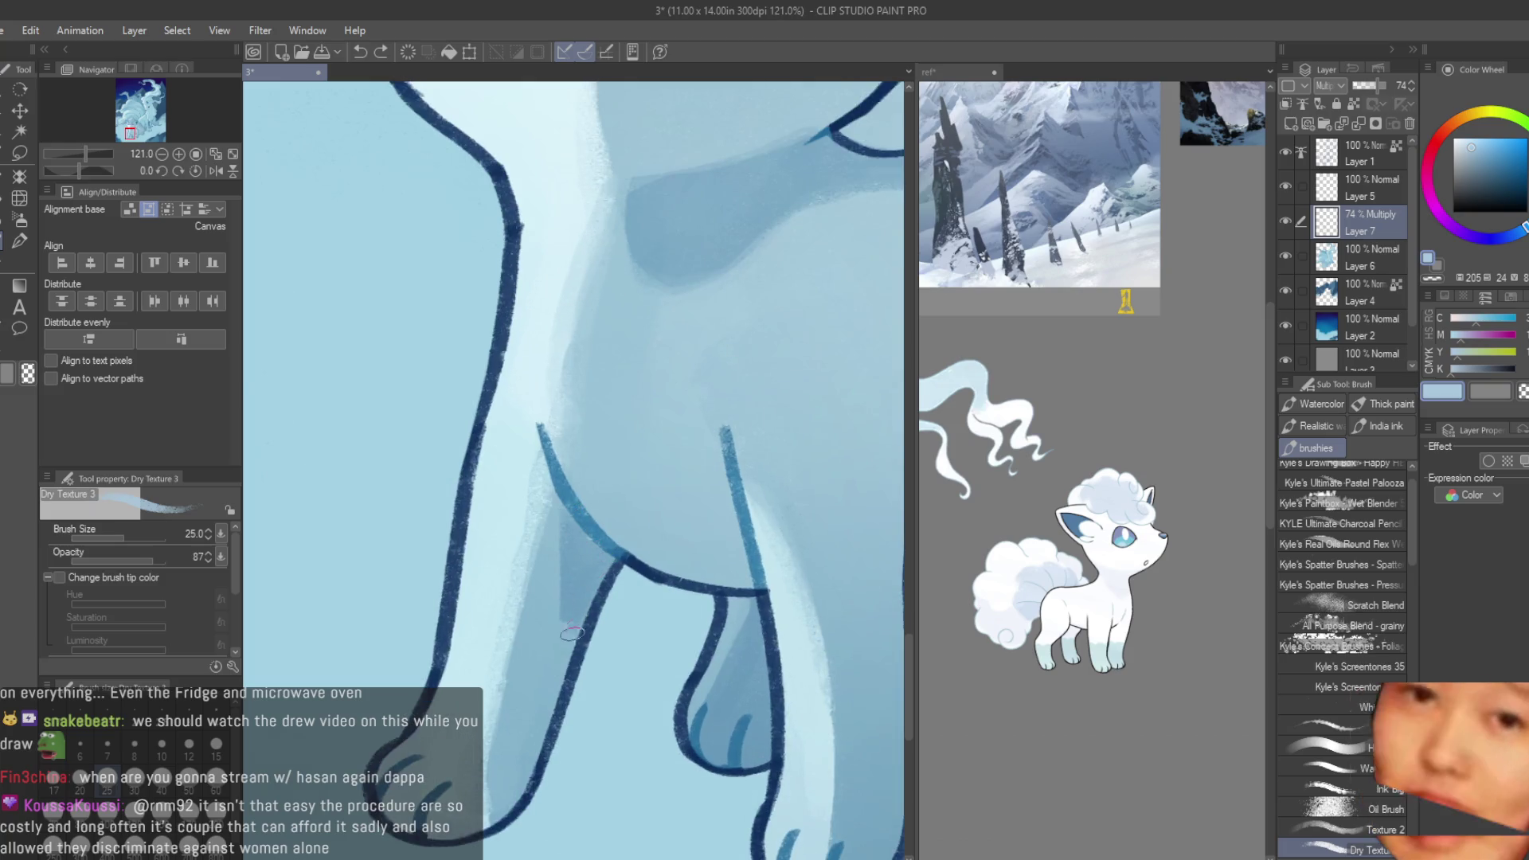
pyautogui.moveTo(556, 572); pyautogui.dragTo(565, 665)
pyautogui.moveTo(591, 557); pyautogui.dragTo(587, 575)
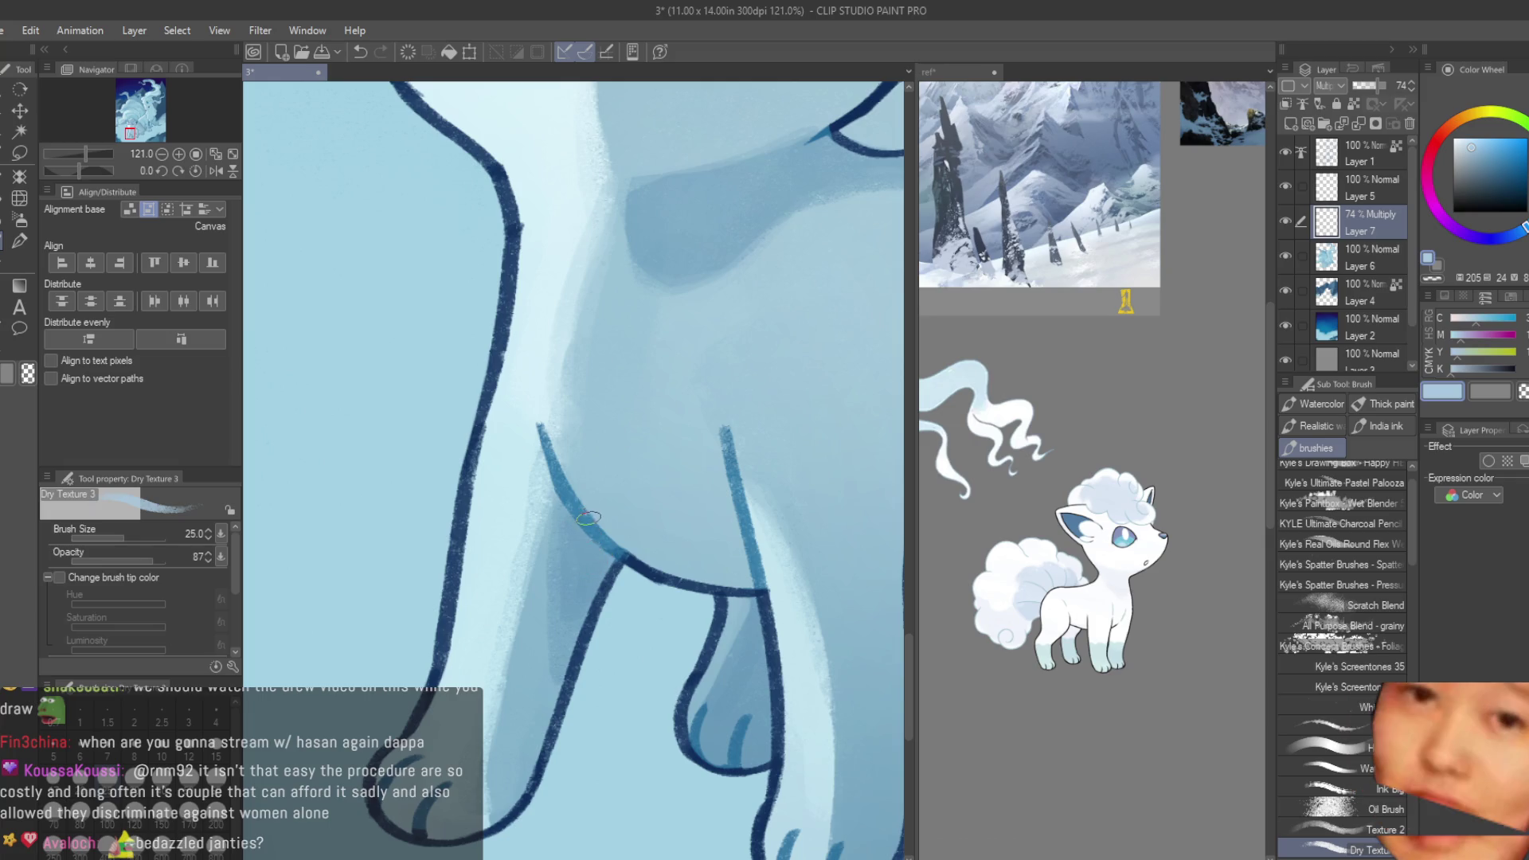
pyautogui.scroll(-3, 538, 579)
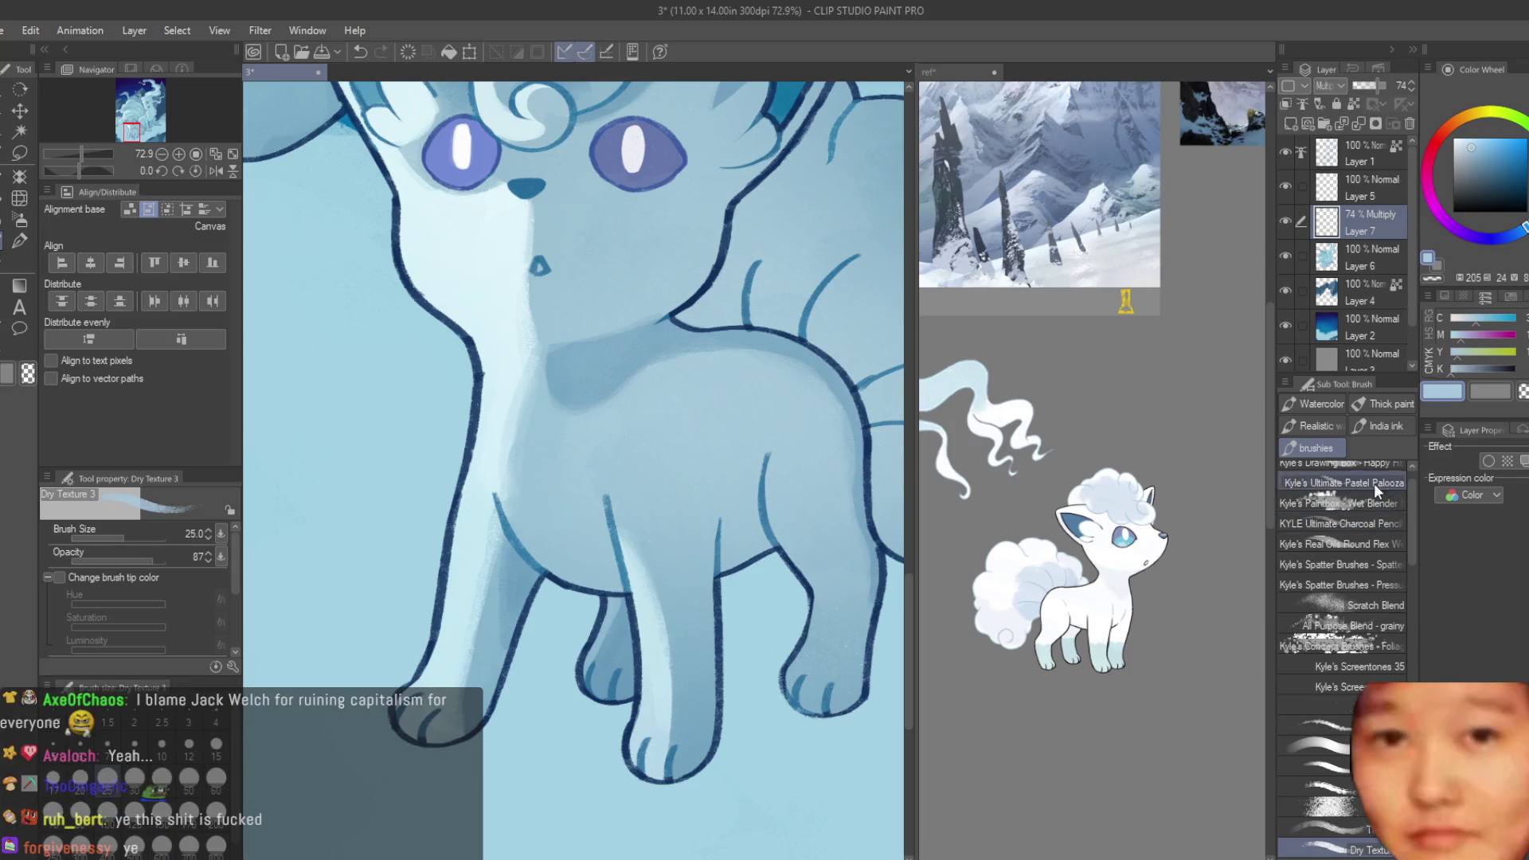
# - Raise the Dry Texture brush from size 25 to 60 and zoom in on the Vulpix's chest
pyautogui.scroll(-5, 723, 676)
pyautogui.scroll(3, 701, 573)
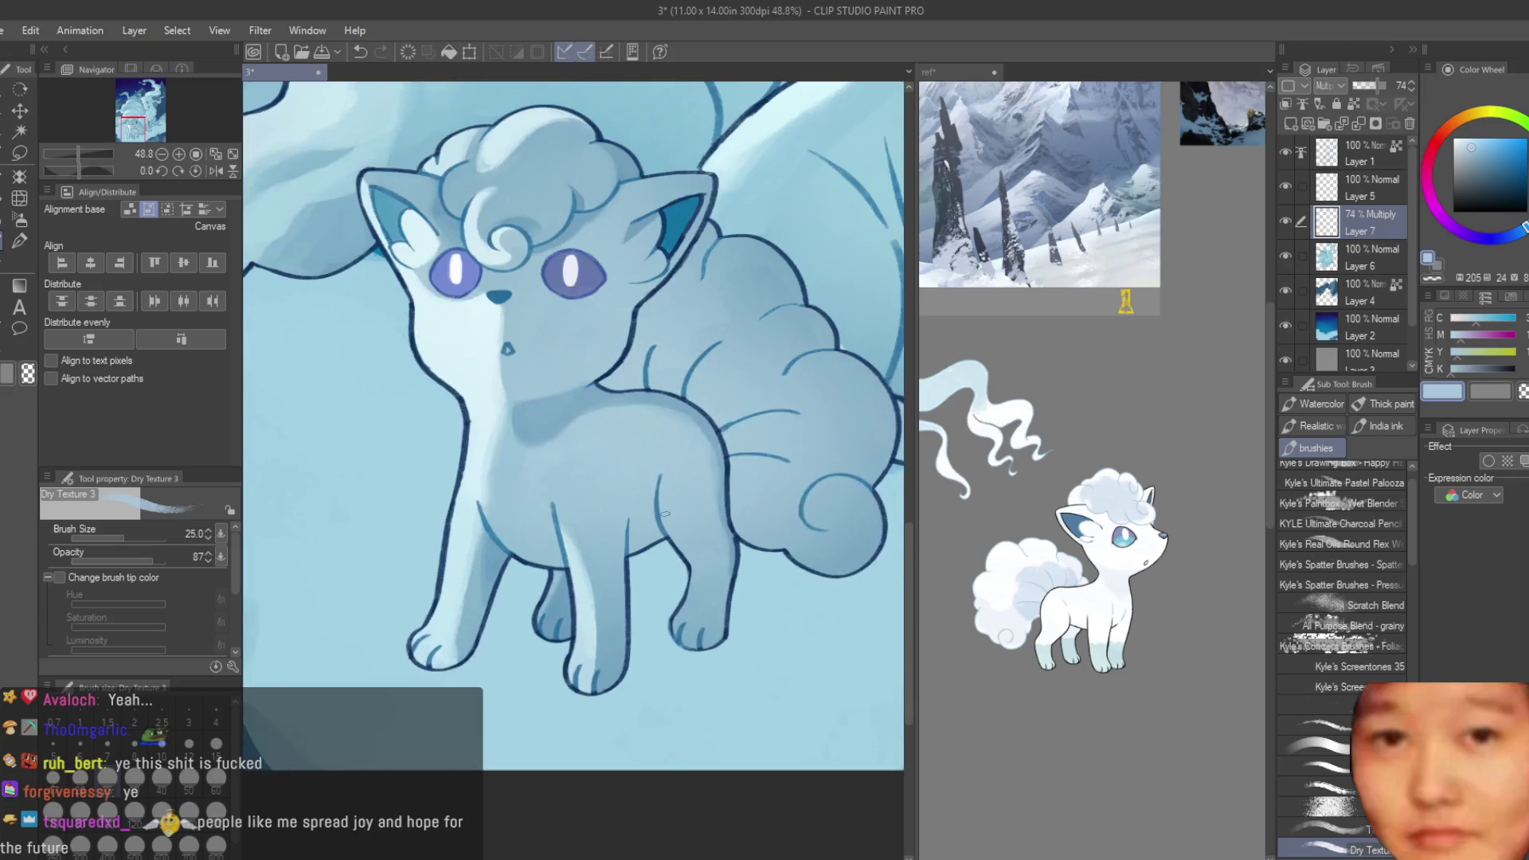
pyautogui.scroll(2, 557, 477)
pyautogui.scroll(2, 515, 422)
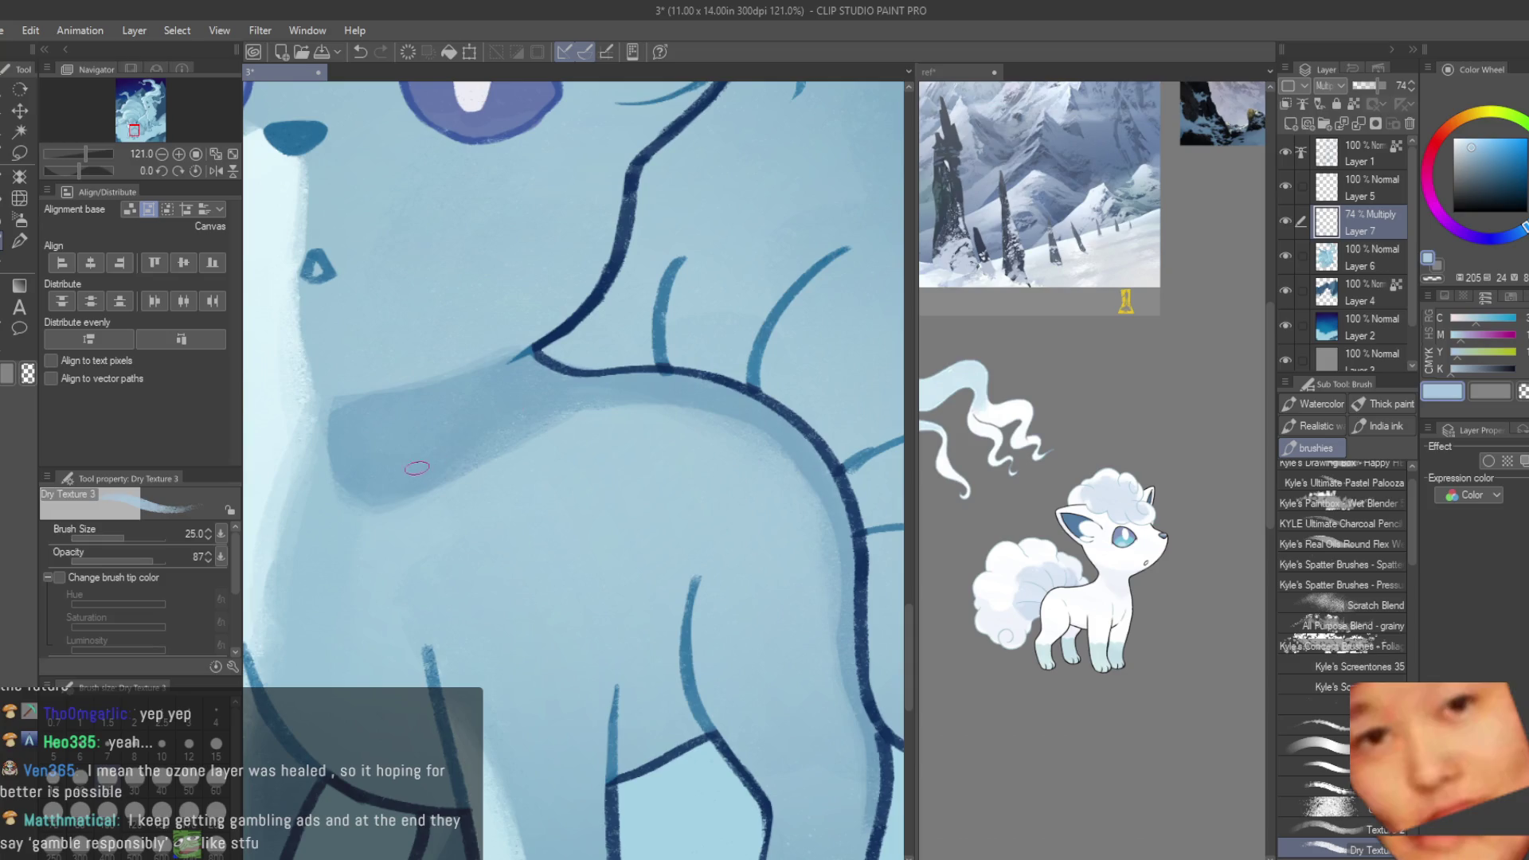
pyautogui.scroll(-5, 450, 455)
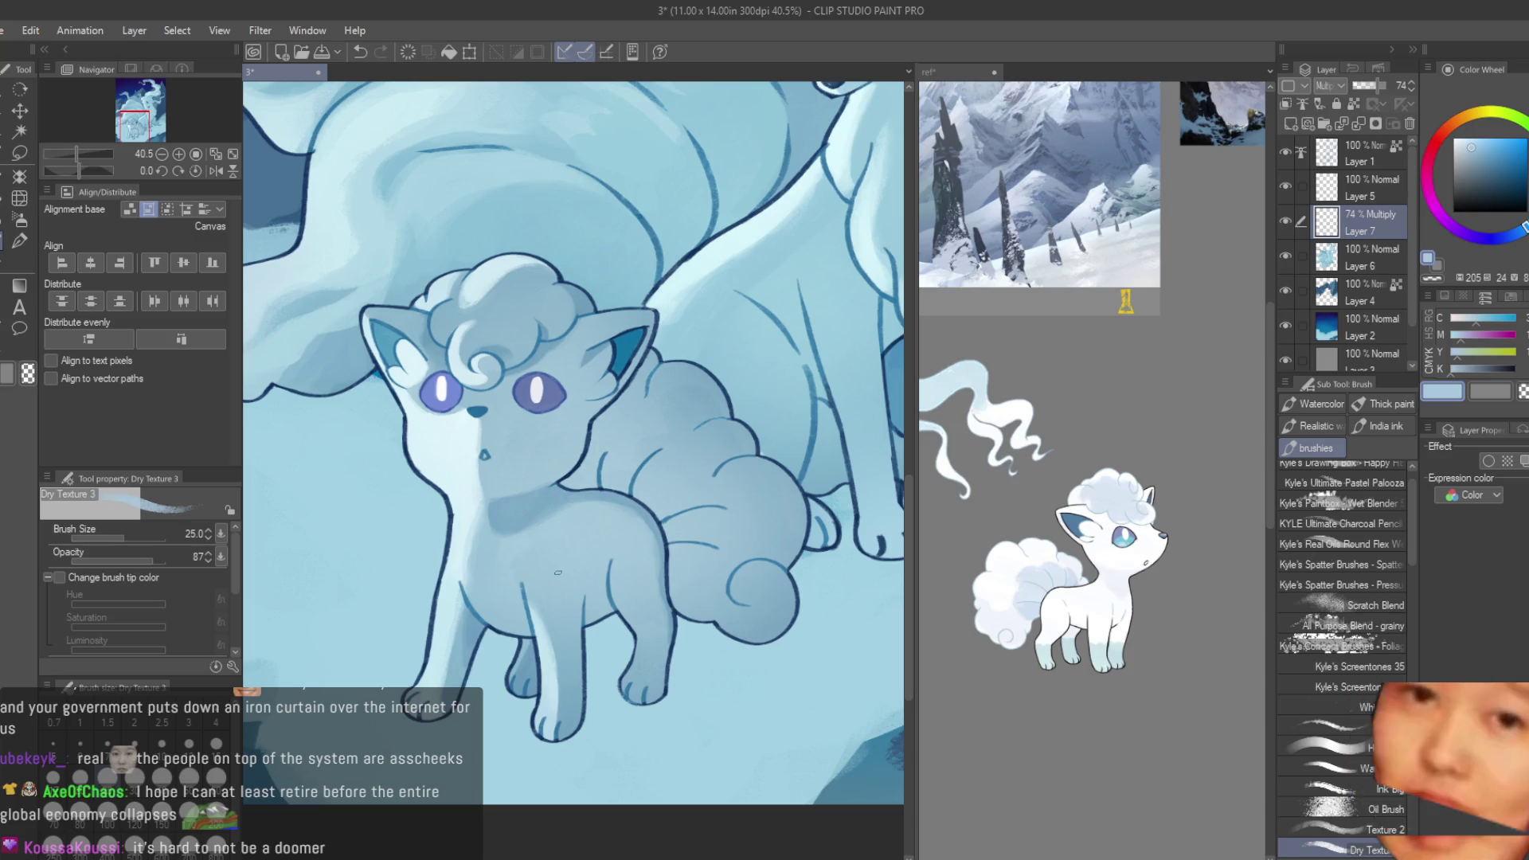
pyautogui.scroll(-1, 586, 531)
pyautogui.scroll(2, 586, 531)
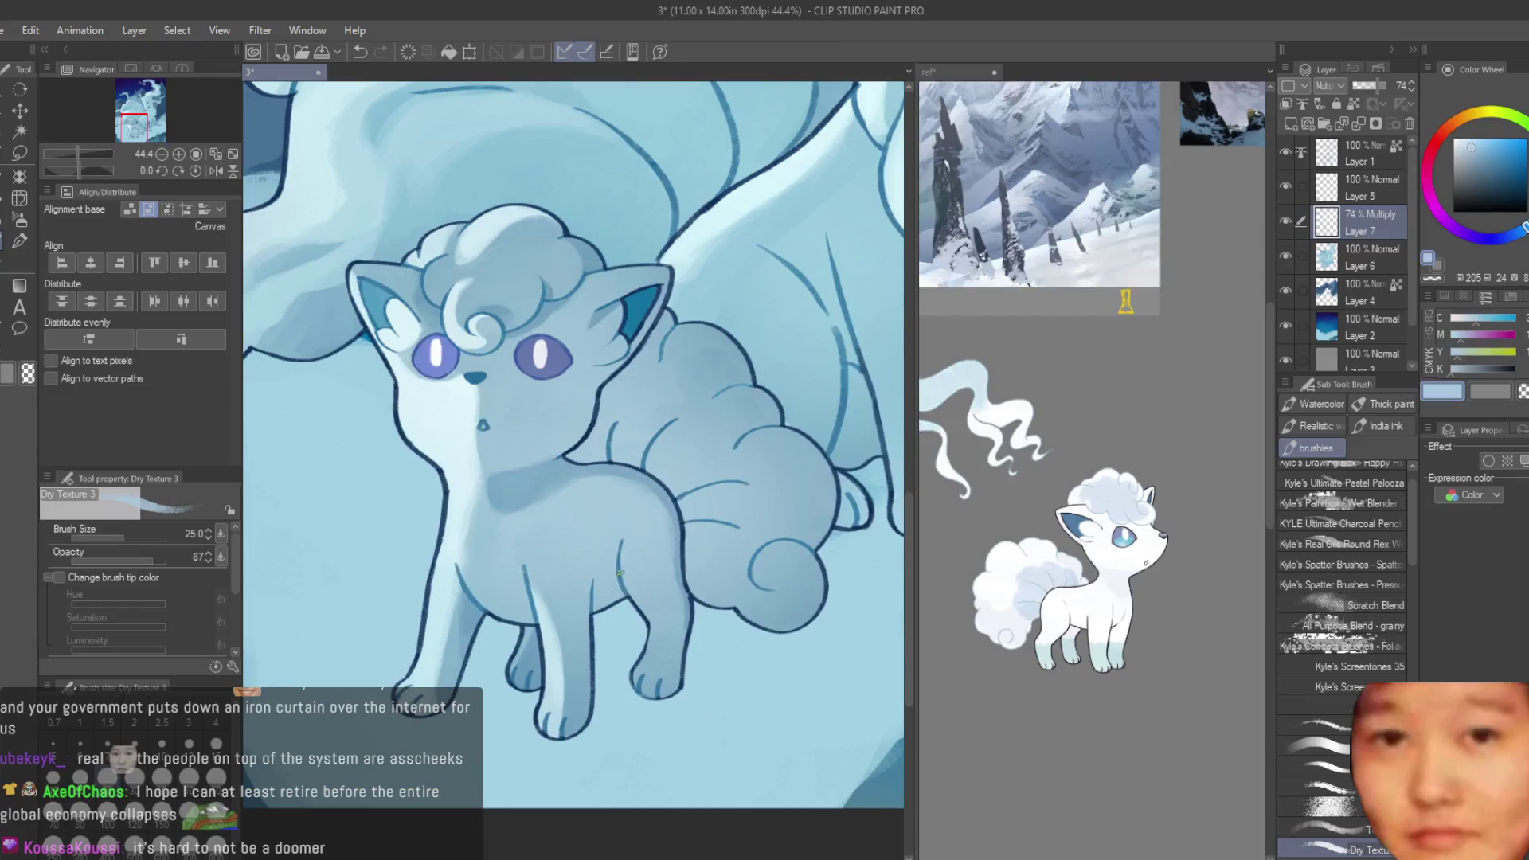
pyautogui.press(']')
pyautogui.press(']')
pyautogui.press(']')
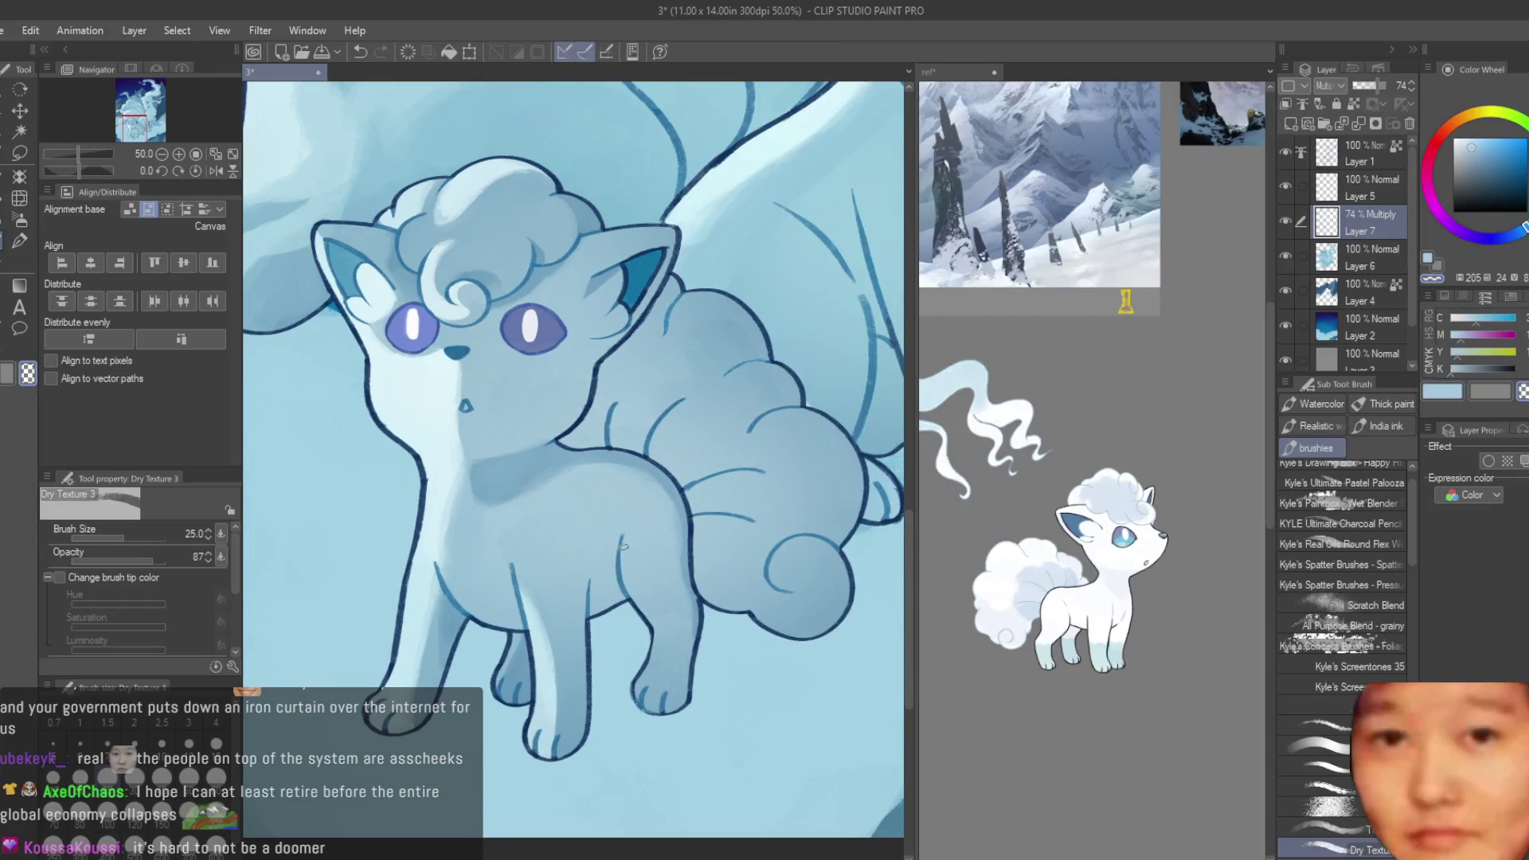
pyautogui.scroll(1, 614, 607)
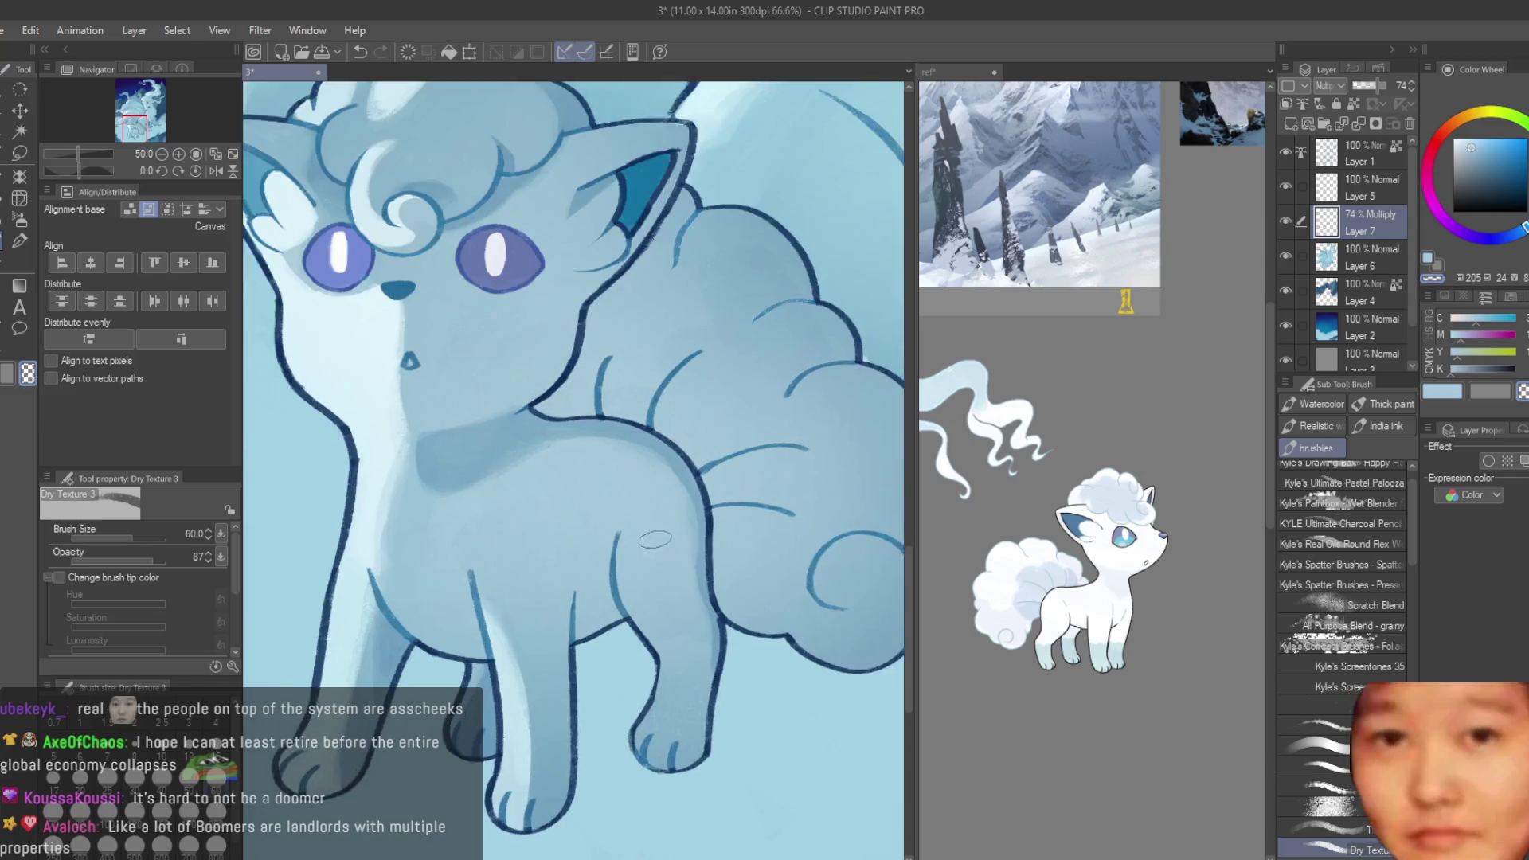
pyautogui.scroll(2, 619, 436)
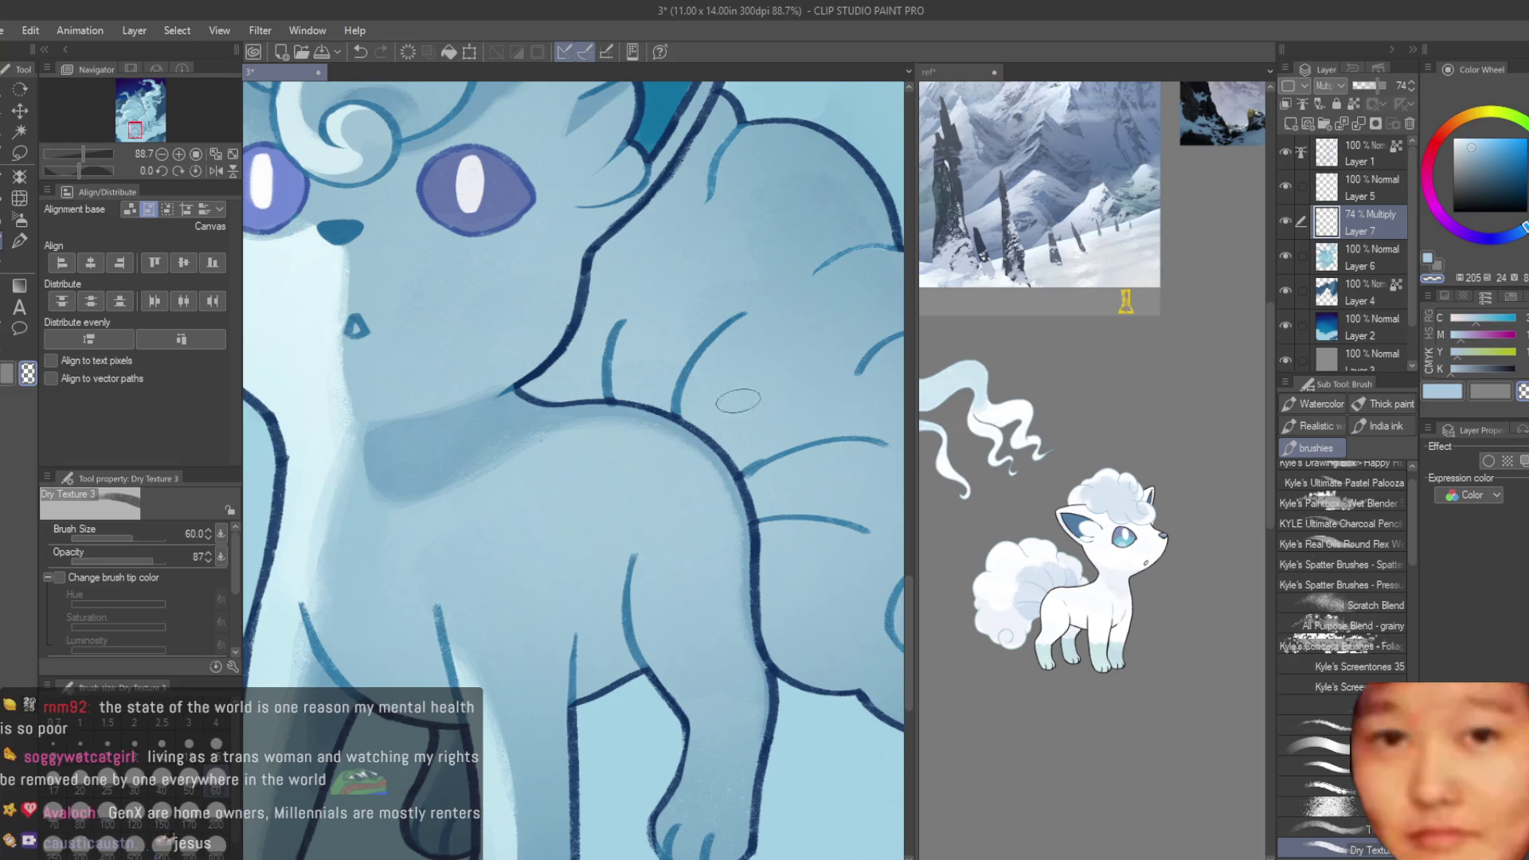
# - Zoom out and paint a darker shadow across the Vulpix's body and tail
pyautogui.hotkey('ctrl', '-')
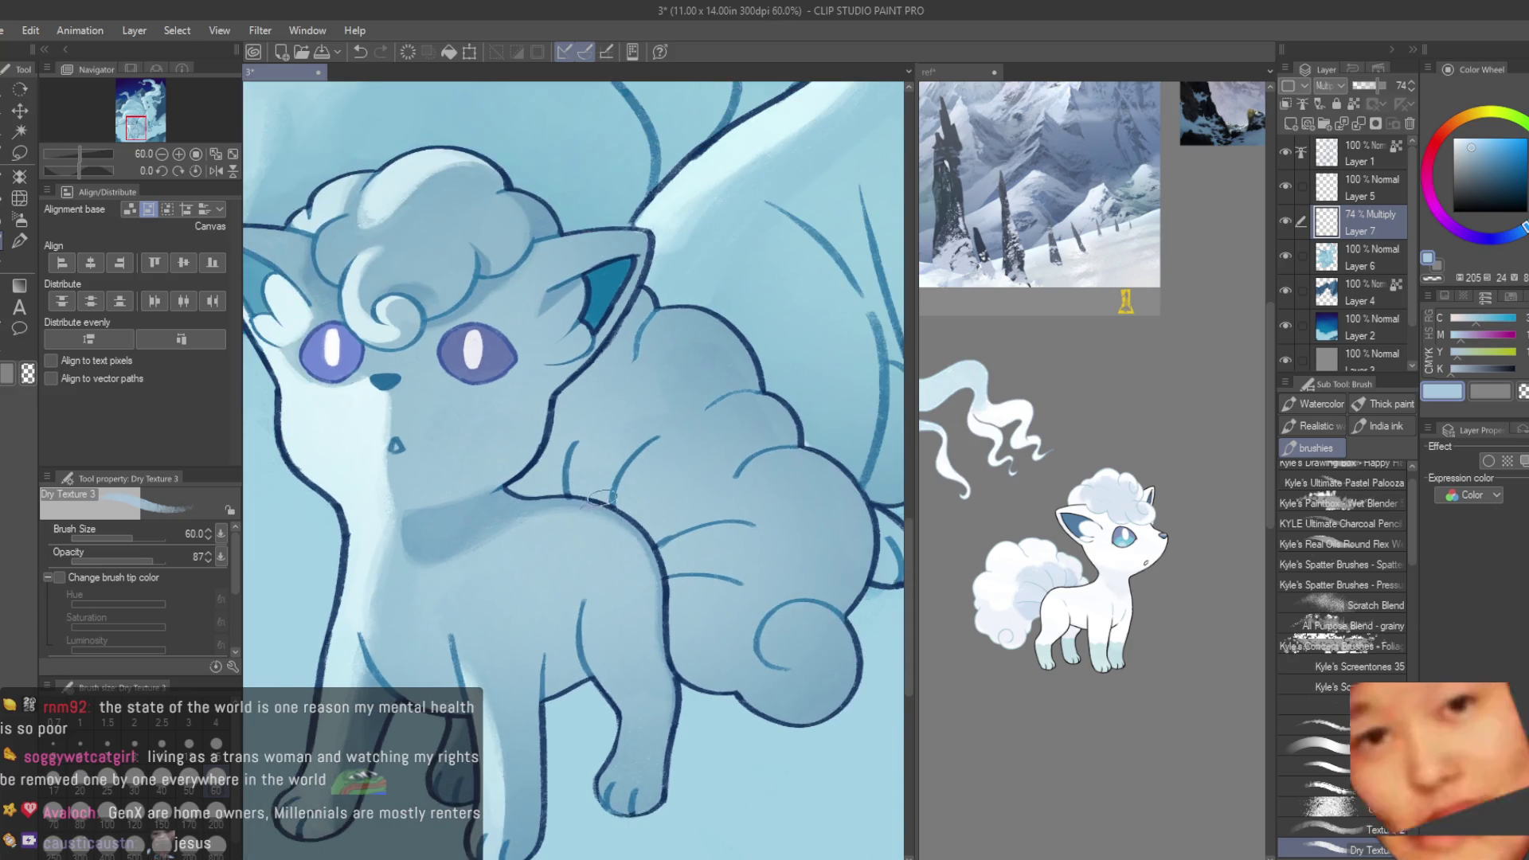
pyautogui.scroll(2, 695, 620)
pyautogui.moveTo(615, 471)
pyautogui.mouseDown()
pyautogui.moveTo(569, 509)
pyautogui.moveTo(613, 533)
pyautogui.moveTo(630, 595)
pyautogui.moveTo(641, 527)
pyautogui.moveTo(558, 525)
pyautogui.moveTo(534, 470)
pyautogui.moveTo(422, 506)
pyautogui.moveTo(542, 521)
pyautogui.mouseUp()
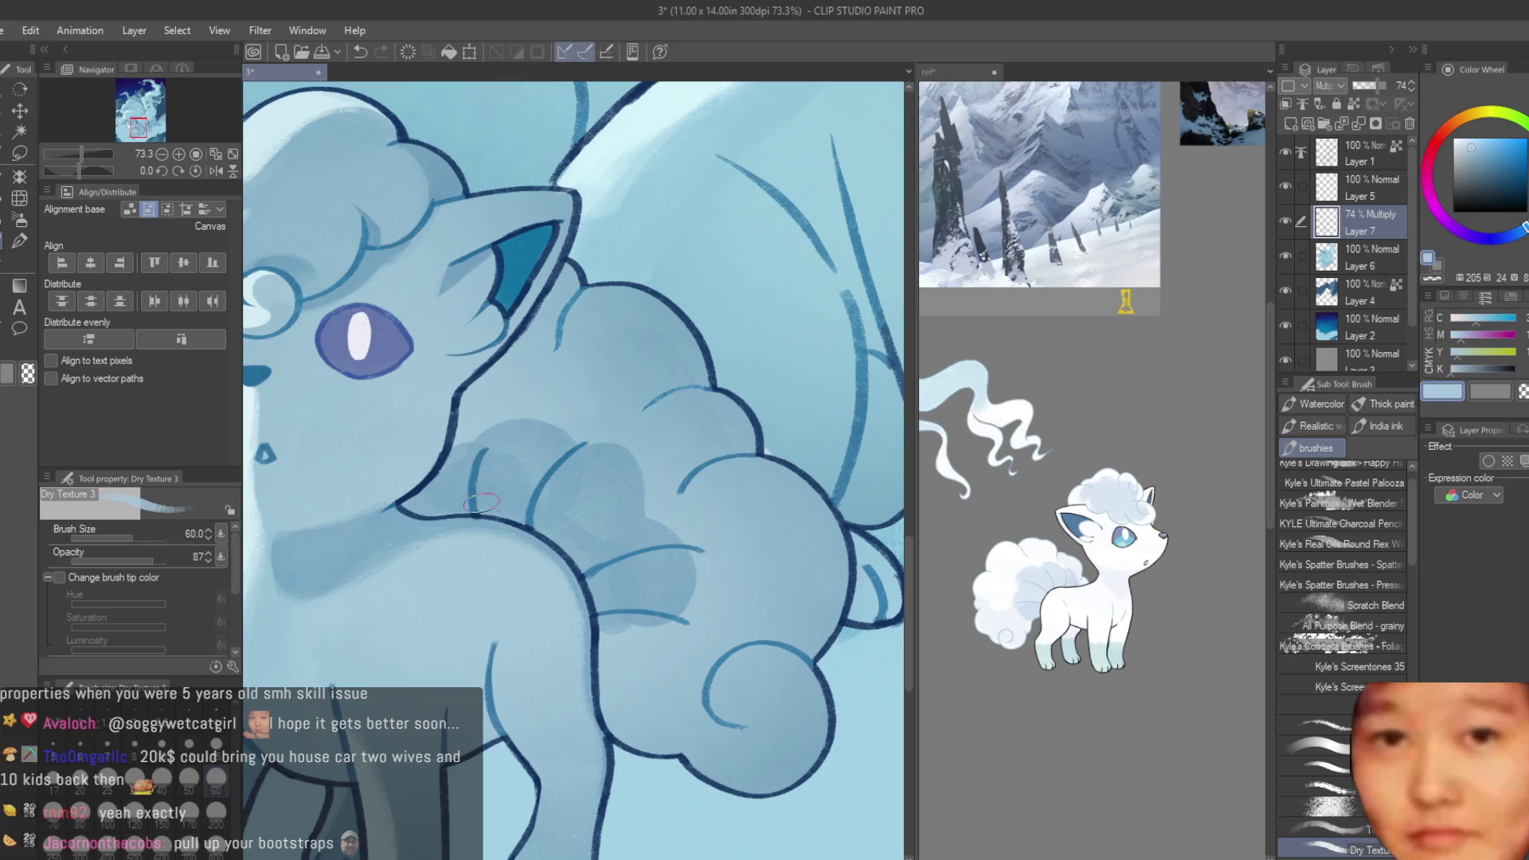
# - Darken the body fur and a tail puff's shadow, then fit the whole illustration to the window
pyautogui.scroll(1, 609, 549)
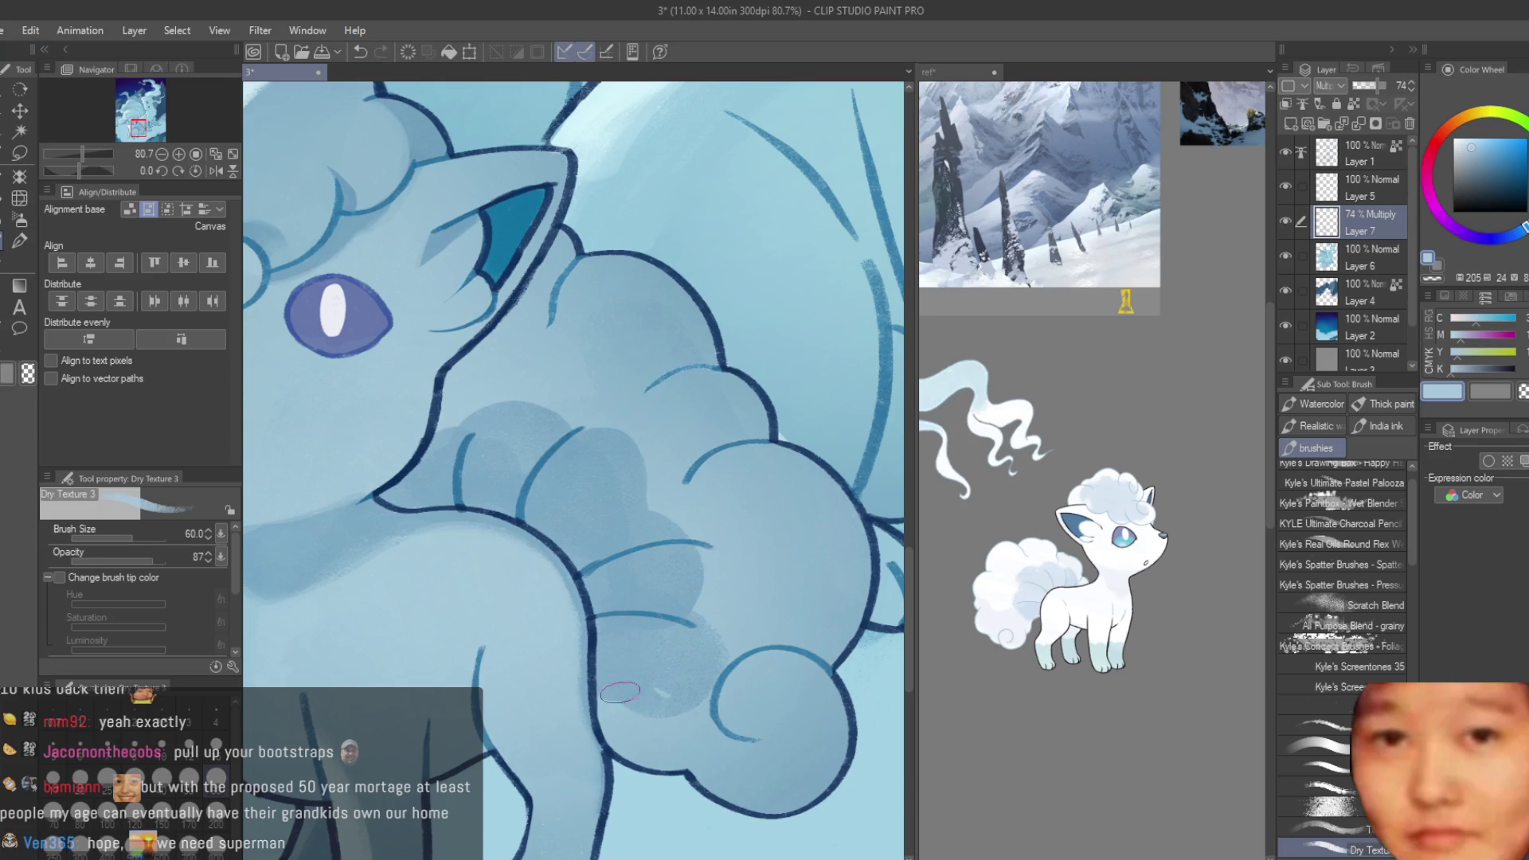
pyautogui.scroll(-4, 635, 685)
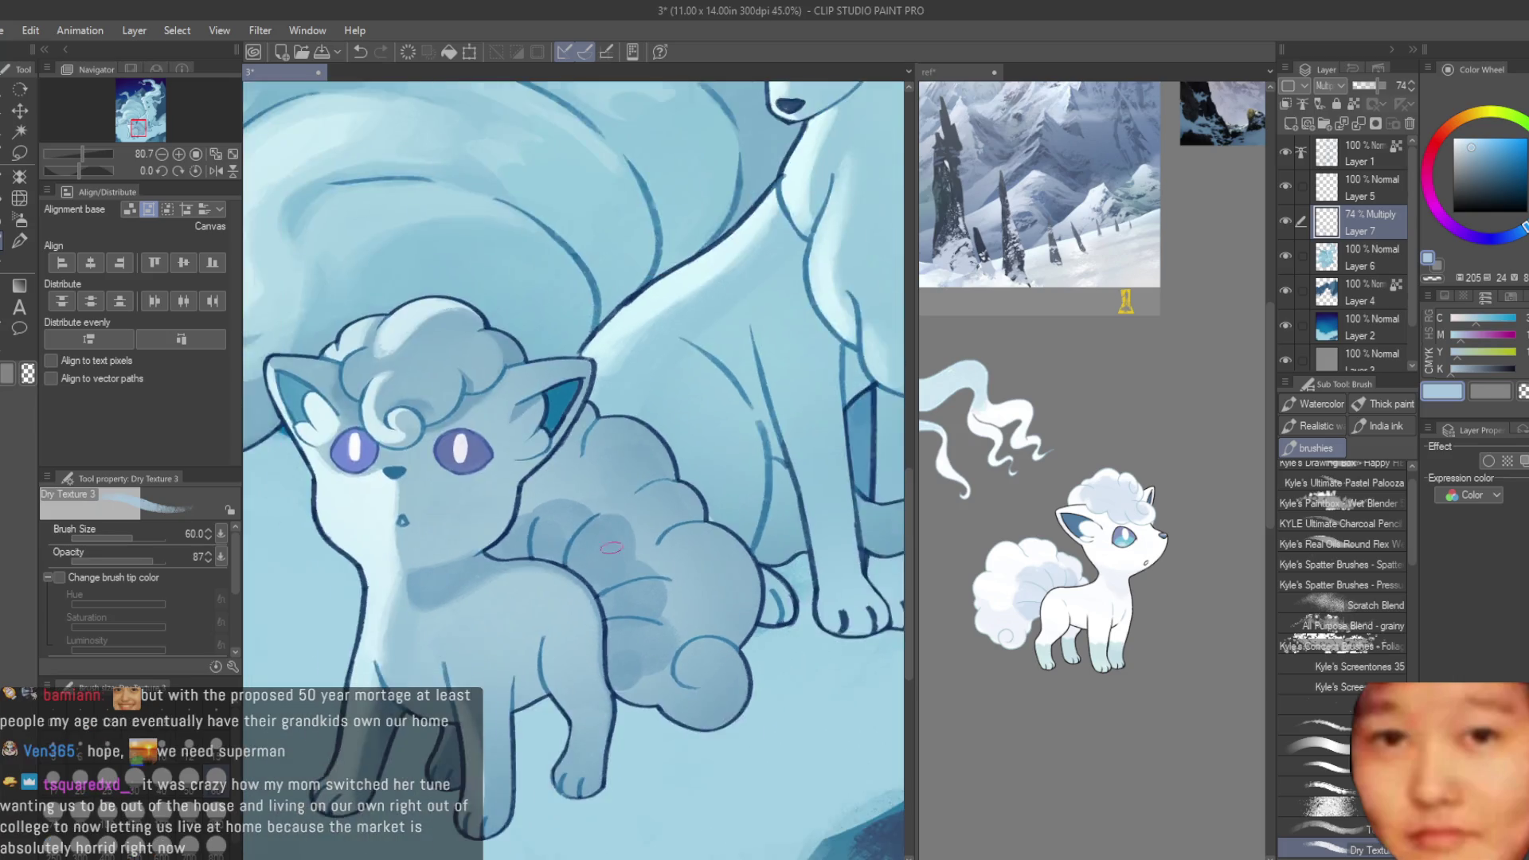
pyautogui.scroll(-2, 684, 518)
pyautogui.scroll(-2, 684, 517)
pyautogui.scroll(2, 498, 493)
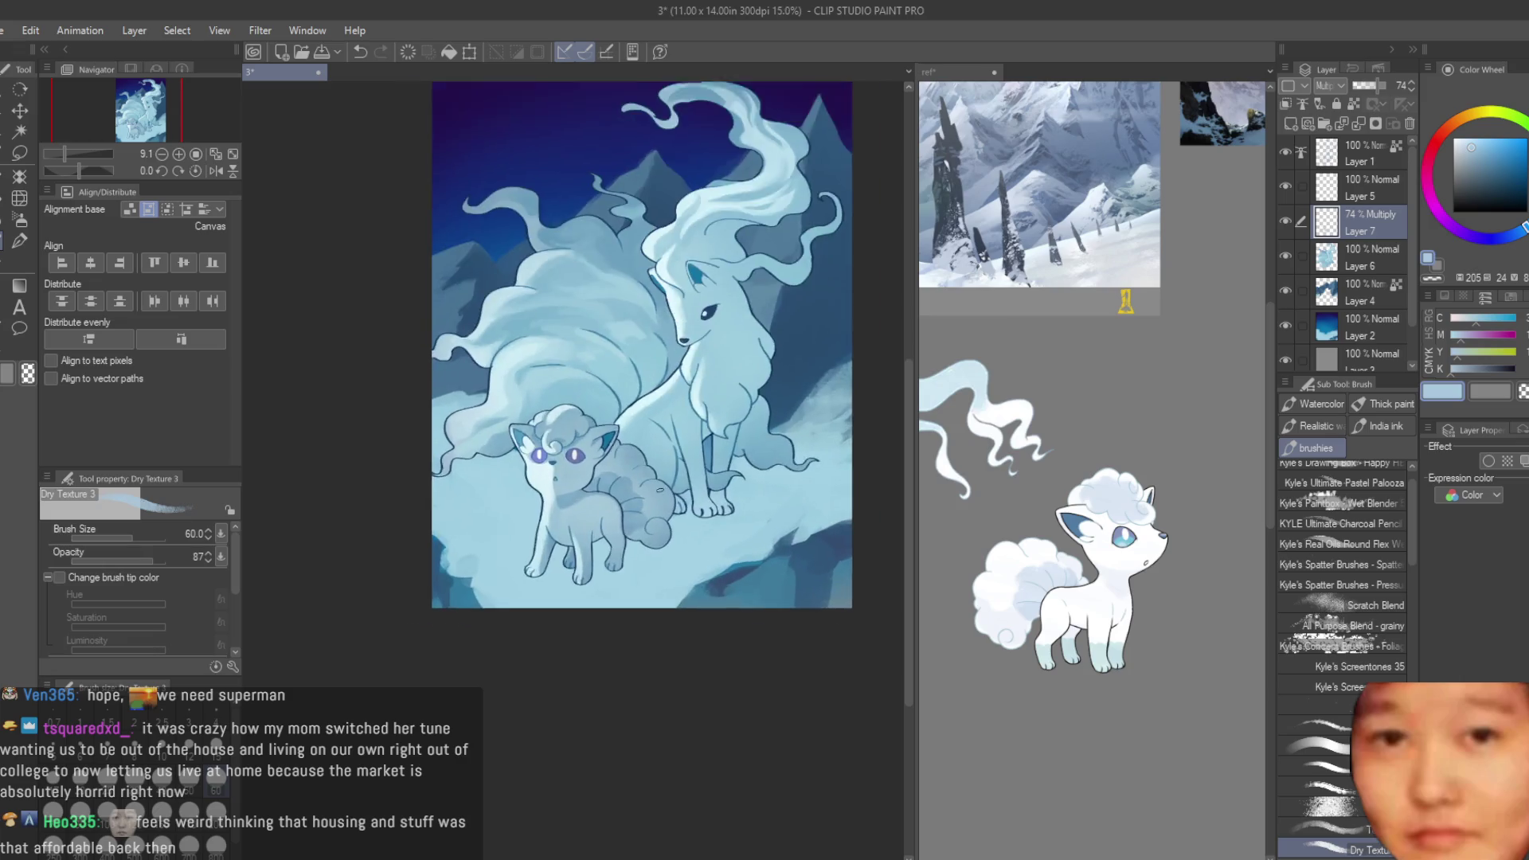
pyautogui.scroll(1, 497, 493)
pyautogui.scroll(1, 498, 493)
pyautogui.scroll(1, 498, 493)
pyautogui.scroll(1, 497, 493)
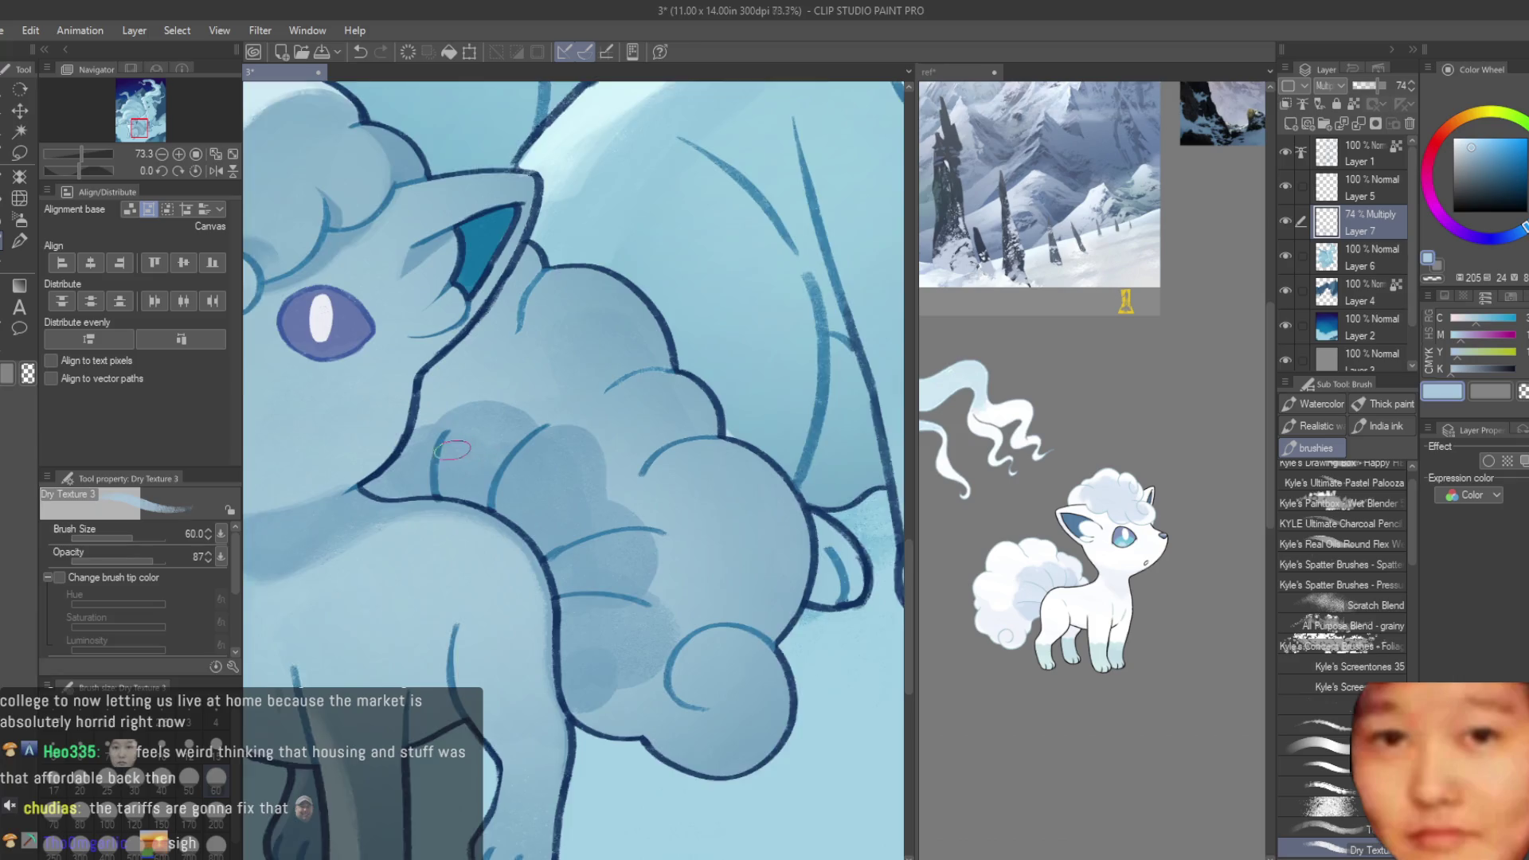
pyautogui.scroll(1, 452, 451)
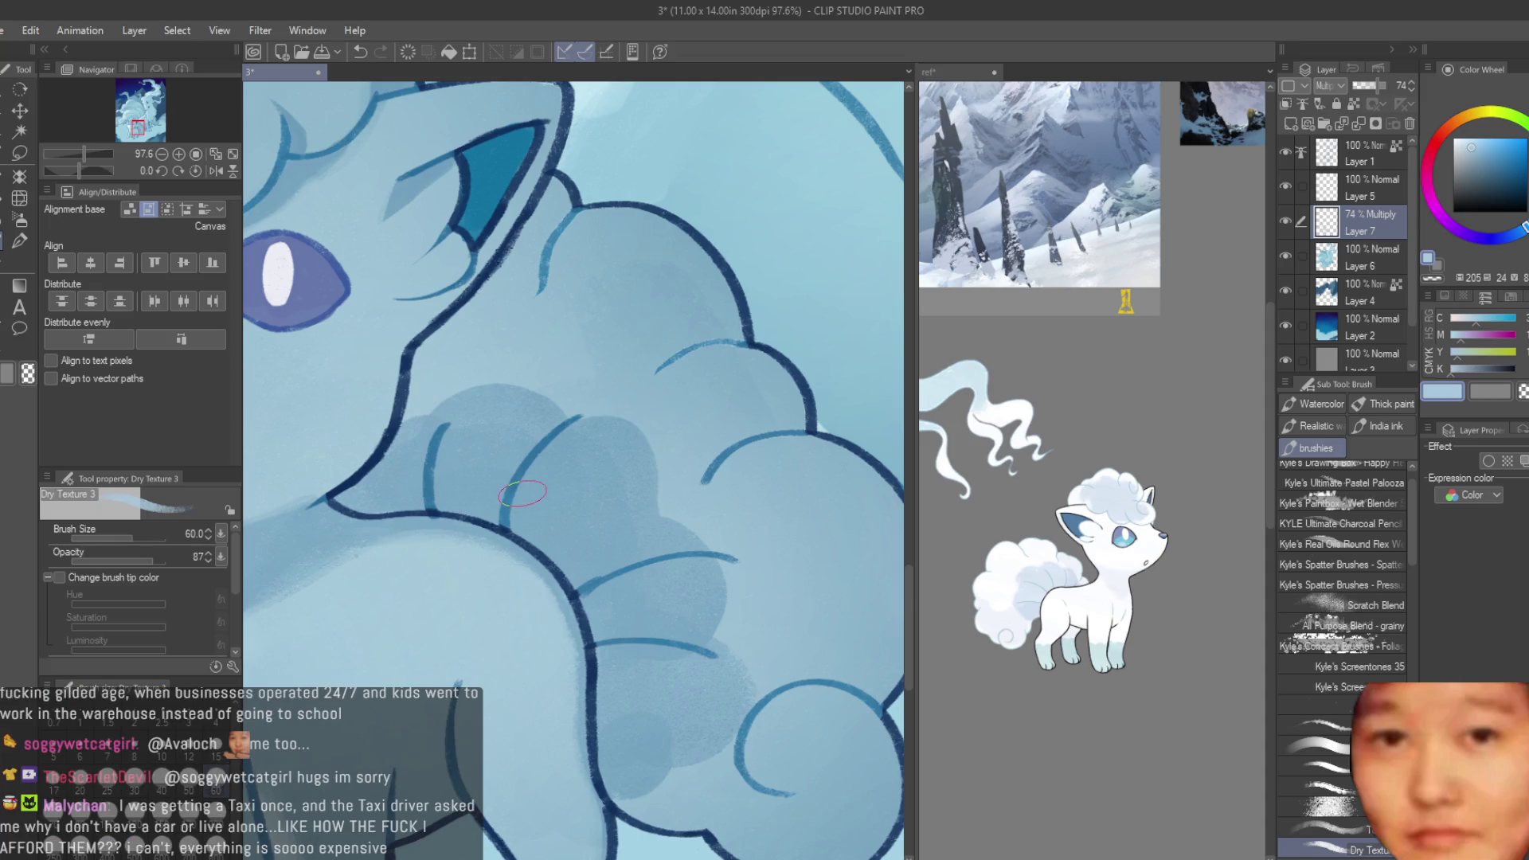
pyautogui.moveTo(544, 429); pyautogui.dragTo(514, 394)
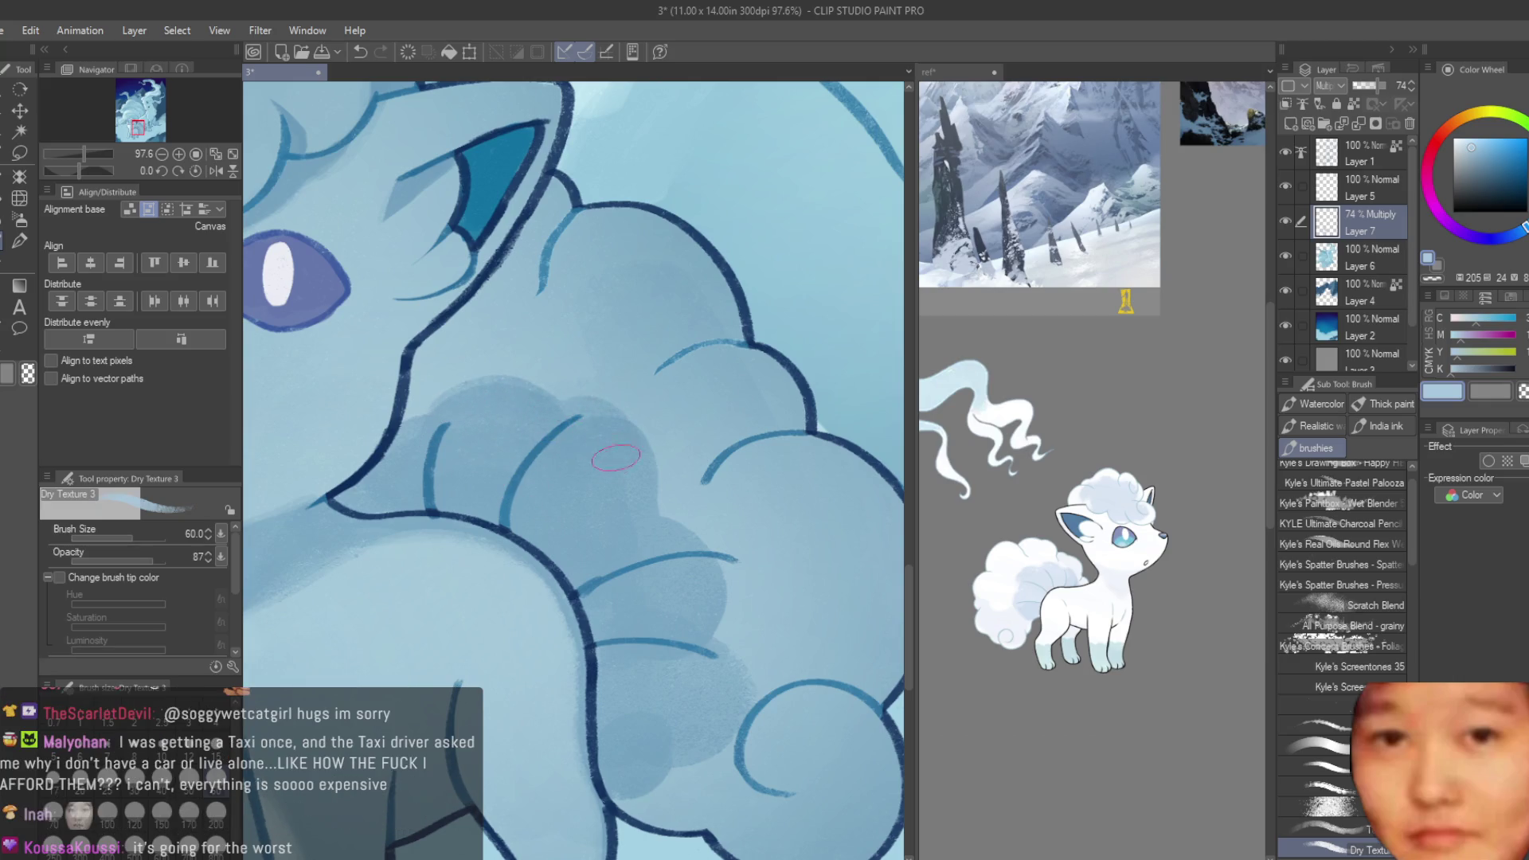
pyautogui.moveTo(676, 598); pyautogui.dragTo(663, 583)
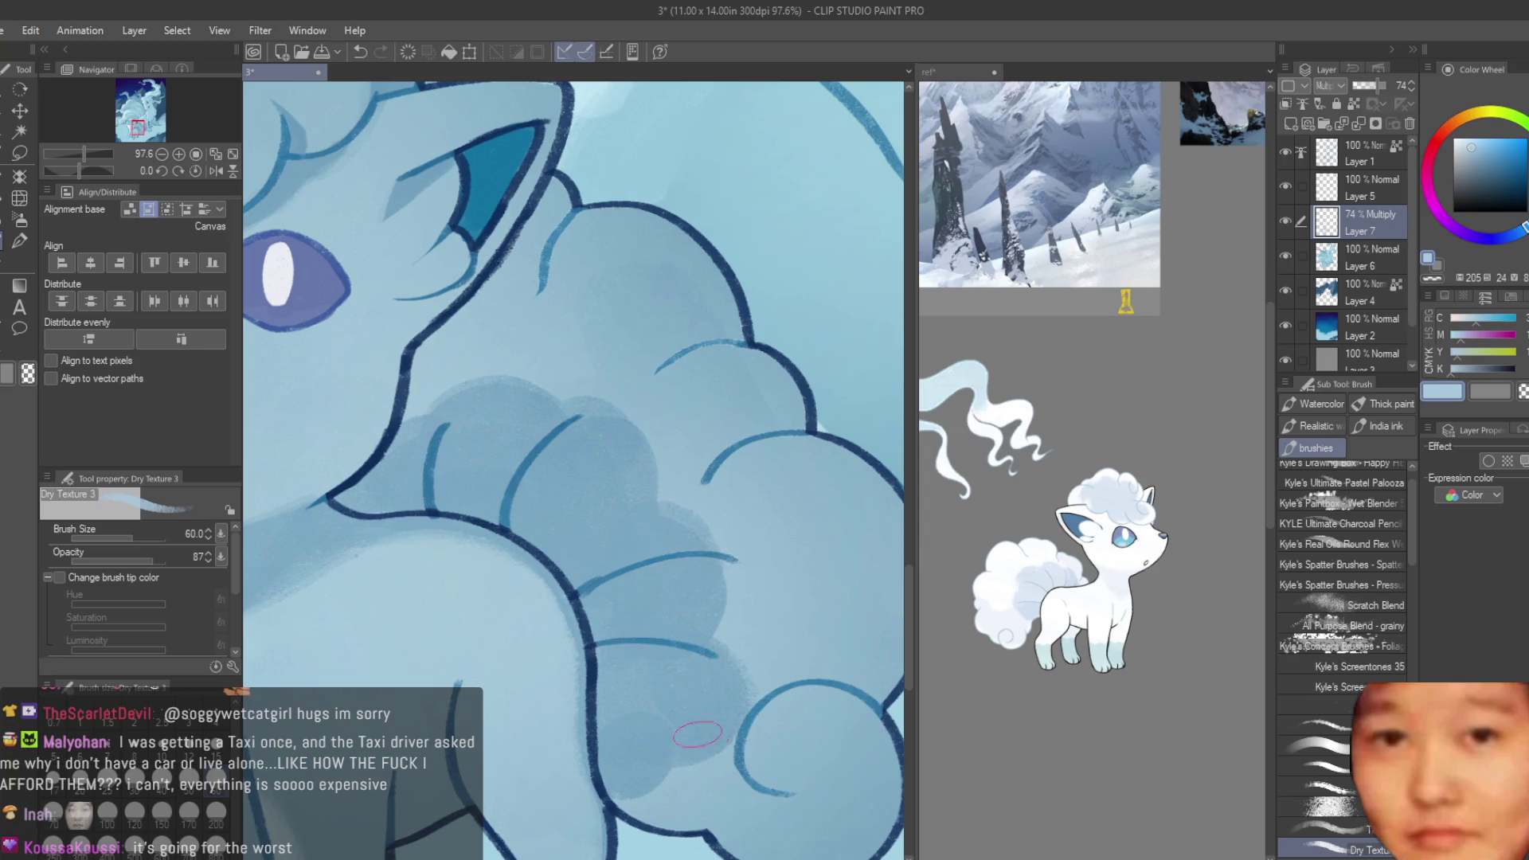
pyautogui.hotkey('ctrl', '0')
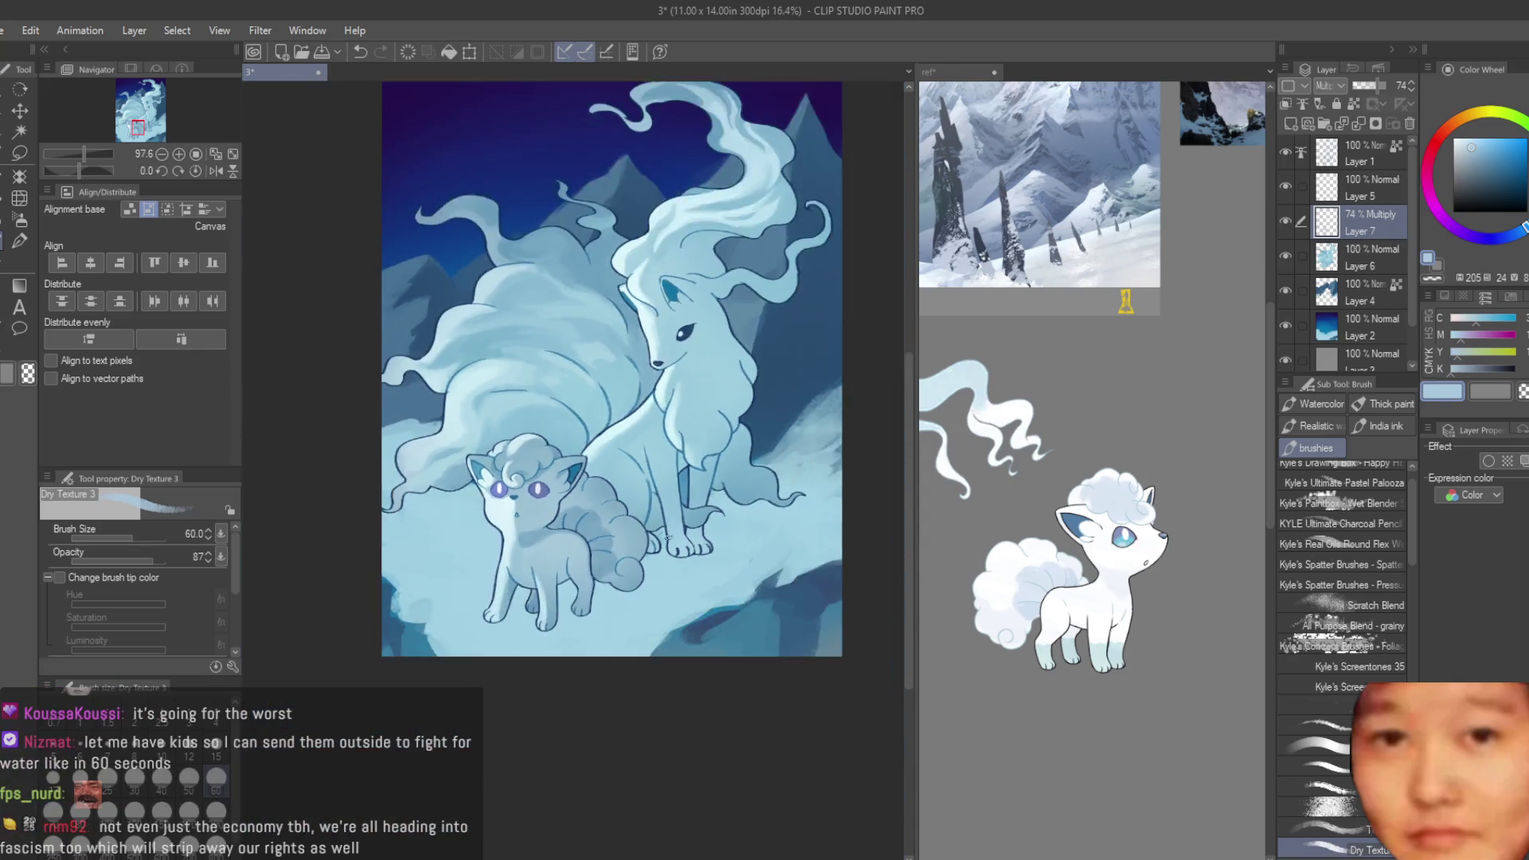
# - Shrink the brush to size 40 and switch the painting colour to light blue
pyautogui.scroll(3, 667, 536)
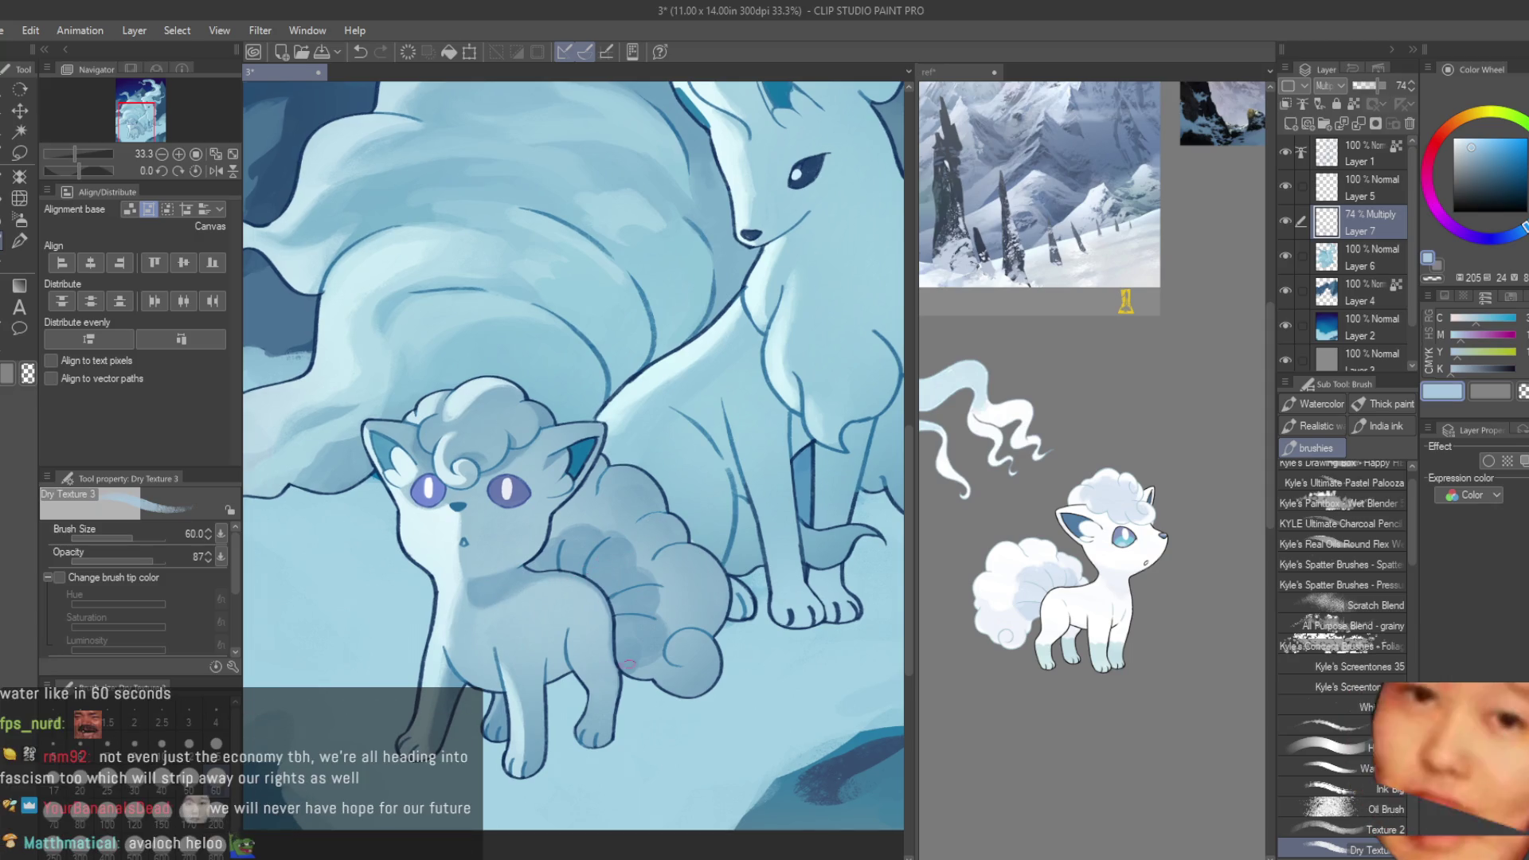
pyautogui.scroll(3, 648, 611)
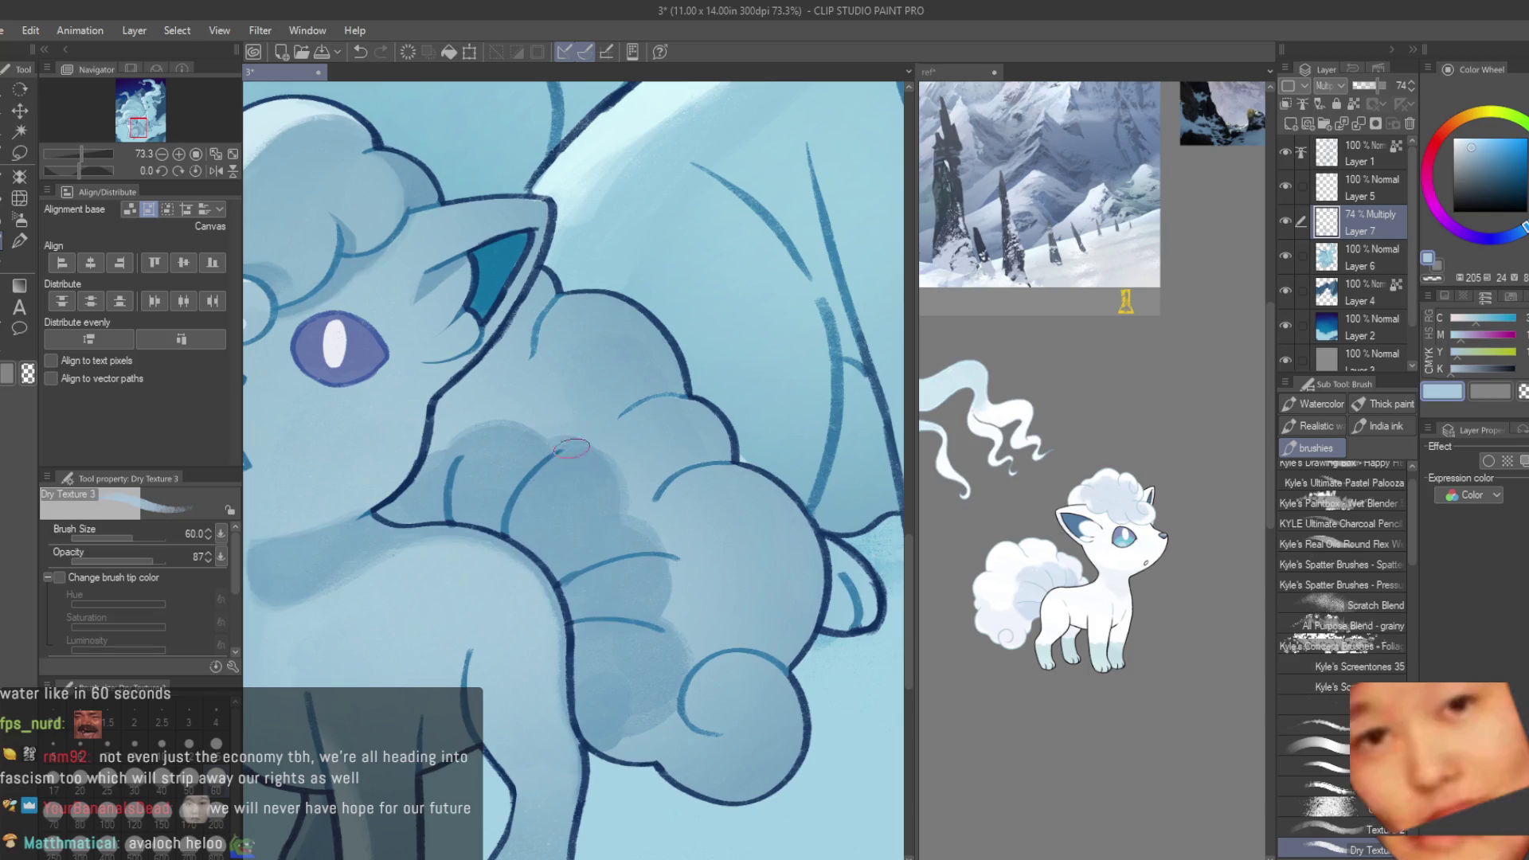
pyautogui.press('[')
pyautogui.press('[')
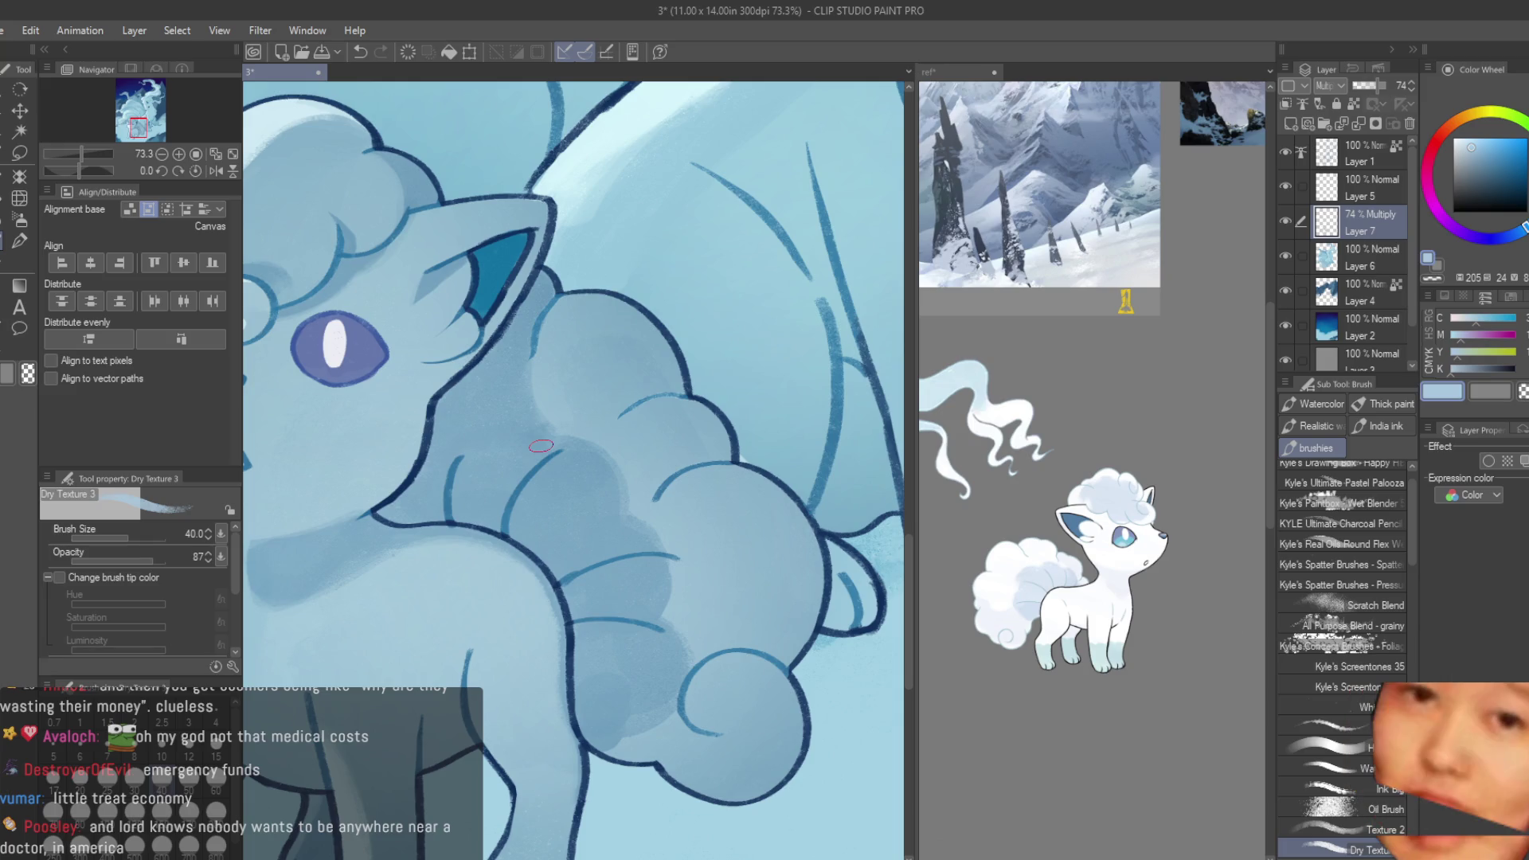
pyautogui.scroll(1, 547, 359)
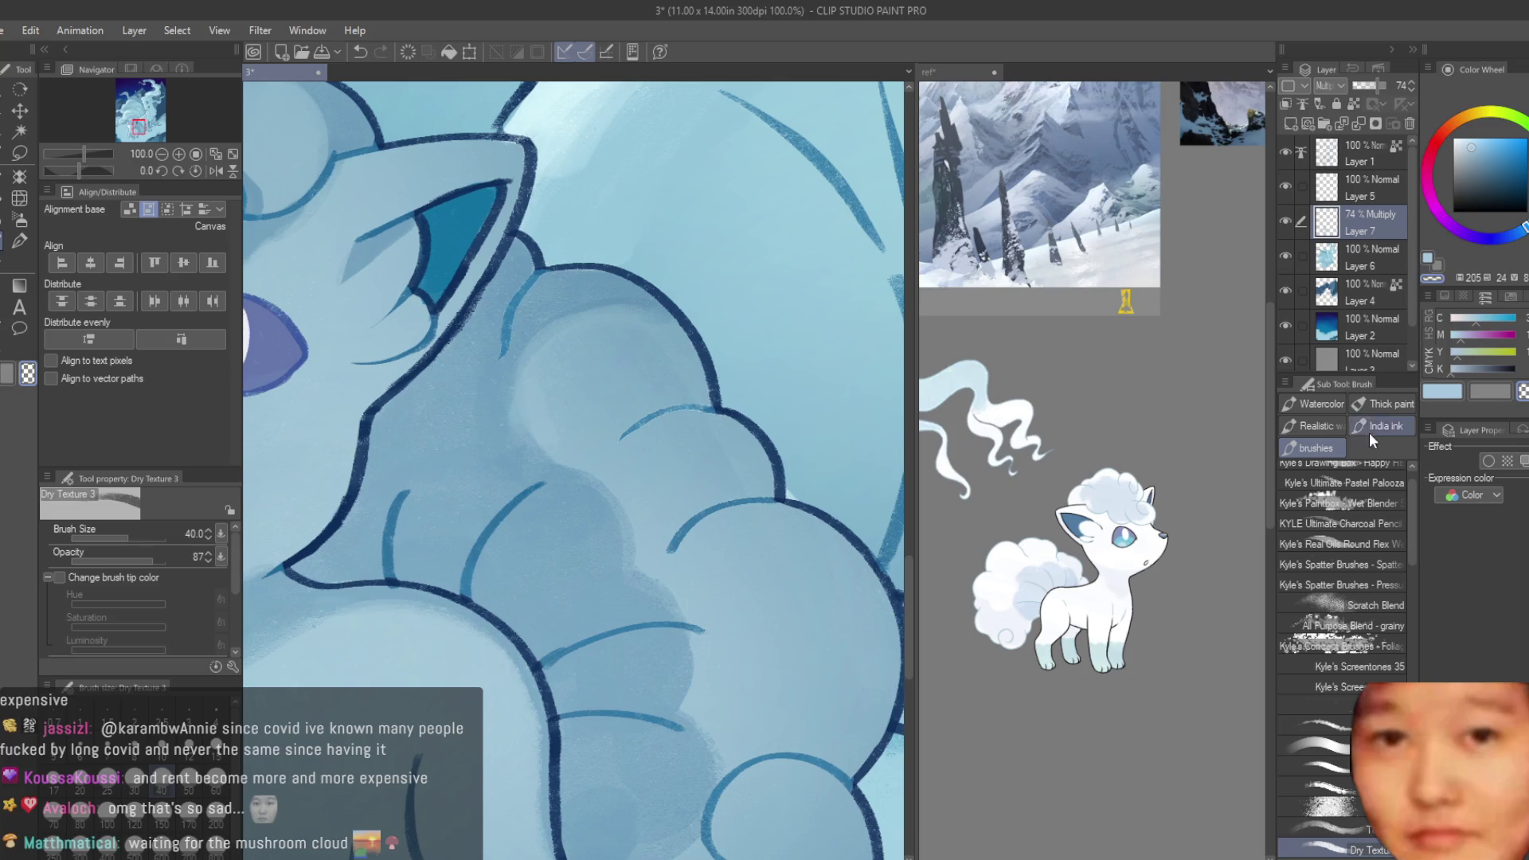
pyautogui.click(1418, 393)
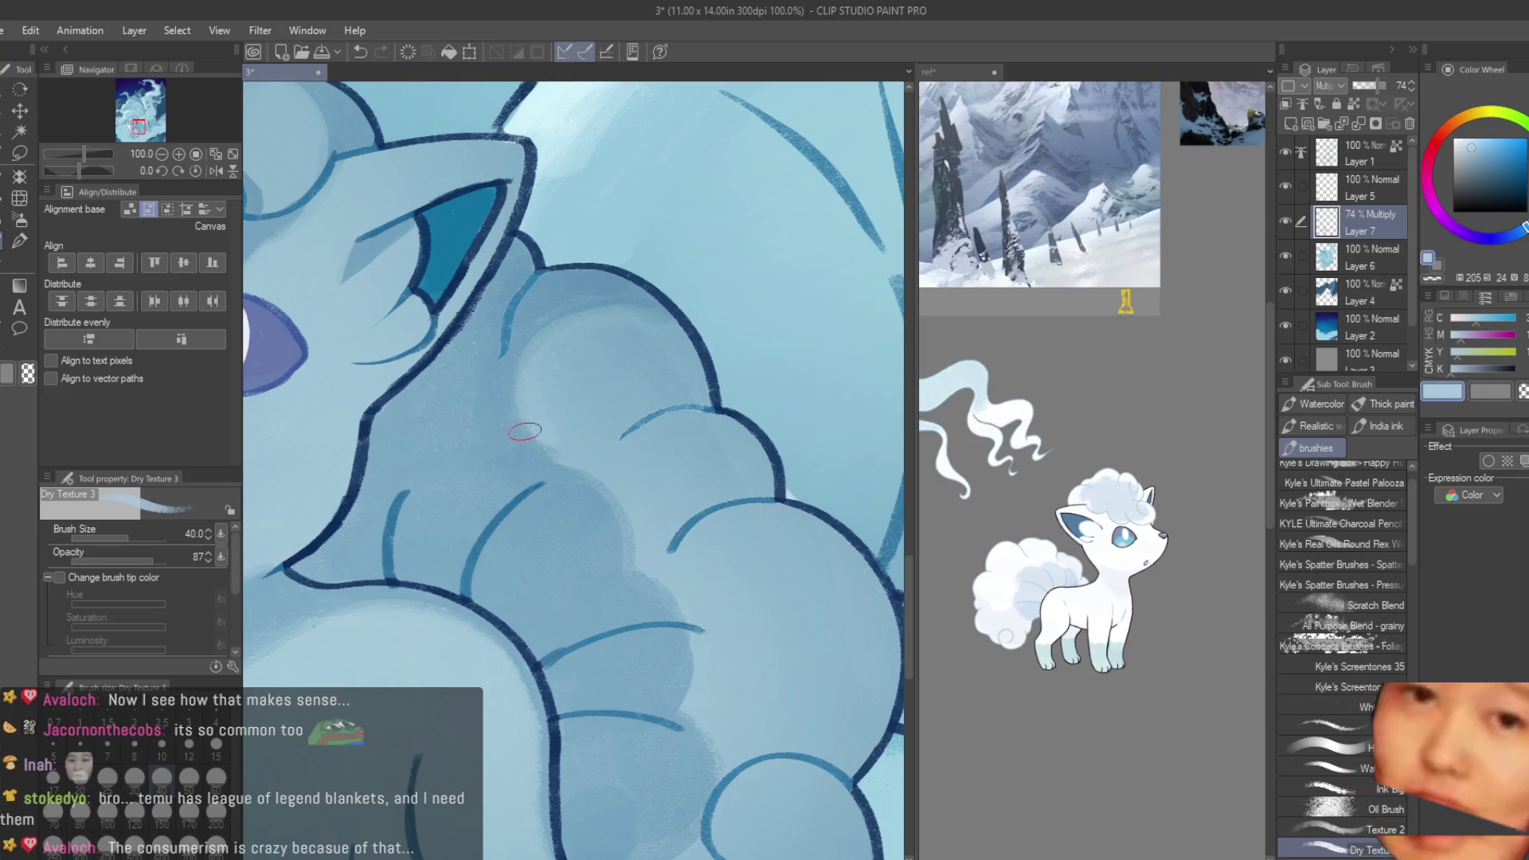
# - Toggle Layer 7's visibility to compare, then sample a blue from the tail on Layer 6
pyautogui.click(1286, 221)
pyautogui.click(1286, 221)
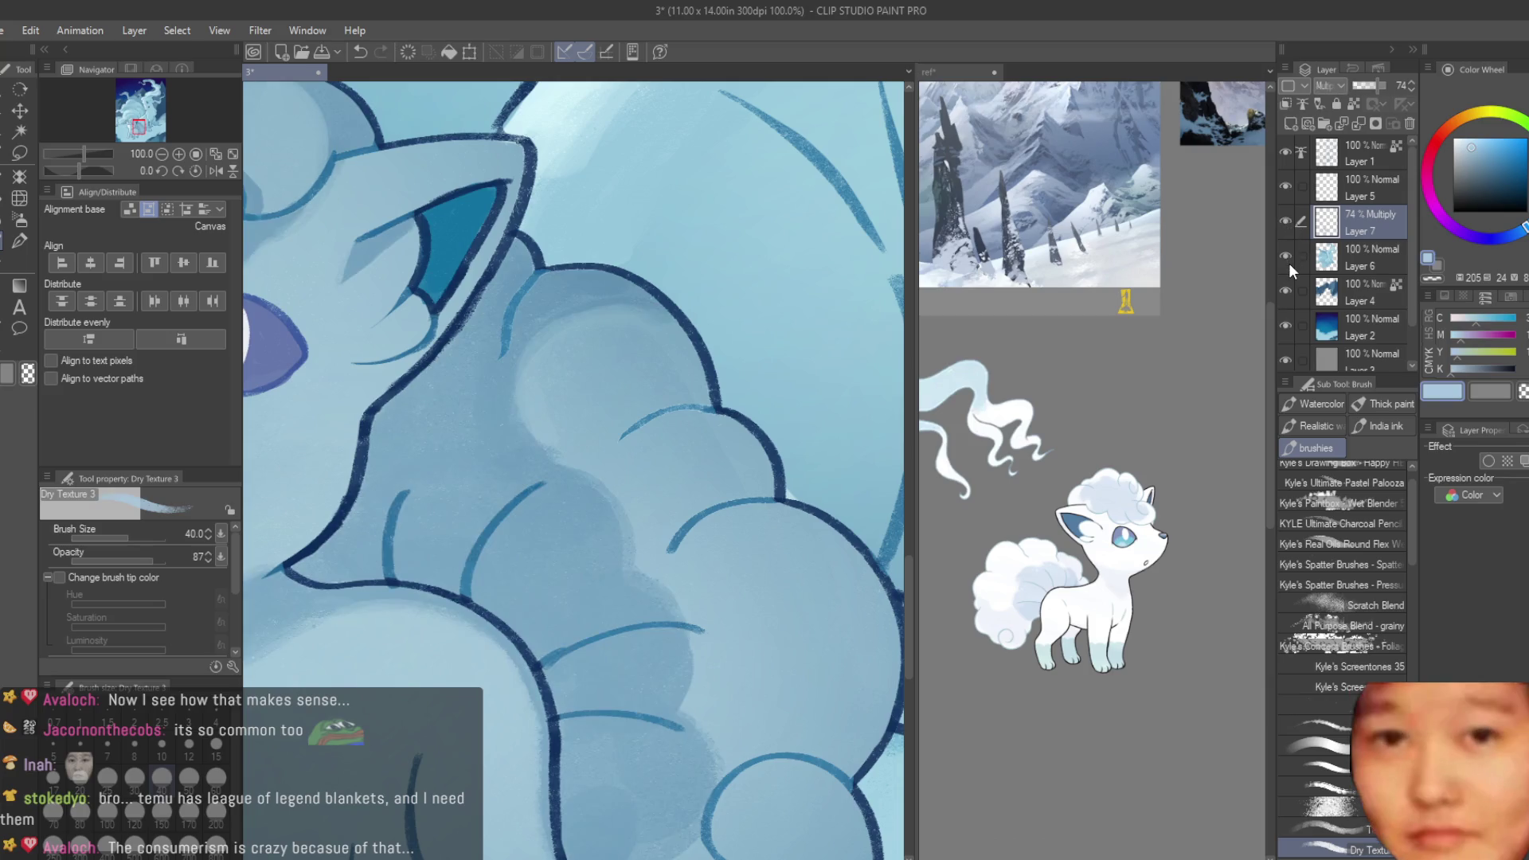
pyautogui.click(1310, 256)
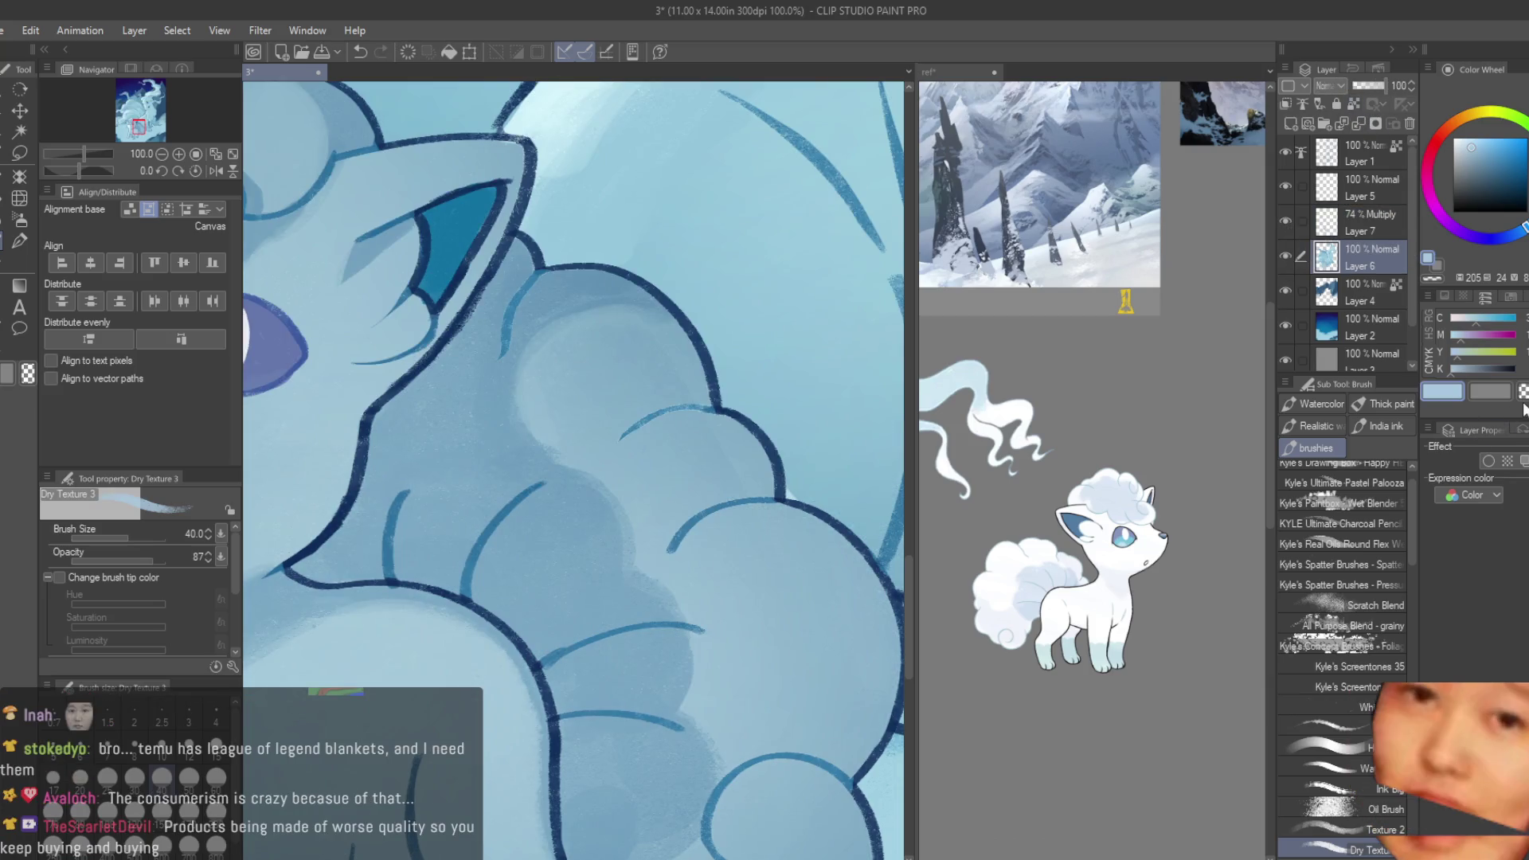
pyautogui.scroll(2, 667, 441)
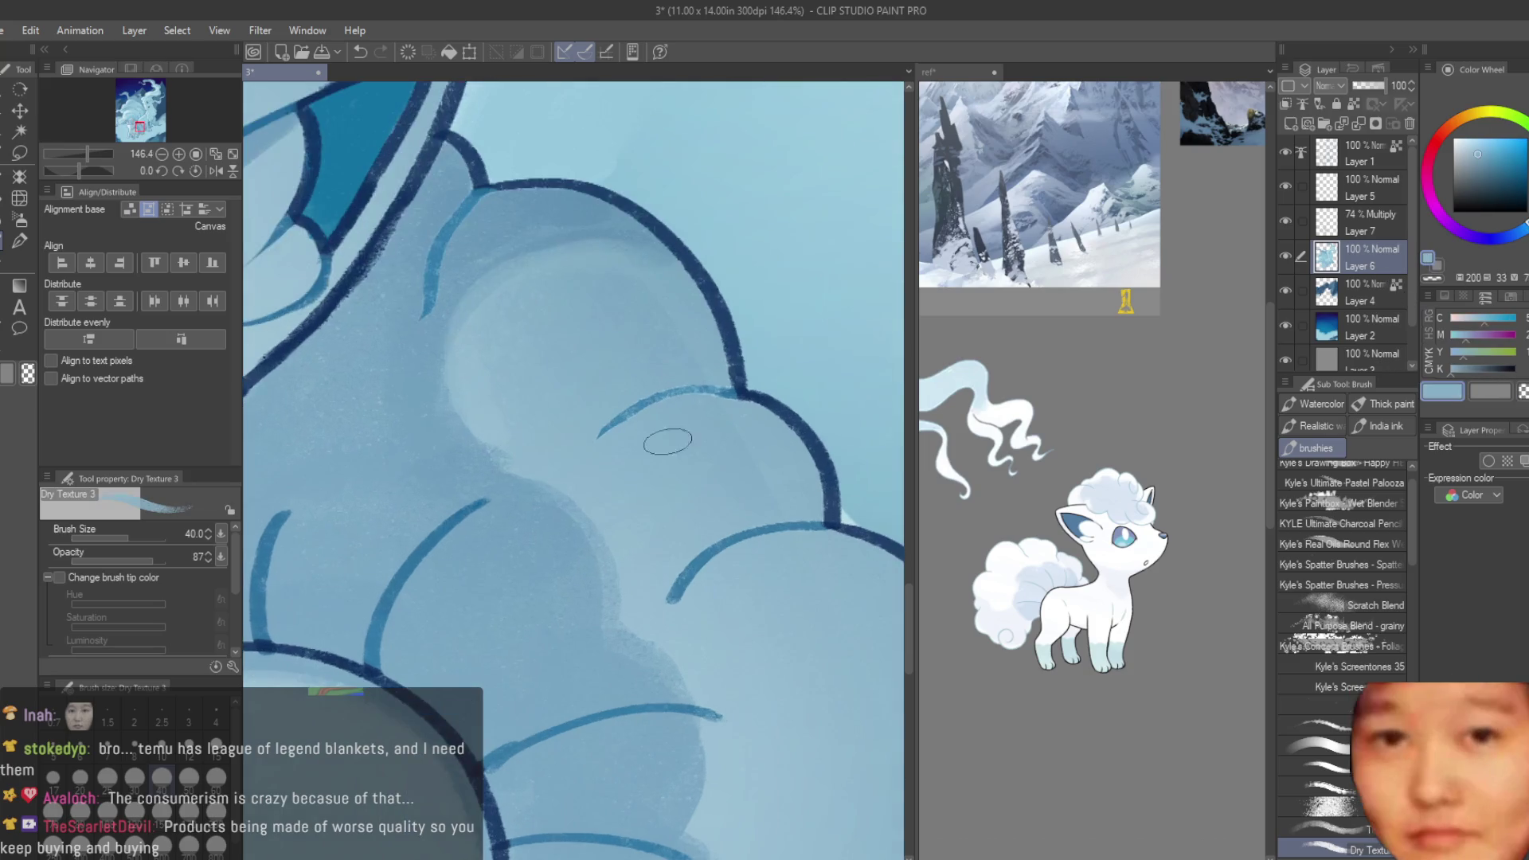
pyautogui.keyDown('alt'); pyautogui.click(792, 518); pyautogui.keyUp('alt')
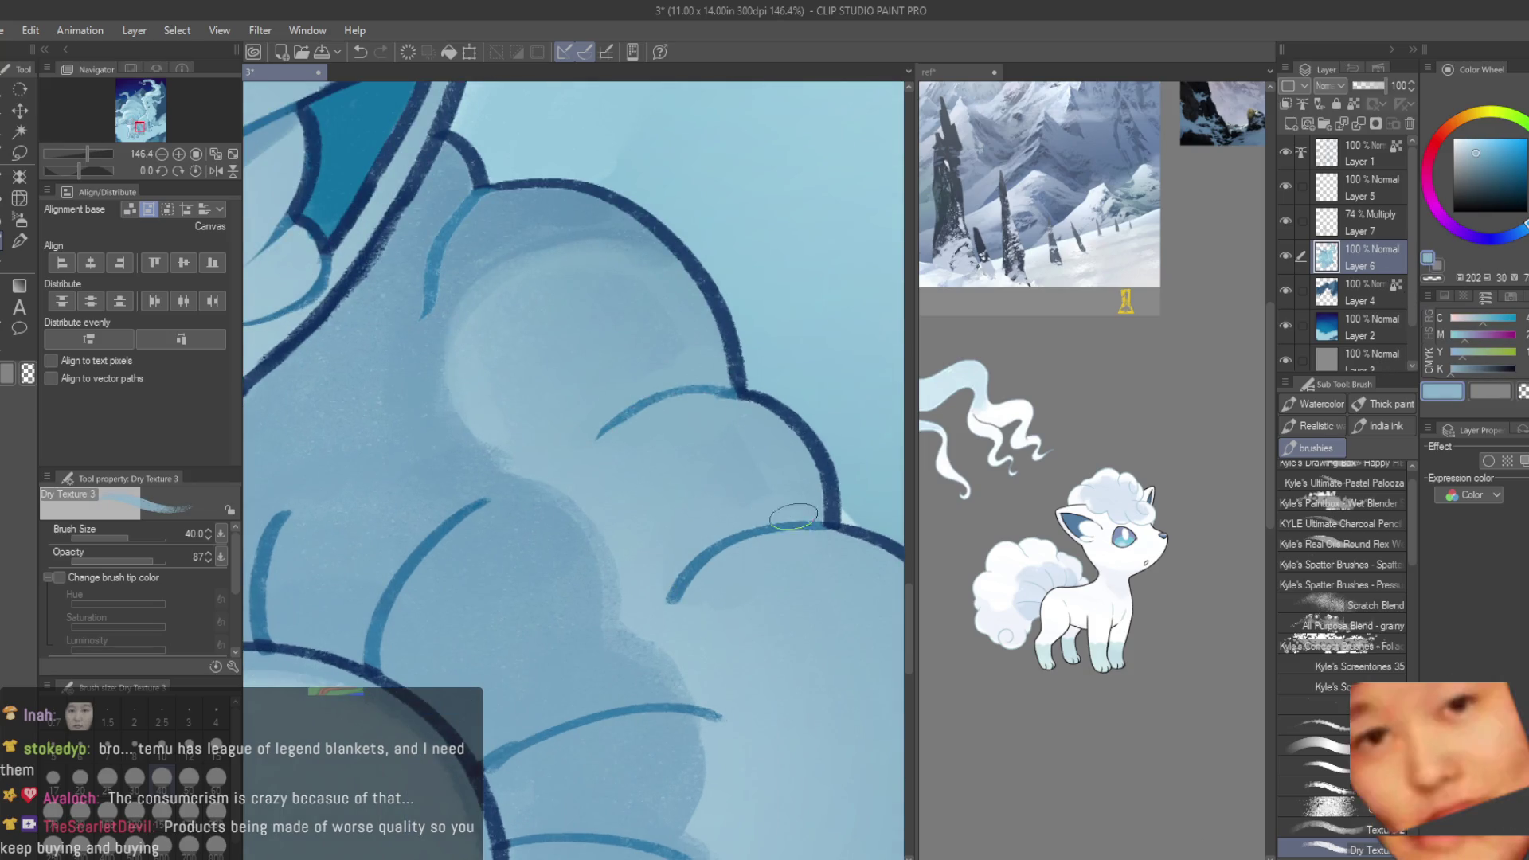
pyautogui.scroll(-2, 761, 615)
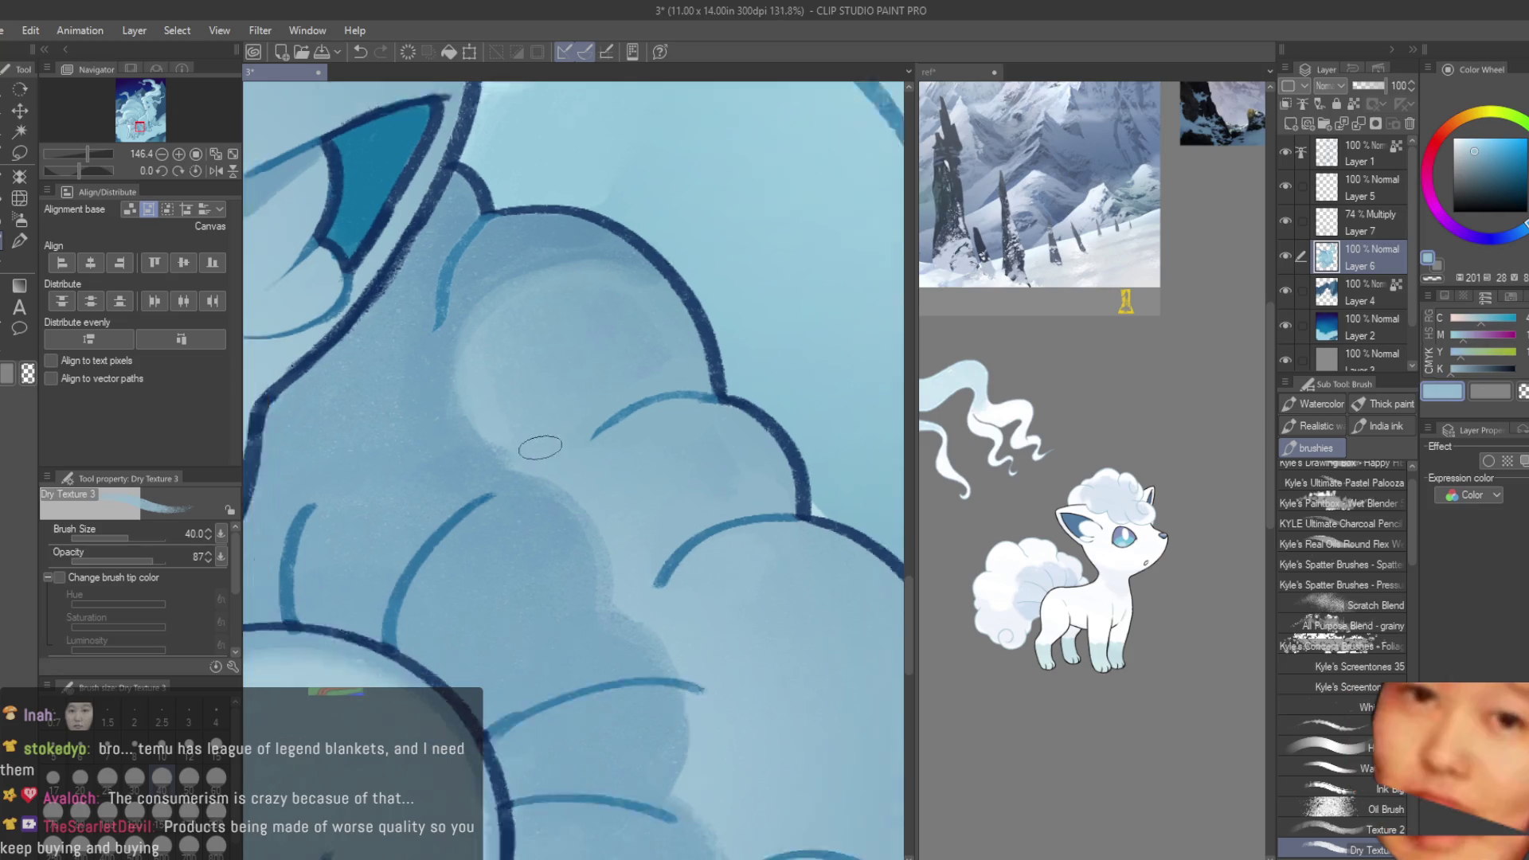
pyautogui.scroll(1, 717, 518)
pyautogui.keyDown('alt'); pyautogui.click(687, 467); pyautogui.keyUp('alt')
pyautogui.scroll(-7, 687, 468)
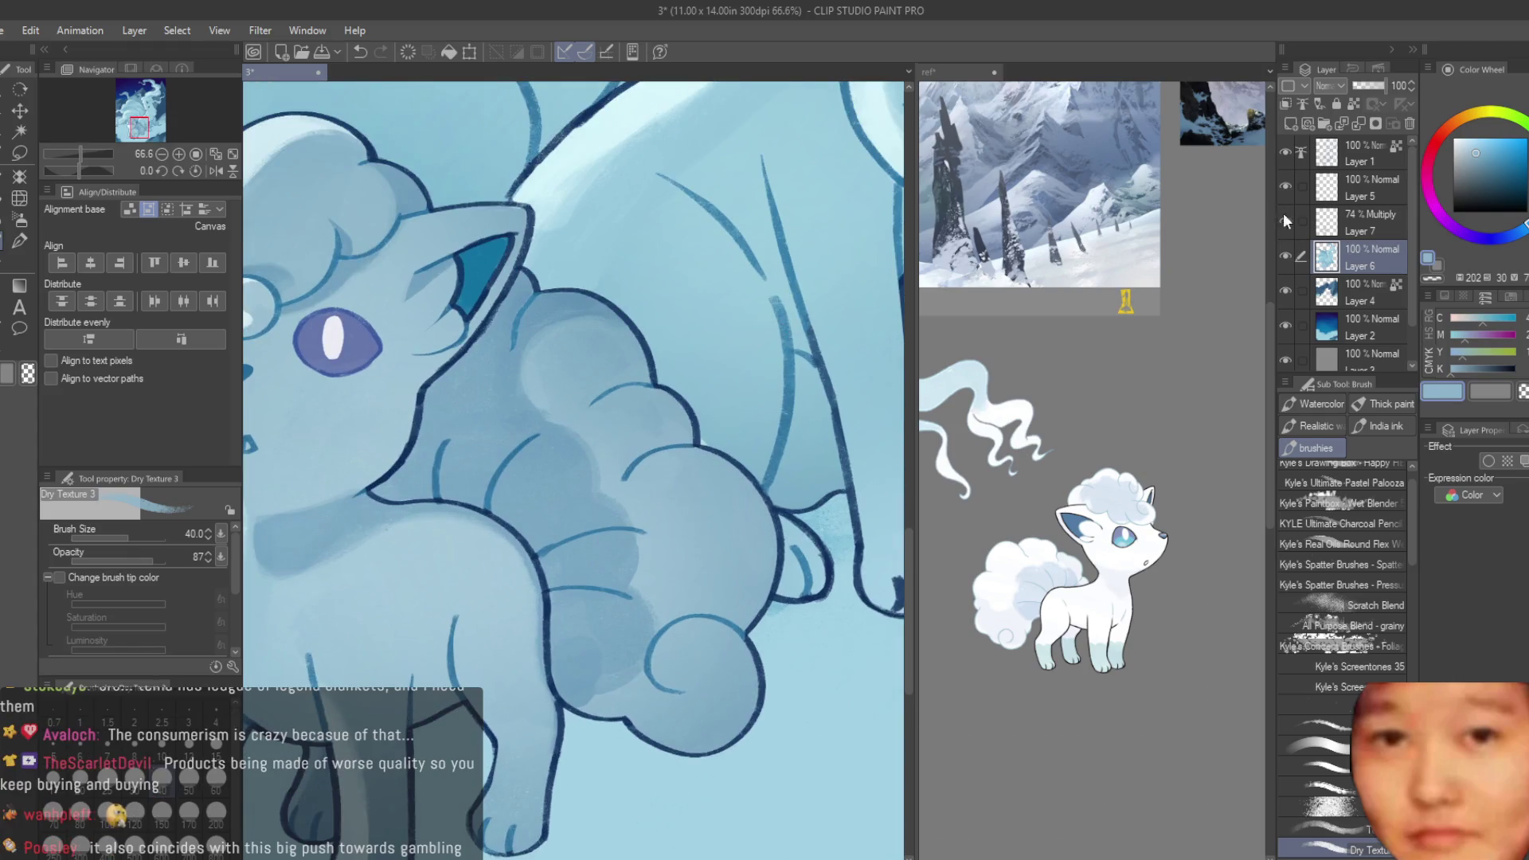
# - Reselect Layer 7, raise its opacity to 100%, and pick a lighter blue
pyautogui.click(1357, 223)
pyautogui.moveTo(1347, 84); pyautogui.dragTo(1383, 84)
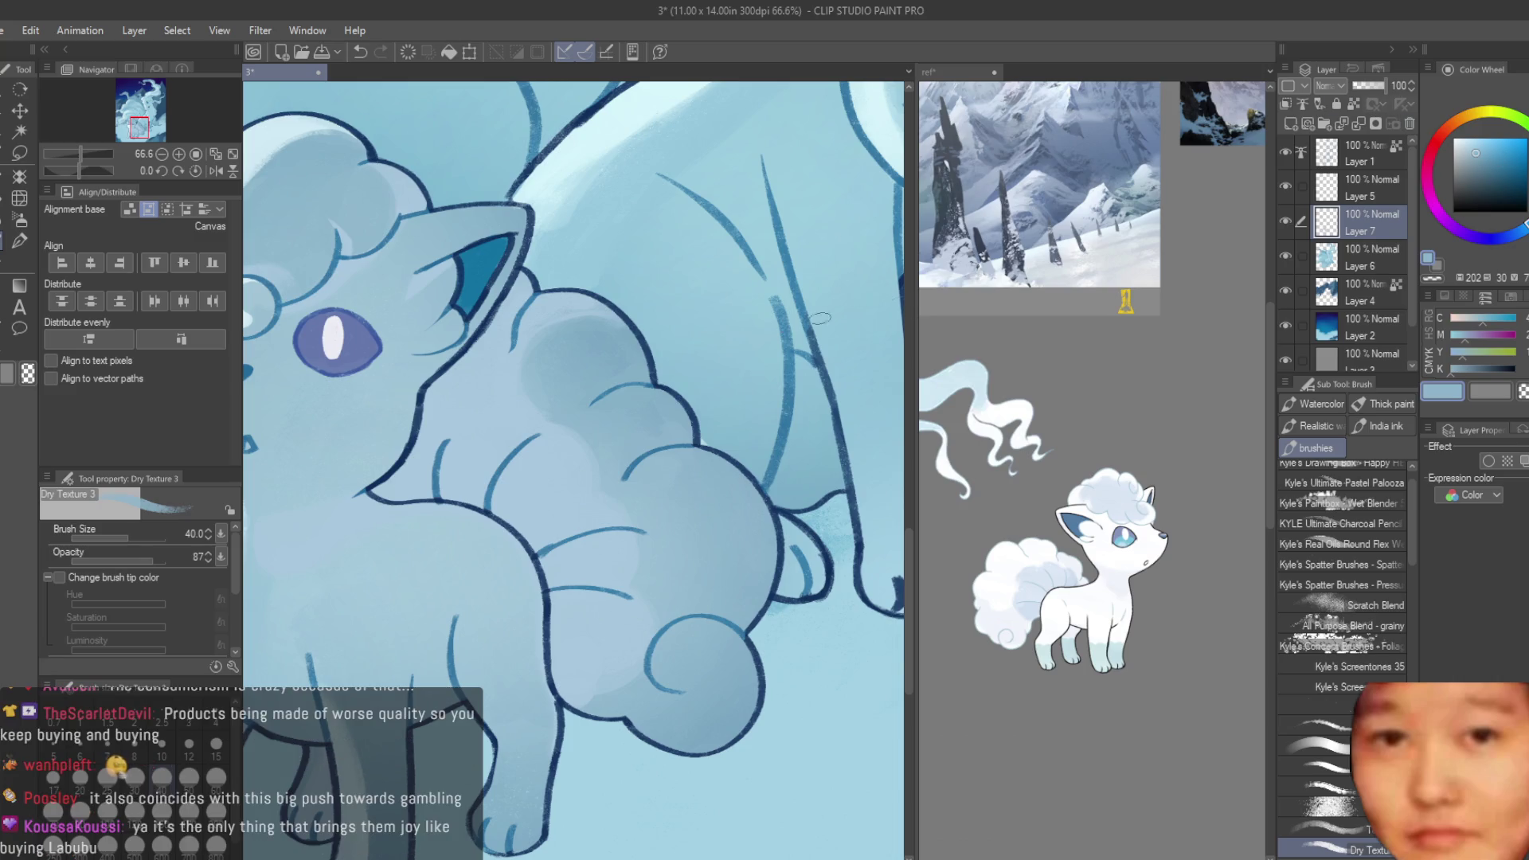
pyautogui.keyDown('alt'); pyautogui.click(434, 379); pyautogui.keyUp('alt')
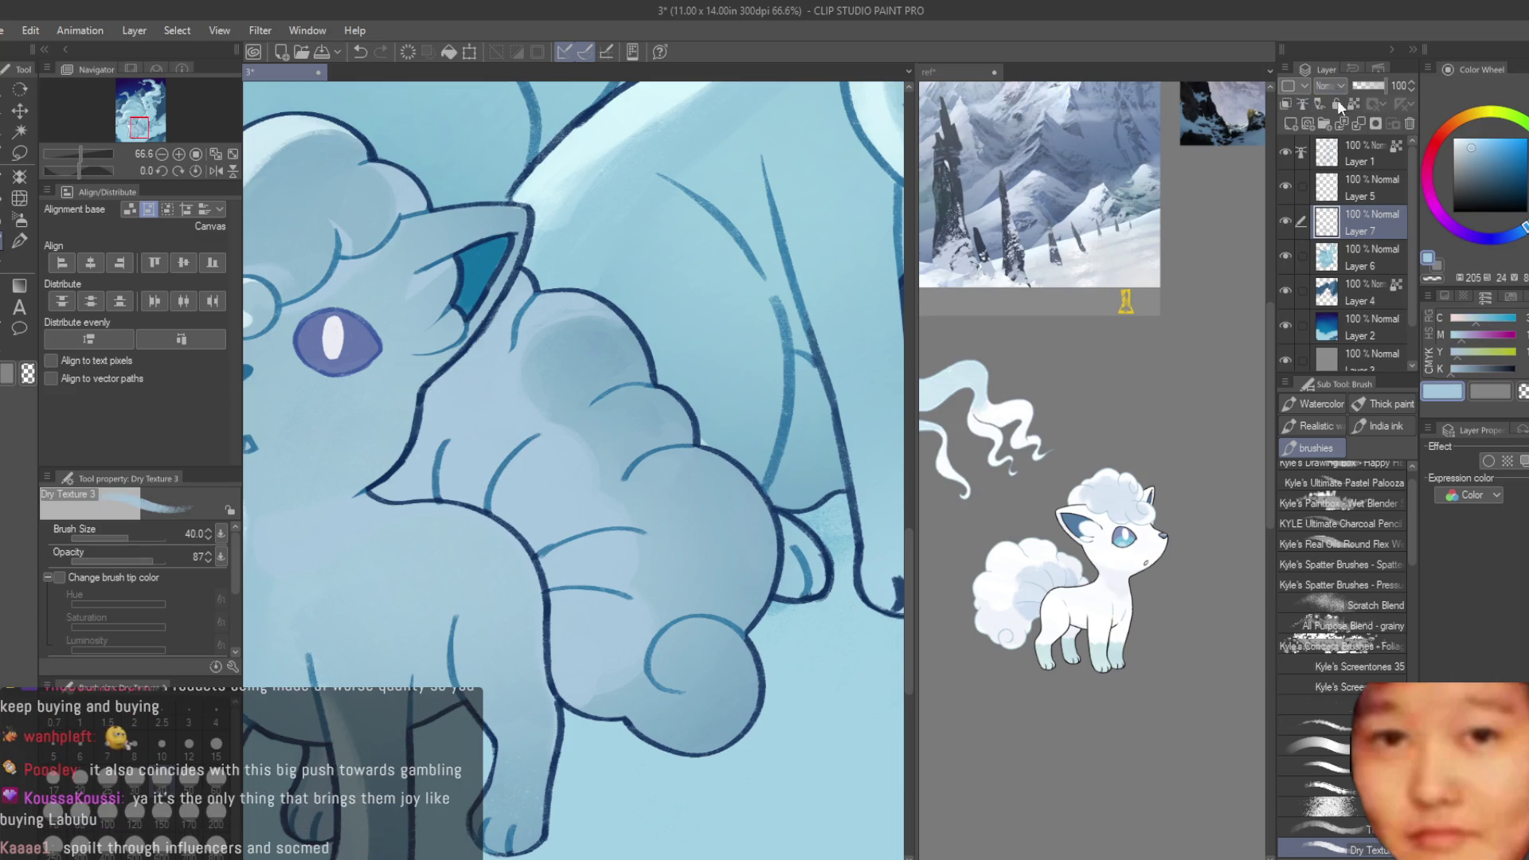
# - Return Layer 7 to 72% Multiply and brush faint shading onto the tail at size 30
pyautogui.hotkey('ctrl', 'z')
pyautogui.hotkey('ctrl', 'z')
pyautogui.scroll(-1, 607, 428)
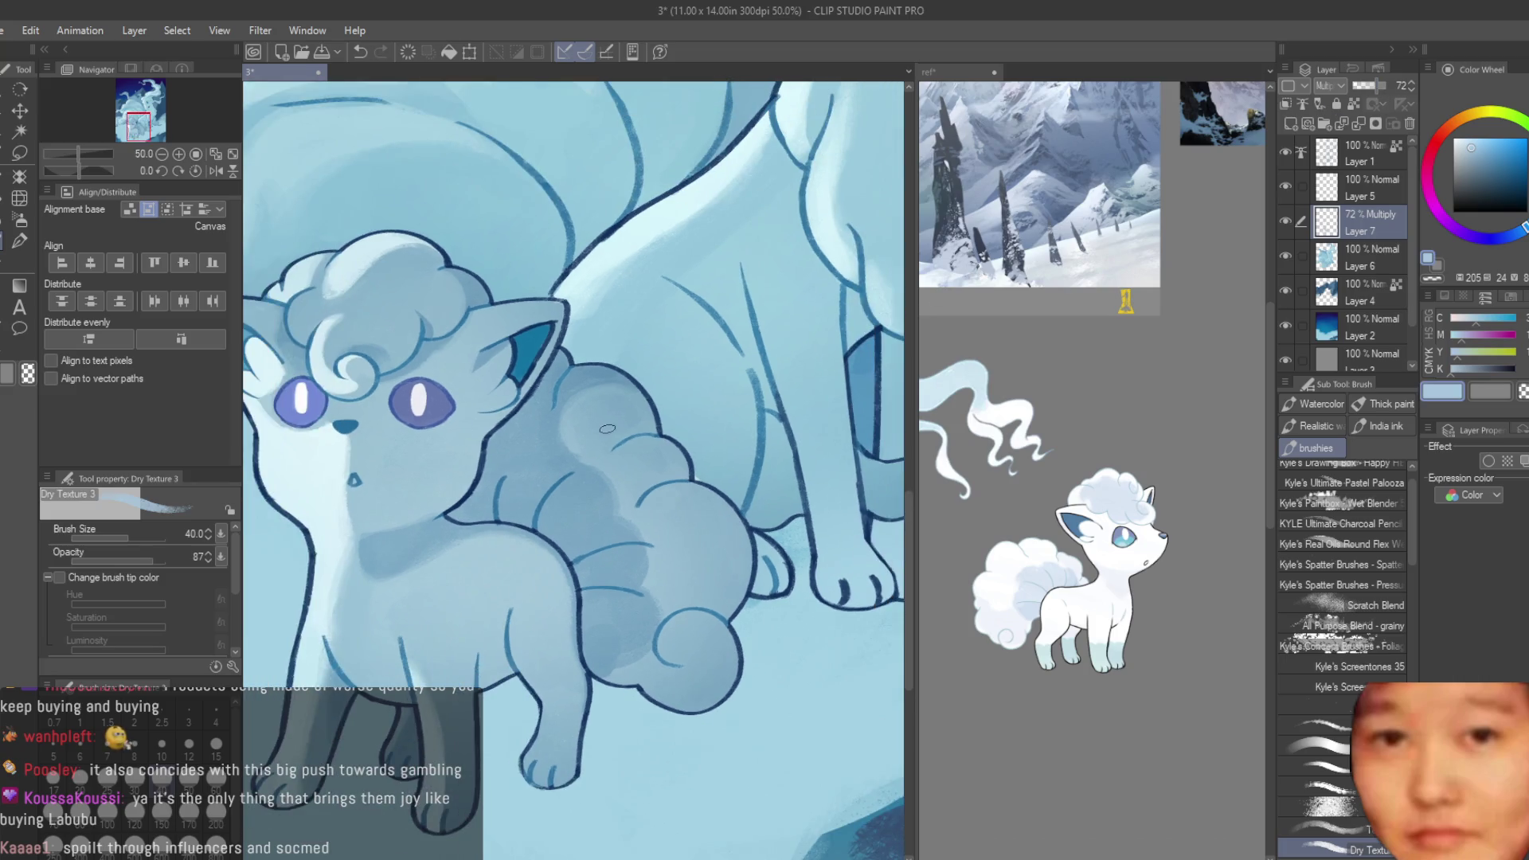
pyautogui.press(']')
pyautogui.press(']')
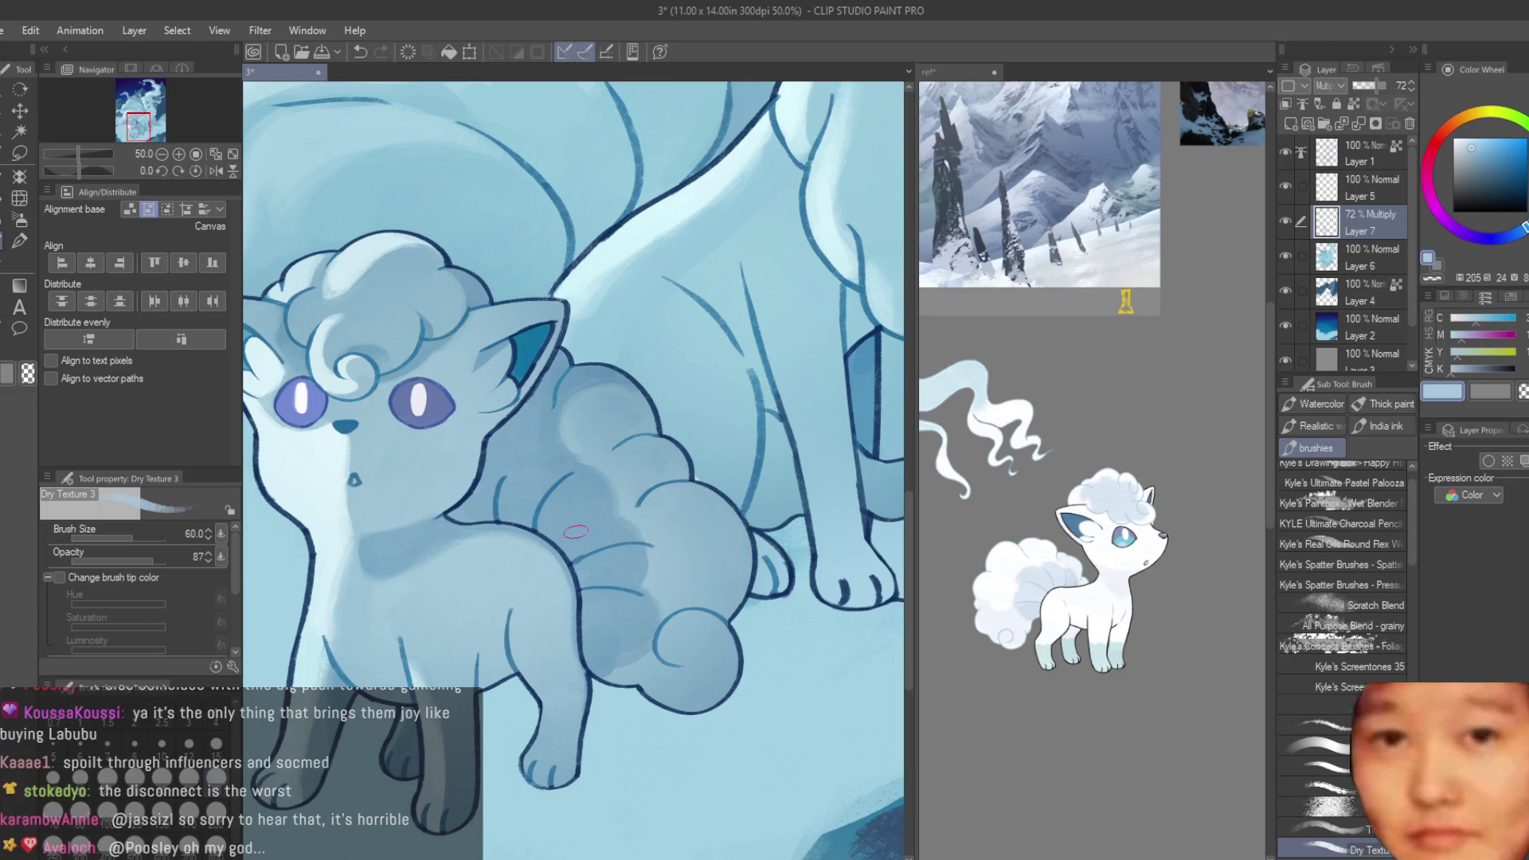
pyautogui.scroll(3, 610, 475)
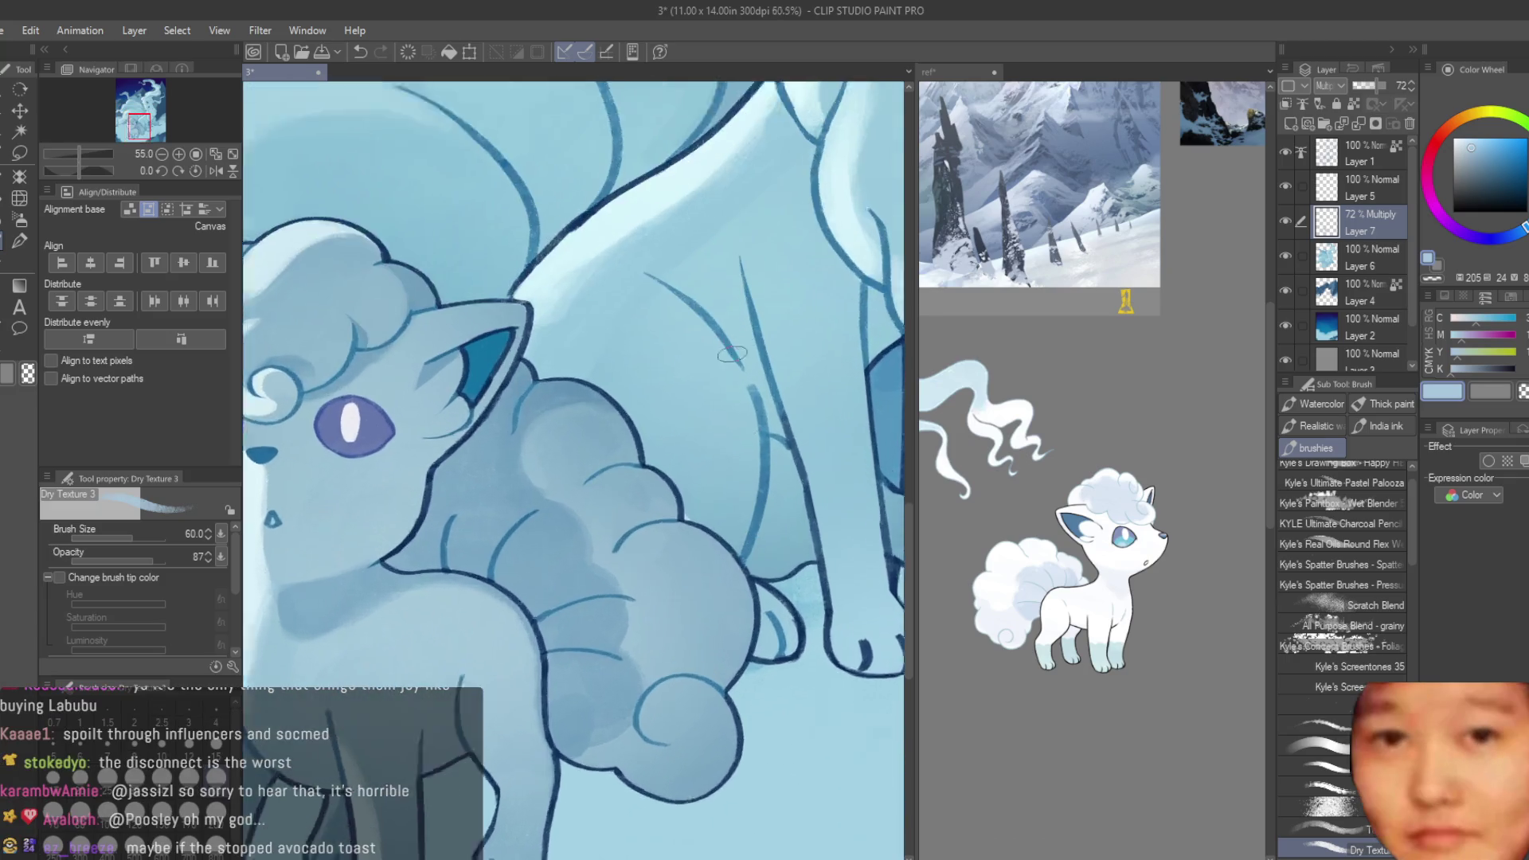
pyautogui.moveTo(609, 475); pyautogui.dragTo(593, 479)
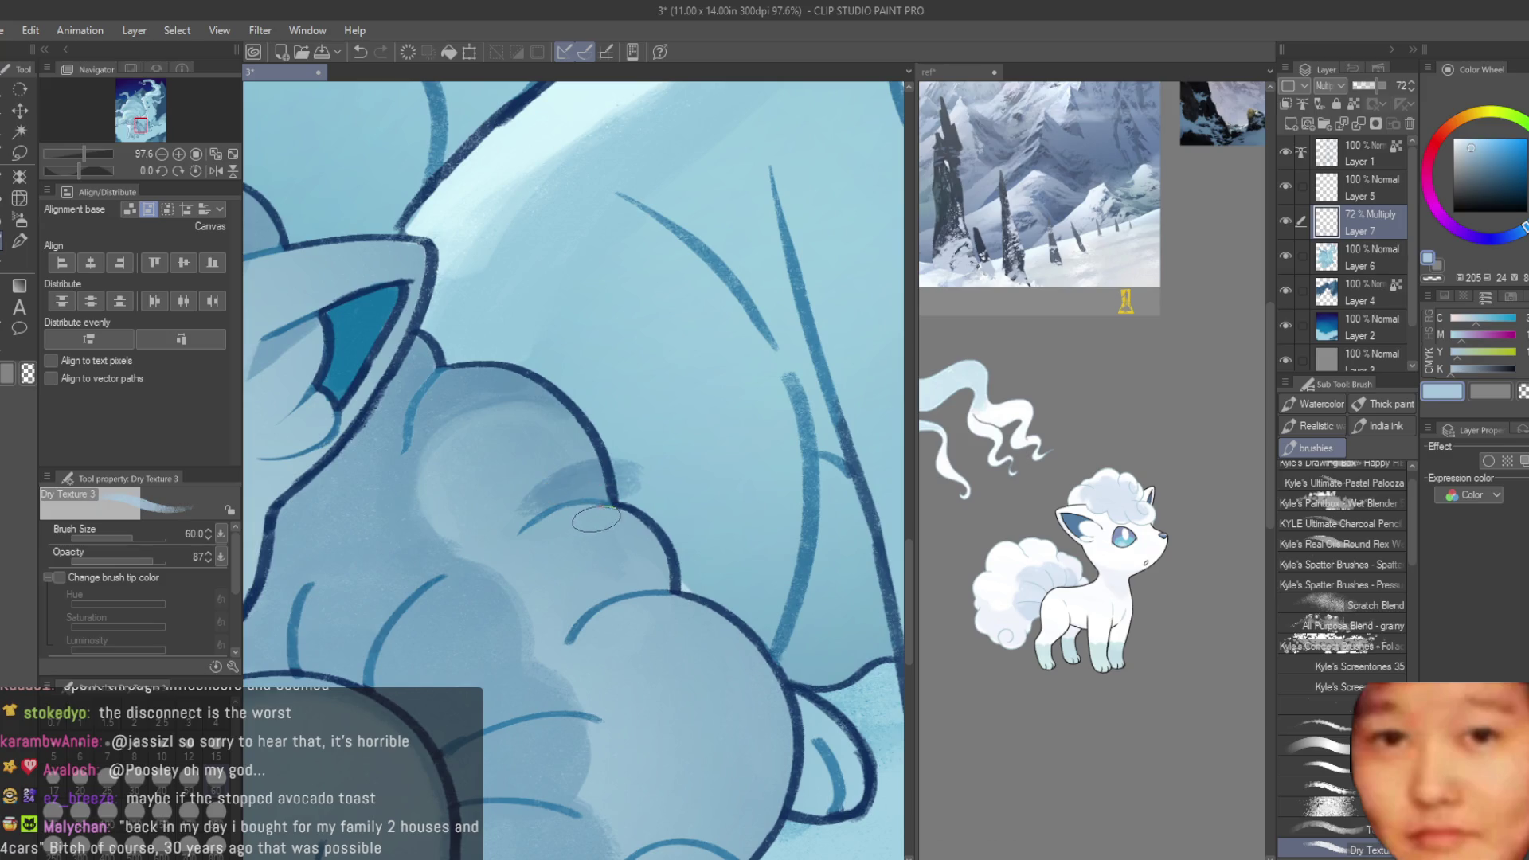
pyautogui.hotkey('ctrl', 'z')
pyautogui.press('[')
pyautogui.press('[')
pyautogui.press('[')
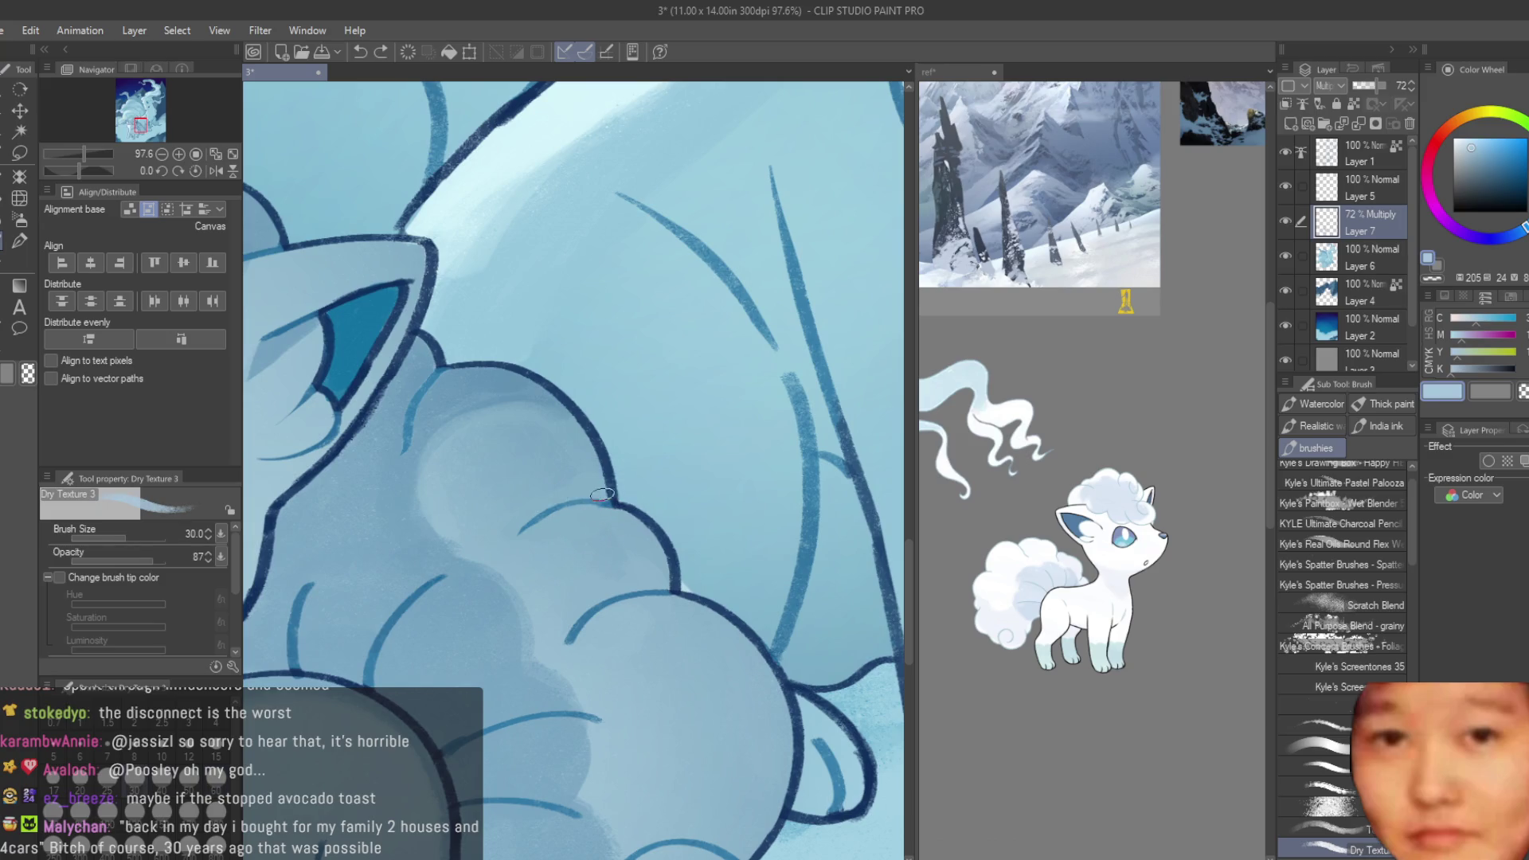
pyautogui.scroll(-2, 602, 494)
pyautogui.moveTo(601, 487); pyautogui.dragTo(587, 496)
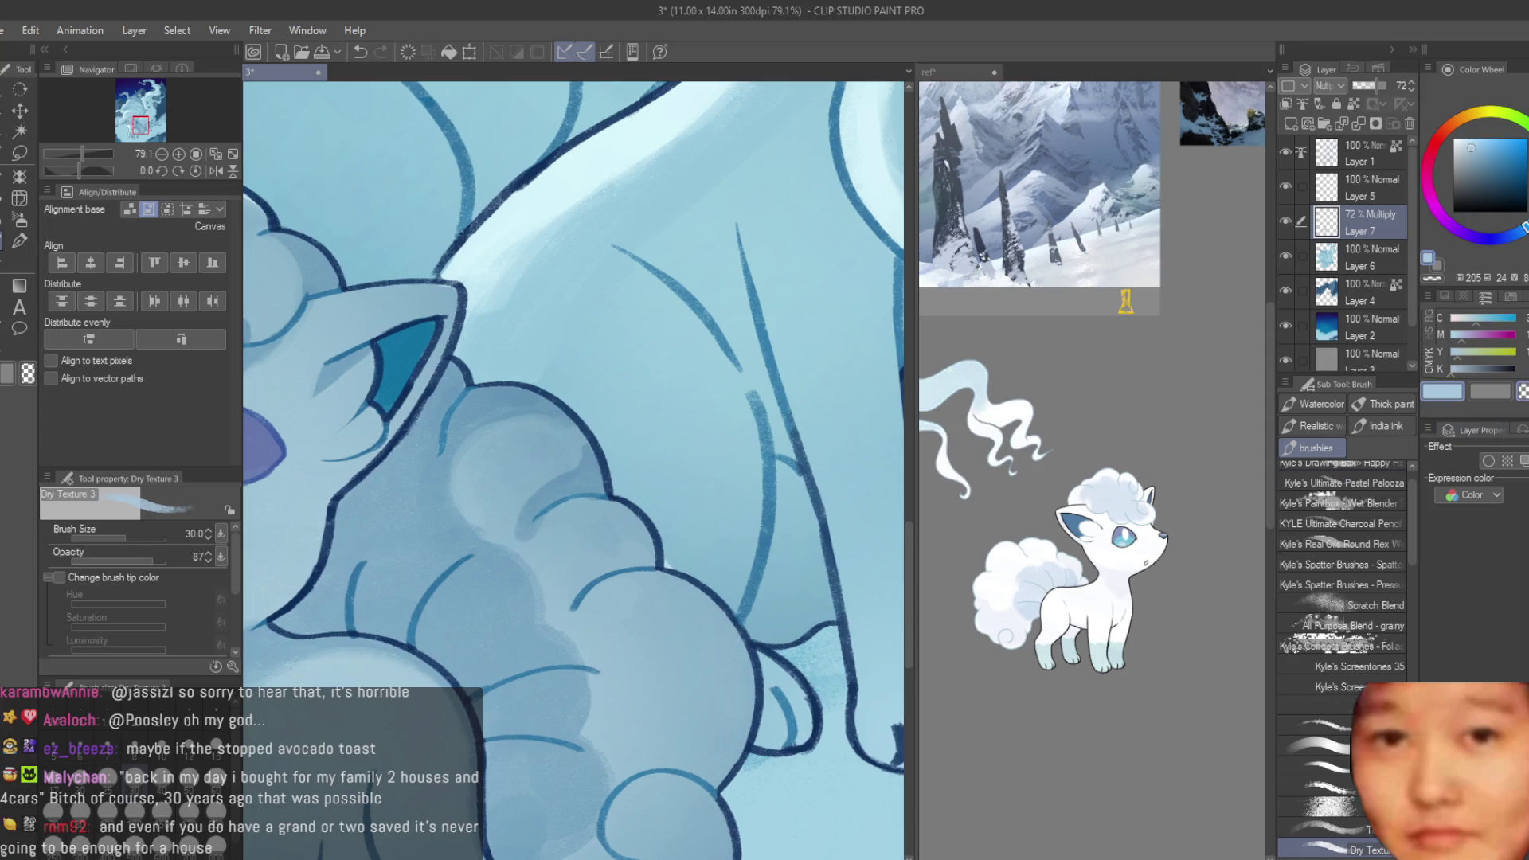
# - Enlarge the brush to 80 and darken the shadows down to the bottom of the lower tail puff
pyautogui.scroll(1, 579, 454)
pyautogui.scroll(1, 579, 454)
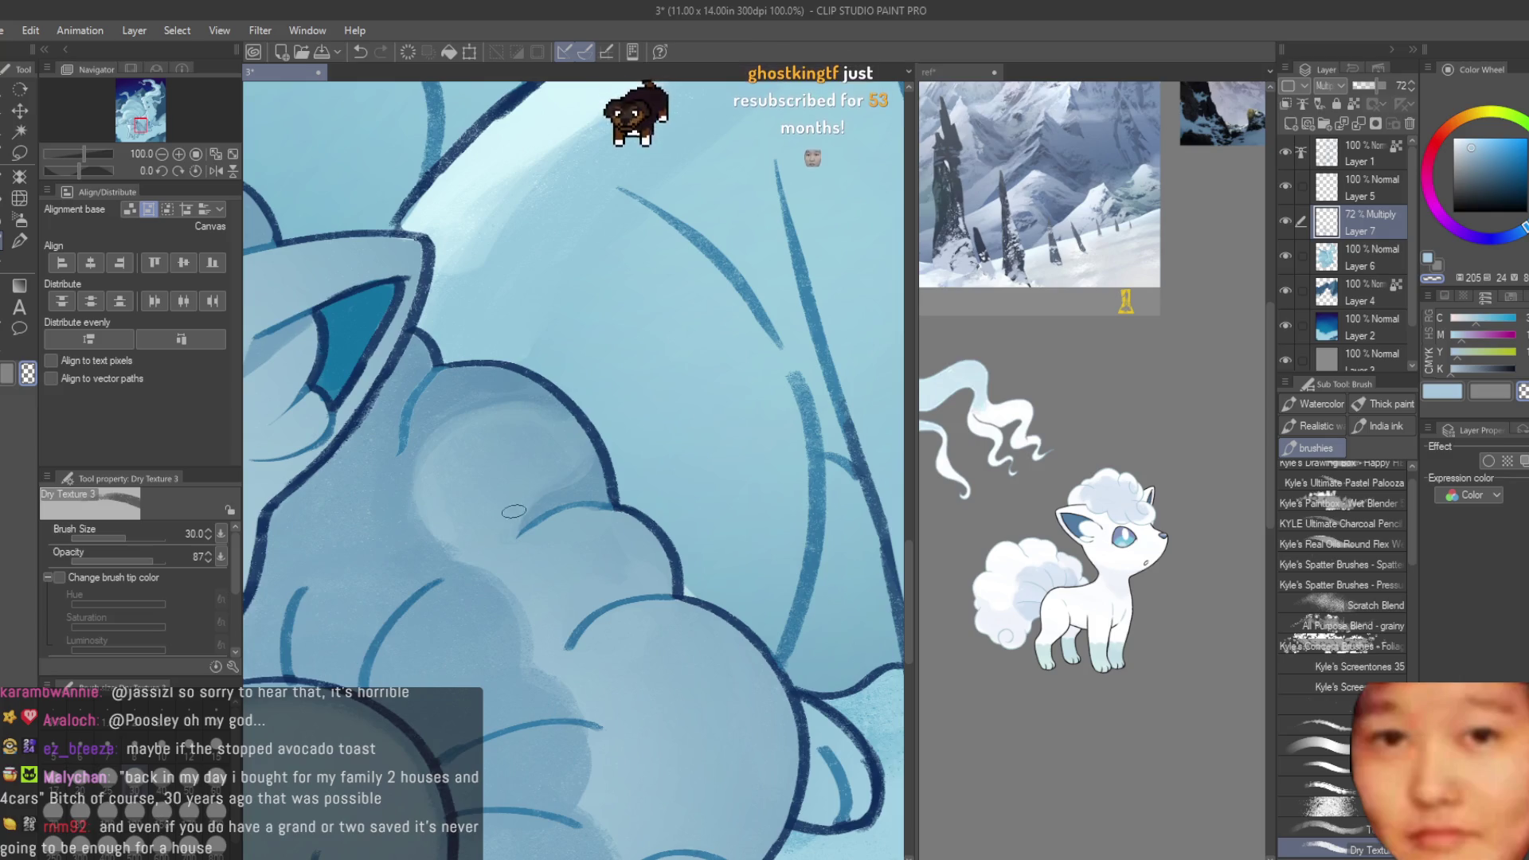
pyautogui.scroll(-2, 552, 463)
pyautogui.scroll(-2, 552, 462)
pyautogui.scroll(1, 796, 477)
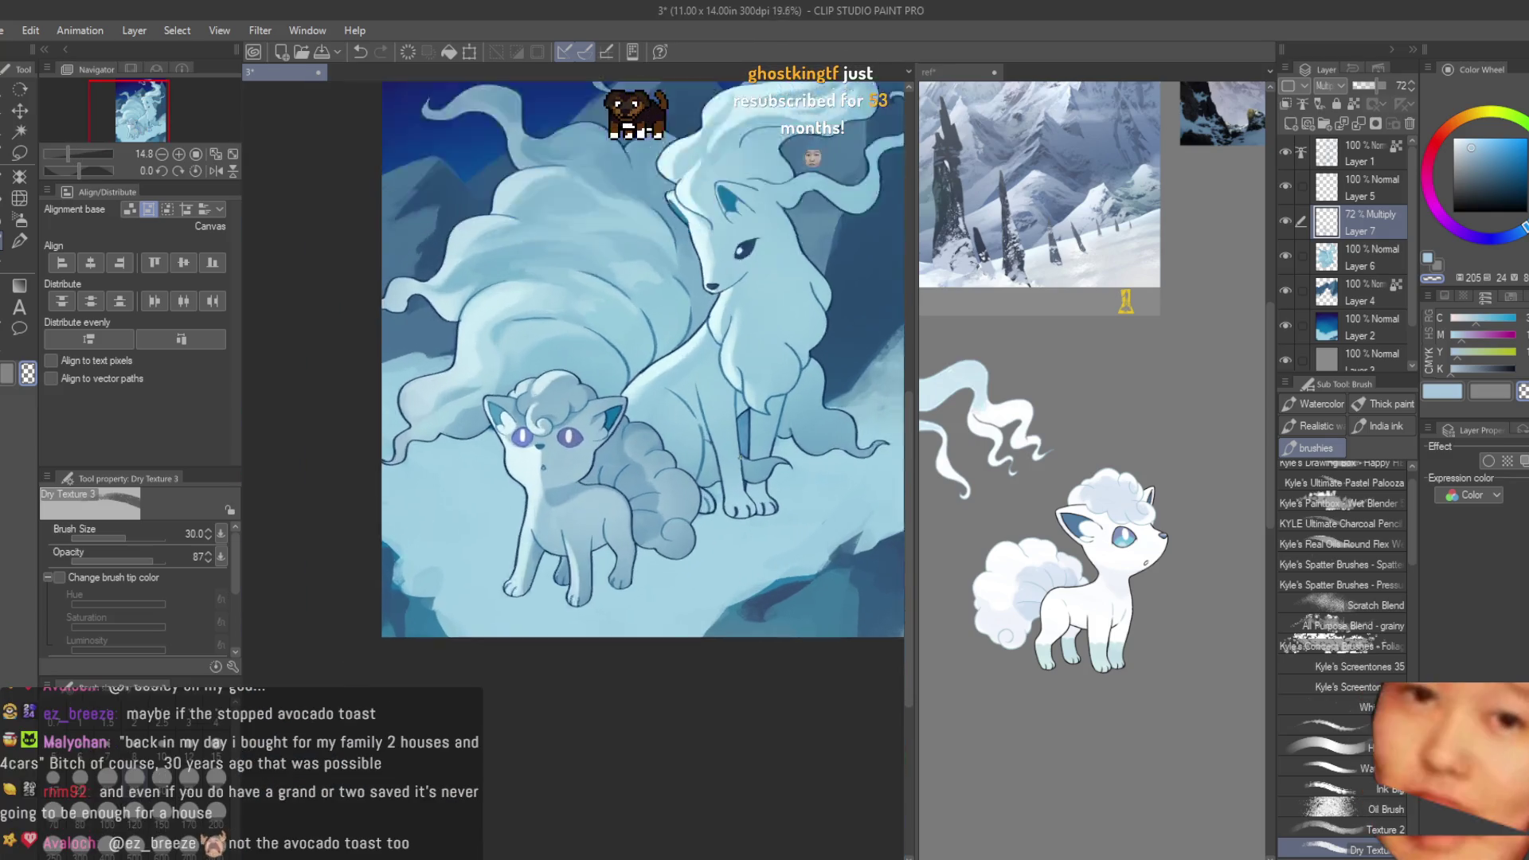
pyautogui.scroll(1, 796, 478)
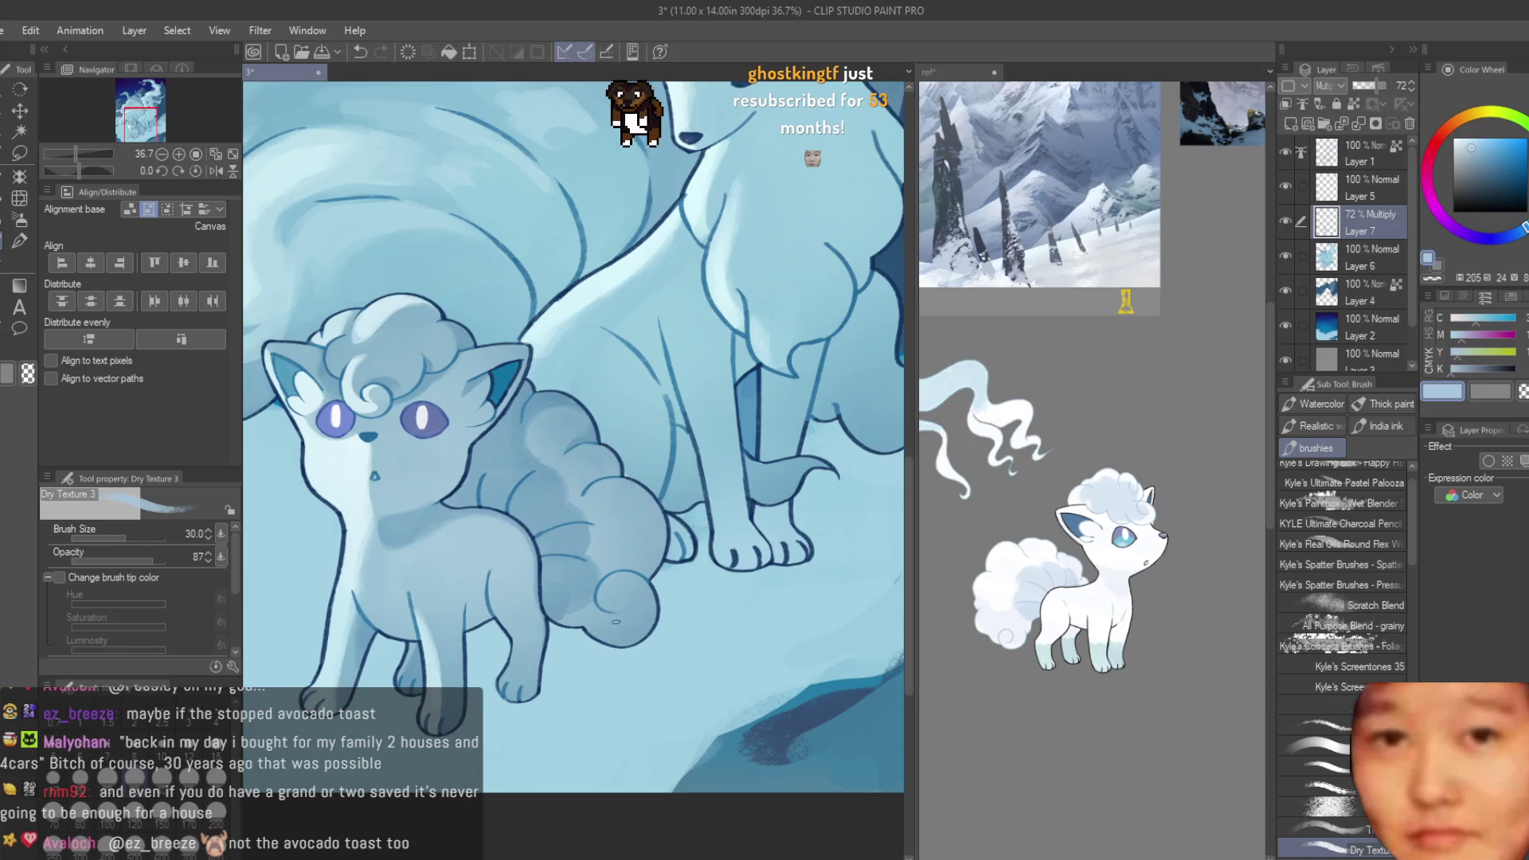
pyautogui.scroll(2, 562, 661)
pyautogui.scroll(2, 562, 661)
pyautogui.press(']')
pyautogui.press(']')
pyautogui.press(']')
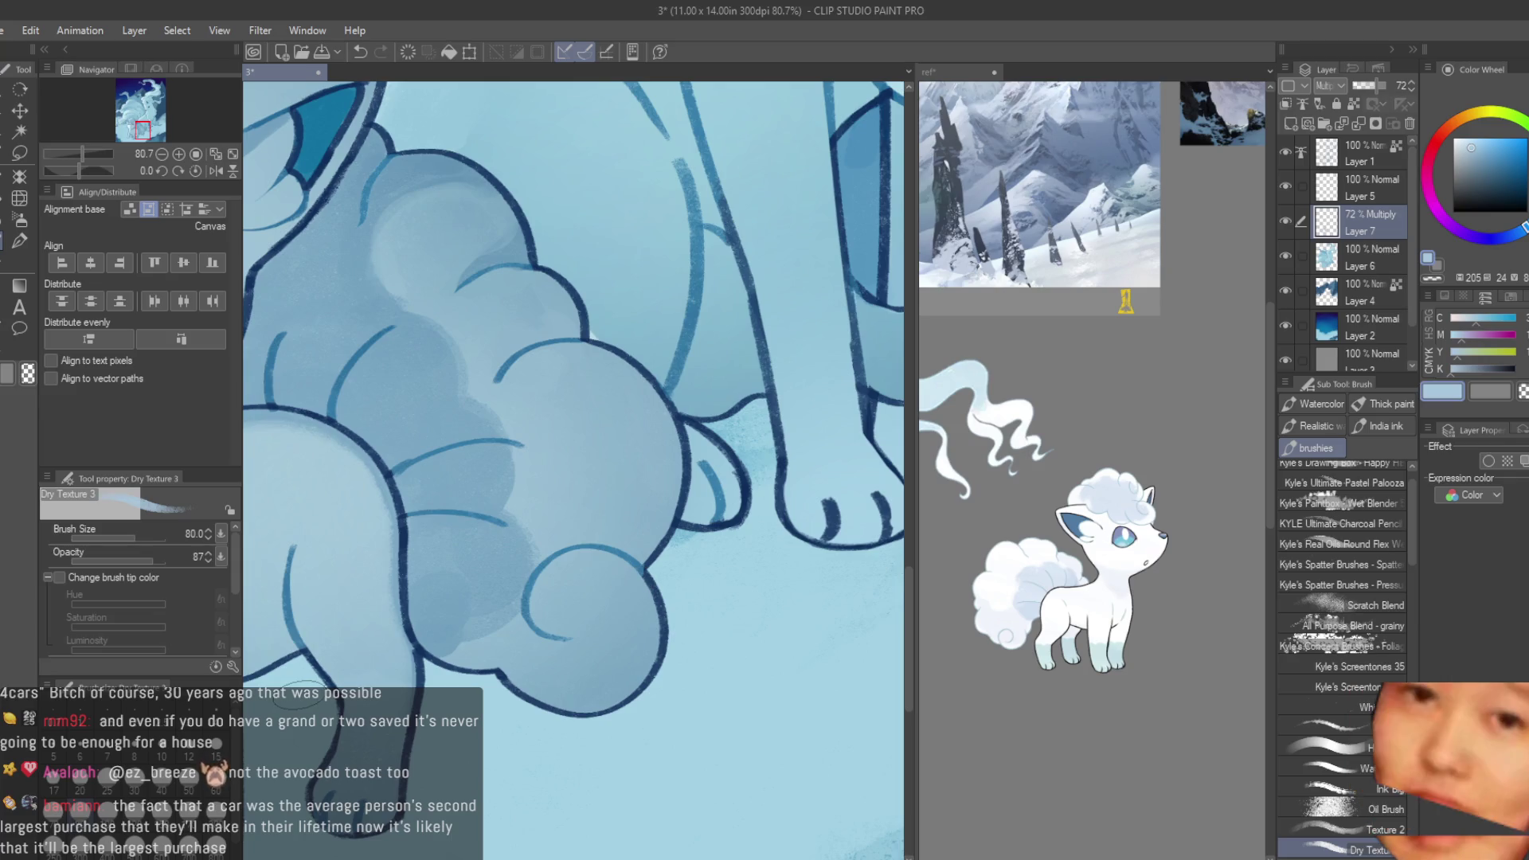
pyautogui.scroll(1, 573, 526)
pyautogui.moveTo(685, 446)
pyautogui.mouseDown()
pyautogui.moveTo(557, 581)
pyautogui.moveTo(606, 526)
pyautogui.moveTo(533, 566)
pyautogui.mouseUp()
pyautogui.moveTo(589, 494)
pyautogui.mouseDown()
pyautogui.moveTo(510, 542)
pyautogui.moveTo(652, 438)
pyautogui.moveTo(643, 495)
pyautogui.moveTo(542, 645)
pyautogui.mouseUp()
pyautogui.moveTo(669, 598); pyautogui.dragTo(557, 717)
pyautogui.moveTo(677, 637); pyautogui.dragTo(478, 733)
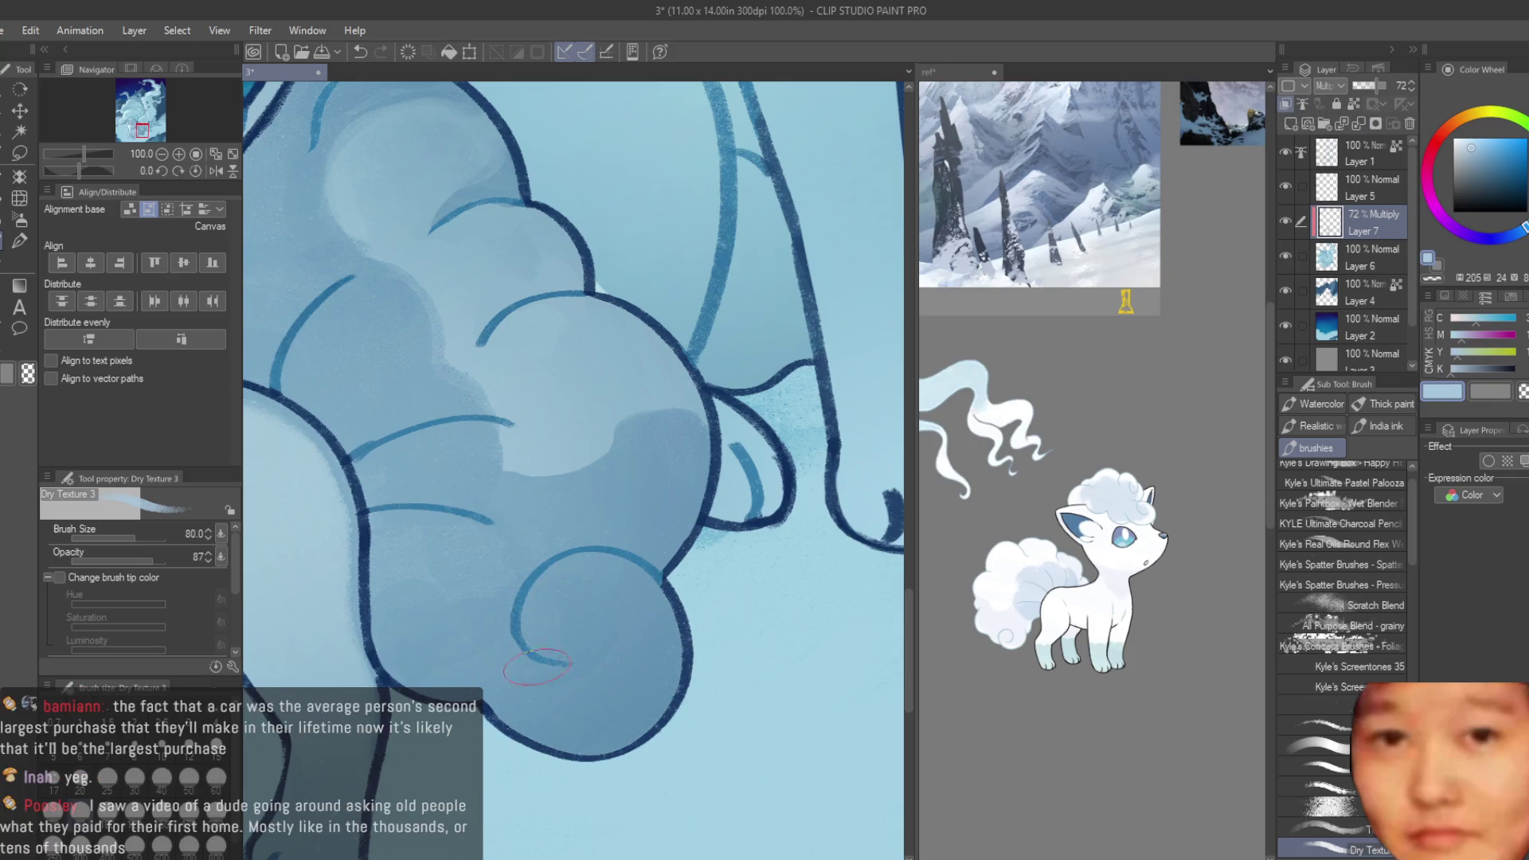
# - At brush size 50, lighten a crescent inside the tail spiral and taper it with light blue
pyautogui.press('[')
pyautogui.press('[')
pyautogui.press('[')
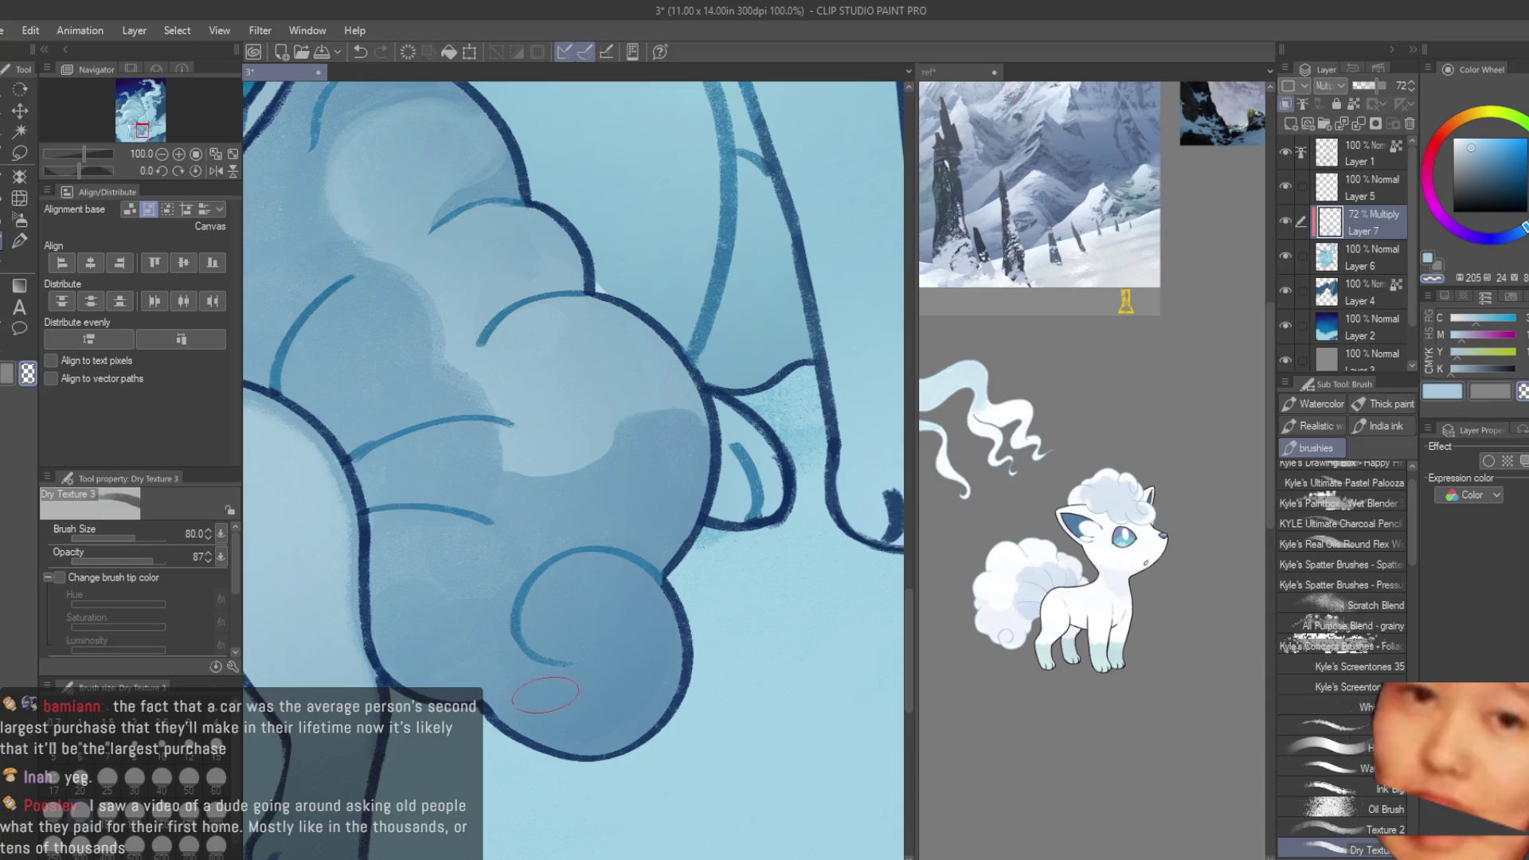
pyautogui.scroll(4, 568, 621)
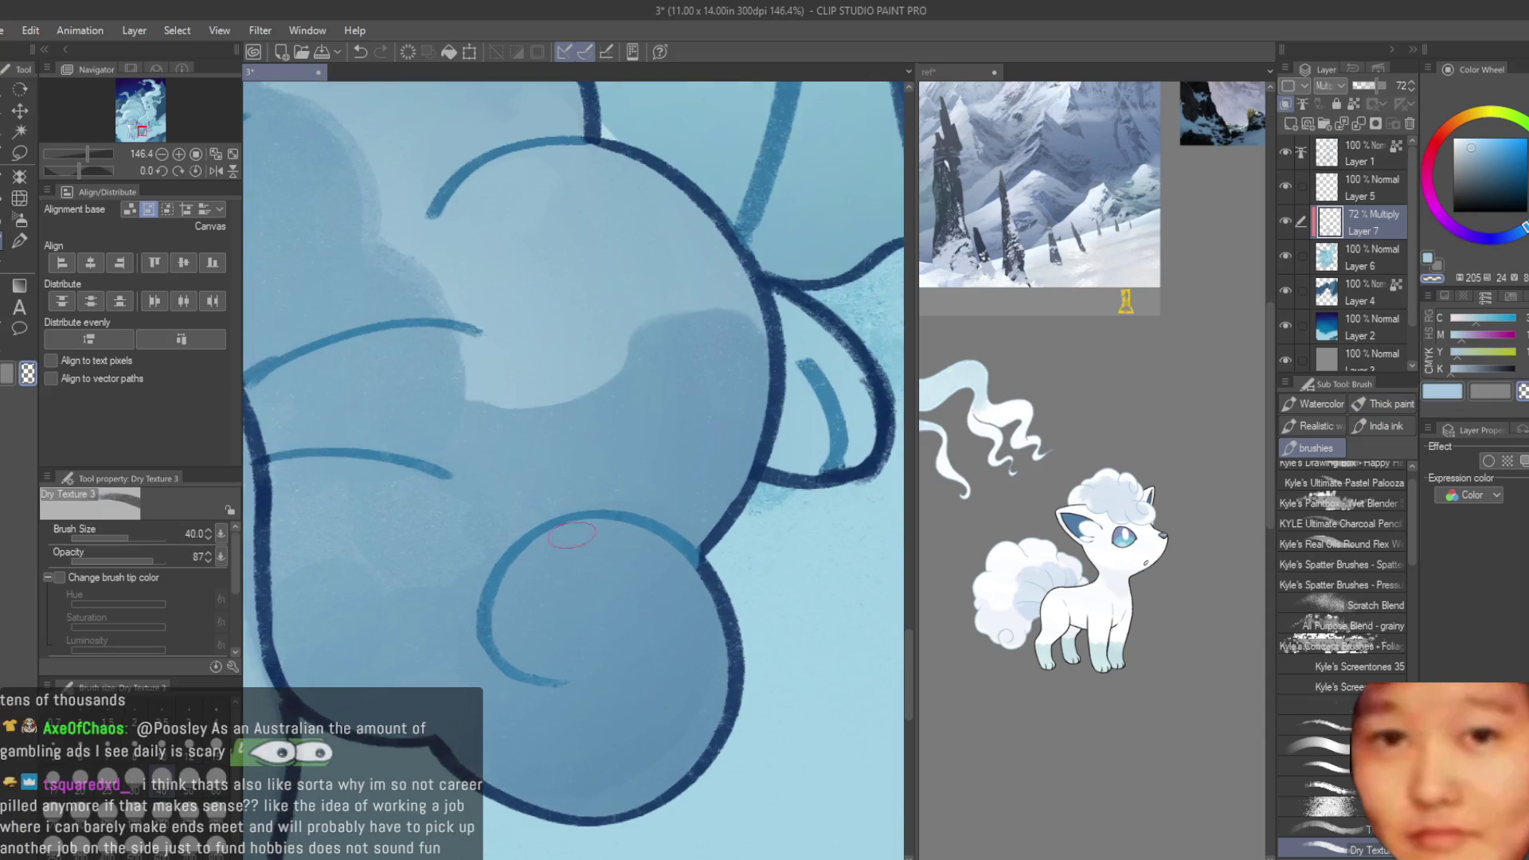
pyautogui.moveTo(570, 545); pyautogui.dragTo(623, 648)
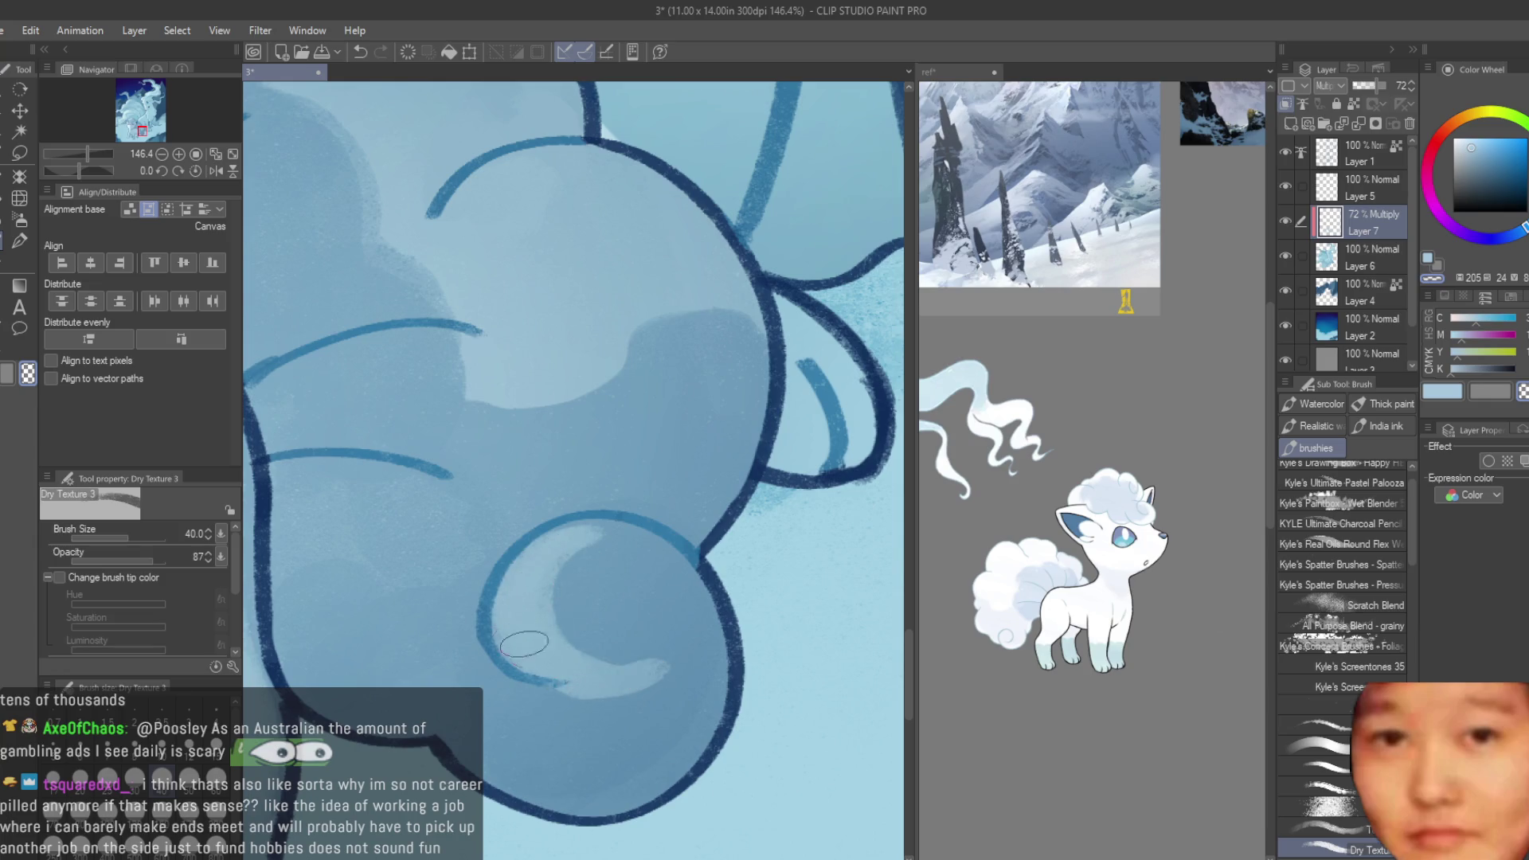
pyautogui.click(1444, 390)
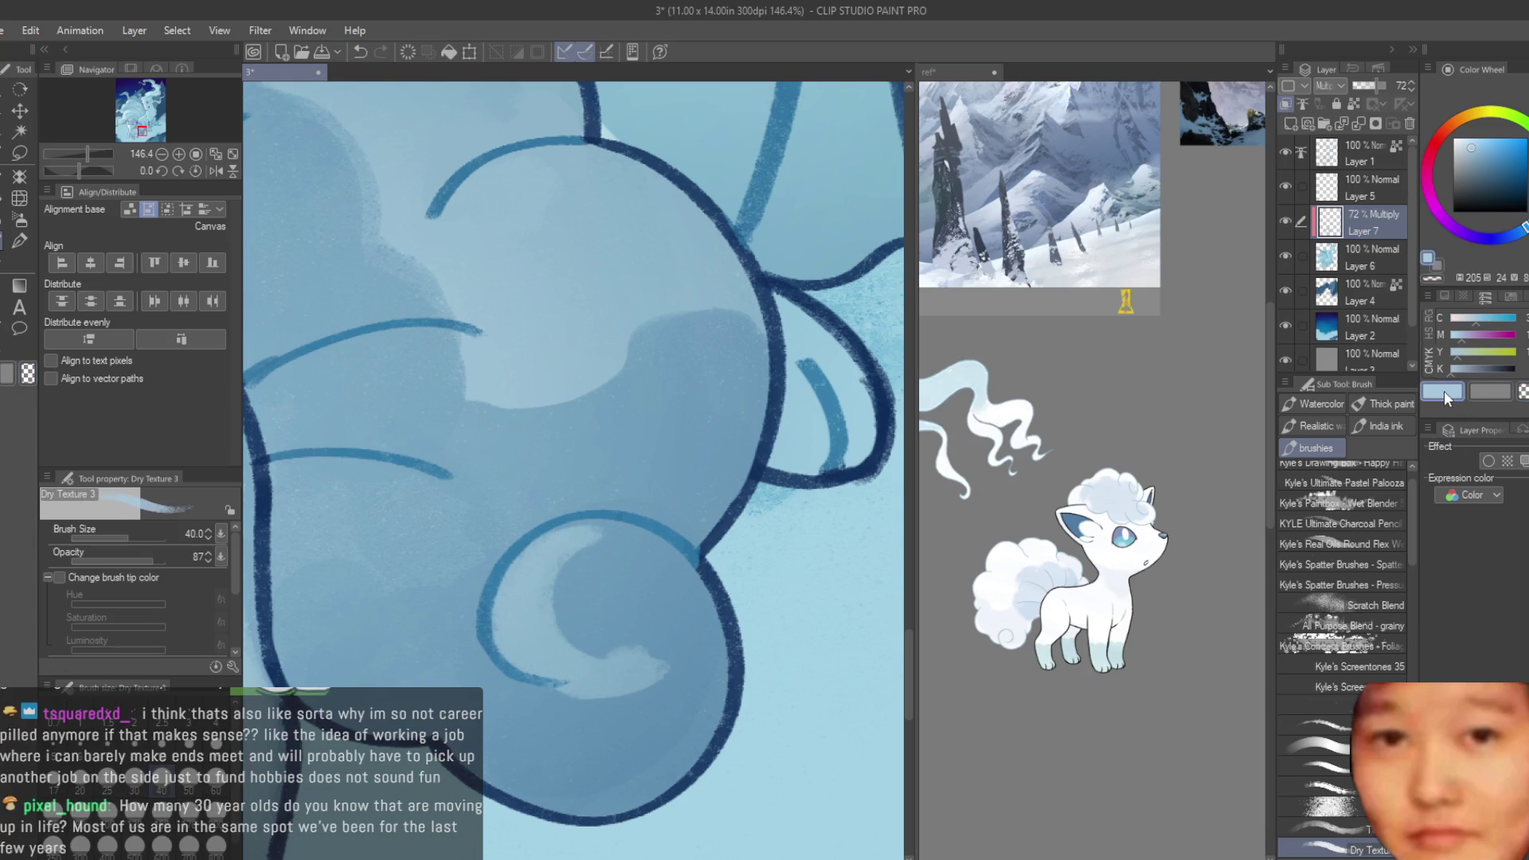
pyautogui.moveTo(581, 709); pyautogui.dragTo(659, 663)
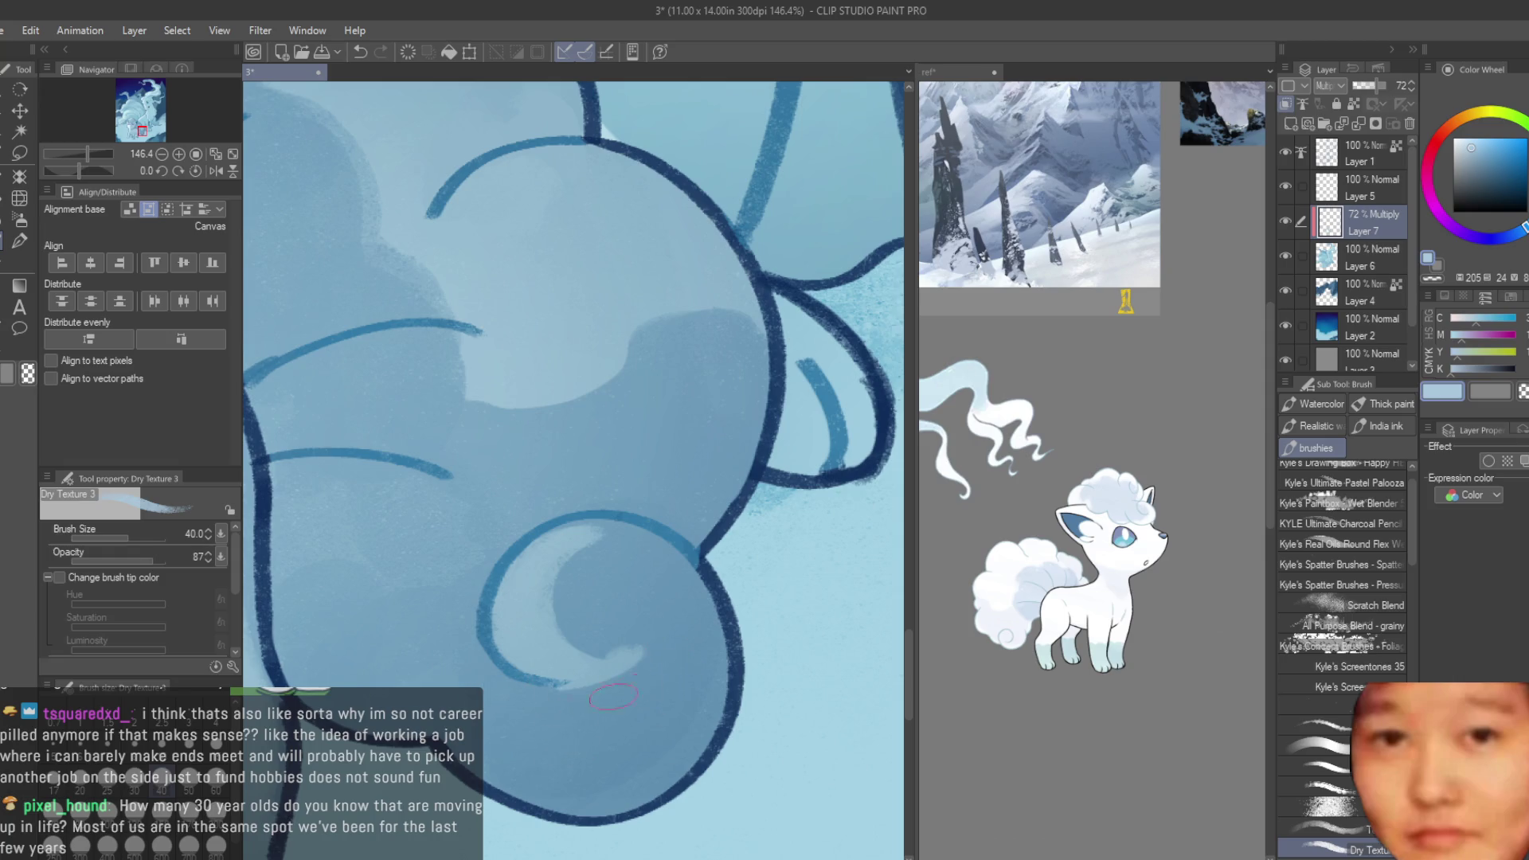
pyautogui.moveTo(558, 565); pyautogui.dragTo(556, 637)
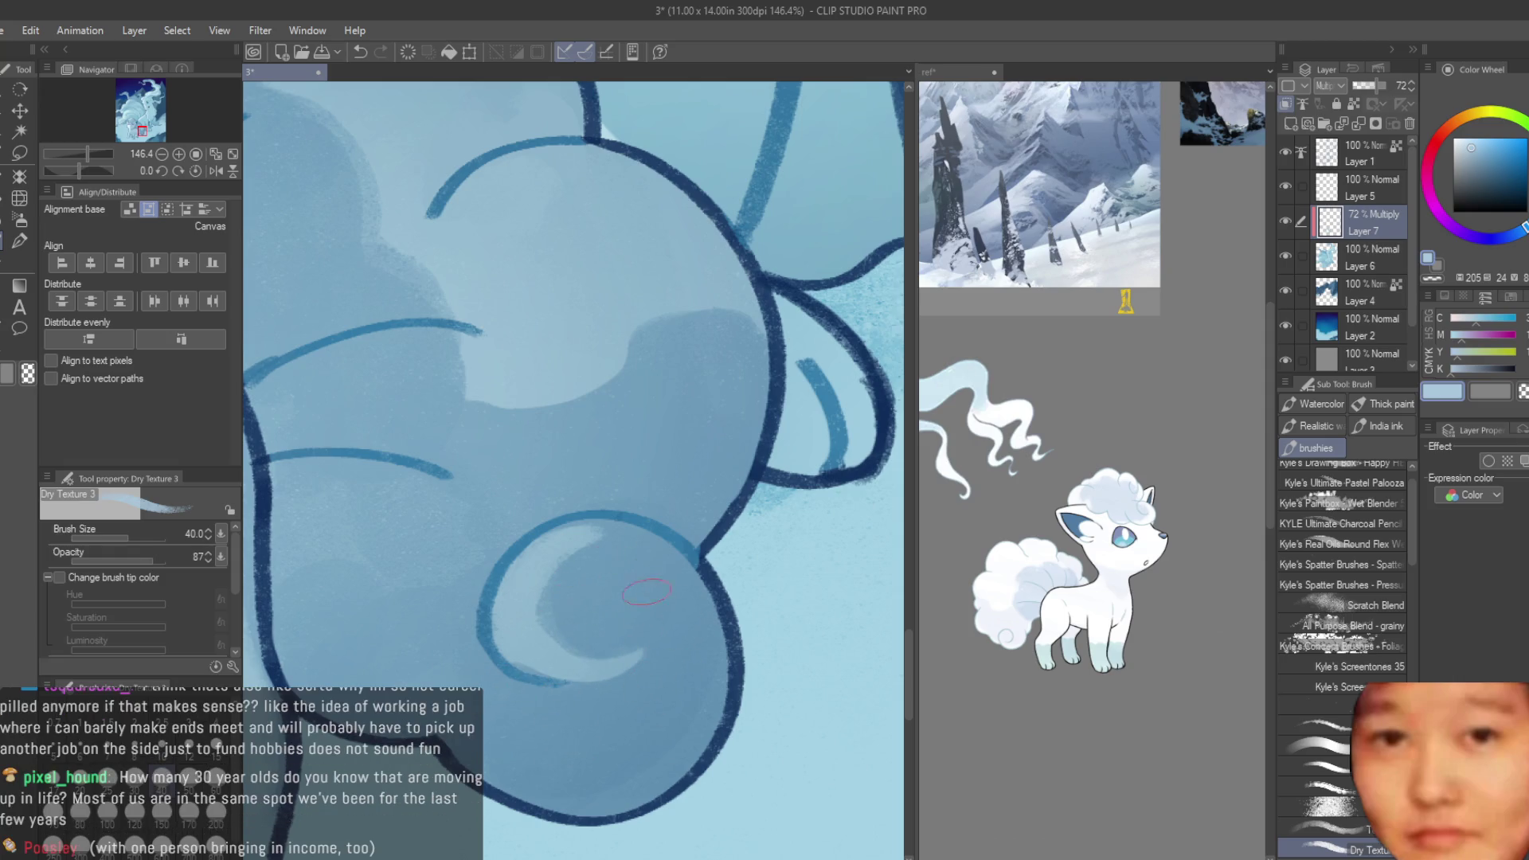
pyautogui.scroll(-2, 621, 569)
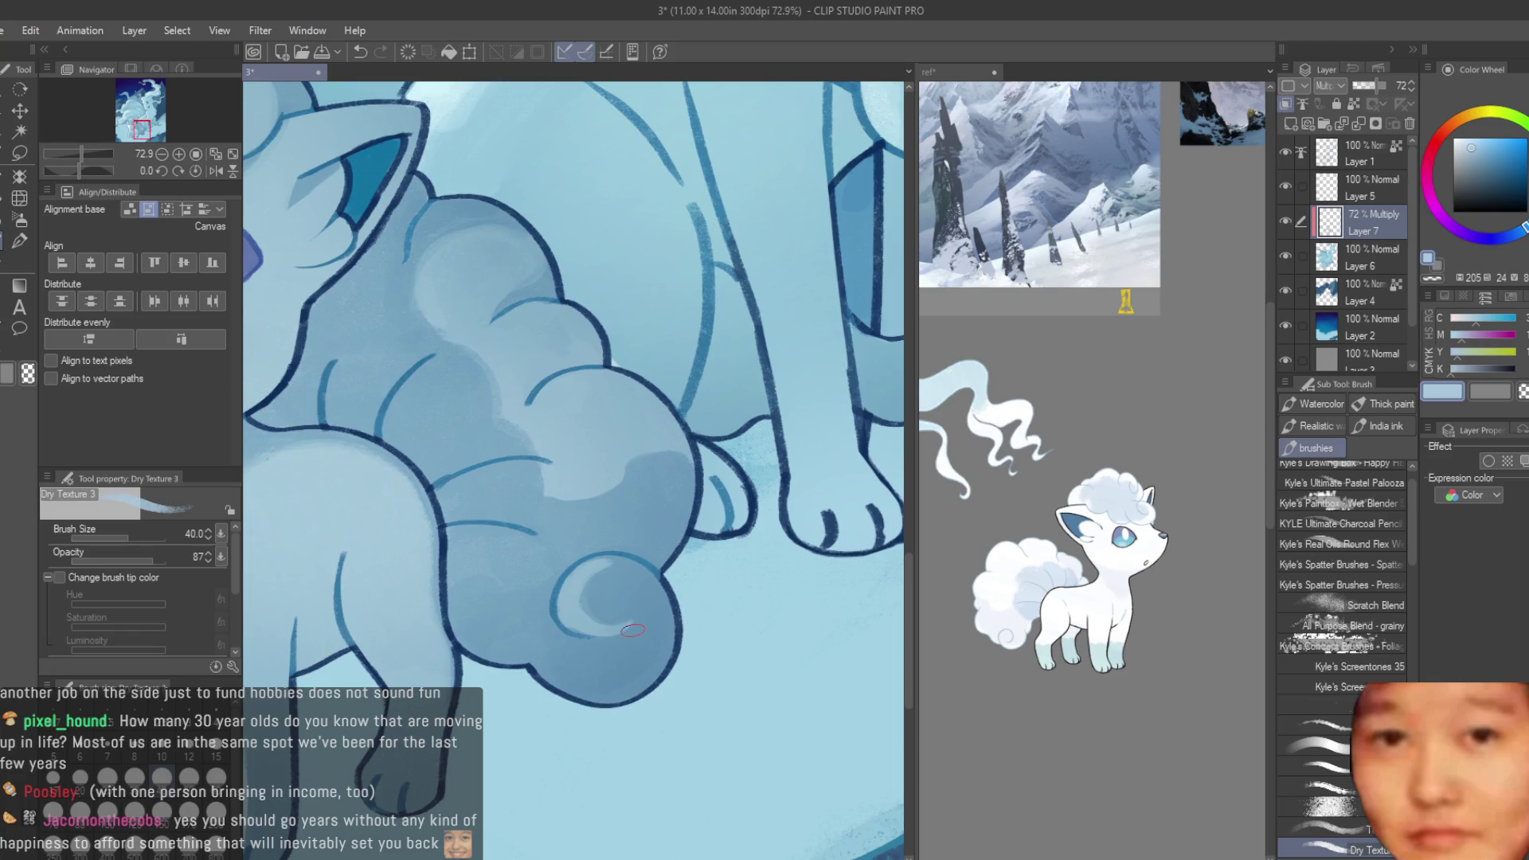
pyautogui.scroll(-2, 659, 497)
pyautogui.scroll(-3, 668, 509)
pyautogui.scroll(2, 692, 549)
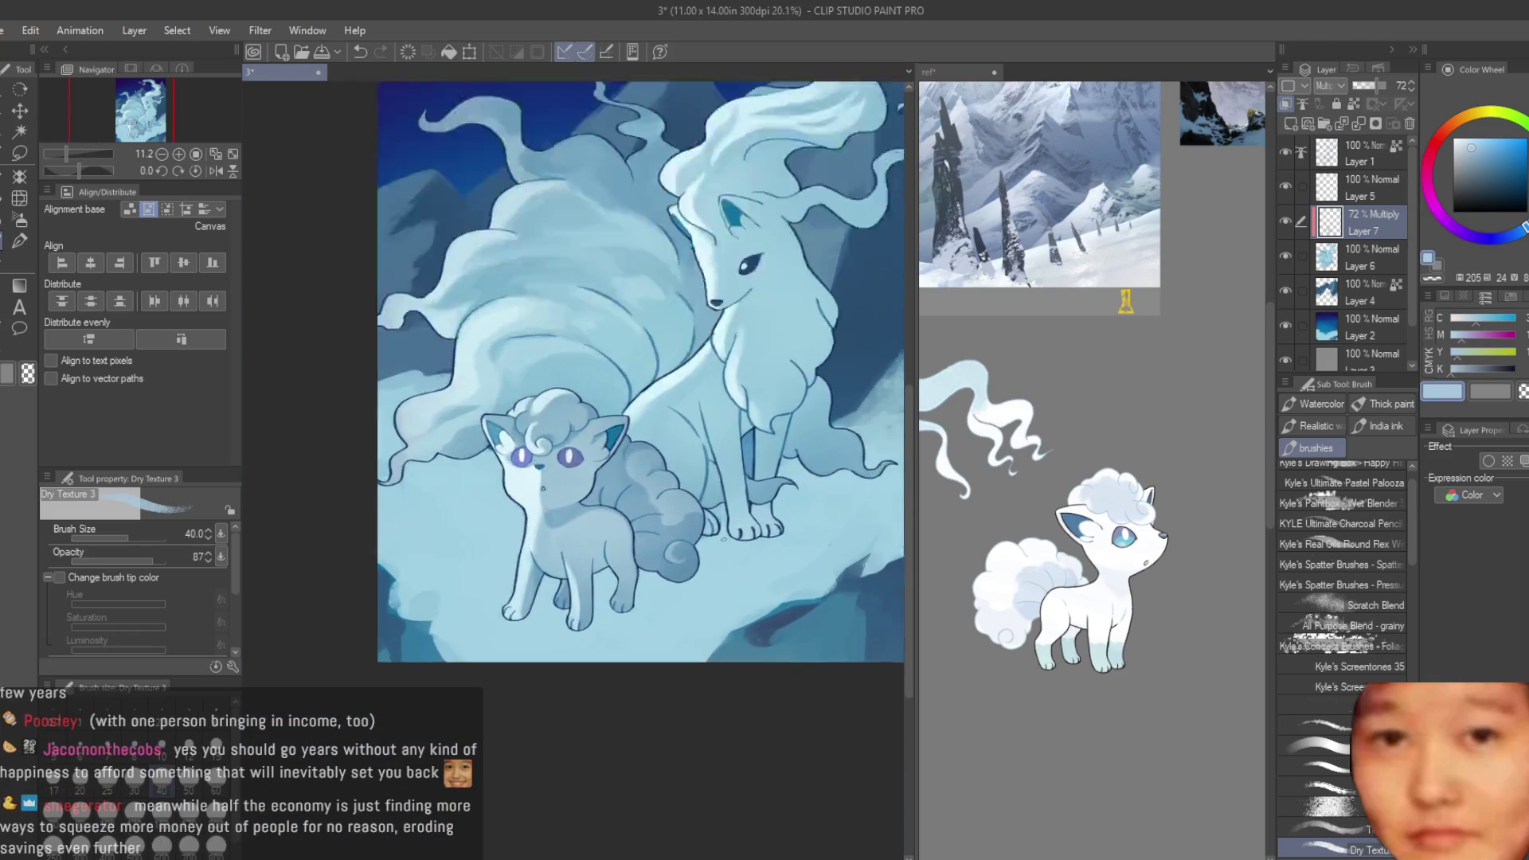
# - Lighten the shading on the Vulpix's curly tail by erasing with transparent colour
pyautogui.scroll(1, 706, 564)
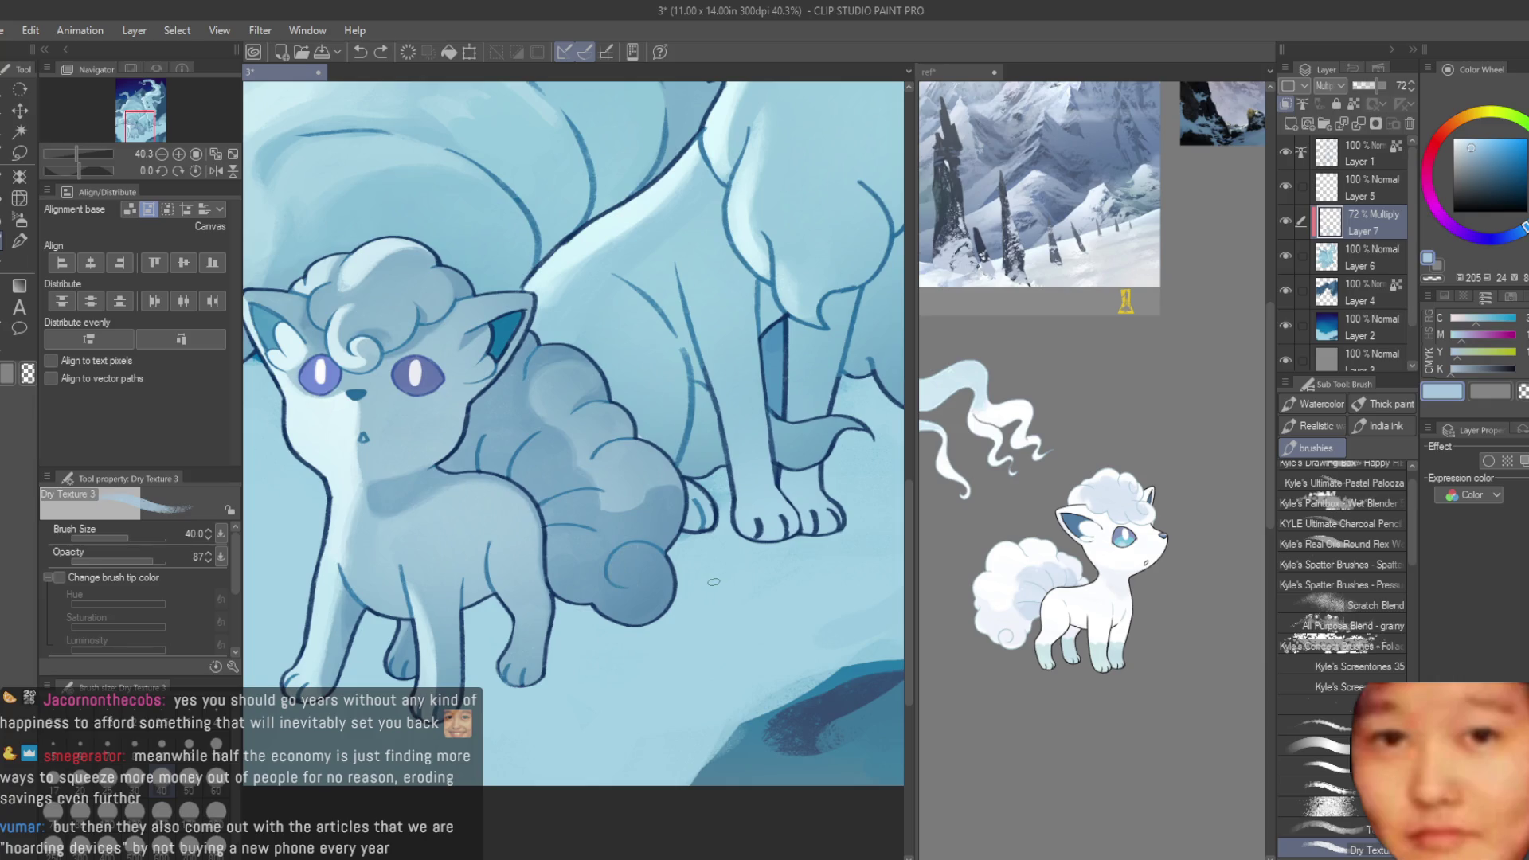
pyautogui.press('c')
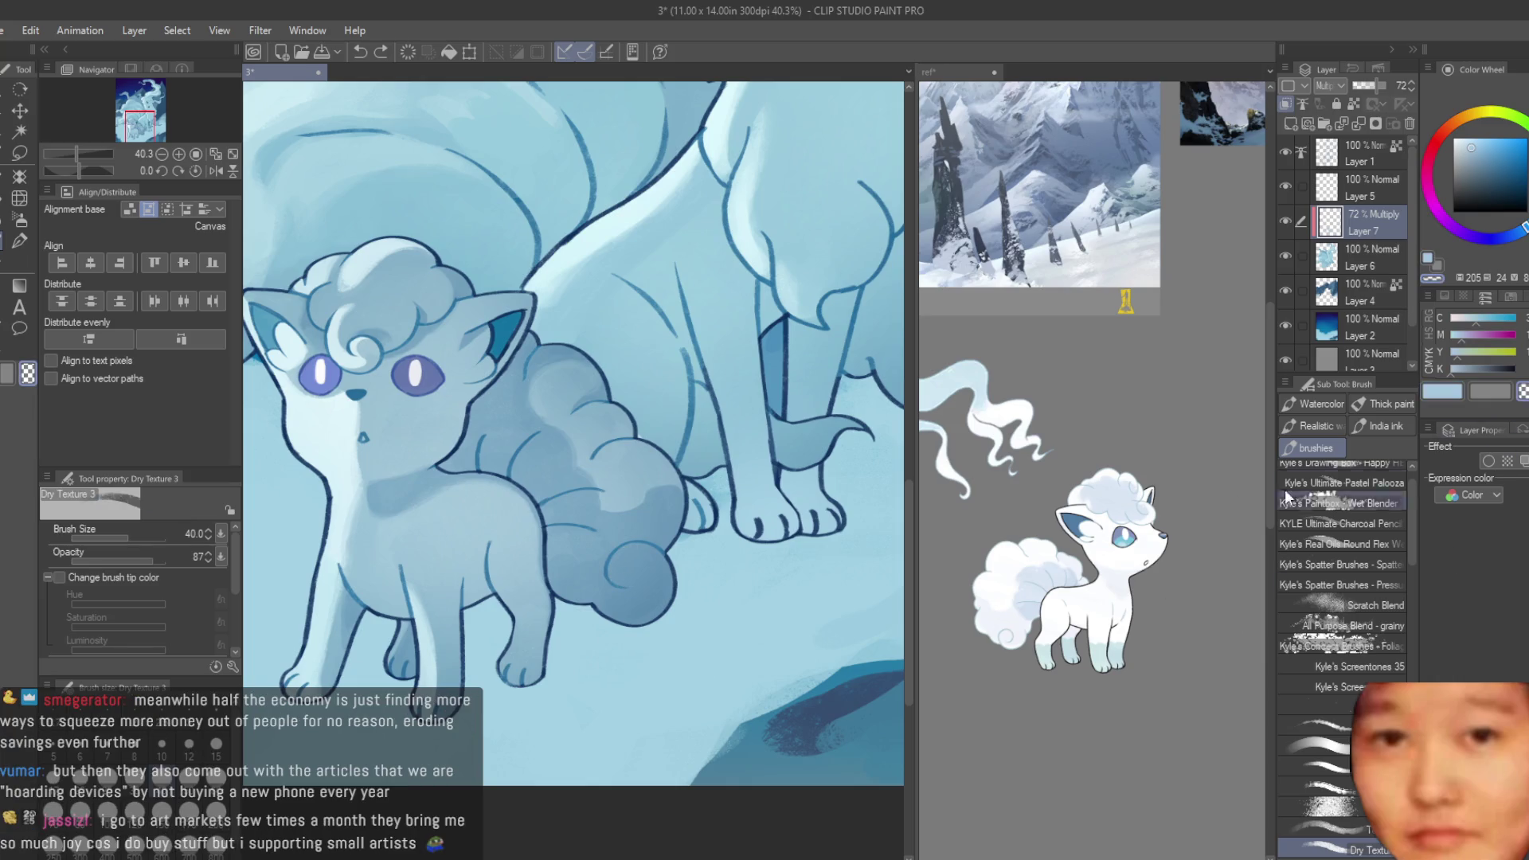
pyautogui.scroll(2, 666, 515)
pyautogui.scroll(2, 645, 478)
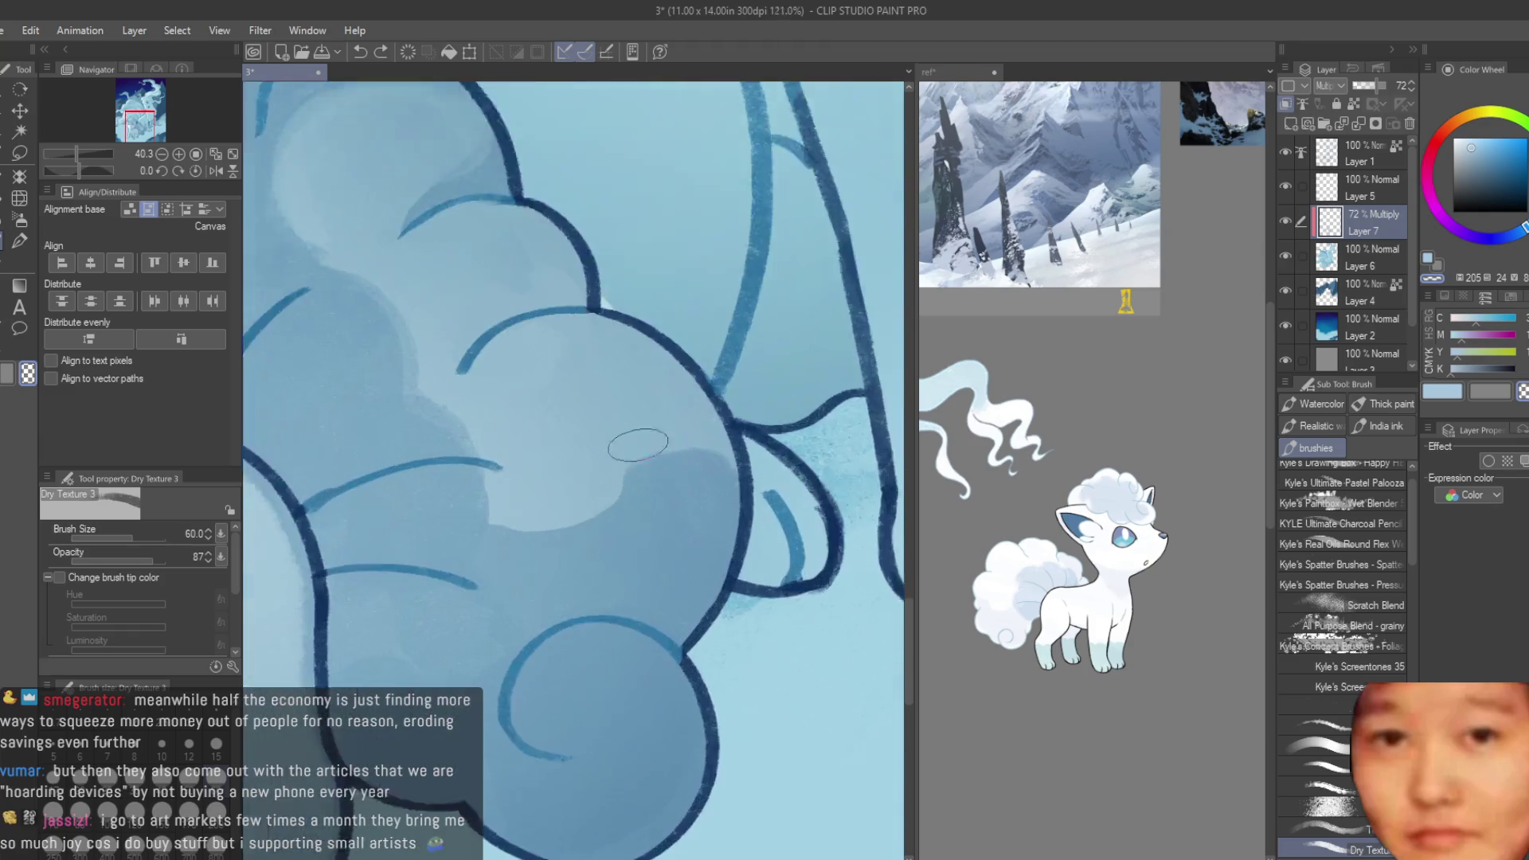
pyautogui.scroll(2, 625, 446)
pyautogui.moveTo(588, 500)
pyautogui.mouseDown()
pyautogui.moveTo(444, 505)
pyautogui.moveTo(427, 539)
pyautogui.moveTo(580, 519)
pyautogui.mouseUp()
pyautogui.scroll(-2, 539, 531)
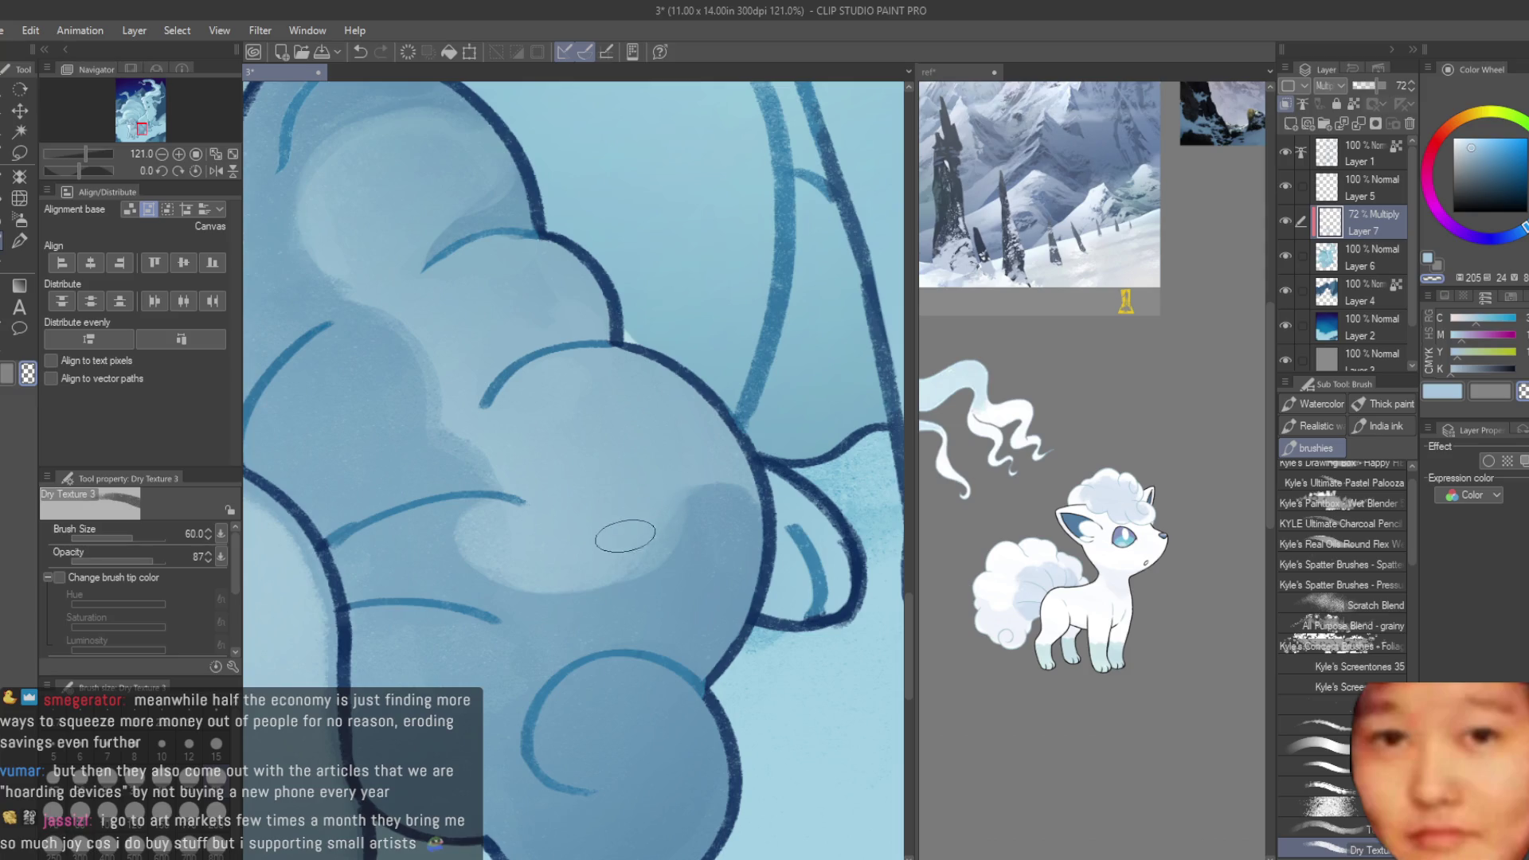
pyautogui.scroll(-1, 544, 528)
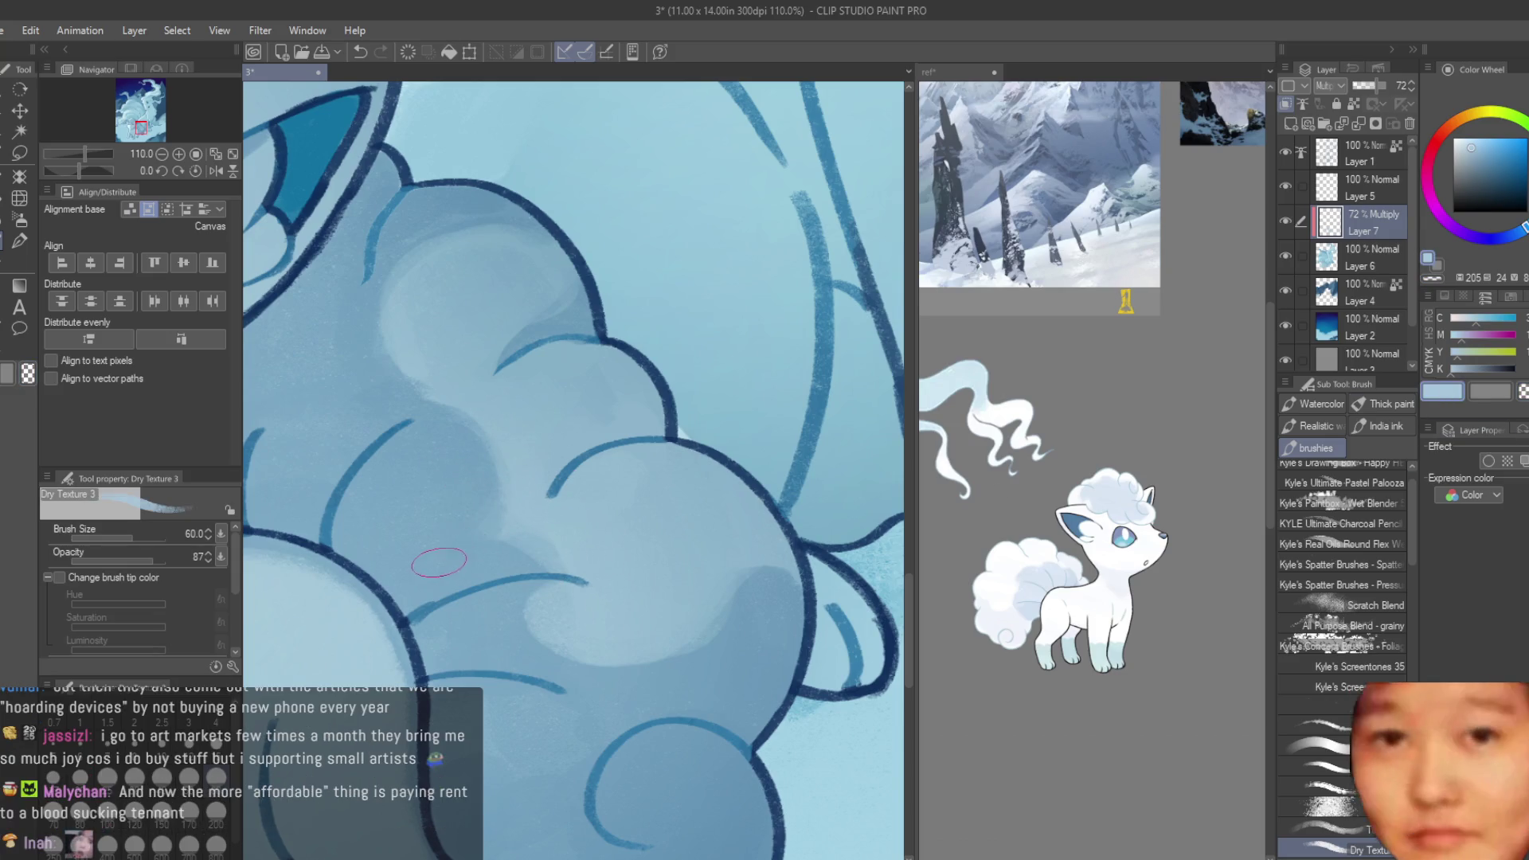
# - Reduce the Dry Texture 3 brush size for finer shading around the Vulpix's paw
pyautogui.press('[')
pyautogui.press('[')
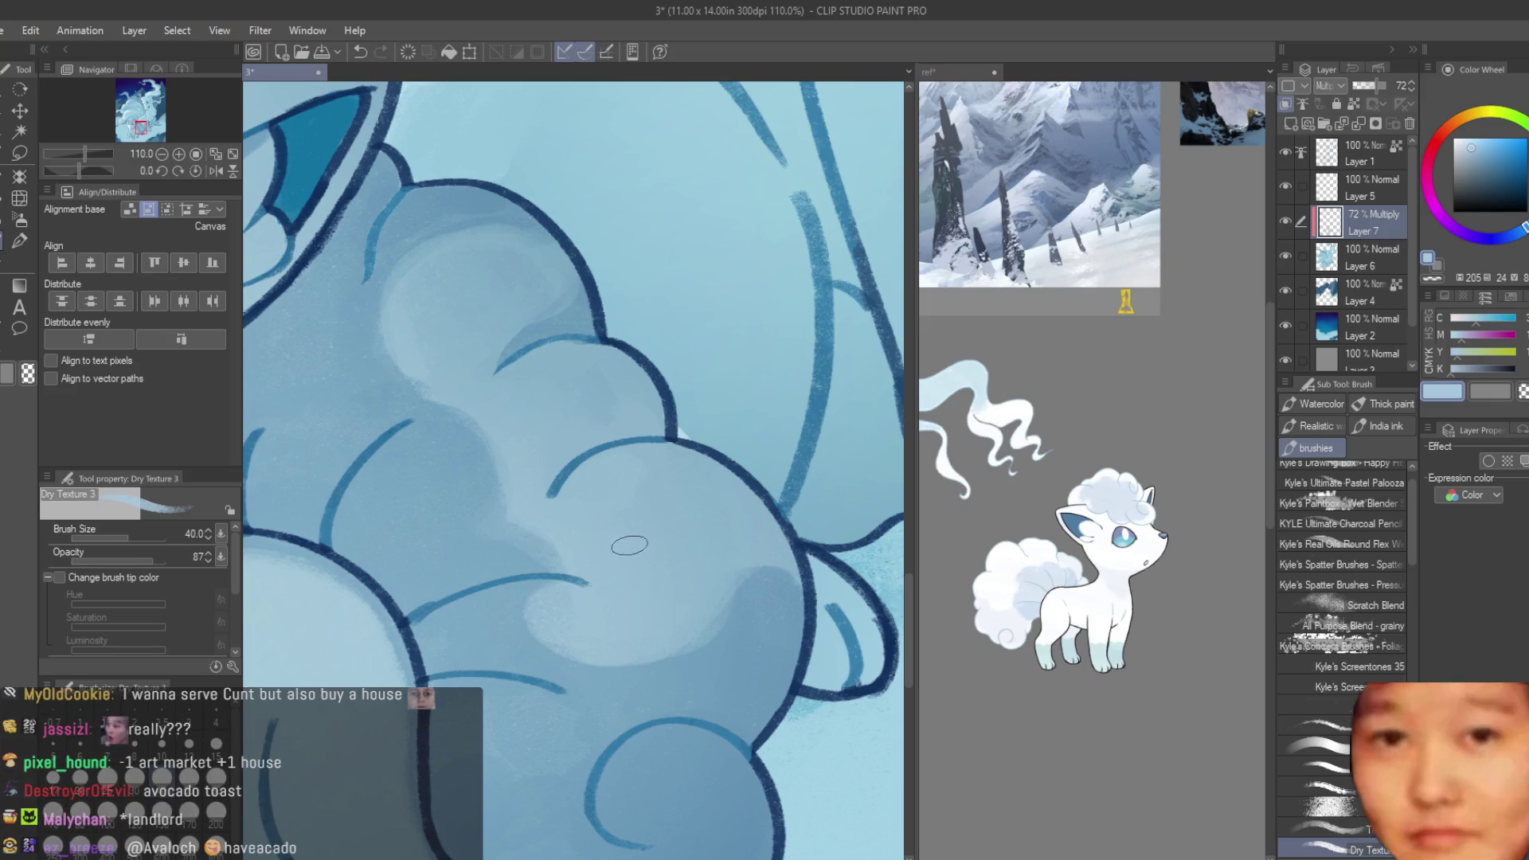
pyautogui.scroll(-3, 621, 553)
pyautogui.scroll(-1, 582, 561)
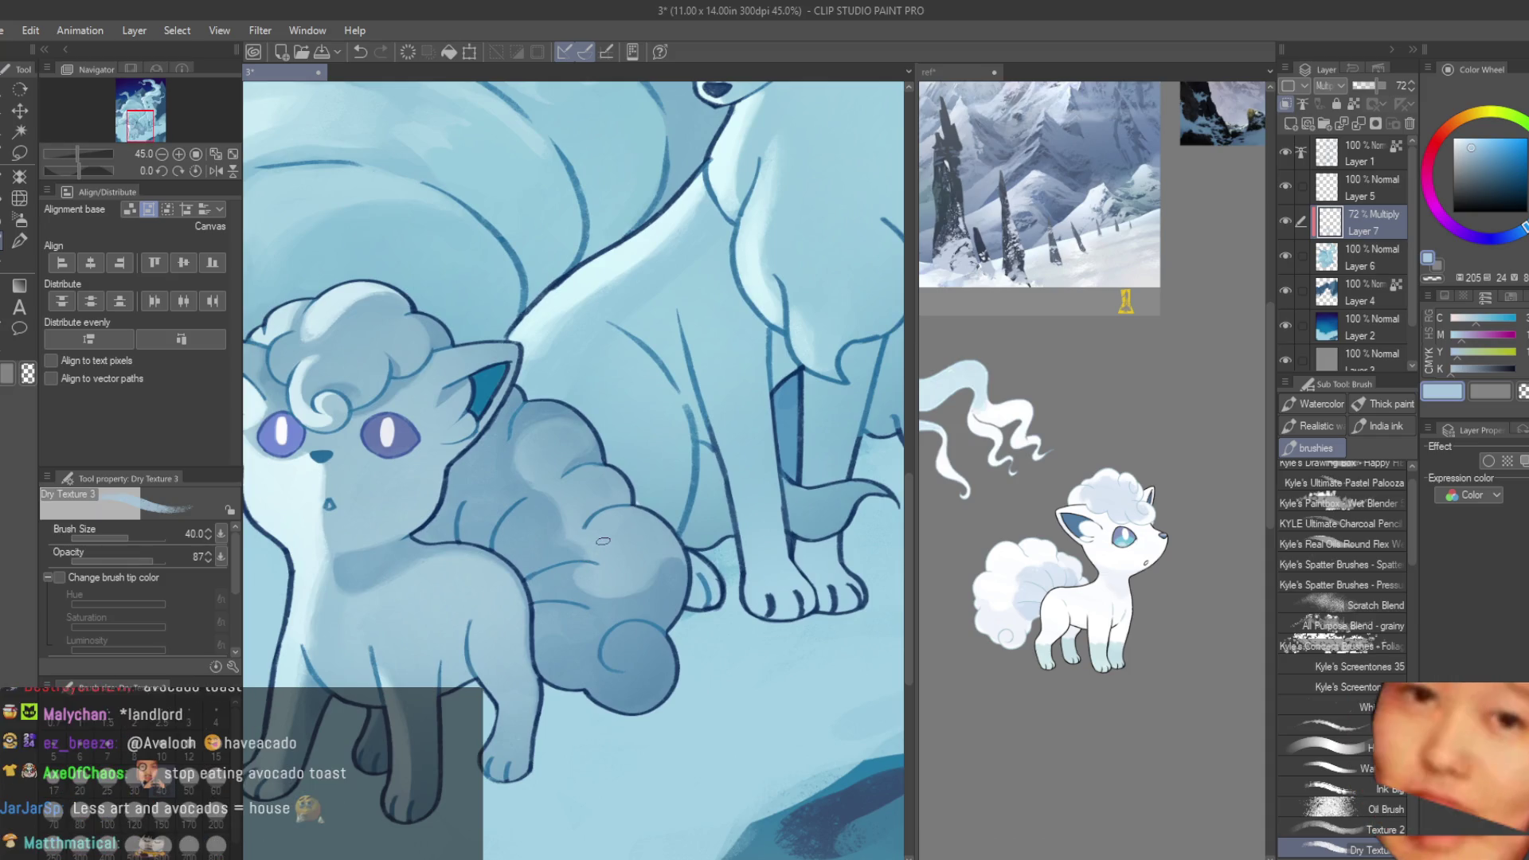
pyautogui.scroll(-2, 603, 541)
pyautogui.scroll(1, 641, 593)
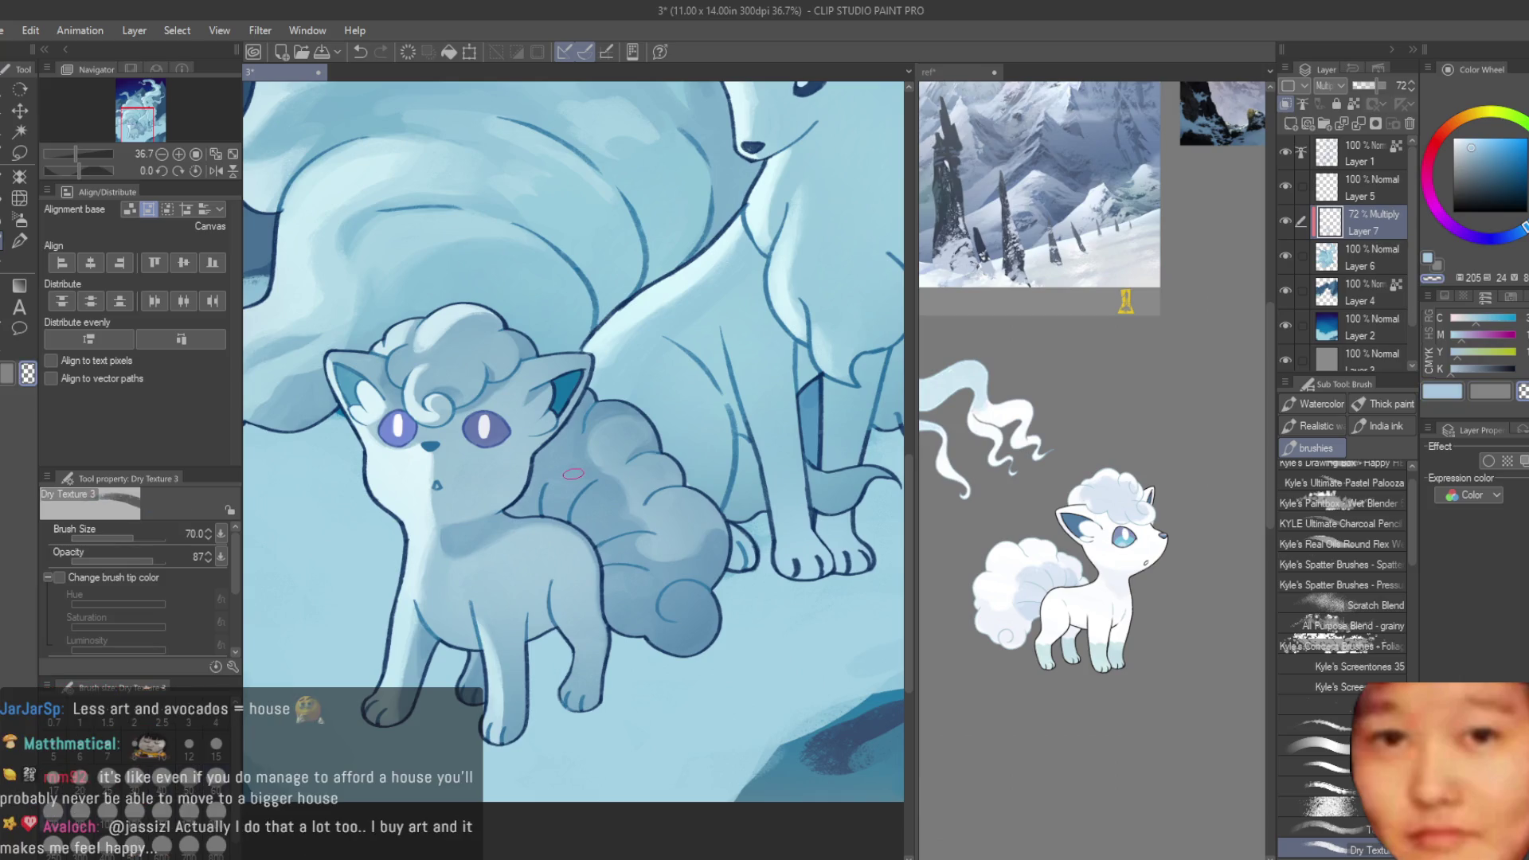
pyautogui.scroll(1, 610, 593)
pyautogui.scroll(1, 611, 594)
pyautogui.scroll(-2, 611, 593)
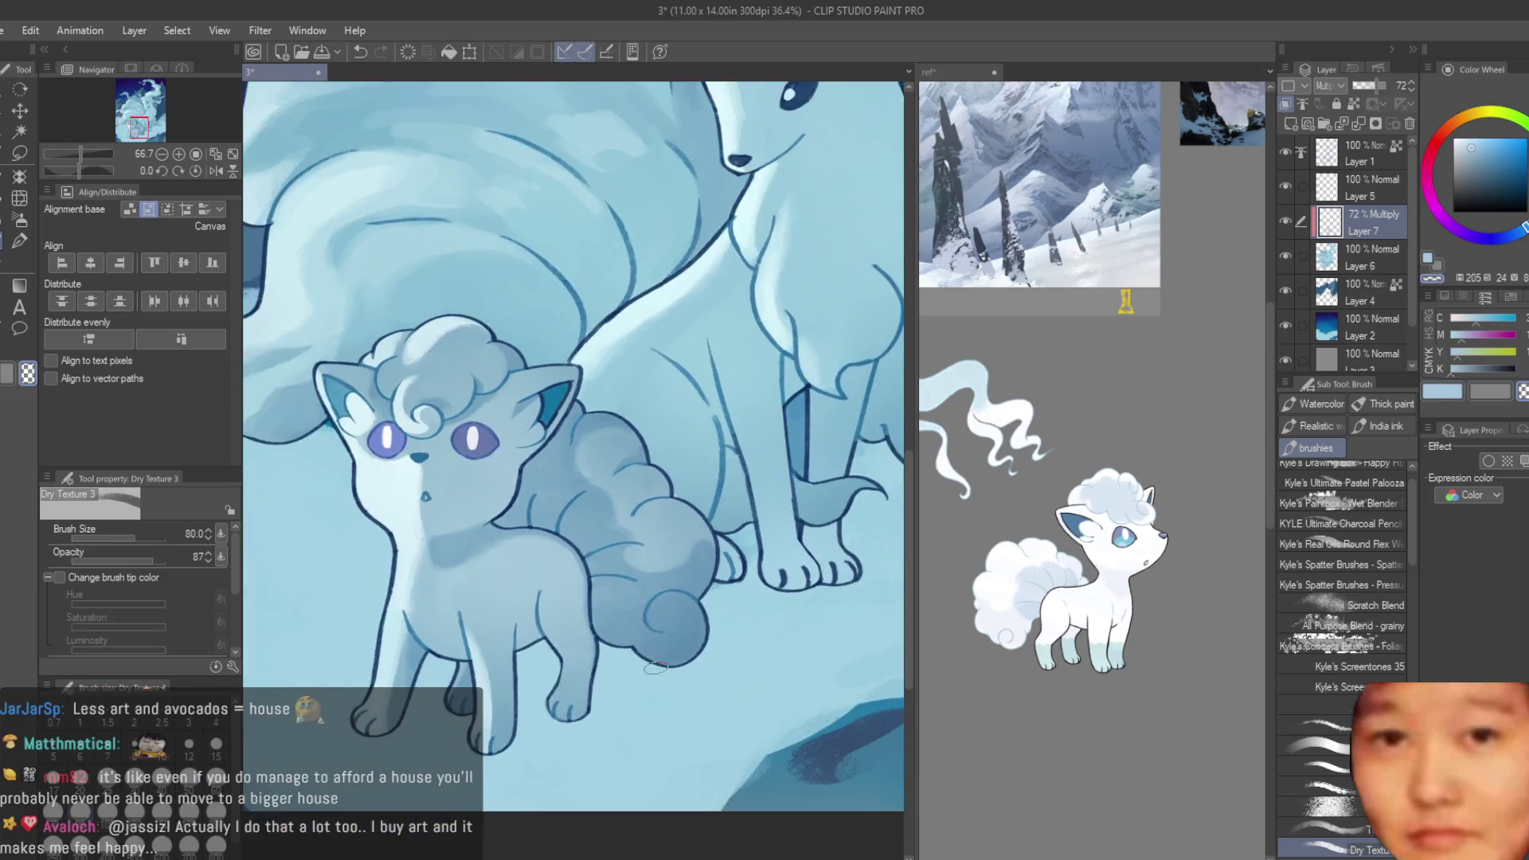
pyautogui.scroll(2, 614, 633)
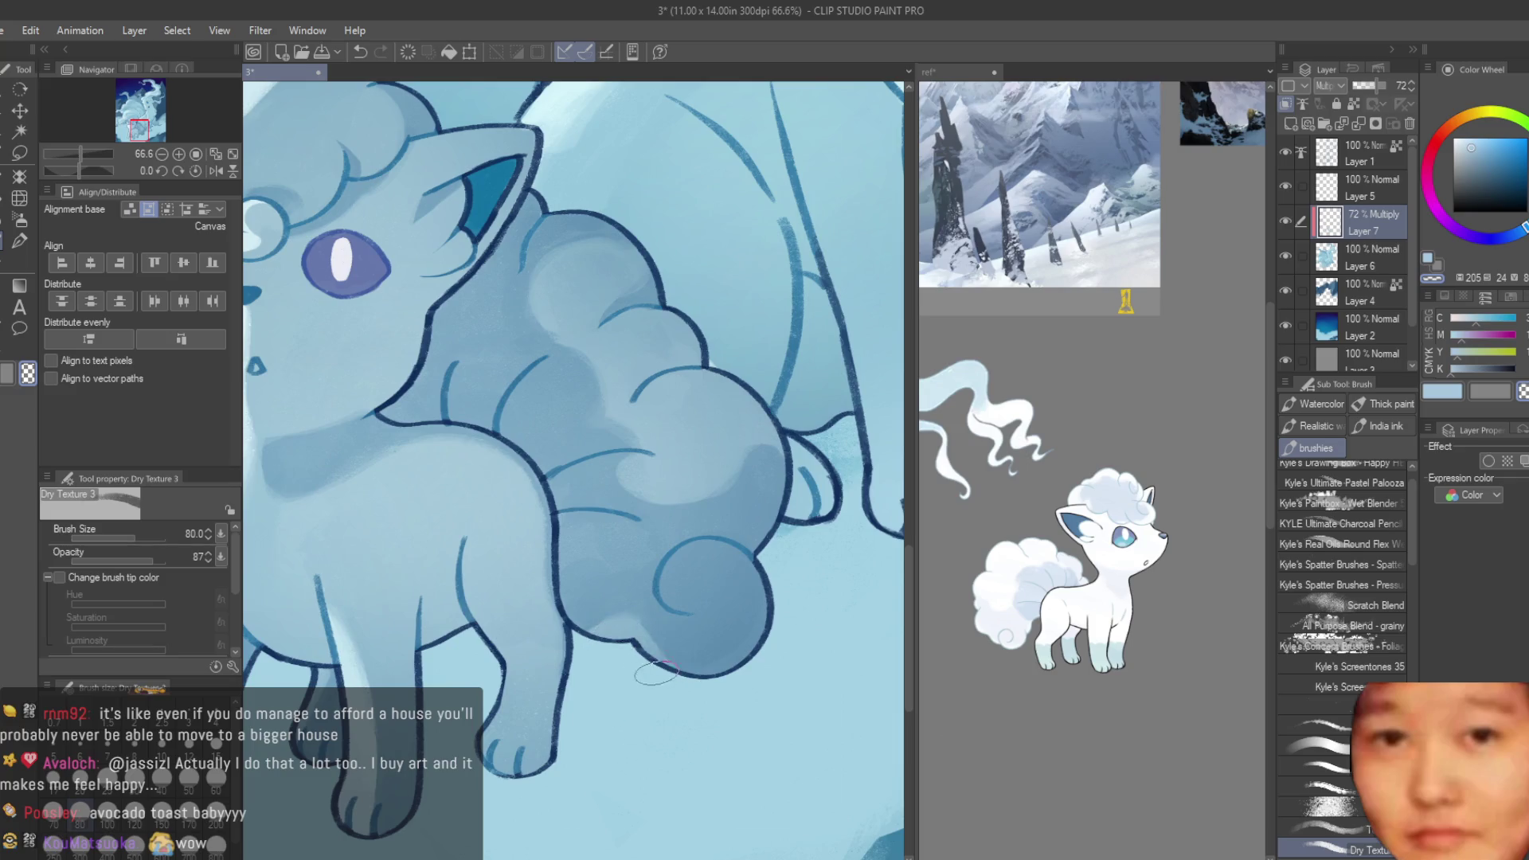
# - Undo the paw stroke and repaint a lighter stroke along the hind paw's lower edge
pyautogui.hotkey('ctrl', 'z')
pyautogui.press('[')
pyautogui.moveTo(640, 632); pyautogui.dragTo(766, 675)
pyautogui.moveTo(658, 635); pyautogui.dragTo(730, 665)
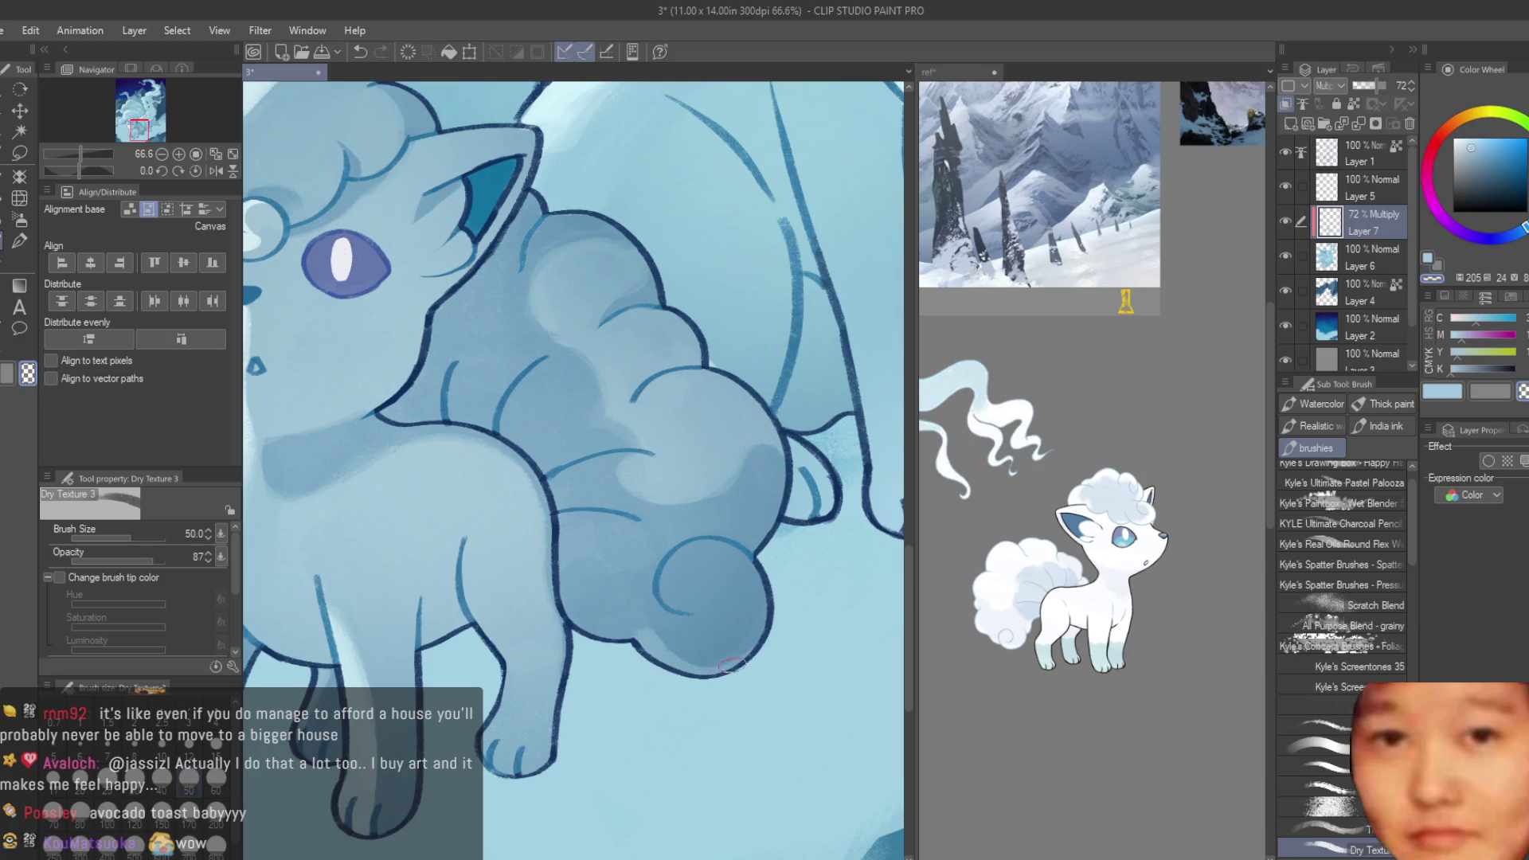
pyautogui.scroll(-3, 633, 637)
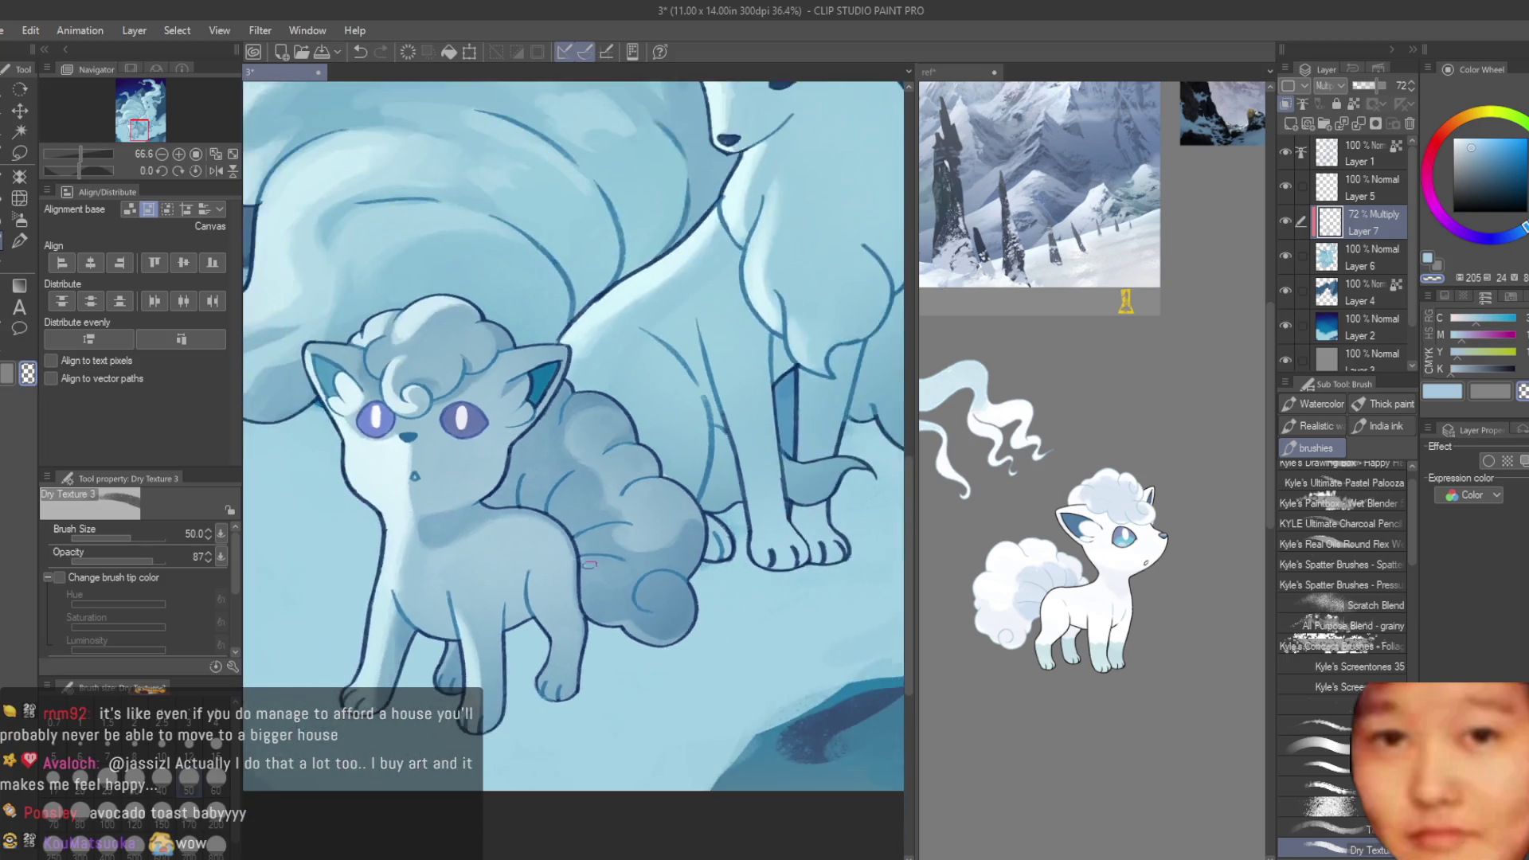
pyautogui.scroll(-2, 632, 637)
pyautogui.scroll(-2, 632, 637)
pyautogui.scroll(-1, 633, 637)
pyautogui.scroll(3, 685, 509)
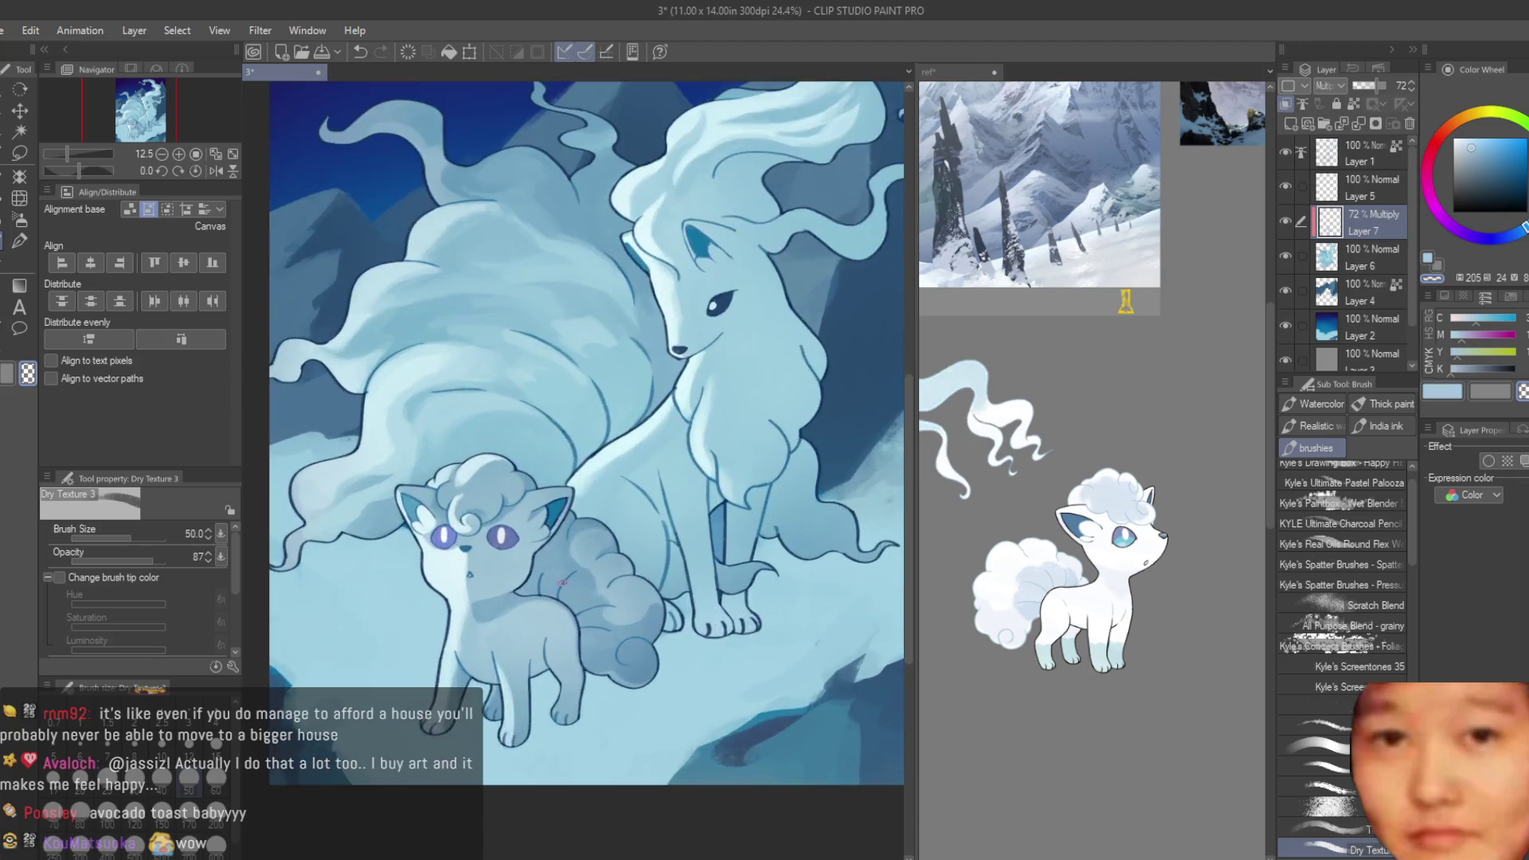
pyautogui.scroll(3, 685, 509)
pyautogui.scroll(2, 685, 510)
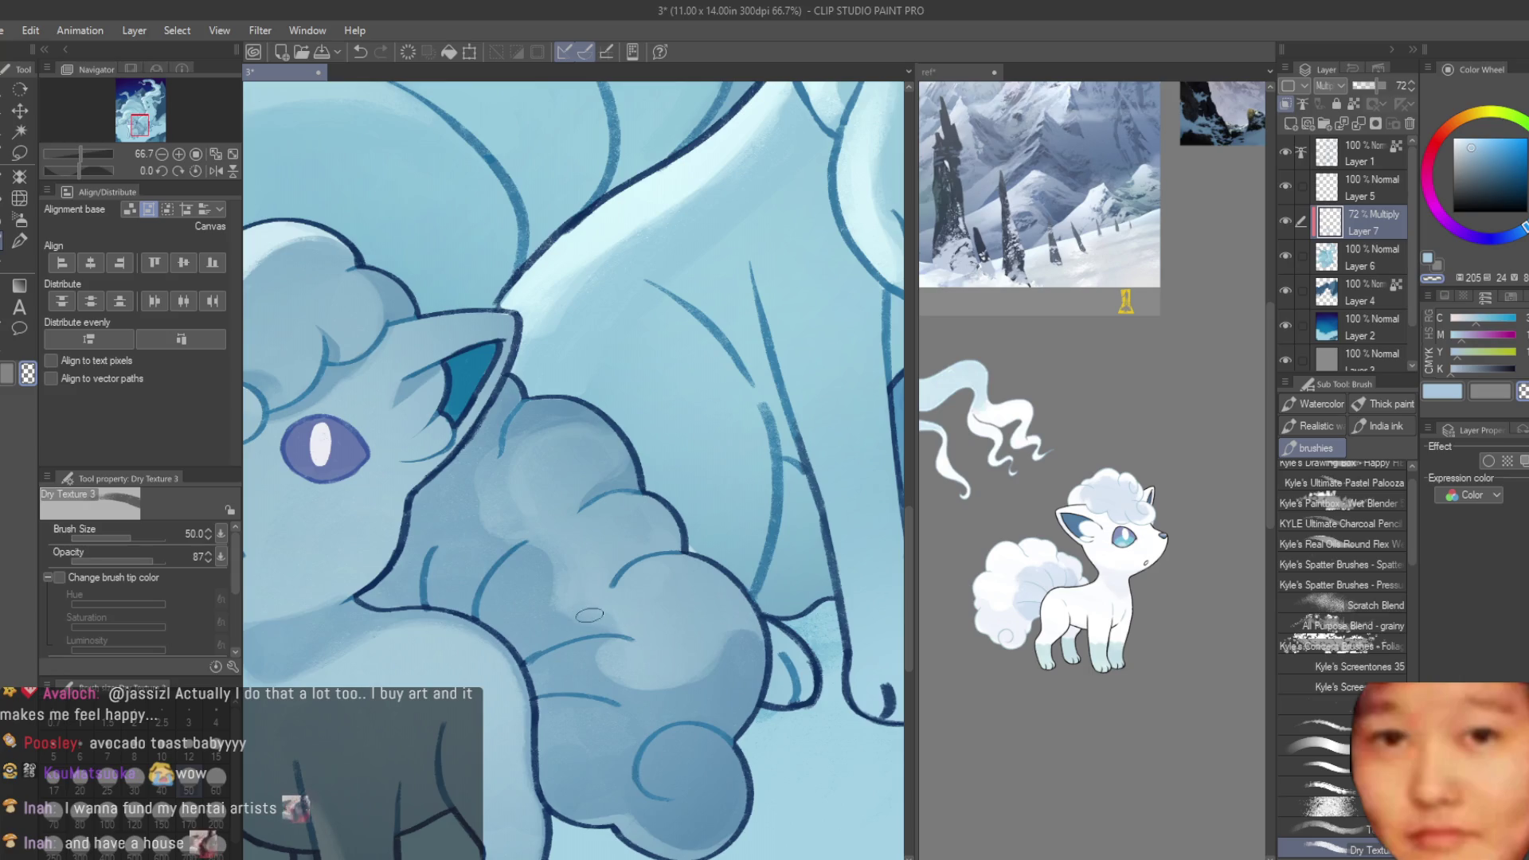
pyautogui.scroll(-3, 586, 590)
pyautogui.scroll(-2, 587, 581)
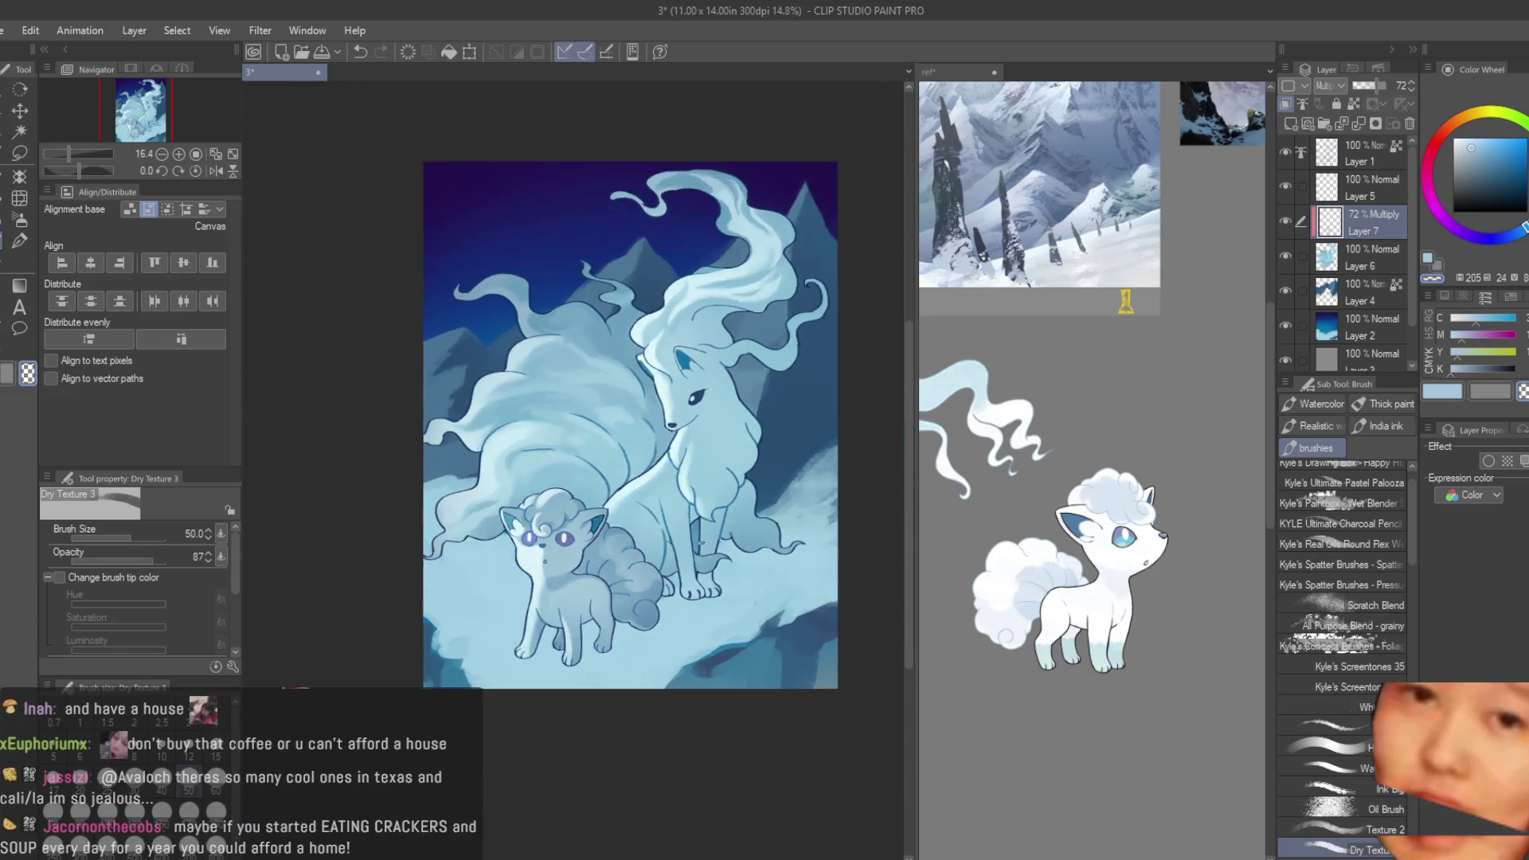
# - Save the Vulpix and Ninetales illustration with Ctrl+S
pyautogui.scroll(1, 688, 516)
pyautogui.hotkey('ctrl', 's')
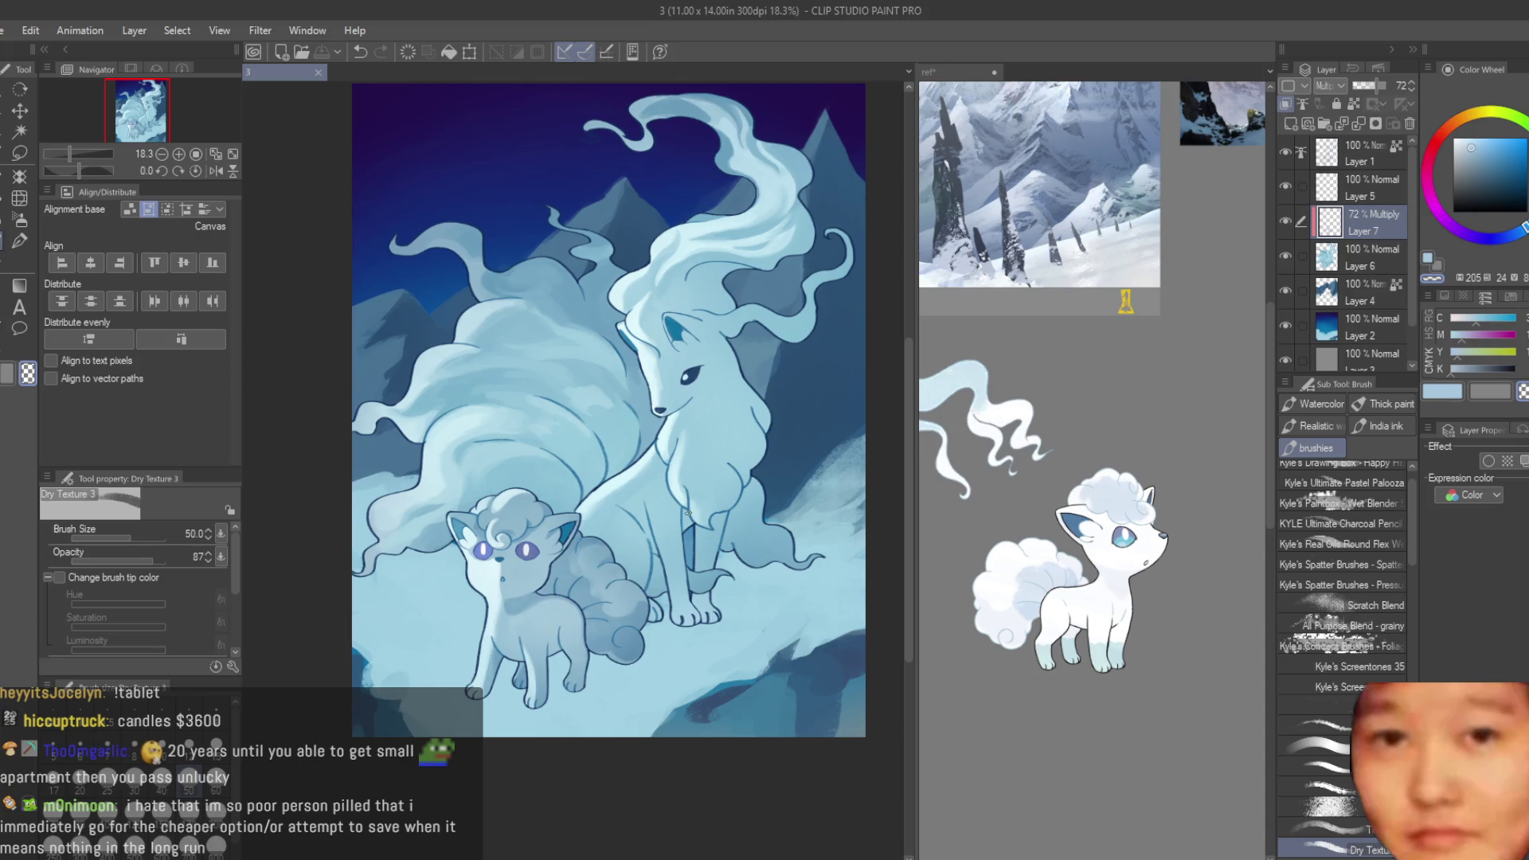
pyautogui.scroll(-2, 605, 589)
pyautogui.scroll(5, 637, 593)
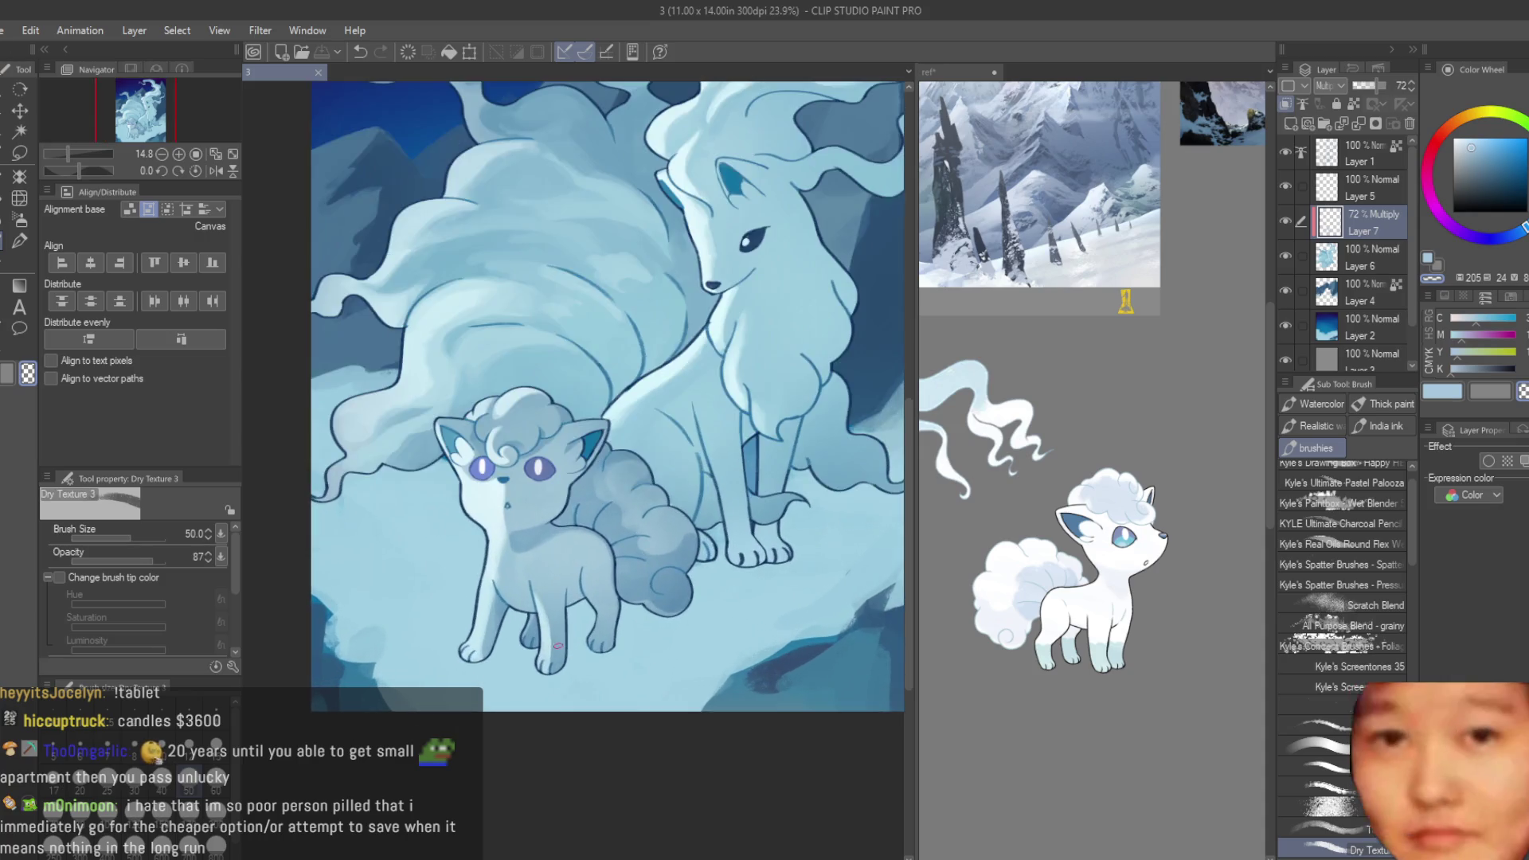
pyautogui.scroll(-2, 662, 591)
pyautogui.scroll(-2, 661, 591)
pyautogui.scroll(2, 661, 591)
pyautogui.scroll(2, 662, 591)
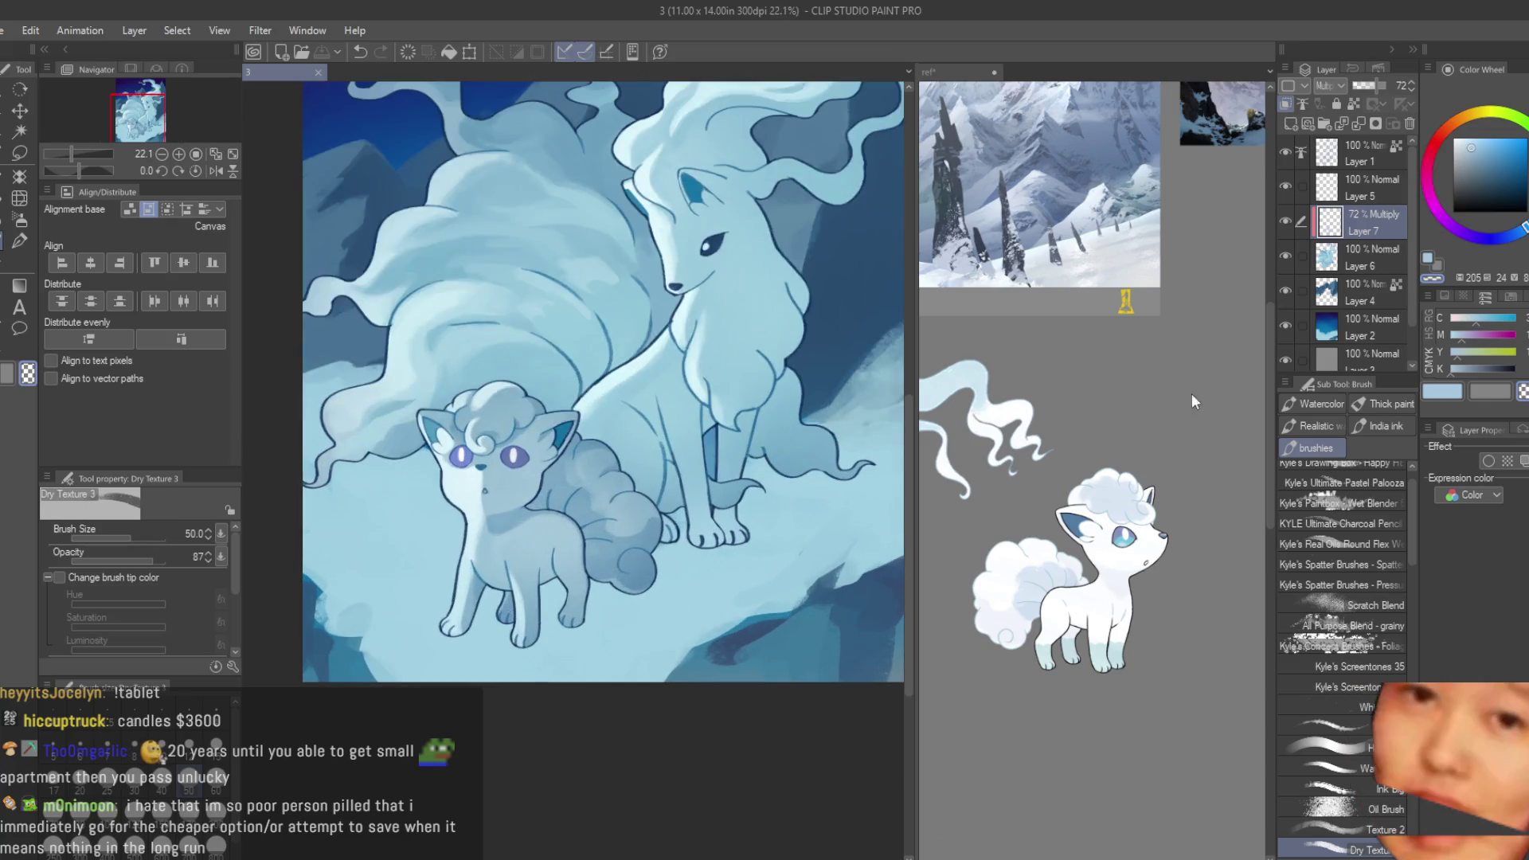
# - Switch to the Soft airbrush sub tool at size 300
pyautogui.press('b')
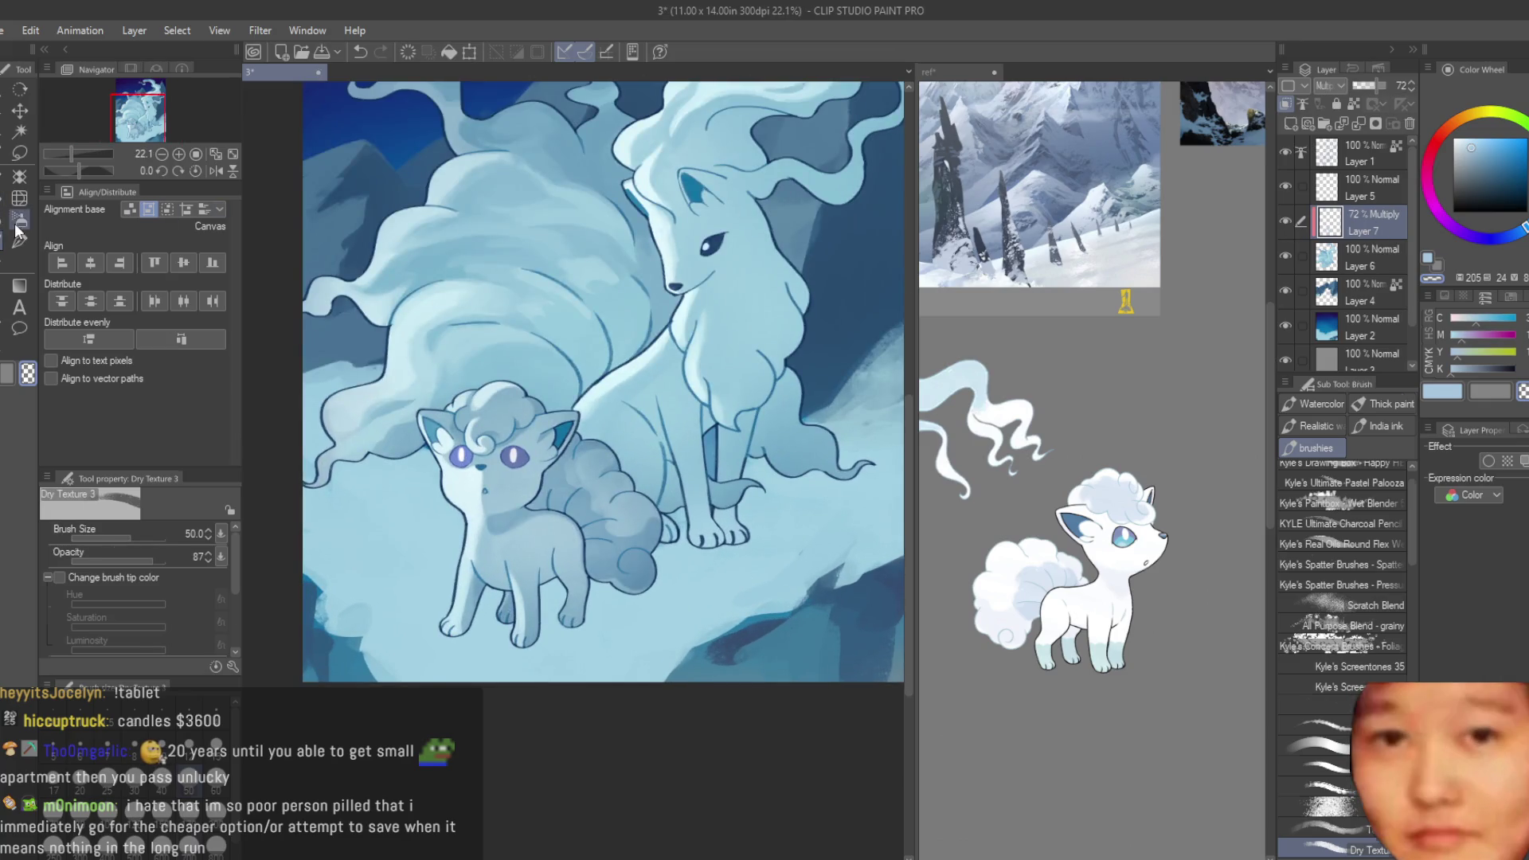
pyautogui.scroll(1, 535, 456)
pyautogui.scroll(1, 535, 455)
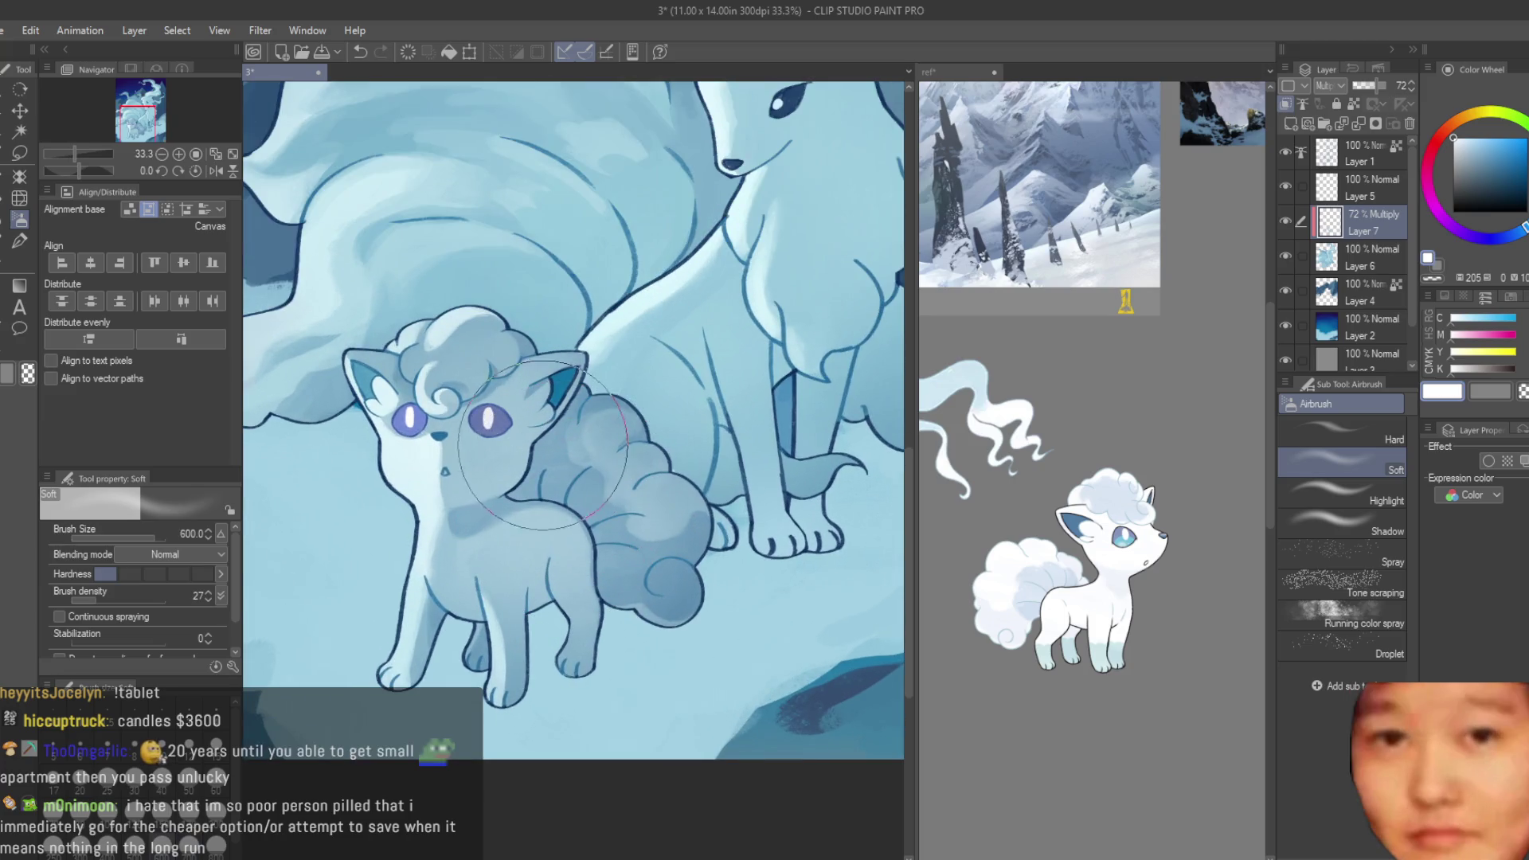
pyautogui.scroll(-3, 578, 651)
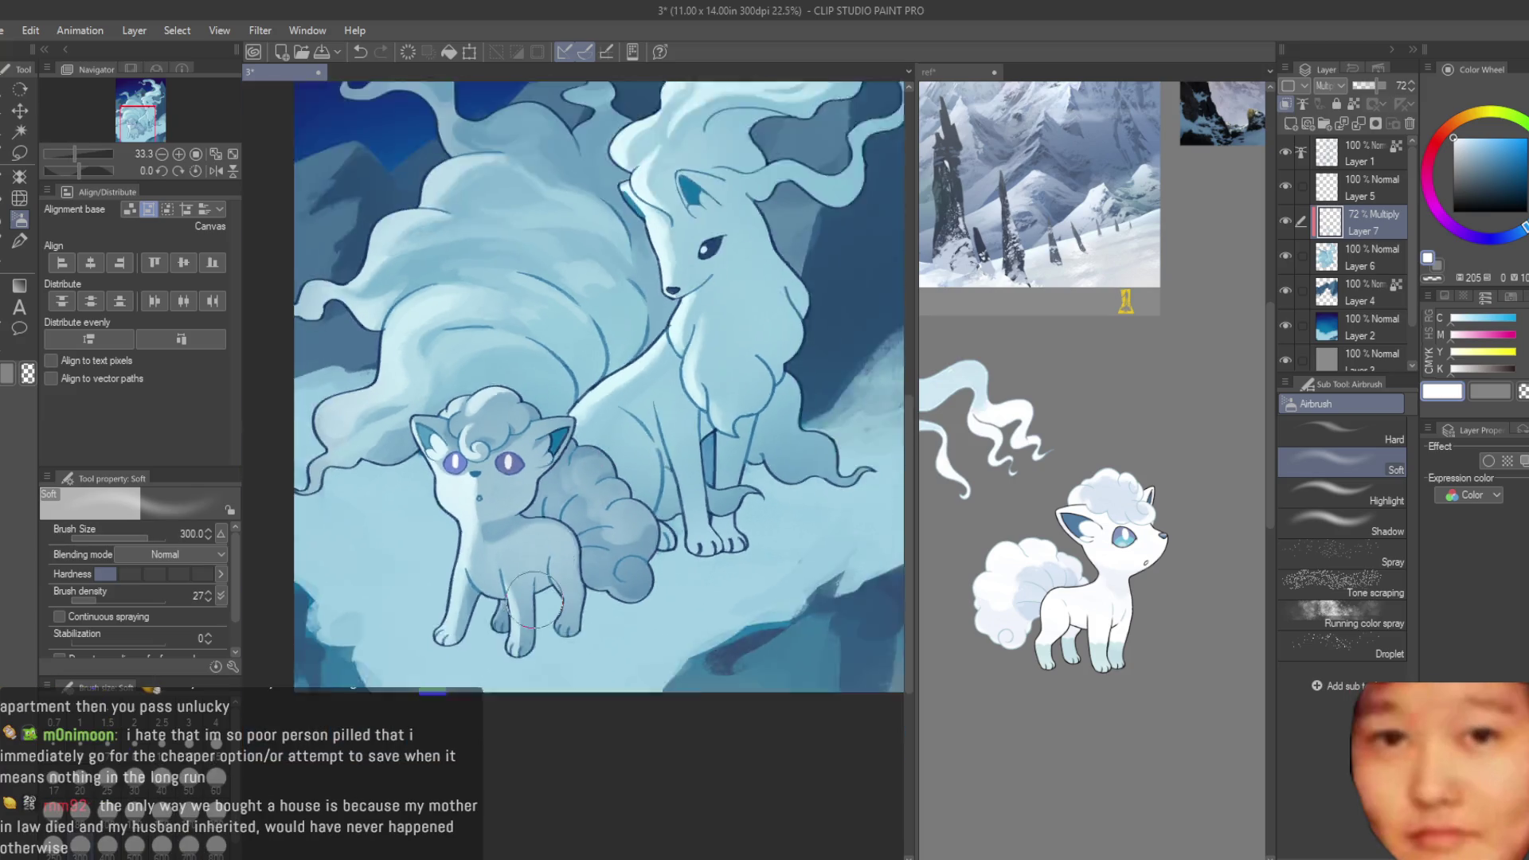
pyautogui.scroll(-4, 577, 651)
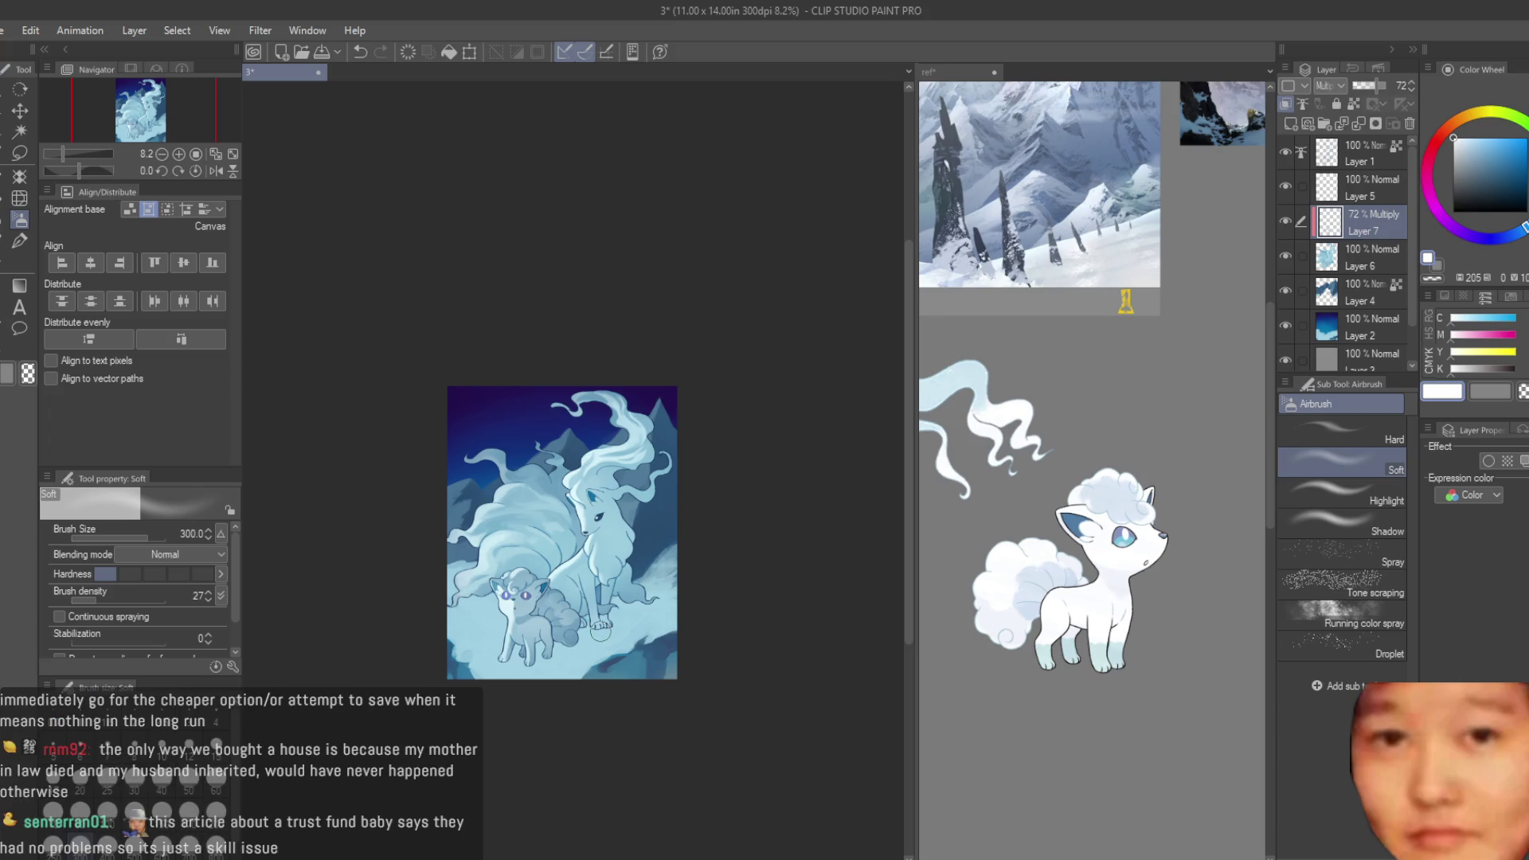
pyautogui.scroll(2, 601, 633)
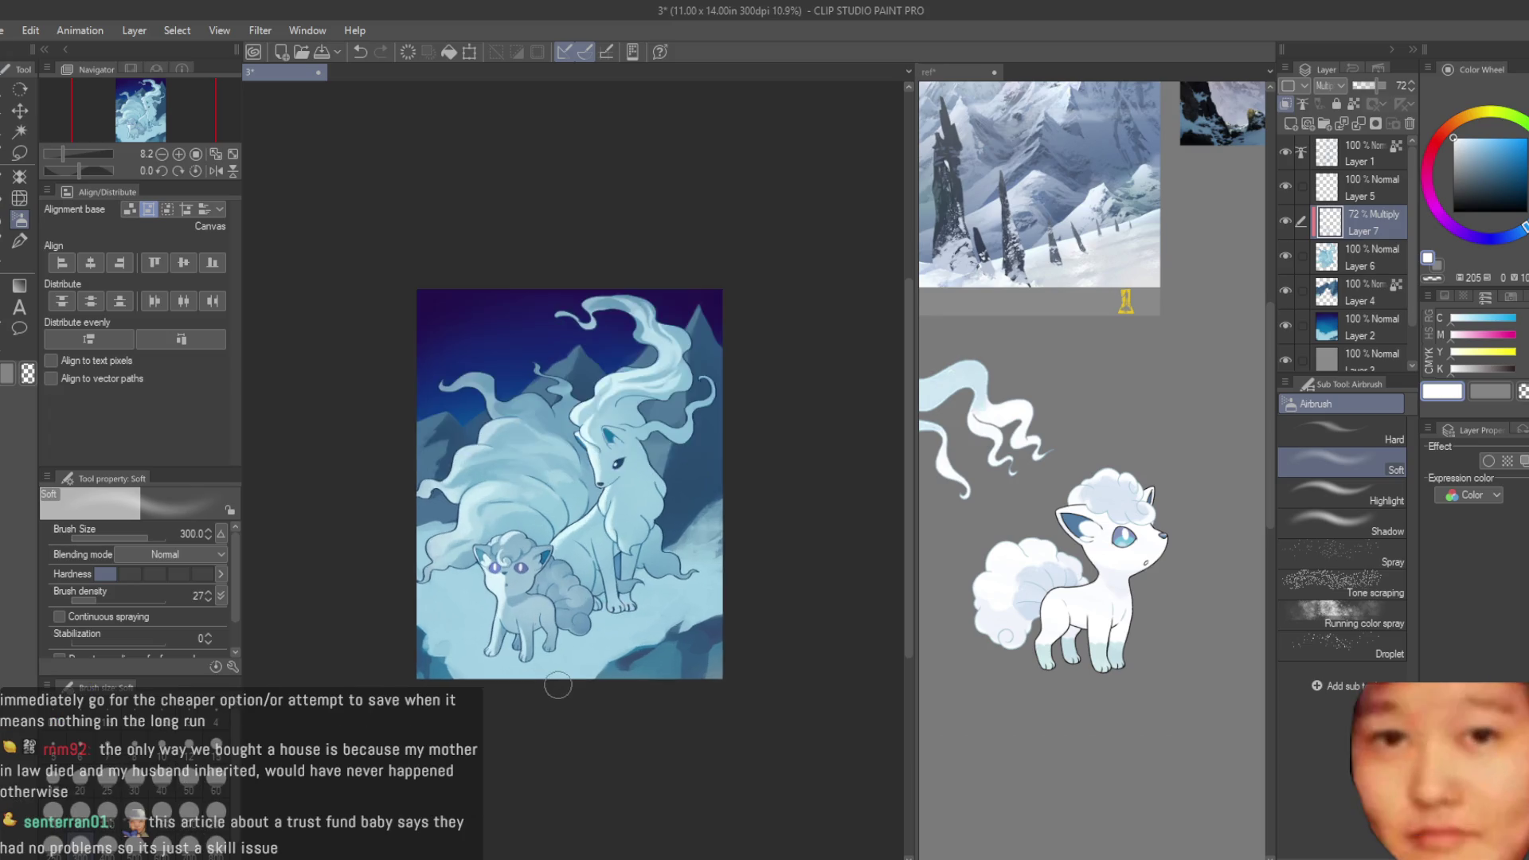
pyautogui.scroll(1, 589, 621)
pyautogui.scroll(1, 573, 597)
pyautogui.scroll(1, 572, 595)
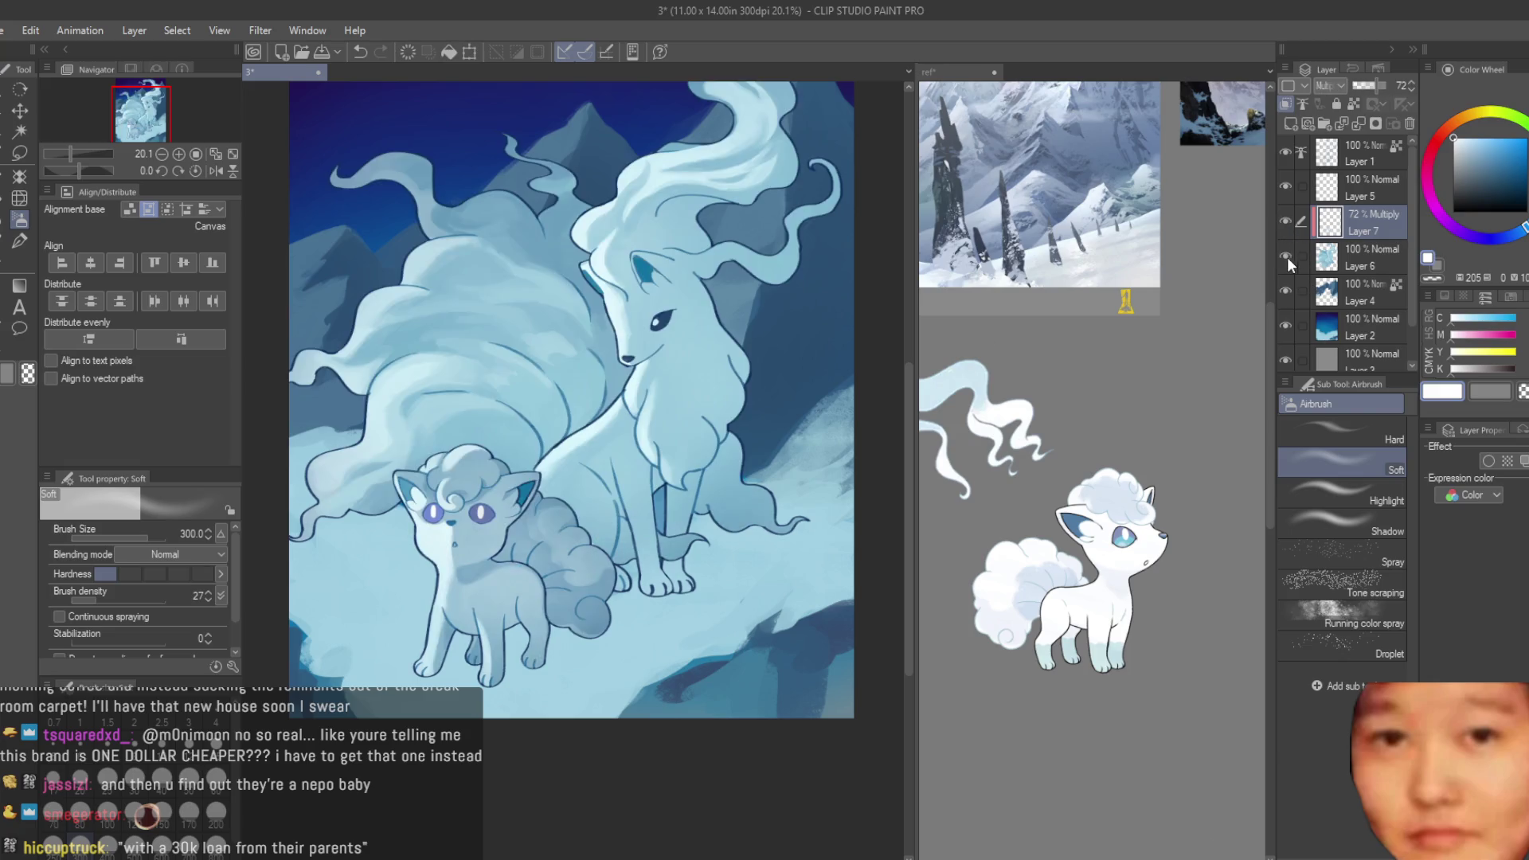
# - Return to the Dry Texture 3 brush at size 120 with a blue shading colour
pyautogui.press('b')
pyautogui.scroll(2, 667, 487)
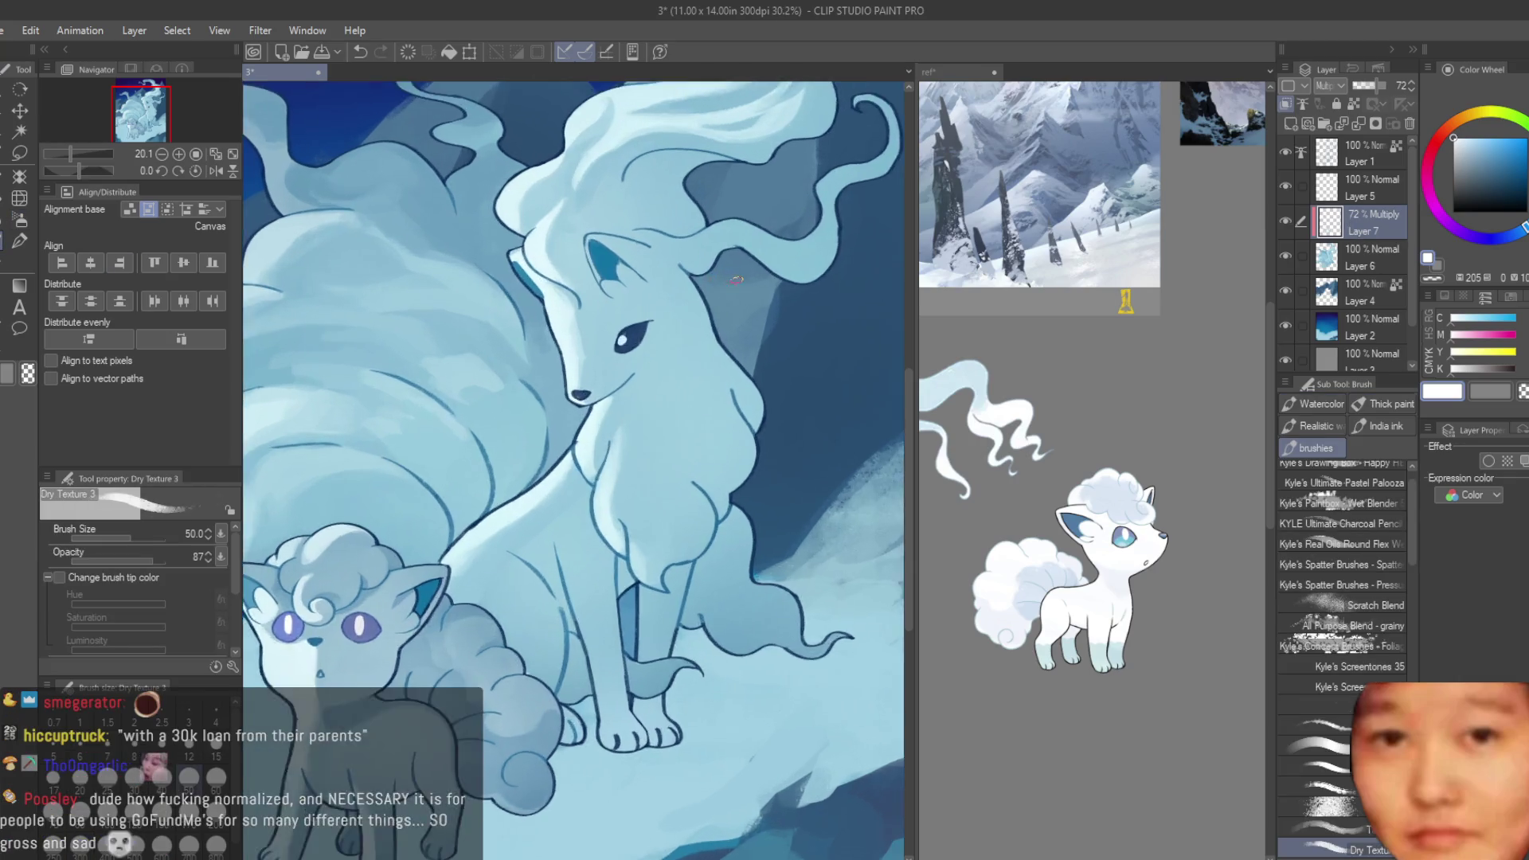
pyautogui.scroll(1, 668, 486)
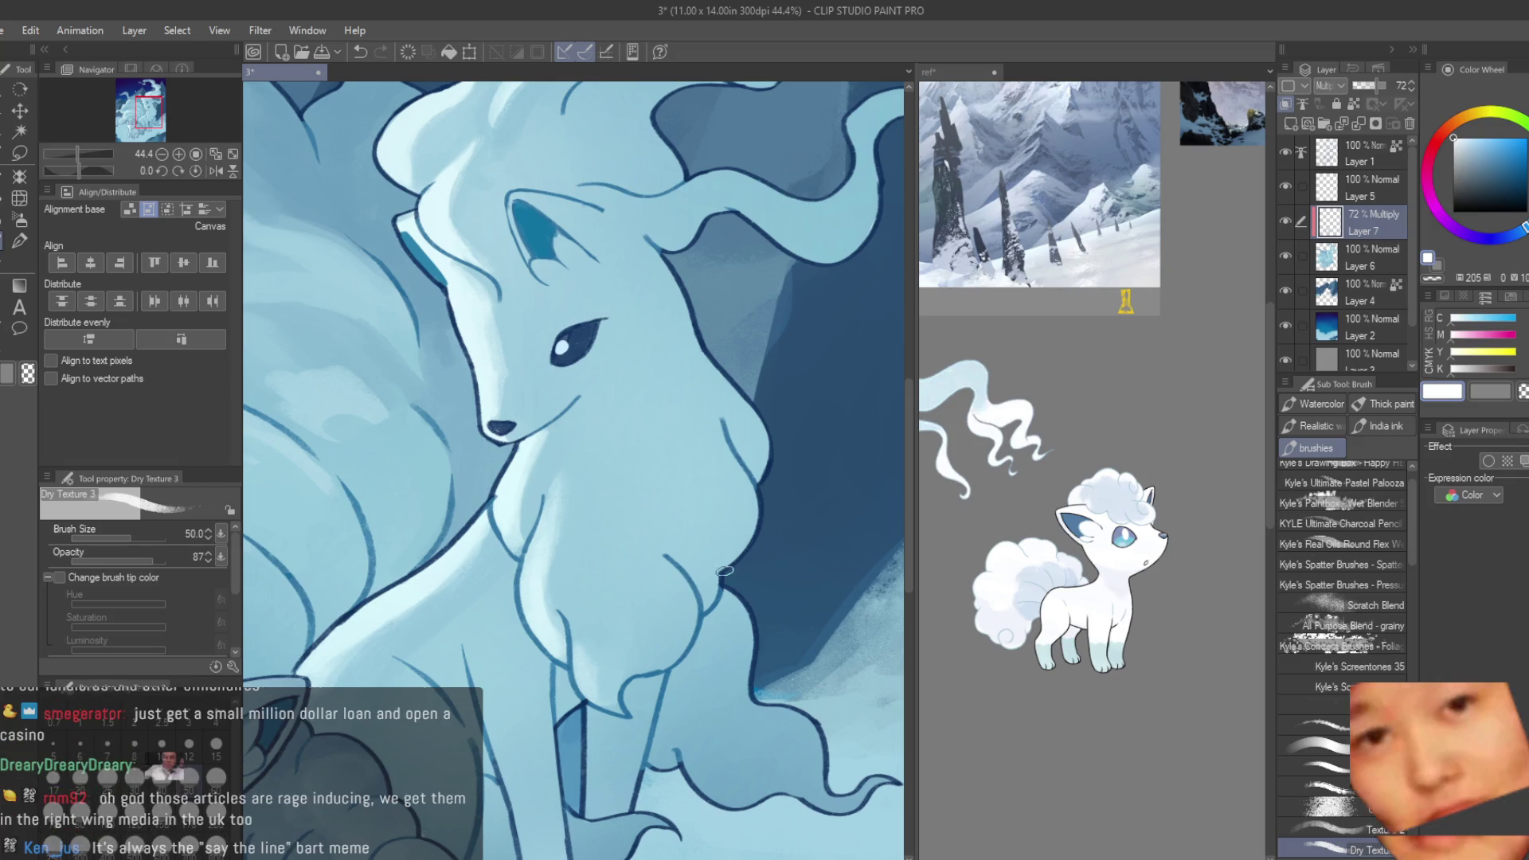
pyautogui.press(']')
pyautogui.press(']')
pyautogui.press(']')
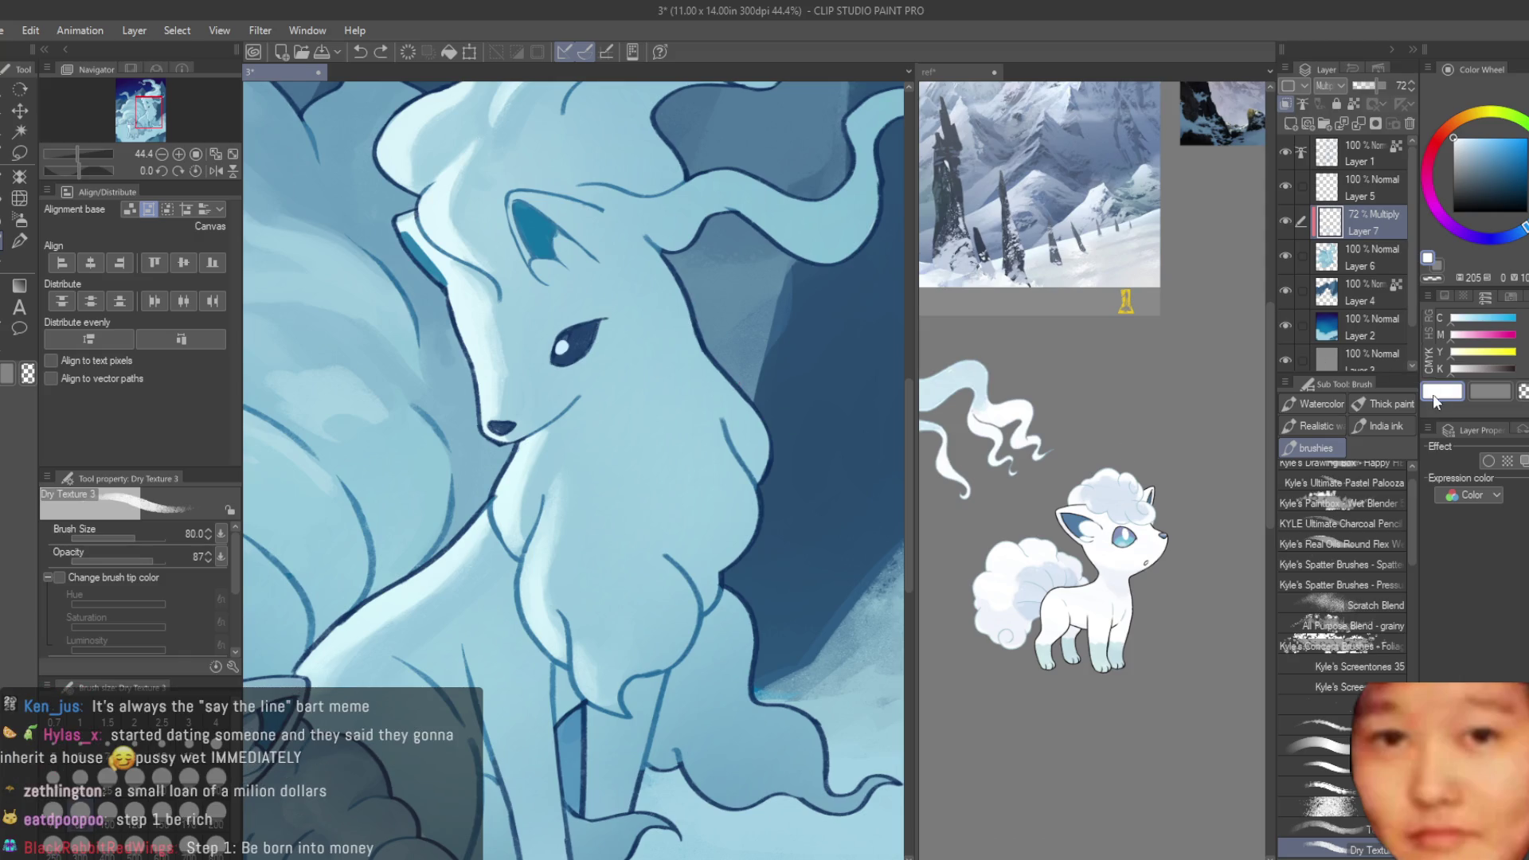
pyautogui.click(1467, 147)
# - Paint darker blue shading down the Ninetales's neck and chest, up toward the ear
pyautogui.moveTo(661, 307); pyautogui.dragTo(686, 360)
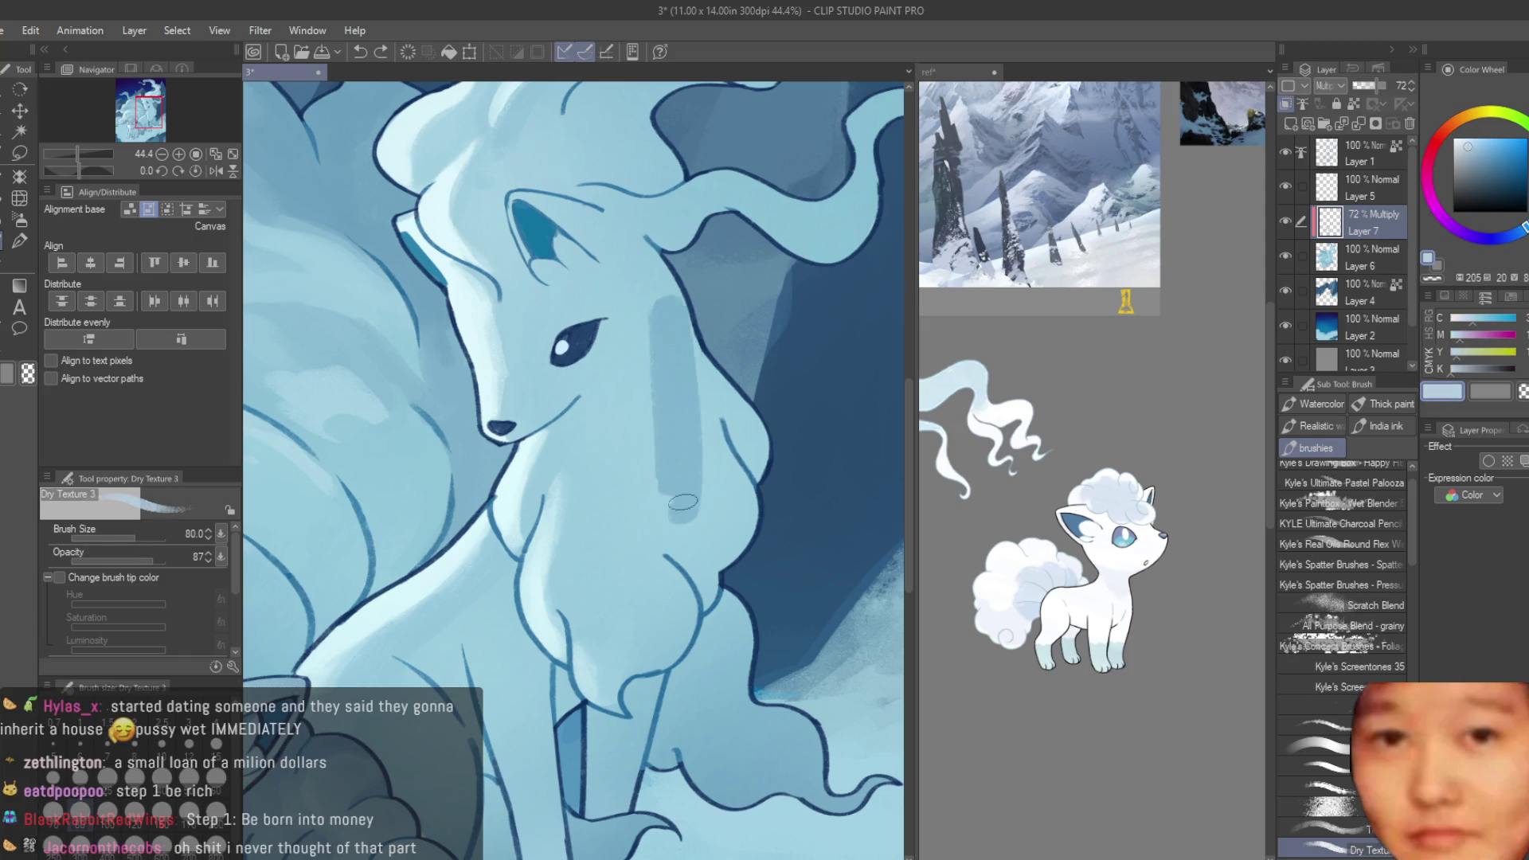
pyautogui.hotkey('ctrl', 'z')
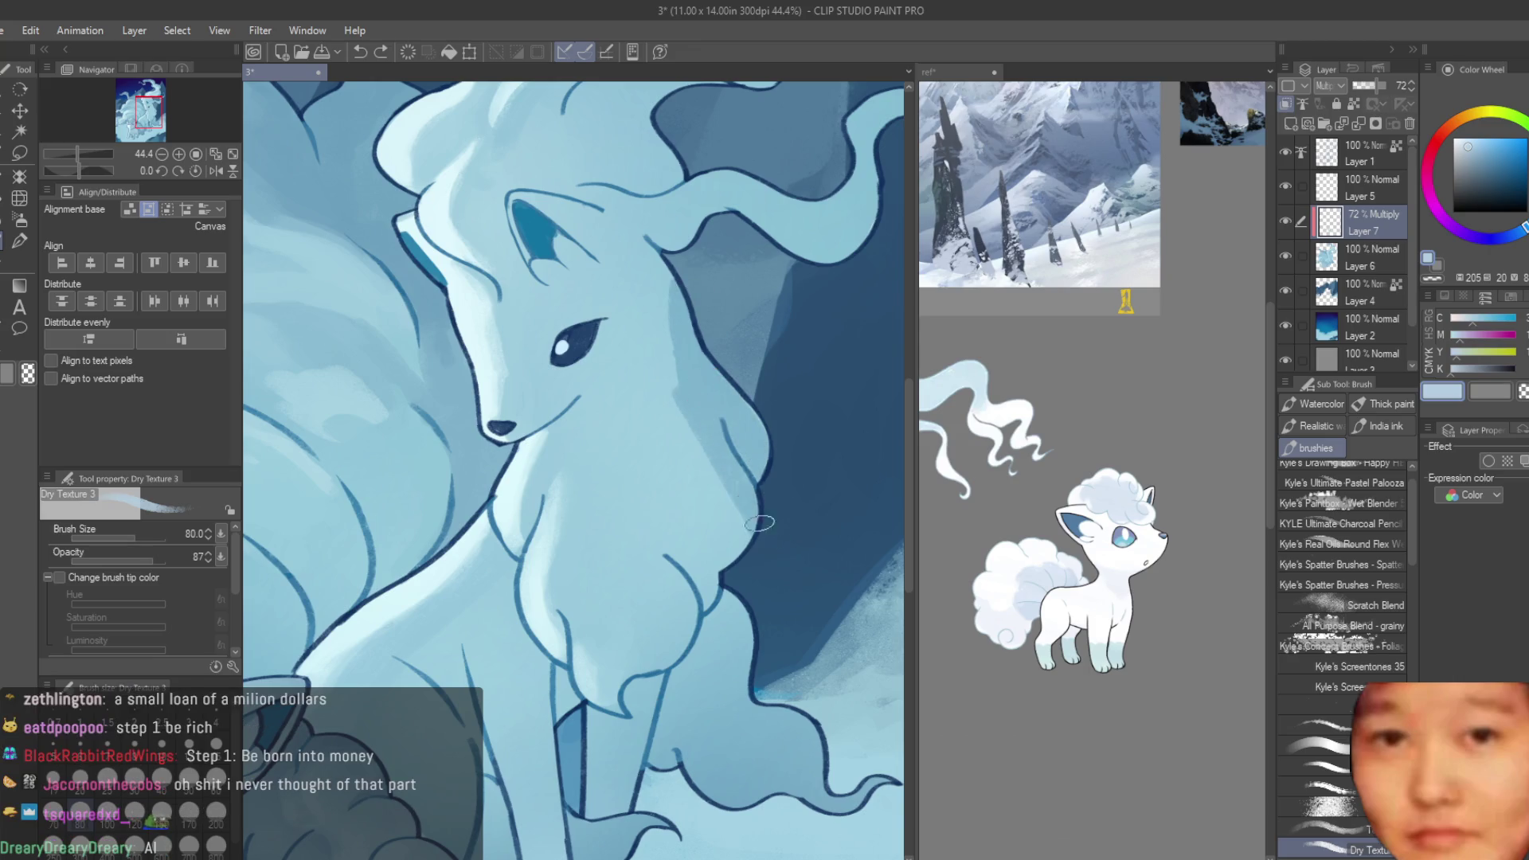
pyautogui.moveTo(688, 414); pyautogui.dragTo(681, 557)
pyautogui.moveTo(644, 445); pyautogui.dragTo(712, 569)
pyautogui.moveTo(670, 366)
pyautogui.mouseDown()
pyautogui.moveTo(673, 296)
pyautogui.moveTo(625, 351)
pyautogui.mouseUp()
pyautogui.moveTo(637, 255); pyautogui.dragTo(560, 206)
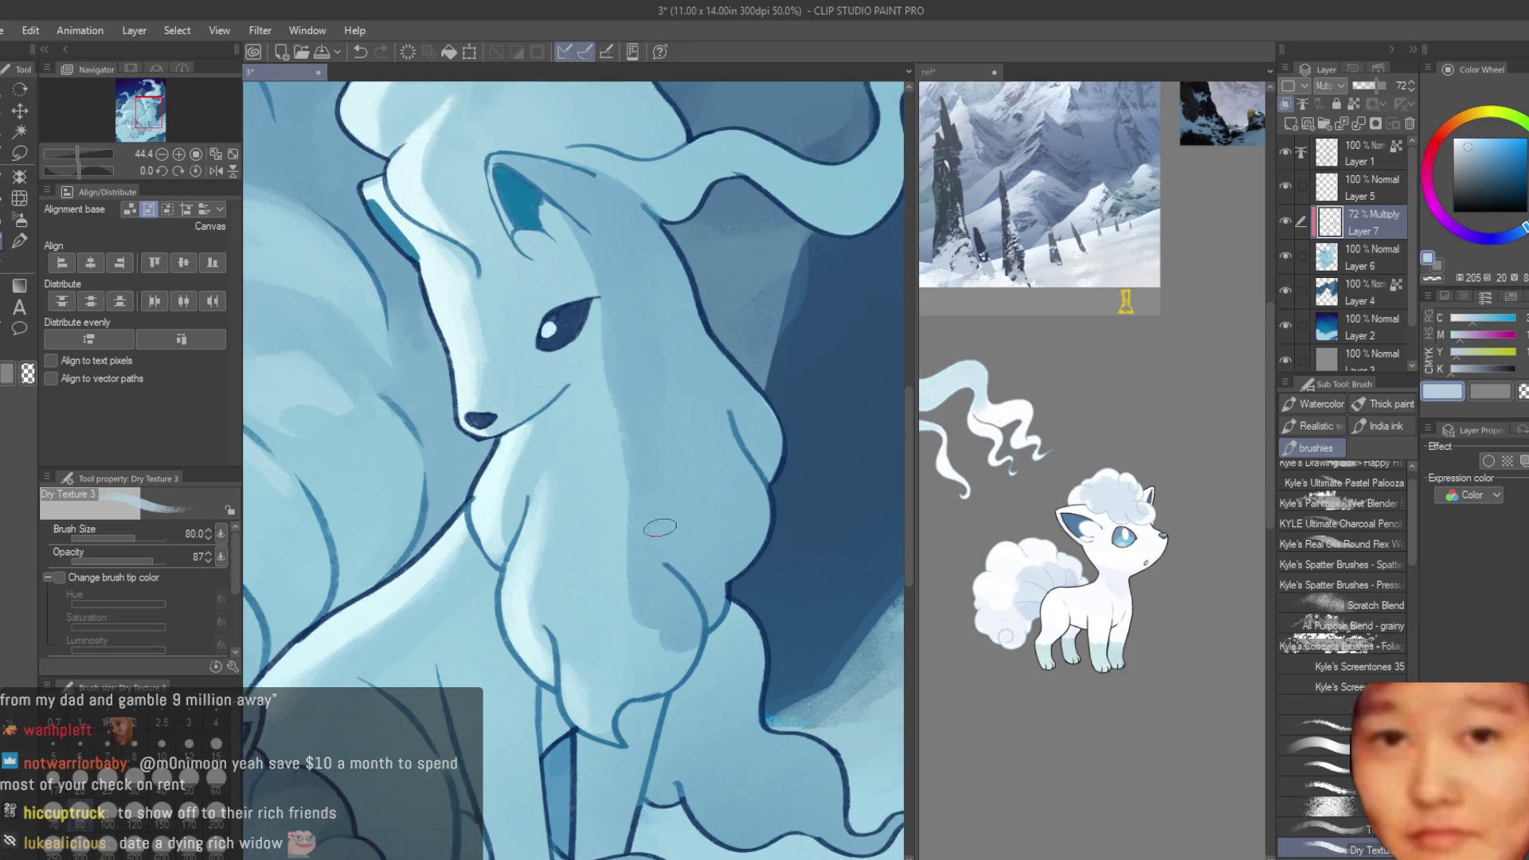
# - Back on the main canvas, darken the shading on the Ninetales's lower chest
pyautogui.scroll(-5, 792, 549)
pyautogui.scroll(-3, 792, 549)
pyautogui.scroll(5, 792, 550)
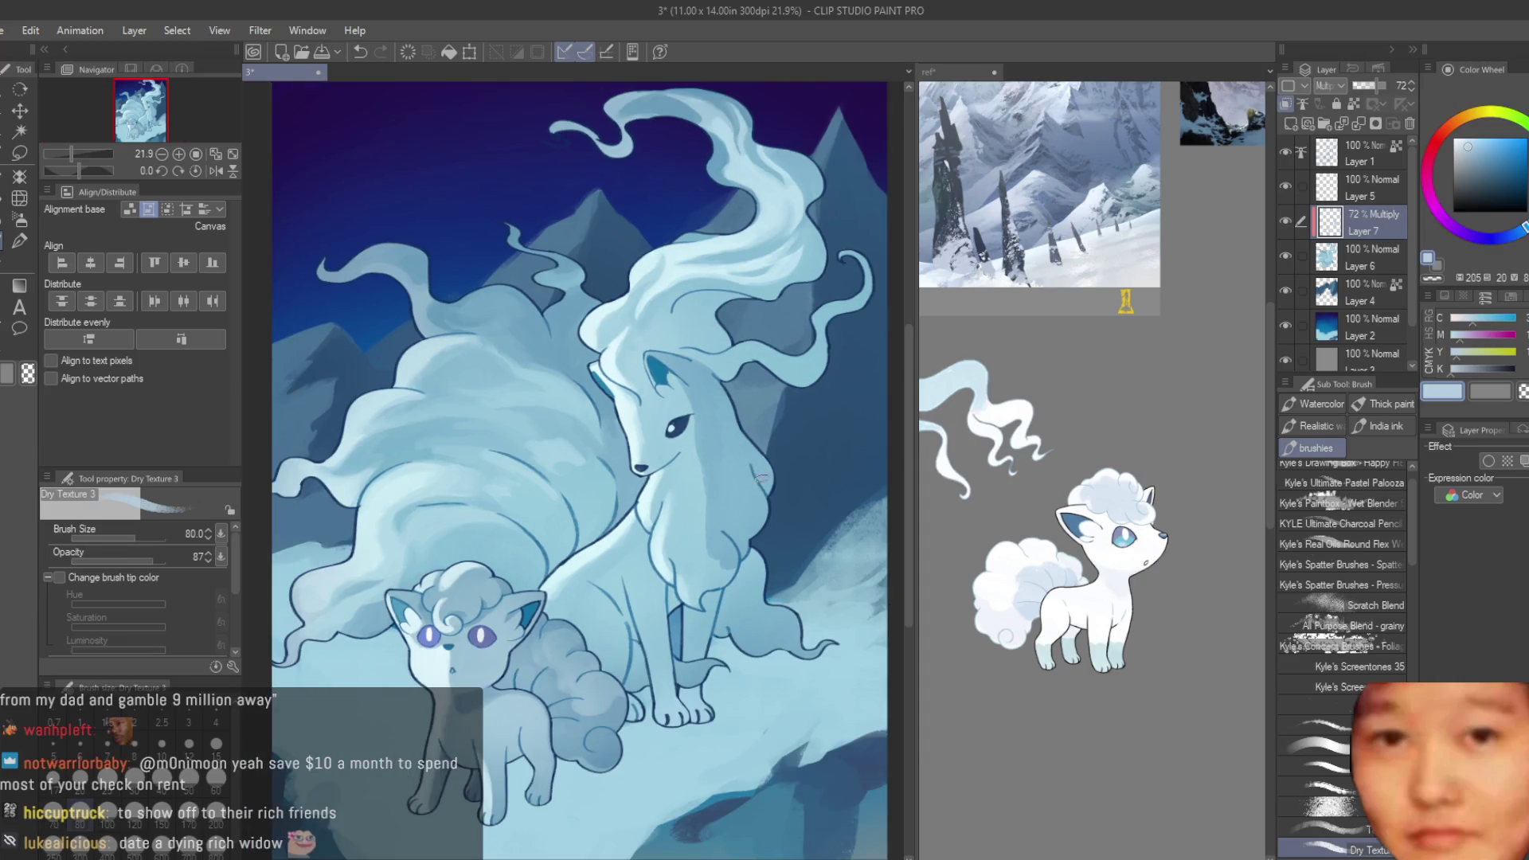
pyautogui.scroll(-3, 1099, 398)
pyautogui.scroll(2, 1098, 398)
pyautogui.click(673, 603)
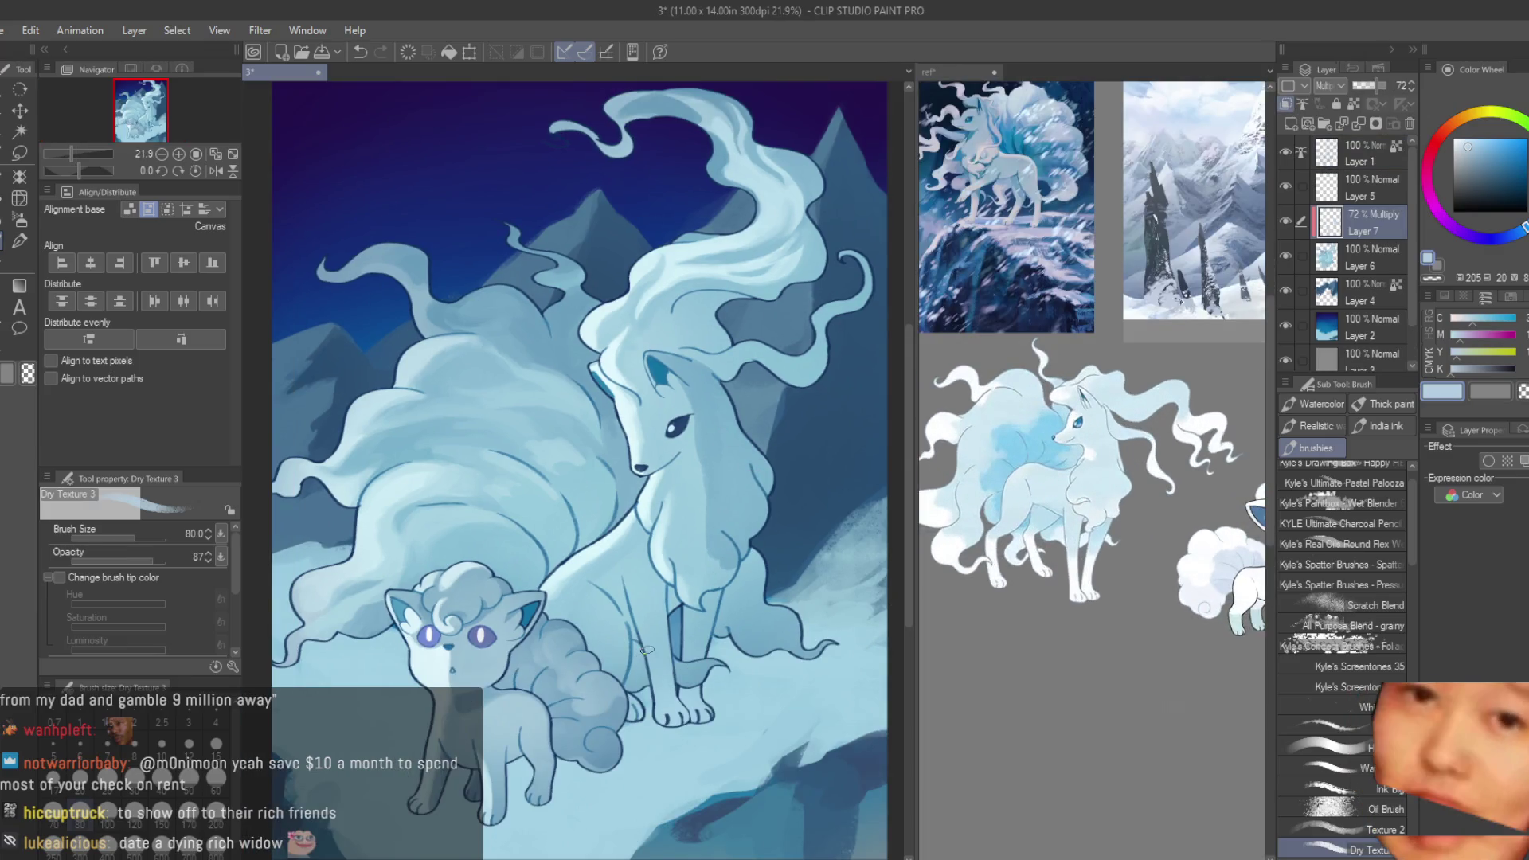
pyautogui.scroll(3, 673, 602)
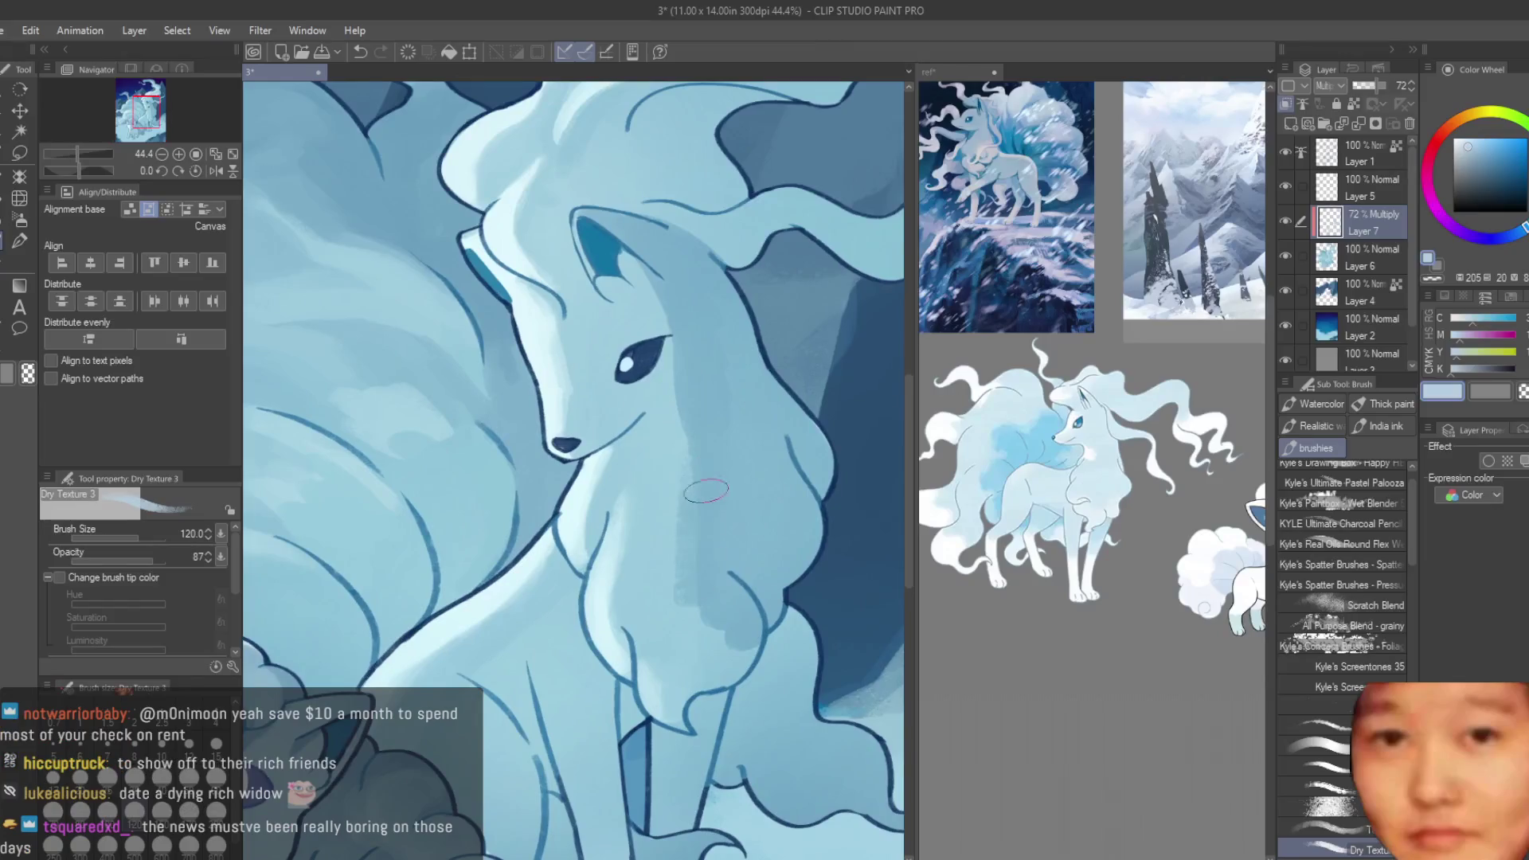
pyautogui.moveTo(726, 675); pyautogui.dragTo(696, 691)
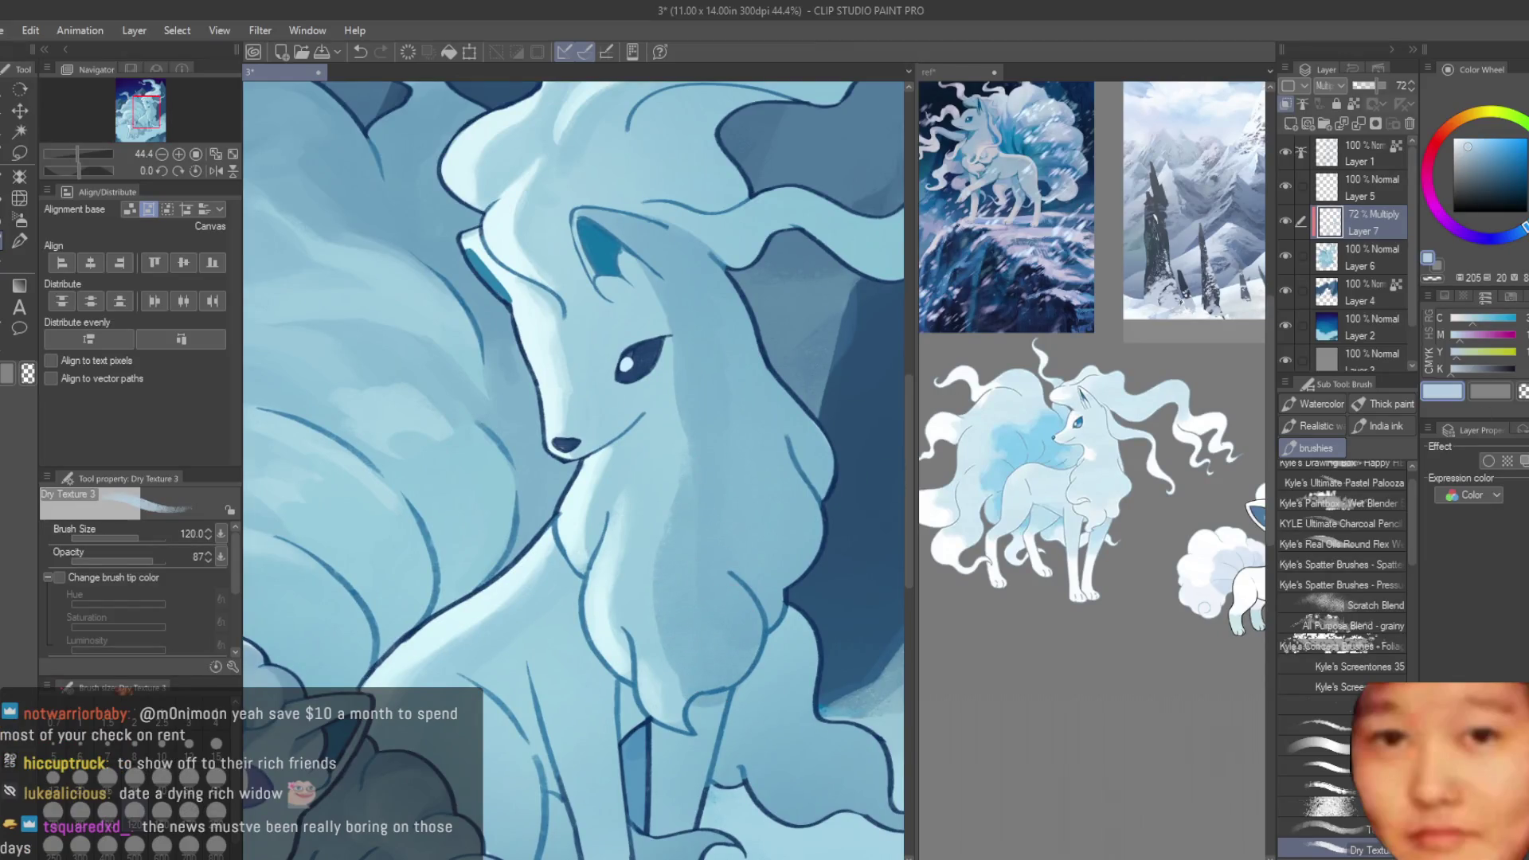
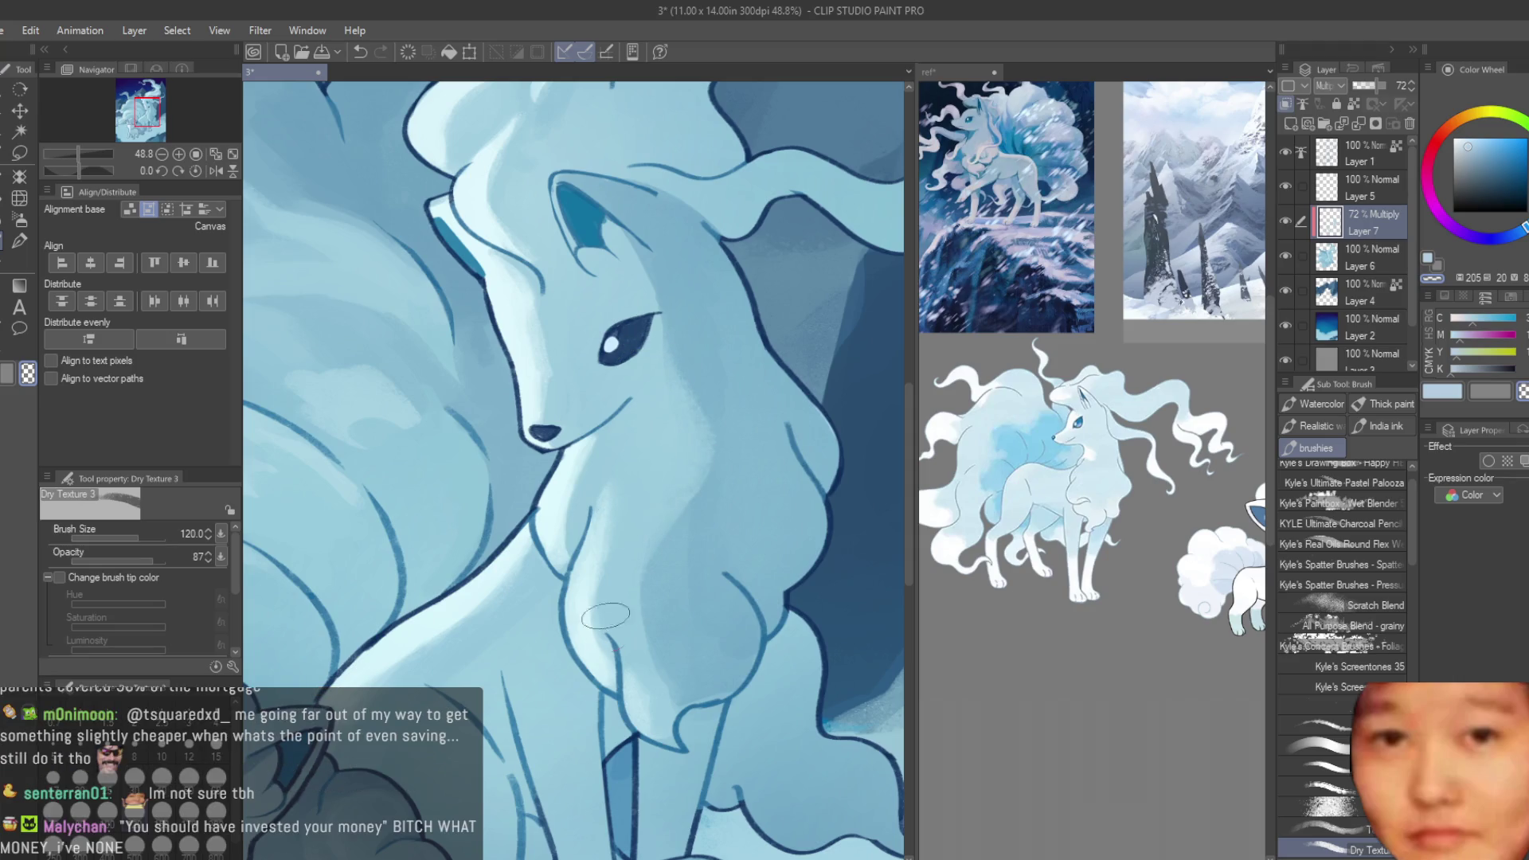
# - Shade down the Ninetales's chest with a size-50 brush in the light-blue main colour
pyautogui.moveTo(749, 557); pyautogui.dragTo(742, 509)
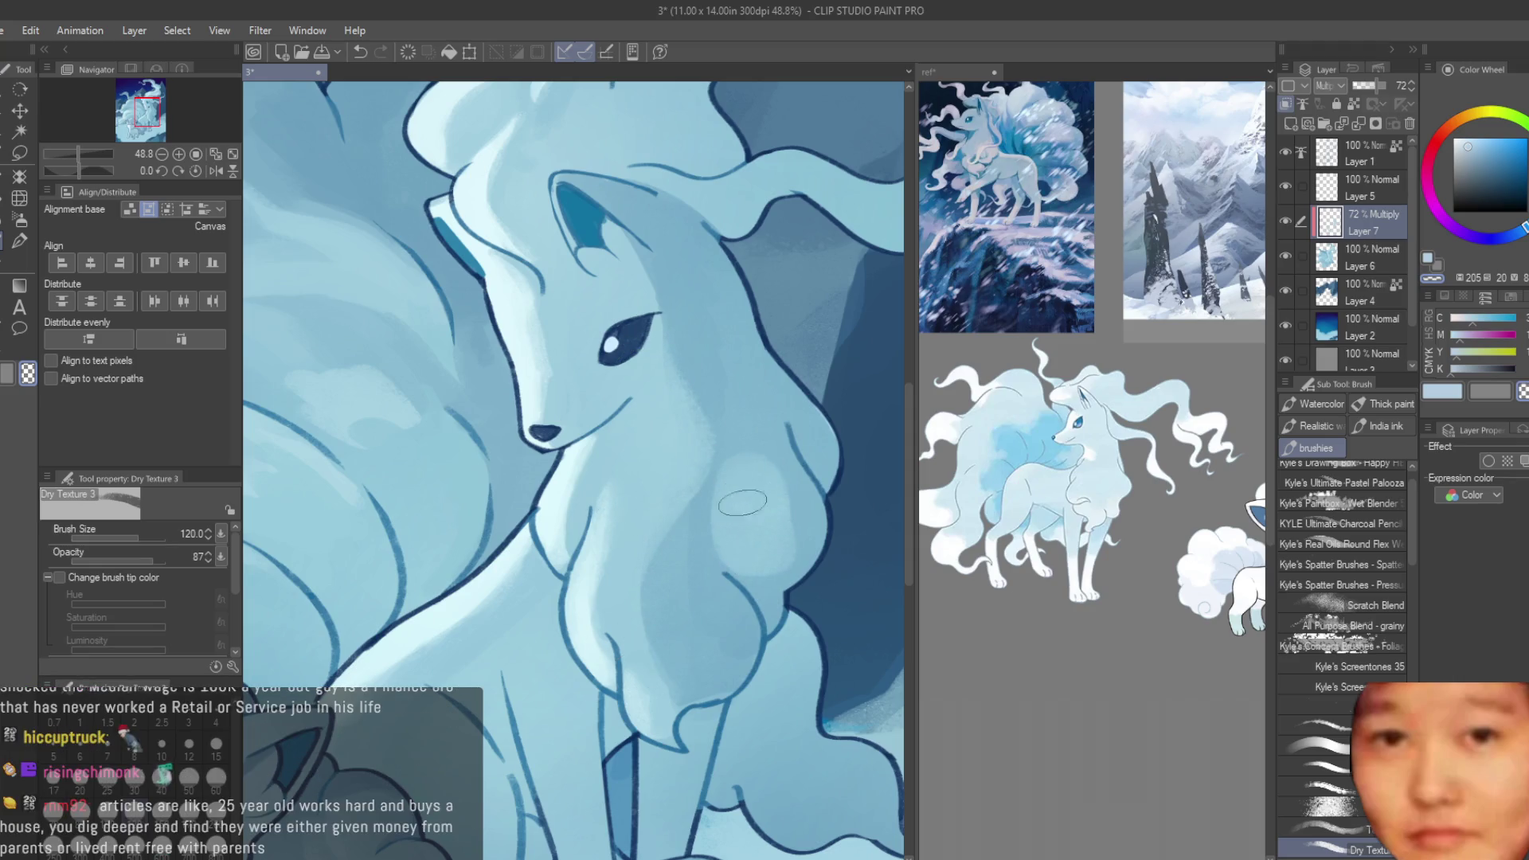
pyautogui.press('[')
pyautogui.press('[')
pyautogui.press('[')
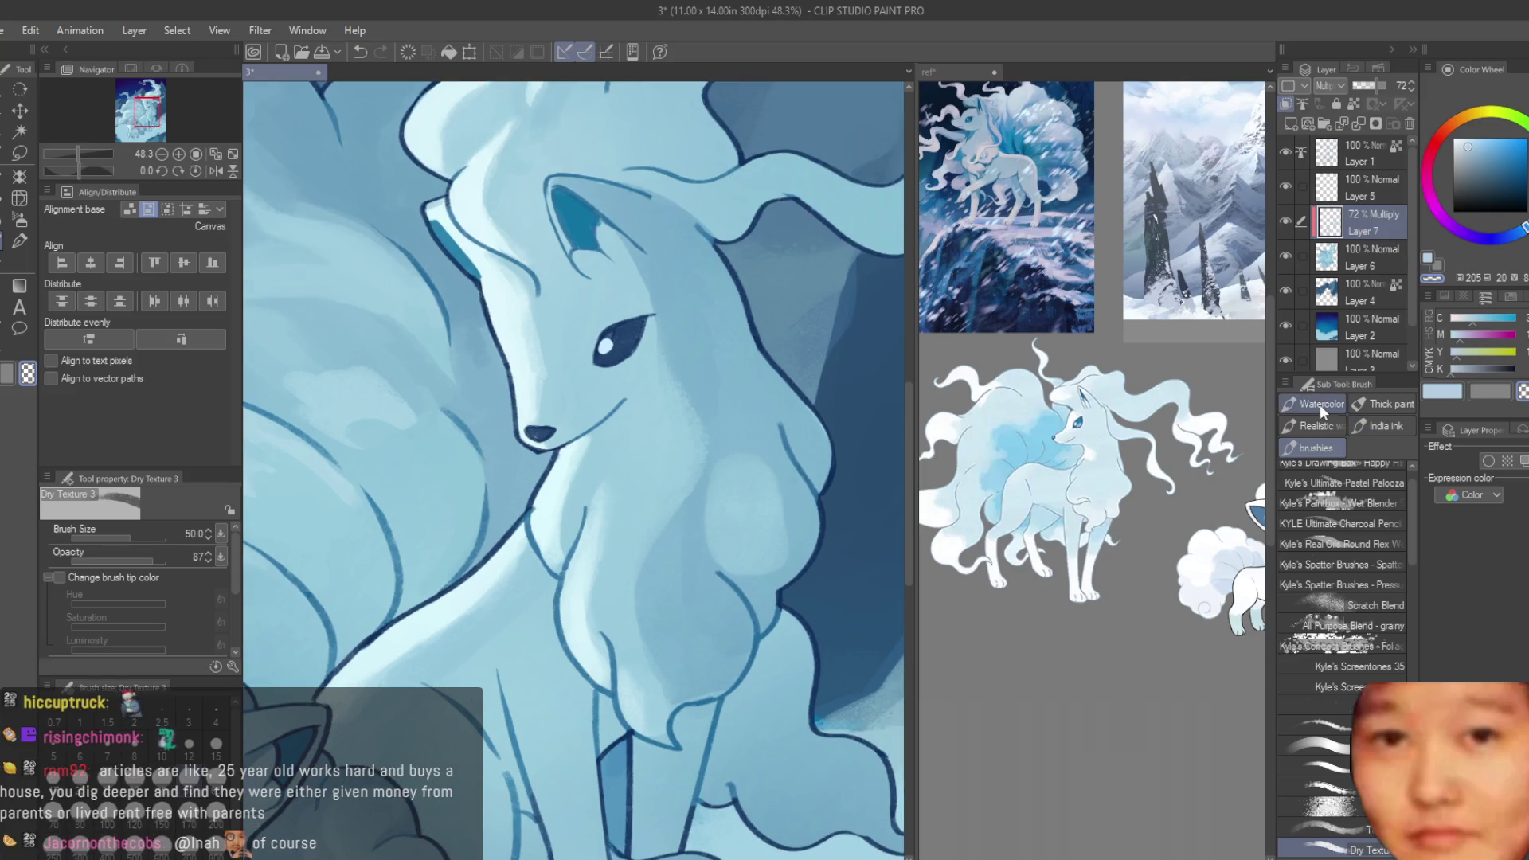
pyautogui.click(1449, 394)
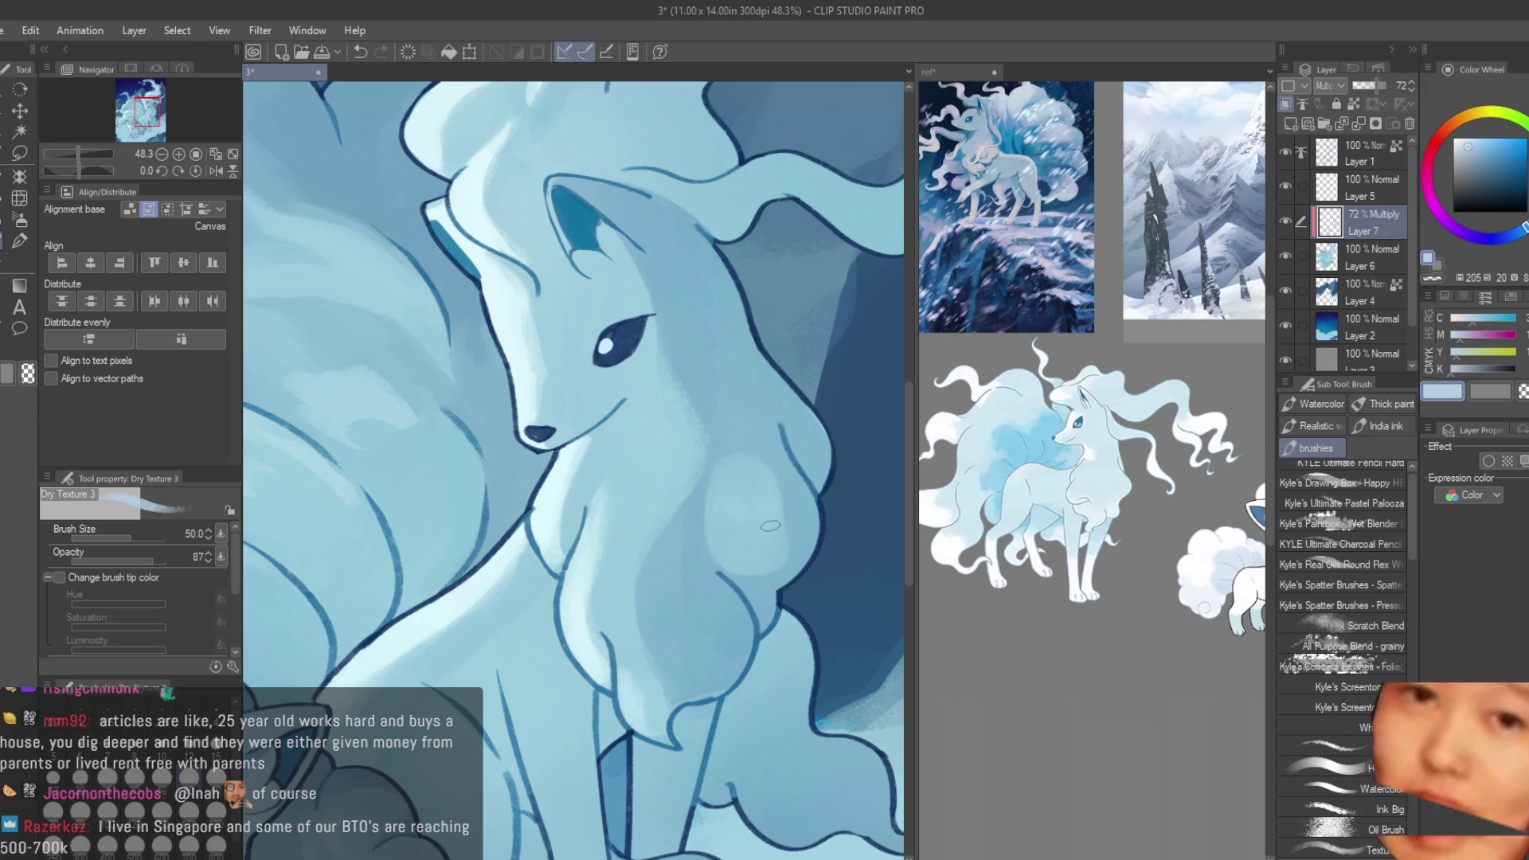
pyautogui.scroll(1, 770, 525)
pyautogui.moveTo(757, 505); pyautogui.dragTo(756, 591)
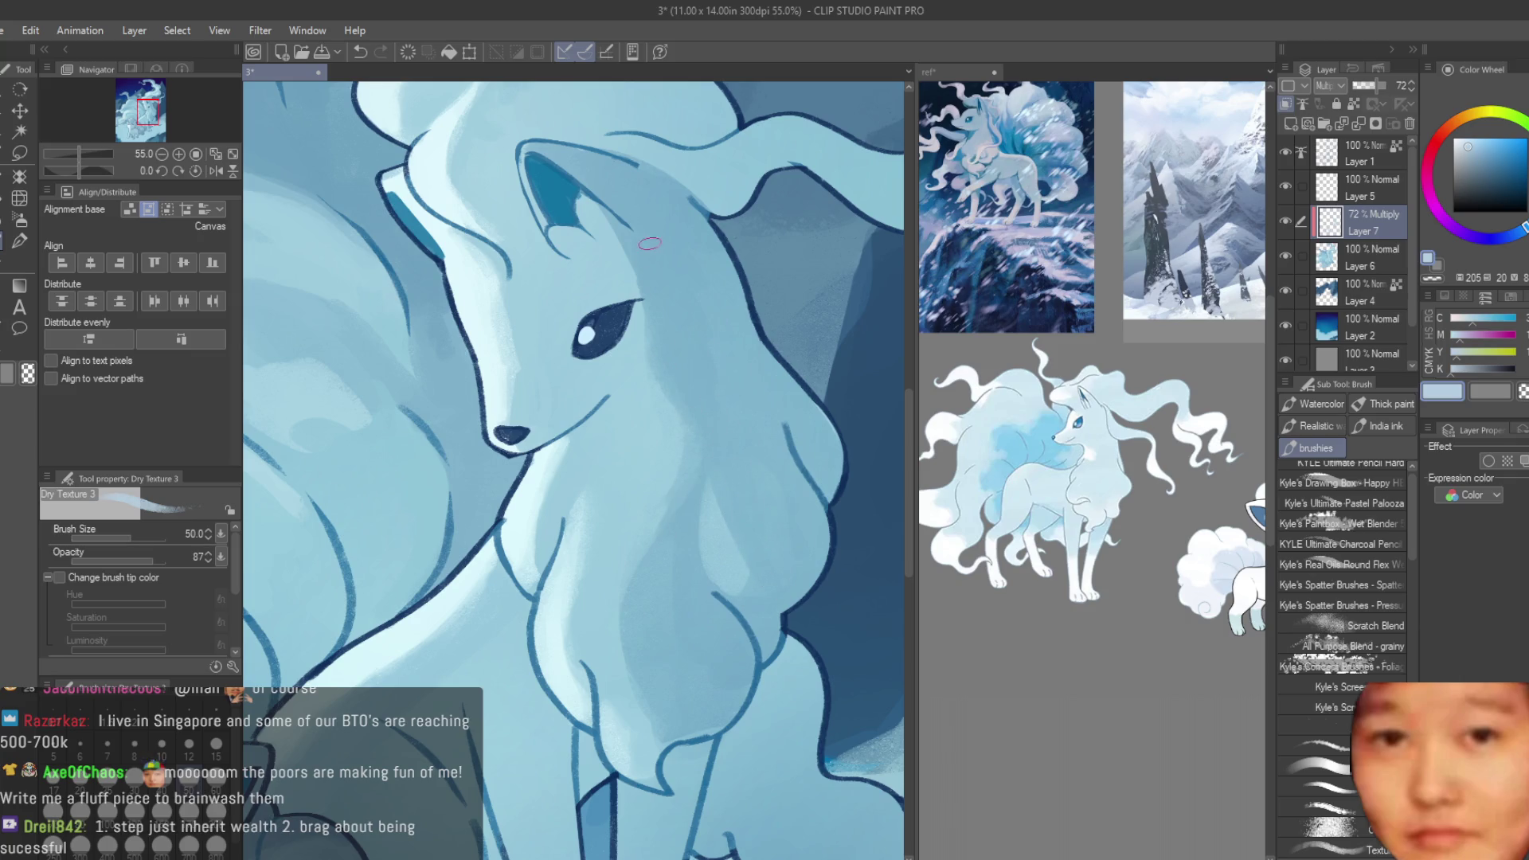
# - Adjust the zoom and enlarge the Dry Texture brush to size 70
pyautogui.scroll(2, 614, 350)
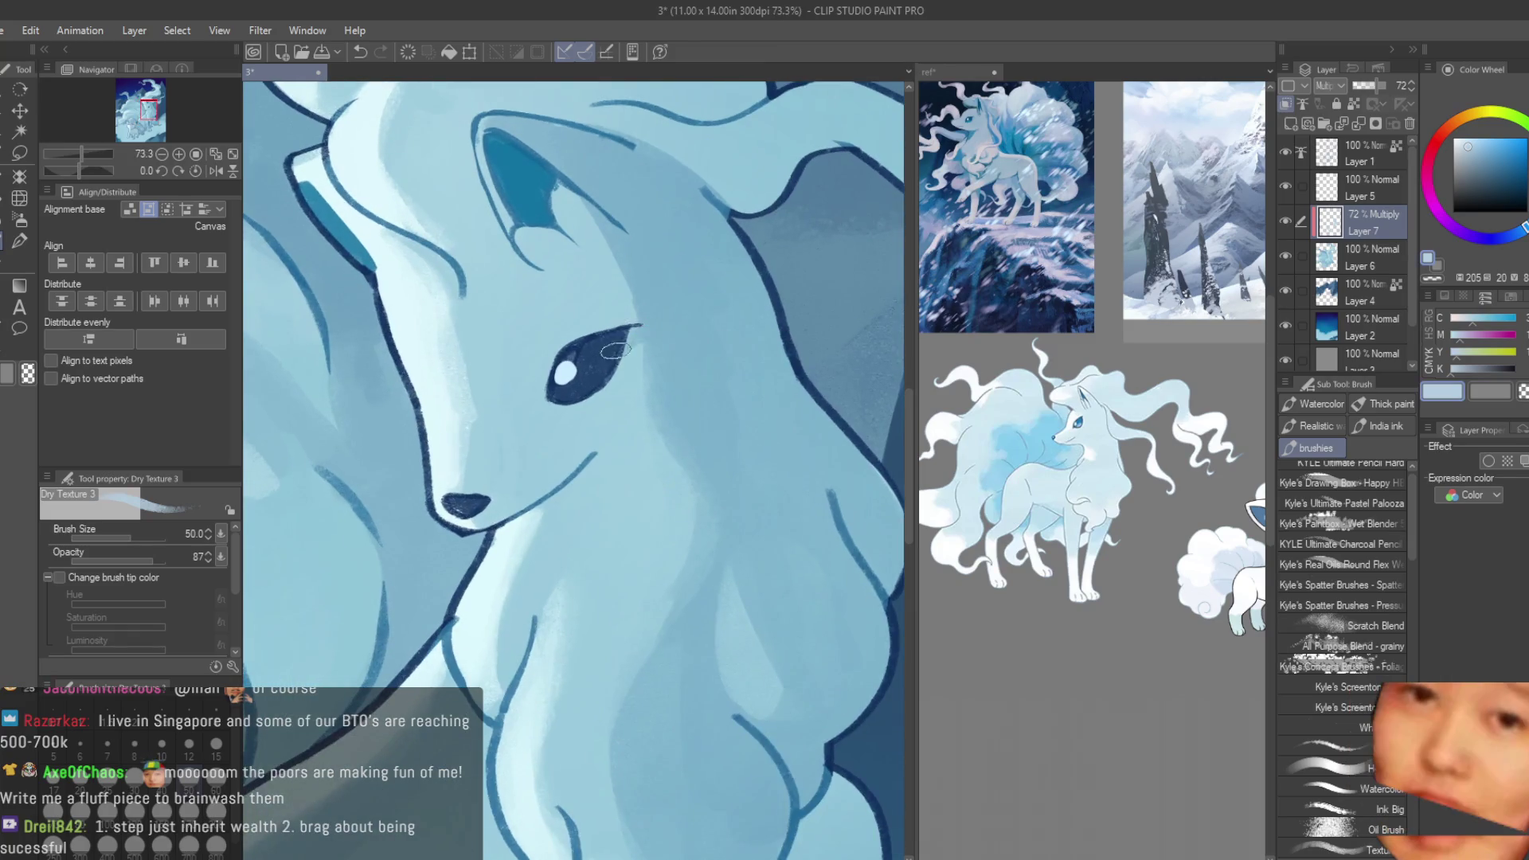
pyautogui.scroll(-1, 633, 342)
pyautogui.scroll(-1, 660, 429)
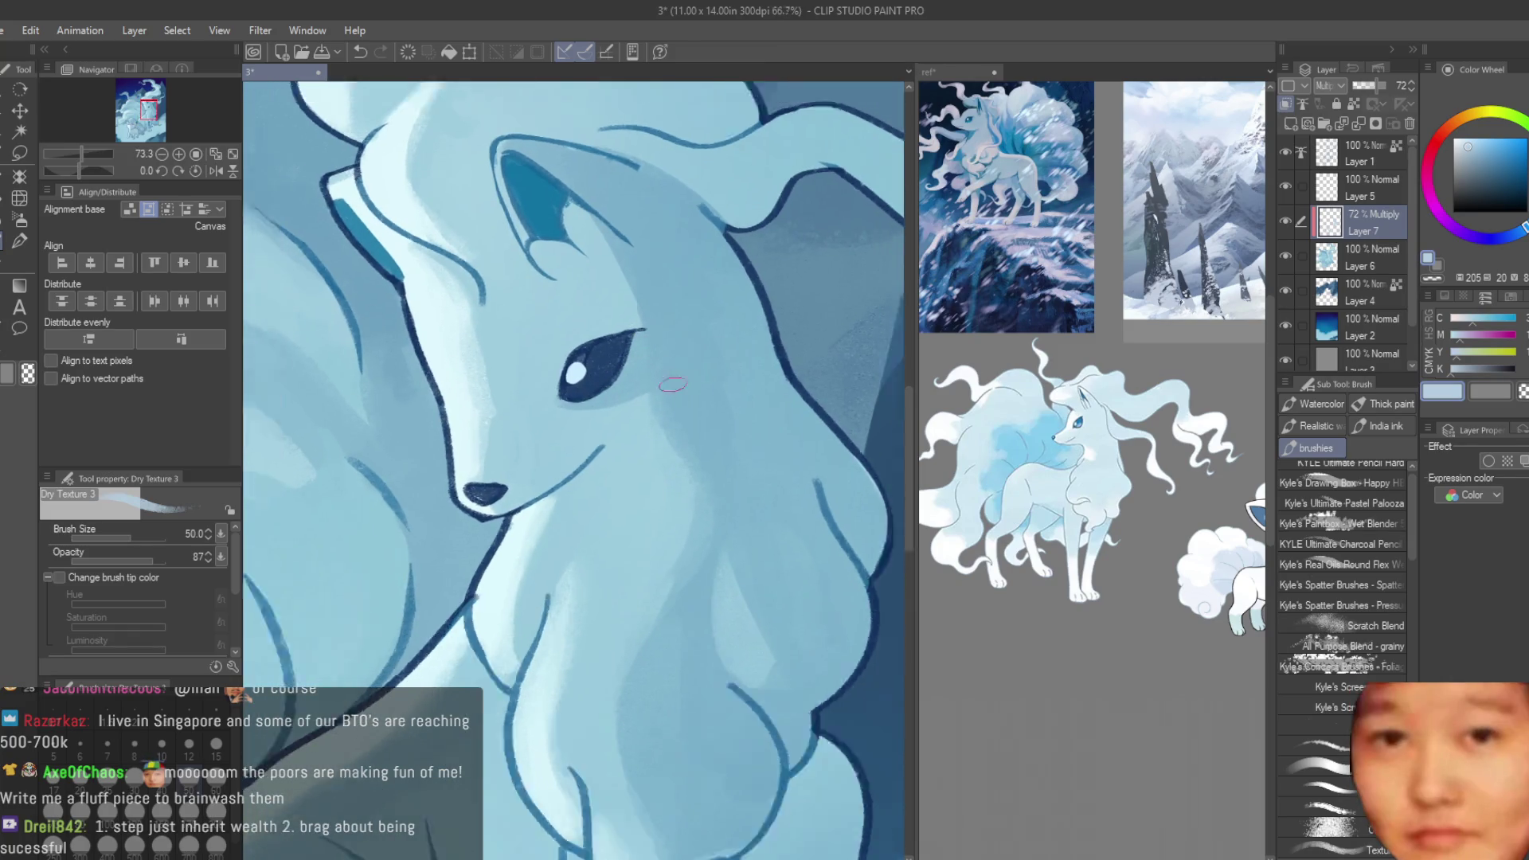
pyautogui.scroll(-2, 693, 515)
pyautogui.scroll(2, 692, 516)
pyautogui.scroll(1, 701, 532)
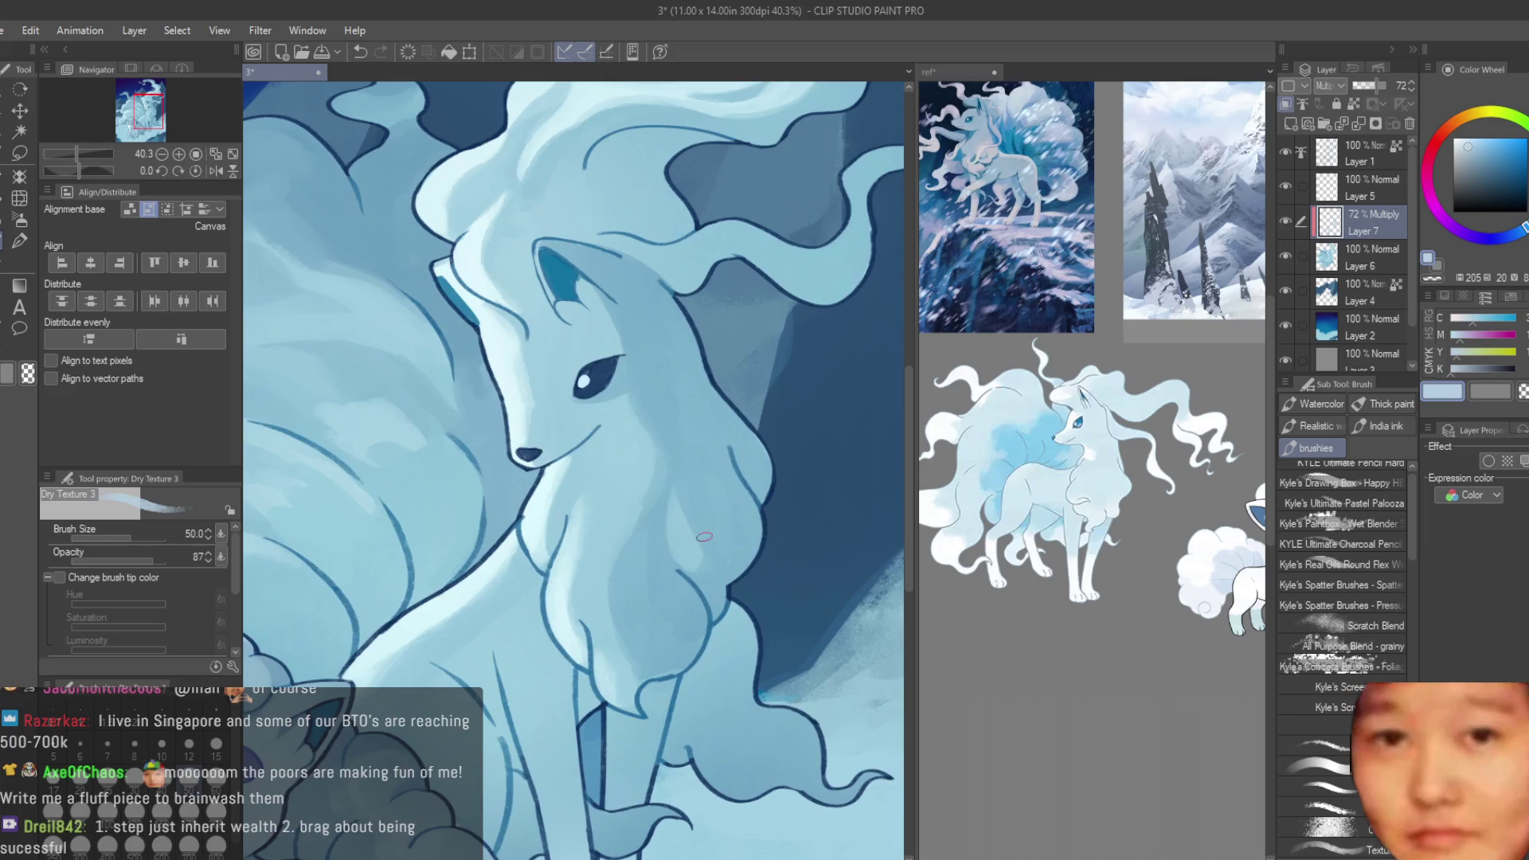
pyautogui.press(']')
pyautogui.press(']')
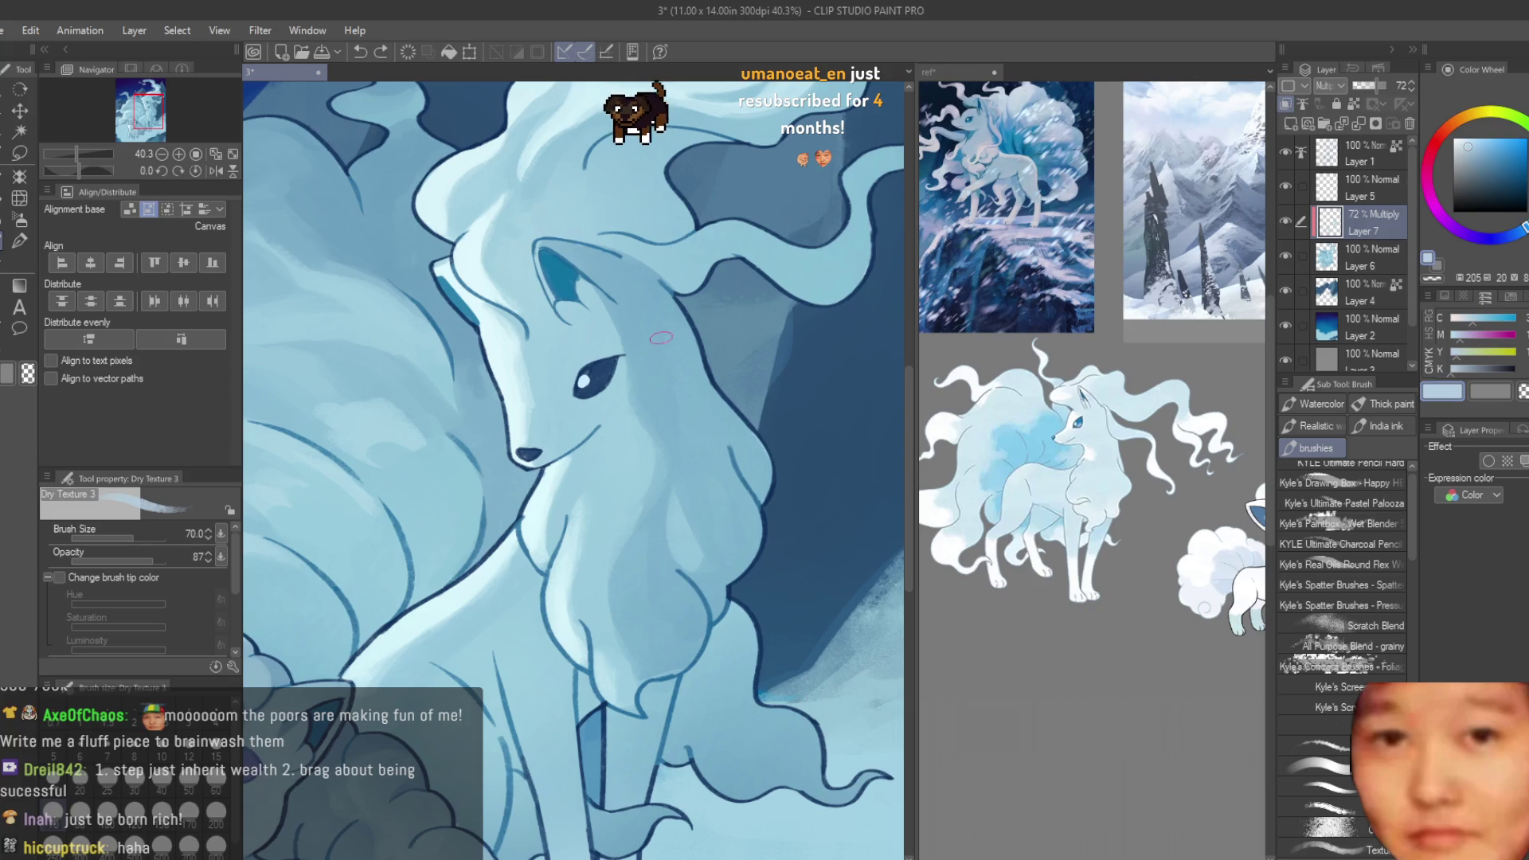
pyautogui.scroll(1, 605, 366)
pyautogui.scroll(1, 605, 366)
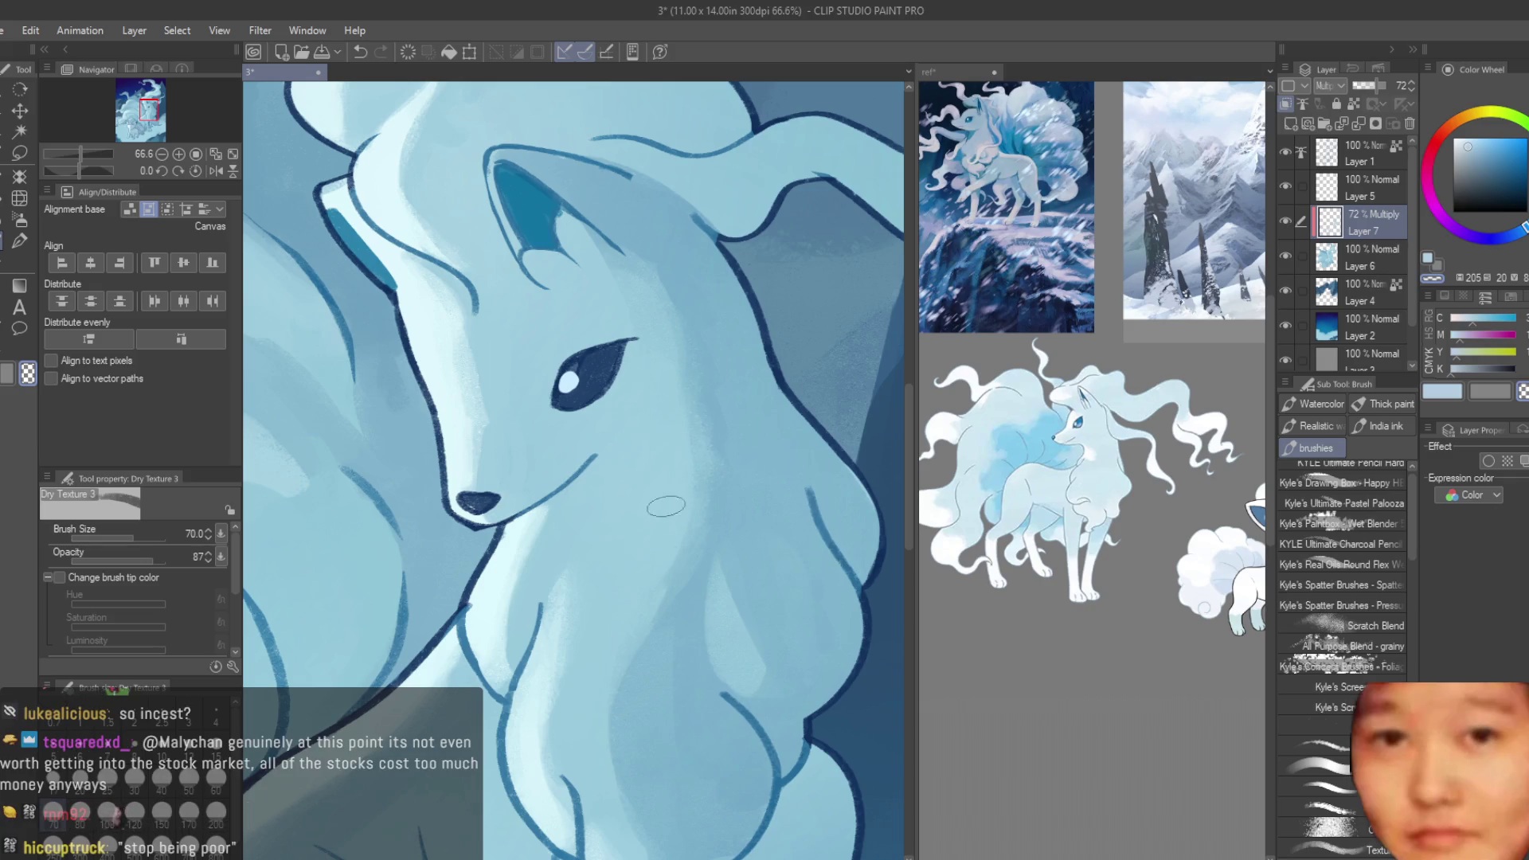
# - With a size-40 brush, shade under the muzzle and along the cheek, then switch to transparent colour
pyautogui.scroll(-10, 606, 275)
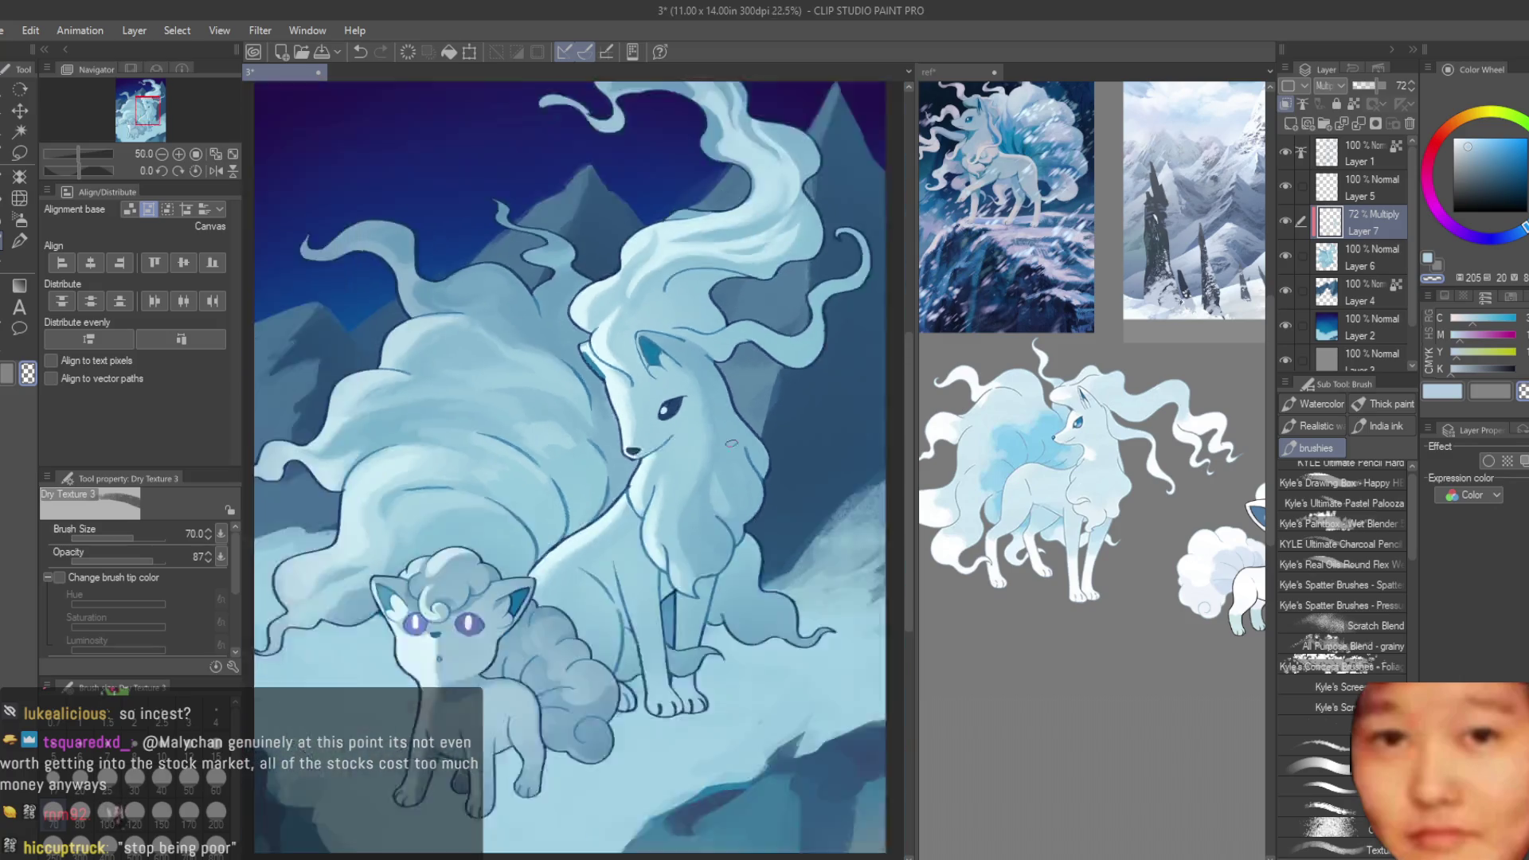
pyautogui.scroll(3, 643, 484)
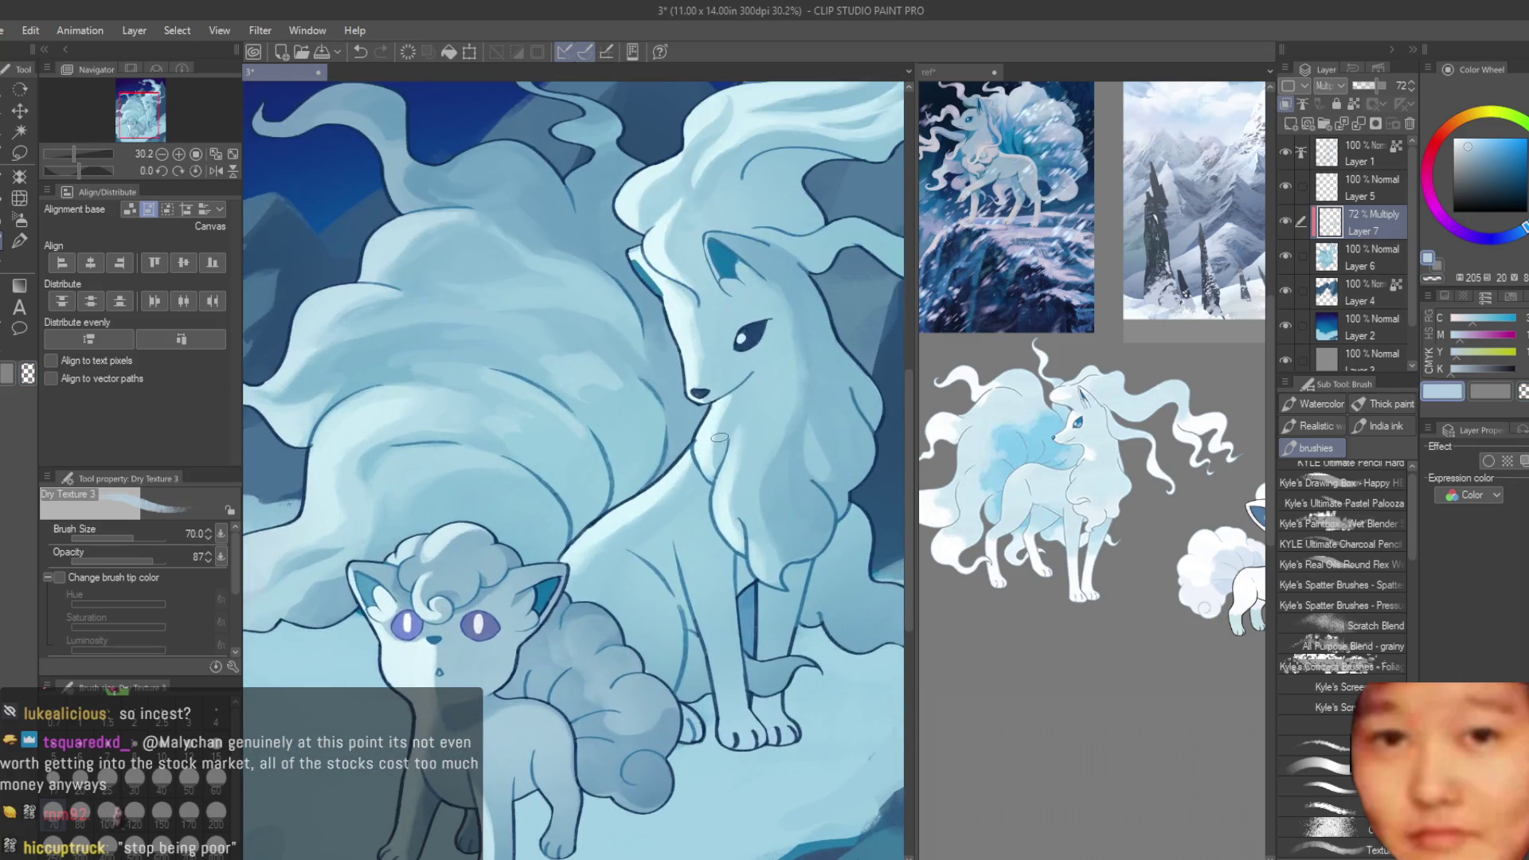
pyautogui.press('[')
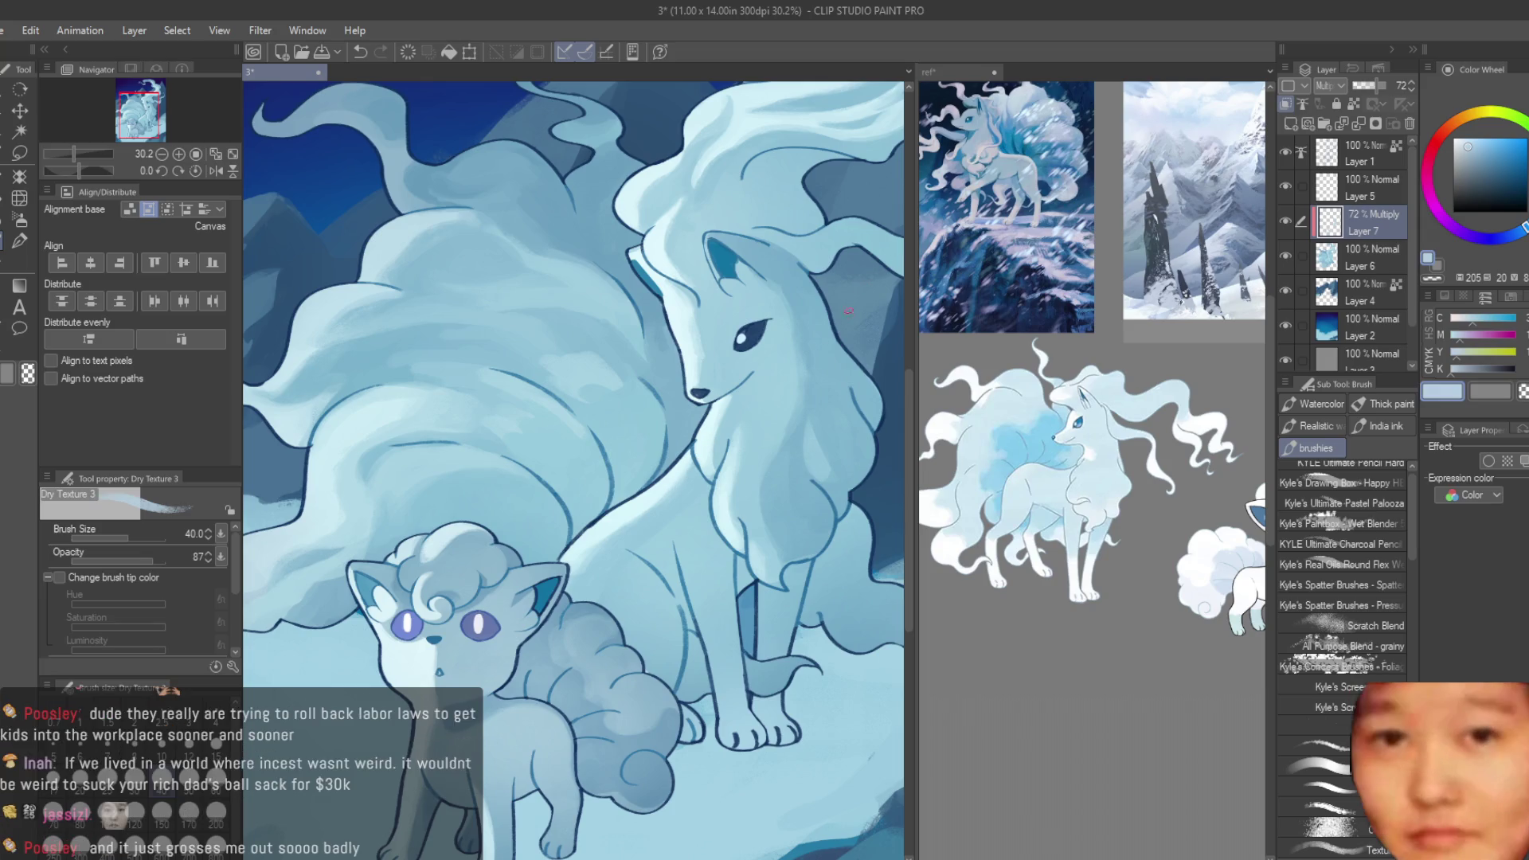
pyautogui.scroll(5, 677, 486)
pyautogui.moveTo(603, 481)
pyautogui.mouseDown()
pyautogui.moveTo(592, 497)
pyautogui.moveTo(717, 390)
pyautogui.mouseUp()
pyautogui.moveTo(645, 498); pyautogui.dragTo(585, 538)
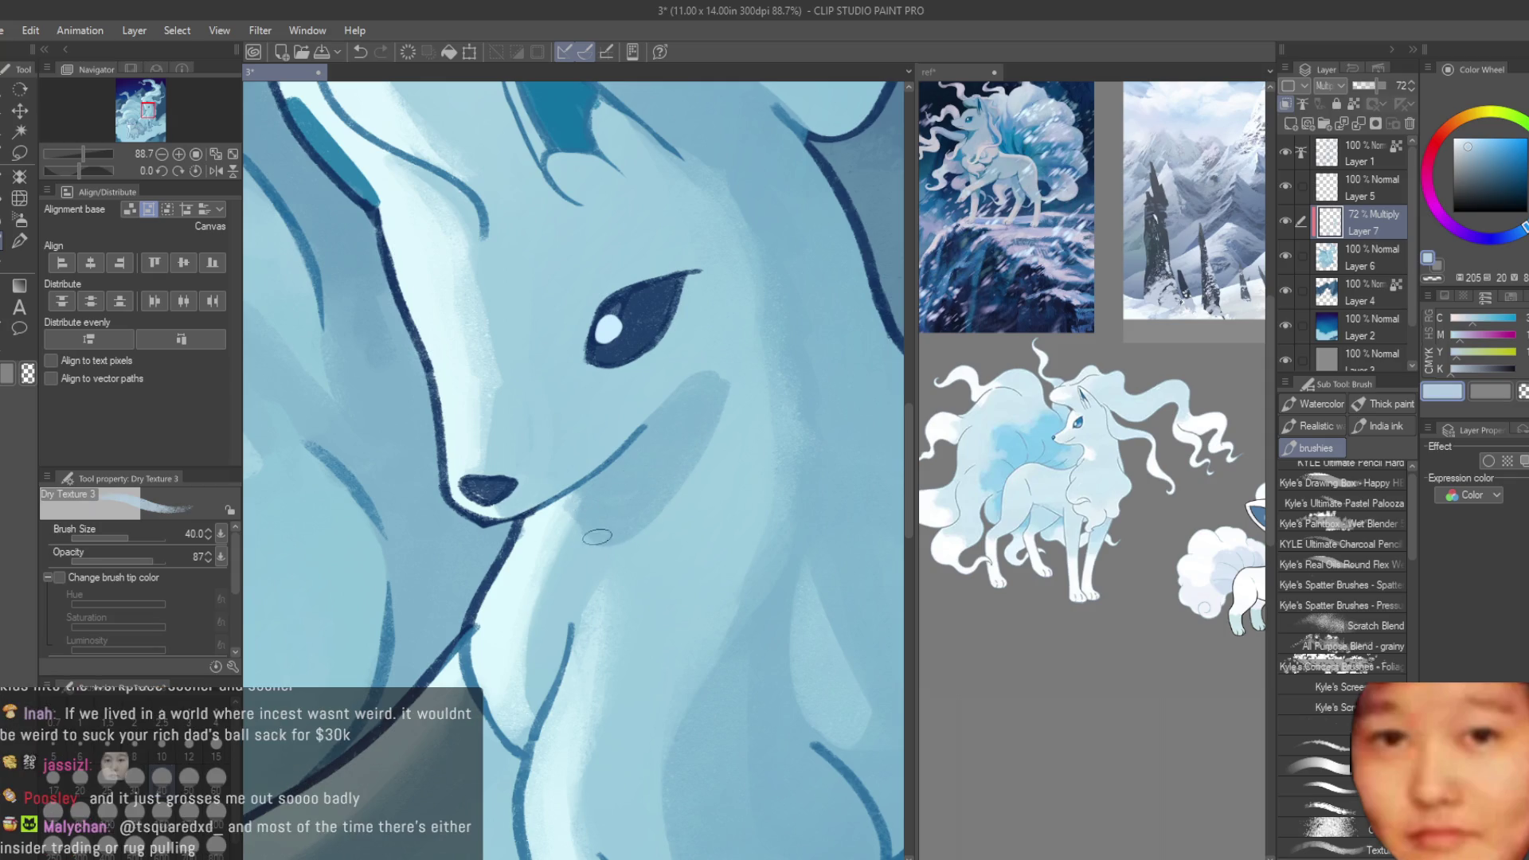
pyautogui.moveTo(712, 402); pyautogui.dragTo(641, 515)
pyautogui.press('c')
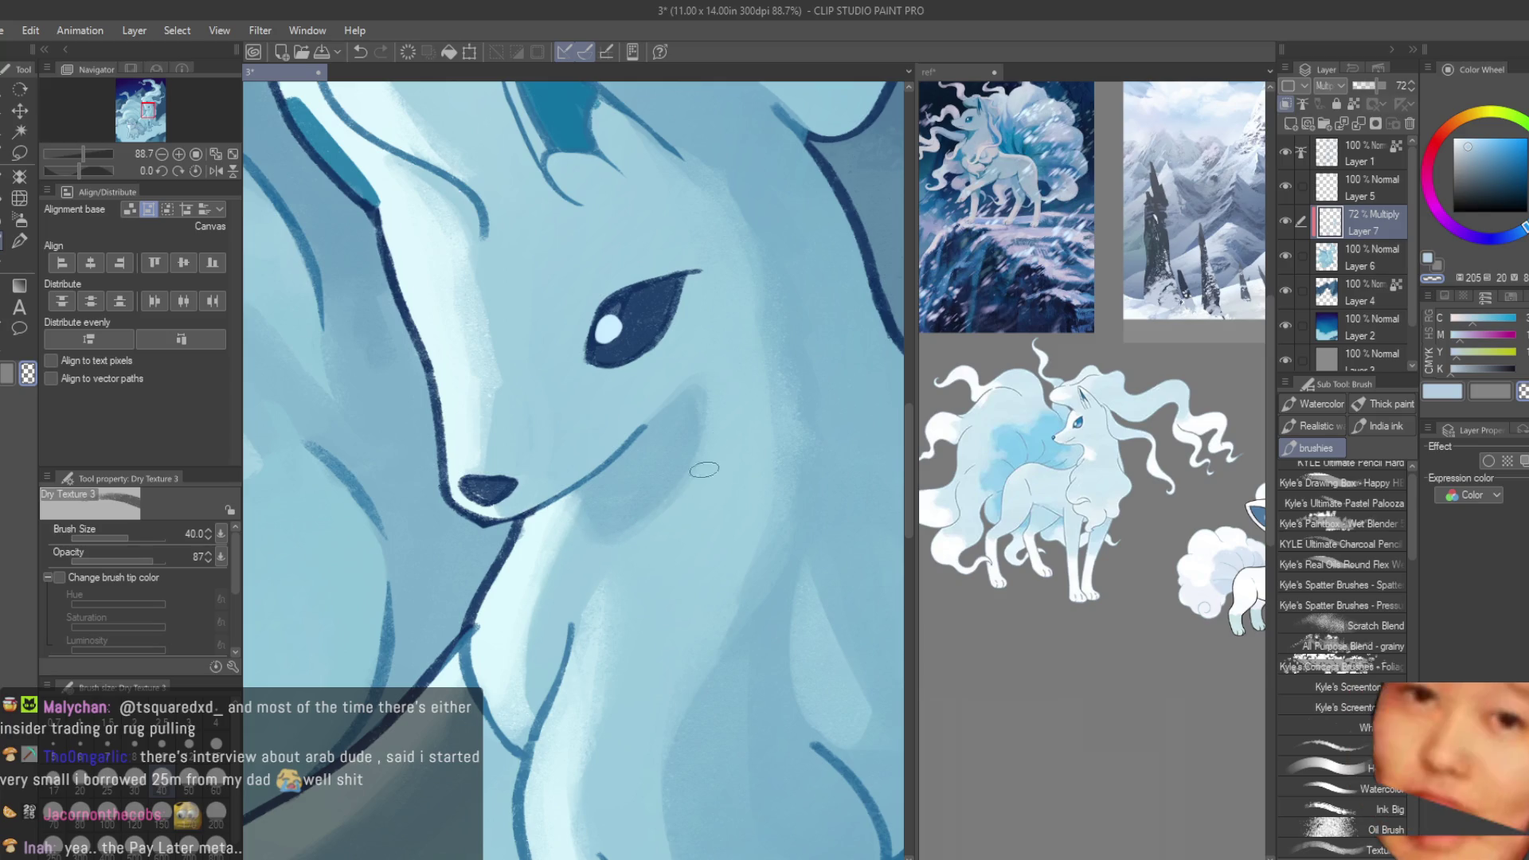
pyautogui.scroll(-10, 640, 532)
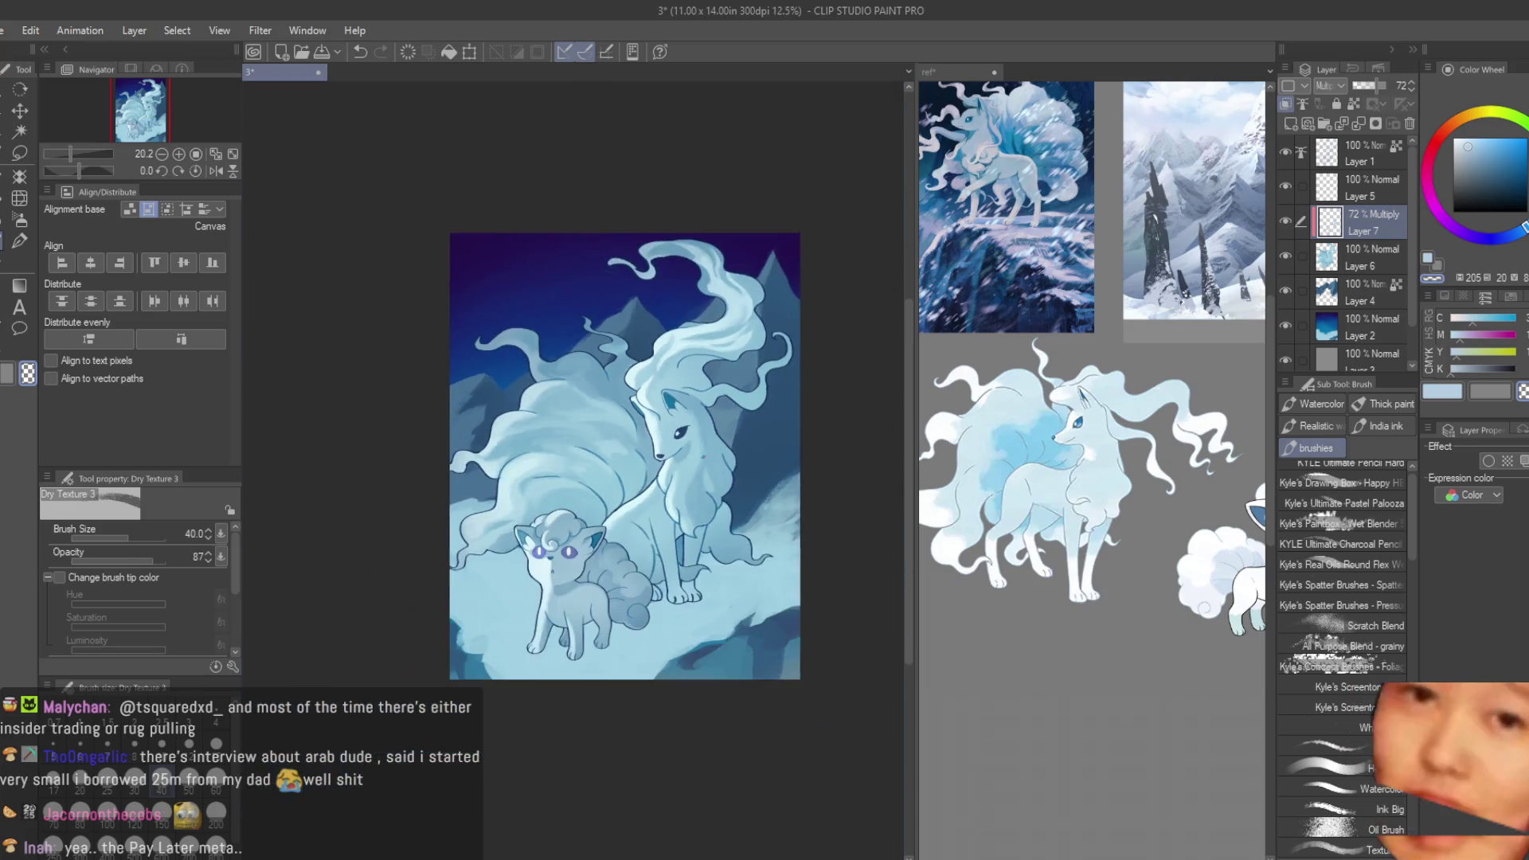
# - Zoom to the head, shade between the ear and hair, and enlarge the brush to 100
pyautogui.scroll(2, 750, 497)
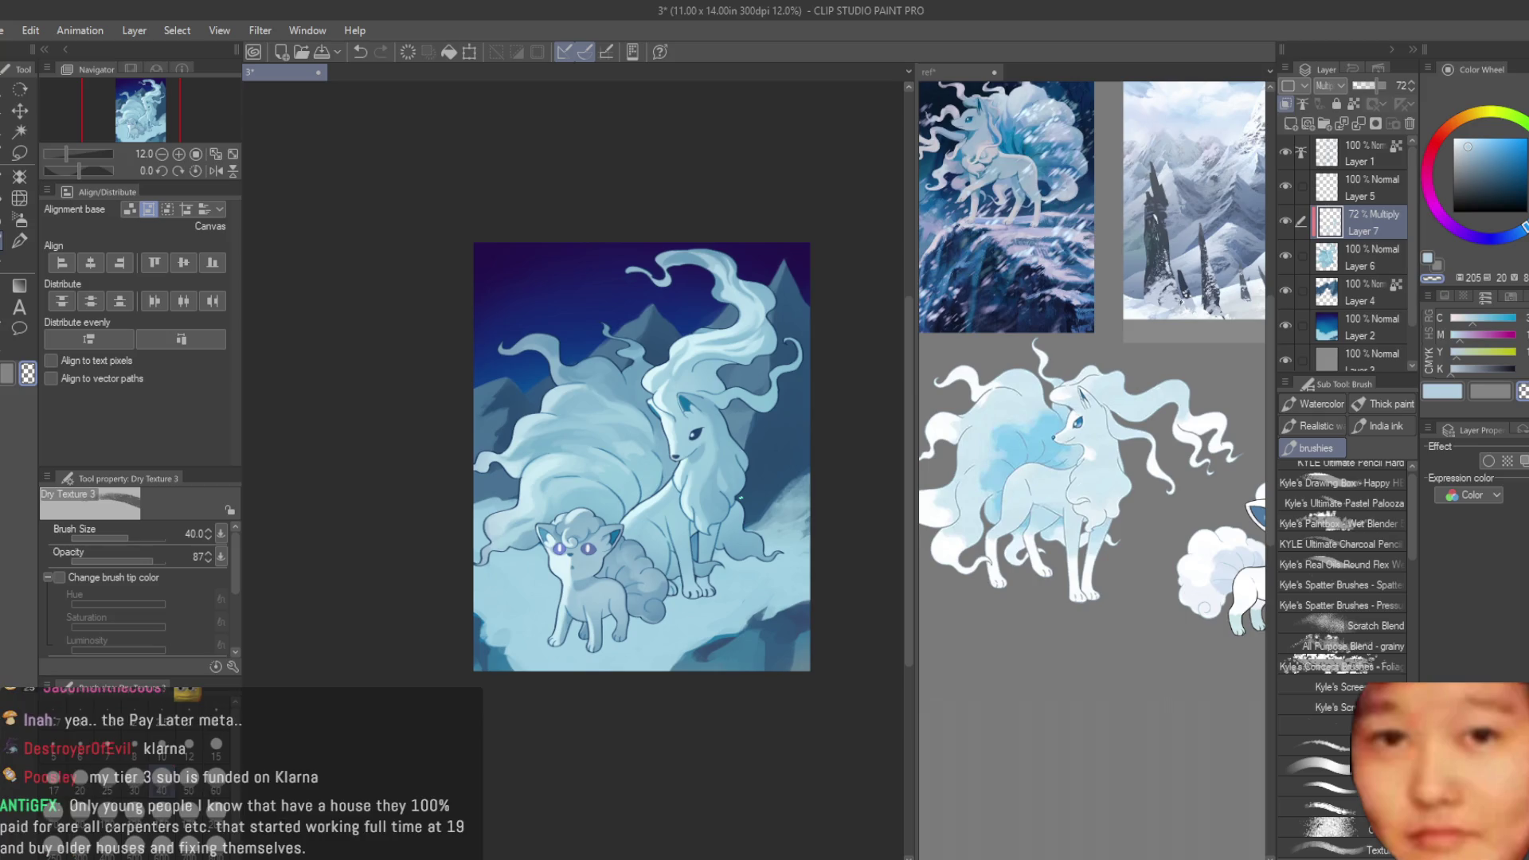
pyautogui.scroll(1, 740, 497)
pyautogui.scroll(1, 741, 410)
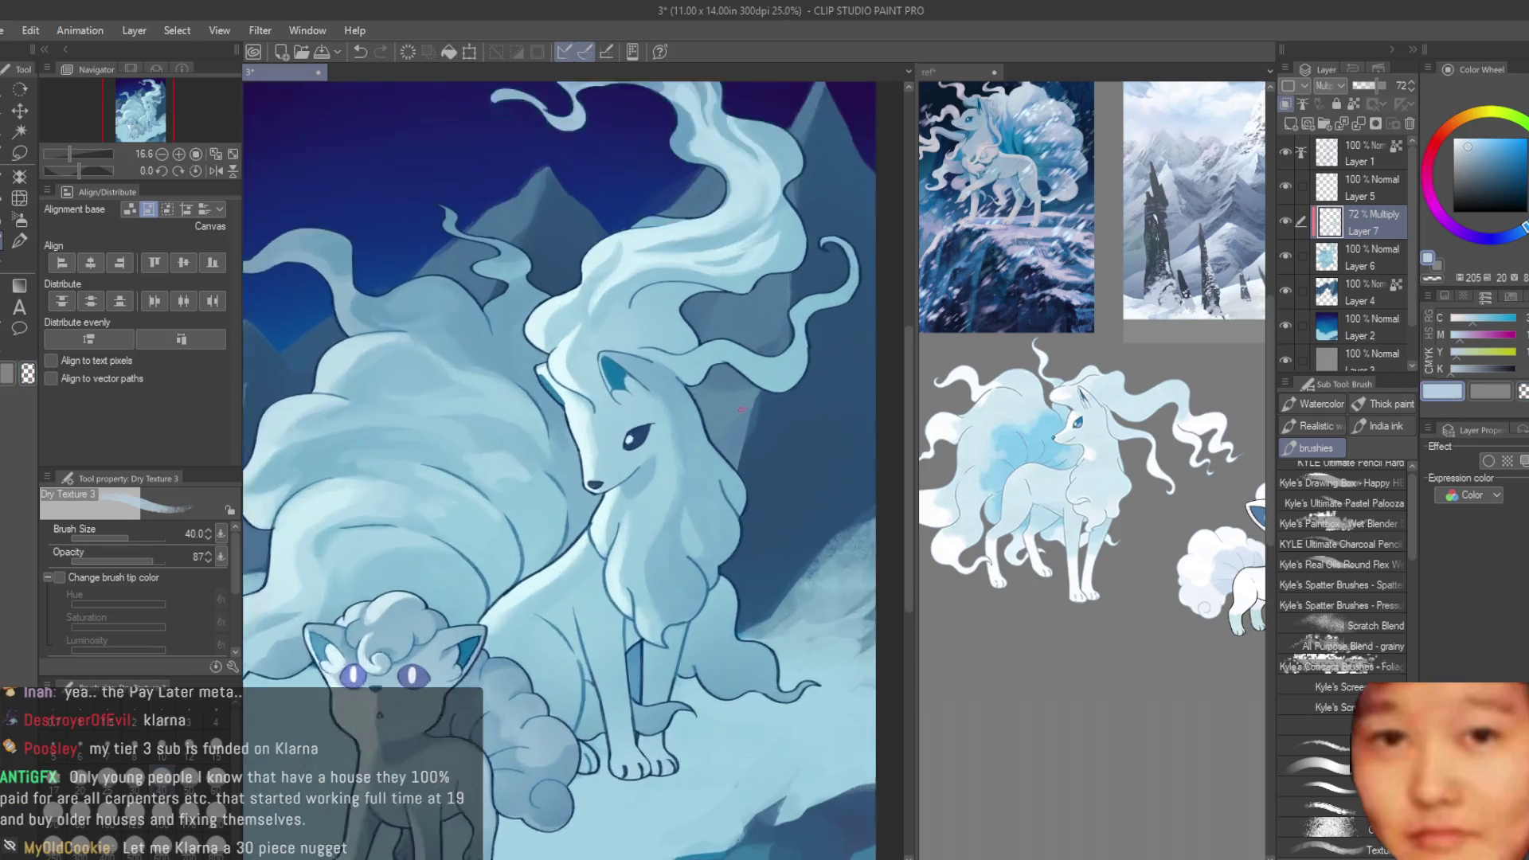
pyautogui.scroll(2, 740, 409)
pyautogui.moveTo(658, 390); pyautogui.dragTo(741, 348)
pyautogui.press(']')
pyautogui.press(']')
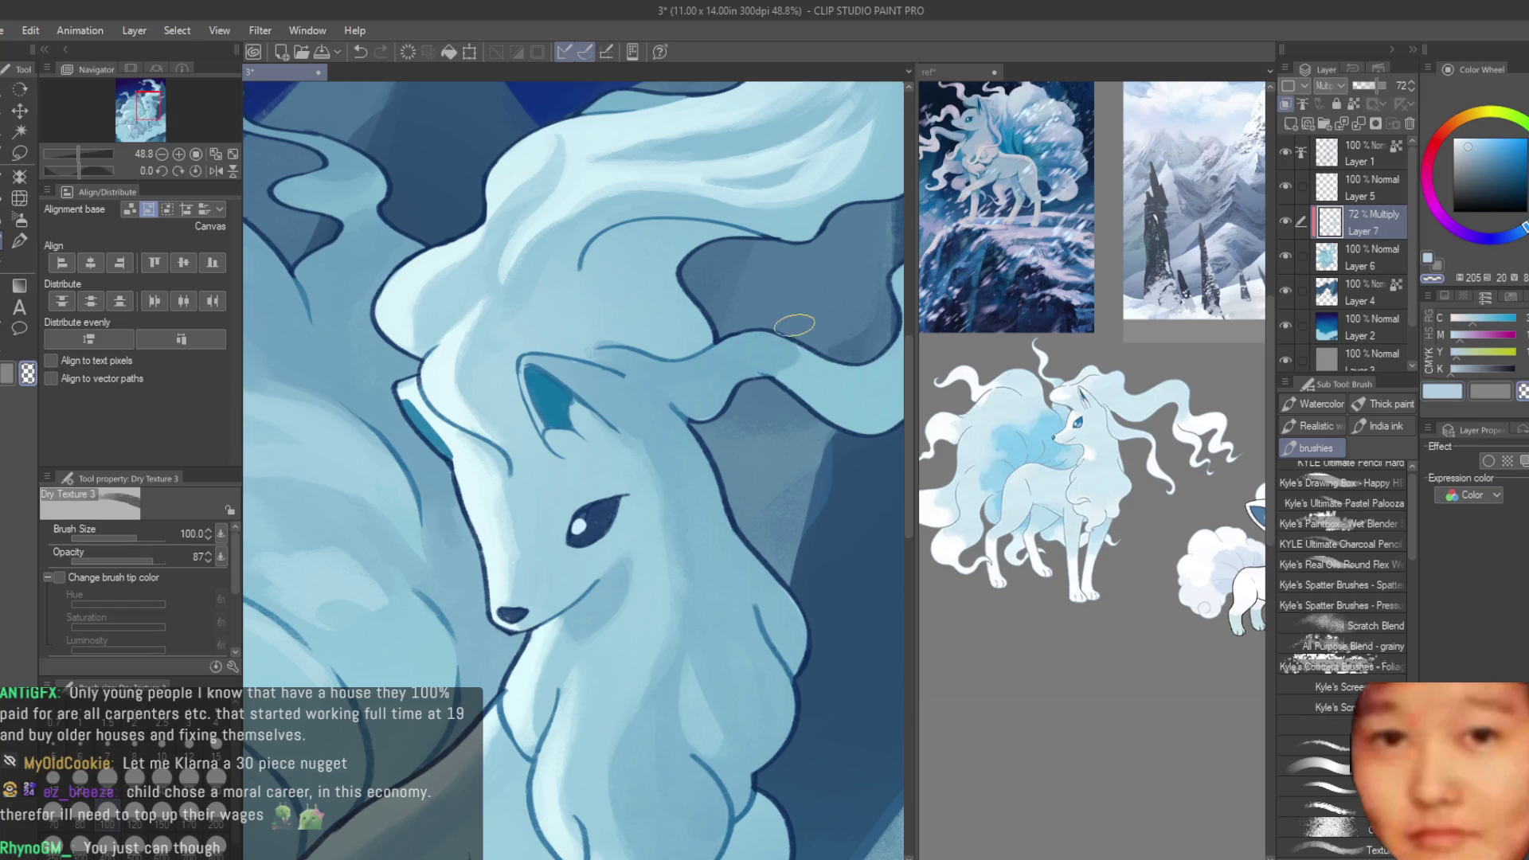
# - Zoom around the hair and tail, then brush darker blue shading into the mane curl above the head
pyautogui.scroll(1, 776, 351)
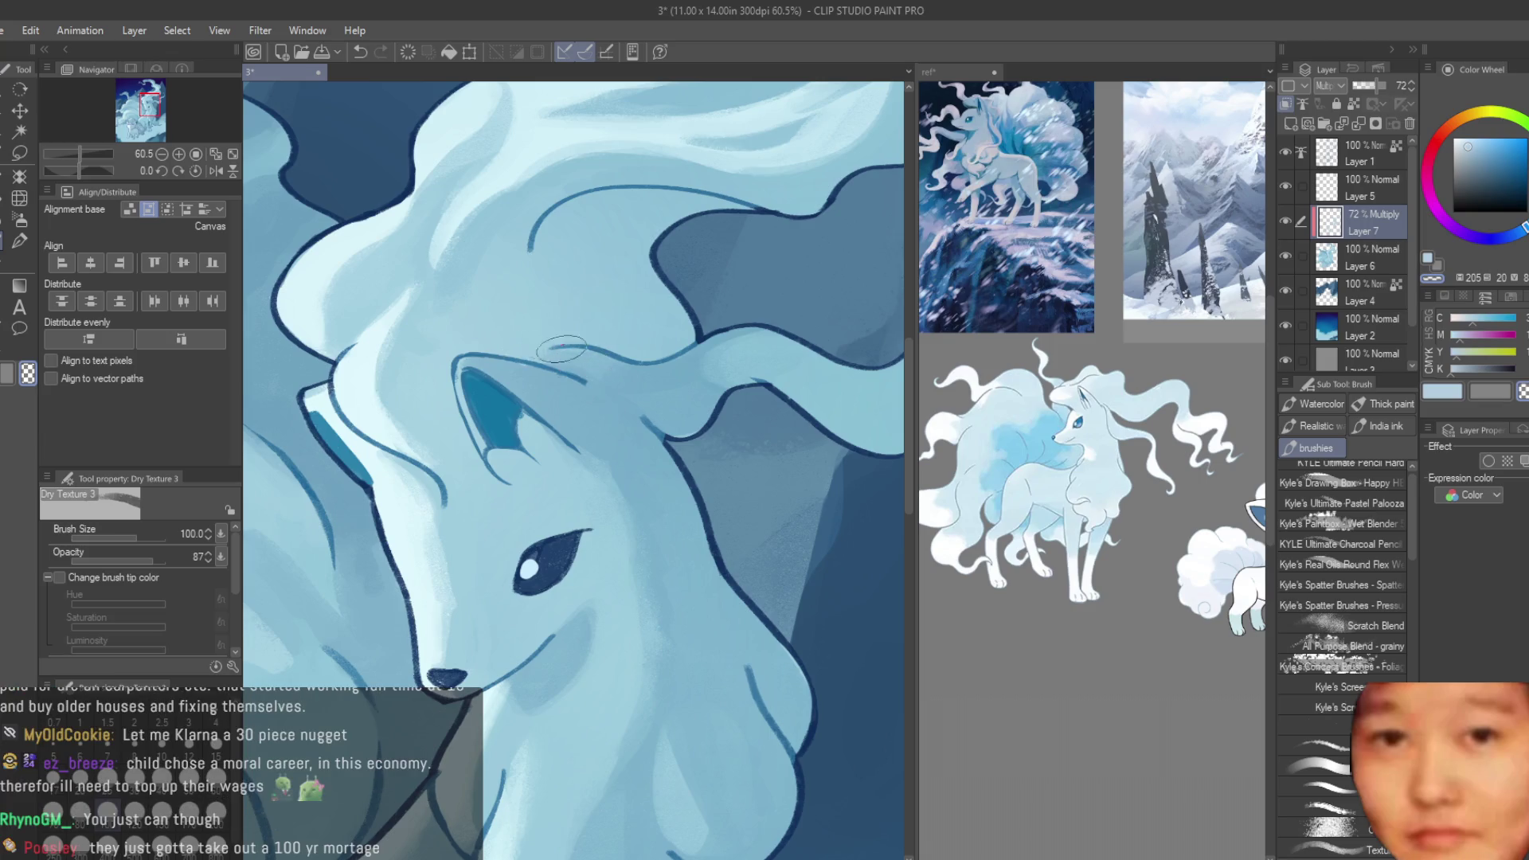
pyautogui.scroll(-1, 562, 349)
pyautogui.scroll(-1, 743, 353)
pyautogui.scroll(1, 743, 353)
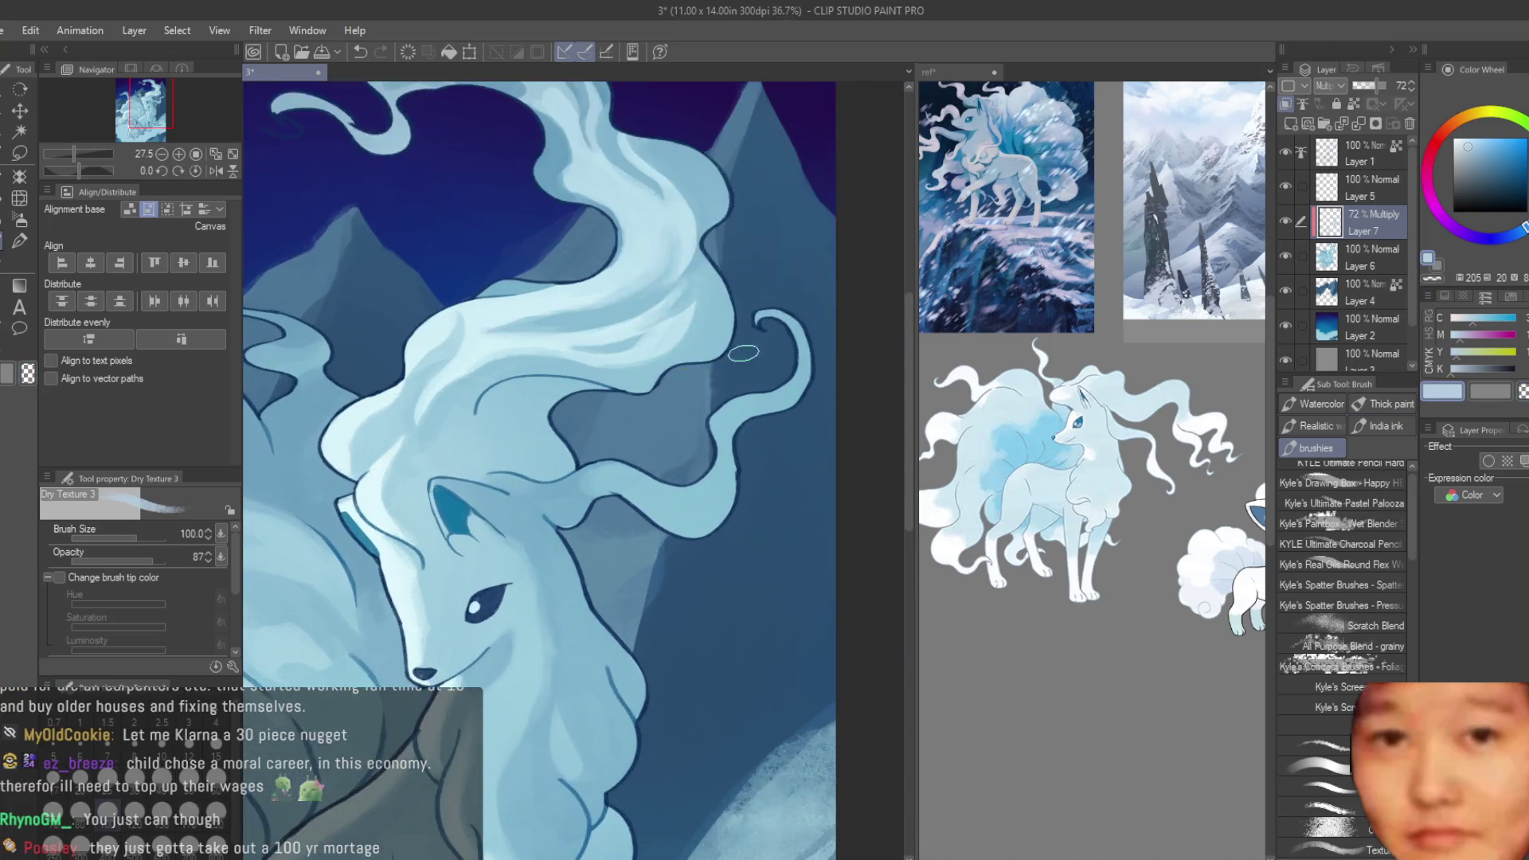
pyautogui.scroll(3, 743, 353)
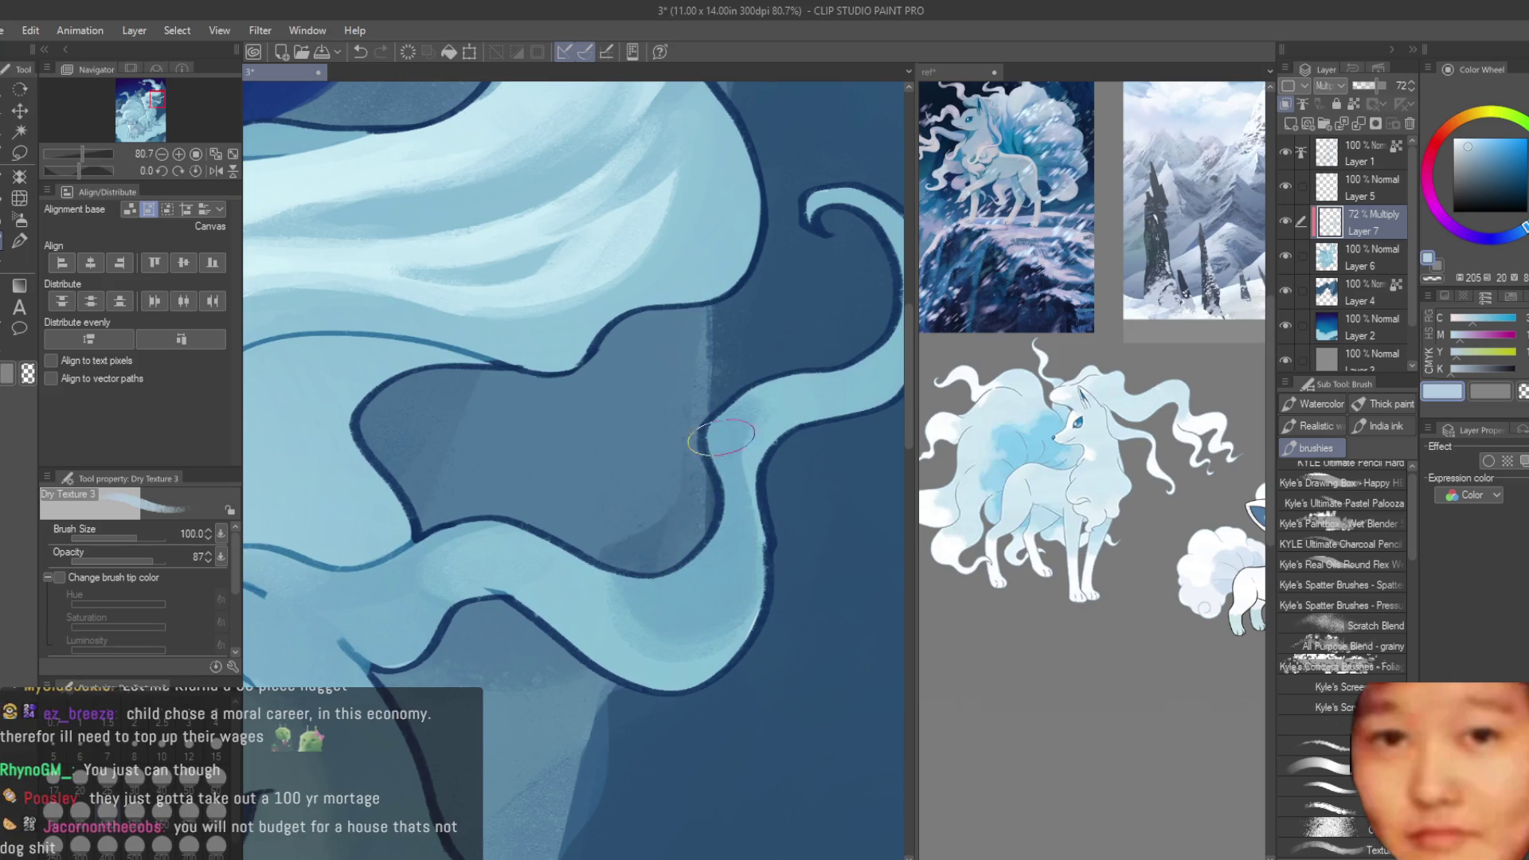
pyautogui.scroll(-2, 721, 436)
pyautogui.scroll(1, 789, 422)
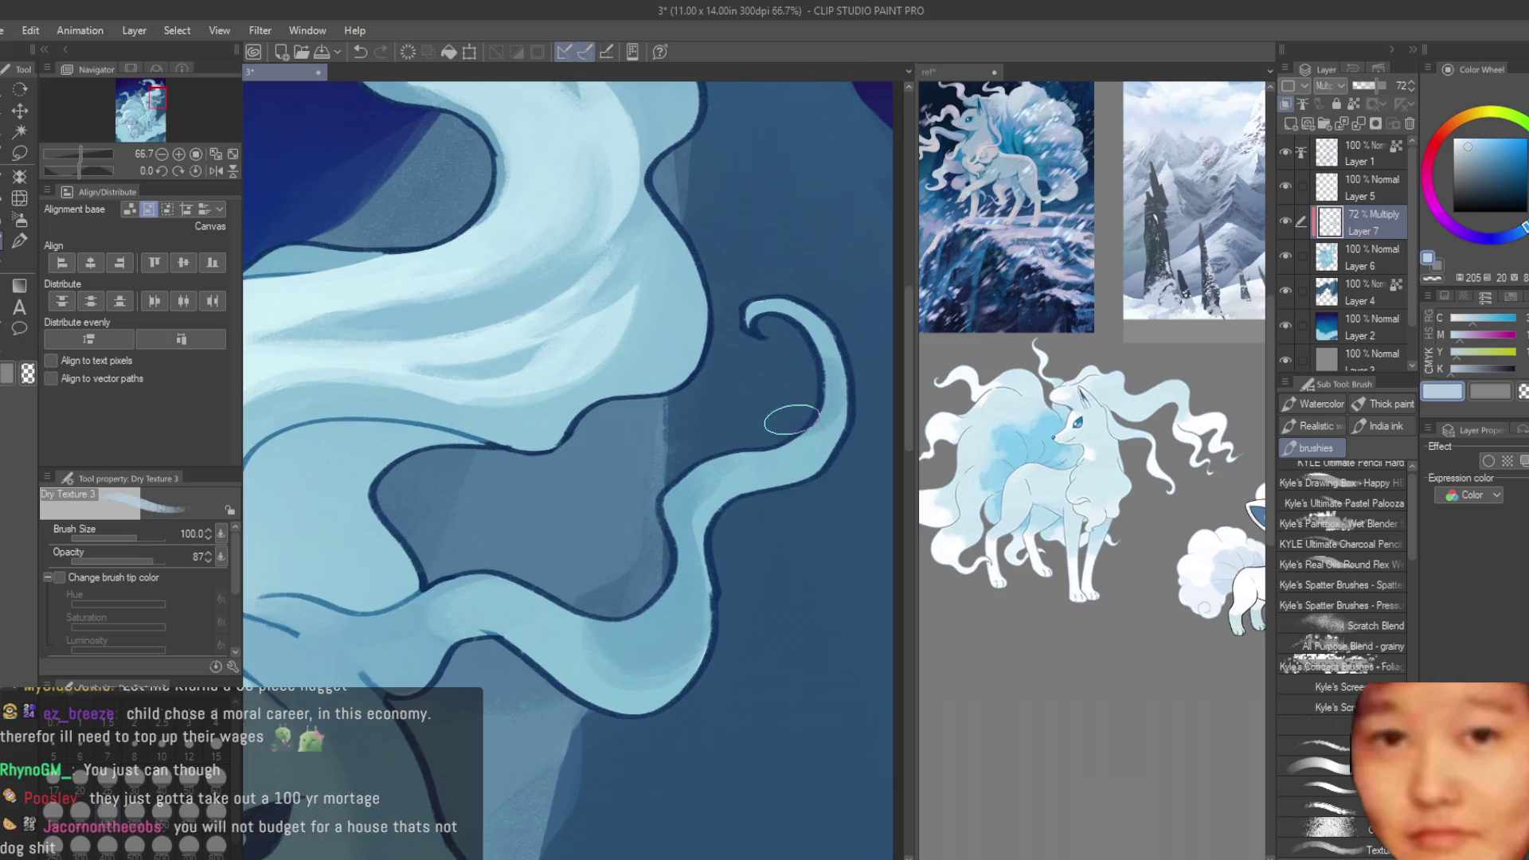
pyautogui.scroll(-4, 792, 420)
pyautogui.scroll(4, 593, 523)
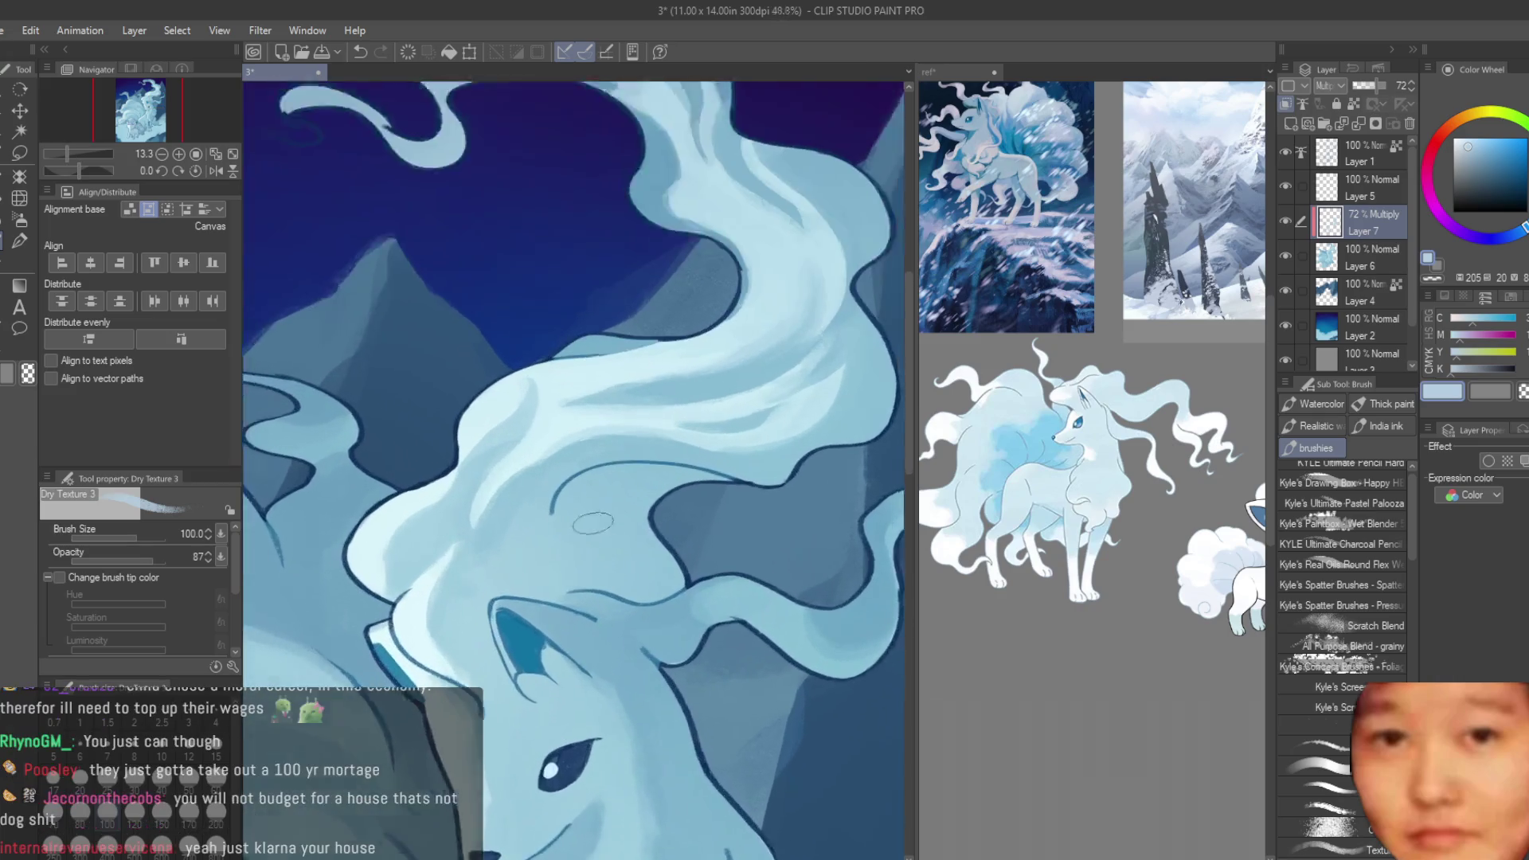
pyautogui.scroll(1, 593, 523)
pyautogui.moveTo(574, 526)
pyautogui.mouseDown()
pyautogui.moveTo(631, 516)
pyautogui.moveTo(592, 523)
pyautogui.mouseUp()
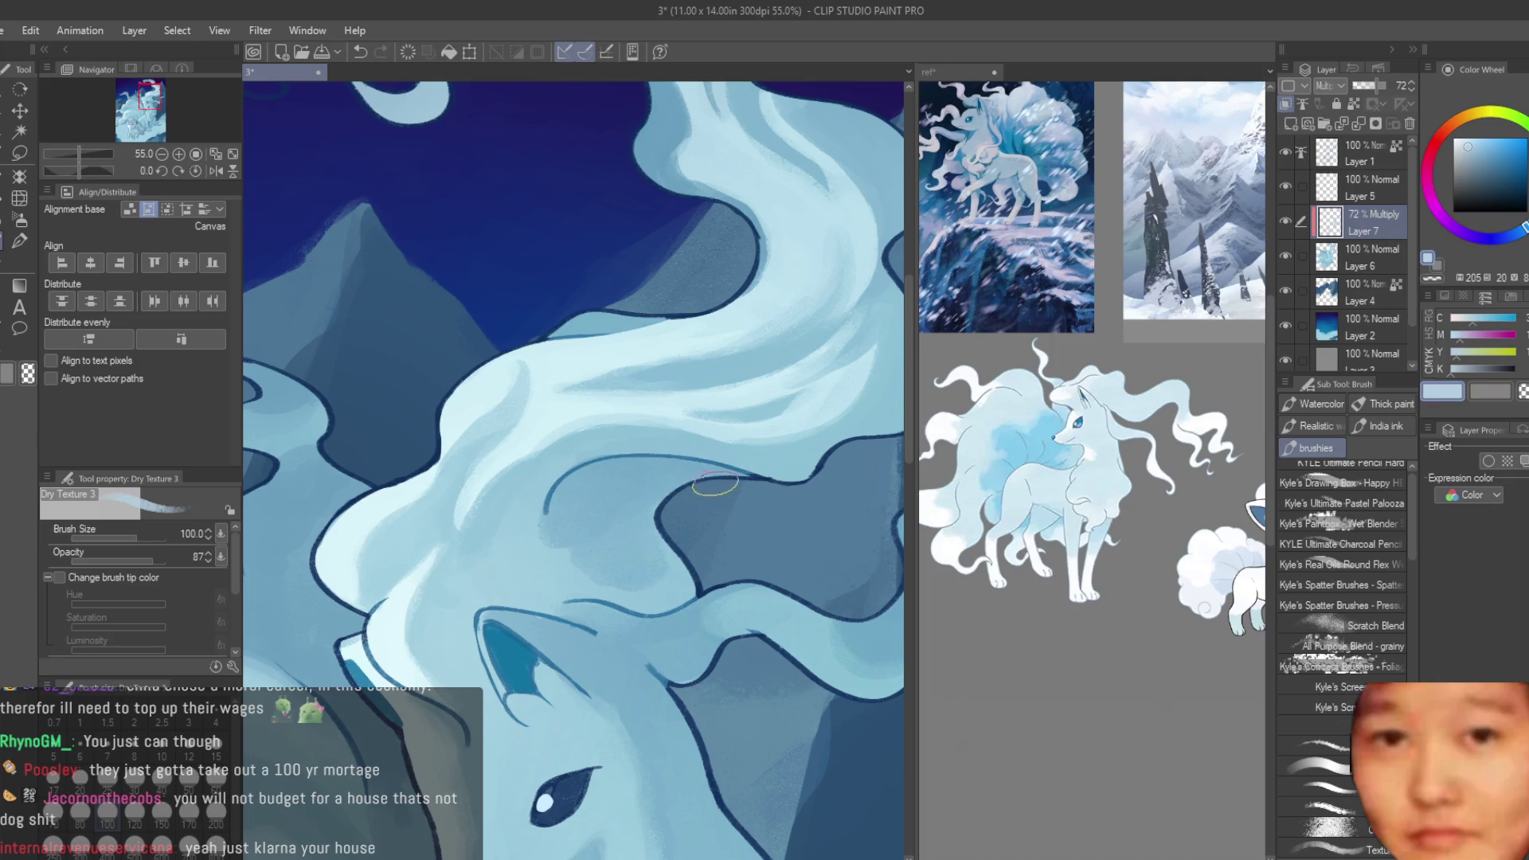